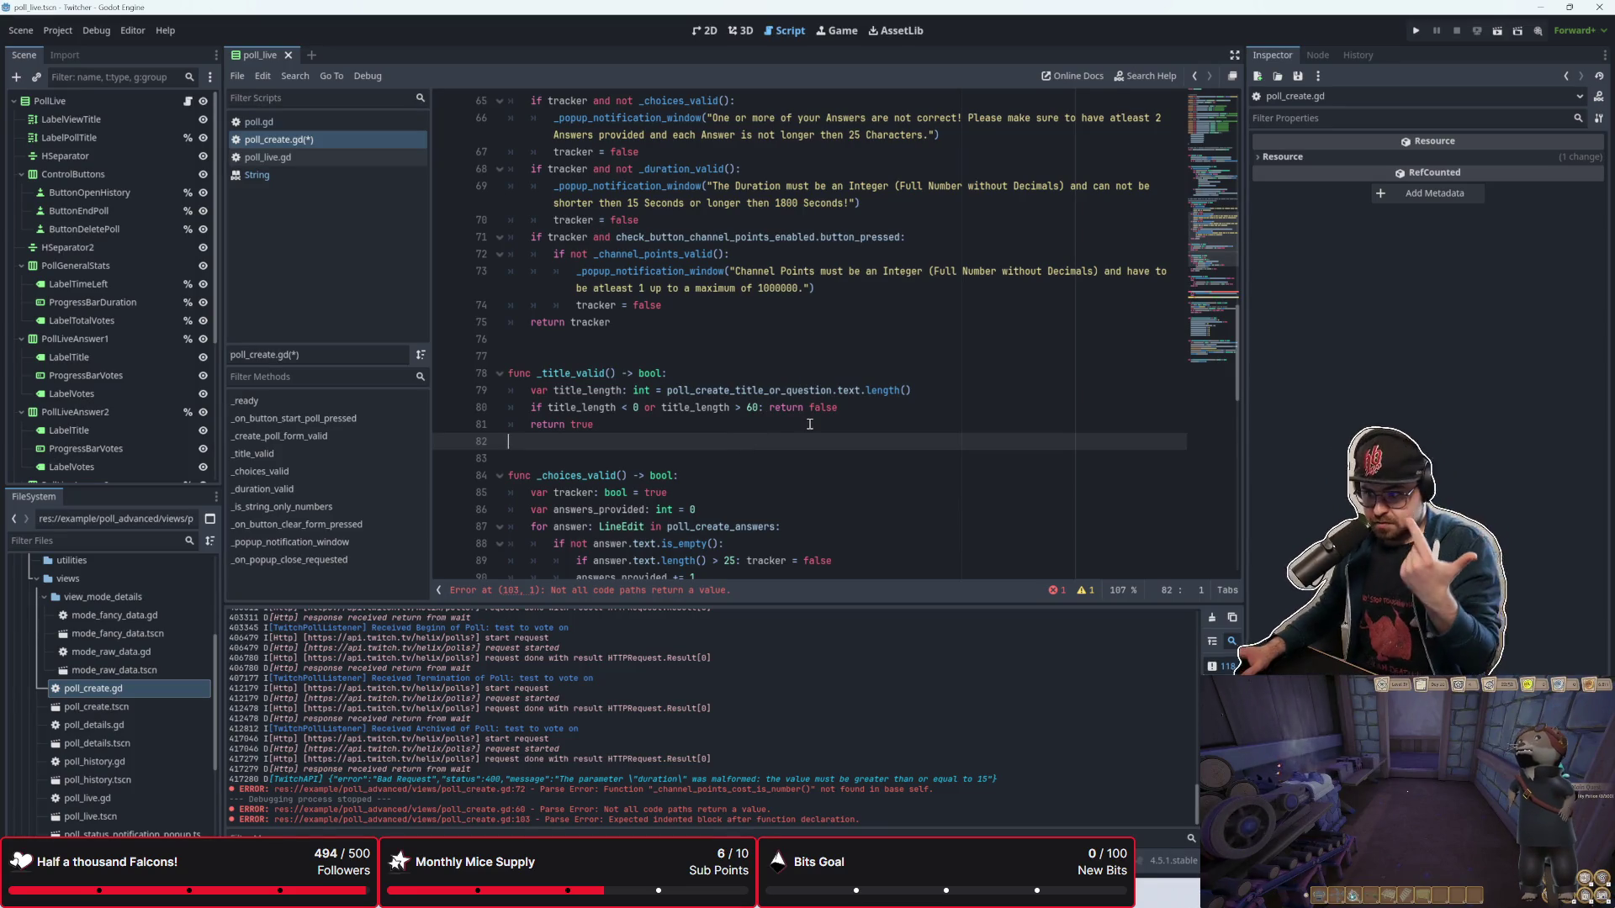
Step: Scroll down to _channel_points_valid in poll_create.gd and review its numbers-only check
{"action": "left_click", "coordinate": [776, 459]}
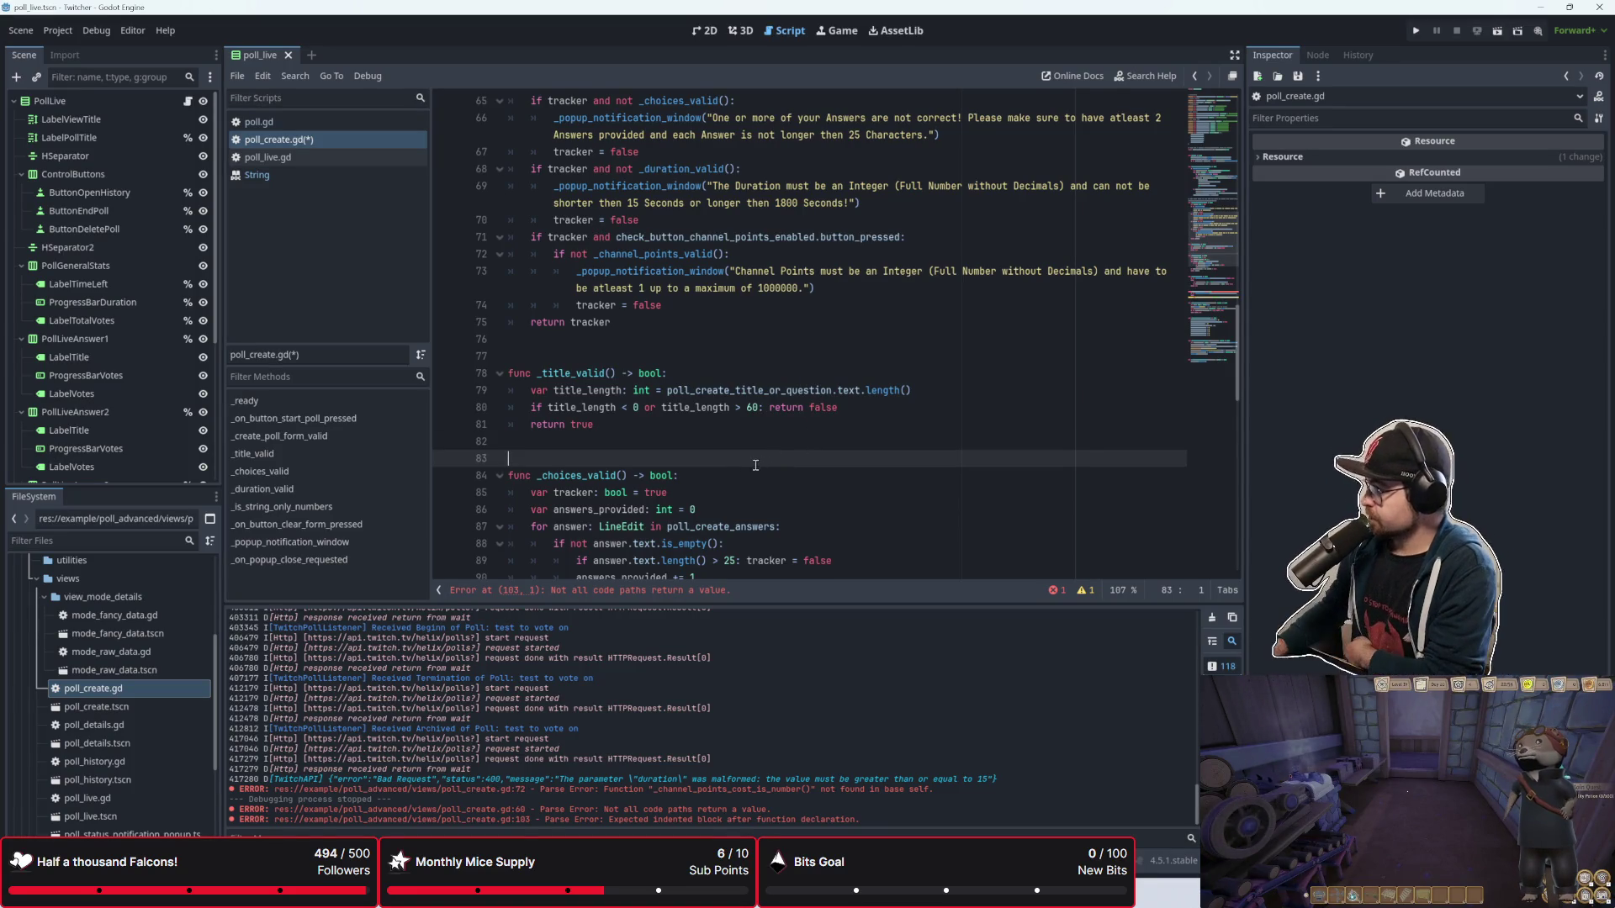
{"action": "scroll", "coordinate": [743, 456], "scroll_direction": "down", "scroll_amount": 5}
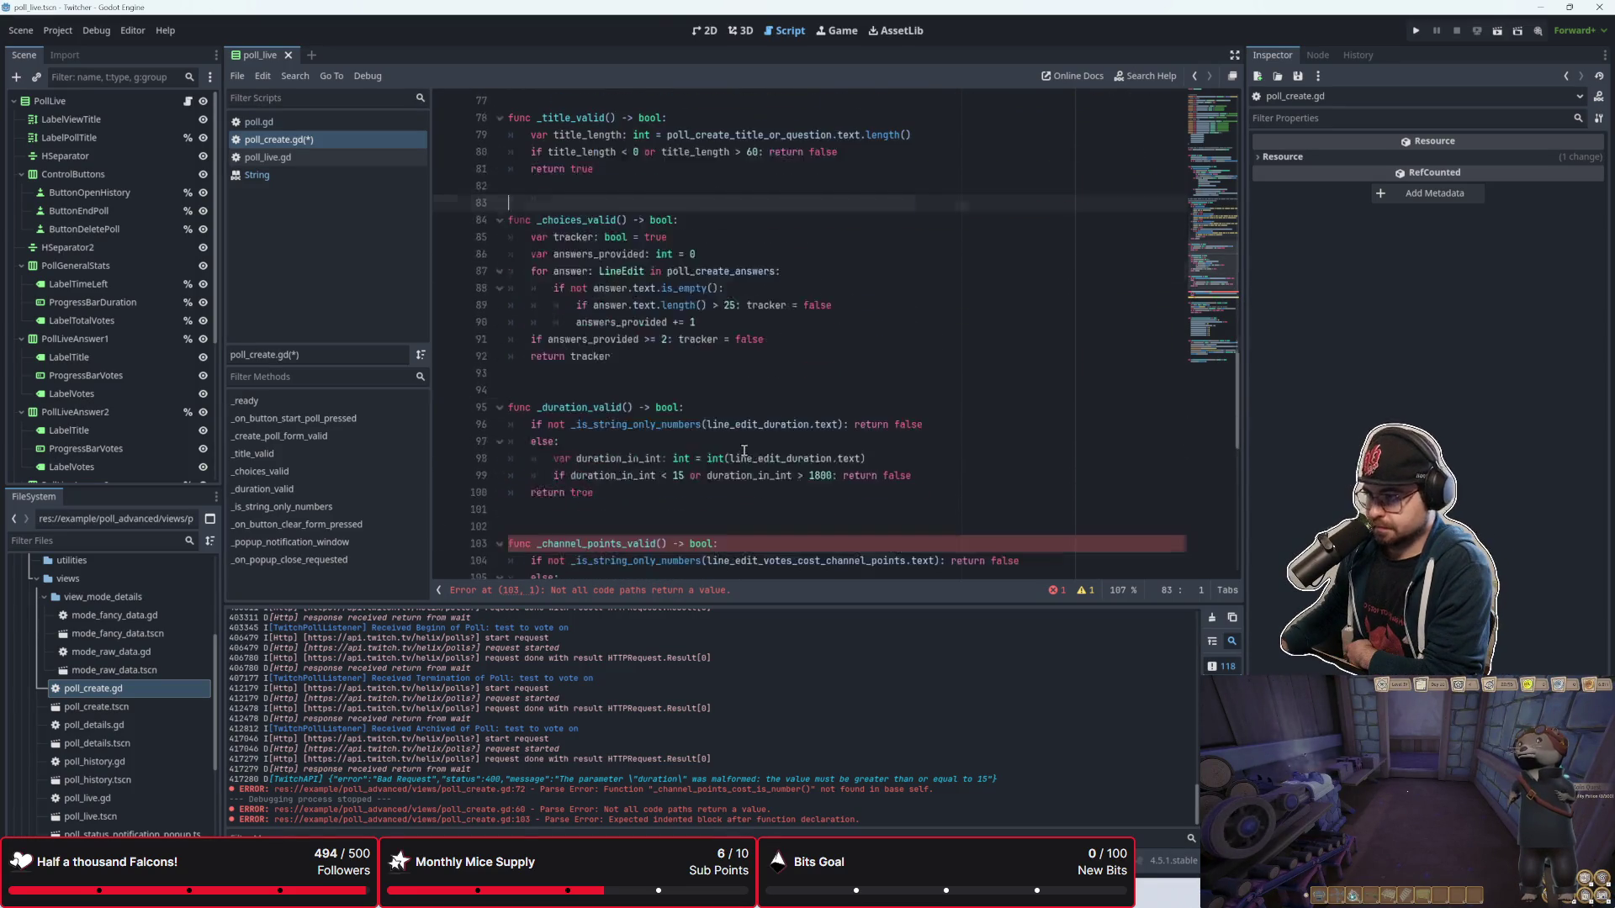
{"action": "scroll", "coordinate": [744, 450], "scroll_direction": "down", "scroll_amount": 5}
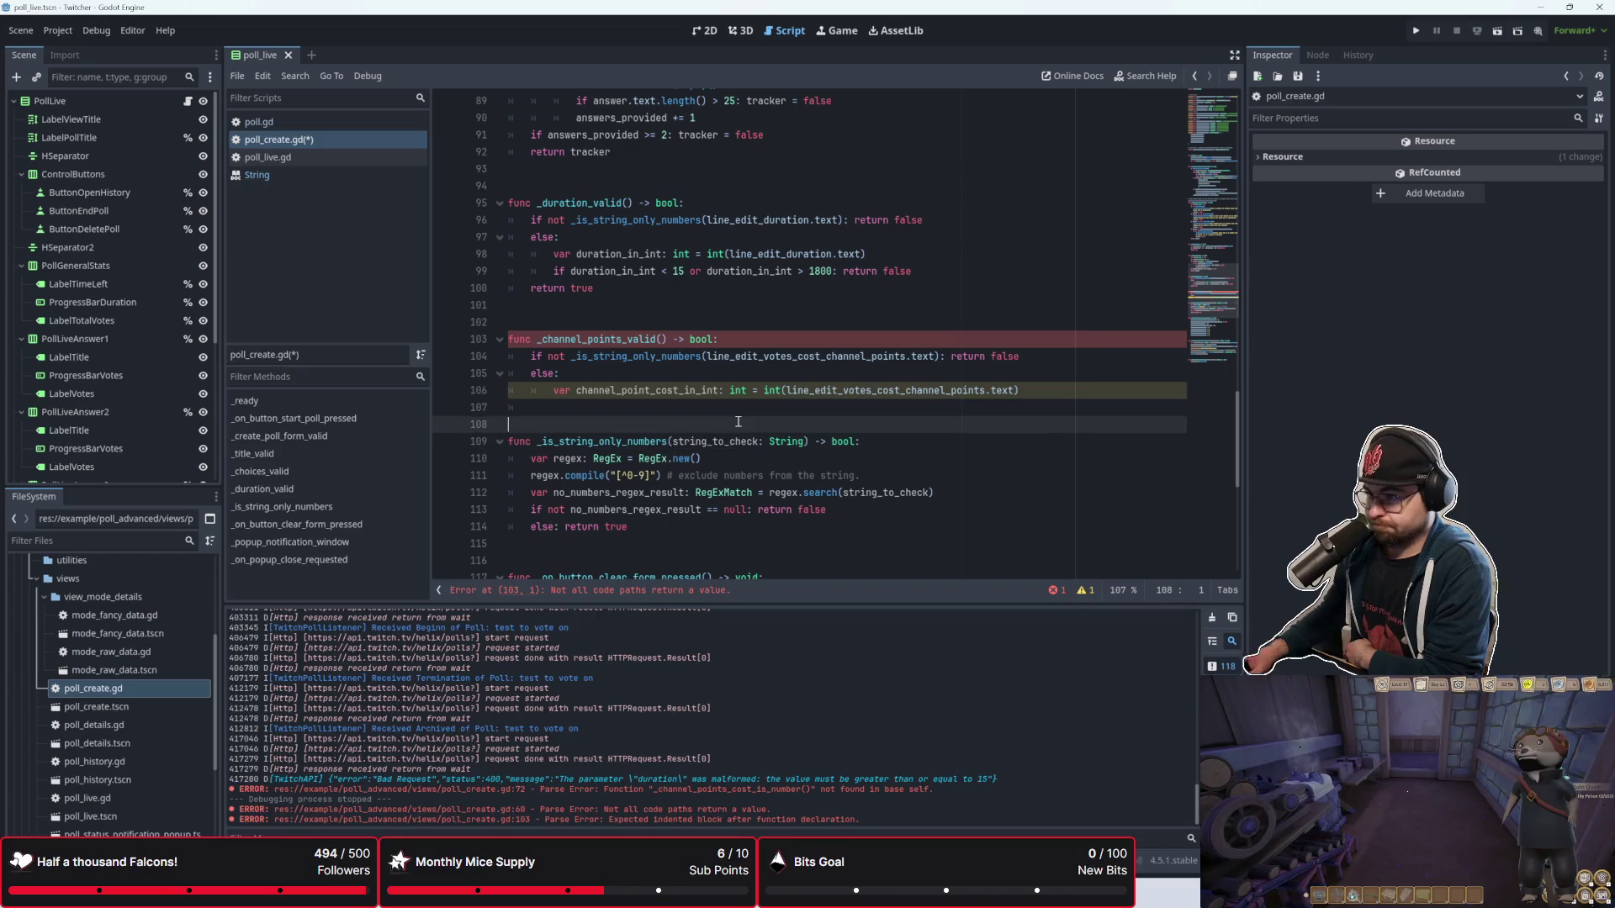
{"action": "left_click", "coordinate": [749, 412]}
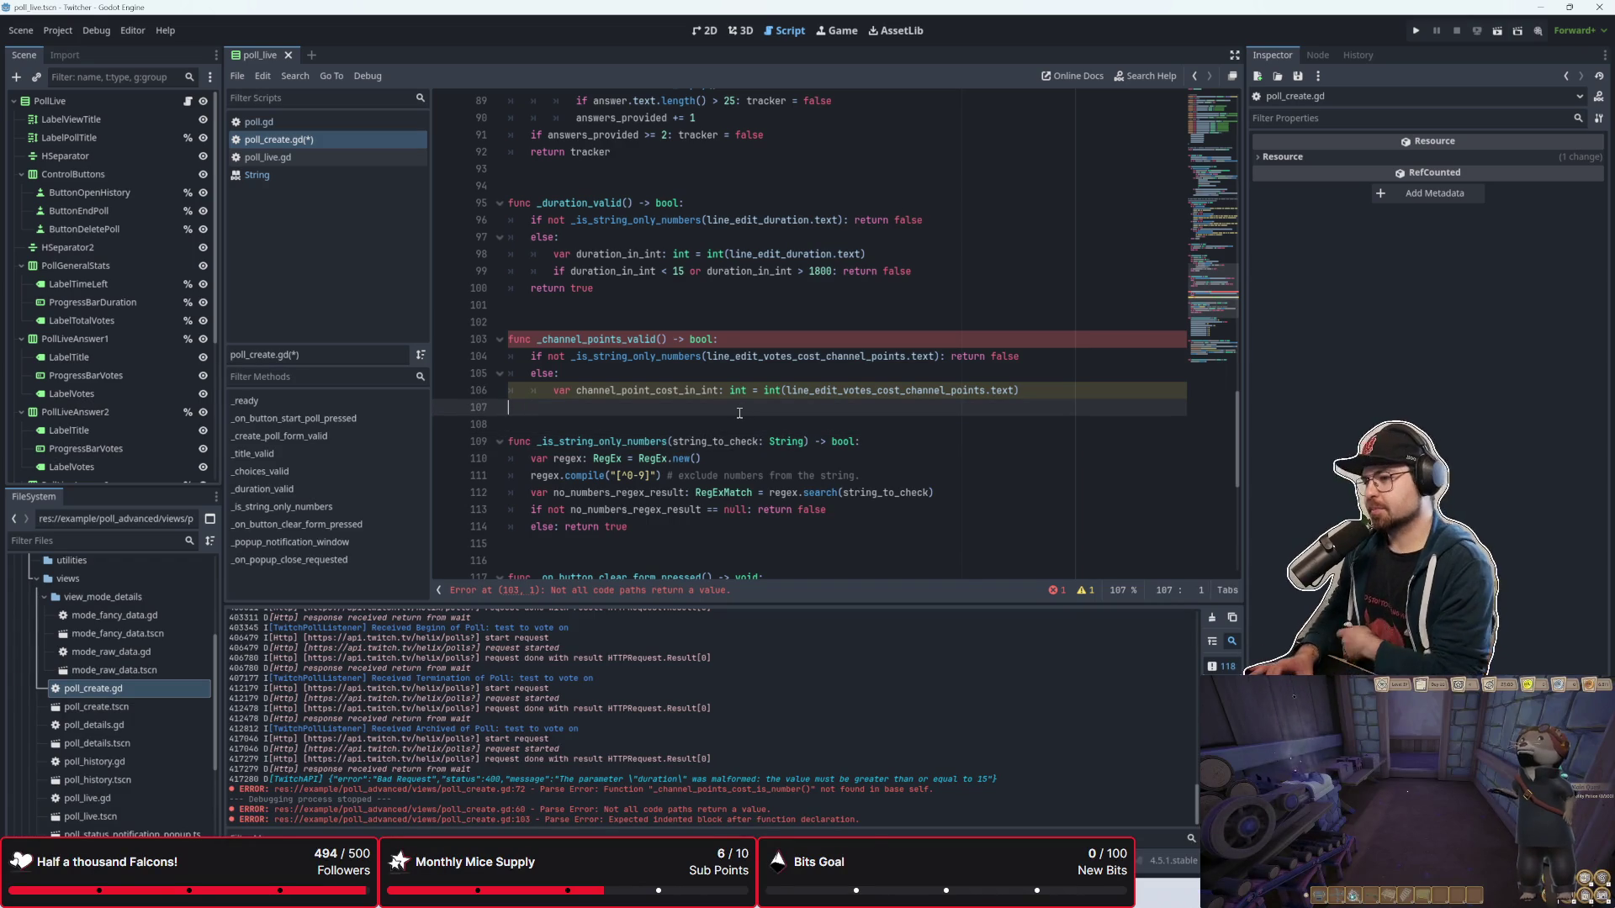
{"action": "key", "text": "Up"}
{"action": "key", "text": "Up"}
{"action": "key", "text": "Up"}
{"action": "key", "text": "Down"}
{"action": "key", "text": "Down"}
{"action": "key", "text": "Down"}
{"action": "key", "text": "Up"}
{"action": "key", "text": "Up"}
{"action": "key", "text": "Up"}
{"action": "key", "text": "Down"}
{"action": "key", "text": "Down"}
{"action": "key", "text": "Down"}
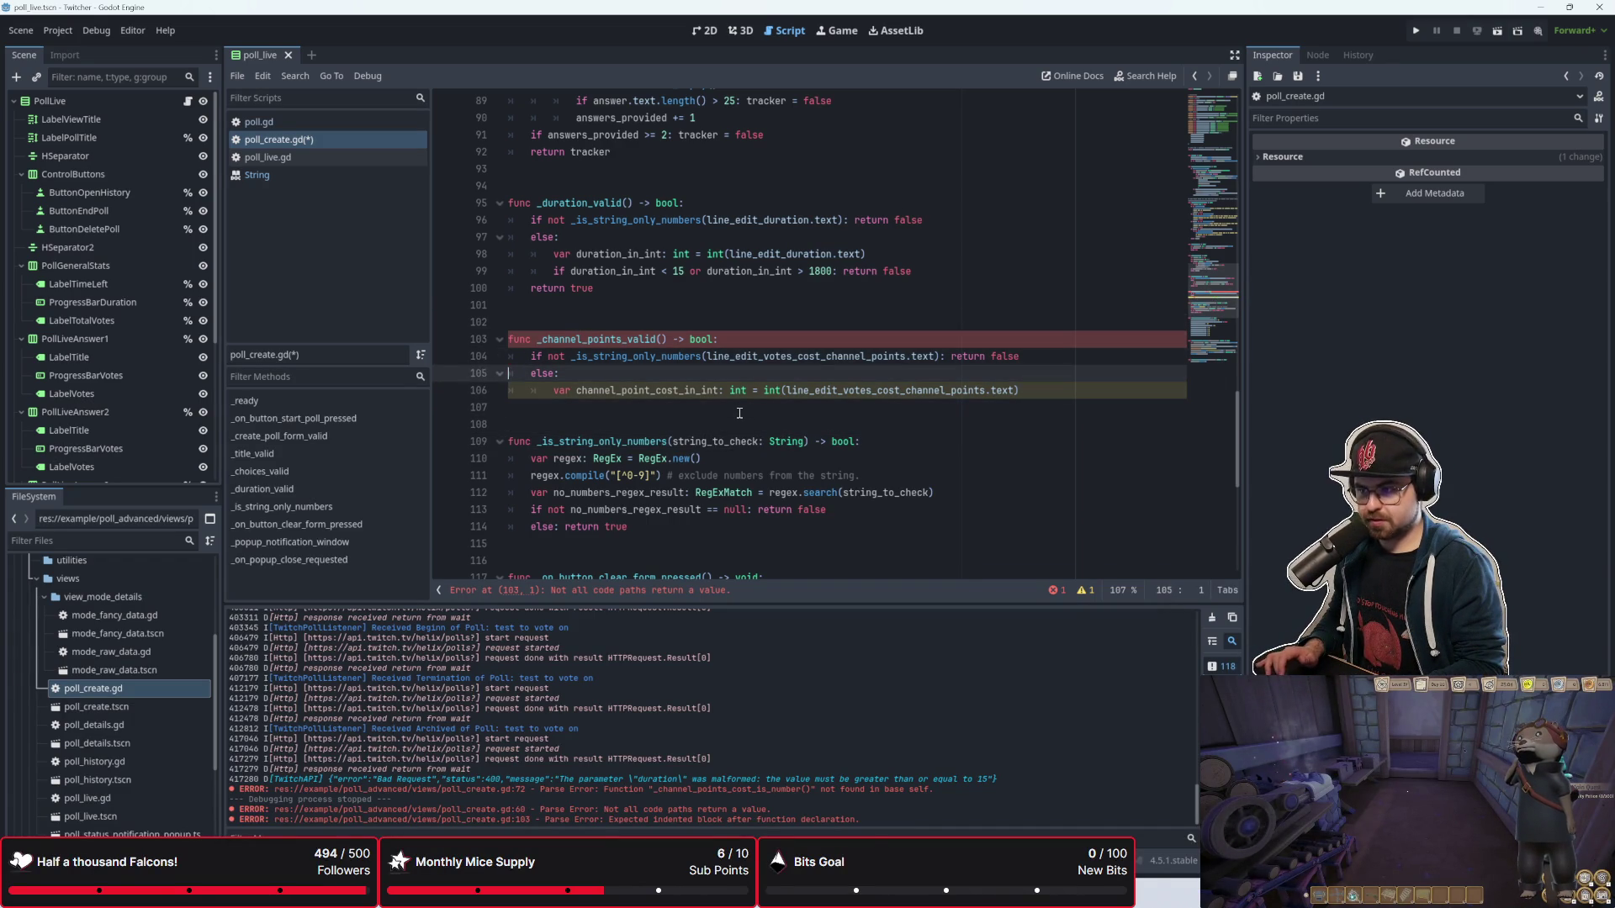
{"action": "key", "text": "Down"}
{"action": "key", "text": "Down"}
{"action": "key", "text": "Up"}
{"action": "key", "text": "Up"}
{"action": "key", "text": "Up"}
{"action": "key", "text": "Up"}
{"action": "key", "text": "Down"}
{"action": "key", "text": "Down"}
{"action": "key", "text": "Down"}
{"action": "key", "text": "Up"}
{"action": "key", "text": "Up"}
{"action": "key", "text": "Up"}
{"action": "key", "text": "Up"}
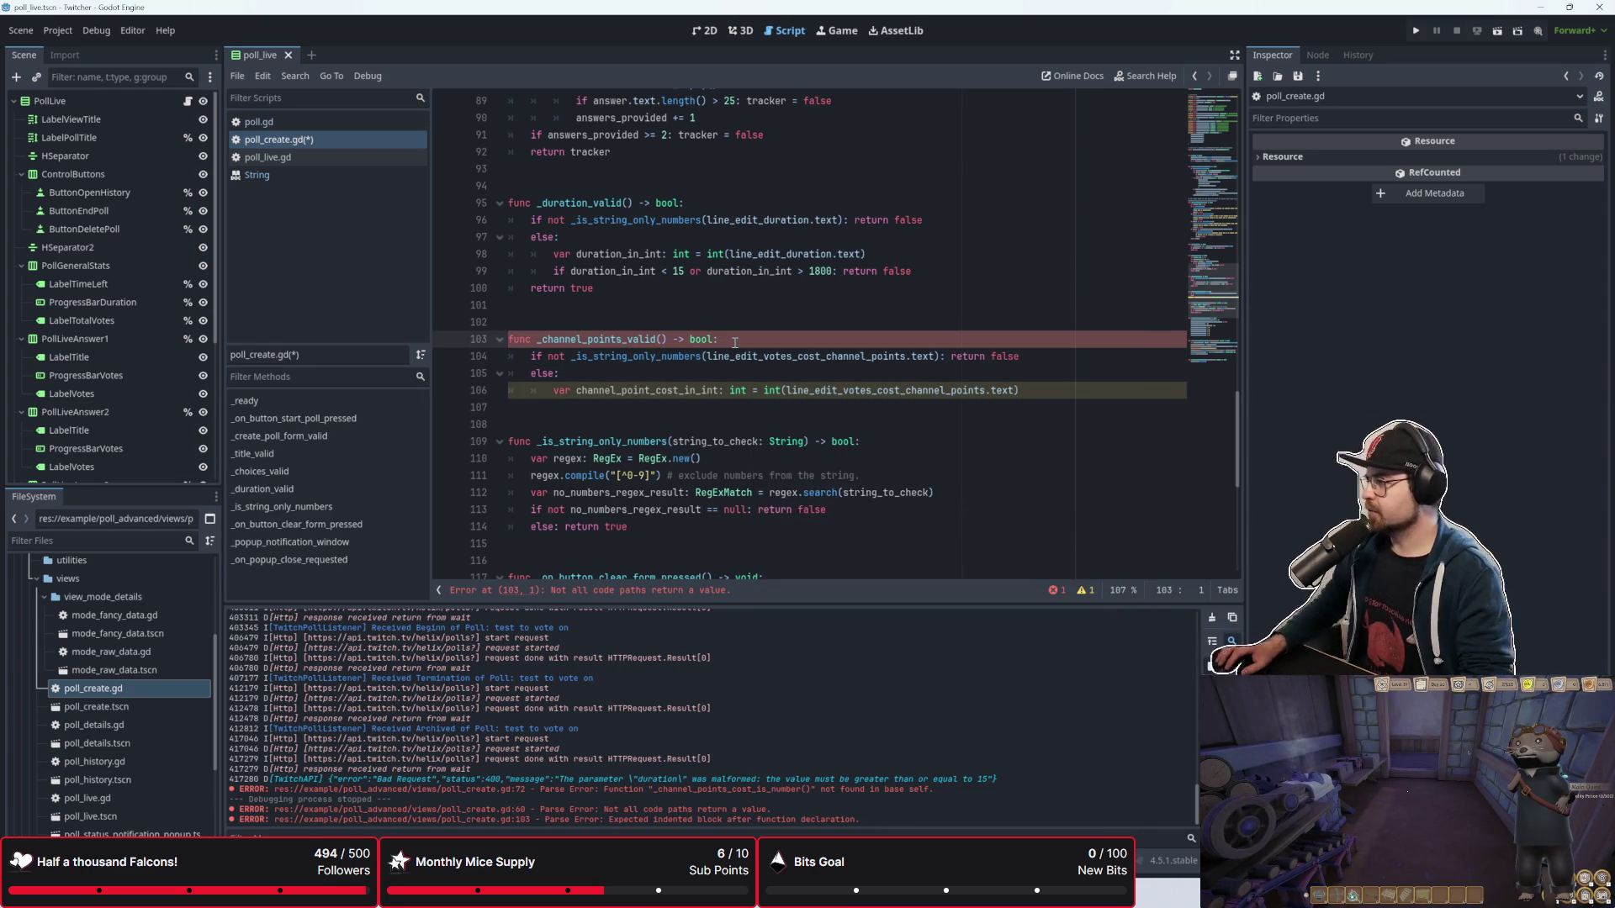
{"action": "scroll", "coordinate": [693, 306], "scroll_direction": "up", "scroll_amount": 1}
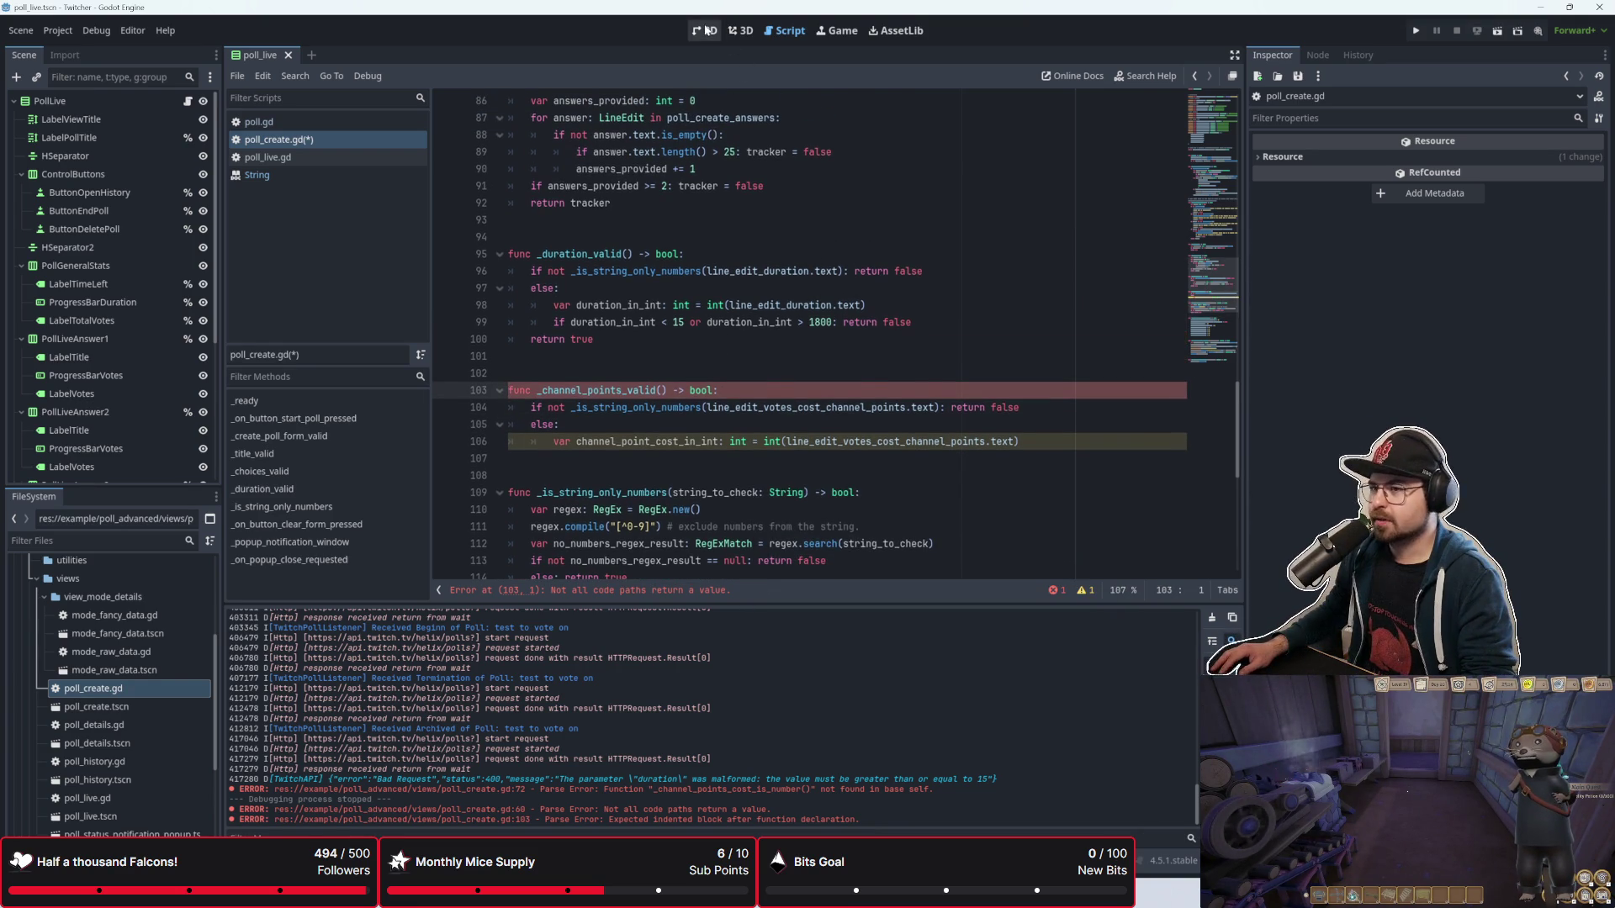
Step: Glance at the 2D scene view, then return to the blank line inside the else block
{"action": "left_click", "coordinate": [705, 30]}
{"action": "left_click", "coordinate": [783, 30]}
{"action": "left_click", "coordinate": [695, 421]}
{"action": "left_click", "coordinate": [1044, 458], "text": "shift"}
{"action": "left_click", "coordinate": [667, 452]}
{"action": "scroll", "coordinate": [668, 453], "scroll_direction": "down", "scroll_amount": 1}
{"action": "scroll", "coordinate": [667, 453], "scroll_direction": "down", "scroll_amount": 2}
{"action": "left_click", "coordinate": [776, 368]}
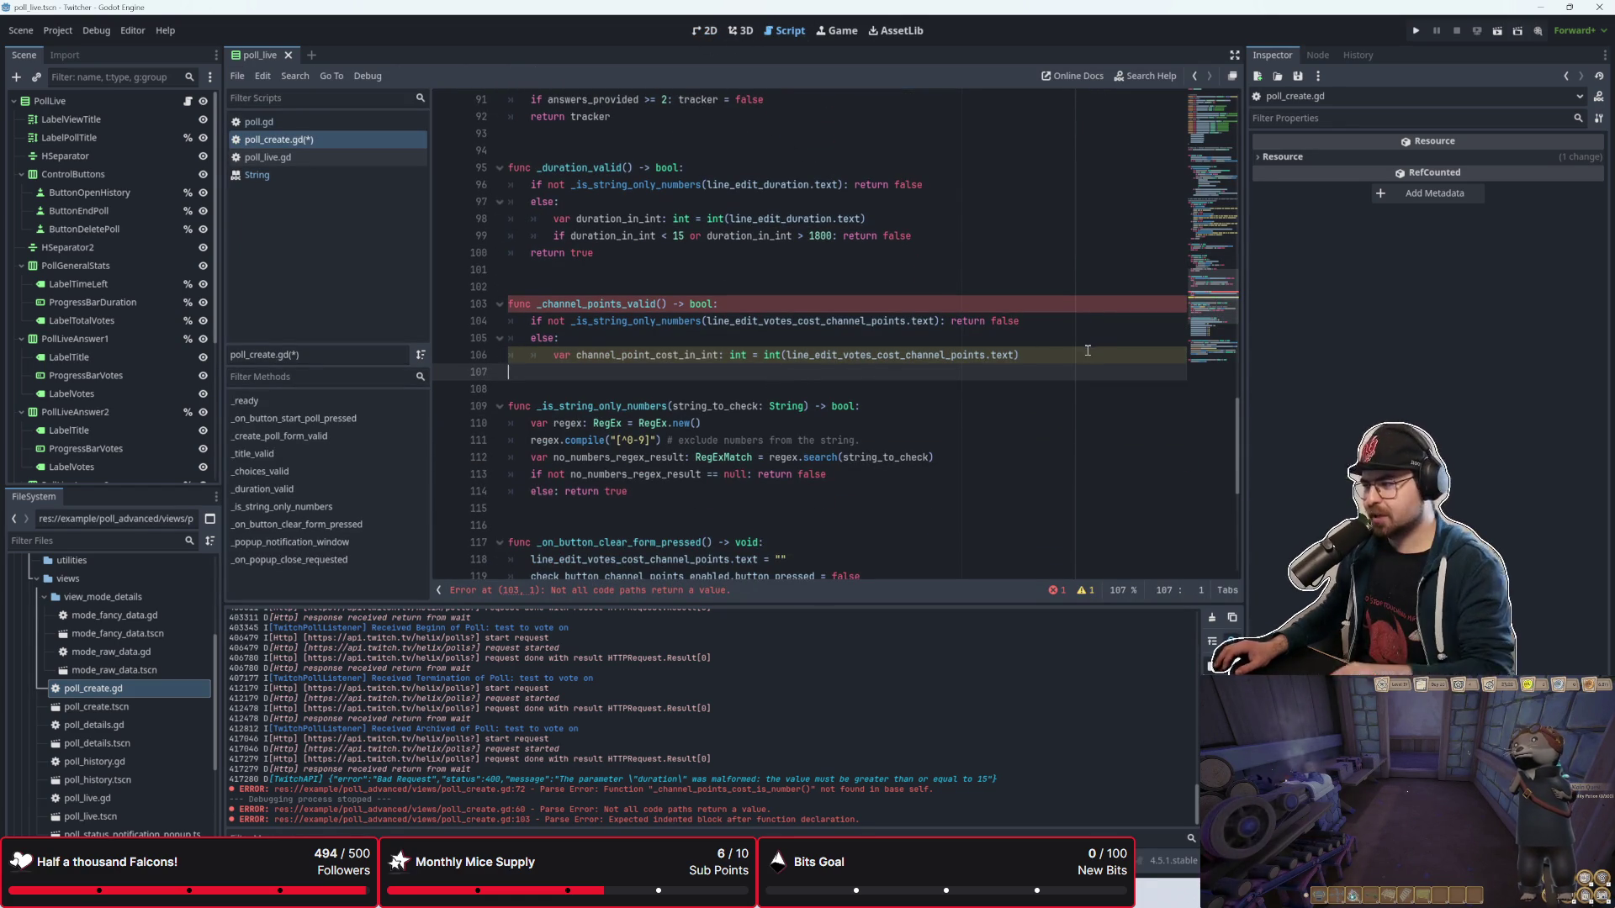
{"action": "left_click", "coordinate": [970, 389]}
{"action": "left_click", "coordinate": [988, 365]}
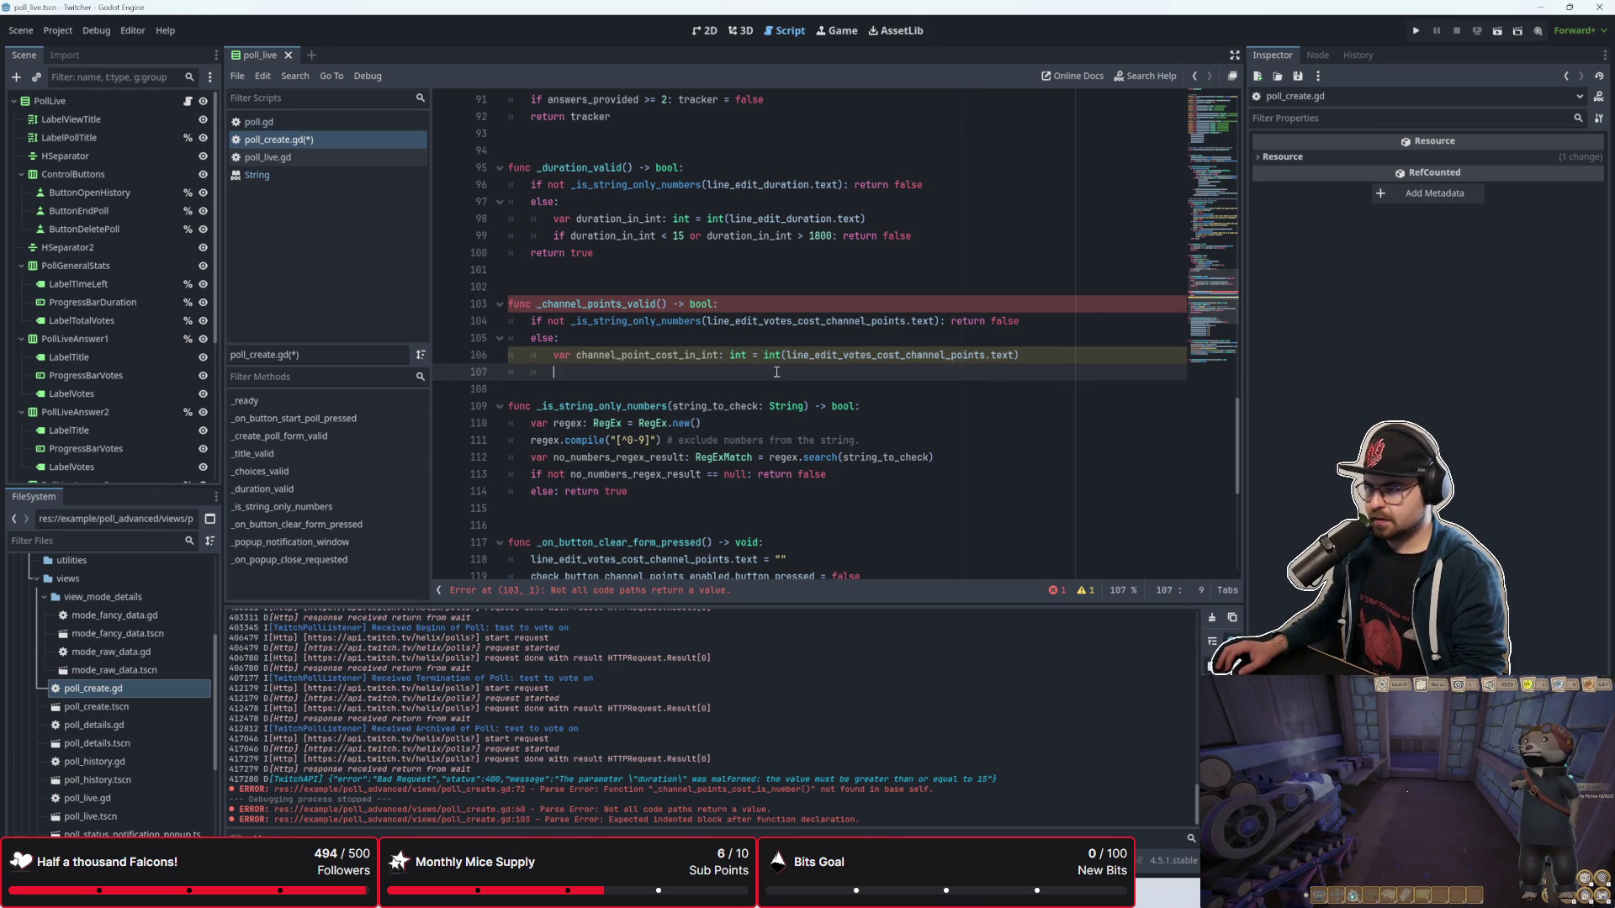
Step: Add 'if channel_point_cost_in_int < 1 or channel_point_cost_in_int > 1000000: return false' and 'return true', then save
{"action": "key", "text": "Tab"}
{"action": "type", "text": "if cjamn"}
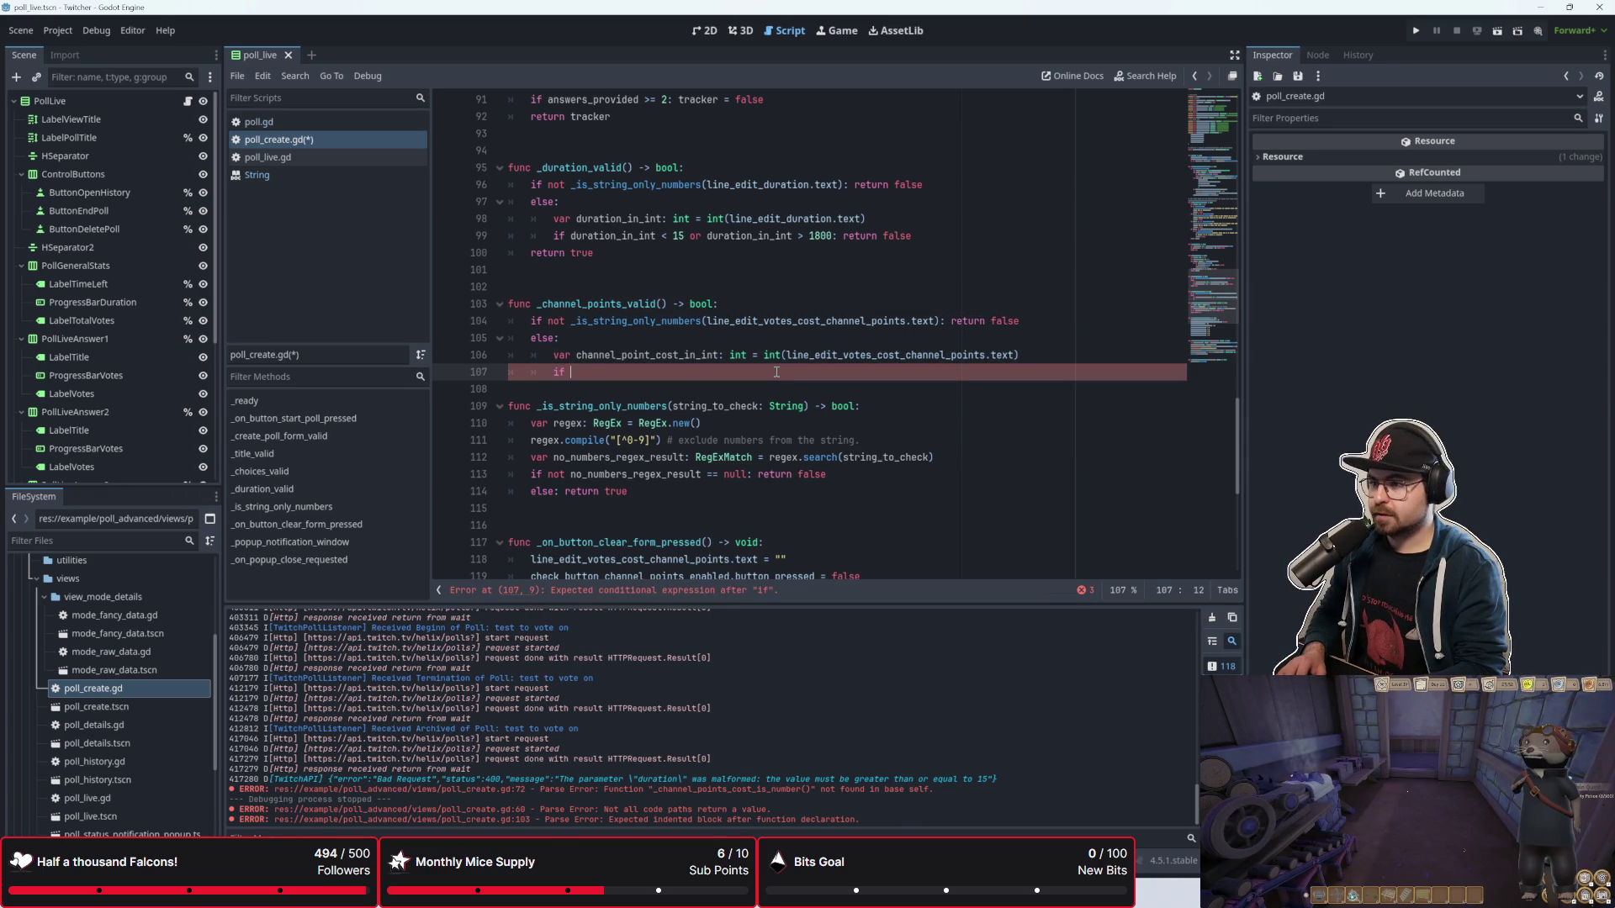
{"action": "key", "text": "BackSpace"}
{"action": "type", "text": "c"}
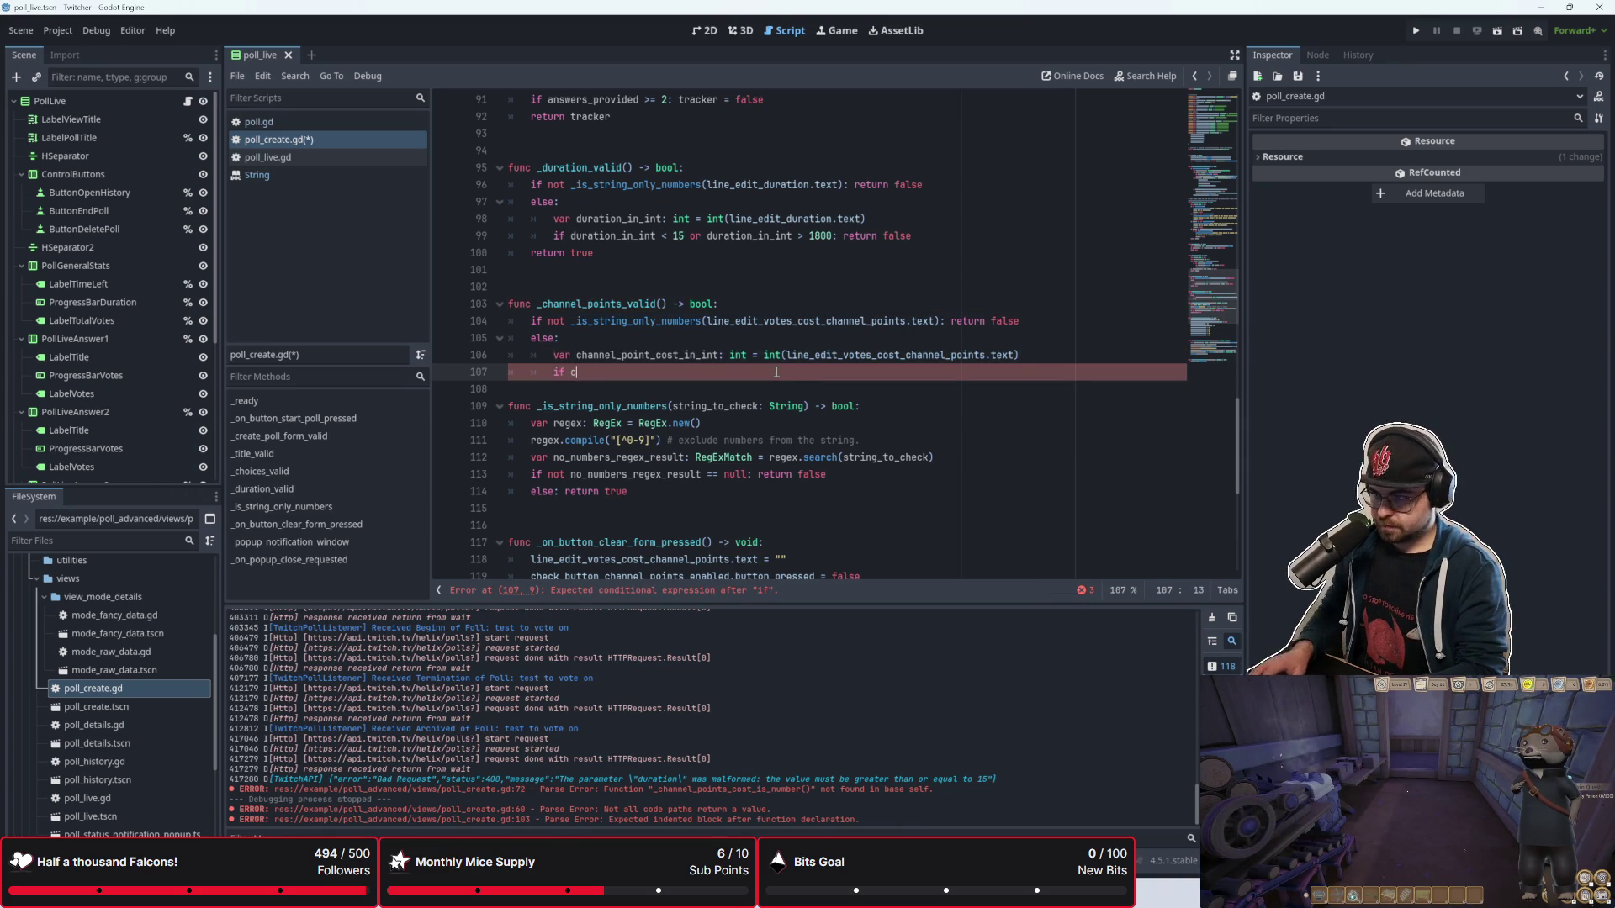
{"action": "type", "text": "hanne"}
{"action": "key", "text": "Return"}
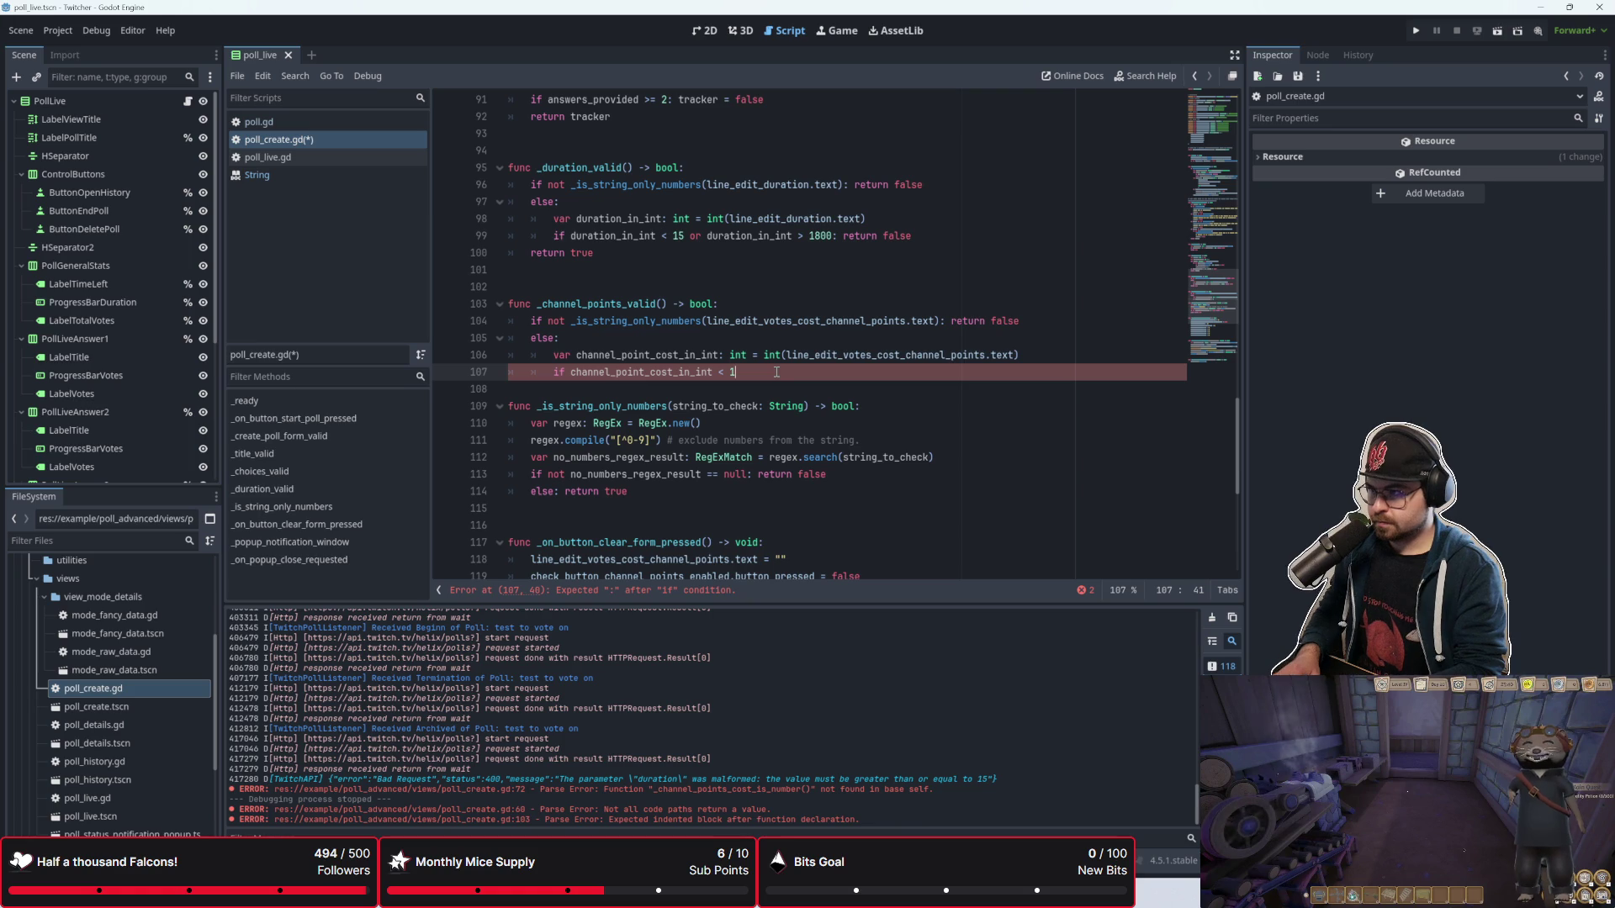
{"action": "type", "text": "or channe"}
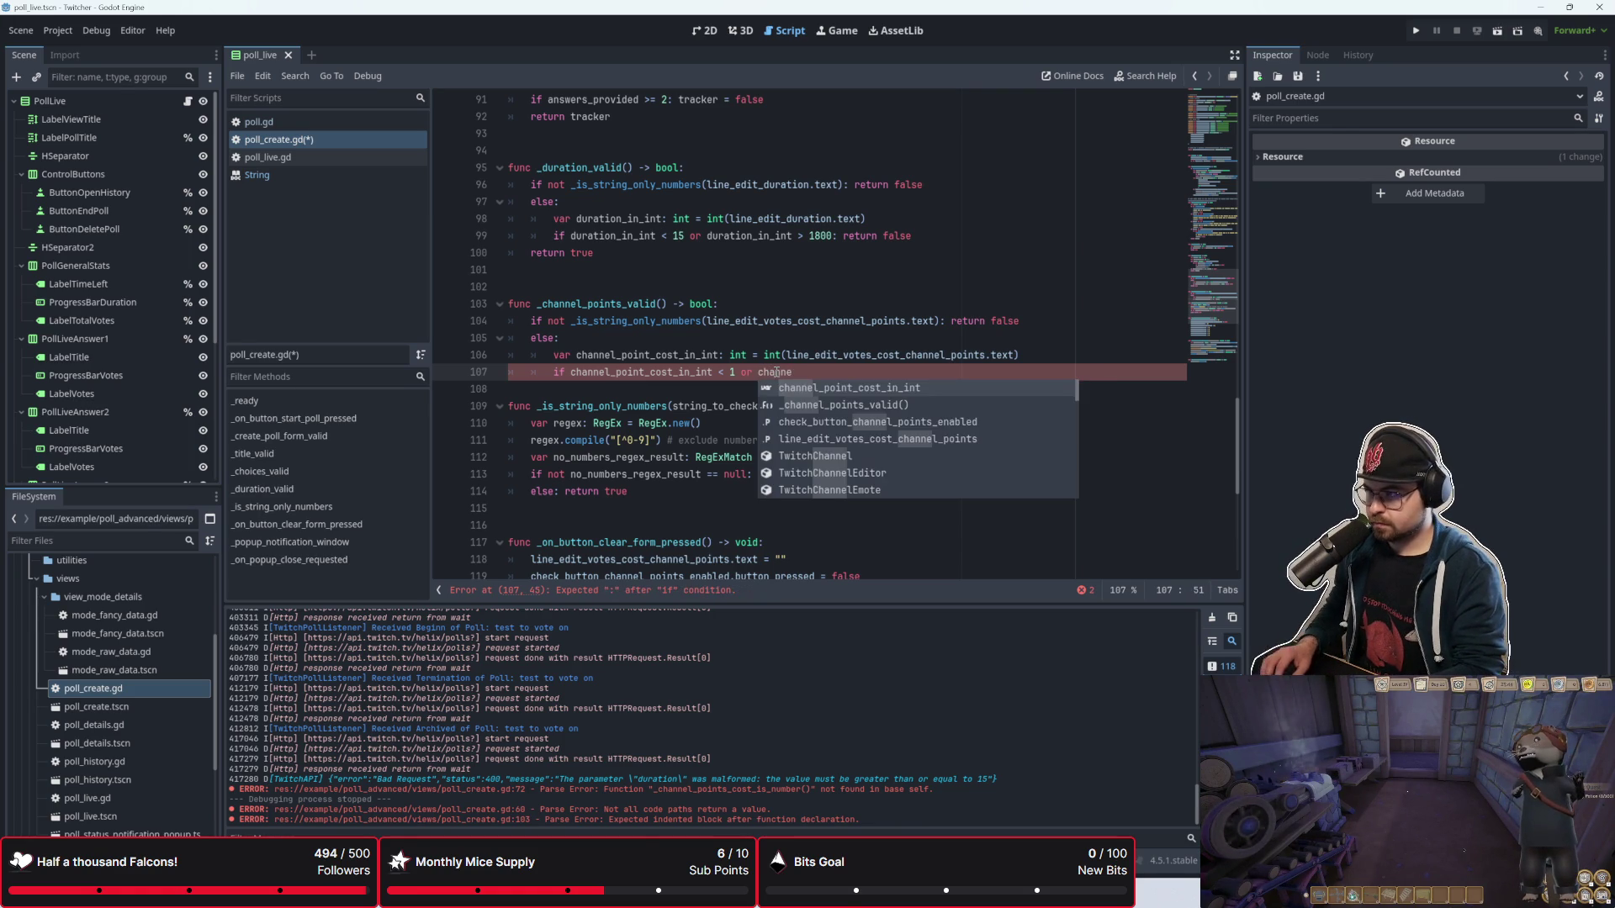
{"action": "key", "text": "Return"}
{"action": "type", "text": "1"}
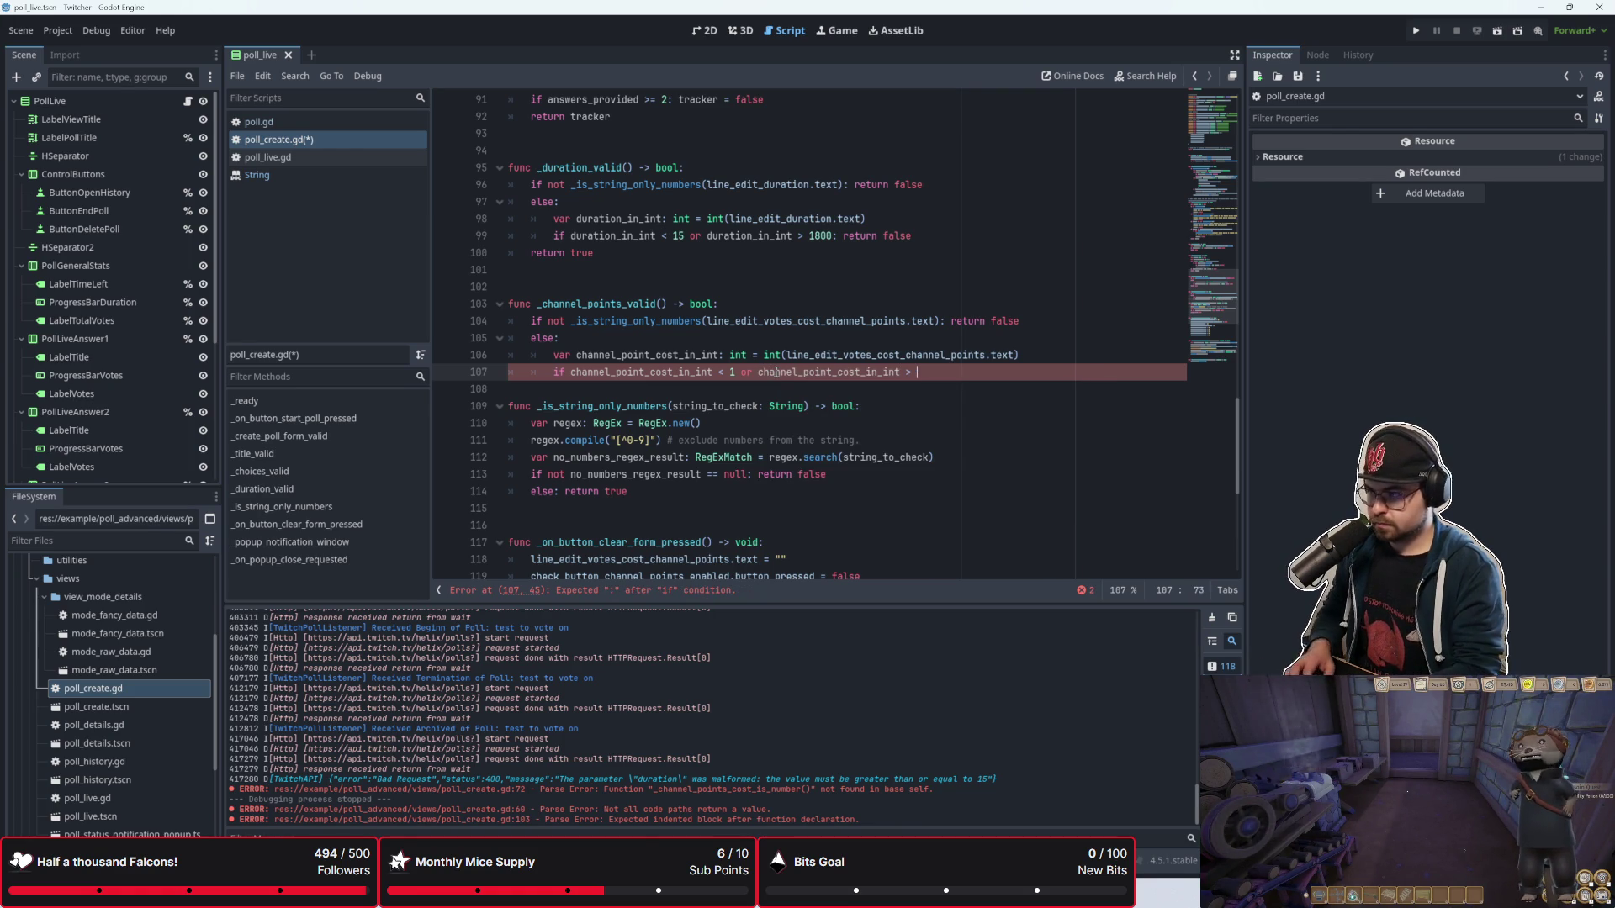
{"action": "type", "text": "000000"}
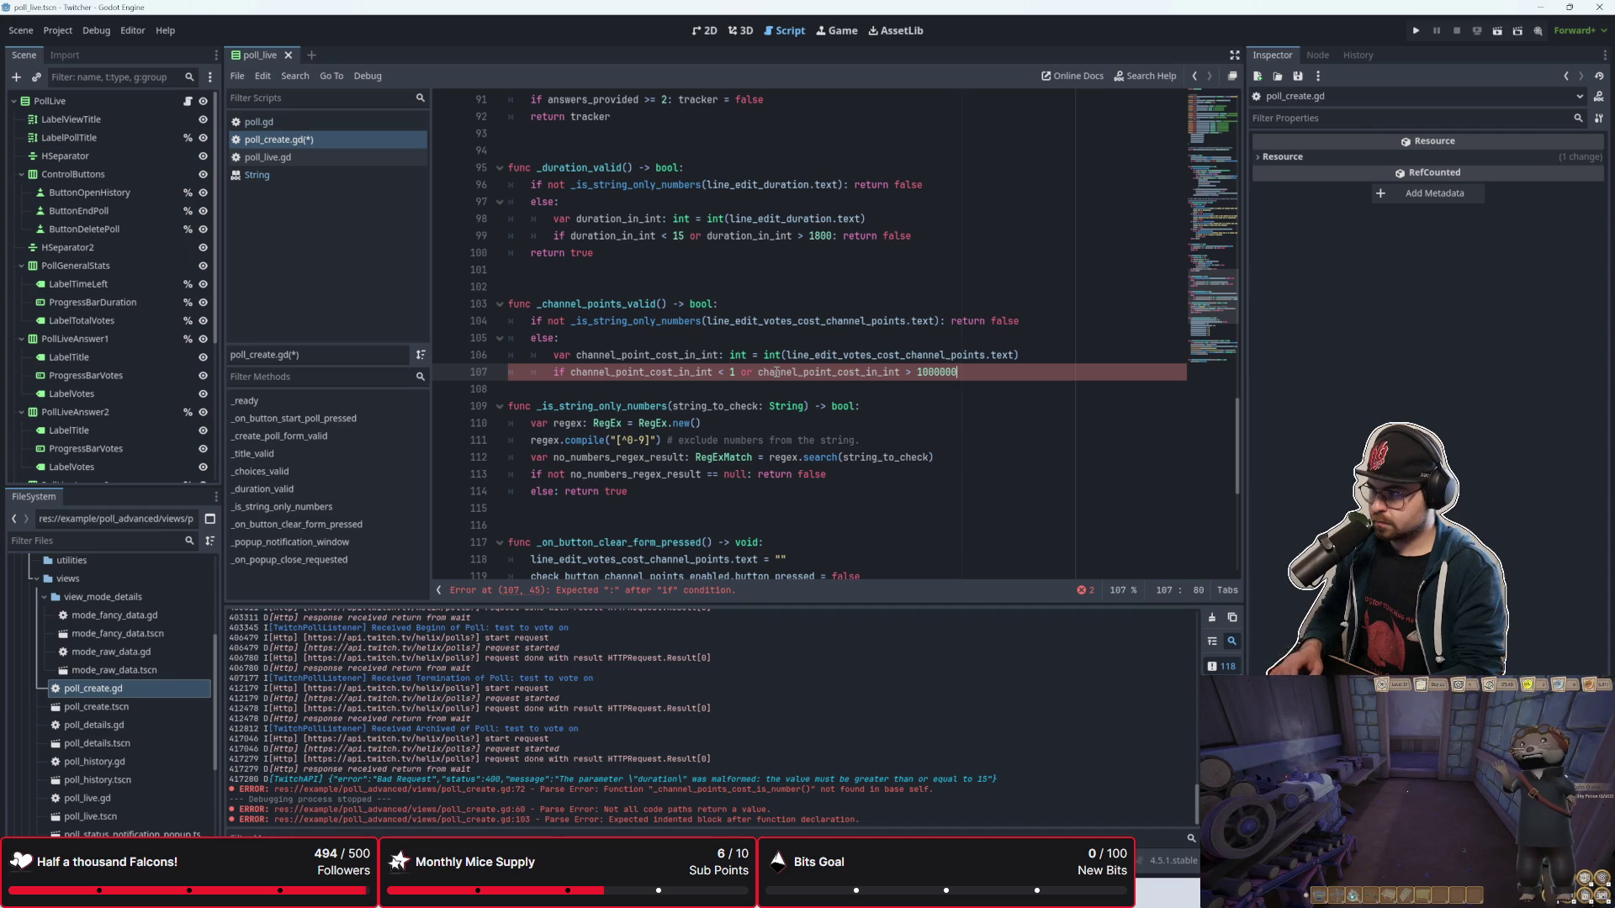
{"action": "type", "text": ": return false"}
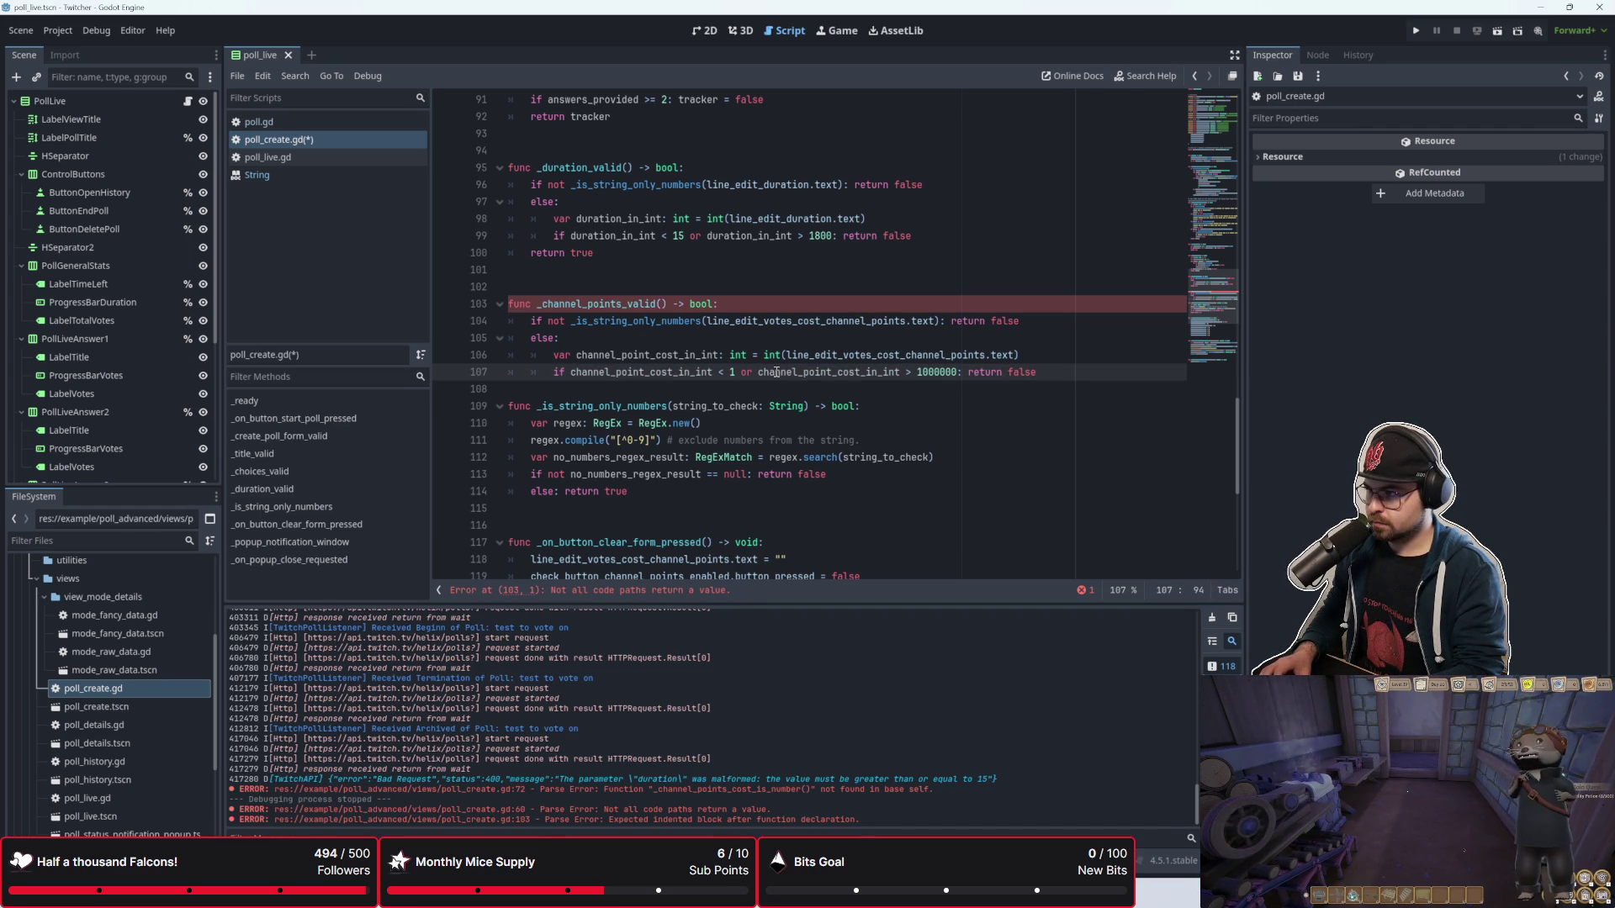
{"action": "key", "text": "Return"}
{"action": "type", "text": "eturn true"}
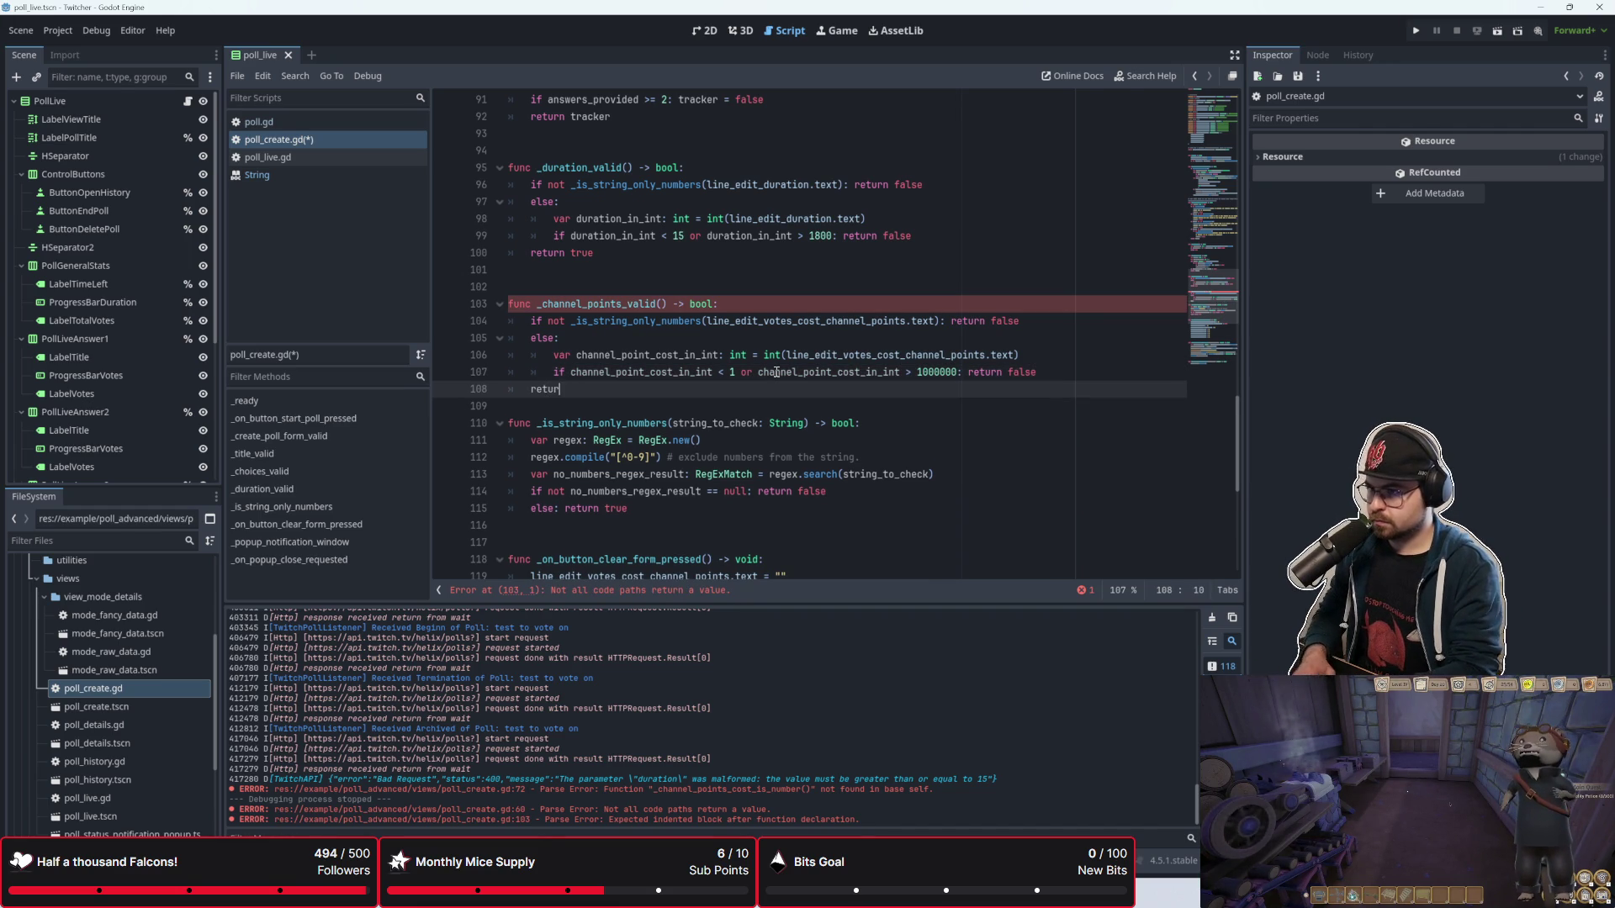
{"action": "left_click", "coordinate": [757, 354]}
{"action": "key", "text": "ctrl+s"}
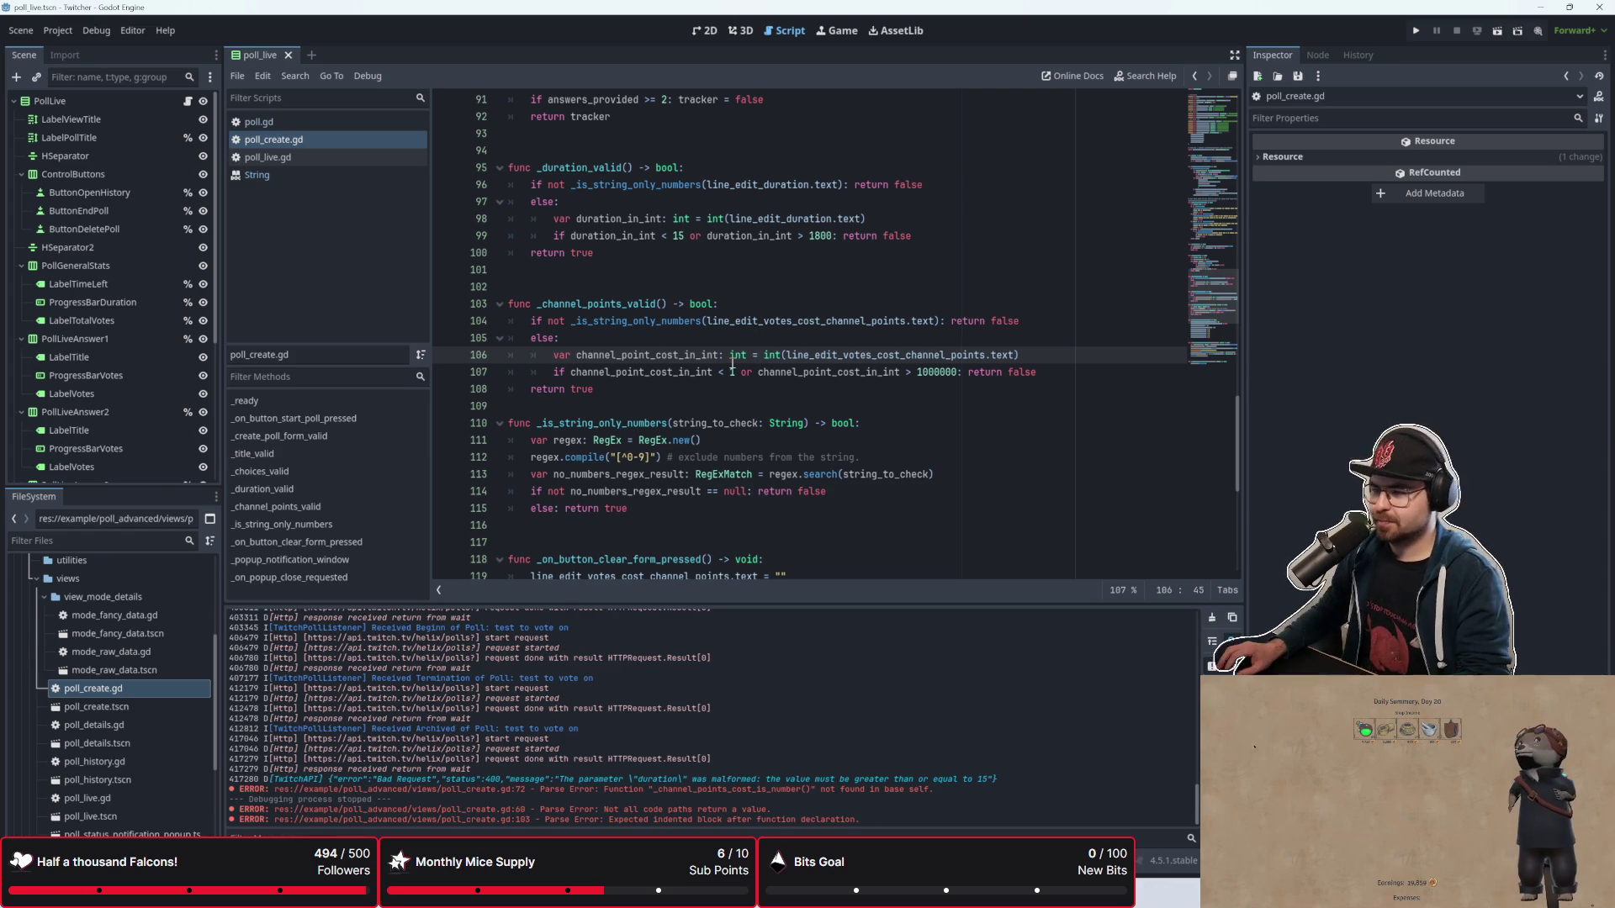
Step: Add a blank line before _is_string_only_numbers and run the project
{"action": "left_click", "coordinate": [712, 406]}
{"action": "key", "text": "Return"}
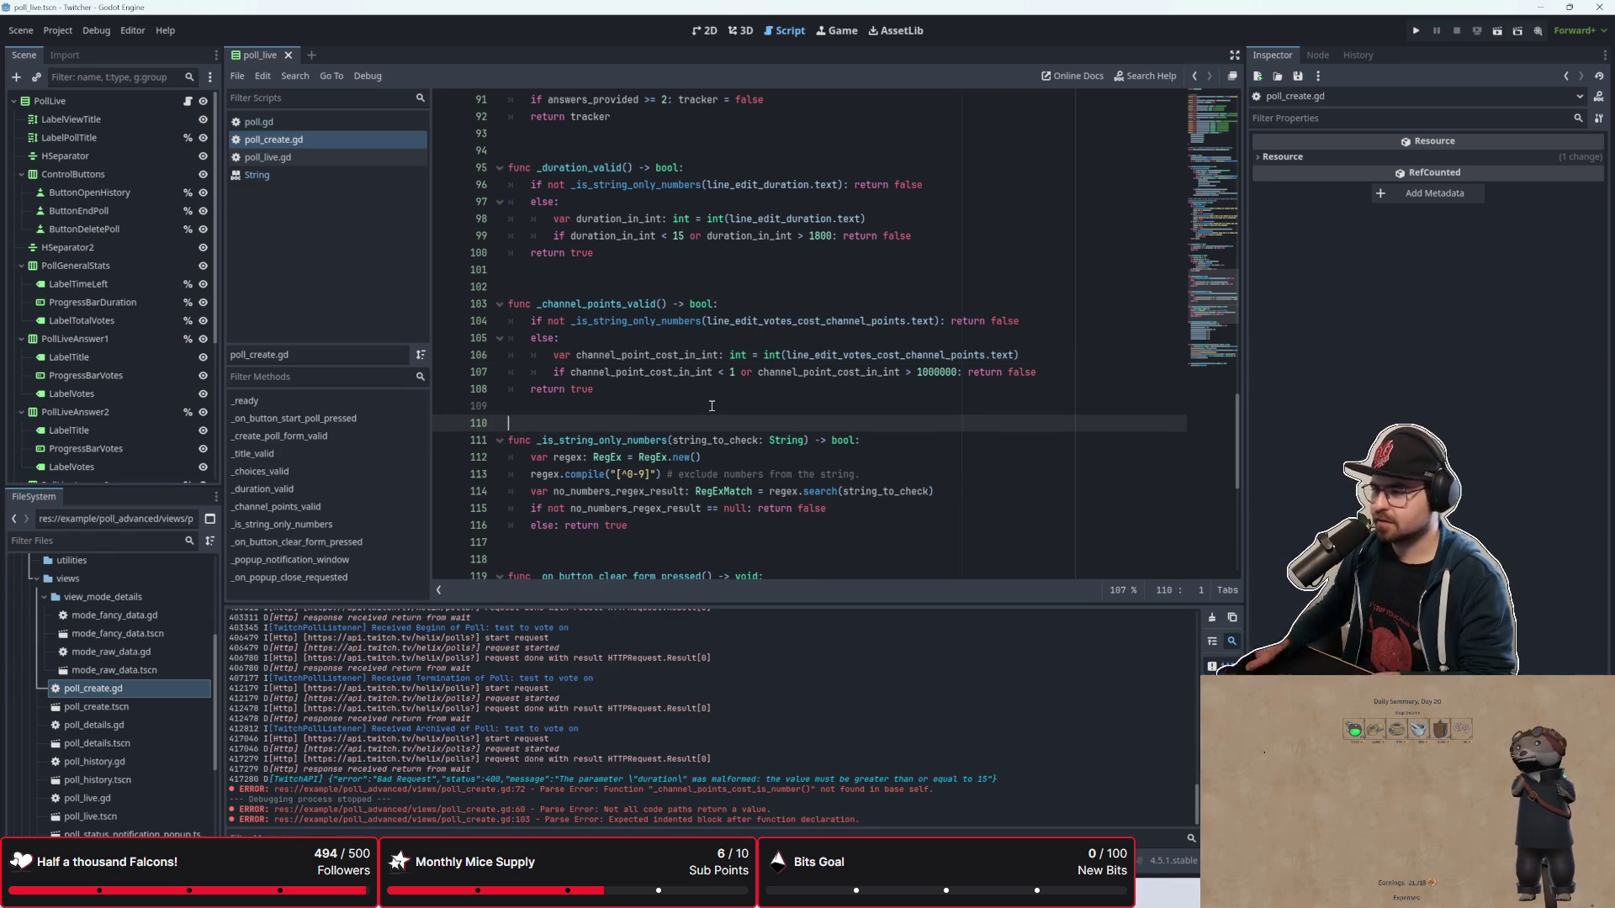
{"action": "left_click", "coordinate": [1417, 39]}
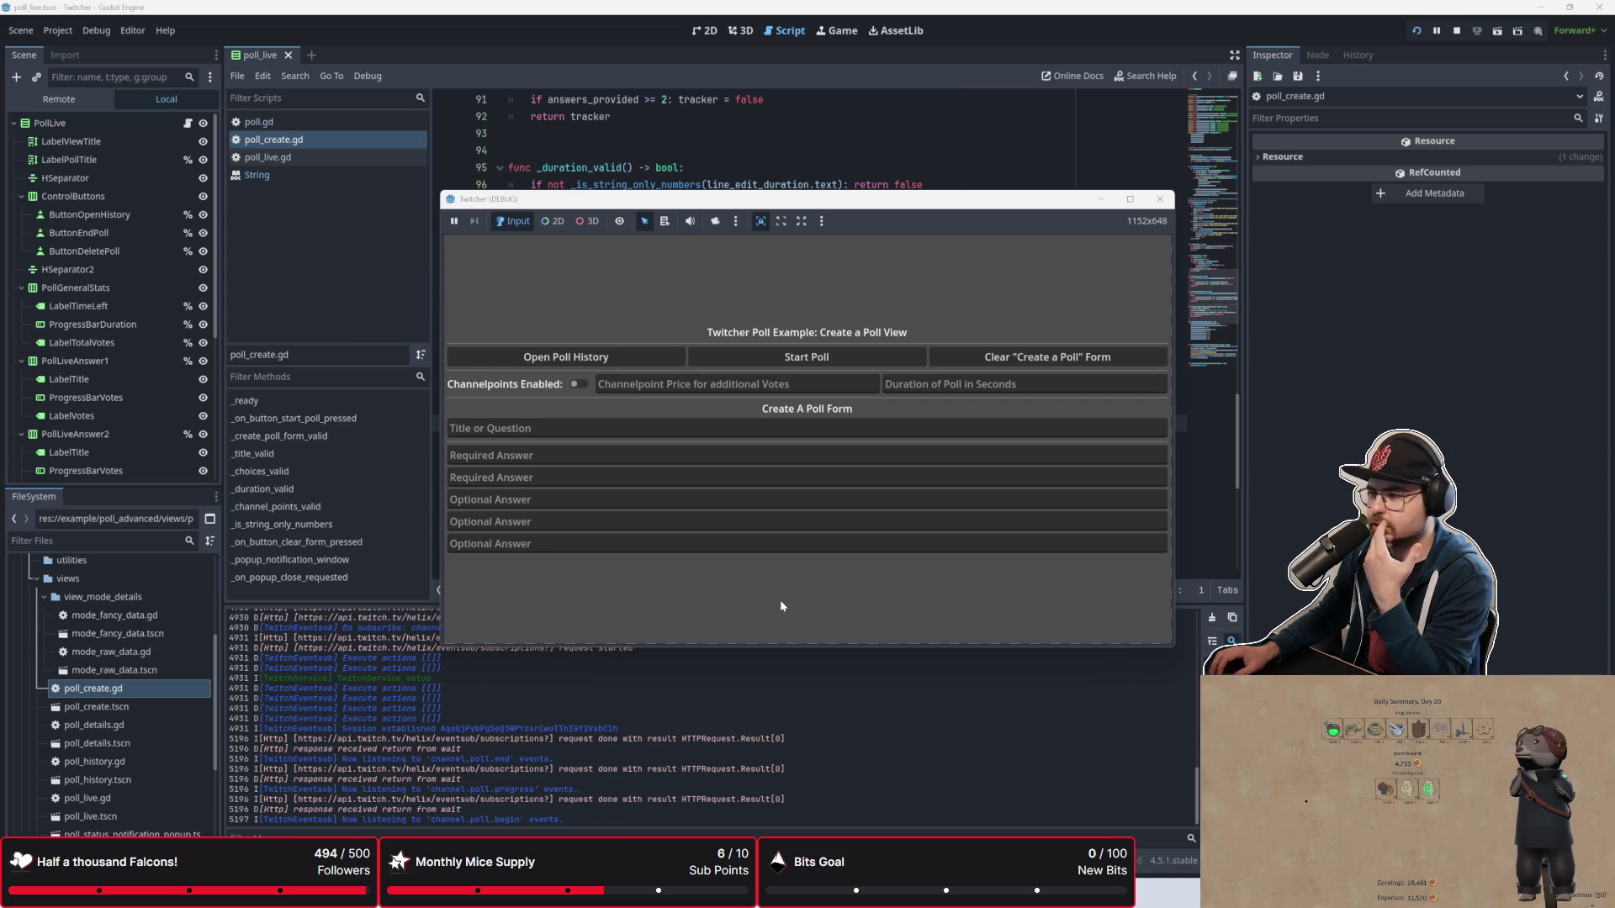
Step: Open the poll history and show details of the first 2025-11-02 test poll
{"action": "left_click", "coordinate": [639, 360]}
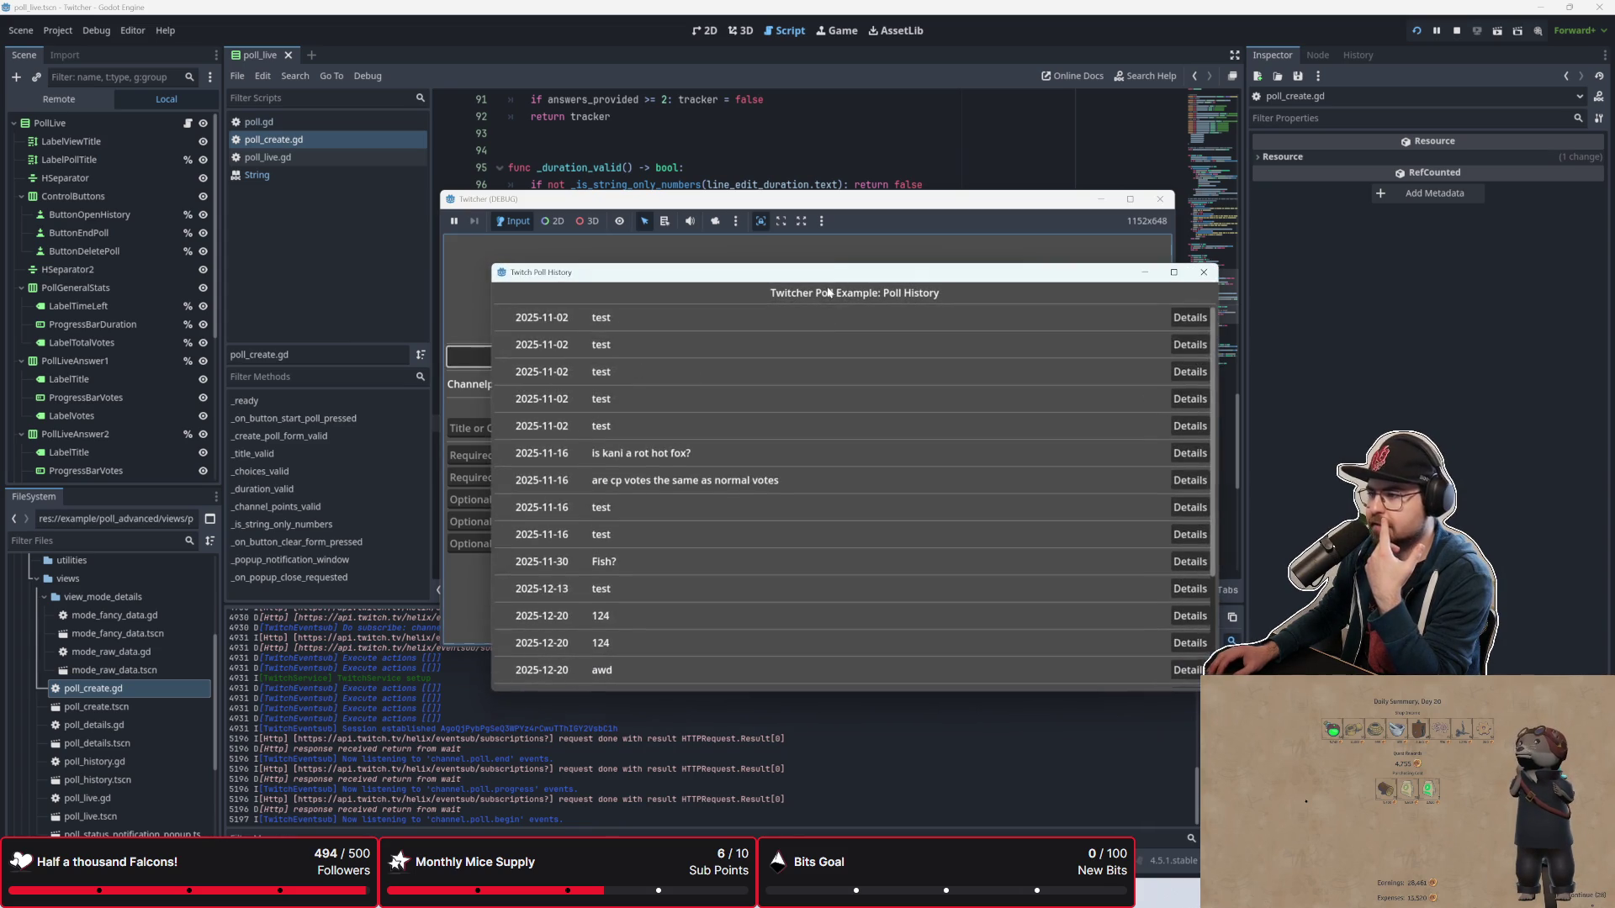
{"action": "left_click_drag", "start_coordinate": [832, 271], "coordinate": [1028, 102]}
{"action": "left_click", "coordinate": [1384, 143]}
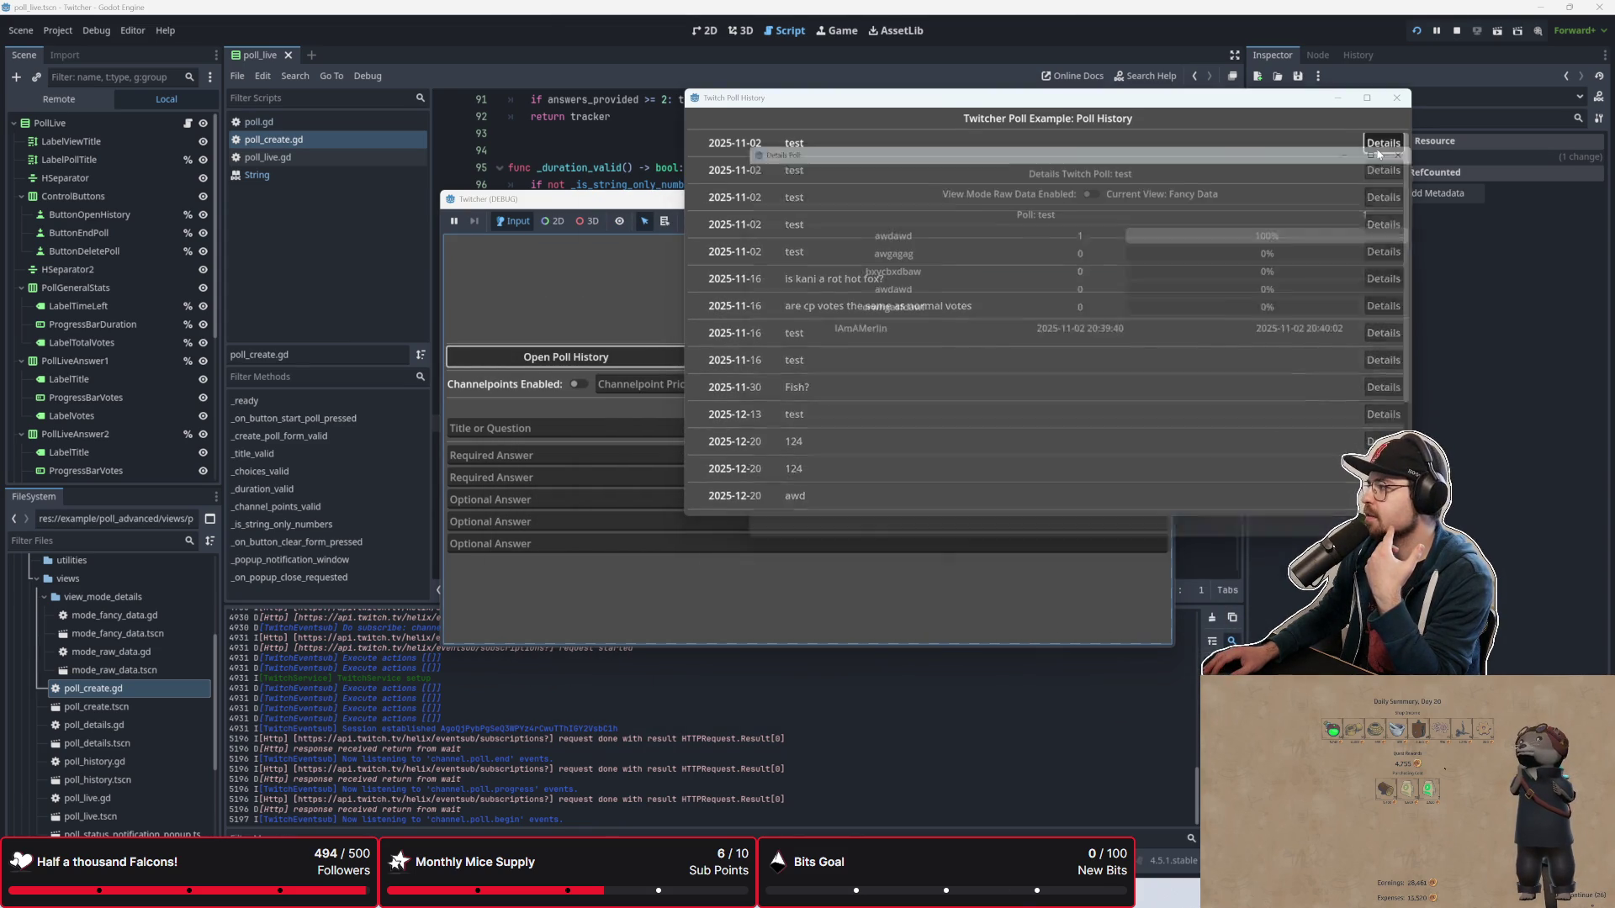
{"action": "left_click_drag", "start_coordinate": [1181, 148], "coordinate": [1114, 361]}
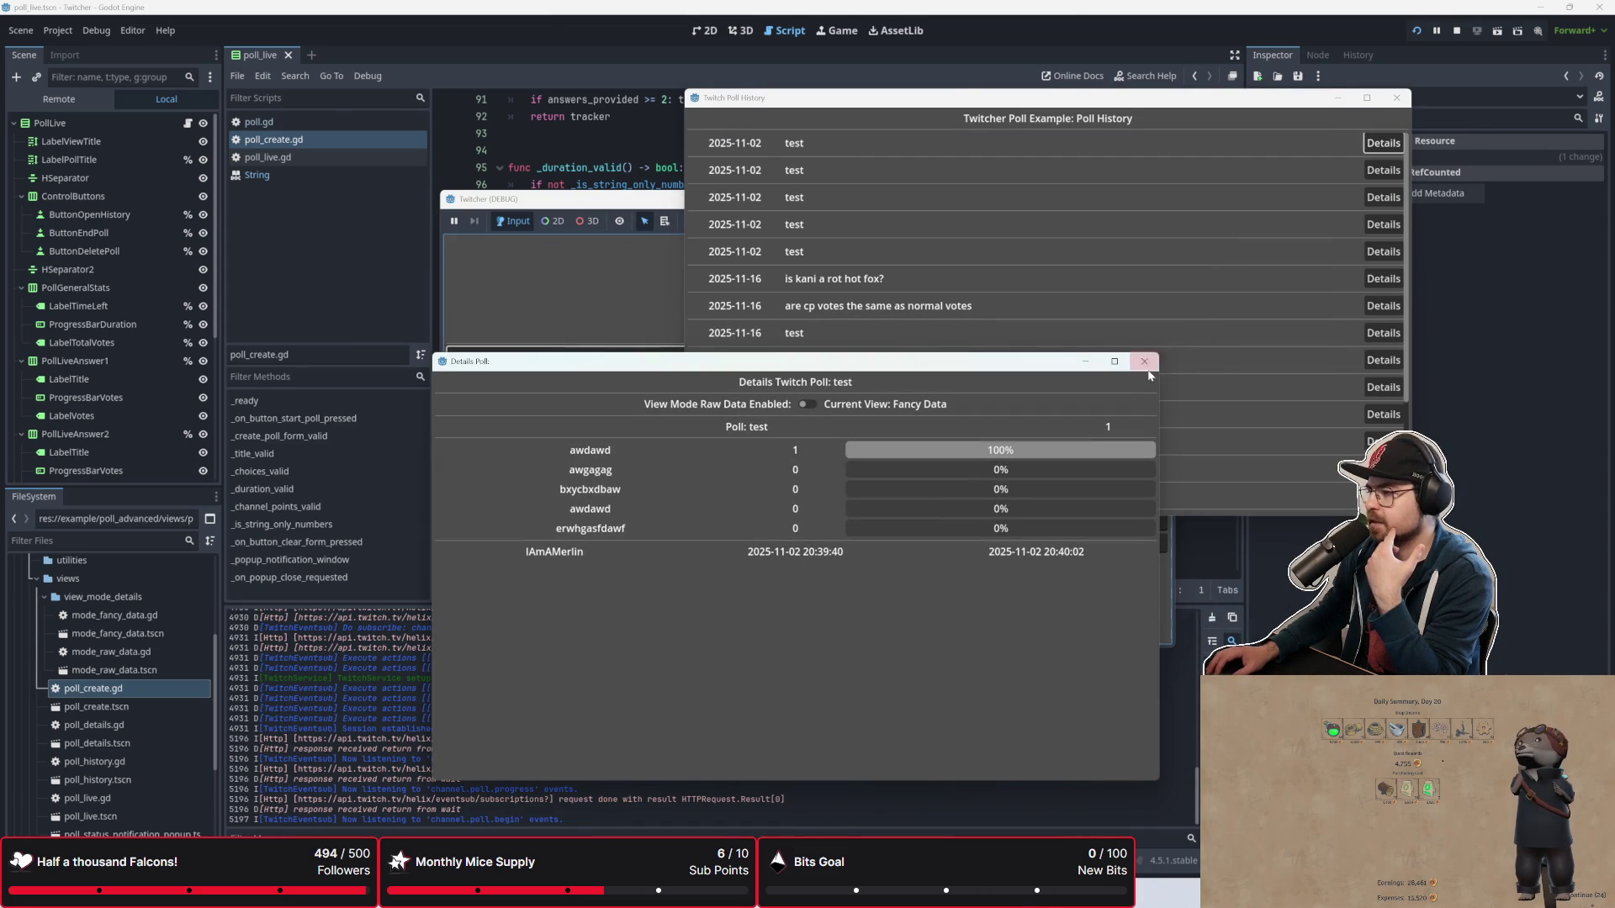
Step: Toggle the poll's raw JSON data on and back to vote bars, then close the details
{"action": "left_click", "coordinate": [800, 405]}
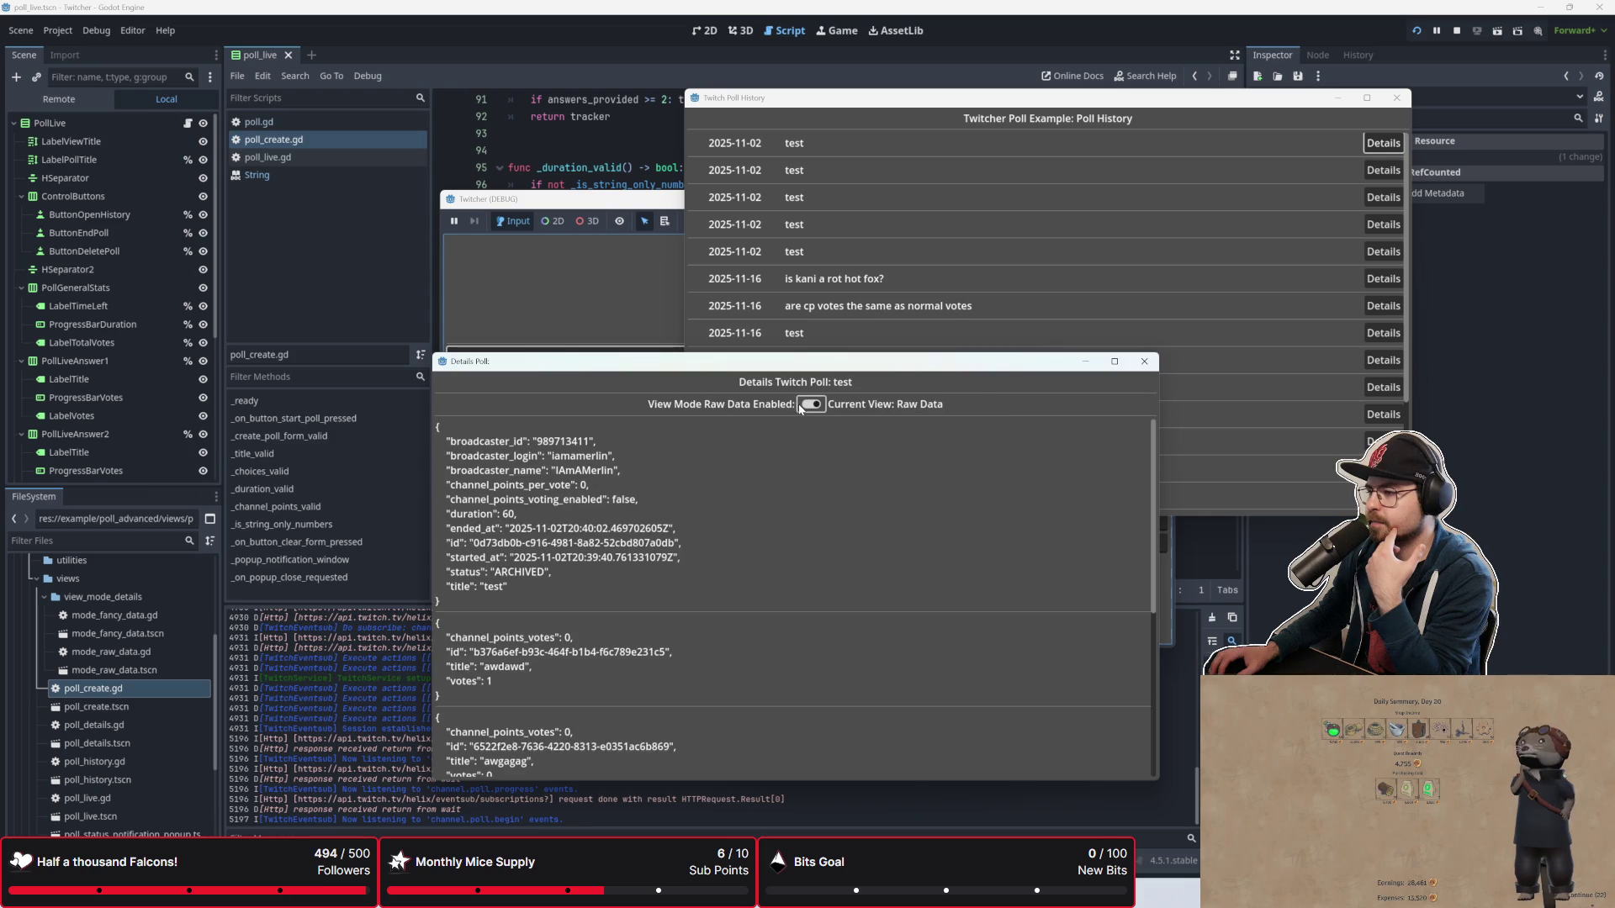
{"action": "scroll", "coordinate": [858, 487], "scroll_direction": "down", "scroll_amount": 5}
{"action": "scroll", "coordinate": [858, 487], "scroll_direction": "up", "scroll_amount": 5}
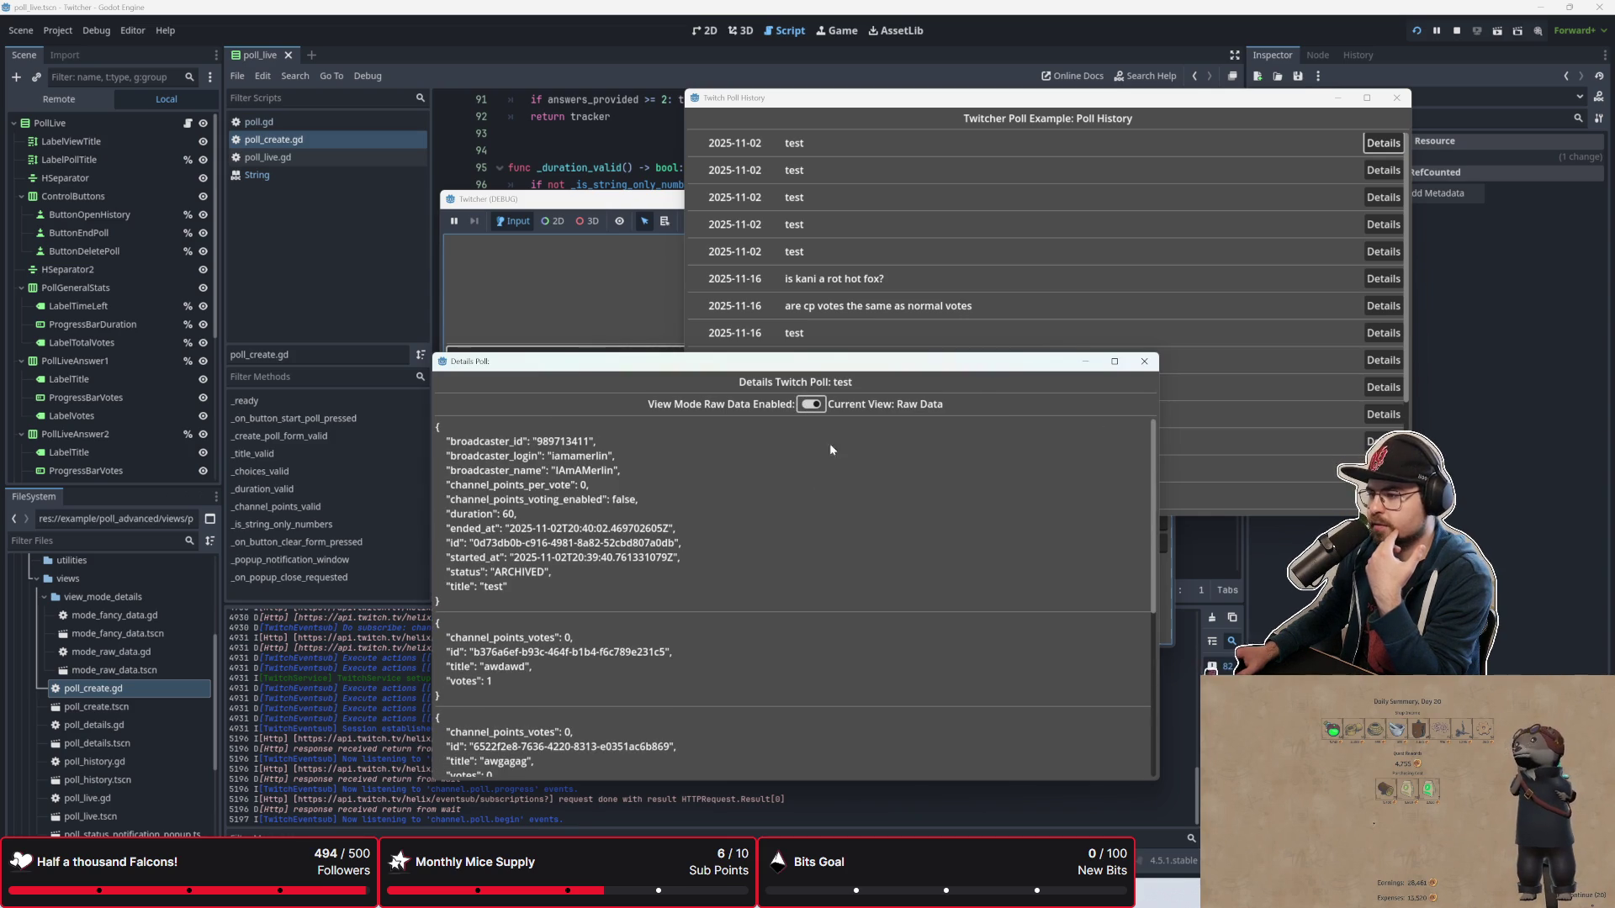
{"action": "left_click", "coordinate": [810, 405]}
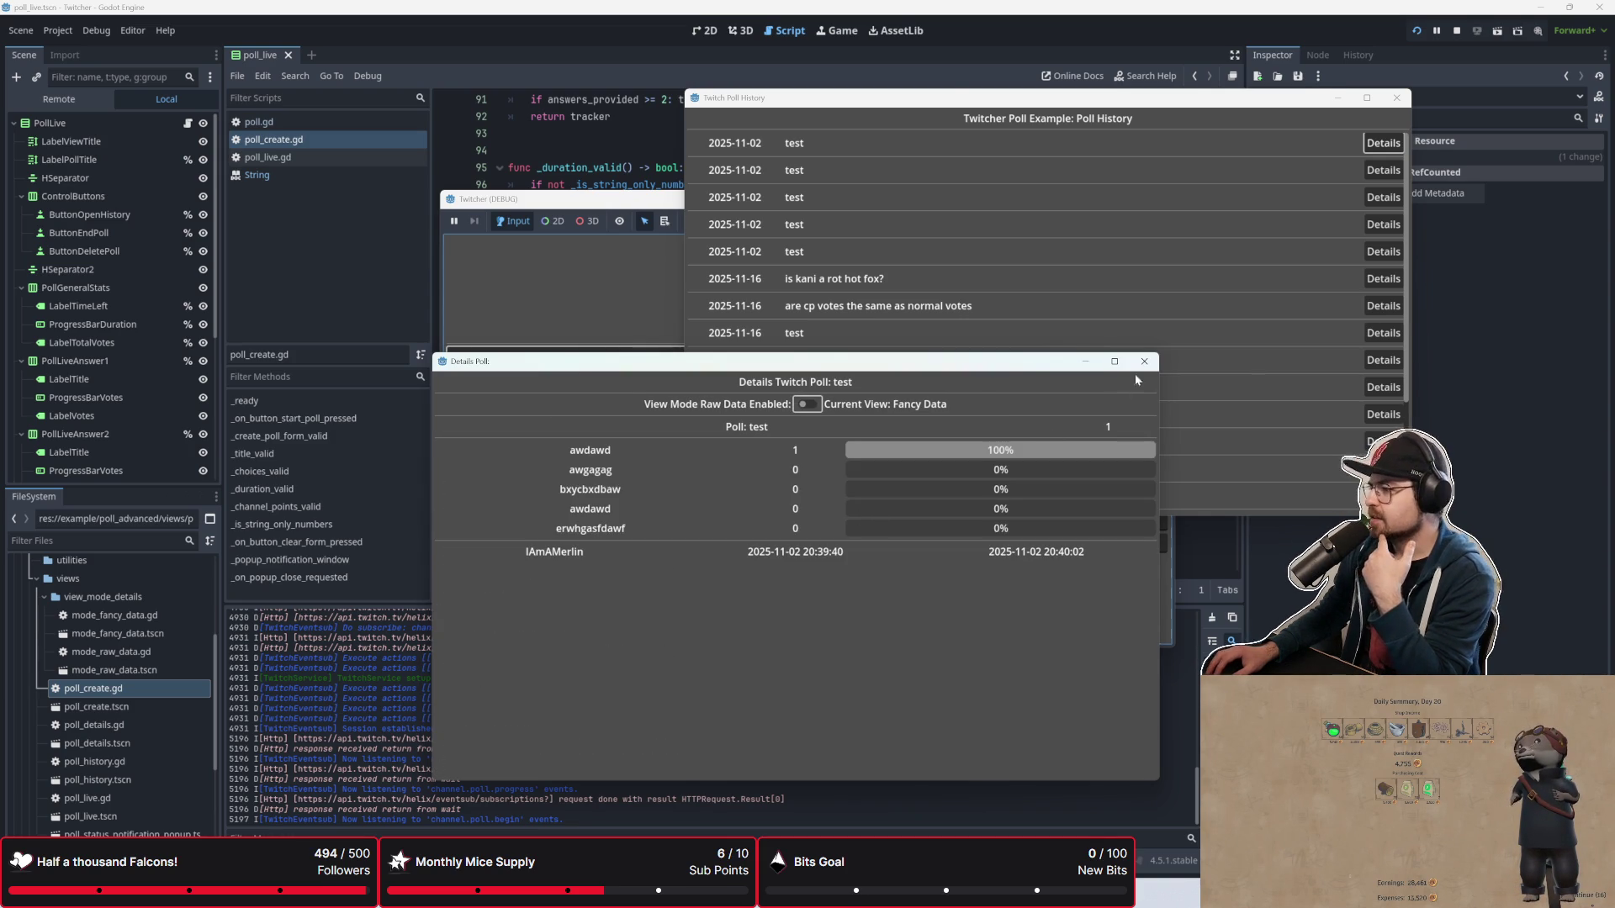
{"action": "left_click", "coordinate": [1143, 361]}
Step: Rearrange the running game window and bring the poll history list to the front
{"action": "left_click_drag", "start_coordinate": [597, 202], "coordinate": [374, 219]}
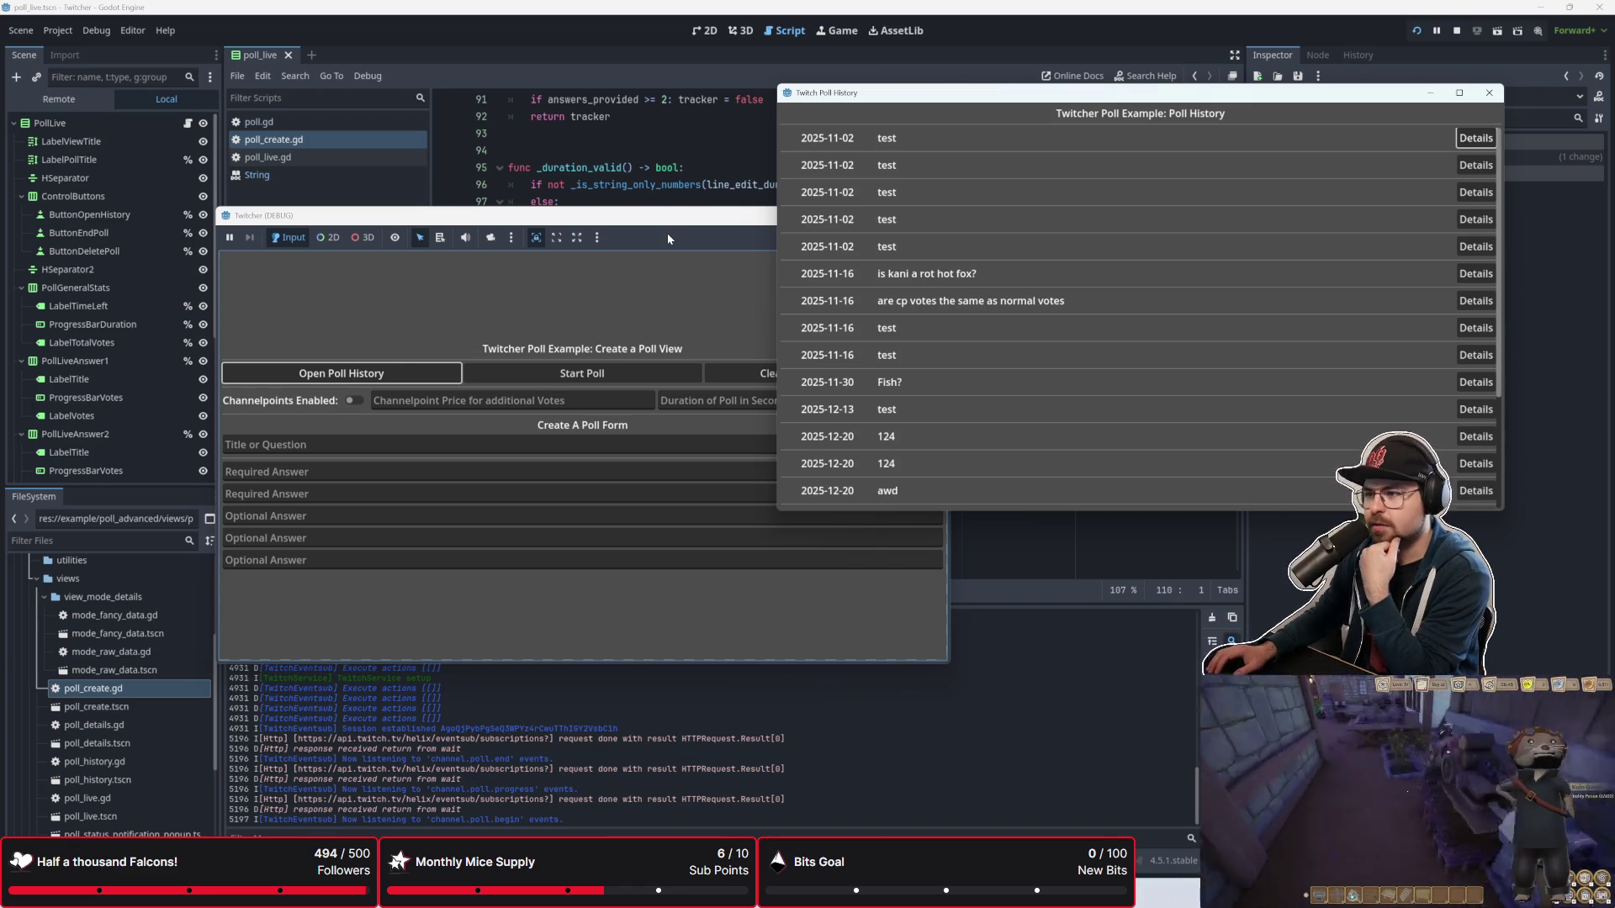
{"action": "mouse_move", "coordinate": [648, 226]}
{"action": "left_mouse_down"}
{"action": "mouse_move", "coordinate": [592, 236]}
{"action": "mouse_move", "coordinate": [773, 283]}
{"action": "mouse_move", "coordinate": [661, 270]}
{"action": "left_mouse_up"}
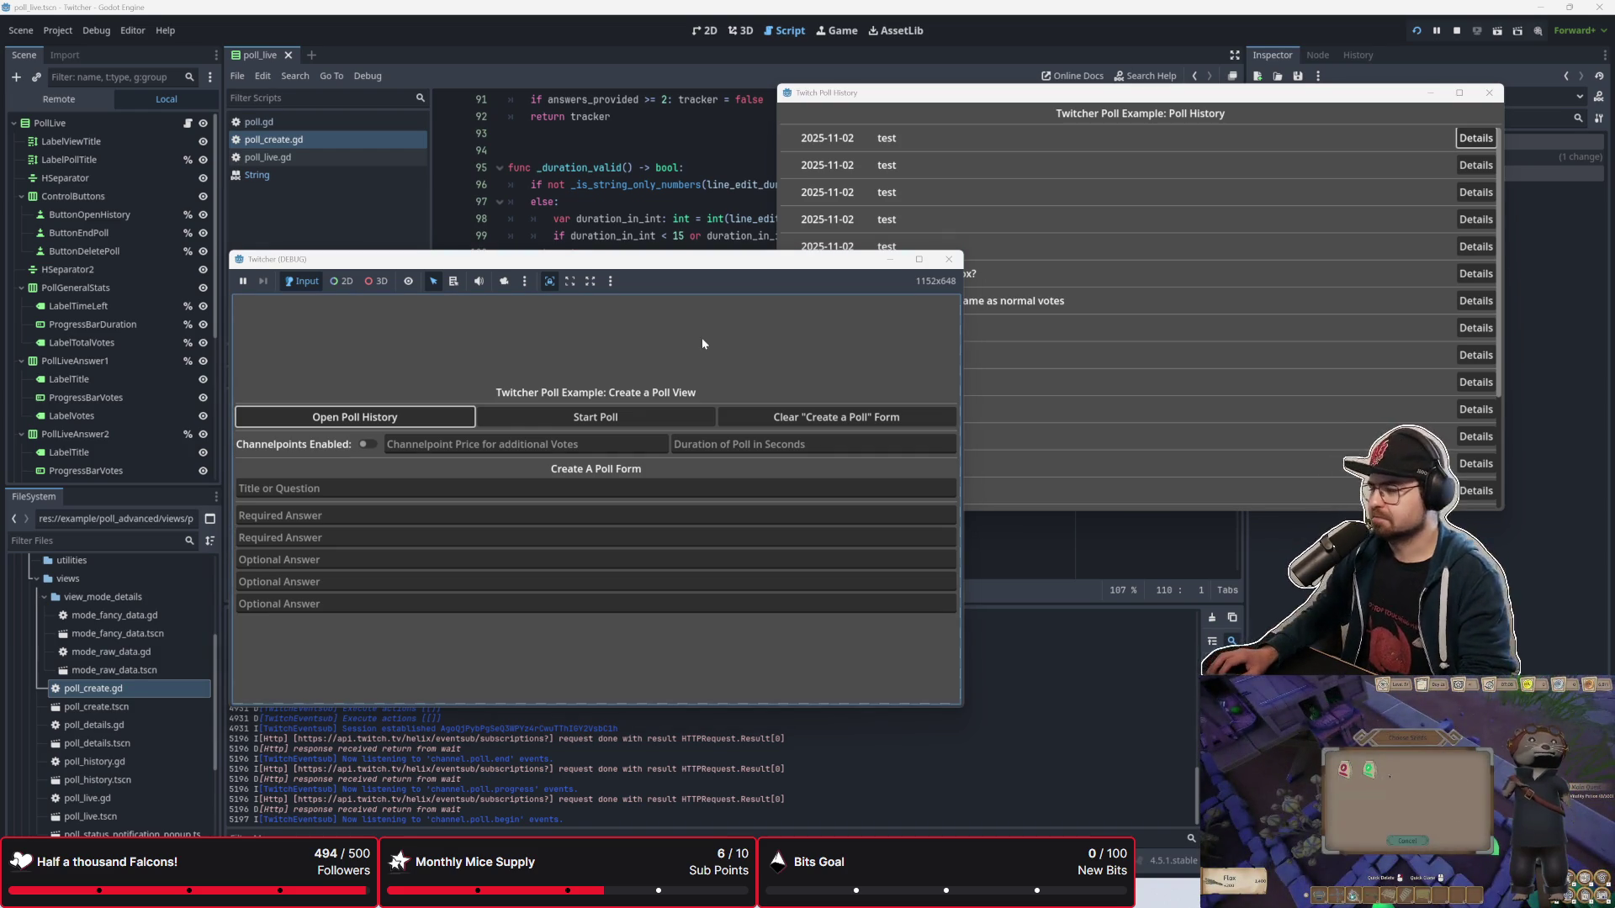
{"action": "left_click_drag", "start_coordinate": [705, 259], "coordinate": [791, 201]}
{"action": "left_click", "coordinate": [947, 163]}
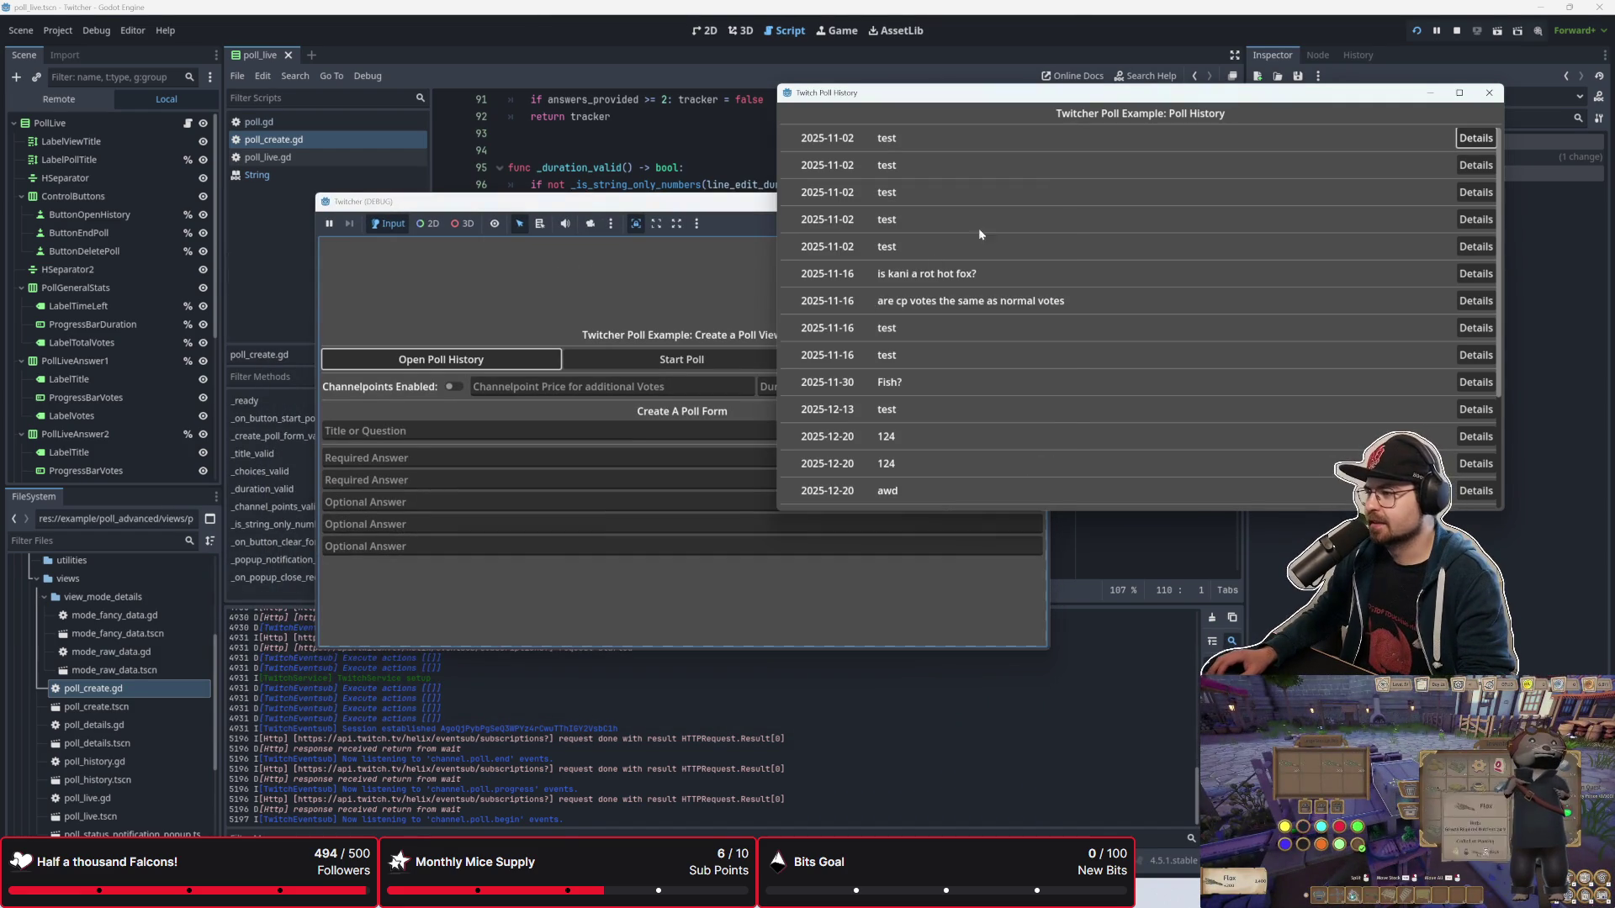
Step: Reposition the poll app and history windows, scroll the history, then close it
{"action": "left_click", "coordinate": [724, 260]}
{"action": "left_click", "coordinate": [571, 390]}
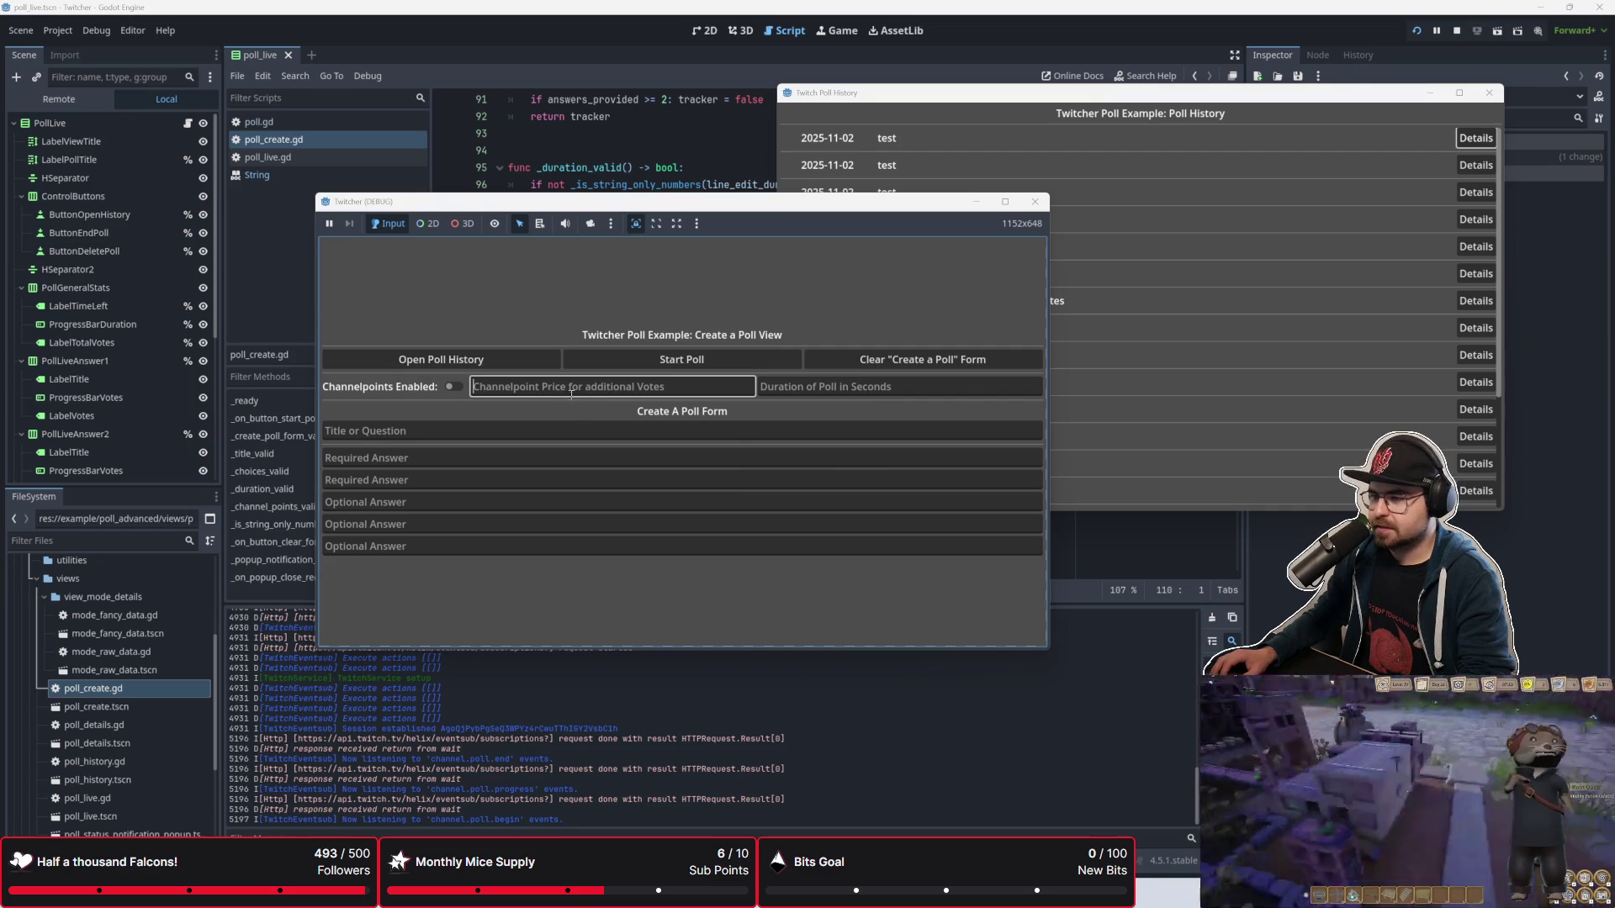
{"action": "left_click_drag", "start_coordinate": [1194, 101], "coordinate": [1197, 245]}
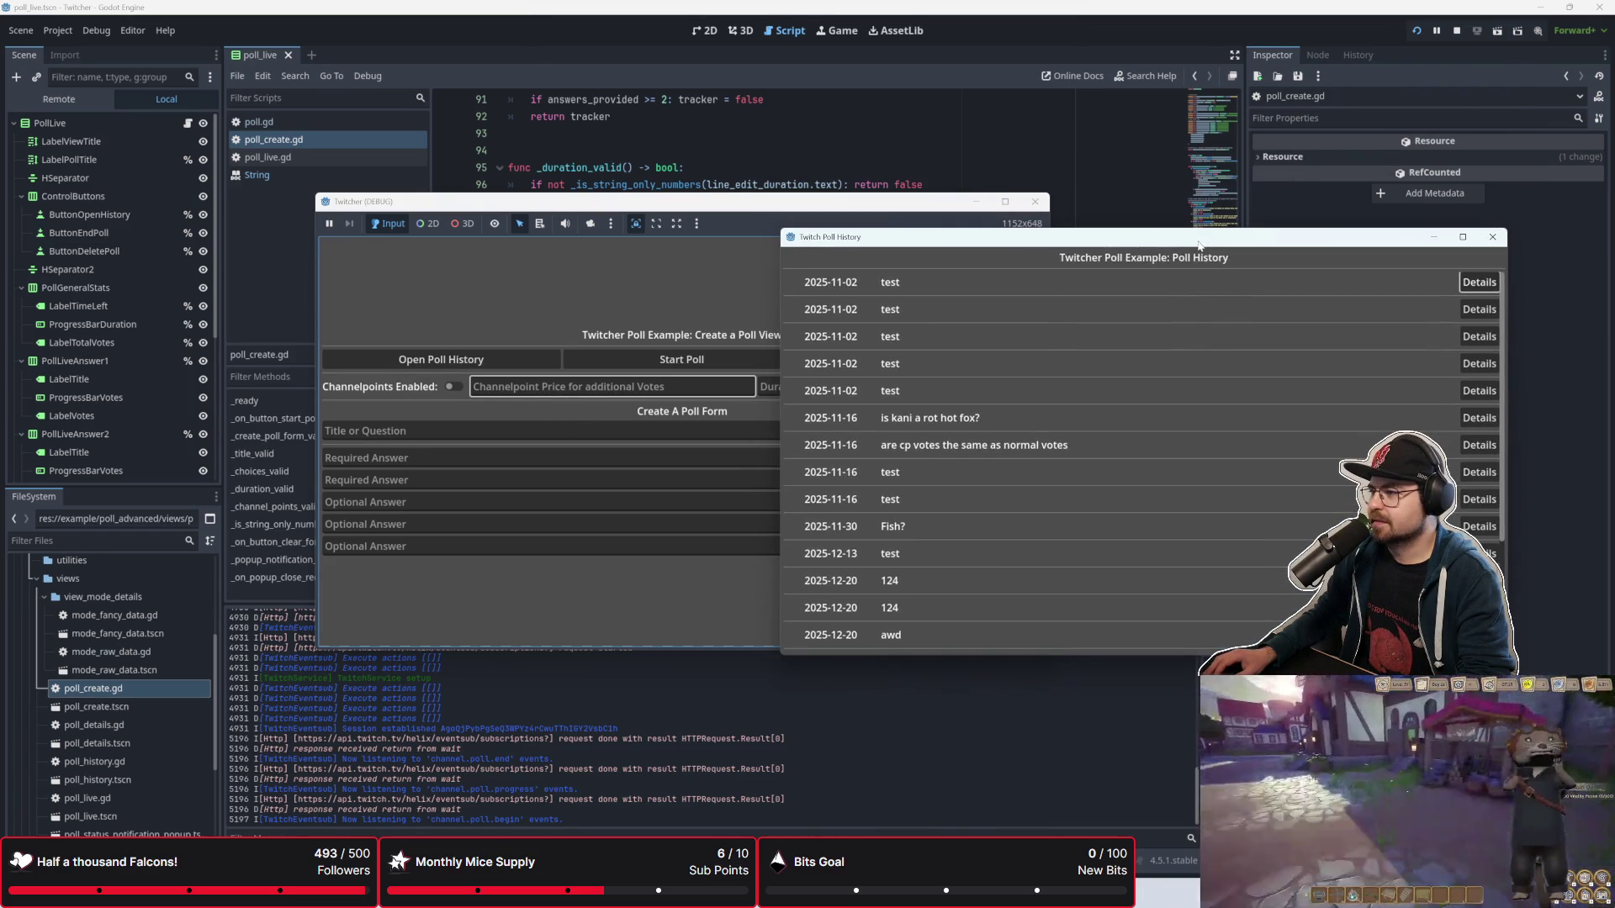
{"action": "mouse_move", "coordinate": [877, 209]}
{"action": "left_mouse_down"}
{"action": "mouse_move", "coordinate": [829, 236]}
{"action": "mouse_move", "coordinate": [819, 155]}
{"action": "left_mouse_up"}
{"action": "left_click", "coordinate": [1421, 300]}
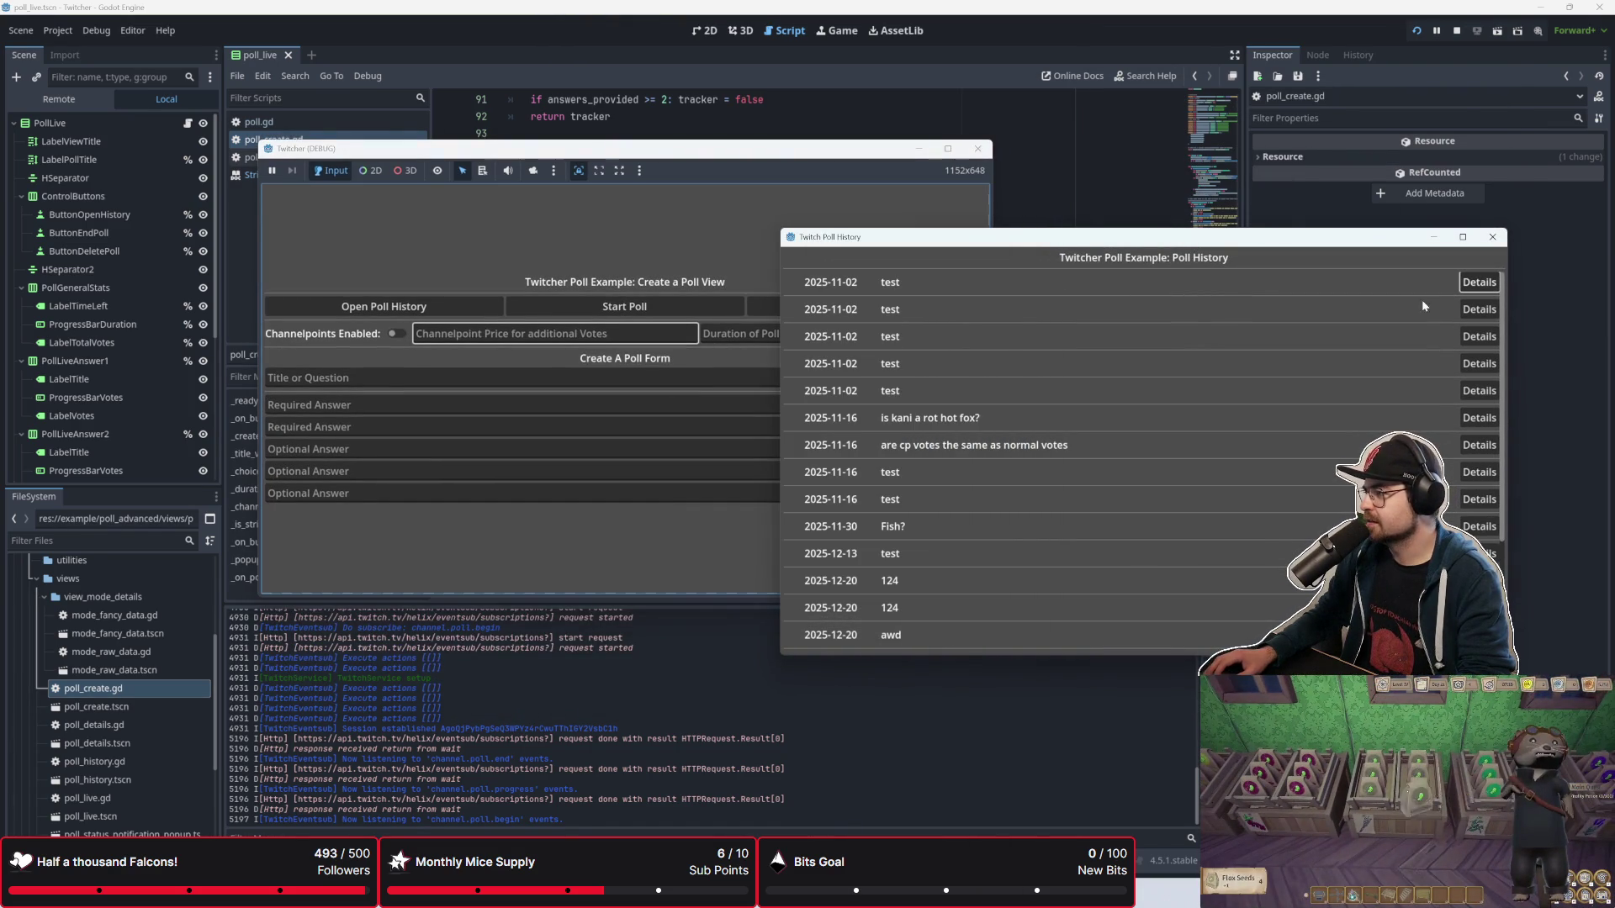
{"action": "scroll", "coordinate": [1442, 326], "scroll_direction": "down", "scroll_amount": 3}
{"action": "scroll", "coordinate": [1405, 370], "scroll_direction": "up", "scroll_amount": 3}
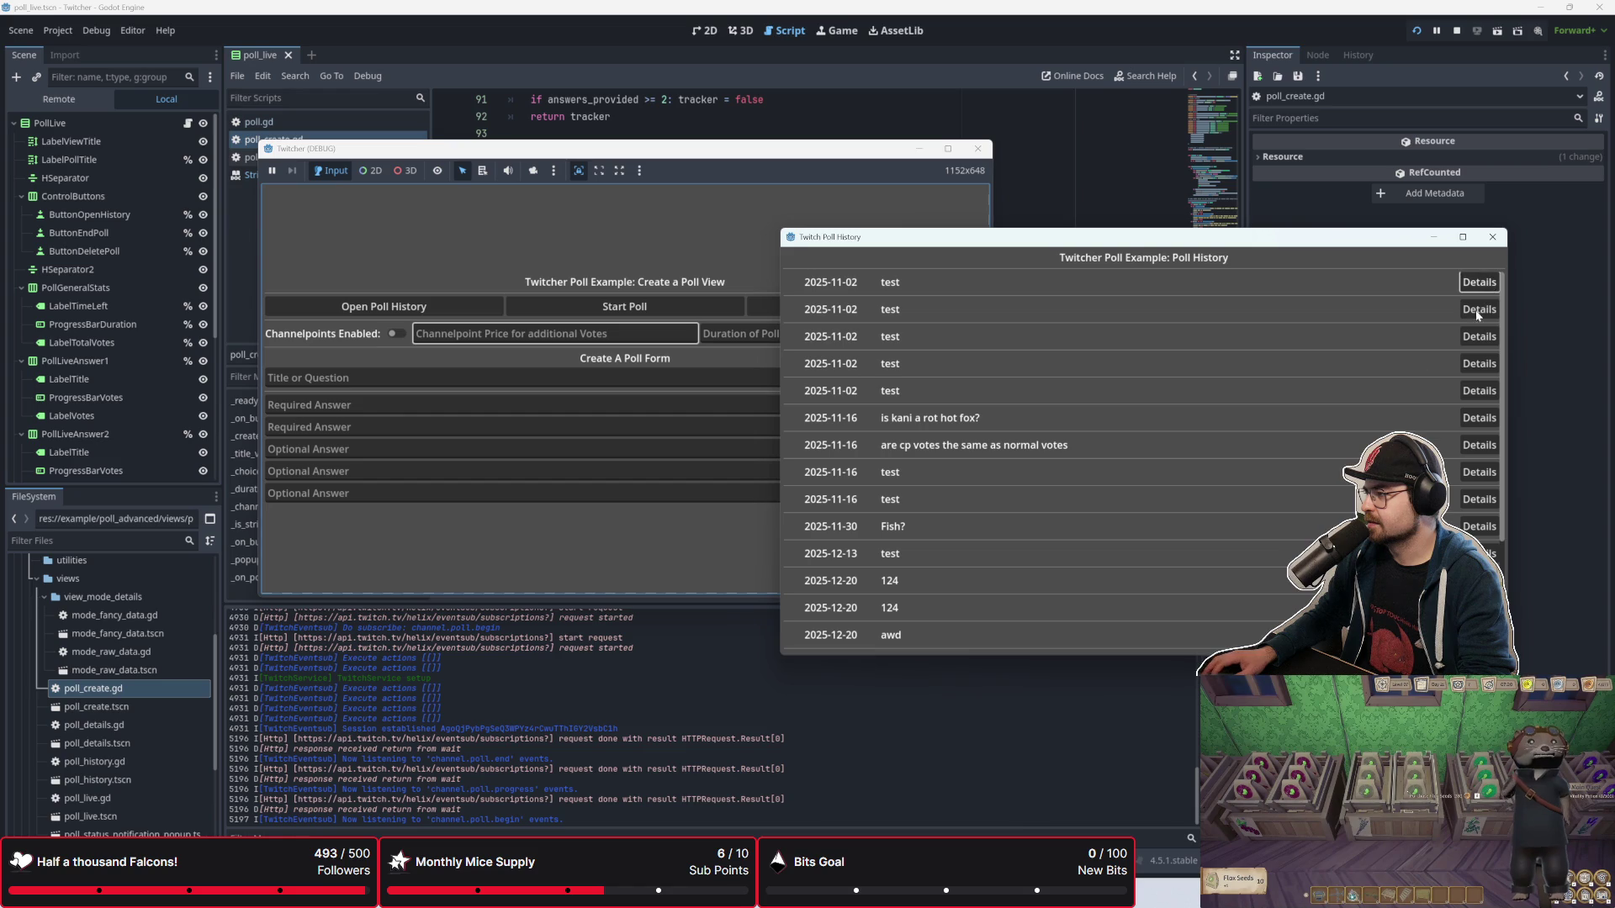
{"action": "scroll", "coordinate": [1478, 313], "scroll_direction": "down", "scroll_amount": 3}
{"action": "scroll", "coordinate": [1478, 314], "scroll_direction": "up", "scroll_amount": 3}
{"action": "scroll", "coordinate": [1478, 286], "scroll_direction": "down", "scroll_amount": 3}
{"action": "scroll", "coordinate": [1478, 286], "scroll_direction": "up", "scroll_amount": 3}
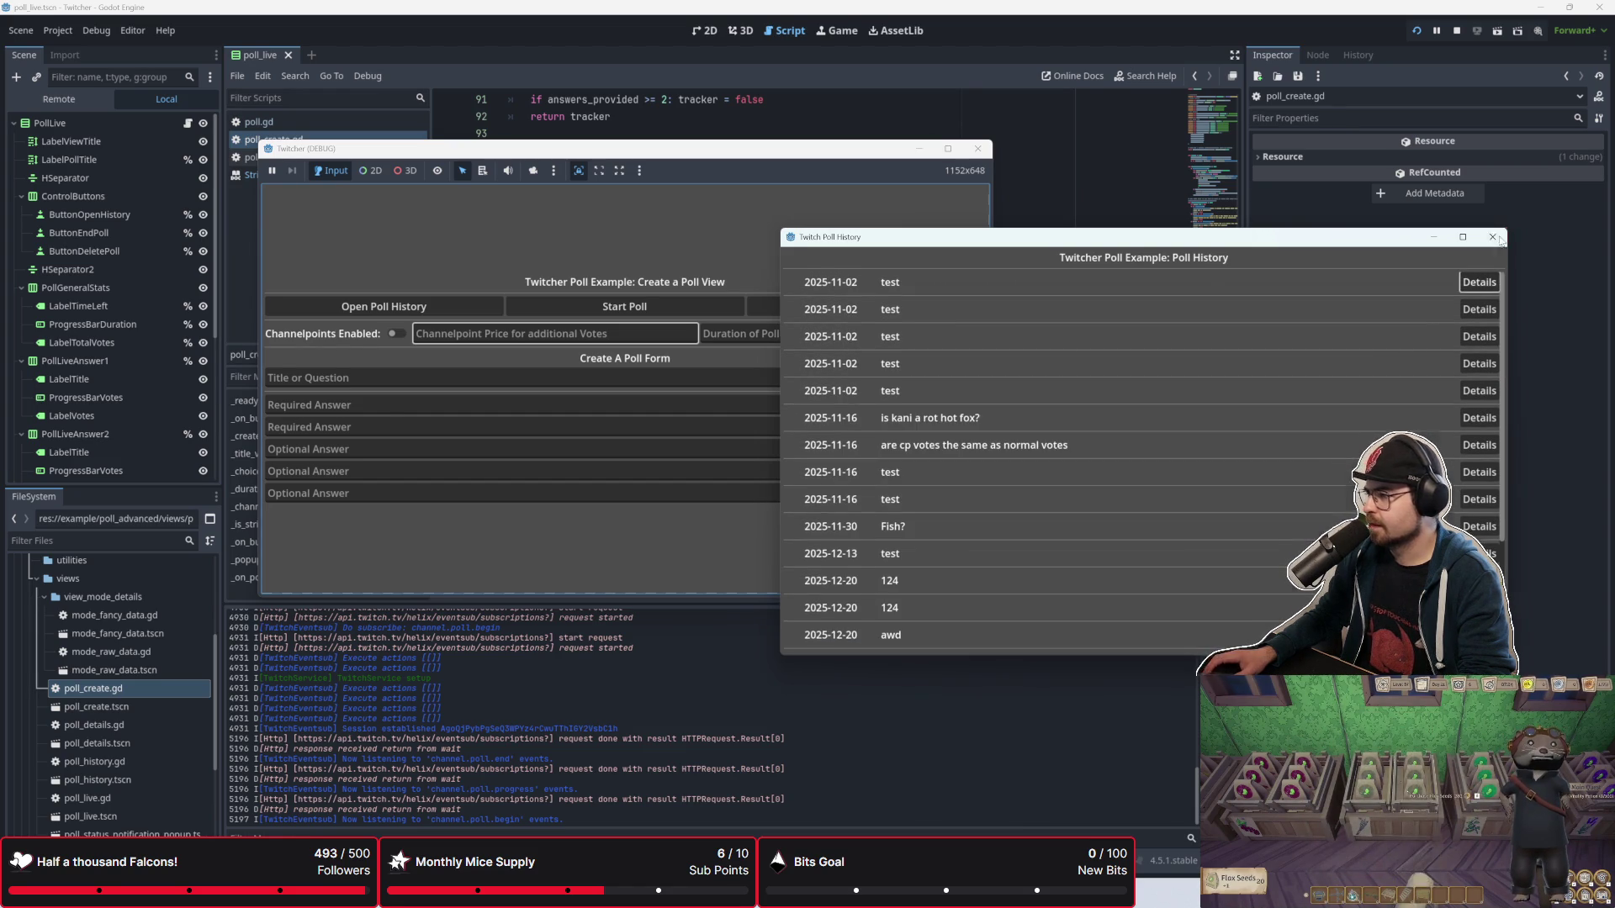
{"action": "left_click", "coordinate": [1498, 239]}
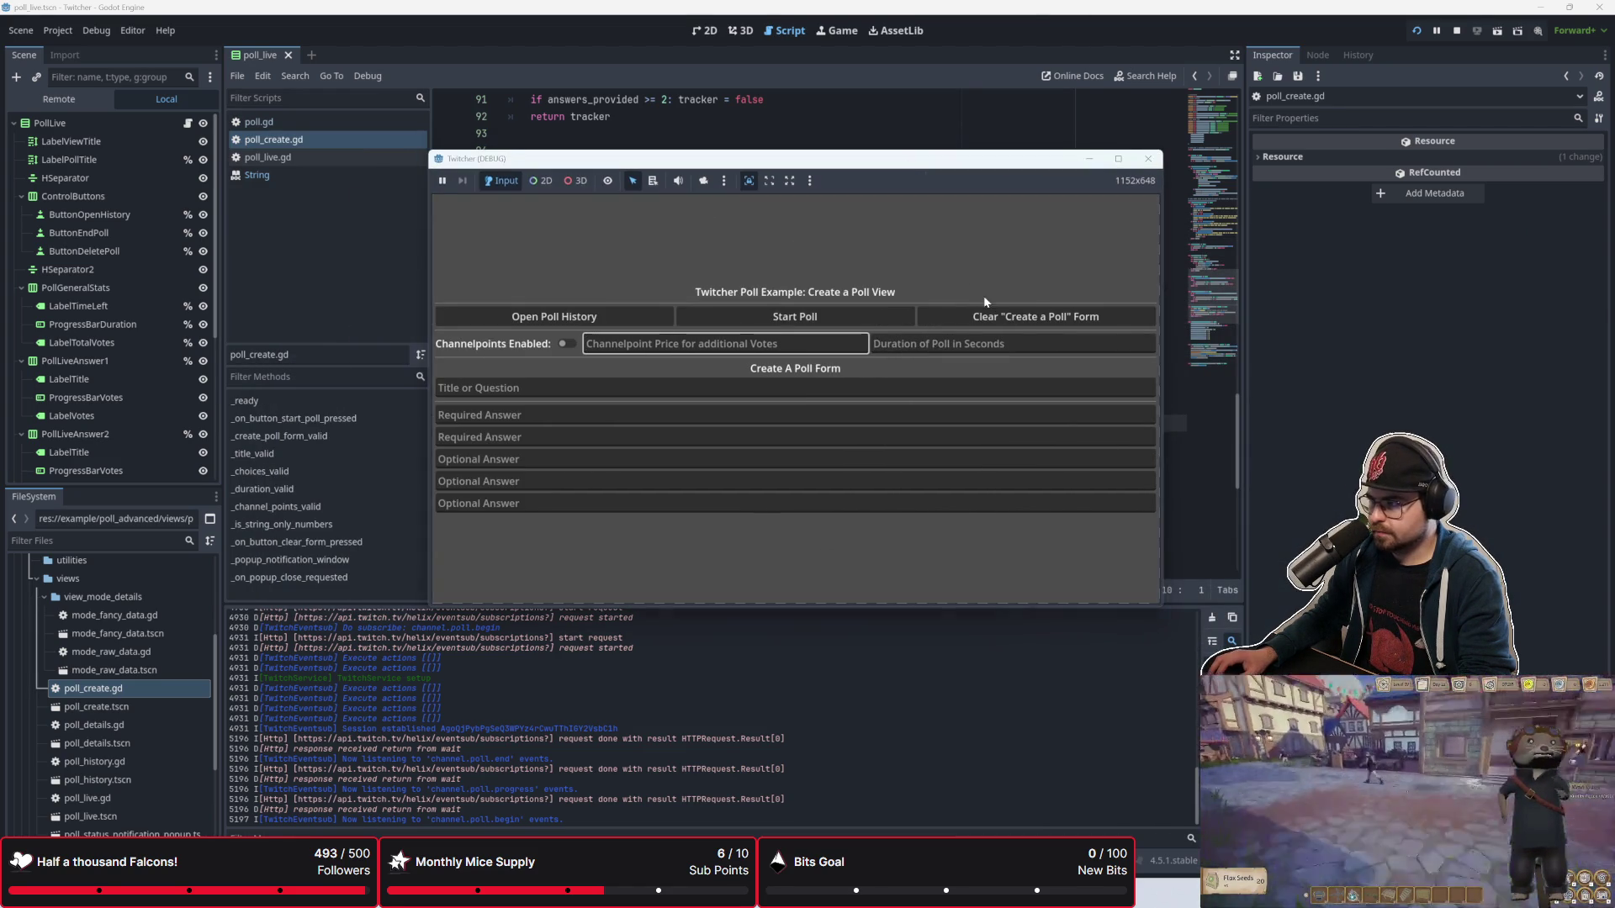
Step: Fill the duration, title and answer fields with 'awd'/'awdawd' test text, then clear the form
{"action": "type", "text": "awd"}
{"action": "left_click", "coordinate": [928, 345]}
{"action": "type", "text": "awd"}
{"action": "left_click", "coordinate": [883, 387]}
{"action": "type", "text": "awdawd"}
{"action": "left_click", "coordinate": [858, 459]}
{"action": "type", "text": "awdawd"}
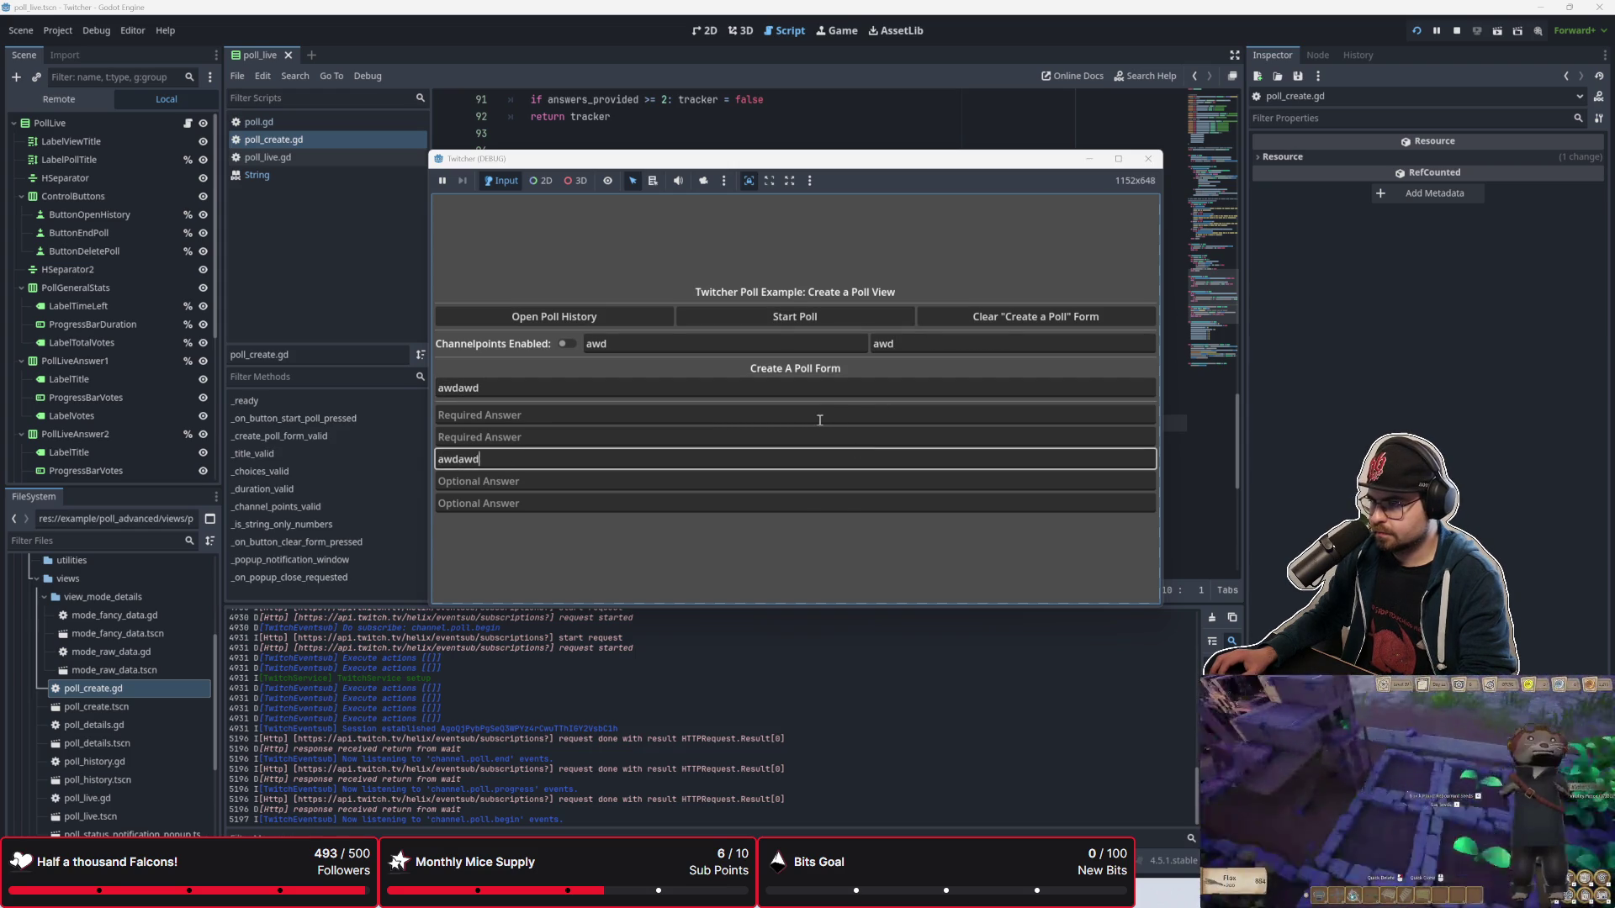
{"action": "left_click", "coordinate": [820, 420]}
{"action": "type", "text": "awdawd"}
{"action": "left_click", "coordinate": [988, 322]}
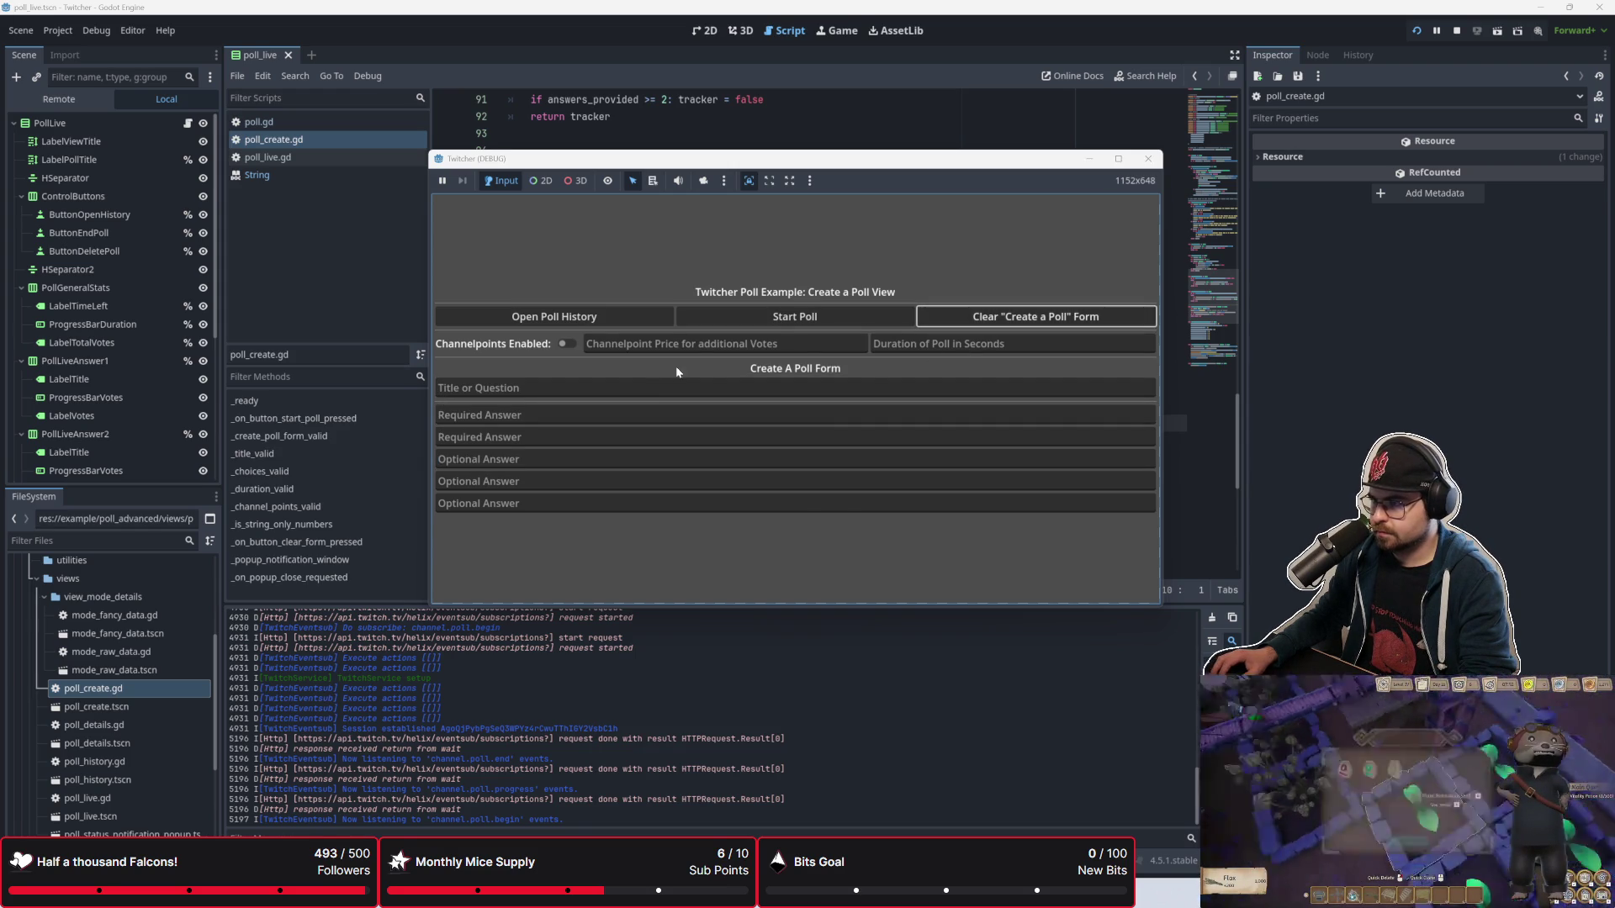
{"action": "key", "text": "Tab"}
Step: Stop the poll app with F8, insert a blank line at line 58, and save poll_create.gd
{"action": "left_click", "coordinate": [562, 343]}
{"action": "key", "text": "F8"}
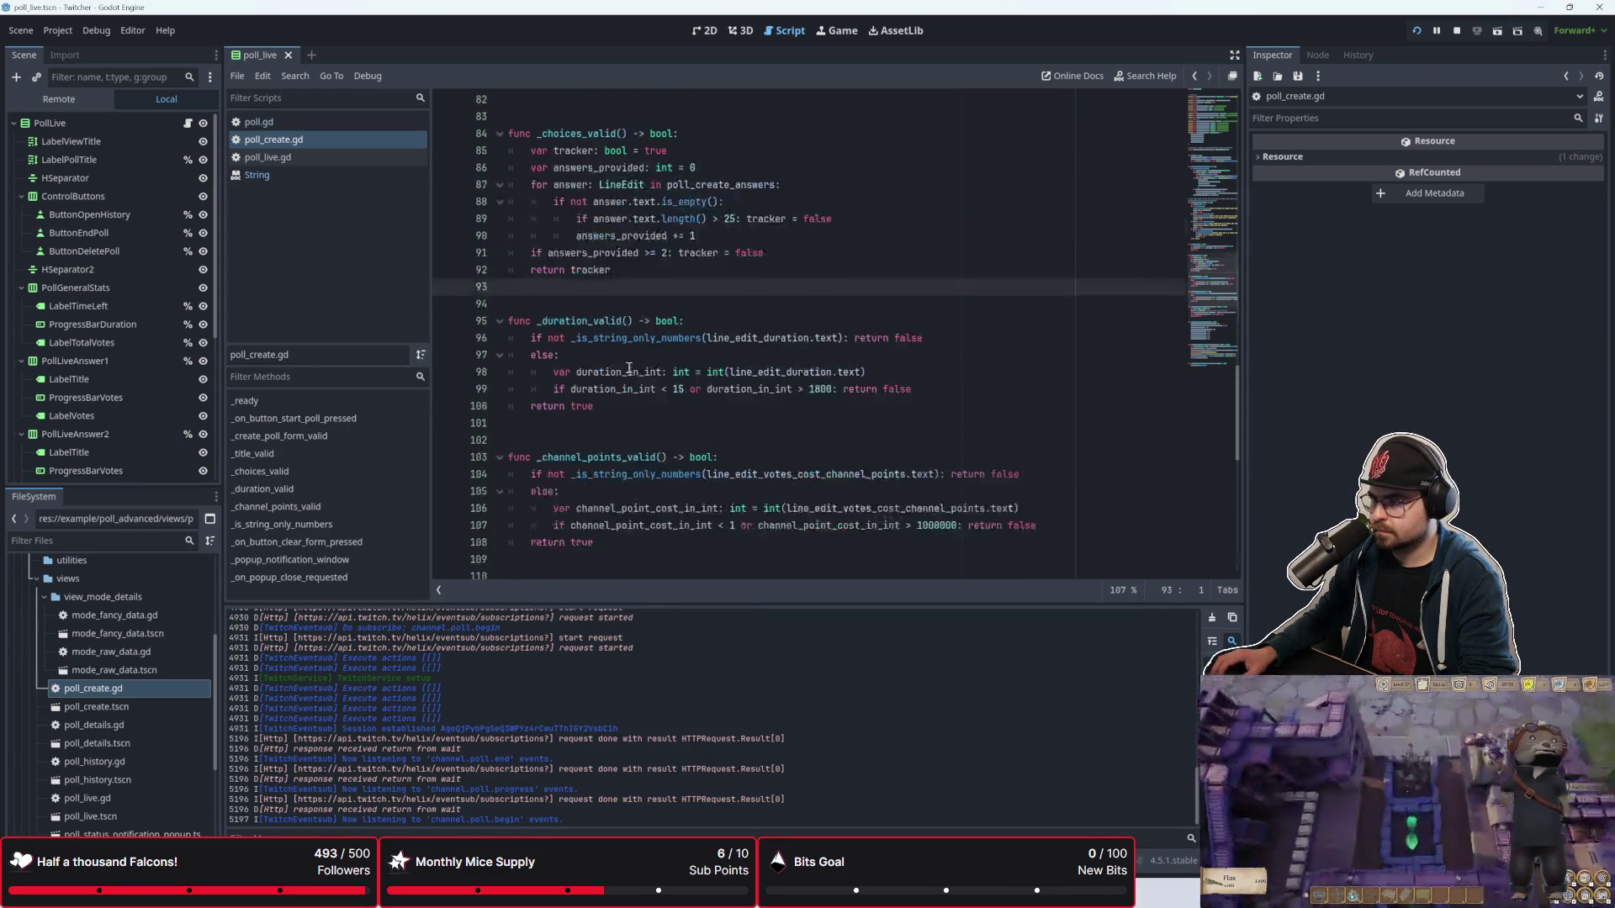
{"action": "scroll", "coordinate": [630, 370], "scroll_direction": "up", "scroll_amount": 7}
{"action": "left_click", "coordinate": [627, 390]}
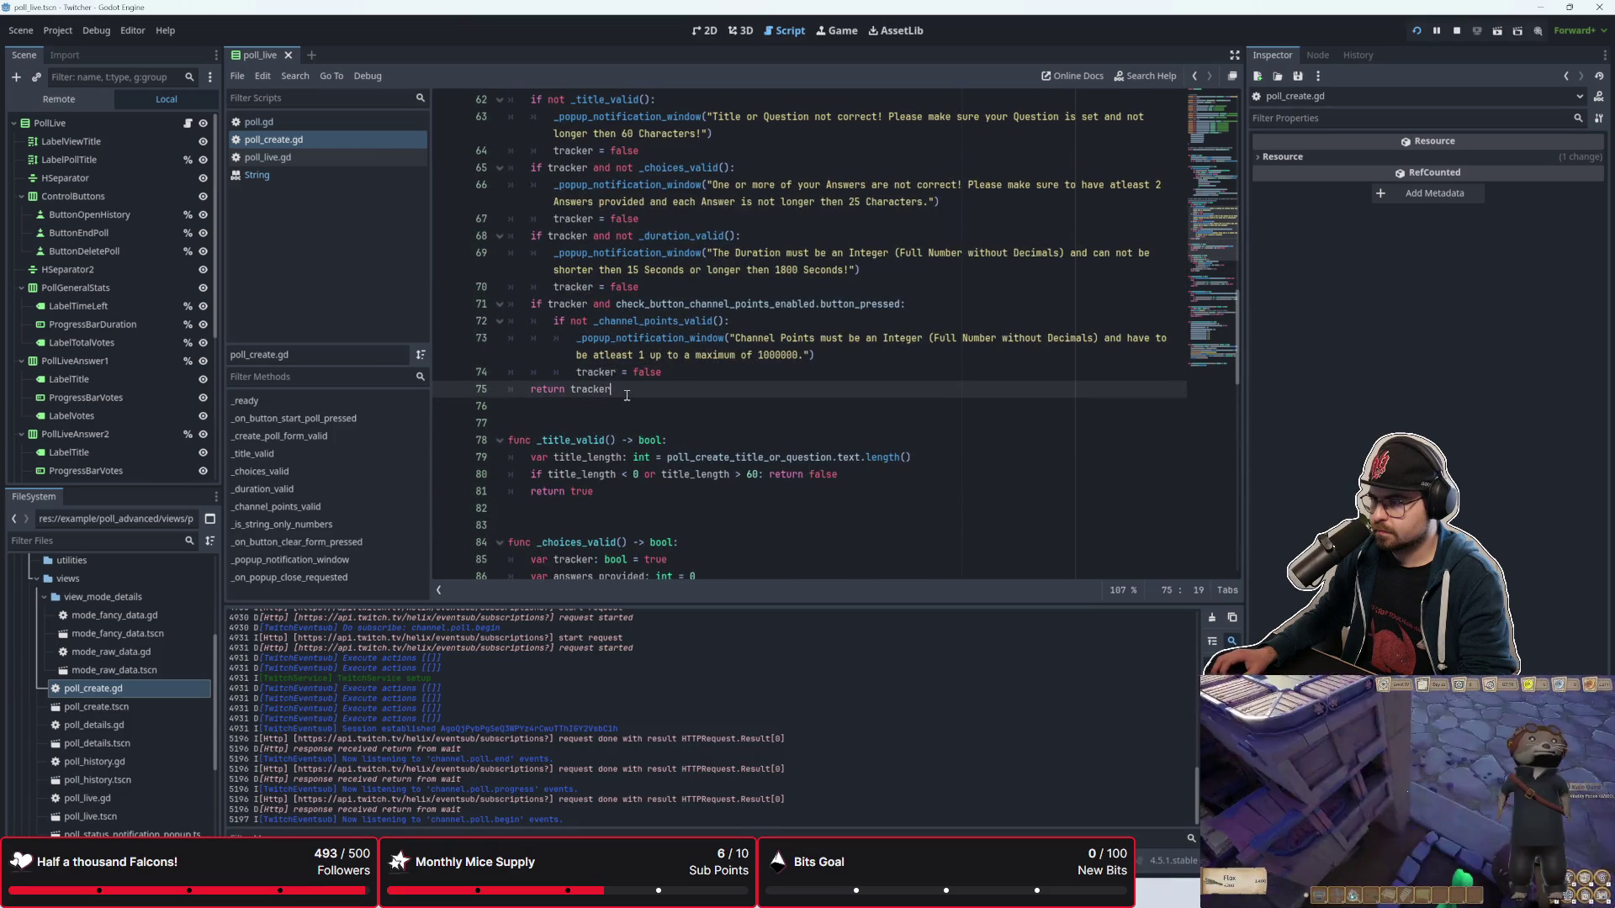
{"action": "scroll", "coordinate": [626, 395], "scroll_direction": "up", "scroll_amount": 2}
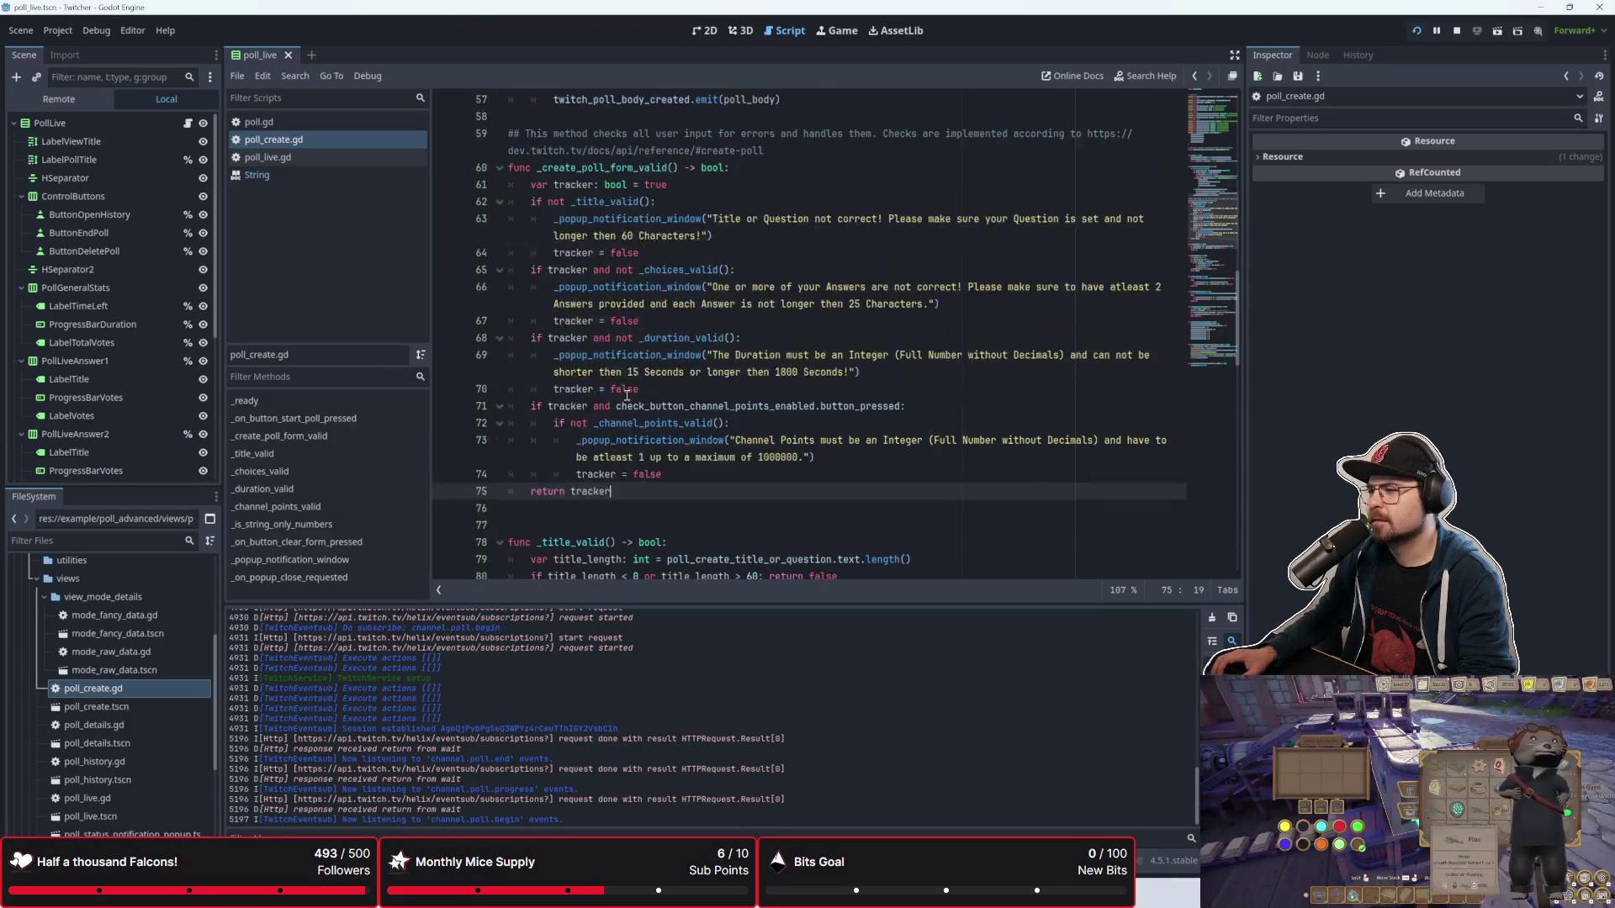
{"action": "left_click", "coordinate": [670, 131]}
{"action": "left_click", "coordinate": [678, 114]}
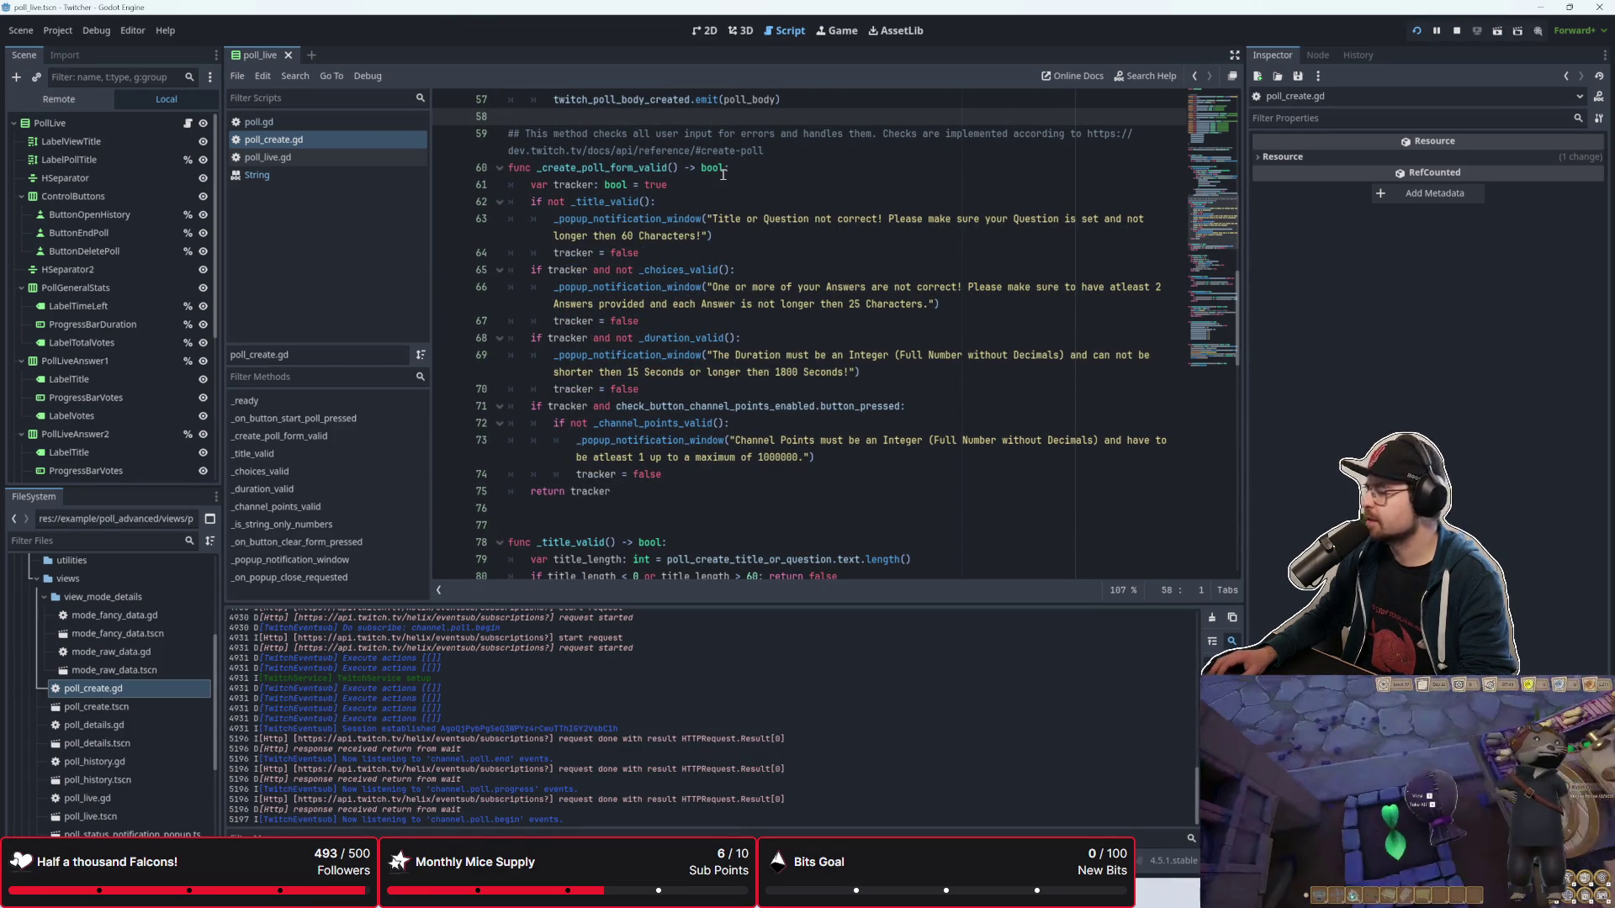
{"action": "mouse_move", "coordinate": [722, 174]}
{"action": "key", "text": "Return"}
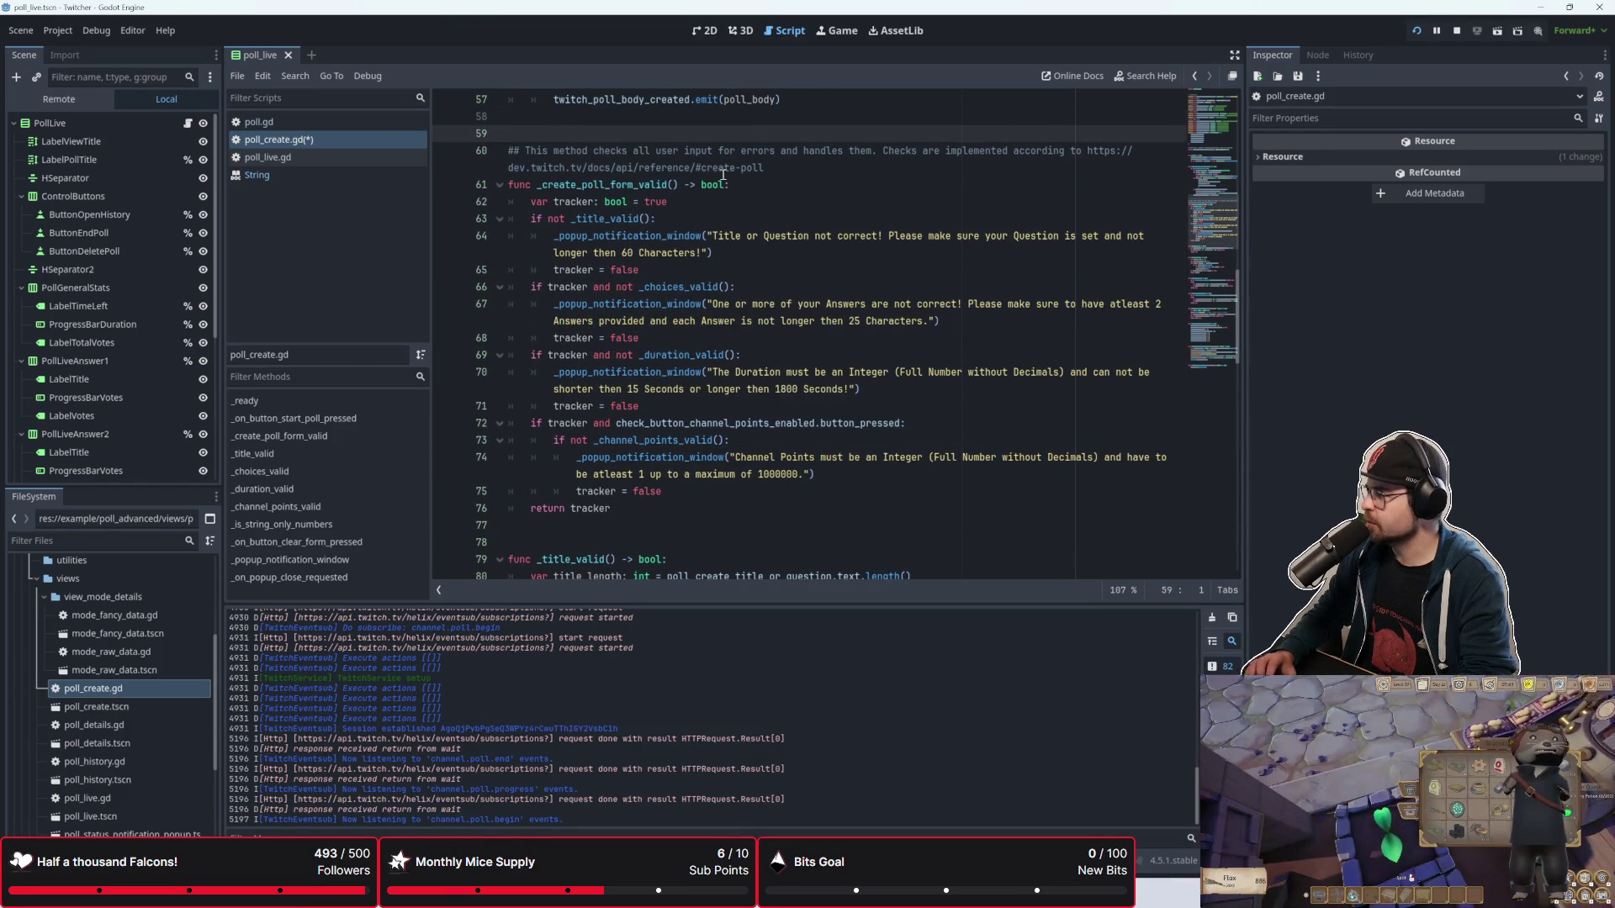
{"action": "scroll", "coordinate": [722, 175], "scroll_direction": "up", "scroll_amount": 2}
{"action": "key", "text": "ctrl+s"}
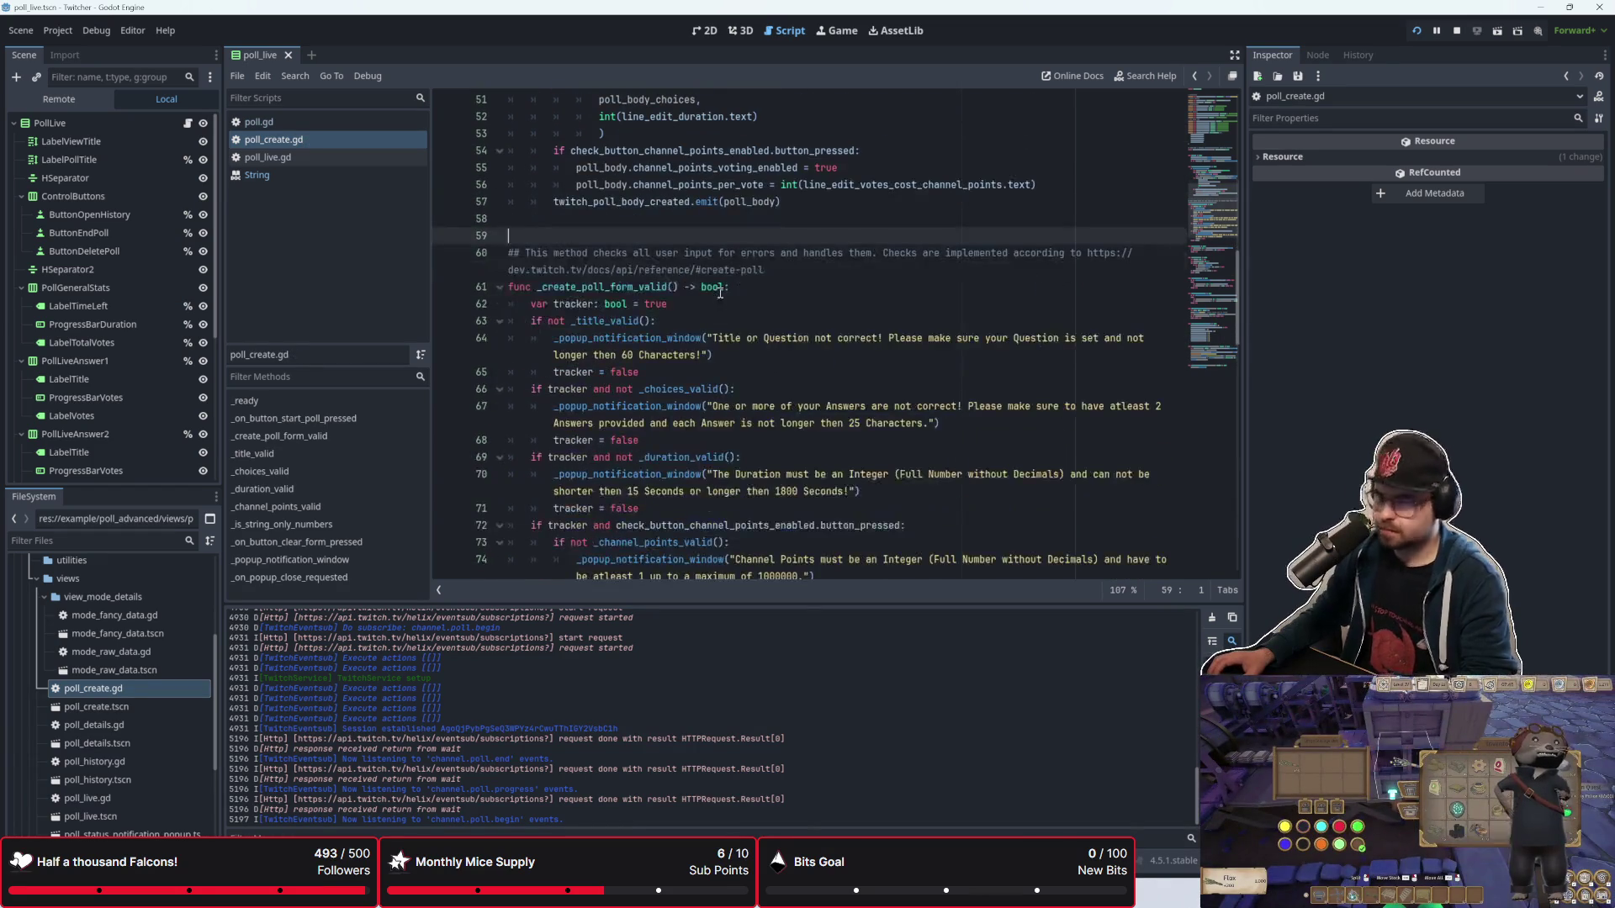
Step: Review the script by placing the caret on lines 63, 110, 109 and 76
{"action": "mouse_move", "coordinate": [721, 292]}
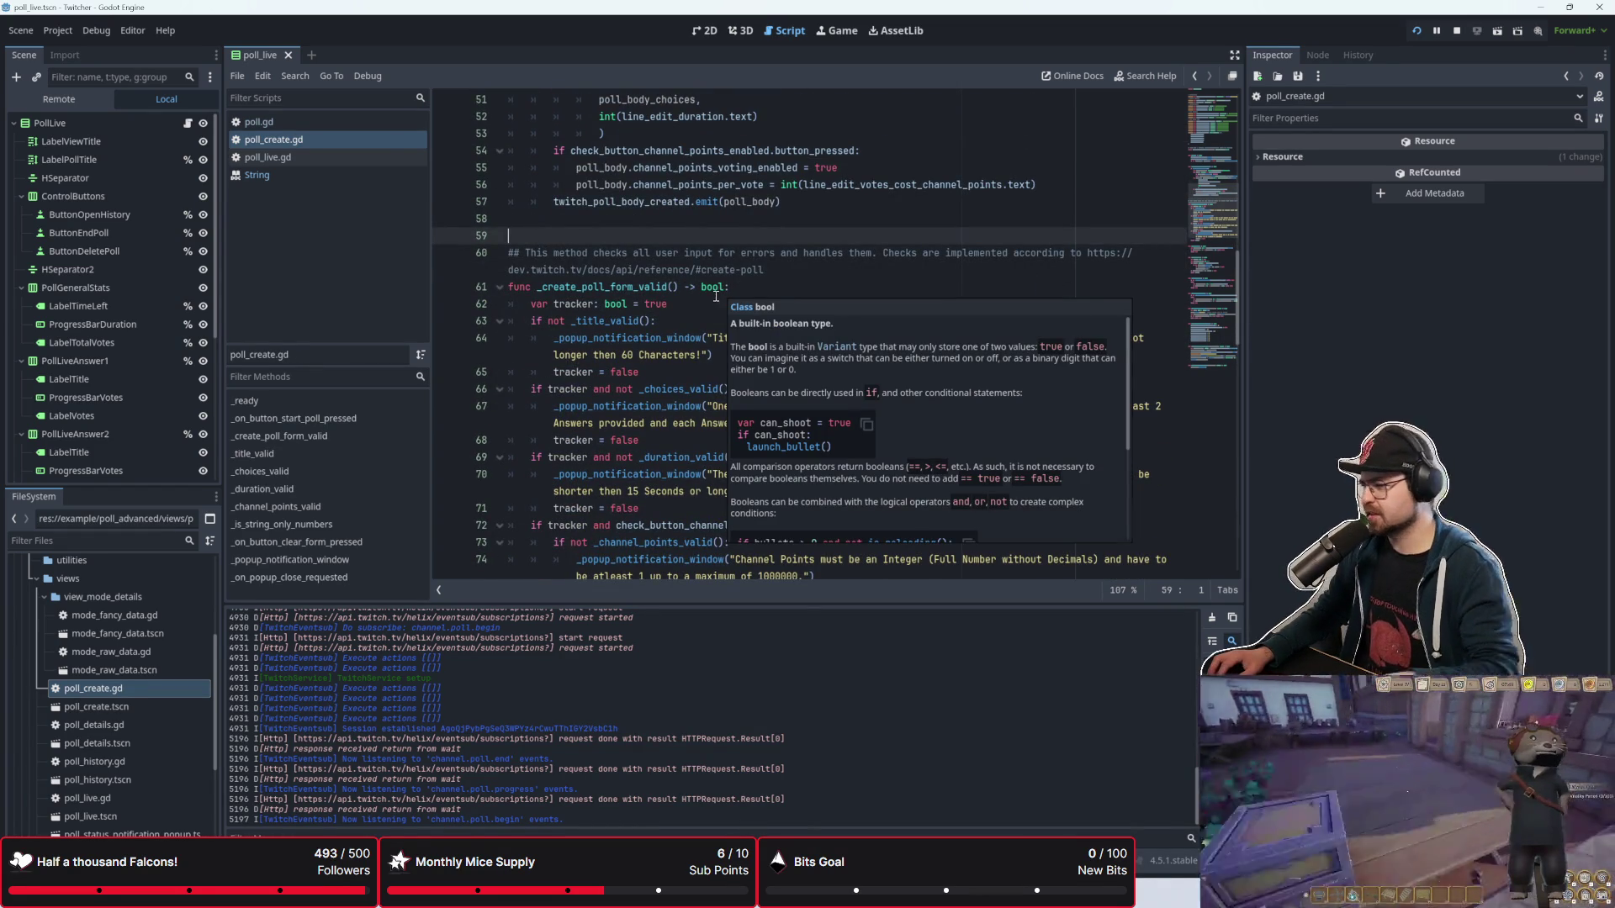
{"action": "left_click", "coordinate": [712, 315]}
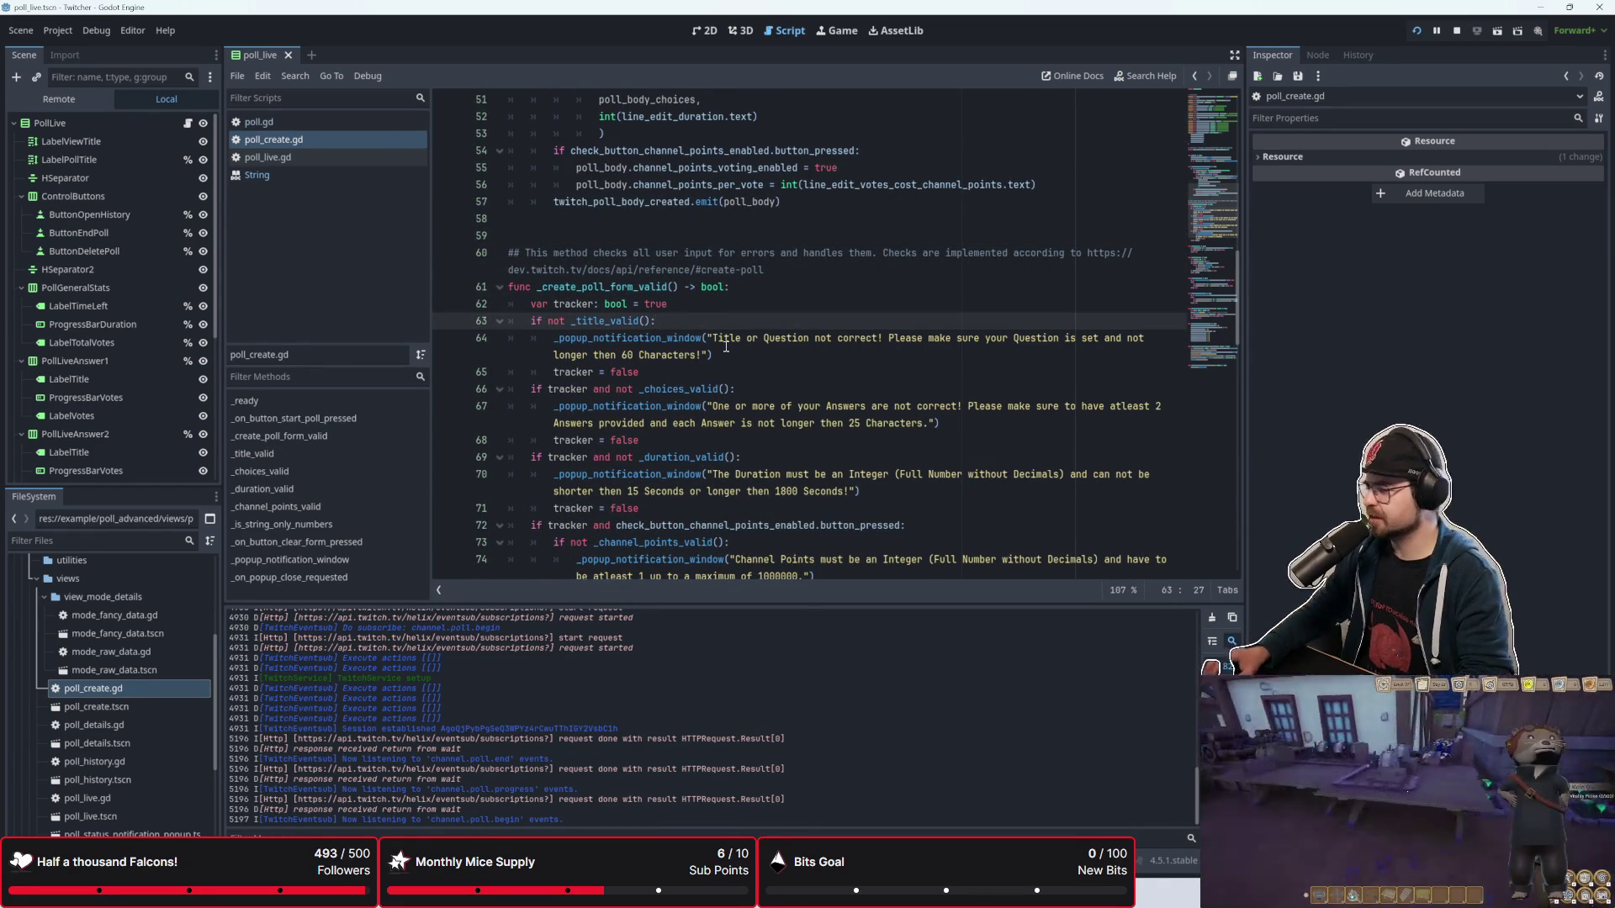
{"action": "scroll", "coordinate": [746, 360], "scroll_direction": "down", "scroll_amount": 13}
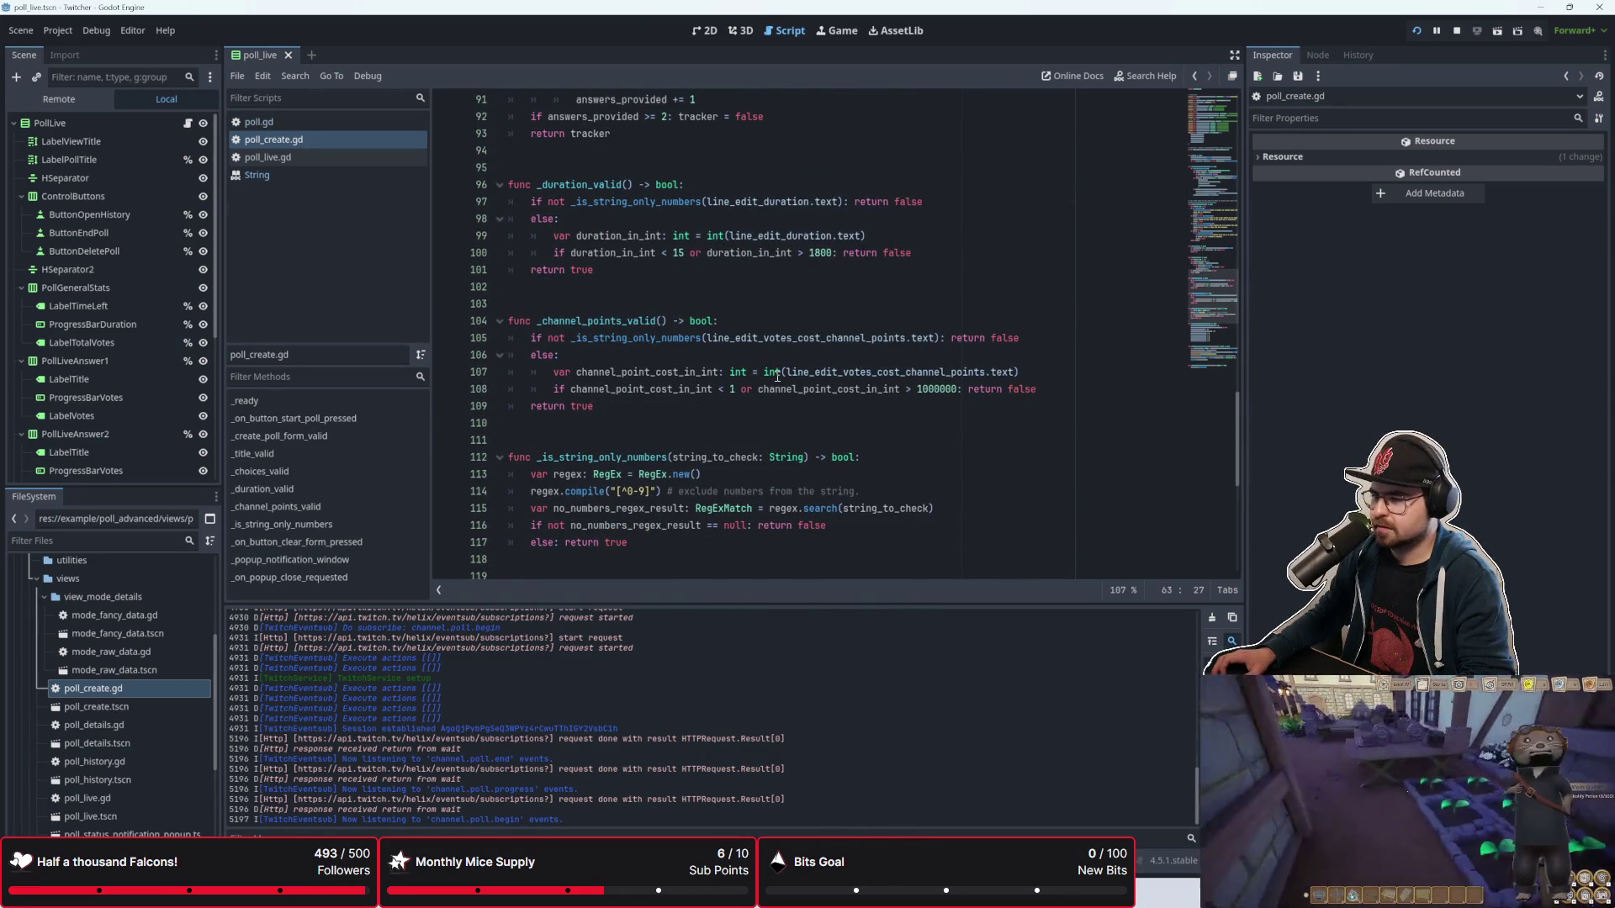
{"action": "mouse_move", "coordinate": [773, 380]}
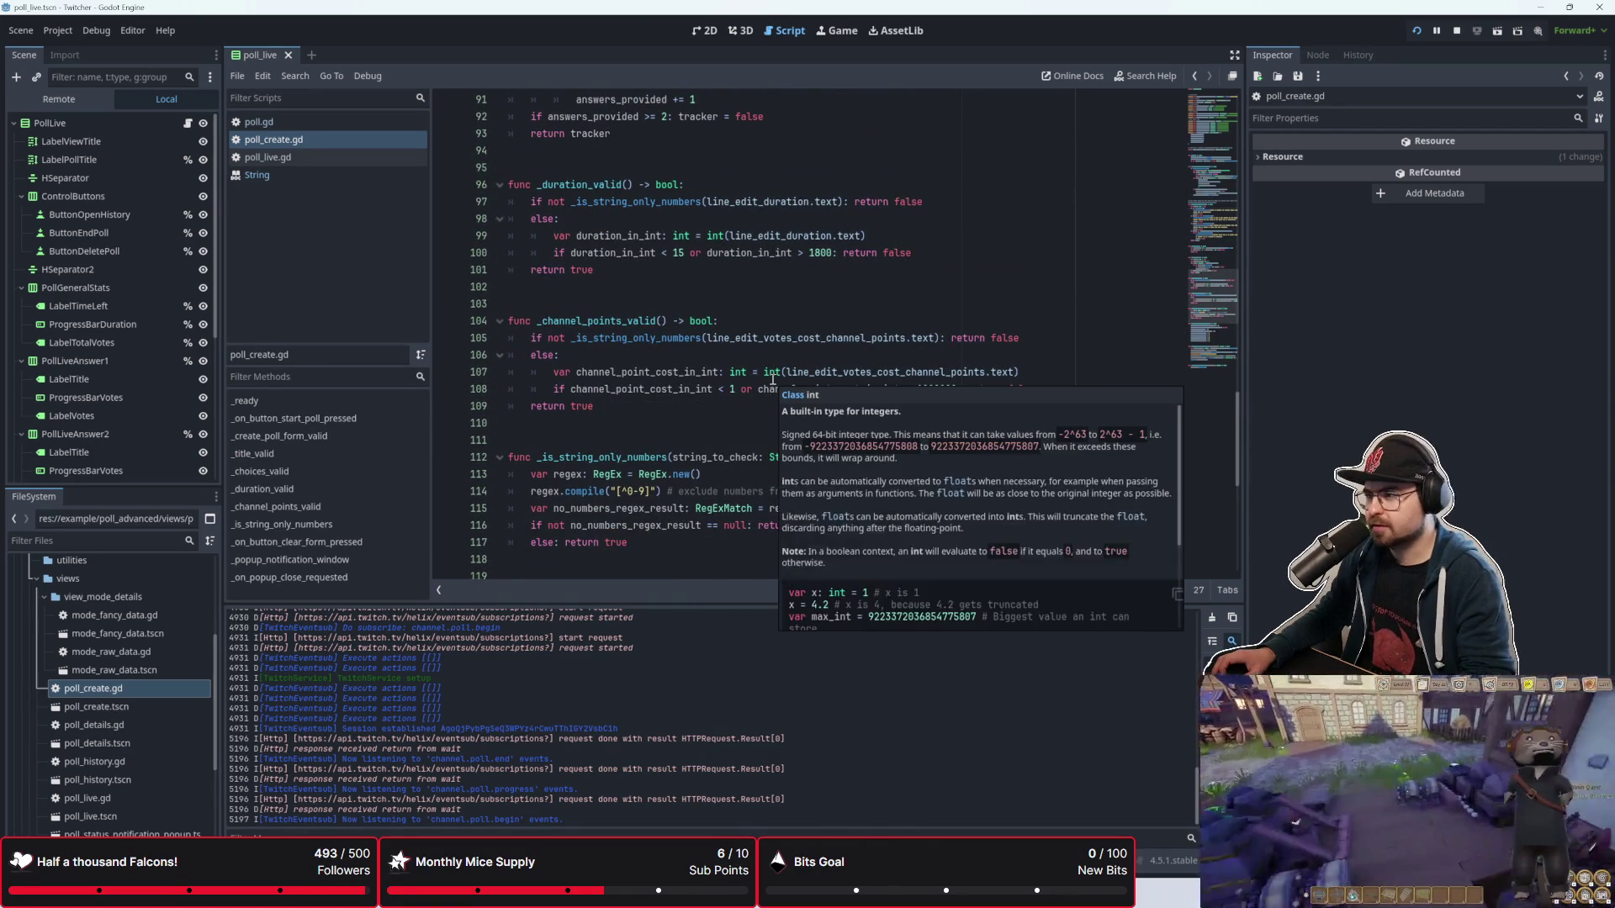
{"action": "left_click", "coordinate": [652, 431]}
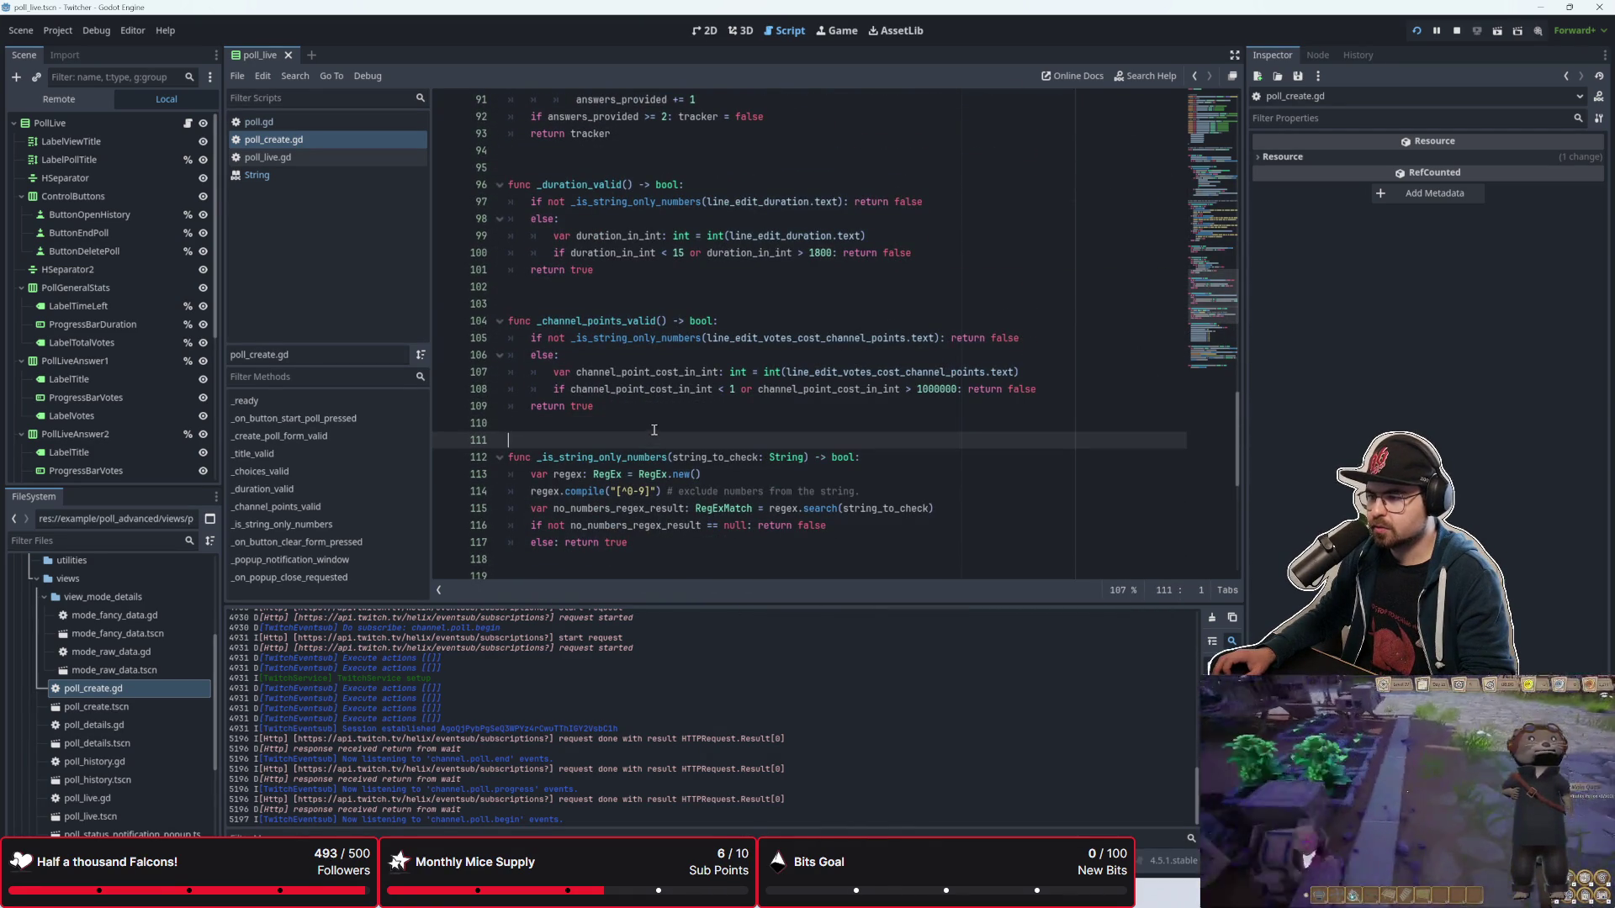
{"action": "left_click", "coordinate": [670, 403]}
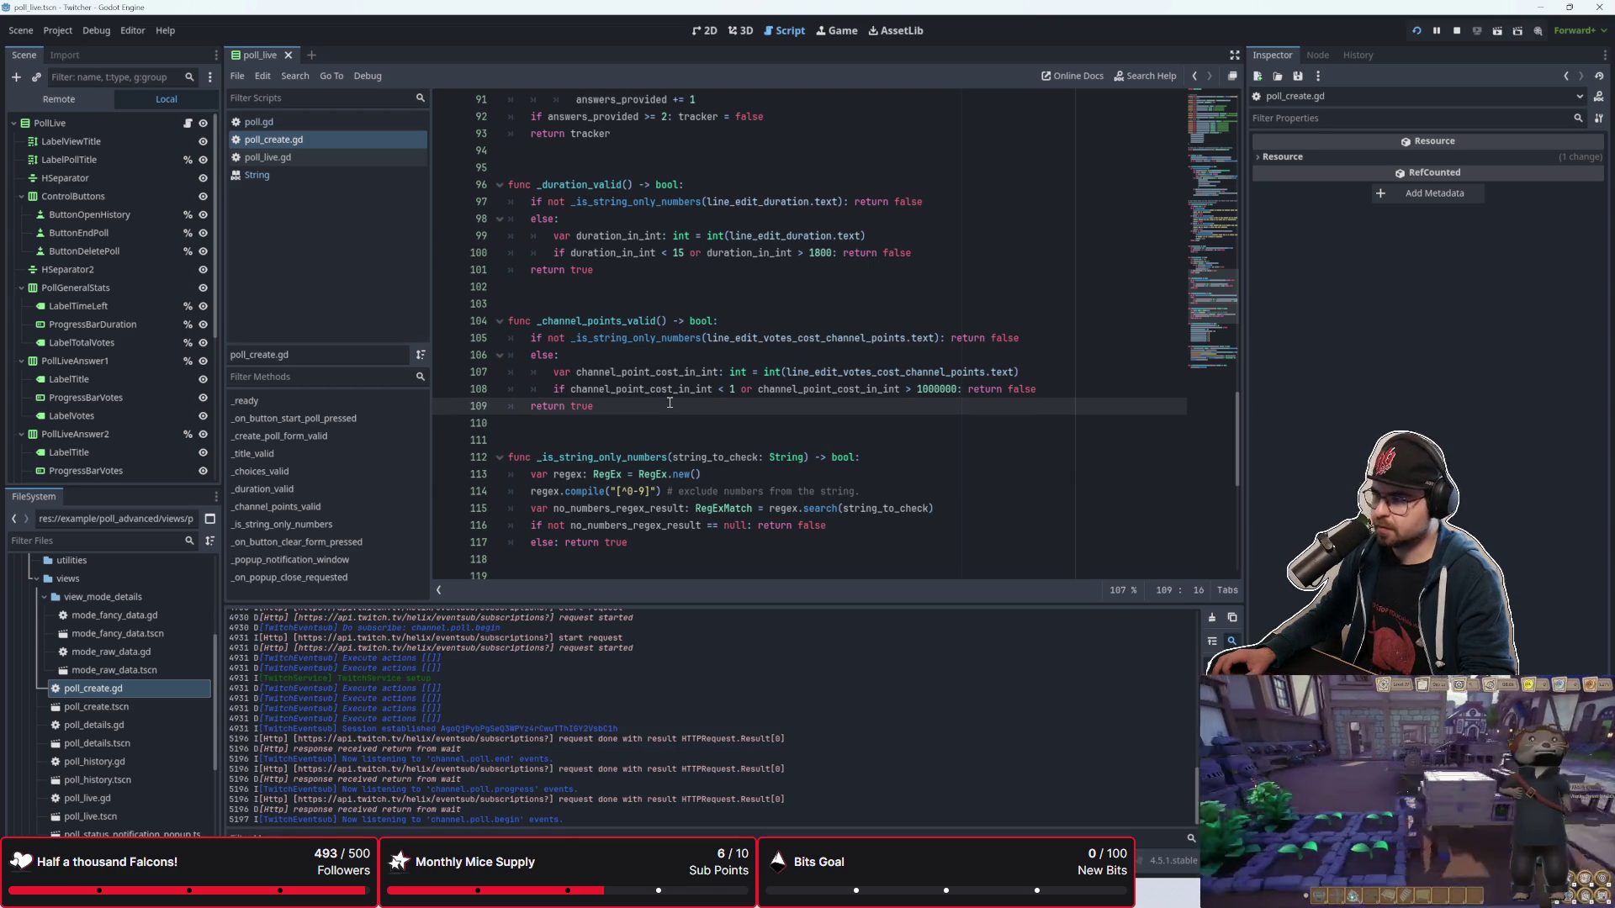
{"action": "mouse_move", "coordinate": [675, 397]}
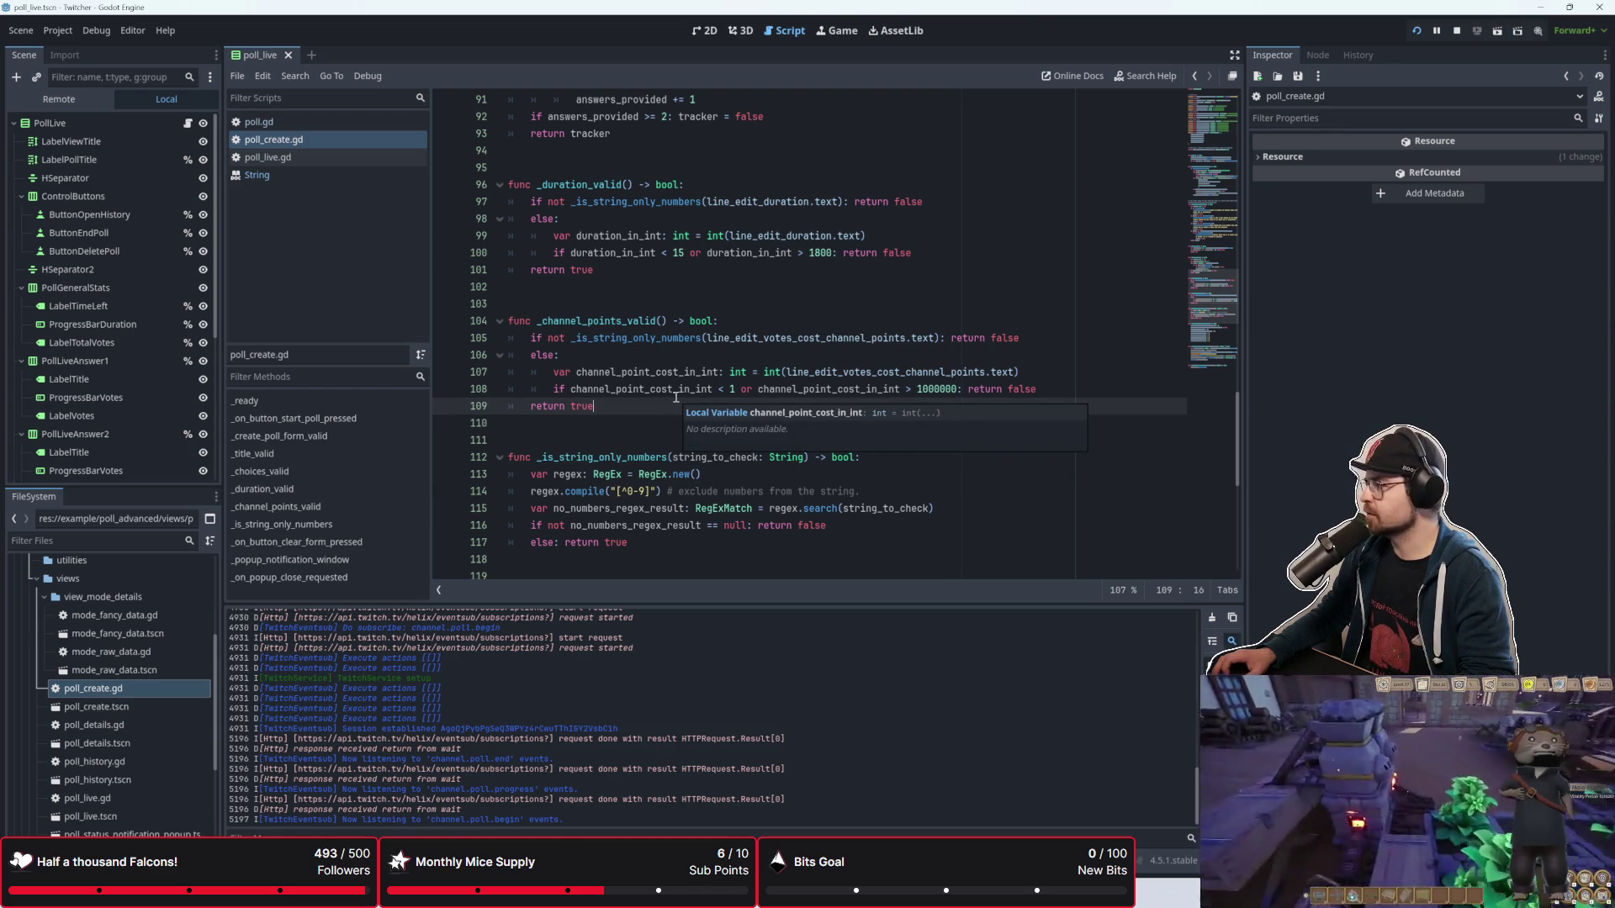
{"action": "scroll", "coordinate": [675, 397], "scroll_direction": "up", "scroll_amount": 5}
{"action": "scroll", "coordinate": [678, 412], "scroll_direction": "down", "scroll_amount": 3}
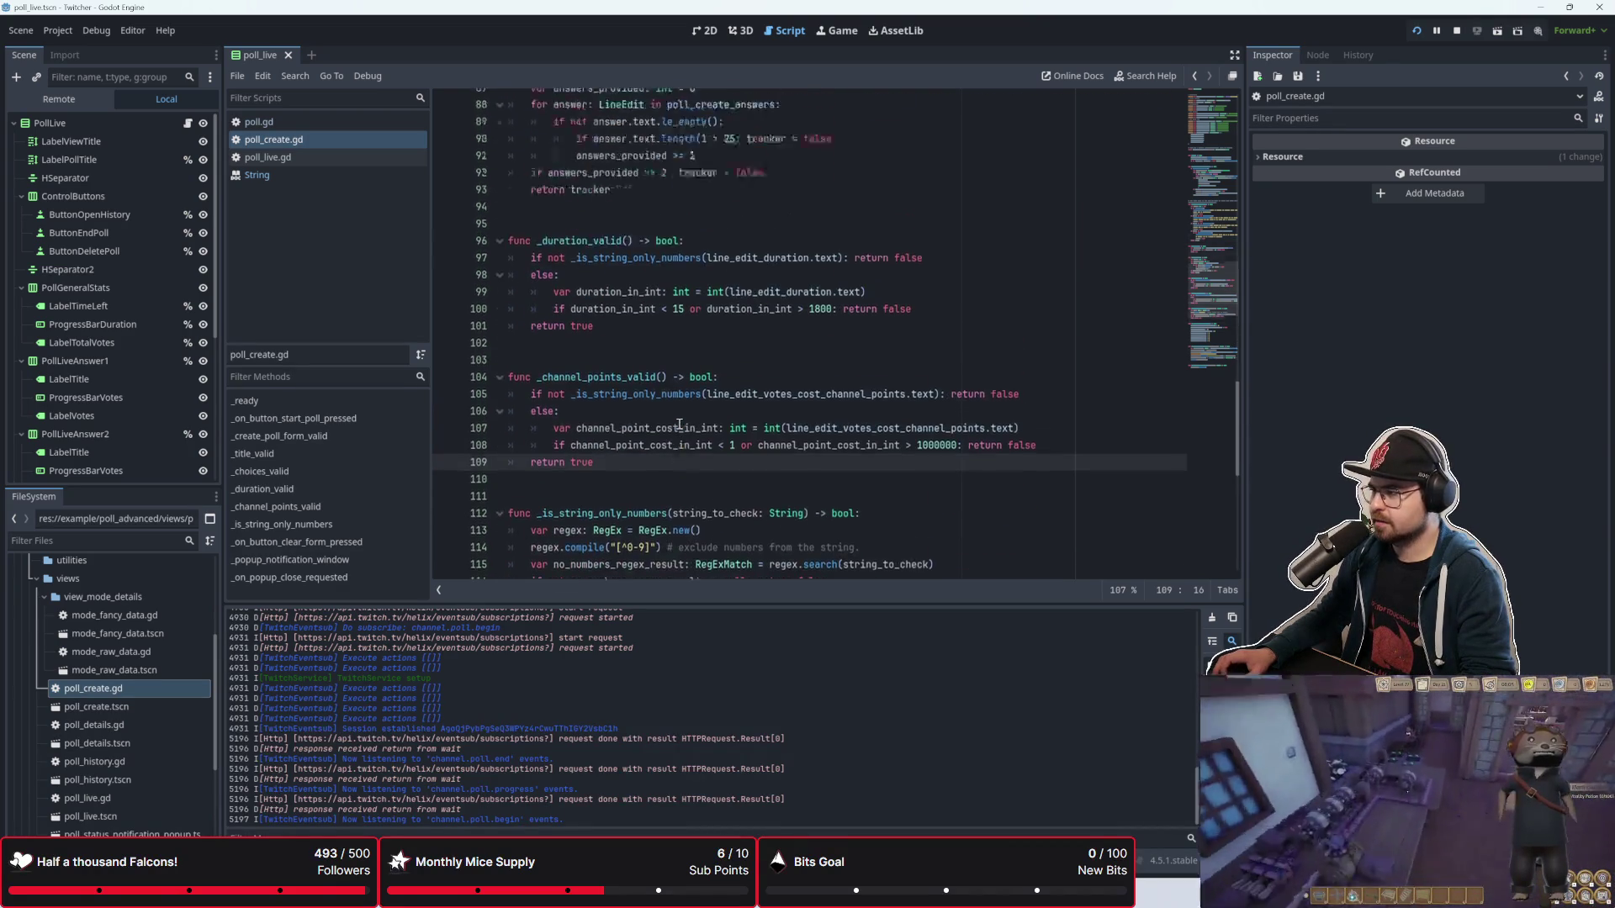
{"action": "scroll", "coordinate": [680, 425], "scroll_direction": "up", "scroll_amount": 10}
{"action": "left_click", "coordinate": [691, 515]}
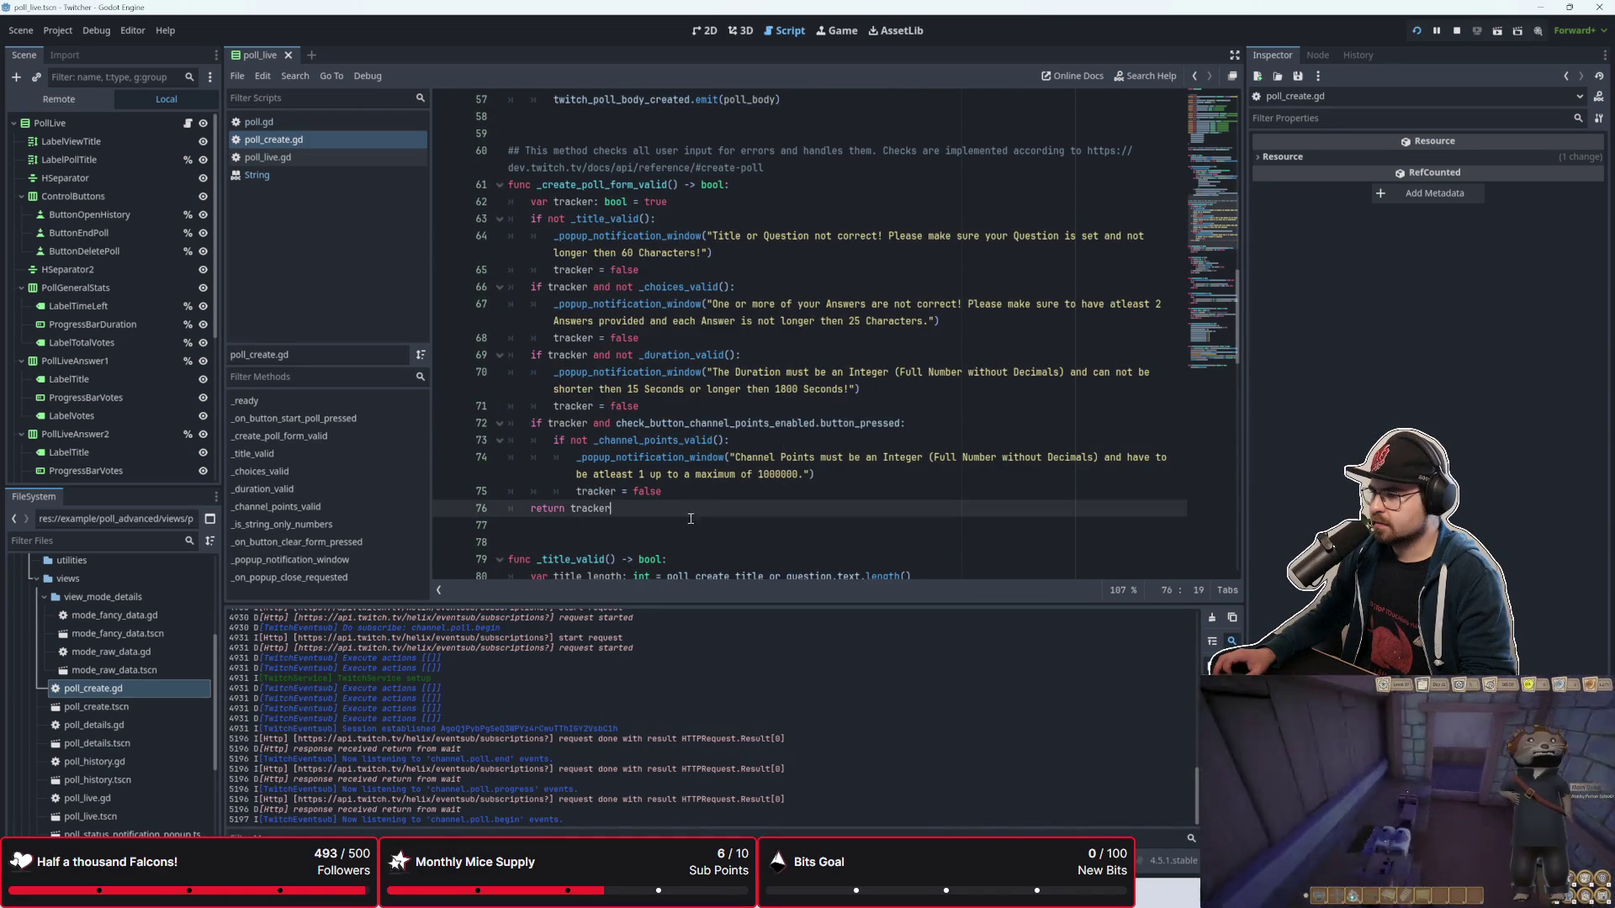
{"action": "left_click", "coordinate": [705, 493]}
{"action": "left_click", "coordinate": [702, 507]}
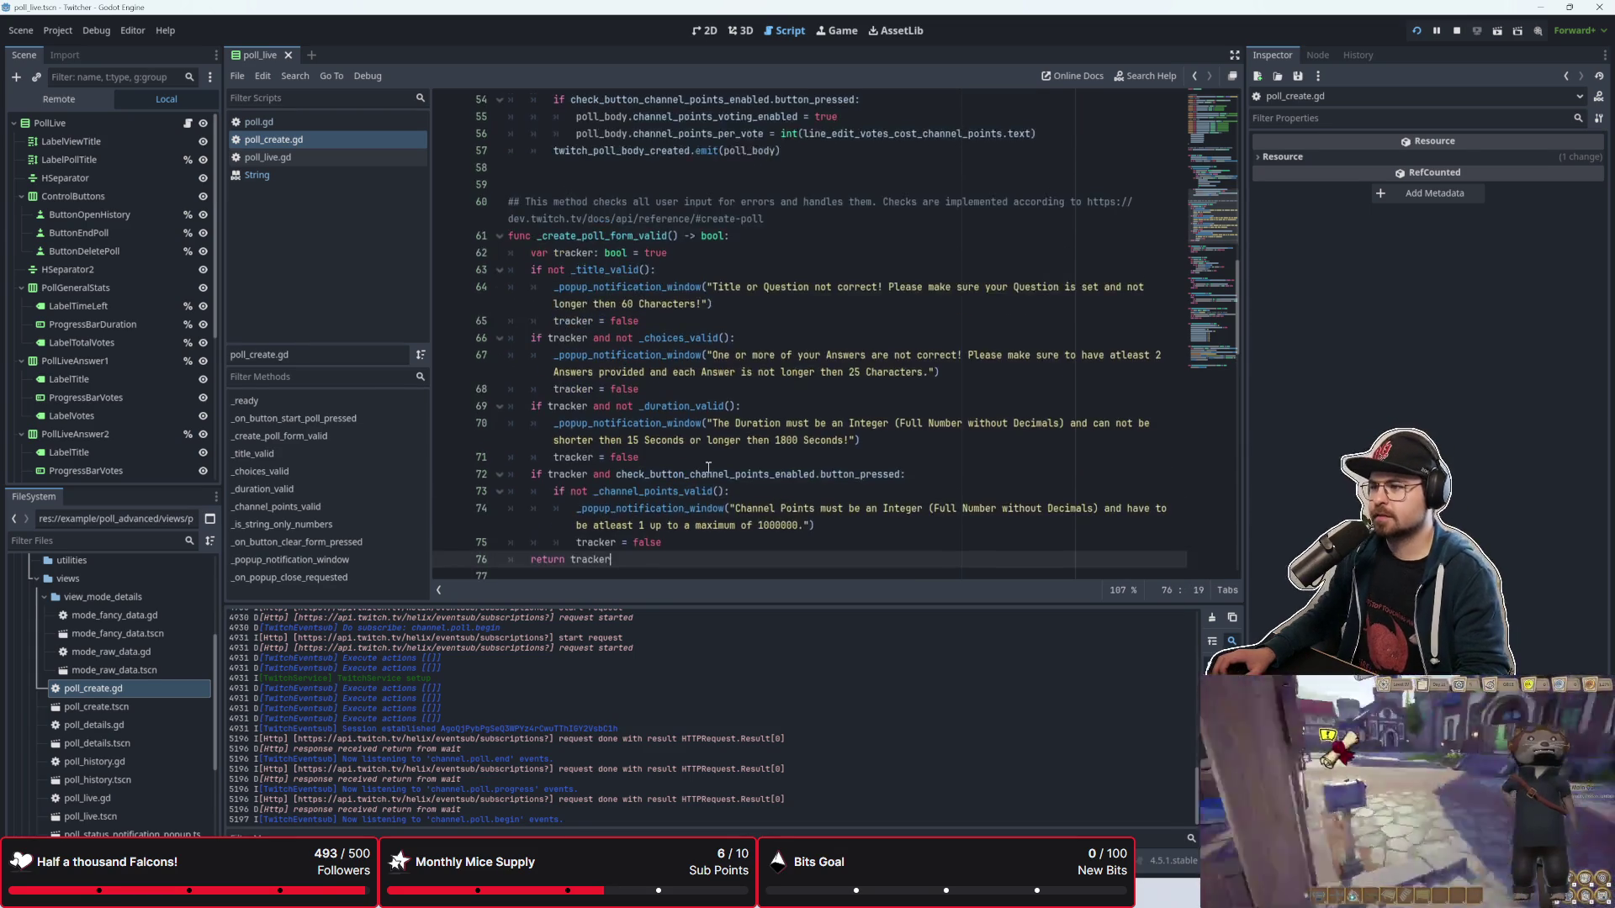
{"action": "left_click", "coordinate": [694, 127]}
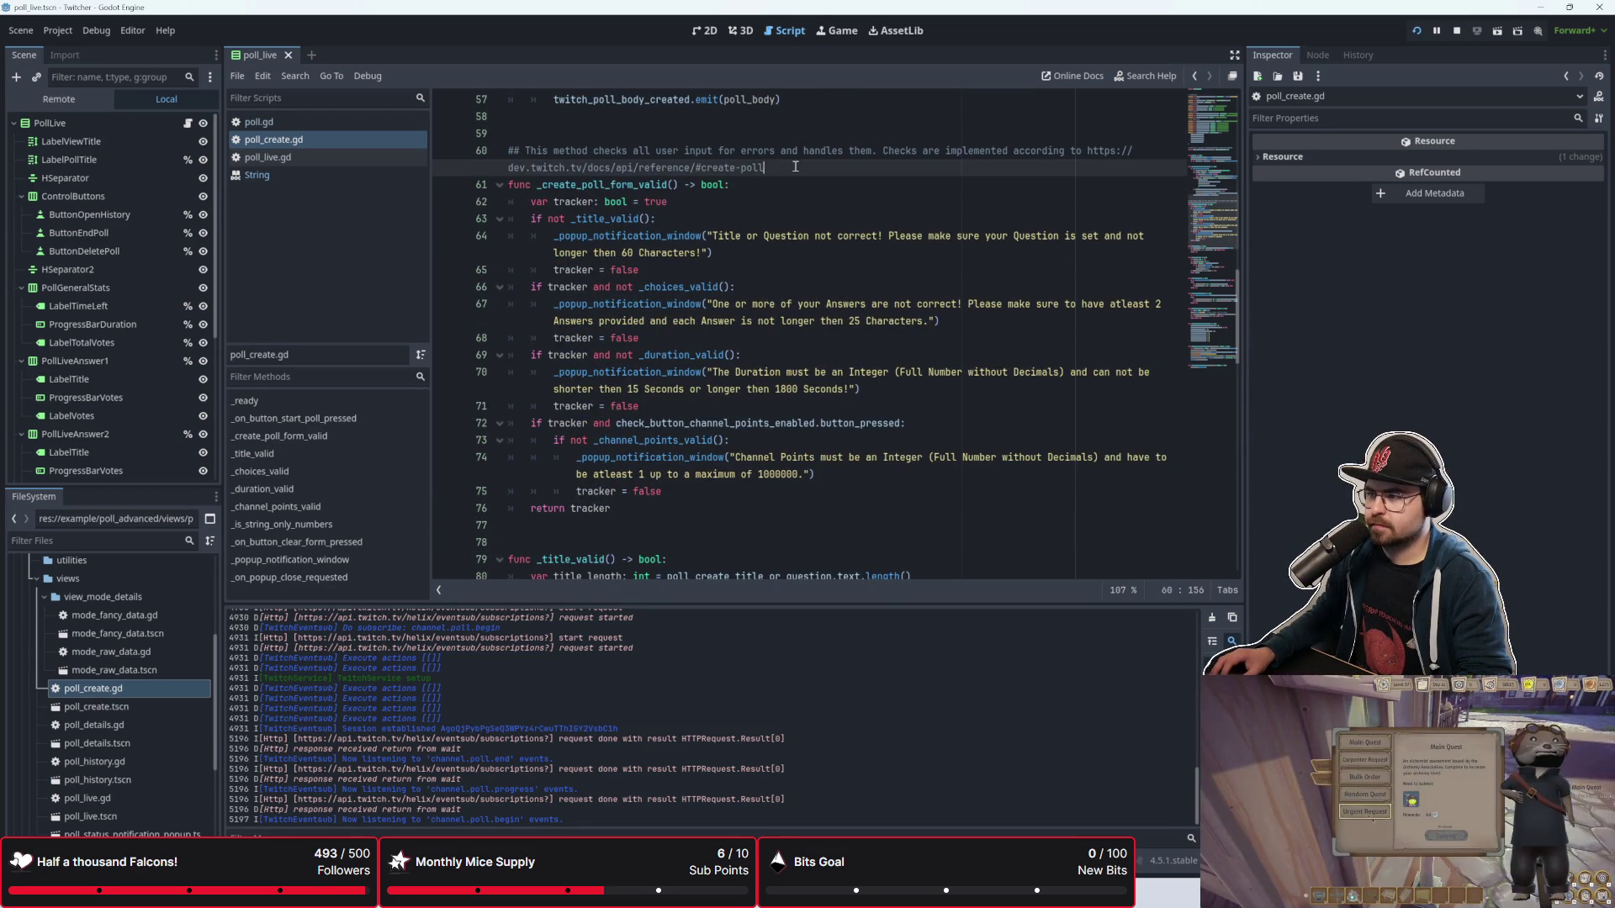
{"action": "left_click", "coordinate": [732, 495]}
{"action": "left_click", "coordinate": [749, 514]}
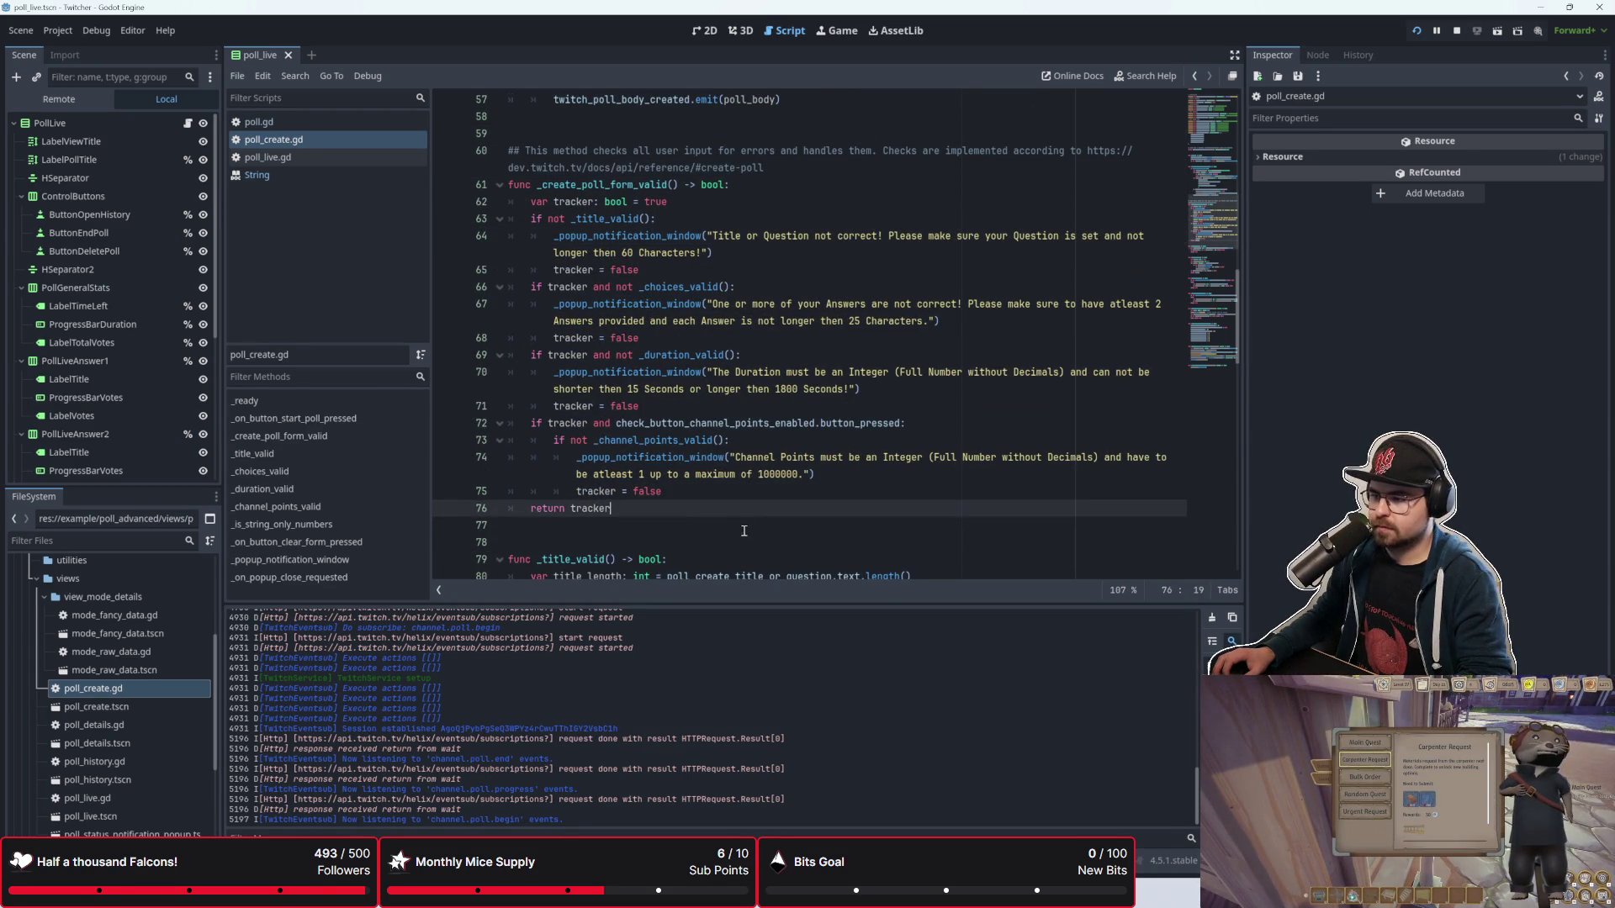
{"action": "left_click", "coordinate": [673, 526]}
{"action": "scroll", "coordinate": [674, 527], "scroll_direction": "down", "scroll_amount": 1}
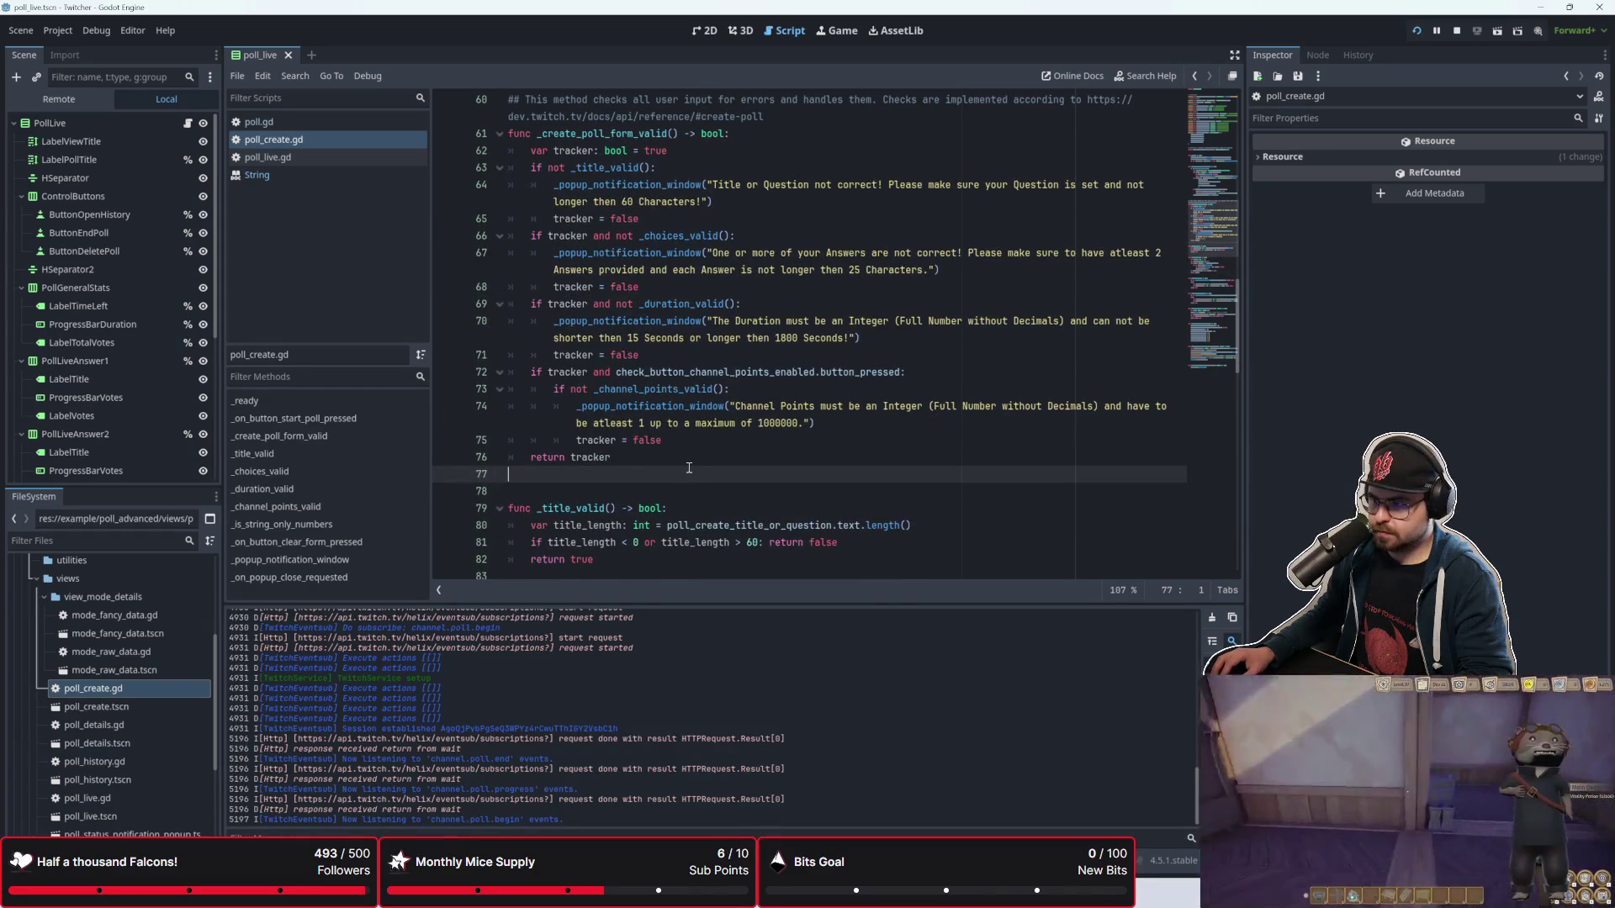
{"action": "scroll", "coordinate": [689, 468], "scroll_direction": "up", "scroll_amount": 1}
{"action": "scroll", "coordinate": [632, 437], "scroll_direction": "down", "scroll_amount": 1}
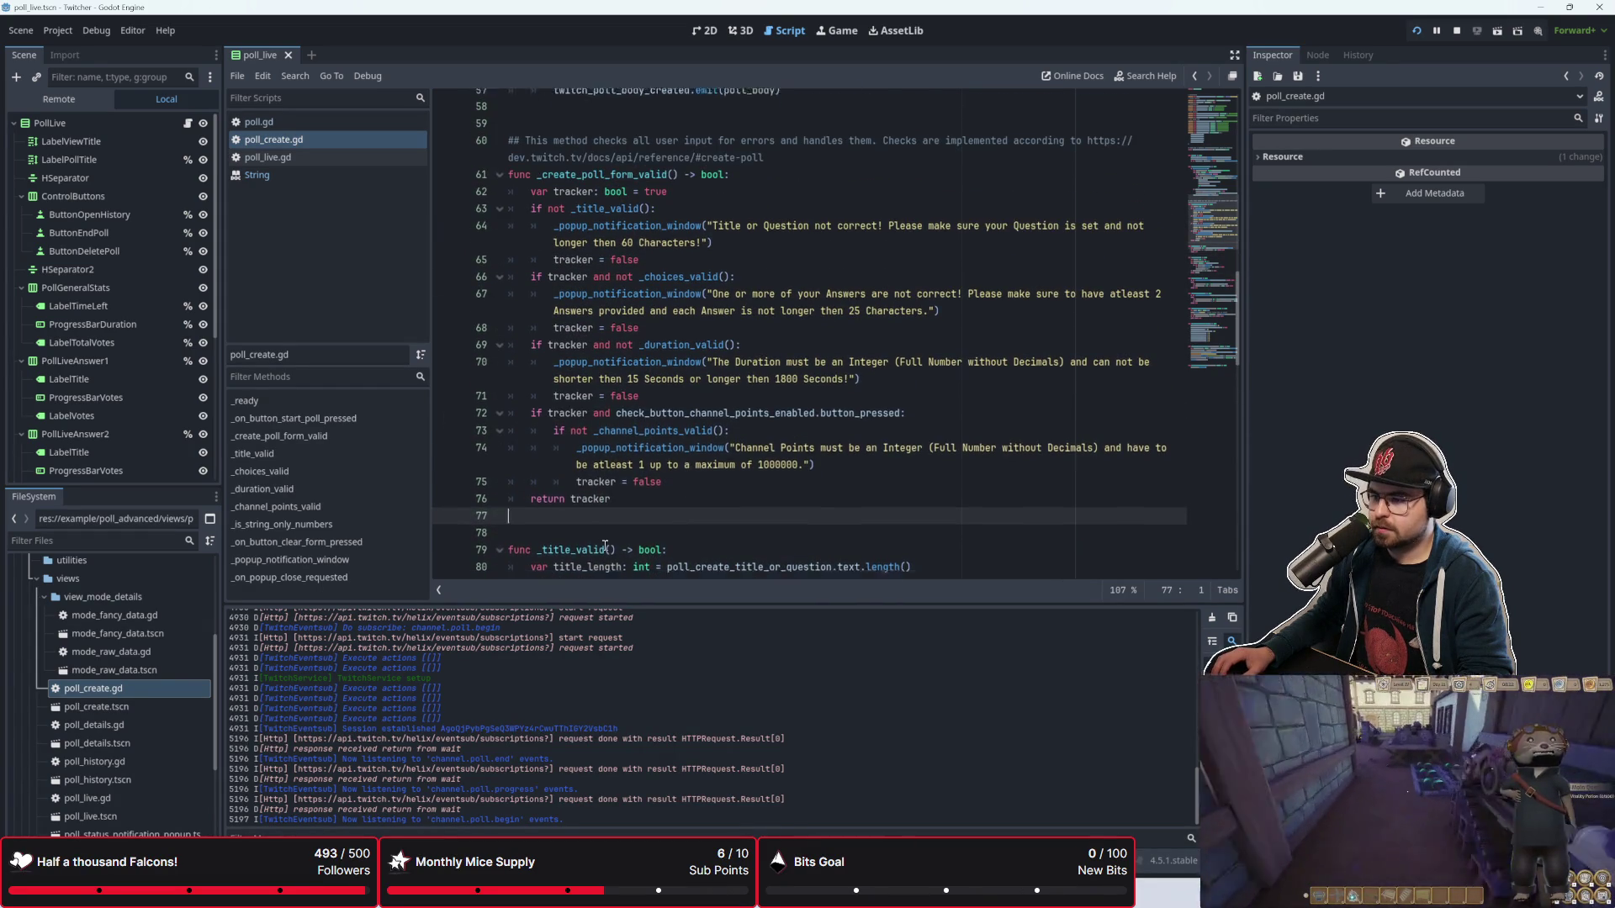
{"action": "left_click", "coordinate": [632, 488]}
{"action": "scroll", "coordinate": [632, 482], "scroll_direction": "up", "scroll_amount": 1}
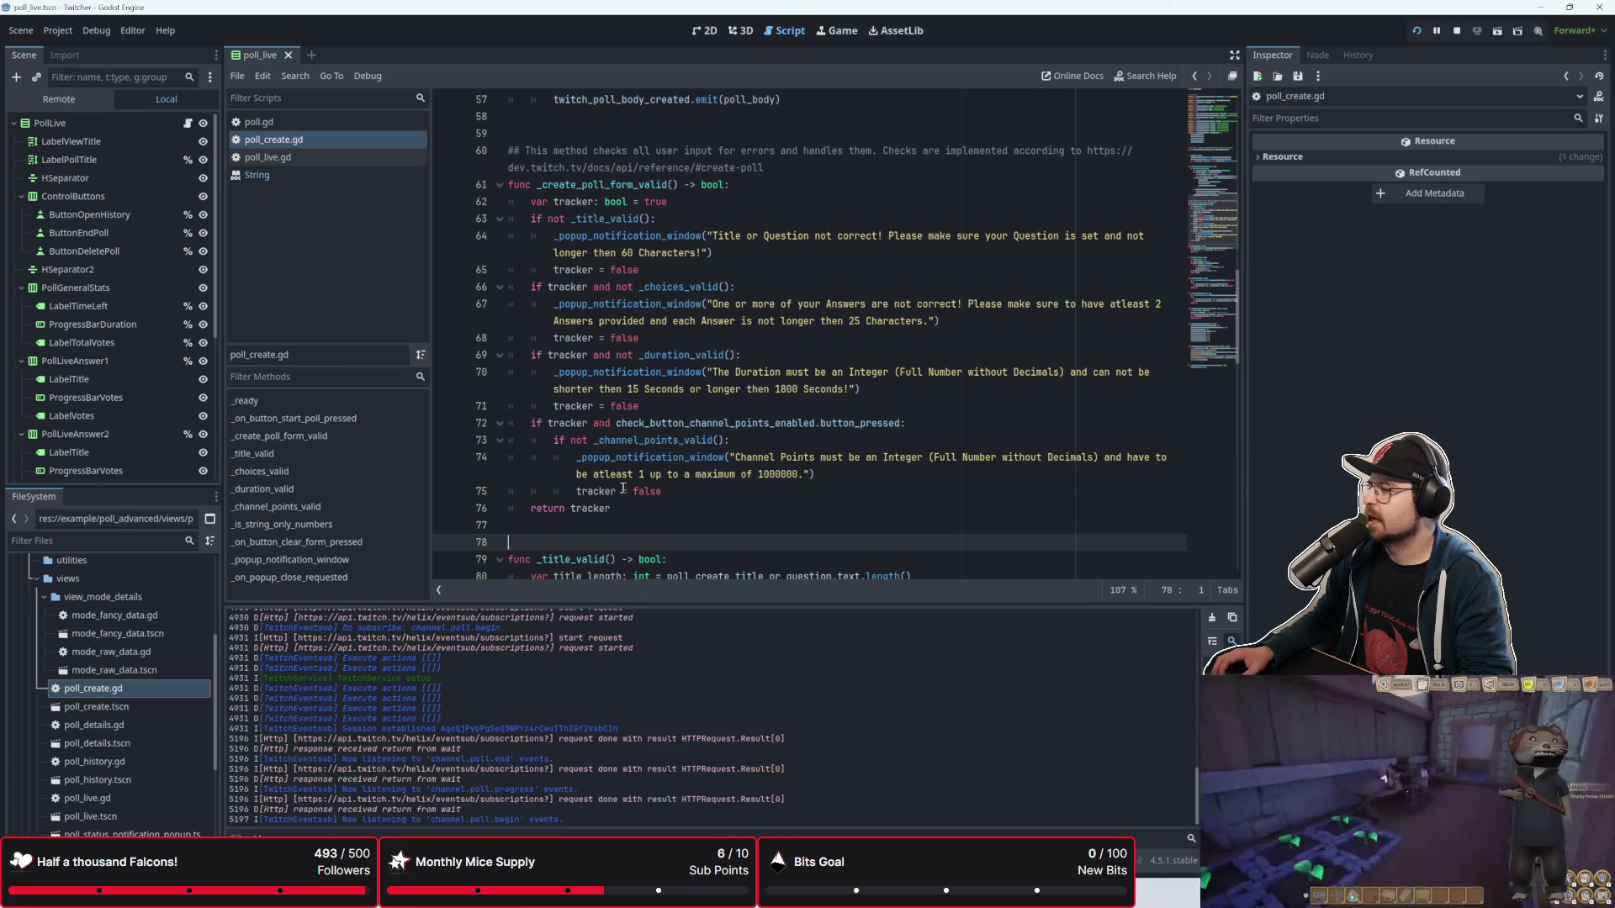
{"action": "mouse_move", "coordinate": [618, 492]}
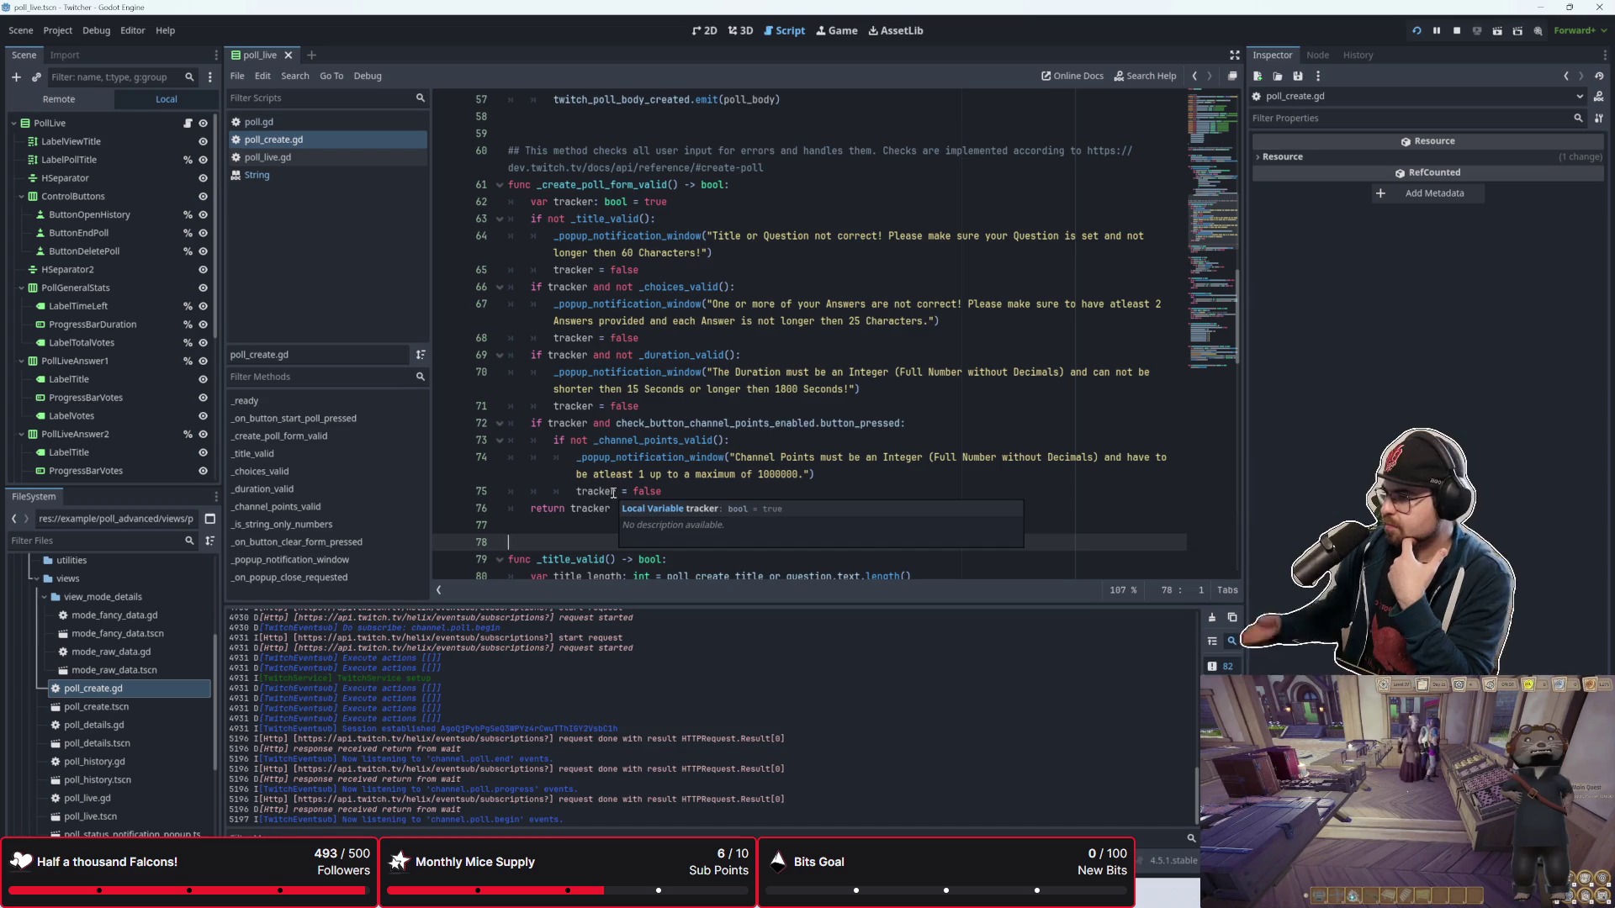
Step: Review the validation code around lines 77–78 of poll_create.gd
{"action": "scroll", "coordinate": [613, 493], "scroll_direction": "down", "scroll_amount": 3}
{"action": "left_click", "coordinate": [613, 373]}
{"action": "key", "text": "Down"}
{"action": "scroll", "coordinate": [612, 383], "scroll_direction": "up", "scroll_amount": 3}
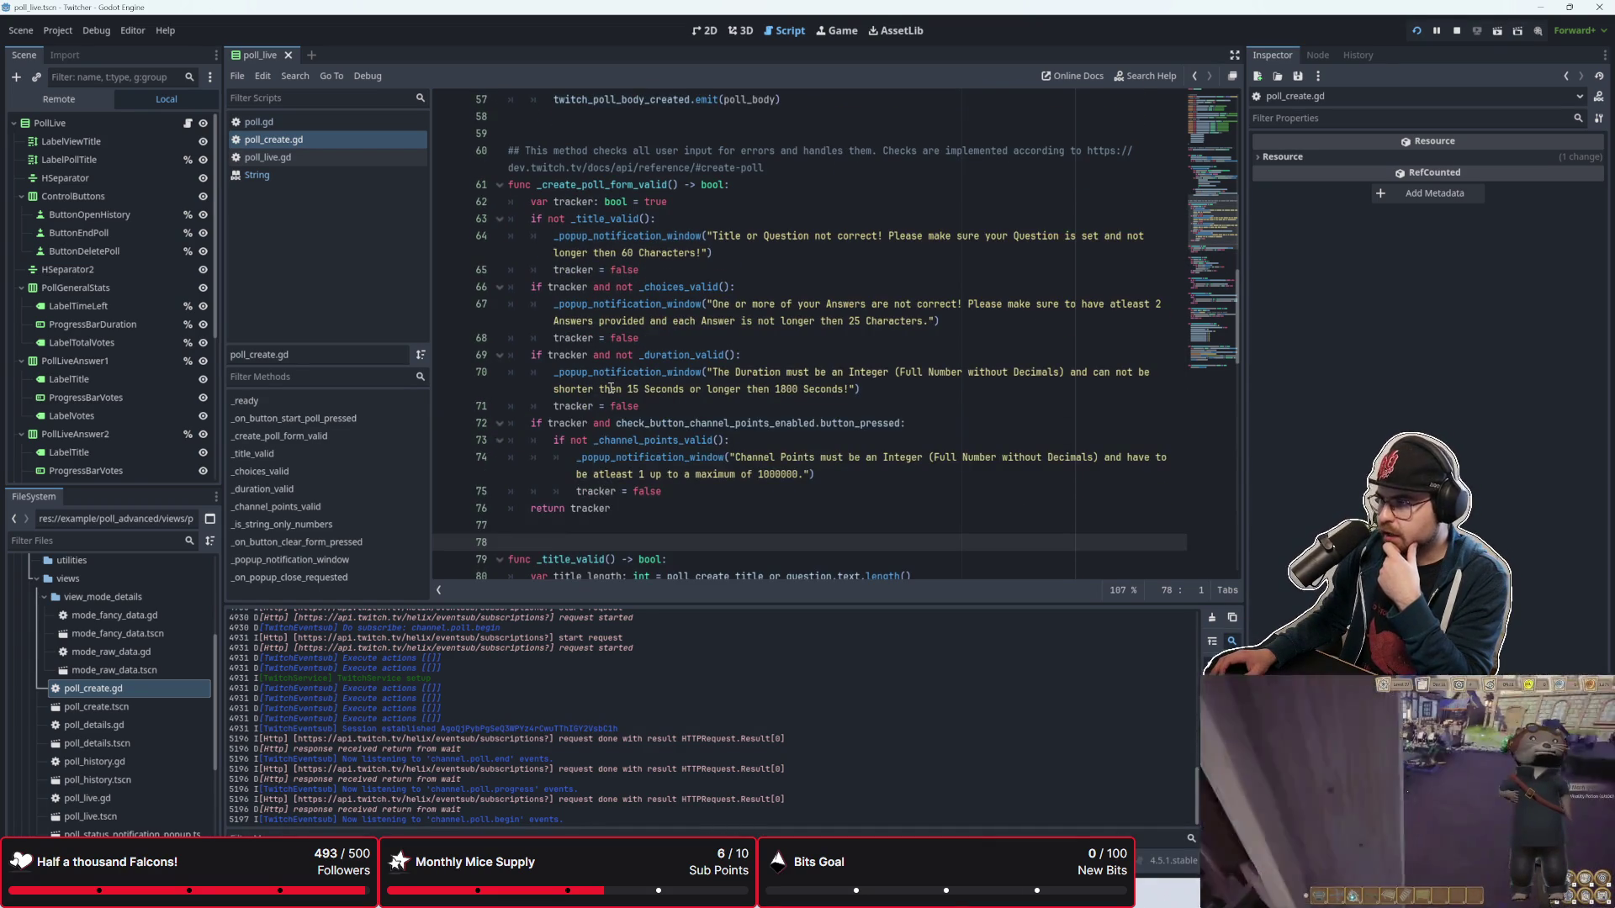
{"action": "scroll", "coordinate": [611, 388], "scroll_direction": "up", "scroll_amount": 1}
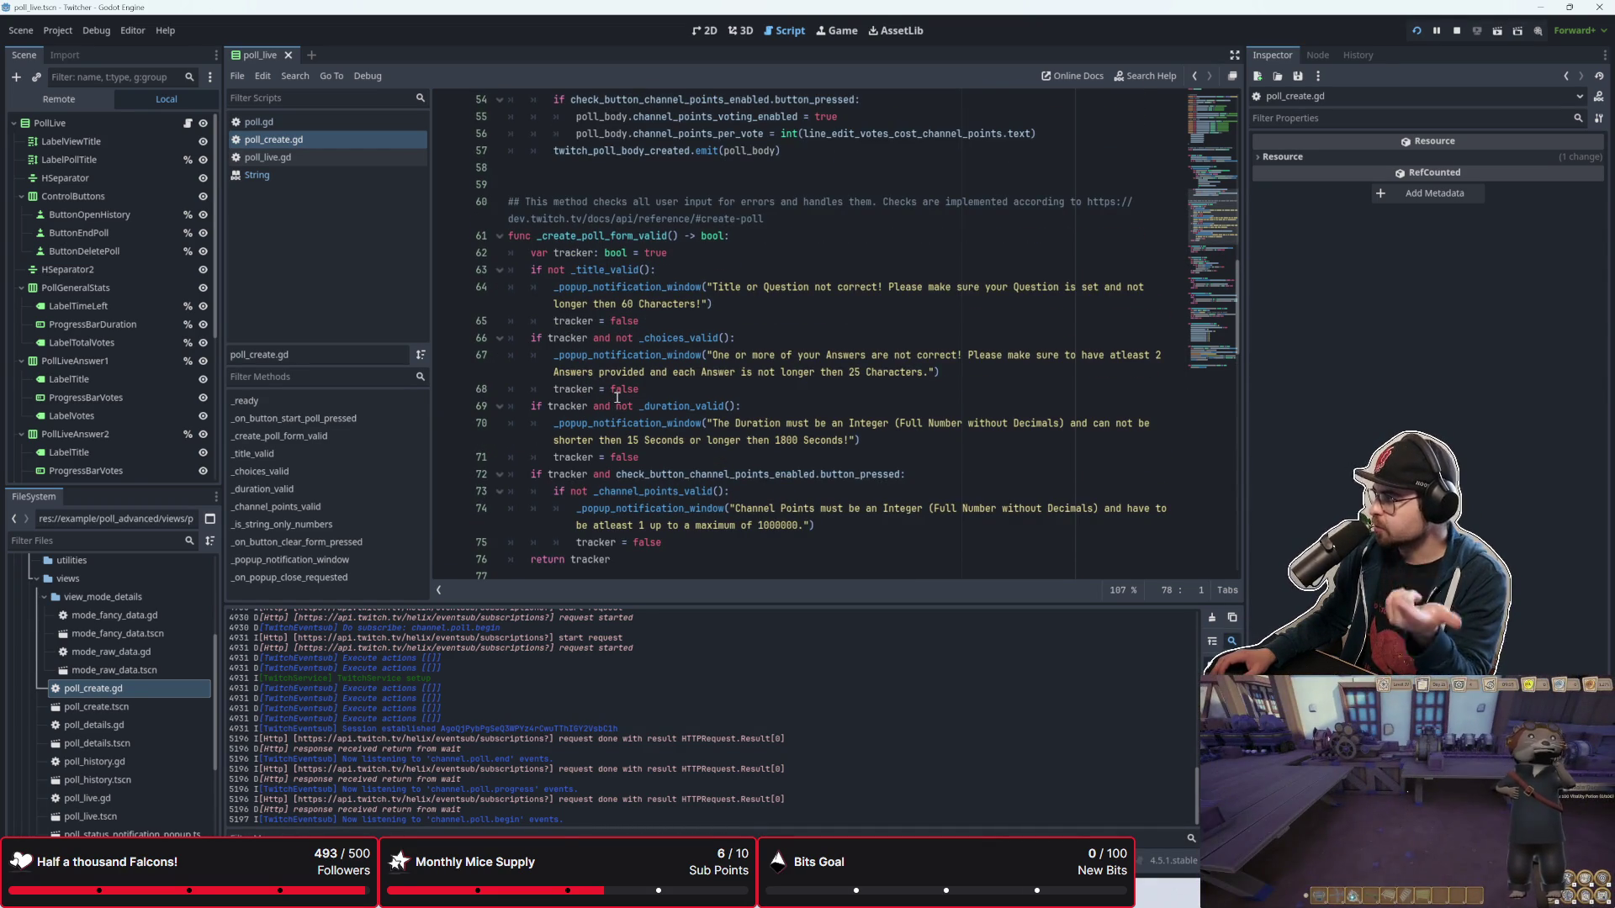
{"action": "scroll", "coordinate": [617, 398], "scroll_direction": "down", "scroll_amount": 7}
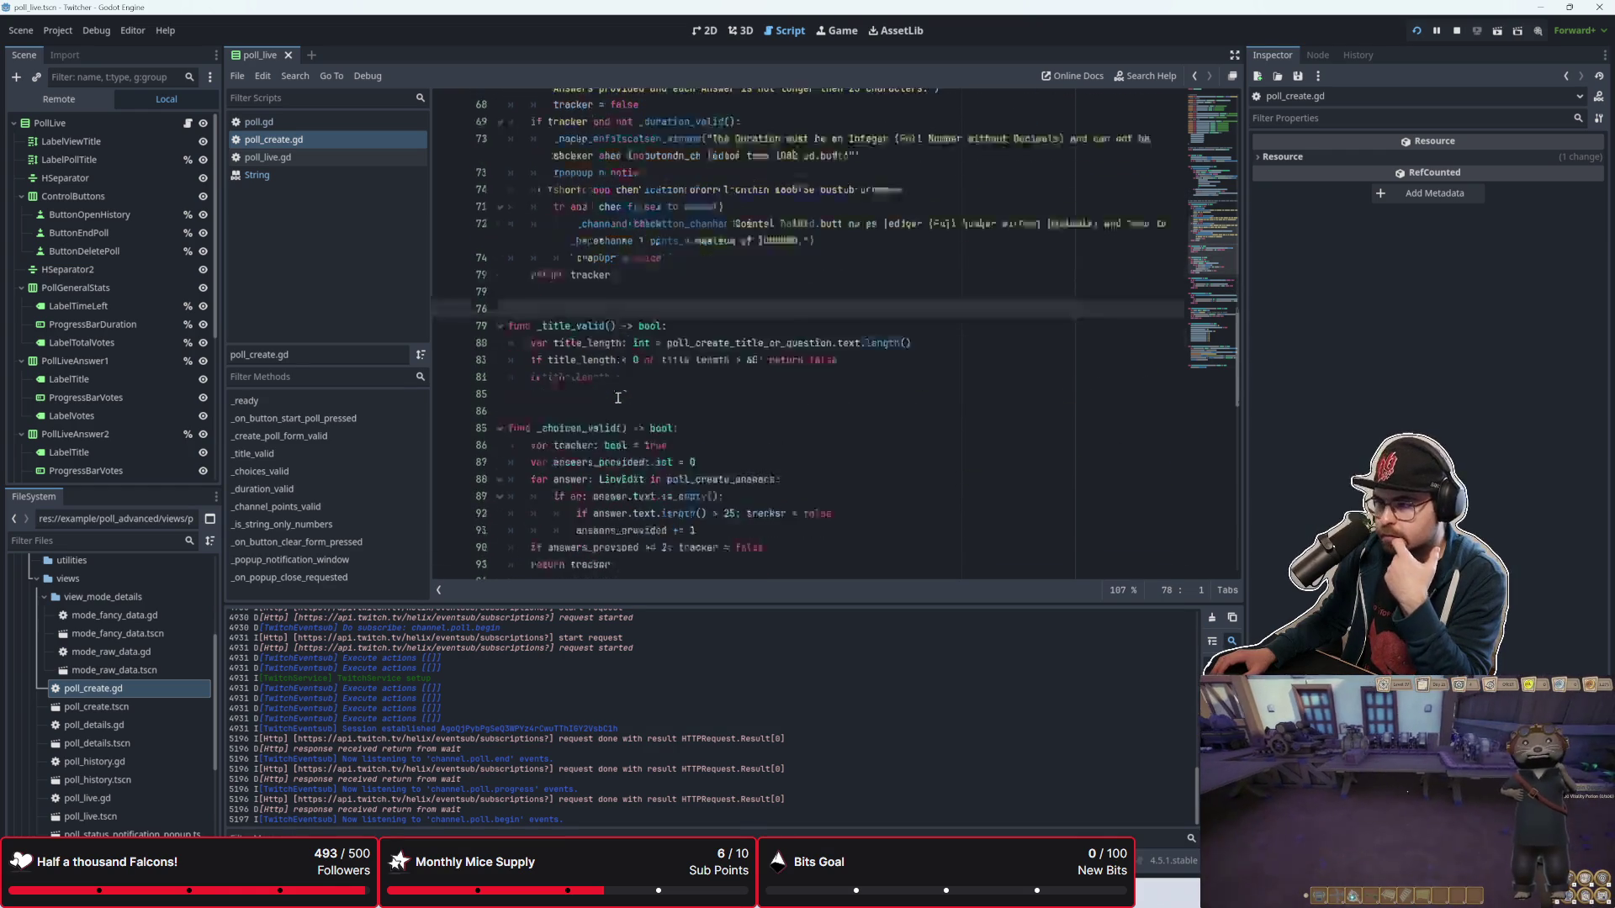
{"action": "scroll", "coordinate": [618, 399], "scroll_direction": "up", "scroll_amount": 15}
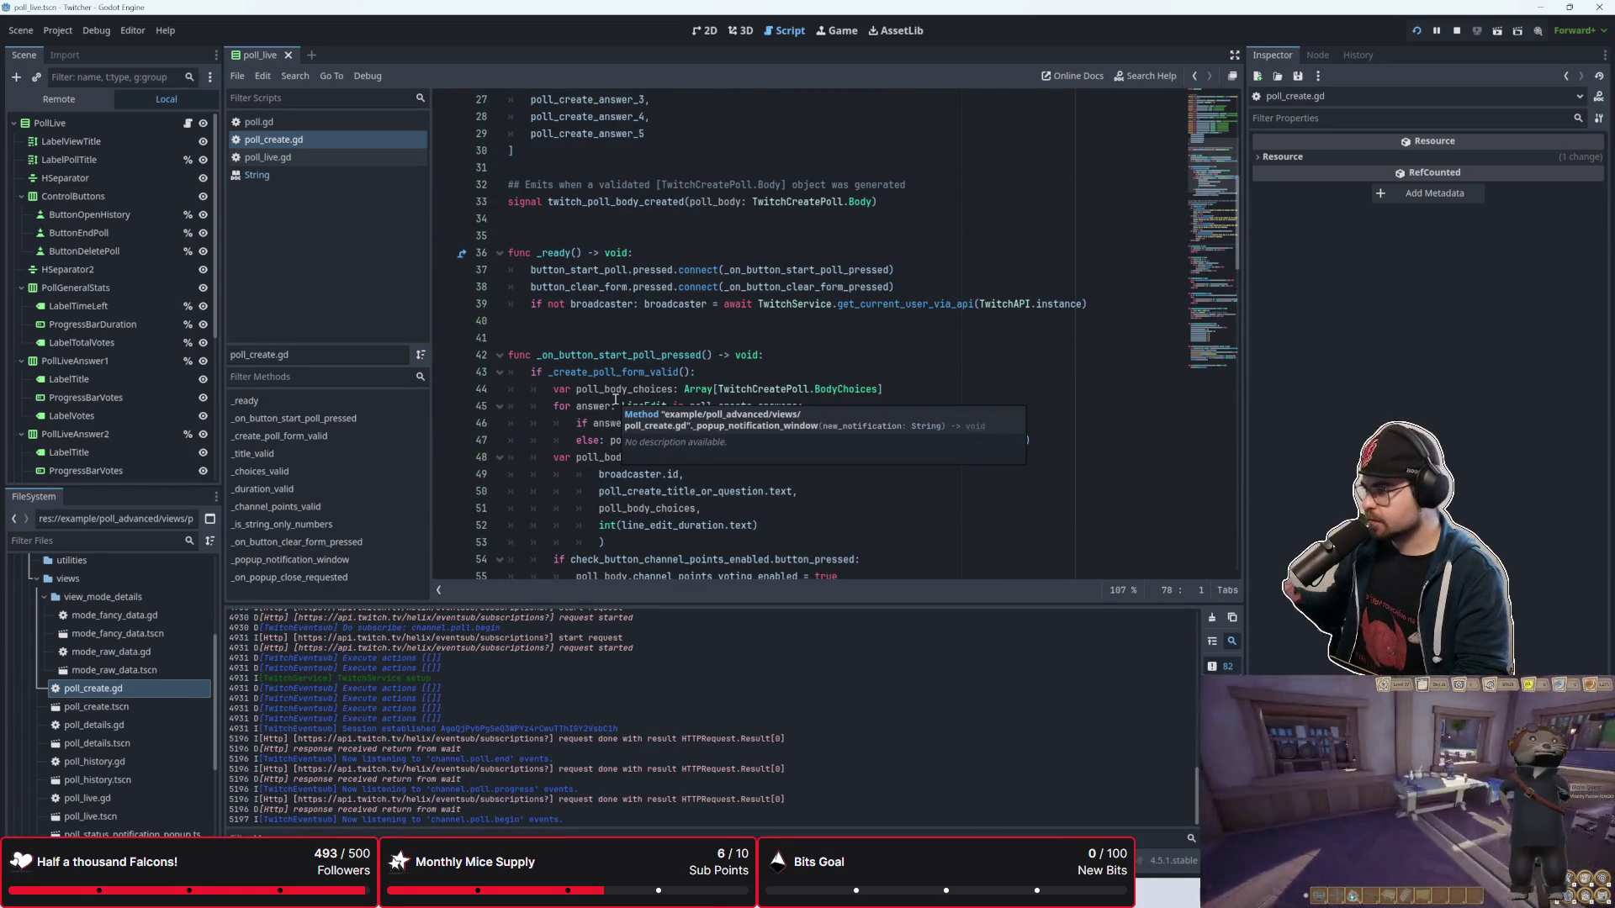
{"action": "scroll", "coordinate": [615, 398], "scroll_direction": "up", "scroll_amount": 9}
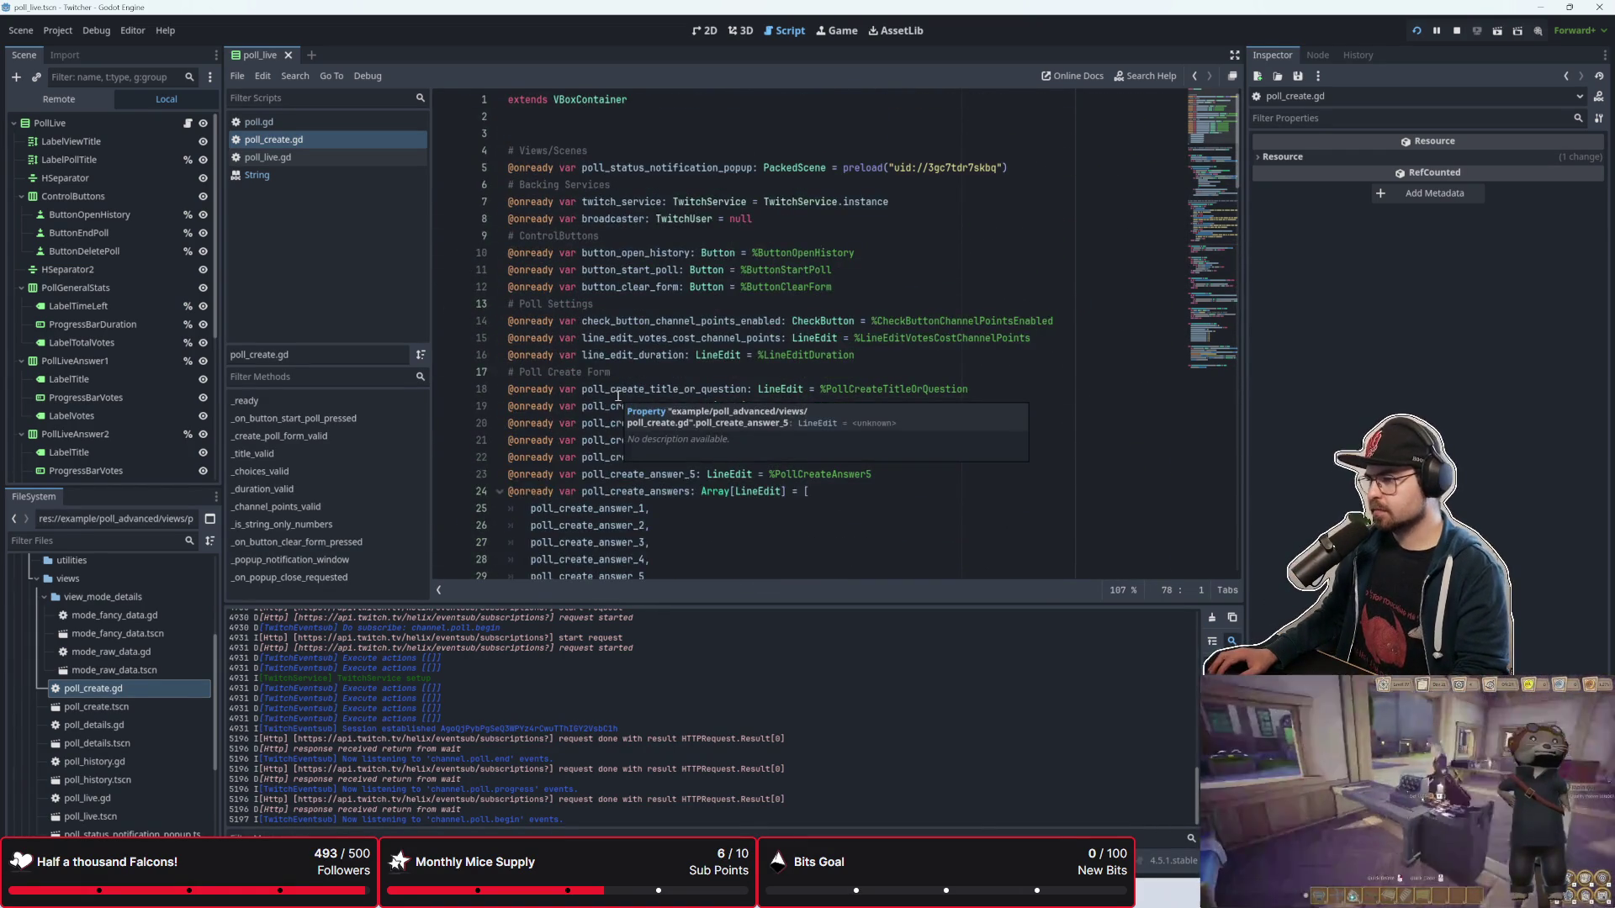
{"action": "scroll", "coordinate": [618, 396], "scroll_direction": "down", "scroll_amount": 7}
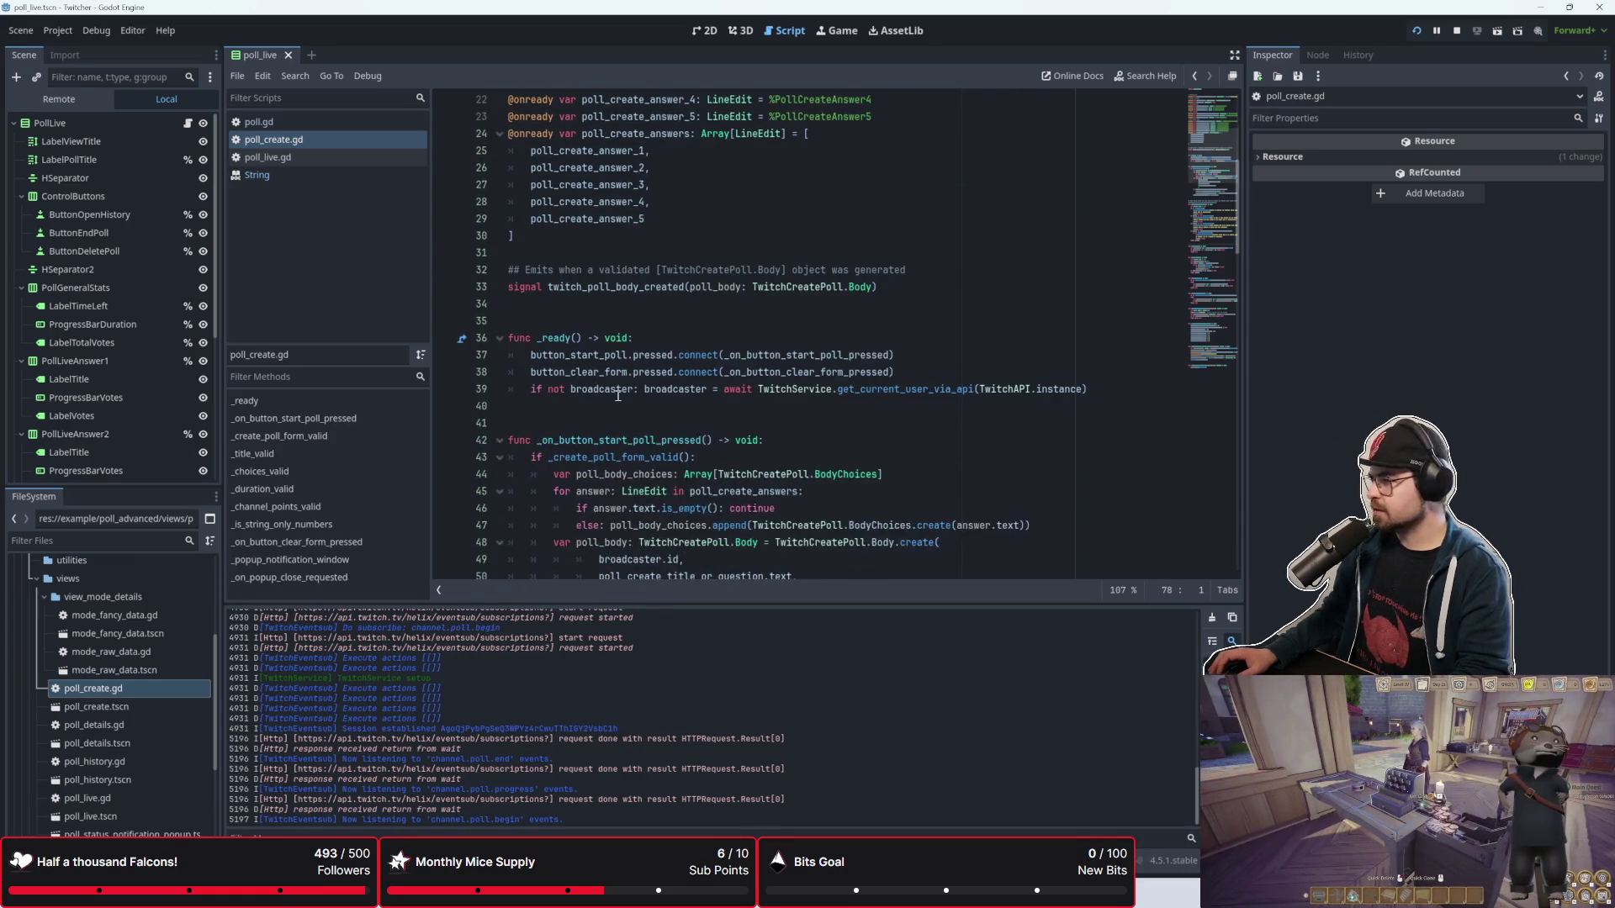
{"action": "scroll", "coordinate": [618, 395], "scroll_direction": "down", "scroll_amount": 5}
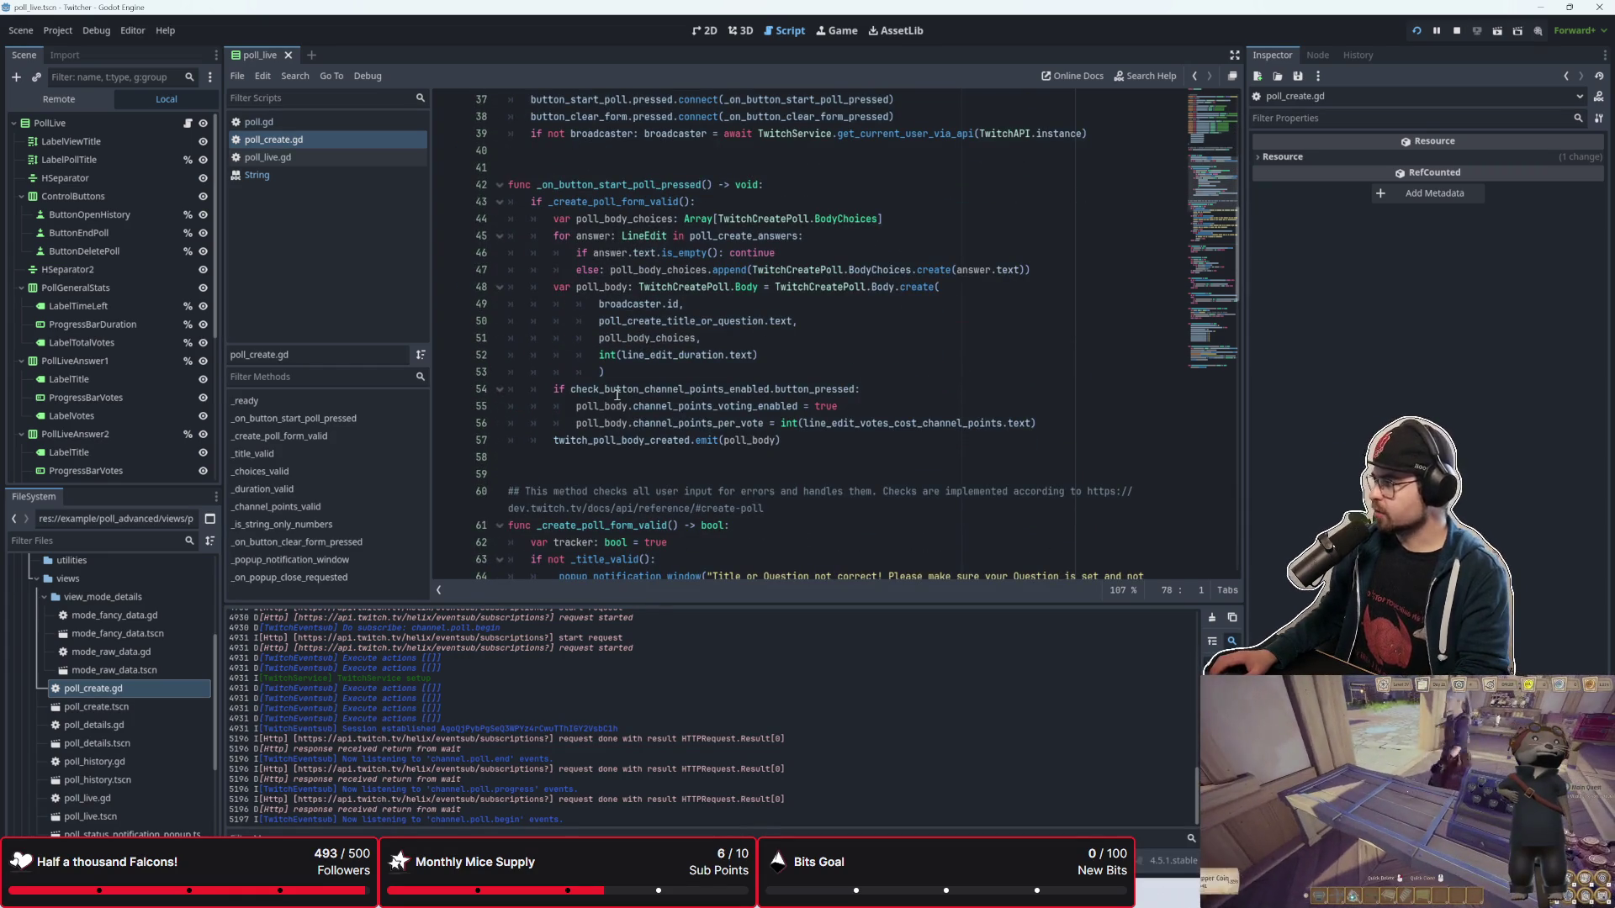
{"action": "scroll", "coordinate": [617, 394], "scroll_direction": "down", "scroll_amount": 8}
{"action": "left_click", "coordinate": [718, 406]}
{"action": "scroll", "coordinate": [718, 414], "scroll_direction": "down", "scroll_amount": 6}
Step: Scroll through the duration check, clear-form and popup functions, then run the project with F5
{"action": "left_click", "coordinate": [713, 440]}
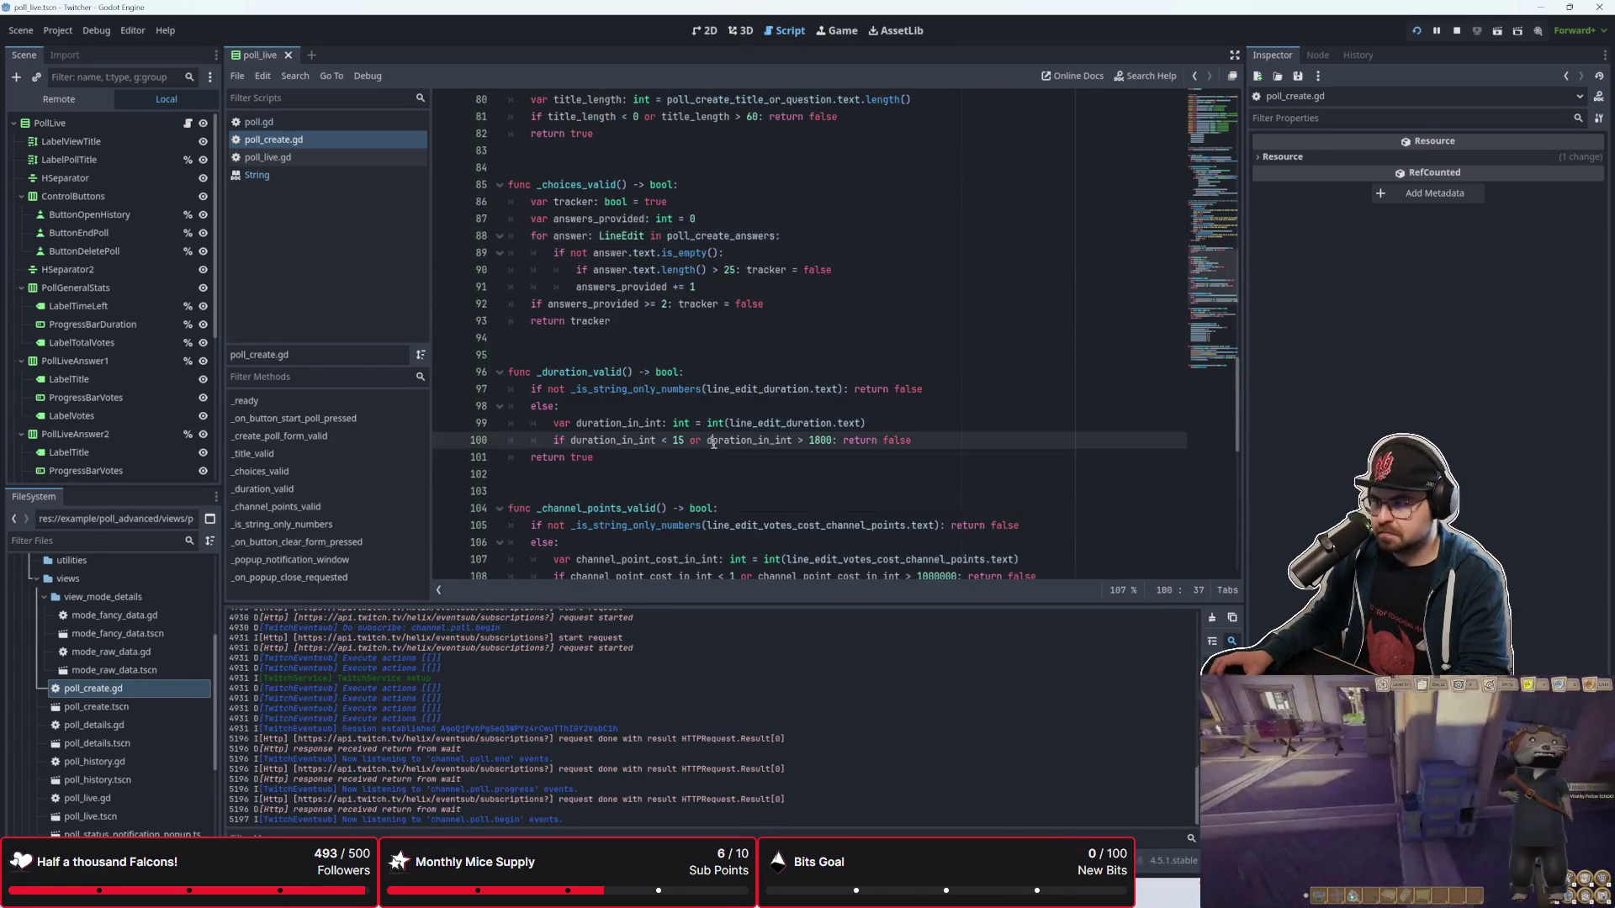
{"action": "scroll", "coordinate": [715, 441], "scroll_direction": "down", "scroll_amount": 7}
{"action": "left_click", "coordinate": [718, 442]}
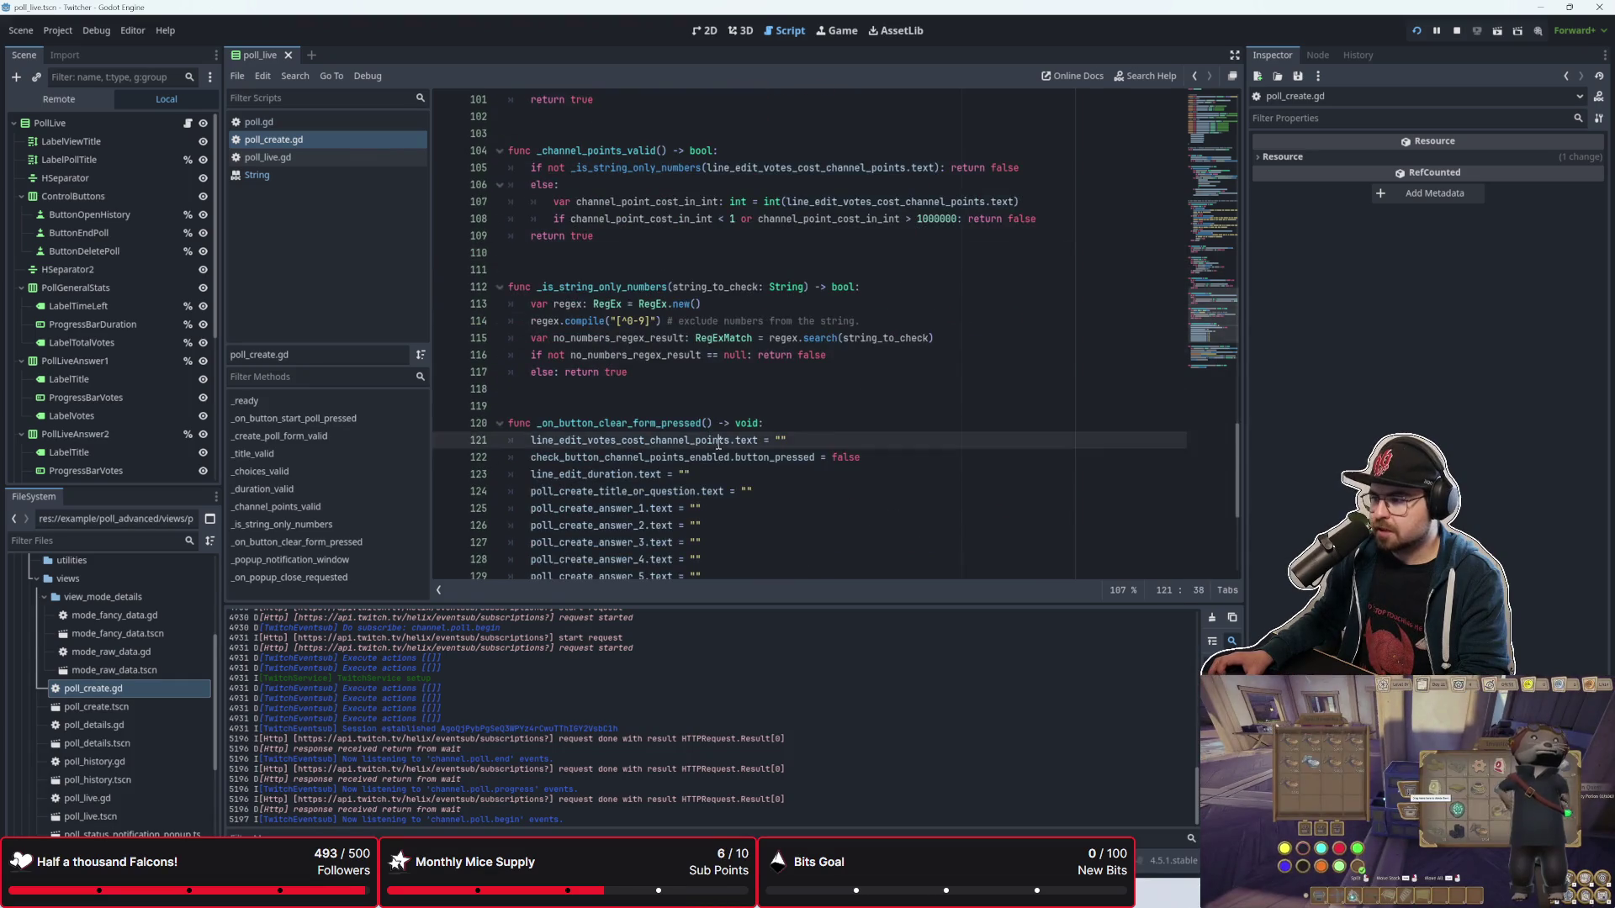
{"action": "scroll", "coordinate": [719, 442], "scroll_direction": "down", "scroll_amount": 5}
{"action": "left_click", "coordinate": [718, 443]}
{"action": "scroll", "coordinate": [718, 446], "scroll_direction": "down", "scroll_amount": 1}
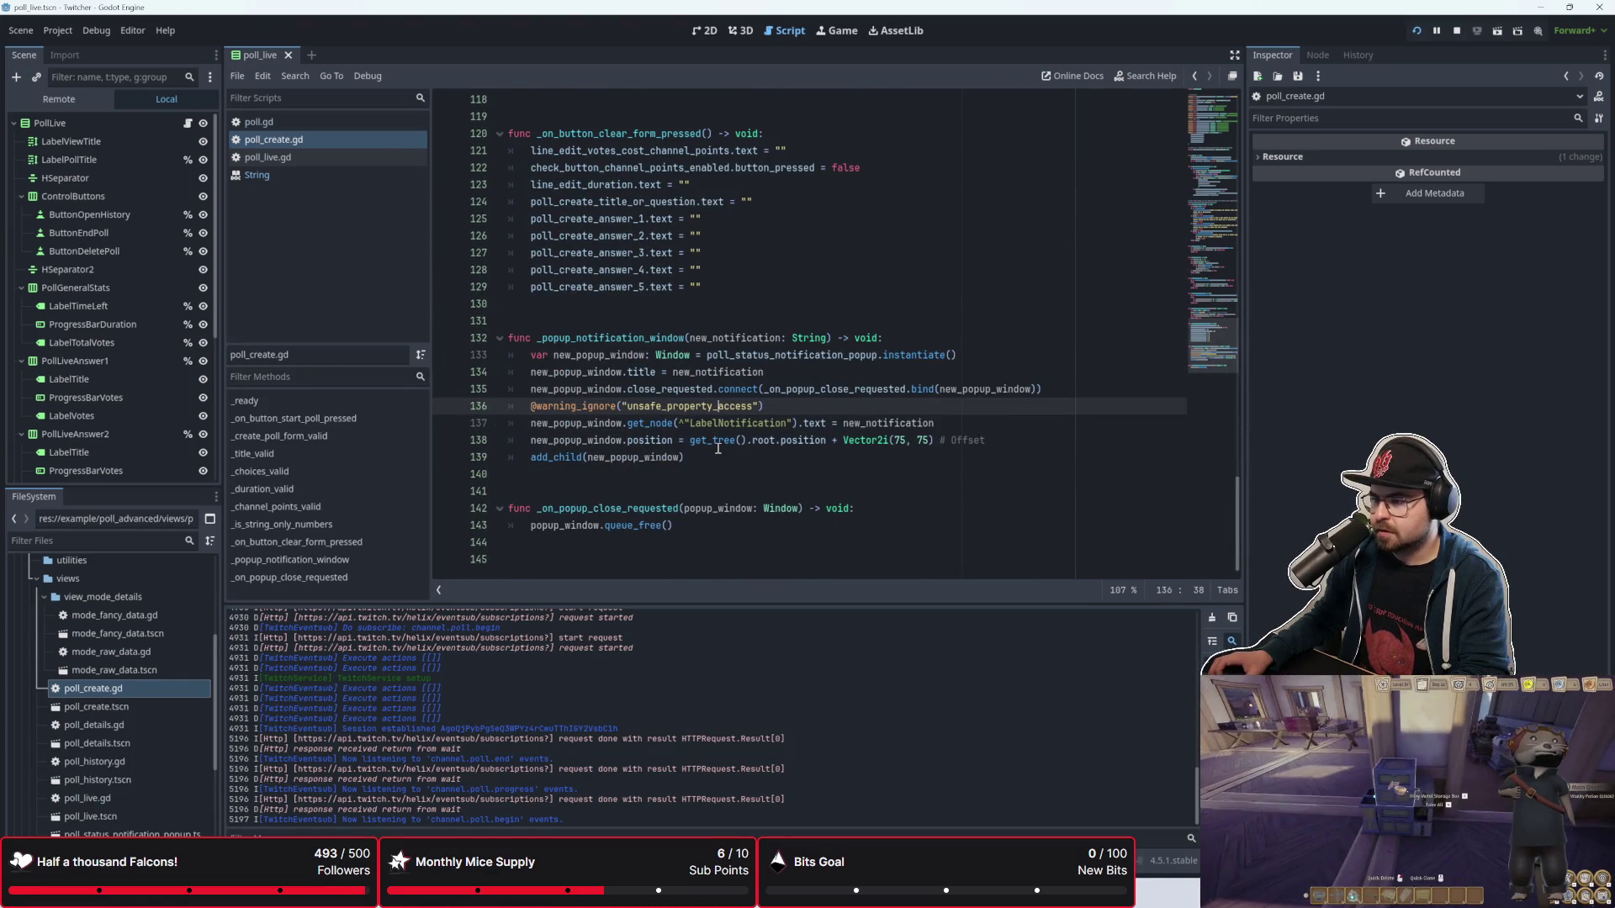
{"action": "scroll", "coordinate": [718, 448], "scroll_direction": "up", "scroll_amount": 1}
{"action": "scroll", "coordinate": [719, 448], "scroll_direction": "down", "scroll_amount": 1}
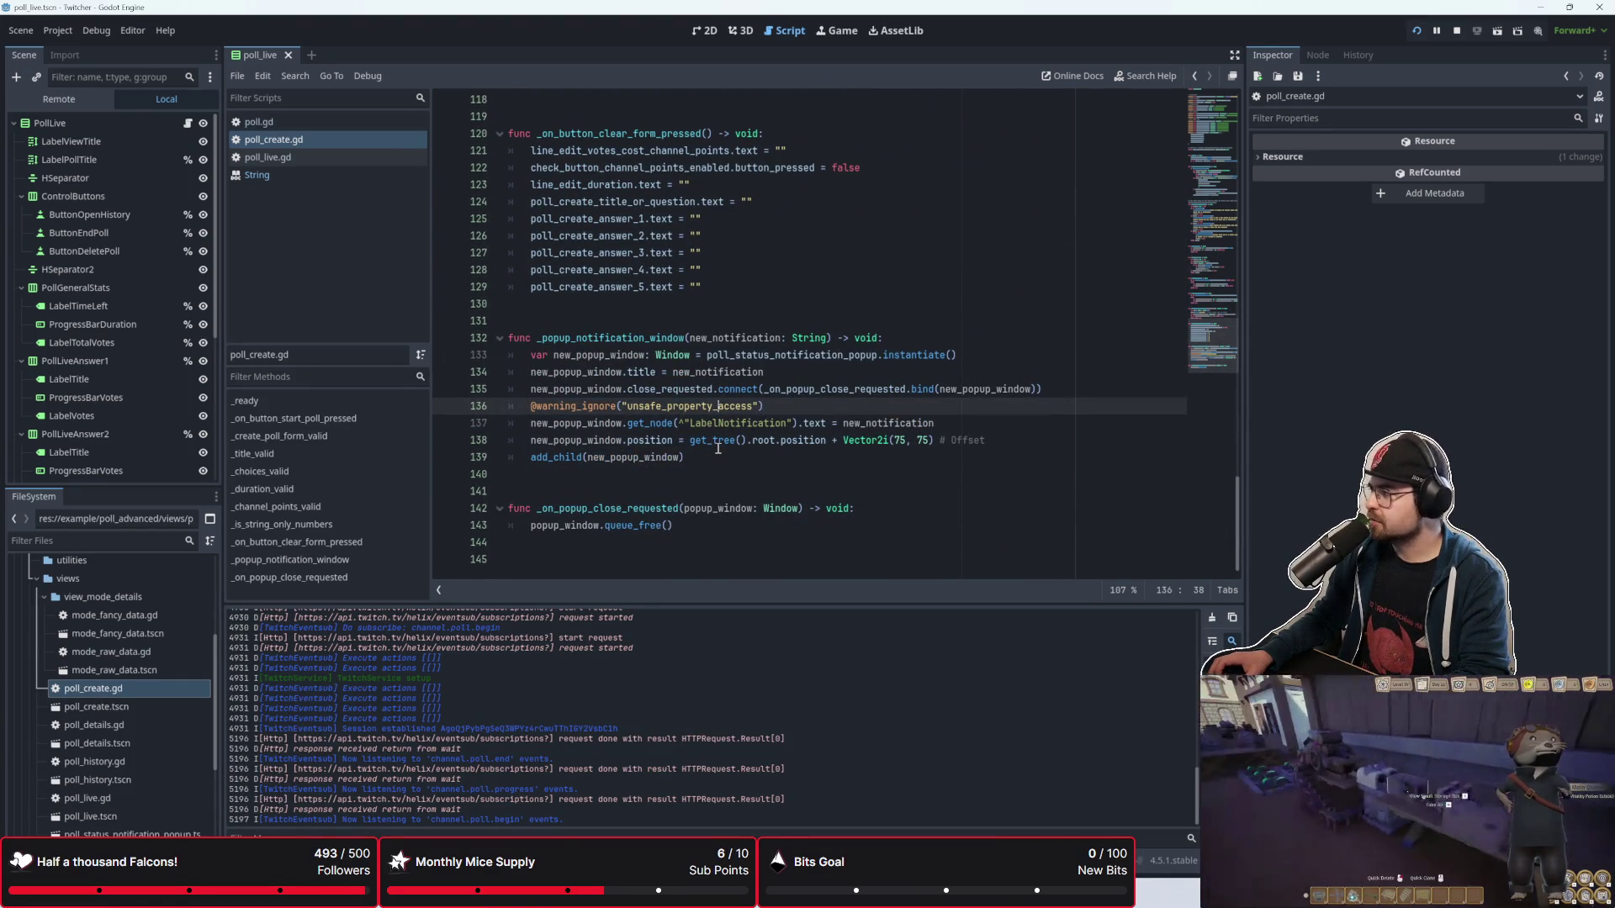
{"action": "scroll", "coordinate": [719, 446], "scroll_direction": "up", "scroll_amount": 20}
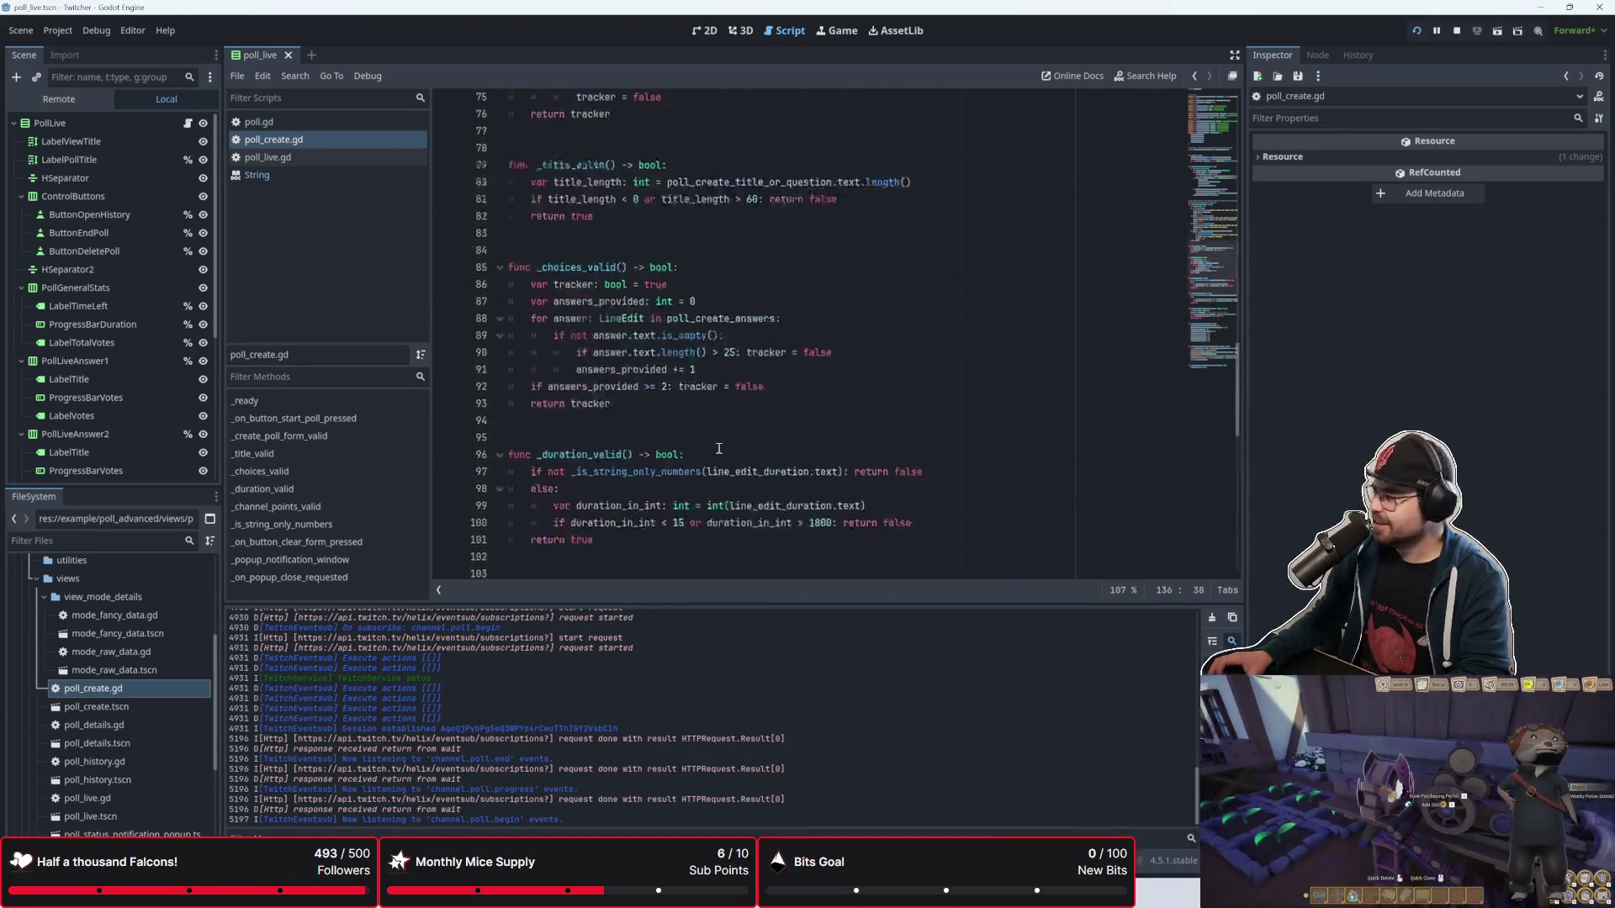
{"action": "scroll", "coordinate": [718, 442], "scroll_direction": "up", "scroll_amount": 17}
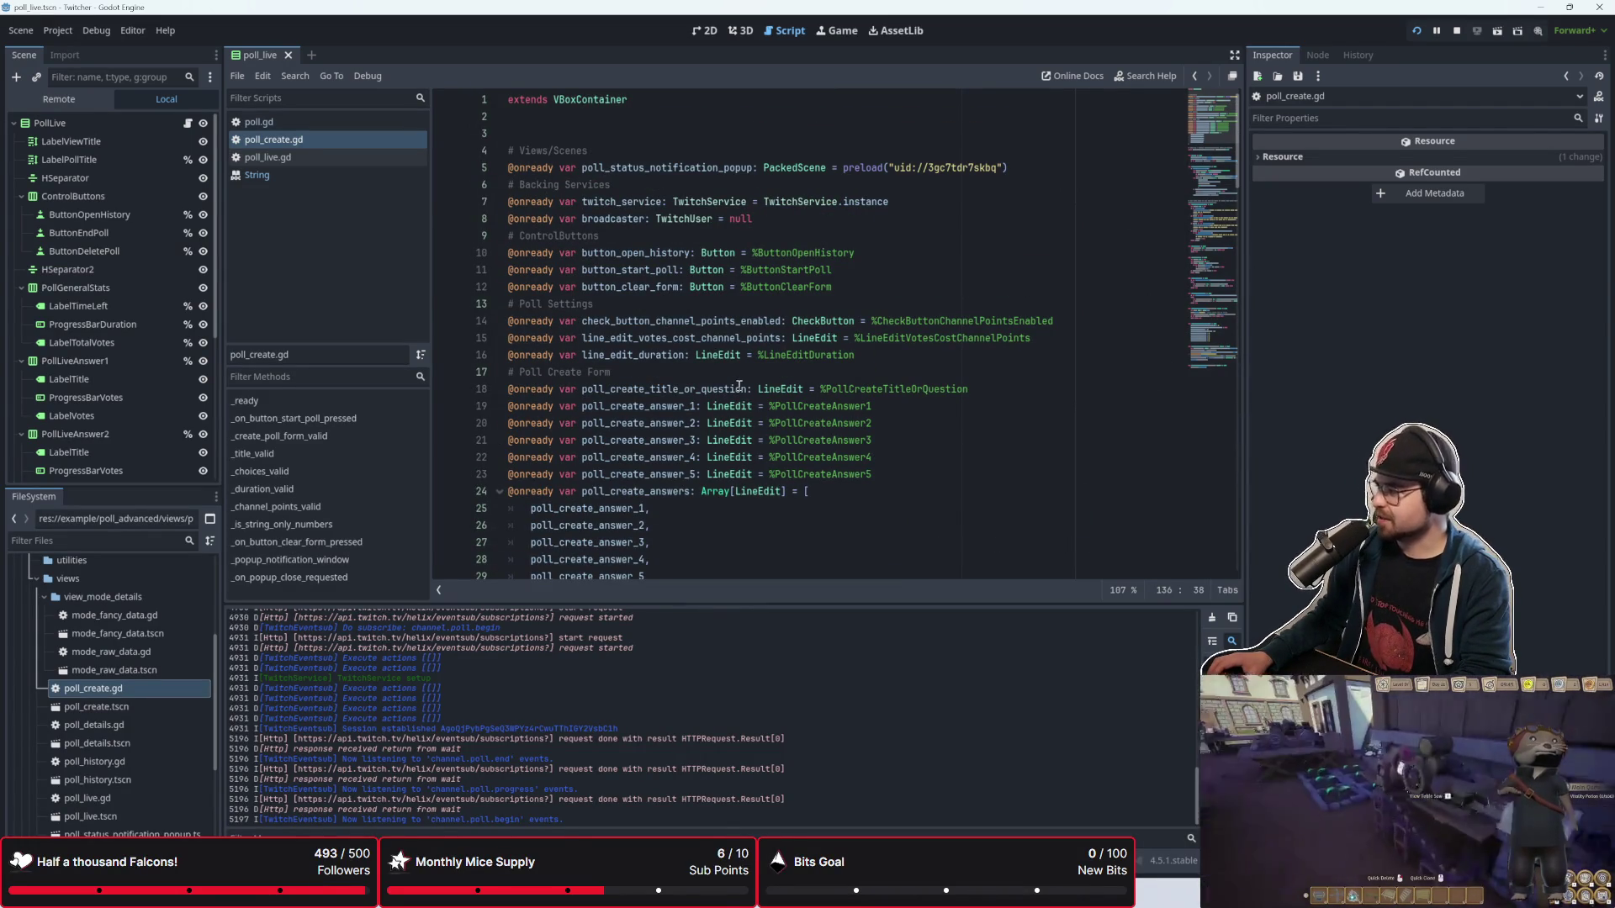
{"action": "scroll", "coordinate": [741, 374], "scroll_direction": "down", "scroll_amount": 15}
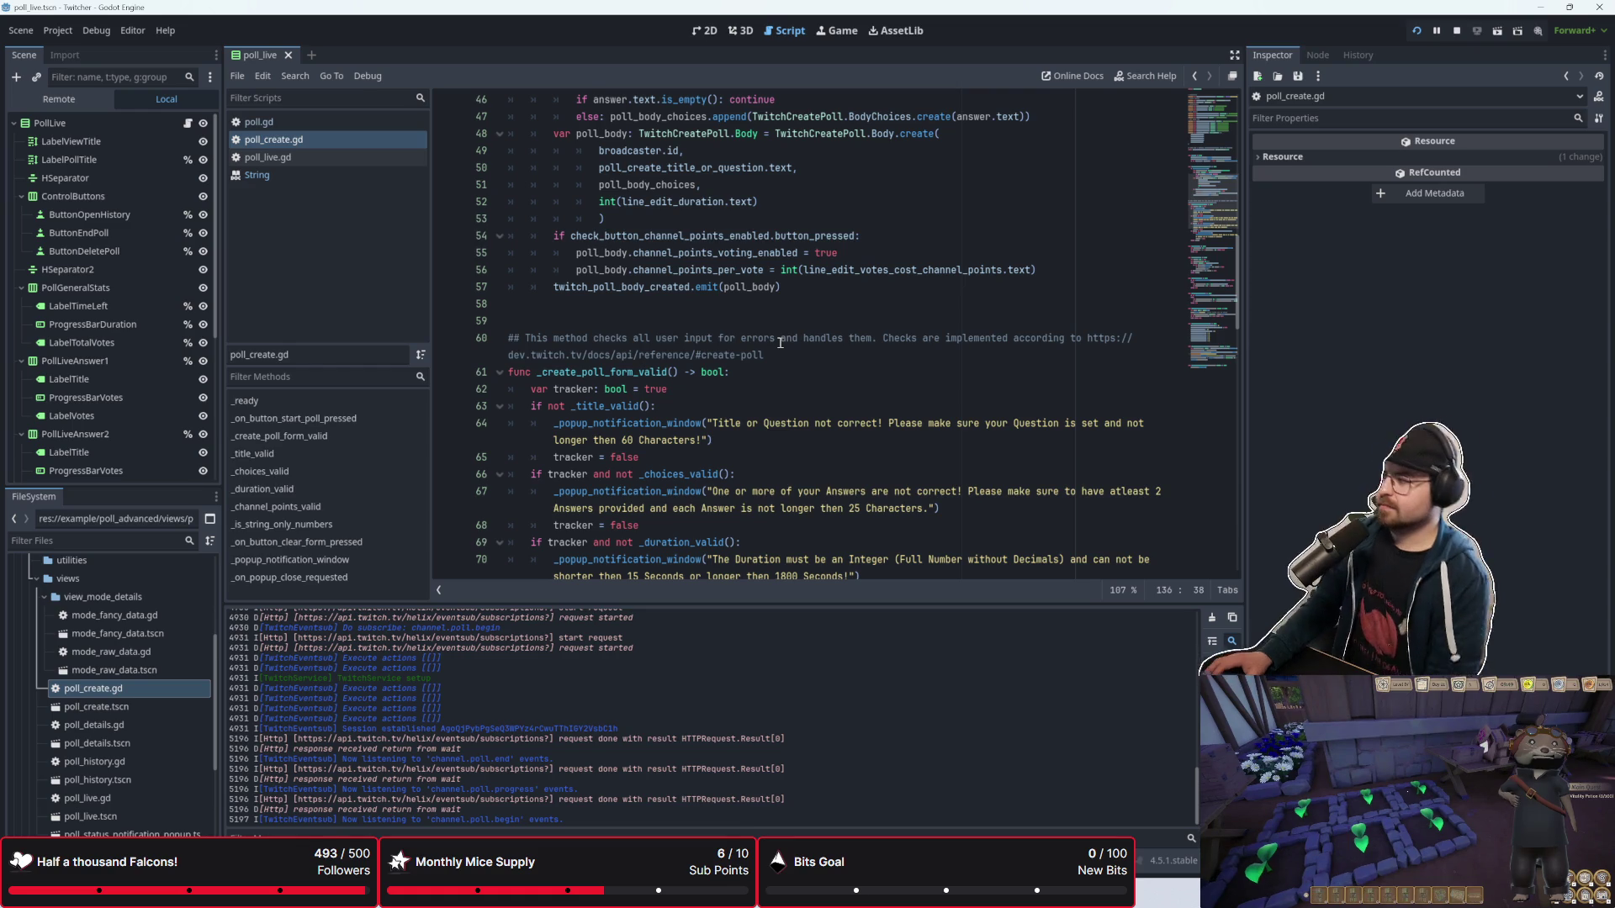
{"action": "scroll", "coordinate": [764, 364], "scroll_direction": "down", "scroll_amount": 3}
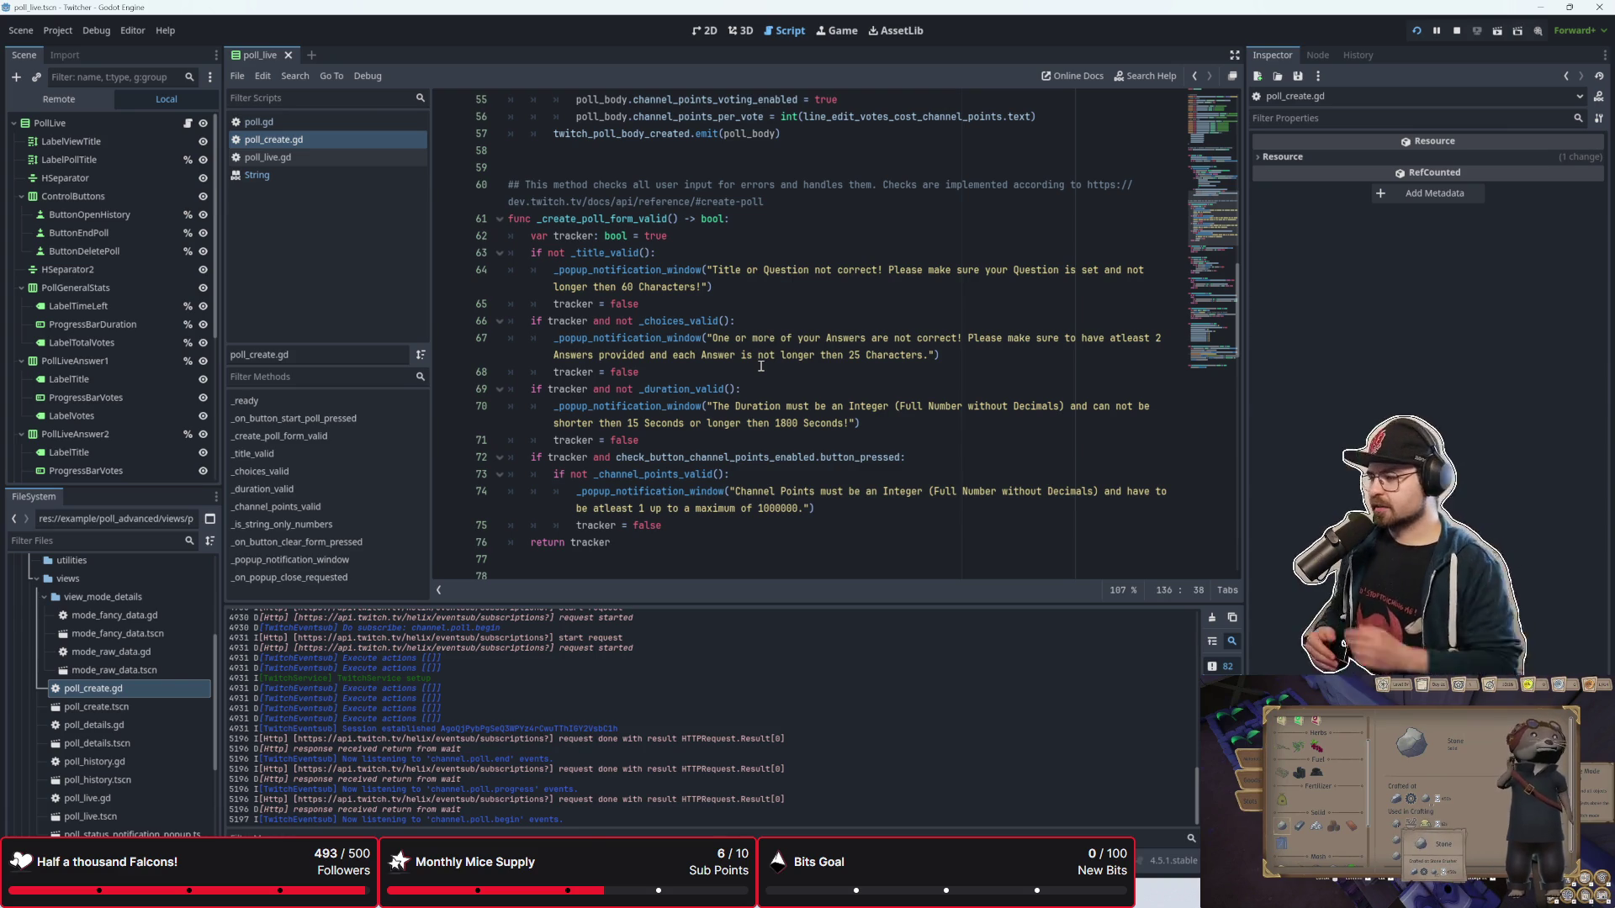
{"action": "scroll", "coordinate": [761, 366], "scroll_direction": "down", "scroll_amount": 2}
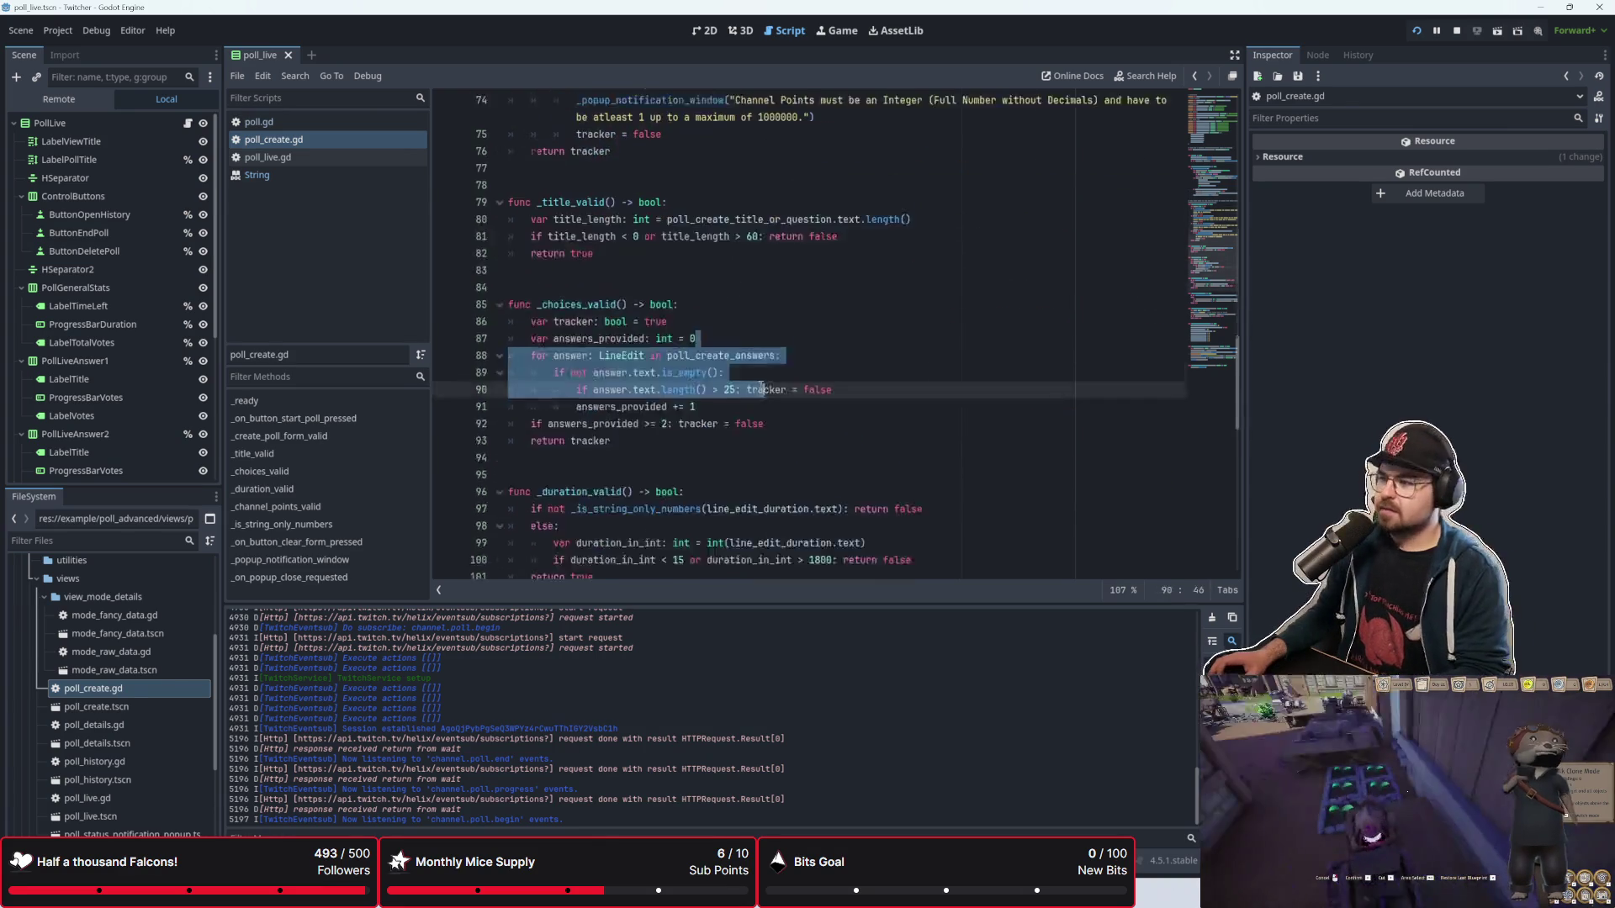
{"action": "scroll", "coordinate": [766, 420], "scroll_direction": "down", "scroll_amount": 8}
{"action": "key", "text": "F5"}
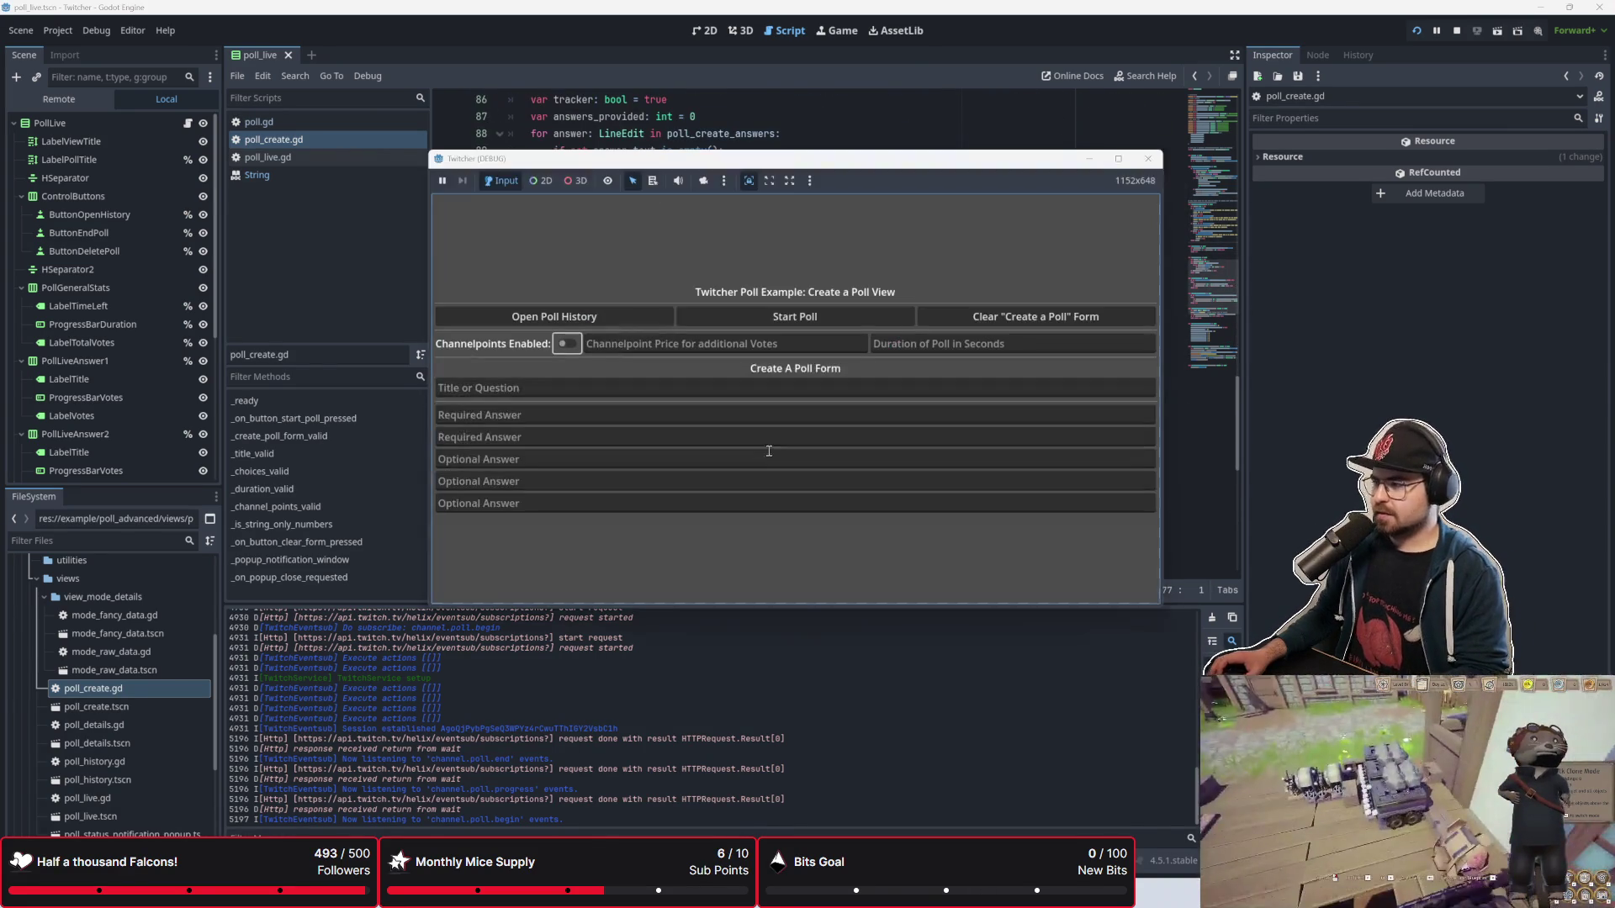
Step: Type 'awd' test text into the title and a required answer field
{"action": "left_click", "coordinate": [580, 389]}
{"action": "type", "text": "awd"}
{"action": "left_click", "coordinate": [558, 413]}
{"action": "key", "text": "Tab"}
{"action": "type", "text": "awd"}
{"action": "key", "text": "shift+Tab"}
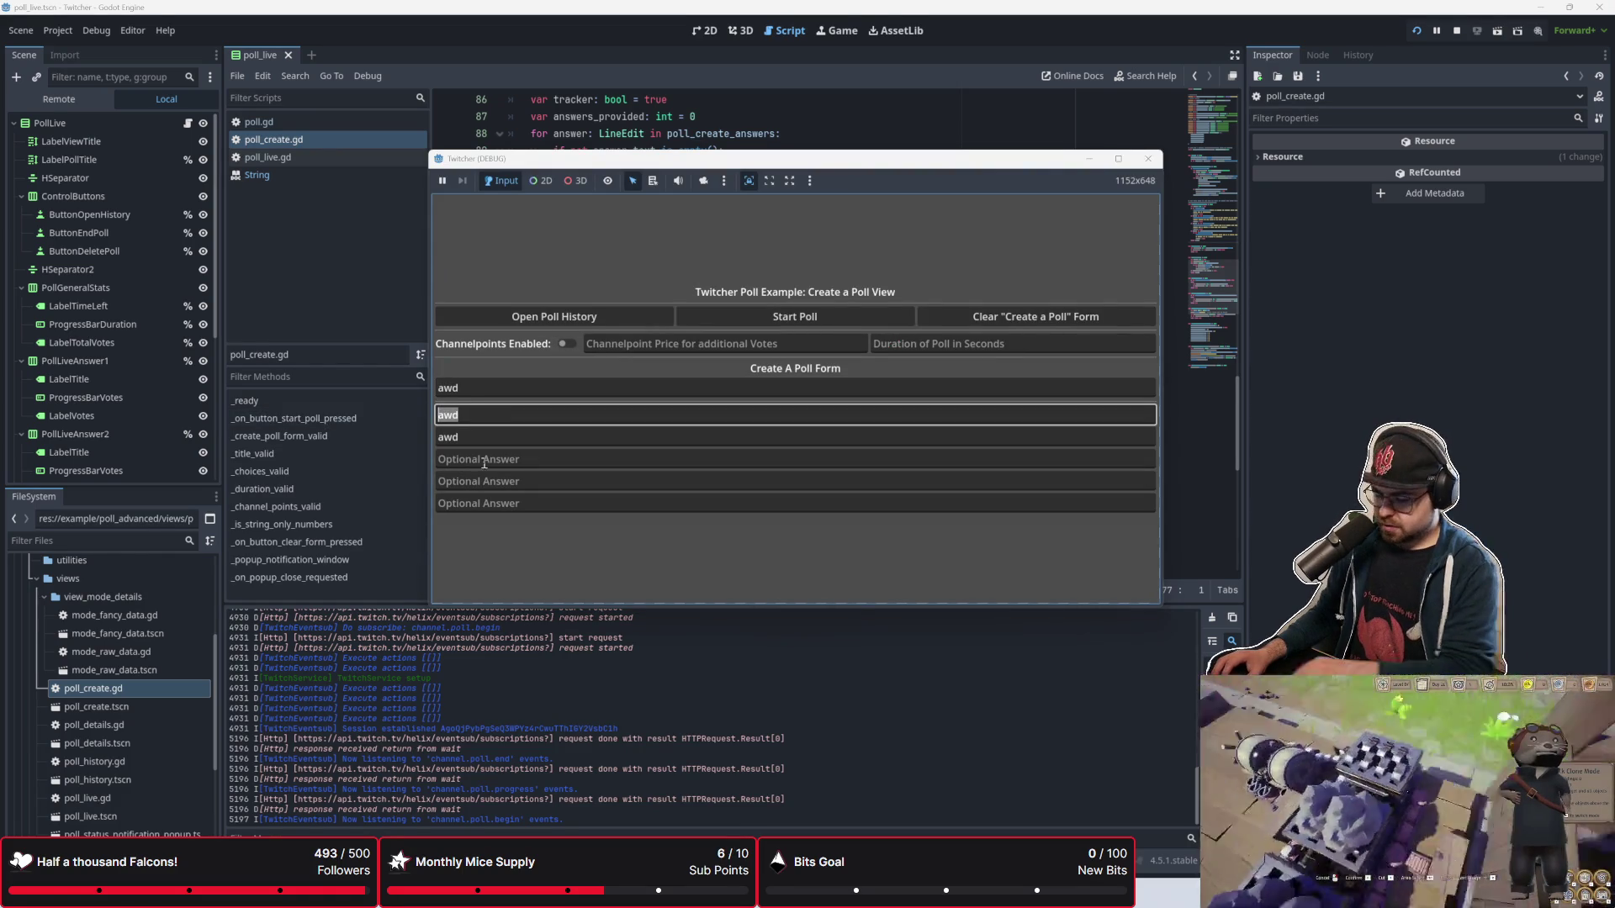
Step: Delete the test text, submit the empty poll, and close the duration-error popup and game
{"action": "double_click", "coordinate": [447, 436]}
{"action": "key", "text": "BackSpace"}
{"action": "double_click", "coordinate": [448, 388]}
{"action": "key", "text": "BackSpace"}
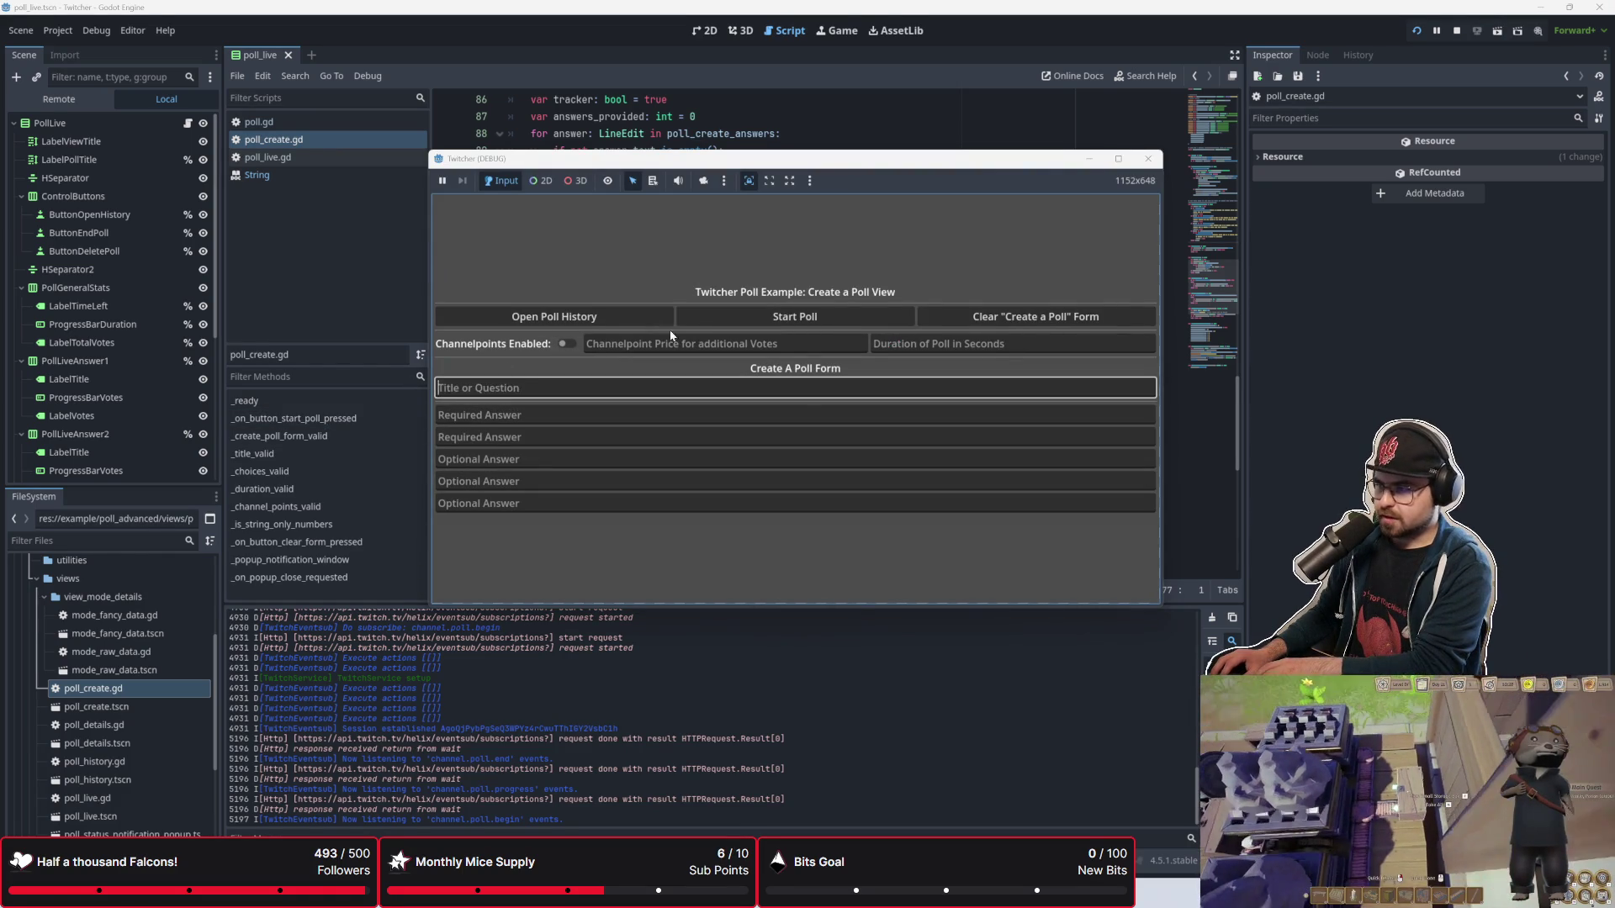
{"action": "left_click", "coordinate": [695, 320]}
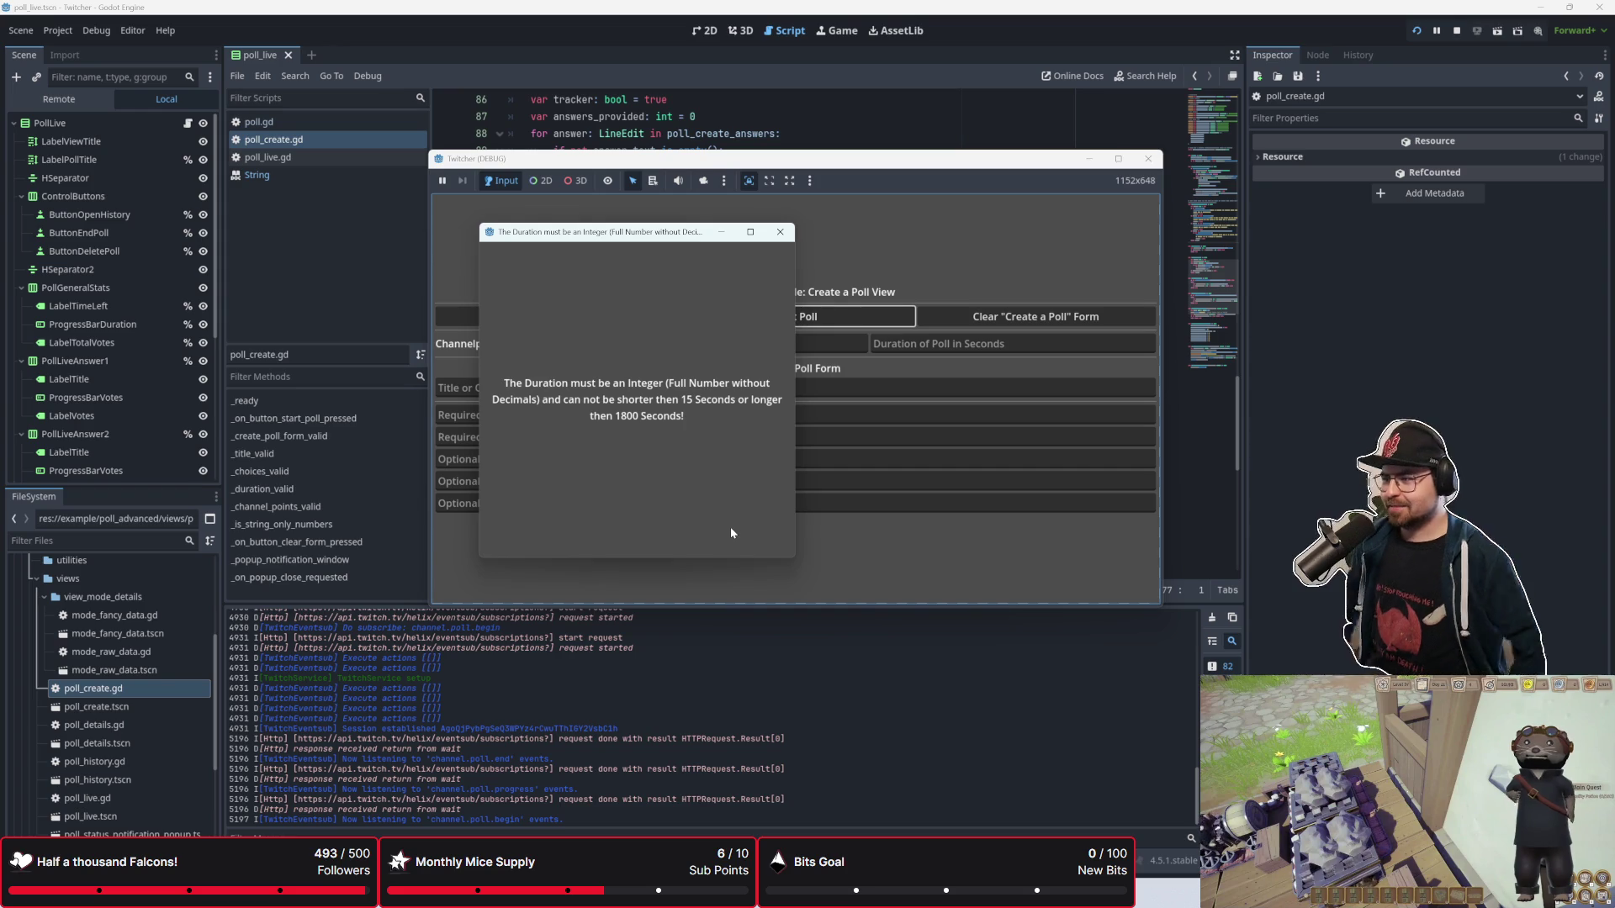
{"action": "left_click", "coordinate": [780, 233]}
{"action": "scroll", "coordinate": [754, 280], "scroll_direction": "up", "scroll_amount": 5}
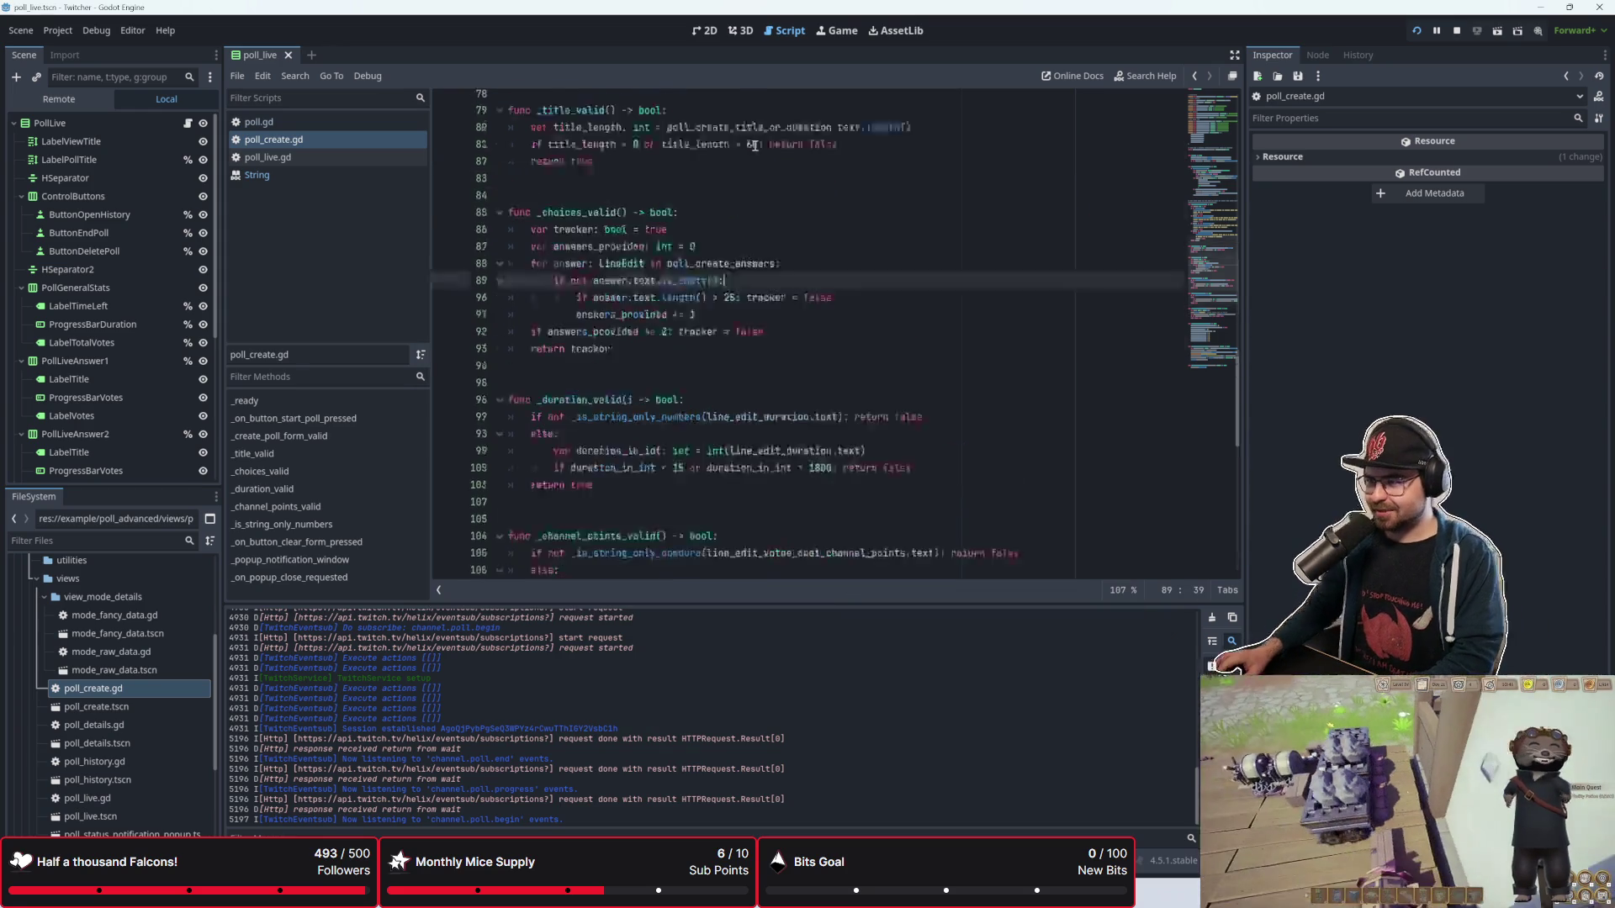
Step: Place the relaunched game window over the editor, submit the empty poll form, and dismiss the duration error
{"action": "scroll", "coordinate": [753, 286], "scroll_direction": "up", "scroll_amount": 5}
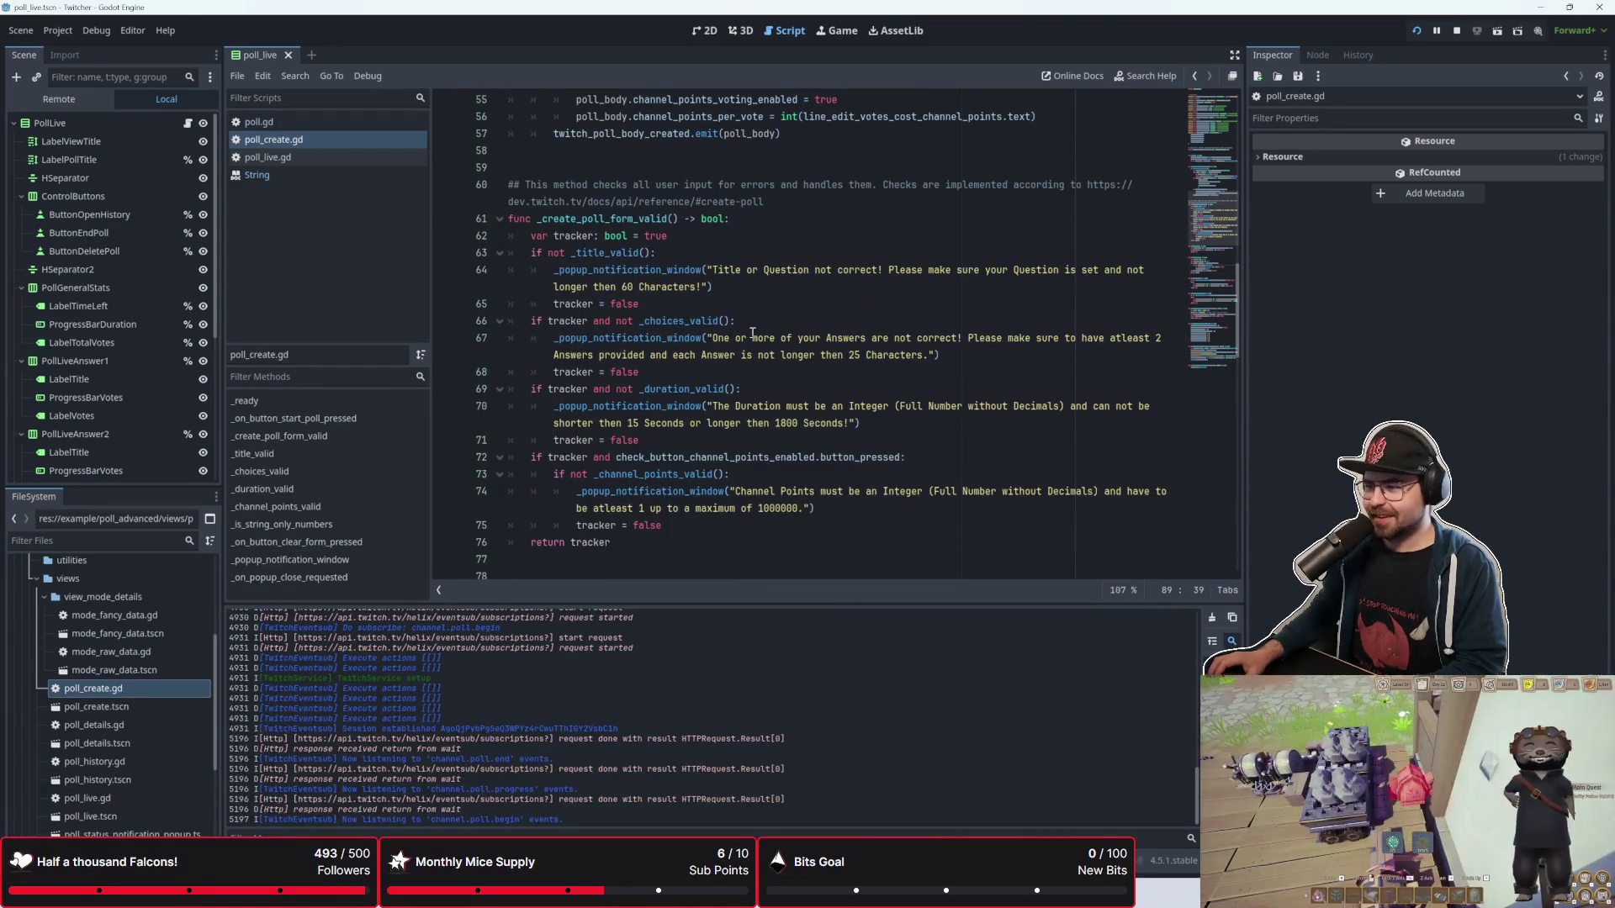
{"action": "mouse_move", "coordinate": [715, 164]}
{"action": "left_mouse_down"}
{"action": "mouse_move", "coordinate": [1004, 521]}
{"action": "mouse_move", "coordinate": [1009, 395]}
{"action": "left_mouse_up"}
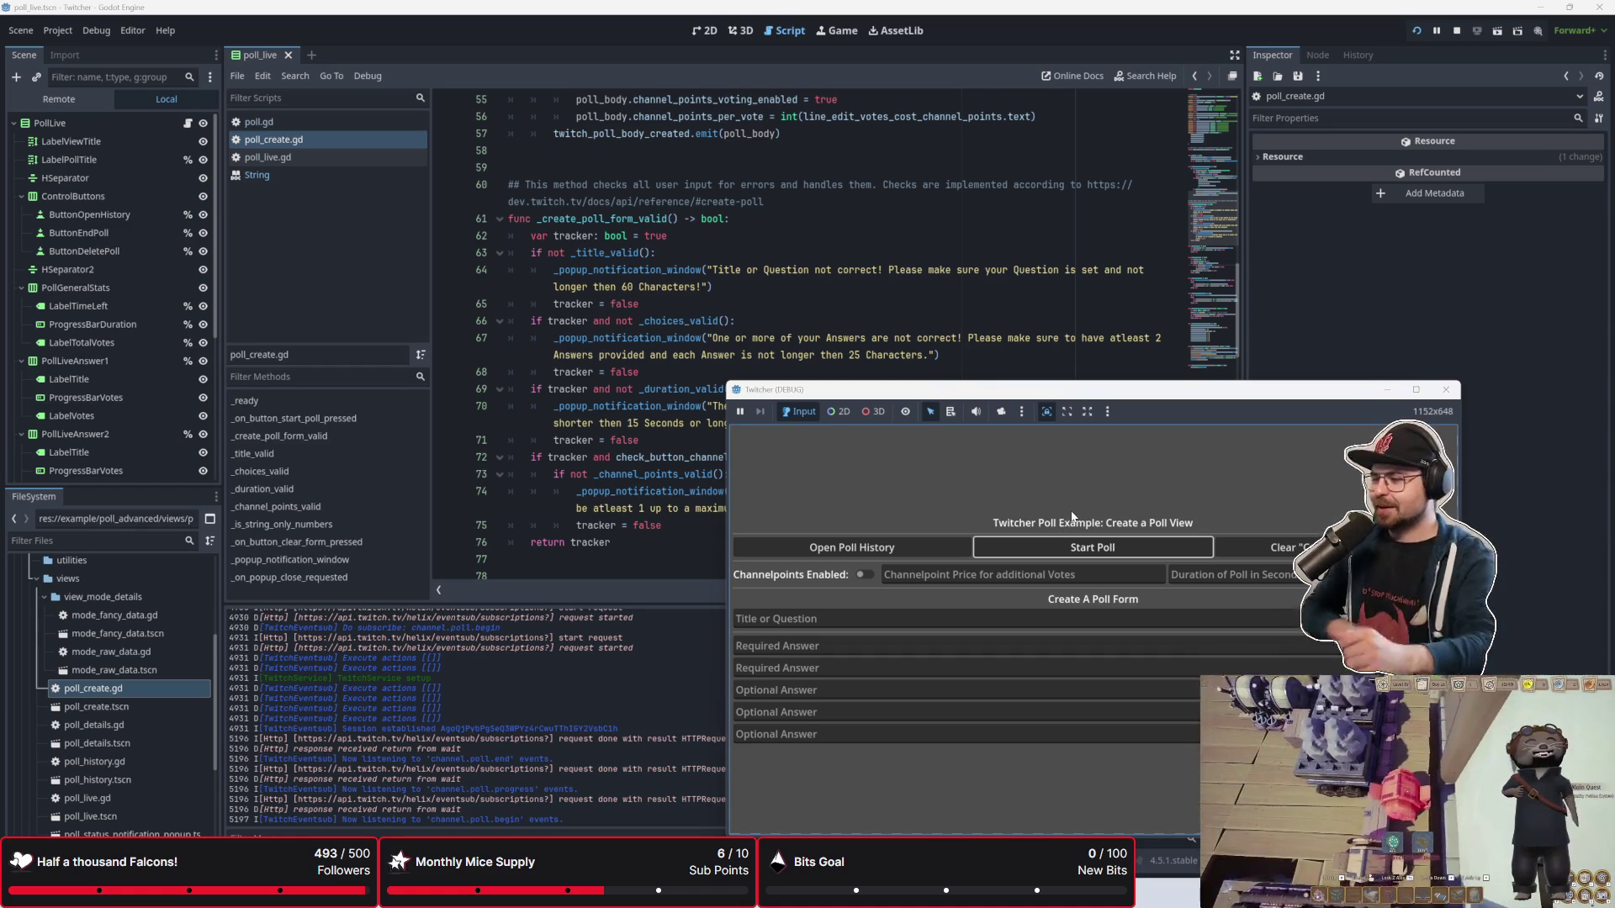
{"action": "left_click", "coordinate": [1118, 547]}
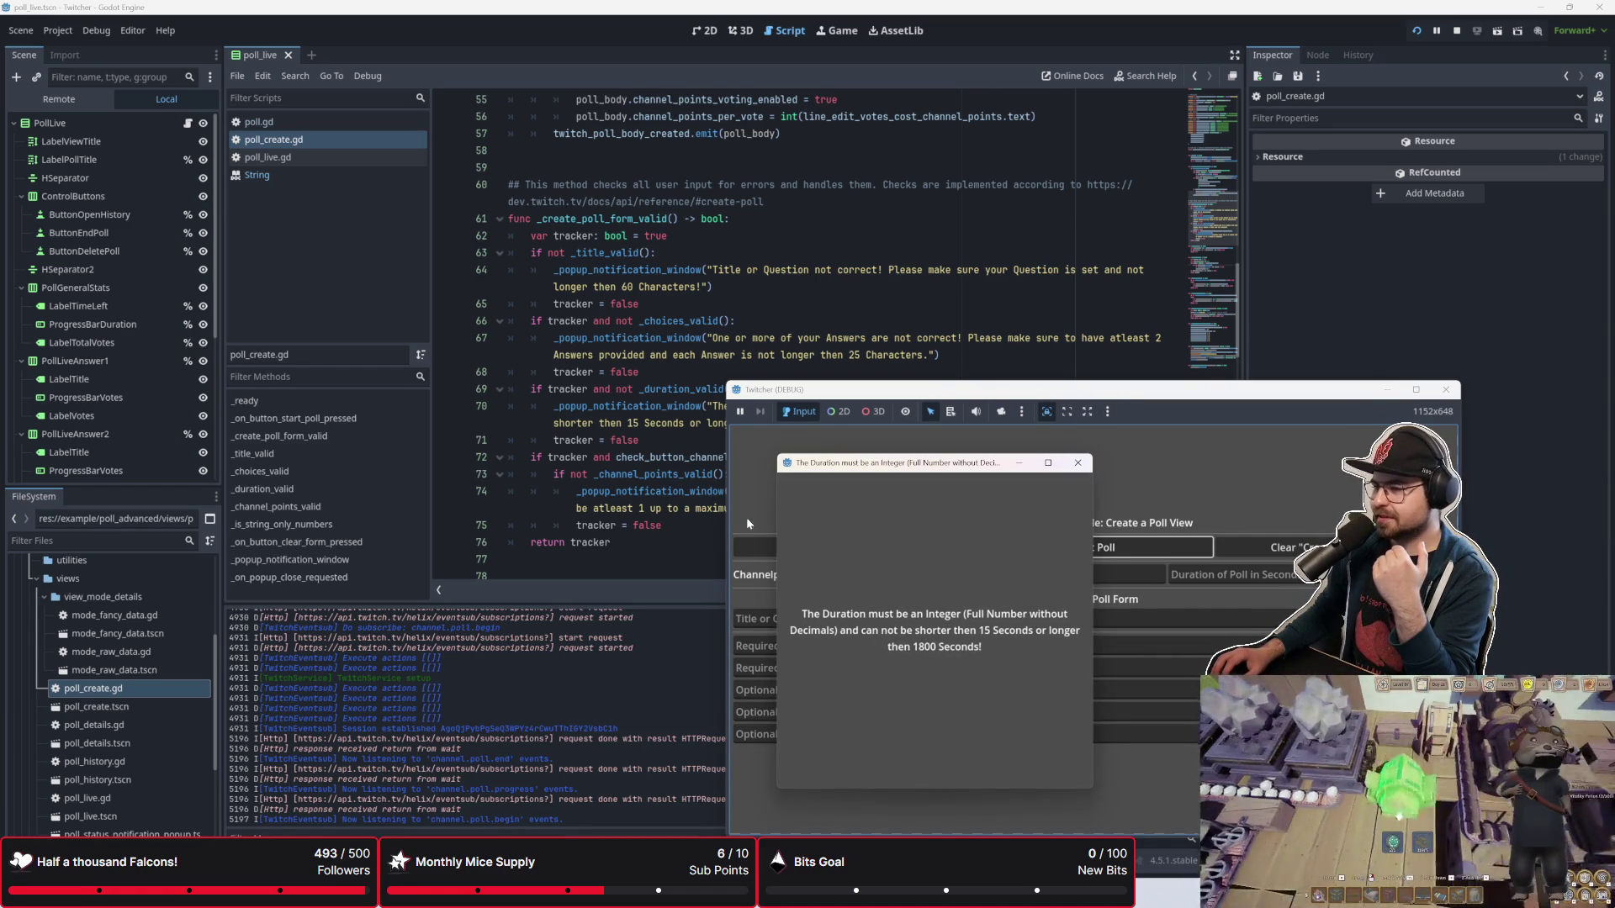
{"action": "left_click", "coordinate": [1078, 463]}
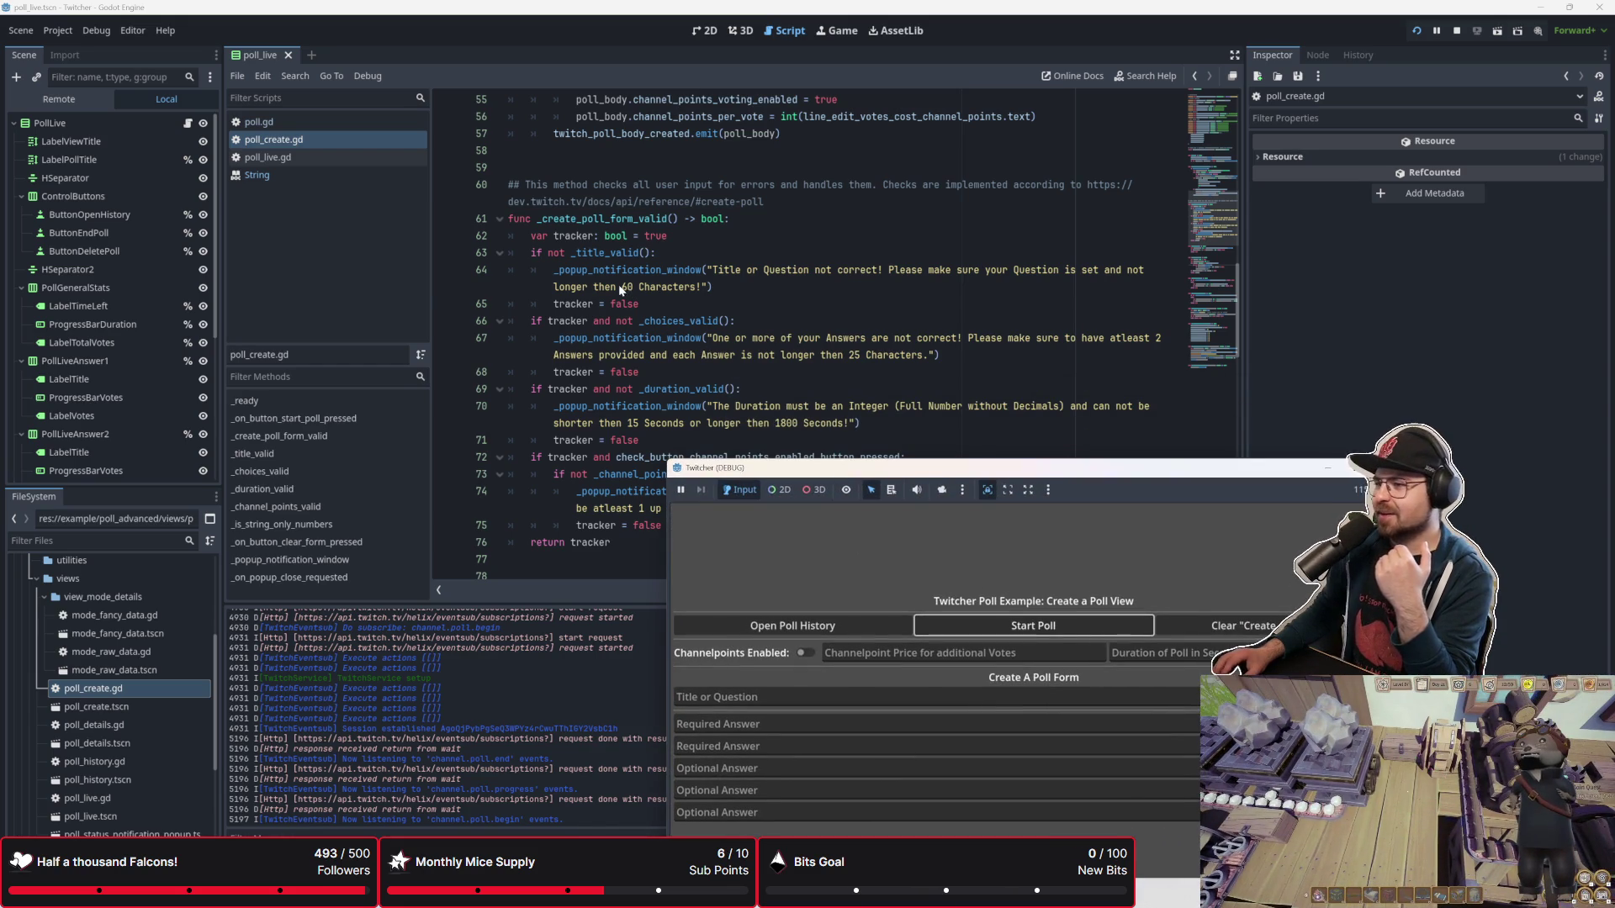
Step: Bring the script back to the front and place the caret on lines 64 and 66
{"action": "left_click", "coordinate": [619, 286]}
{"action": "mouse_move", "coordinate": [530, 270]}
{"action": "left_mouse_down"}
{"action": "mouse_move", "coordinate": [796, 274]}
{"action": "mouse_move", "coordinate": [798, 288]}
{"action": "left_mouse_up"}
{"action": "left_click", "coordinate": [798, 289]}
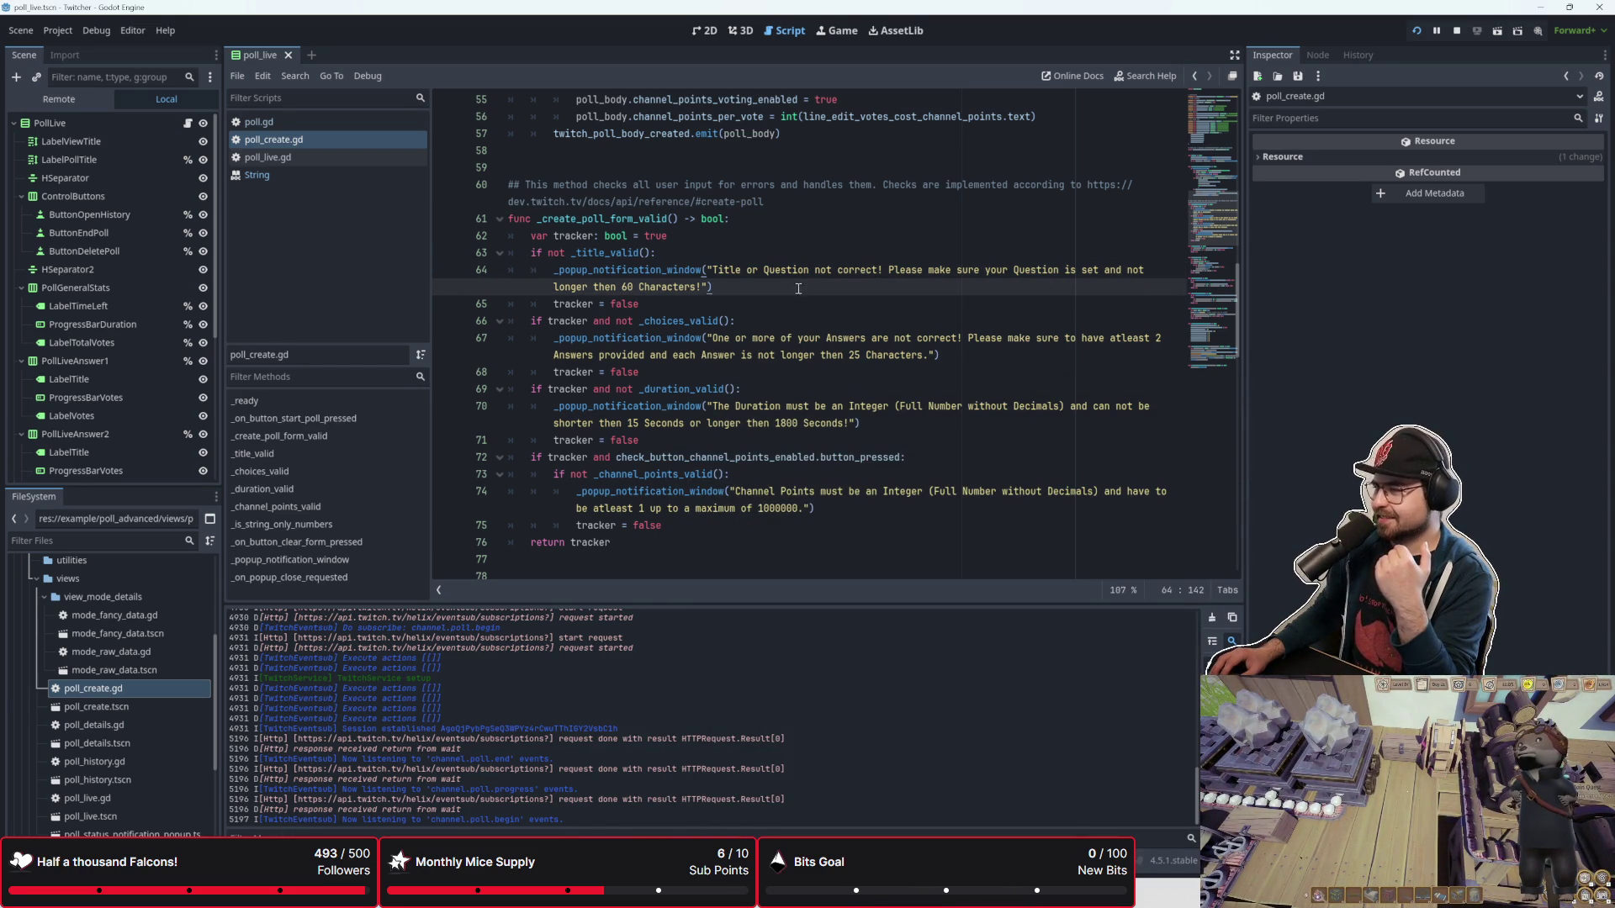
{"action": "mouse_move", "coordinate": [570, 255]}
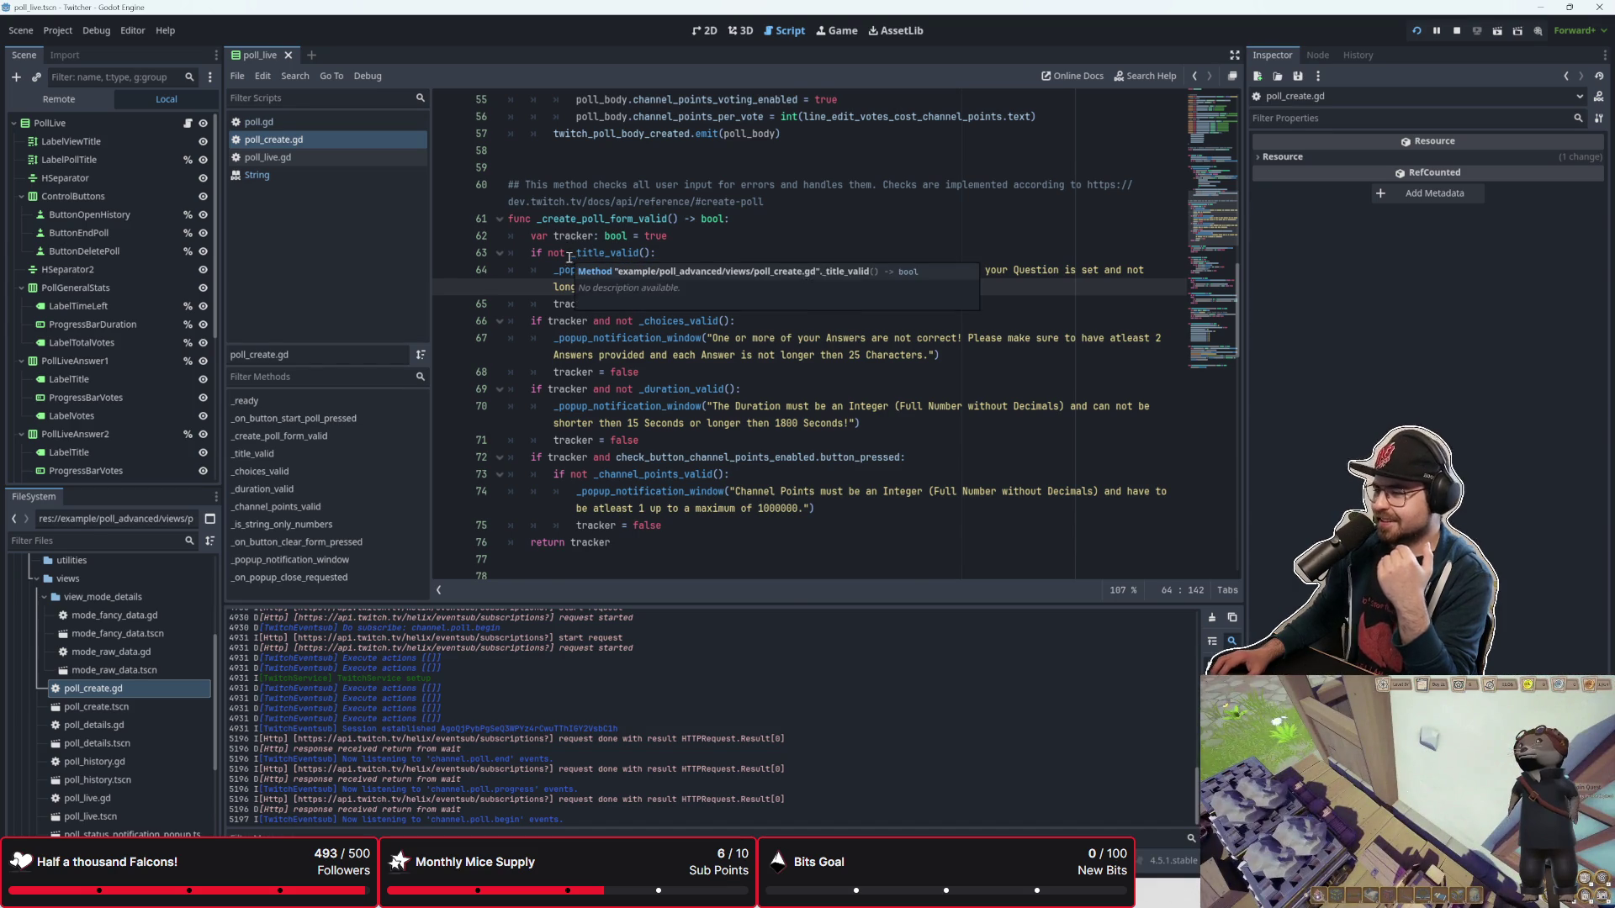
{"action": "scroll", "coordinate": [570, 255], "scroll_direction": "down", "scroll_amount": 1}
{"action": "left_click", "coordinate": [720, 270]}
Step: Relaunch the project and inspect the lower and 60-character bounds in line 81's title check
{"action": "key", "text": "F5"}
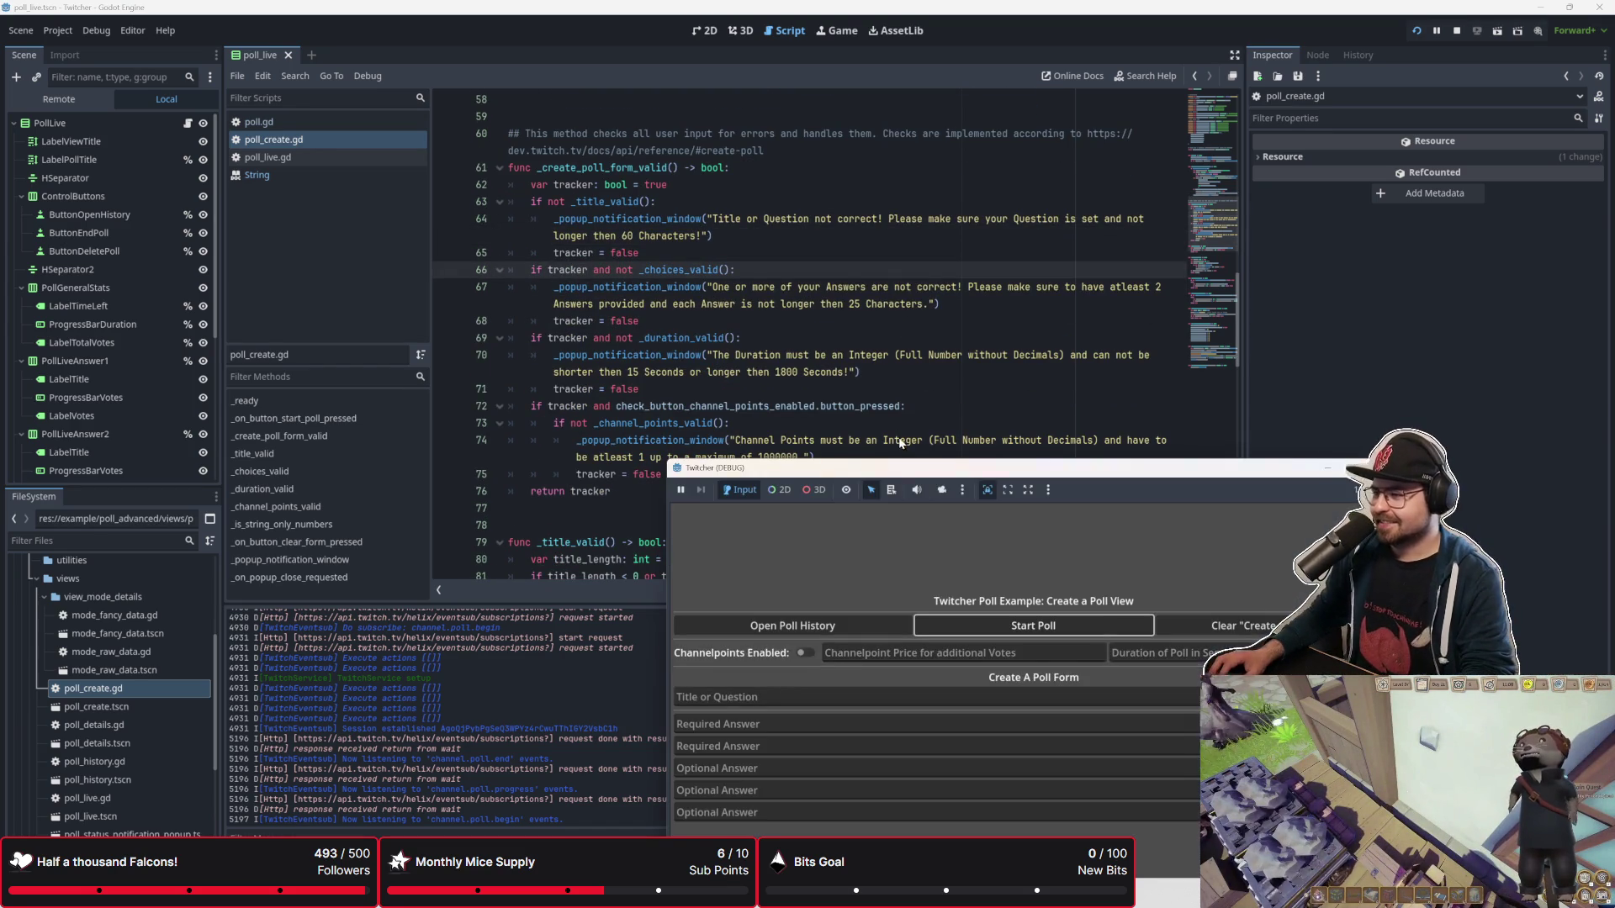
{"action": "left_click_drag", "start_coordinate": [897, 463], "coordinate": [955, 291]}
{"action": "scroll", "coordinate": [703, 368], "scroll_direction": "down", "scroll_amount": 2}
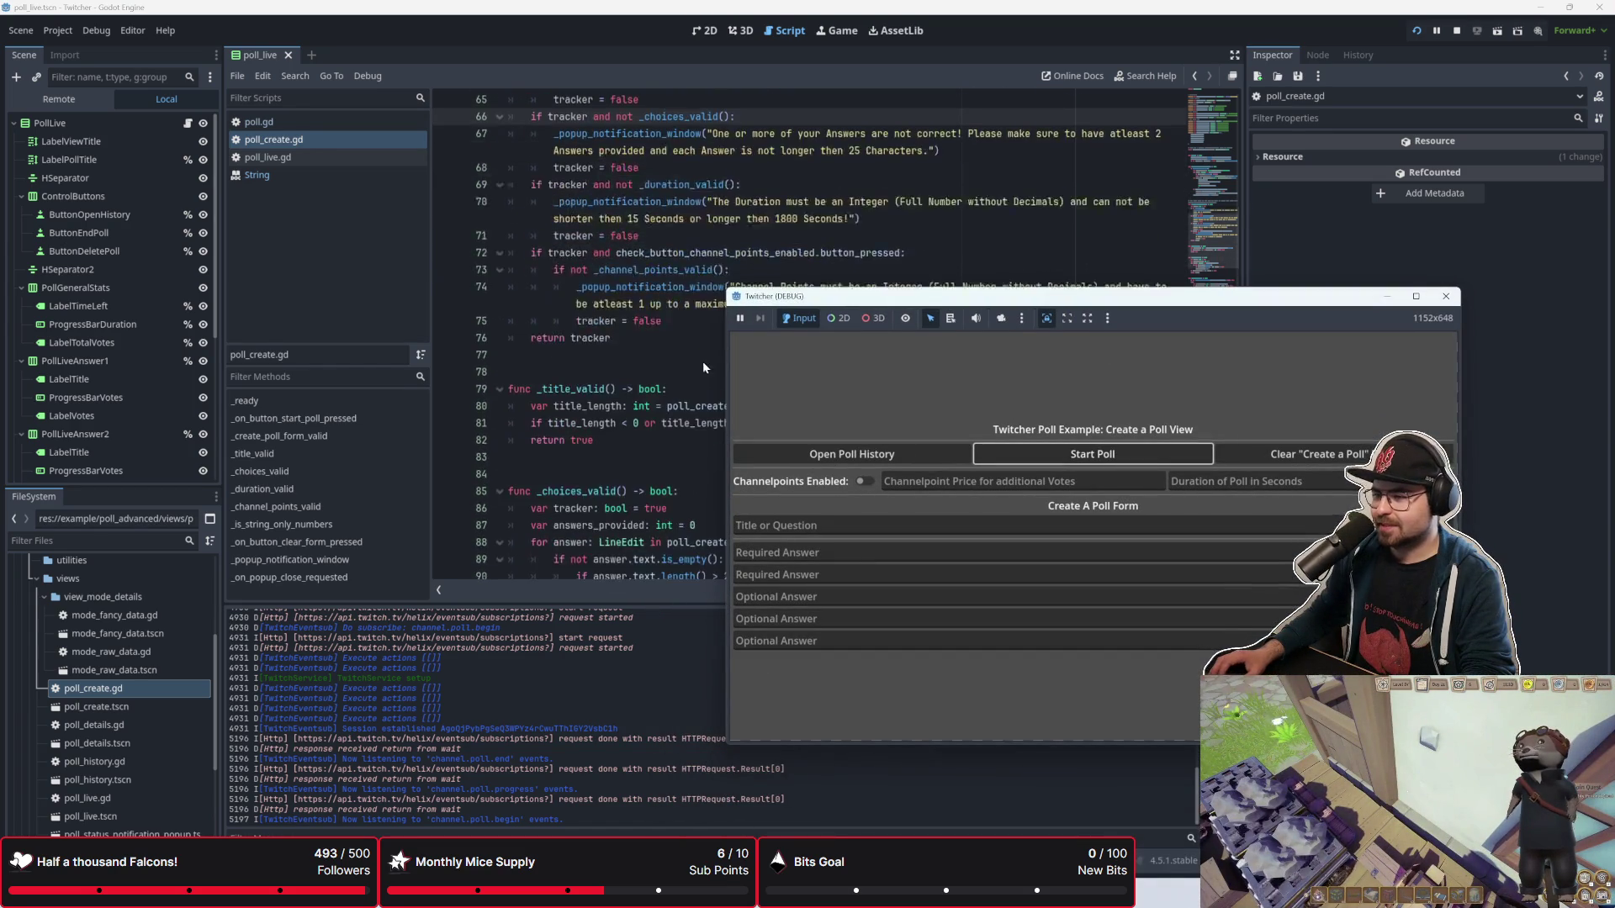
{"action": "scroll", "coordinate": [702, 364], "scroll_direction": "down", "scroll_amount": 2}
{"action": "left_click_drag", "start_coordinate": [796, 296], "coordinate": [791, 383]}
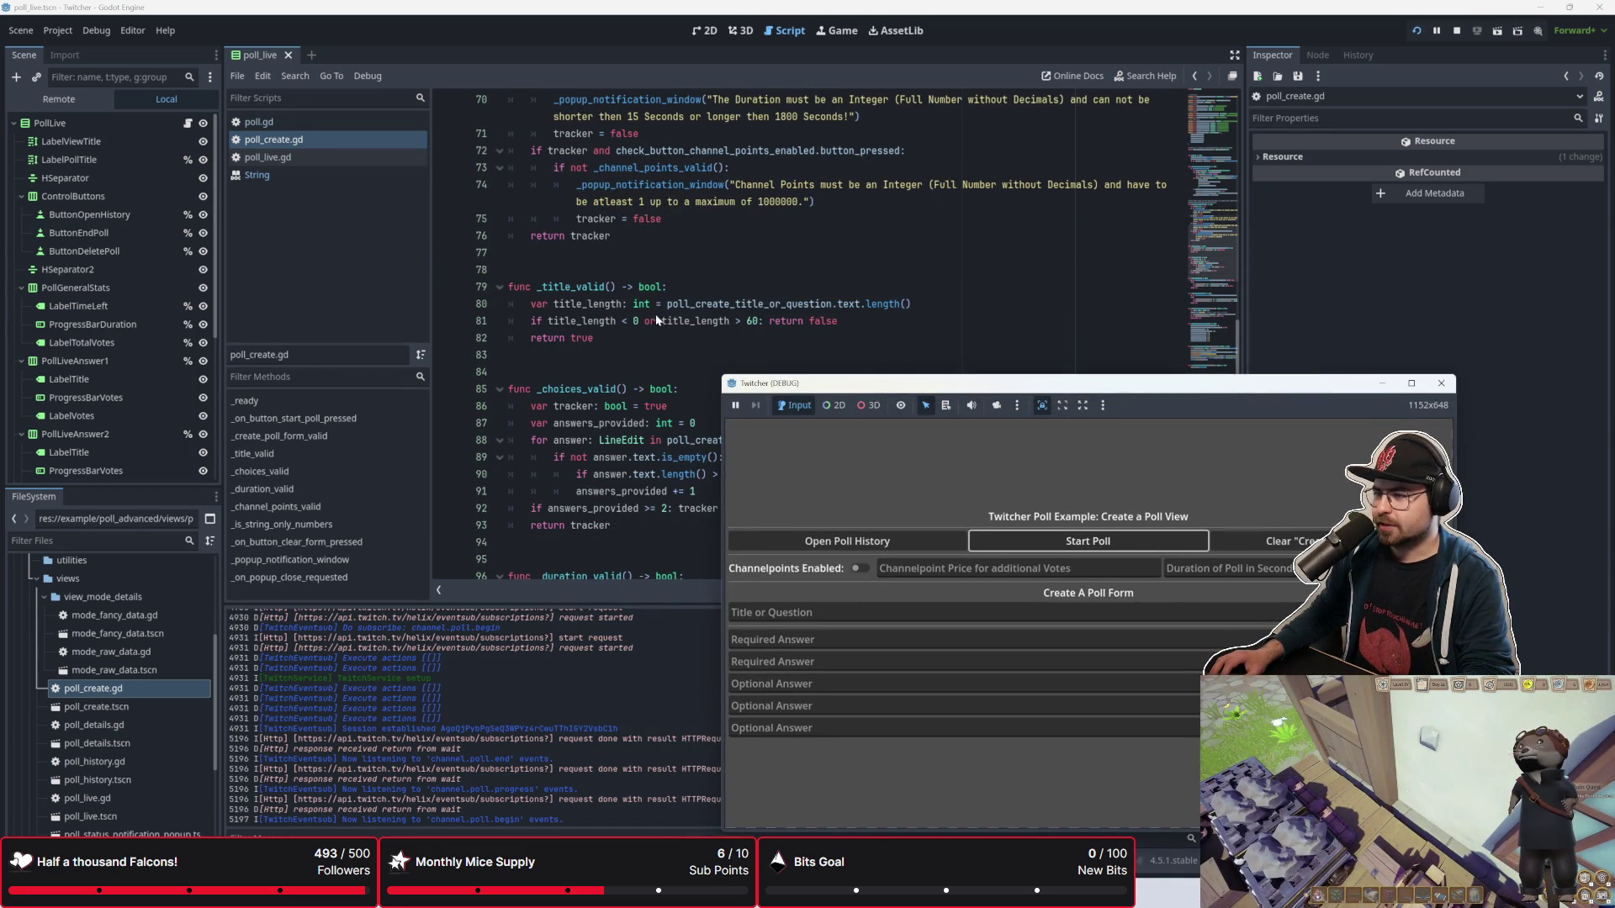
{"action": "left_click", "coordinate": [640, 332]}
{"action": "left_click", "coordinate": [623, 321]}
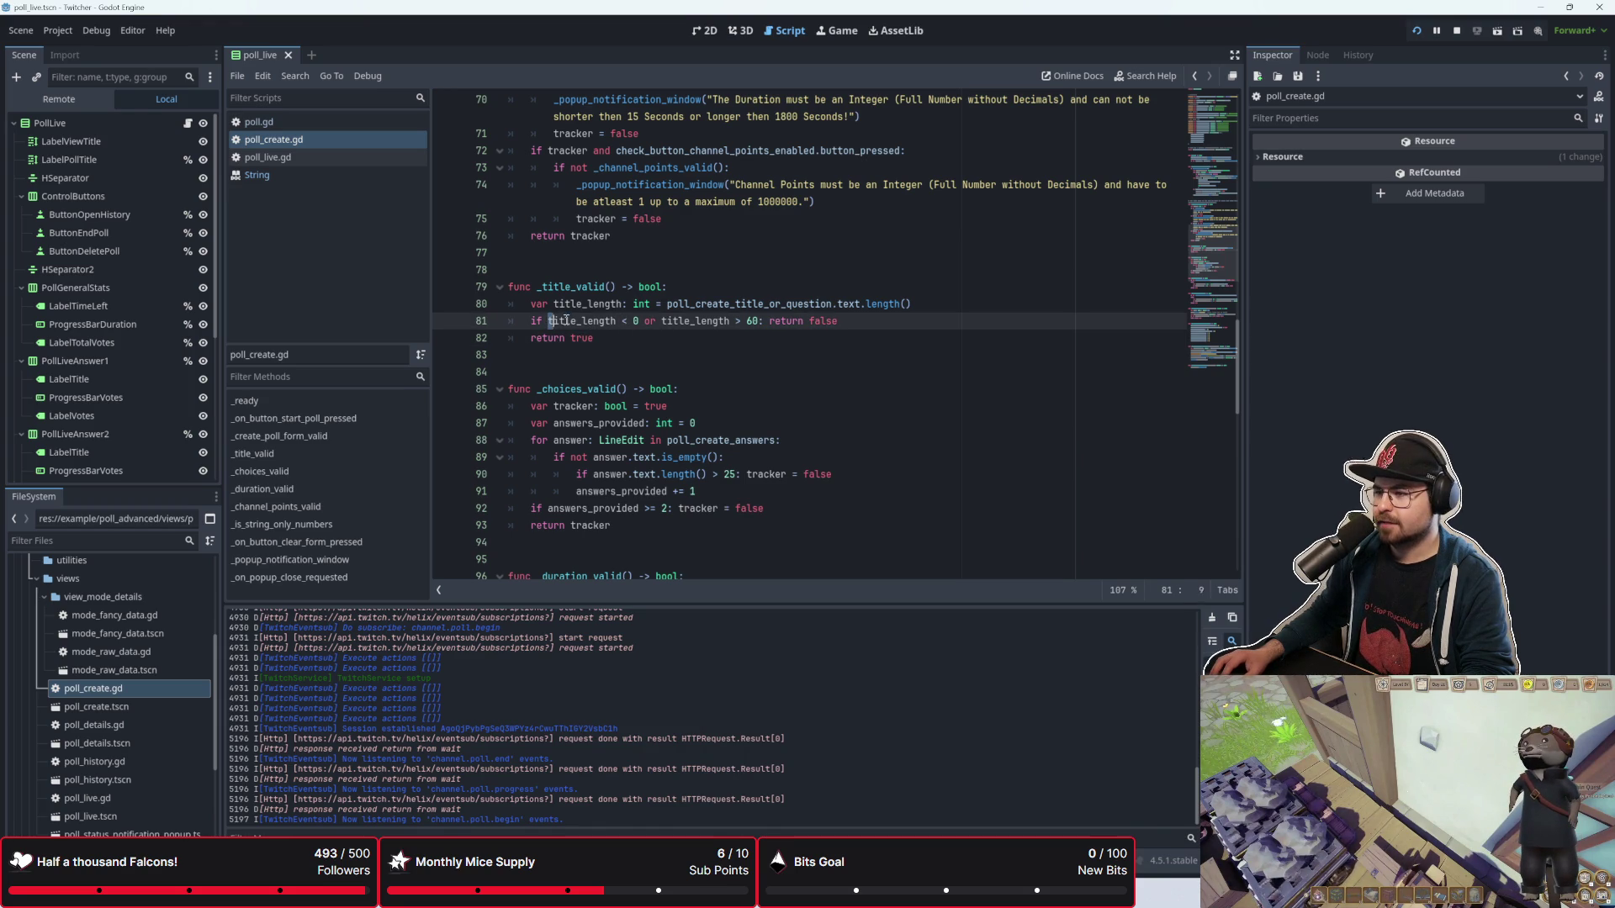
{"action": "left_click_drag", "start_coordinate": [548, 322], "coordinate": [644, 327]}
{"action": "left_click", "coordinate": [682, 323]}
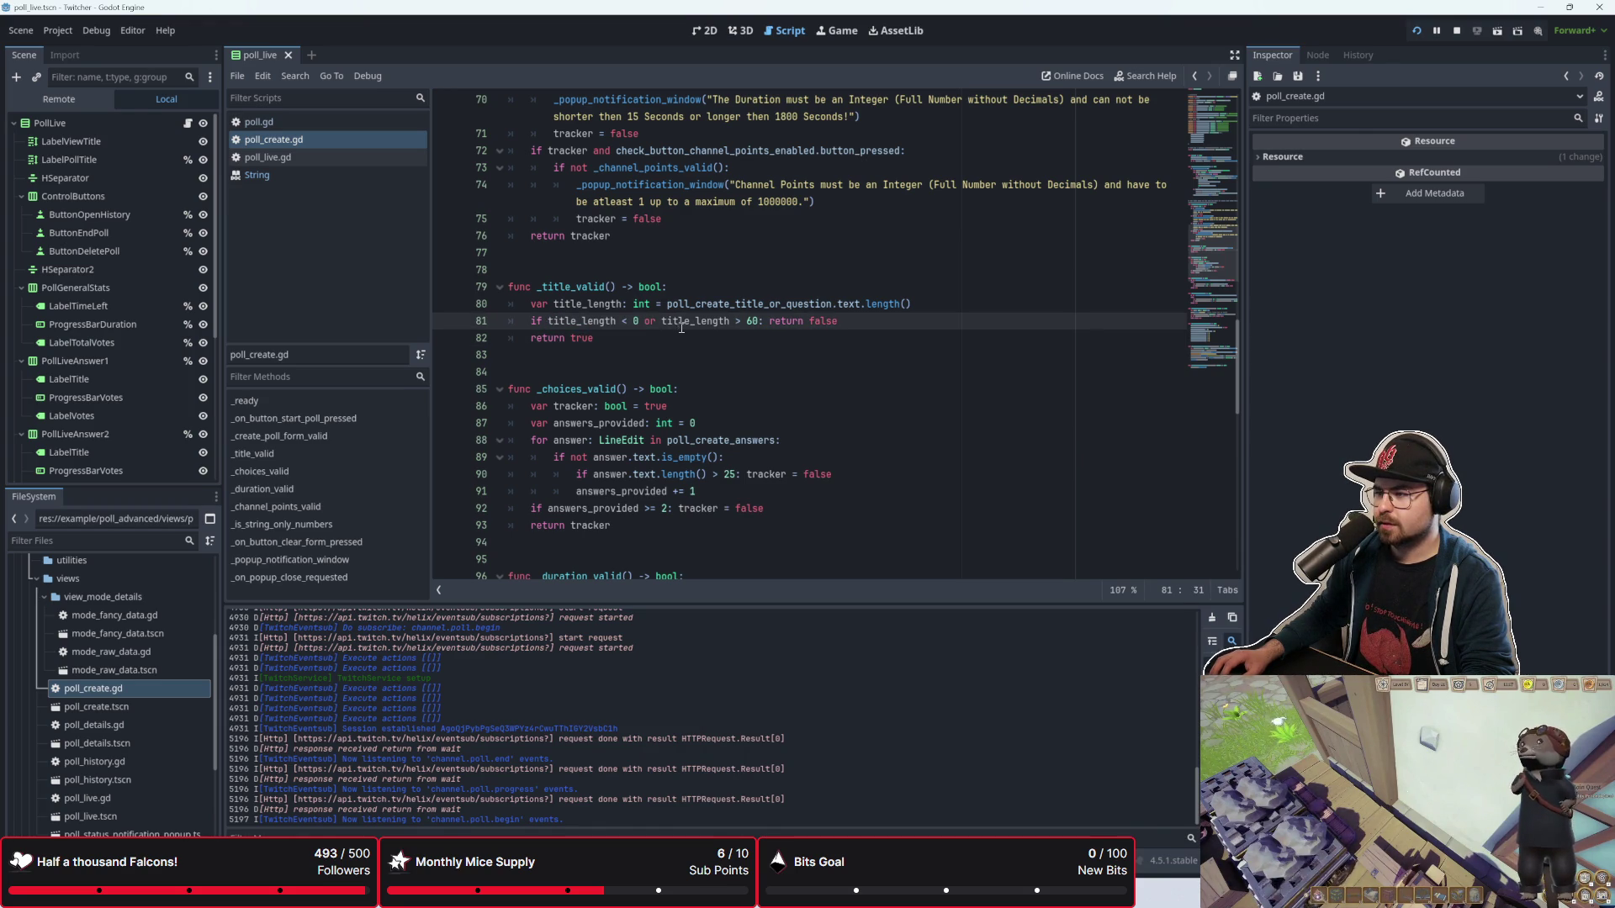
{"action": "double_click", "coordinate": [754, 323]}
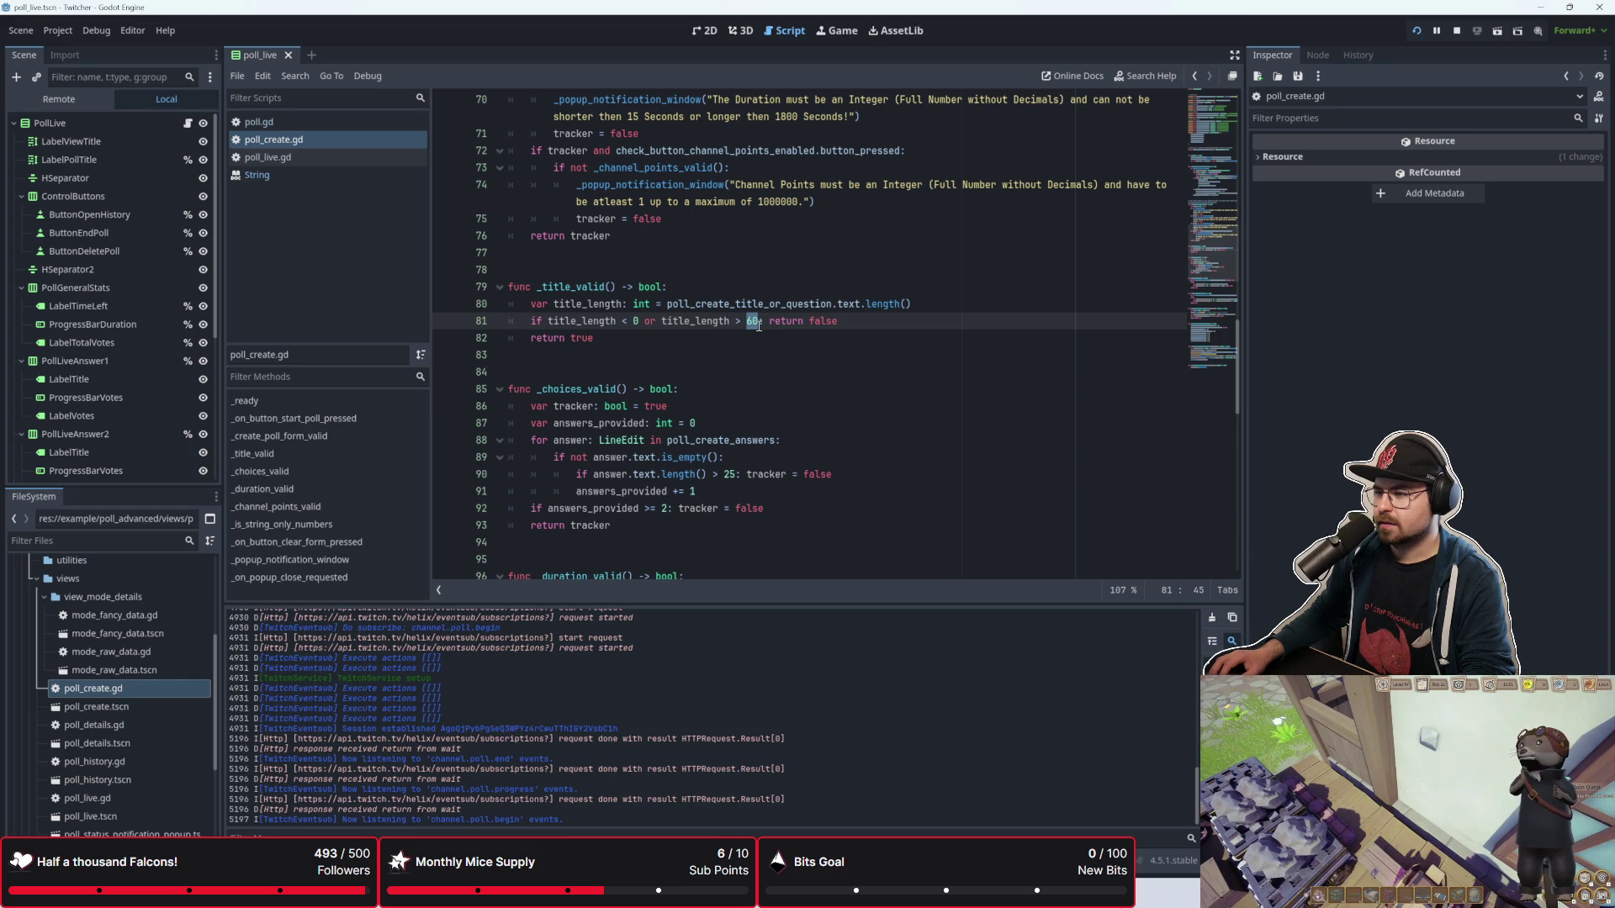
Step: Start rewriting _title_valid's return values on line 81 and the final return line
{"action": "left_click", "coordinate": [756, 338]}
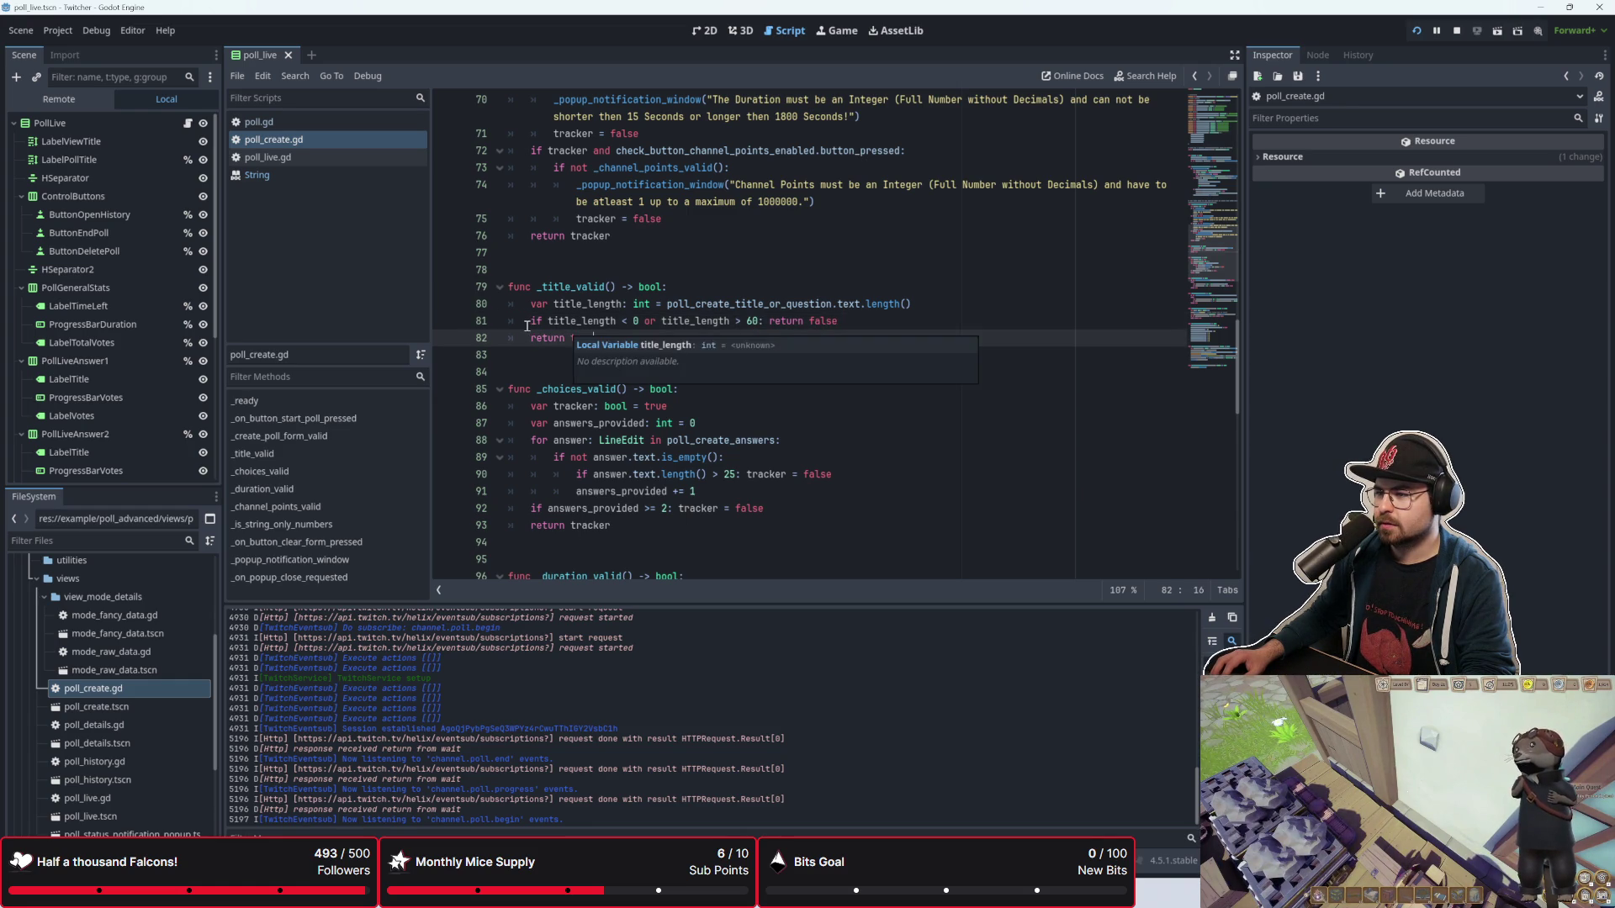
{"action": "key", "text": "BackSpace"}
{"action": "key", "text": "BackSpace"}
{"action": "key", "text": "BackSpace"}
{"action": "type", "text": "fas"}
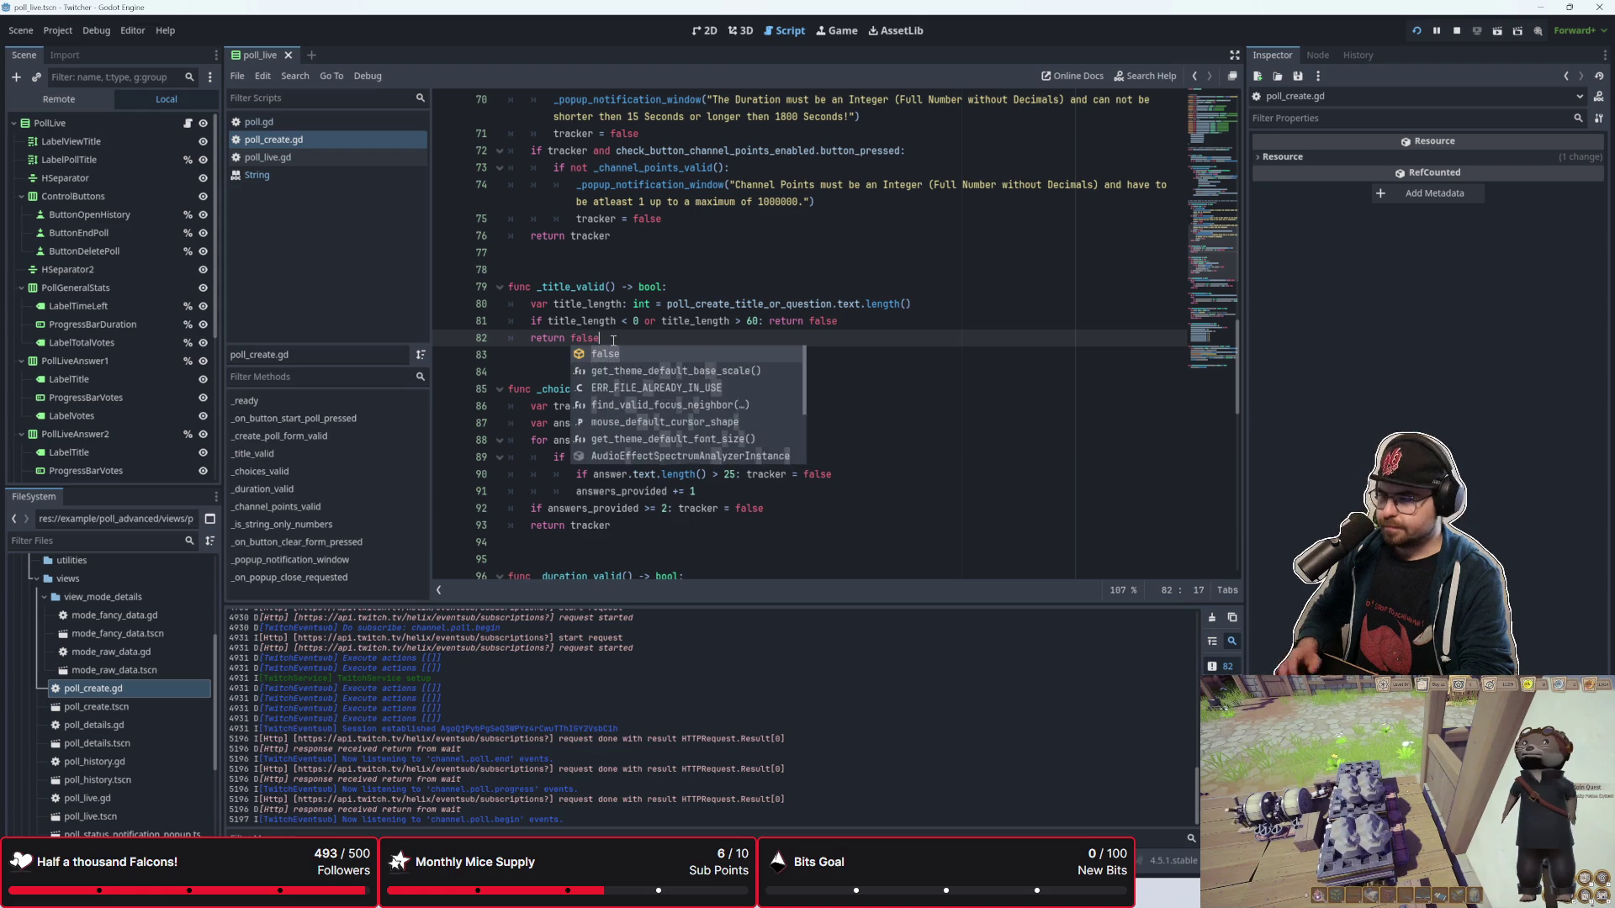
{"action": "key", "text": "Return"}
{"action": "left_click", "coordinate": [886, 326]}
{"action": "key", "text": "BackSpace"}
{"action": "key", "text": "BackSpace"}
{"action": "key", "text": "BackSpace"}
{"action": "type", "text": "e"}
{"action": "type", "text": "alse"}
{"action": "left_click", "coordinate": [857, 342]}
{"action": "key", "text": "BackSpace"}
{"action": "type", "text": "als"}
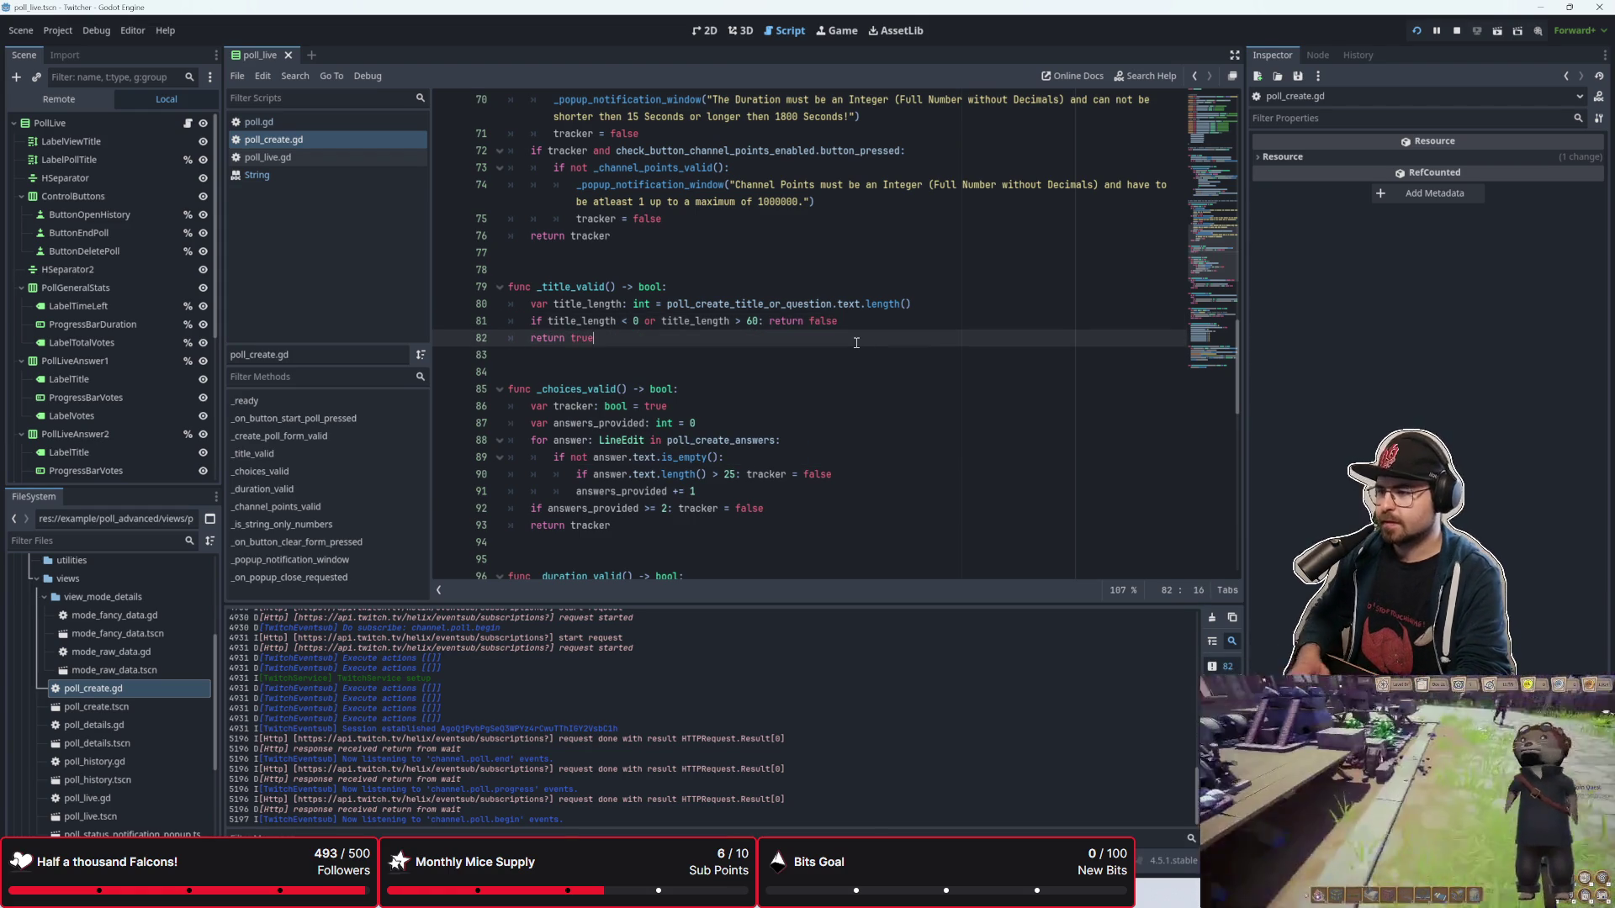
Step: Review the title check in _create_poll_form_valid around line 63
{"action": "scroll", "coordinate": [571, 252], "scroll_direction": "up", "scroll_amount": 5}
{"action": "left_click", "coordinate": [571, 252]}
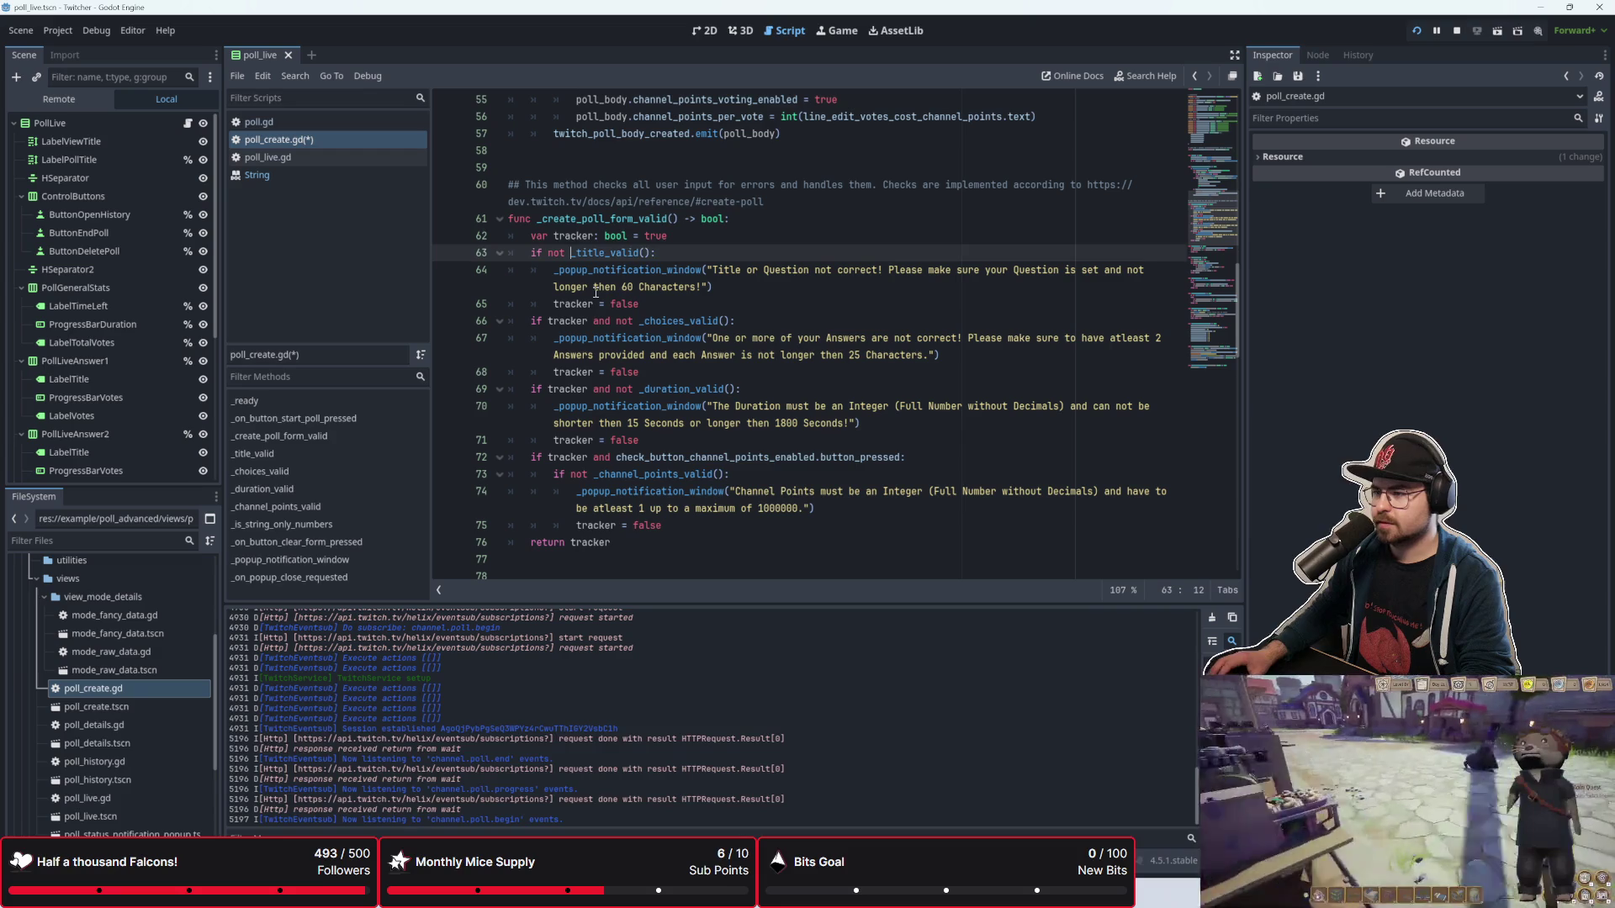
{"action": "scroll", "coordinate": [652, 345], "scroll_direction": "down", "scroll_amount": 3}
{"action": "left_click", "coordinate": [655, 353]}
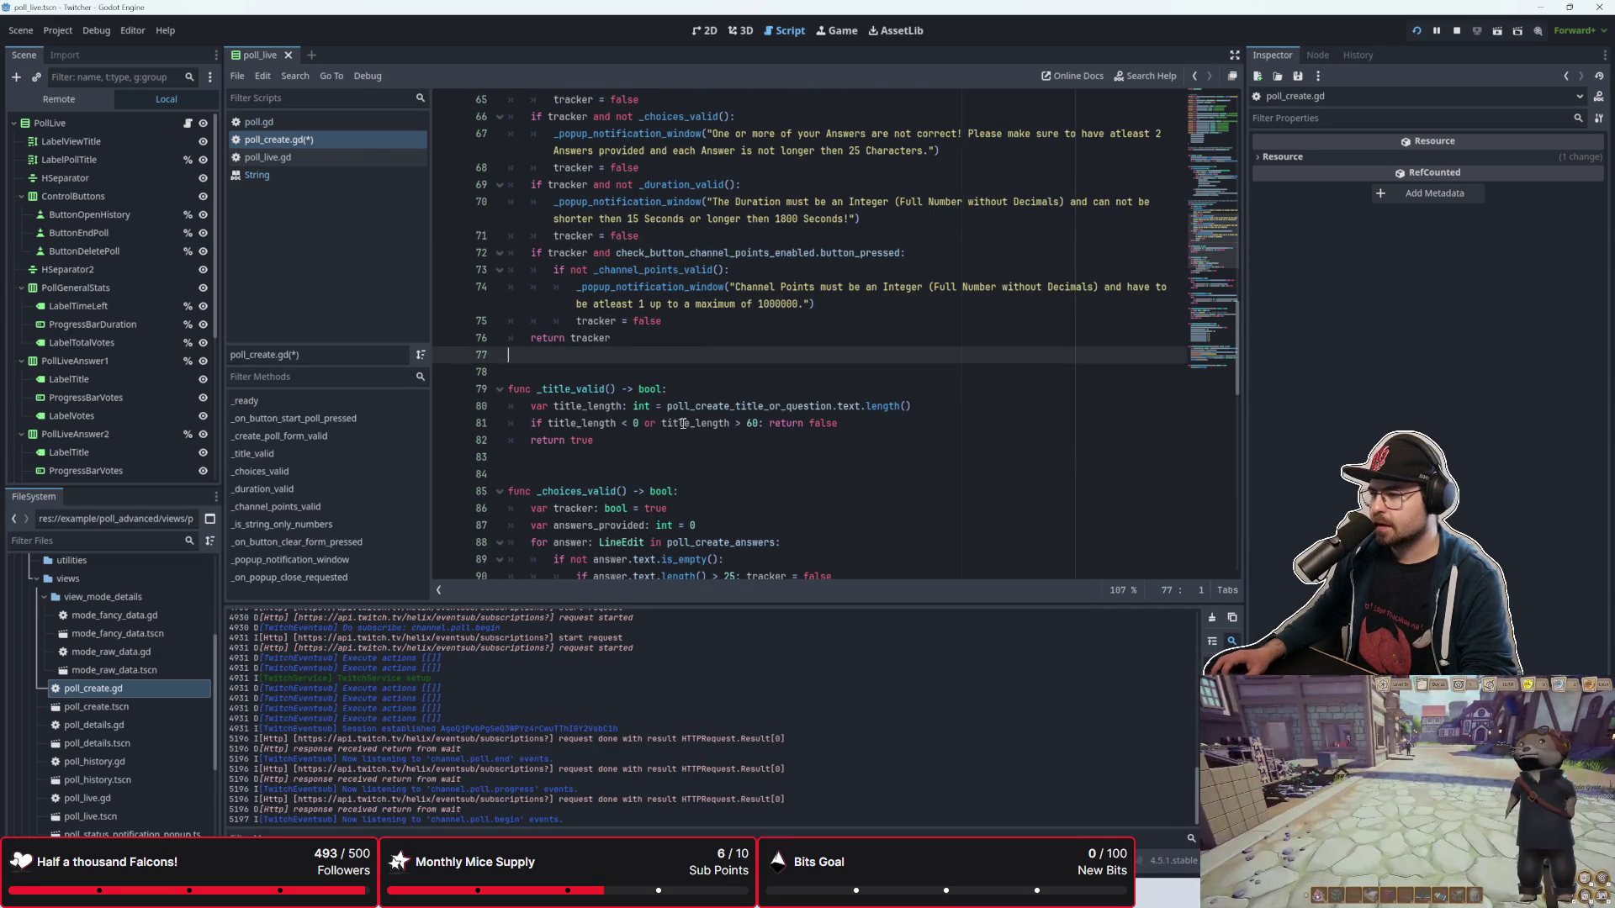
{"action": "scroll", "coordinate": [667, 355], "scroll_direction": "up", "scroll_amount": 2}
{"action": "left_click", "coordinate": [549, 154]}
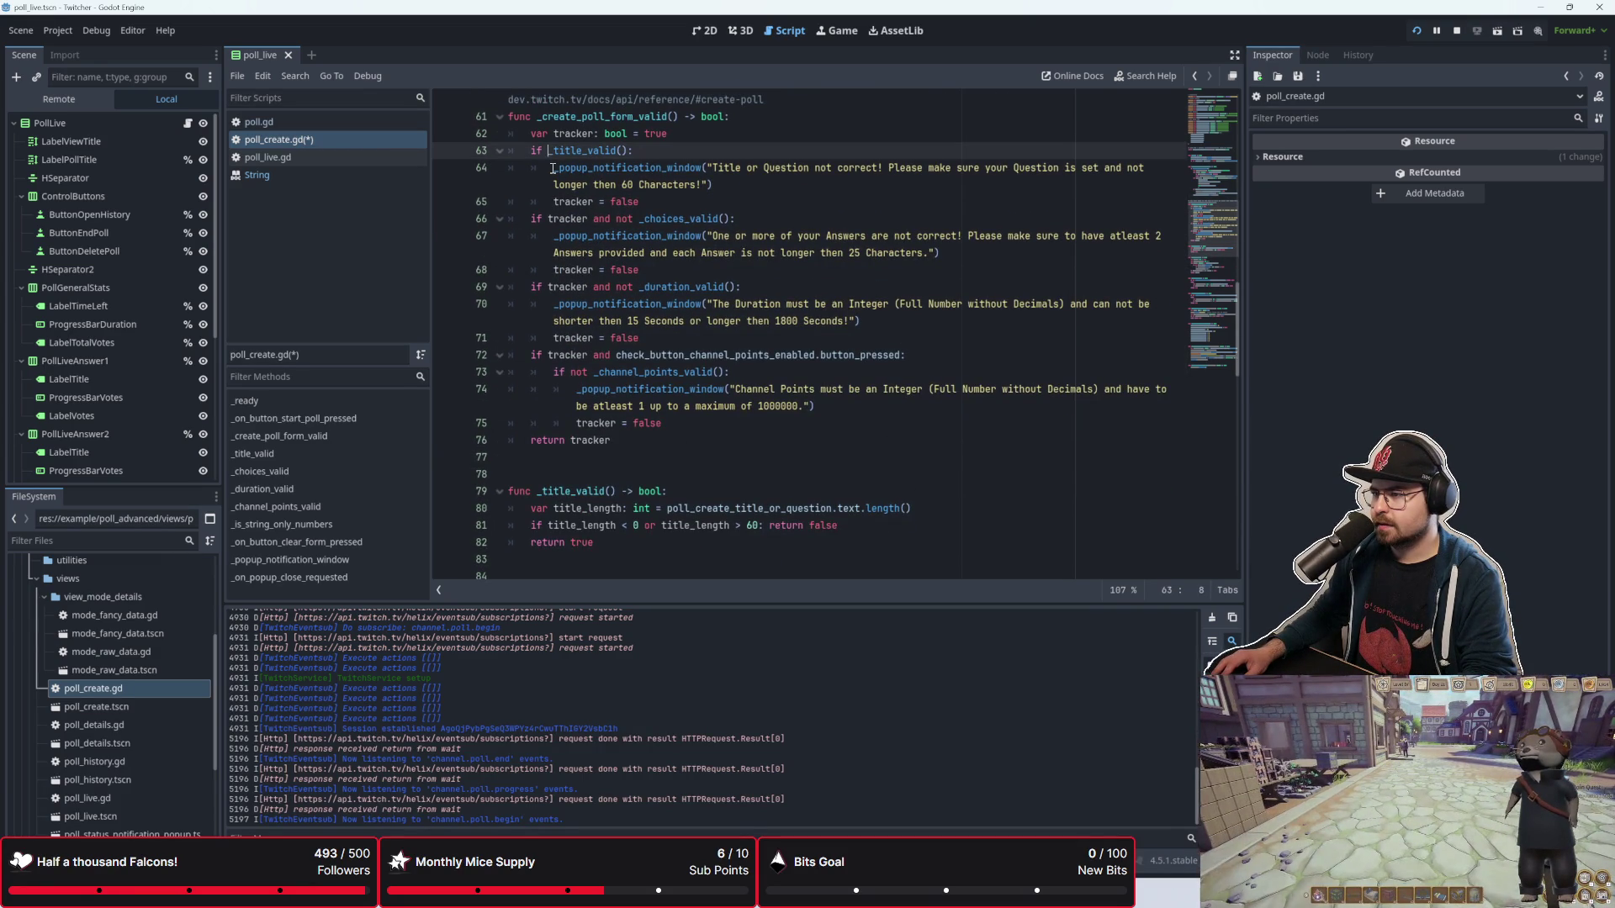
{"action": "scroll", "coordinate": [603, 387], "scroll_direction": "down", "scroll_amount": 1}
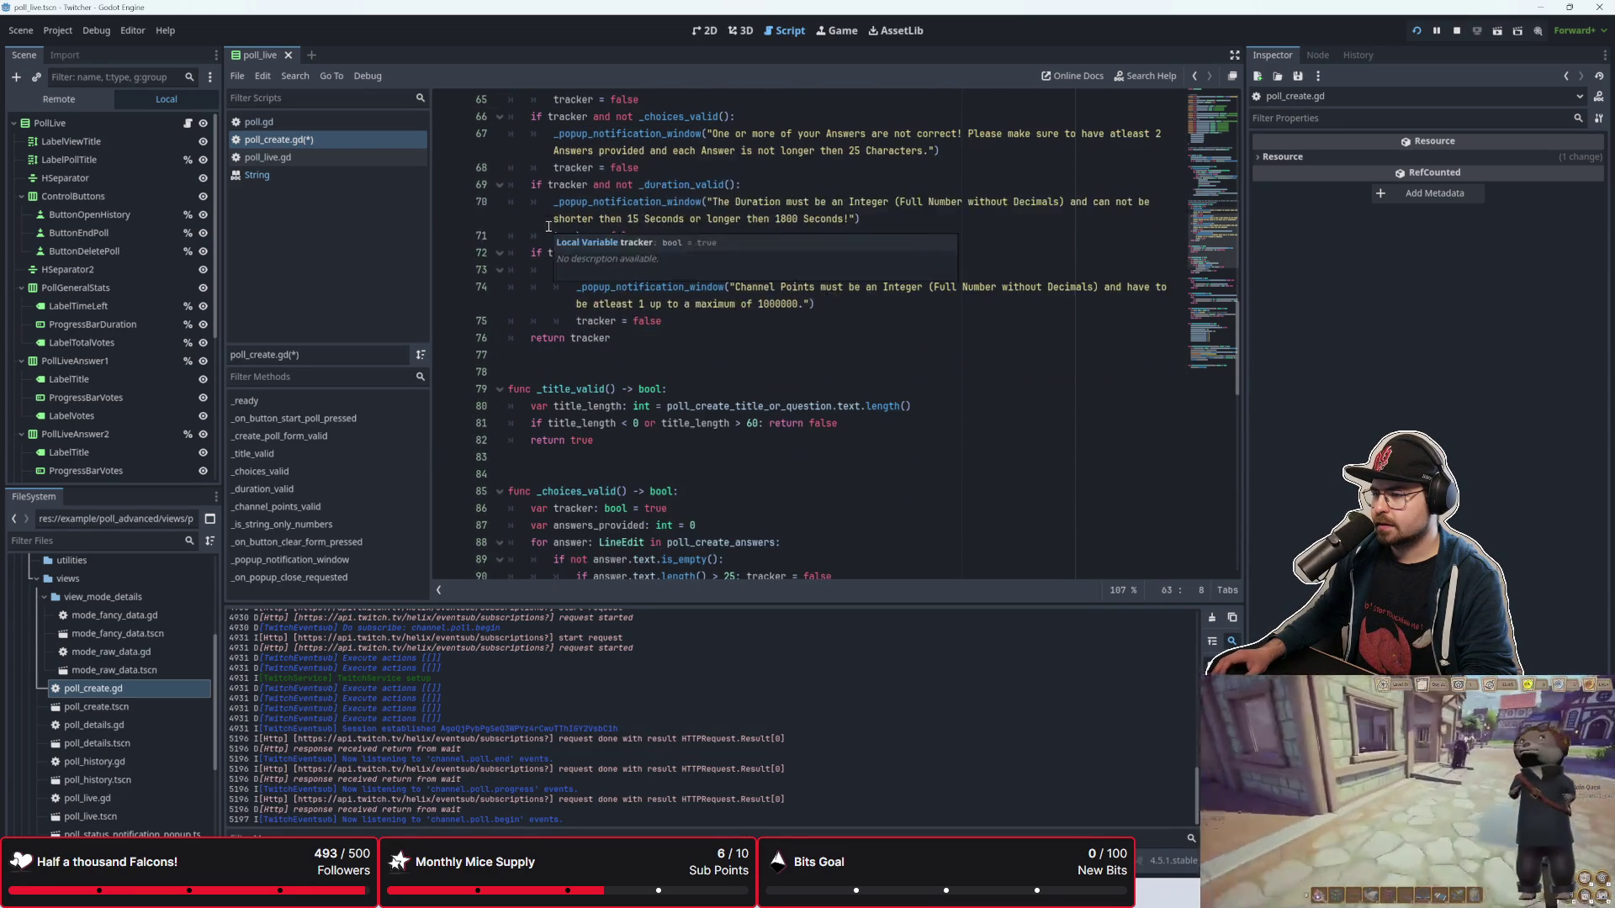
{"action": "scroll", "coordinate": [625, 375], "scroll_direction": "up", "scroll_amount": 1}
{"action": "type", "text": "not _title_valid():"}
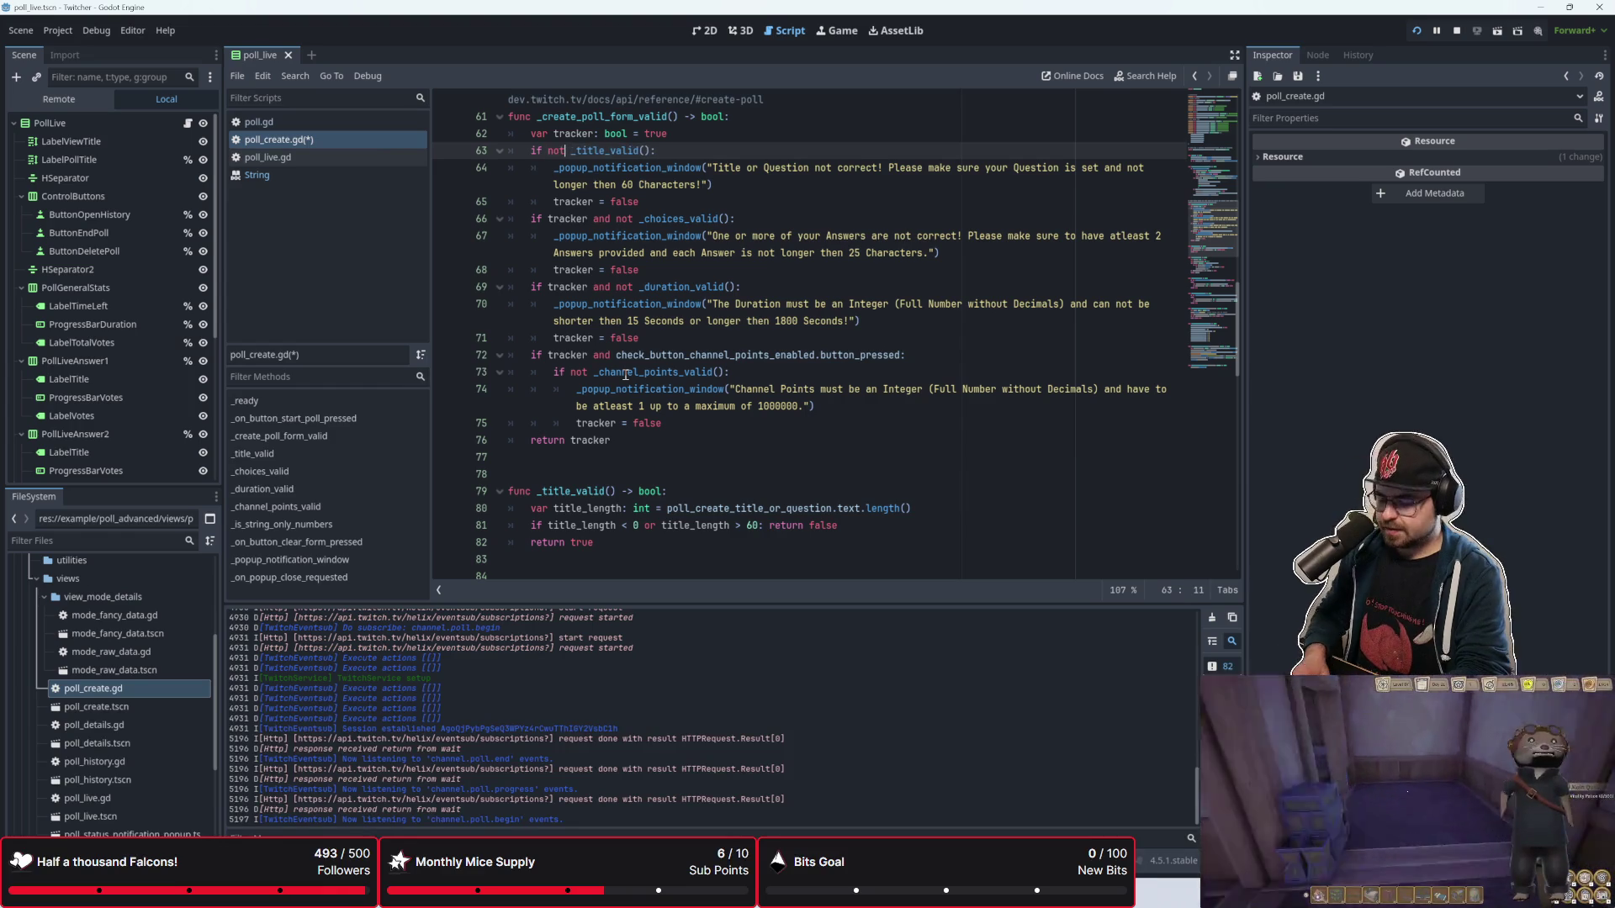
{"action": "scroll", "coordinate": [625, 375], "scroll_direction": "down", "scroll_amount": 2}
Step: Make line 81 return true and the final line return false, then save and run
{"action": "left_click", "coordinate": [827, 423]}
{"action": "left_click", "coordinate": [623, 442]}
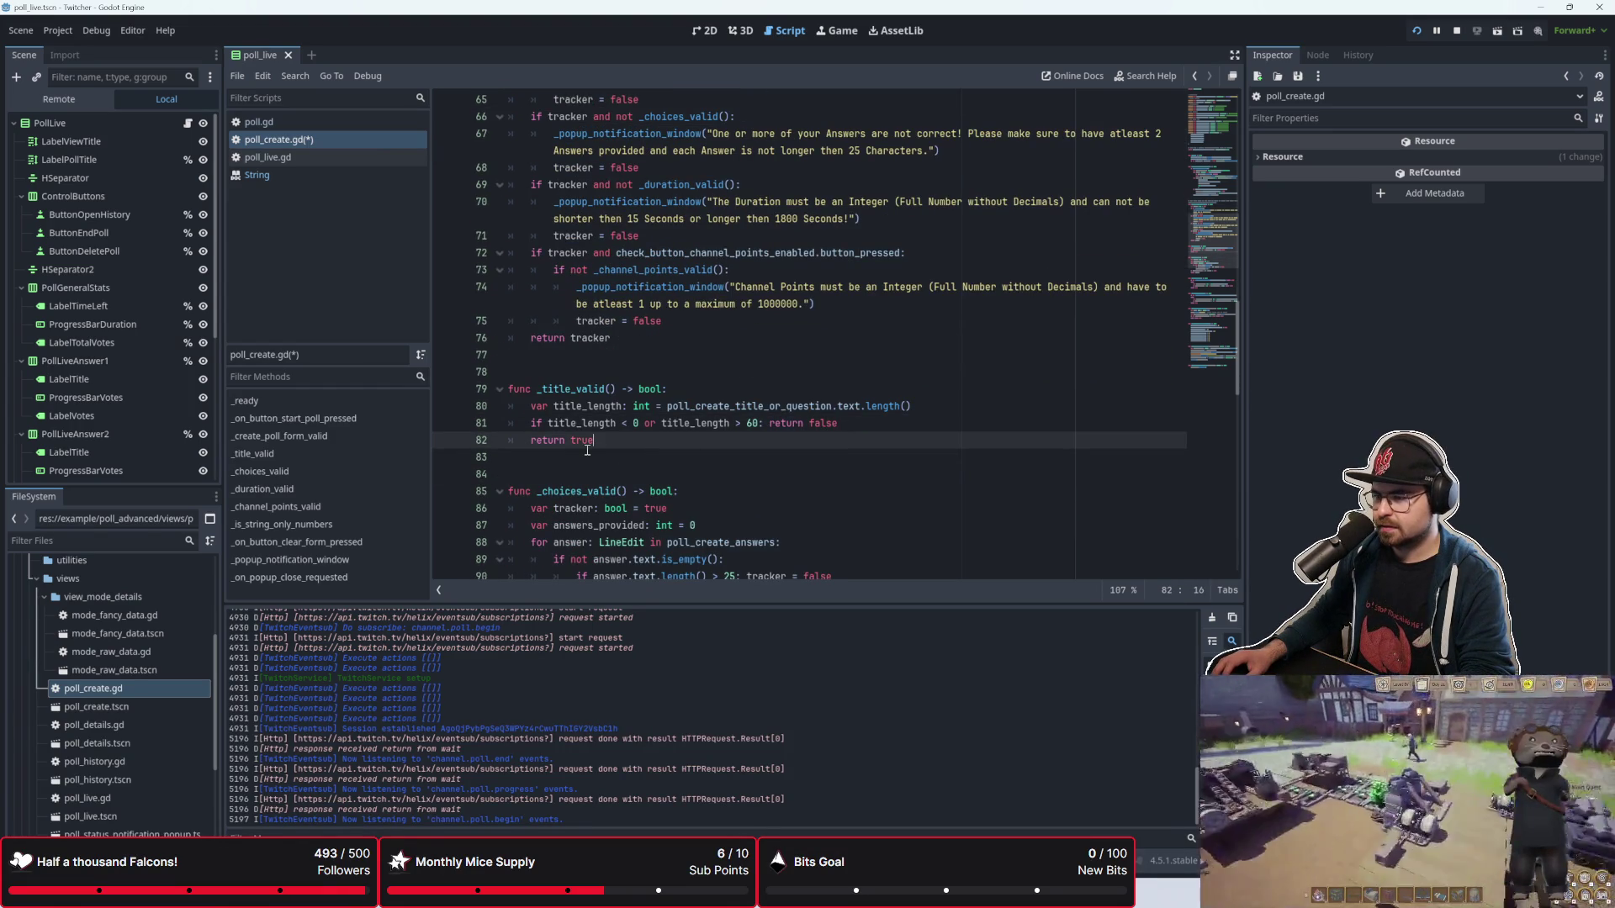
{"action": "double_click", "coordinate": [572, 441]}
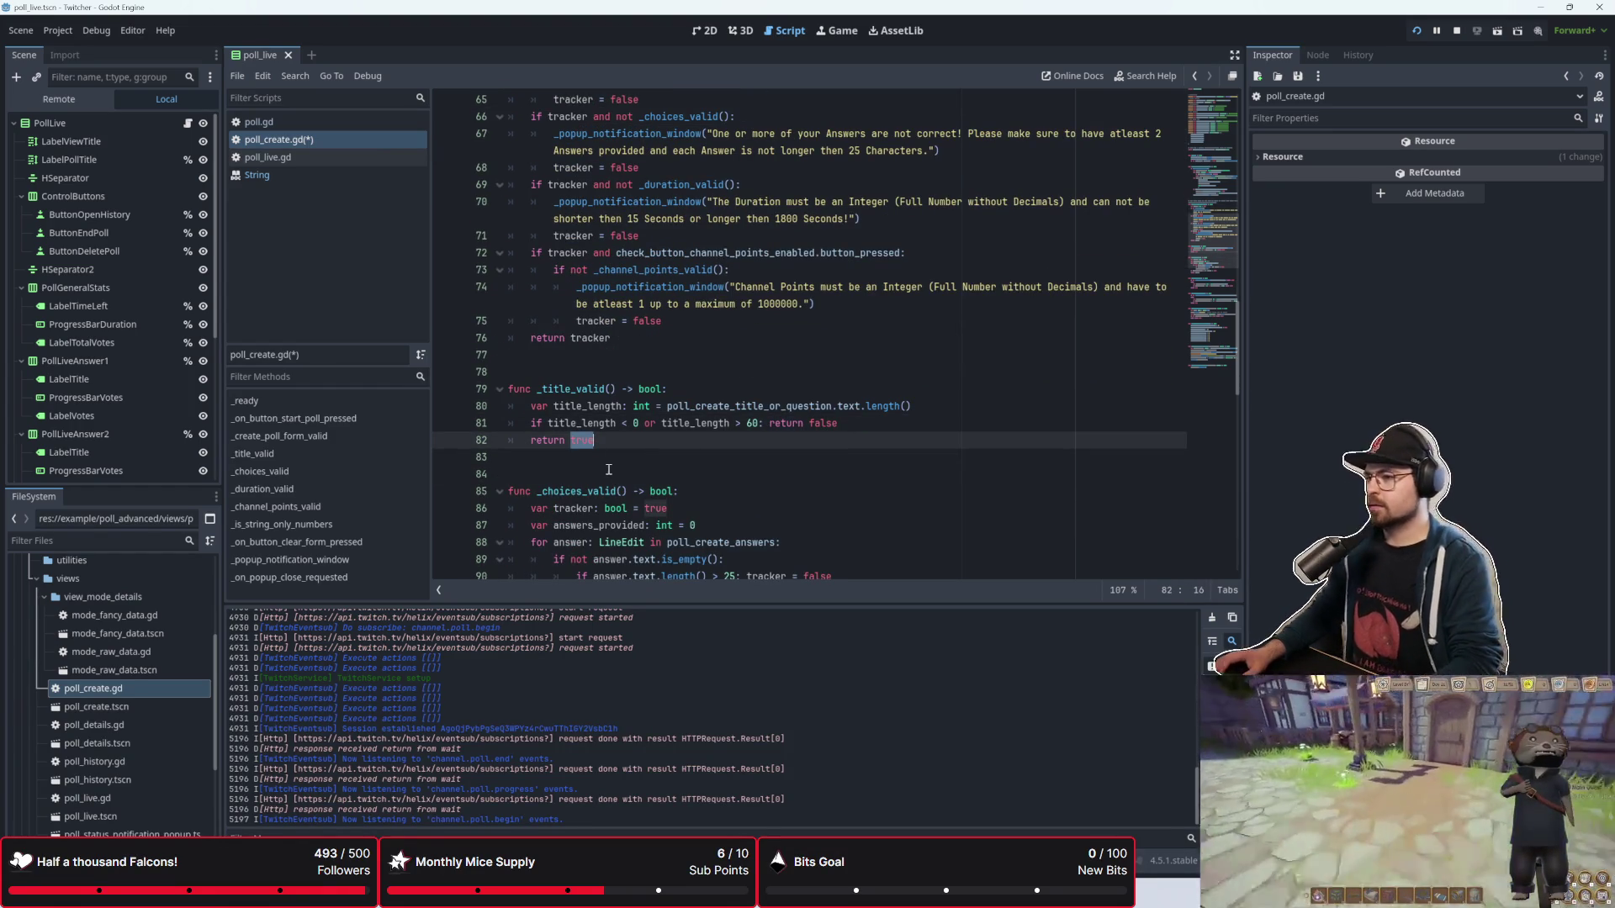
{"action": "left_click", "coordinate": [627, 423]}
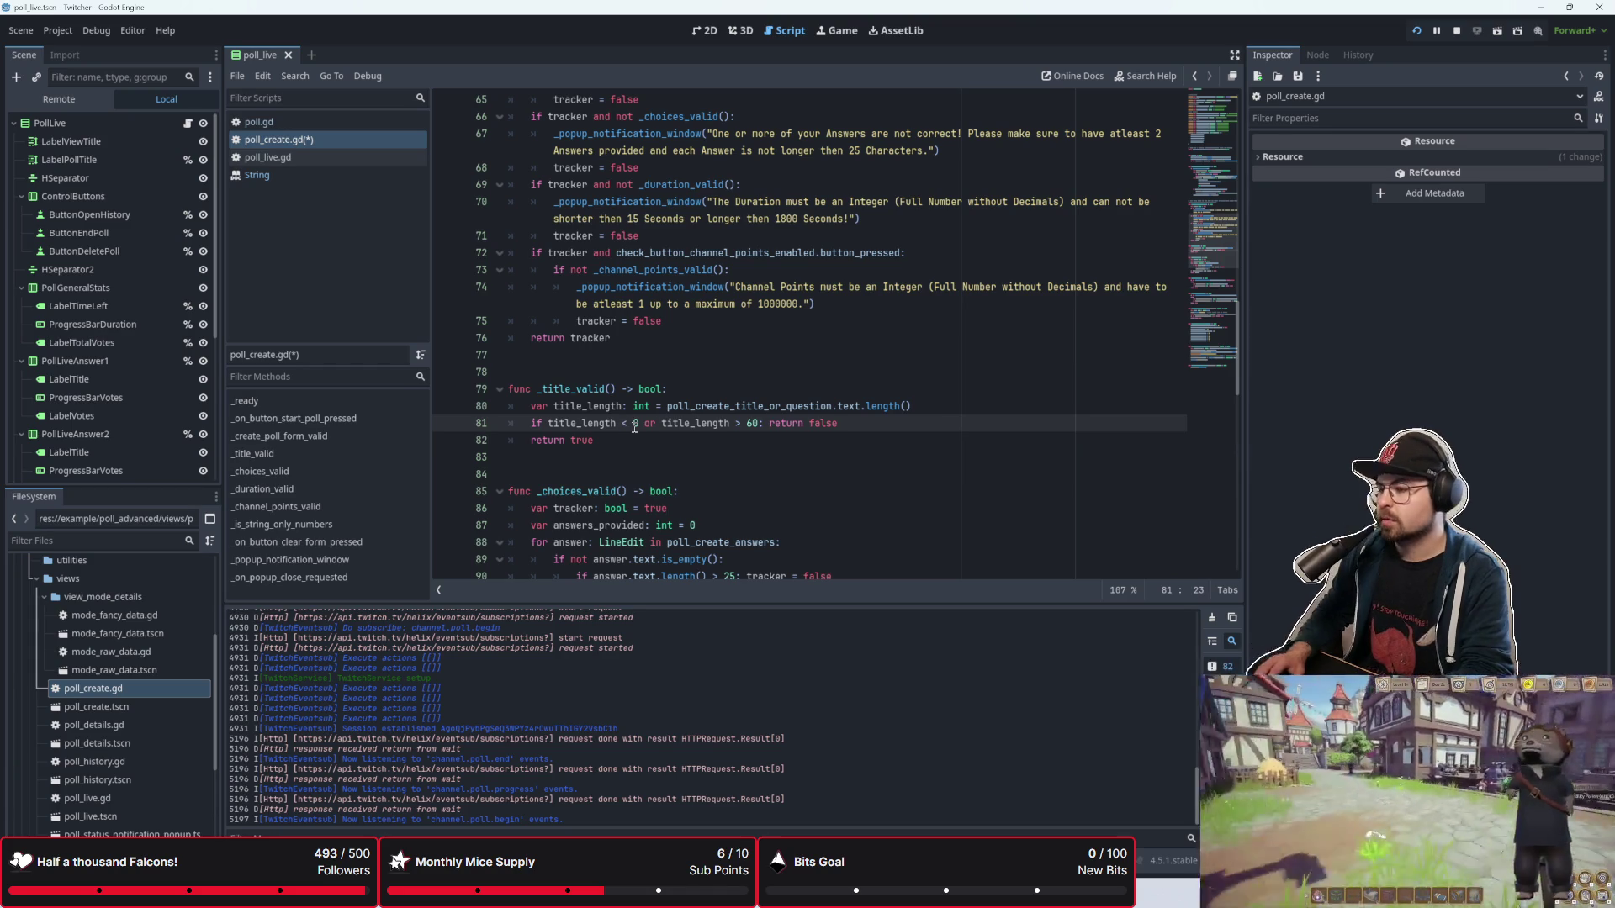
{"action": "type", "text": "1"}
{"action": "left_click", "coordinate": [619, 451]}
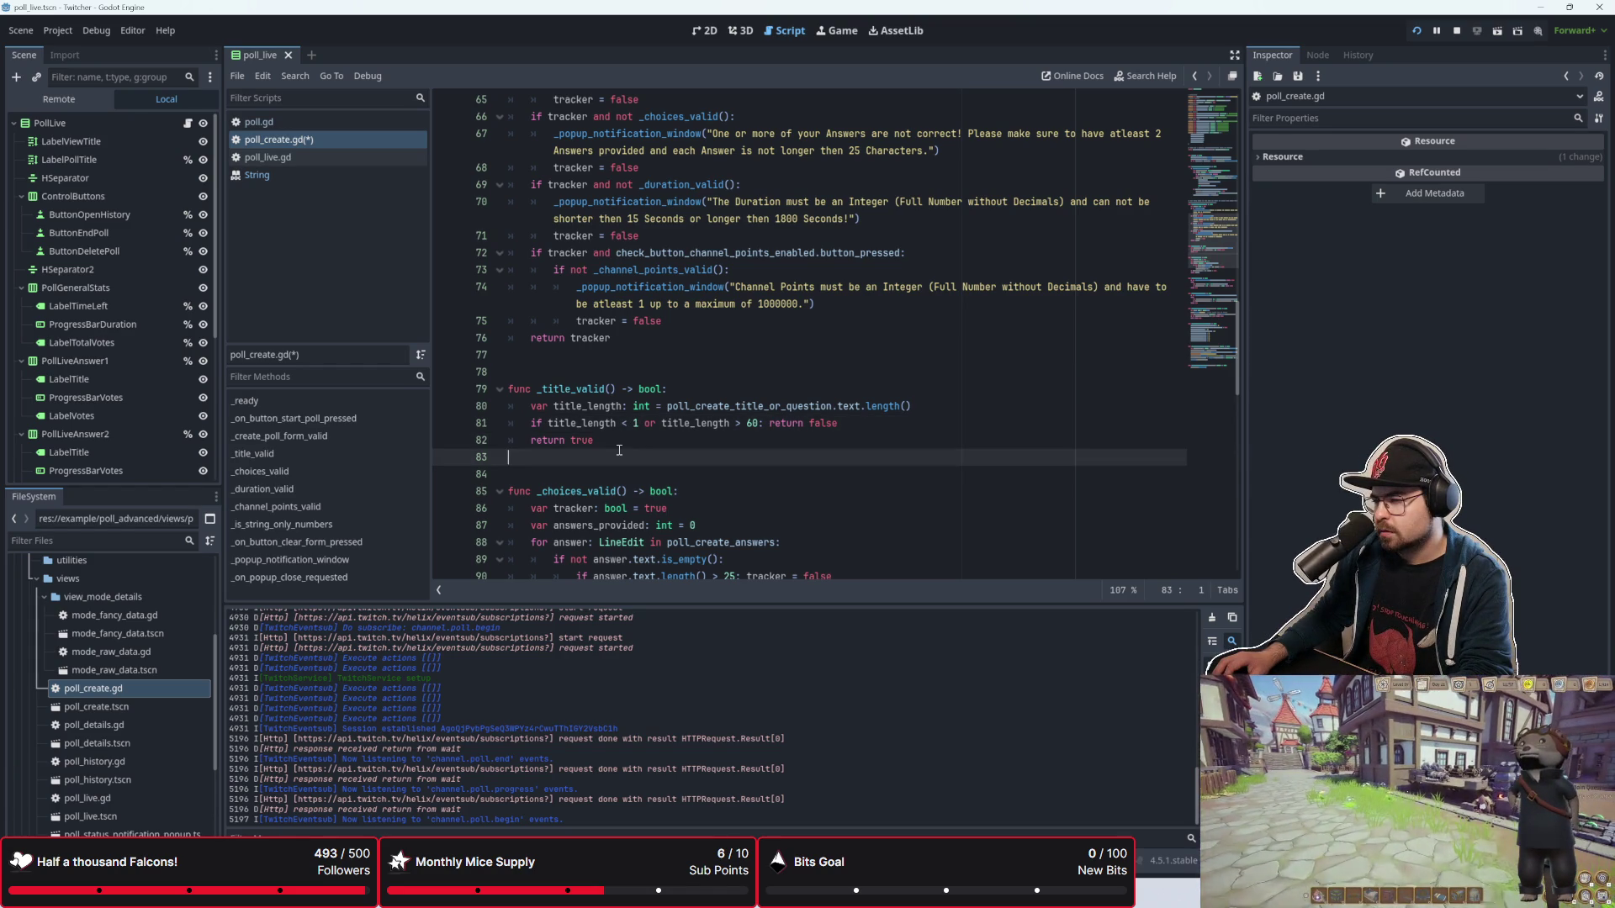
{"action": "left_click", "coordinate": [848, 419]}
{"action": "key", "text": "BackSpace"}
{"action": "key", "text": "BackSpace"}
{"action": "key", "text": "BackSpace"}
{"action": "type", "text": "true"}
{"action": "key", "text": "Down"}
{"action": "key", "text": "BackSpace"}
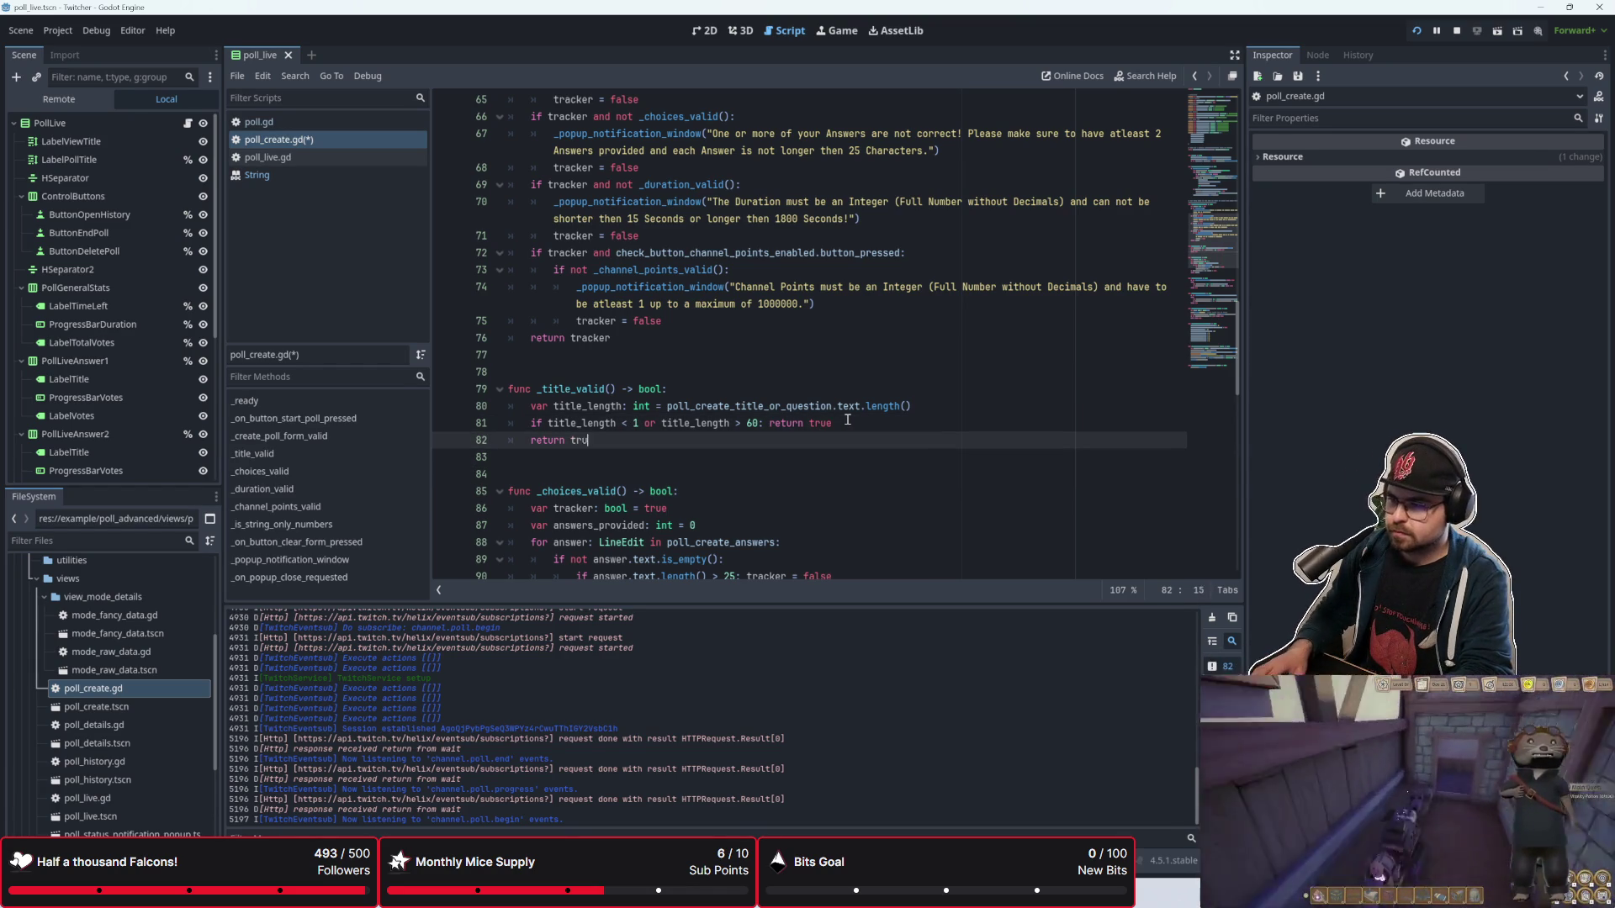
{"action": "type", "text": "alse"}
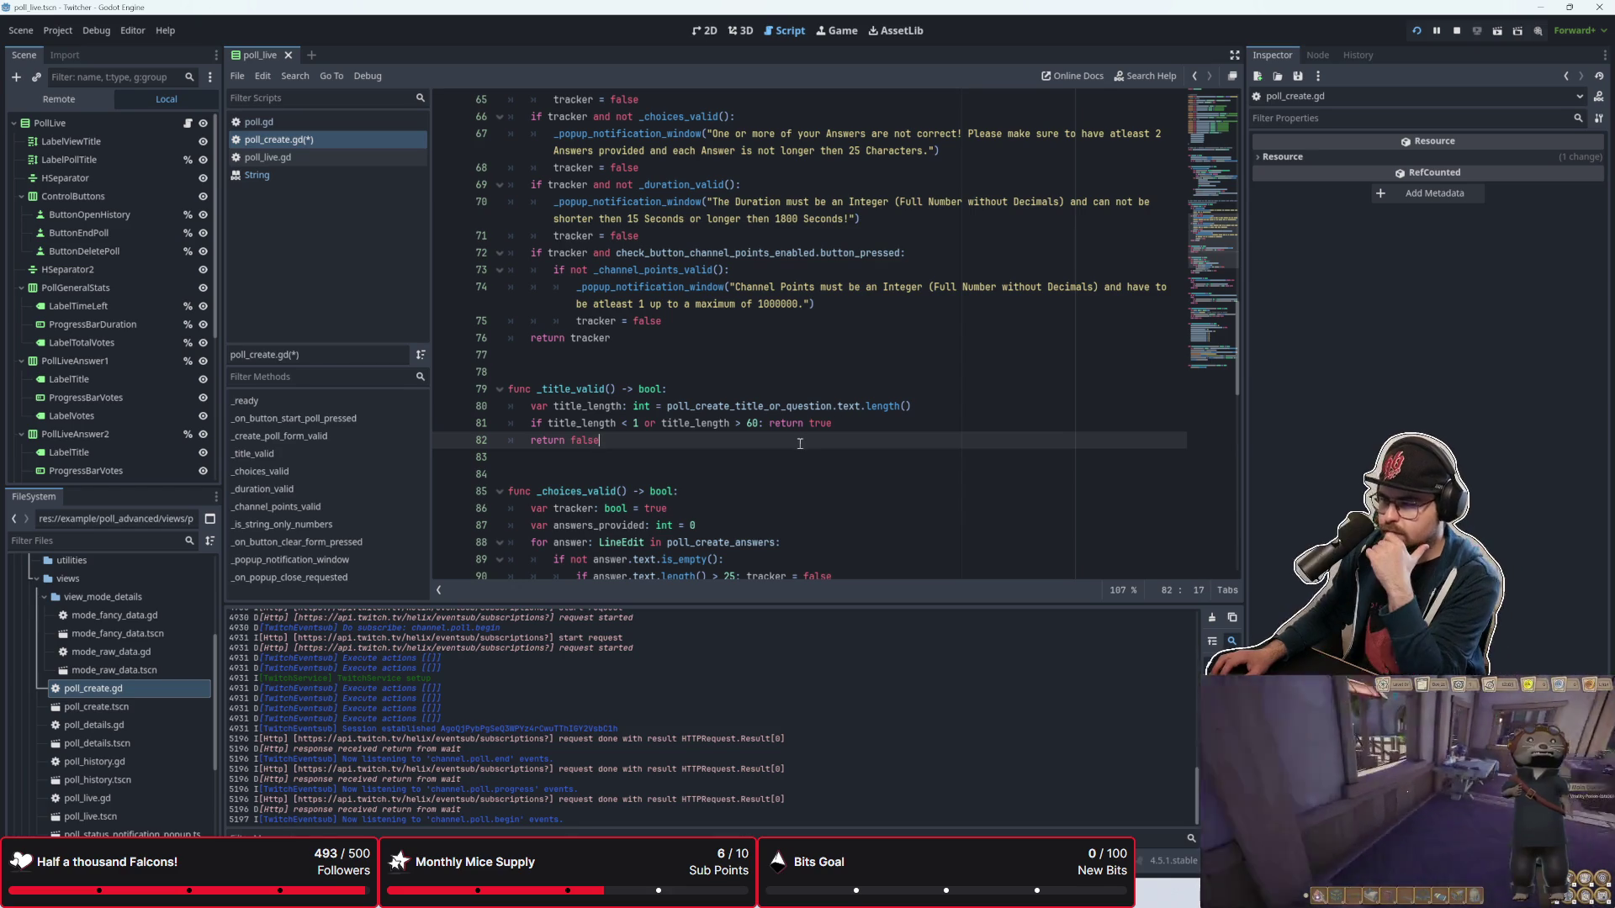
{"action": "left_click", "coordinate": [627, 423]}
{"action": "type", "text": ">"}
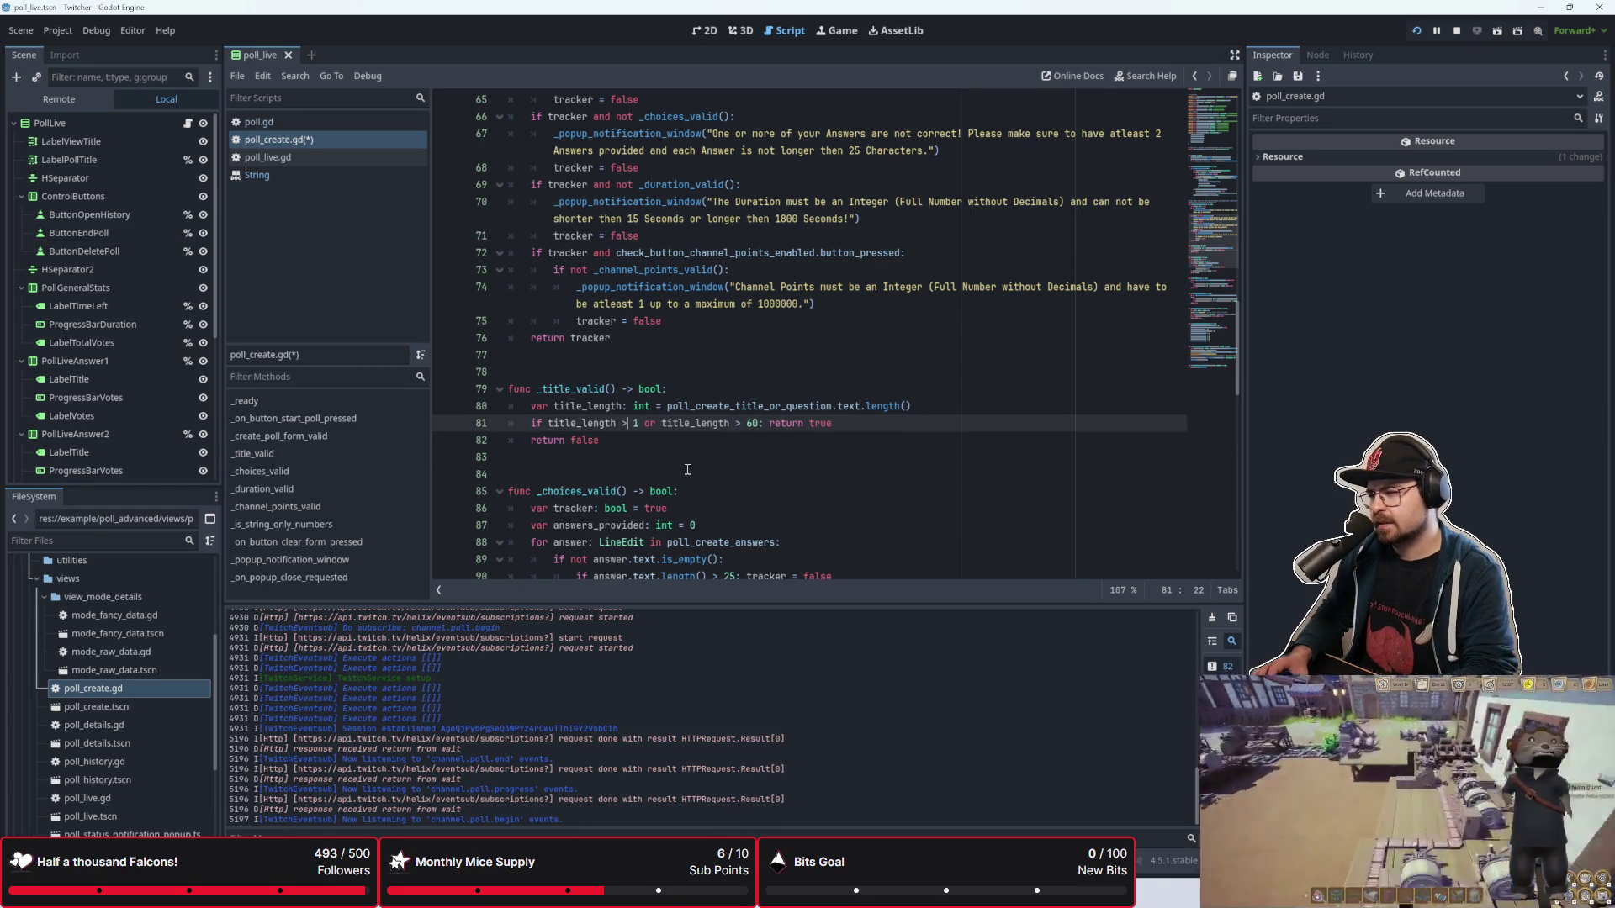
{"action": "scroll", "coordinate": [687, 469], "scroll_direction": "up", "scroll_amount": 2}
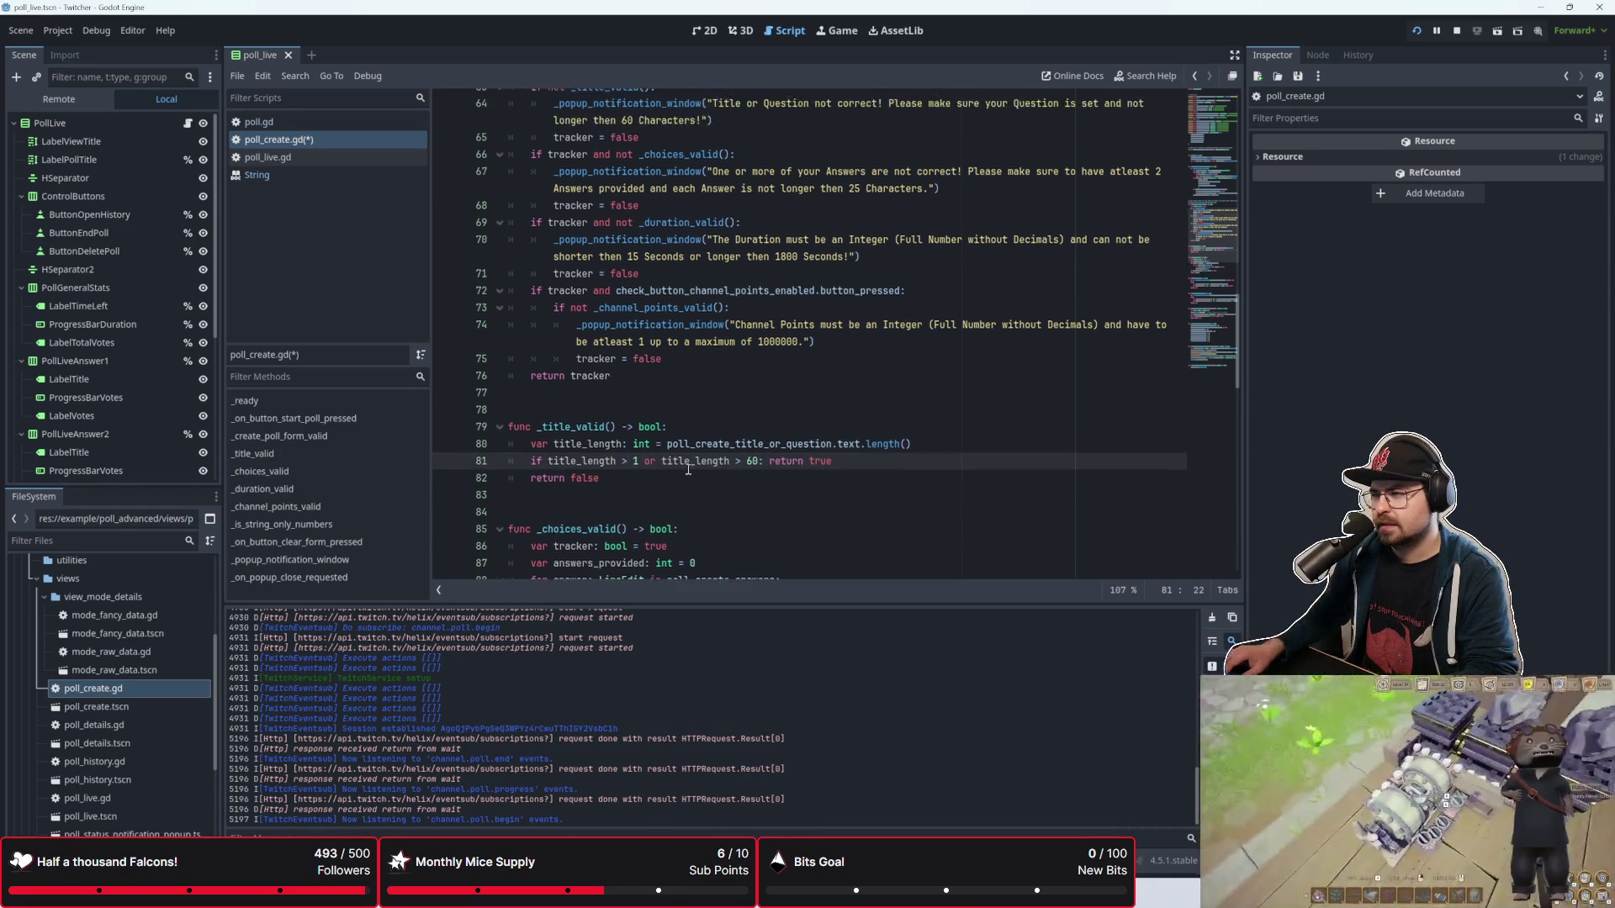
{"action": "key", "text": "F5"}
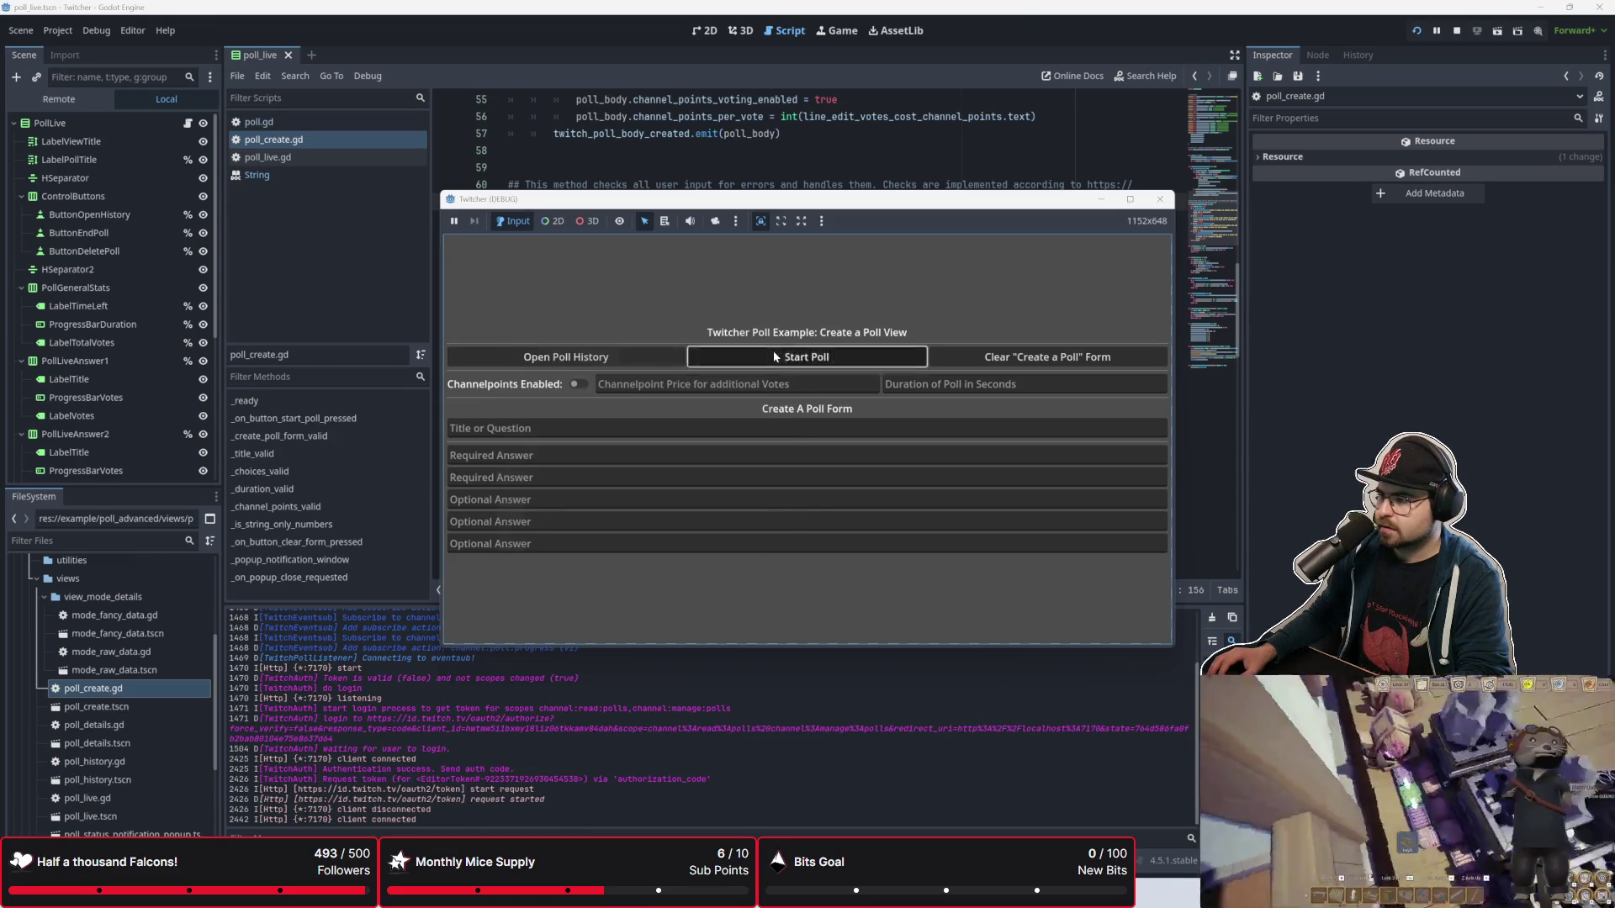
Step: Reposition and shrink the game window, test the empty form twice, dismiss the duration errors, and return to line 63
{"action": "left_click", "coordinate": [774, 351]}
{"action": "left_click", "coordinate": [792, 272]}
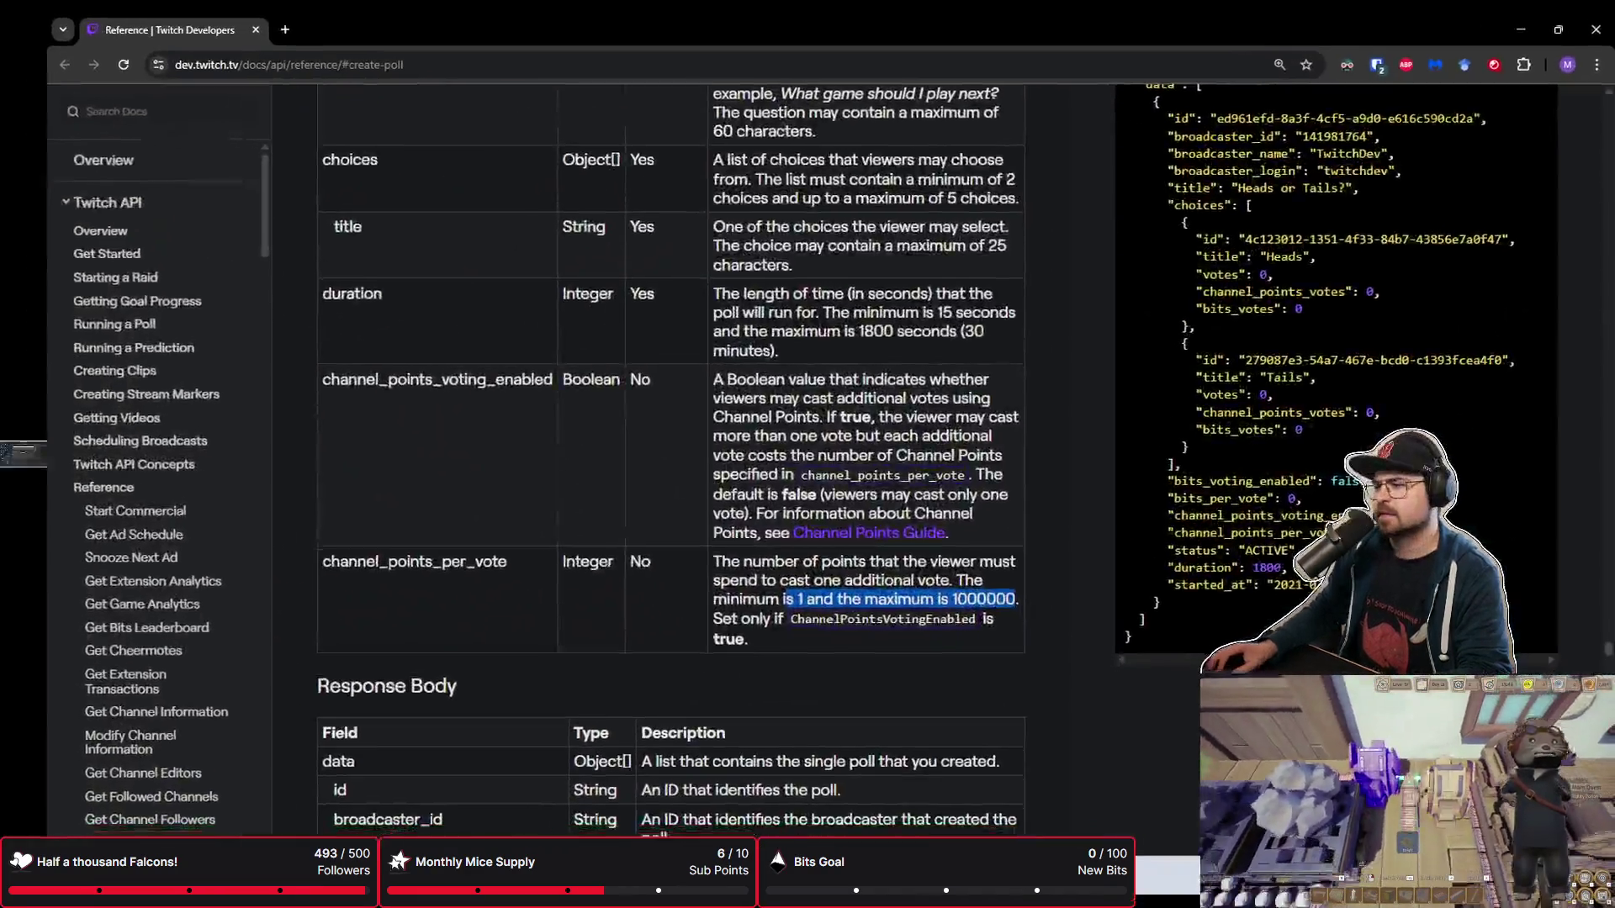
{"action": "key", "text": "alt+Tab"}
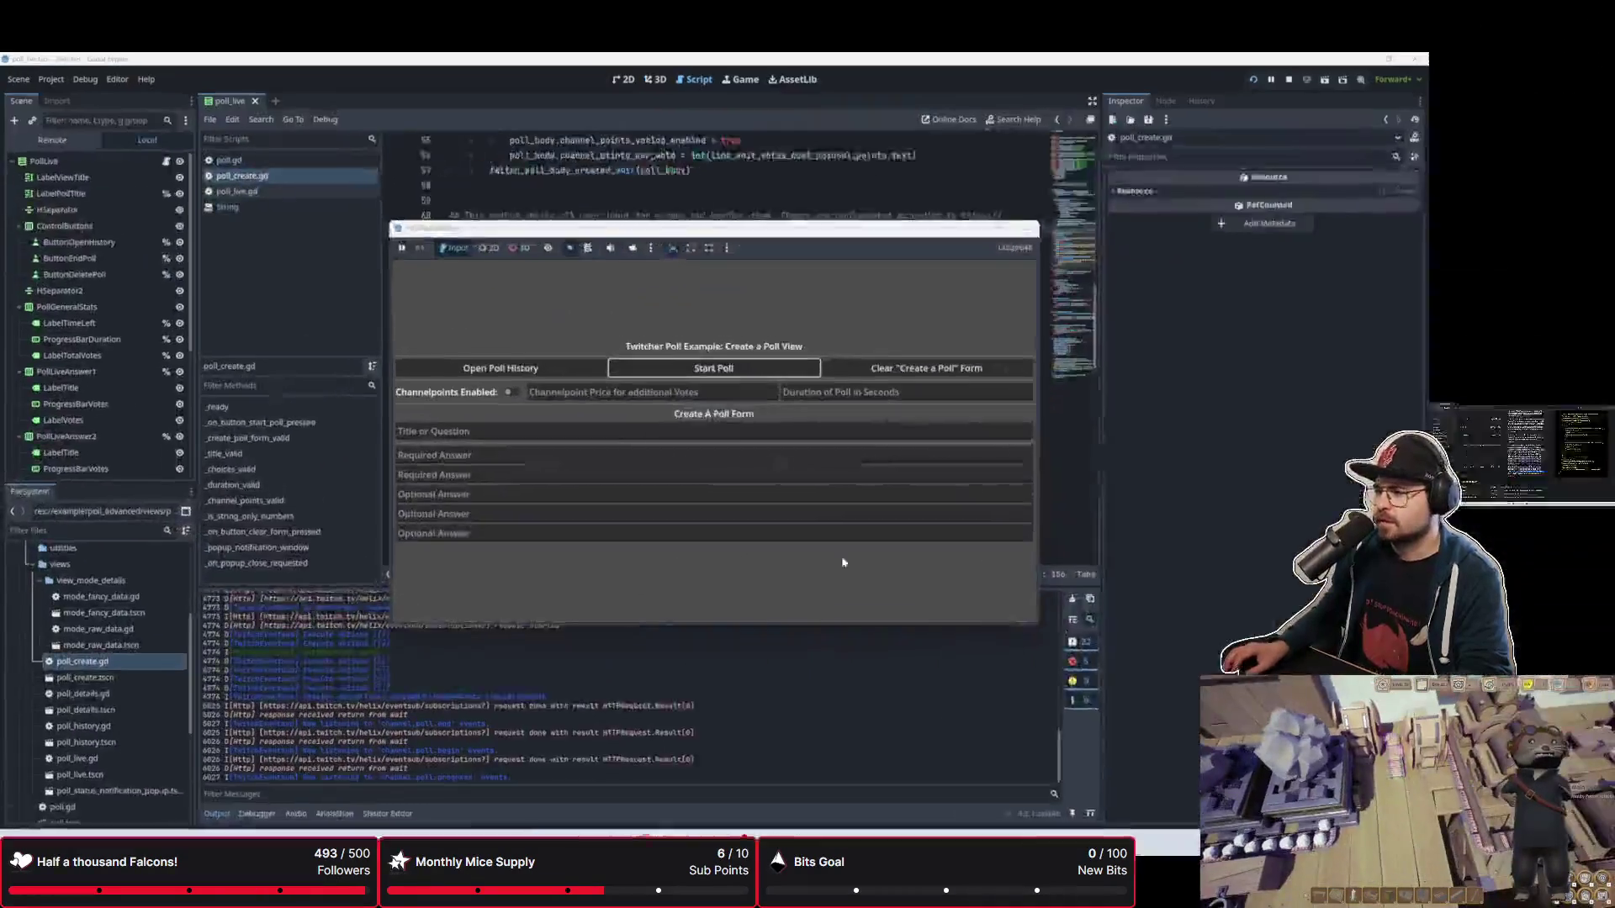
{"action": "mouse_move", "coordinate": [820, 200]}
{"action": "left_mouse_down"}
{"action": "mouse_move", "coordinate": [673, 390]}
{"action": "mouse_move", "coordinate": [536, 420]}
{"action": "left_mouse_up"}
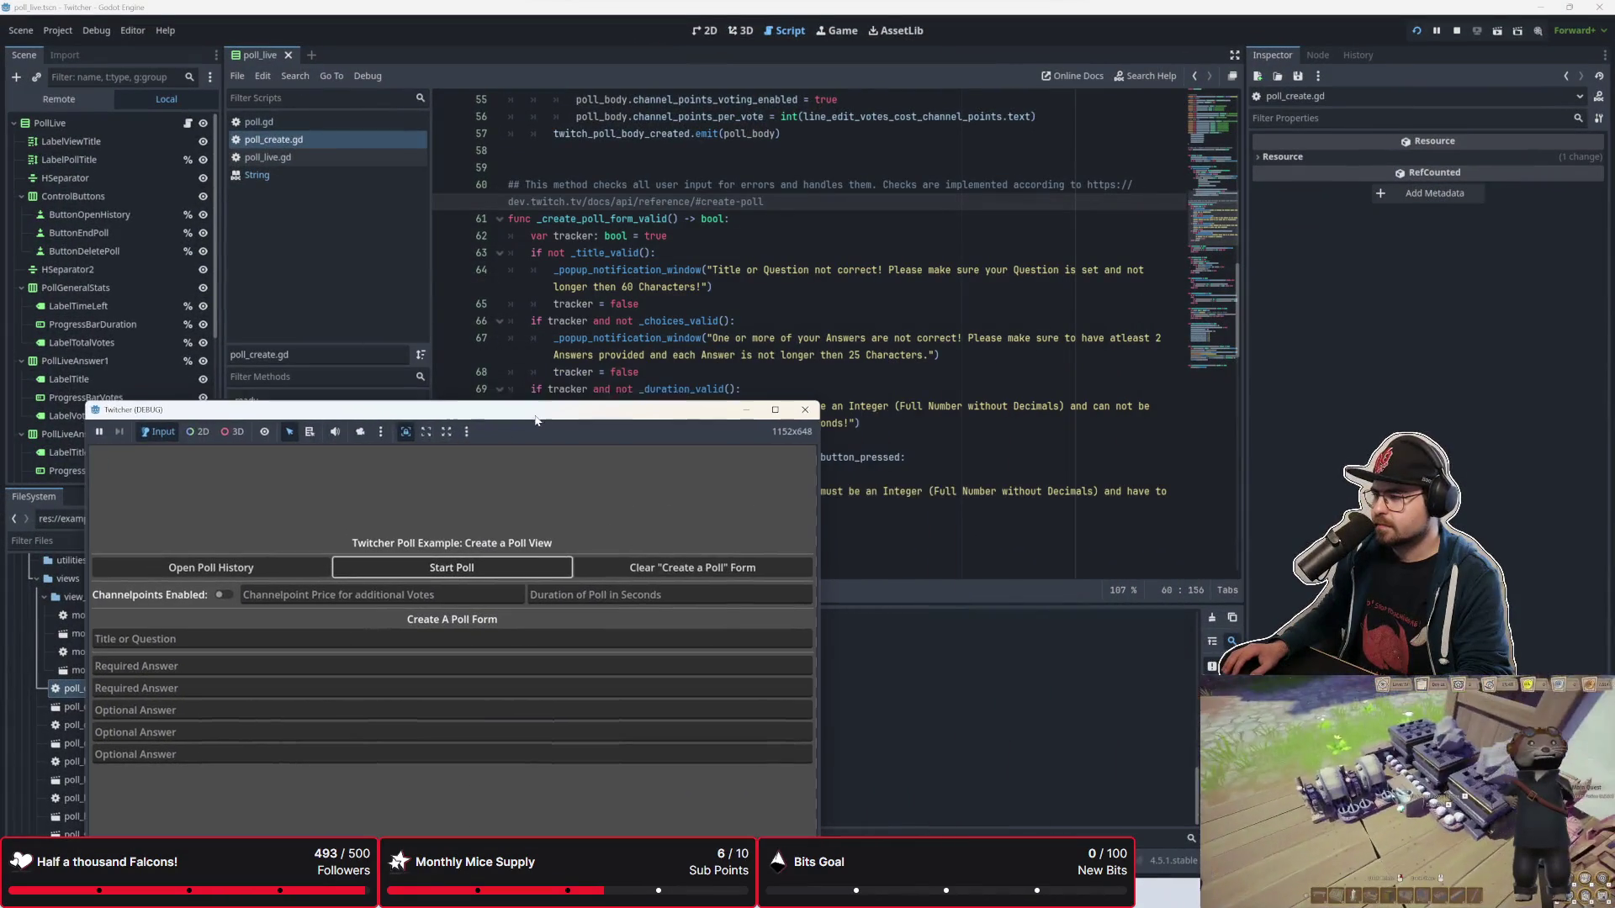
{"action": "mouse_move", "coordinate": [822, 405]}
{"action": "left_mouse_down"}
{"action": "mouse_move", "coordinate": [574, 421]}
{"action": "mouse_move", "coordinate": [905, 420]}
{"action": "mouse_move", "coordinate": [817, 421]}
{"action": "left_mouse_up"}
{"action": "left_click_drag", "start_coordinate": [648, 416], "coordinate": [646, 271]}
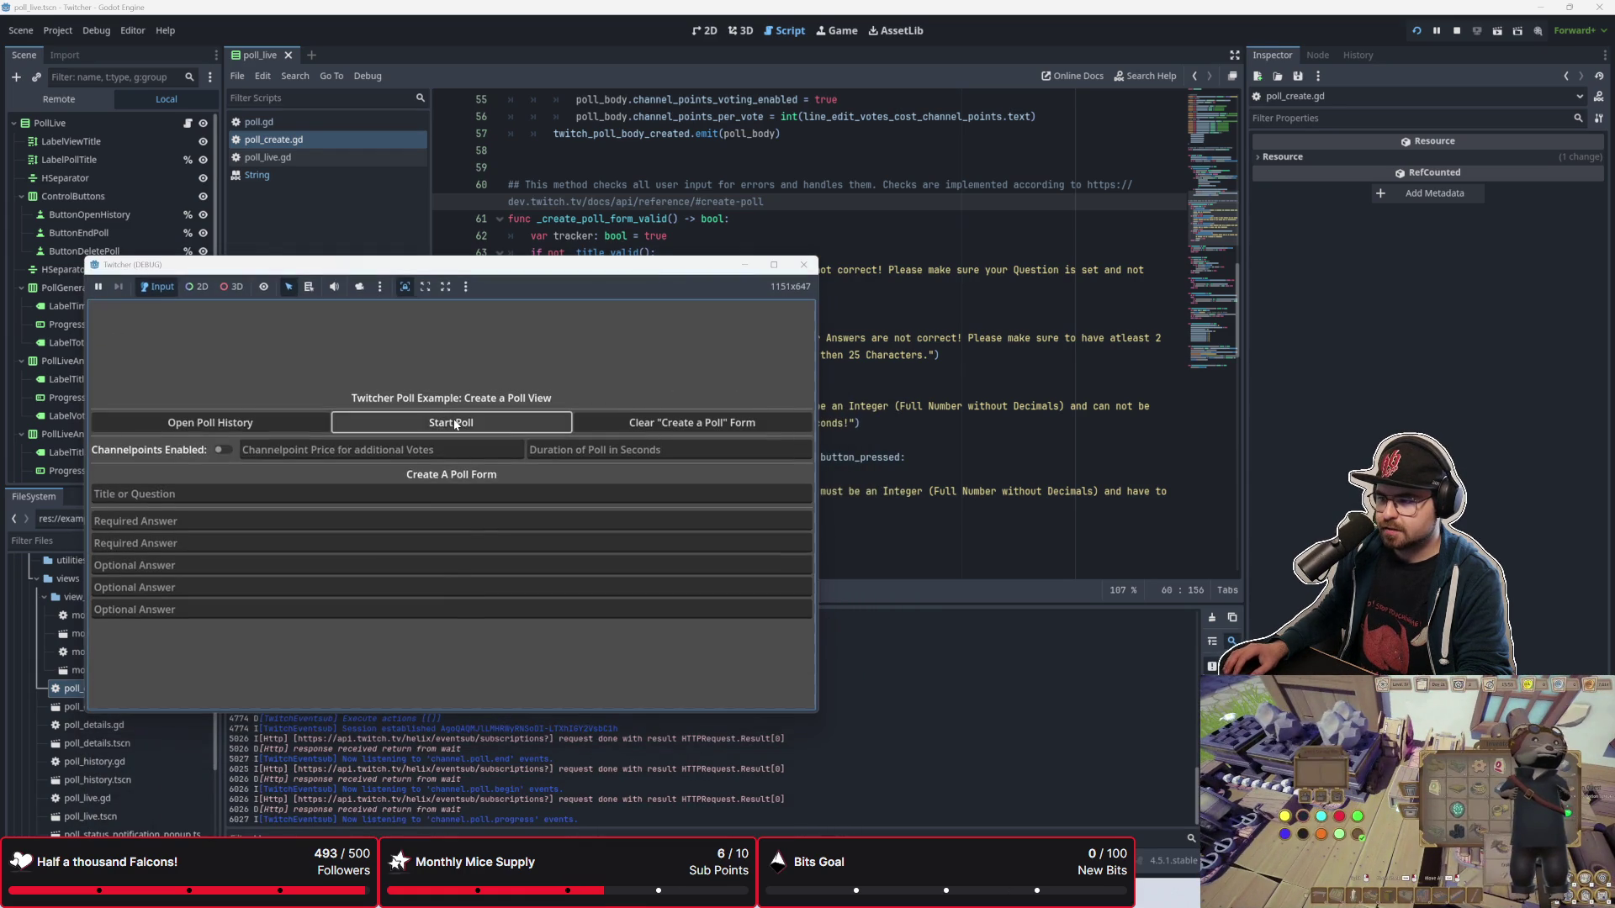
{"action": "left_click", "coordinate": [455, 425]}
{"action": "left_click", "coordinate": [437, 338]}
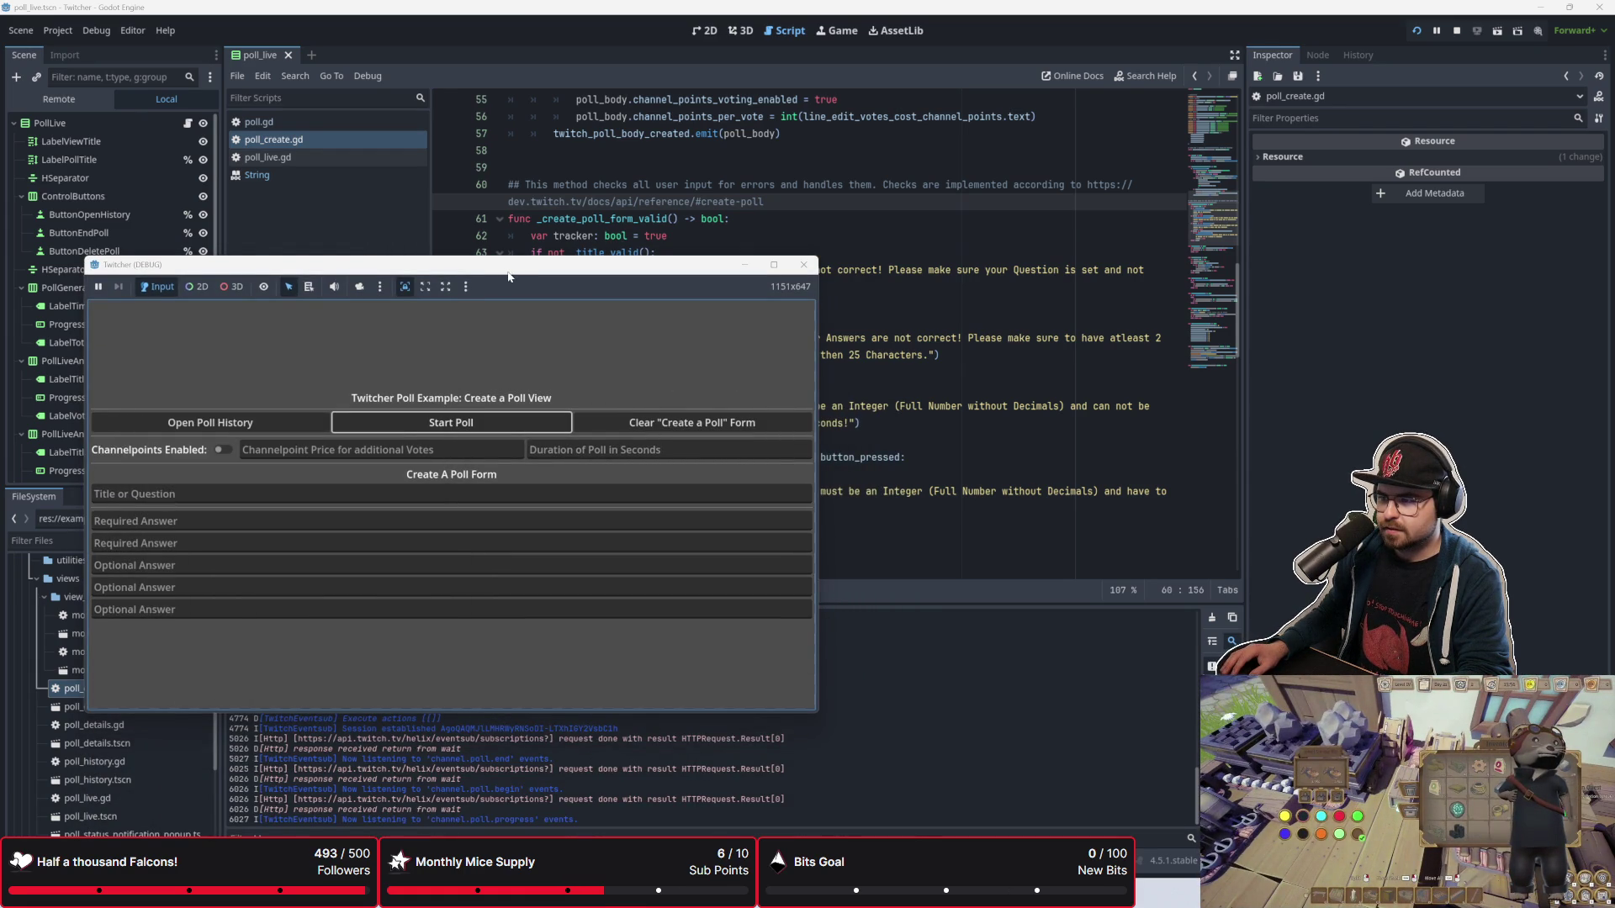
{"action": "left_click", "coordinate": [663, 252]}
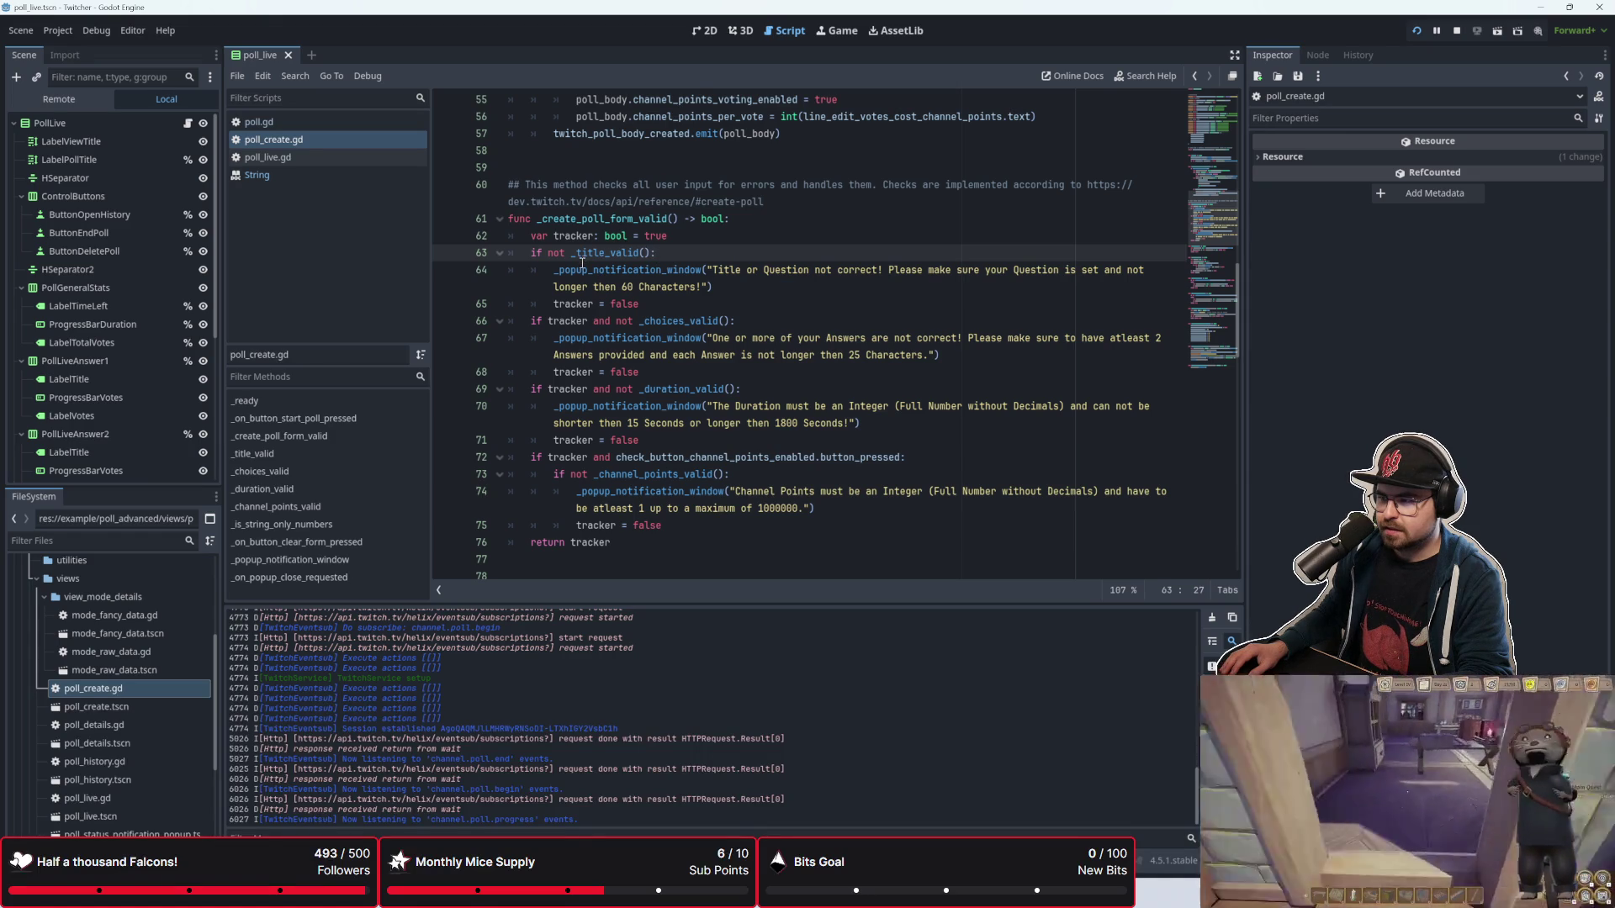
Step: Insert a print("checking title") line directly under the _title_valid header
{"action": "scroll", "coordinate": [715, 363], "scroll_direction": "down", "scroll_amount": 4}
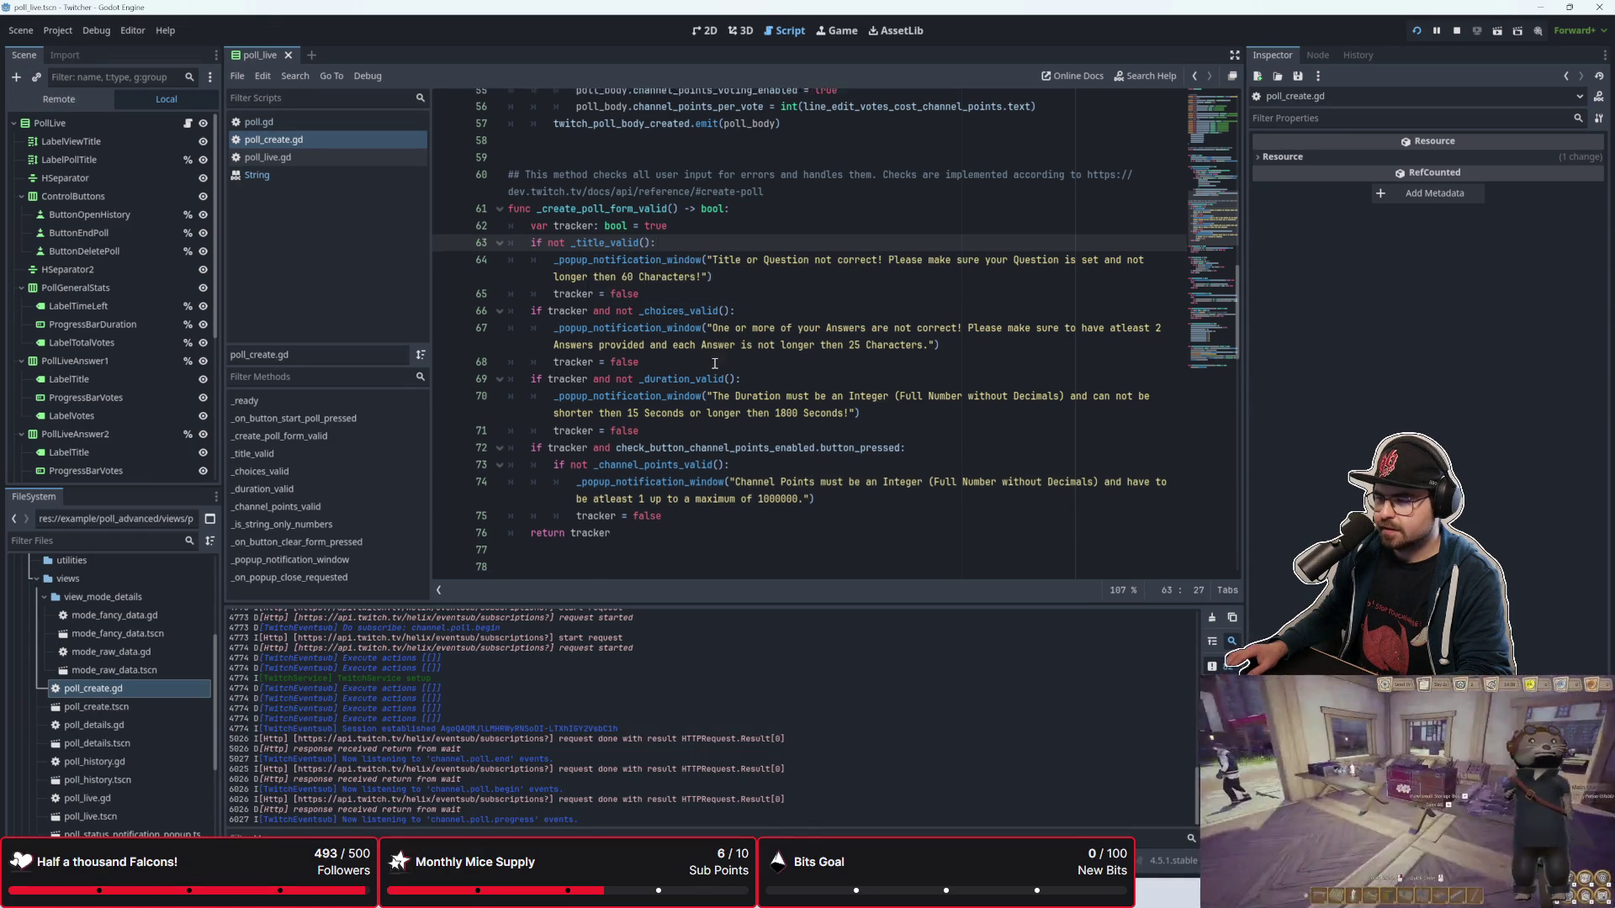
{"action": "scroll", "coordinate": [714, 364], "scroll_direction": "up", "scroll_amount": 2}
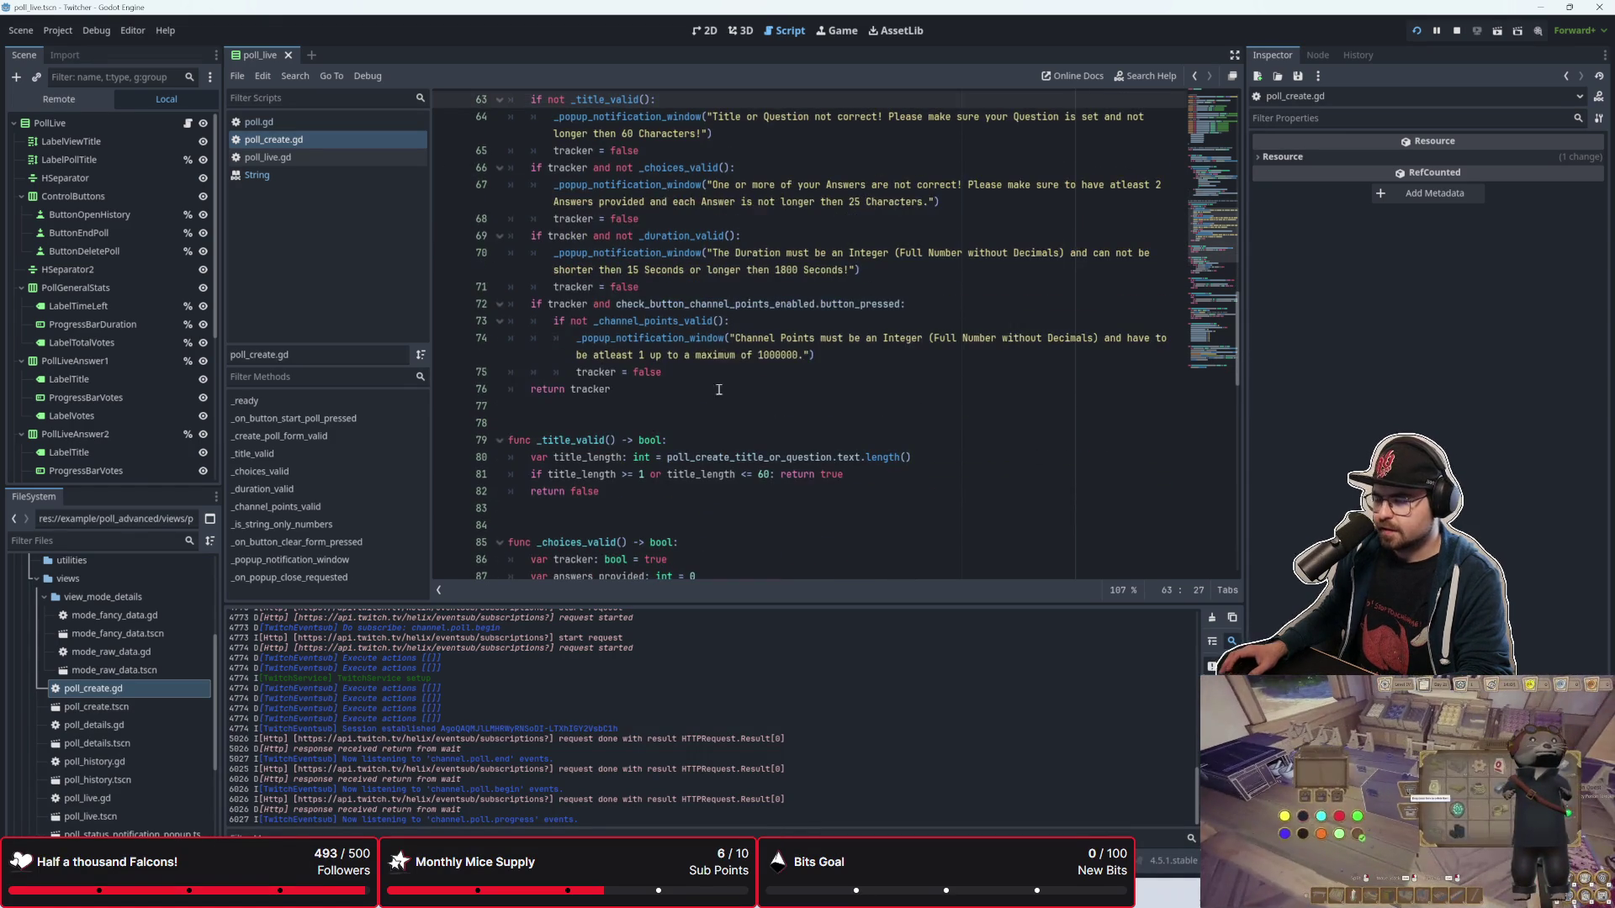
{"action": "scroll", "coordinate": [664, 345], "scroll_direction": "down", "scroll_amount": 1}
{"action": "left_click", "coordinate": [696, 437]}
{"action": "key", "text": "Return"}
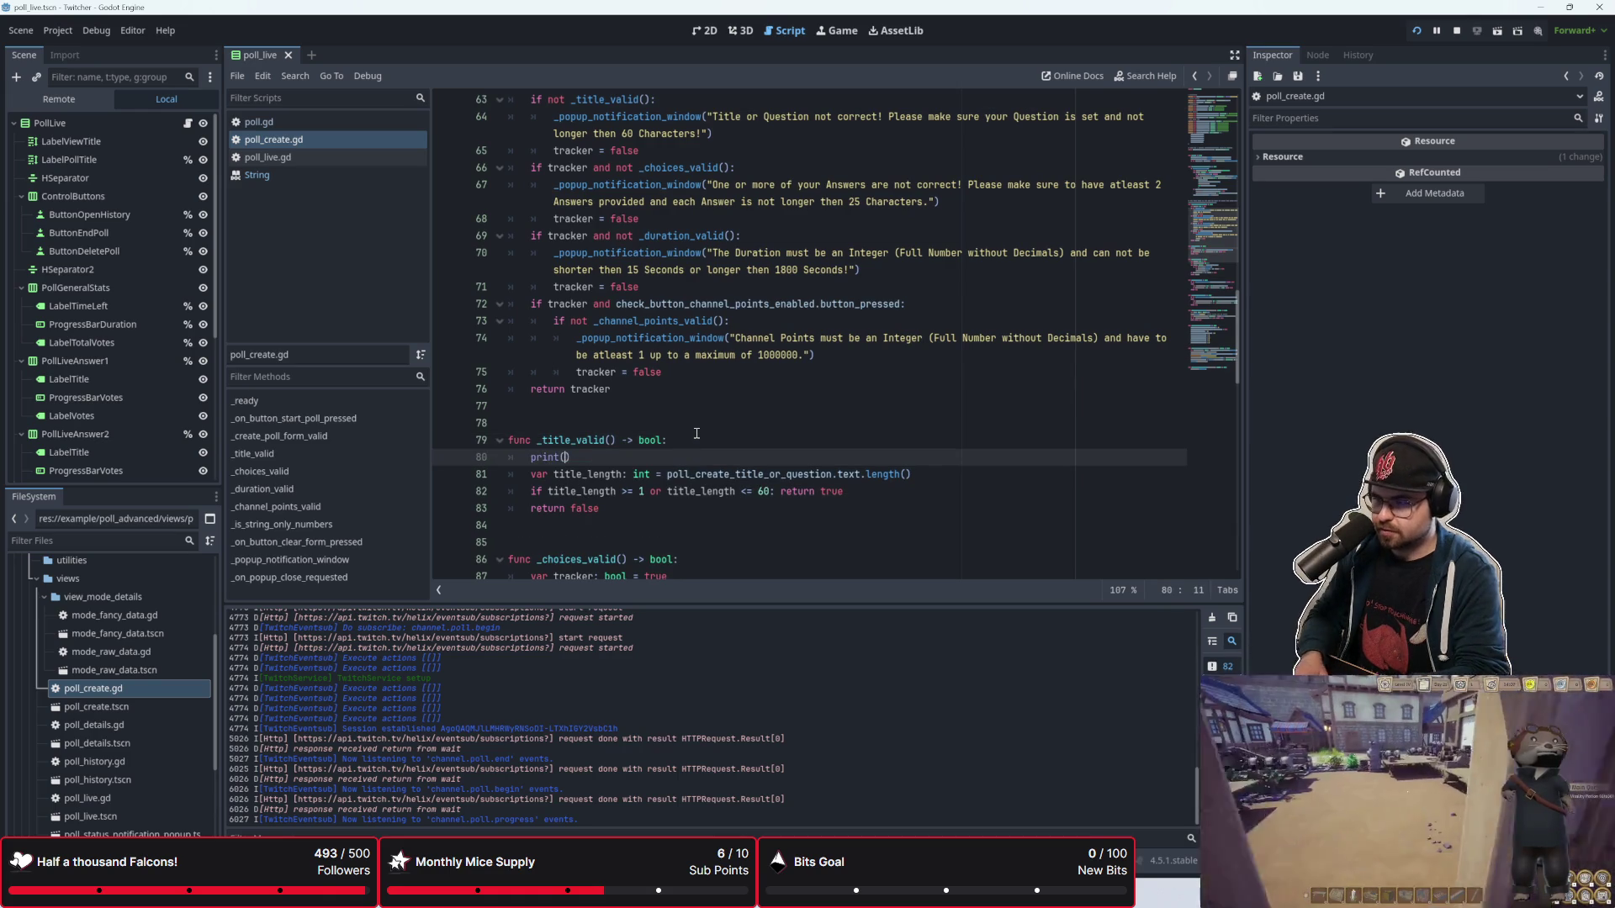
{"action": "type", "text": "\""}
{"action": "type", "text": "checking ti"}
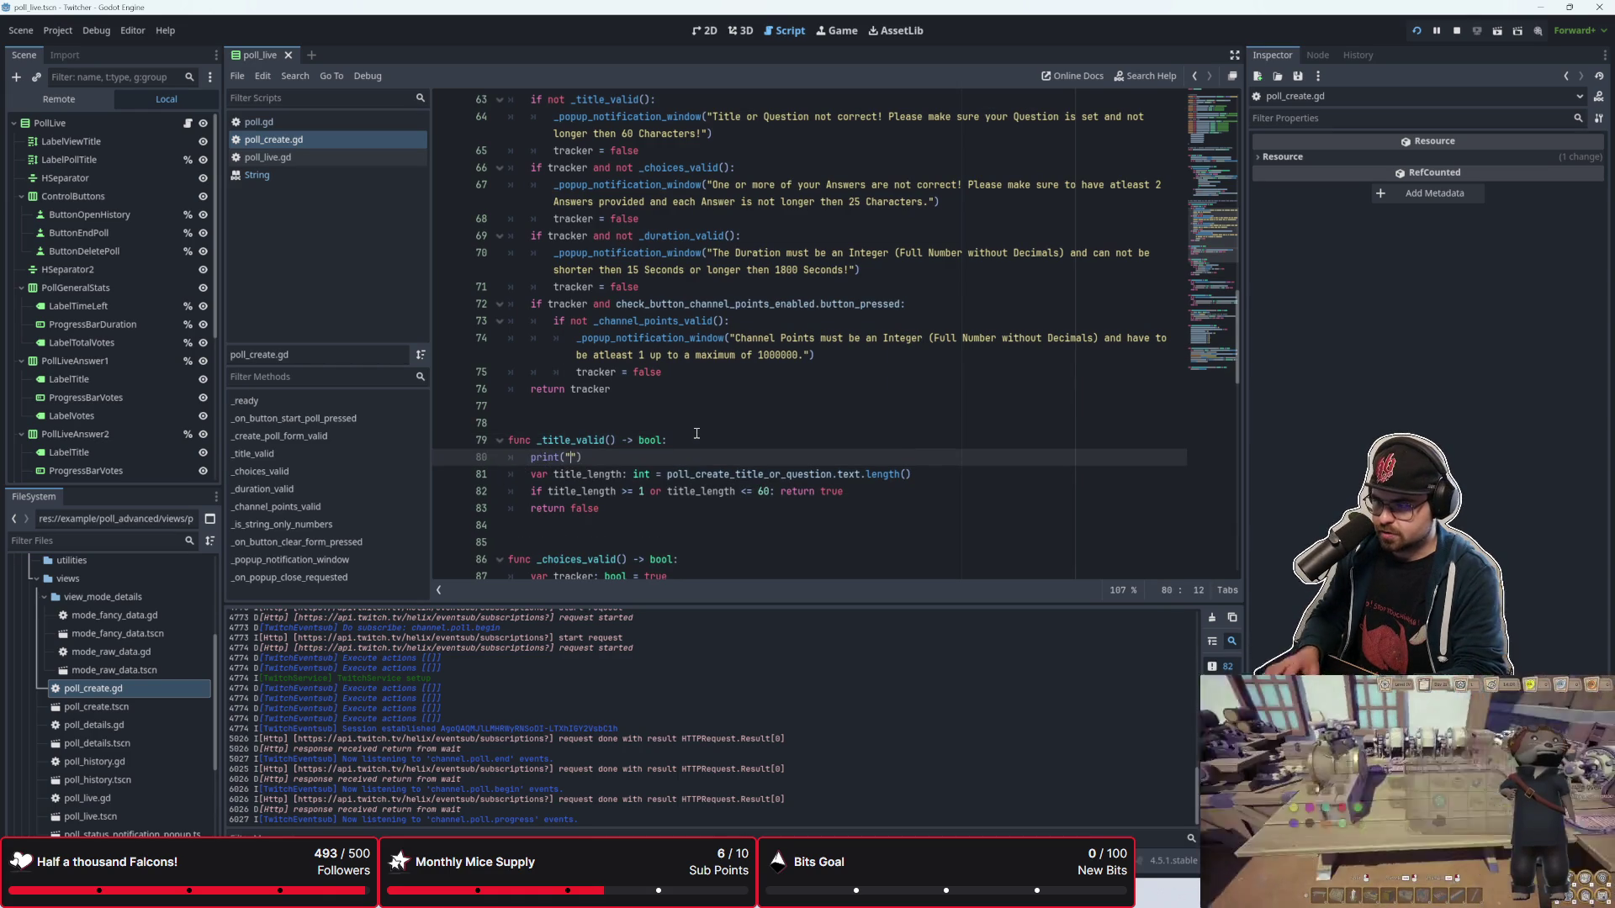
{"action": "type", "text": "tle"}
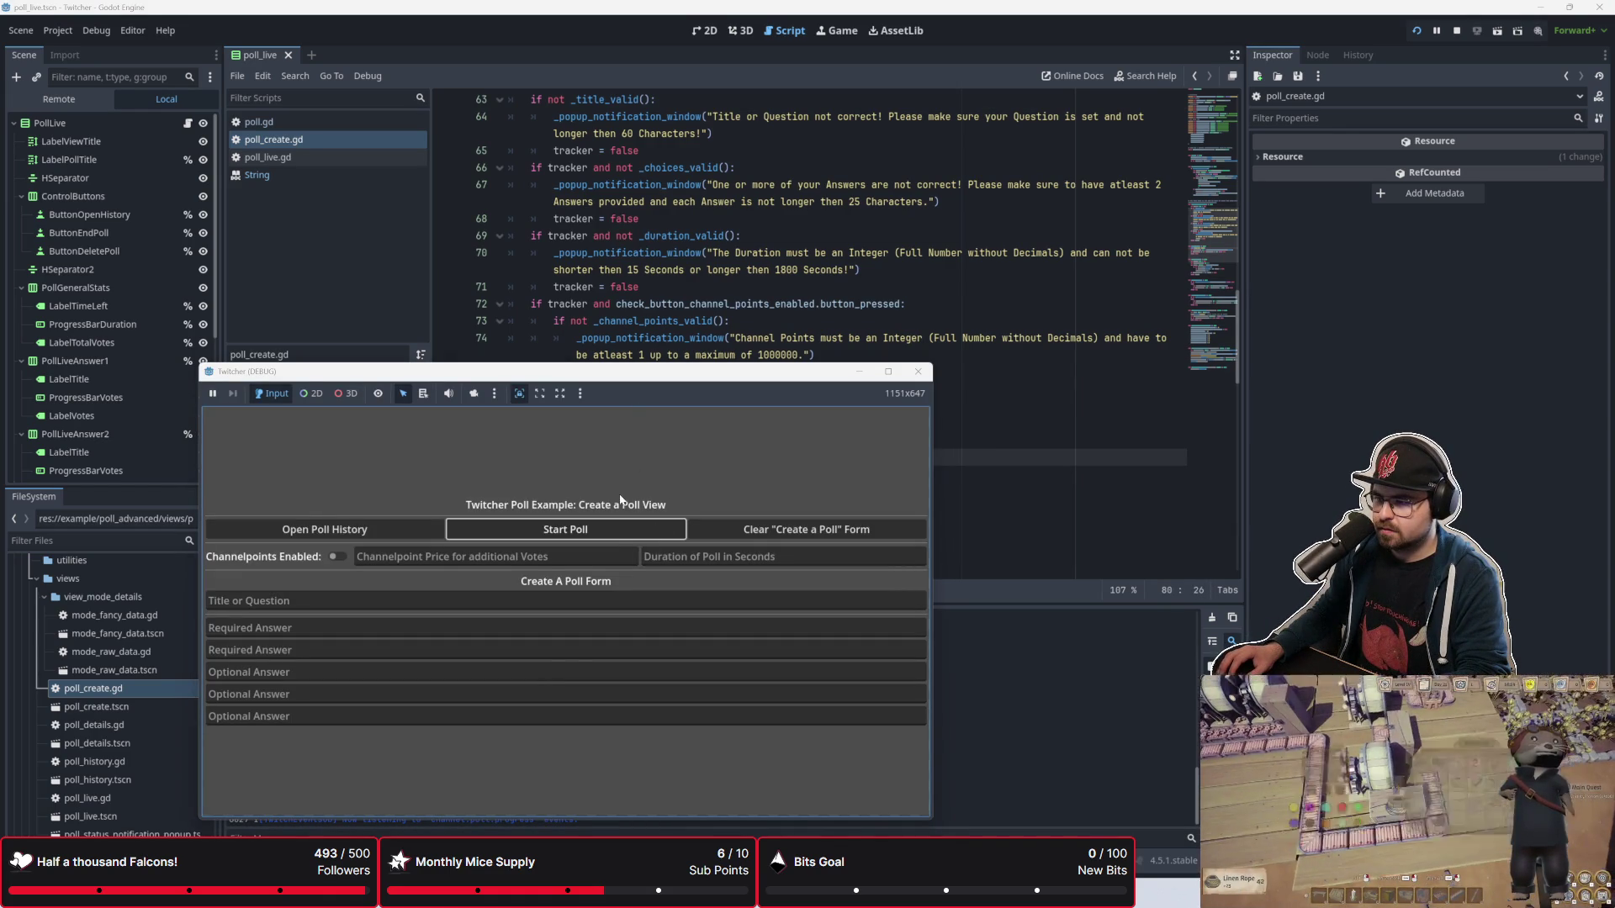
Step: Test the empty form with Start Poll, dismiss the duration error, and shrink the game window to uncover _title_valid
{"action": "left_click", "coordinate": [623, 528]}
{"action": "mouse_move", "coordinate": [630, 378]}
{"action": "left_mouse_down"}
{"action": "mouse_move", "coordinate": [630, 275]}
{"action": "mouse_move", "coordinate": [871, 160]}
{"action": "left_mouse_up"}
{"action": "left_click_drag", "start_coordinate": [382, 461], "coordinate": [328, 329]}
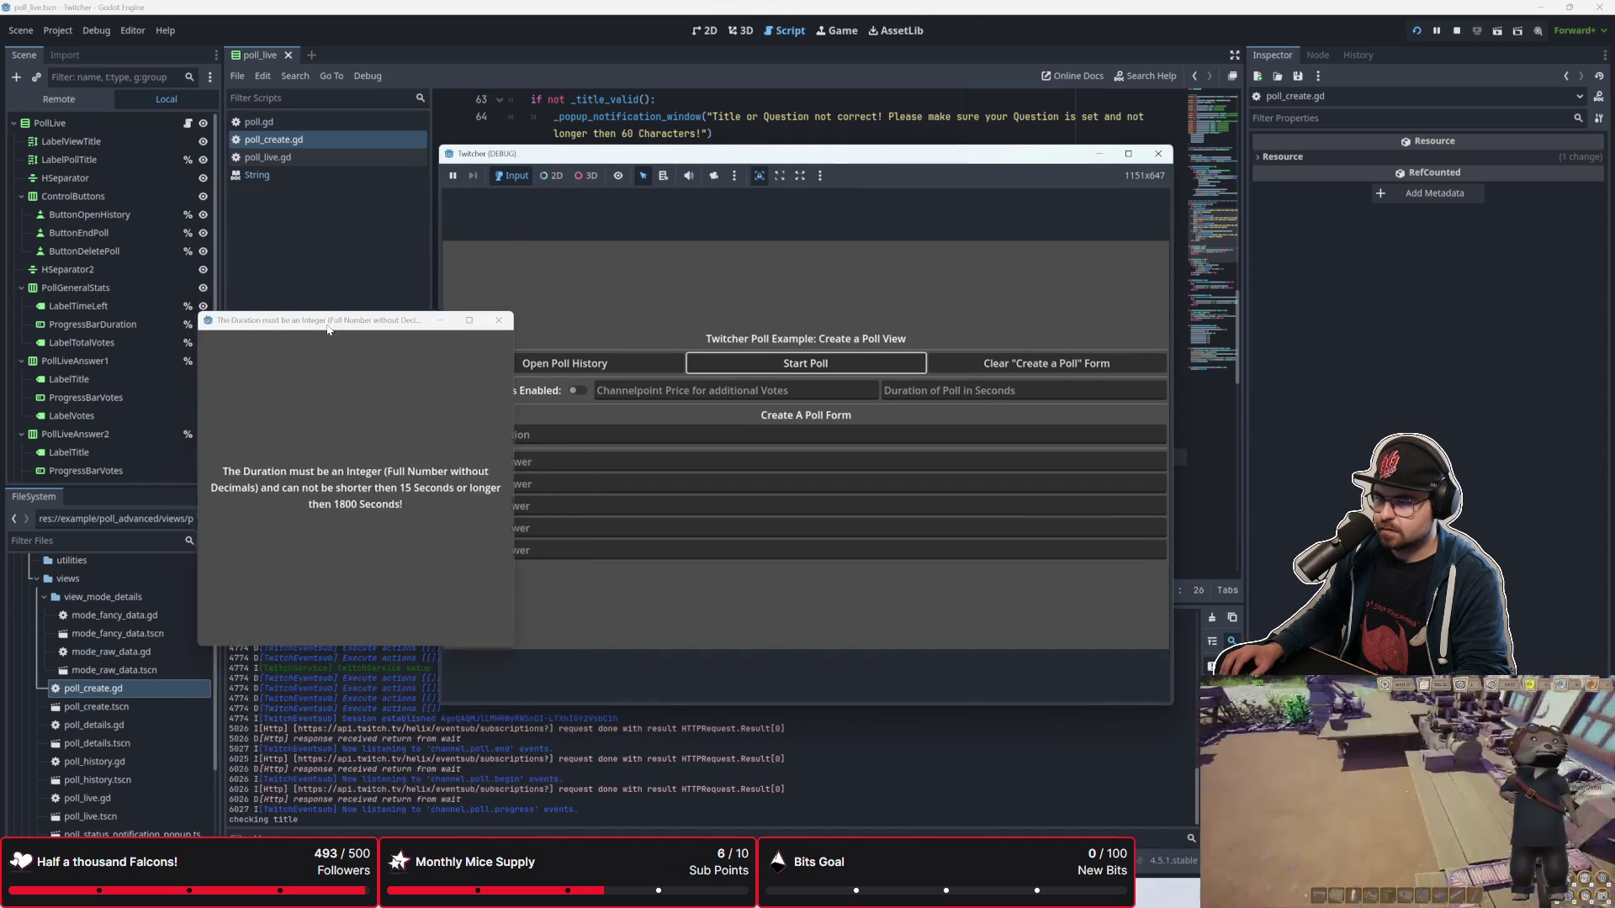
{"action": "left_click", "coordinate": [499, 321]}
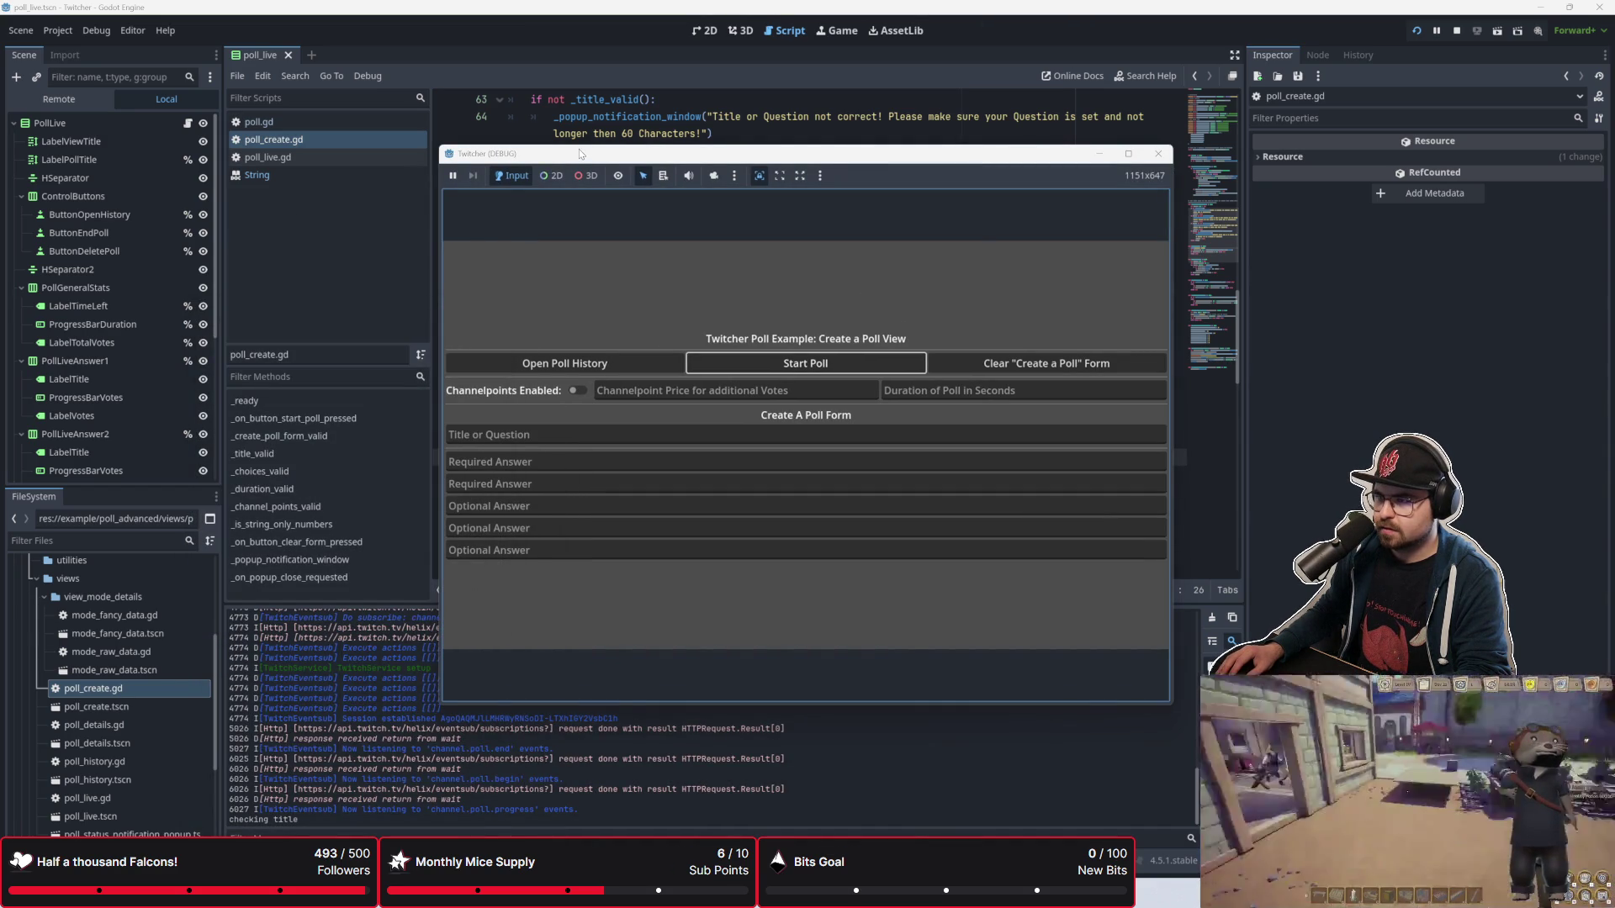
{"action": "mouse_move", "coordinate": [591, 146]}
{"action": "left_mouse_down"}
{"action": "mouse_move", "coordinate": [580, 317]}
{"action": "mouse_move", "coordinate": [559, 246]}
{"action": "left_mouse_up"}
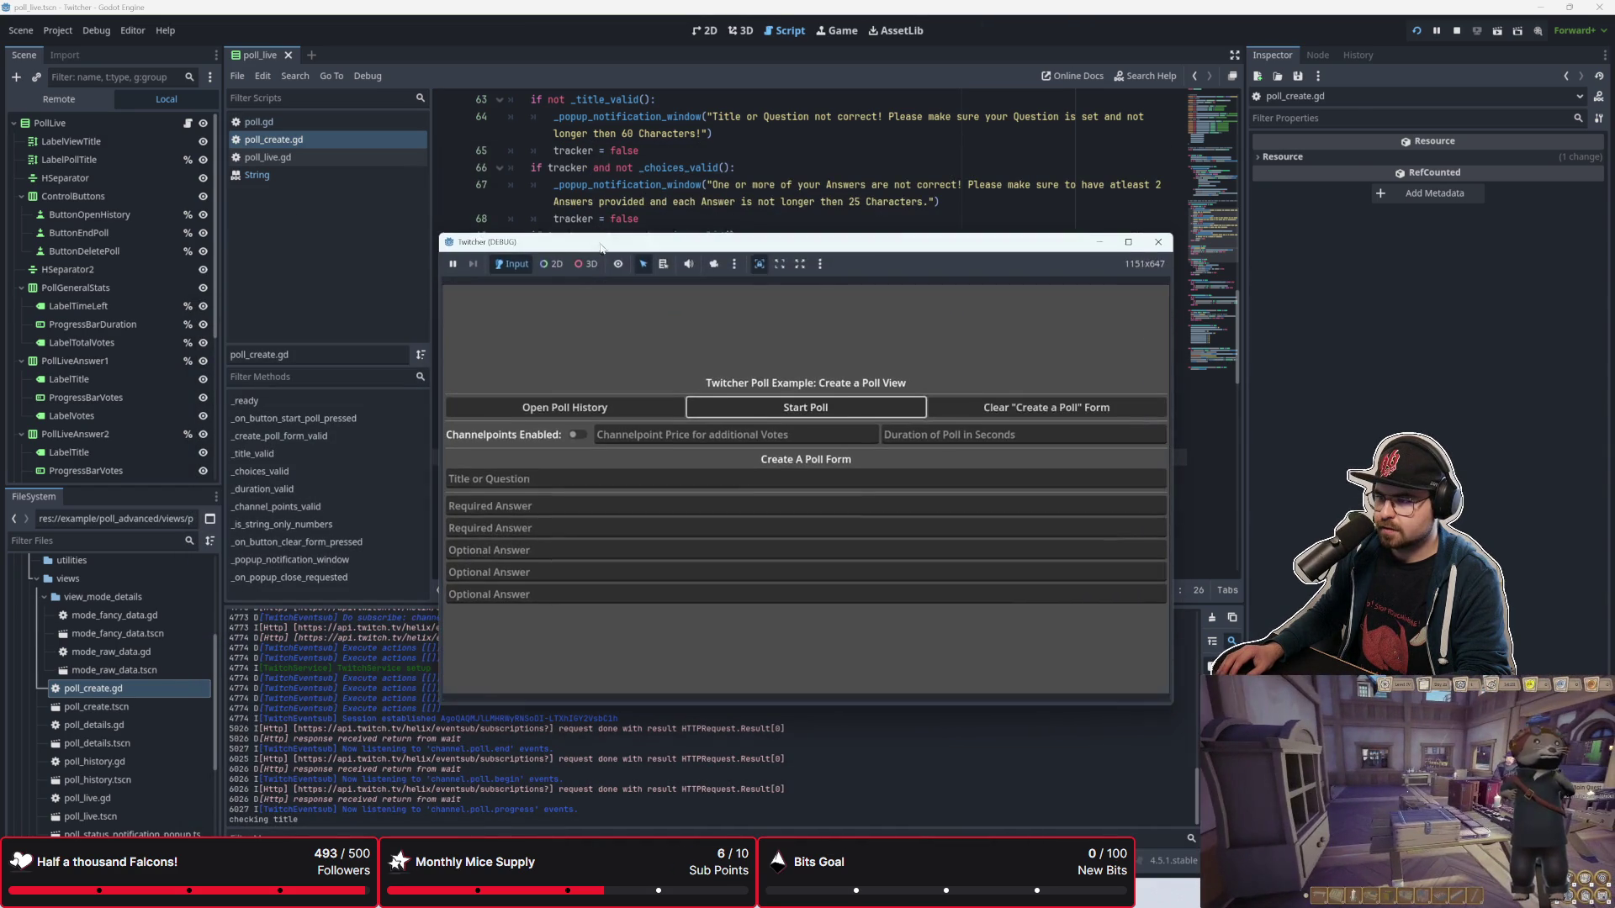
{"action": "left_click", "coordinate": [558, 245]}
{"action": "key", "text": "Down"}
{"action": "key", "text": "Down"}
{"action": "key", "text": "Down"}
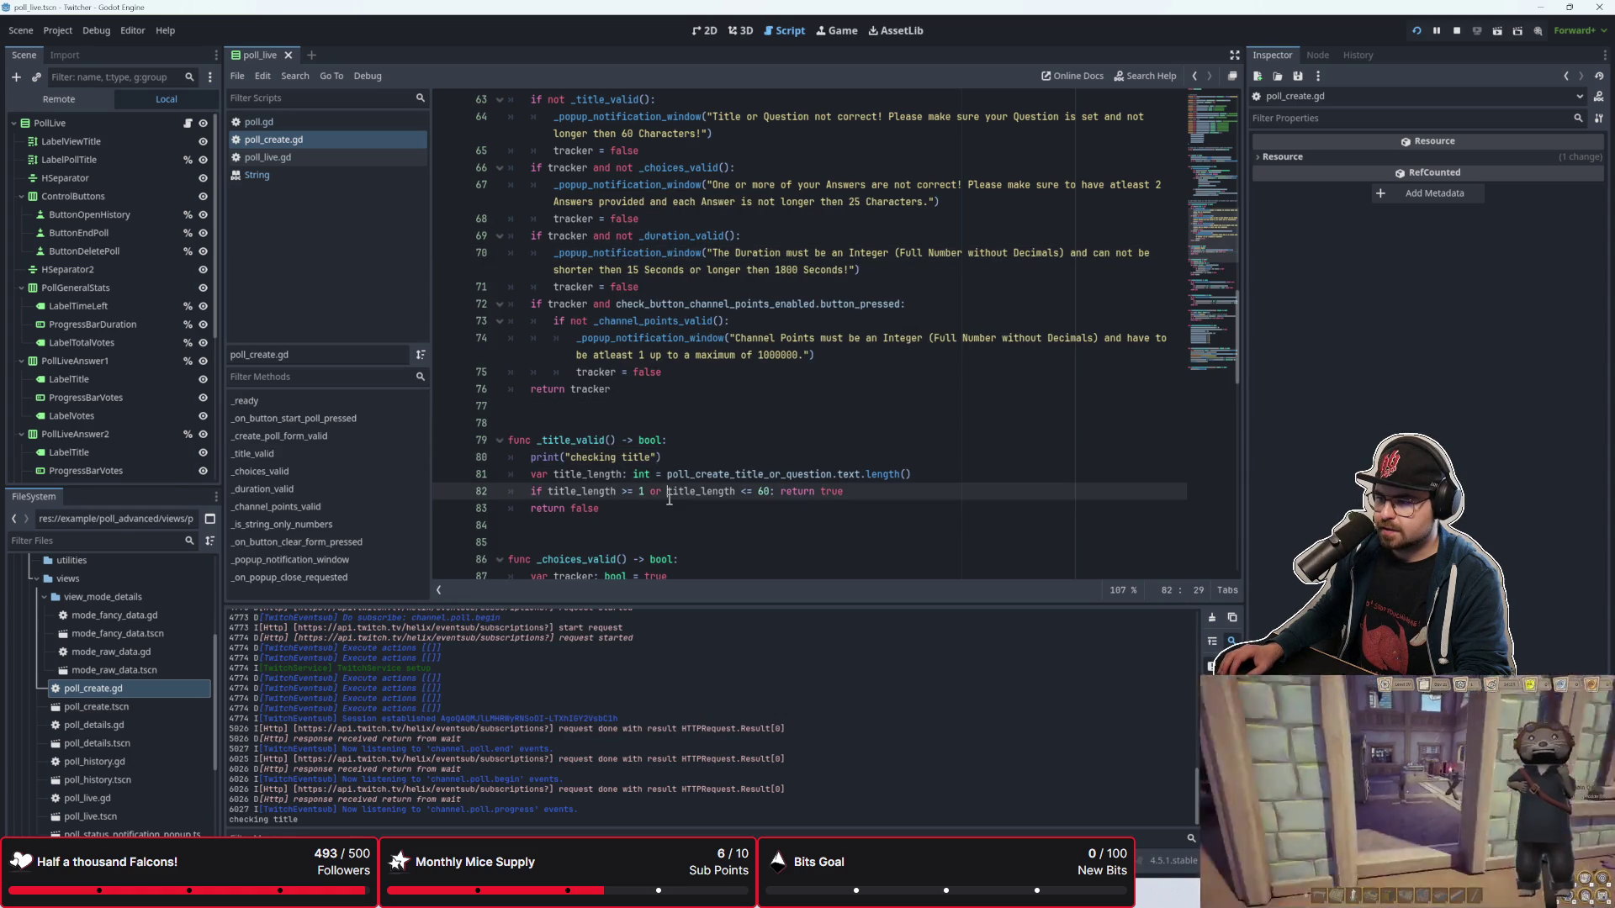
Step: Add print(title_length) on a new line below the title_length declaration
{"action": "left_click", "coordinate": [862, 508]}
{"action": "left_click", "coordinate": [870, 499]}
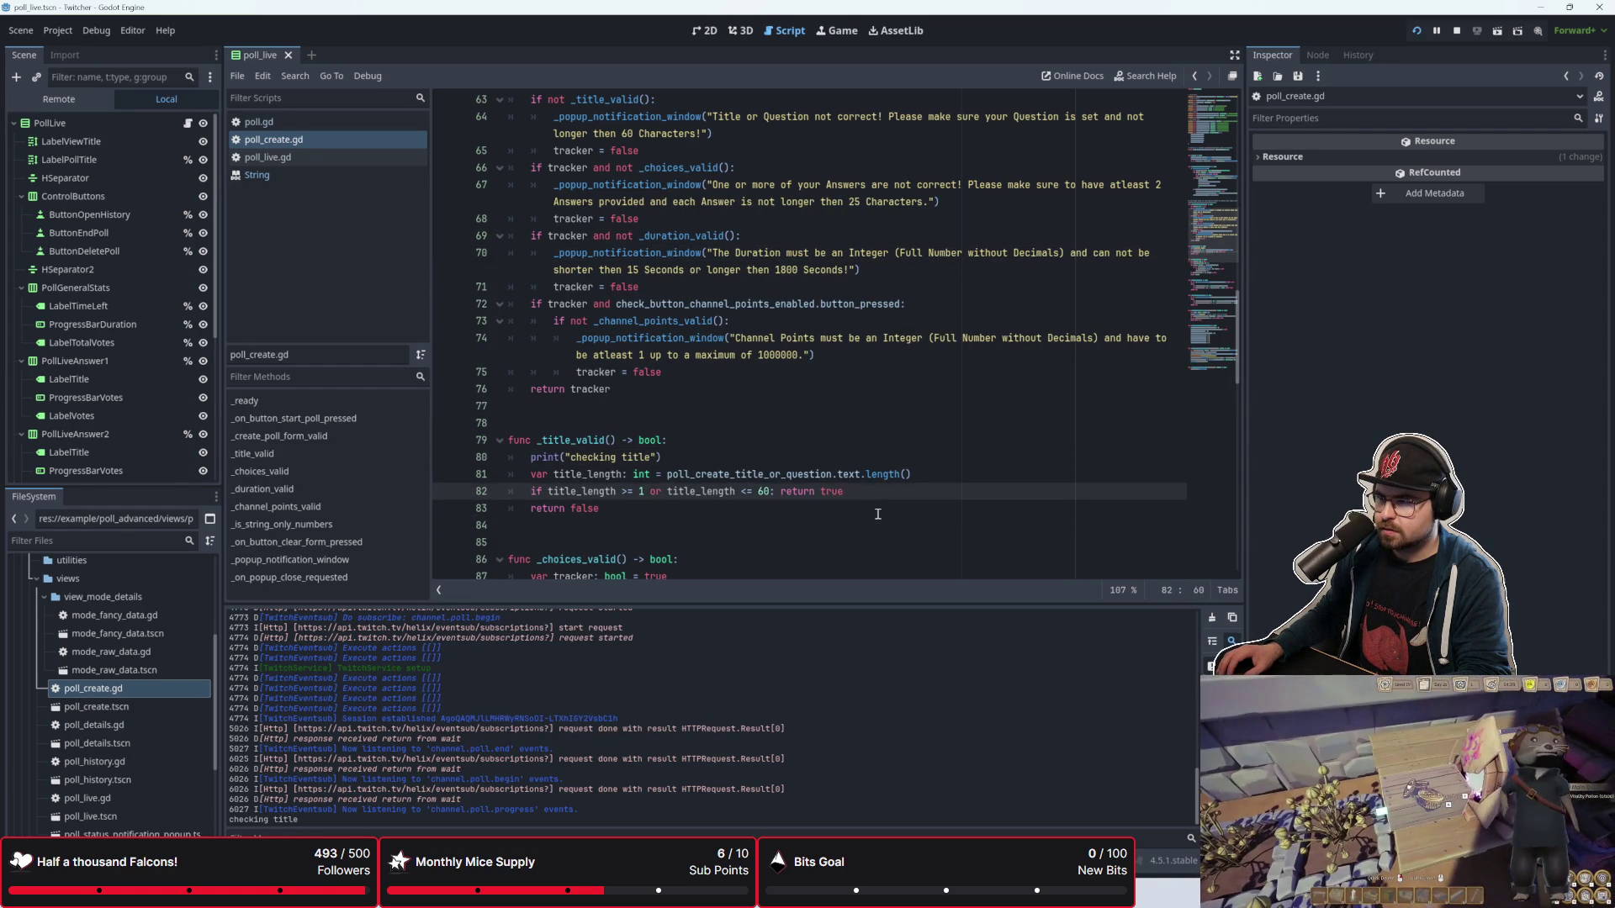
{"action": "left_click", "coordinate": [877, 513]}
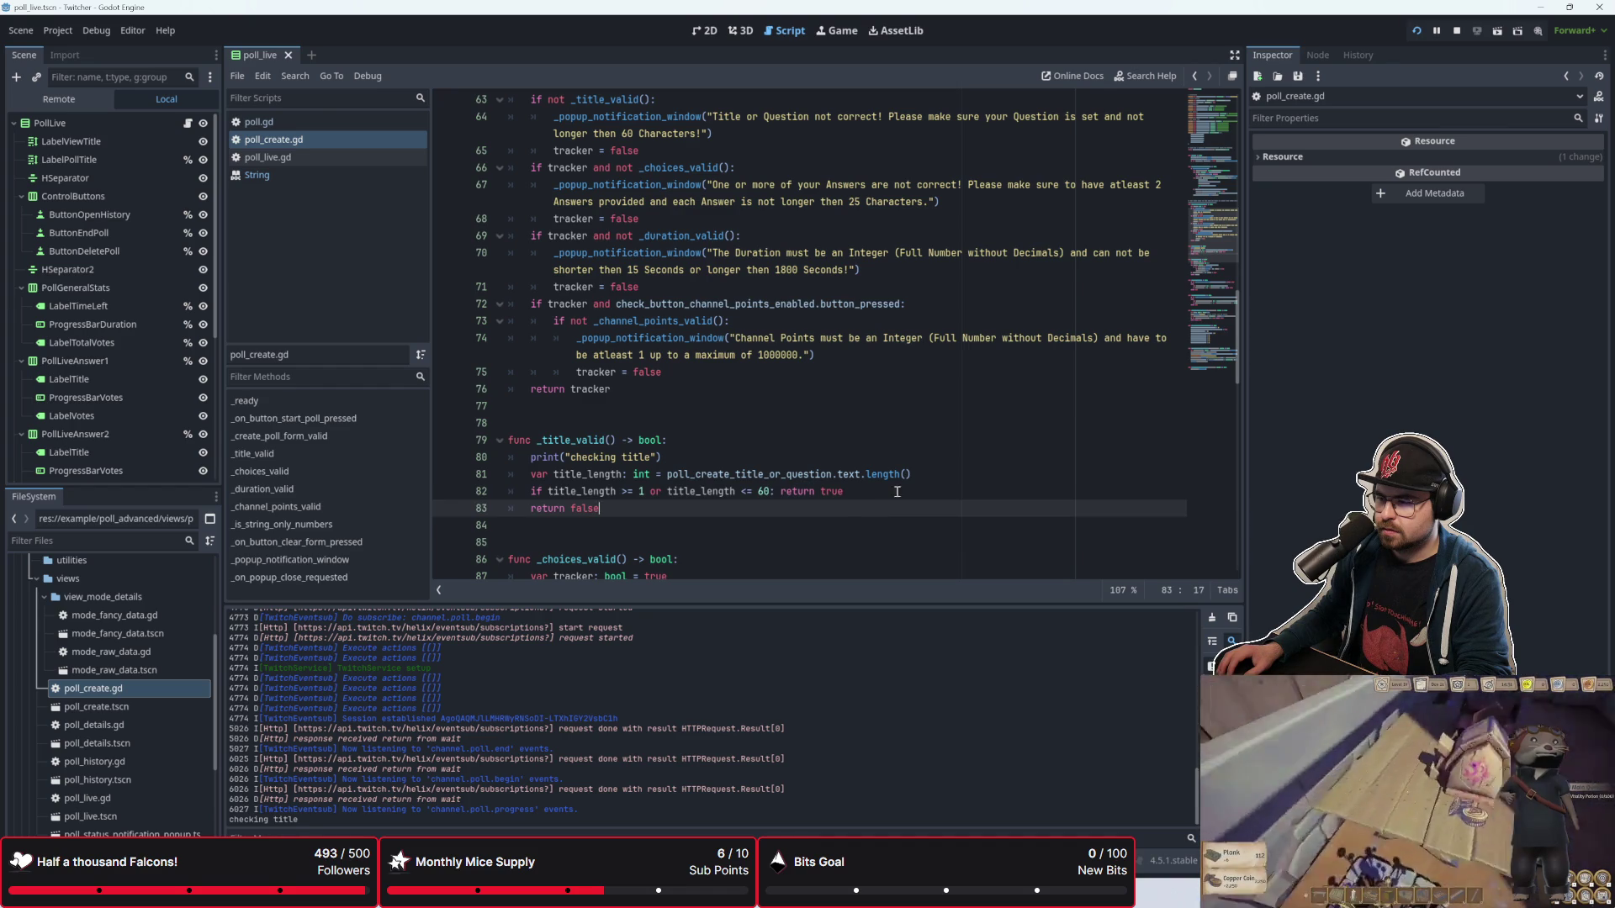
{"action": "left_click", "coordinate": [898, 490]}
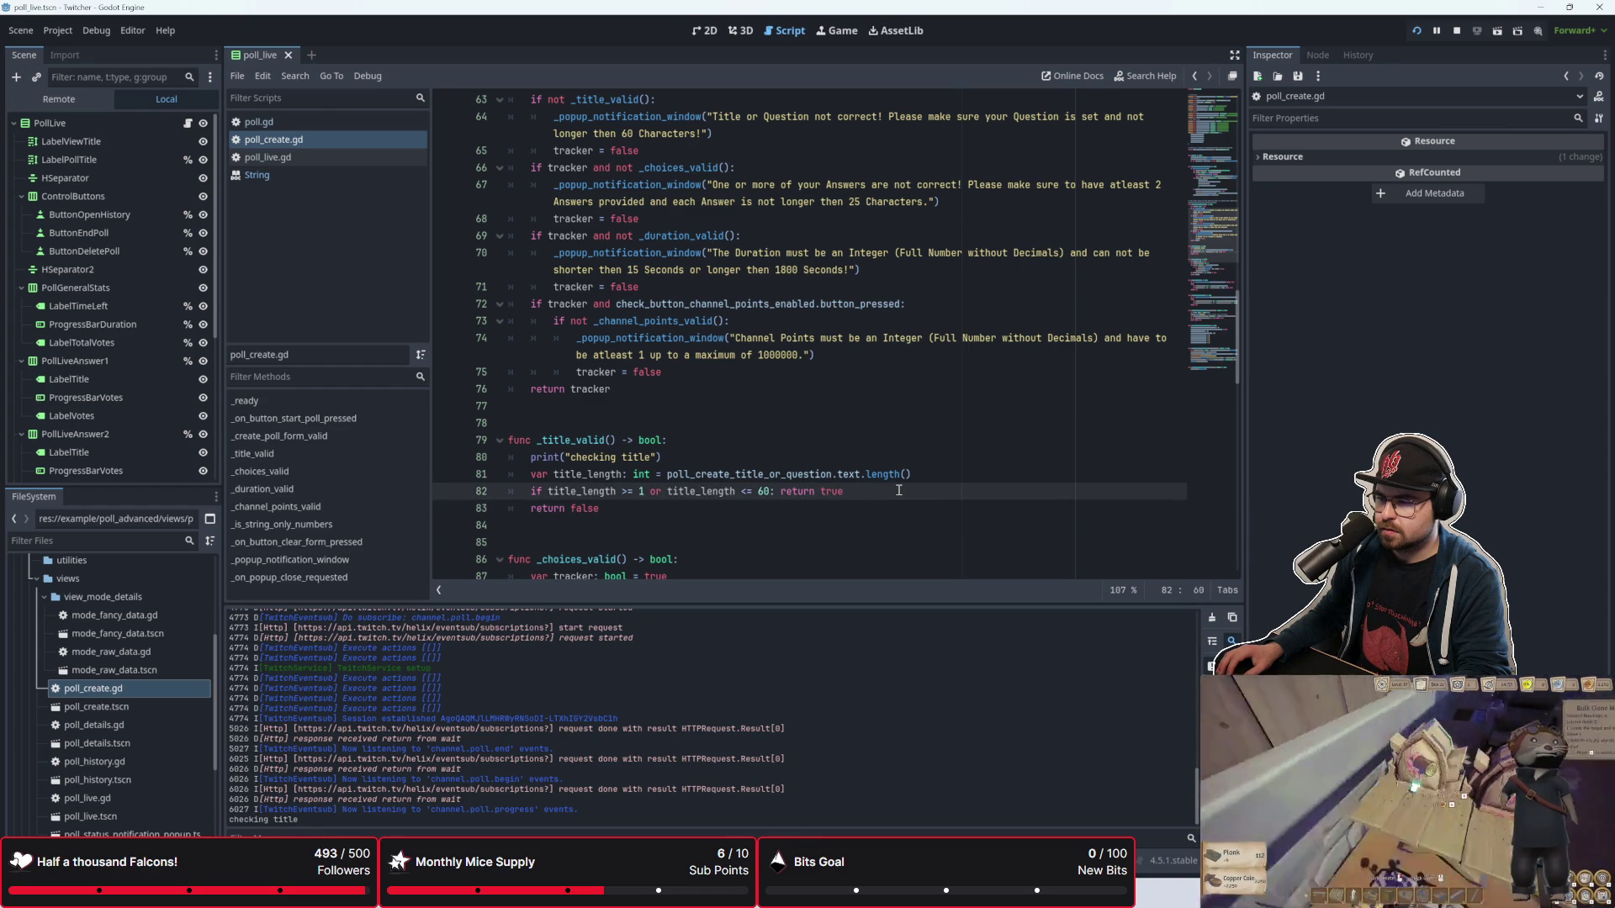
{"action": "left_click", "coordinate": [938, 474]}
{"action": "key", "text": "Return"}
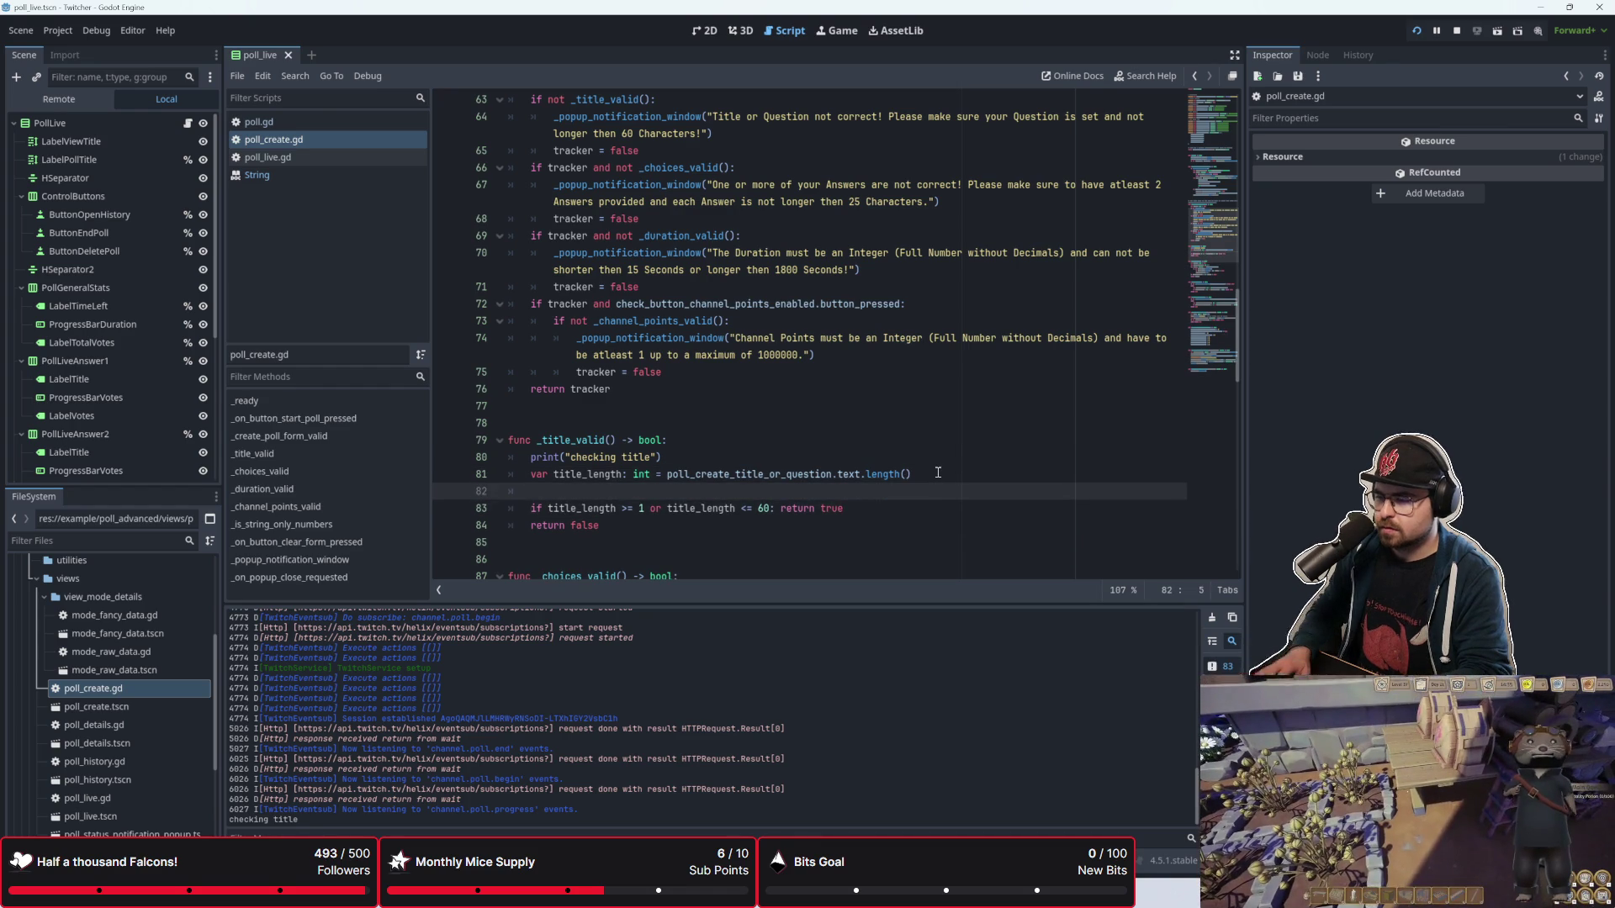
{"action": "type", "text": "print(title_length"}
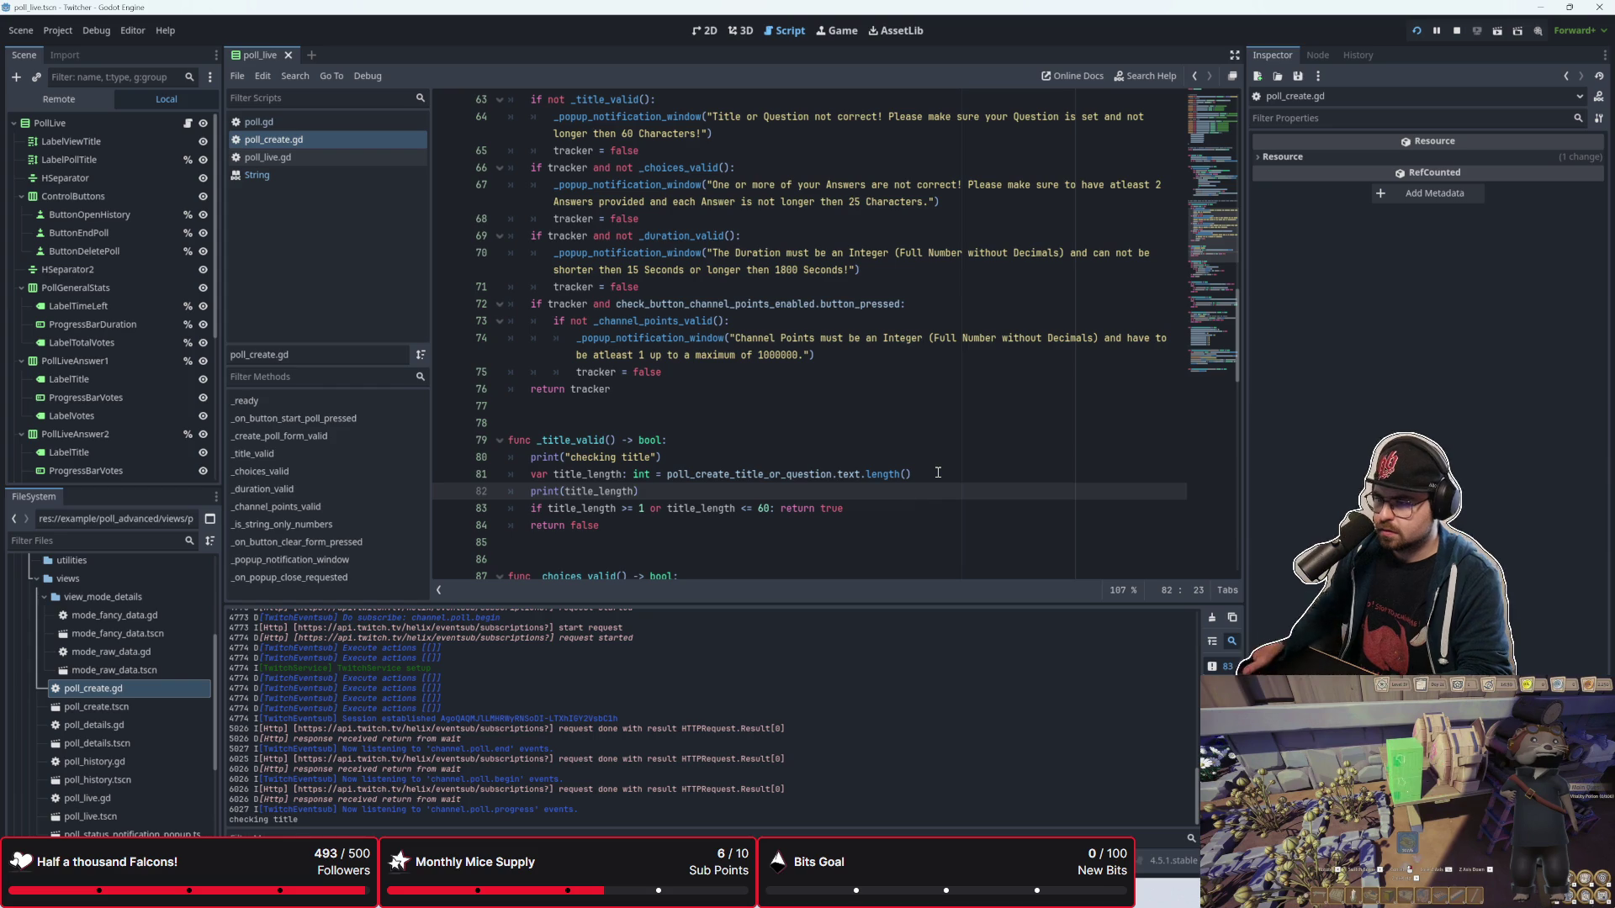
Step: Rerun the empty-form test, dismiss the duration error, and select title_length on line 83
{"action": "key", "text": "alt+Tab"}
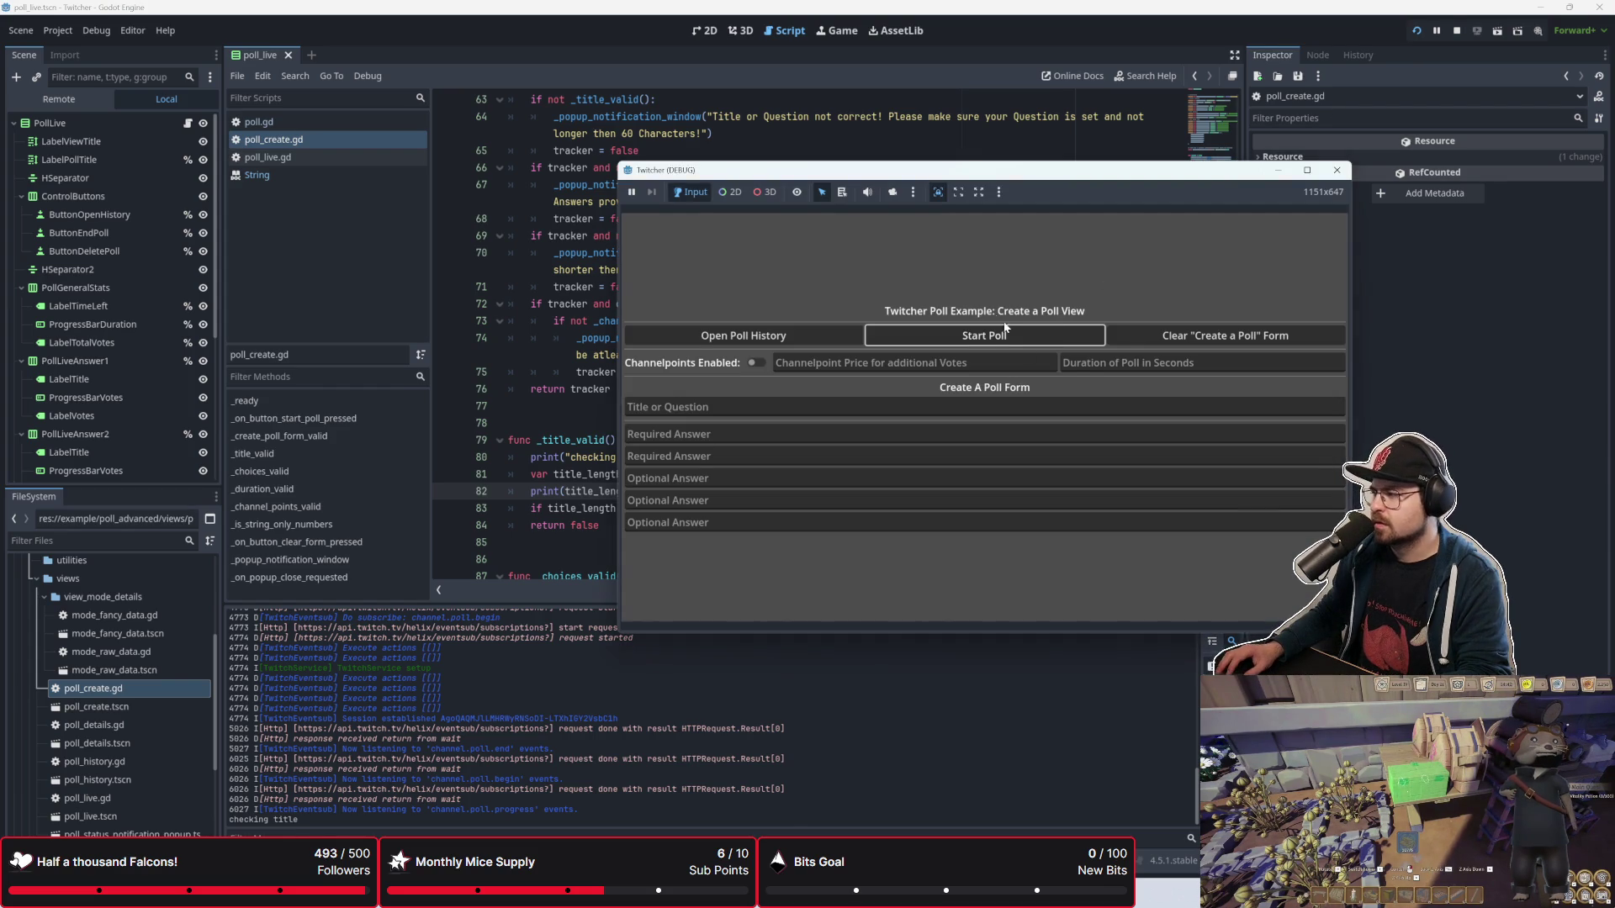
{"action": "left_click", "coordinate": [964, 333]}
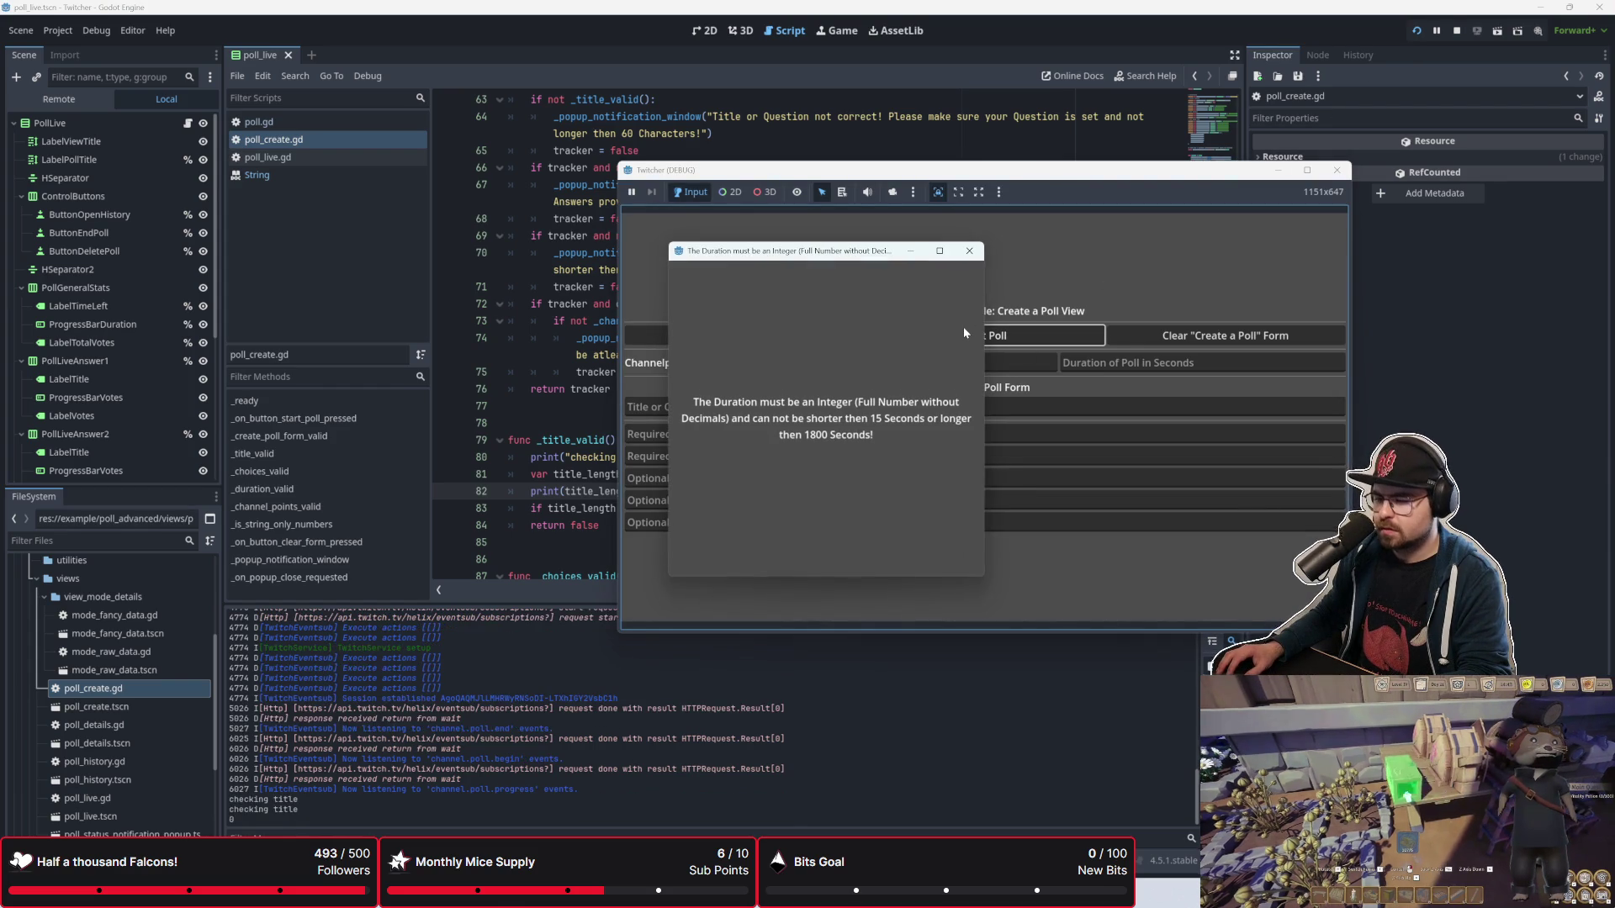
{"action": "left_click", "coordinate": [969, 251]}
{"action": "left_click", "coordinate": [614, 439]}
{"action": "left_click", "coordinate": [614, 508]}
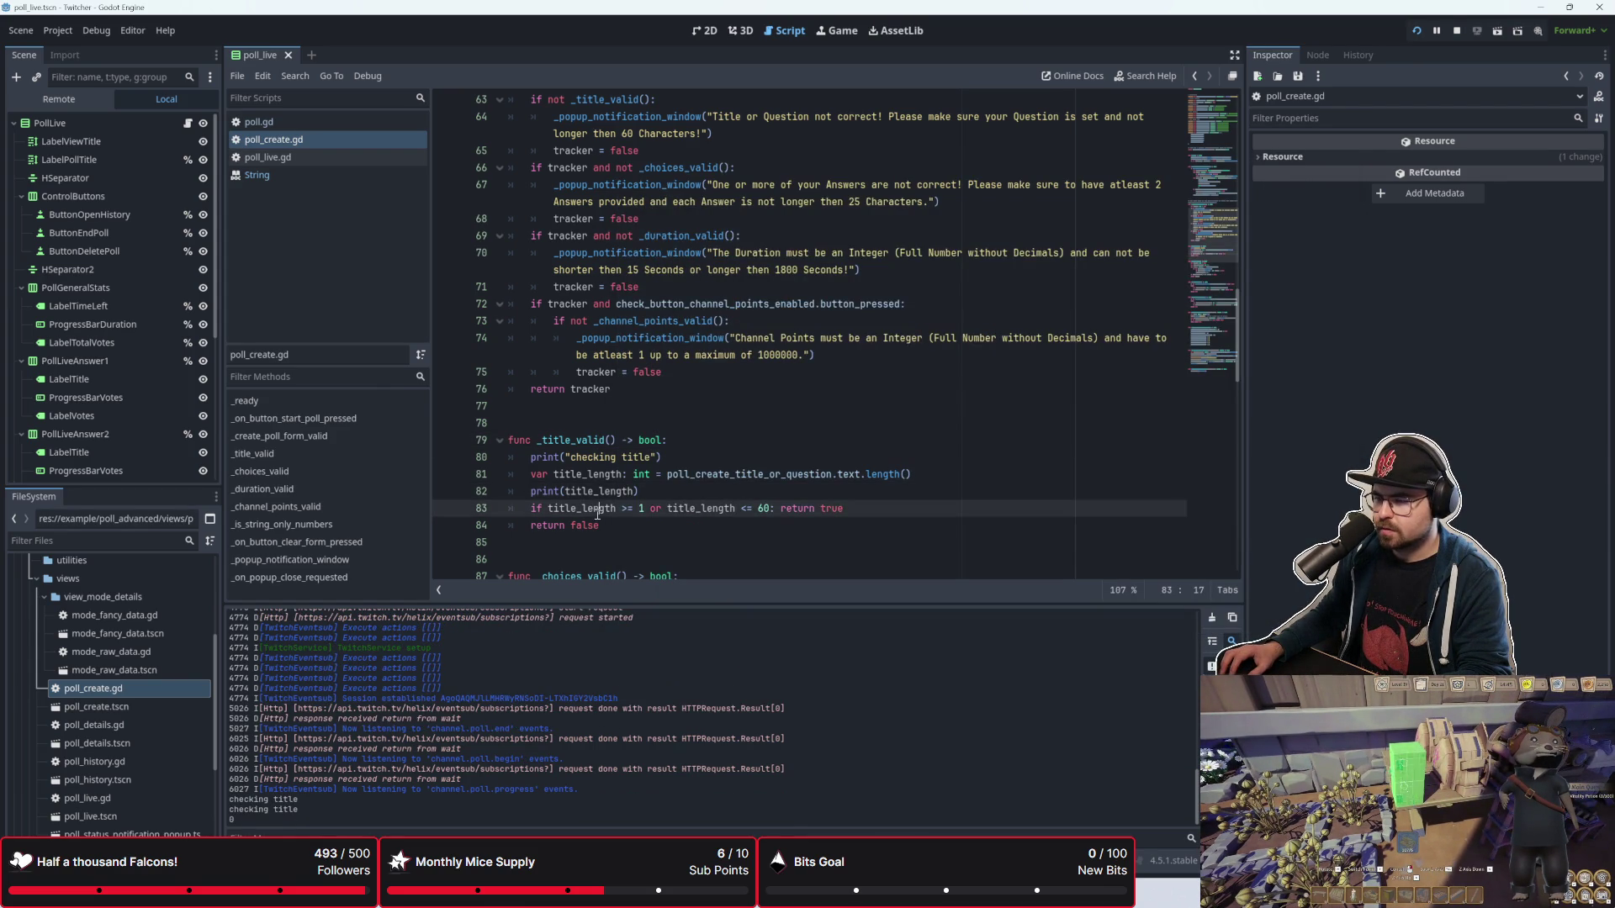
{"action": "left_click_drag", "start_coordinate": [549, 509], "coordinate": [620, 509]}
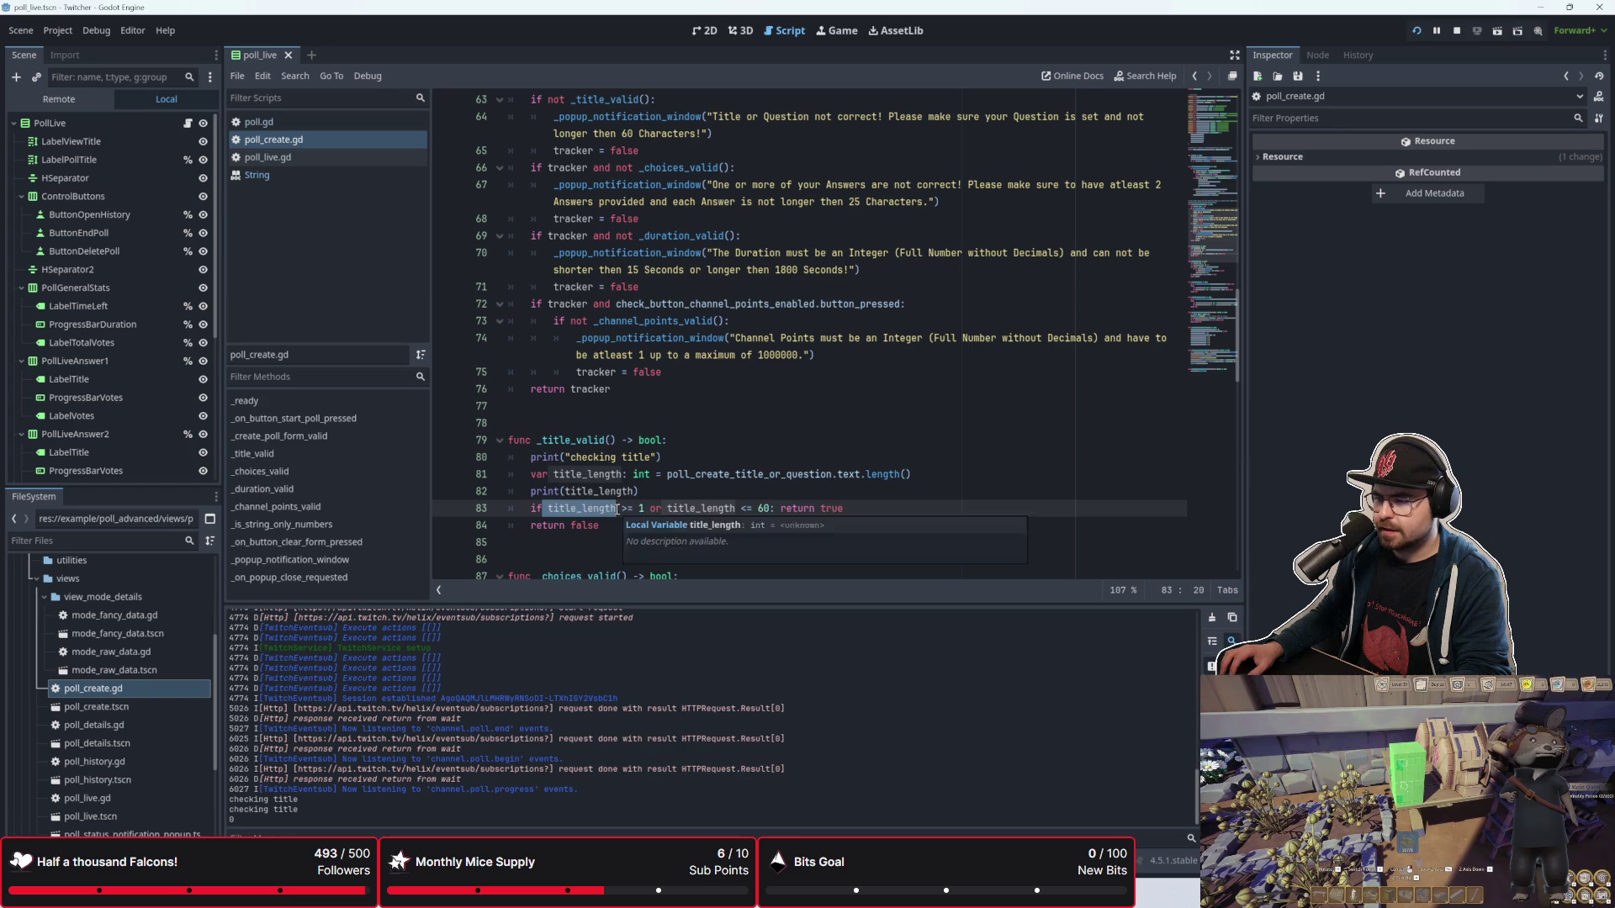
Step: Change line 83's comparison operator to >= and select the second title_length comparison
{"action": "left_click", "coordinate": [620, 510]}
{"action": "double_click", "coordinate": [626, 509]}
{"action": "type", "text": ">="}
{"action": "key", "text": "Right"}
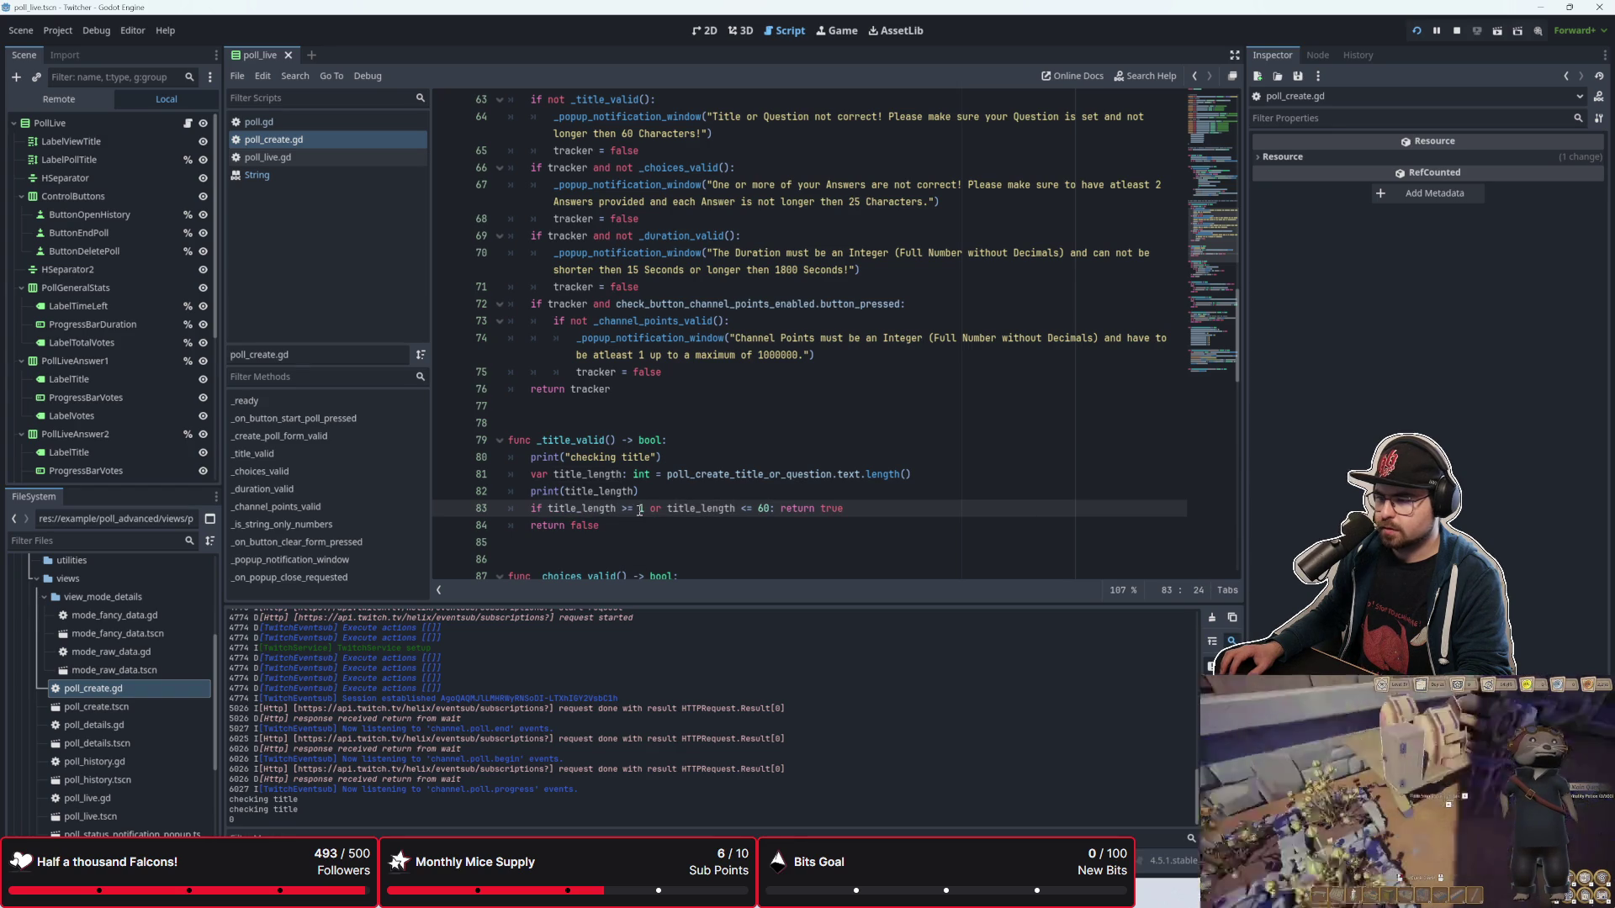
{"action": "mouse_move", "coordinate": [667, 509]}
{"action": "left_mouse_down"}
{"action": "mouse_move", "coordinate": [778, 509]}
{"action": "mouse_move", "coordinate": [748, 511]}
{"action": "left_mouse_up"}
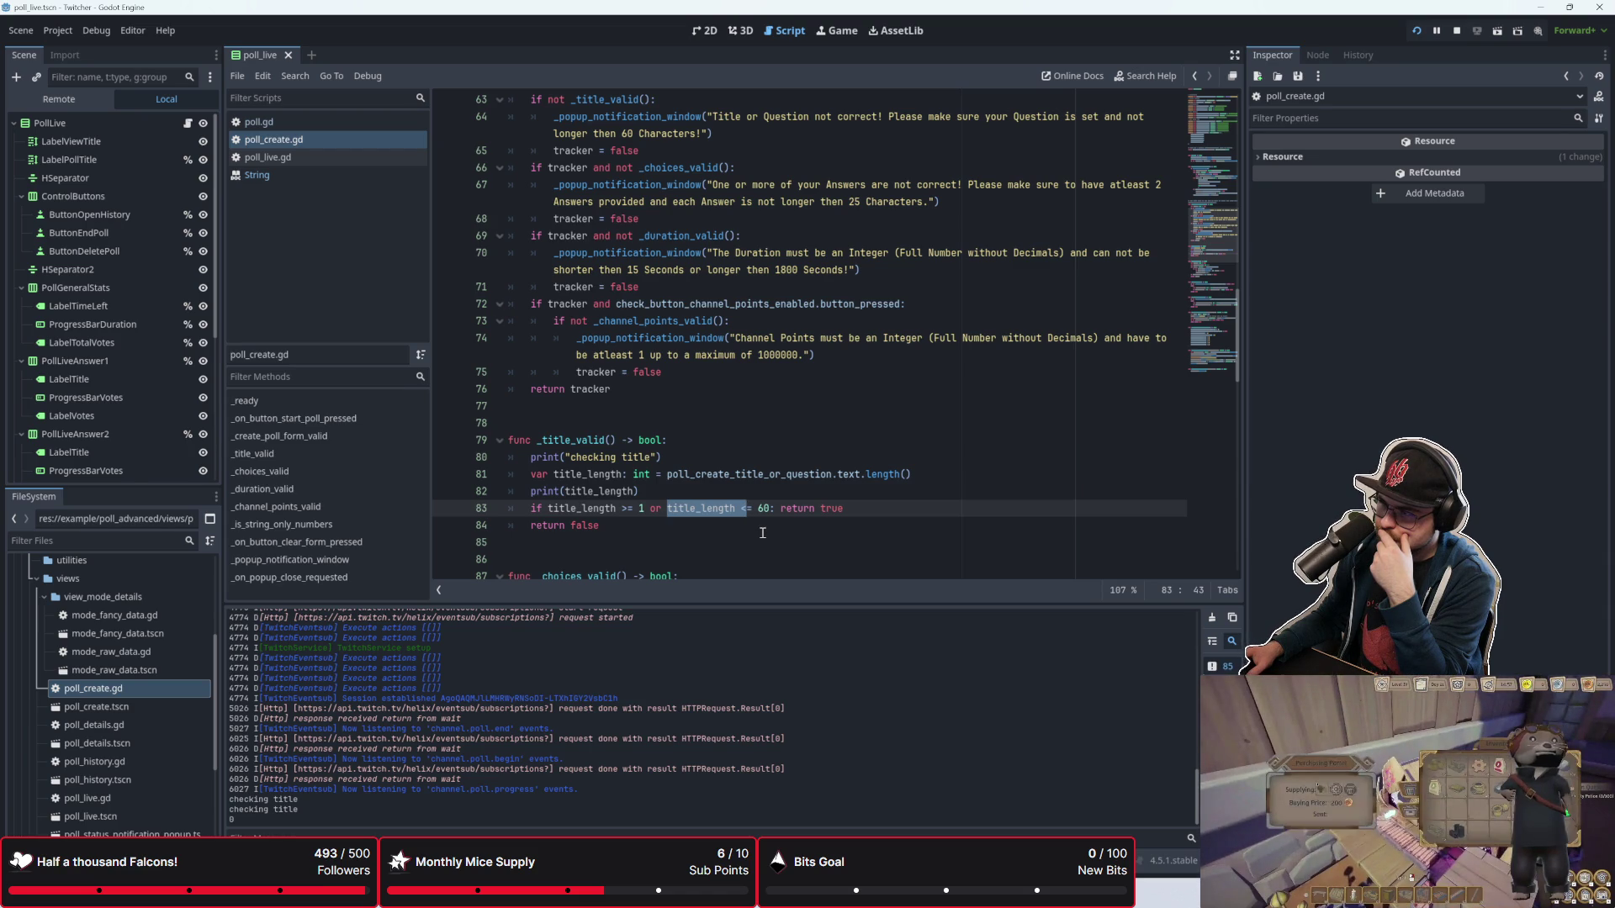
{"action": "left_click", "coordinate": [761, 525]}
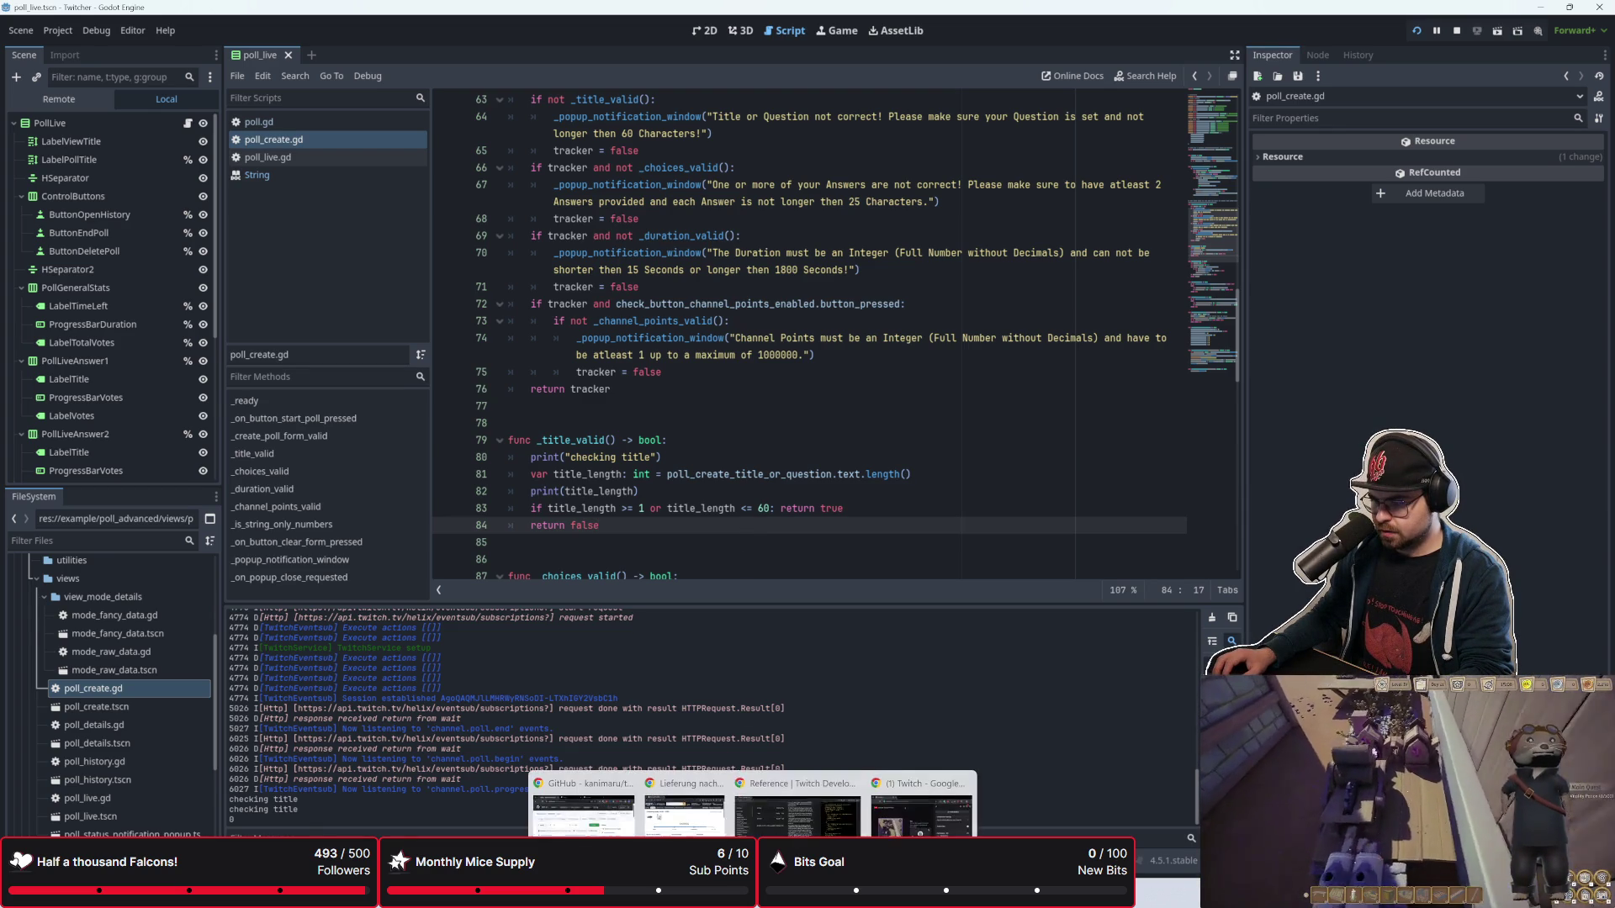
Step: Append # after print(title_length) and add the line if 1 <= title_length <= 60: return true
{"action": "mouse_move", "coordinate": [864, 896]}
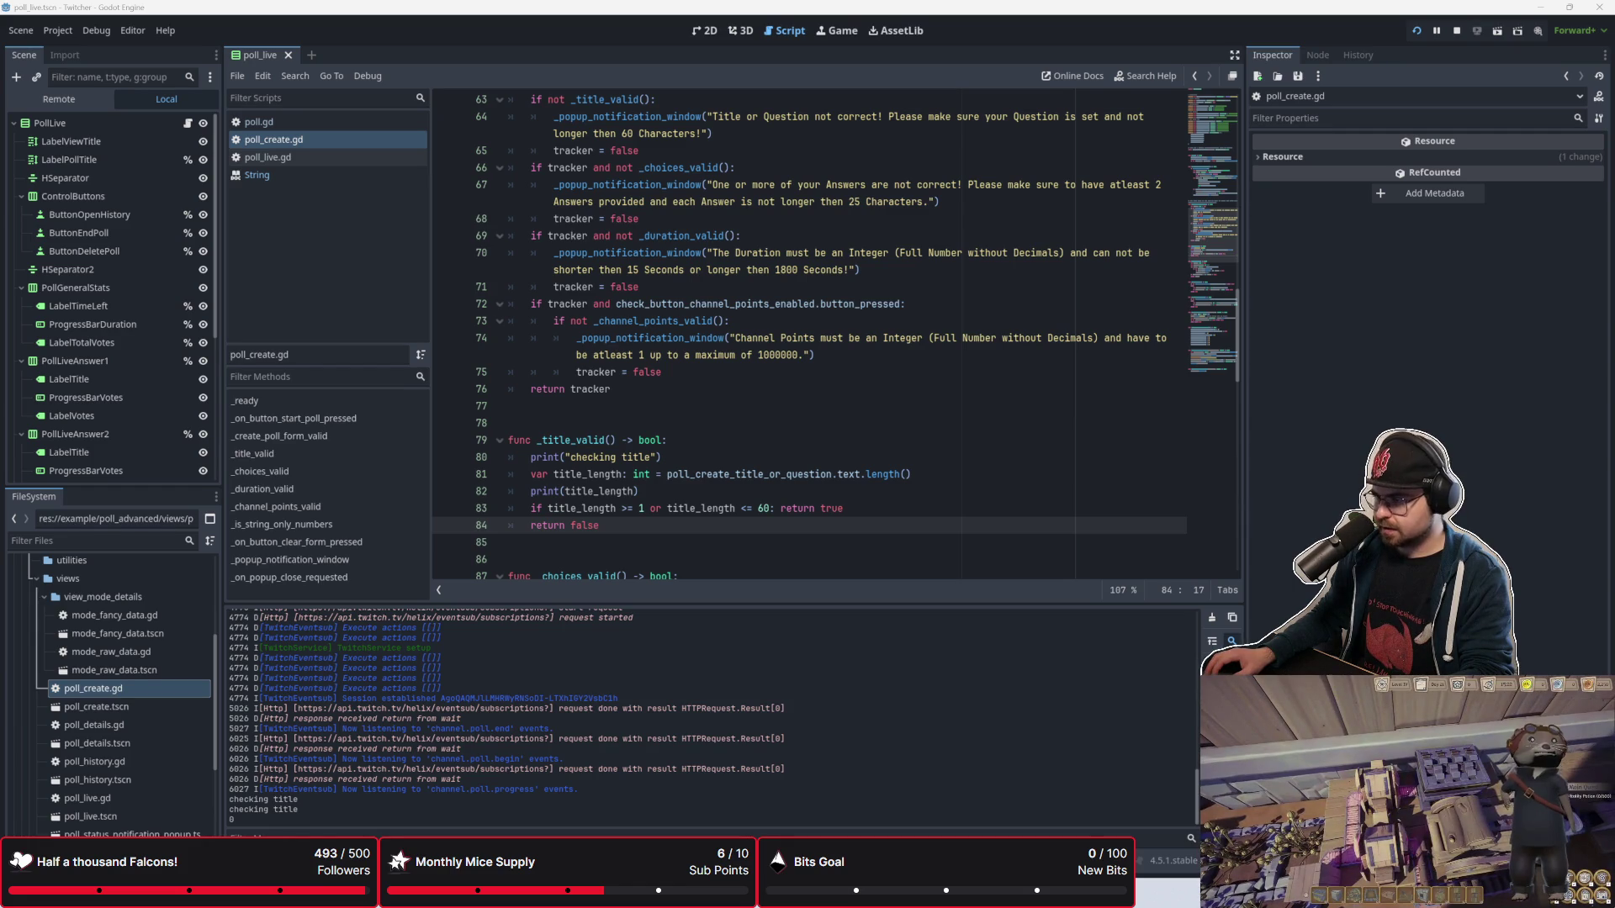
{"action": "left_click", "coordinate": [757, 493]}
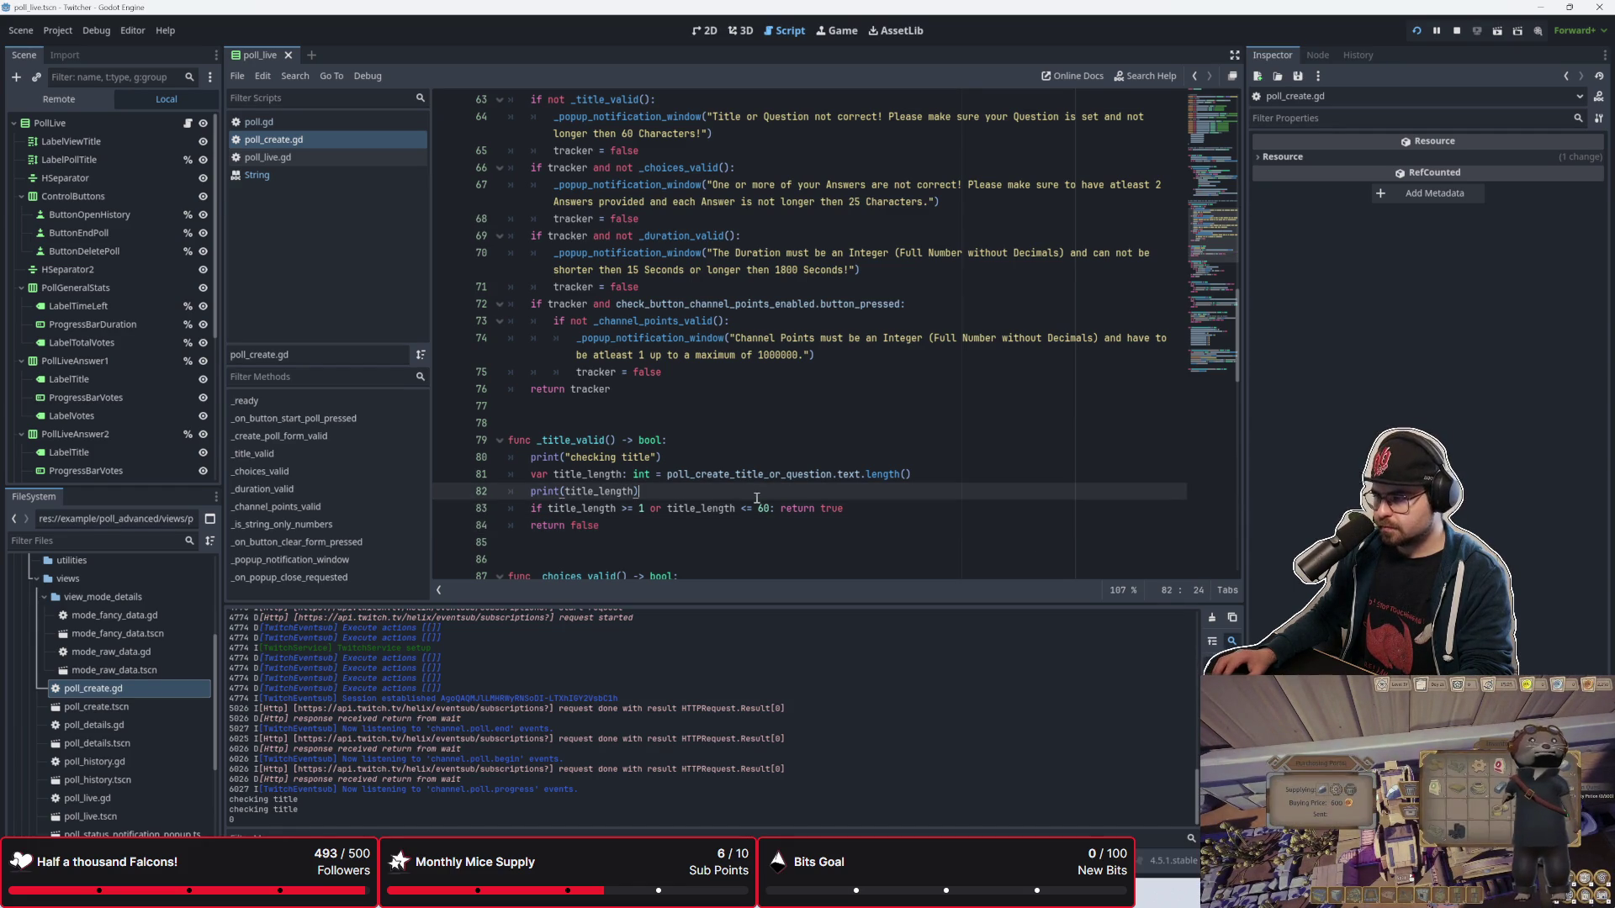
{"action": "type", "text": "#"}
{"action": "key", "text": "Return"}
{"action": "key", "text": "Return"}
{"action": "key", "text": "Up"}
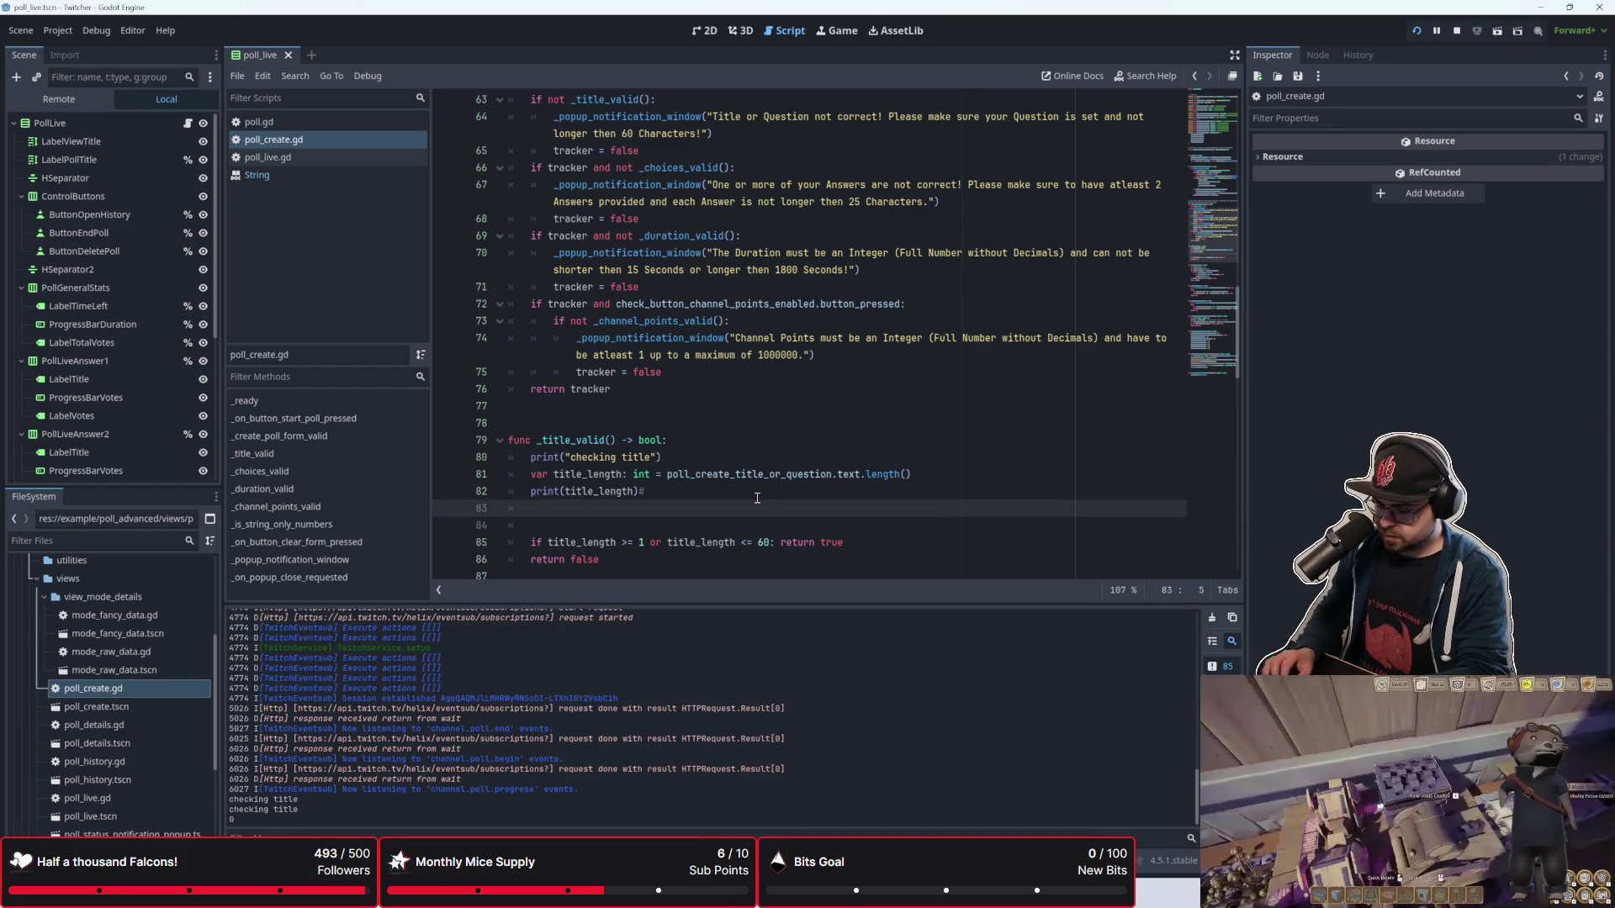
{"action": "key", "text": "Return"}
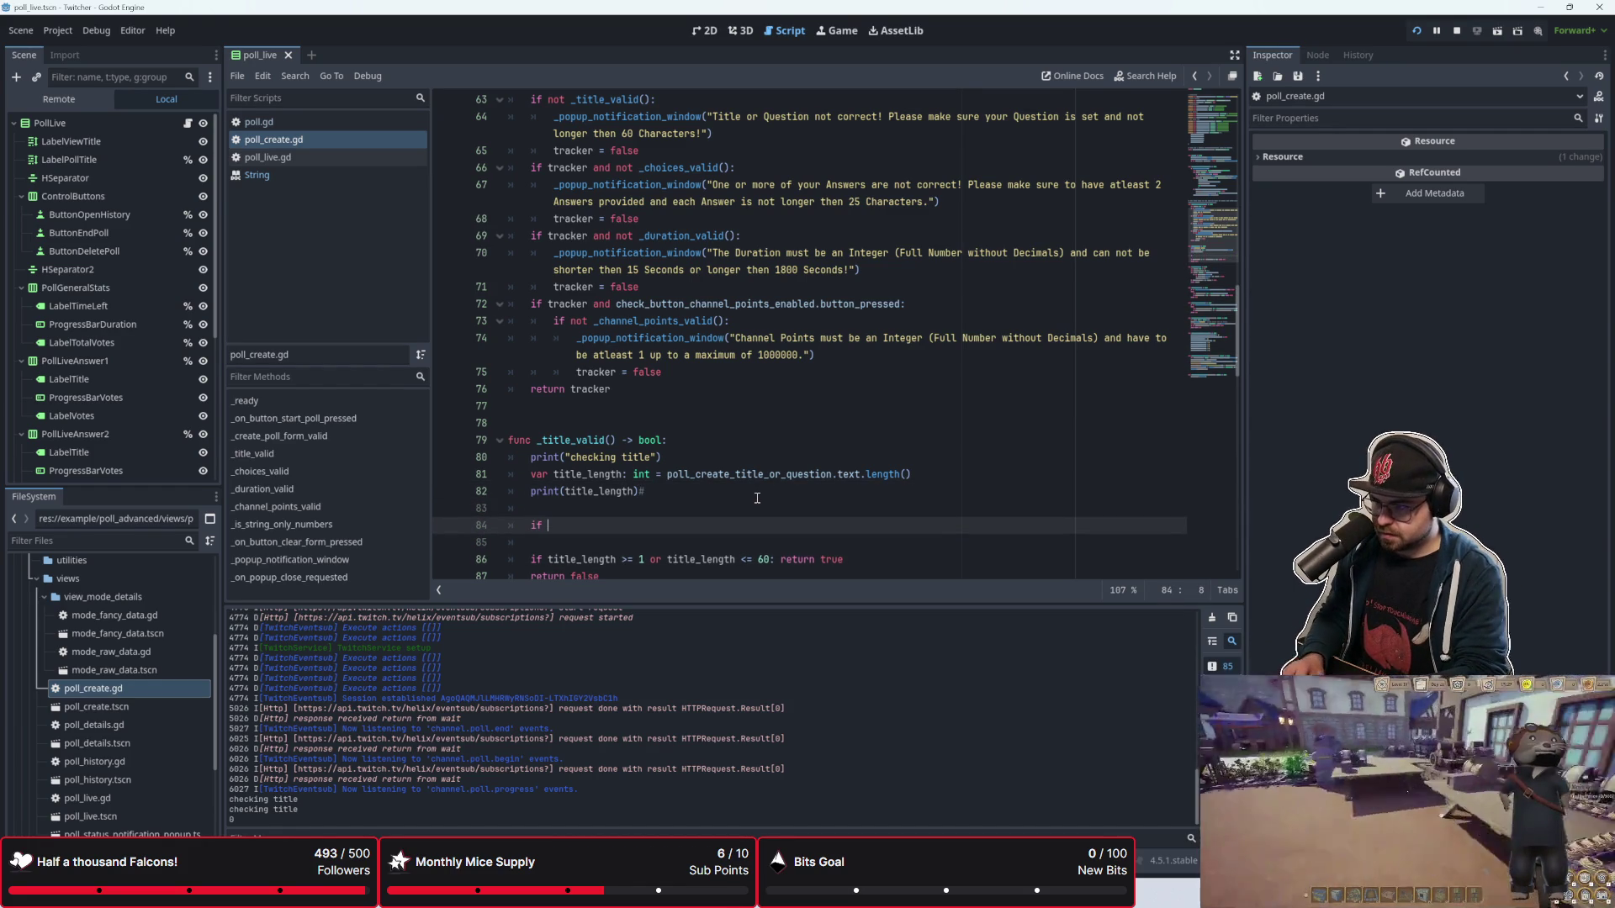
{"action": "type", "text": "if 1 <="}
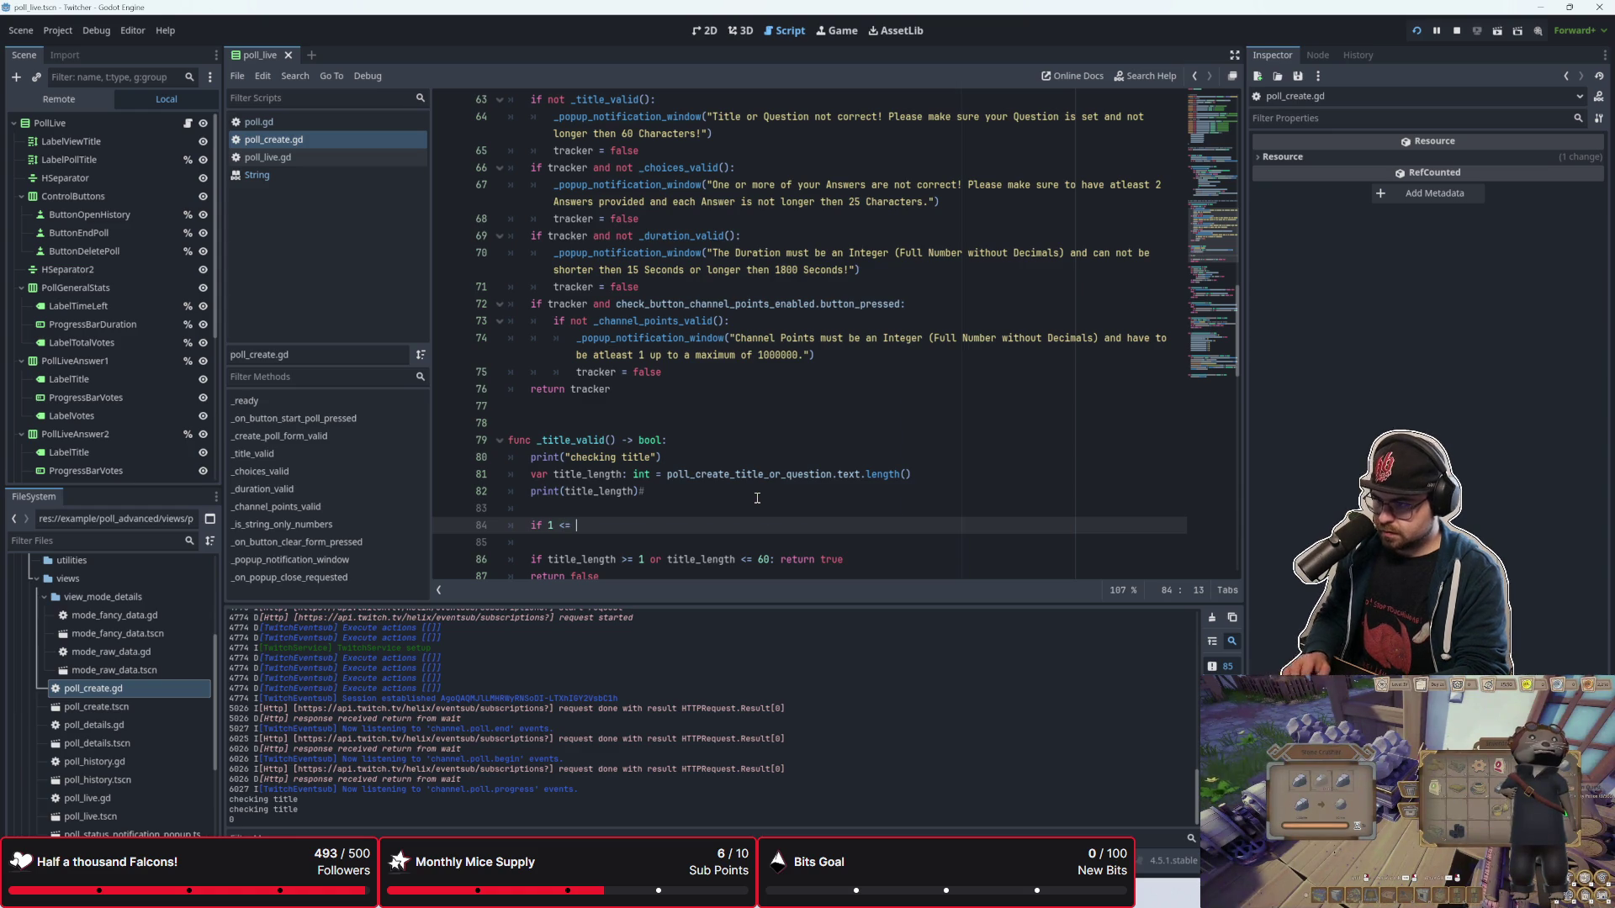
{"action": "type", "text": "title_:"}
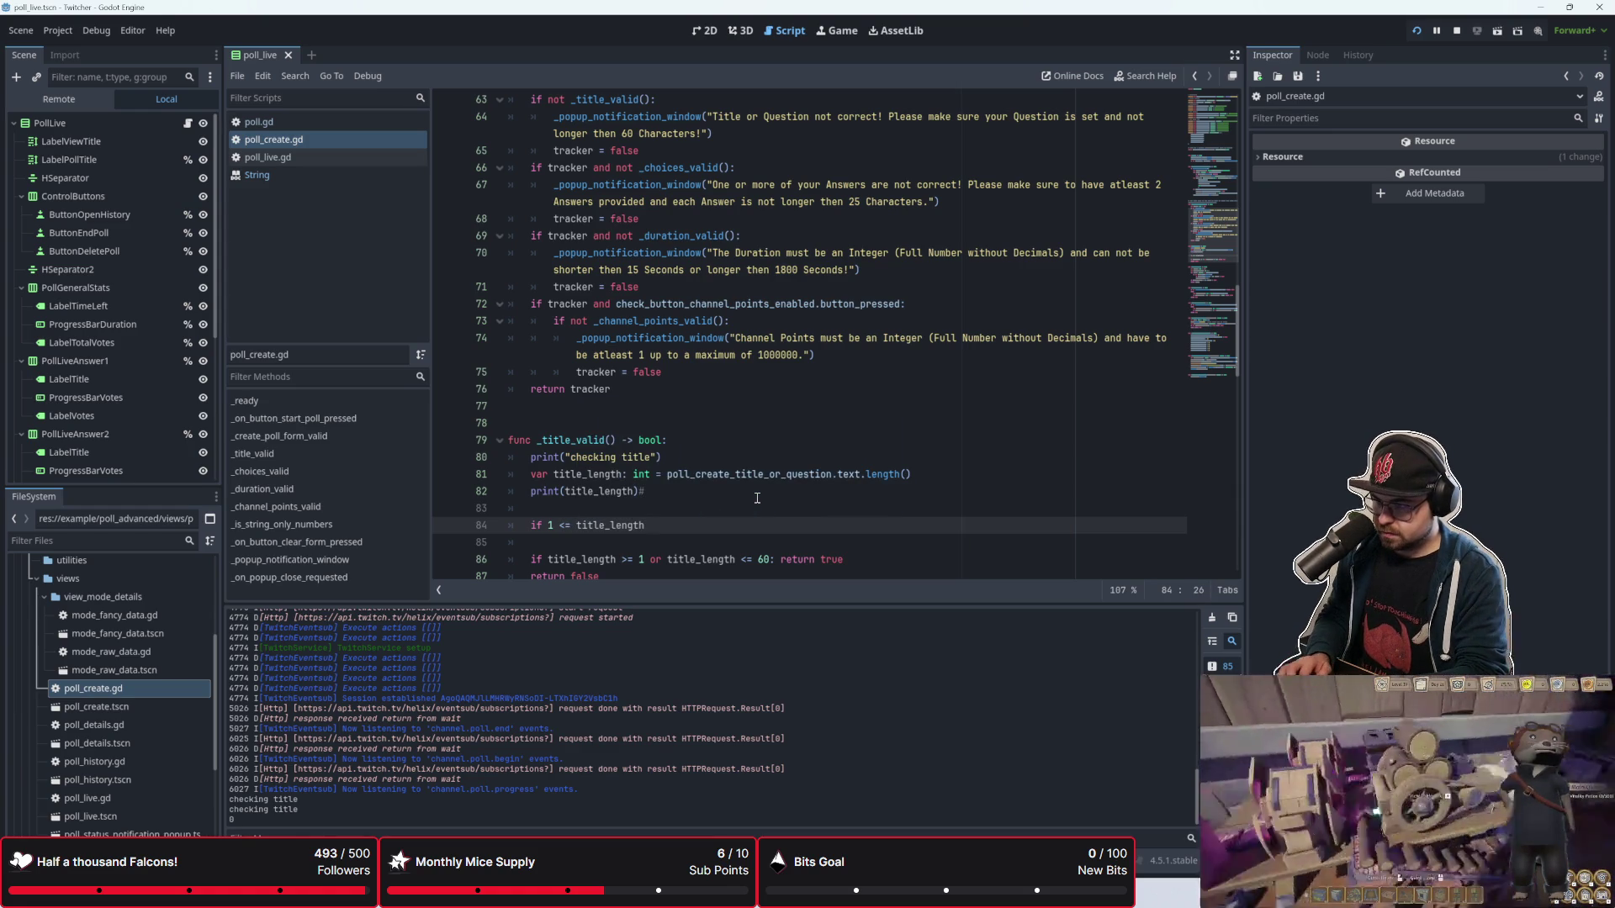
{"action": "type", "text": "= "}
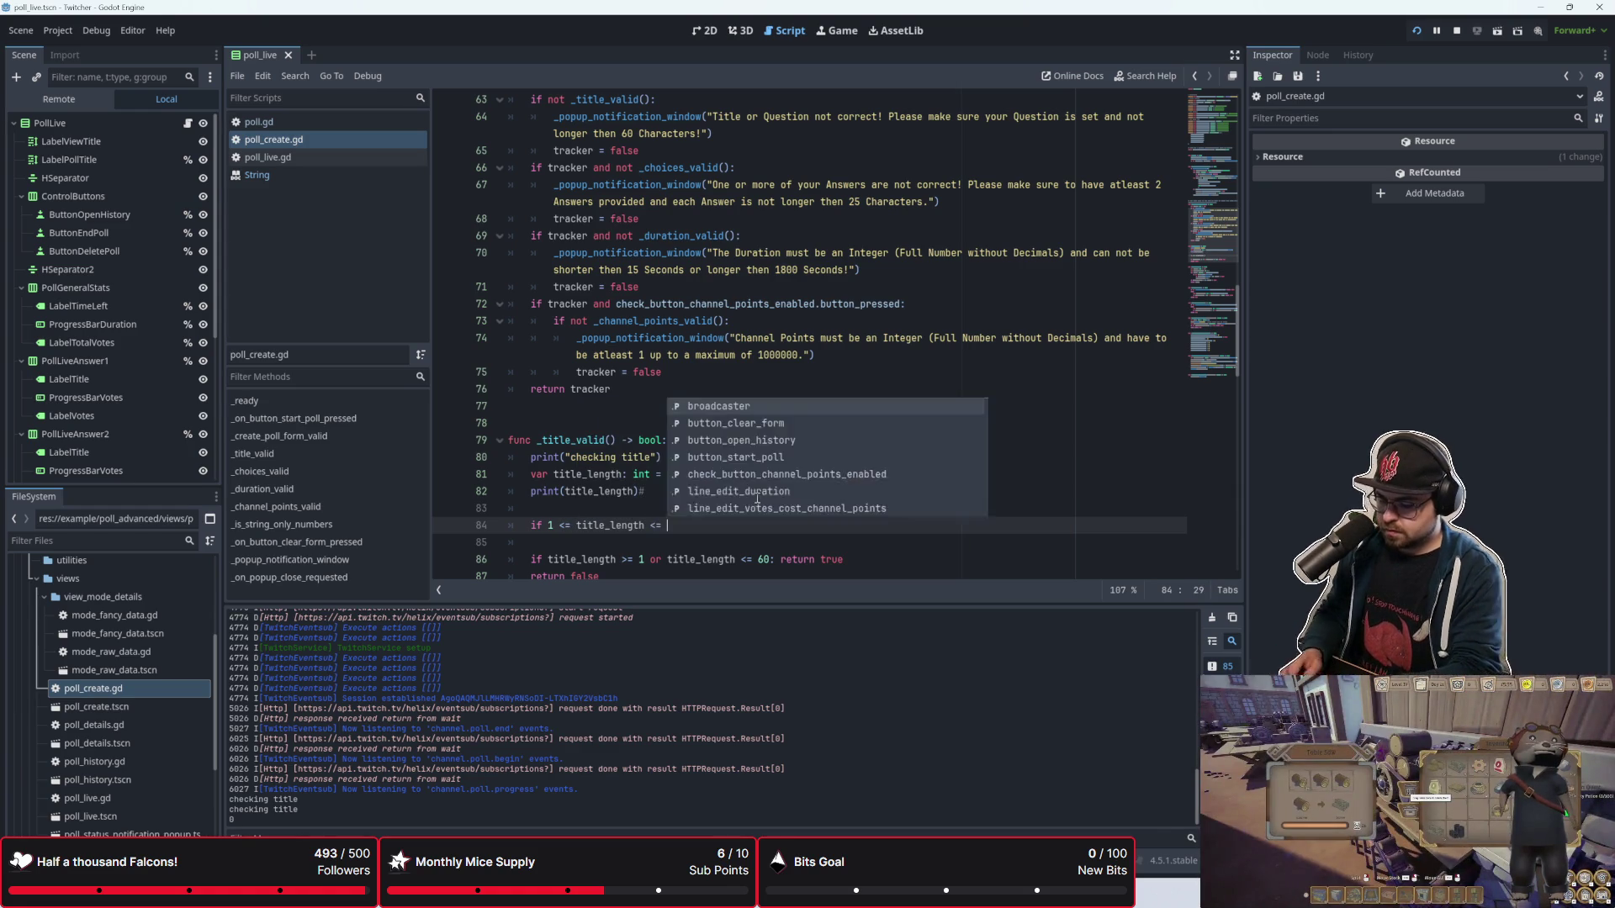
{"action": "type", "text": "60: re"}
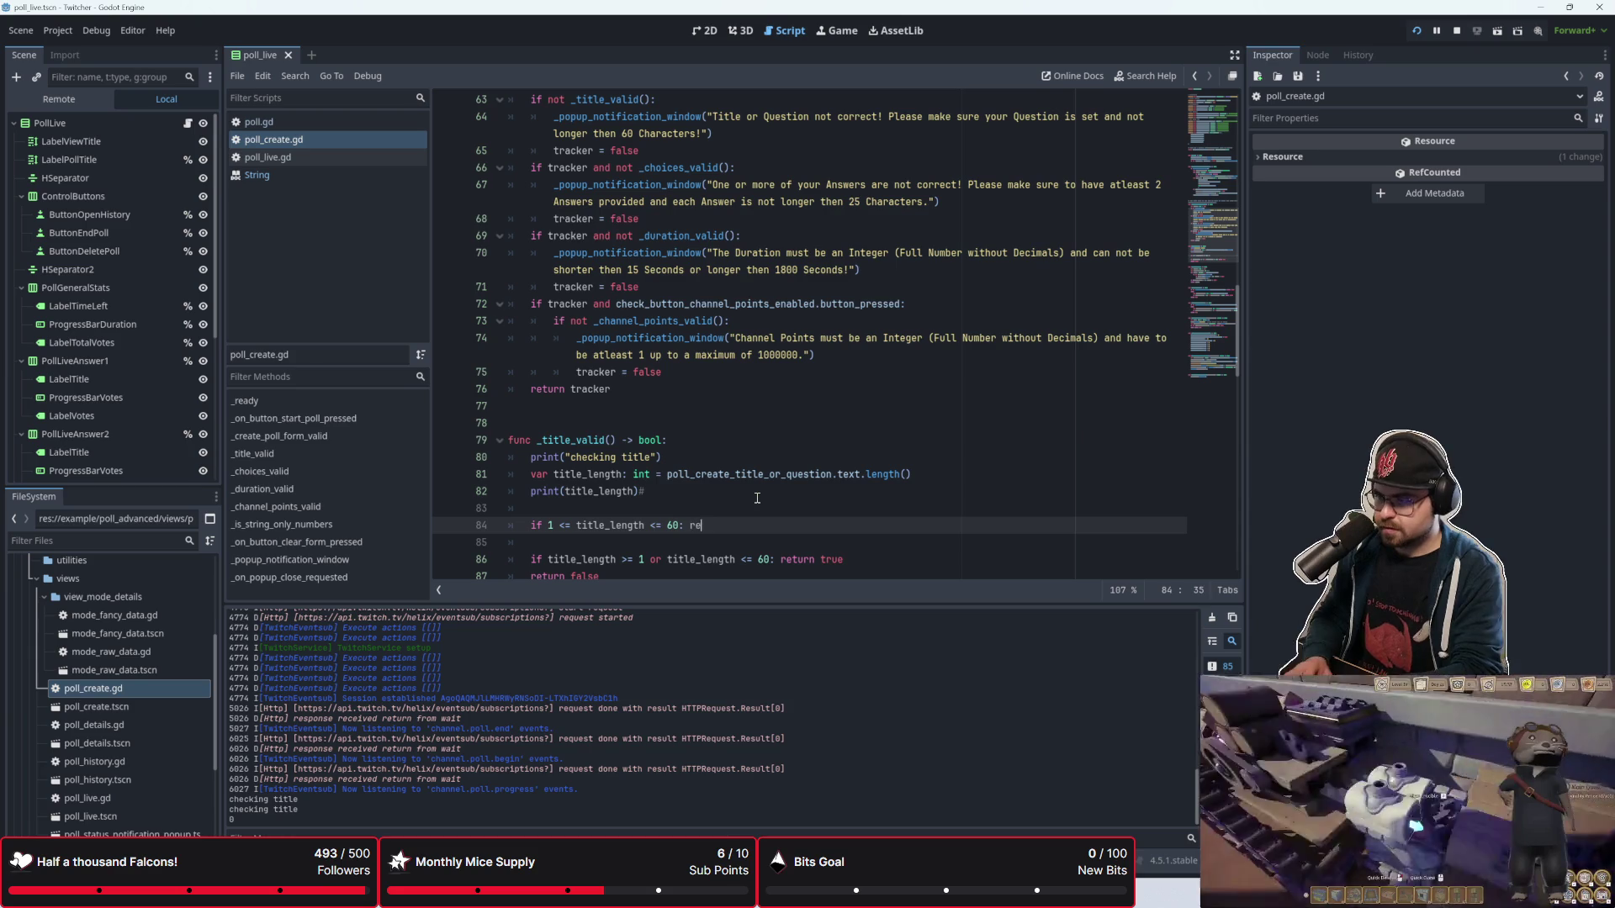
{"action": "type", "text": "turn true"}
{"action": "key", "text": "Up"}
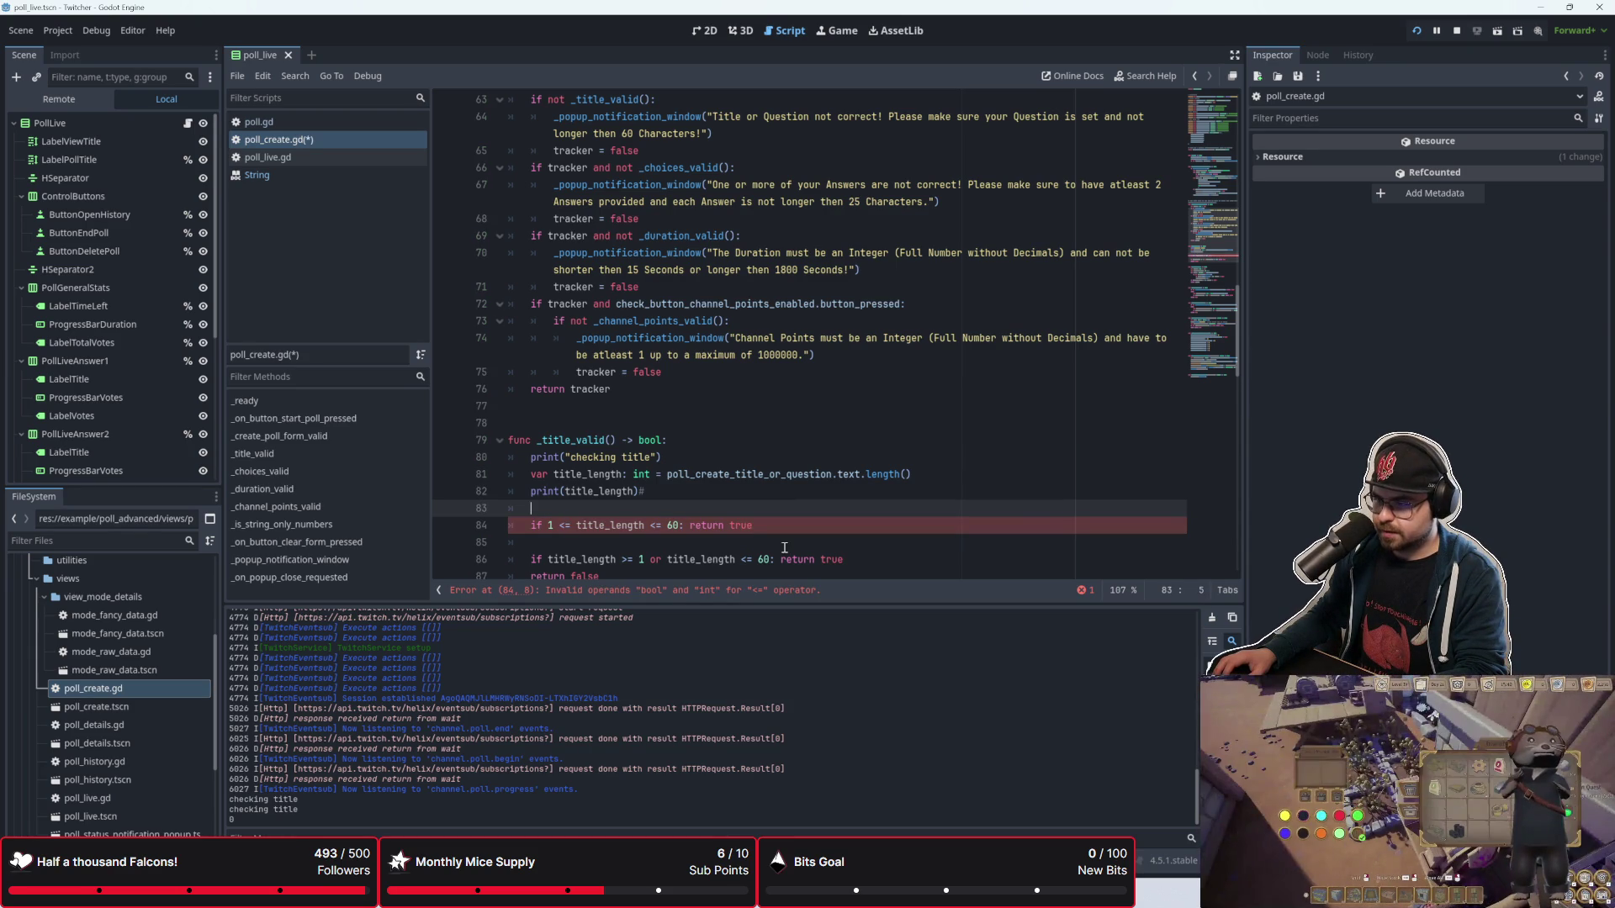
{"action": "left_click", "coordinate": [661, 544]}
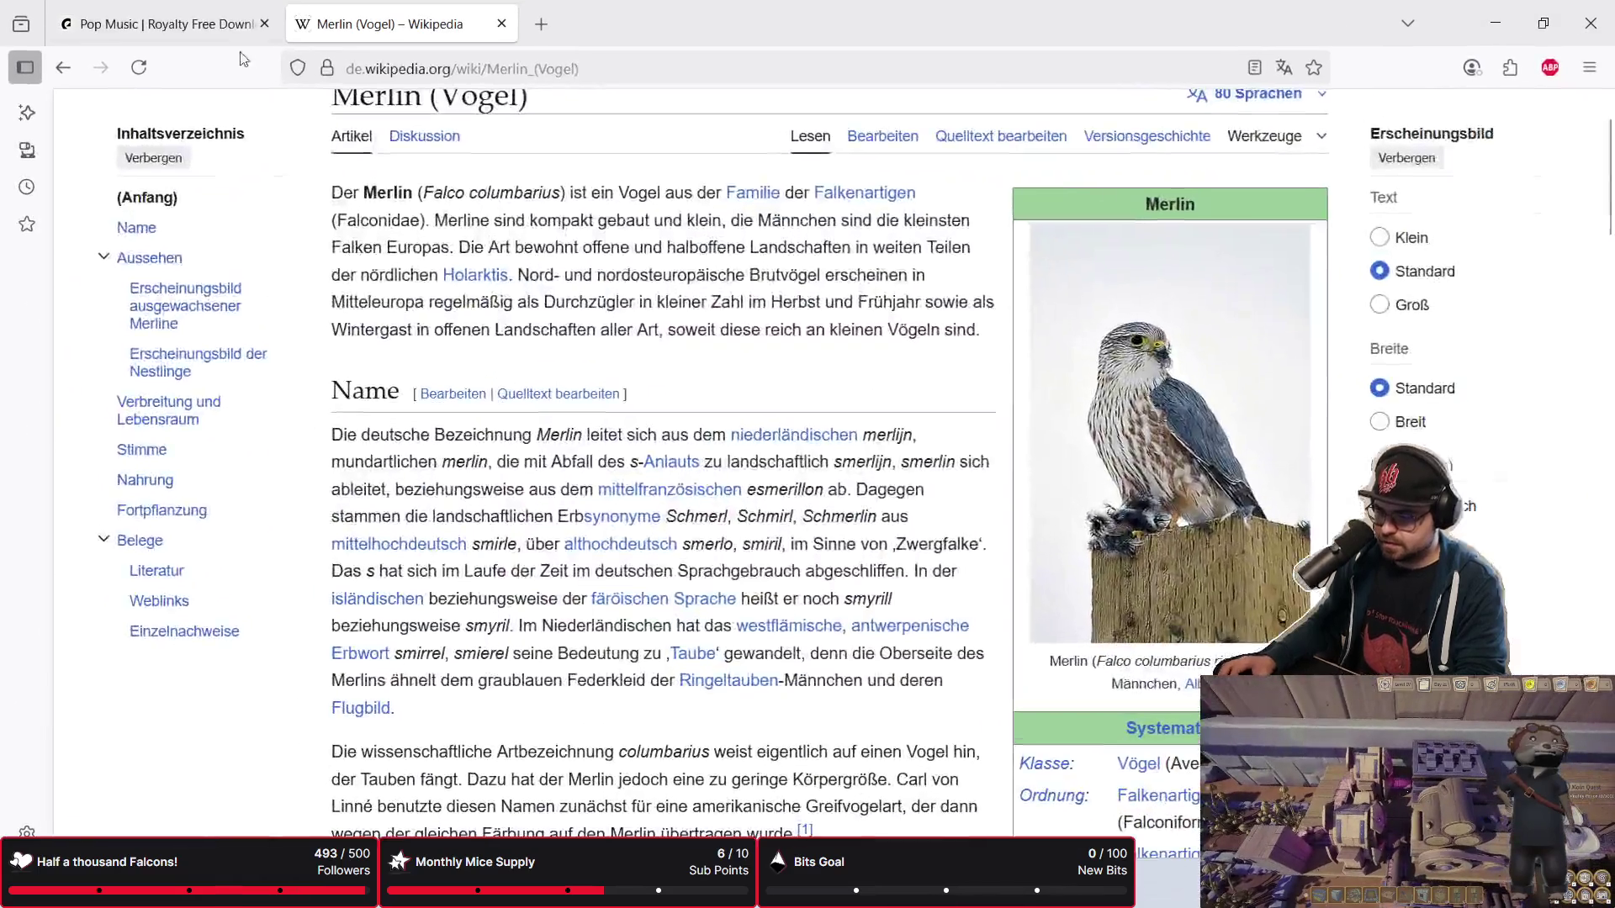
Step: On the Epidemic Sound Pop page, load more tracks and play Keep Me Honest
{"action": "left_click", "coordinate": [500, 23]}
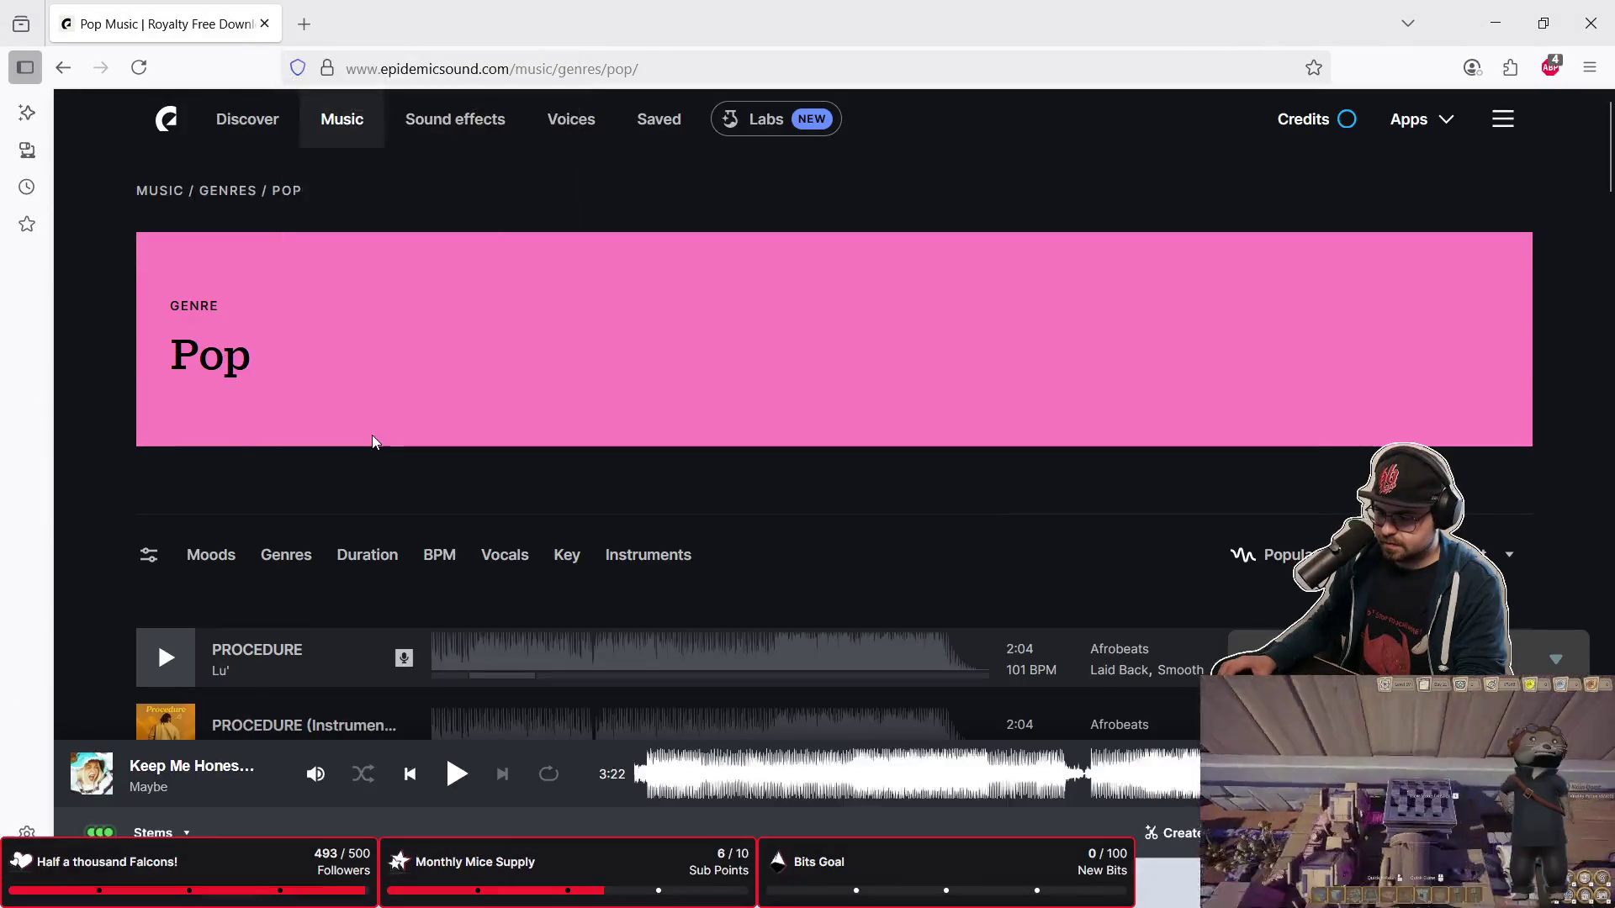
{"action": "scroll", "coordinate": [370, 429], "scroll_direction": "down", "scroll_amount": 5}
{"action": "scroll", "coordinate": [362, 395], "scroll_direction": "down", "scroll_amount": 15}
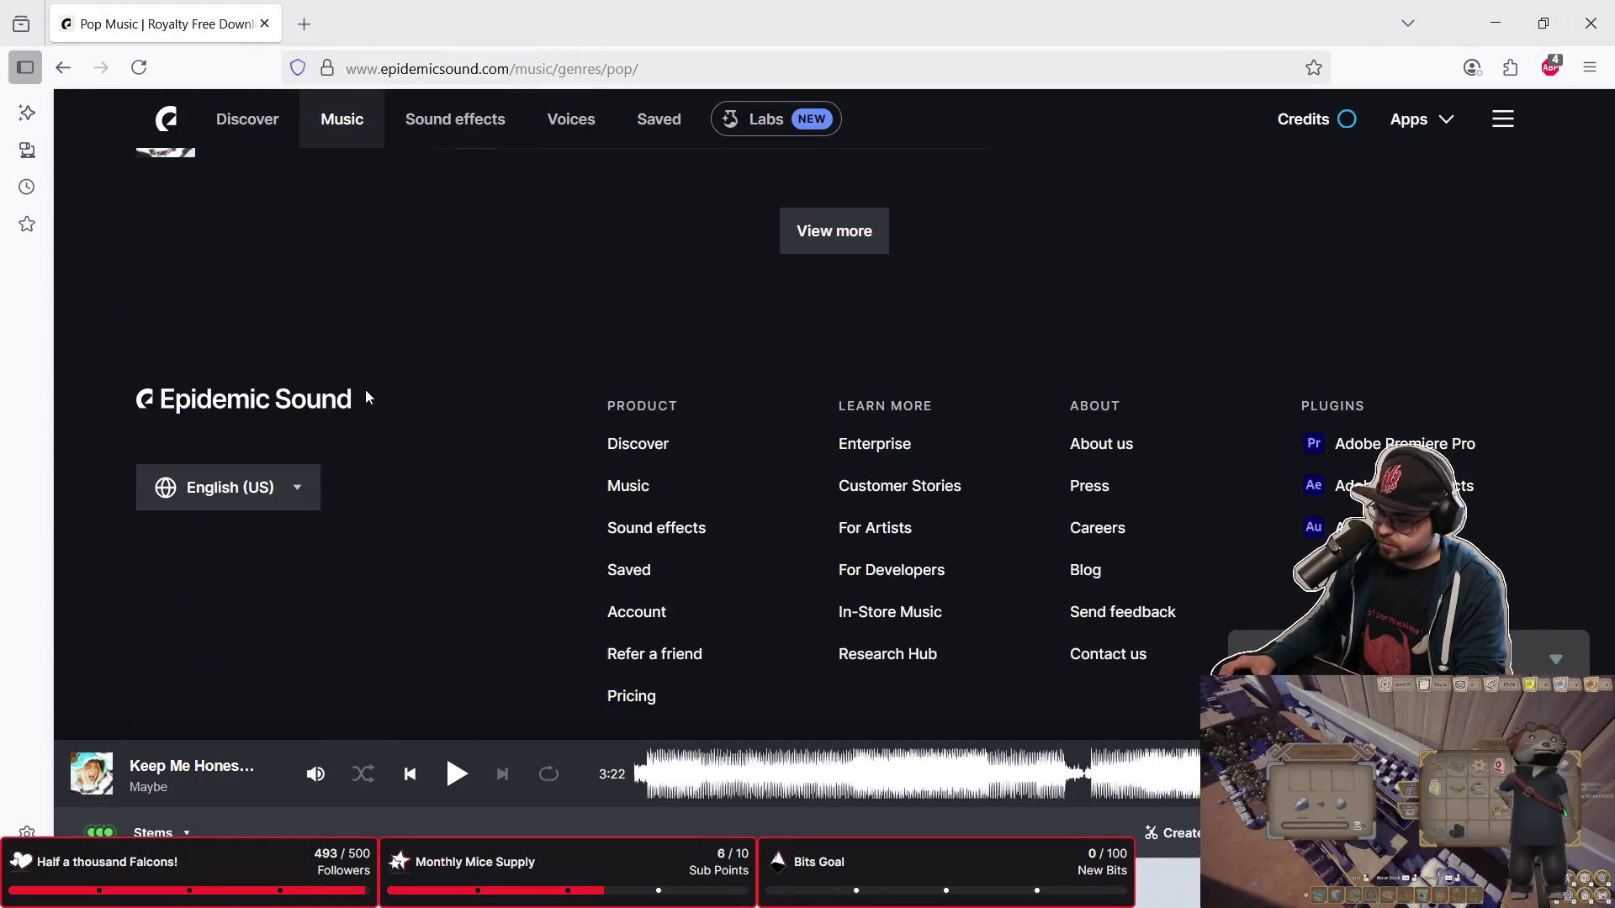
{"action": "scroll", "coordinate": [900, 525], "scroll_direction": "up", "scroll_amount": 4}
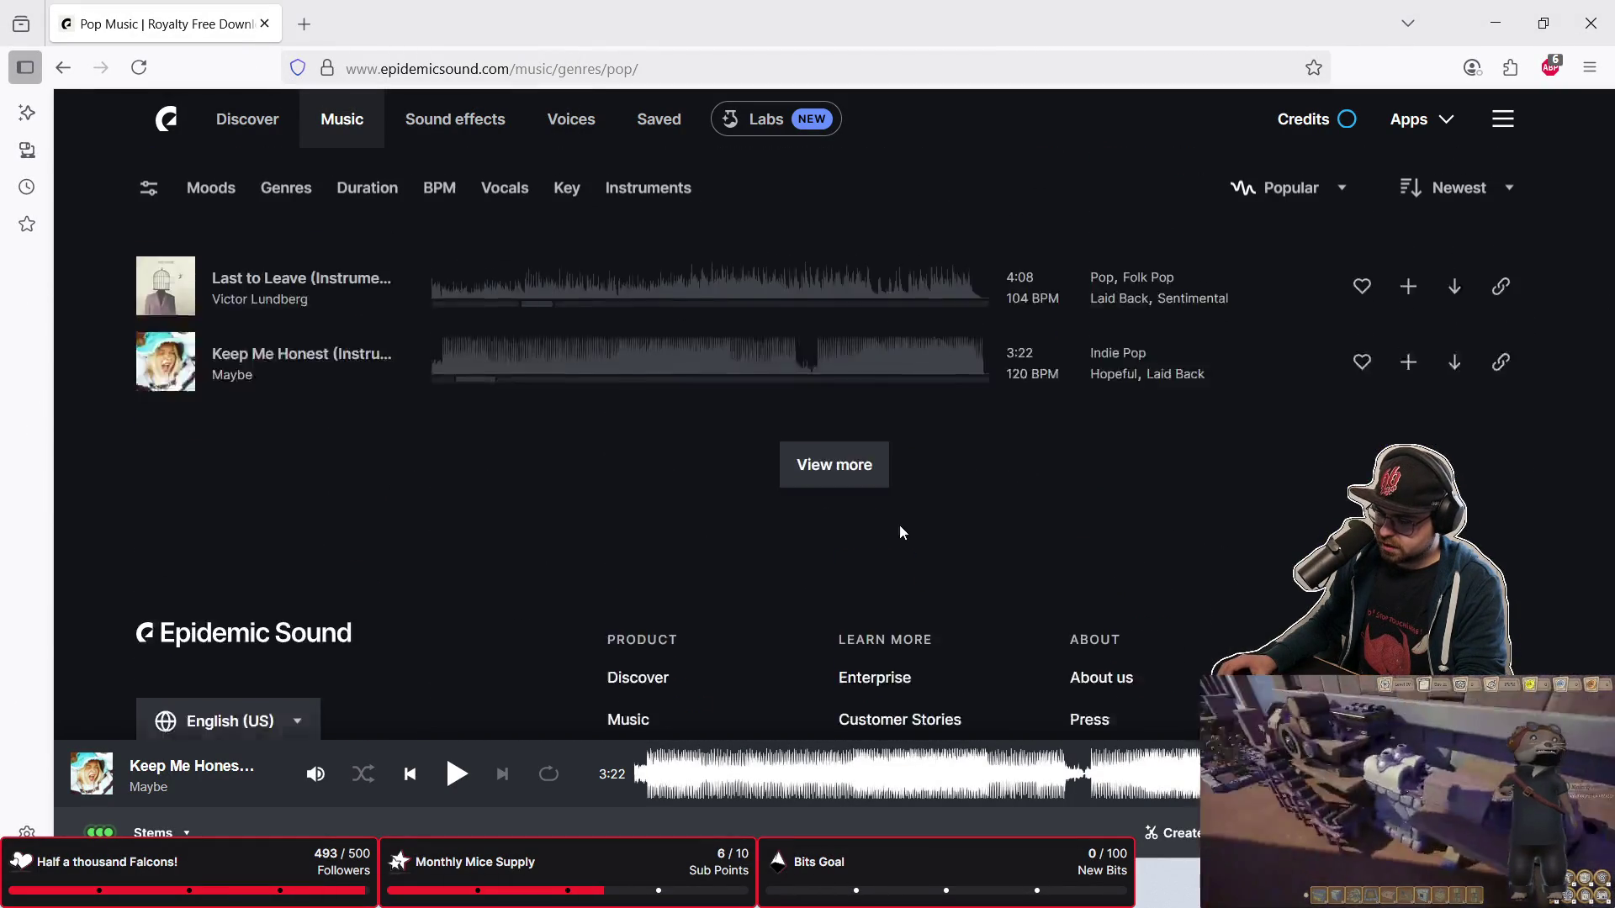
{"action": "left_click", "coordinate": [822, 581]}
{"action": "left_click", "coordinate": [165, 535]}
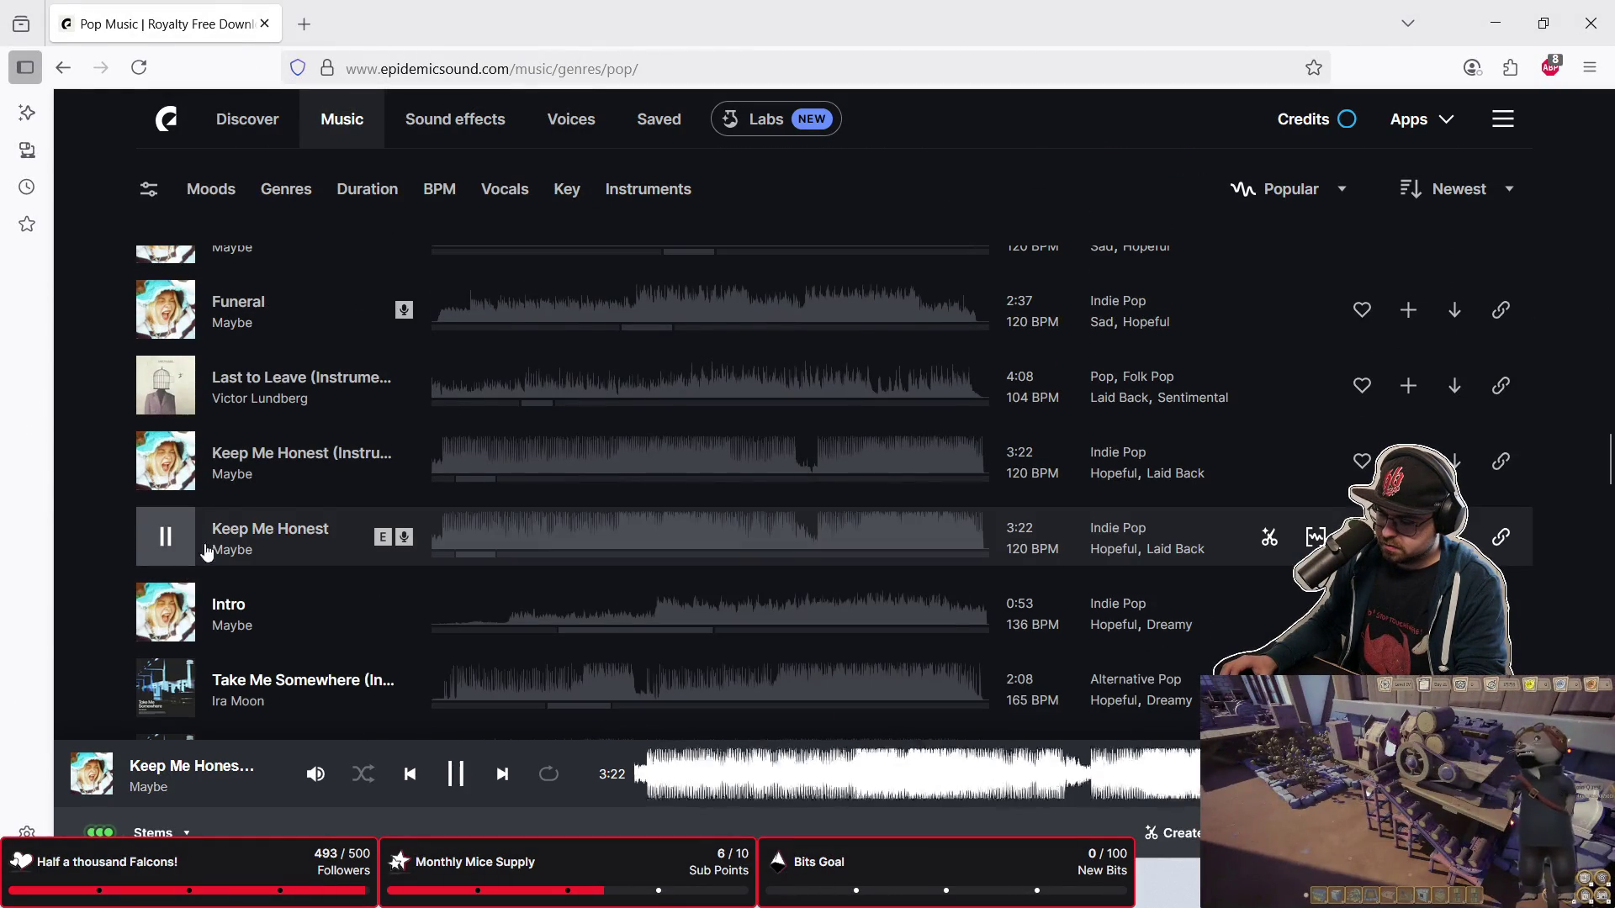
{"action": "scroll", "coordinate": [639, 446], "scroll_direction": "up", "scroll_amount": 20}
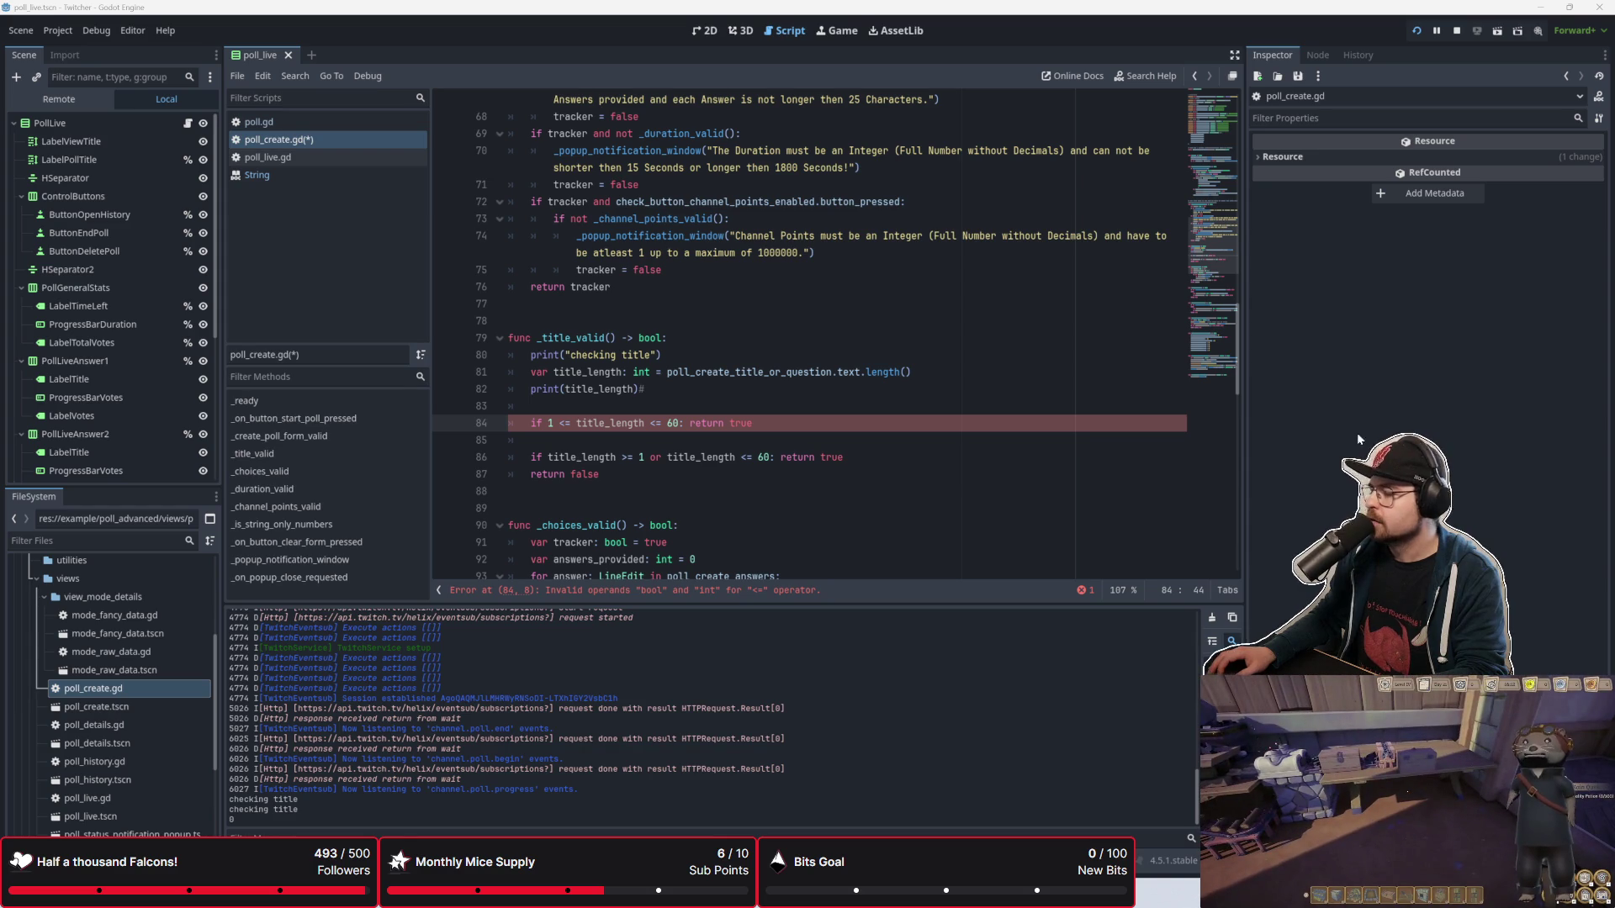
Step: Change the or on line 86 to and, making the check title_length >= 1 and title_length <= 60
{"action": "left_click", "coordinate": [684, 439]}
{"action": "mouse_move", "coordinate": [752, 423]}
{"action": "left_mouse_down"}
{"action": "mouse_move", "coordinate": [538, 423]}
{"action": "mouse_move", "coordinate": [532, 406]}
{"action": "mouse_move", "coordinate": [531, 423]}
{"action": "mouse_move", "coordinate": [753, 423]}
{"action": "left_mouse_up"}
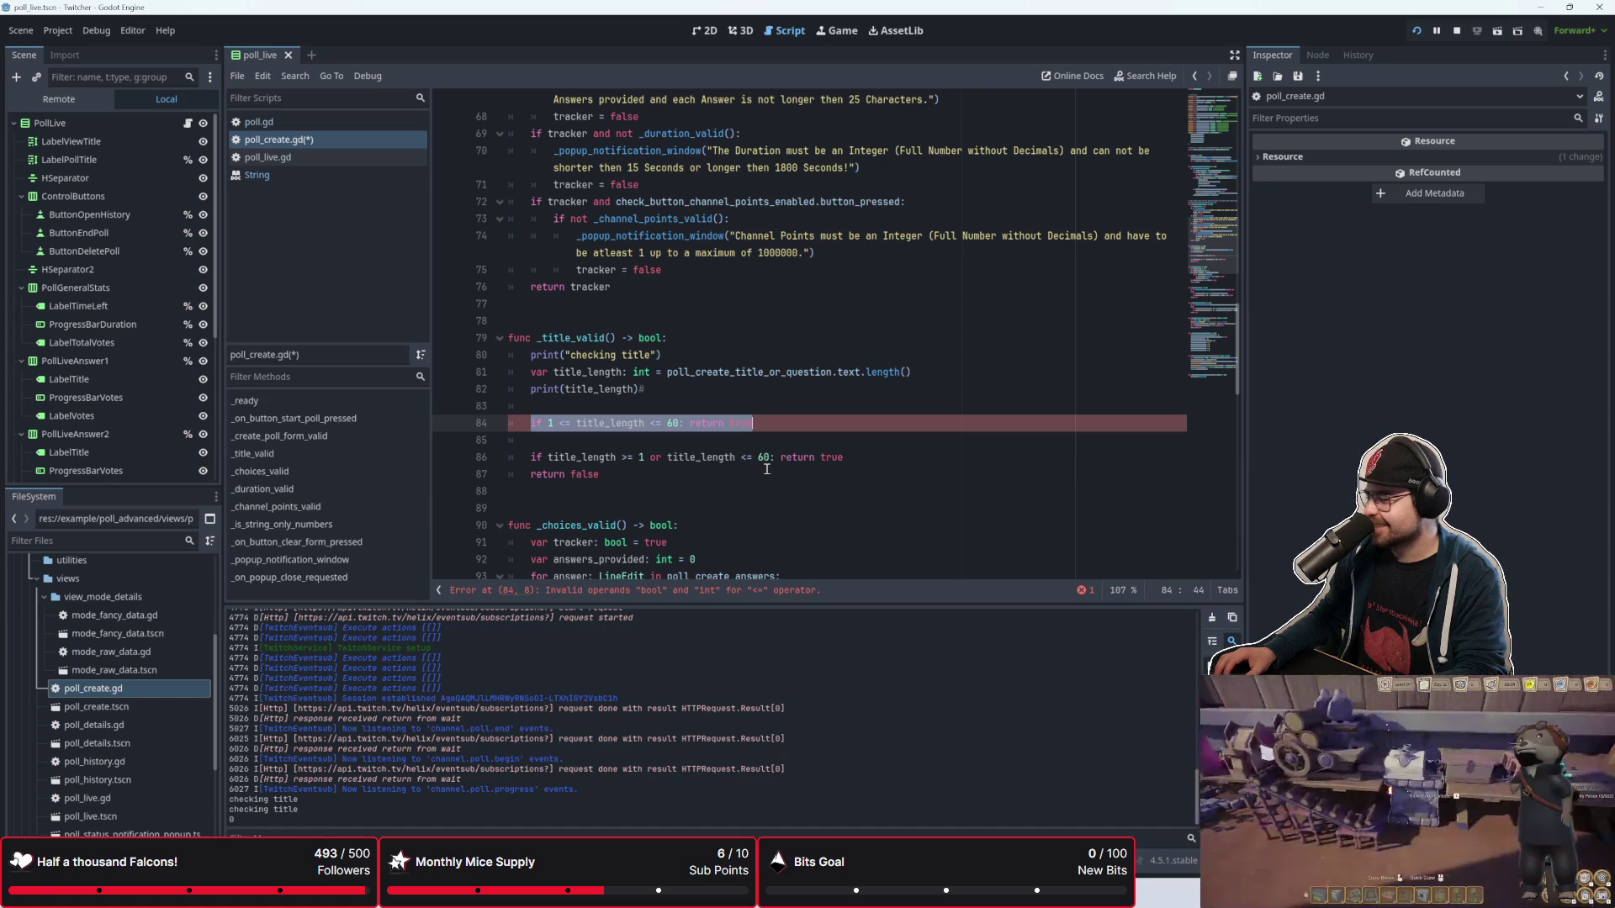
{"action": "left_click", "coordinate": [644, 458]}
{"action": "left_click", "coordinate": [646, 442]}
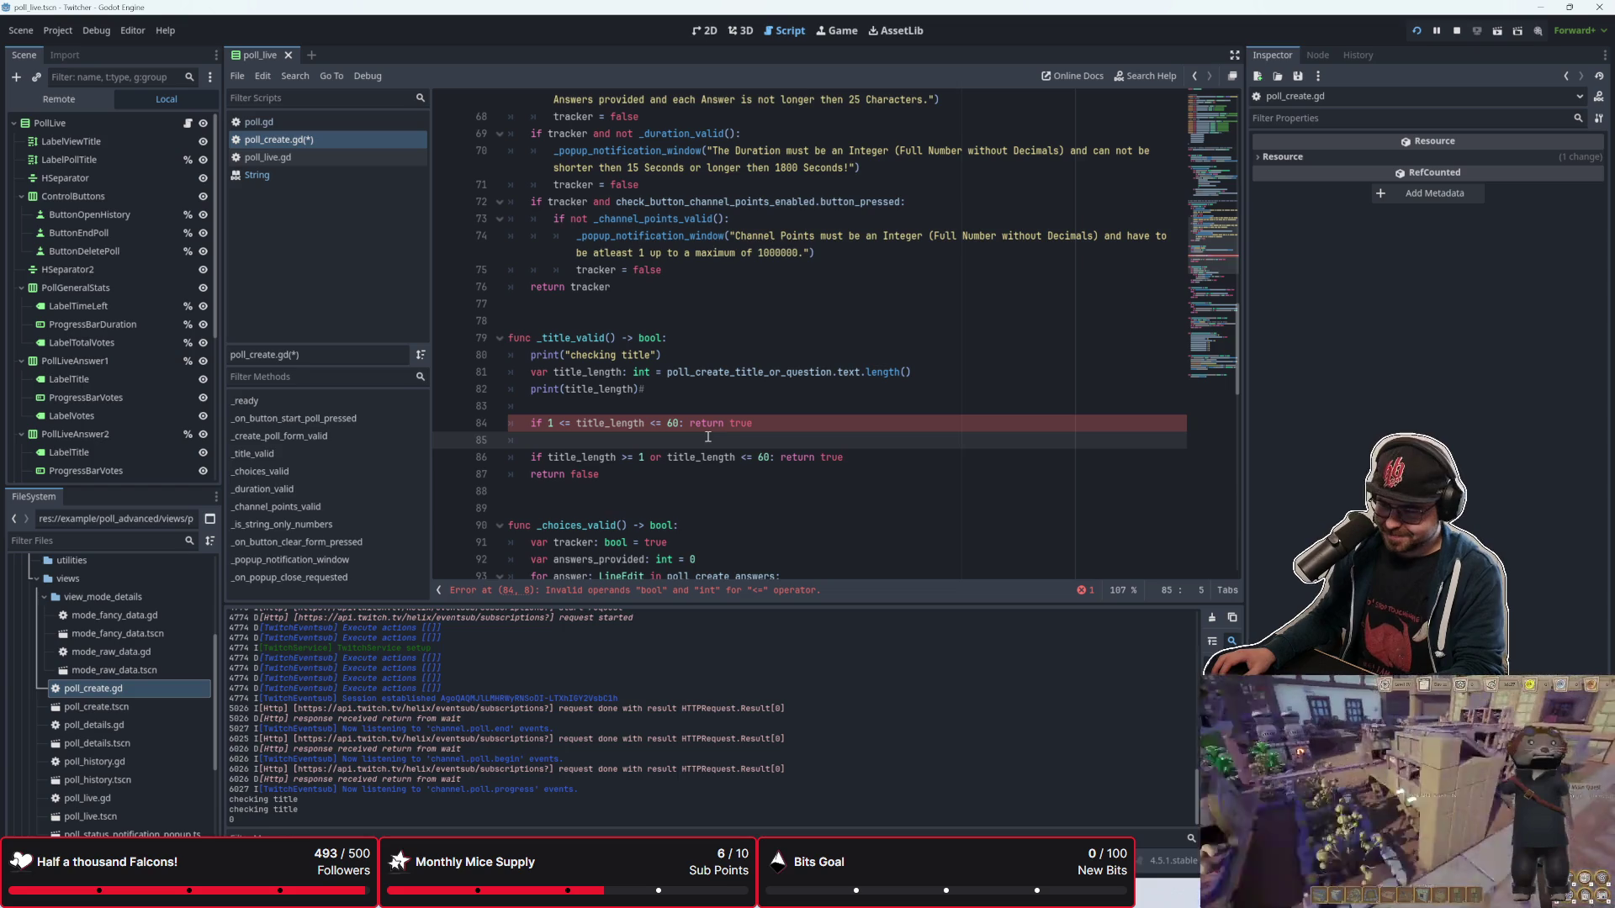
{"action": "left_click", "coordinate": [756, 425]}
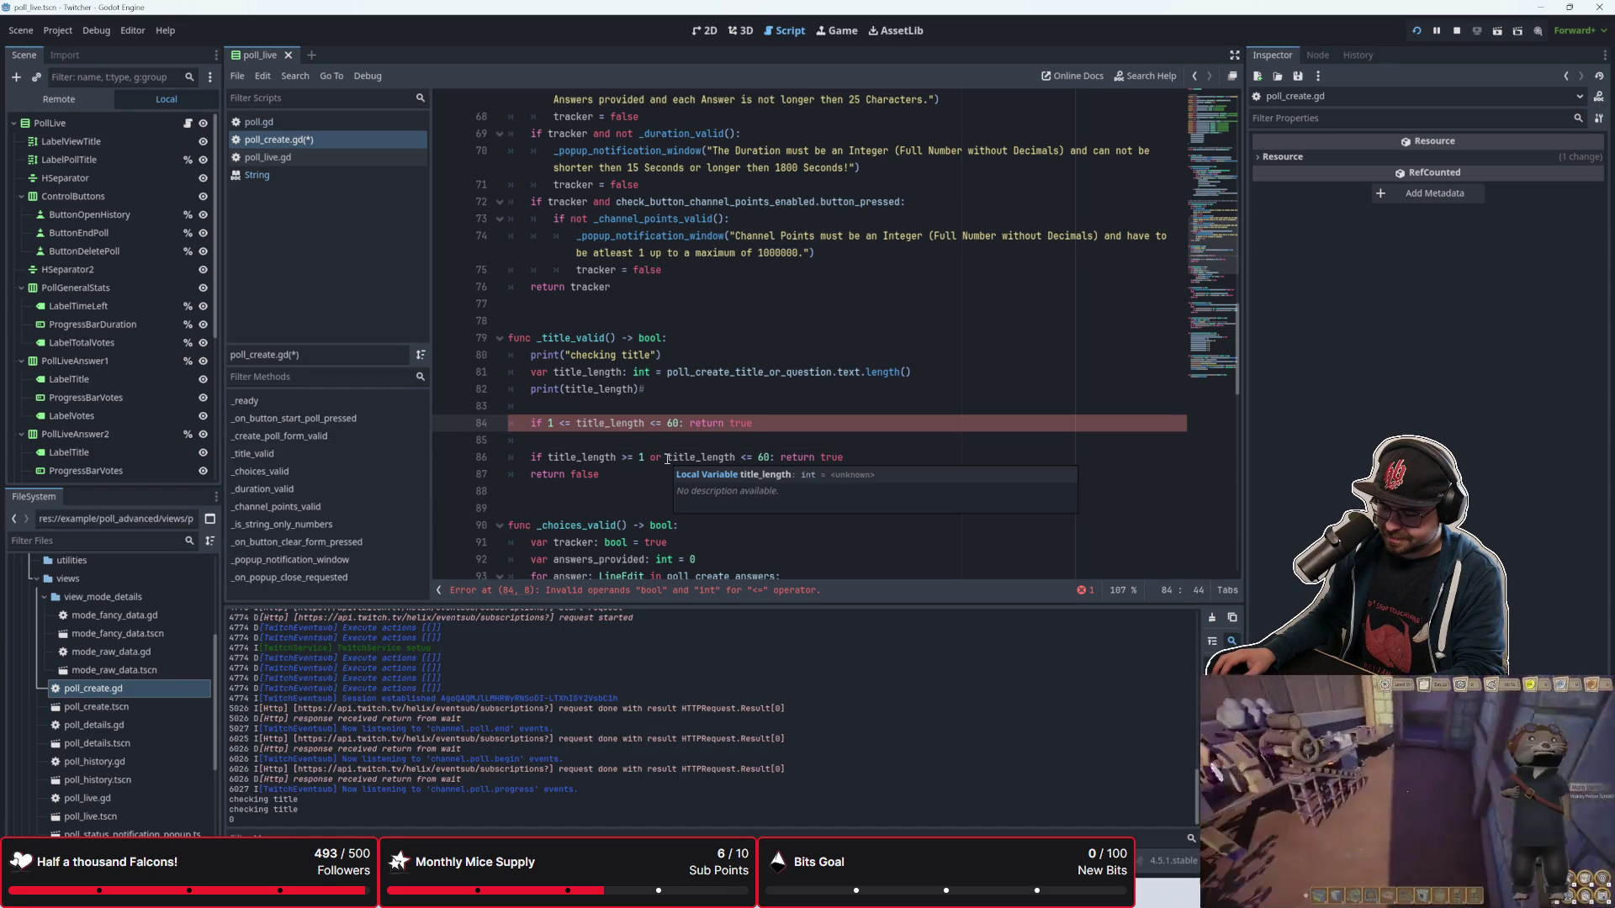
{"action": "left_click", "coordinate": [667, 458]}
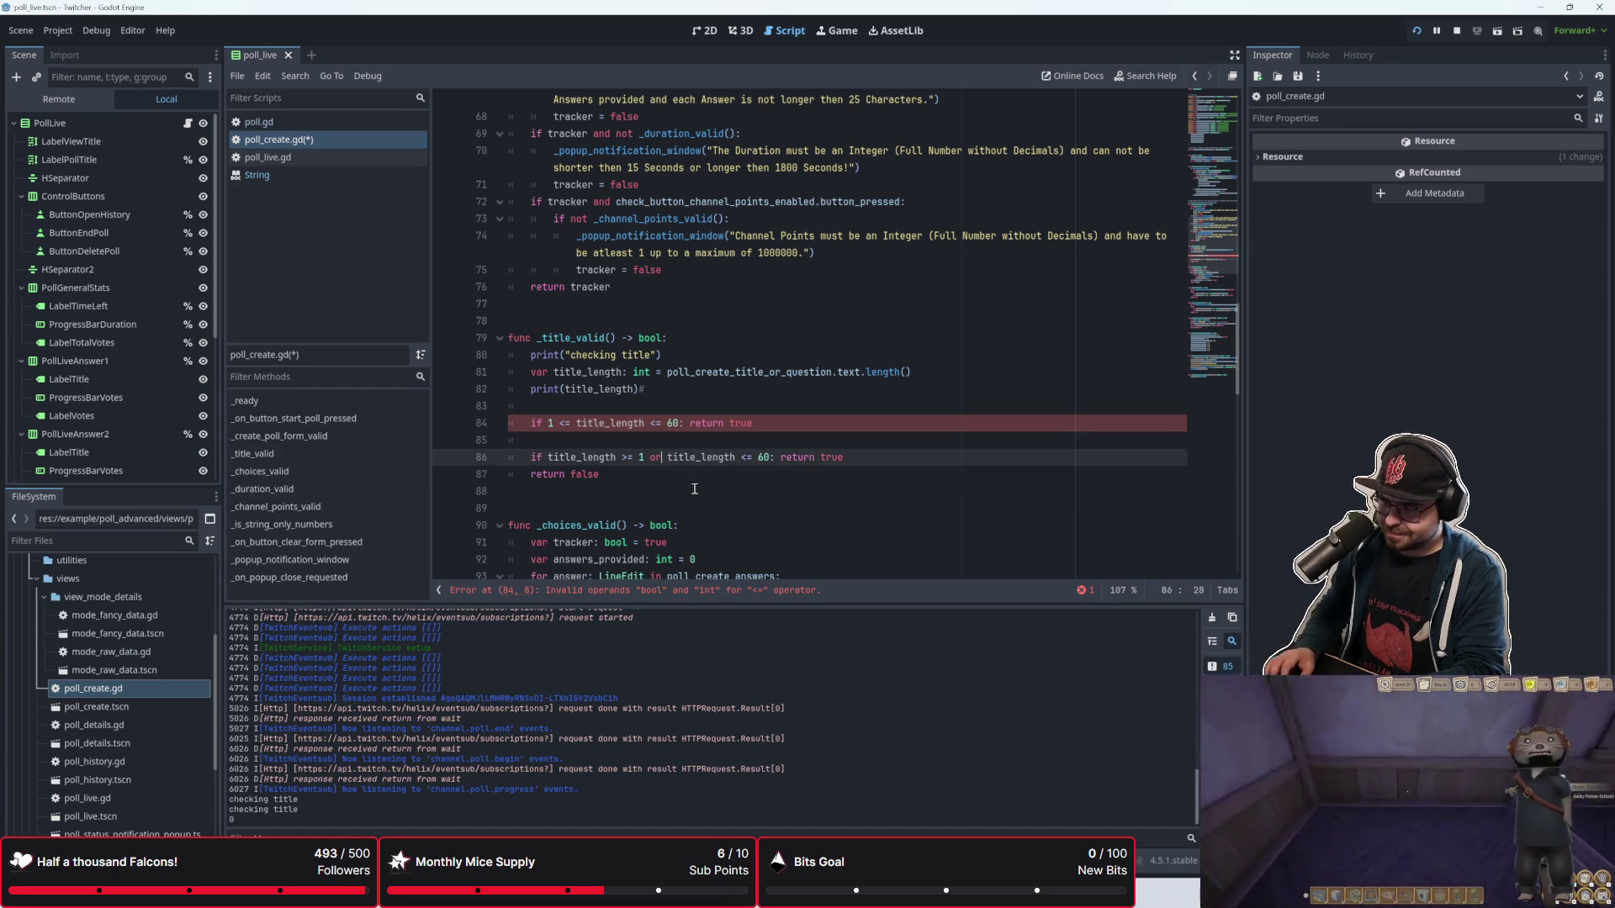
{"action": "key", "text": "BackSpace"}
{"action": "key", "text": "BackSpace"}
{"action": "type", "text": "and"}
{"action": "left_click", "coordinate": [695, 491]}
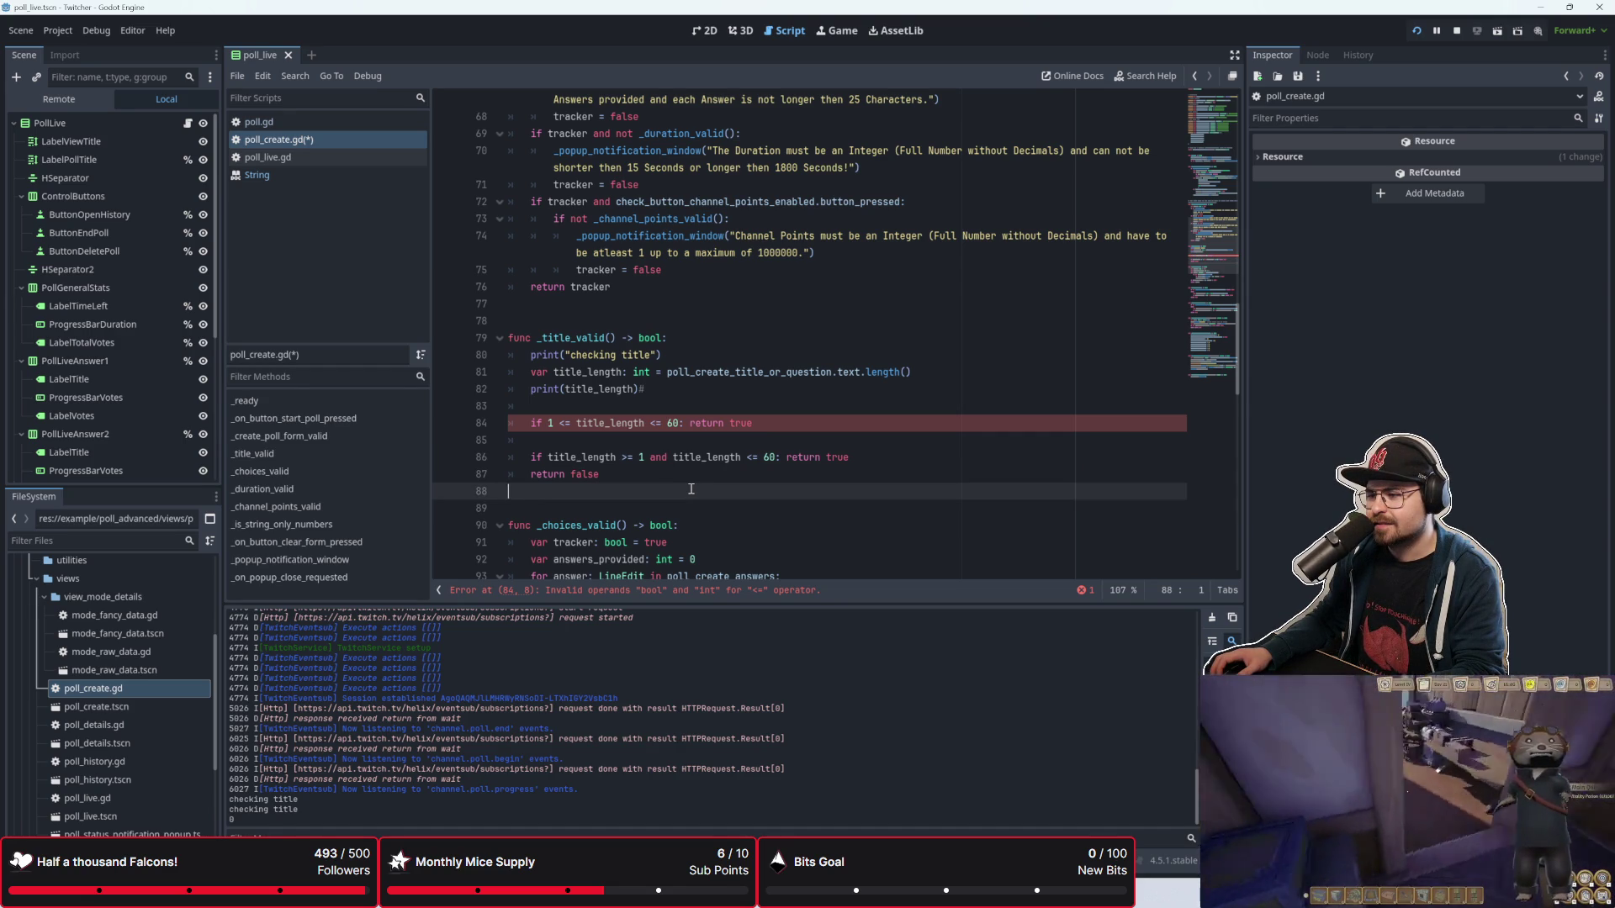
Step: Delete the broken chained comparison on line 84 with its blank lines, and save the script
{"action": "left_click_drag", "start_coordinate": [762, 423], "coordinate": [496, 426]}
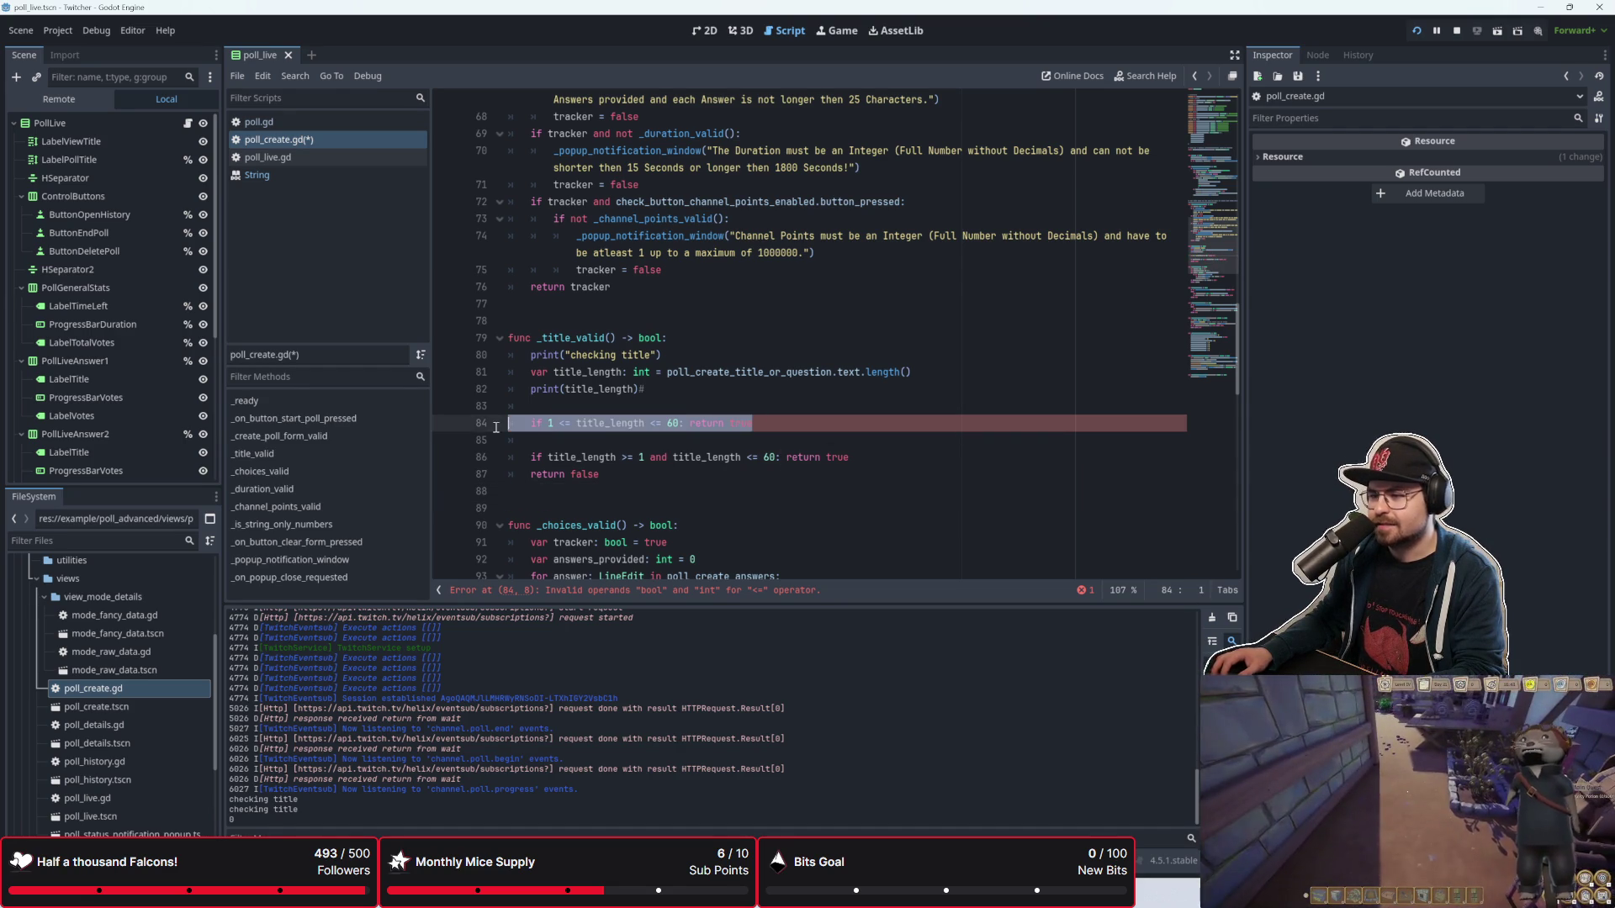
{"action": "key", "text": "BackSpace"}
{"action": "key", "text": "BackSpace"}
{"action": "key", "text": "Delete"}
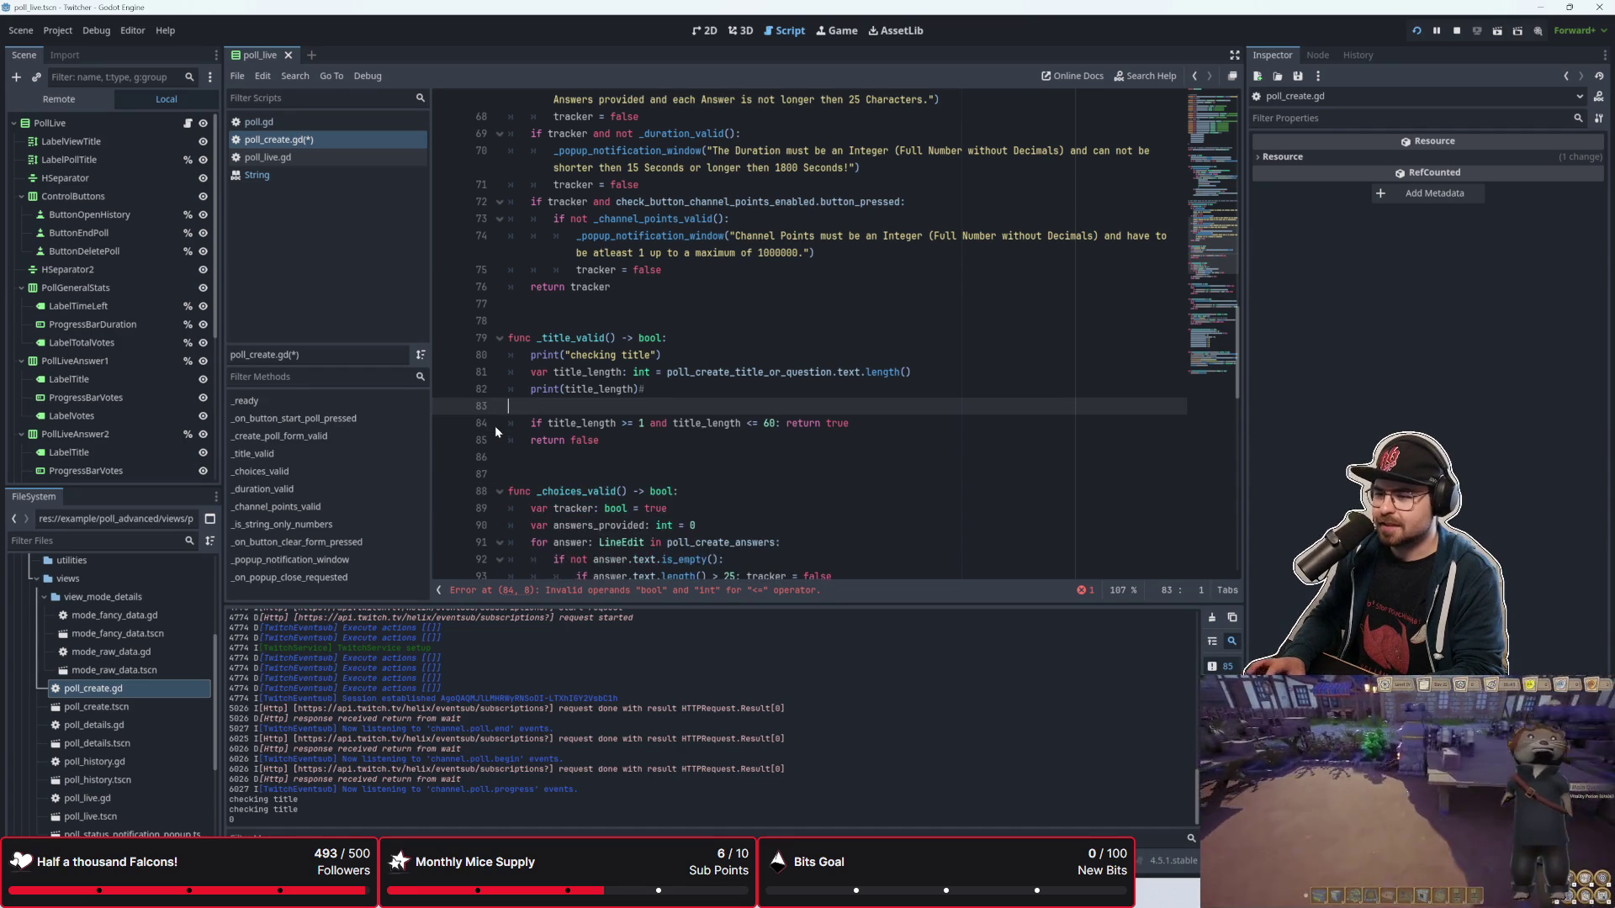
{"action": "left_click", "coordinate": [495, 426]}
{"action": "key", "text": "ctrl+s"}
Step: Remove both debug print lines and the leftover blank line, then run the project
{"action": "left_click", "coordinate": [684, 375]}
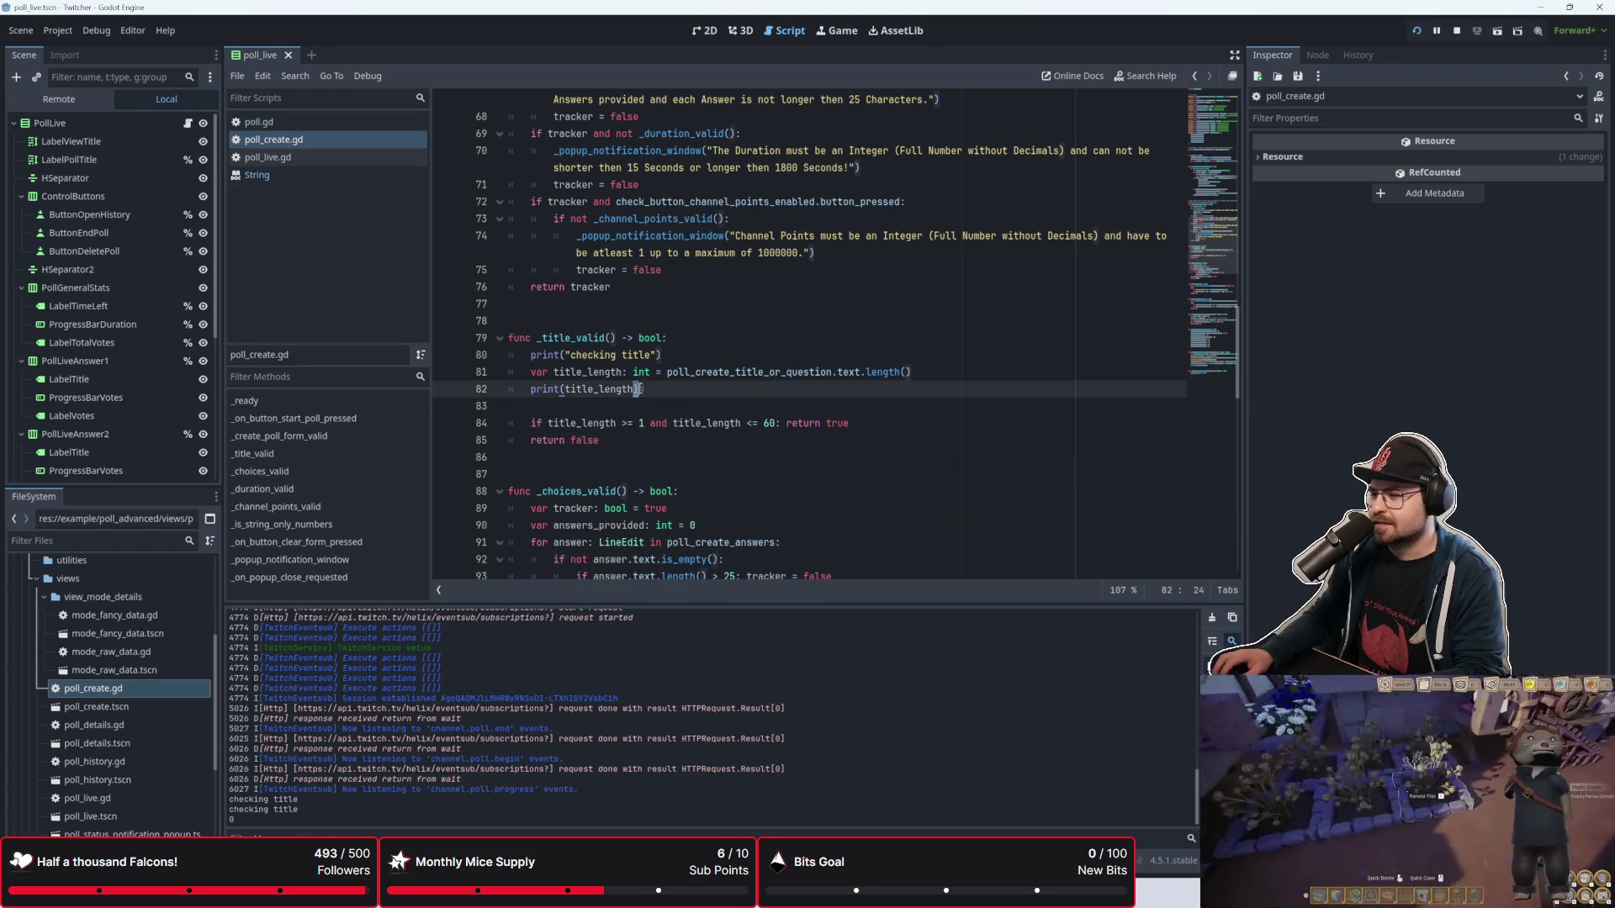
{"action": "key", "text": "Down"}
{"action": "key", "text": "ctrl+shift+k"}
{"action": "key", "text": "Up"}
{"action": "key", "text": "Up"}
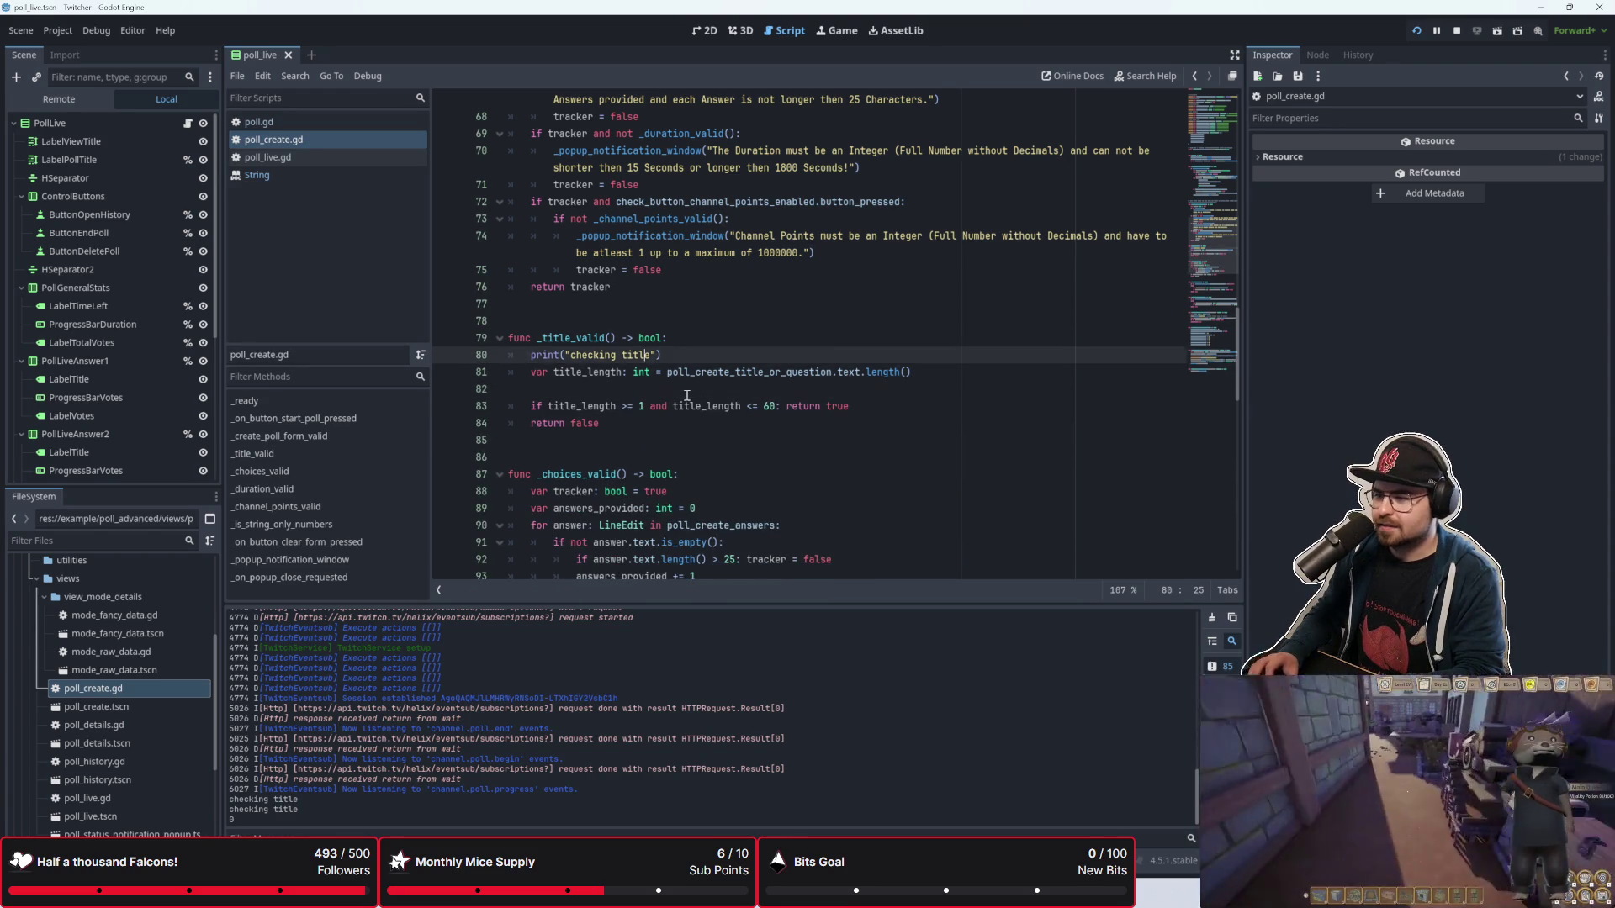
{"action": "key", "text": "ctrl+shift+k"}
{"action": "key", "text": "Down"}
{"action": "key", "text": "Delete"}
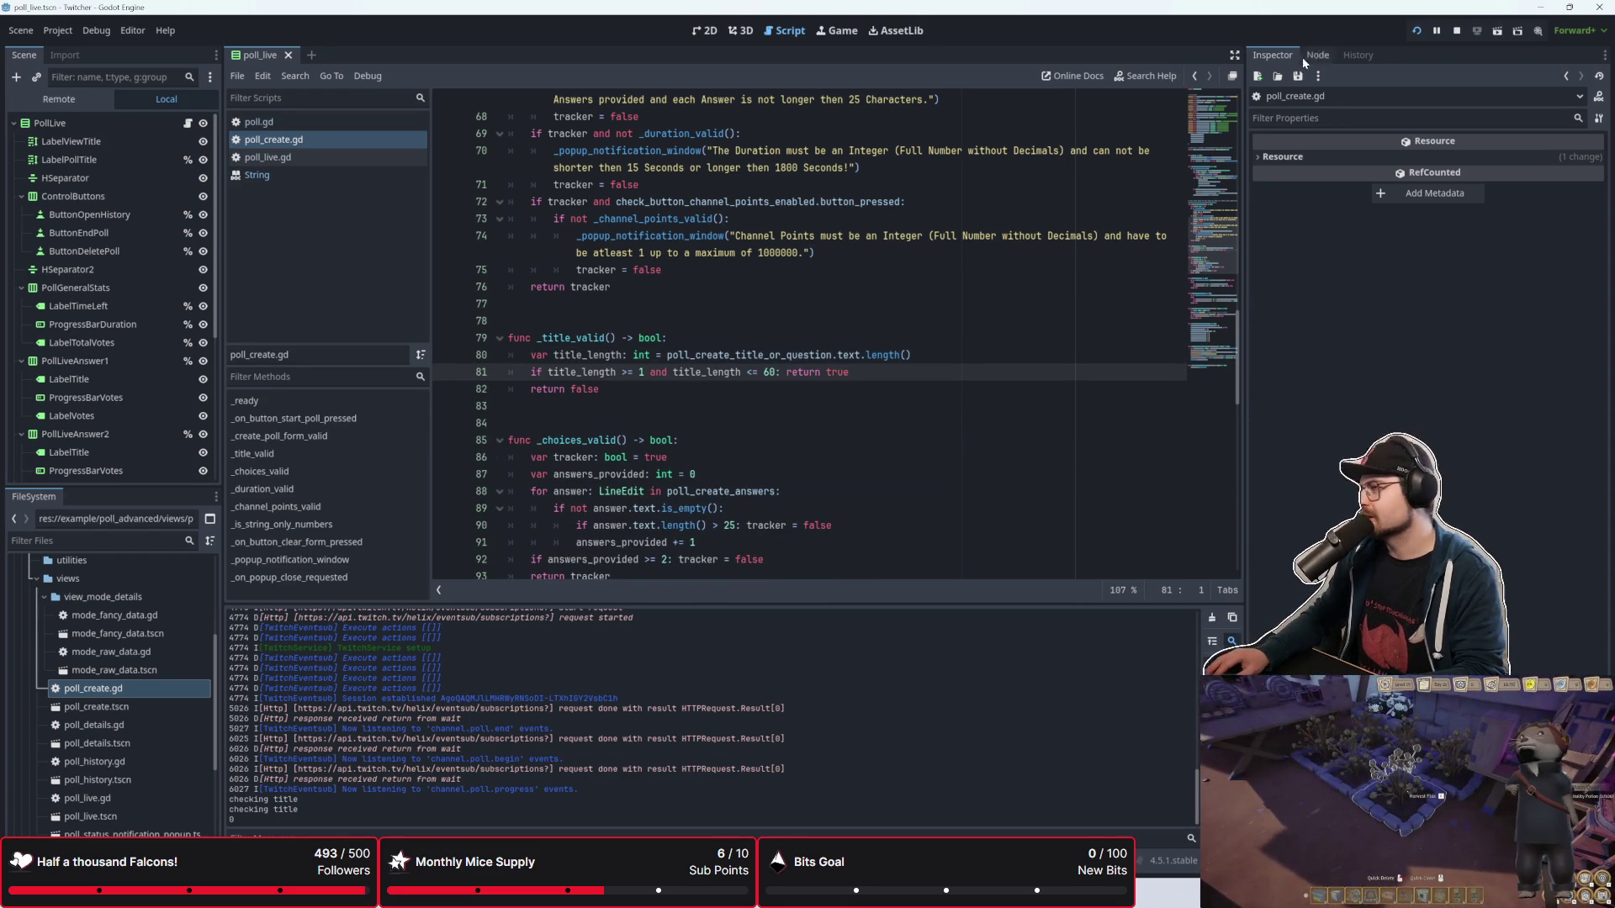
{"action": "left_click", "coordinate": [1417, 31]}
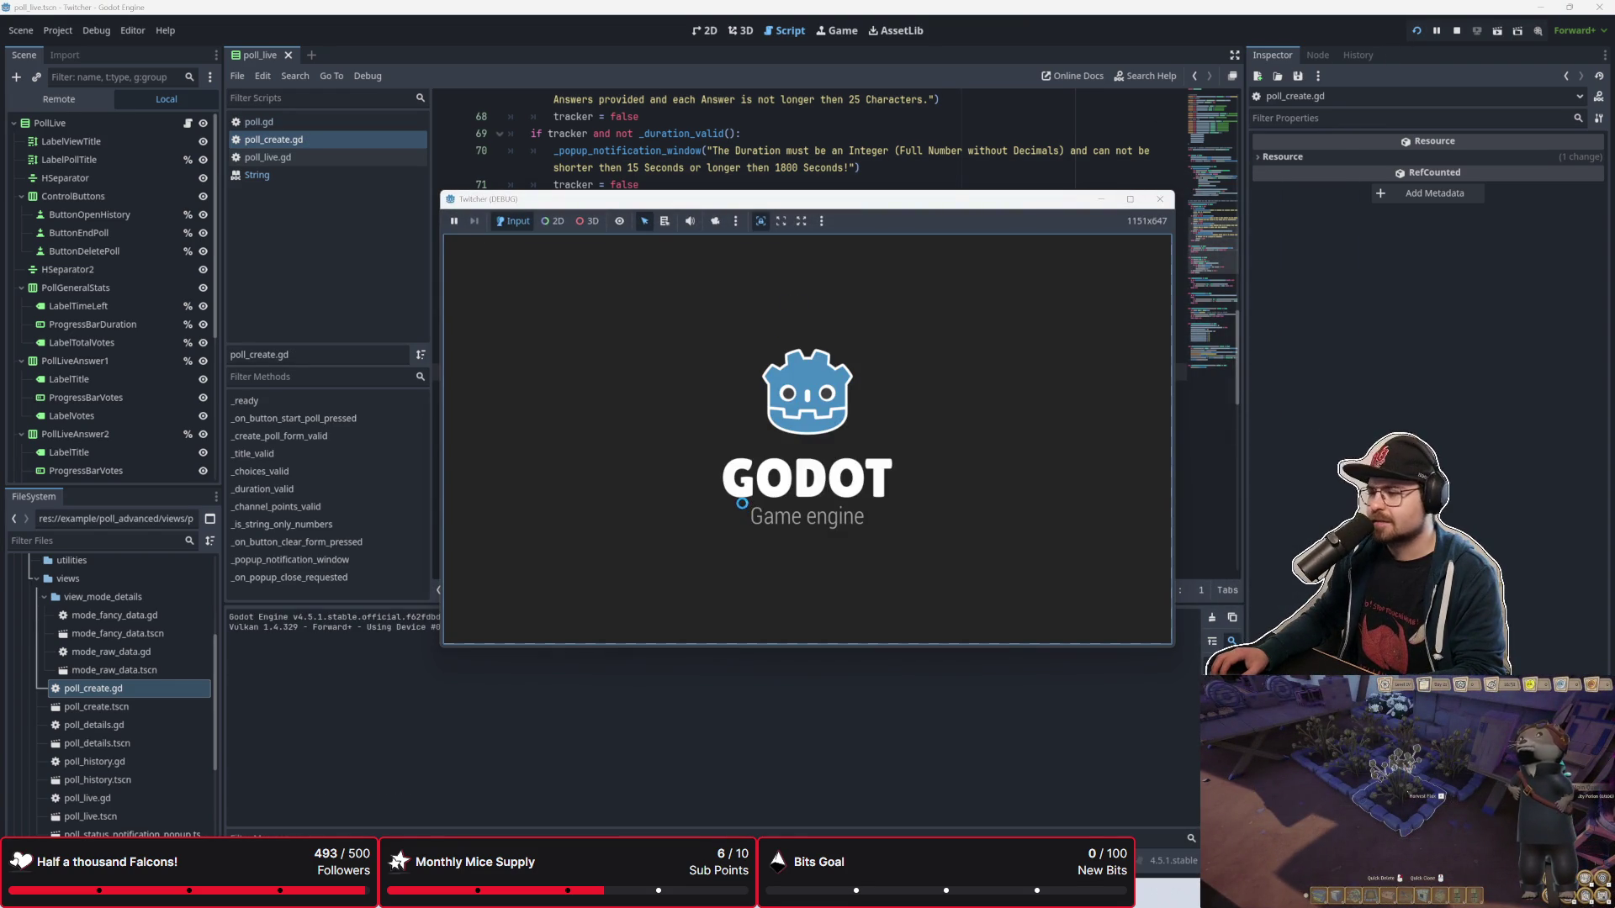
{"action": "left_click", "coordinate": [756, 356]}
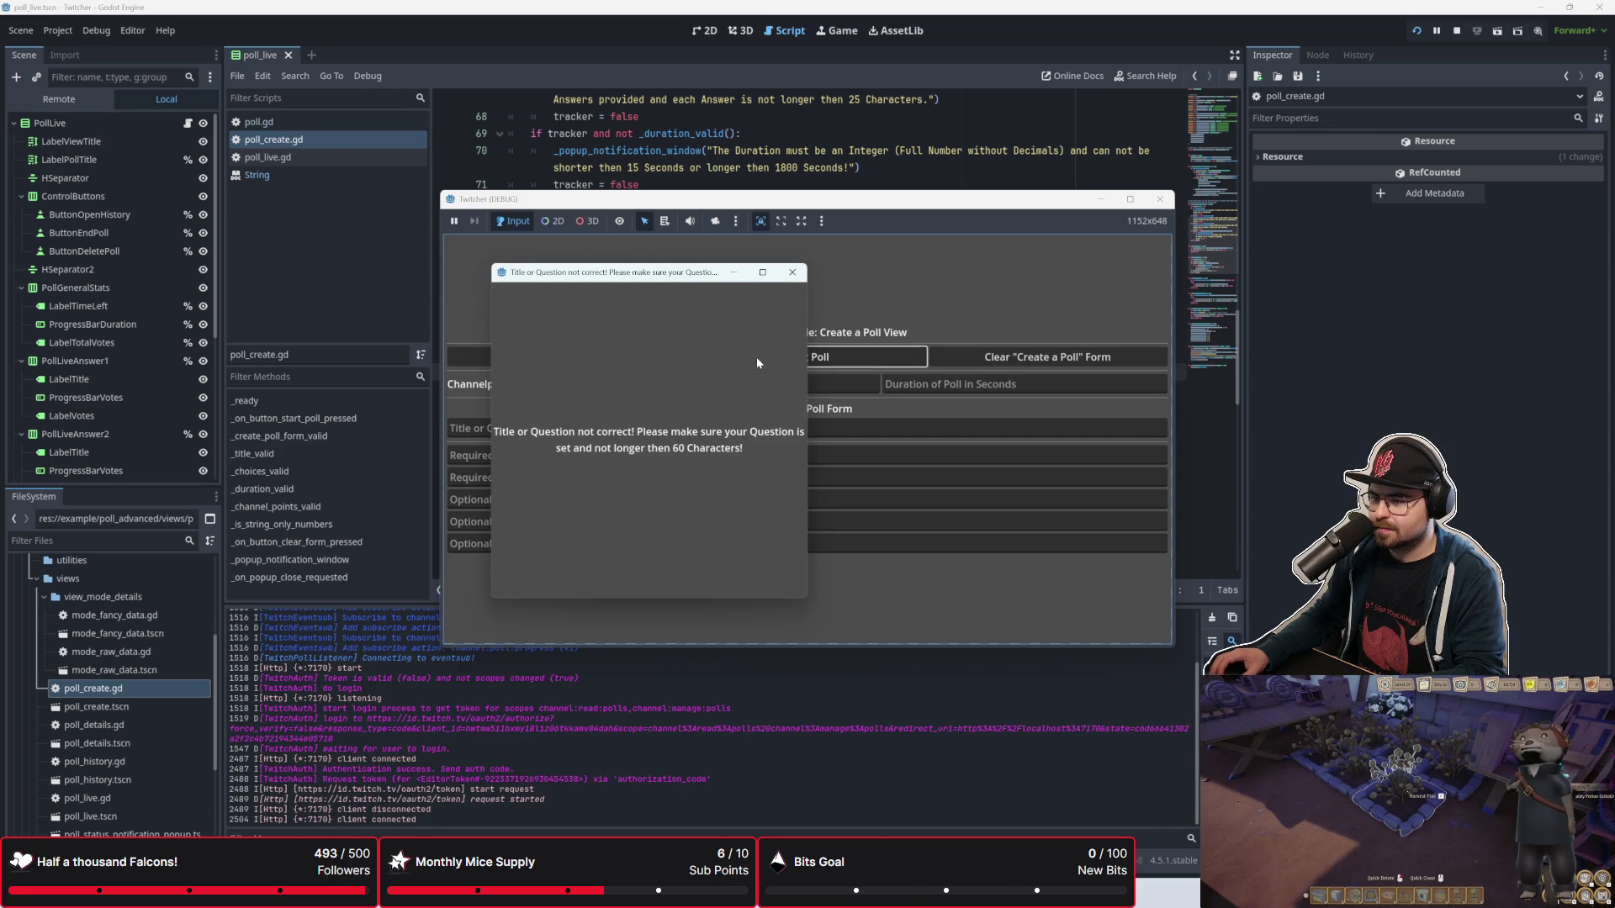
{"action": "left_click", "coordinate": [793, 273]}
{"action": "type", "text": "awdawd"}
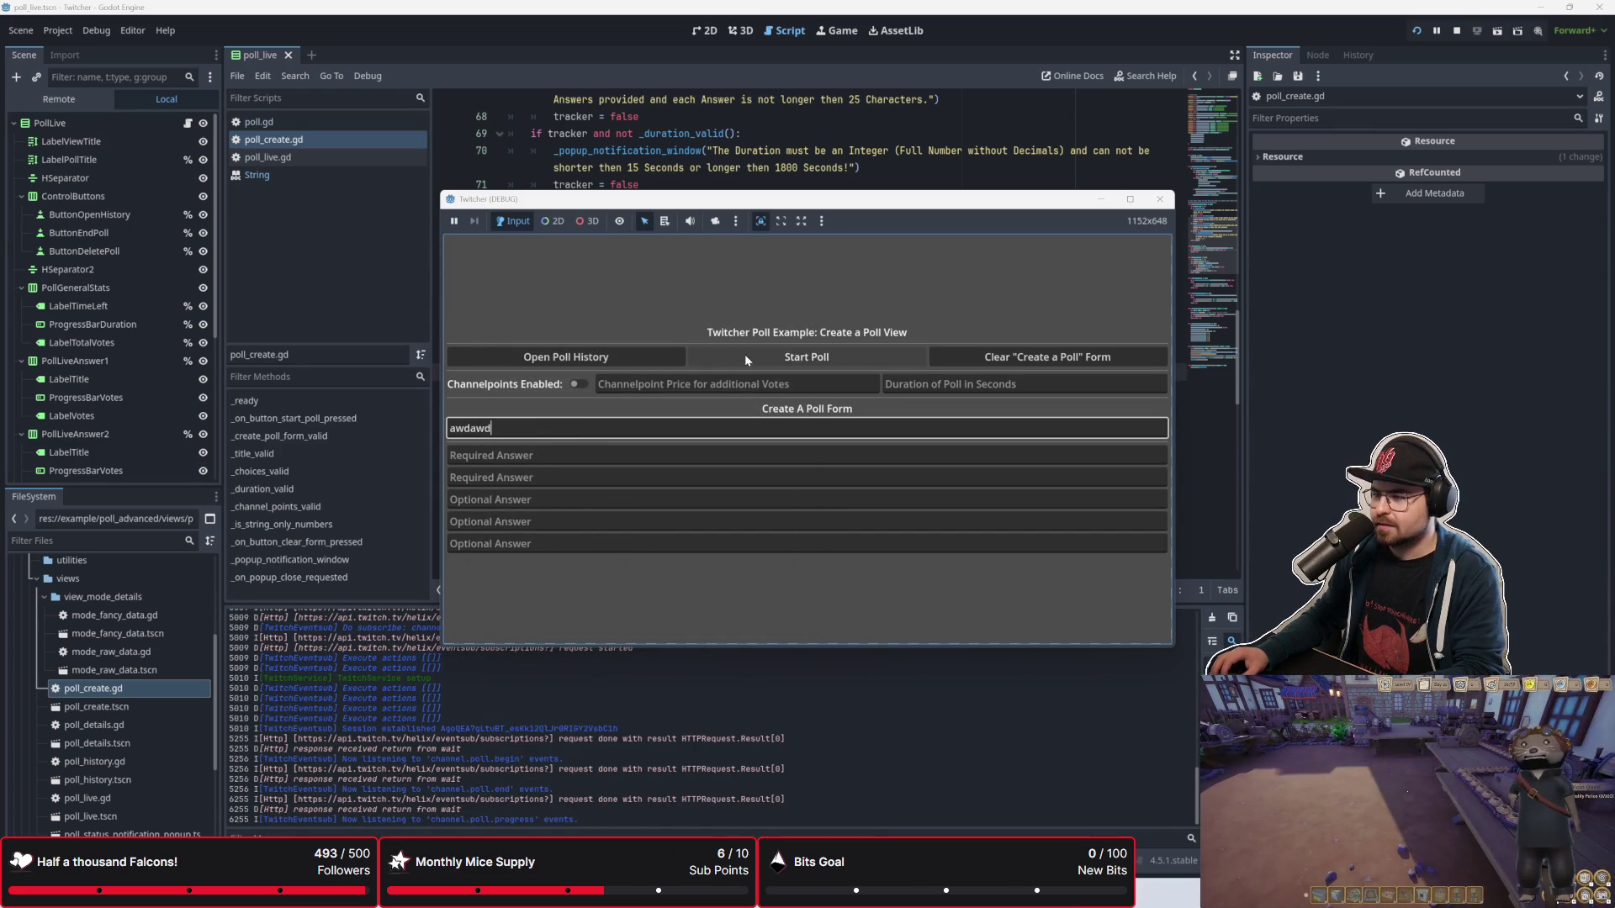
{"action": "left_click", "coordinate": [745, 358]}
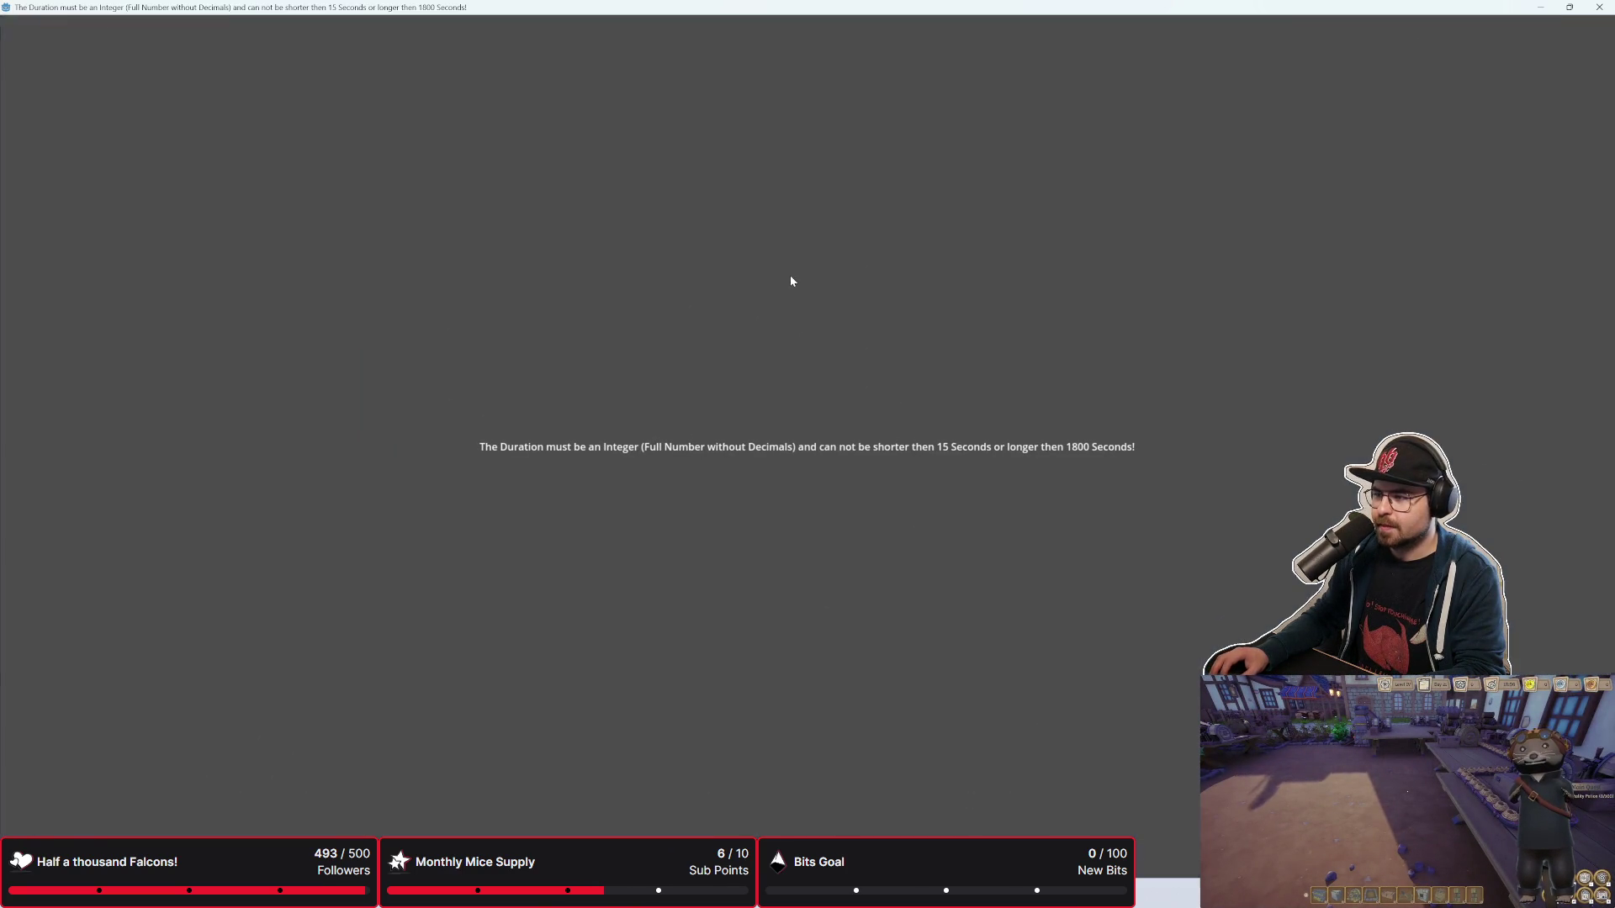
{"action": "left_click", "coordinate": [1569, 7]}
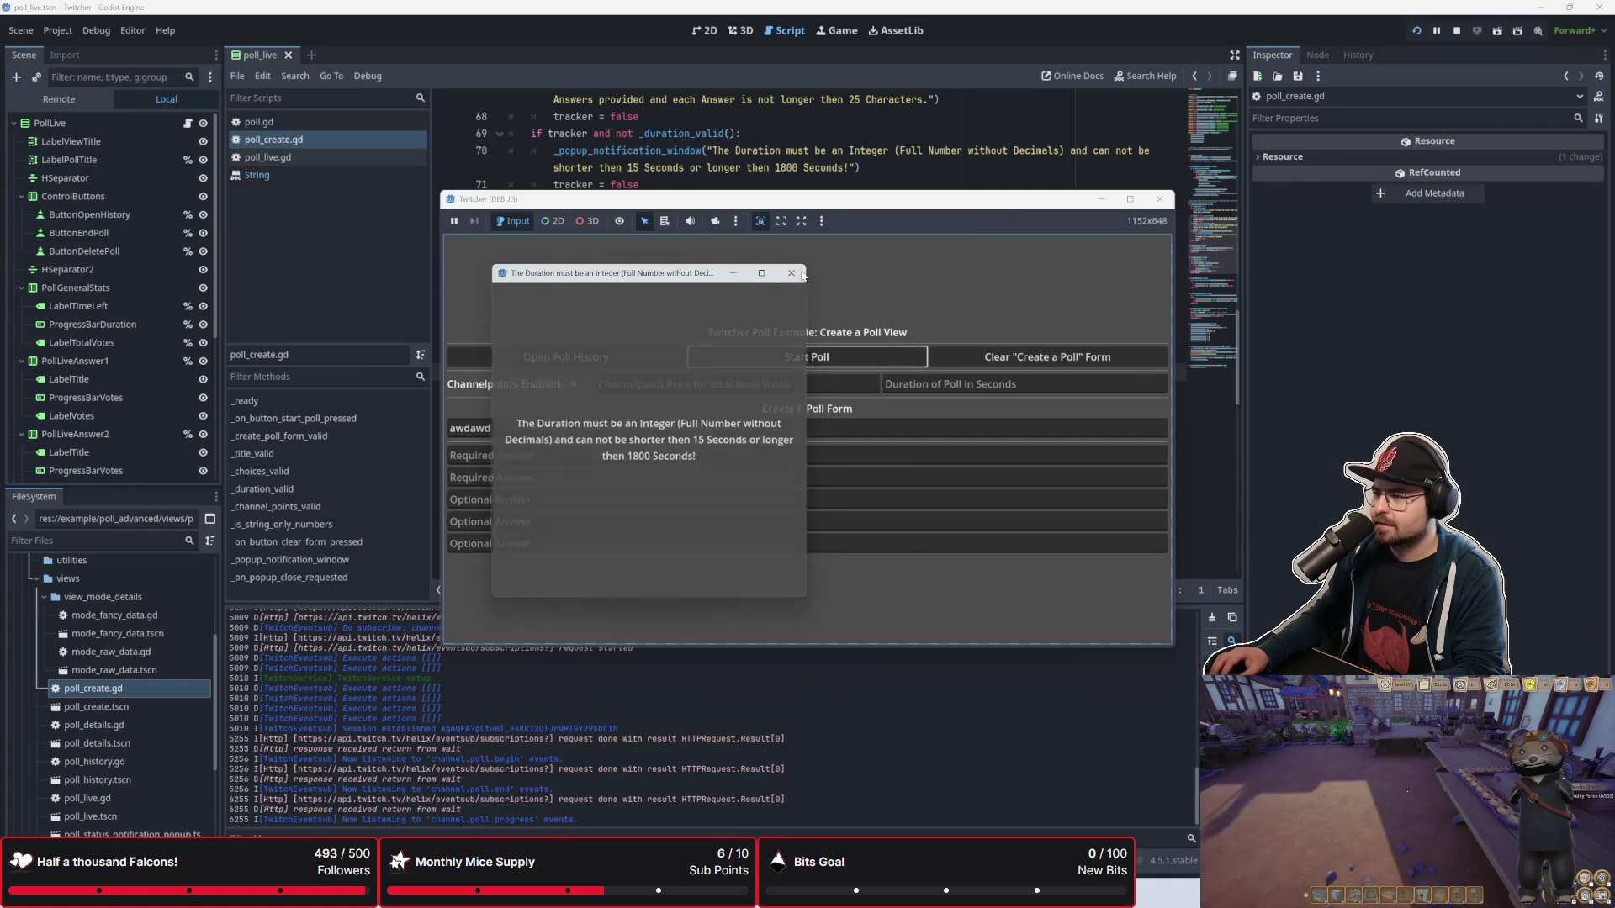
{"action": "left_click", "coordinate": [673, 392]}
{"action": "scroll", "coordinate": [673, 392], "scroll_direction": "down", "scroll_amount": 3}
{"action": "scroll", "coordinate": [673, 392], "scroll_direction": "up", "scroll_amount": 3}
{"action": "scroll", "coordinate": [673, 392], "scroll_direction": "up", "scroll_amount": 4}
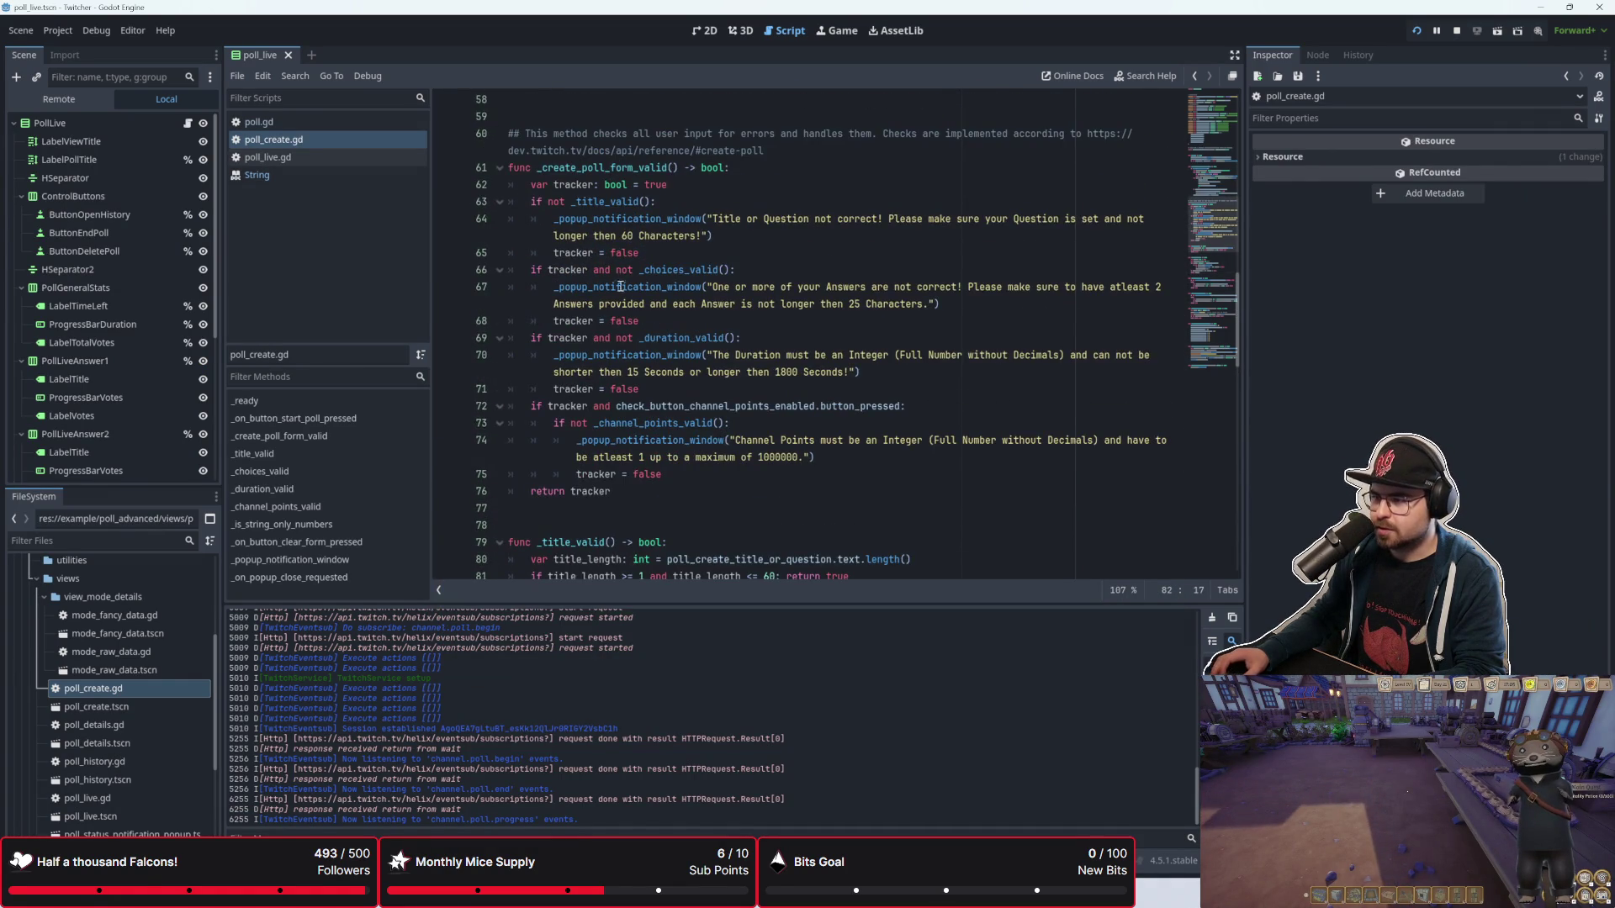
{"action": "scroll", "coordinate": [620, 286], "scroll_direction": "down", "scroll_amount": 5}
{"action": "left_click", "coordinate": [668, 372]}
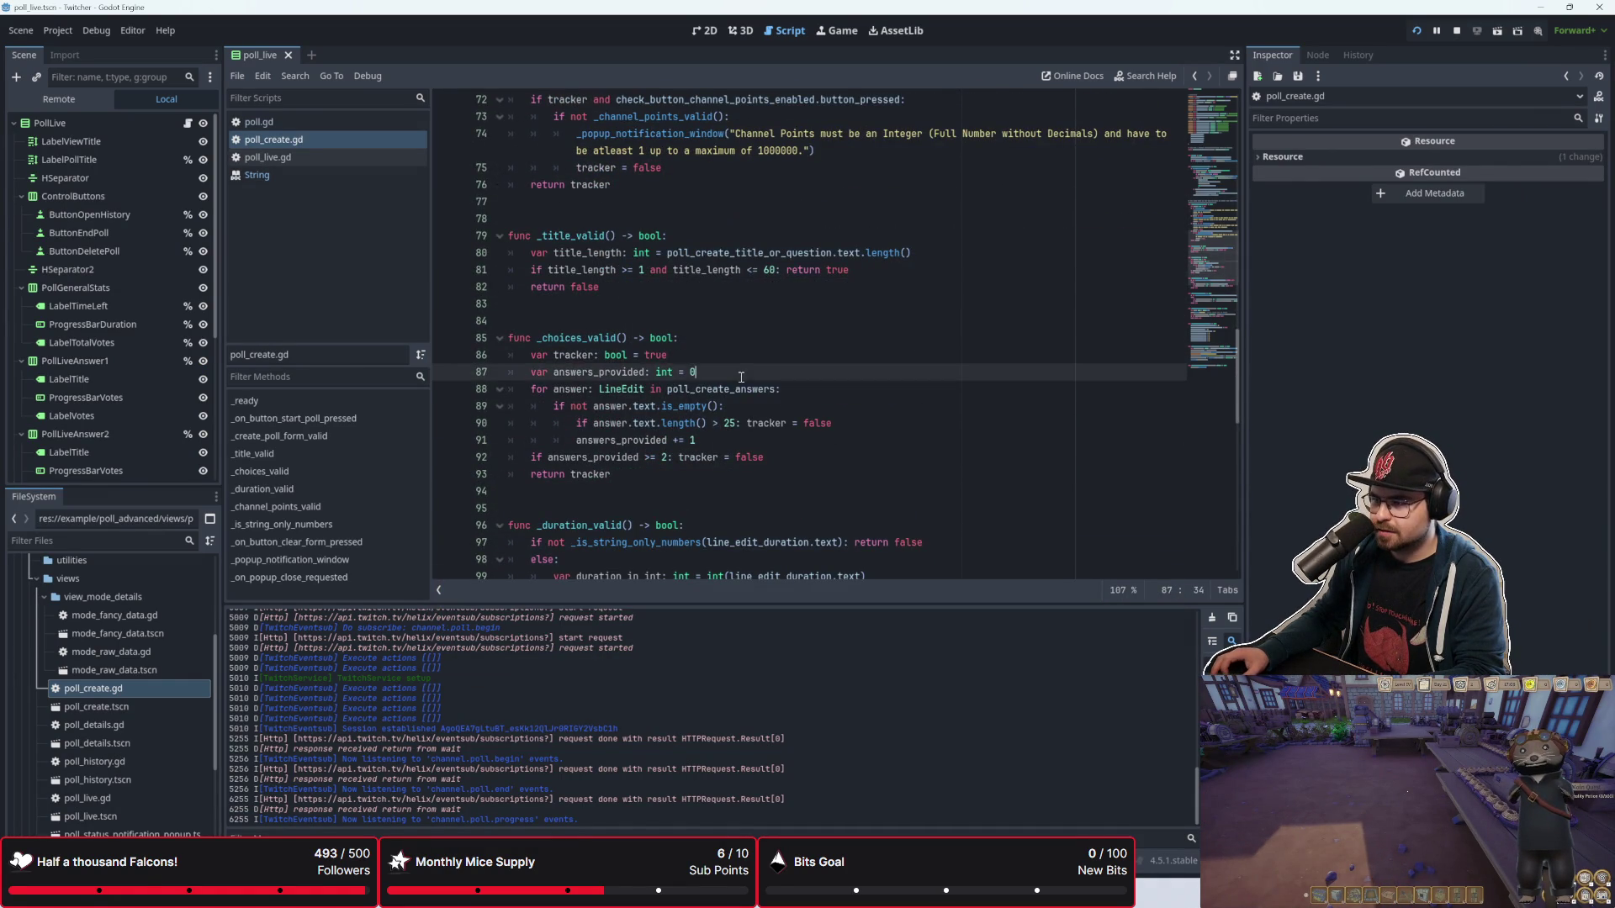
{"action": "left_click", "coordinate": [749, 352]}
{"action": "scroll", "coordinate": [749, 352], "scroll_direction": "up", "scroll_amount": 5}
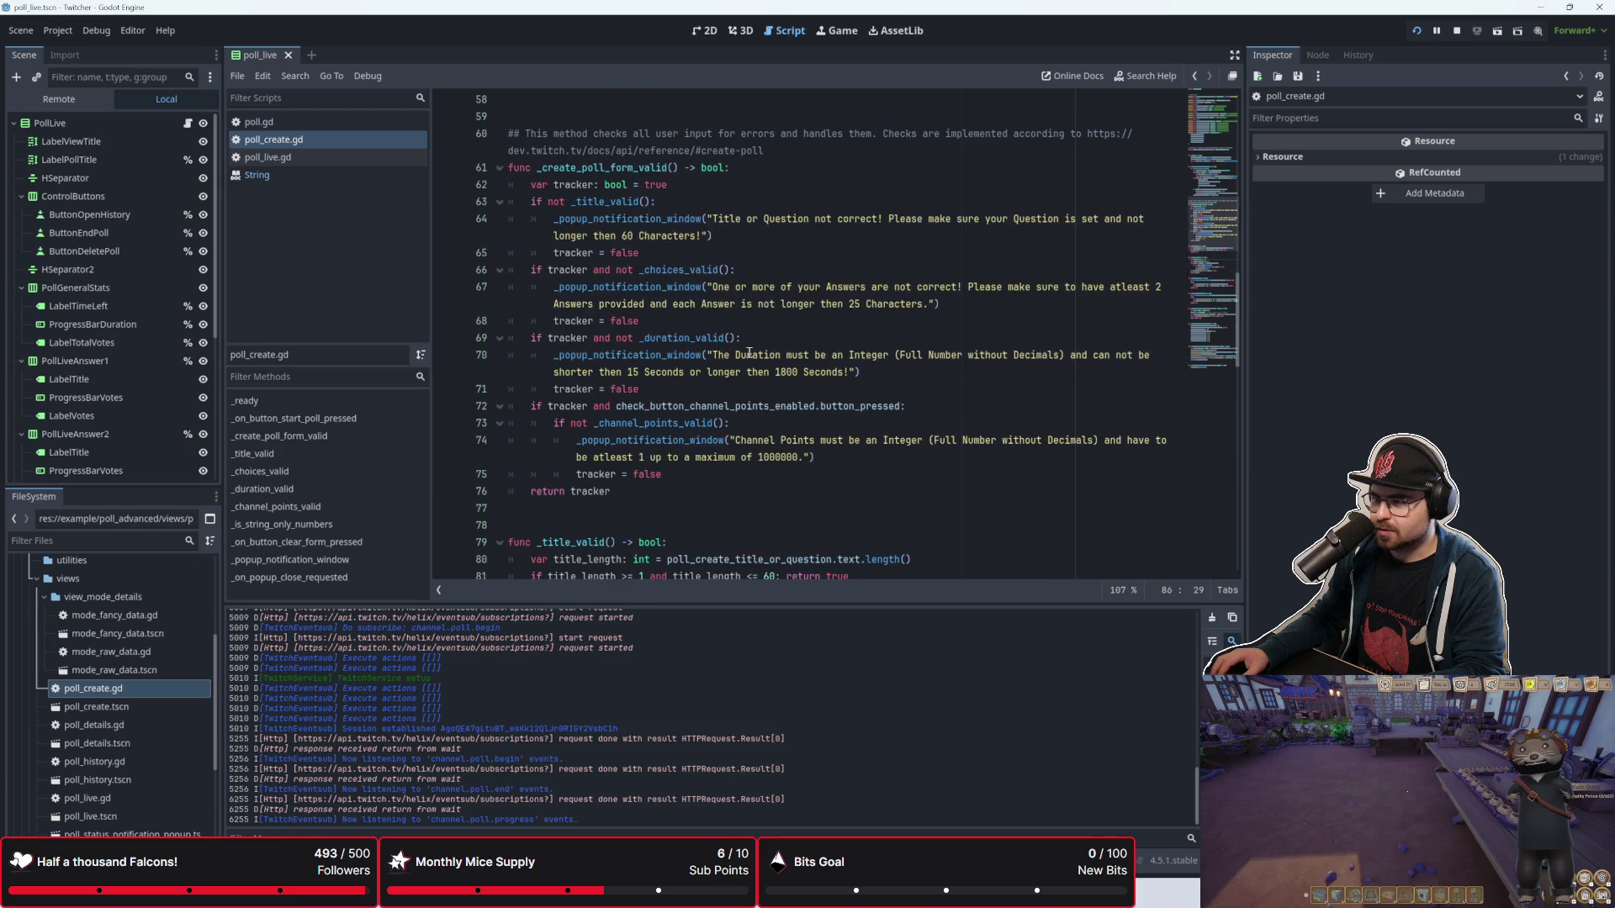
{"action": "scroll", "coordinate": [622, 269], "scroll_direction": "down", "scroll_amount": 4}
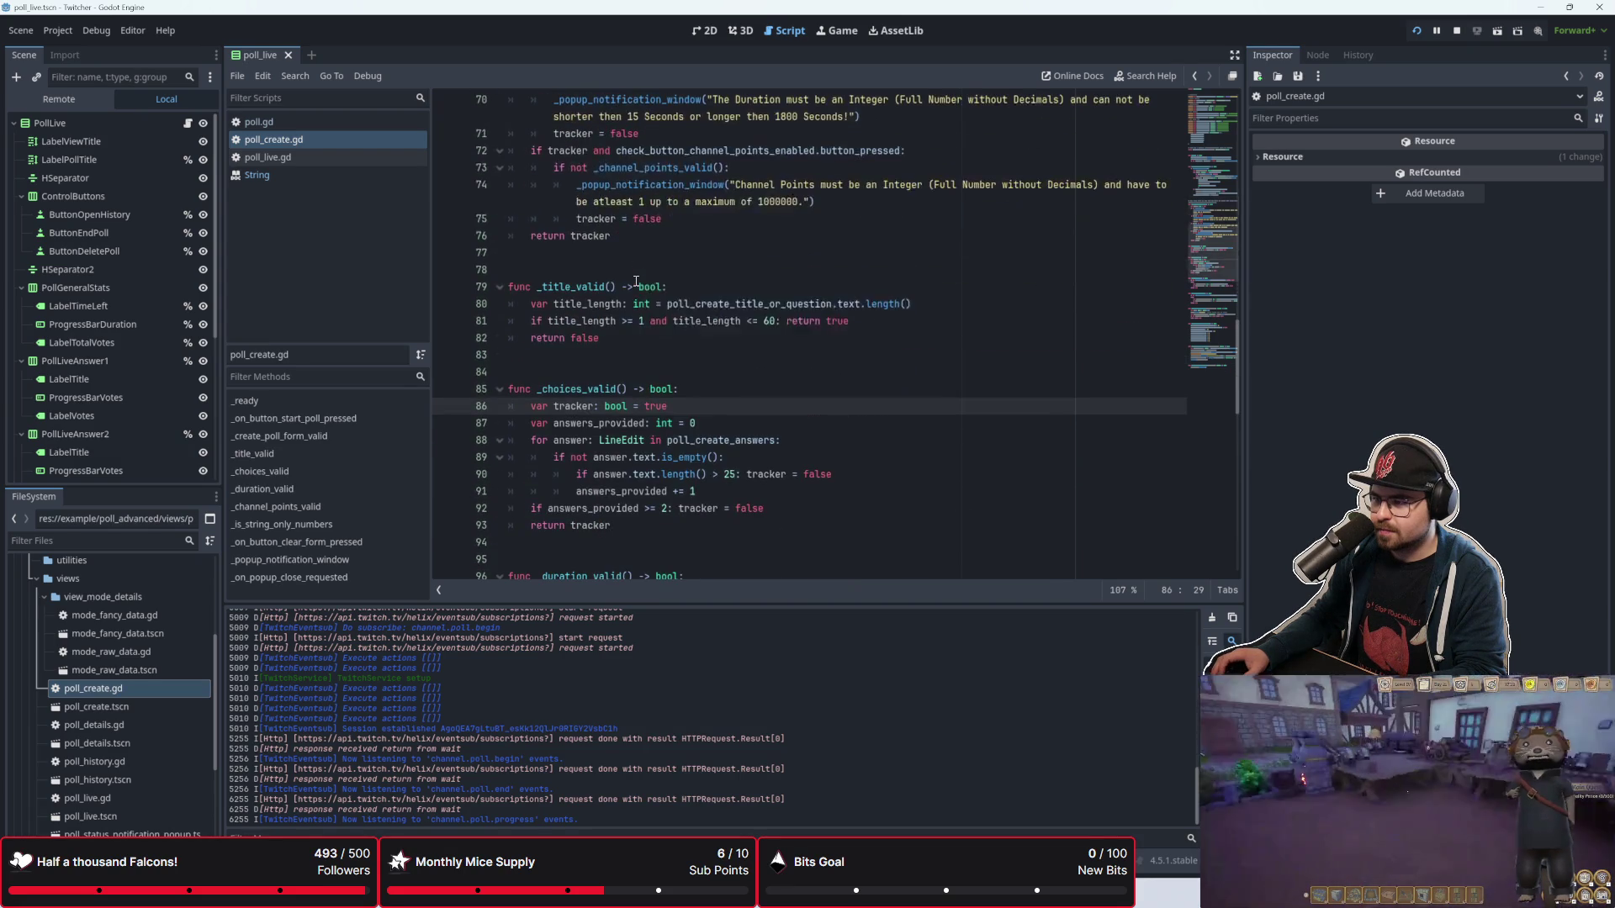
{"action": "left_click", "coordinate": [677, 530]}
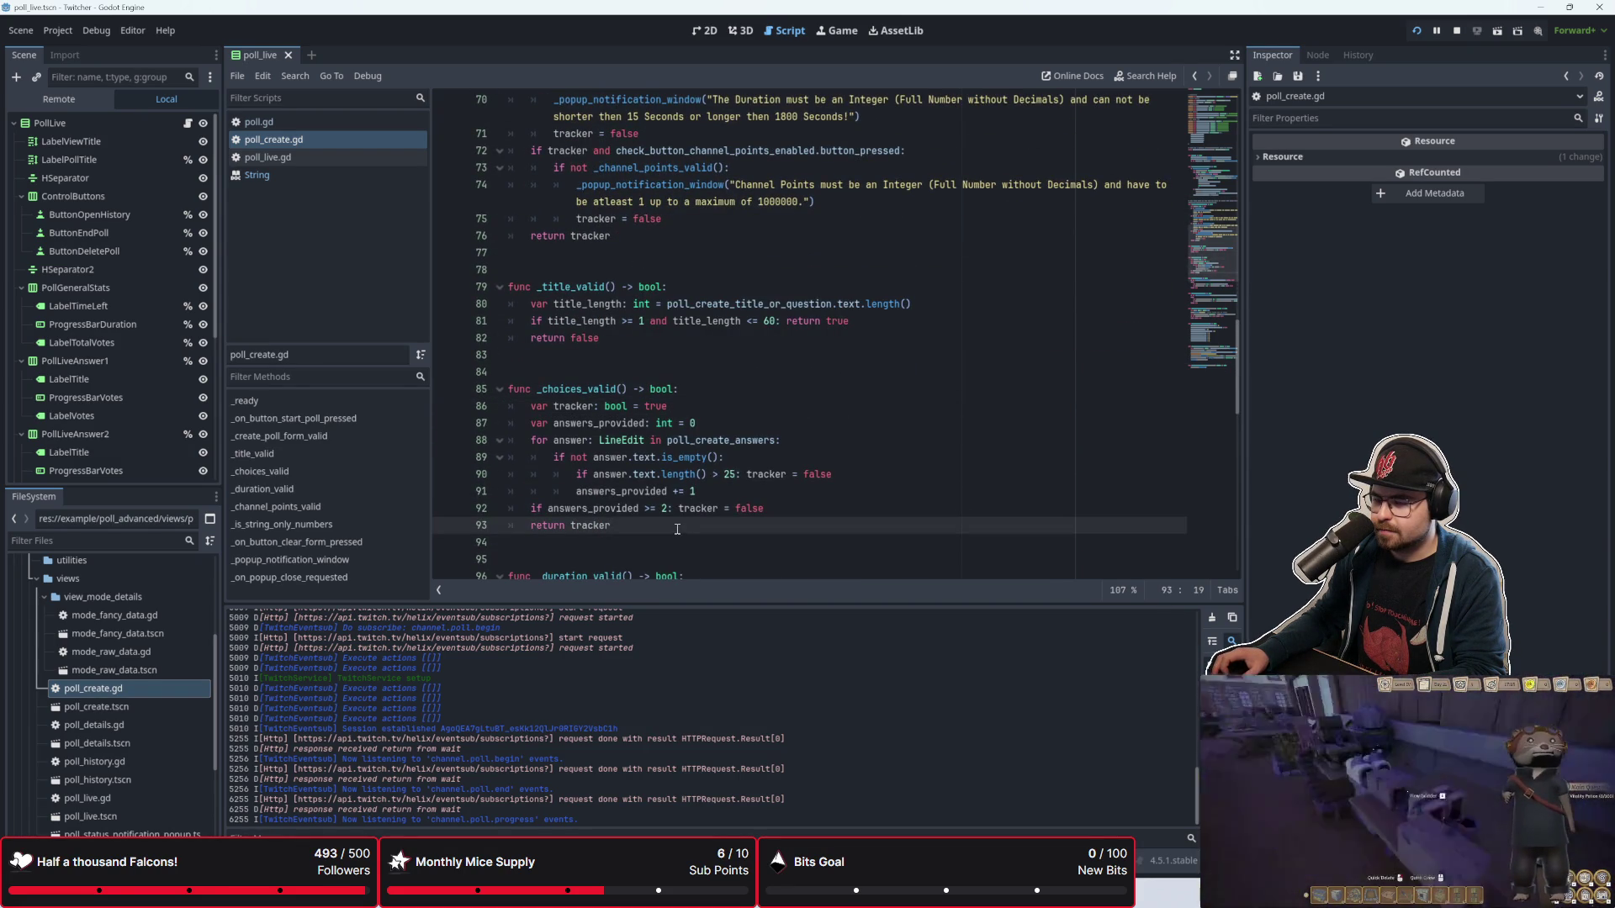
{"action": "scroll", "coordinate": [677, 529], "scroll_direction": "up", "scroll_amount": 3}
{"action": "scroll", "coordinate": [677, 530], "scroll_direction": "up", "scroll_amount": 2}
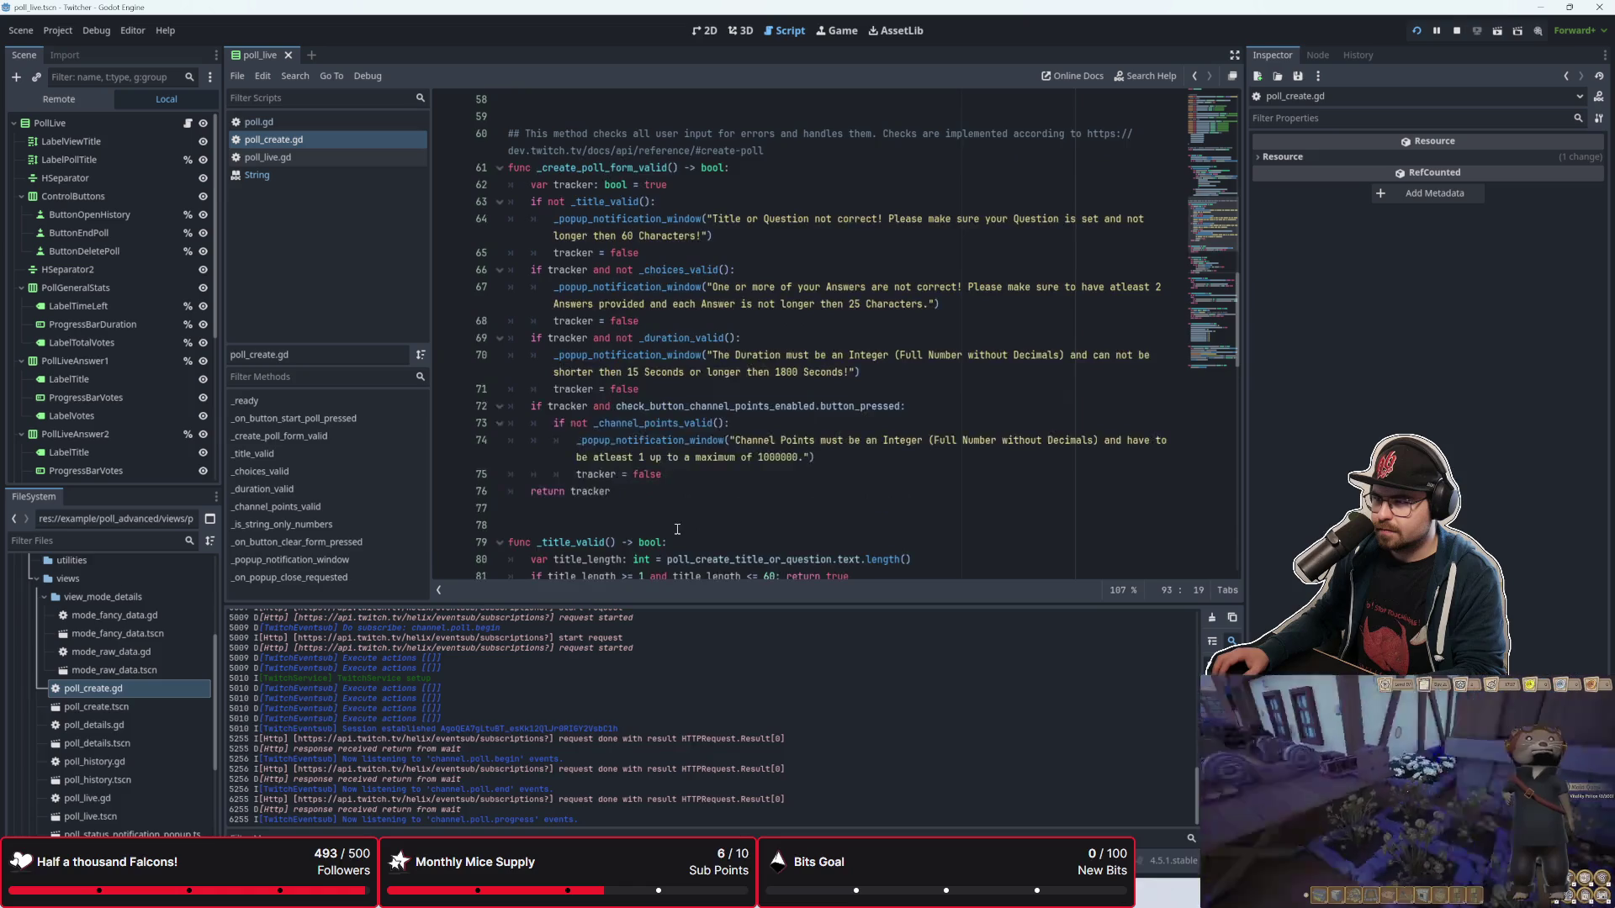
{"action": "scroll", "coordinate": [677, 530], "scroll_direction": "down", "scroll_amount": 4}
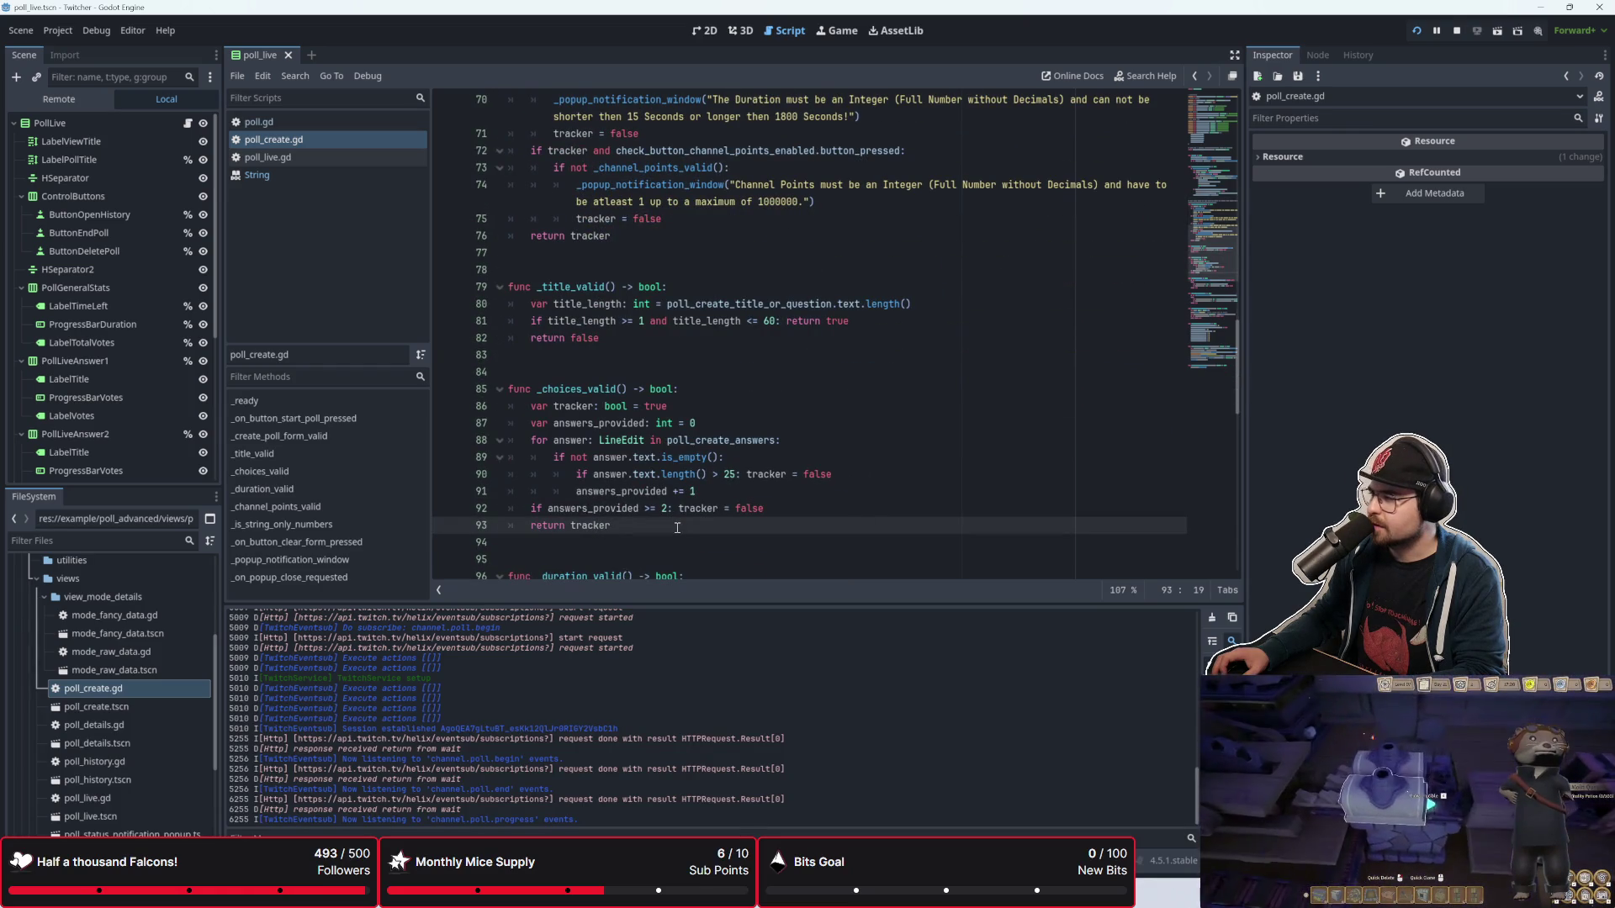
{"action": "mouse_move", "coordinate": [687, 455]}
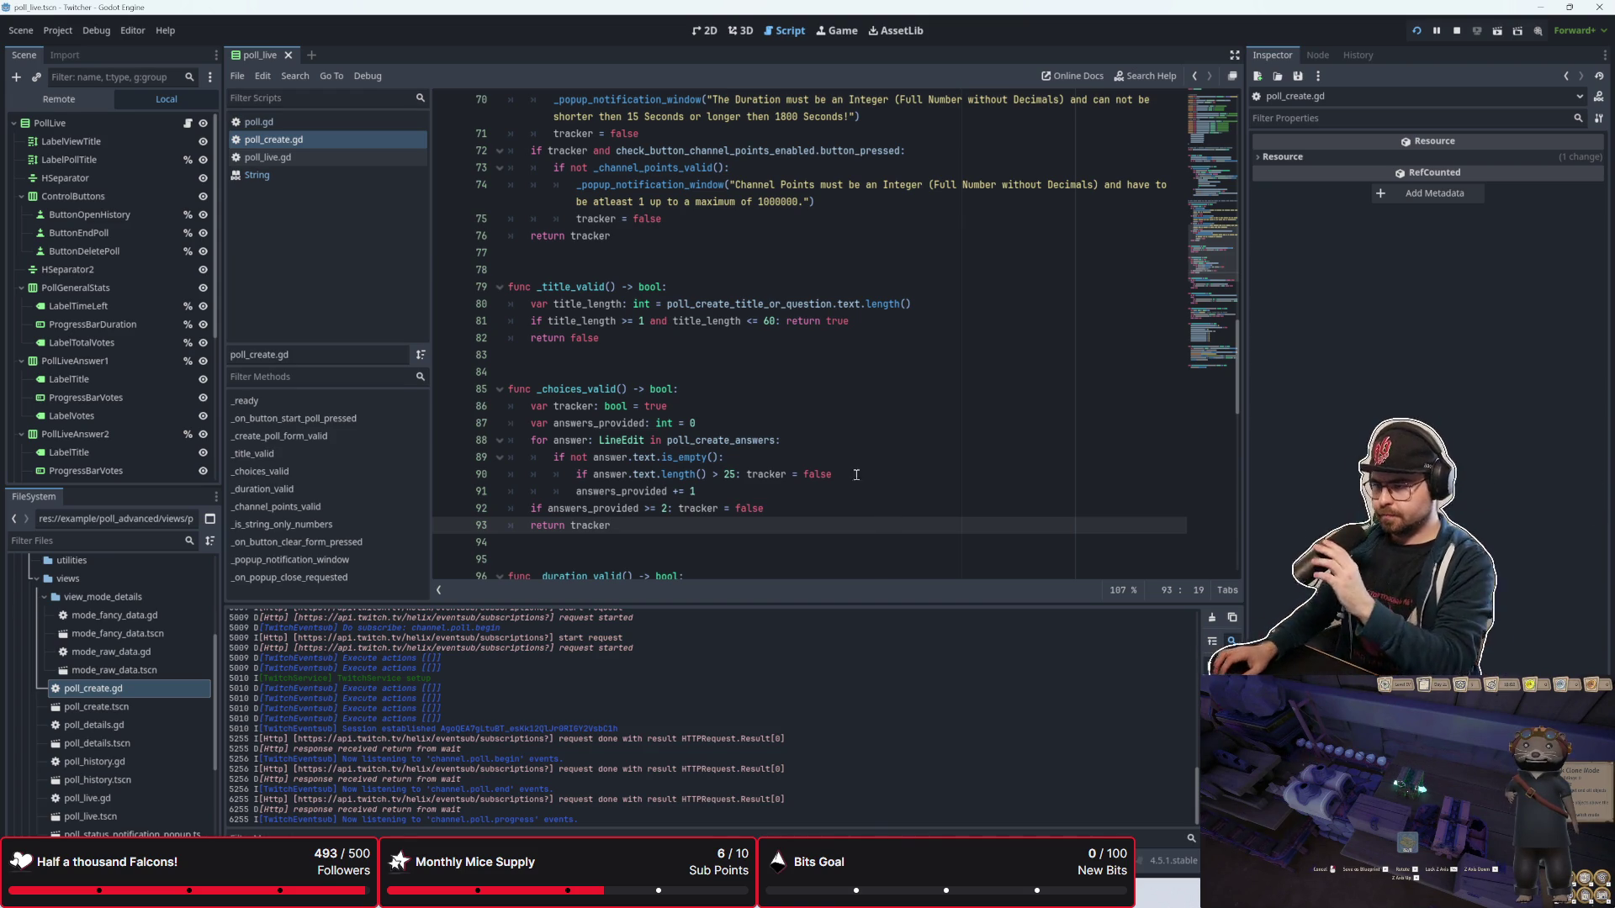
{"action": "scroll", "coordinate": [778, 403], "scroll_direction": "down", "scroll_amount": 3}
{"action": "scroll", "coordinate": [723, 354], "scroll_direction": "up", "scroll_amount": 2}
{"action": "left_click", "coordinate": [707, 368]}
{"action": "scroll", "coordinate": [707, 368], "scroll_direction": "down", "scroll_amount": 1}
{"action": "left_click", "coordinate": [704, 457]}
{"action": "left_click", "coordinate": [703, 431]}
{"action": "left_click", "coordinate": [739, 337]}
{"action": "left_click", "coordinate": [759, 319]}
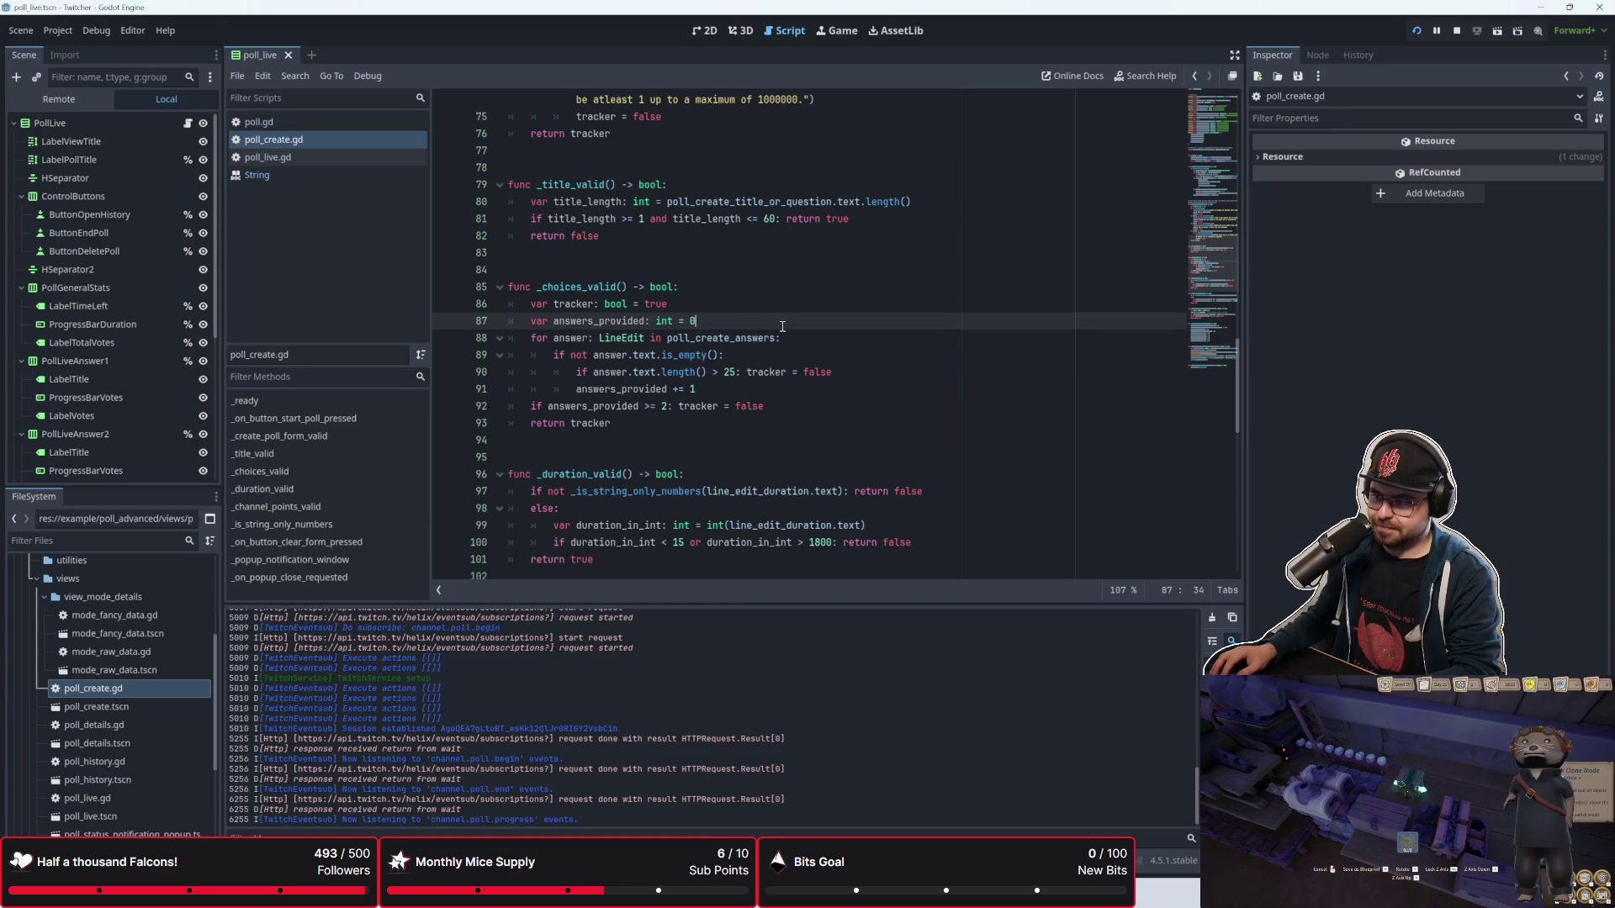
{"action": "key", "text": "Down"}
{"action": "key", "text": "Down"}
{"action": "key", "text": "Down"}
{"action": "key", "text": "Down"}
{"action": "key", "text": "Down"}
{"action": "key", "text": "Up"}
{"action": "key", "text": "Up"}
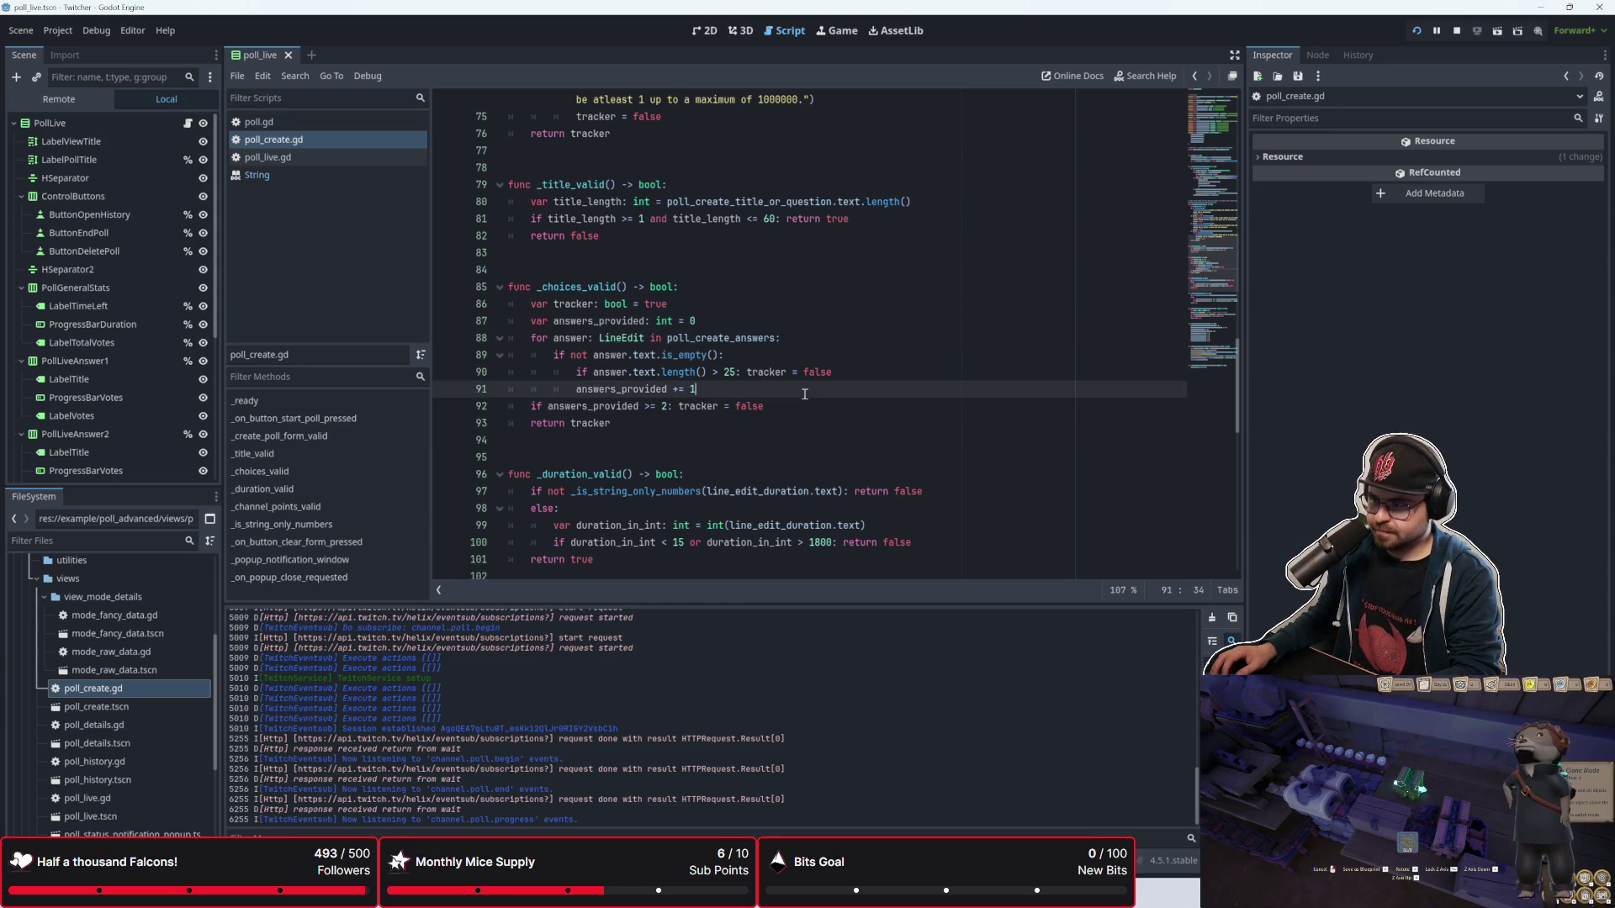
{"action": "key", "text": "Up"}
{"action": "key", "text": "Up"}
{"action": "key", "text": "Up"}
{"action": "key", "text": "Up"}
{"action": "key", "text": "Up"}
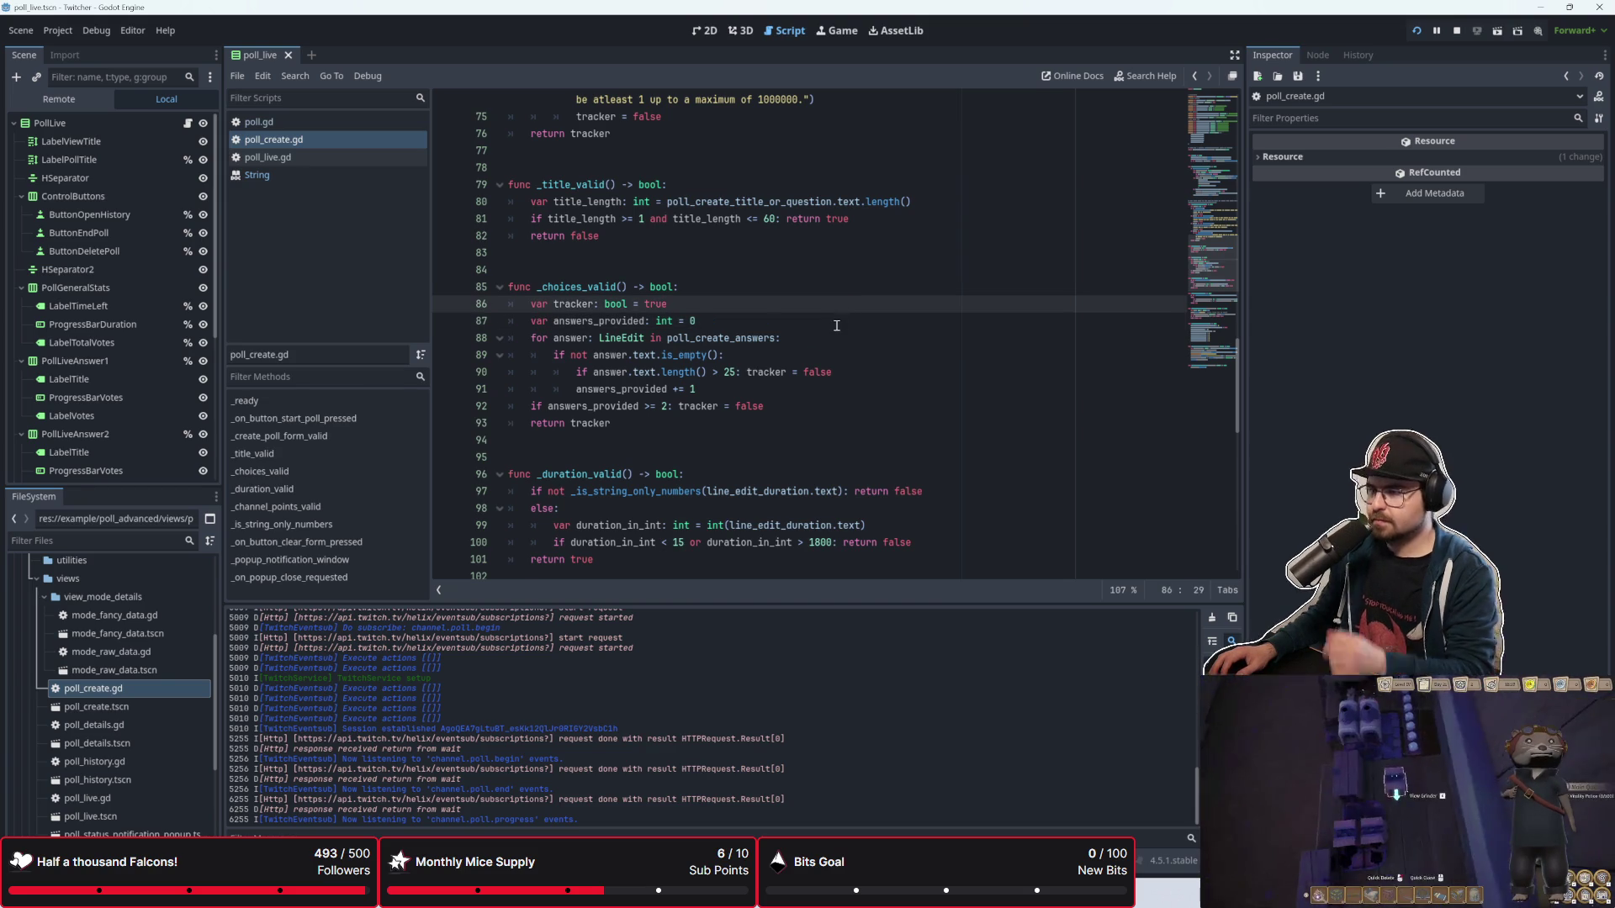
{"action": "left_click", "coordinate": [837, 326]}
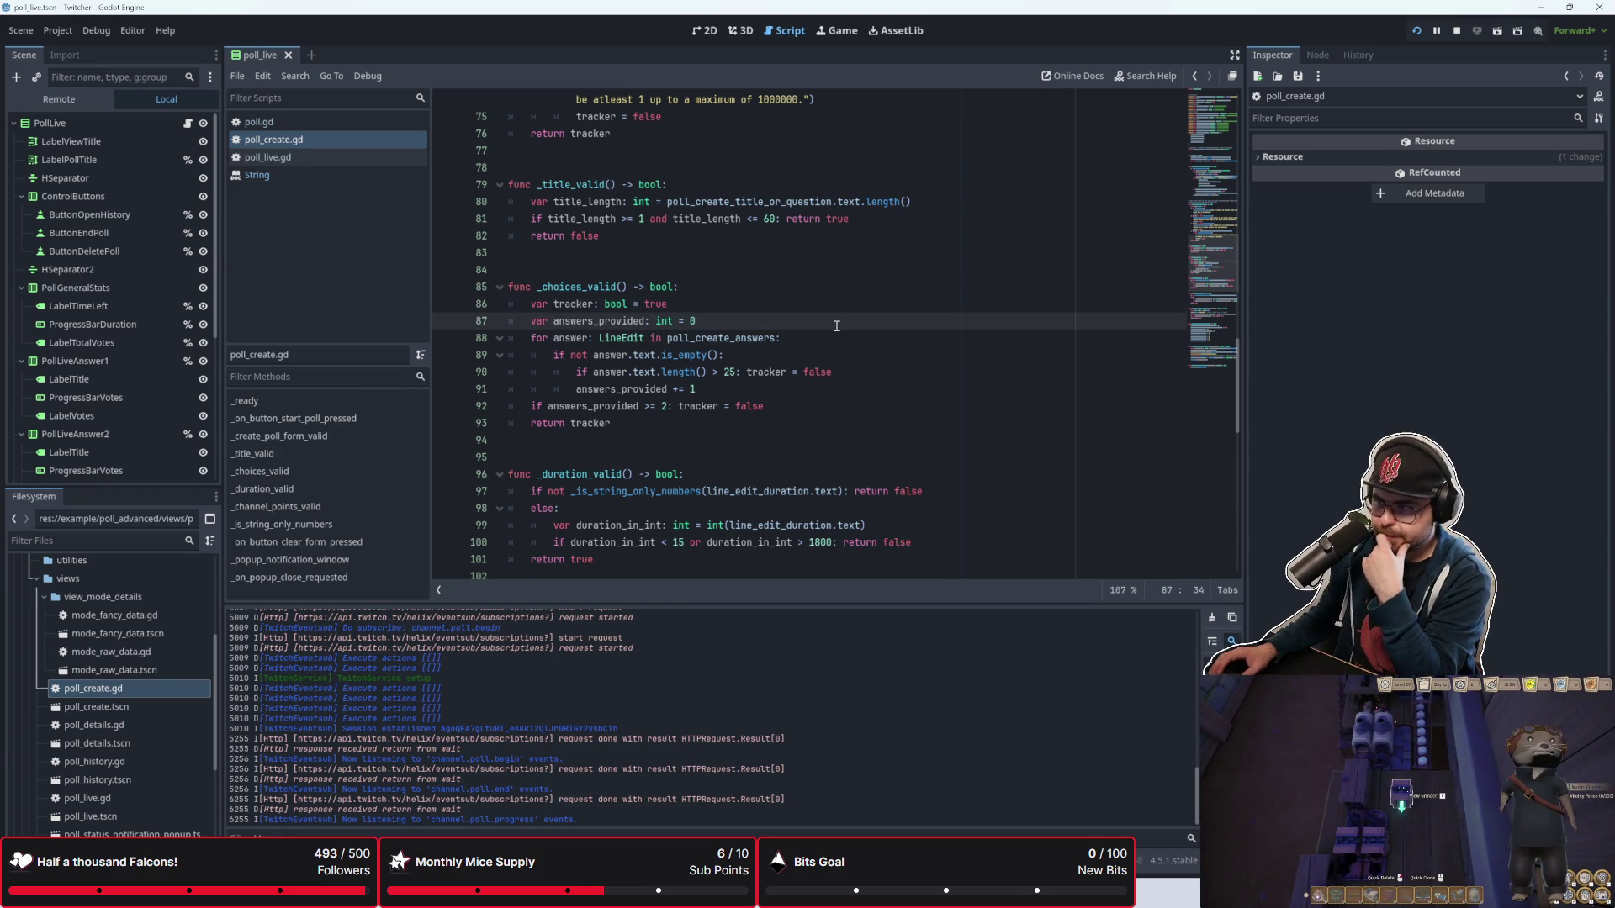
{"action": "left_click", "coordinate": [810, 349]}
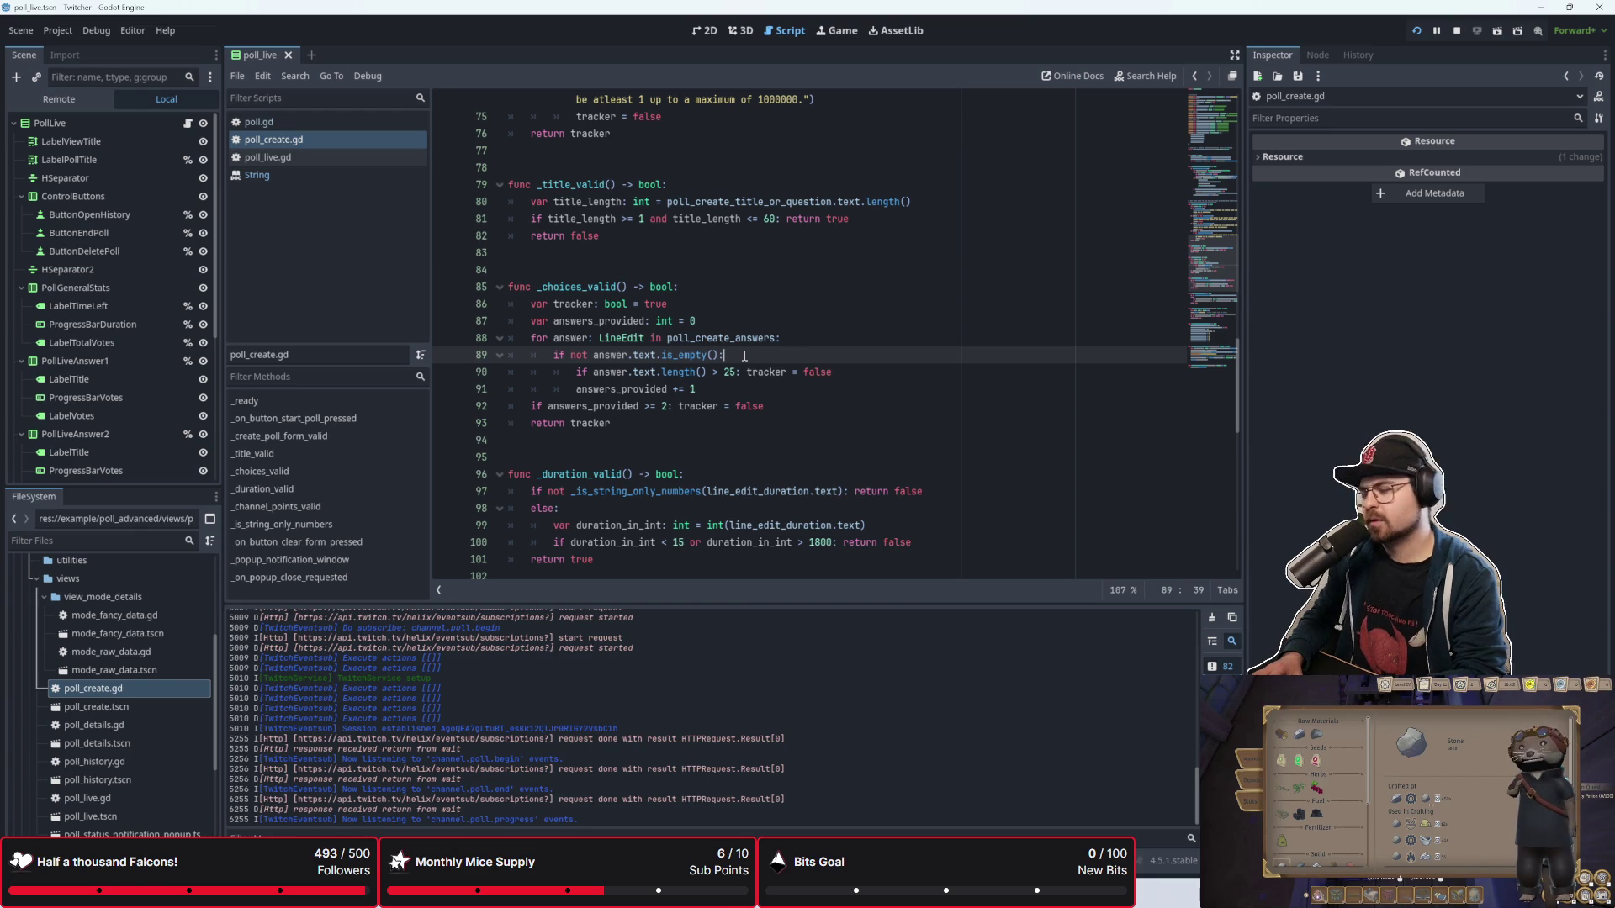
{"action": "key", "text": "Down"}
{"action": "key", "text": "Down"}
{"action": "key", "text": "Down"}
{"action": "key", "text": "Up"}
{"action": "key", "text": "Up"}
{"action": "key", "text": "Up"}
{"action": "key", "text": "Up"}
{"action": "key", "text": "Up"}
{"action": "scroll", "coordinate": [637, 409], "scroll_direction": "up", "scroll_amount": 1}
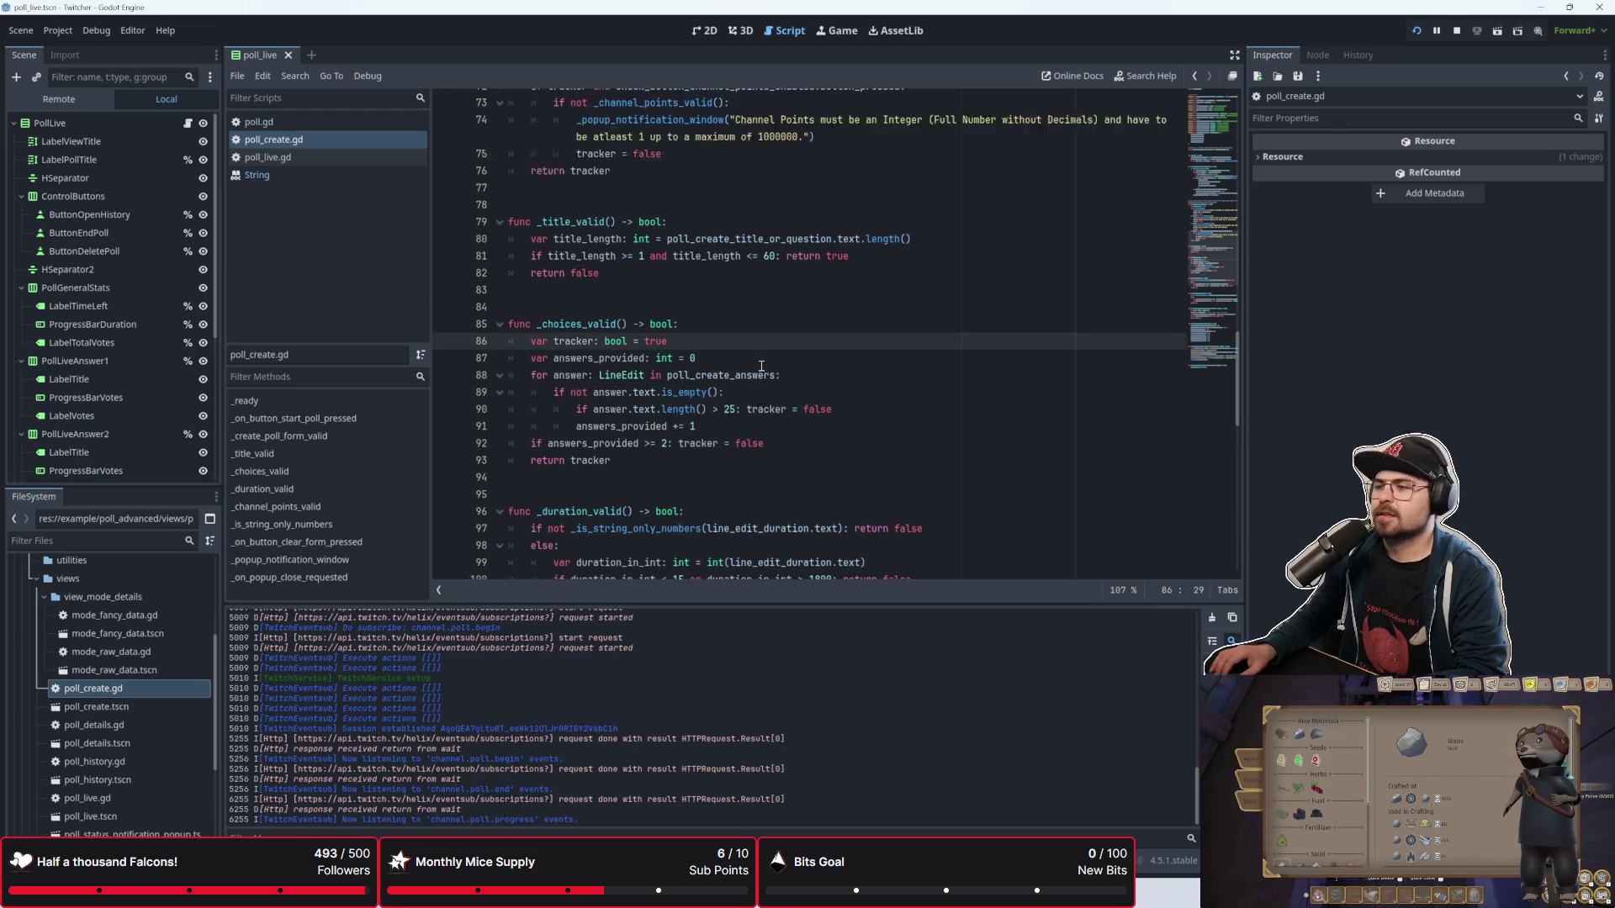
{"action": "left_click", "coordinate": [699, 375]}
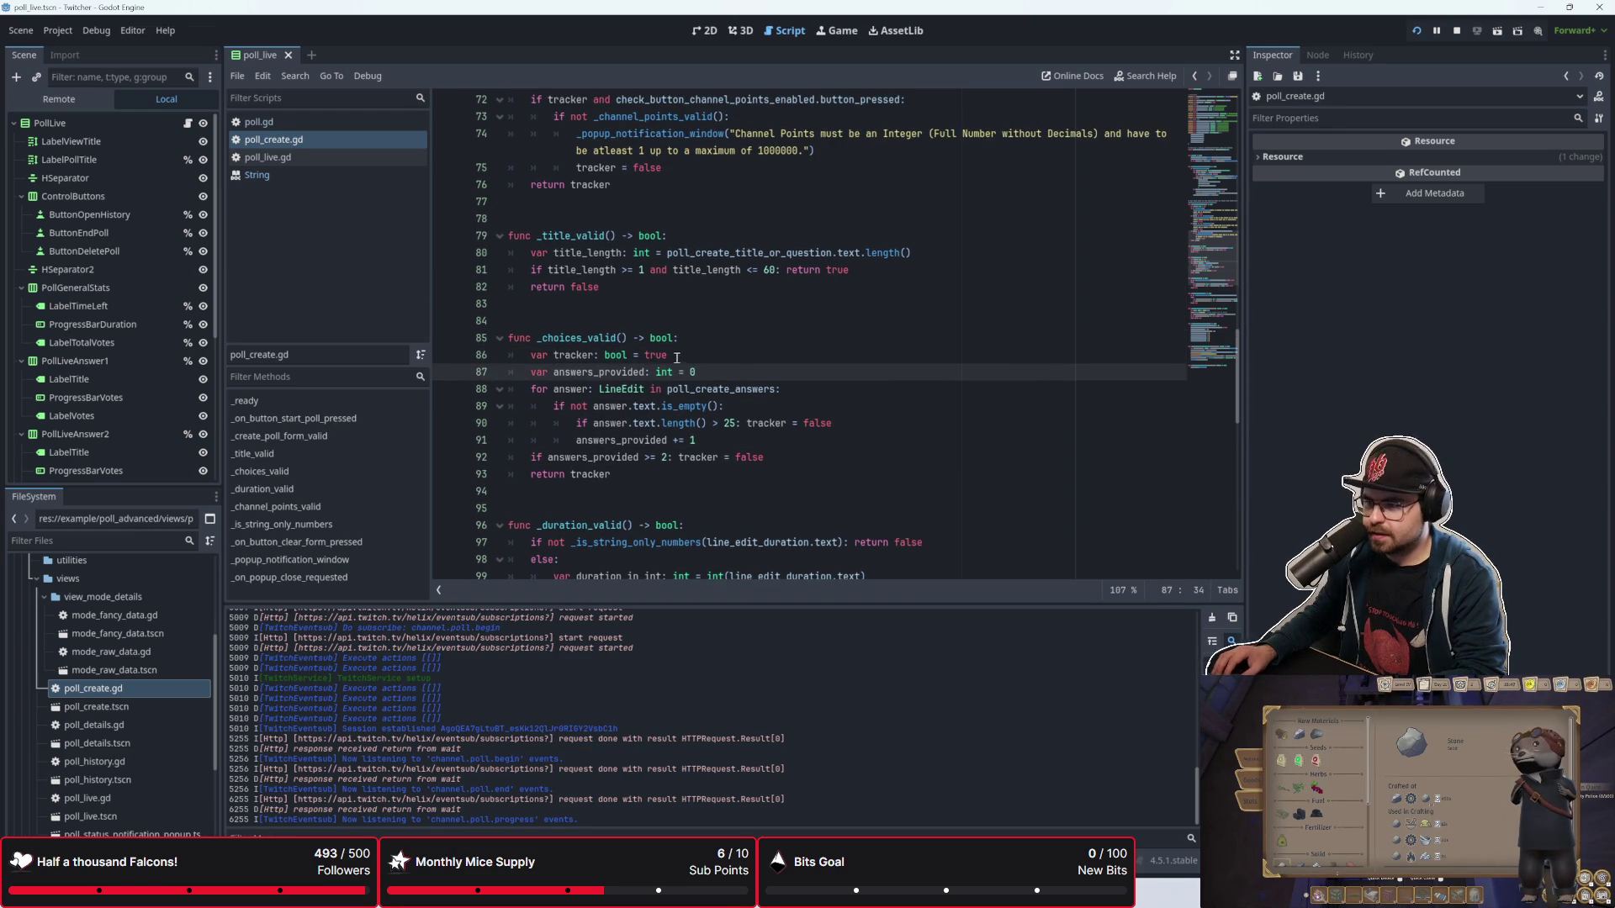
{"action": "key", "text": "Return"}
{"action": "key", "text": "Return"}
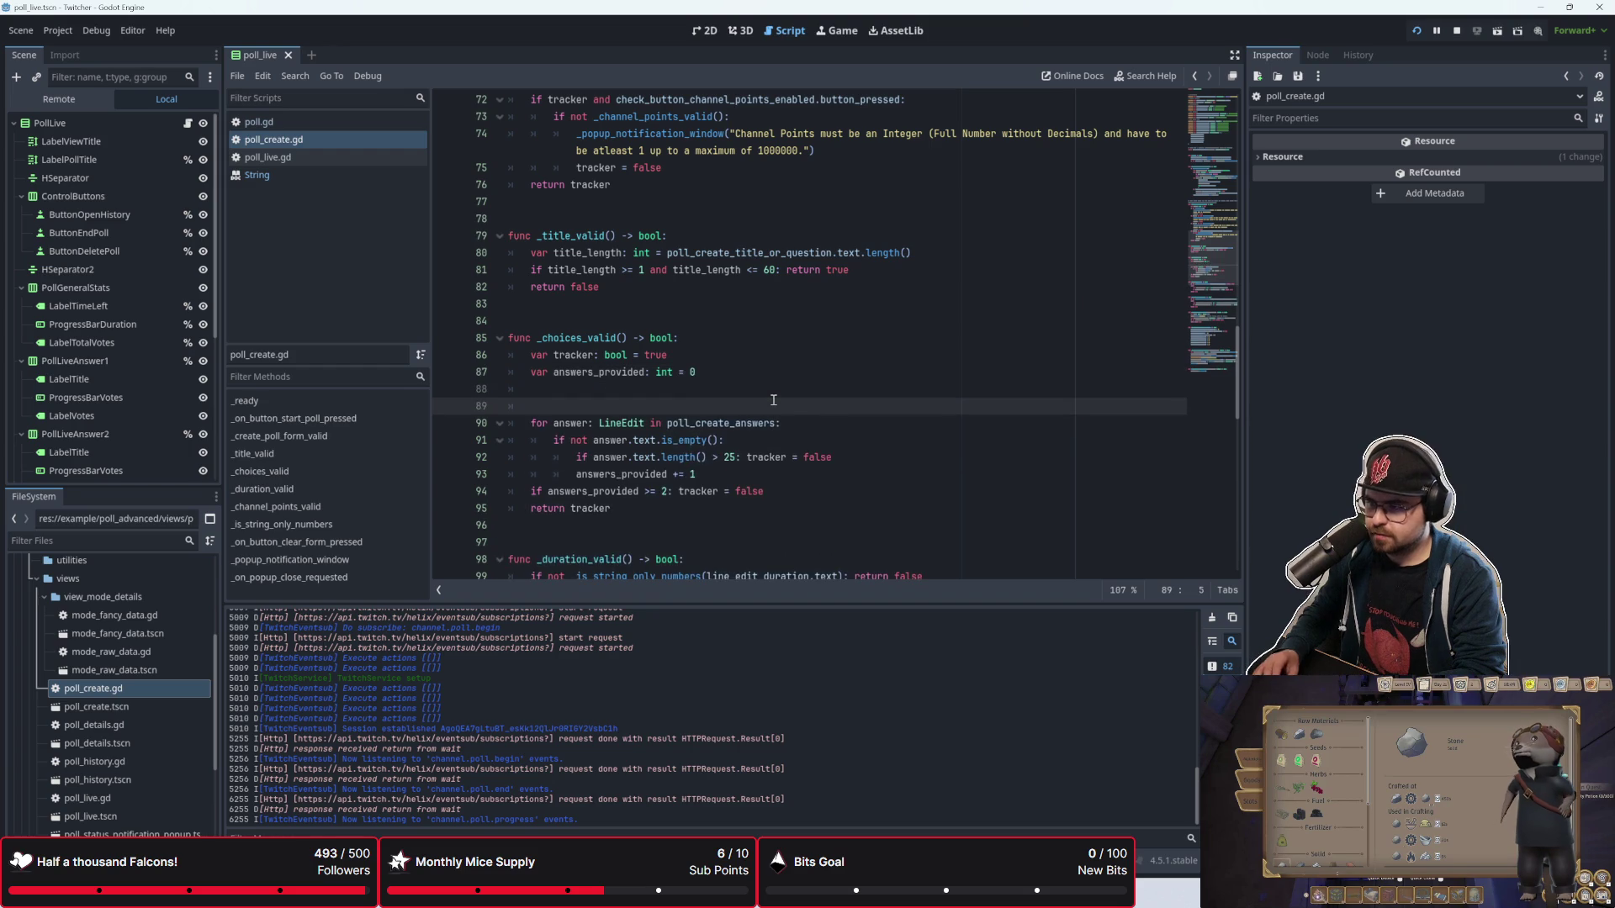
{"action": "key", "text": "BackSpace"}
{"action": "key", "text": "BackSpace"}
{"action": "key", "text": "BackSpace"}
{"action": "scroll", "coordinate": [757, 387], "scroll_direction": "down", "scroll_amount": 1}
{"action": "left_click_drag", "start_coordinate": [594, 372], "coordinate": [833, 377]}
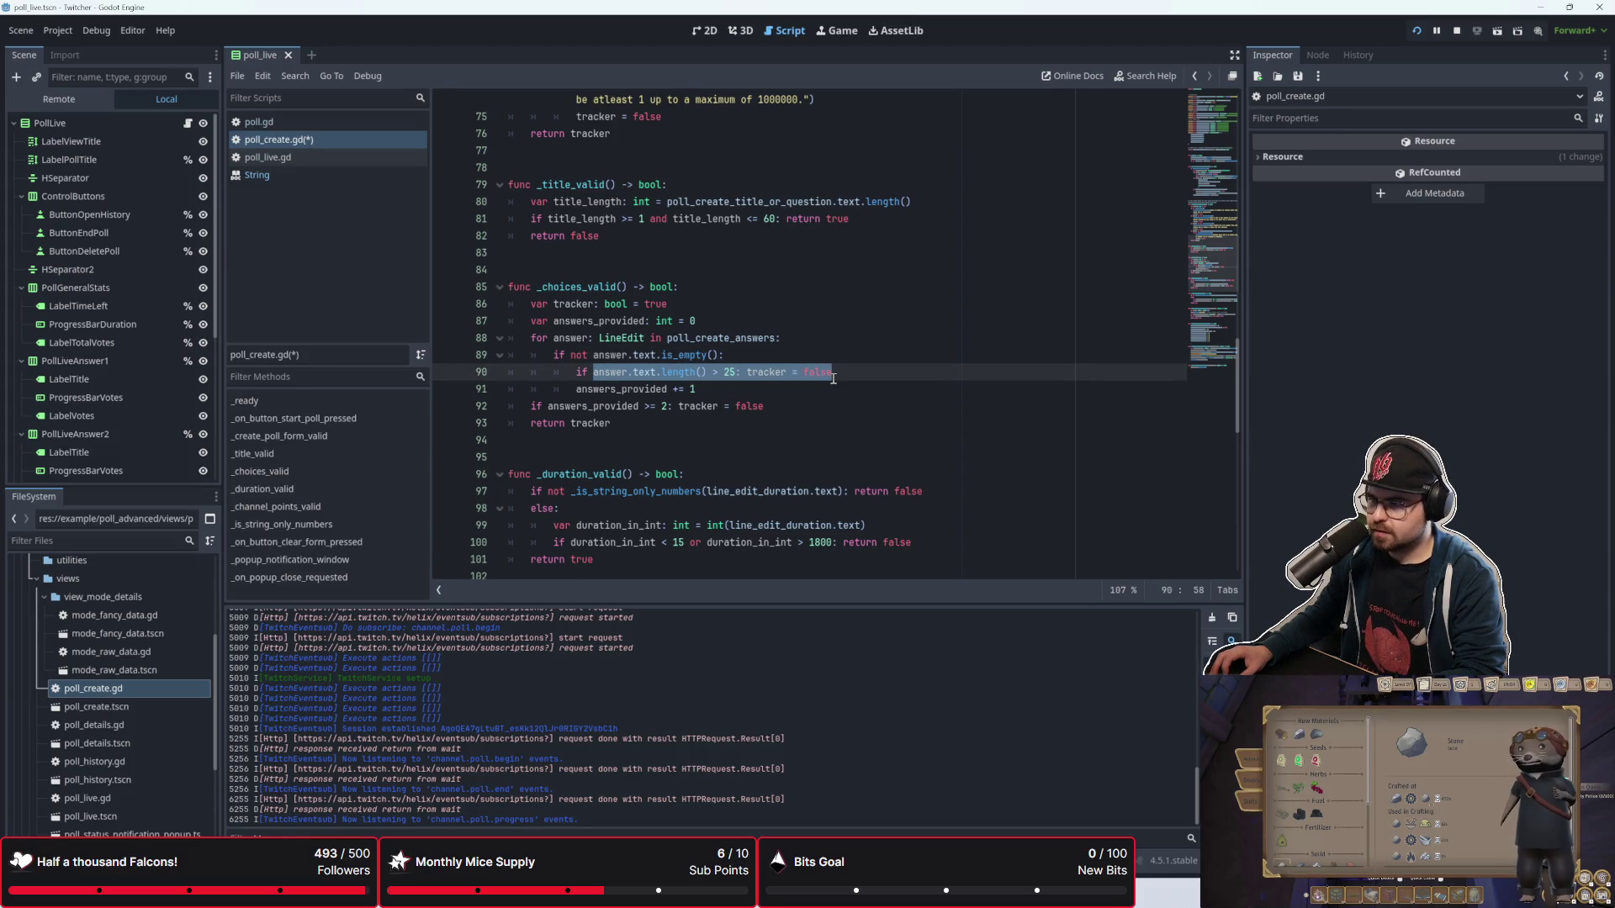
{"action": "left_click", "coordinate": [795, 390]}
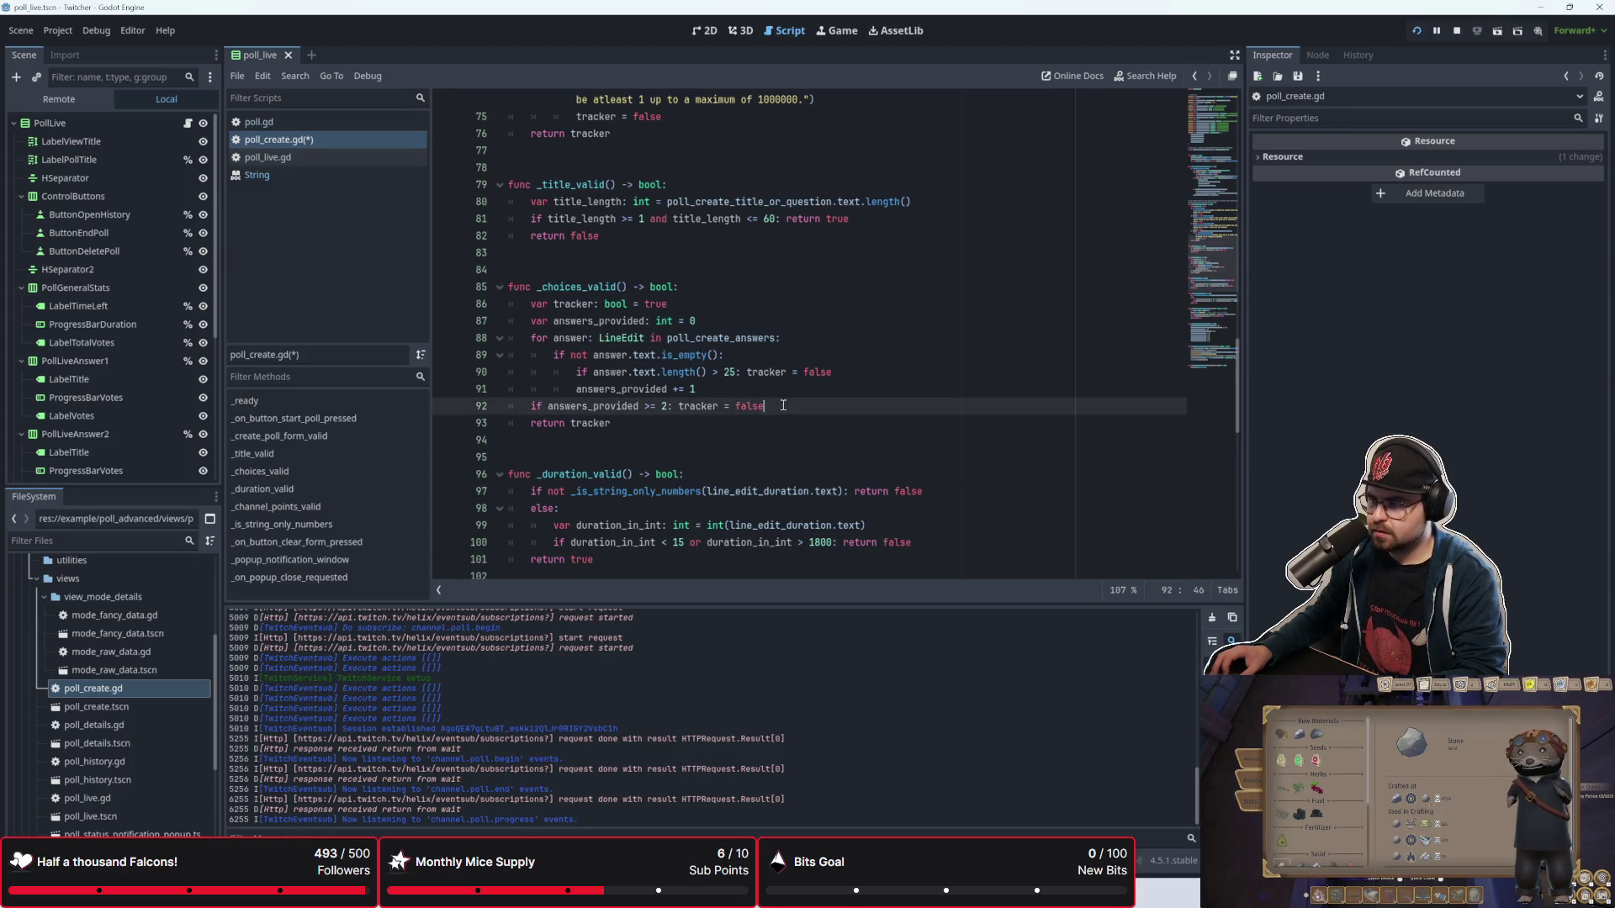
{"action": "left_click", "coordinate": [883, 373]}
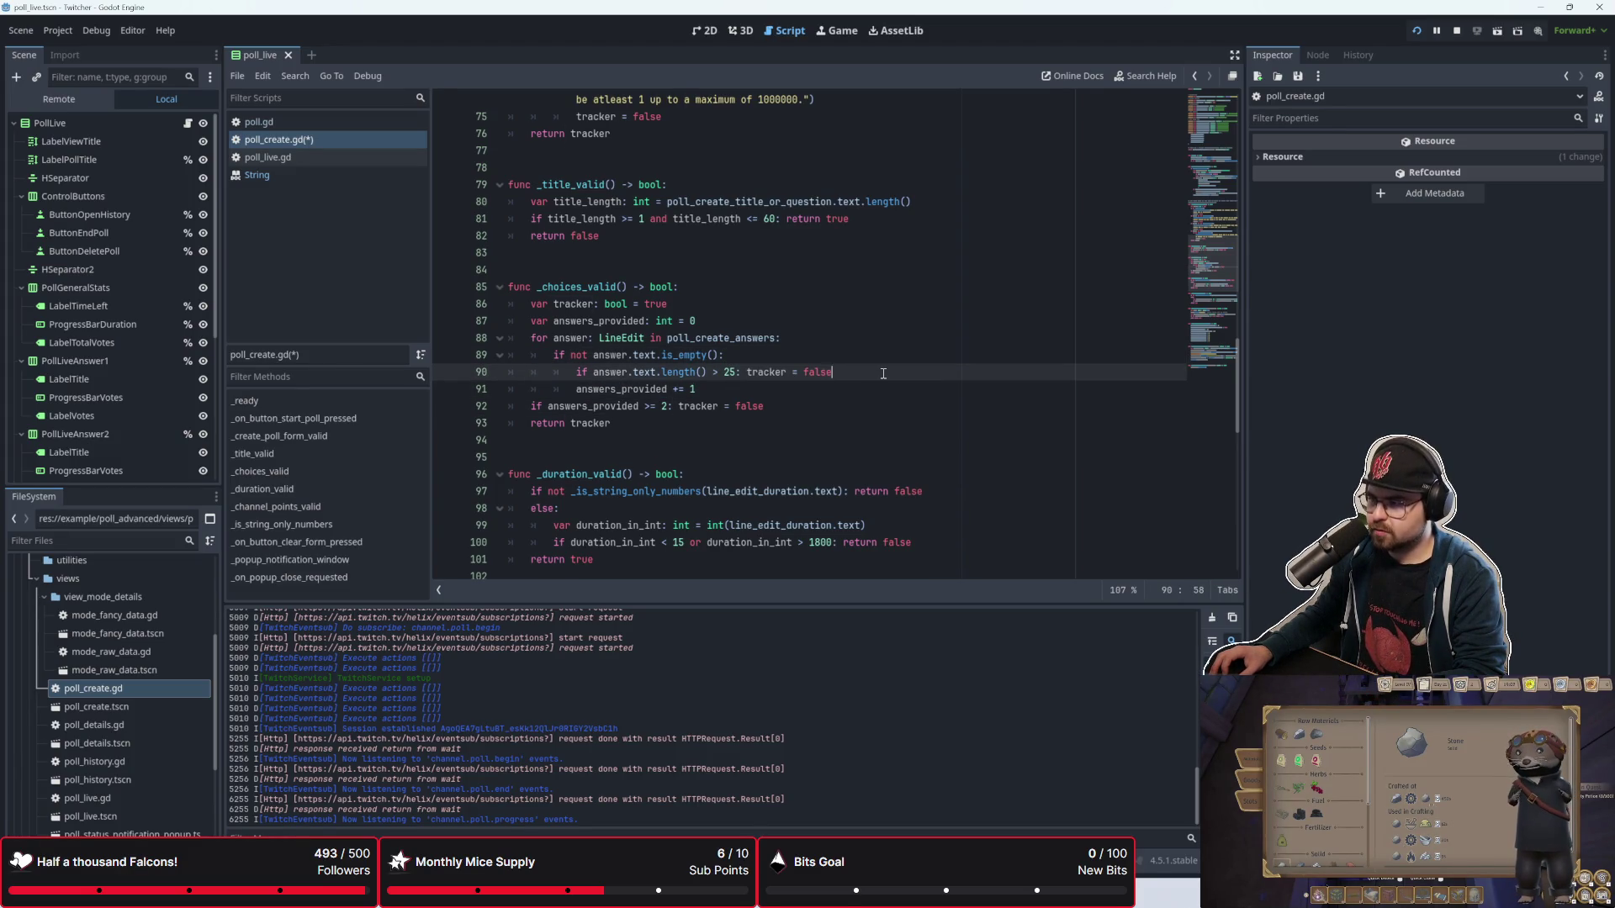
{"action": "left_click_drag", "start_coordinate": [698, 389], "coordinate": [580, 388]}
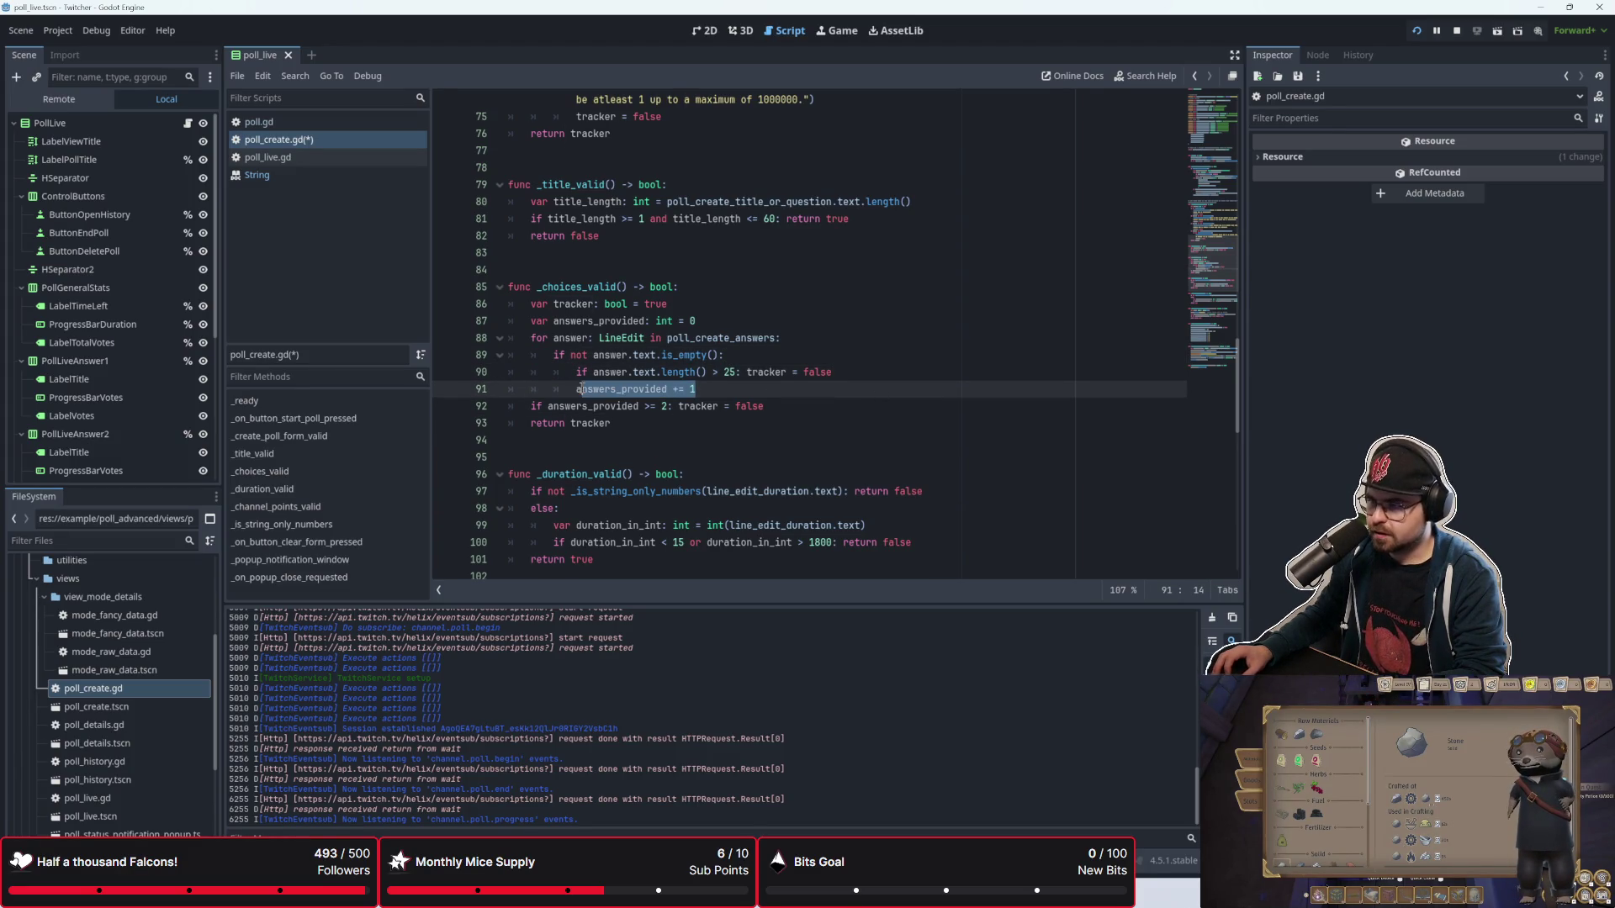
{"action": "left_click", "coordinate": [711, 386]}
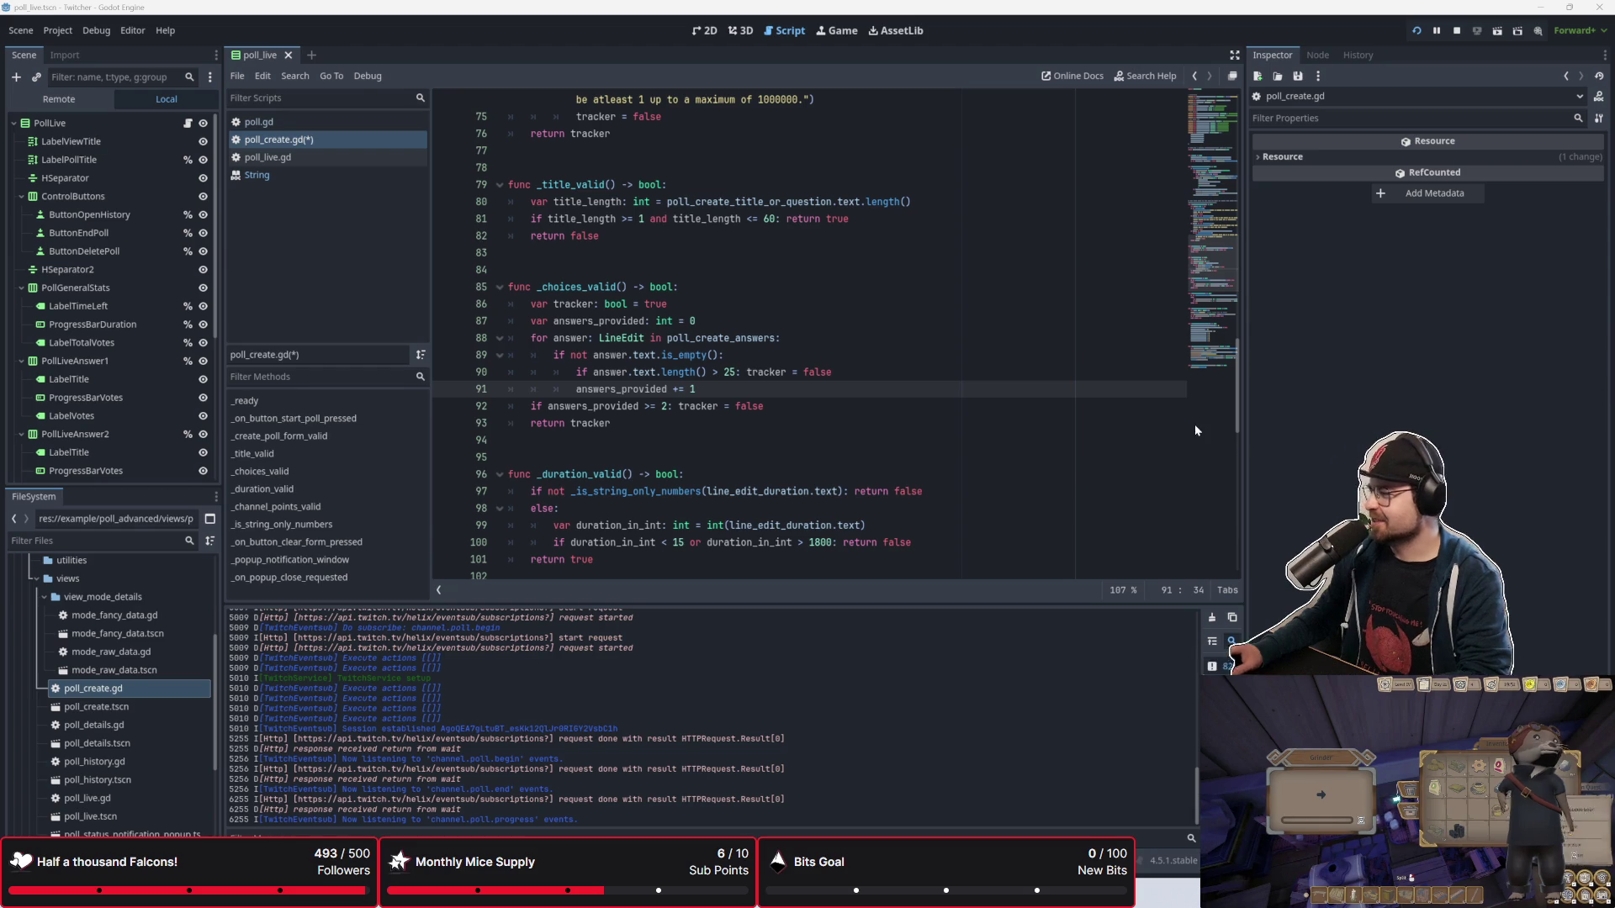
{"action": "left_click", "coordinate": [851, 429]}
{"action": "left_click", "coordinate": [851, 441]}
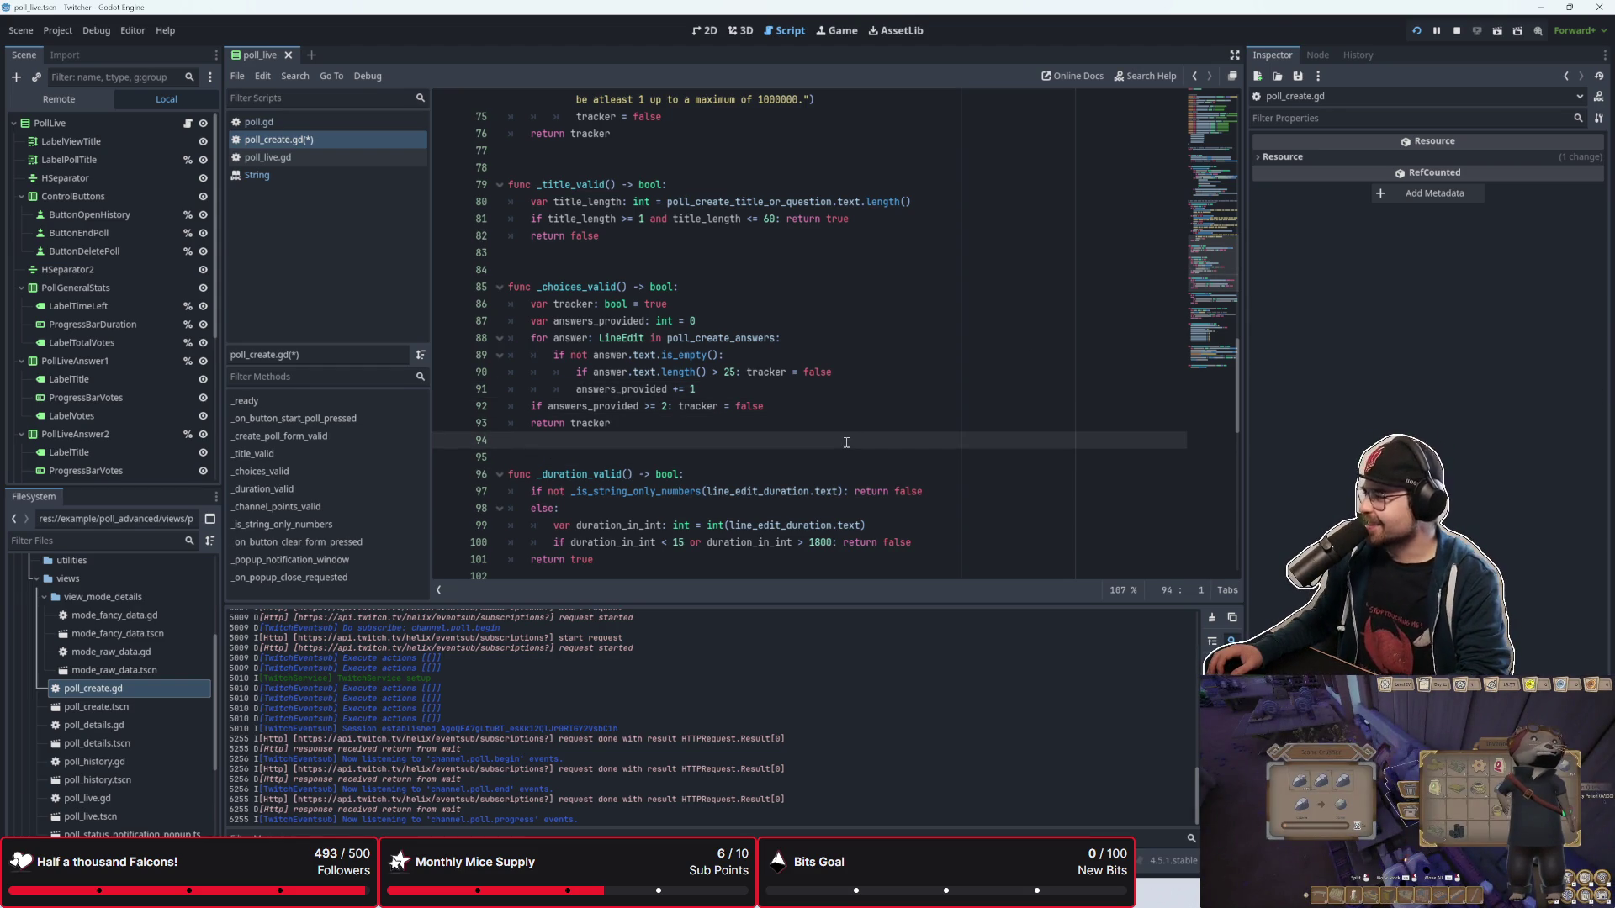
{"action": "left_click", "coordinate": [863, 419]}
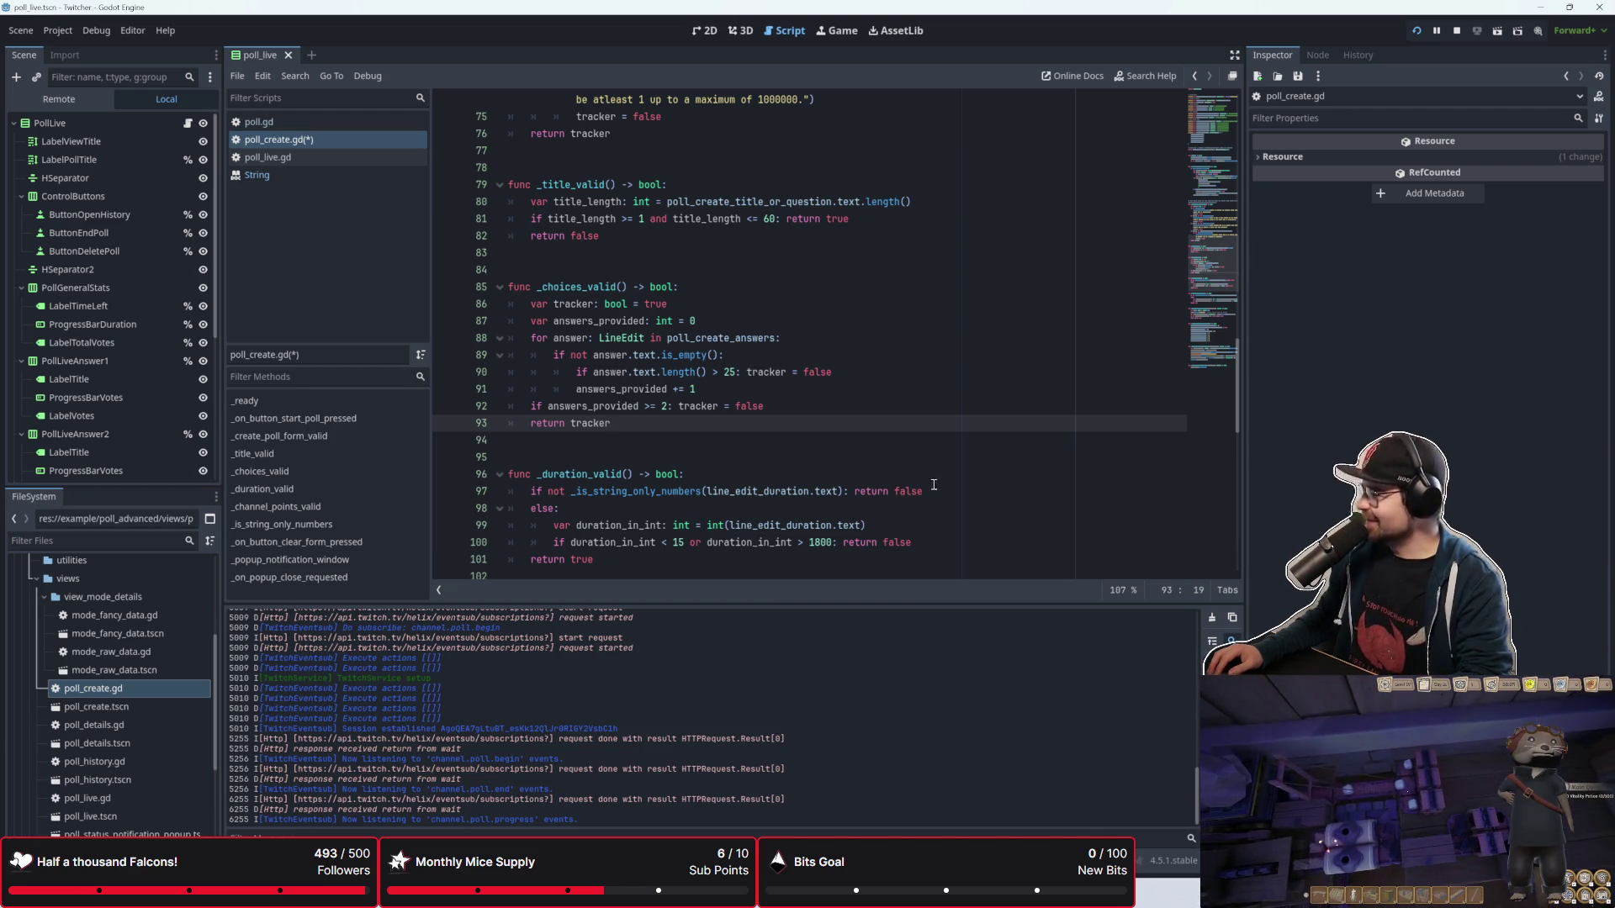
{"action": "right_click", "coordinate": [770, 476]}
{"action": "left_click", "coordinate": [770, 476]}
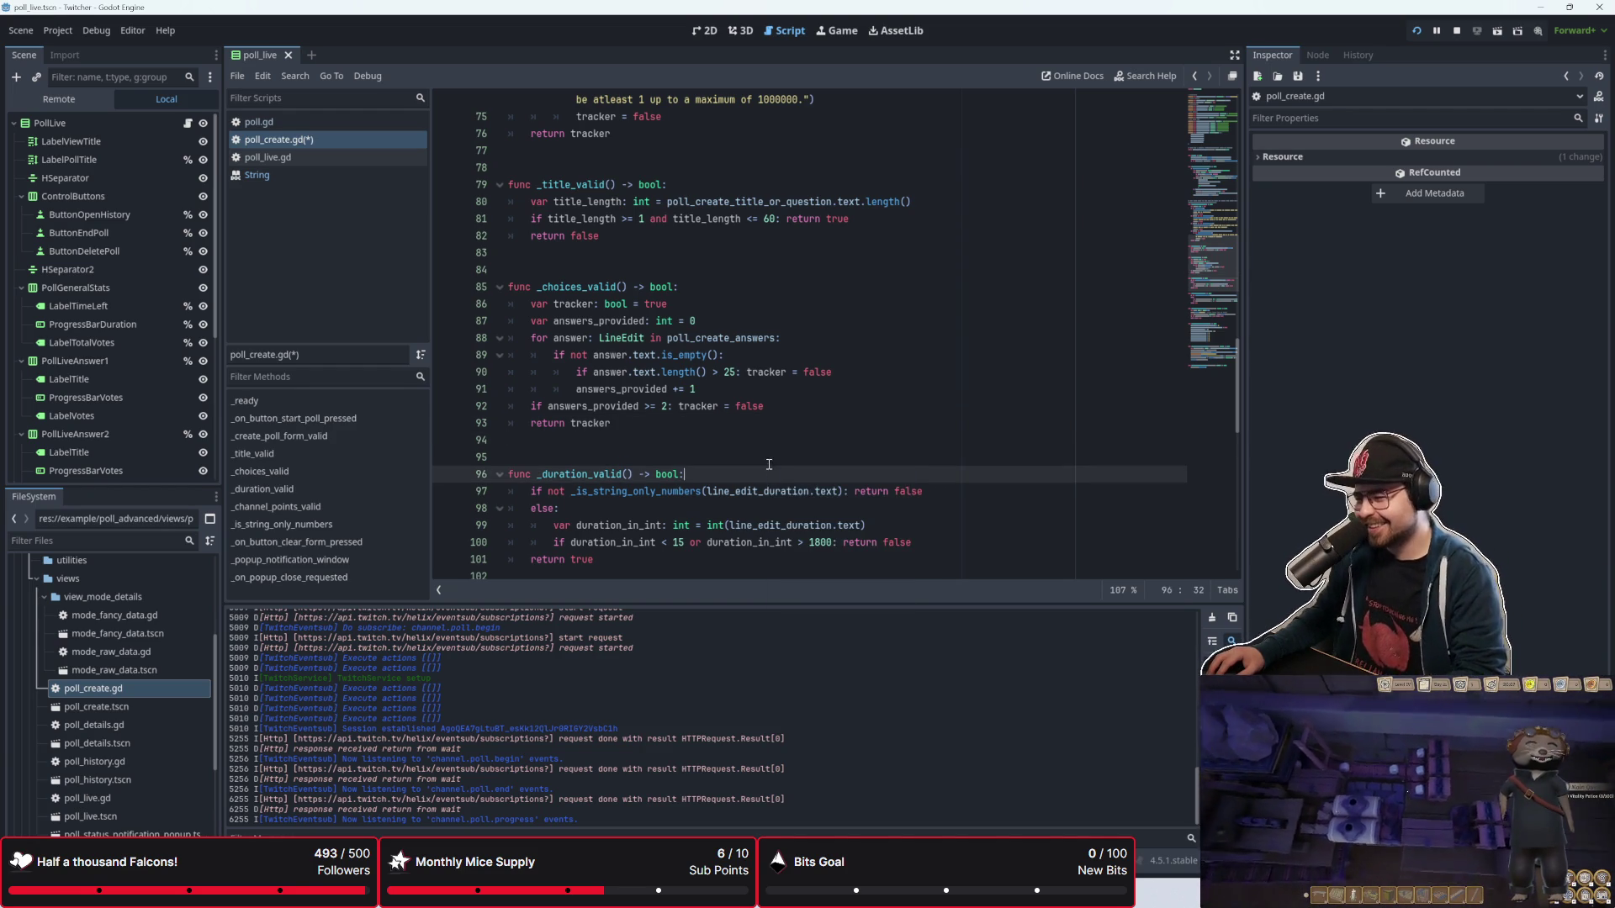
{"action": "left_click", "coordinate": [791, 454]}
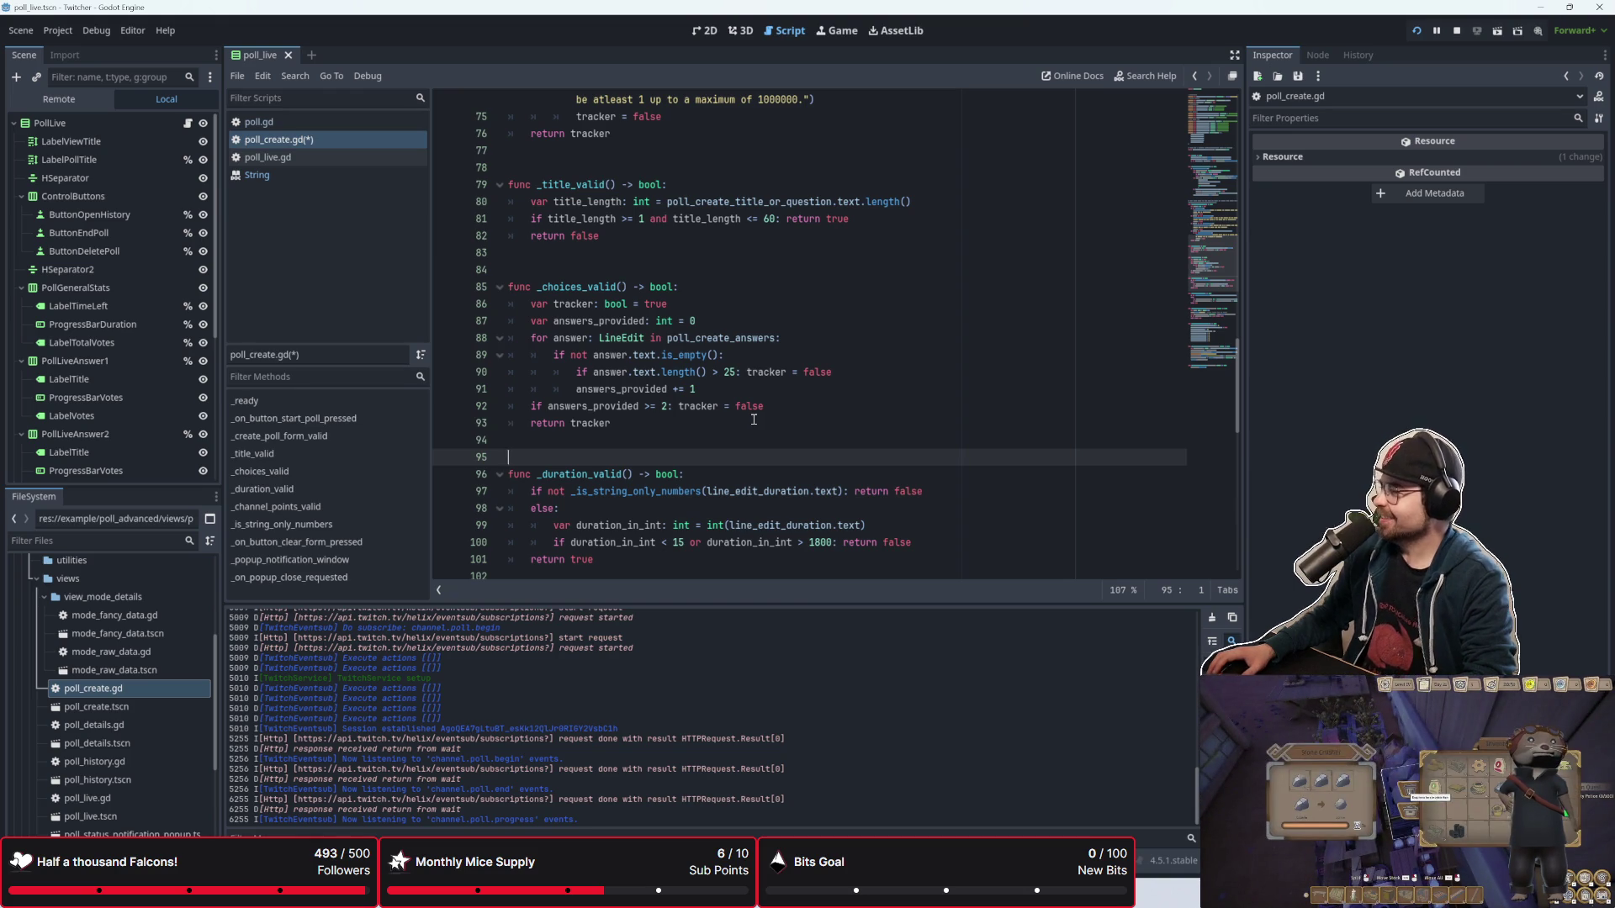
{"action": "left_click", "coordinate": [836, 387]}
{"action": "left_click", "coordinate": [709, 423]}
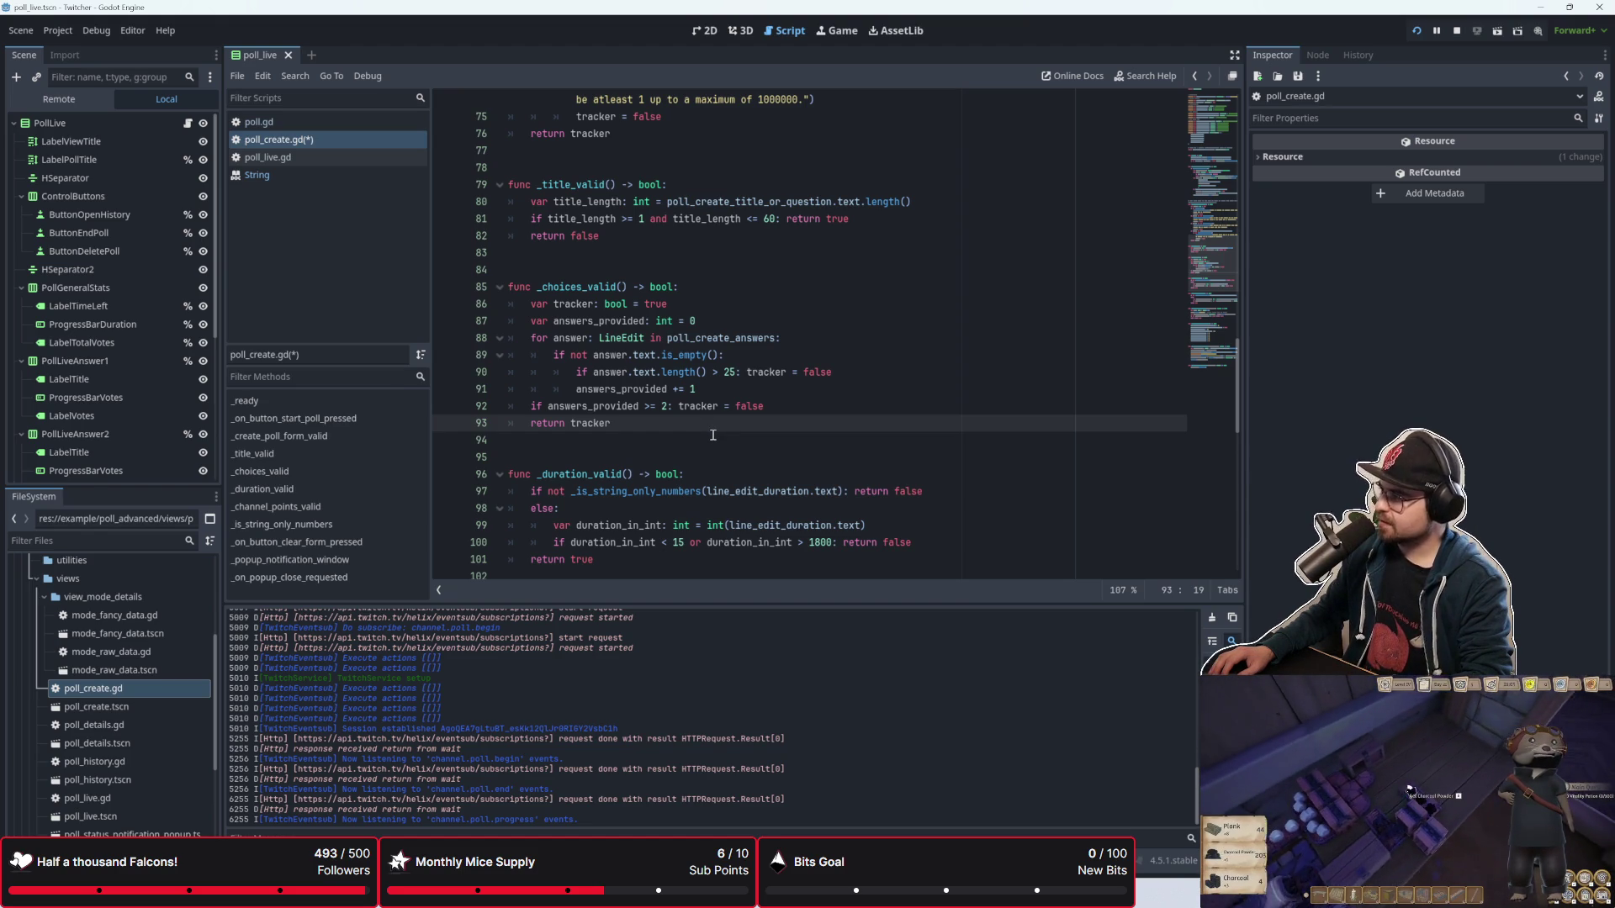
{"action": "scroll", "coordinate": [712, 435], "scroll_direction": "down", "scroll_amount": 3}
{"action": "left_click", "coordinate": [672, 420]}
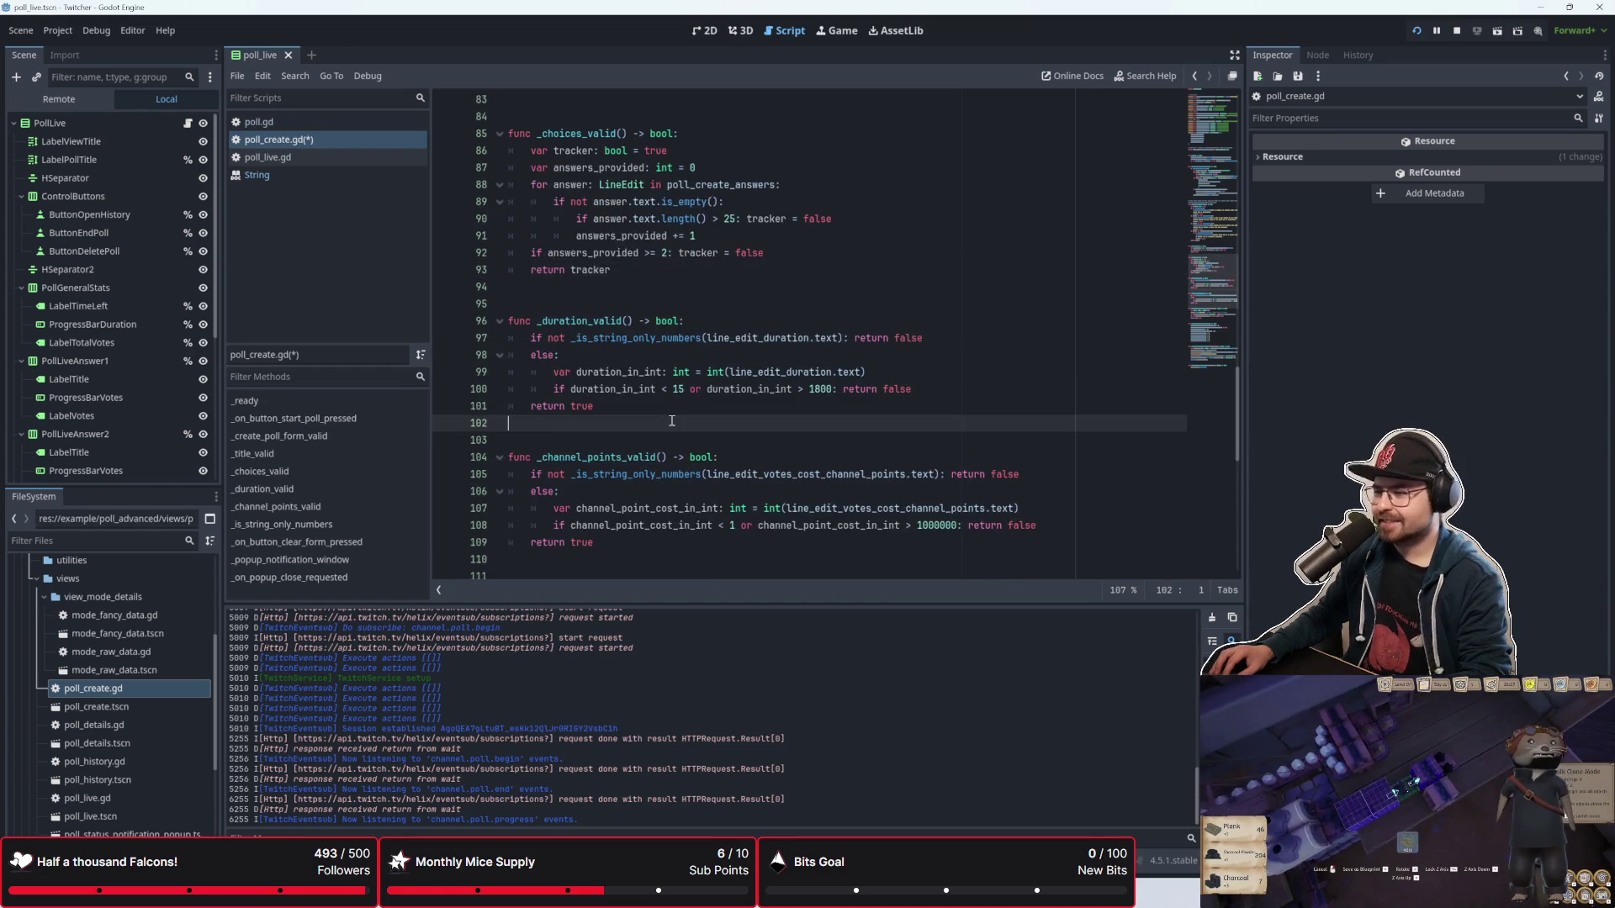
{"action": "scroll", "coordinate": [672, 420], "scroll_direction": "up", "scroll_amount": 2}
{"action": "left_click", "coordinate": [693, 372]}
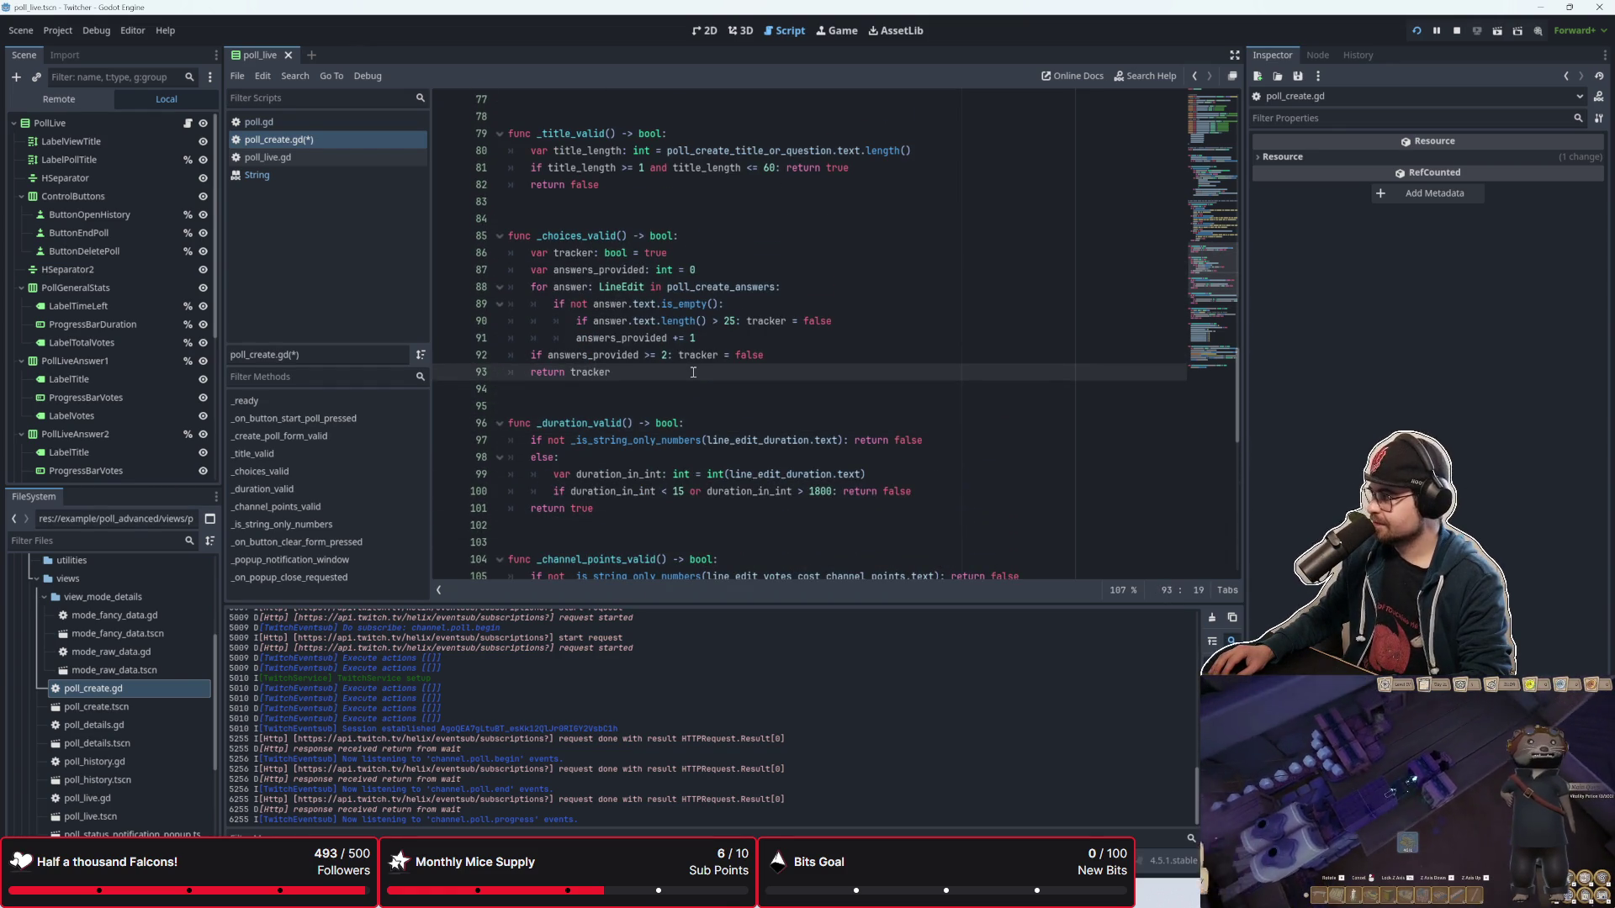
{"action": "scroll", "coordinate": [693, 372], "scroll_direction": "up", "scroll_amount": 1}
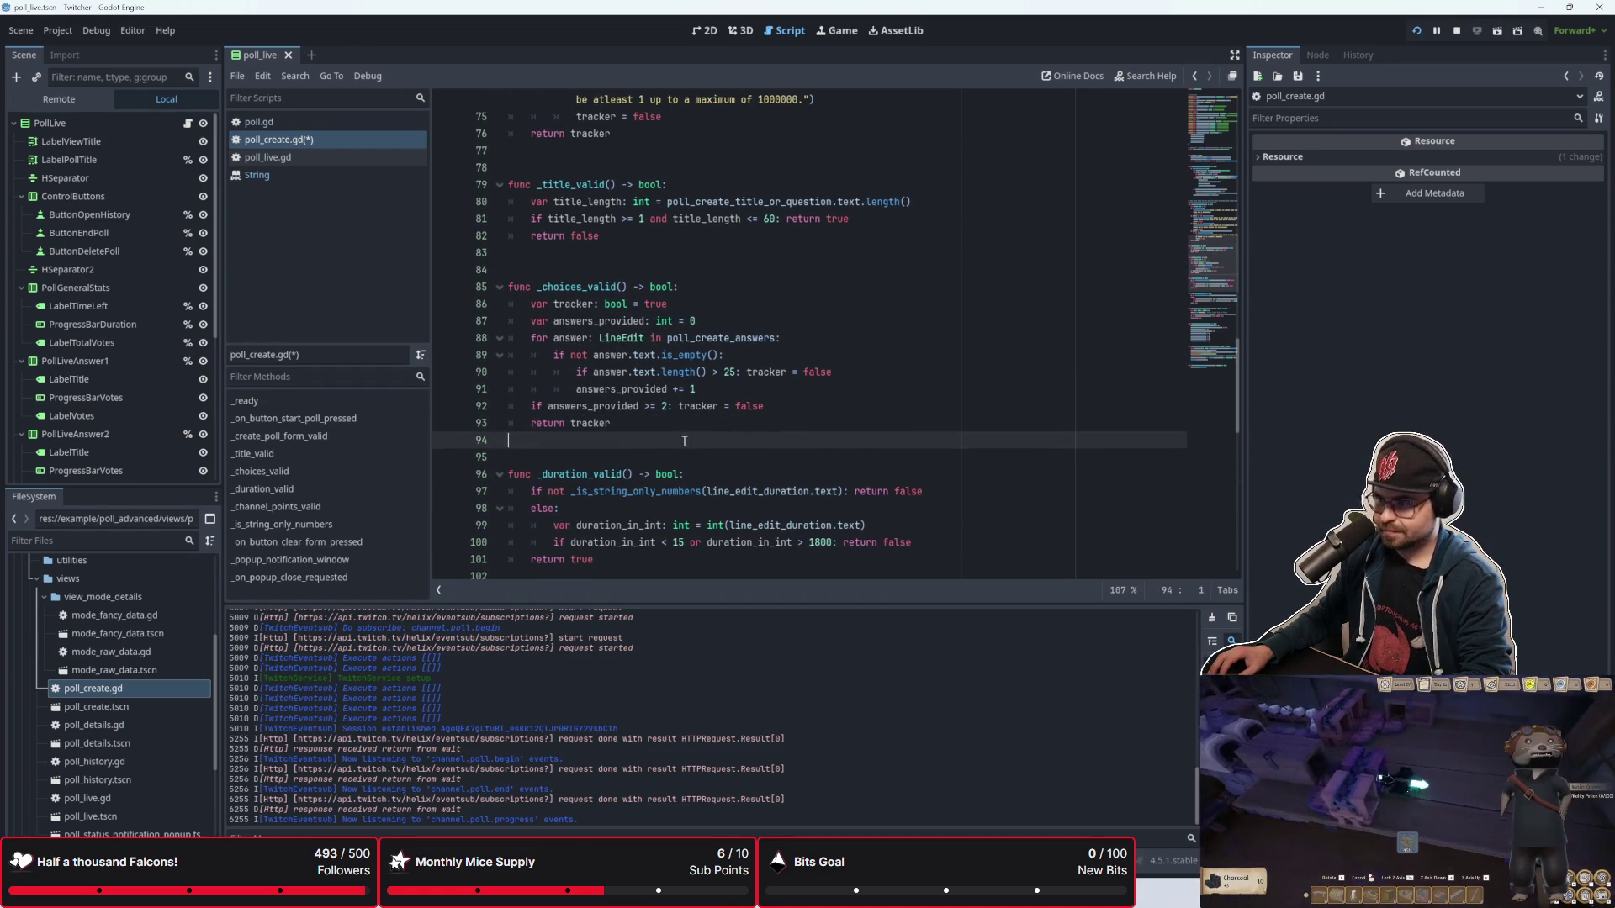
{"action": "scroll", "coordinate": [693, 420], "scroll_direction": "up", "scroll_amount": 2}
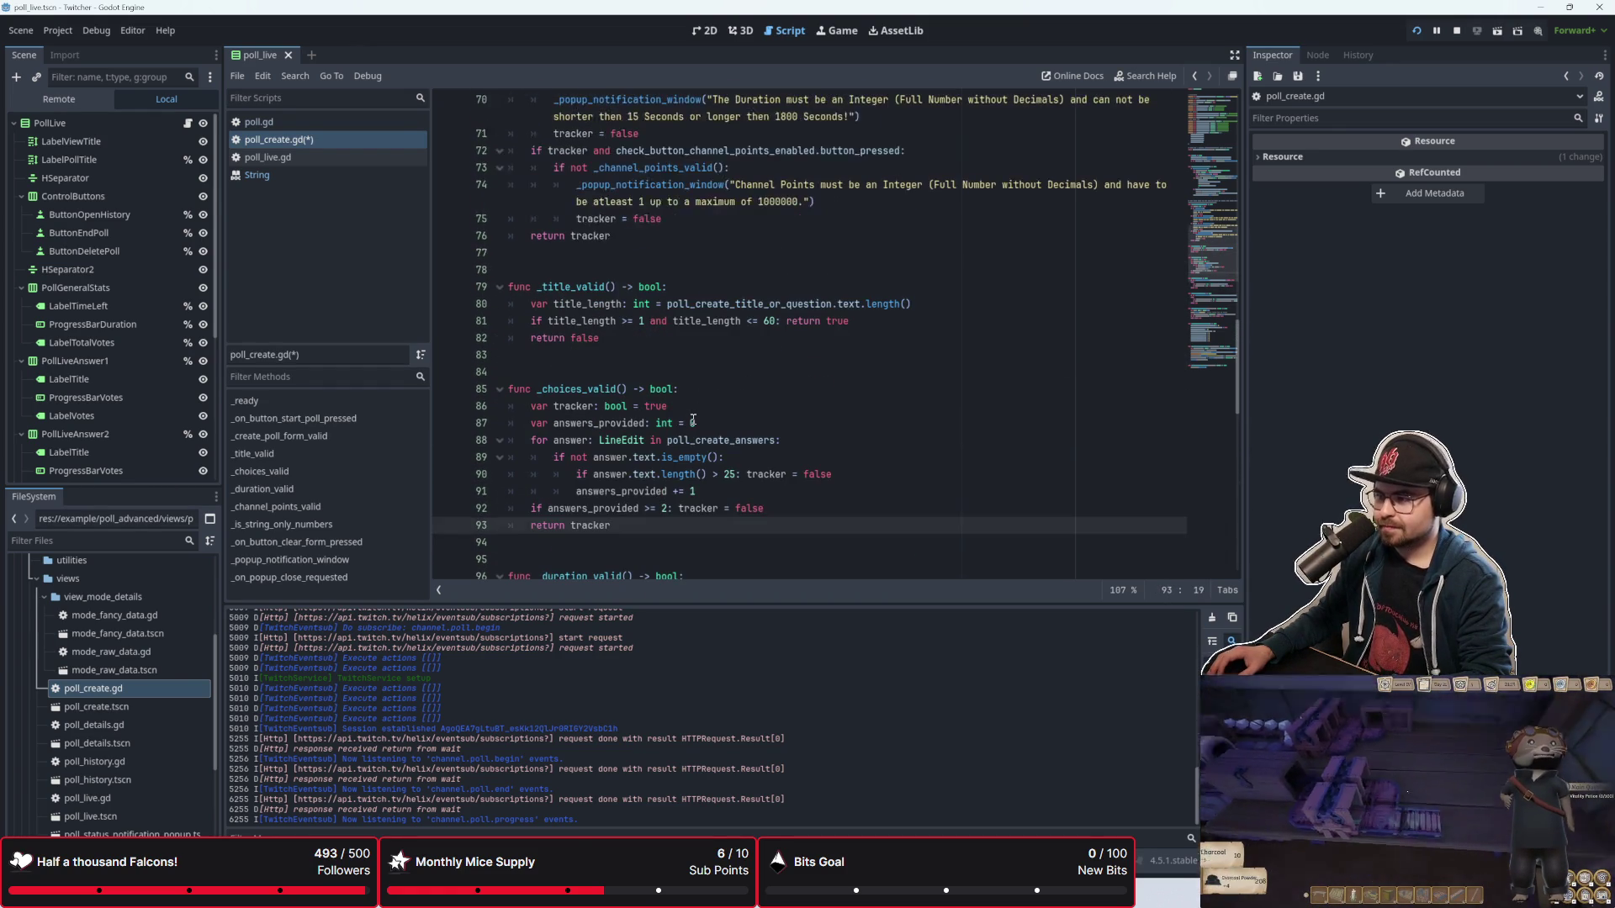
{"action": "left_click", "coordinate": [722, 388]}
{"action": "left_click", "coordinate": [722, 421]}
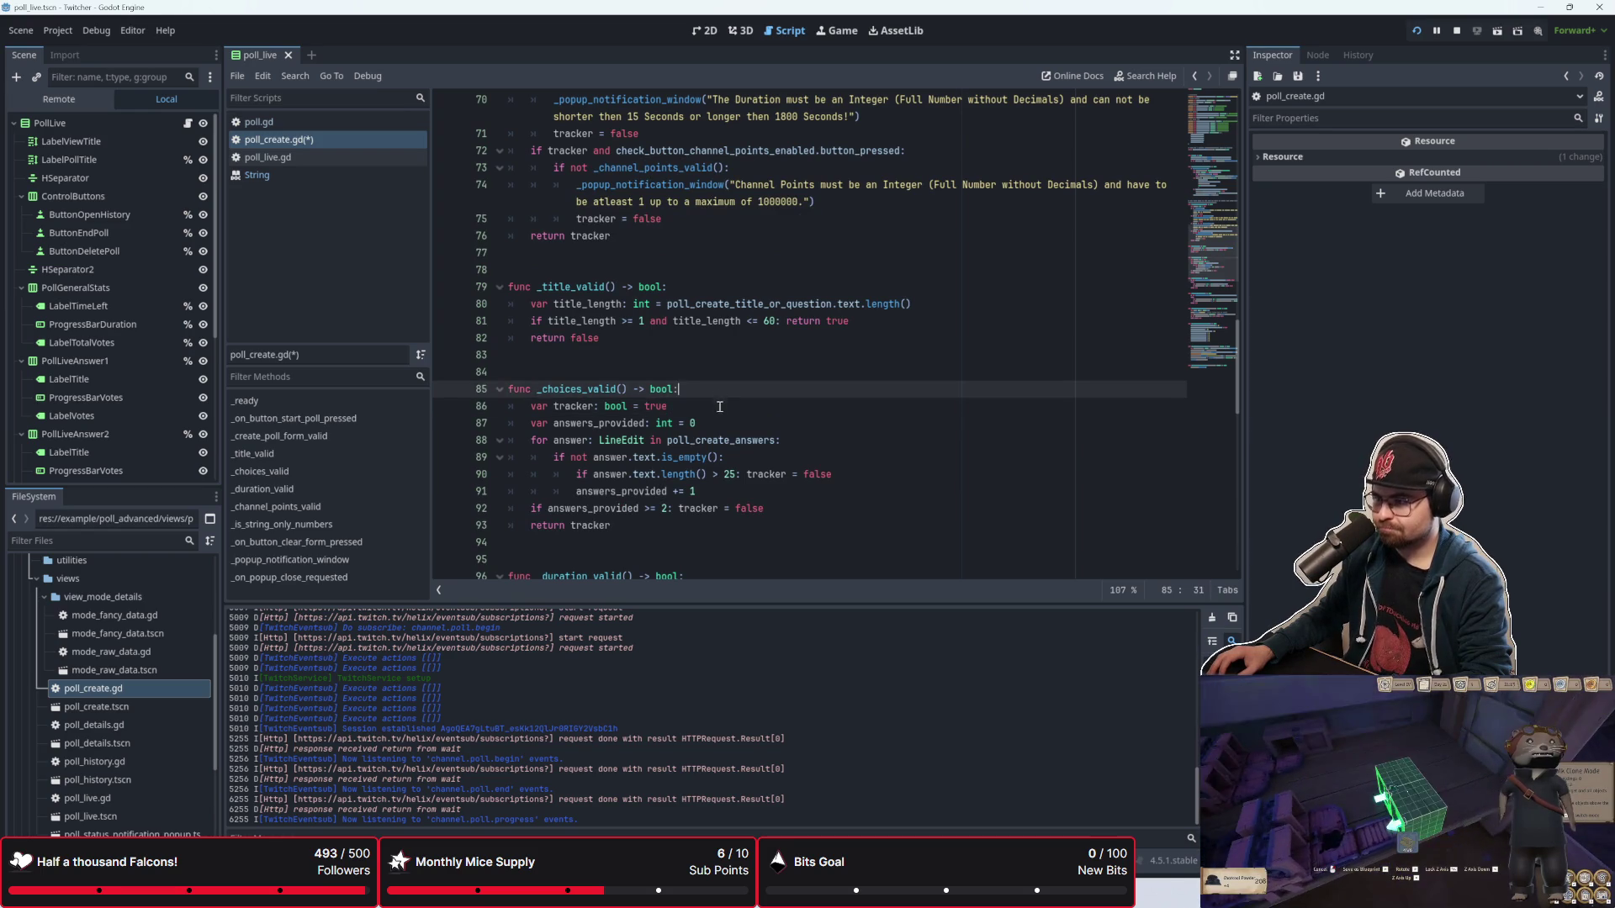
{"action": "scroll", "coordinate": [731, 379], "scroll_direction": "down", "scroll_amount": 2}
{"action": "left_click", "coordinate": [747, 301]}
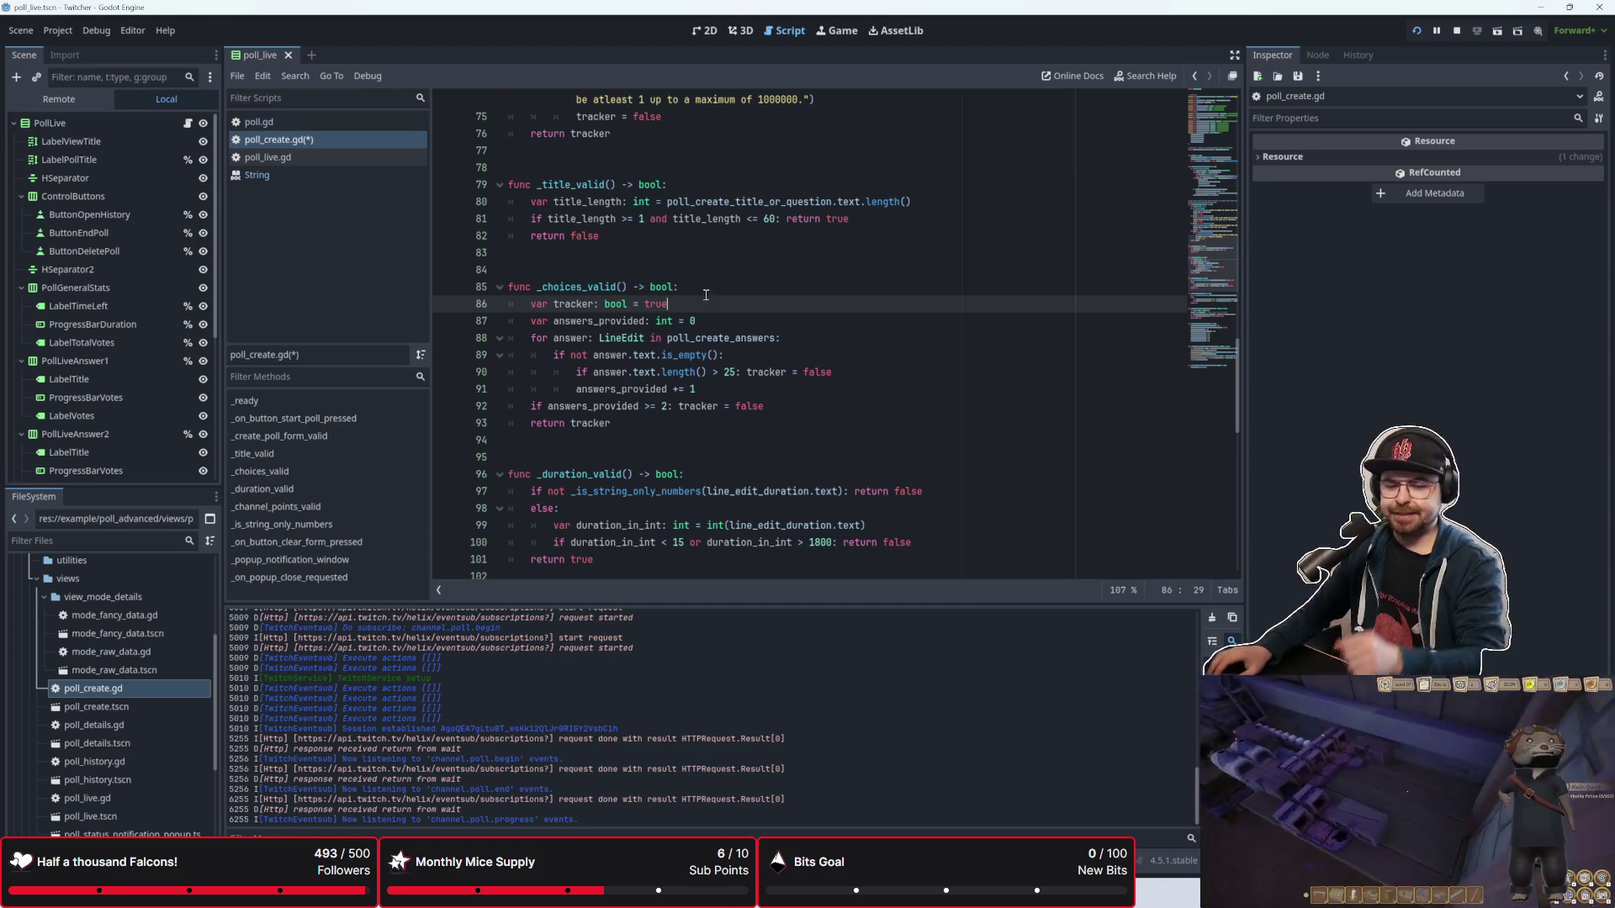
{"action": "left_click", "coordinate": [799, 347]}
{"action": "scroll", "coordinate": [799, 347], "scroll_direction": "up", "scroll_amount": 1}
{"action": "left_click", "coordinate": [737, 389]}
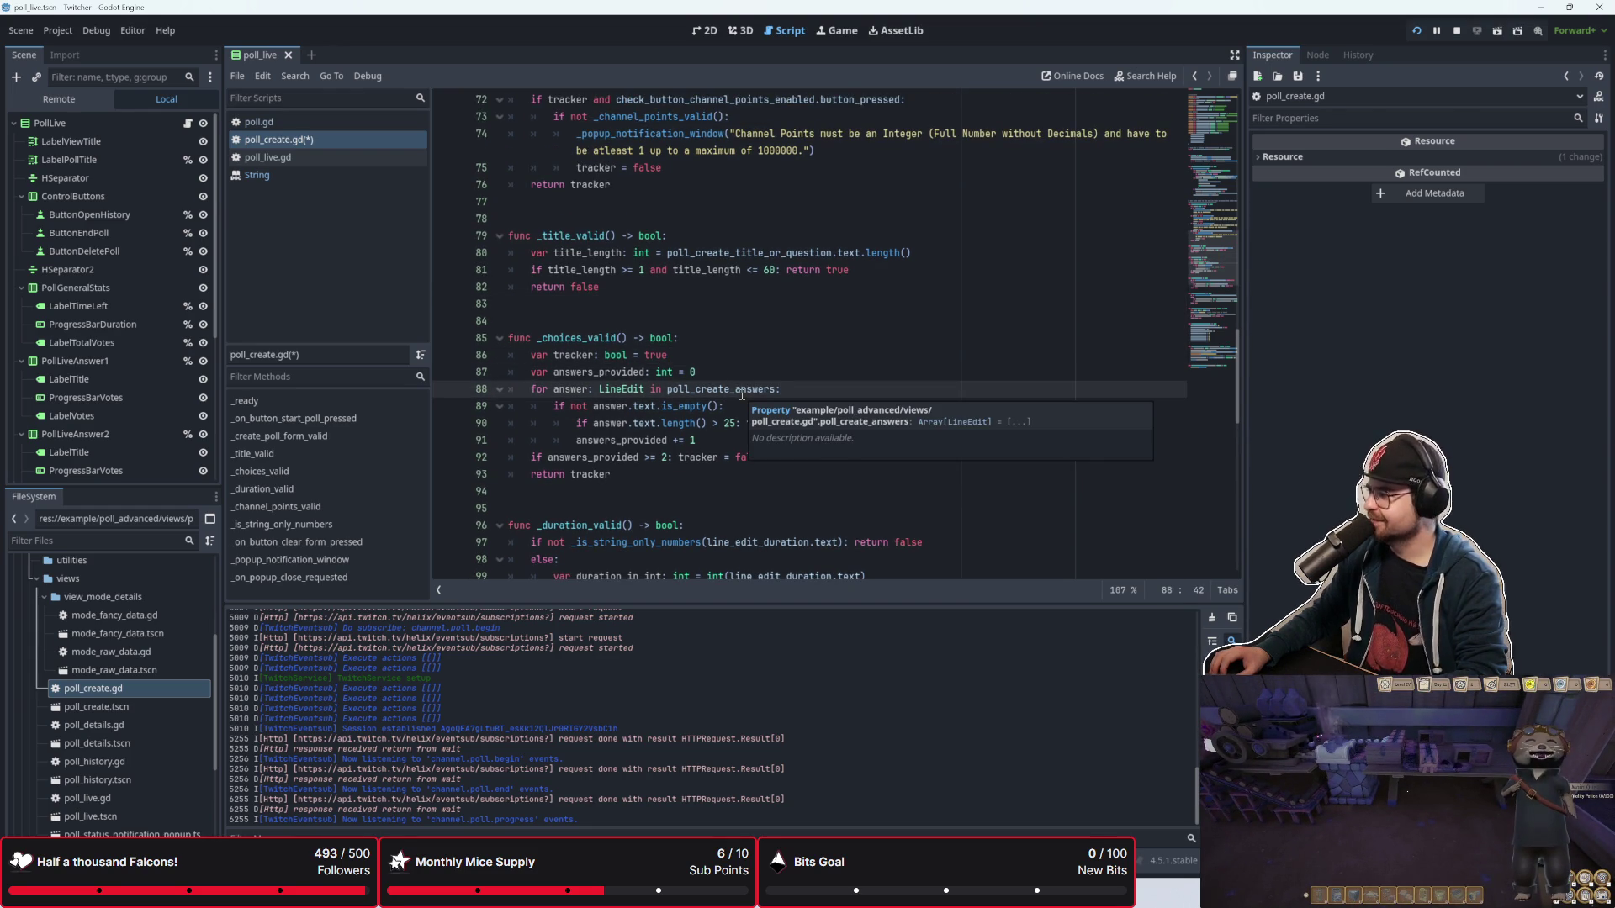
{"action": "left_click", "coordinate": [762, 314]}
{"action": "left_click", "coordinate": [761, 336]}
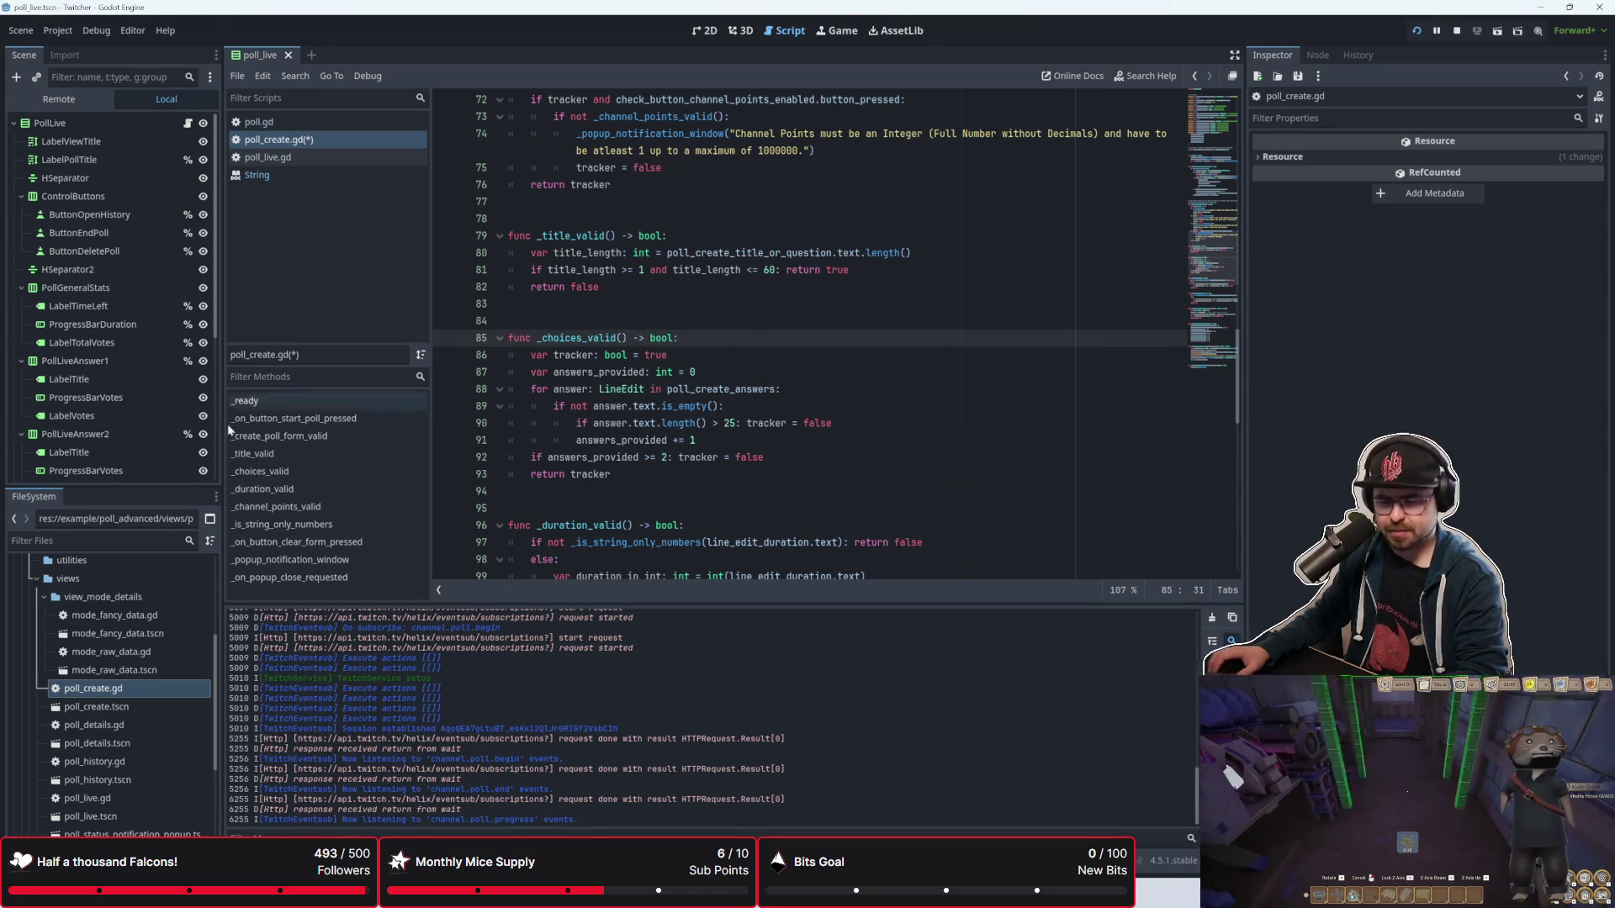
{"action": "key", "text": "super+Tab"}
{"action": "key", "text": "alt+Tab"}
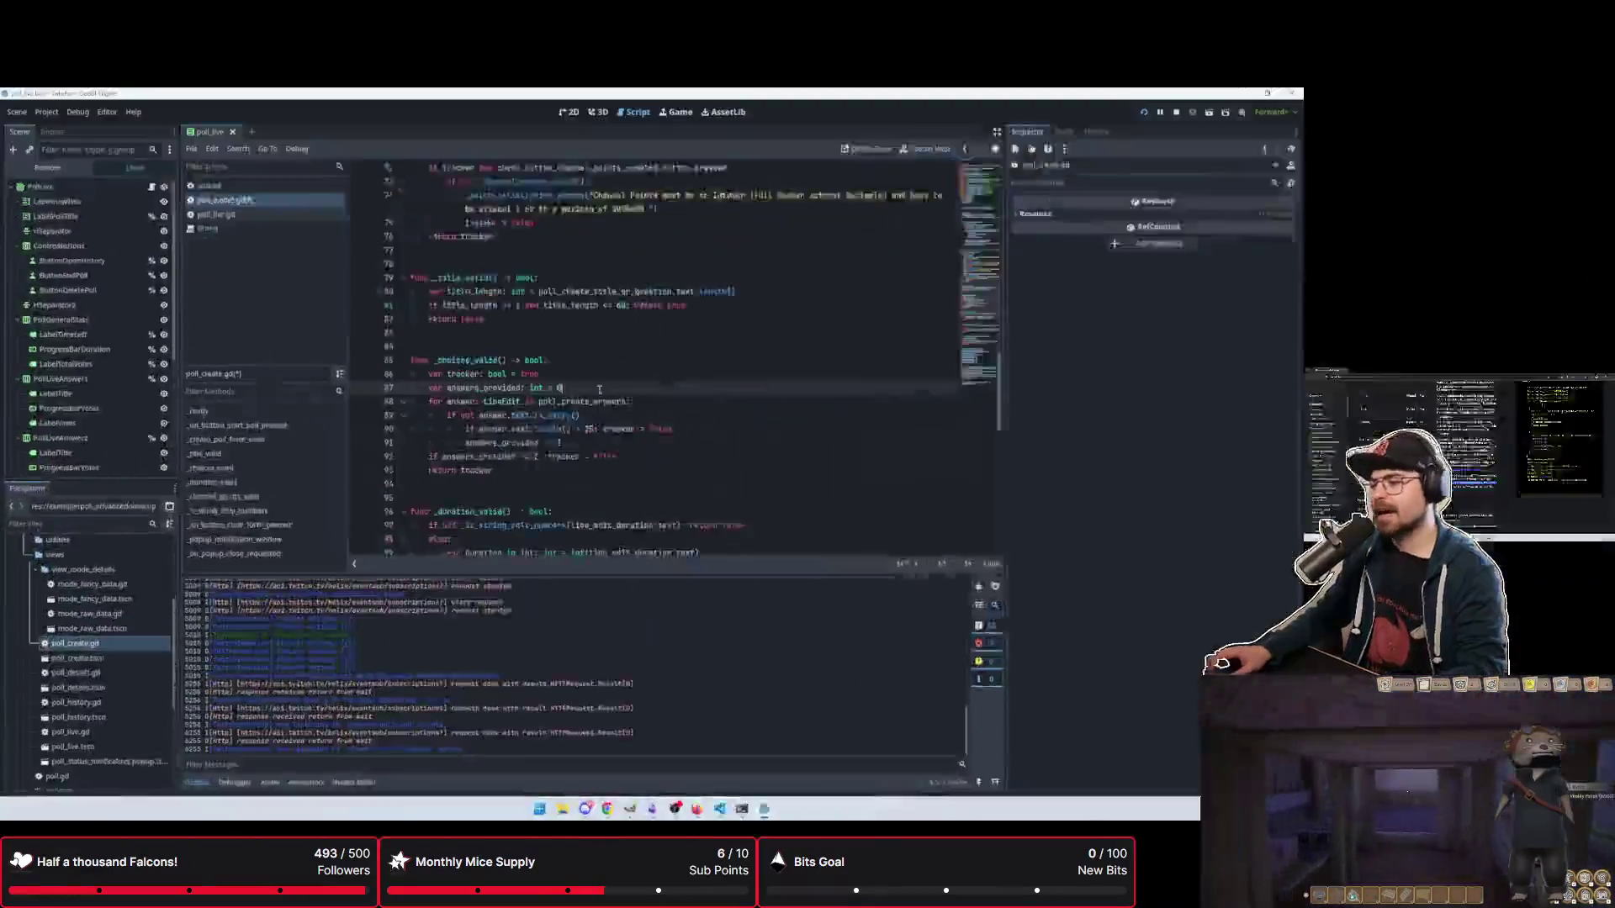
Step: Review the _choices_valid body line by line, from the tracker declaration down to return tracker
{"action": "left_click", "coordinate": [763, 372]}
{"action": "scroll", "coordinate": [764, 438], "scroll_direction": "down", "scroll_amount": 3}
{"action": "scroll", "coordinate": [763, 438], "scroll_direction": "up", "scroll_amount": 3}
{"action": "left_click", "coordinate": [645, 478]}
{"action": "key", "text": "shift+Up"}
{"action": "key", "text": "shift+Up"}
{"action": "key", "text": "shift+Up"}
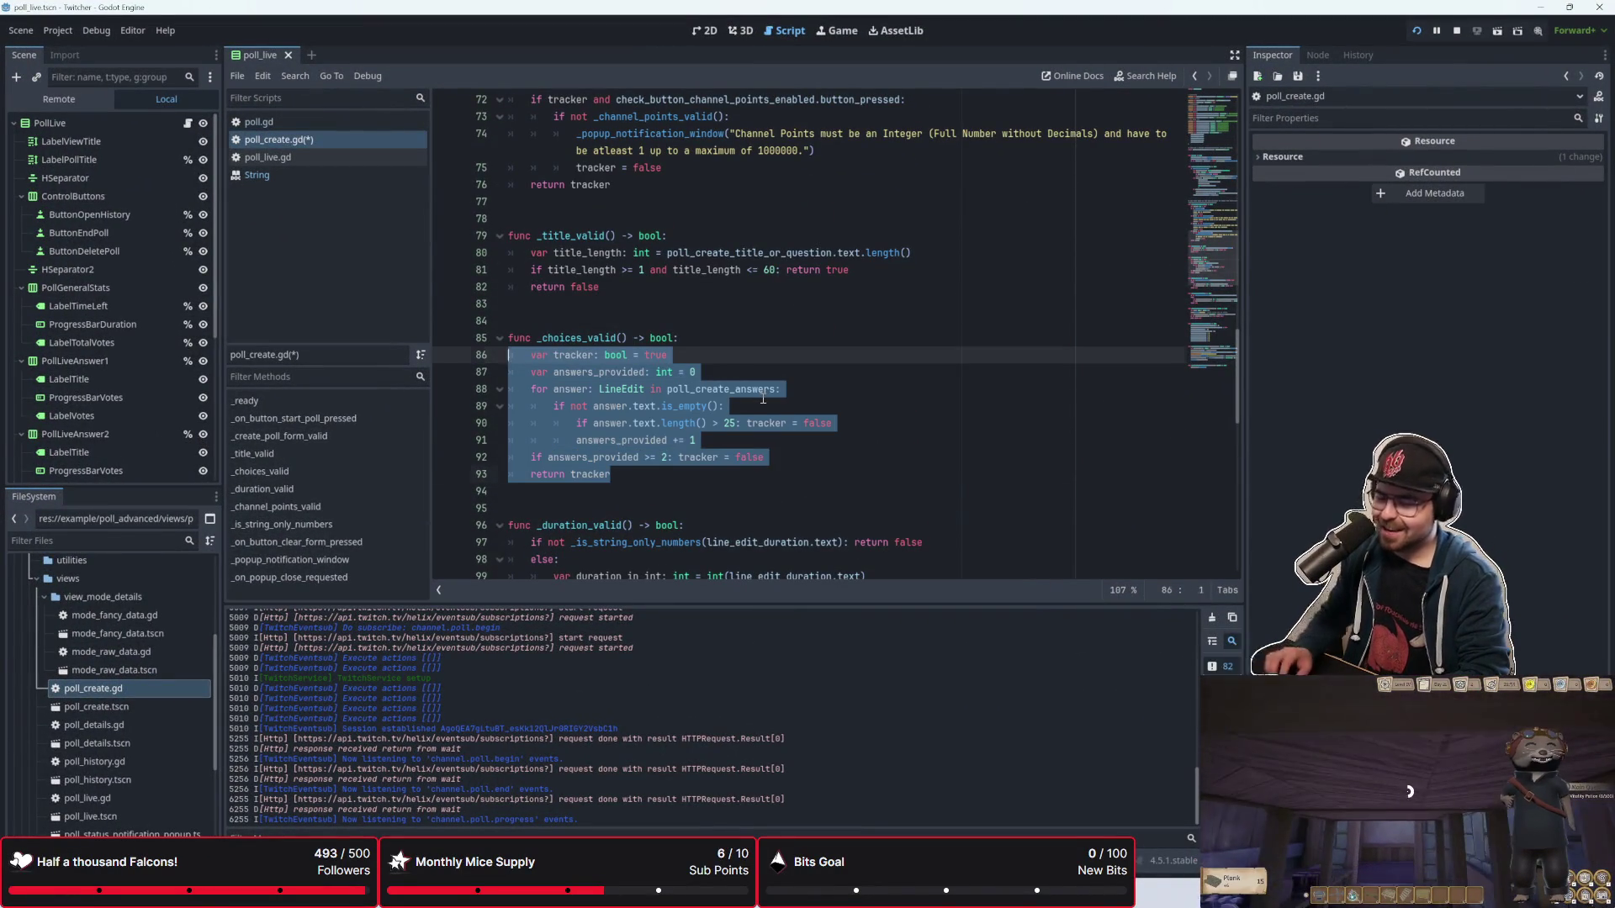
{"action": "key", "text": "Down"}
{"action": "key", "text": "Down"}
{"action": "key", "text": "Down"}
{"action": "key", "text": "Up"}
{"action": "key", "text": "Up"}
{"action": "key", "text": "Up"}
{"action": "key", "text": "Down"}
{"action": "key", "text": "Down"}
{"action": "key", "text": "Down"}
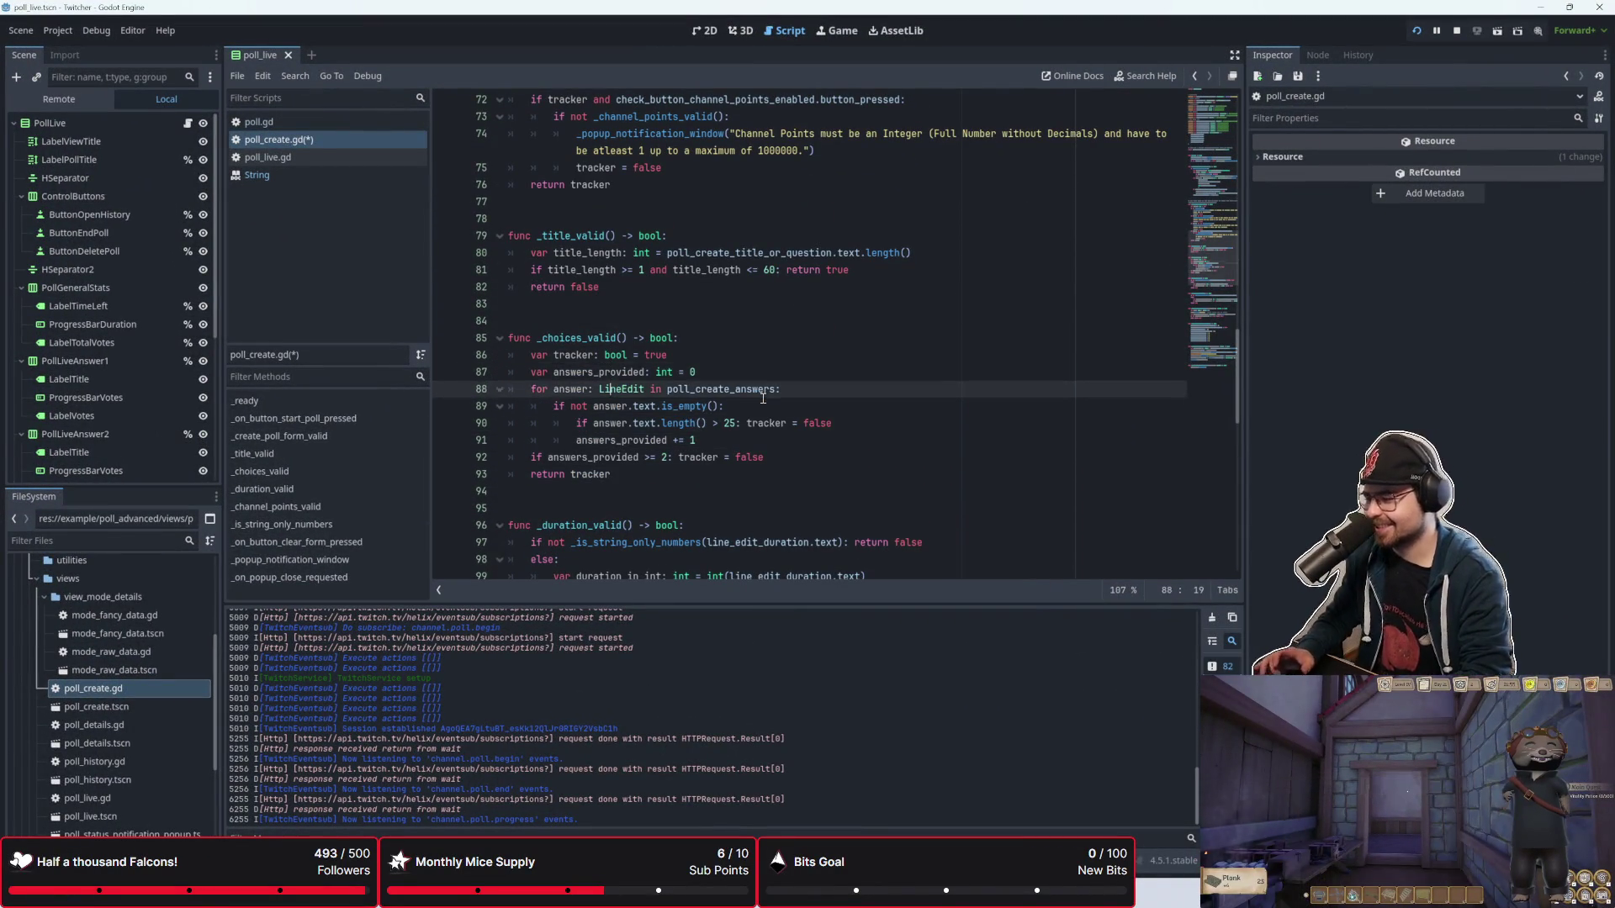
{"action": "key", "text": "Down"}
{"action": "key", "text": "Down"}
{"action": "key", "text": "Up"}
{"action": "key", "text": "Up"}
{"action": "key", "text": "Up"}
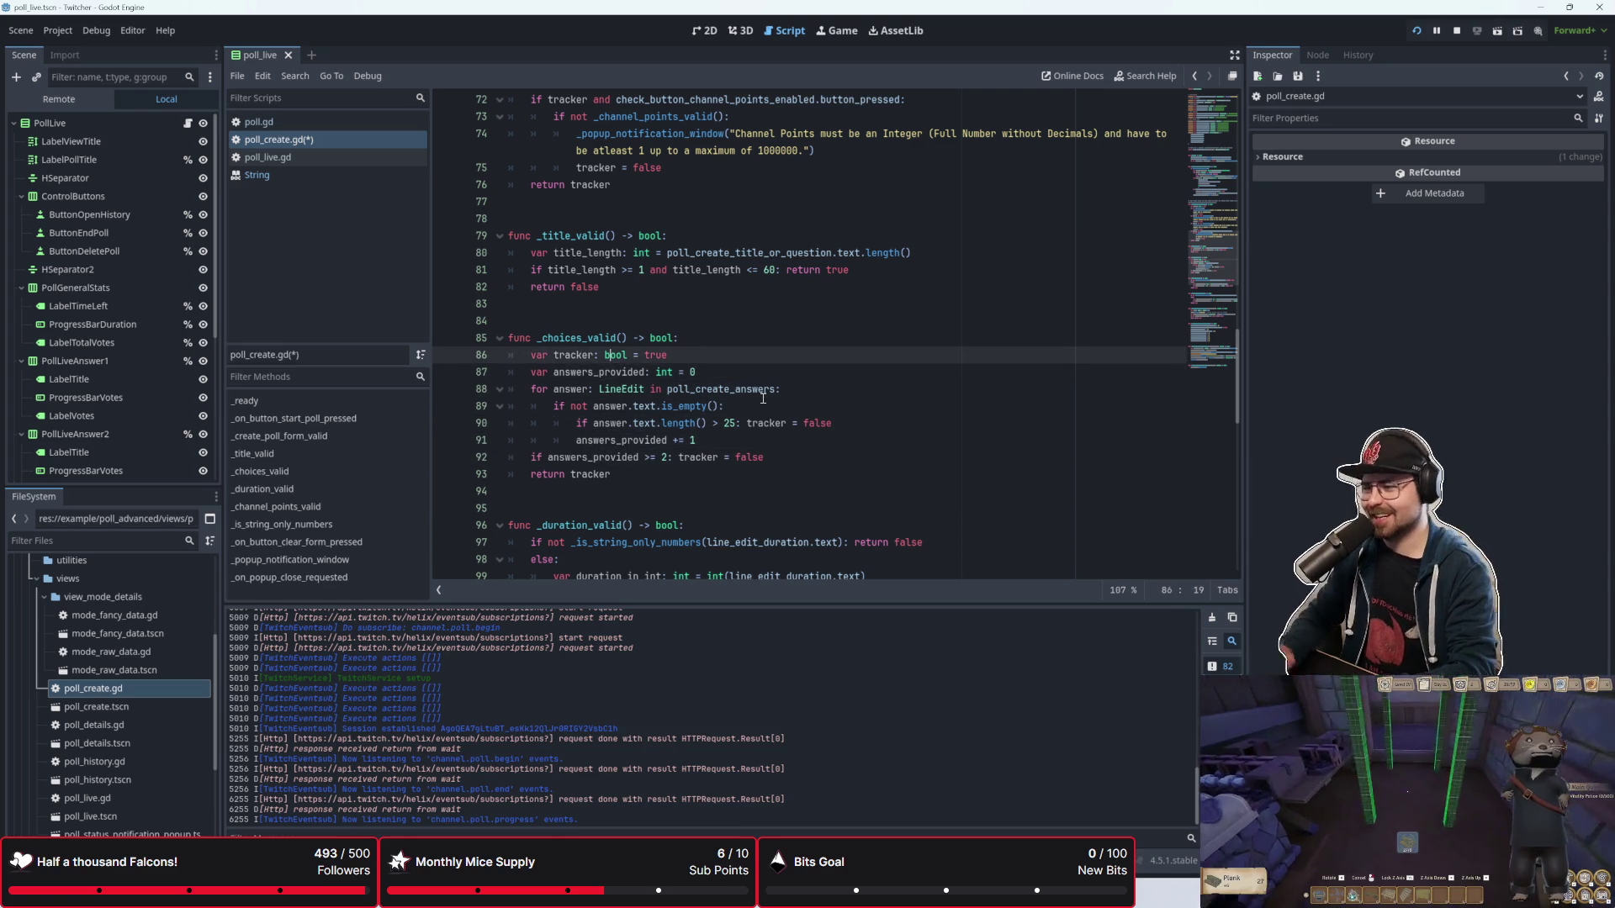
{"action": "key", "text": "Down"}
{"action": "key", "text": "Down"}
{"action": "key", "text": "Up"}
{"action": "key", "text": "Up"}
Step: Inspect the declarations, loop and return lines, leaving the cursor after the answers_provided declaration on line 87
{"action": "left_click", "coordinate": [732, 372]}
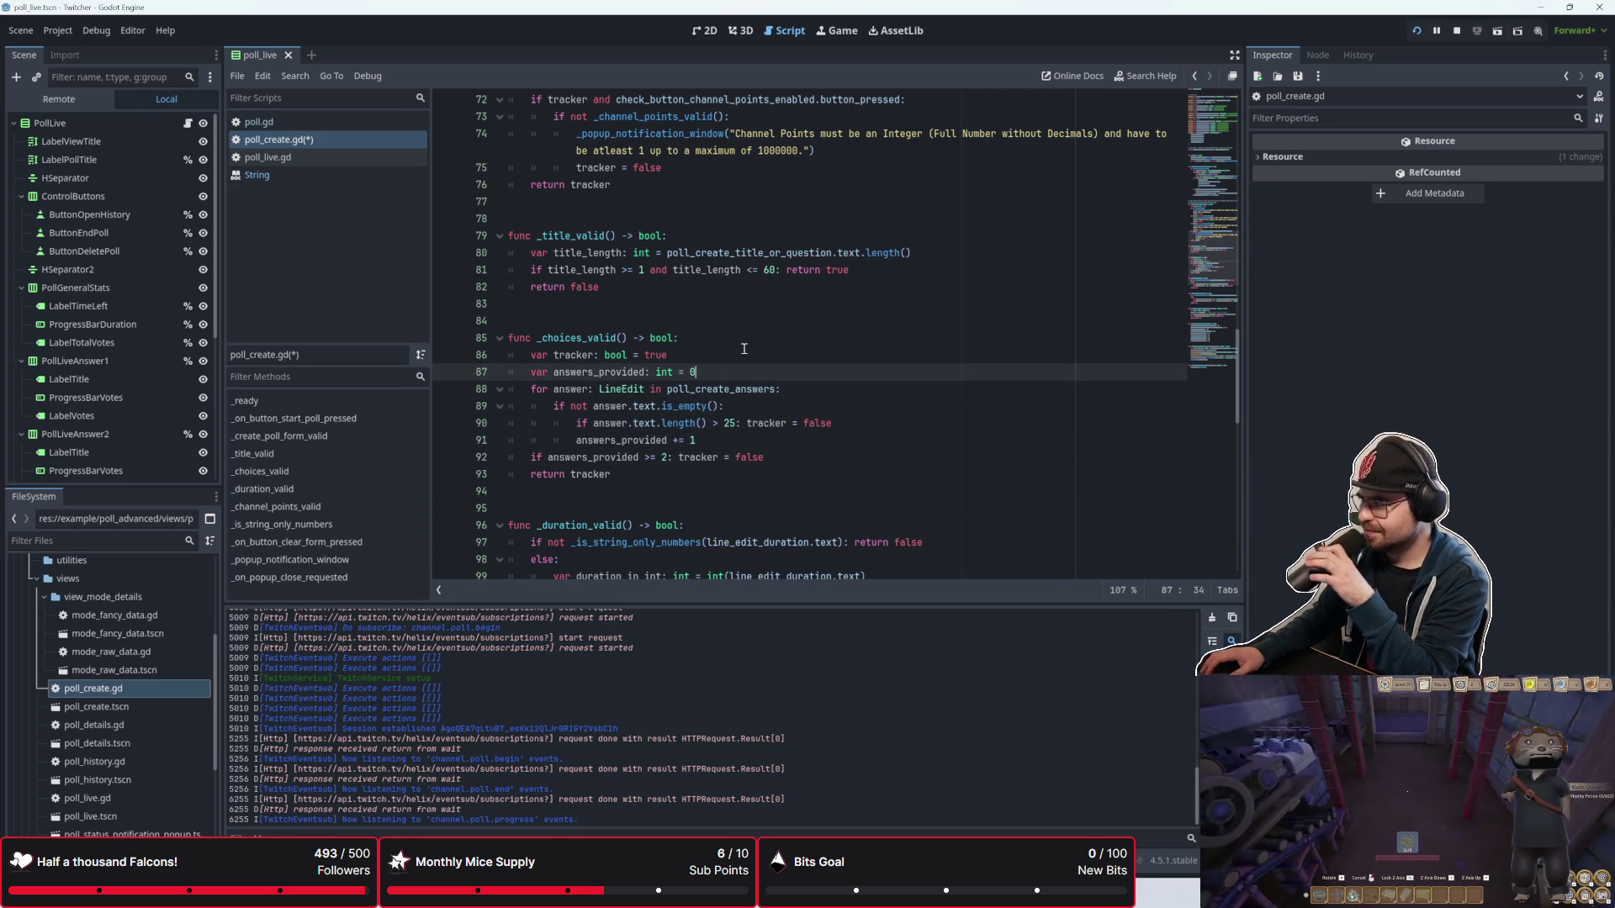
{"action": "left_click", "coordinate": [735, 352]}
{"action": "scroll", "coordinate": [734, 352], "scroll_direction": "up", "scroll_amount": 1}
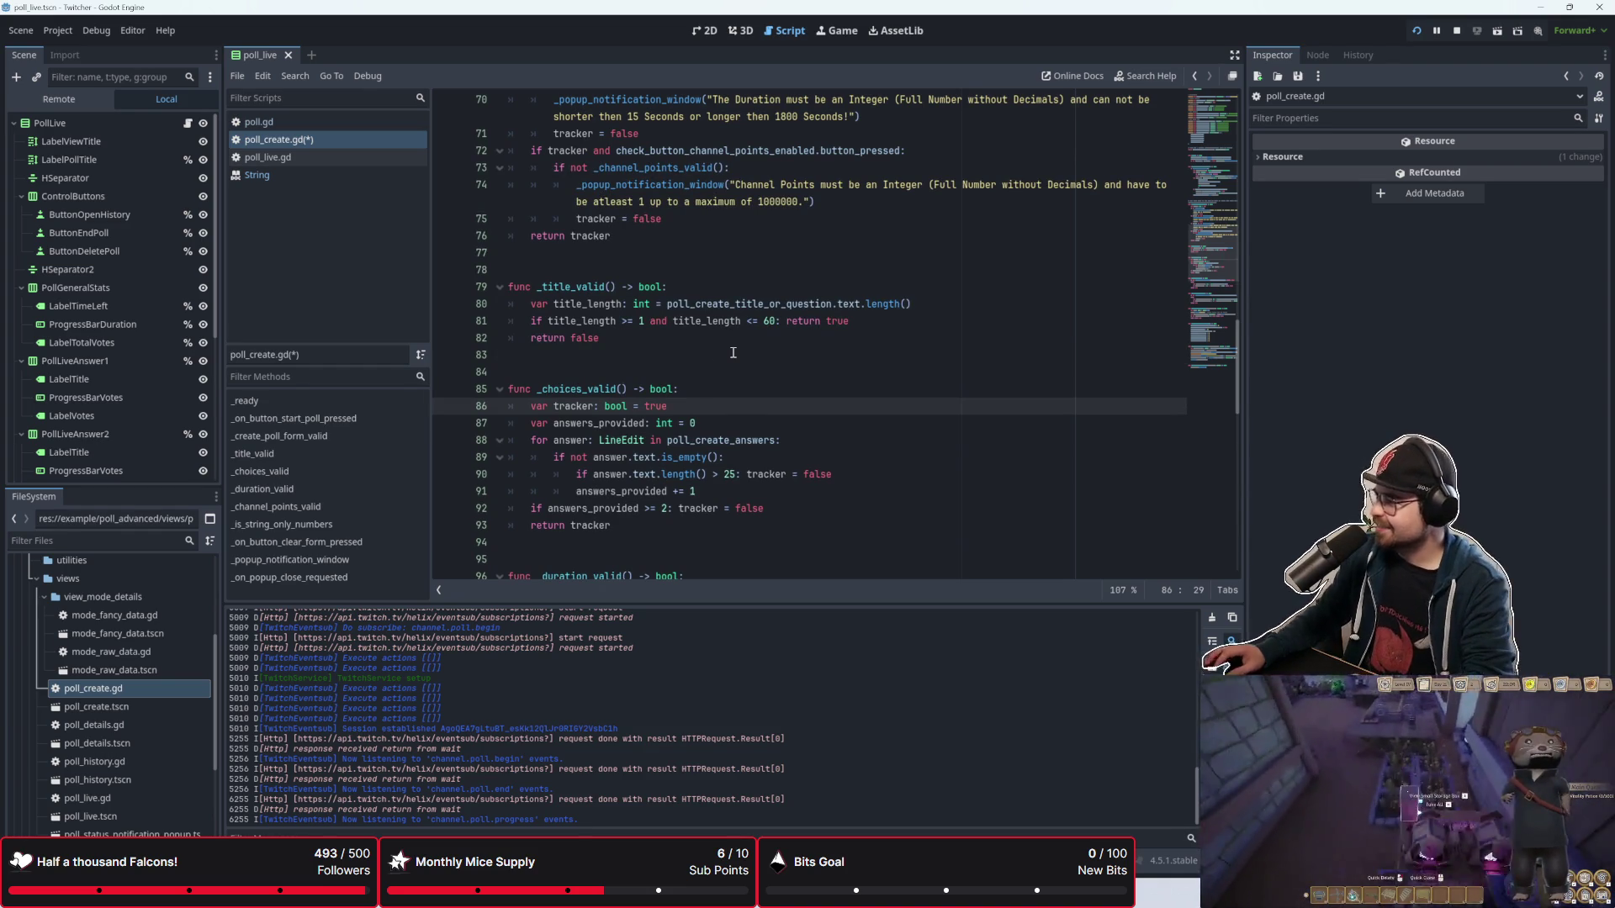
{"action": "left_click", "coordinate": [851, 421]}
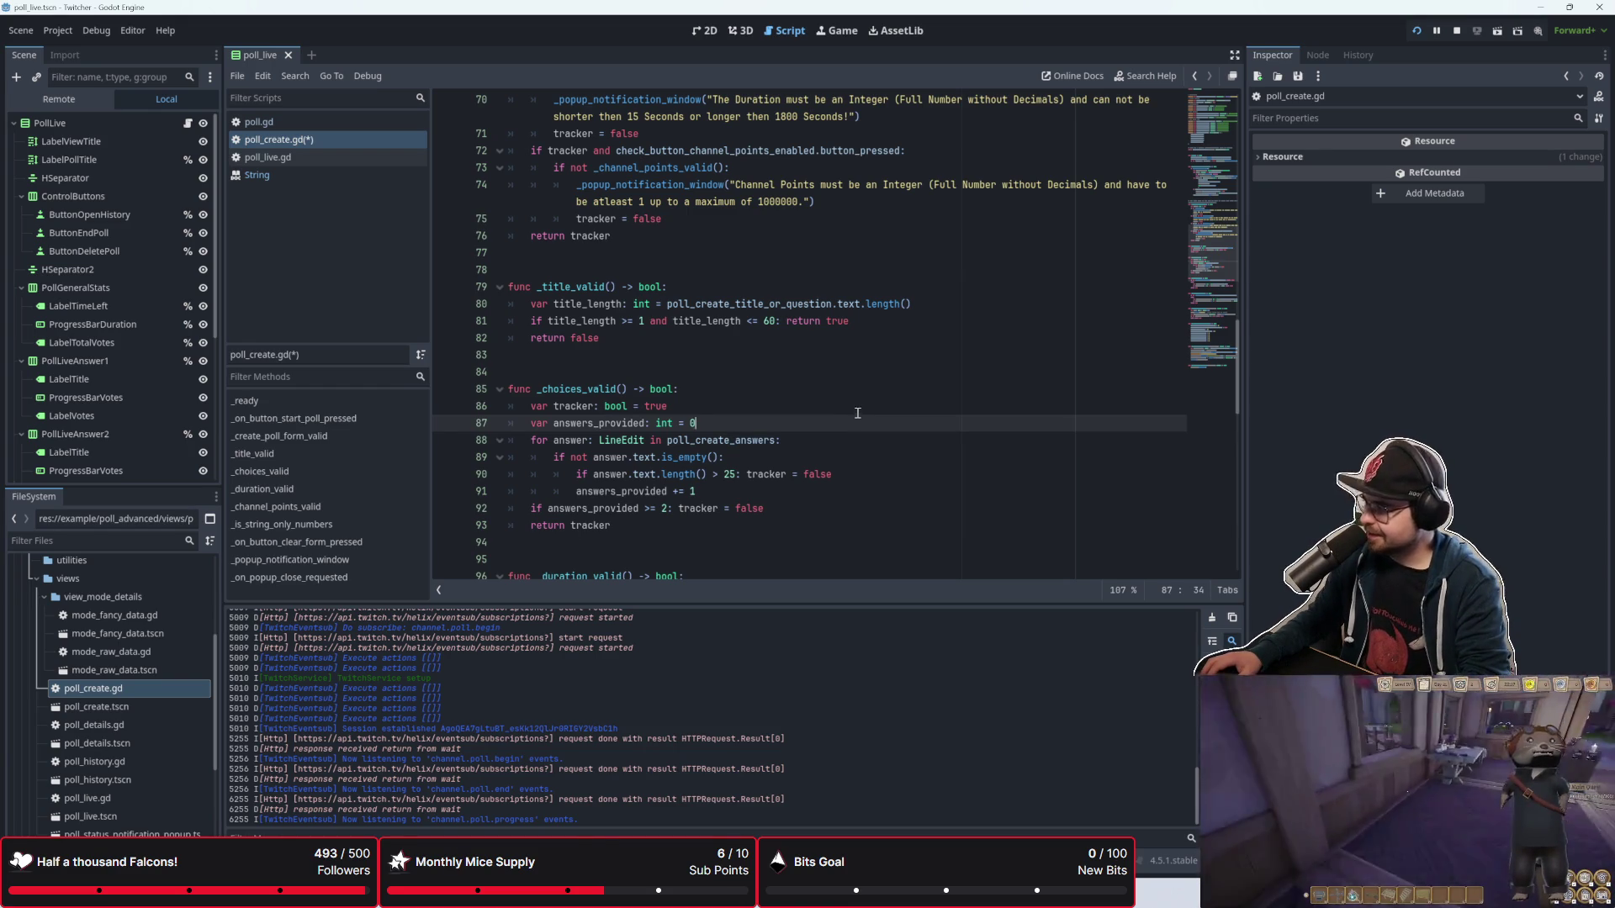
{"action": "scroll", "coordinate": [858, 413], "scroll_direction": "down", "scroll_amount": 1}
{"action": "left_click", "coordinate": [848, 446]}
{"action": "left_click", "coordinate": [848, 478]}
{"action": "scroll", "coordinate": [848, 479], "scroll_direction": "down", "scroll_amount": 1}
{"action": "scroll", "coordinate": [809, 404], "scroll_direction": "down", "scroll_amount": 1}
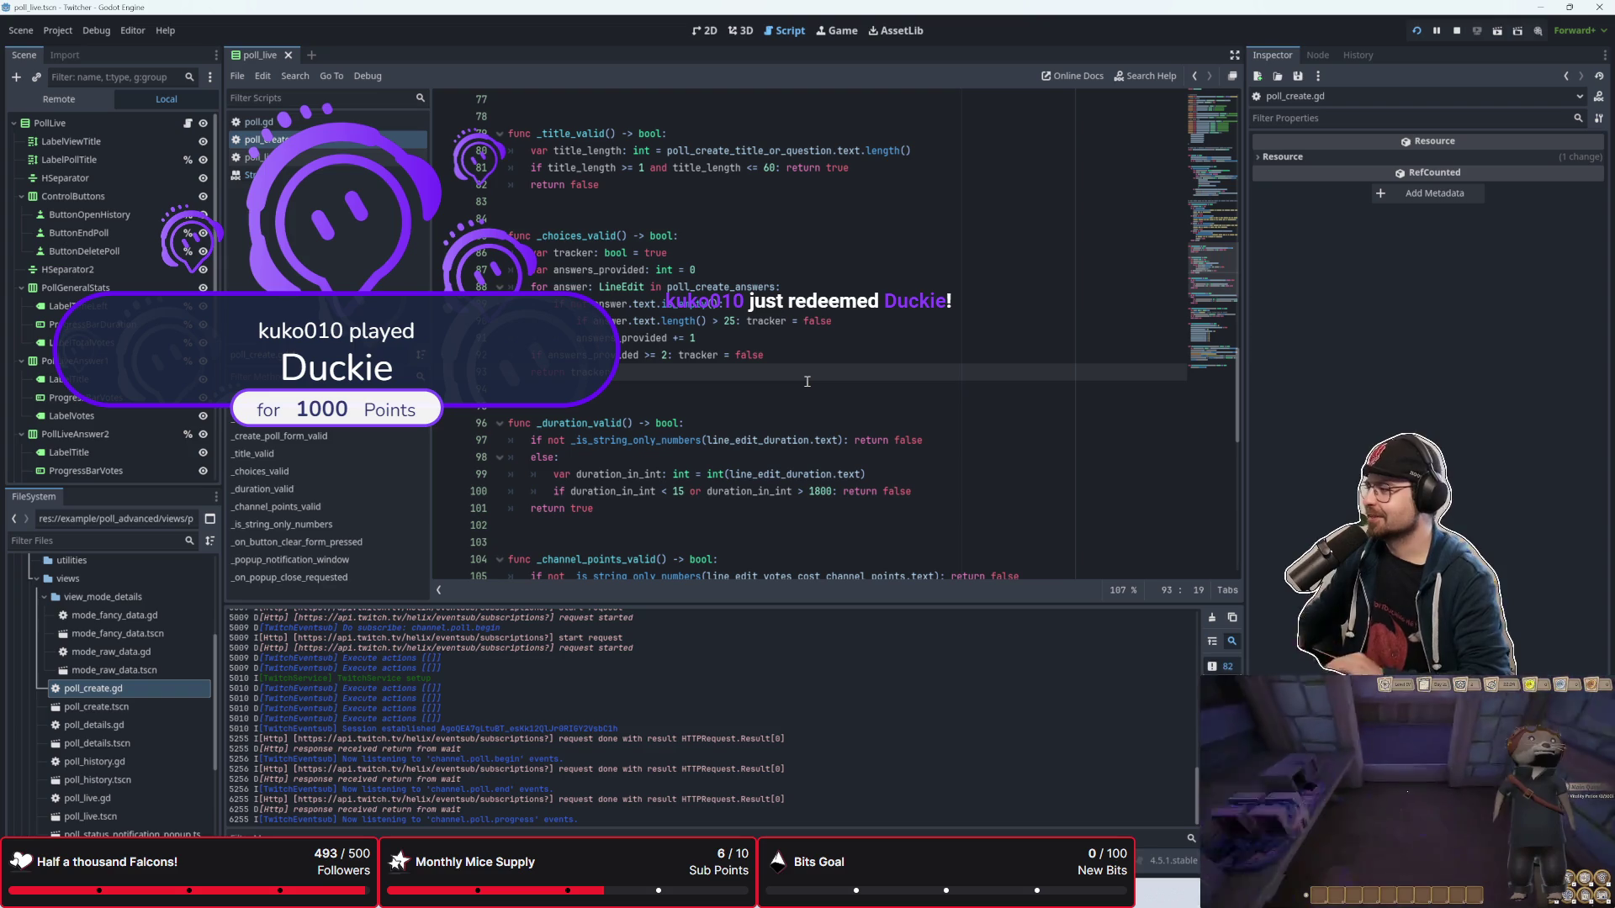
{"action": "left_click", "coordinate": [680, 394]}
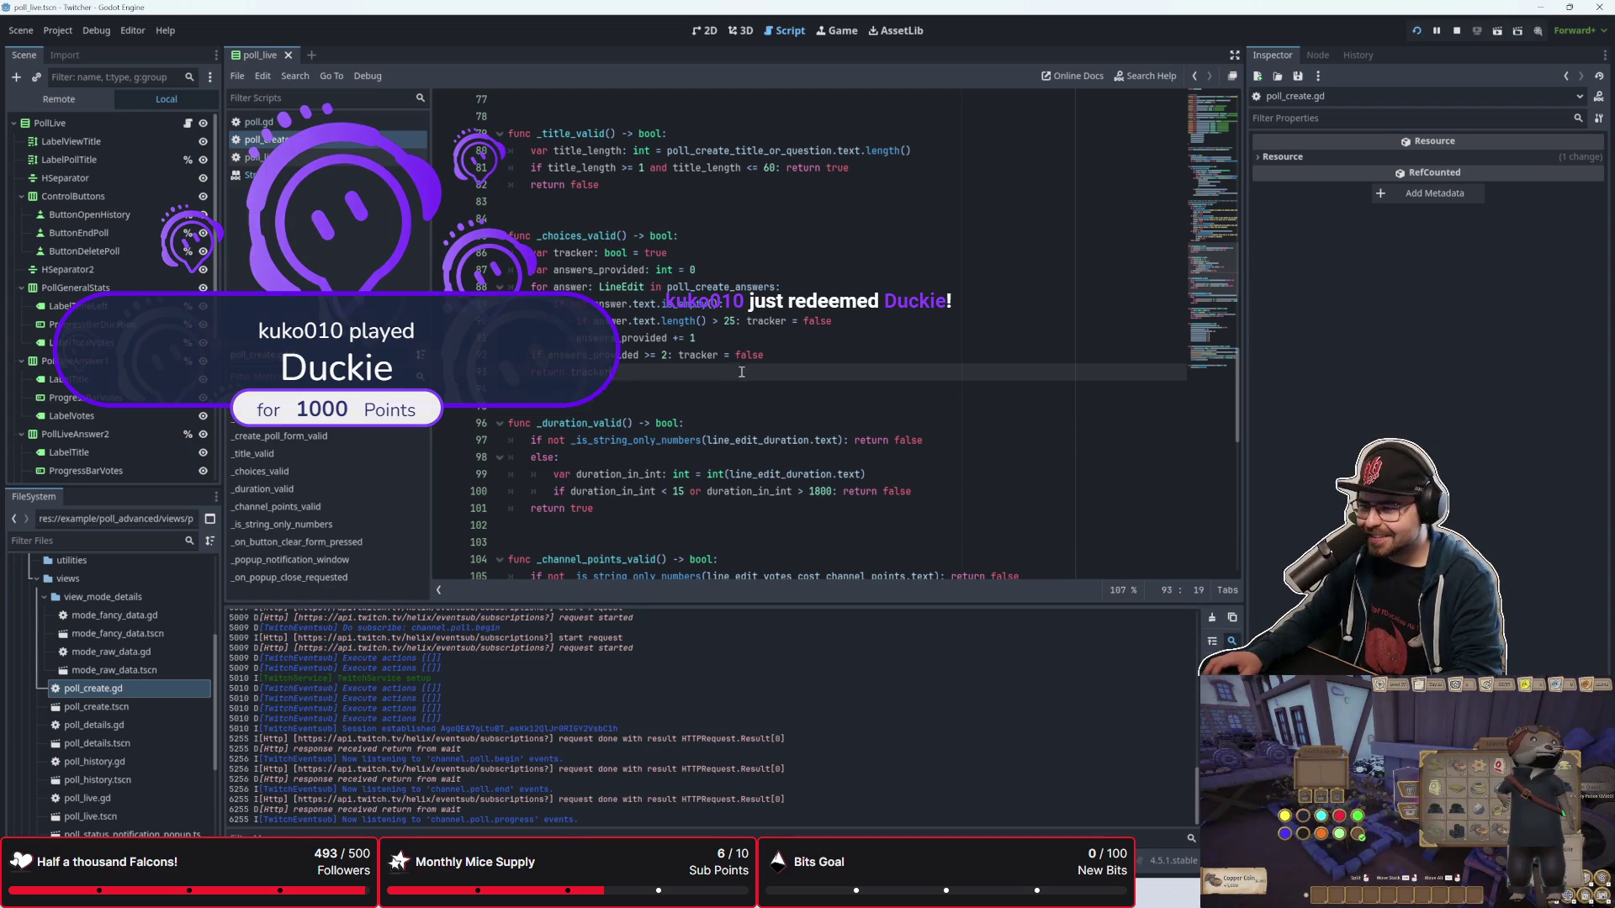
{"action": "scroll", "coordinate": [702, 406], "scroll_direction": "up", "scroll_amount": 1}
{"action": "left_click", "coordinate": [635, 304]}
{"action": "left_click", "coordinate": [635, 337]}
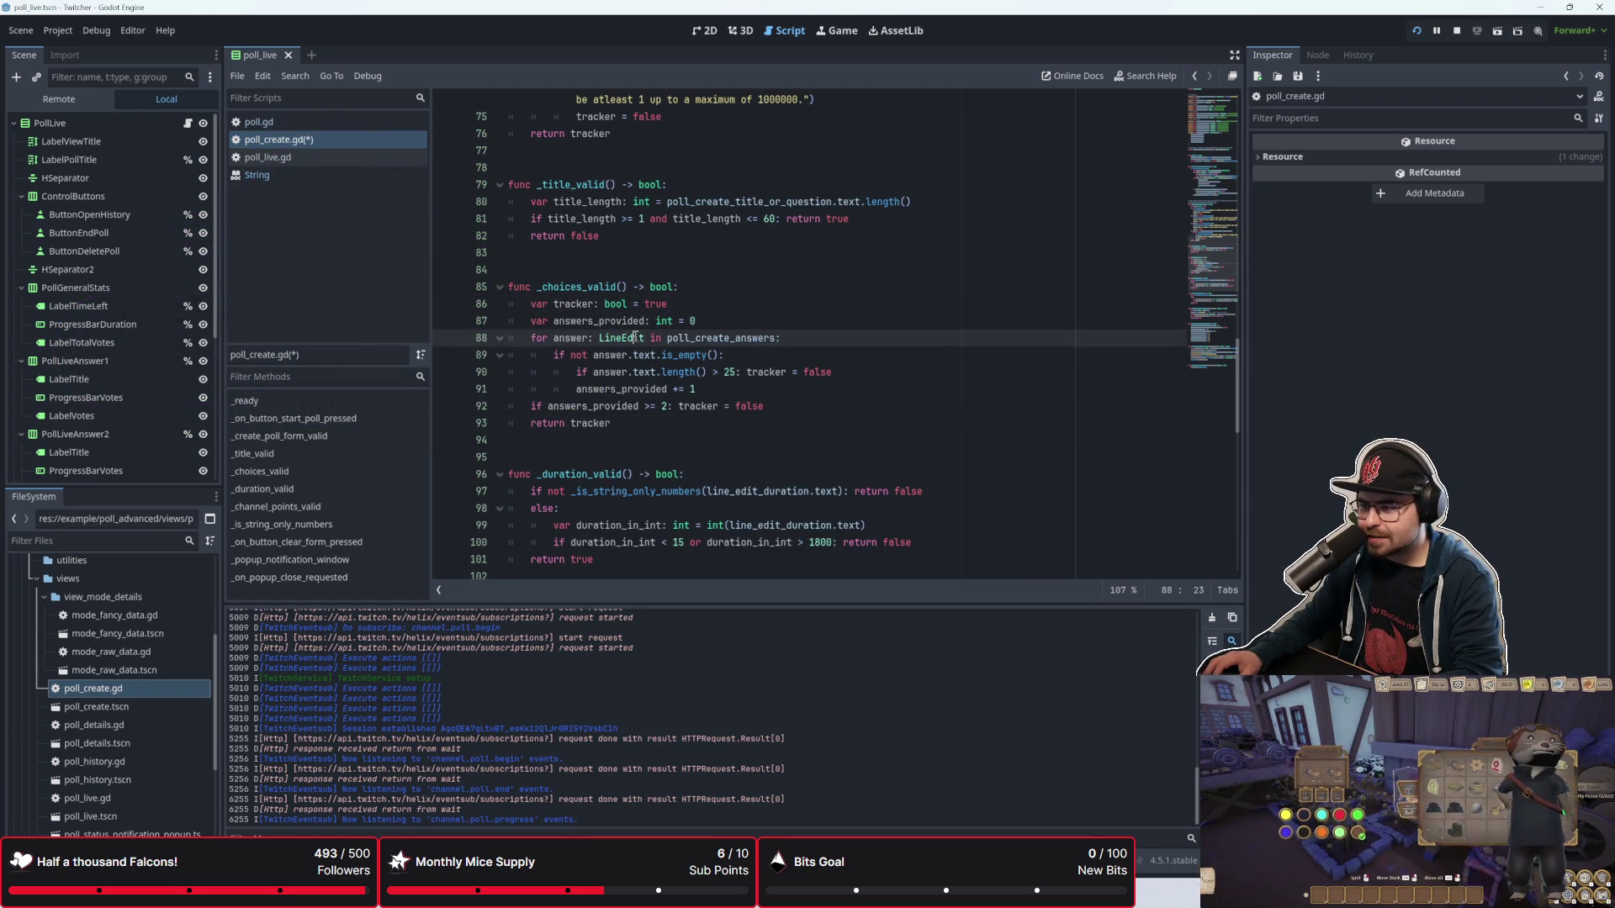
{"action": "left_click", "coordinate": [637, 422]}
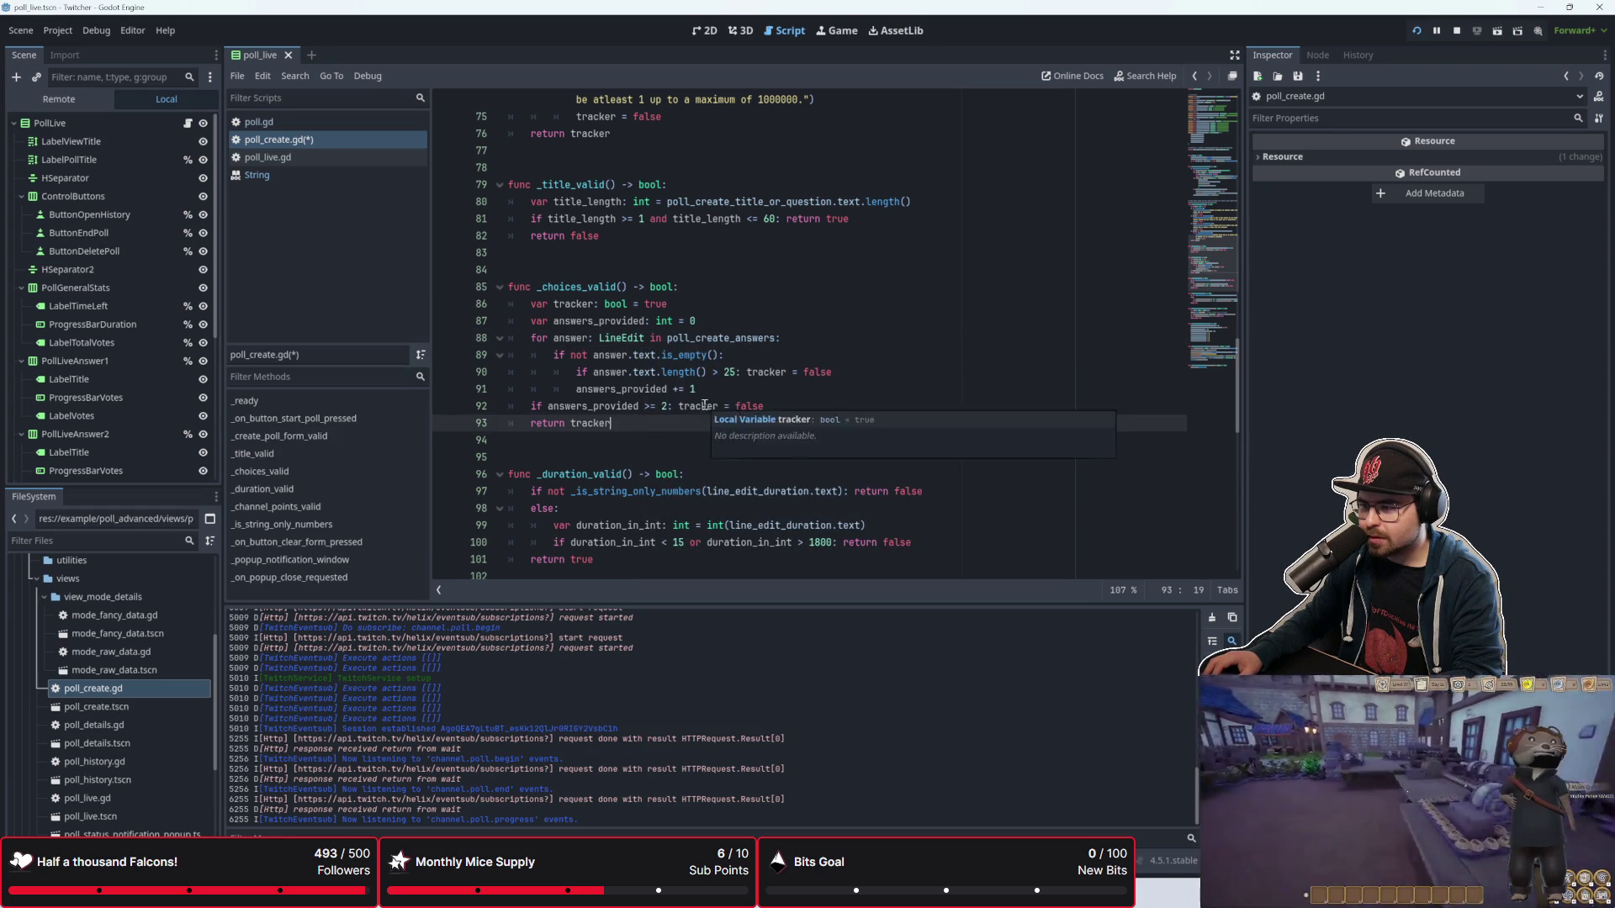
{"action": "left_click", "coordinate": [720, 318]}
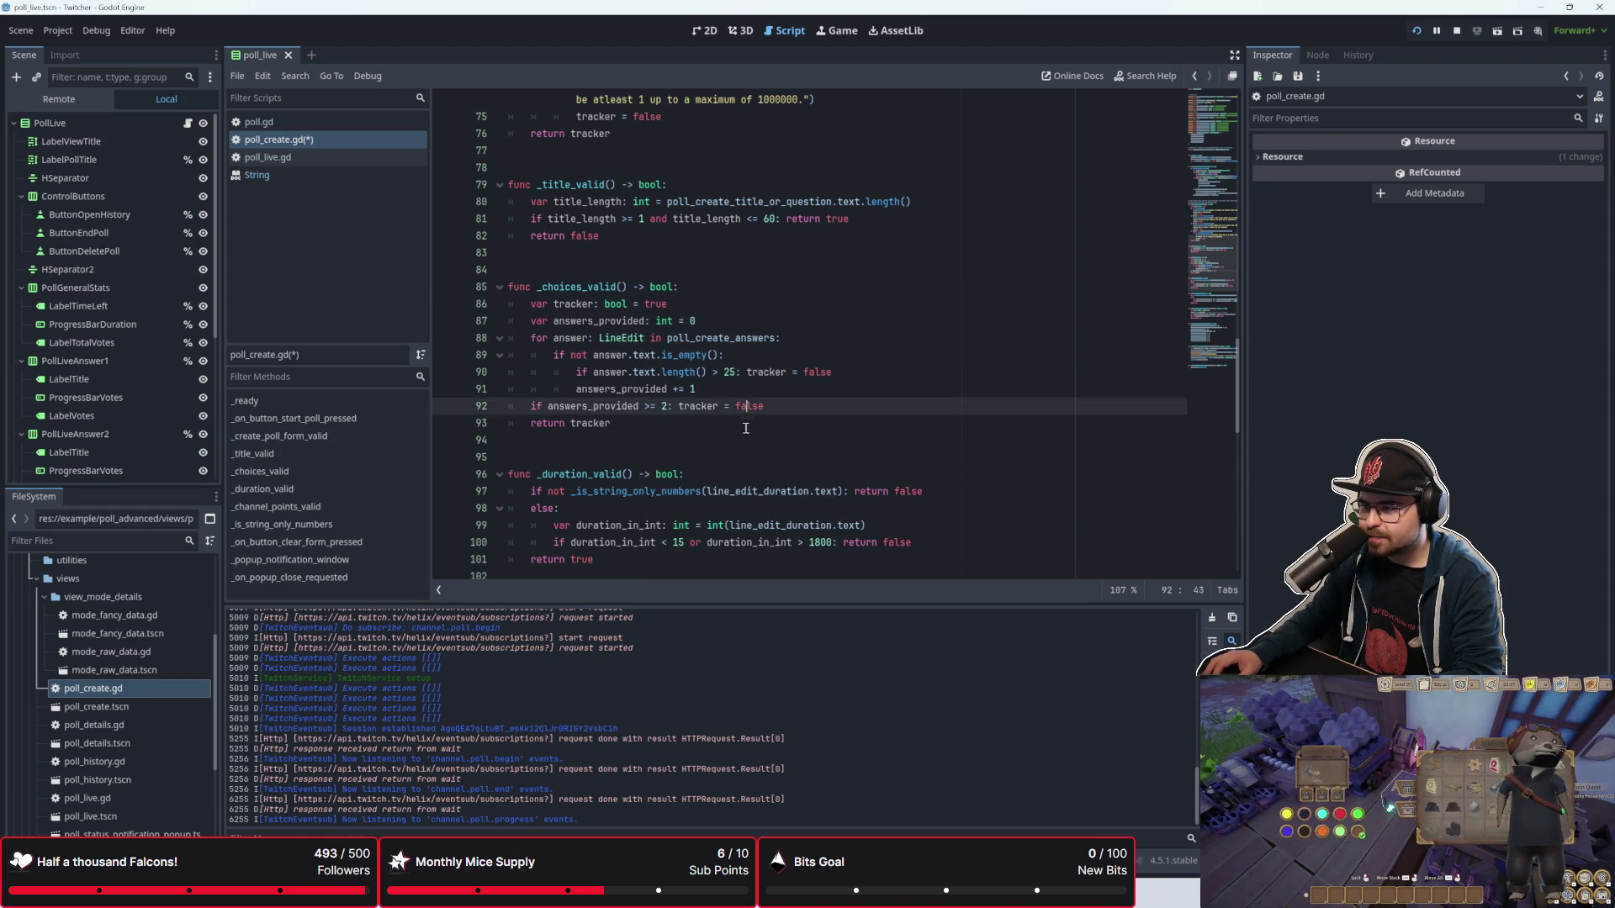
Step: Move the answers_provided declaration directly under tracker and add a blank line below it
{"action": "key", "text": "Up"}
{"action": "key", "text": "Return"}
{"action": "key", "text": "Return"}
{"action": "key", "text": "Return"}
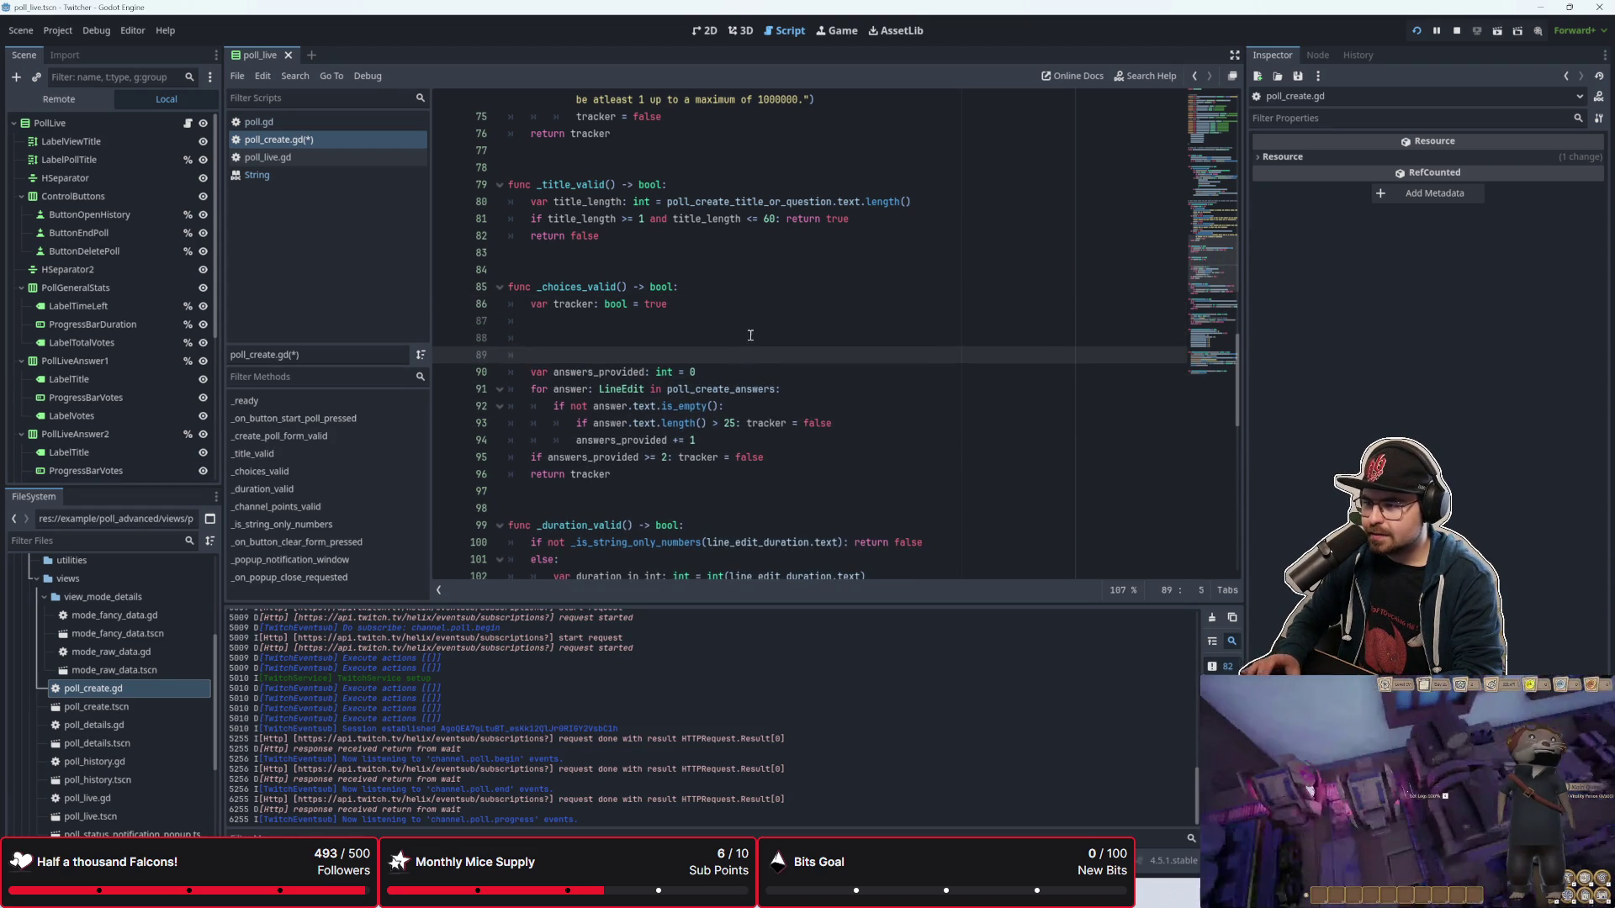
{"action": "key", "text": "Up"}
{"action": "key", "text": "Up"}
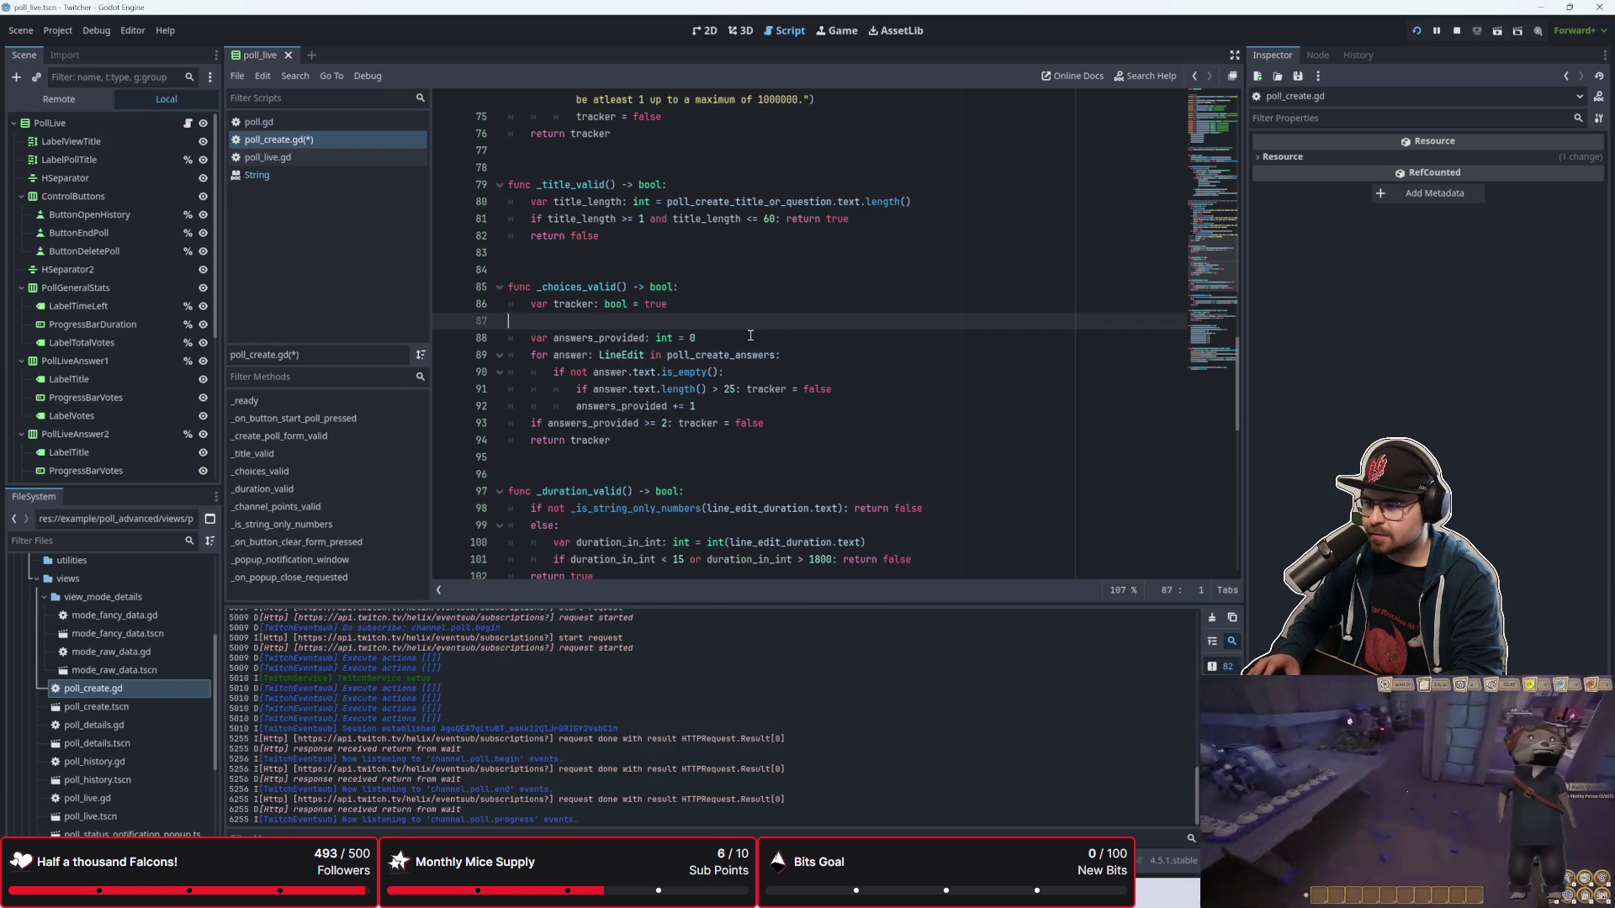
{"action": "key", "text": "ctrl+v"}
{"action": "key", "text": "Down"}
{"action": "key", "text": "Down"}
{"action": "key", "text": "Down"}
{"action": "key", "text": "ctrl+x"}
{"action": "key", "text": "Return"}
Step: Start a one-line loop 'for answer: LineEdit in poll_create_answers:' ending in if
{"action": "left_click", "coordinate": [751, 335]}
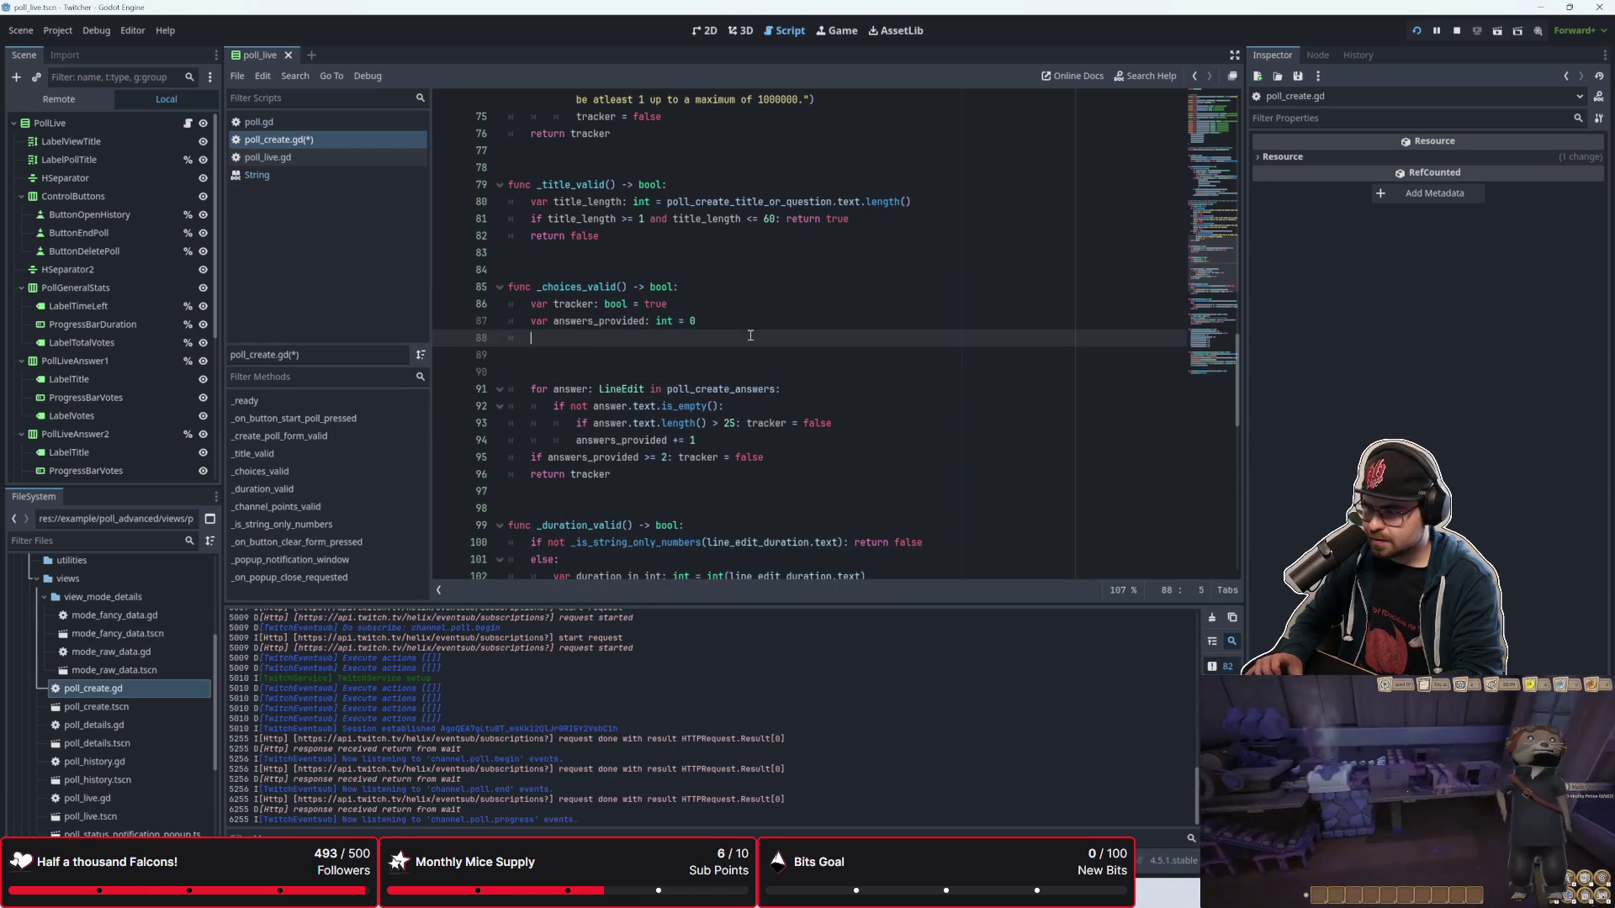
{"action": "type", "text": "for answe"}
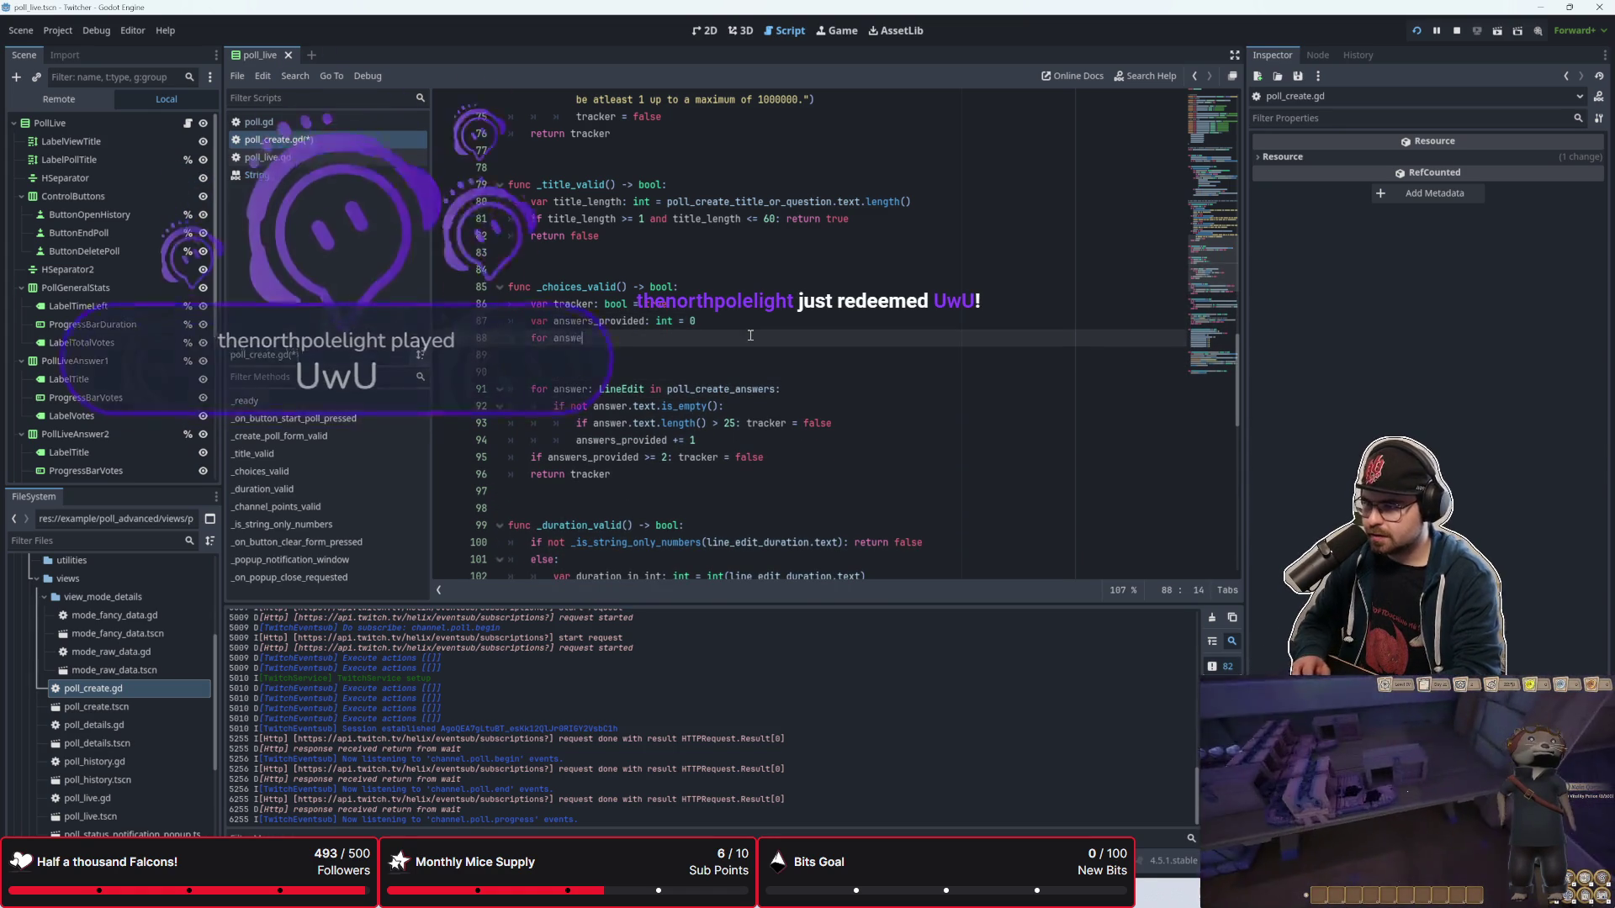
{"action": "type", "text": "r: LineEdit"}
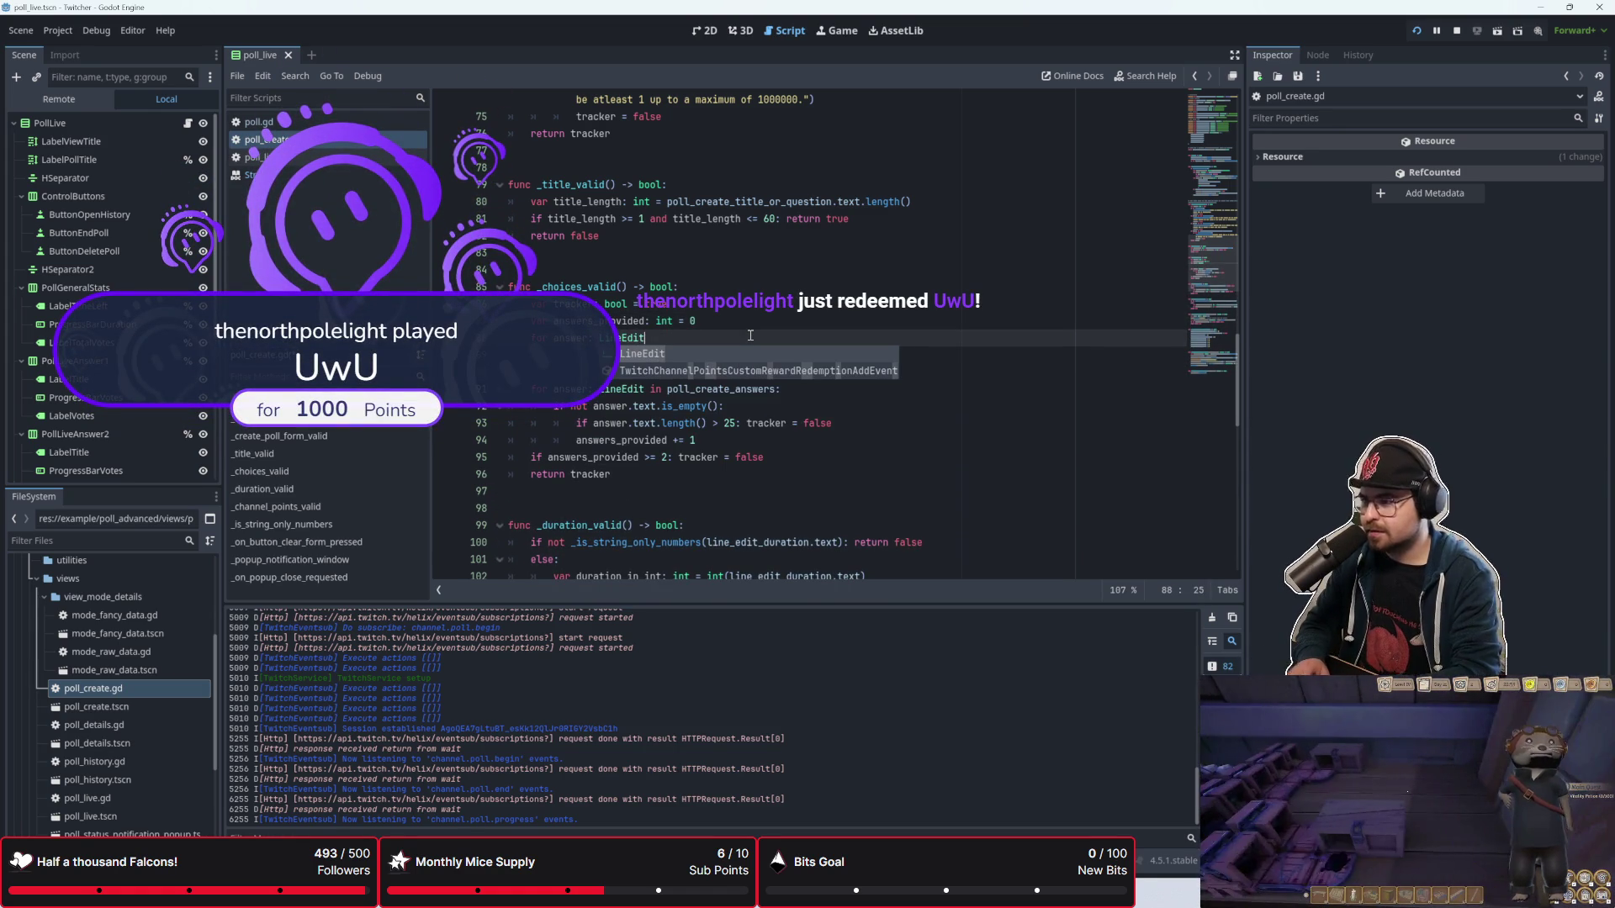
{"action": "type", "text": " in pol"}
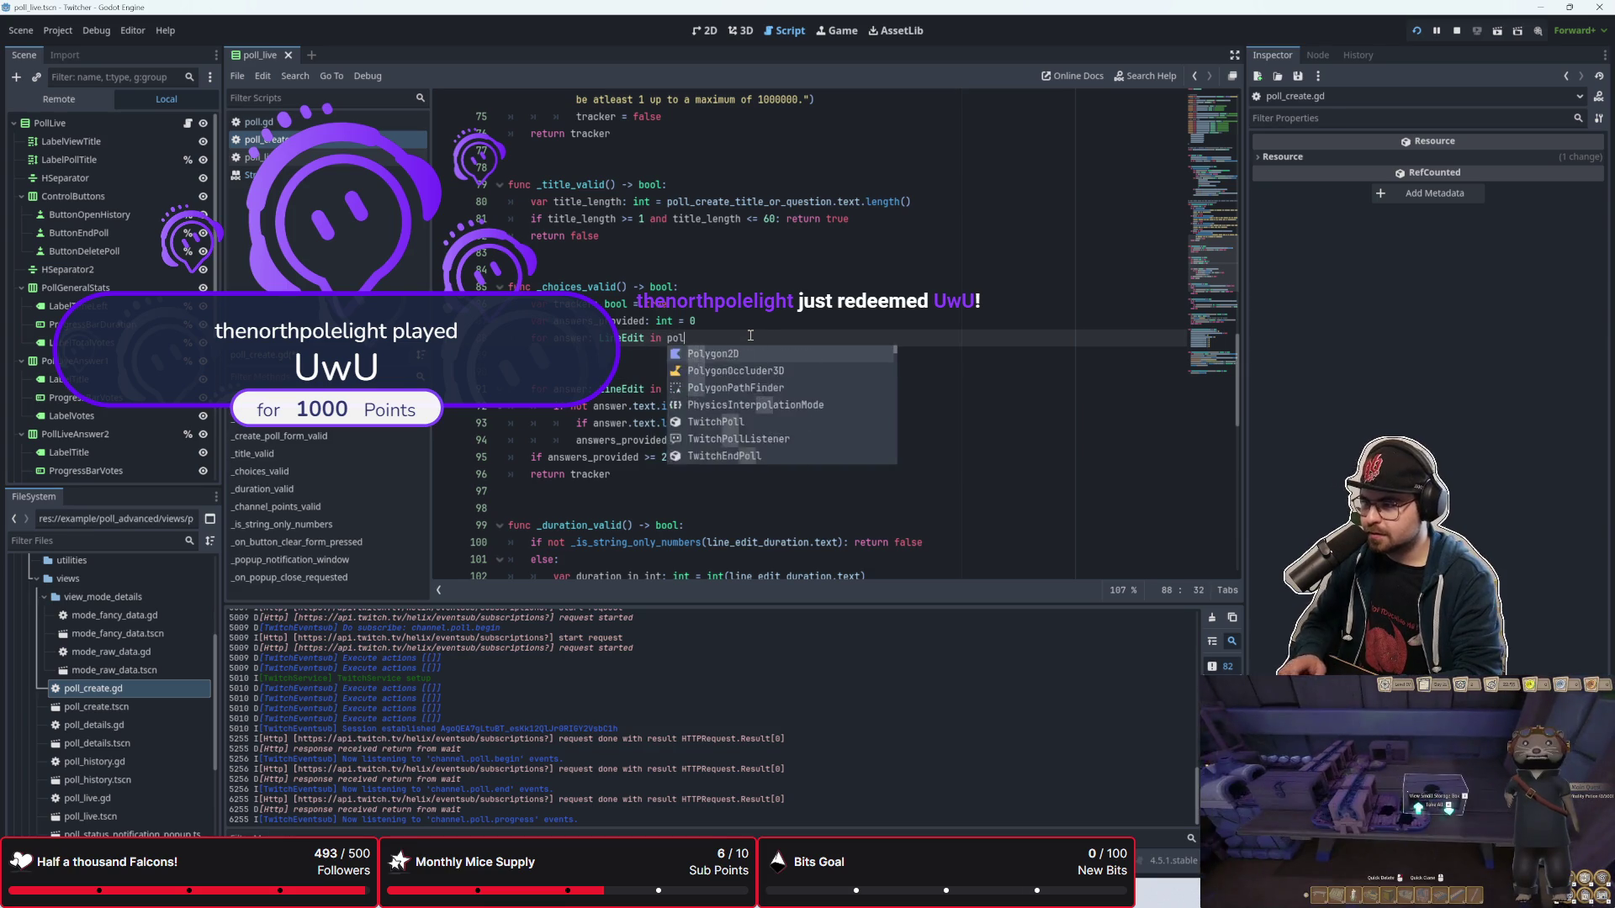
{"action": "type", "text": "l_create_answers:"}
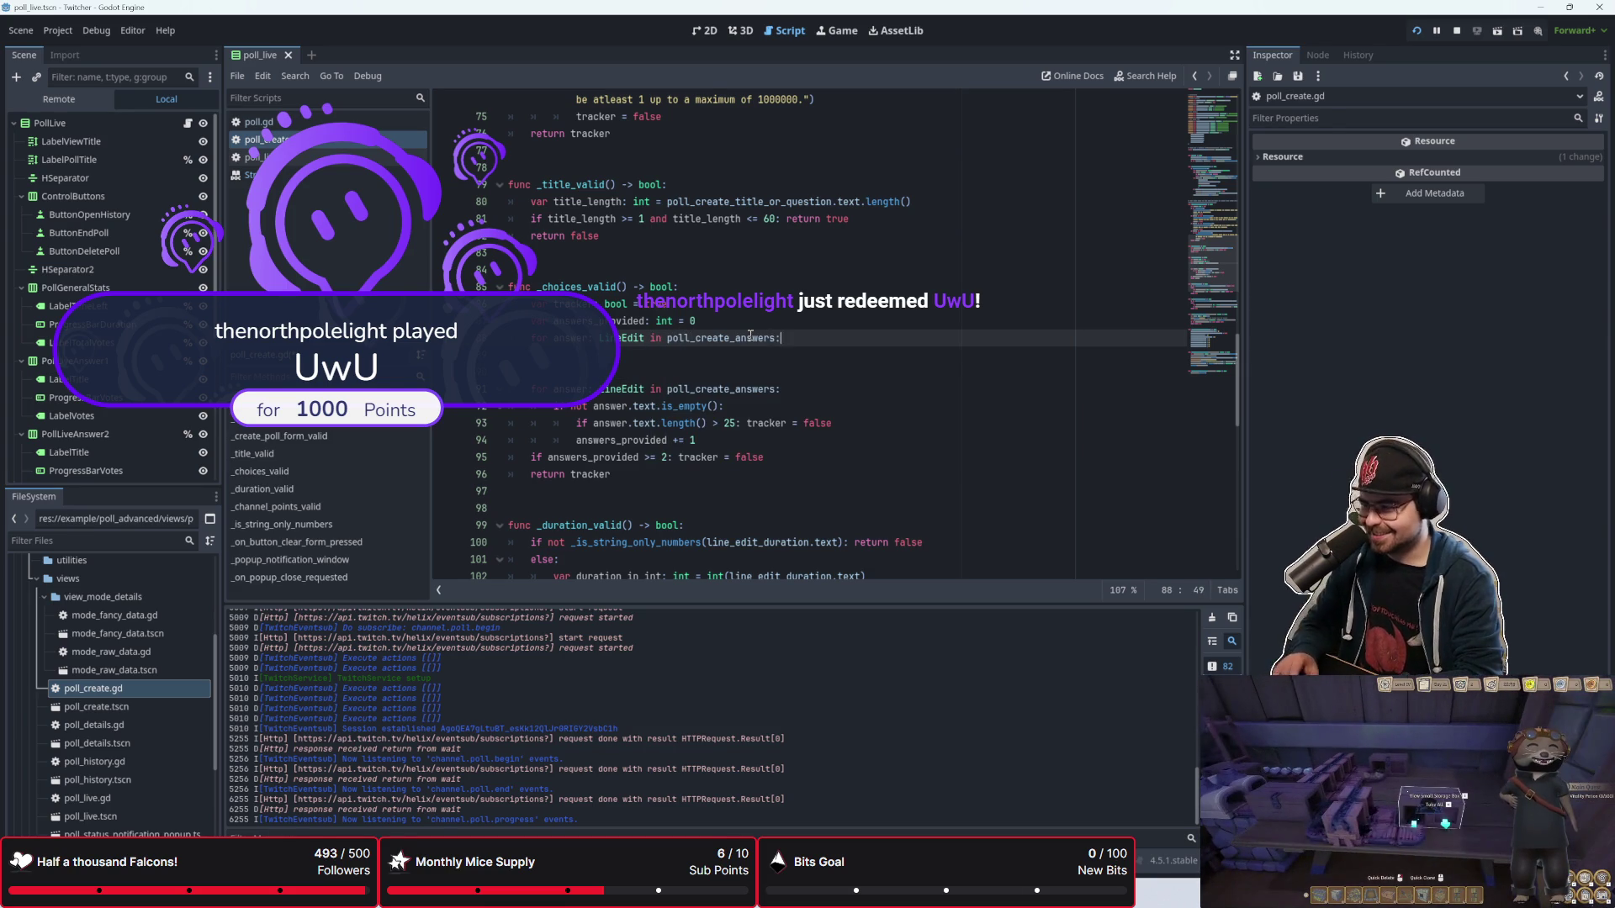
{"action": "key", "text": "Return"}
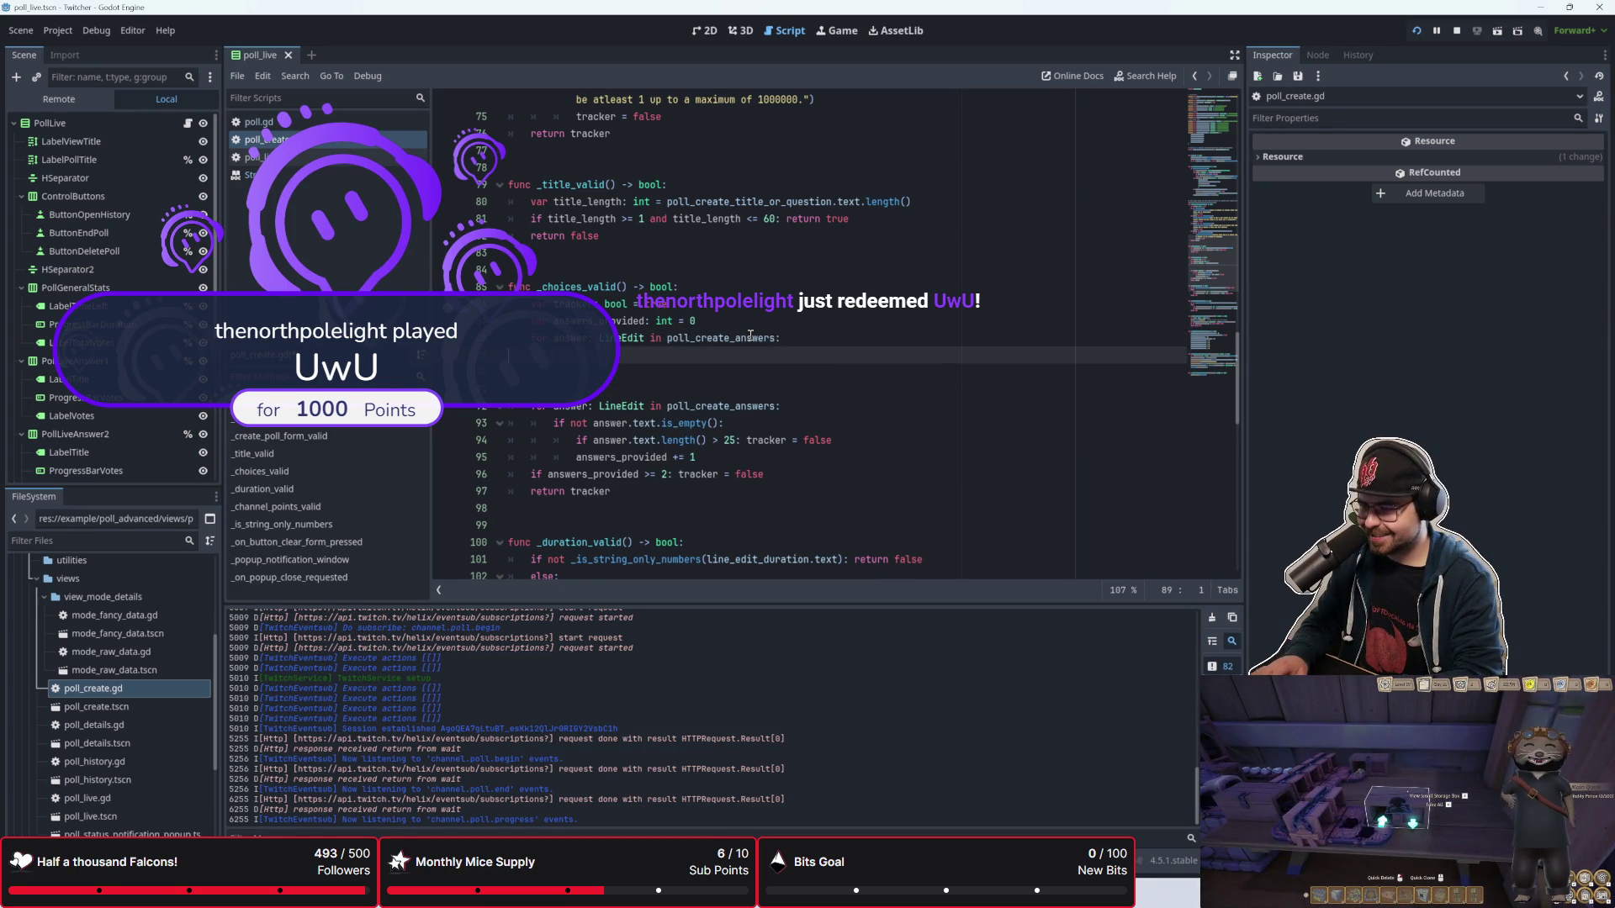
{"action": "key", "text": "BackSpace"}
{"action": "type", "text": "i"}
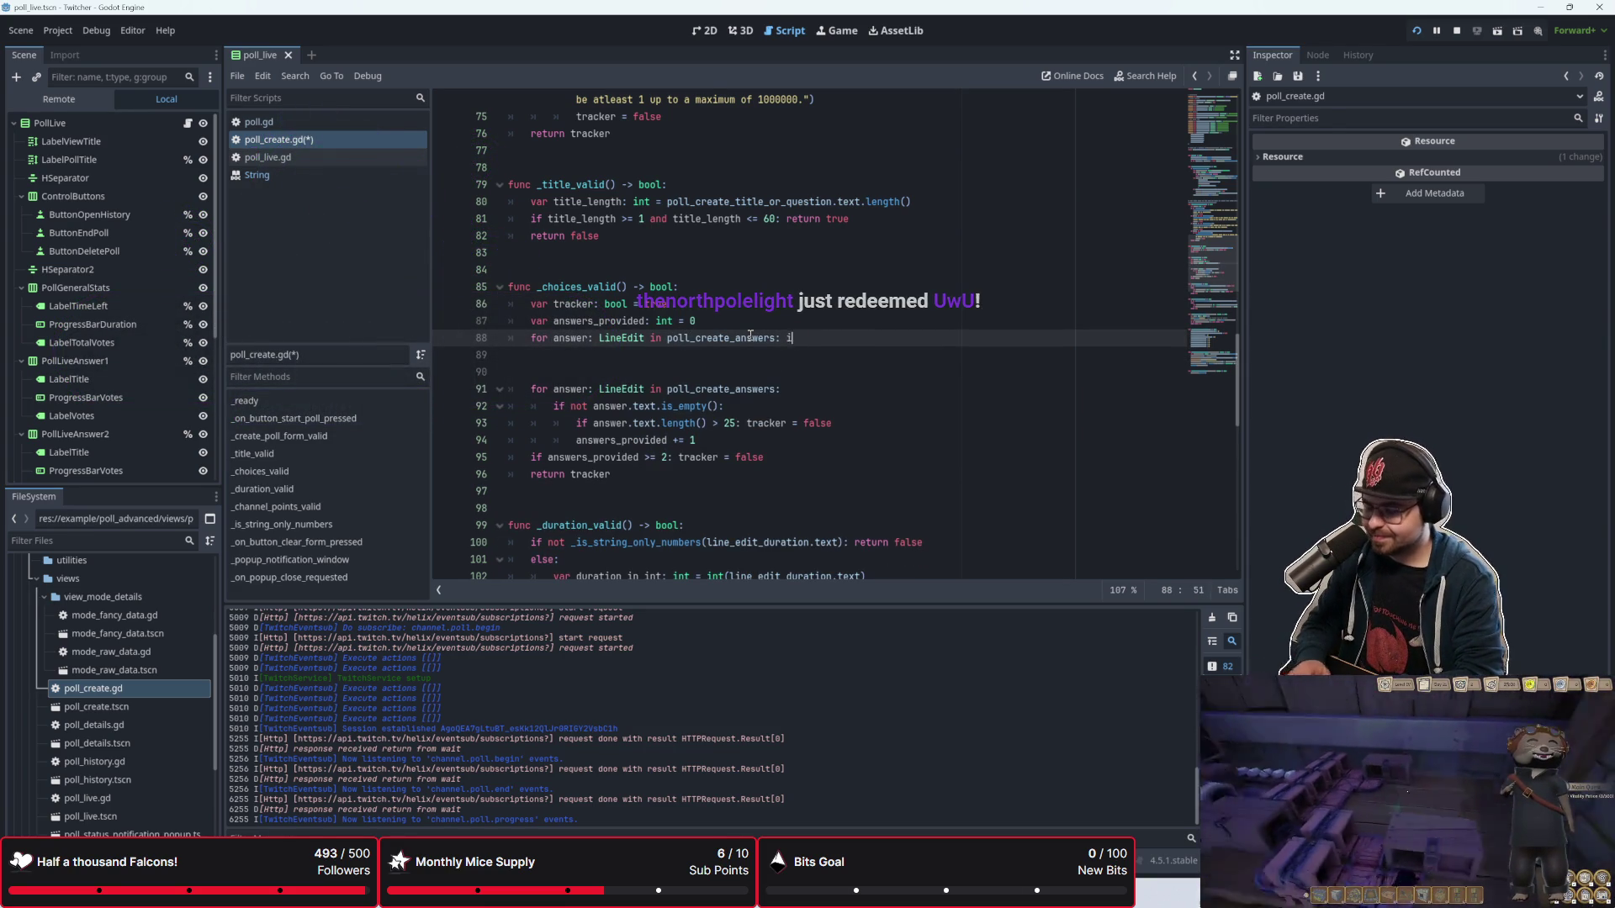
{"action": "type", "text": "f  if"}
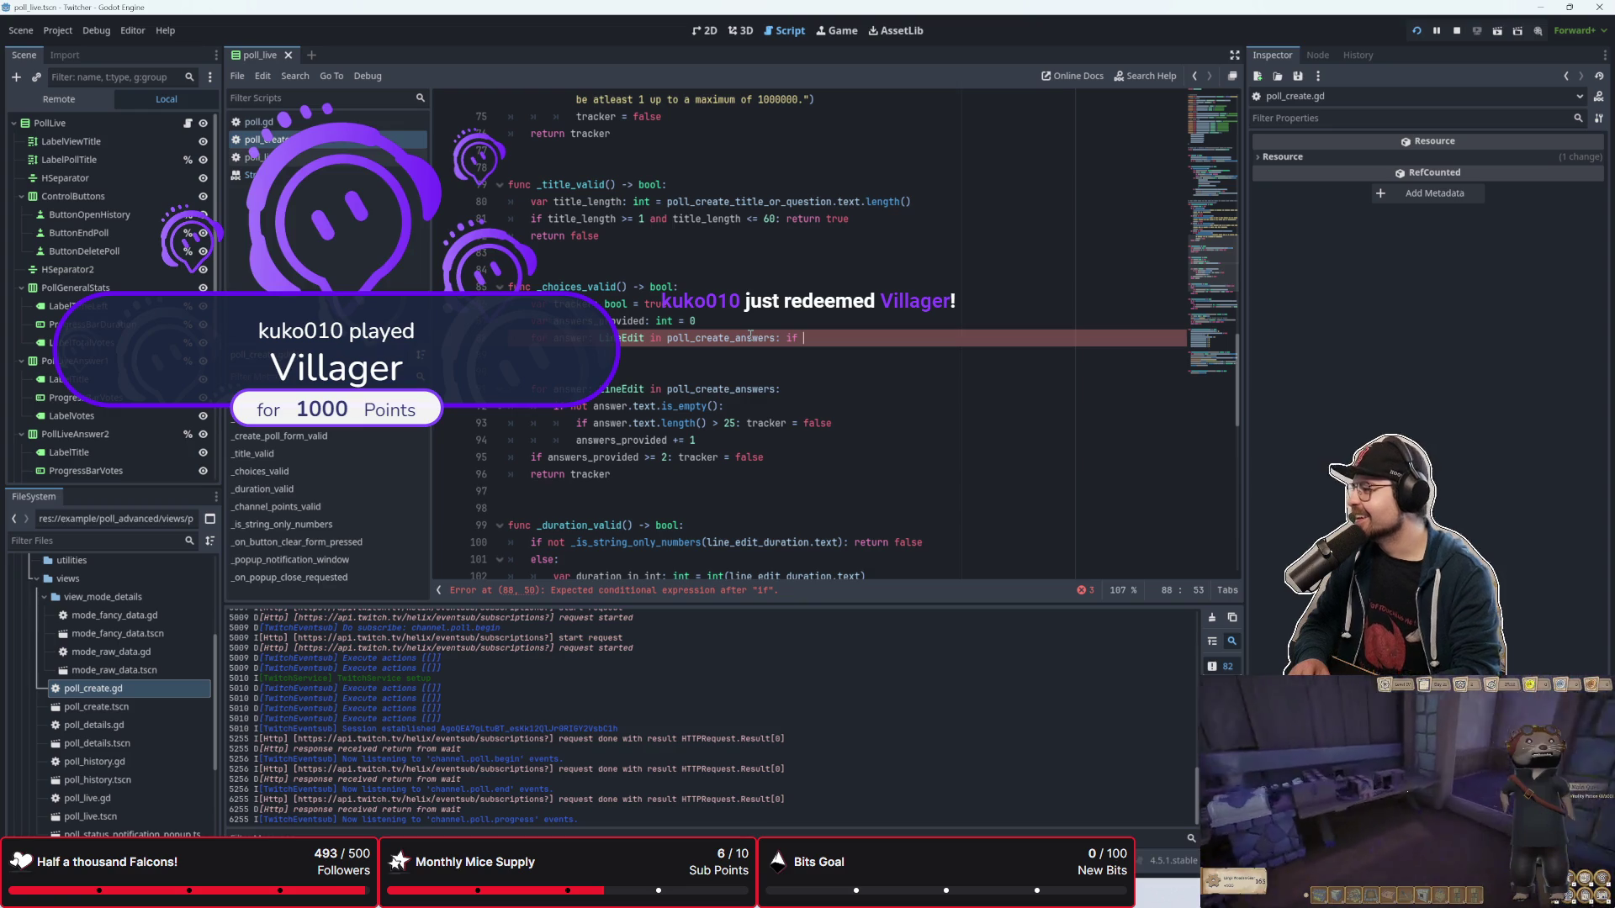
Step: Add the condition answer.text.is_empty(): after if, completing is_empty() via autocomplete
{"action": "type", "text": "a"}
{"action": "key", "text": "BackSpace"}
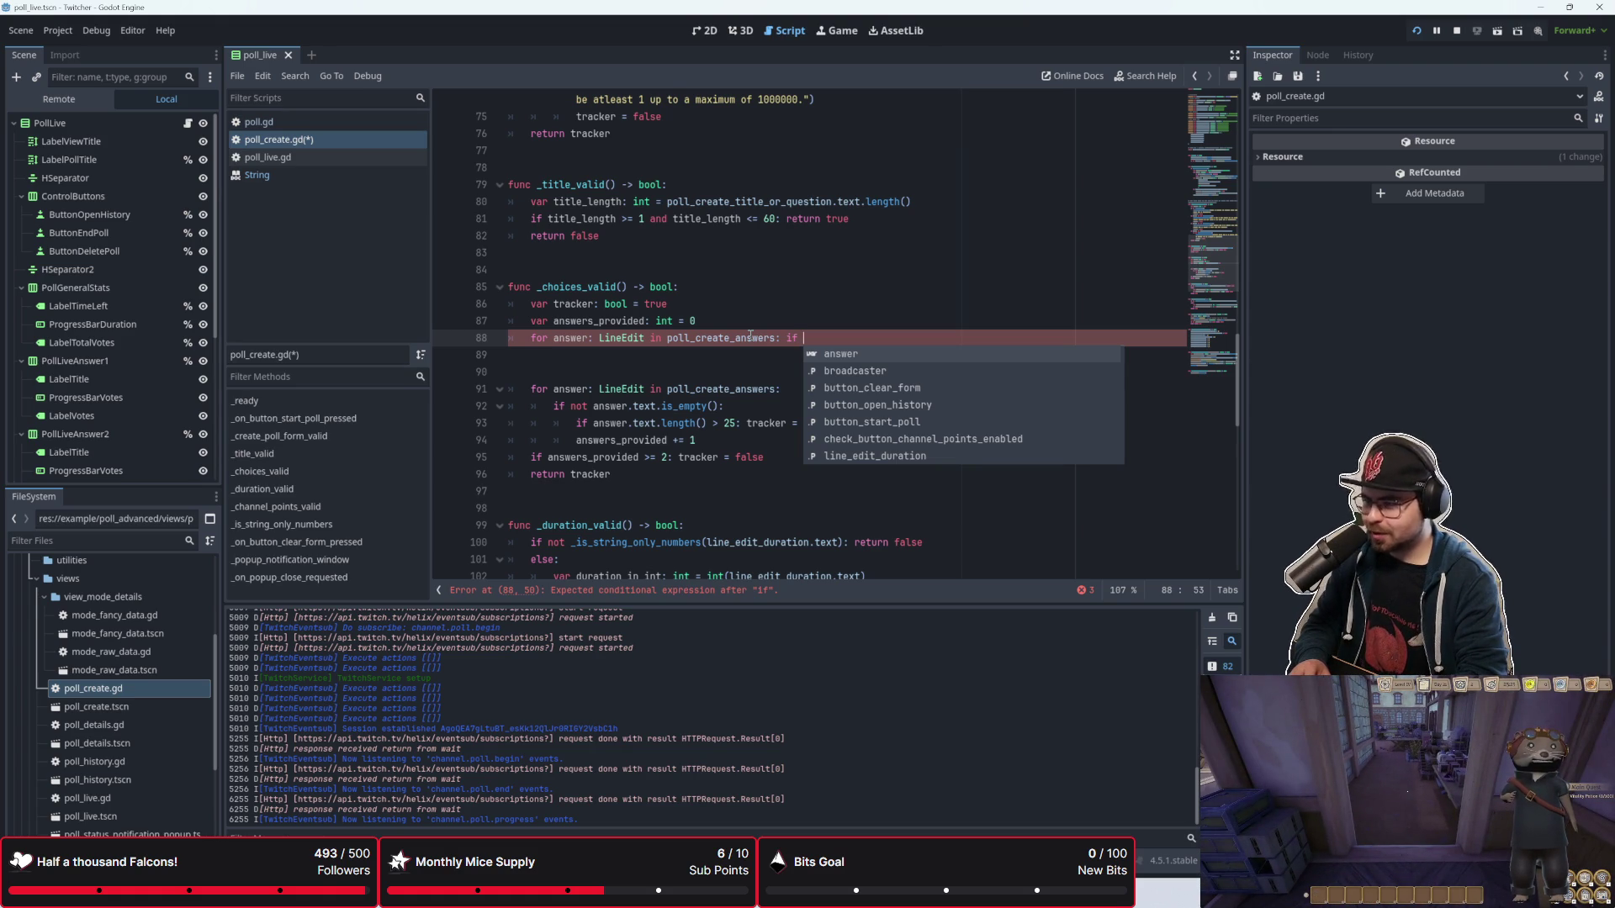
{"action": "key", "text": "Down"}
{"action": "key", "text": "Down"}
{"action": "key", "text": "Down"}
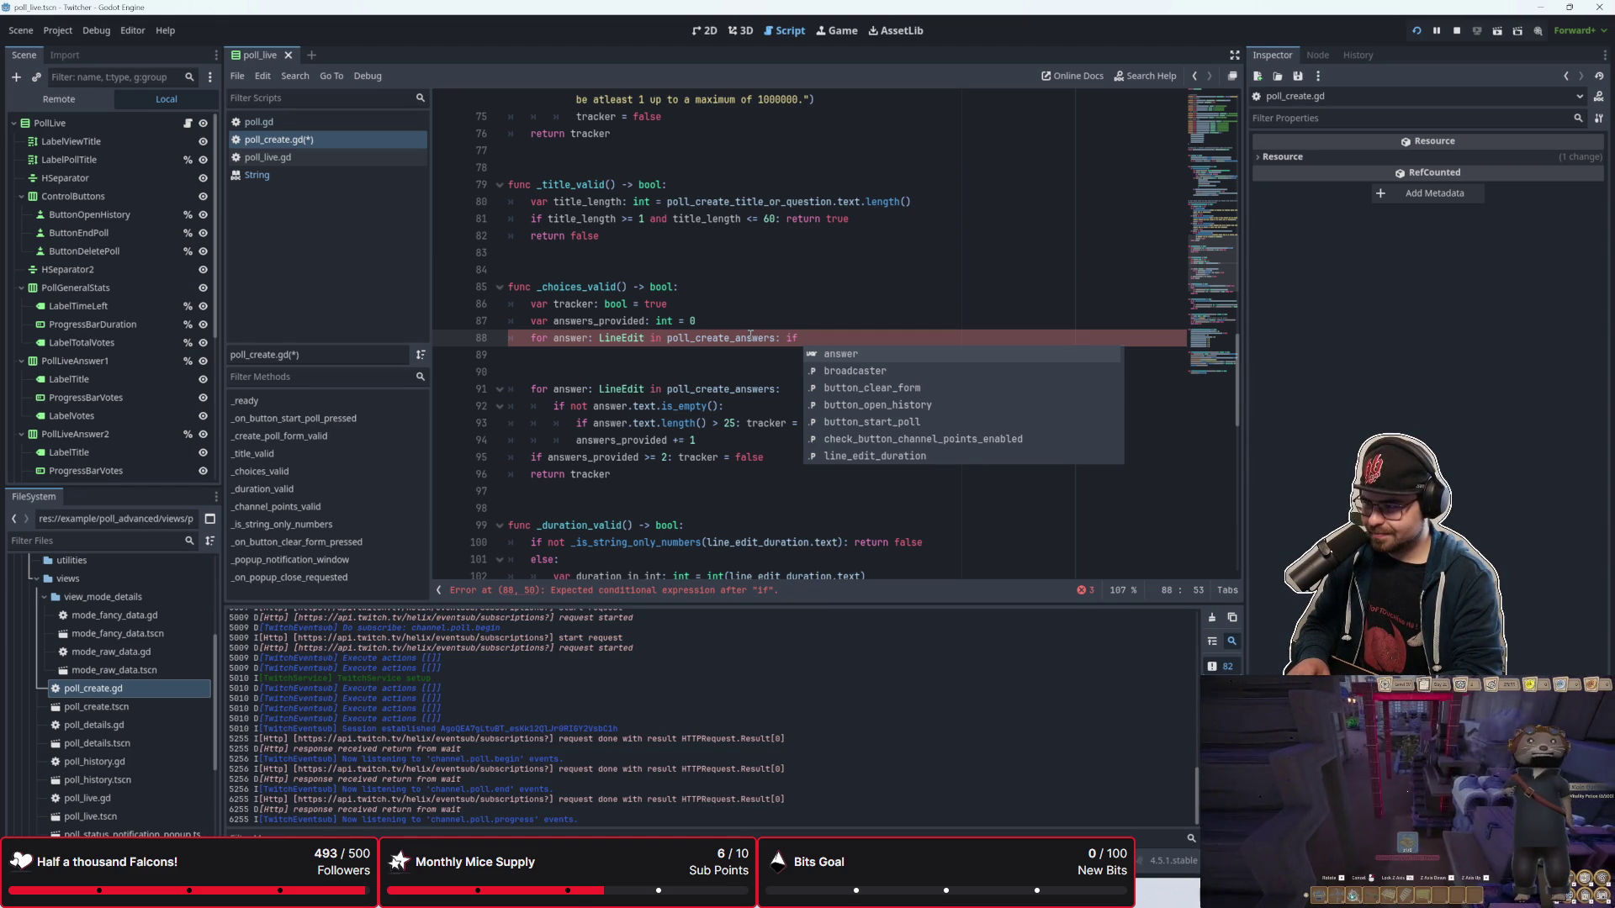
{"action": "type", "text": "answer"}
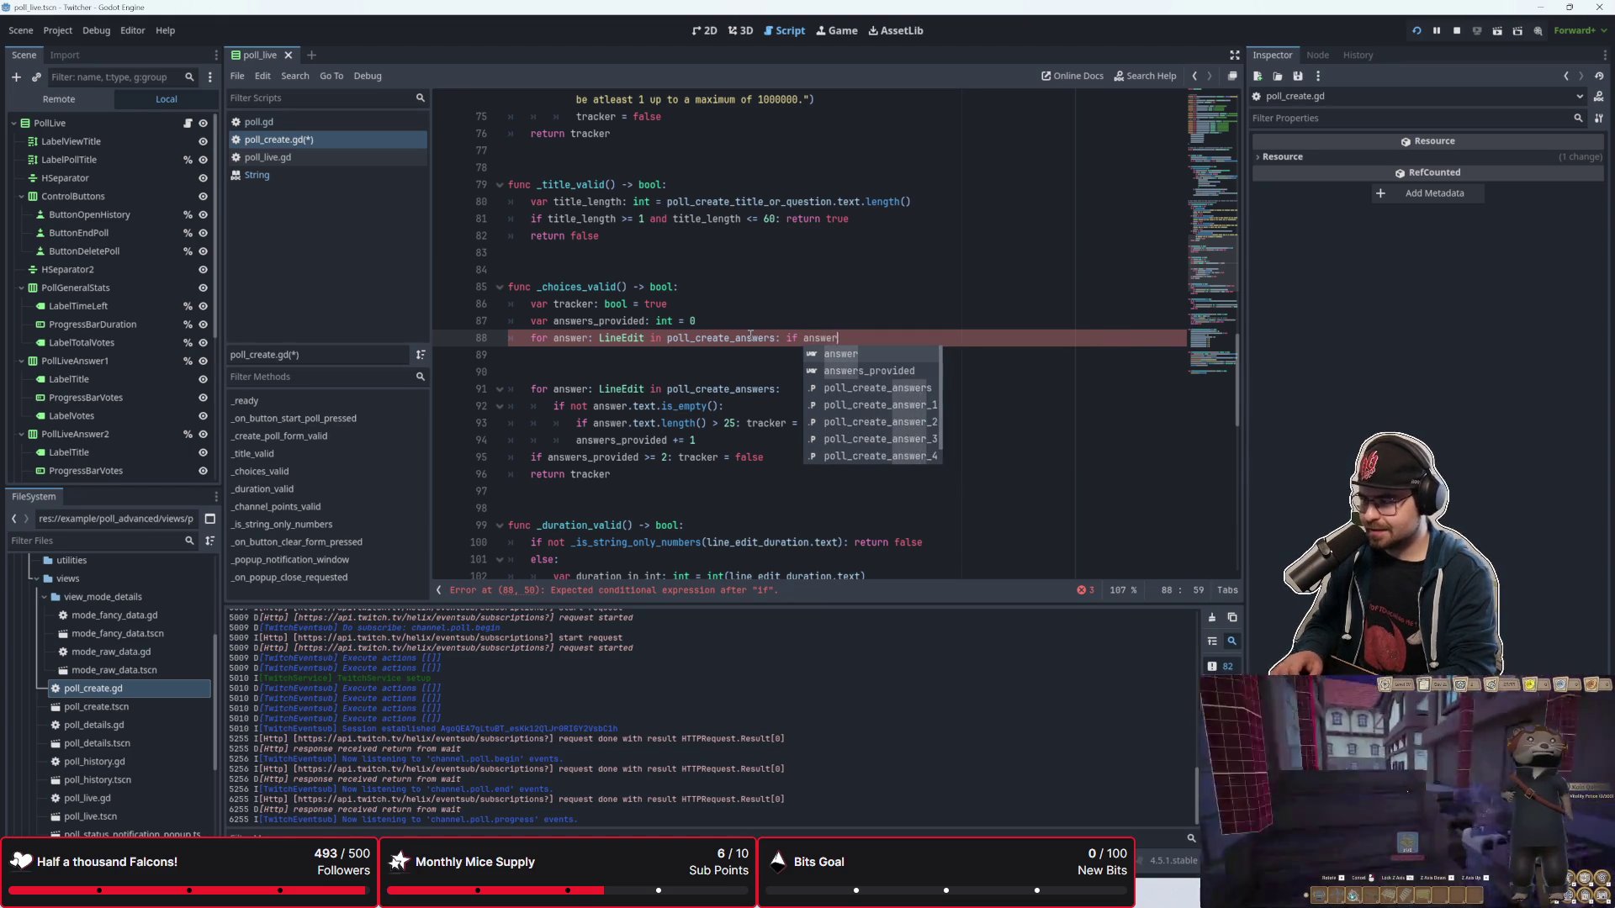
{"action": "type", "text": ".text.is_"}
{"action": "key", "text": "Down"}
{"action": "key", "text": "Return"}
{"action": "type", "text": ":"}
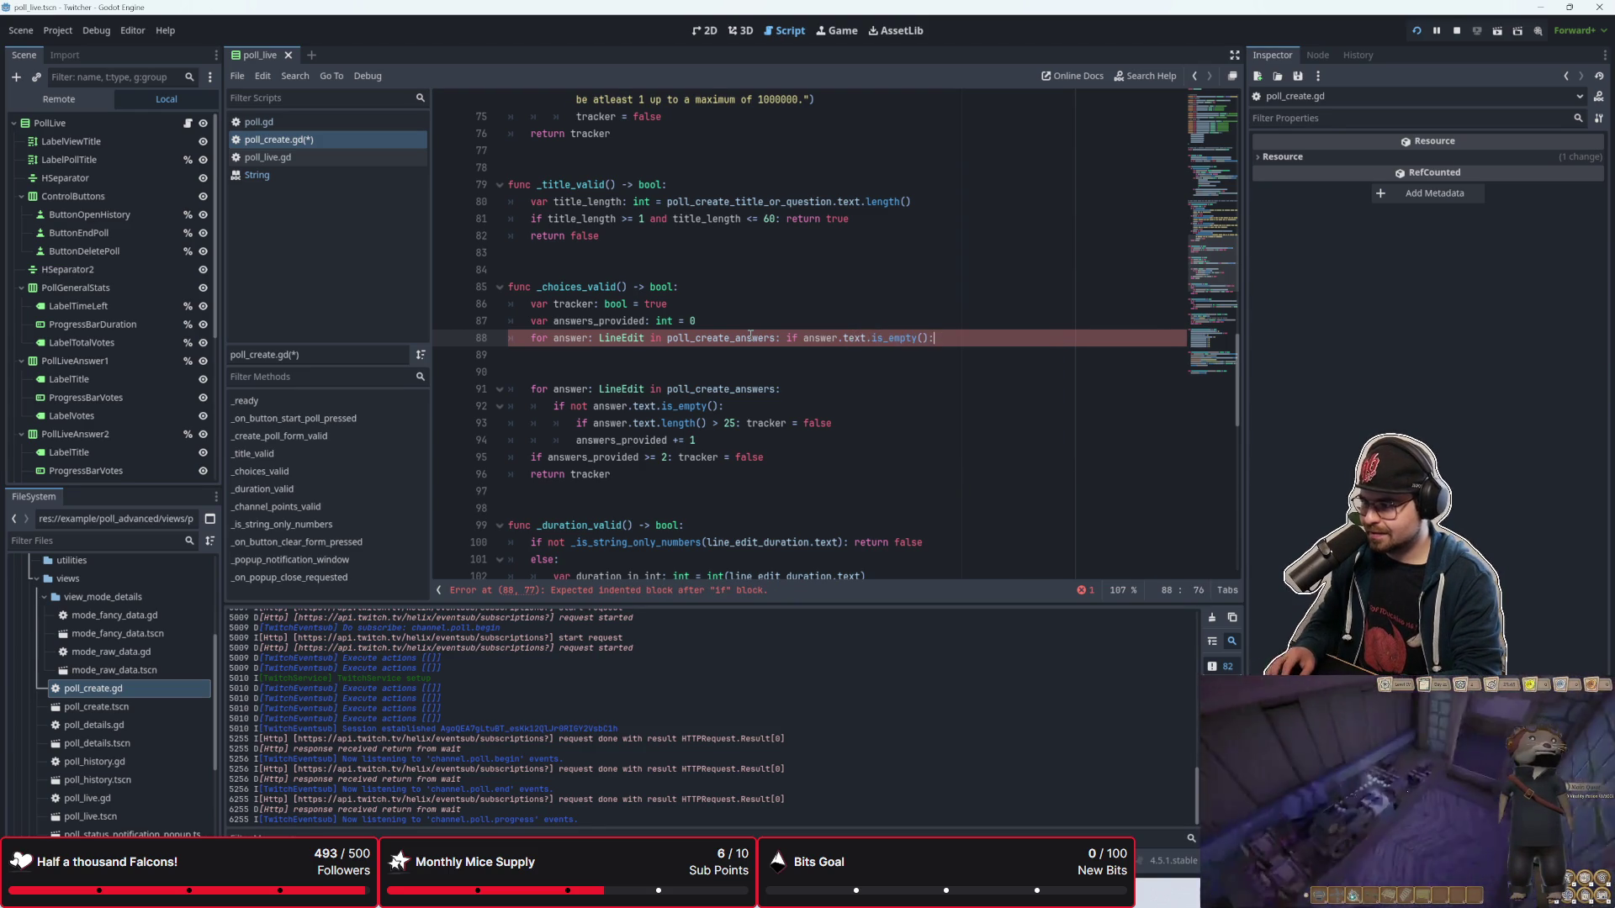
Step: Negate the check with not and append answers_provided += 1 to the loop line
{"action": "type", "text": "not"}
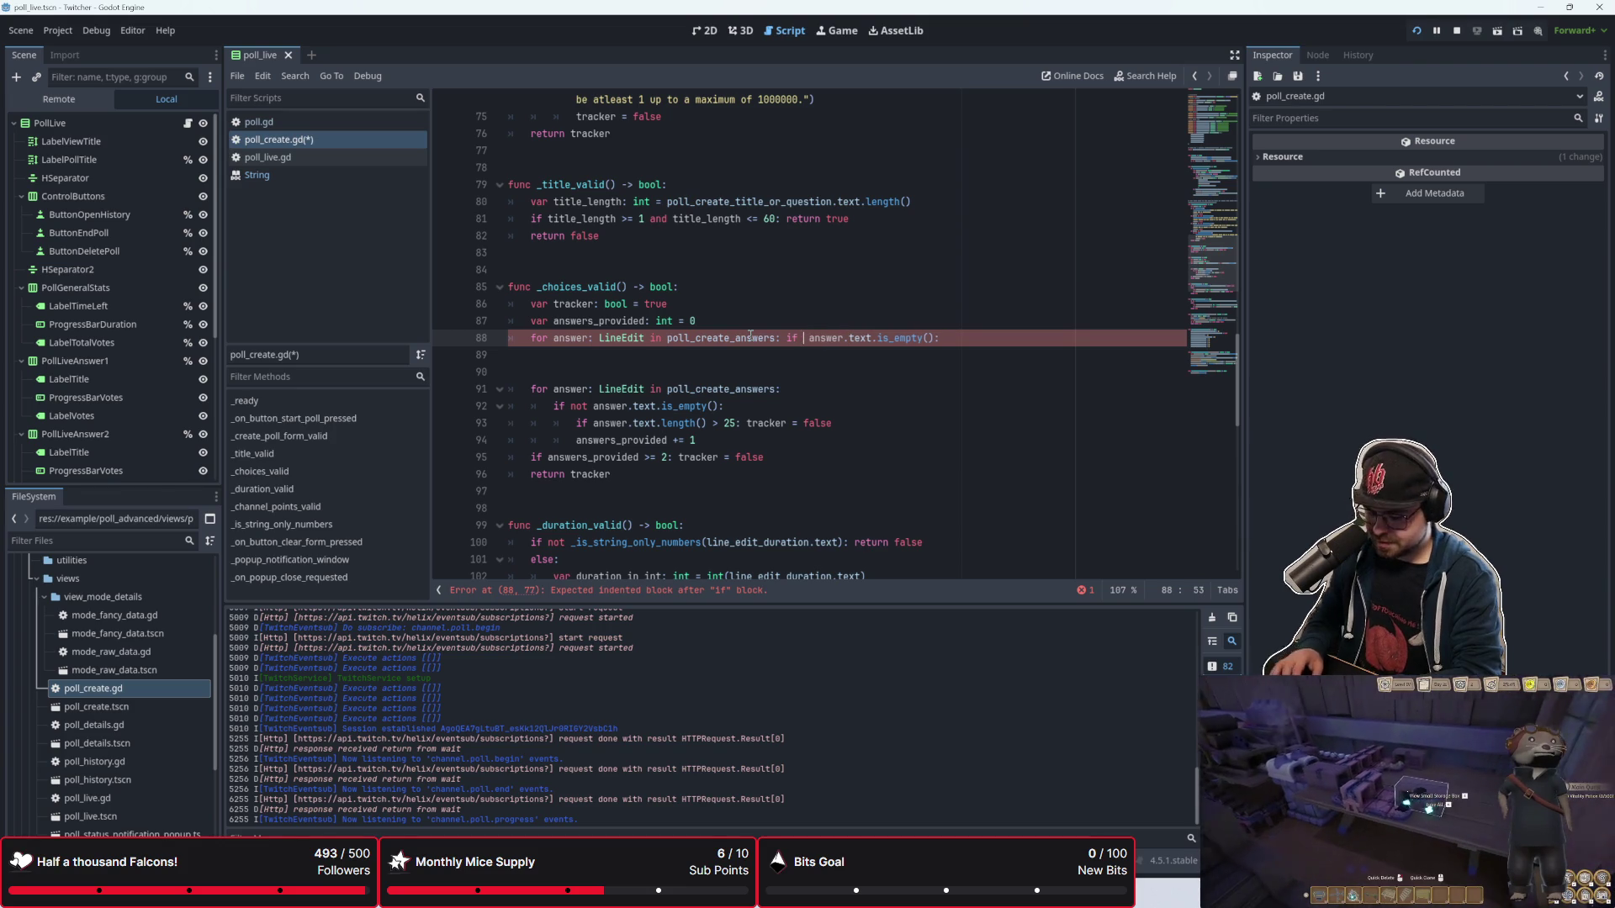
{"action": "key", "text": "Right"}
{"action": "key", "text": "End"}
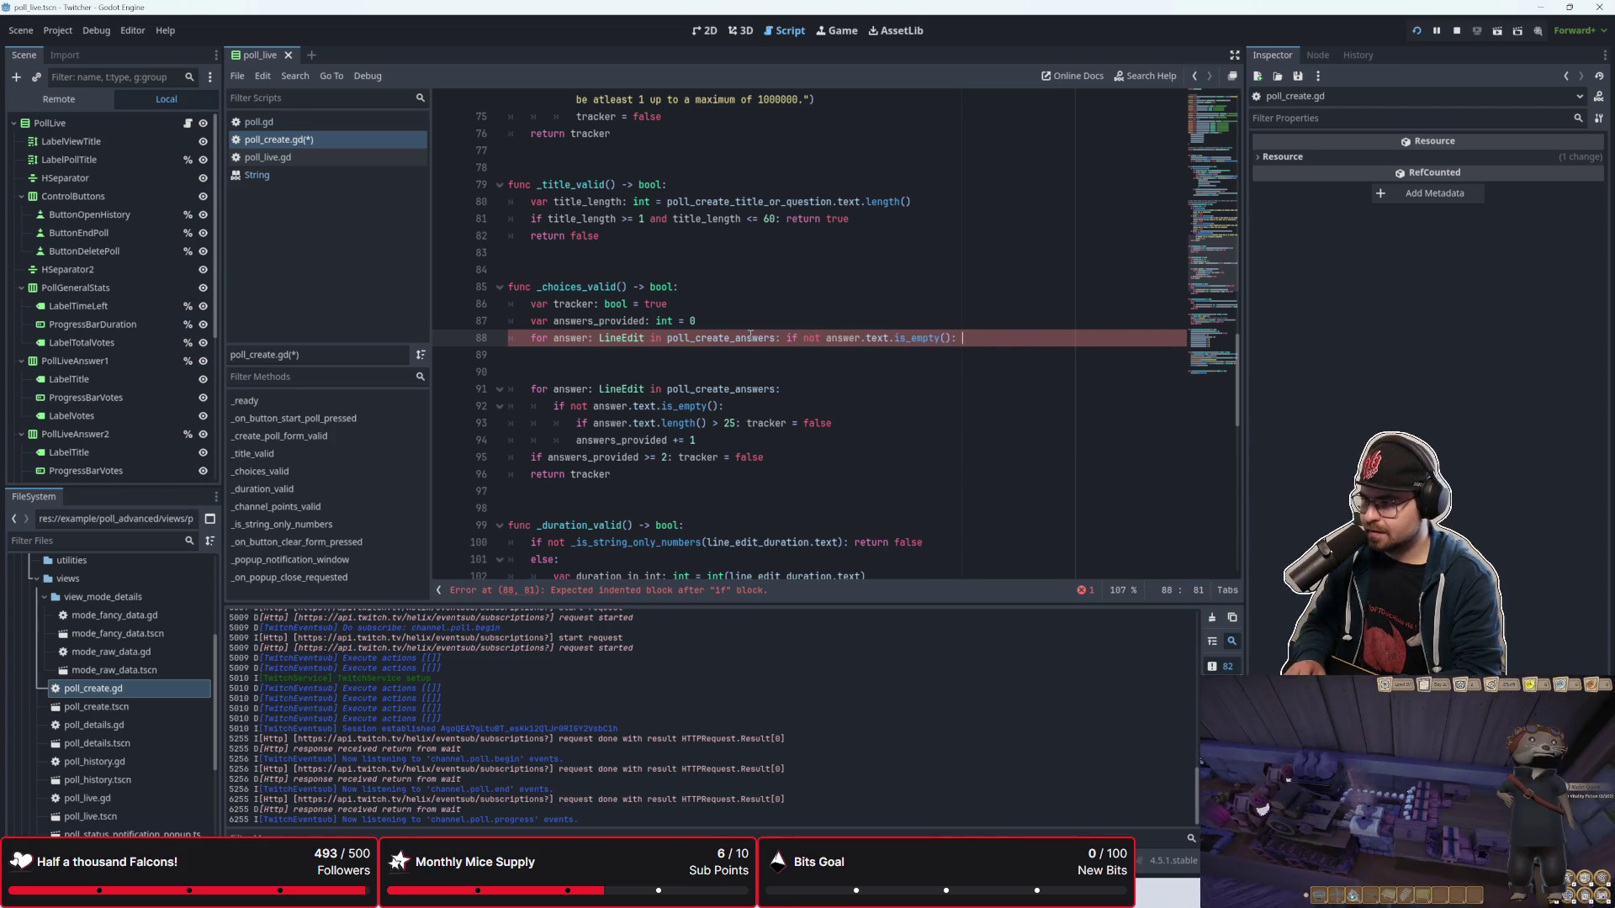
{"action": "type", "text": "answers_"}
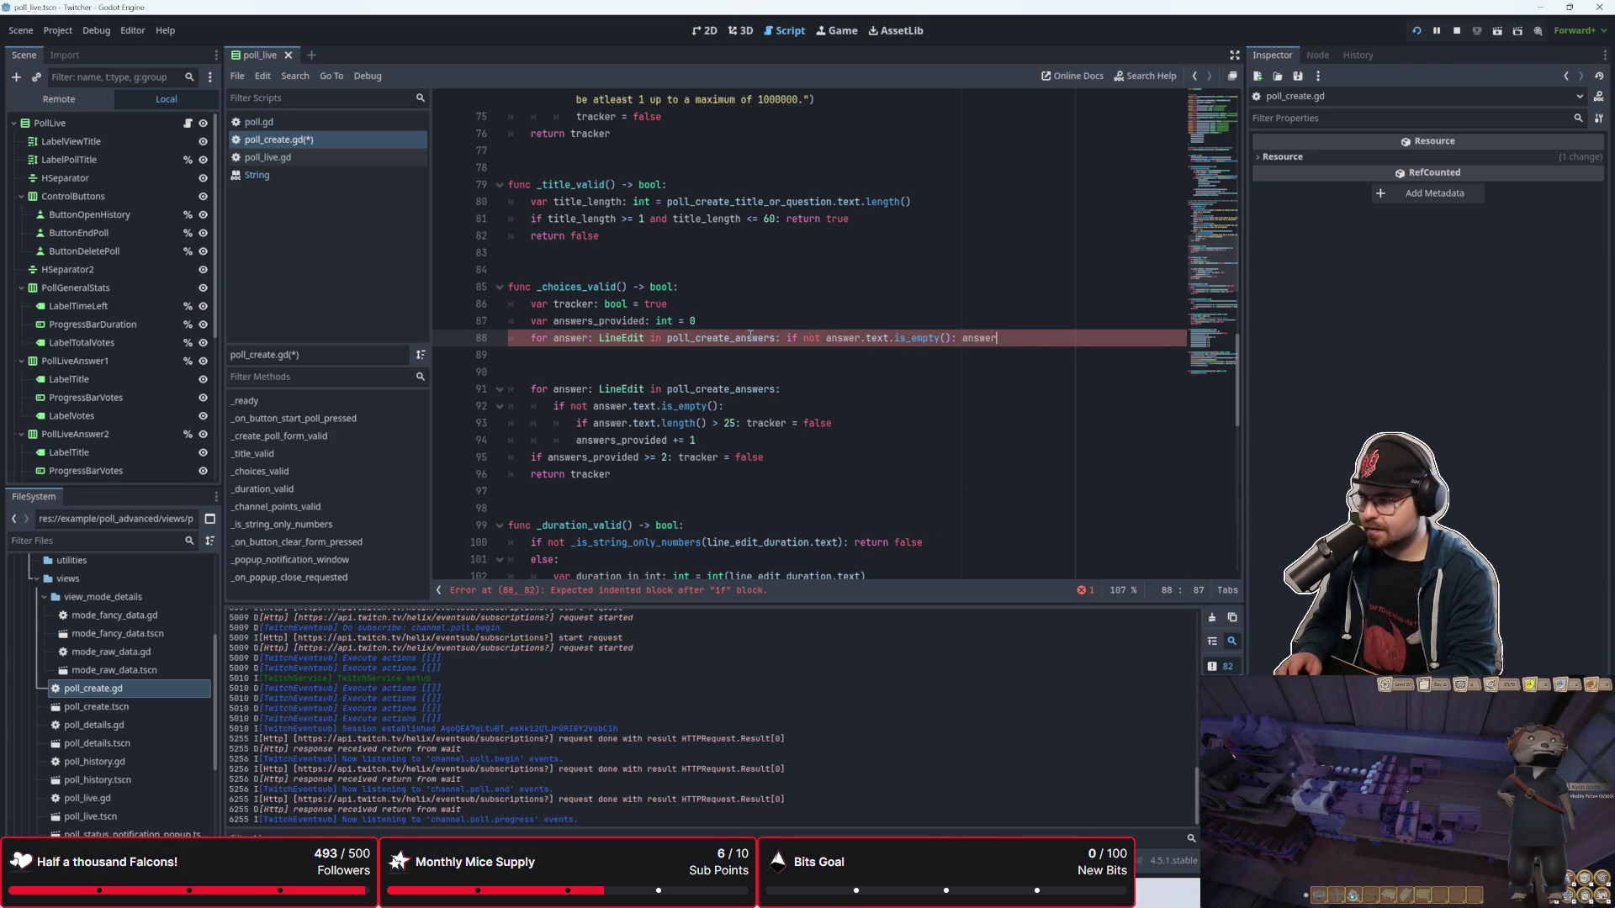
{"action": "key", "text": "Return"}
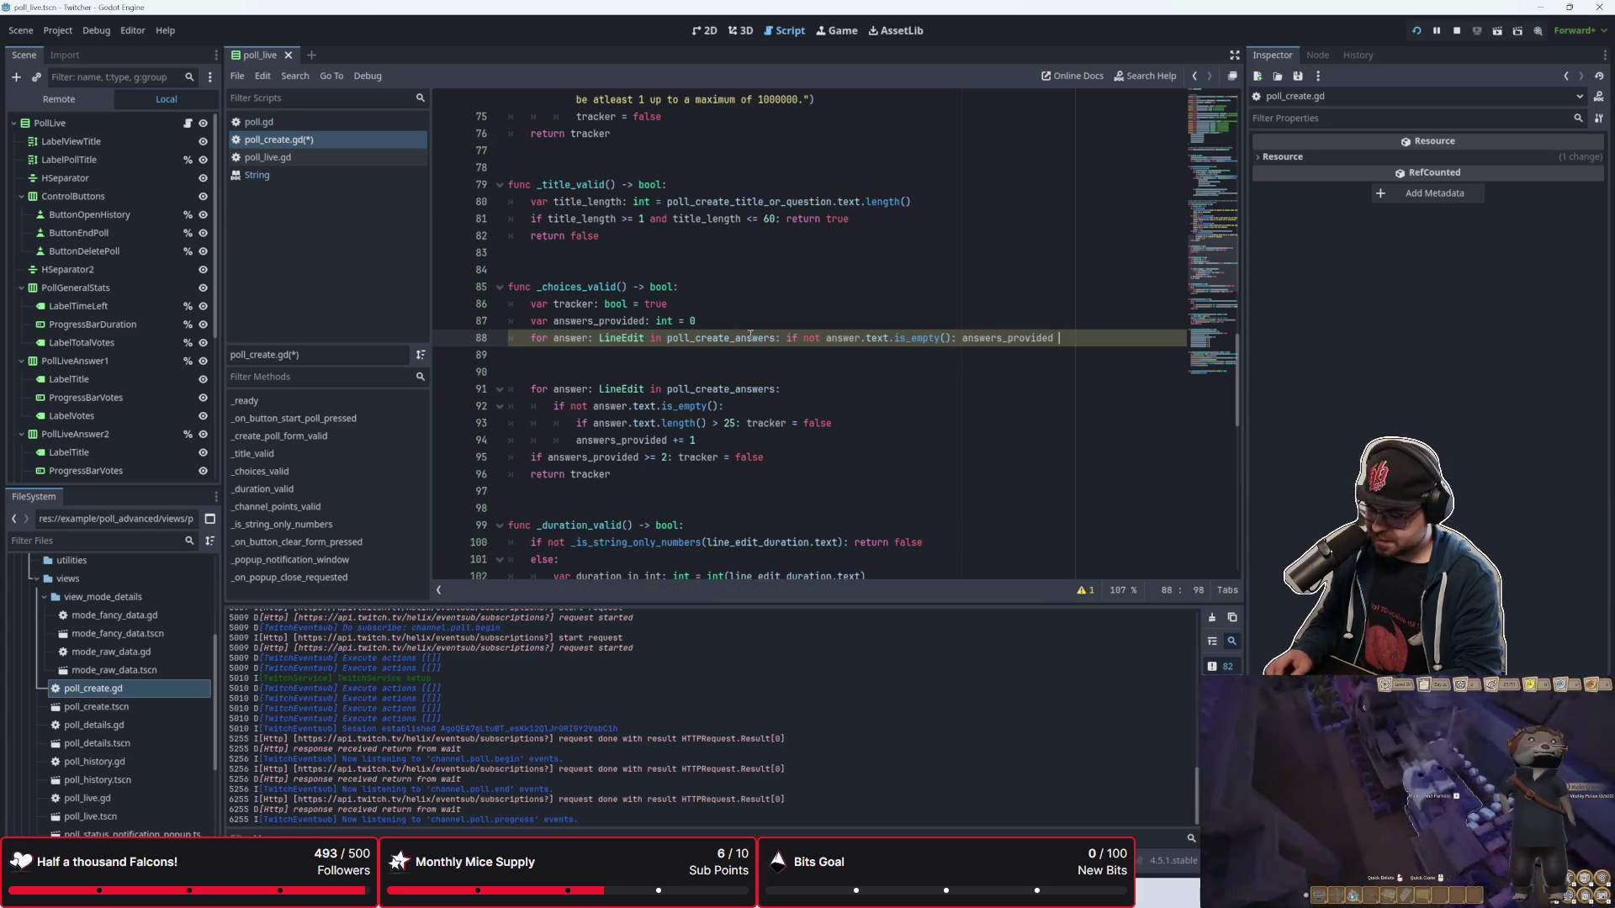
{"action": "type", "text": "+= 1"}
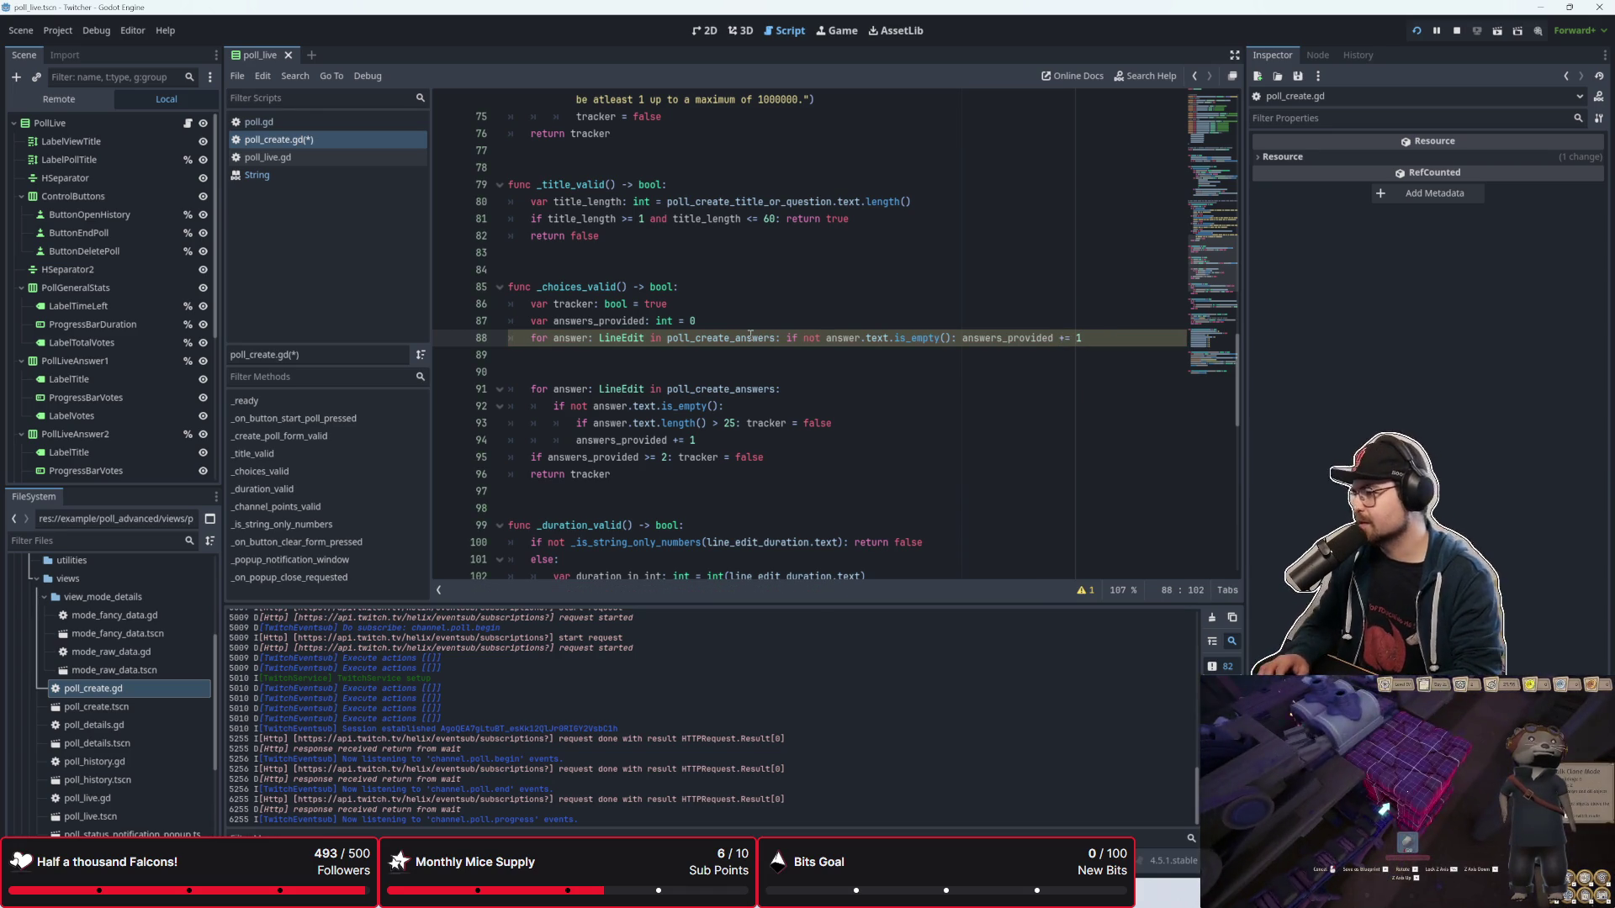
Step: Add a new line, then put the cursor back at the end of the one-line loop
{"action": "key", "text": "Return"}
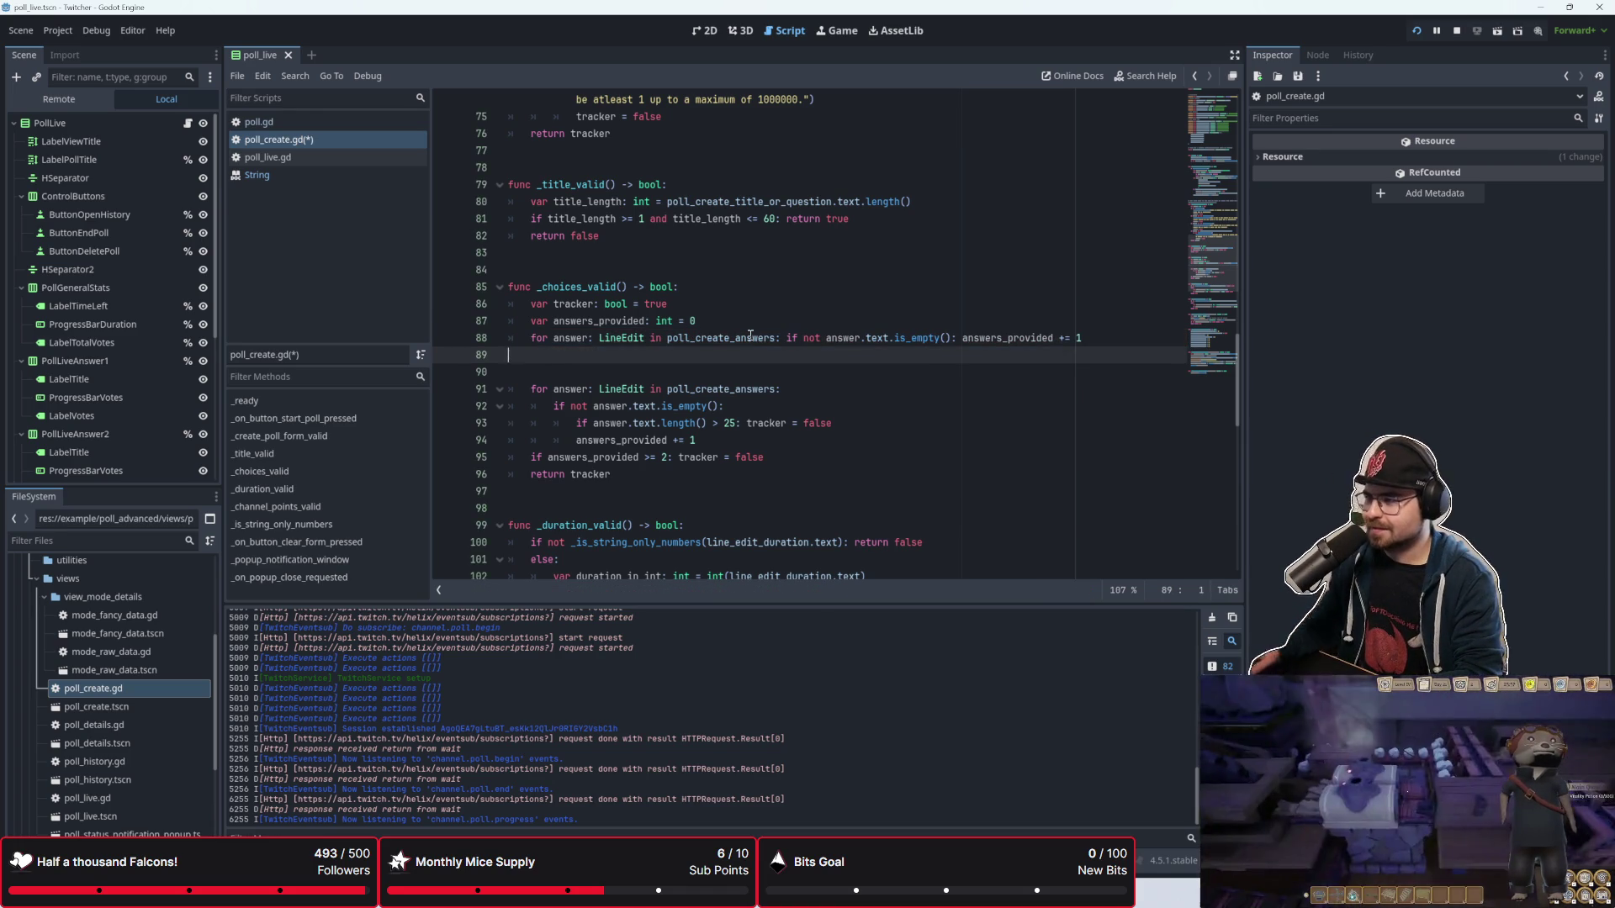
{"action": "key", "text": "Up"}
{"action": "key", "text": "End"}
{"action": "key", "text": "shift+Left"}
{"action": "key", "text": "shift+Left"}
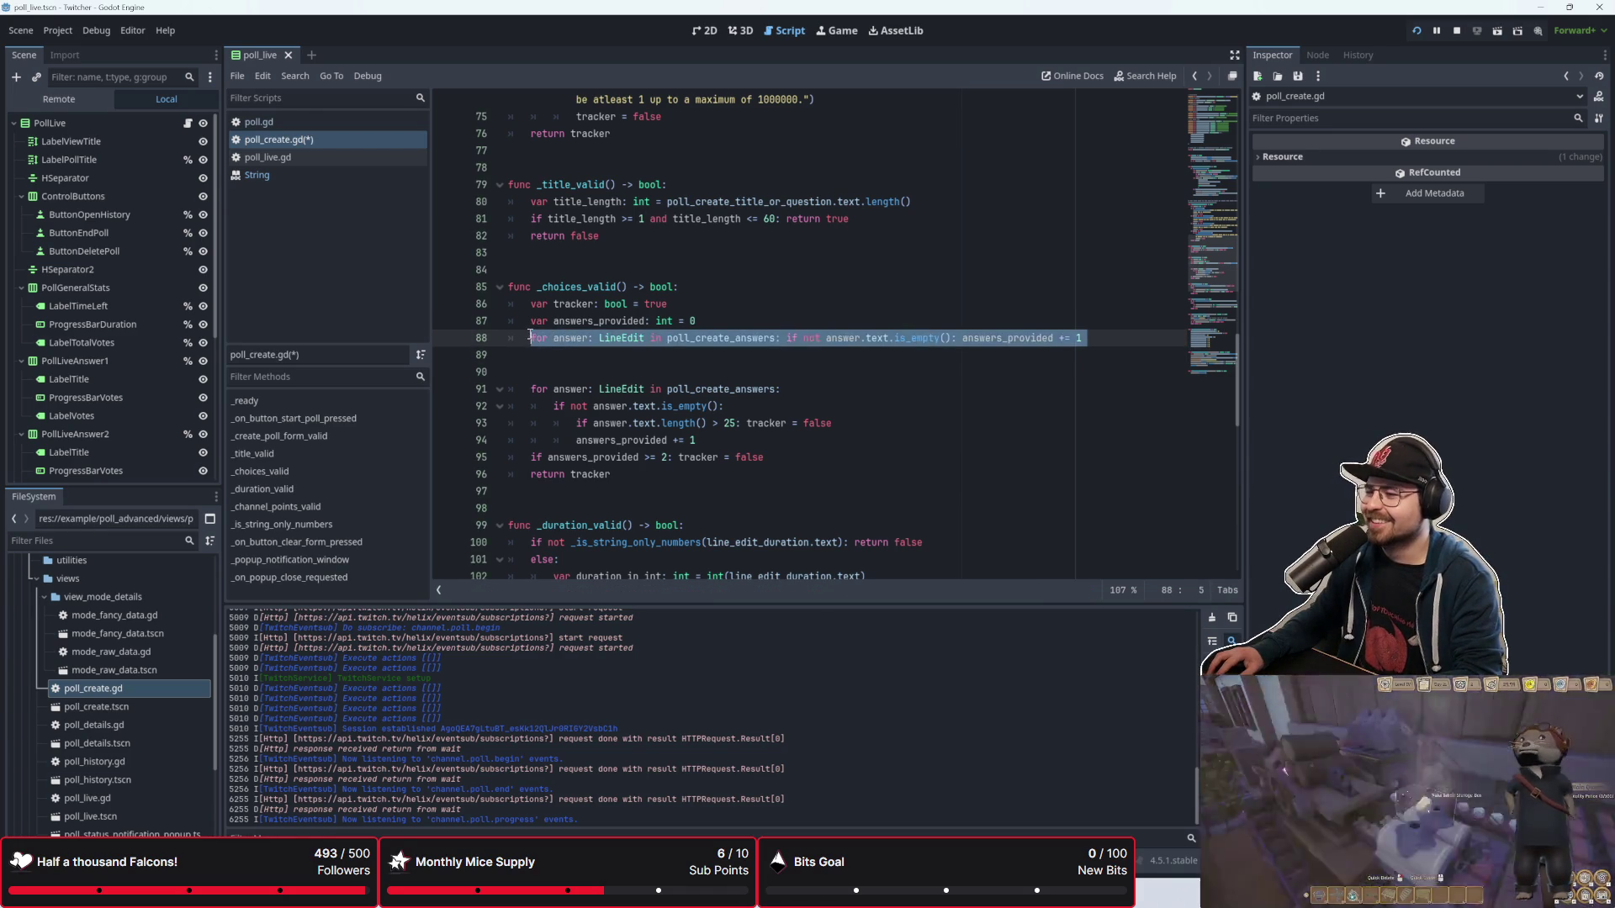
{"action": "left_click", "coordinate": [700, 387]}
{"action": "left_click", "coordinate": [1086, 339]}
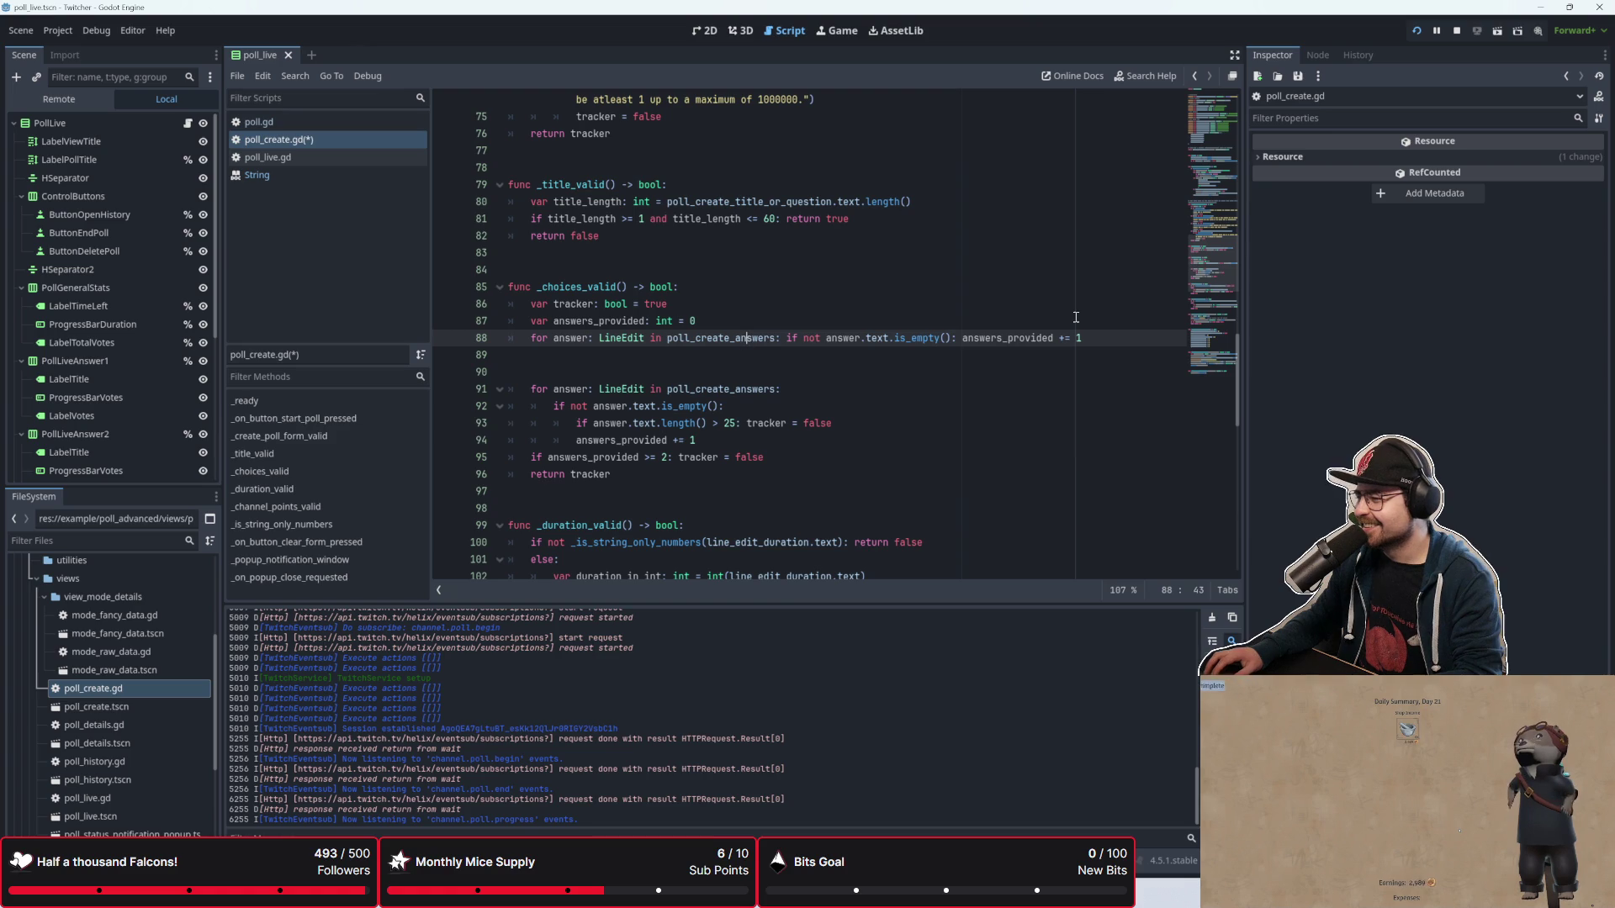
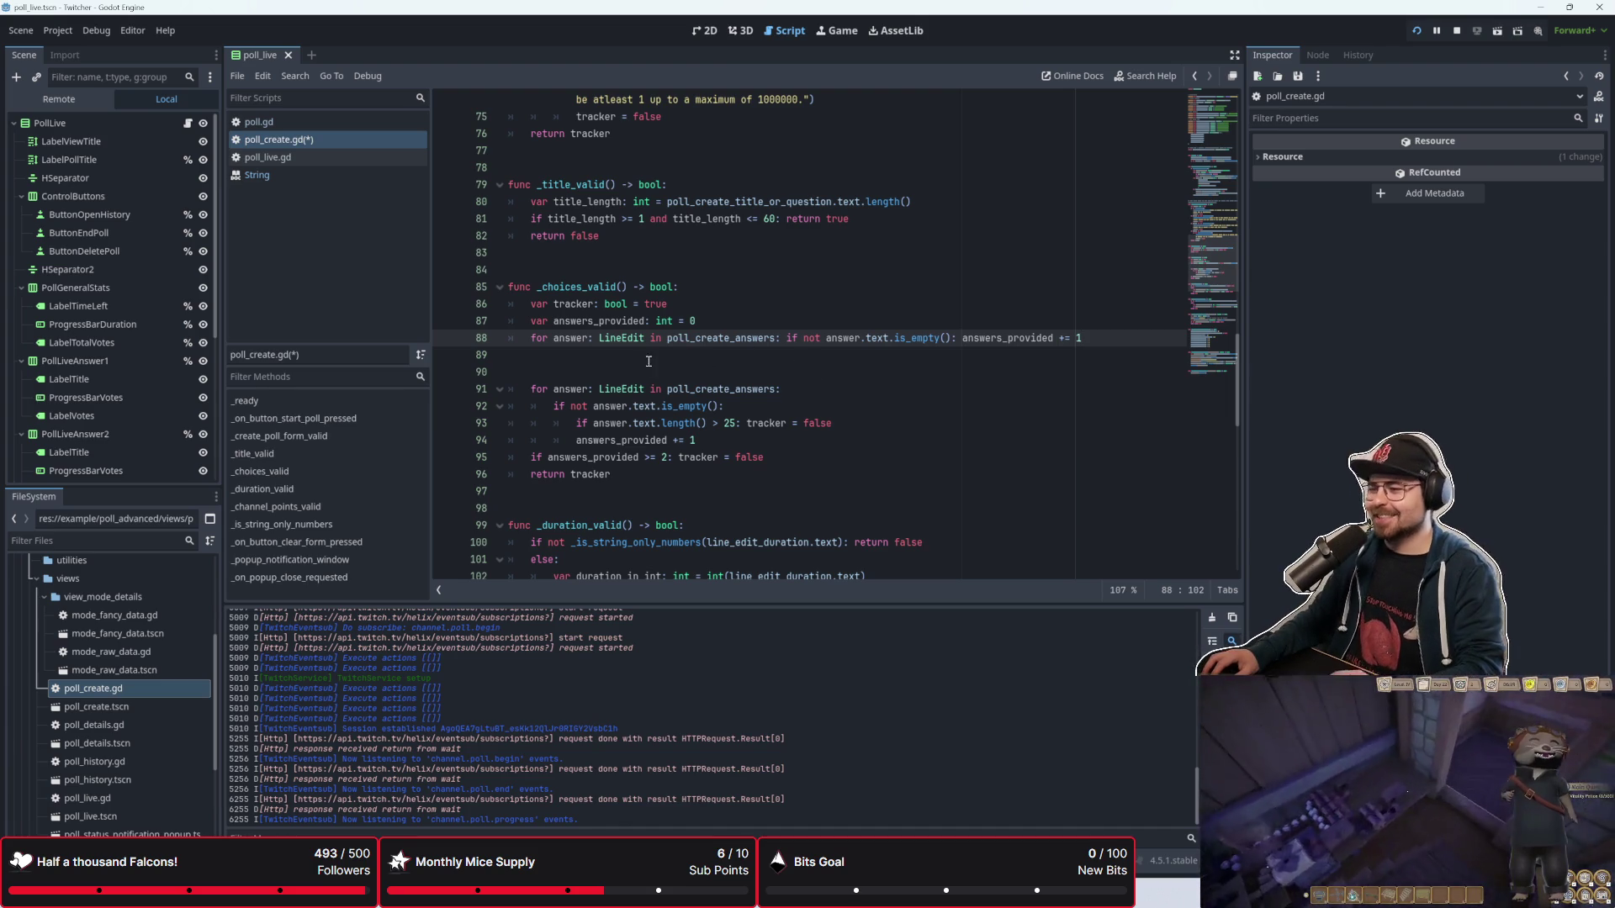
Step: Split the one-line for loop so the empty-answer check sits on its own line, and save
{"action": "left_click", "coordinate": [782, 338]}
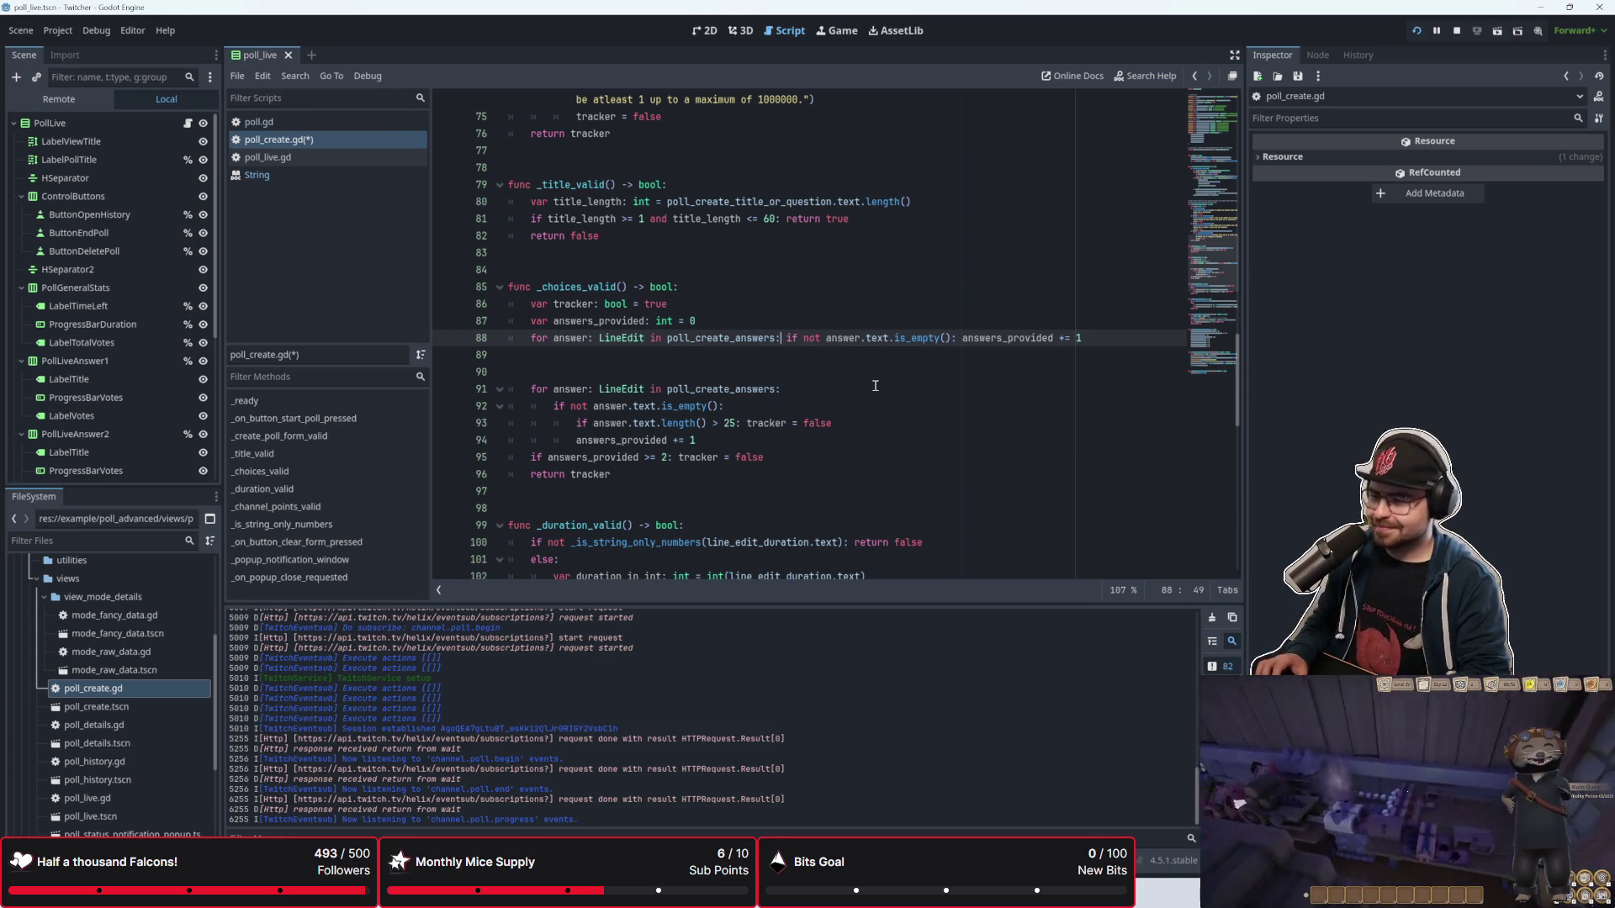
{"action": "key", "text": "Return"}
{"action": "key", "text": "Delete"}
{"action": "key", "text": "Right"}
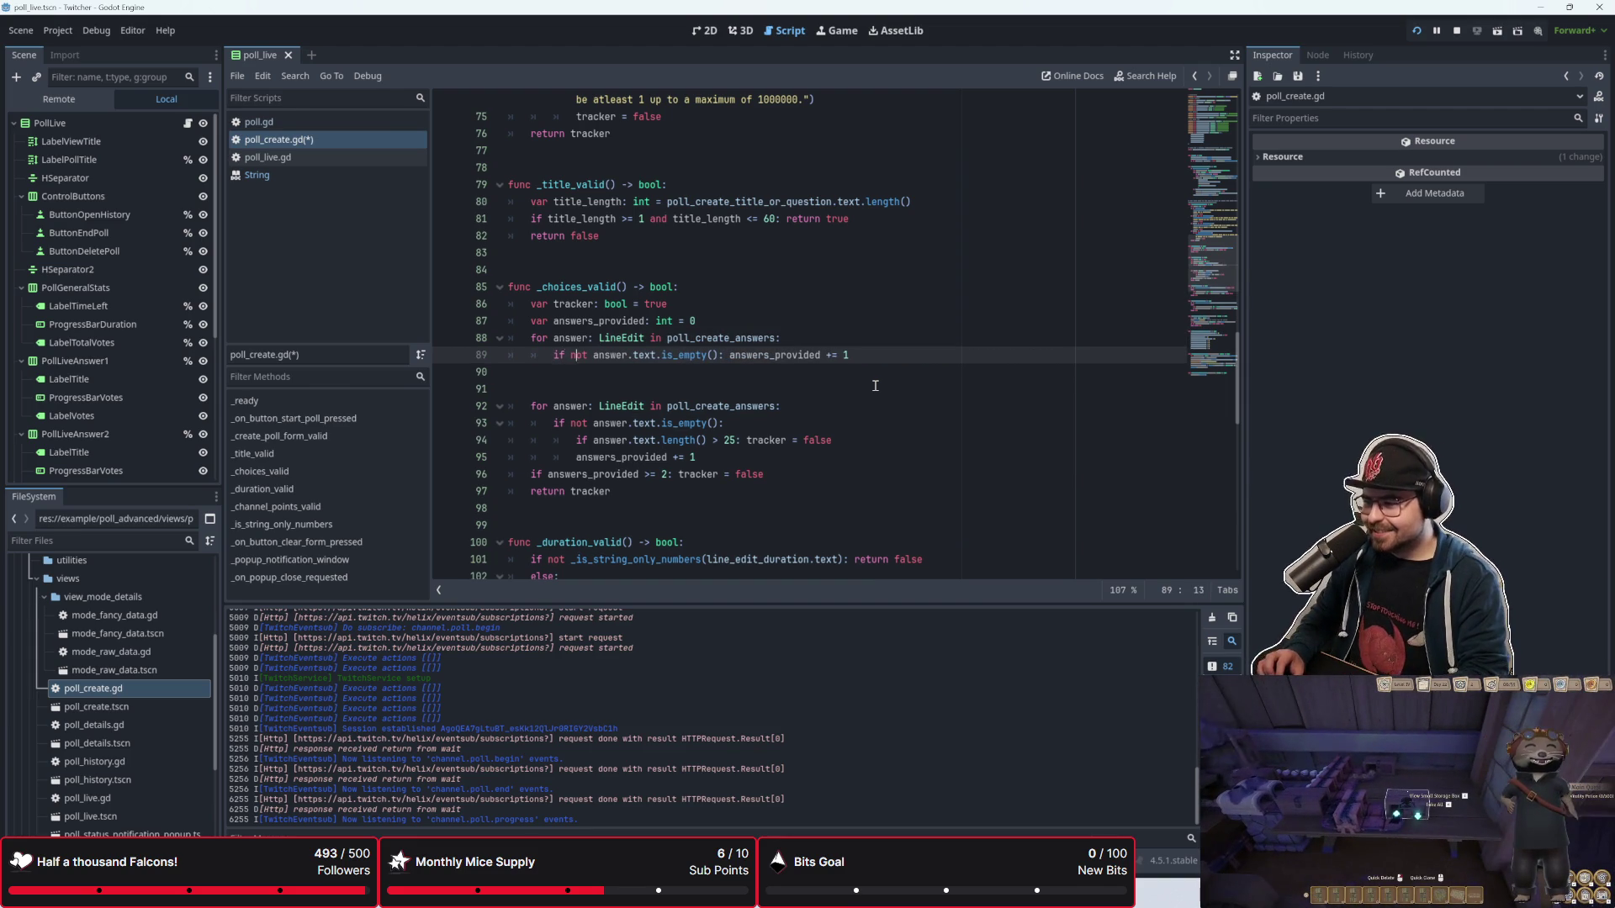
{"action": "key", "text": "Right"}
{"action": "key", "text": "Right"}
{"action": "key", "text": "Right"}
{"action": "key", "text": "Right"}
{"action": "key", "text": "Right"}
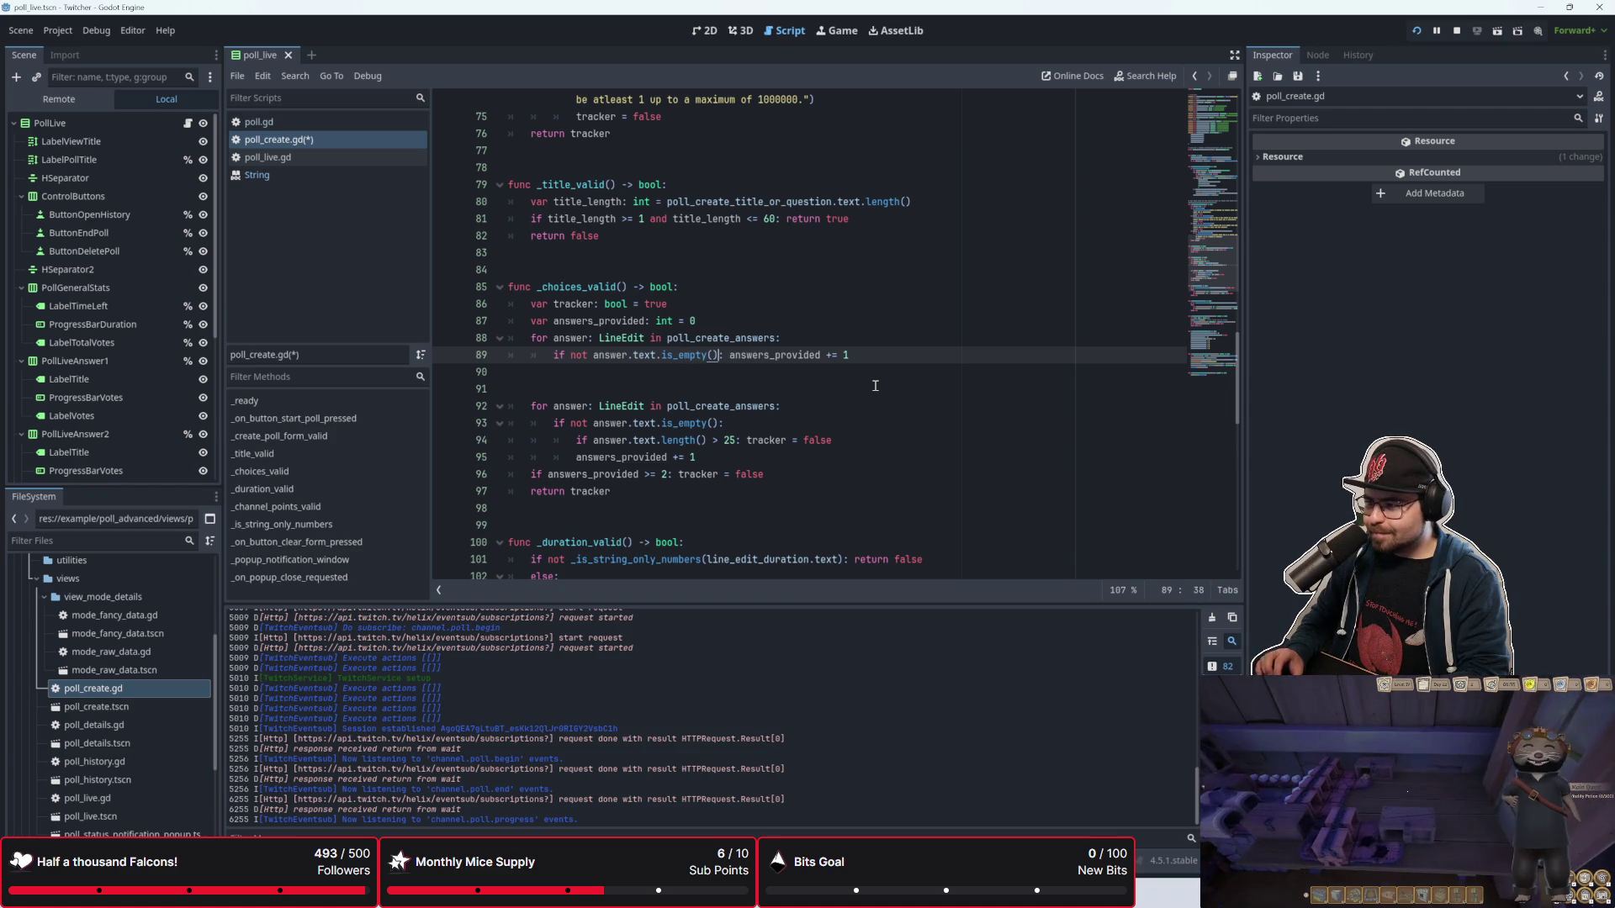
{"action": "key", "text": "Down"}
{"action": "key", "text": "Down"}
{"action": "key", "text": "ctrl+s"}
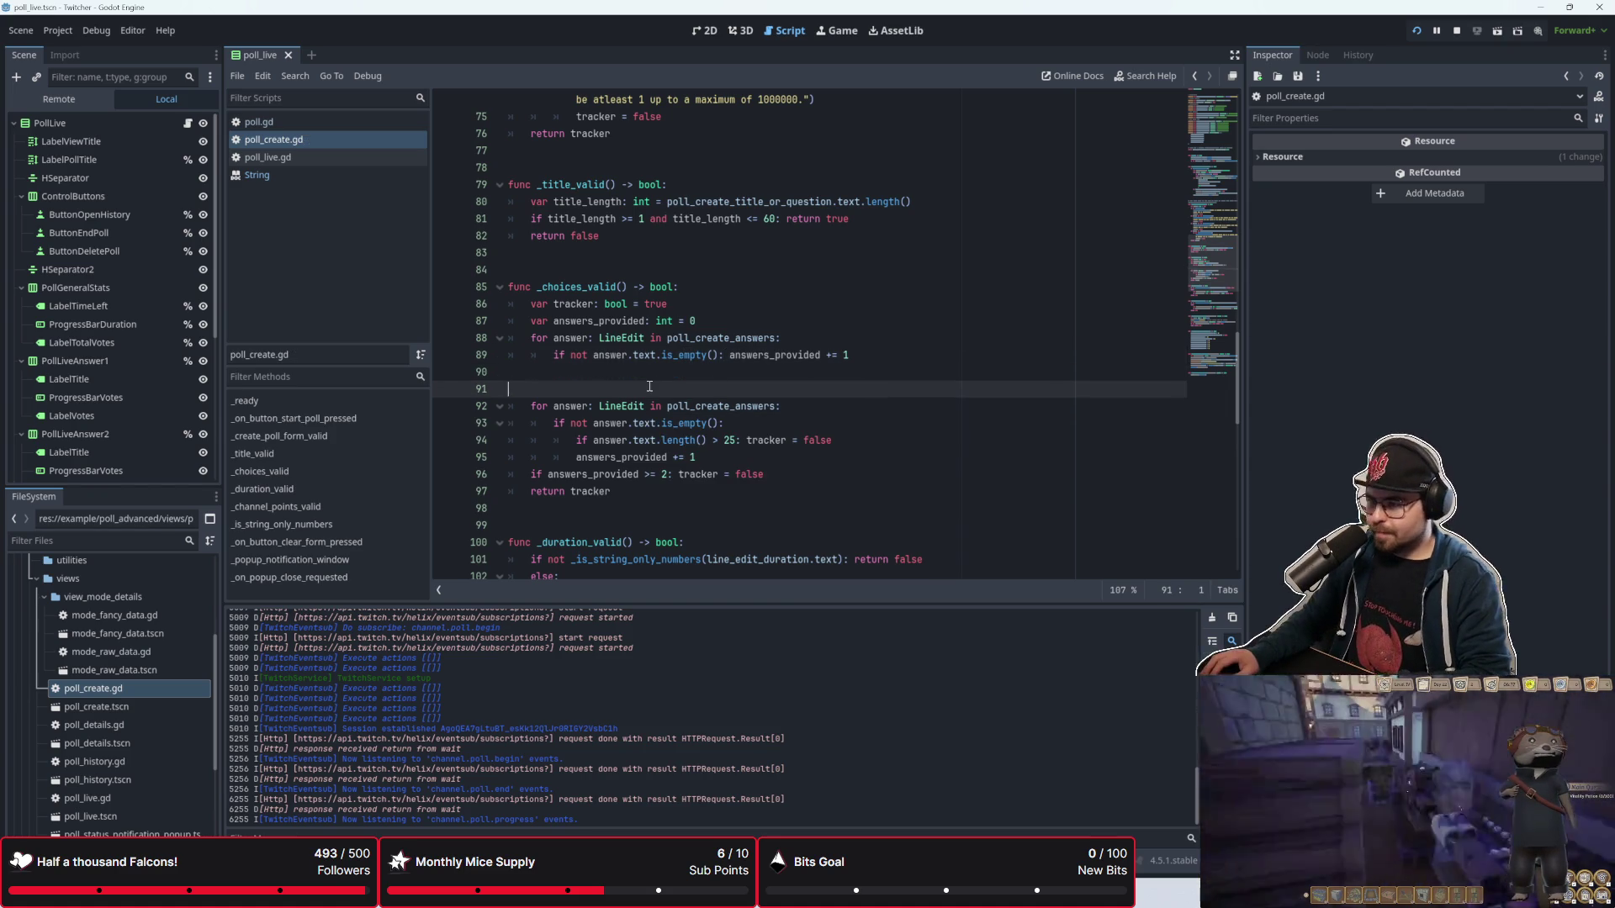
Step: Add the line 'if not answers_provided >= 2: tracker = false' after the counting loop
{"action": "left_click", "coordinate": [644, 371]}
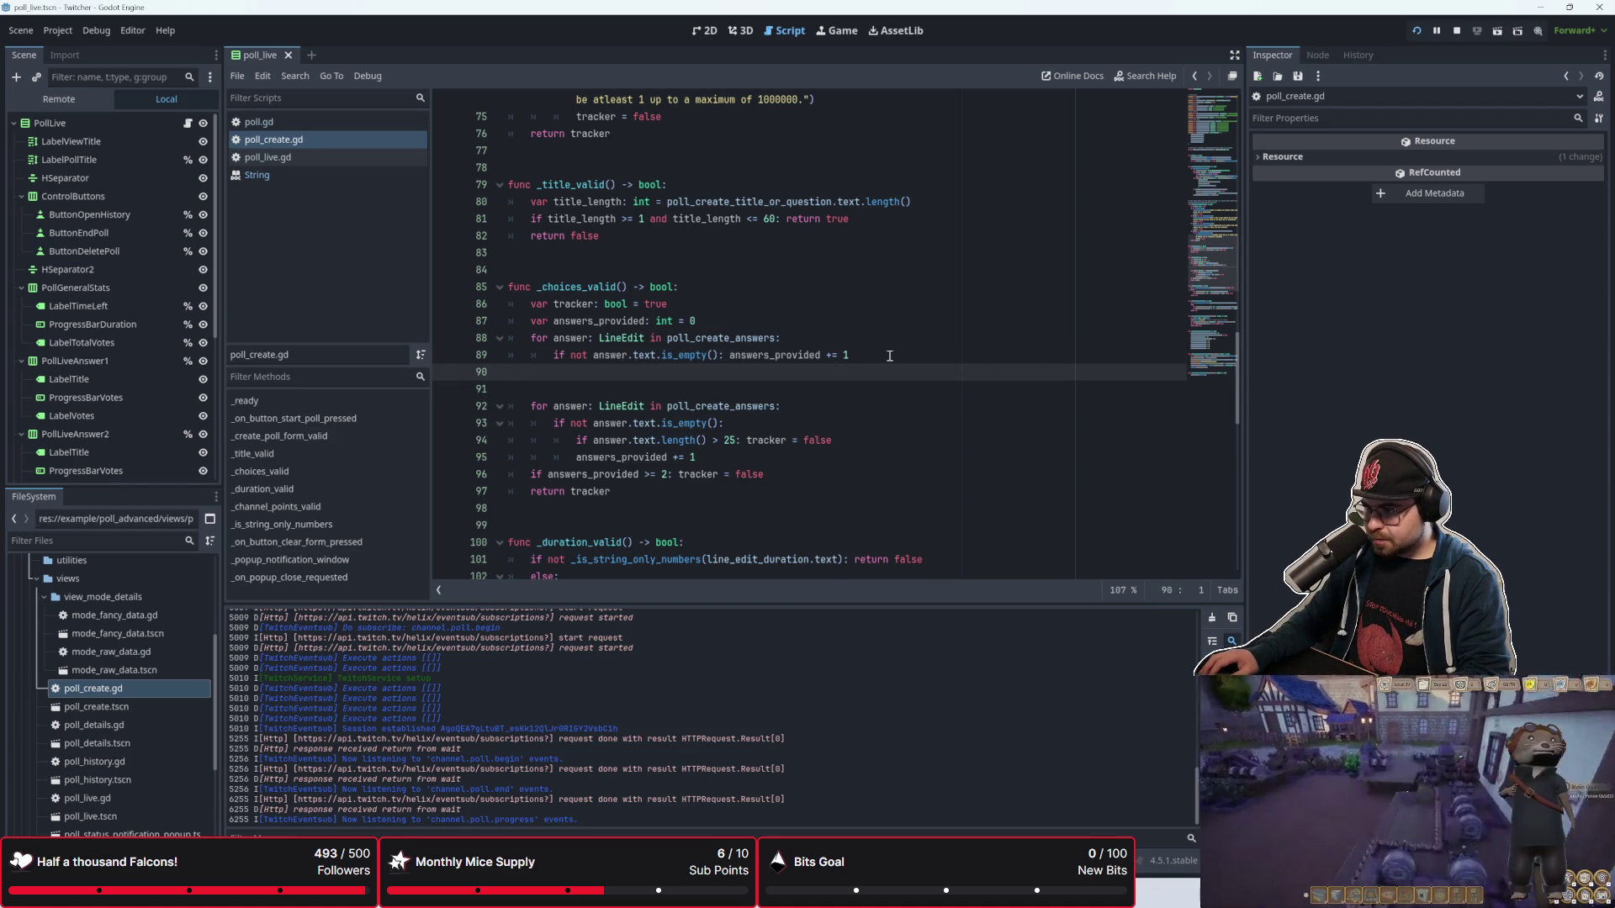
{"action": "left_click", "coordinate": [849, 389]}
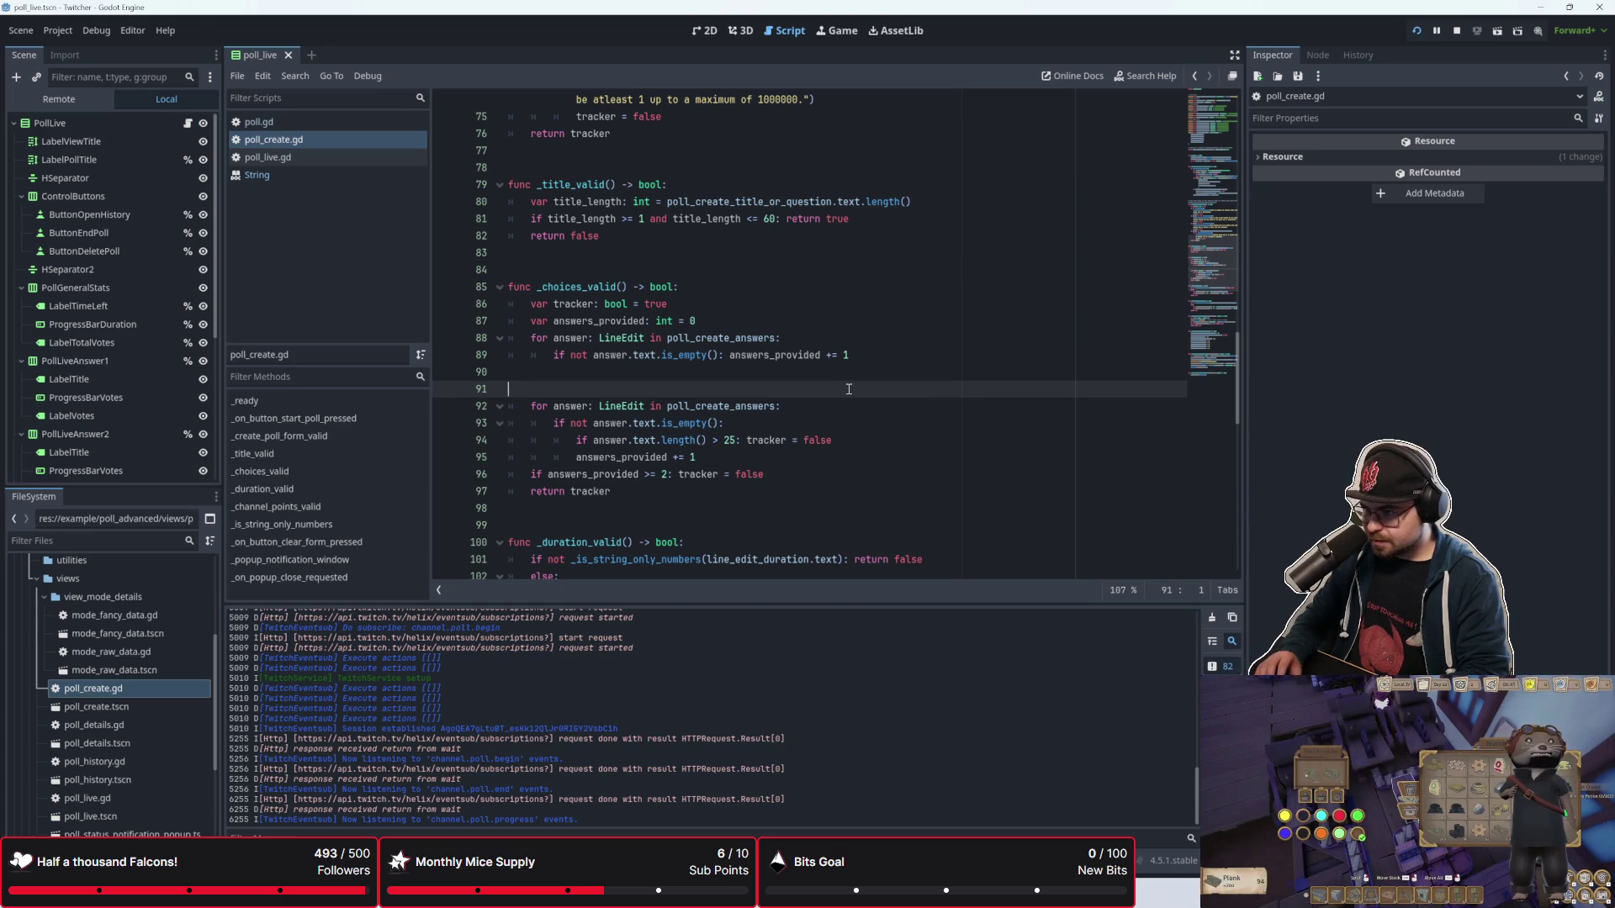
{"action": "key", "text": "Return"}
{"action": "key", "text": "Up"}
{"action": "key", "text": "Up"}
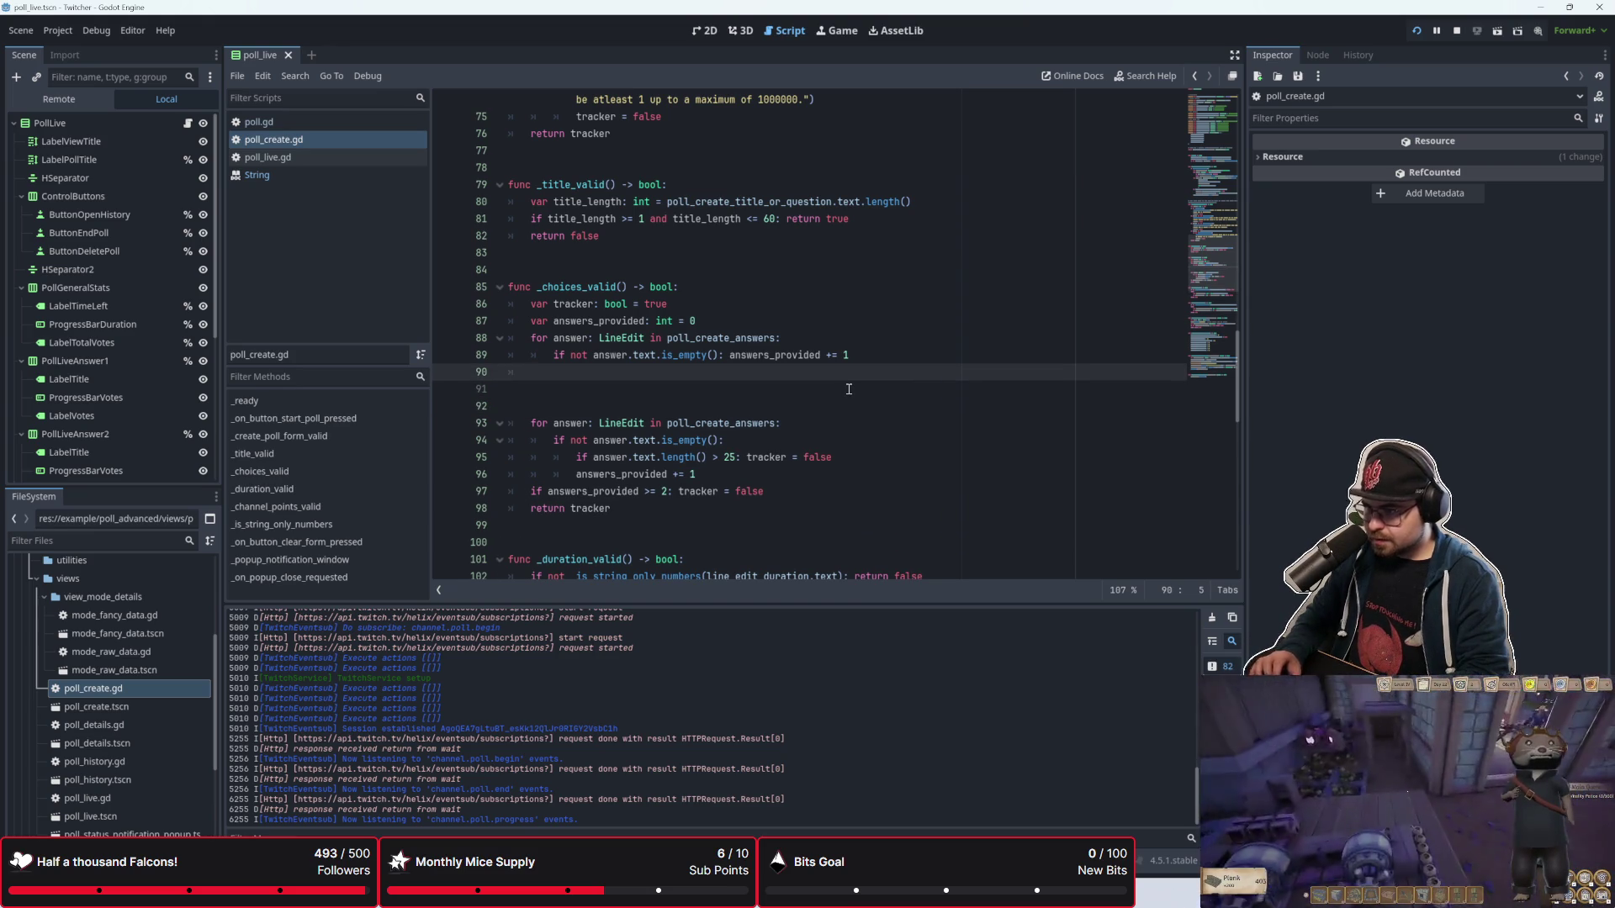
{"action": "type", "text": "if answer"}
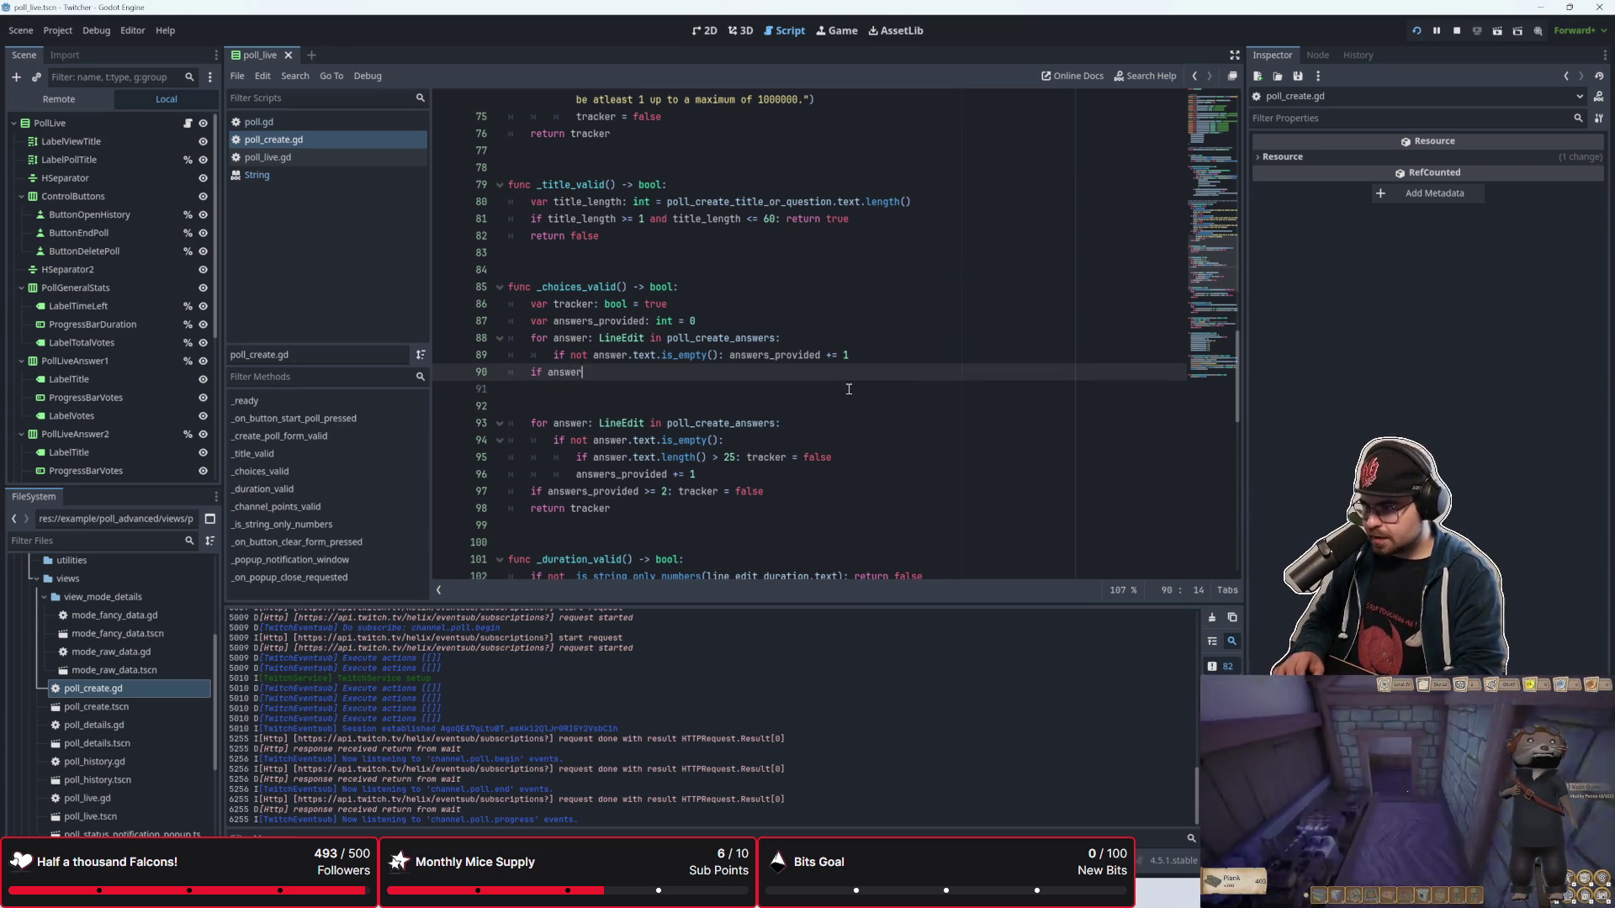
{"action": "key", "text": "Return"}
{"action": "type", "text": "<"}
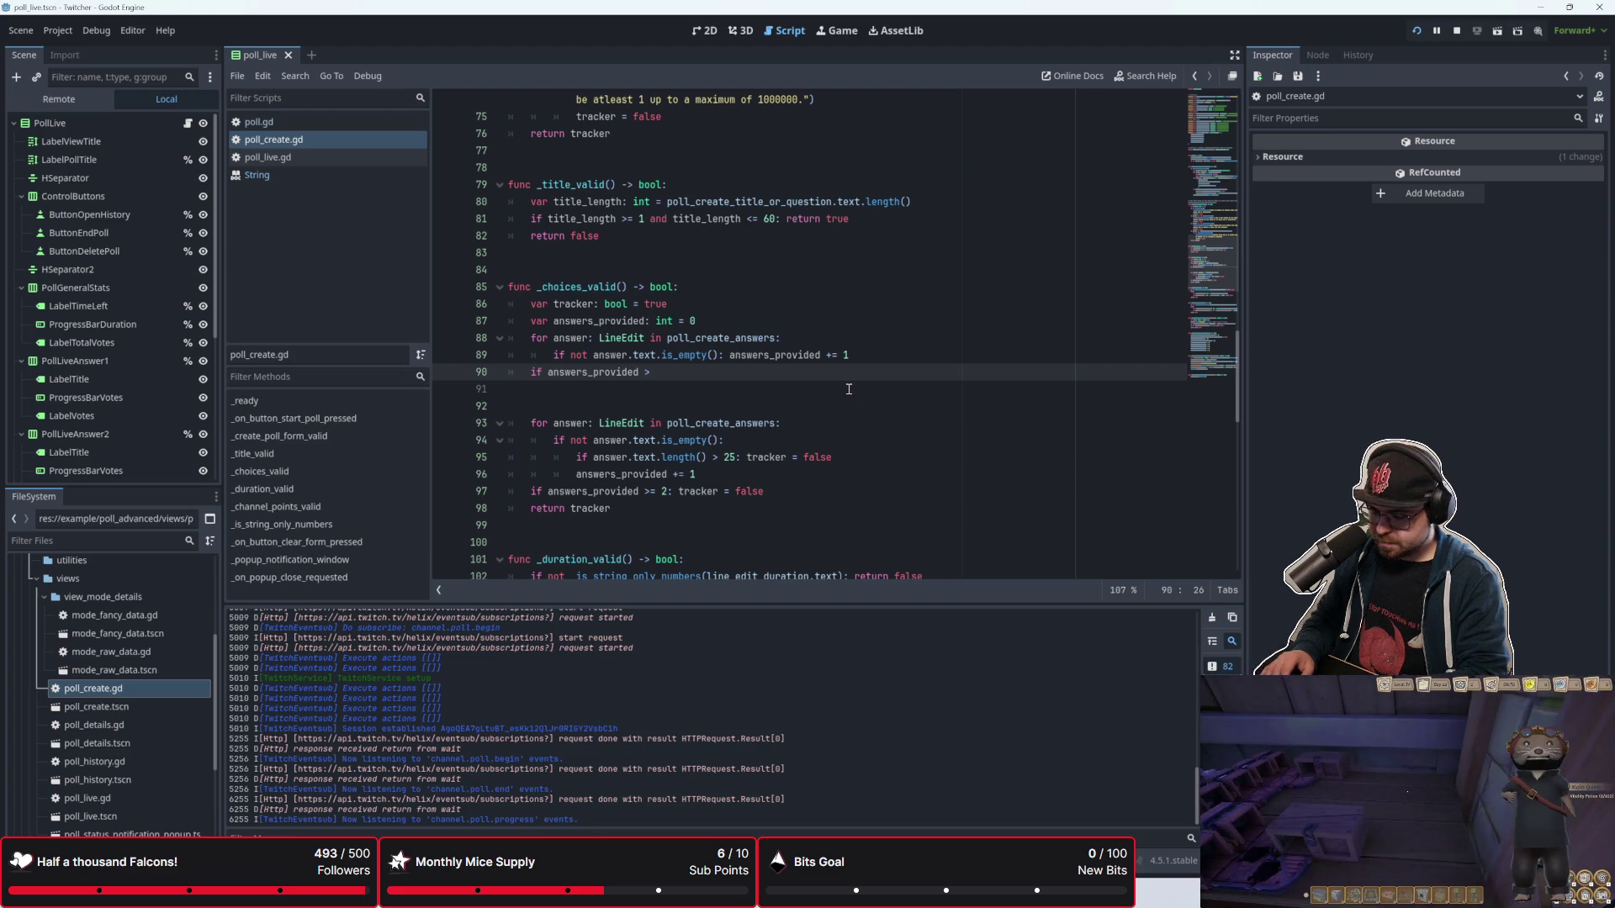
{"action": "type", "text": "= 2:"}
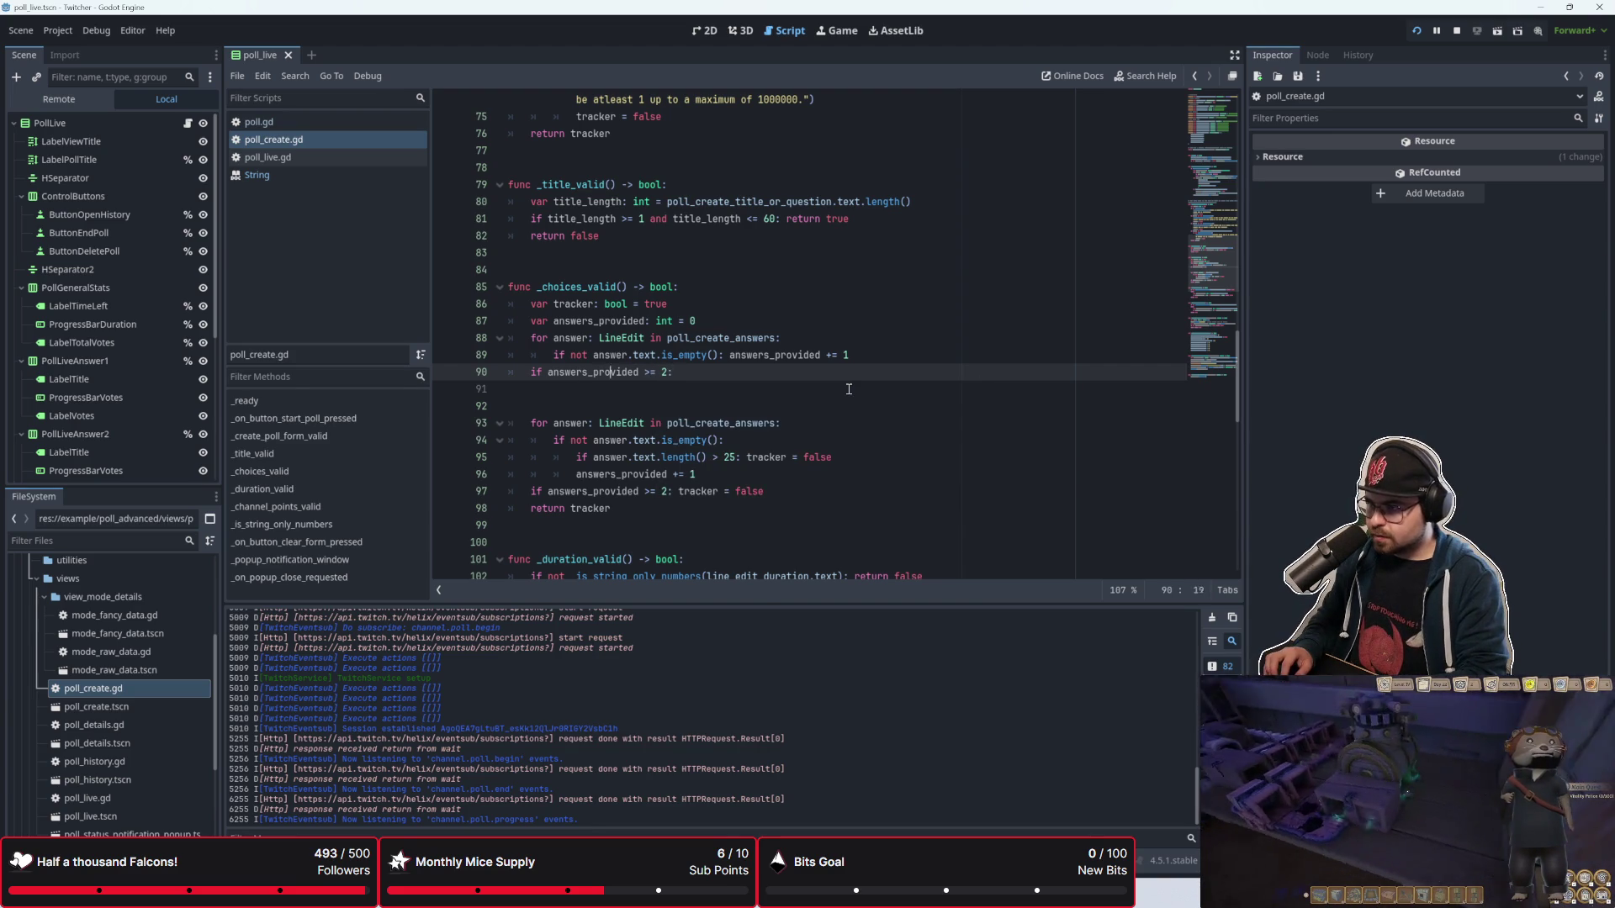
{"action": "key", "text": "ctrl+Left"}
{"action": "key", "text": "Left"}
{"action": "type", "text": "not"}
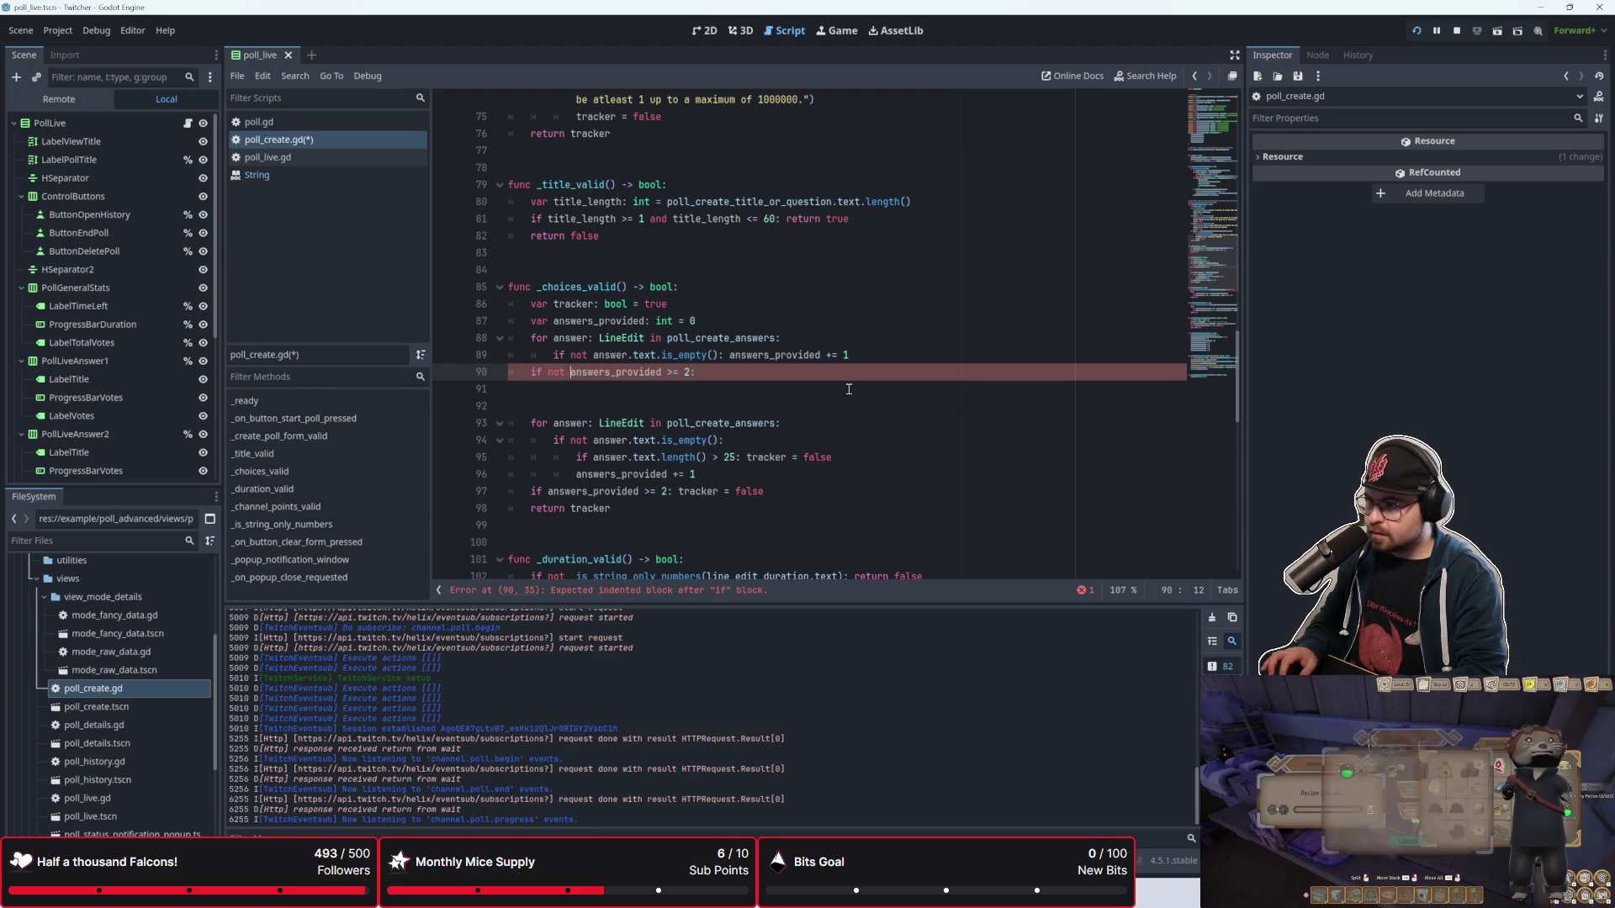
{"action": "key", "text": "End"}
{"action": "type", "text": "tr"}
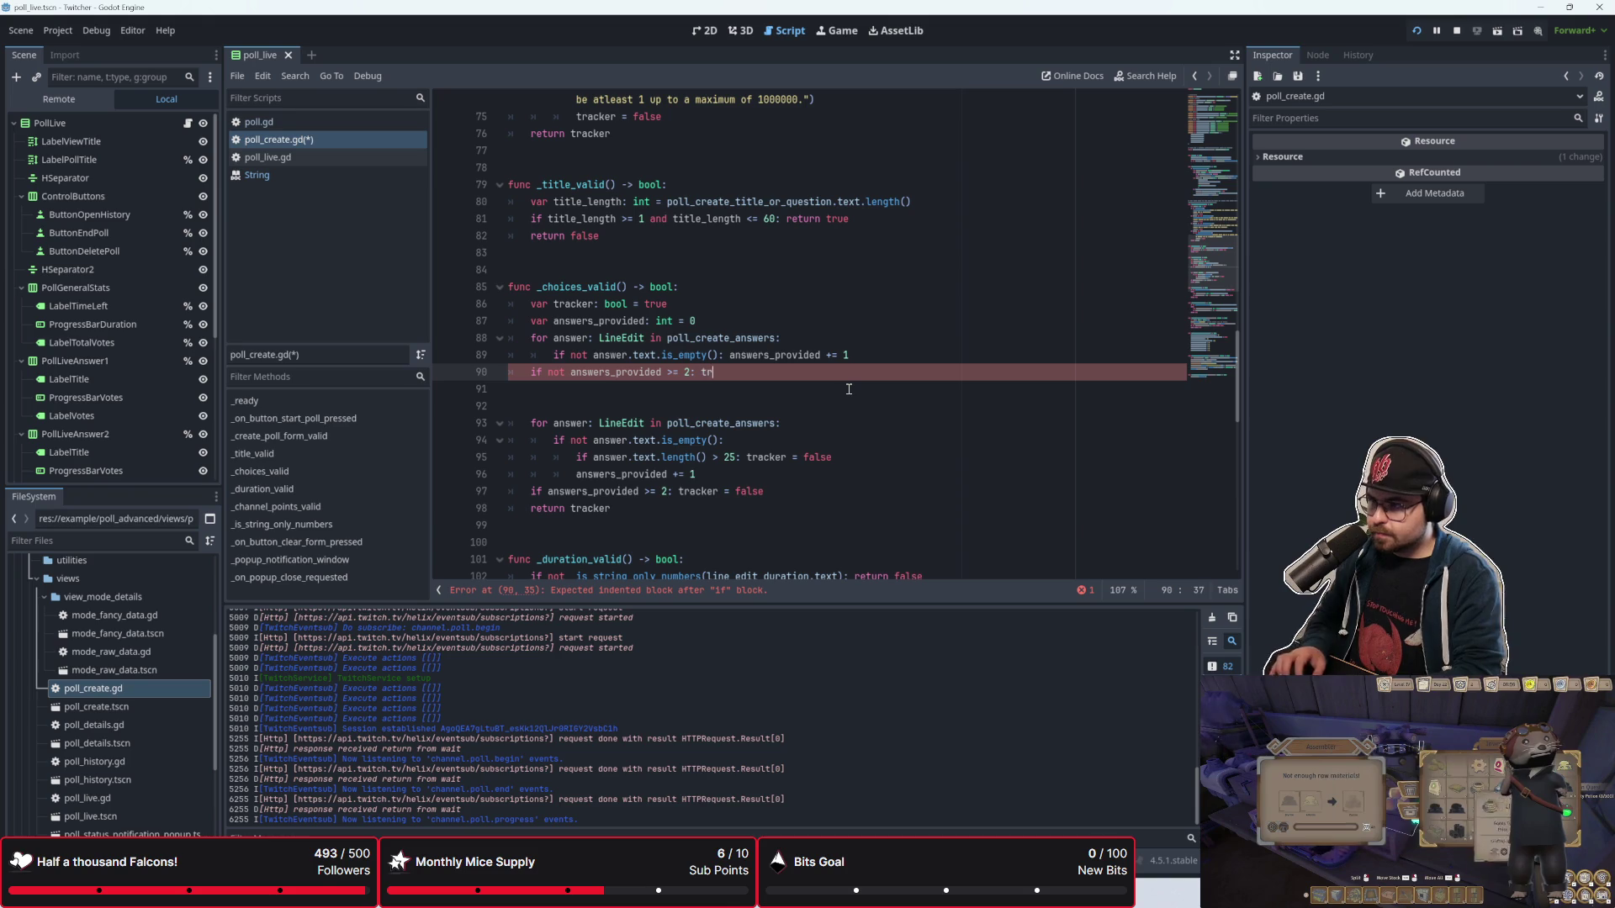
{"action": "type", "text": "acker = false"}
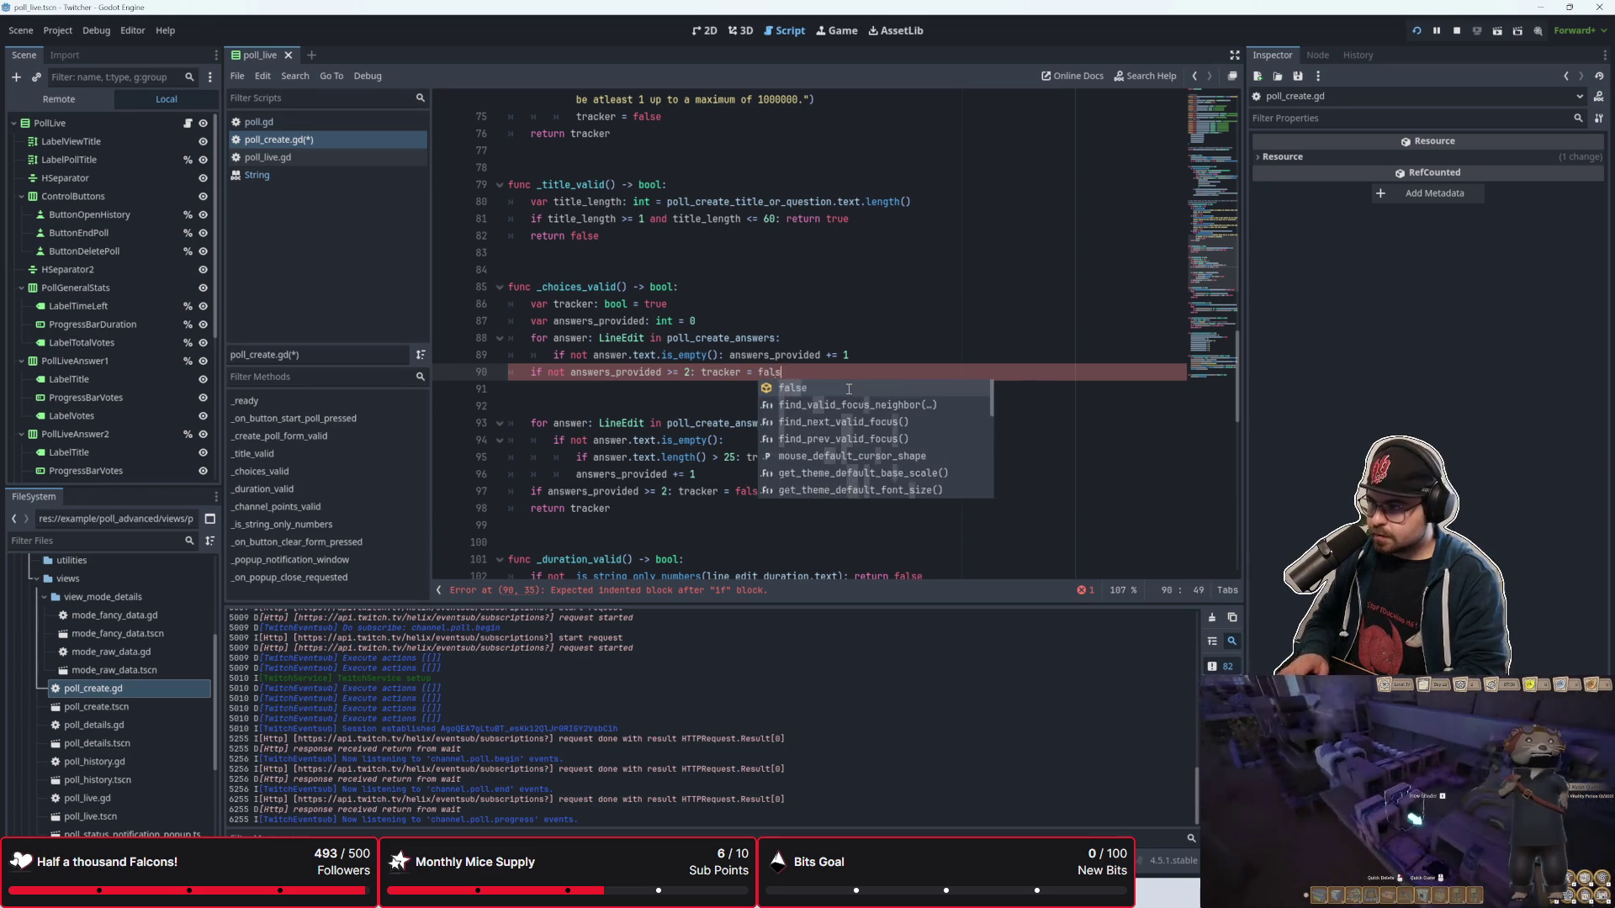
Step: Delete the is_empty check from the second loop
{"action": "left_click", "coordinate": [848, 388]}
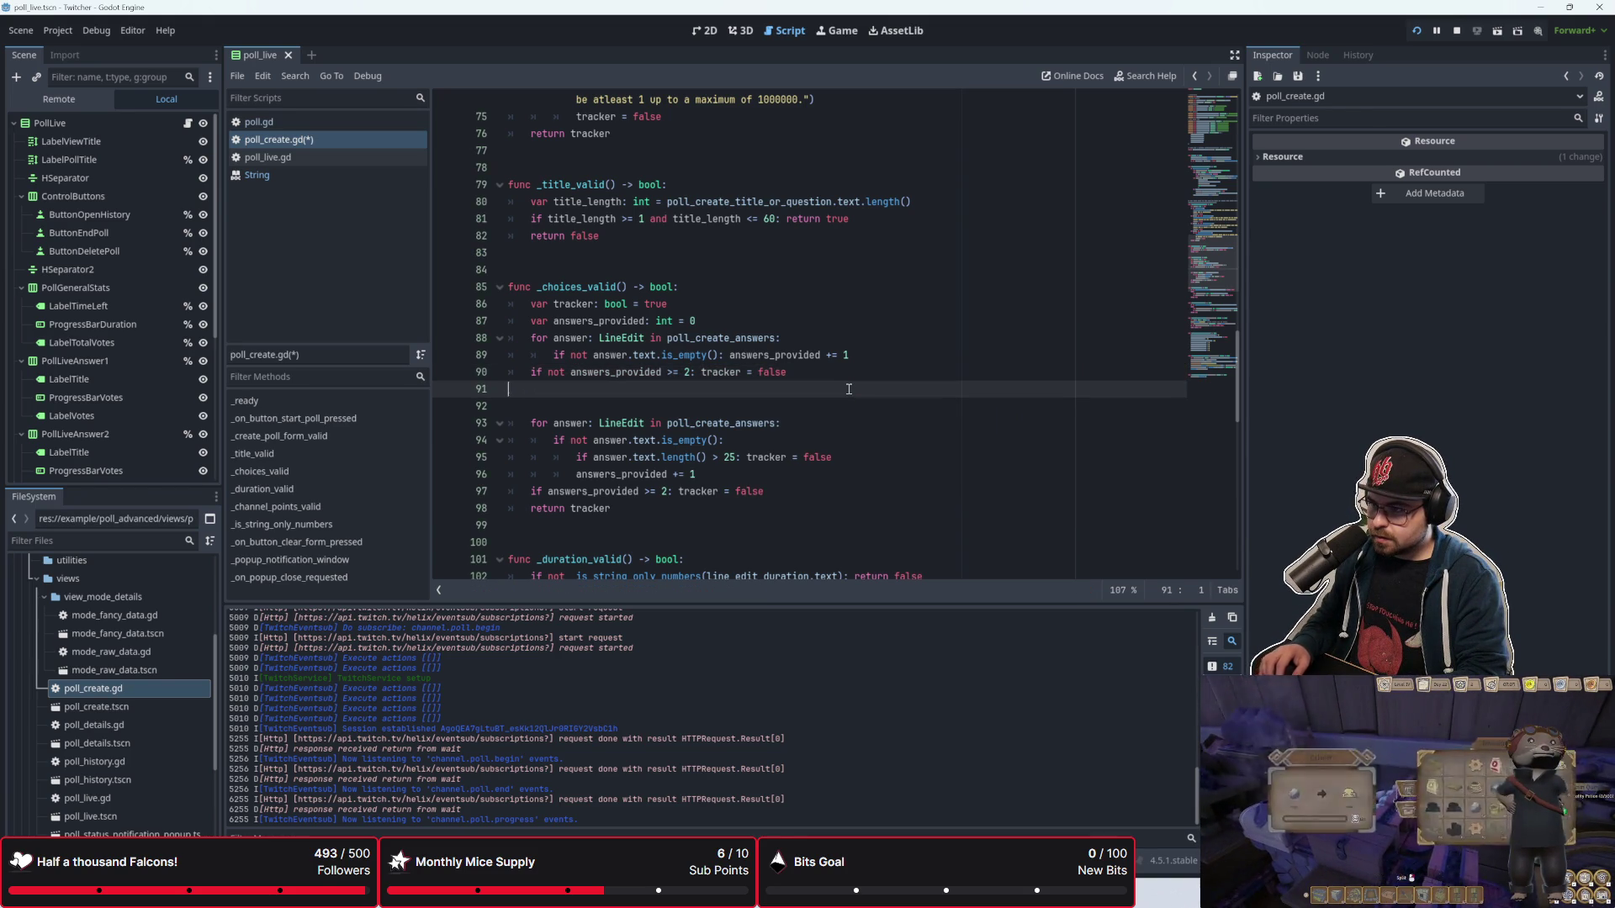
{"action": "key", "text": "Down"}
{"action": "key", "text": "Down"}
{"action": "key", "text": "Down"}
{"action": "key", "text": "ctrl+shift+k"}
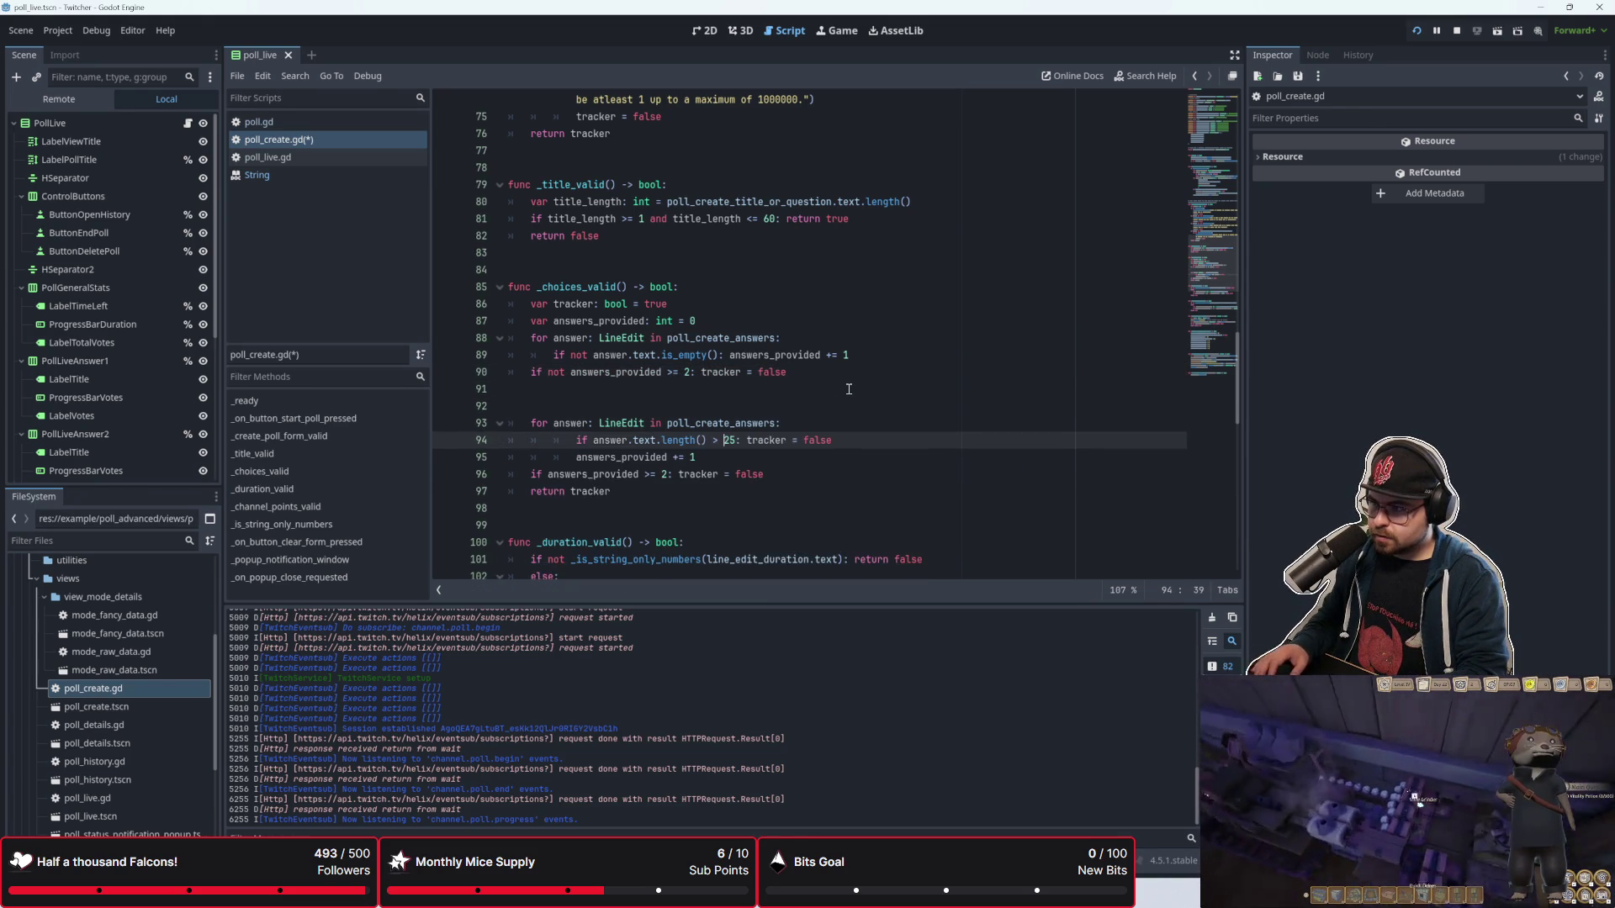
Step: Add an 'if tracker:' line above the second for loop
{"action": "key", "text": "Up"}
{"action": "left_click", "coordinate": [848, 389]}
{"action": "key", "text": "Delete"}
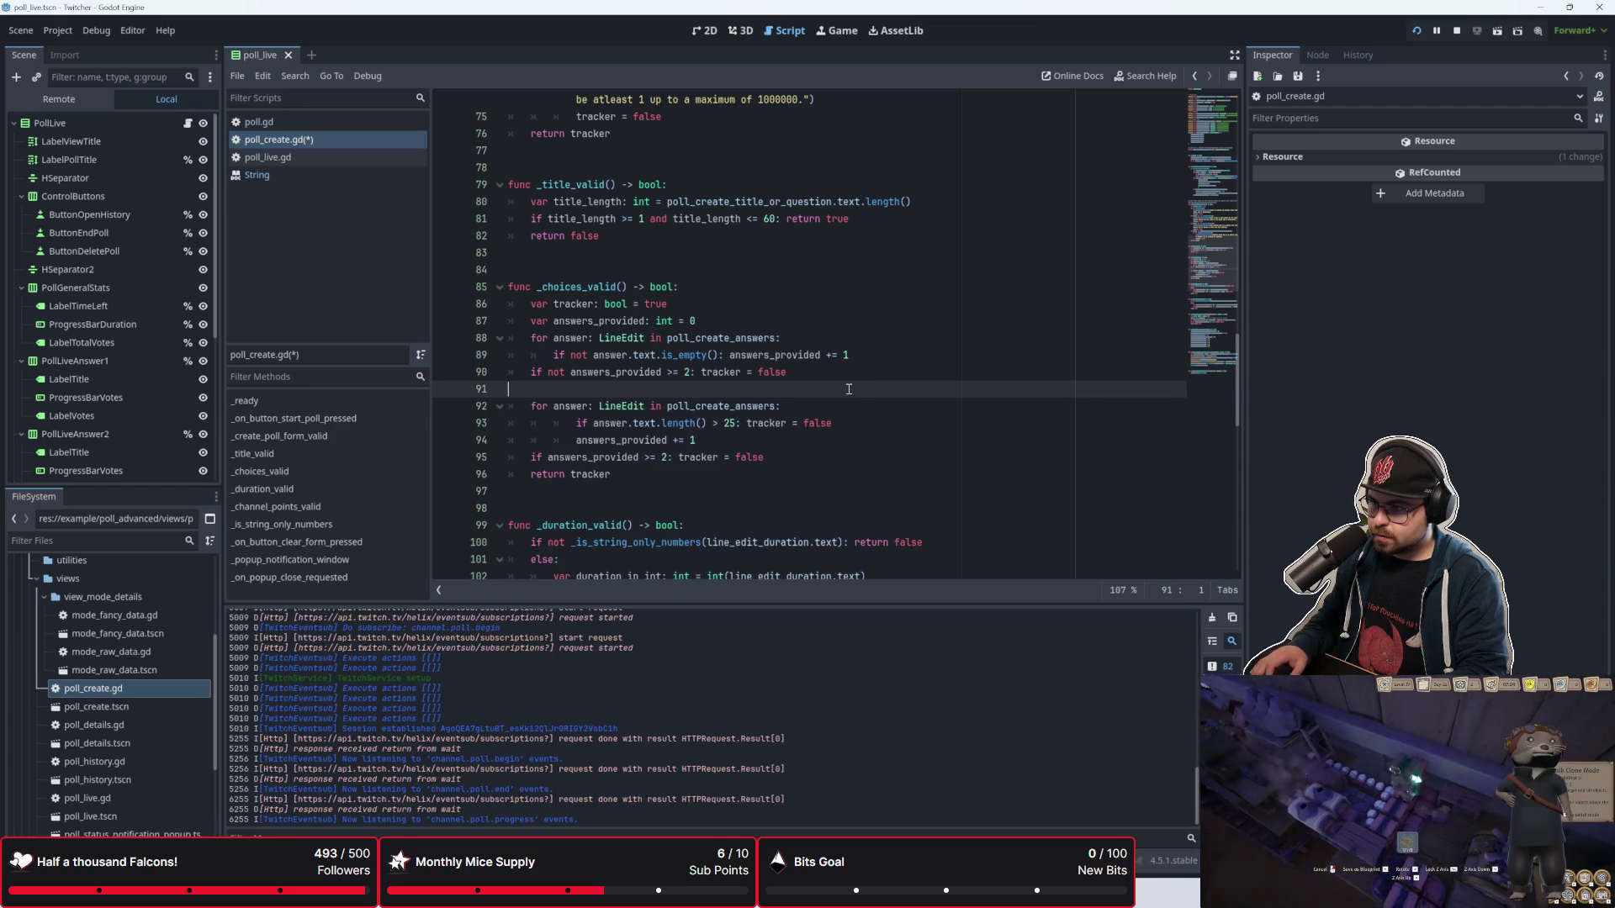
{"action": "key", "text": "Tab"}
{"action": "type", "text": "if "}
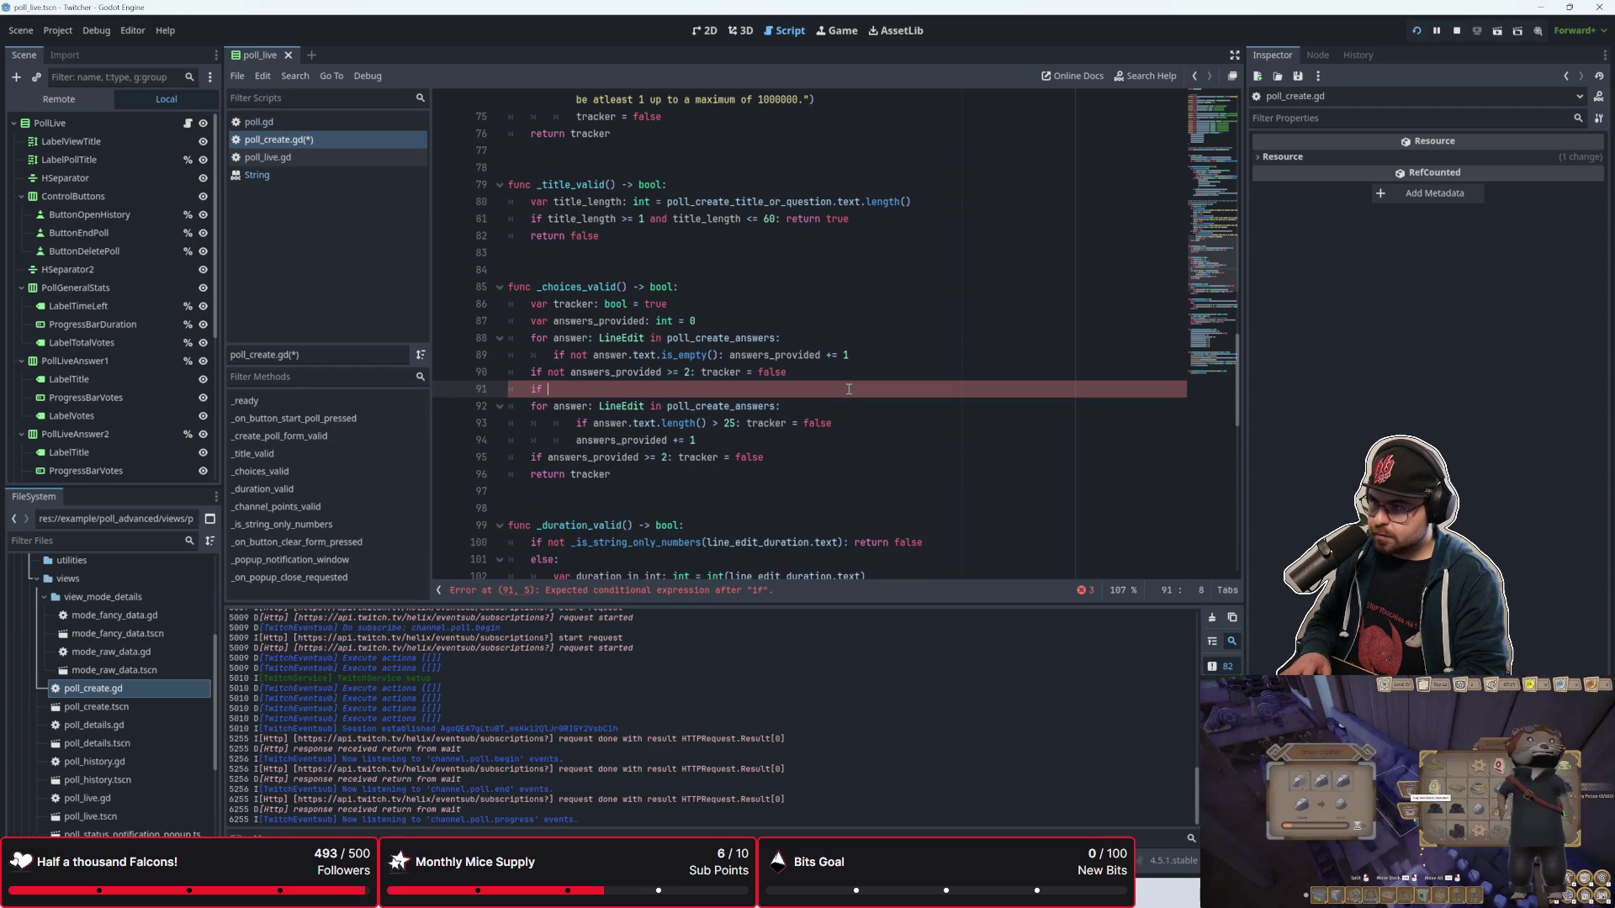
{"action": "type", "text": "trac"}
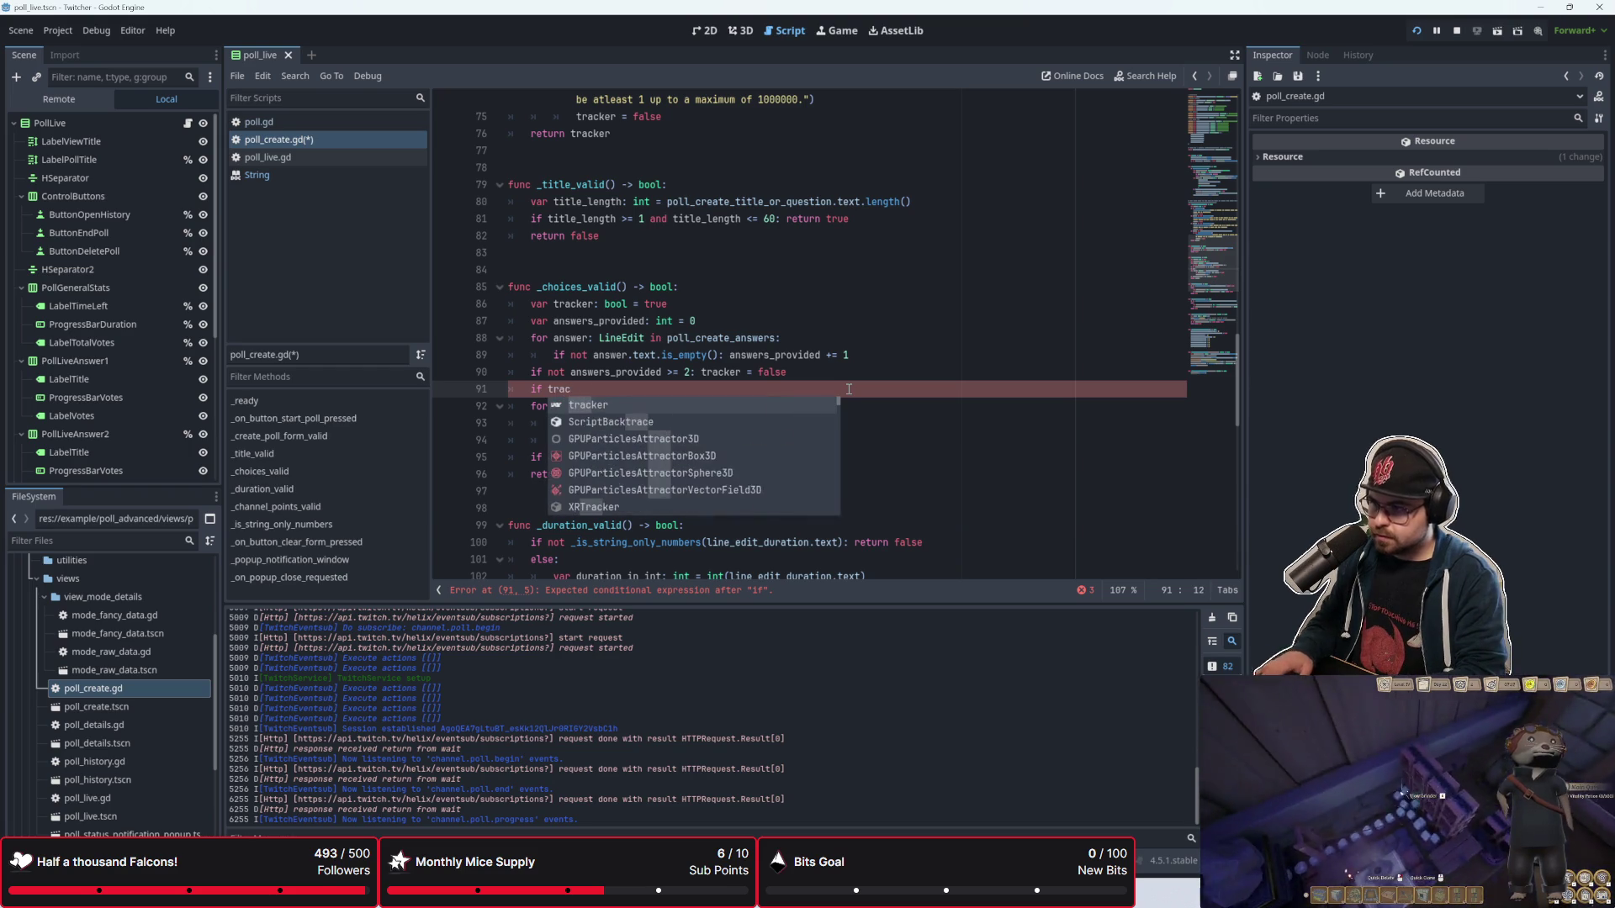
{"action": "key", "text": "Return"}
{"action": "type", "text": ":"}
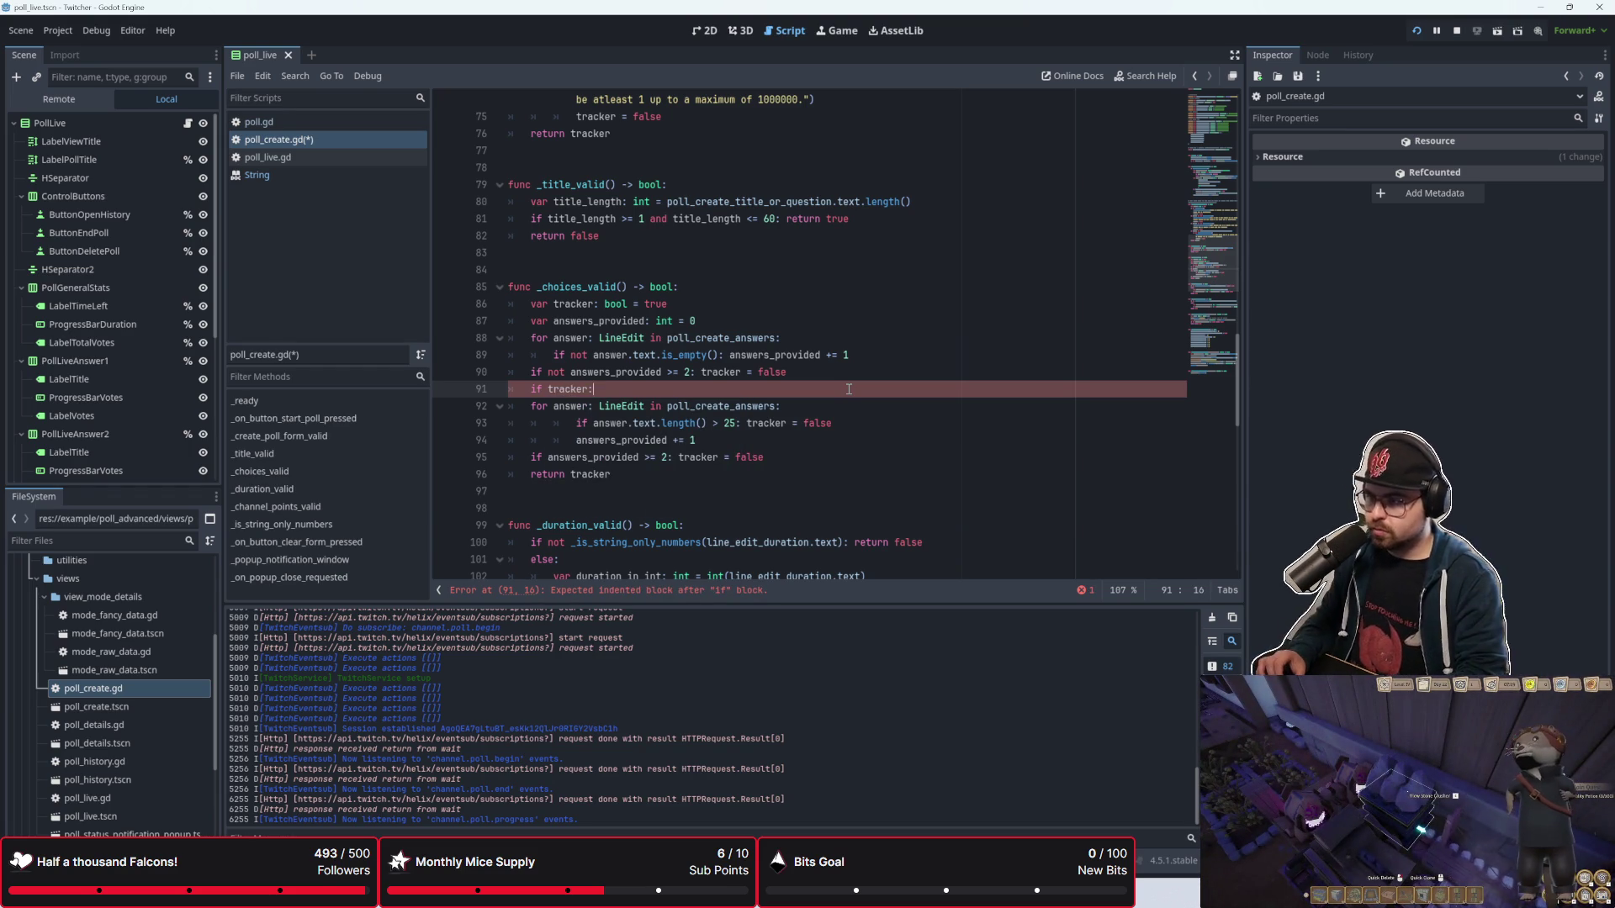
Step: Indent the 25-character length-check loop under the if tracker block
{"action": "key", "text": "Down"}
{"action": "key", "text": "Tab"}
{"action": "key", "text": "Down"}
{"action": "key", "text": "Tab"}
{"action": "key", "text": "Down"}
{"action": "key", "text": "Tab"}
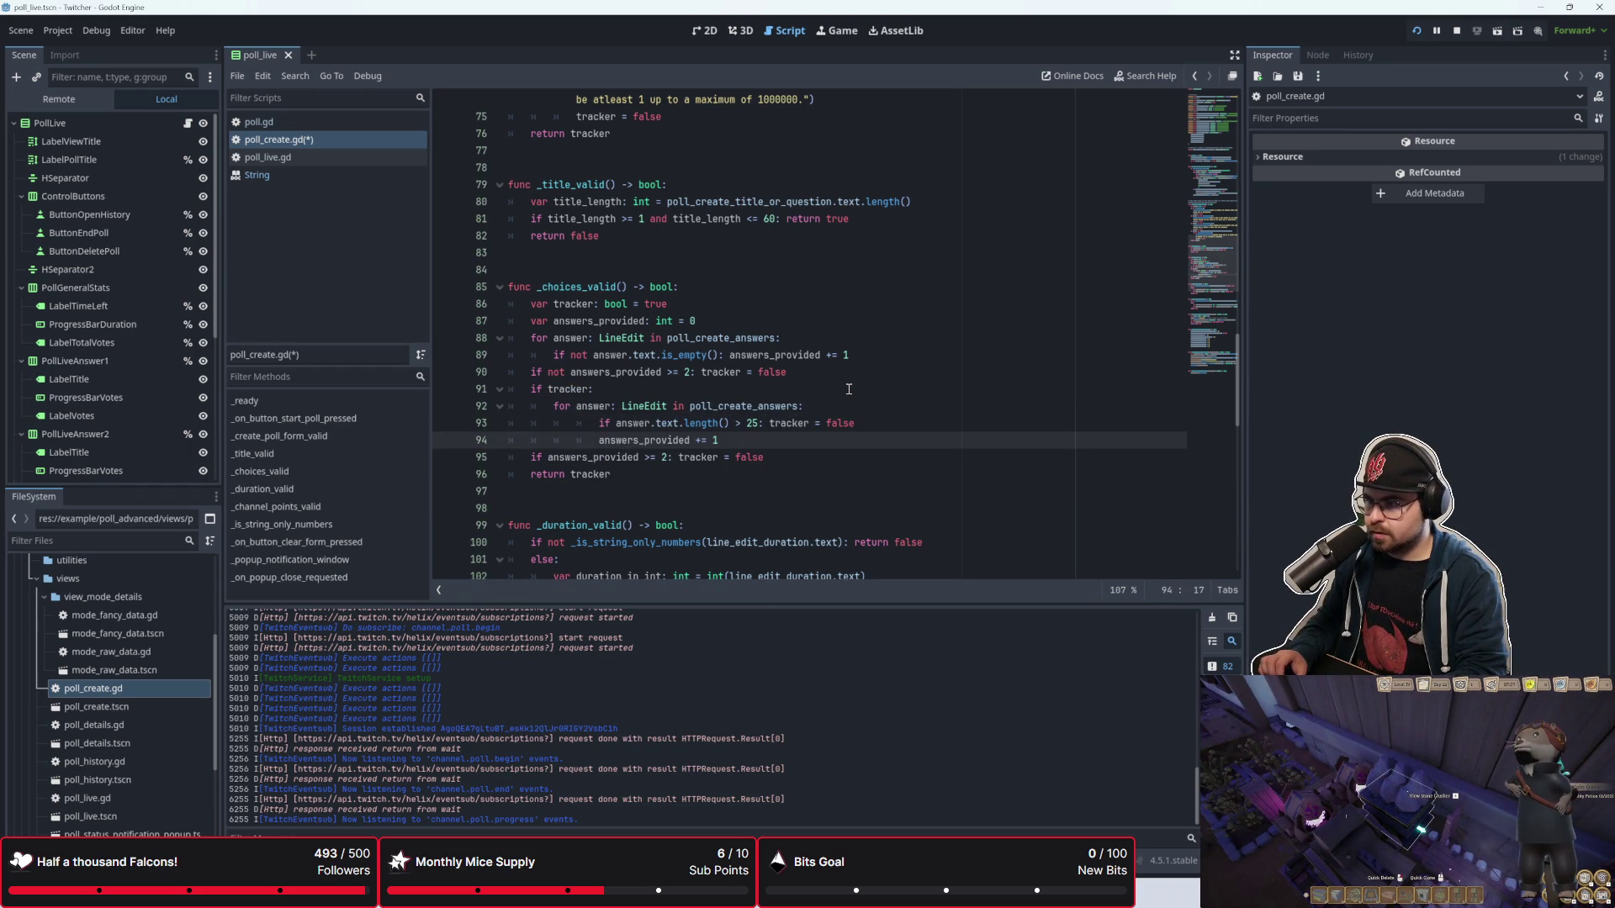
{"action": "key", "text": "Down"}
{"action": "key", "text": "Tab"}
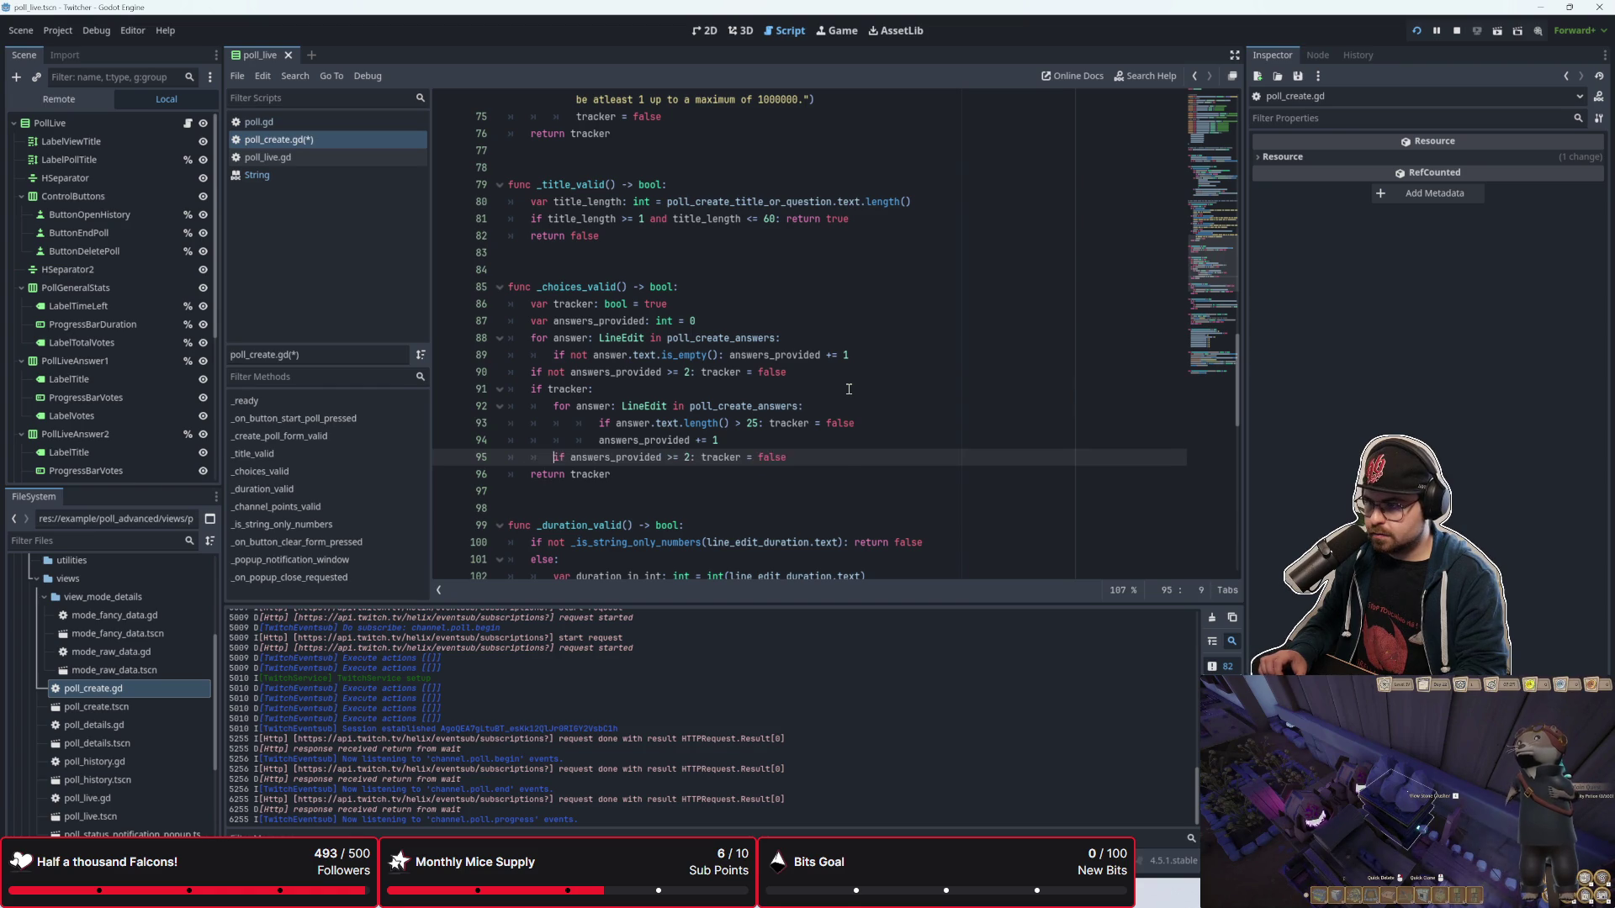
{"action": "key", "text": "Up"}
{"action": "key", "text": "Up"}
Step: Remove the leftover answers_provided lines, fix the length check's indentation, and save poll_create.gd
{"action": "left_click_drag", "start_coordinate": [748, 438], "coordinate": [450, 436]}
{"action": "key", "text": "Delete"}
{"action": "key", "text": "Delete"}
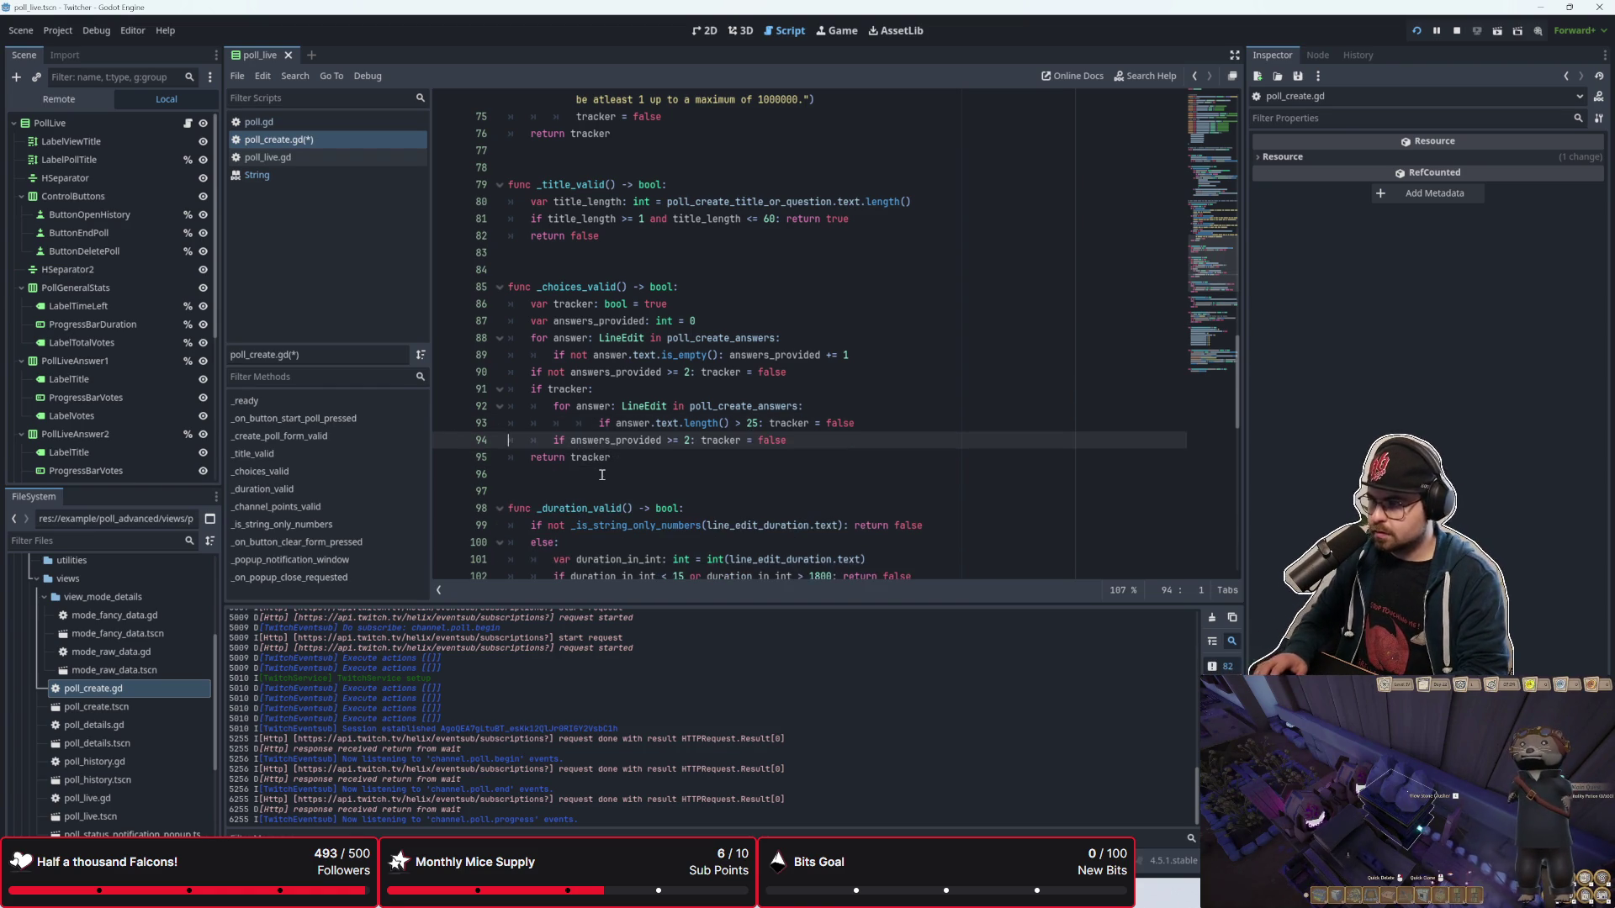
{"action": "key", "text": "ctrl+shift+k"}
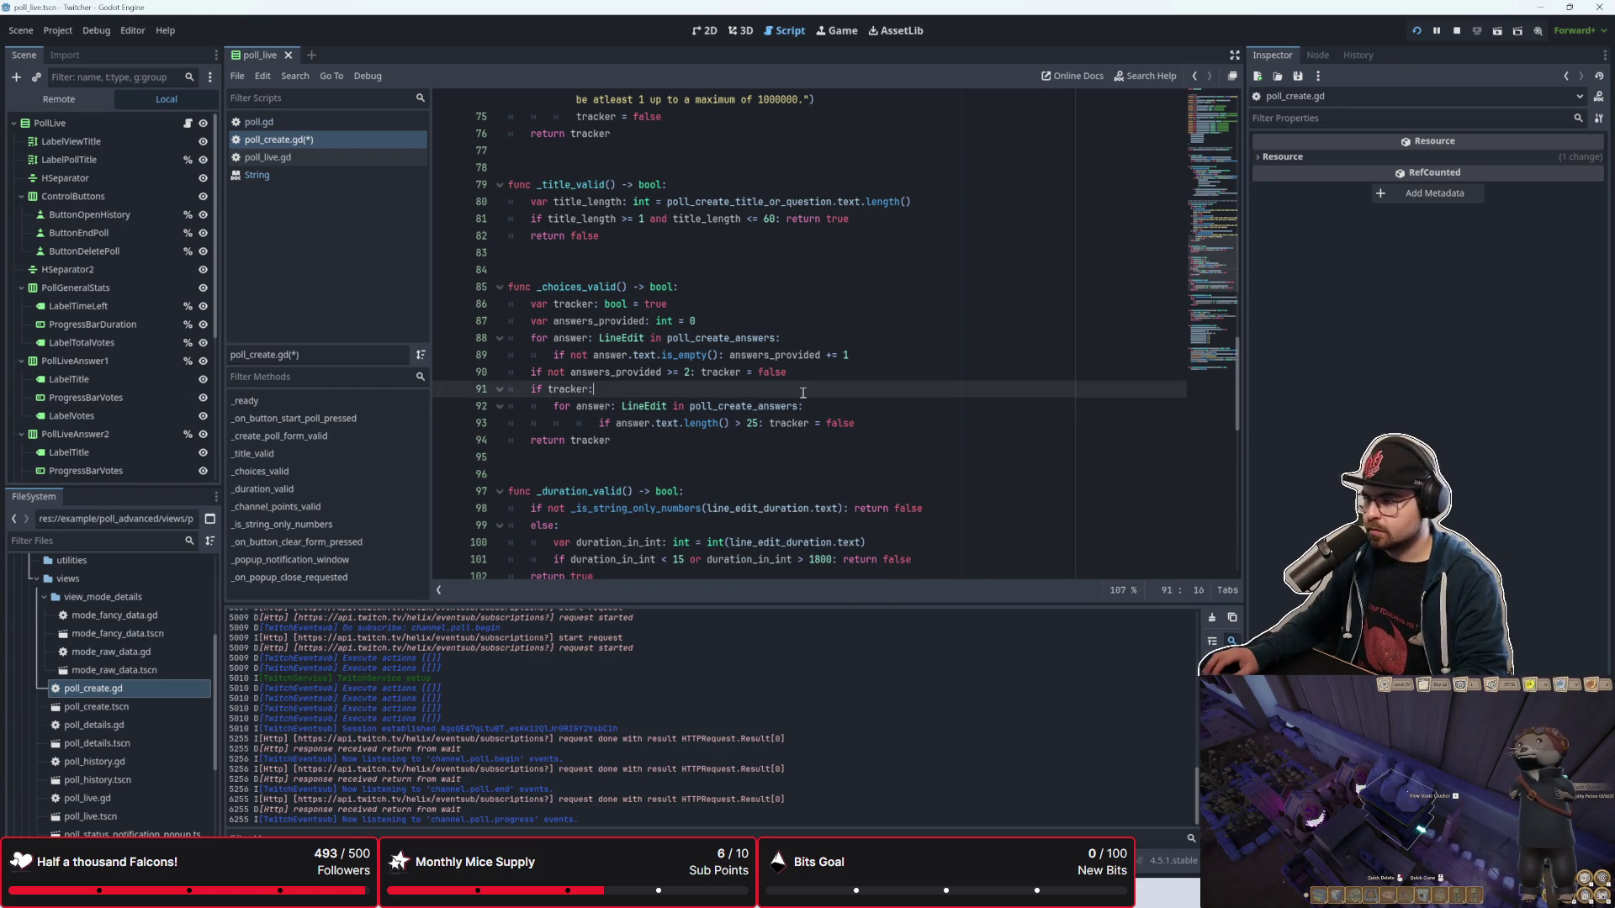
{"action": "left_click", "coordinate": [737, 444]}
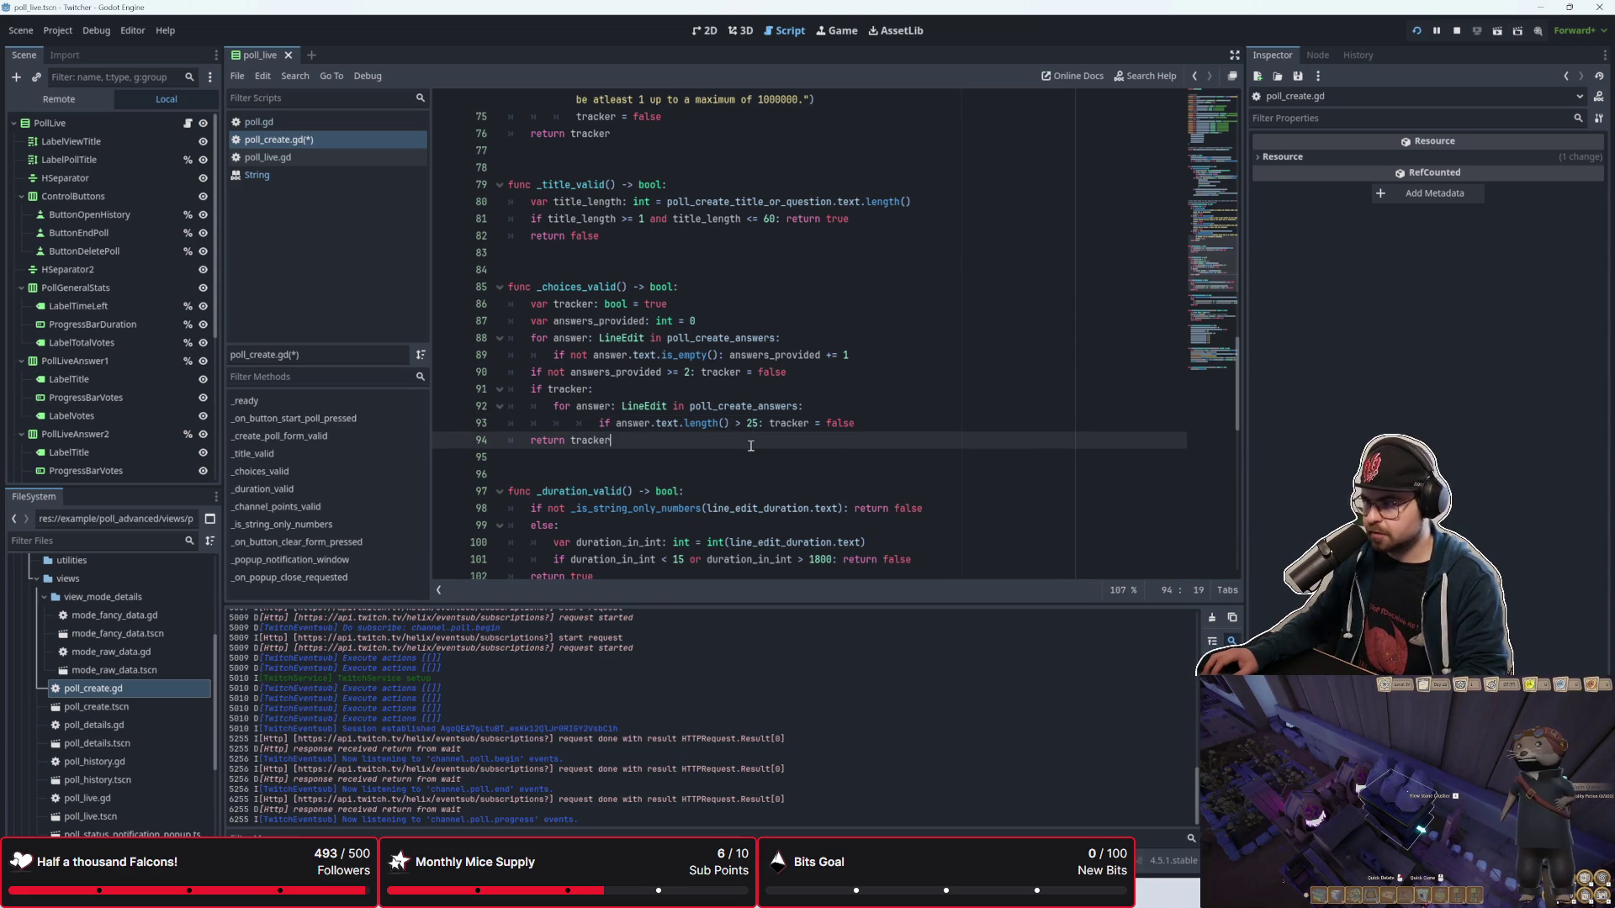
{"action": "left_click", "coordinate": [599, 424]}
{"action": "key", "text": "BackSpace"}
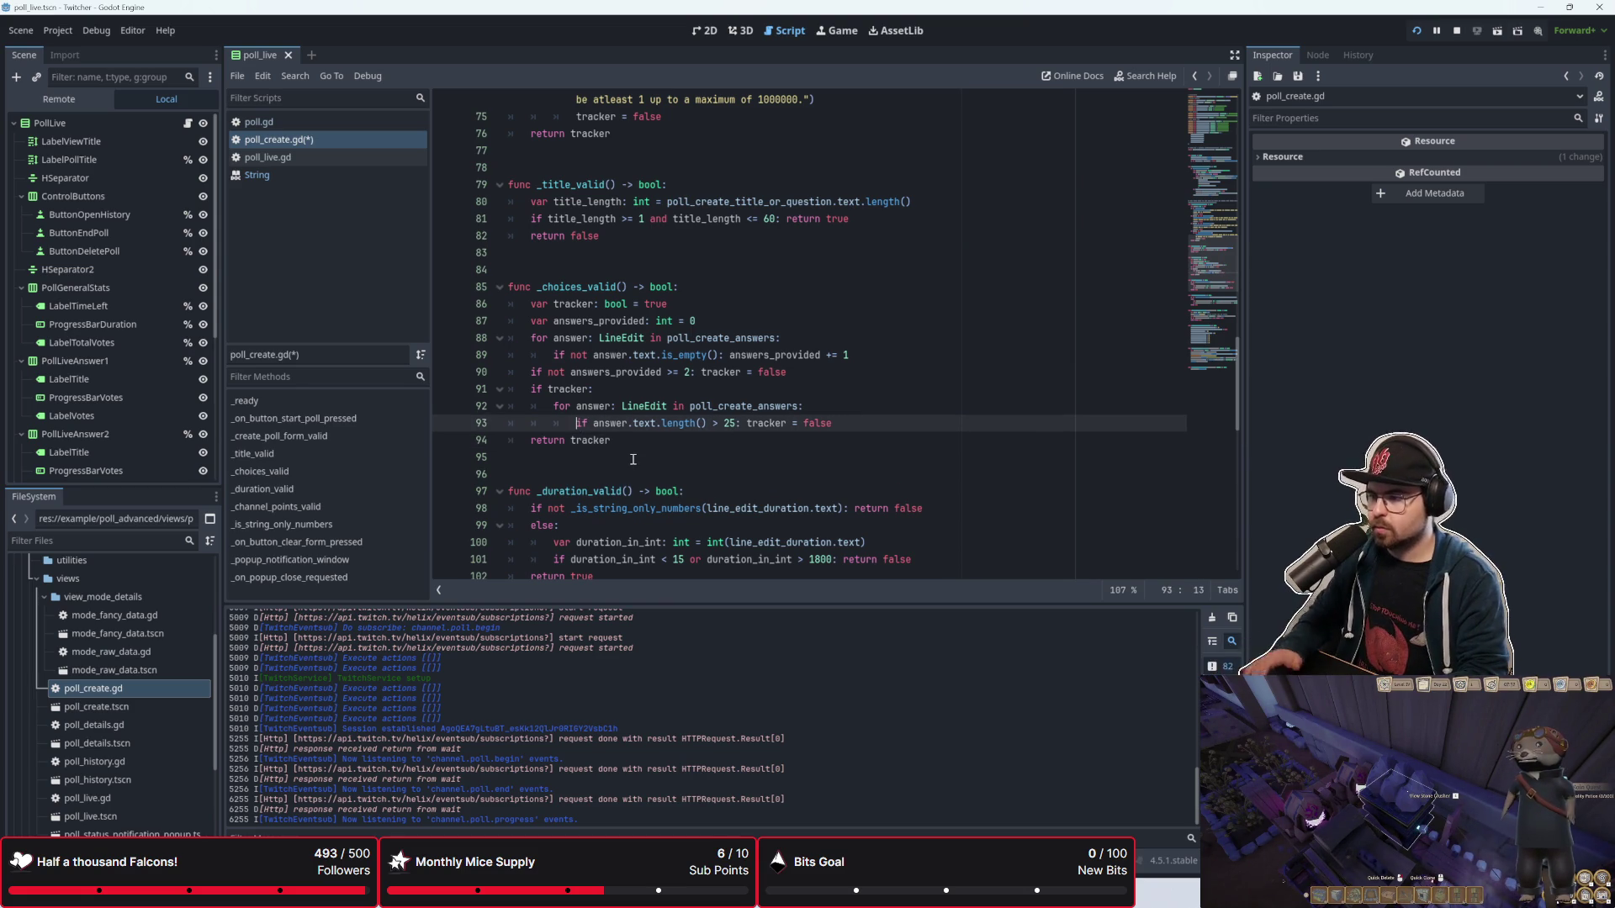
{"action": "left_click", "coordinate": [633, 459]}
{"action": "key", "text": "ctrl+s"}
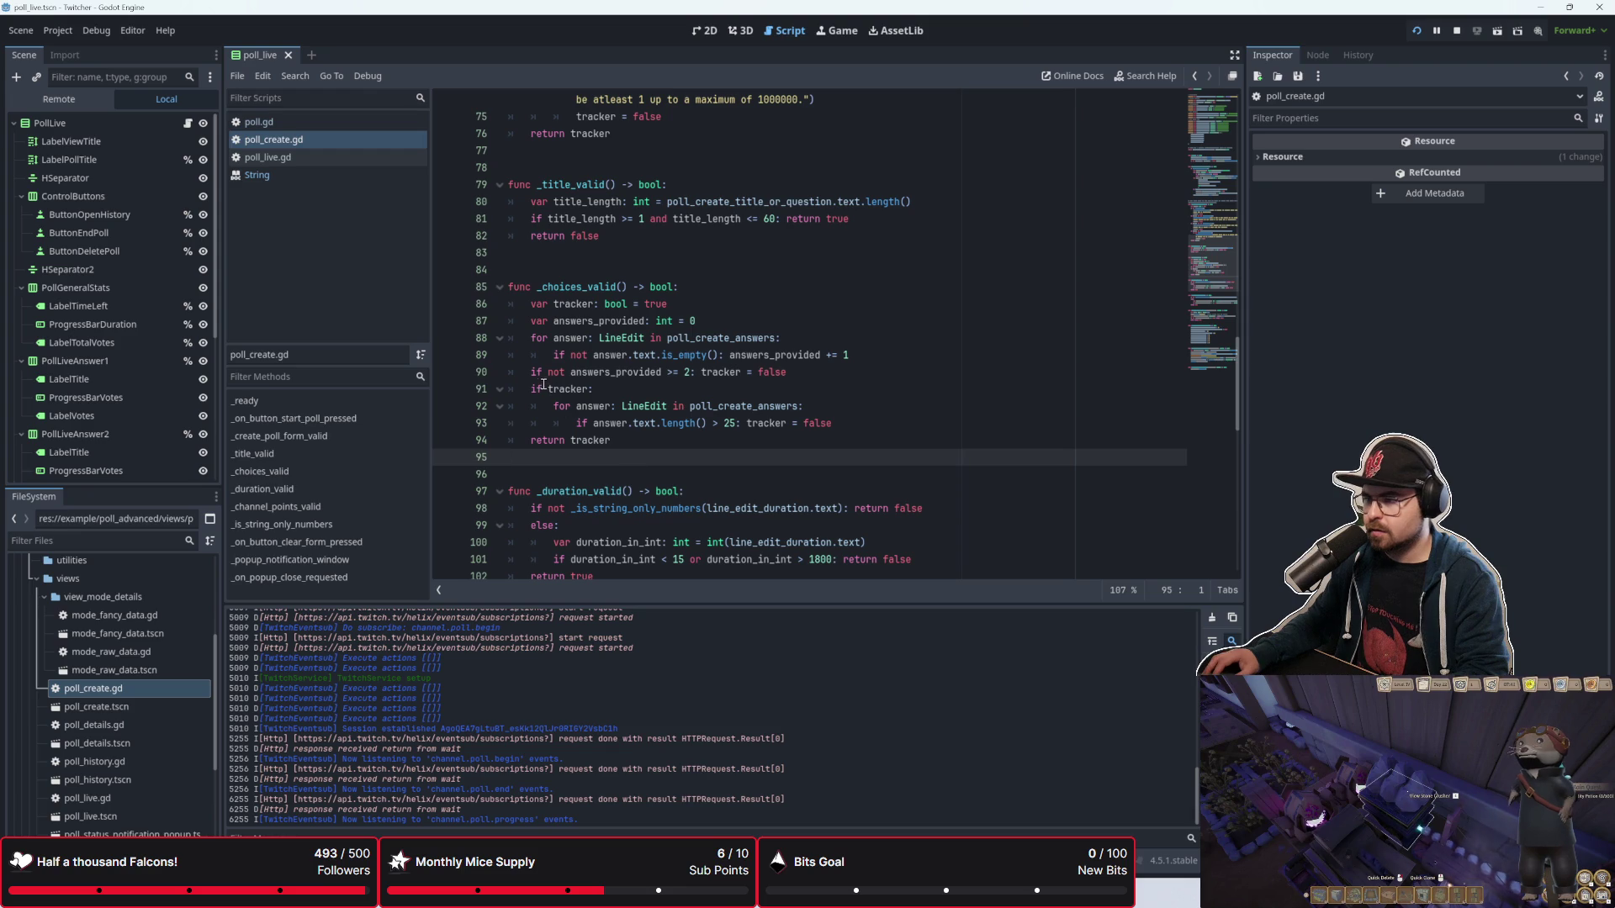
{"action": "left_click_drag", "start_coordinate": [545, 372], "coordinate": [786, 372]}
{"action": "left_click", "coordinate": [810, 354]}
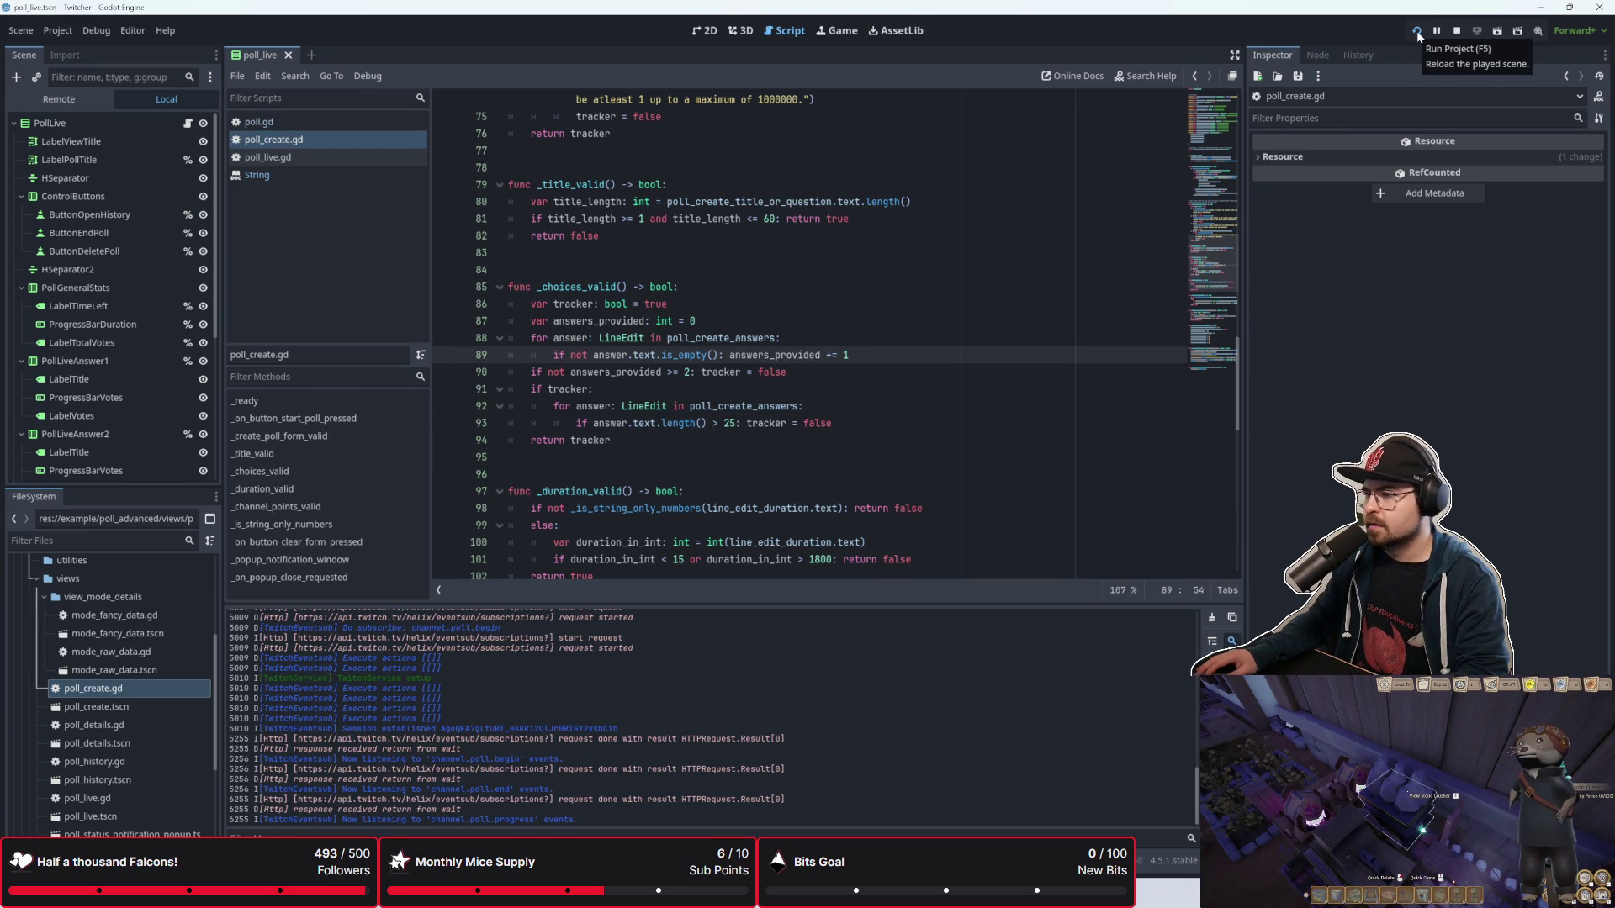
Step: Review the title and answers validity checks on lines 63-66 of poll_create.gd
{"action": "scroll", "coordinate": [734, 394], "scroll_direction": "up", "scroll_amount": 1}
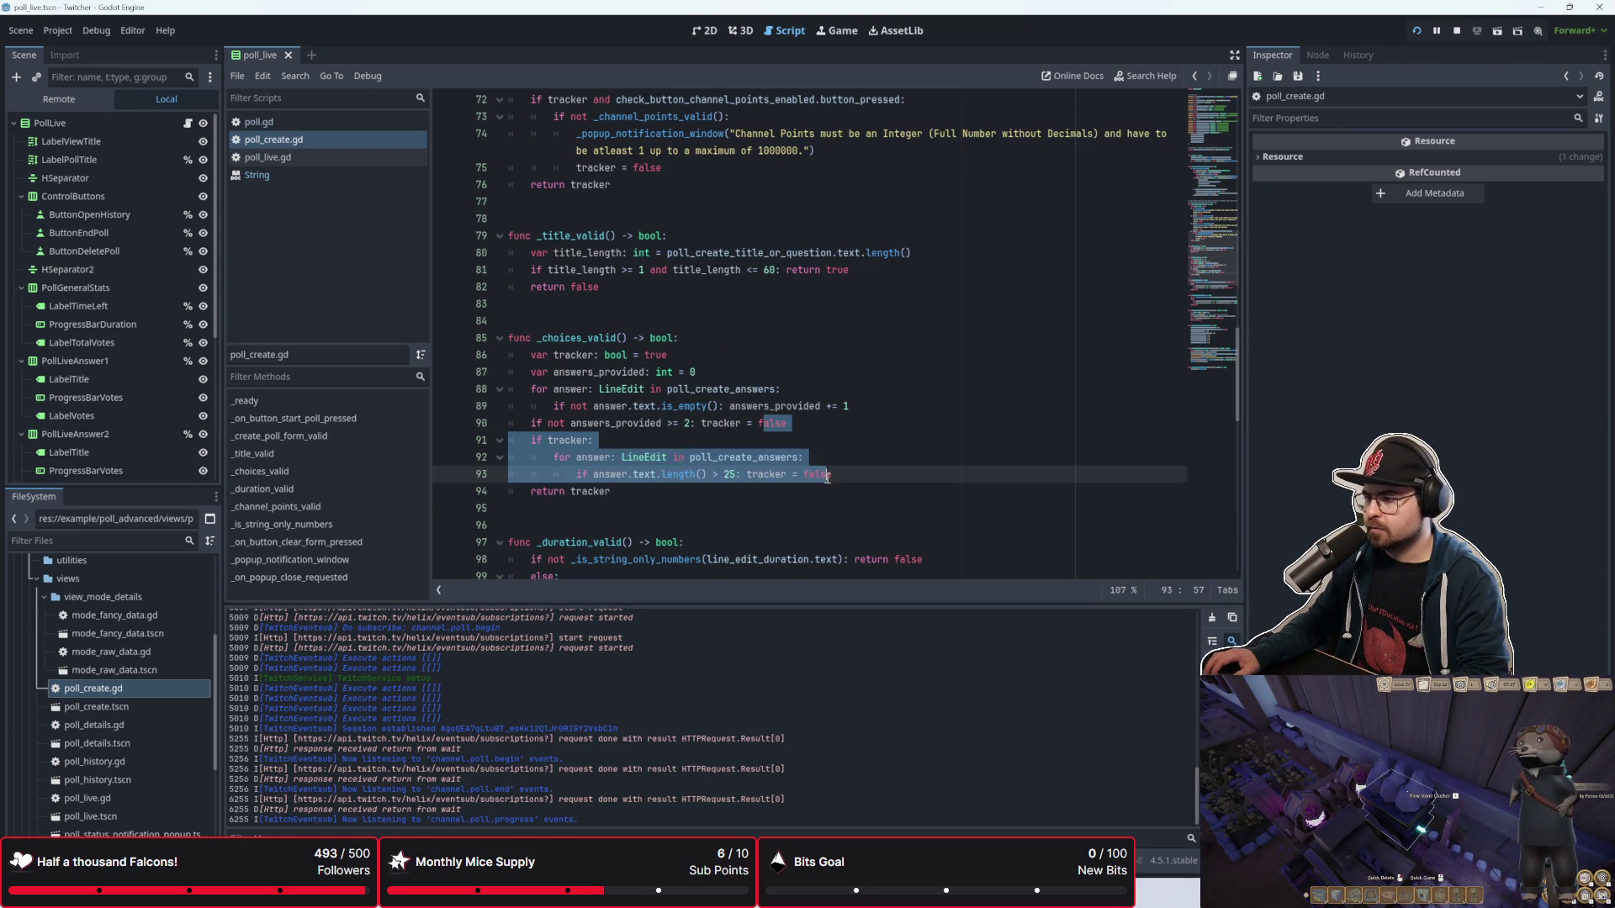
{"action": "scroll", "coordinate": [656, 488], "scroll_direction": "up", "scroll_amount": 4}
{"action": "scroll", "coordinate": [639, 478], "scroll_direction": "up", "scroll_amount": 2}
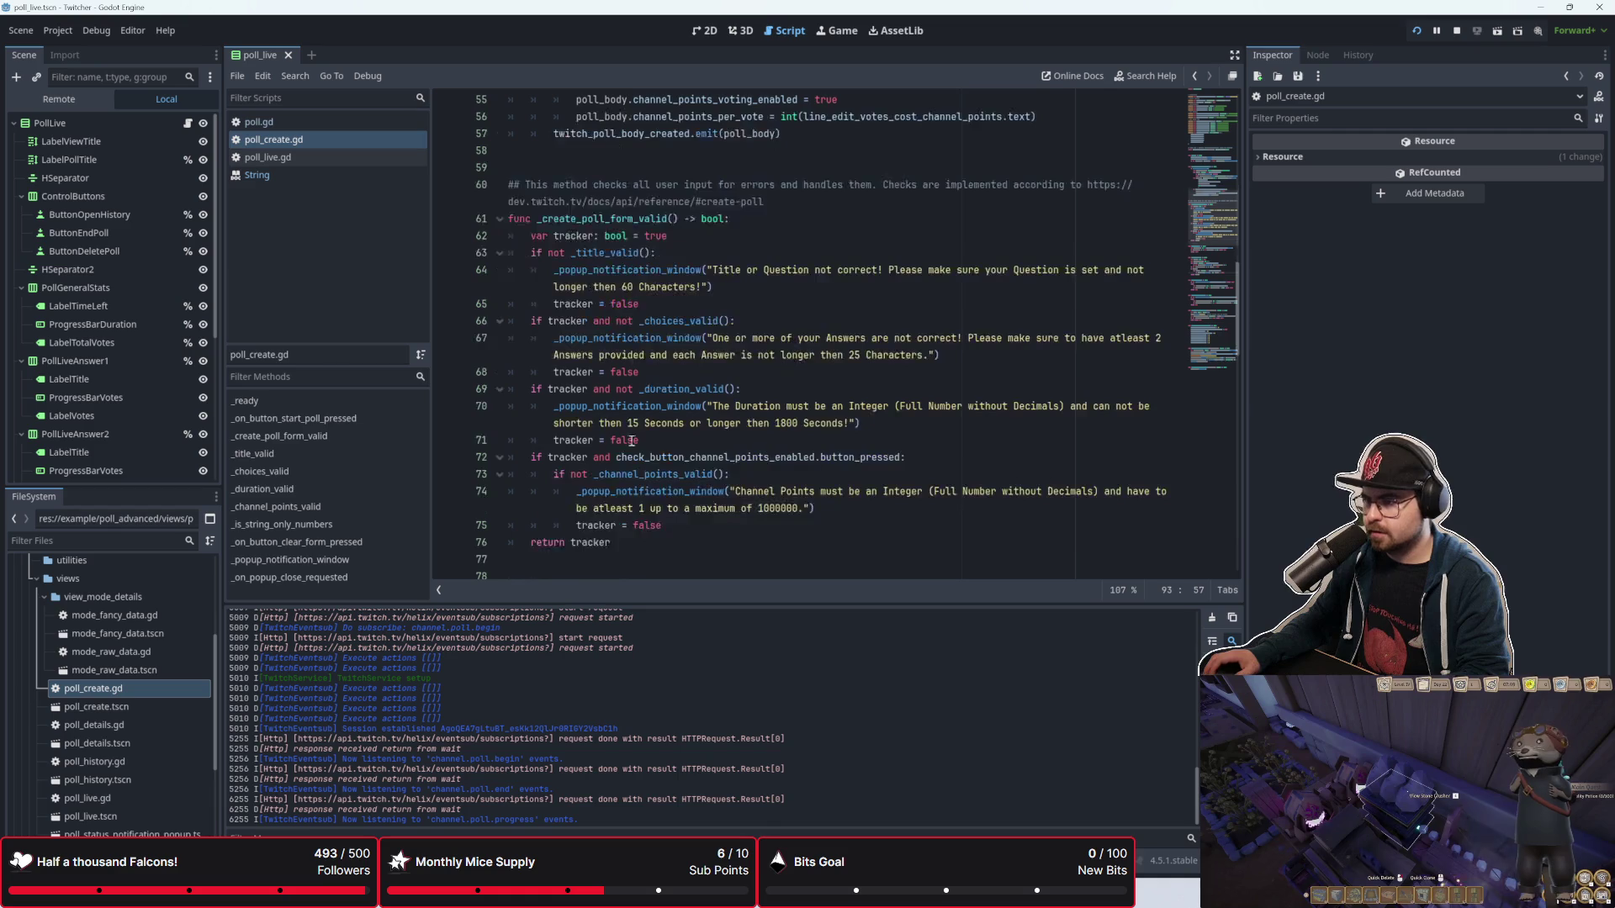
{"action": "left_click", "coordinate": [627, 320]}
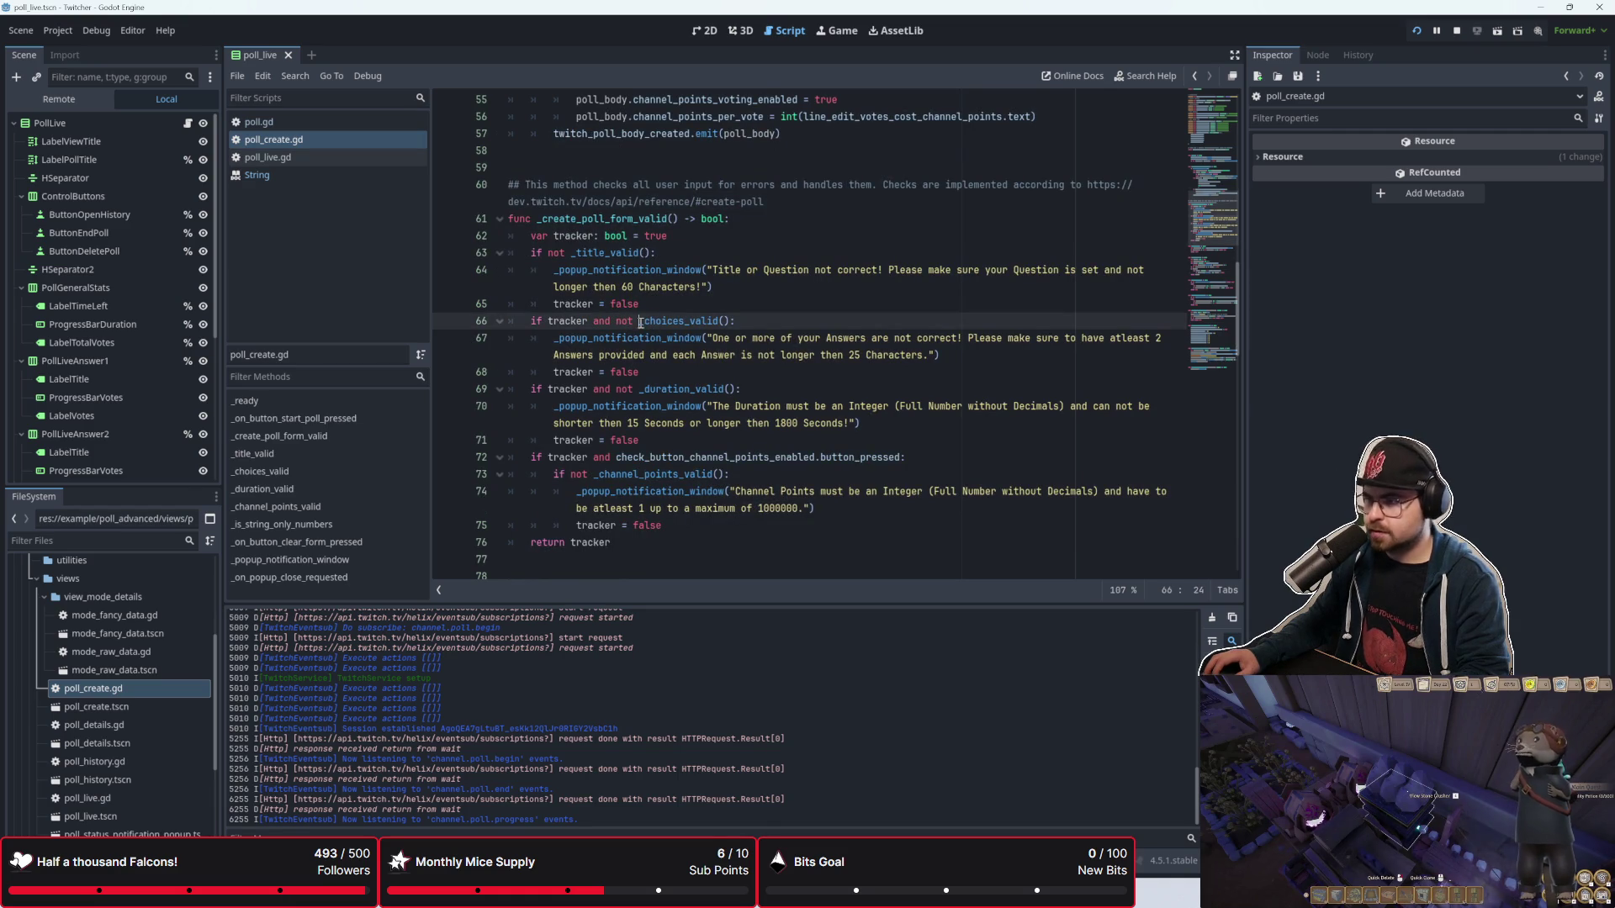
{"action": "double_click", "coordinate": [629, 323]}
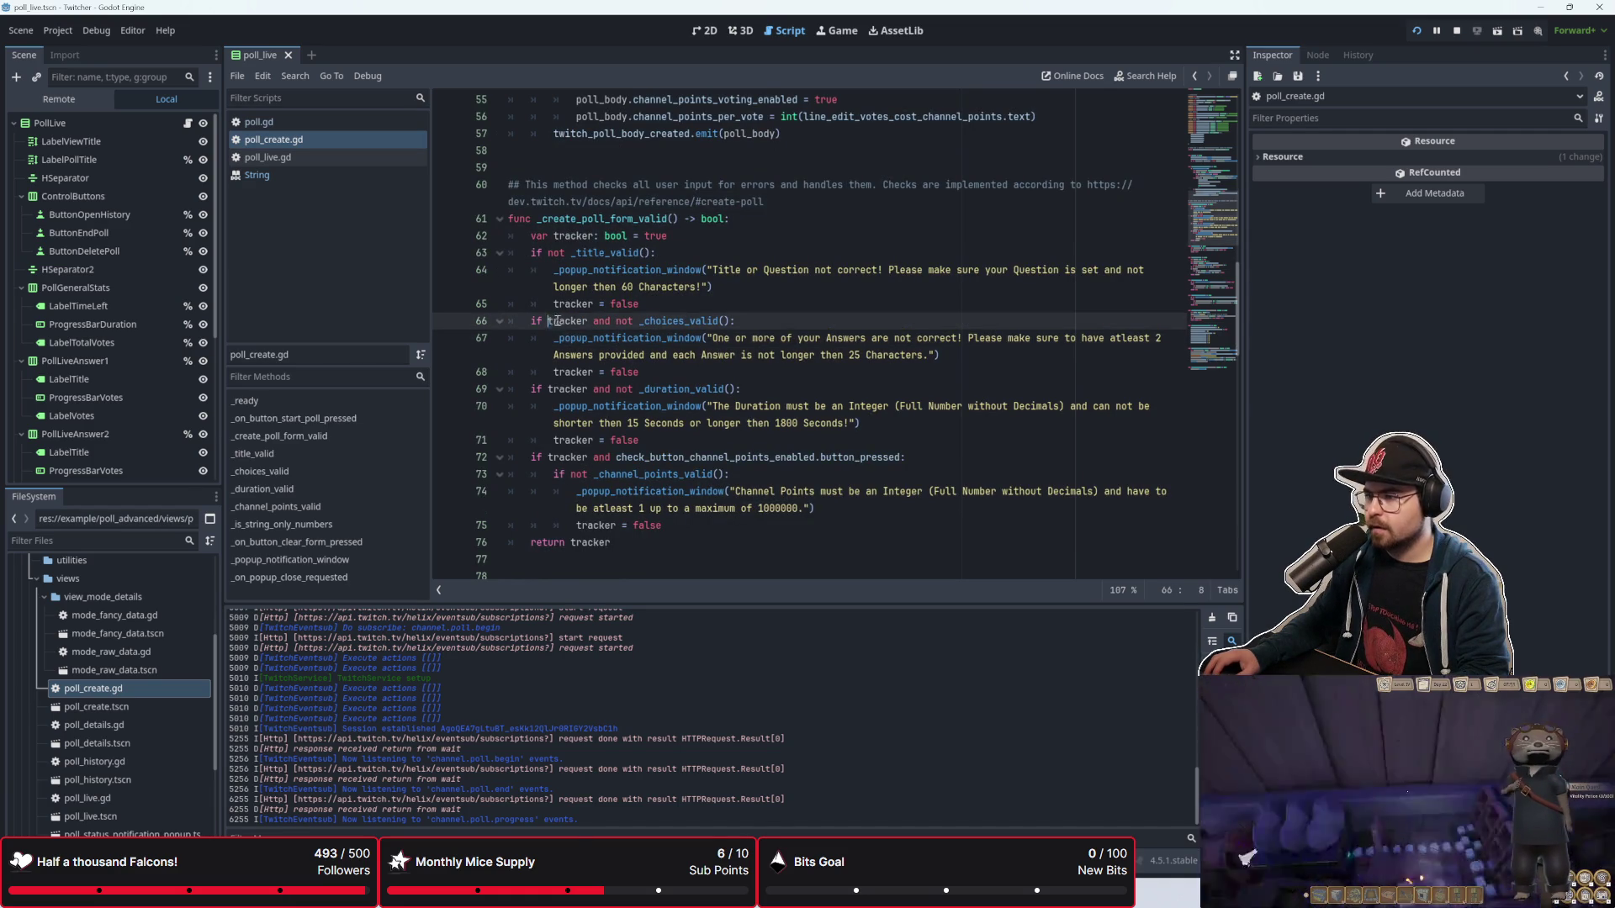
{"action": "left_click", "coordinate": [575, 254]}
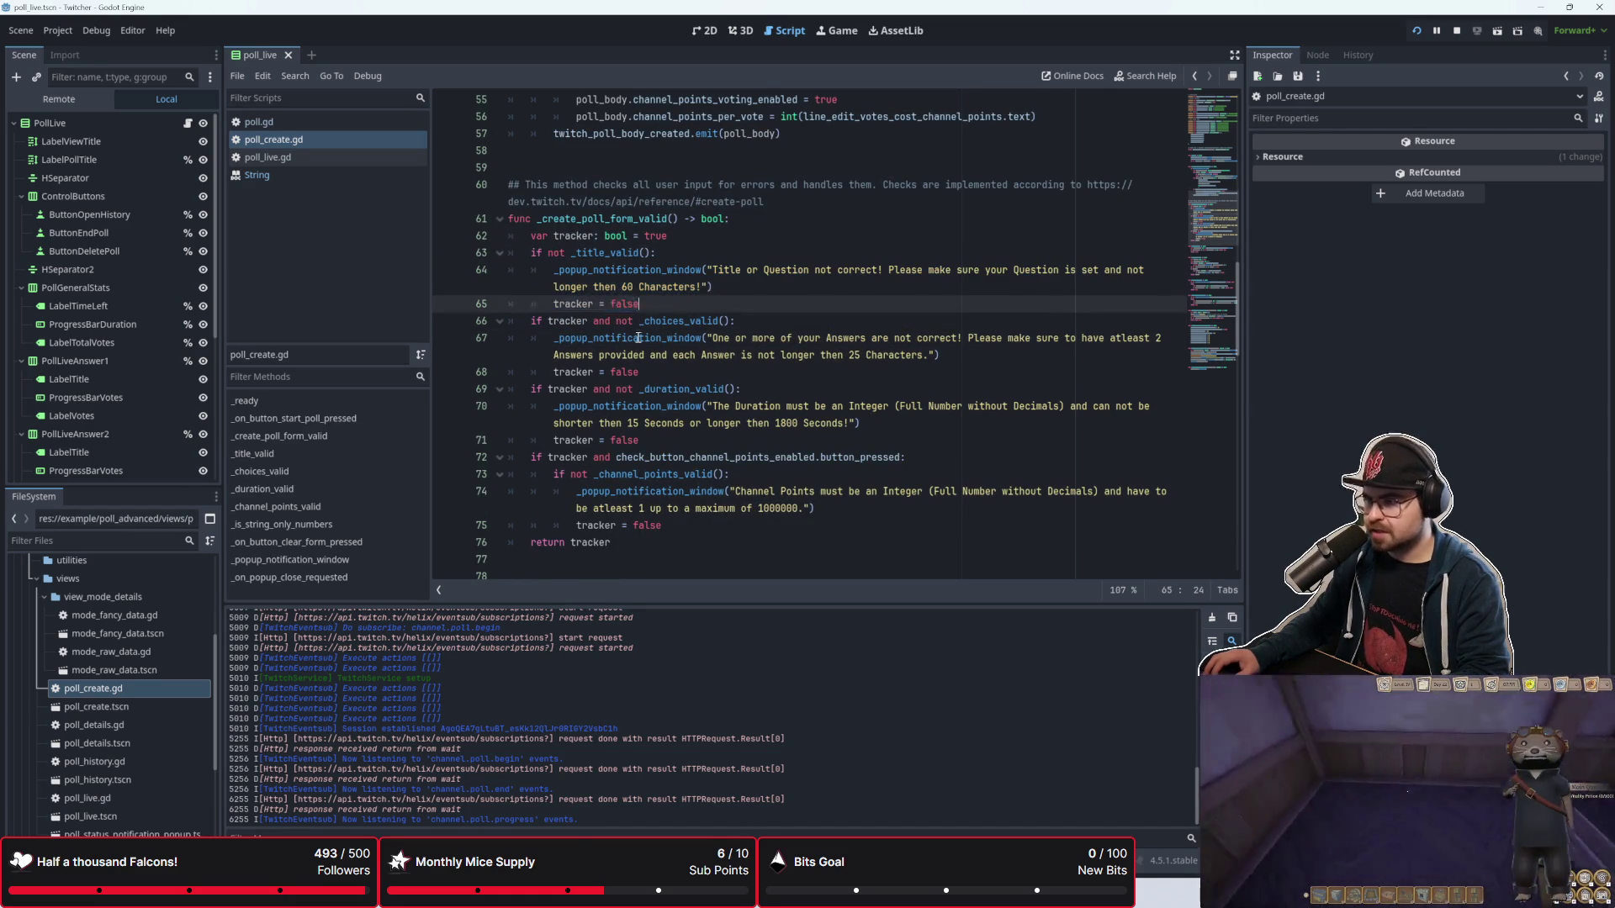
{"action": "left_click", "coordinate": [785, 355]}
Step: Run the project, submit the empty poll form, then enter 'testest' as the title and submit again
{"action": "left_click", "coordinate": [1415, 31]}
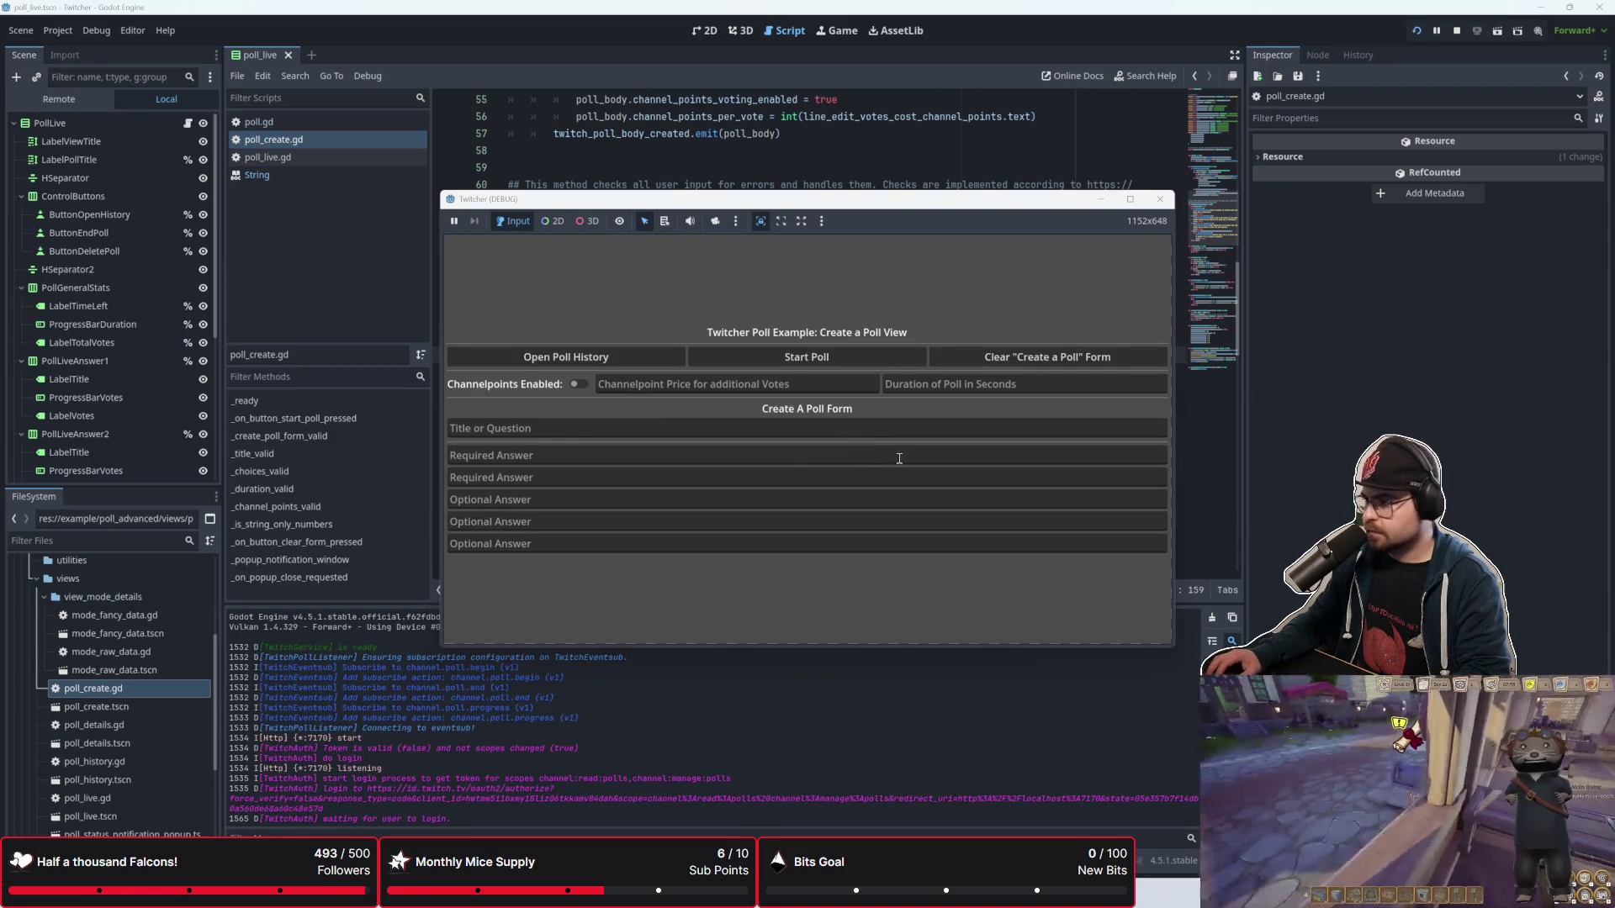
{"action": "left_click", "coordinate": [734, 367]}
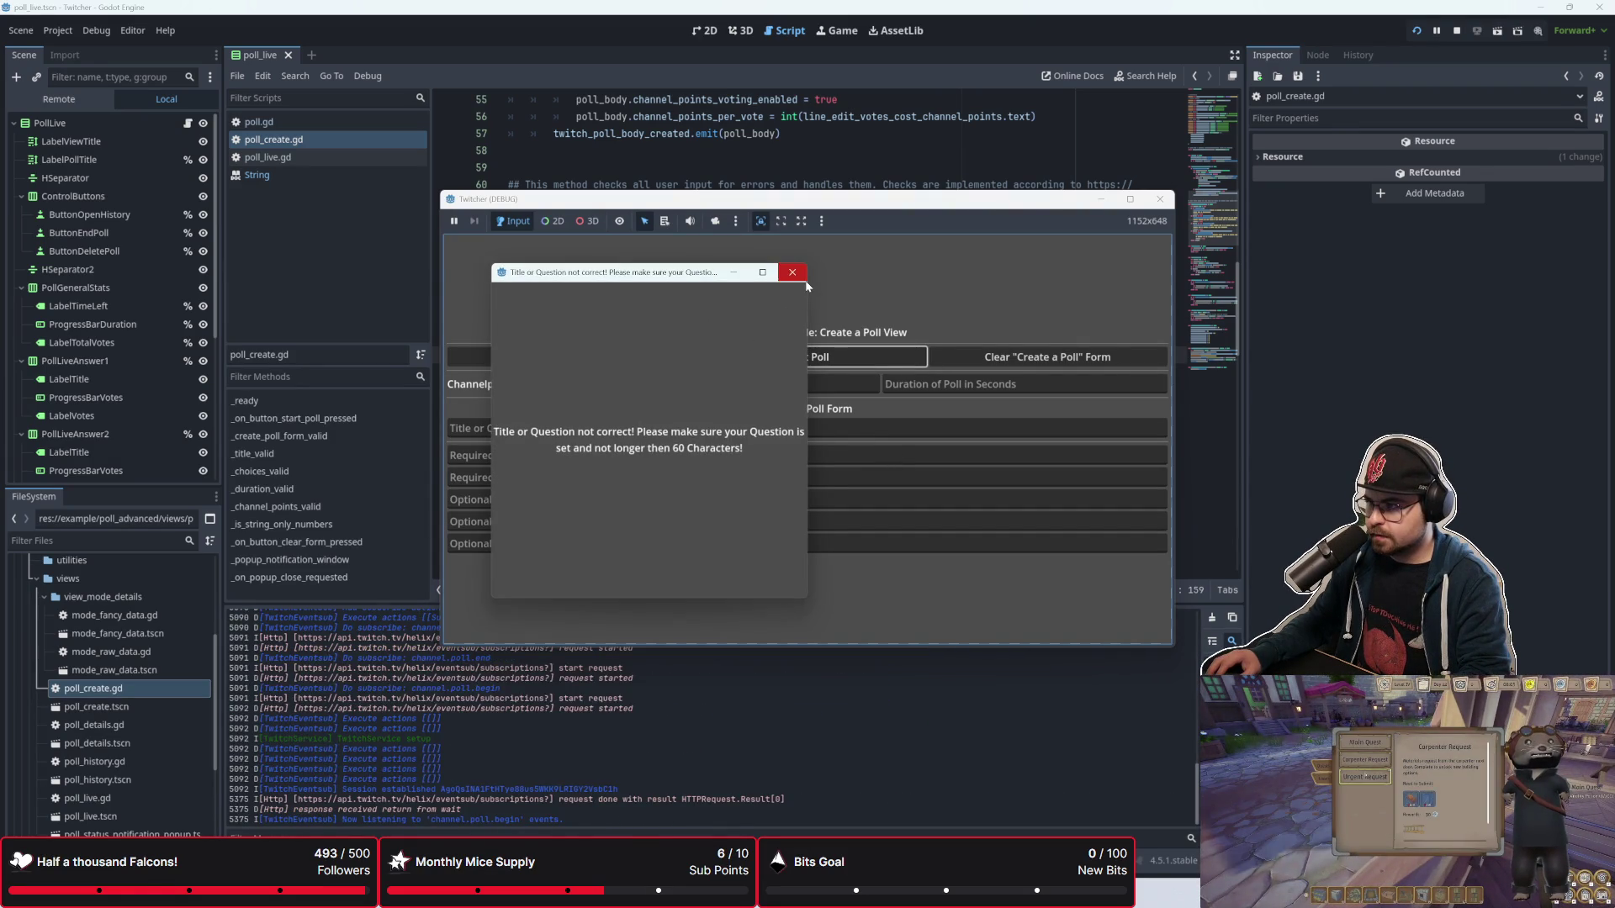
{"action": "left_click", "coordinate": [792, 272]}
{"action": "left_click", "coordinate": [589, 431]}
{"action": "type", "text": "testest"}
{"action": "left_click", "coordinate": [776, 357]}
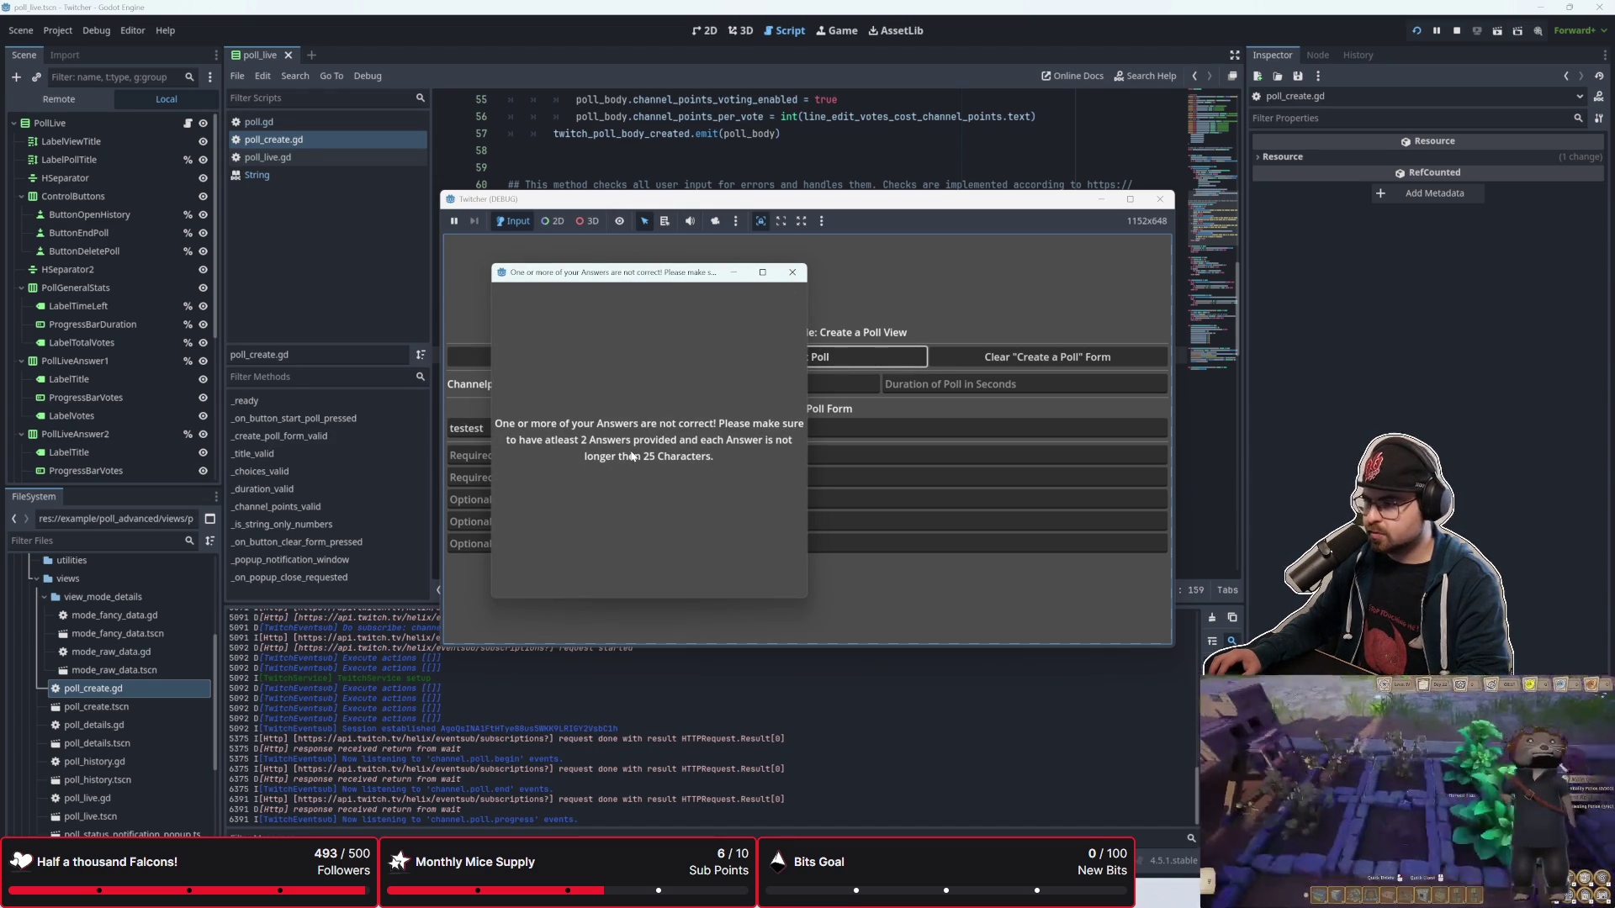
Step: Check the answers error message on line 67, then return to the running poll demo
{"action": "left_click", "coordinate": [953, 149]}
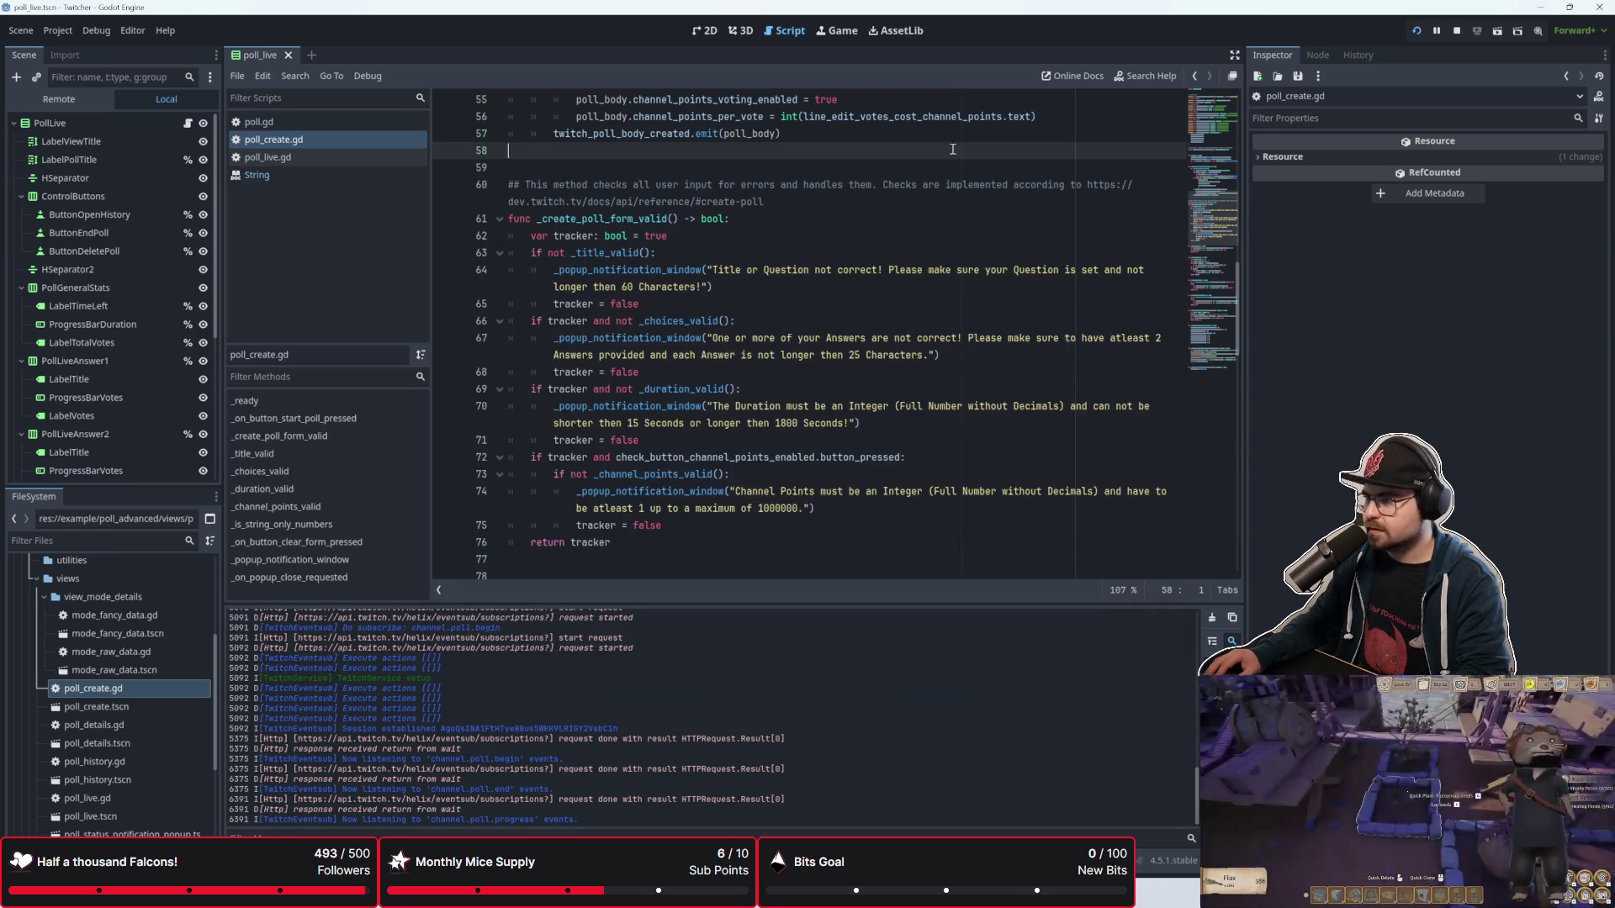
{"action": "left_click", "coordinate": [839, 337]}
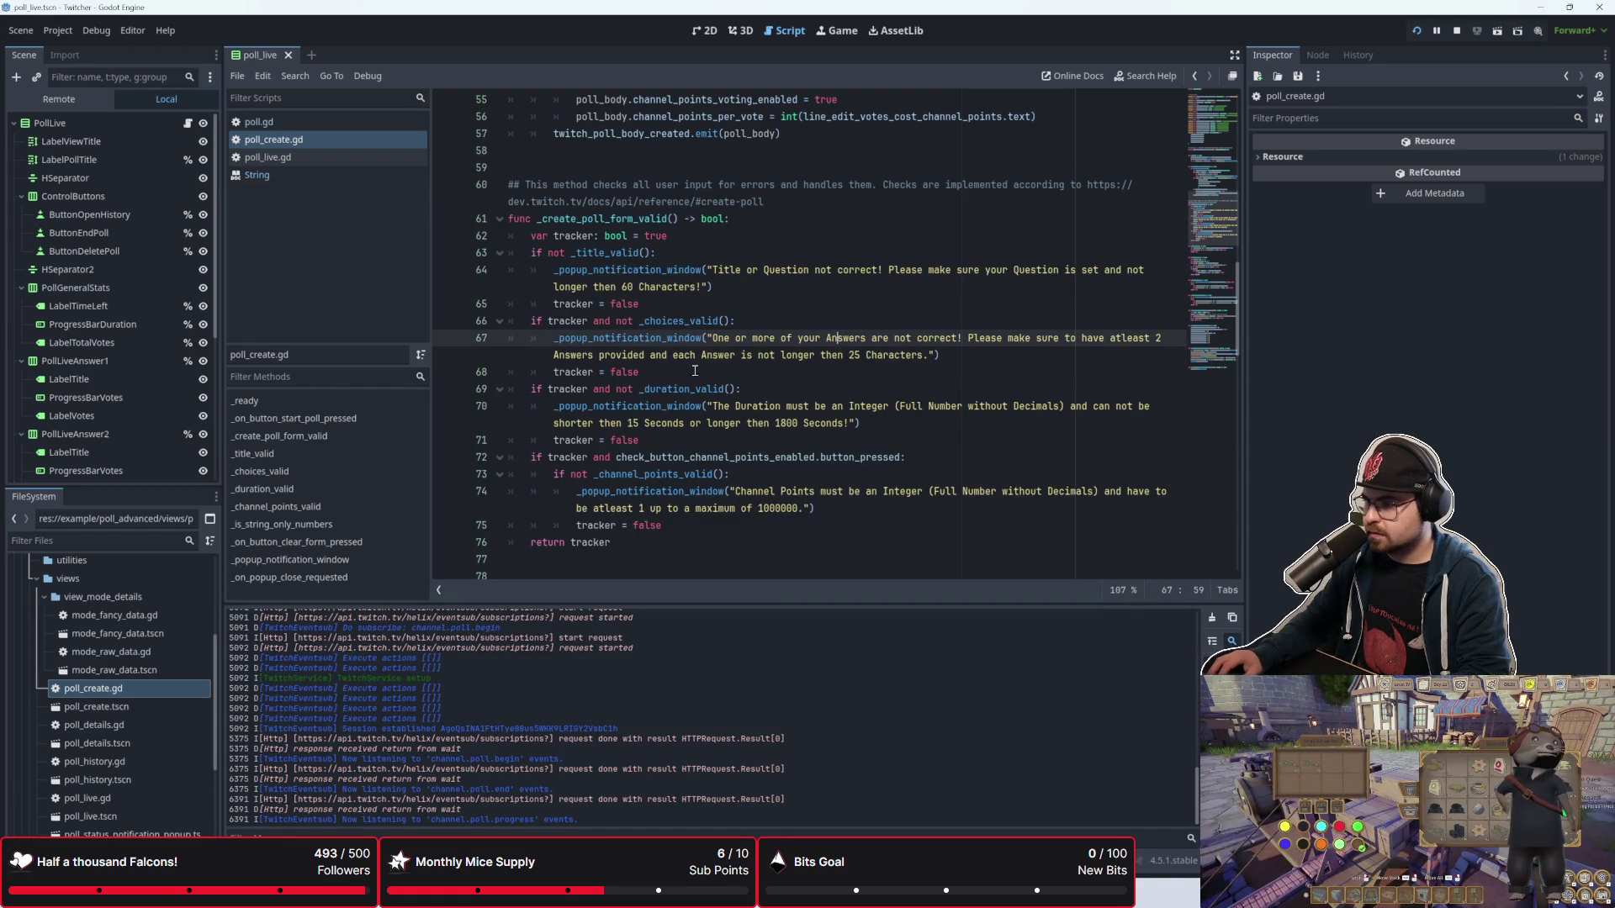
{"action": "left_click", "coordinate": [735, 358]}
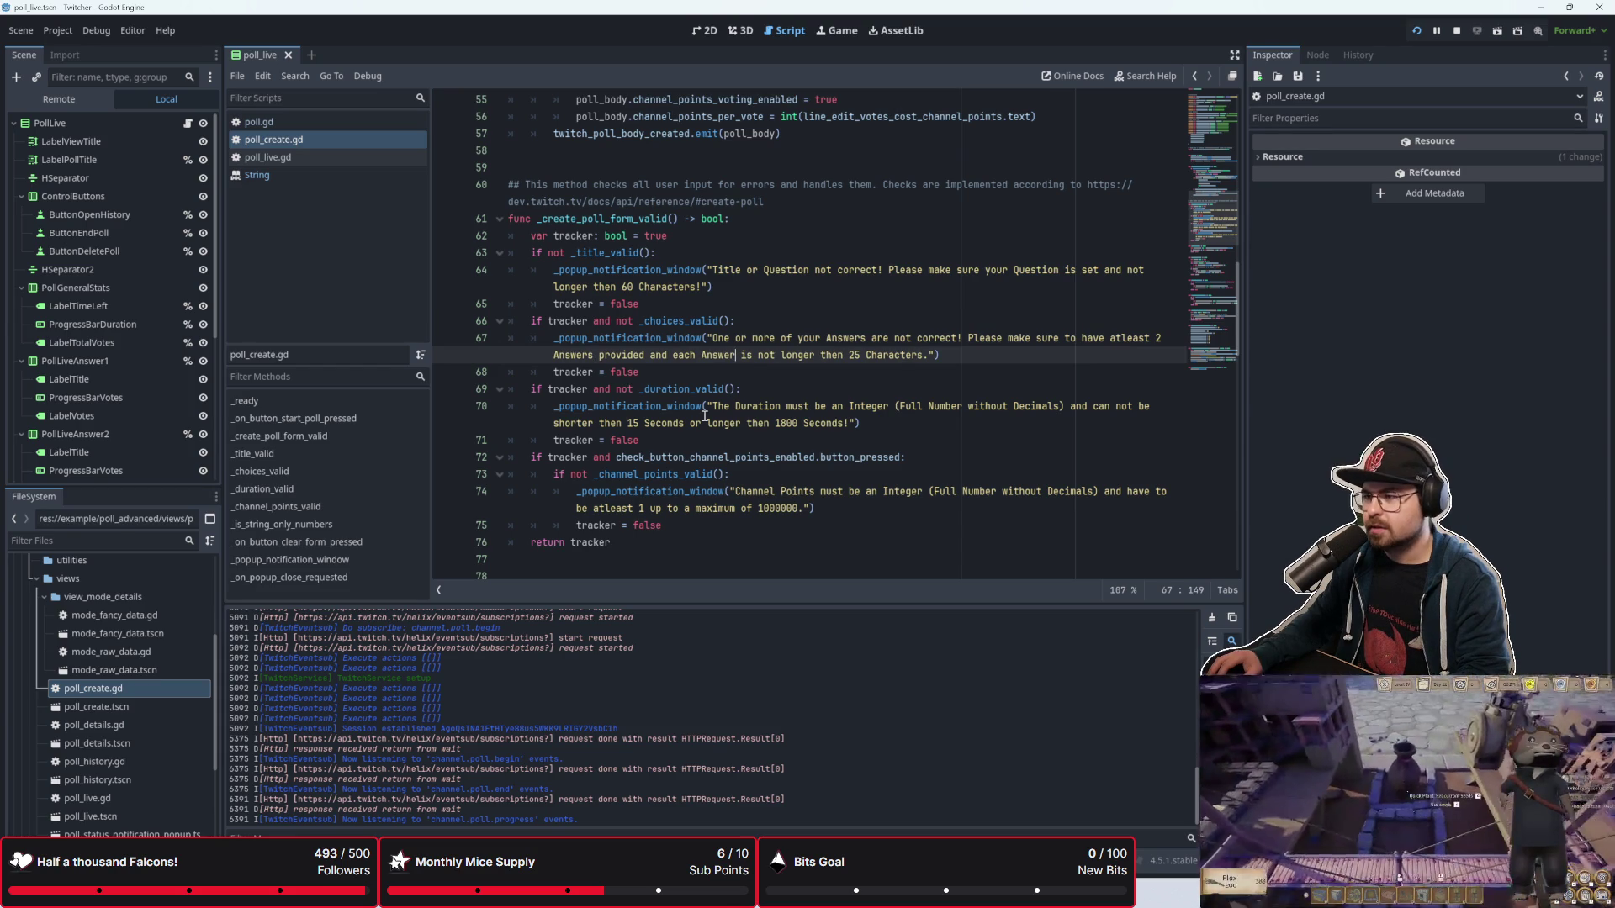
{"action": "key", "text": "alt+Tab"}
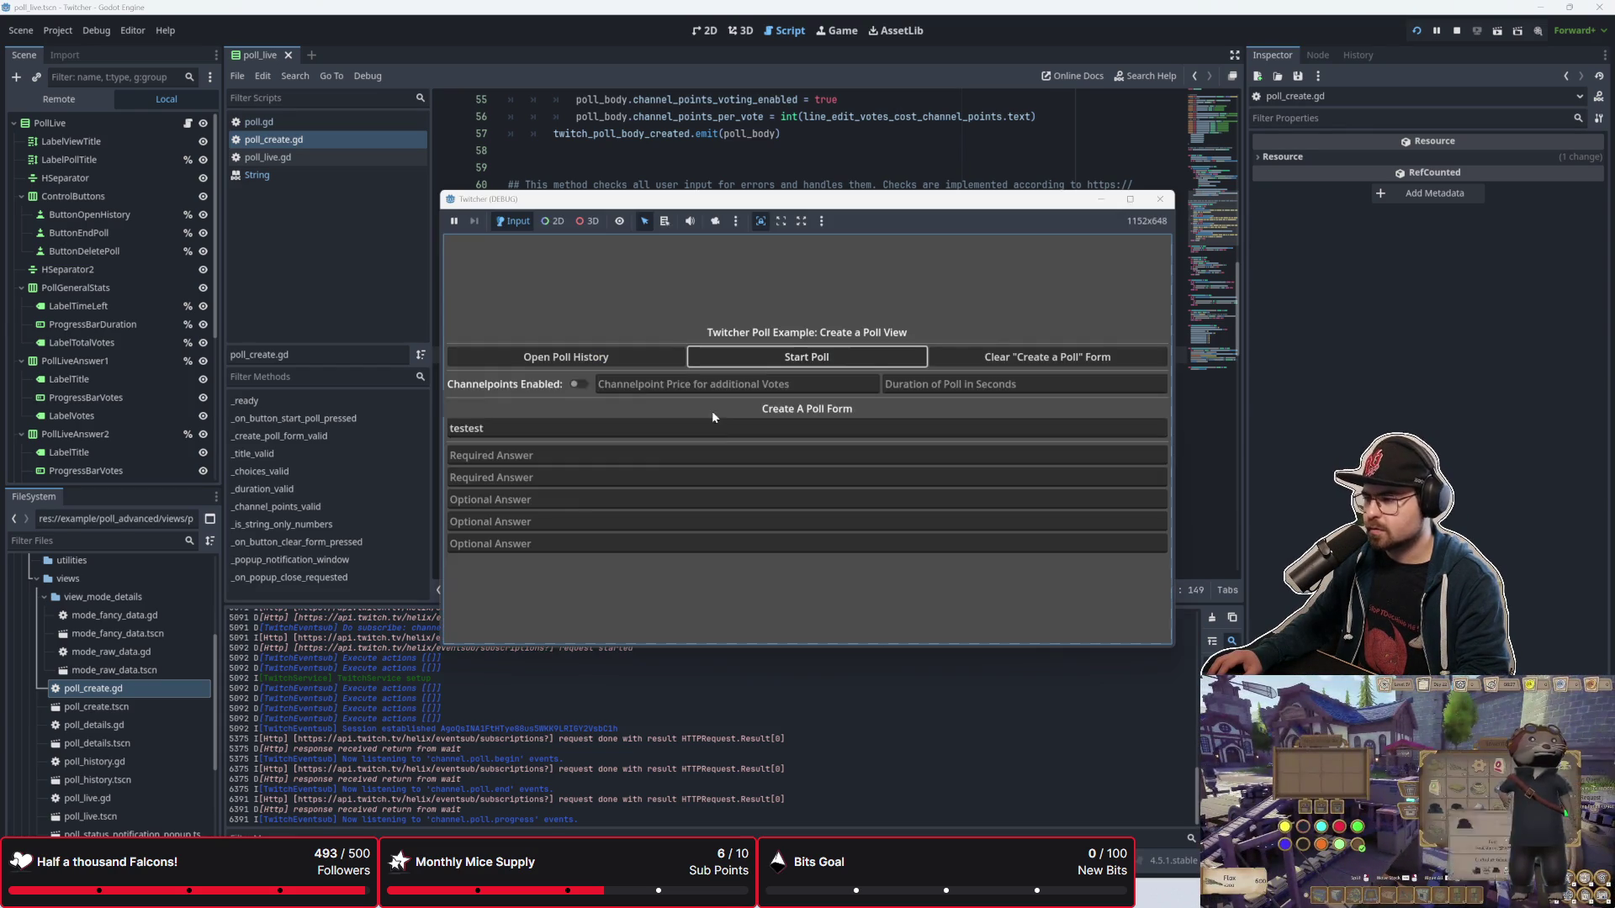
Step: After the validation errors, fill answers 'ada' and 'adad' and a duration of 60
{"action": "left_click", "coordinate": [778, 358]}
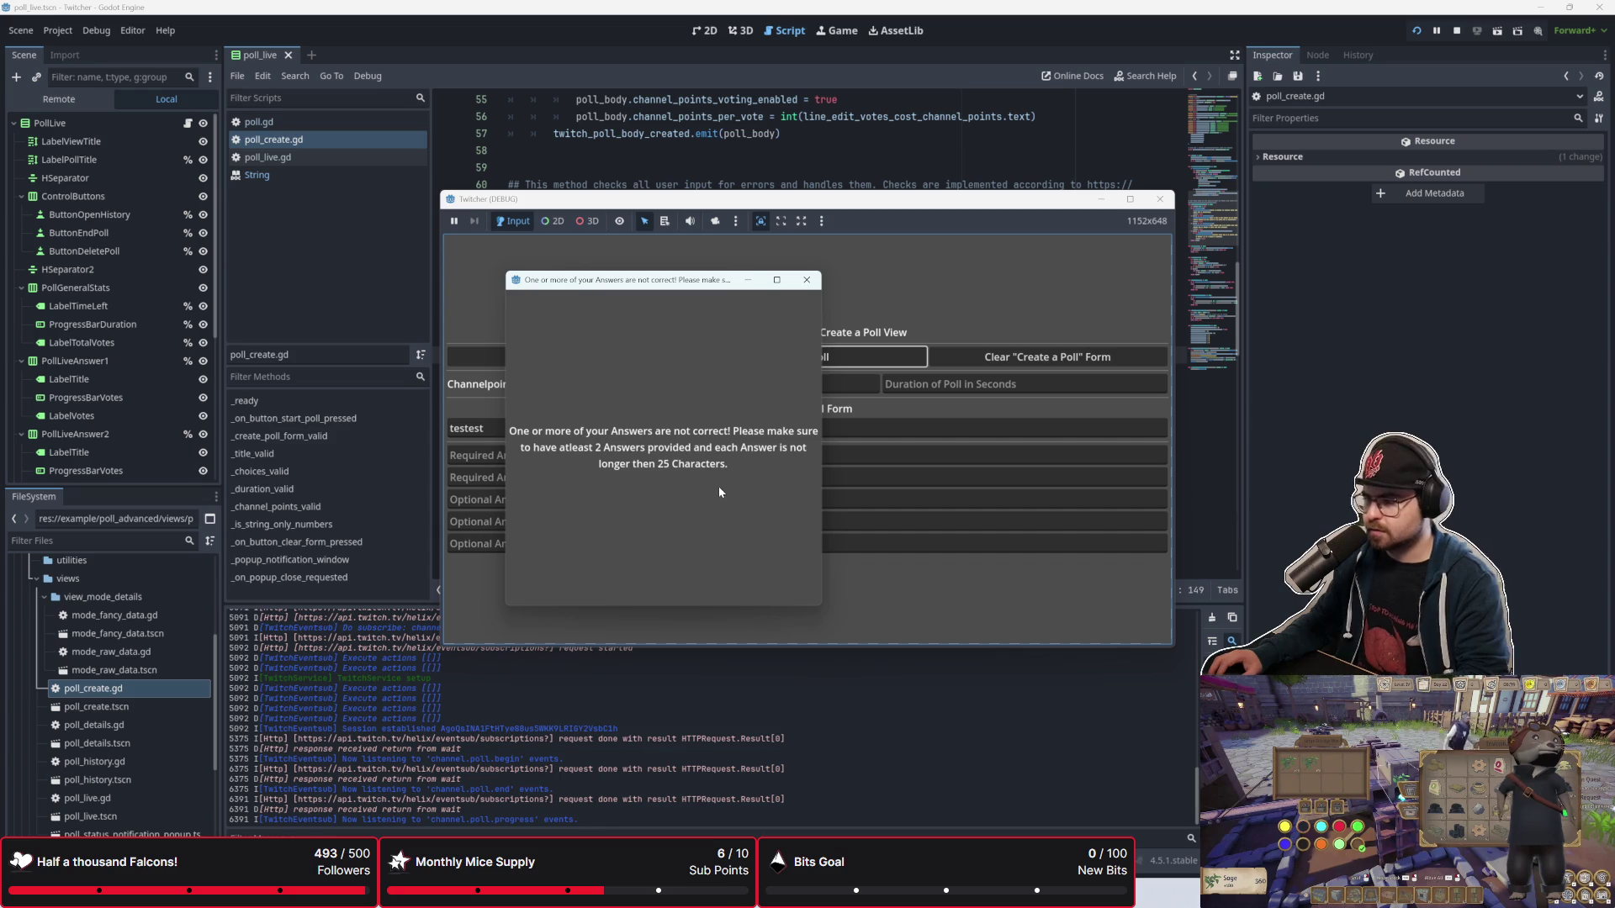
{"action": "left_click", "coordinate": [806, 279]}
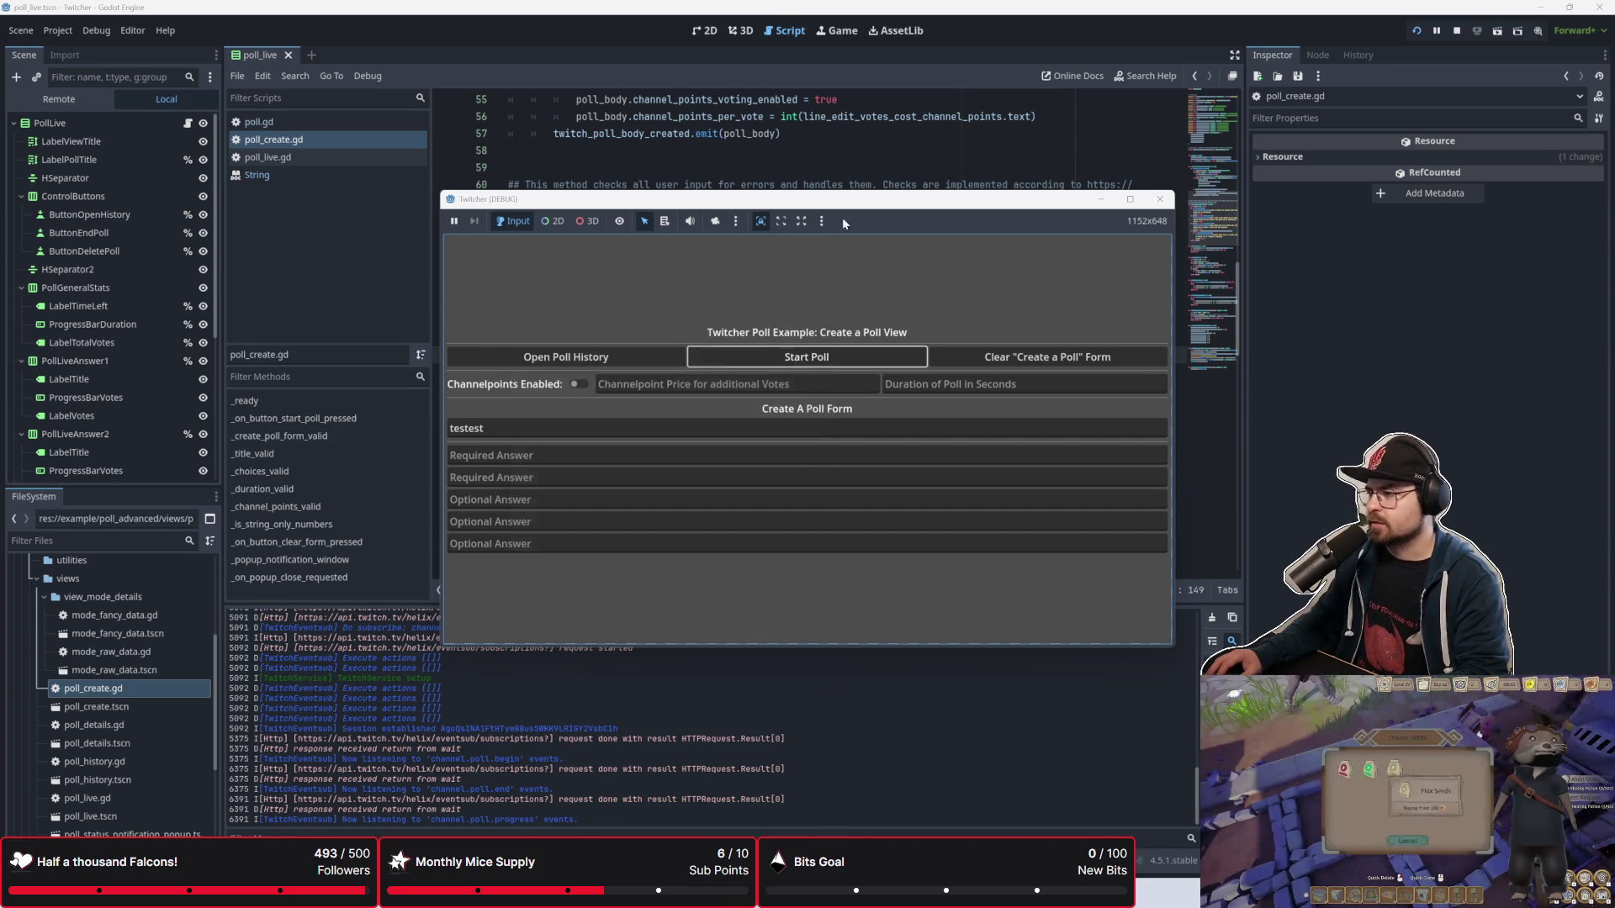
{"action": "left_click", "coordinate": [496, 455]}
{"action": "type", "text": "ada"}
{"action": "left_click", "coordinate": [498, 477]}
{"action": "type", "text": "adad"}
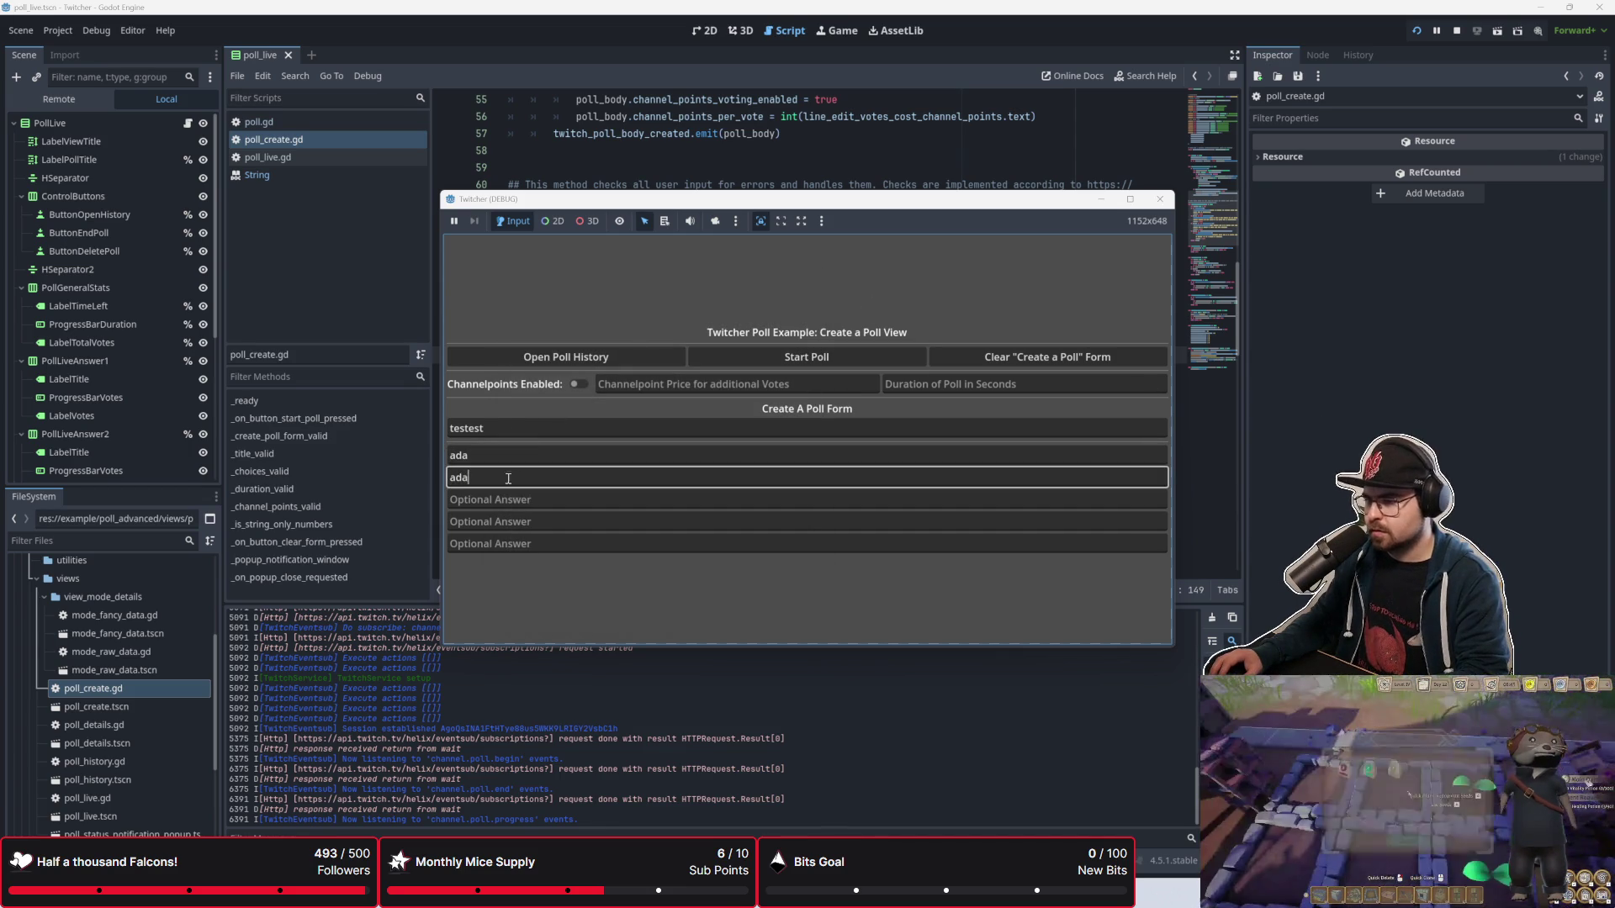
{"action": "left_click", "coordinate": [779, 360]}
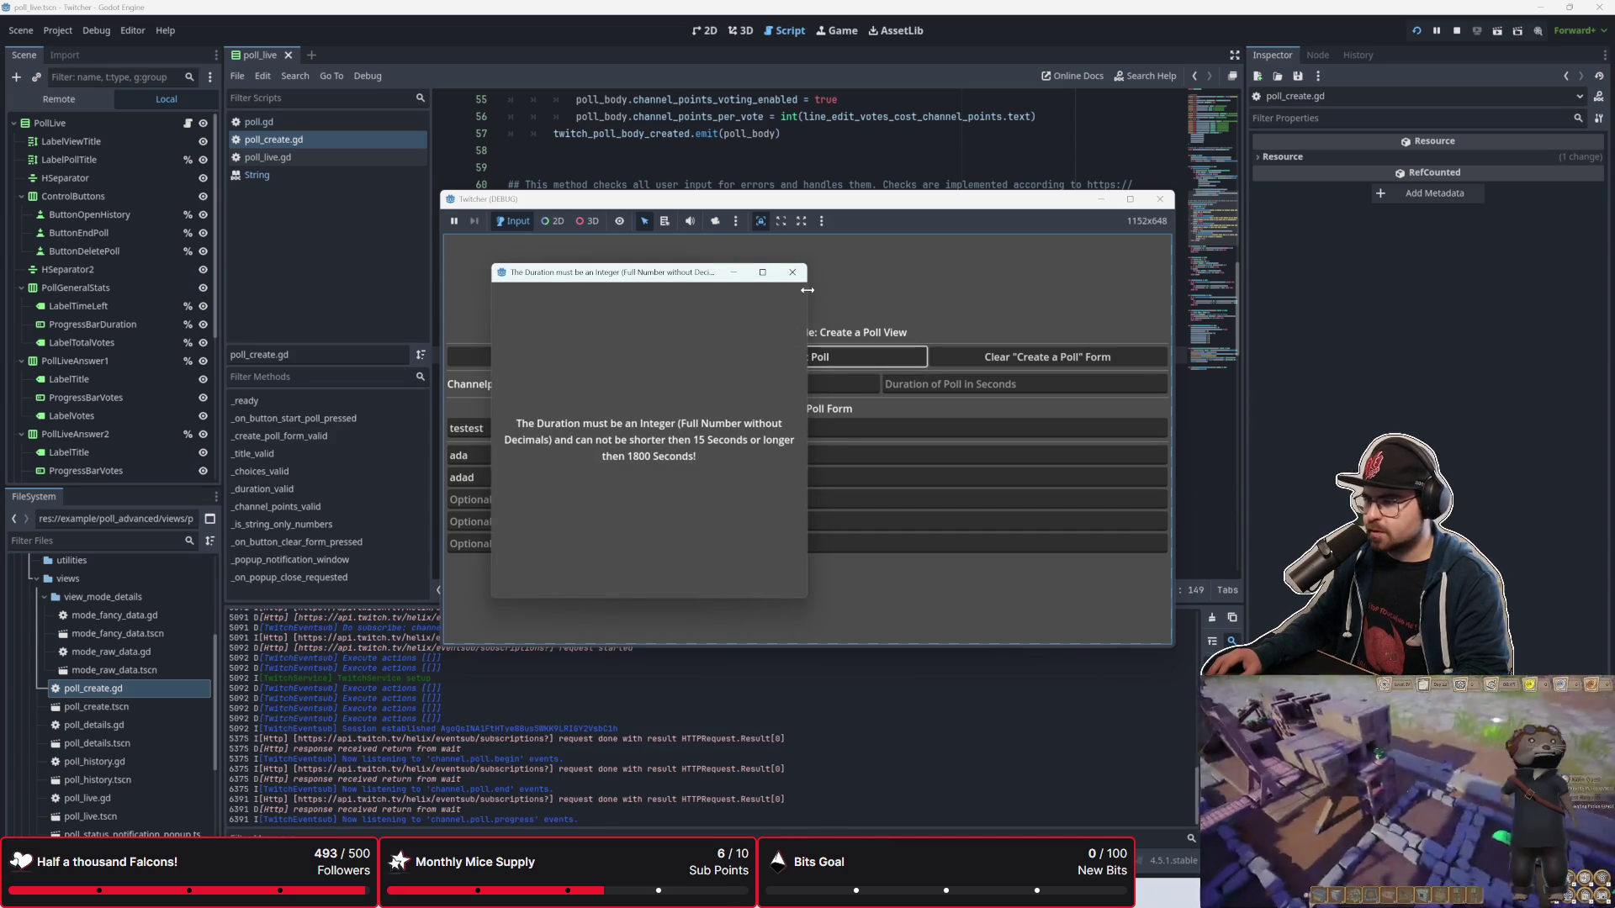
{"action": "left_click", "coordinate": [910, 384]}
{"action": "left_click", "coordinate": [910, 383]}
{"action": "type", "text": "60"}
Step: Start the testest poll, end it, and delete it
{"action": "left_click", "coordinate": [810, 366]}
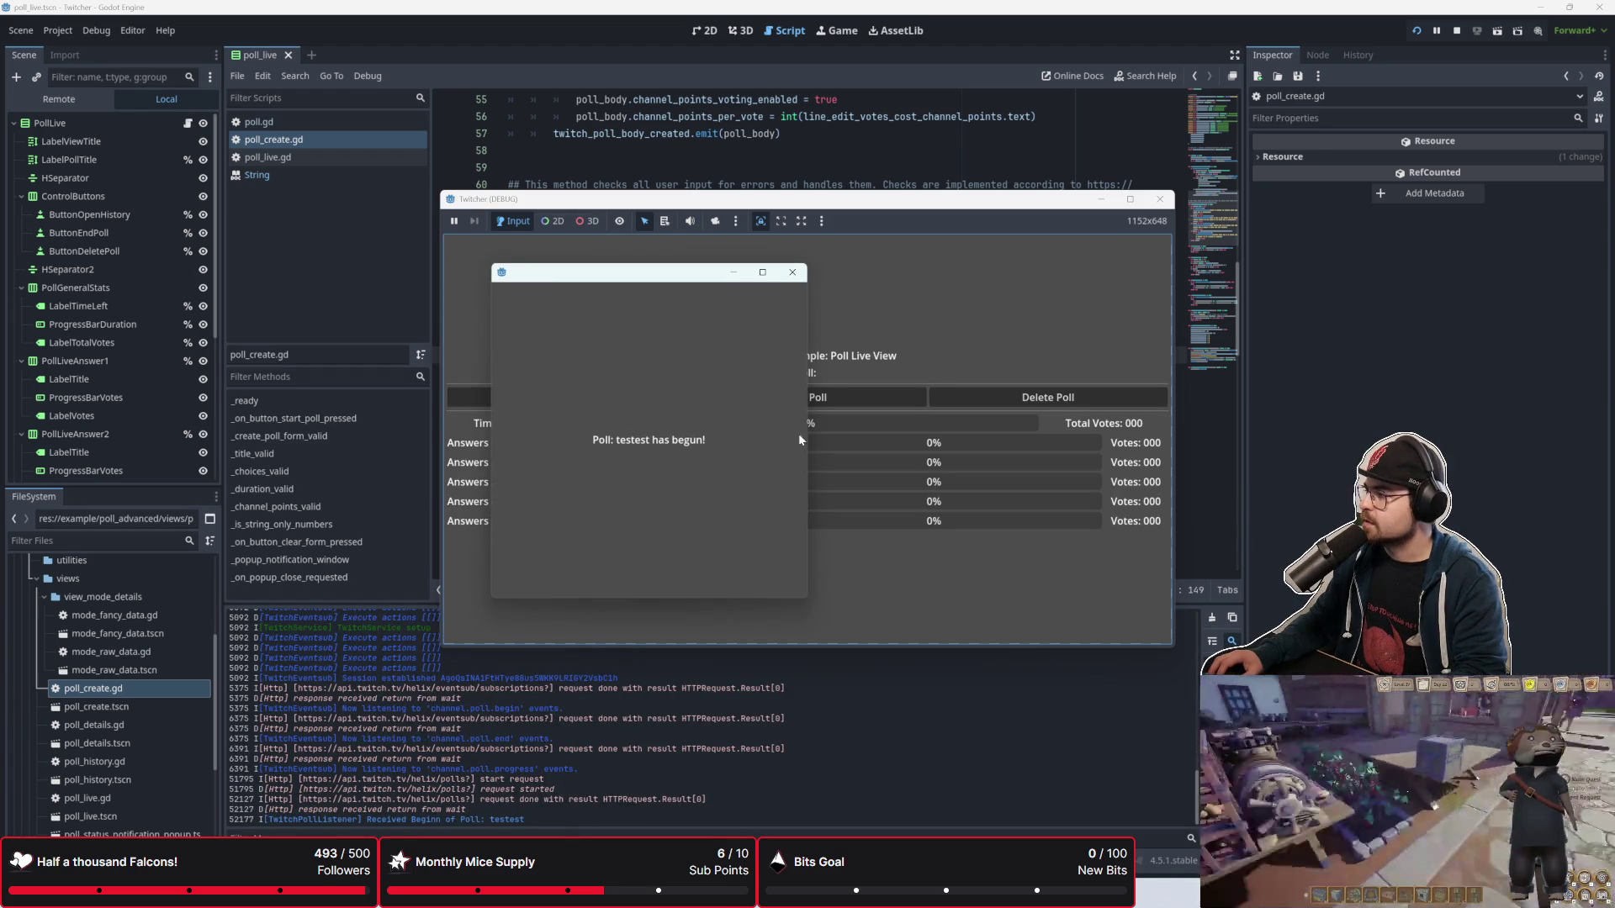
{"action": "left_click", "coordinate": [796, 271]}
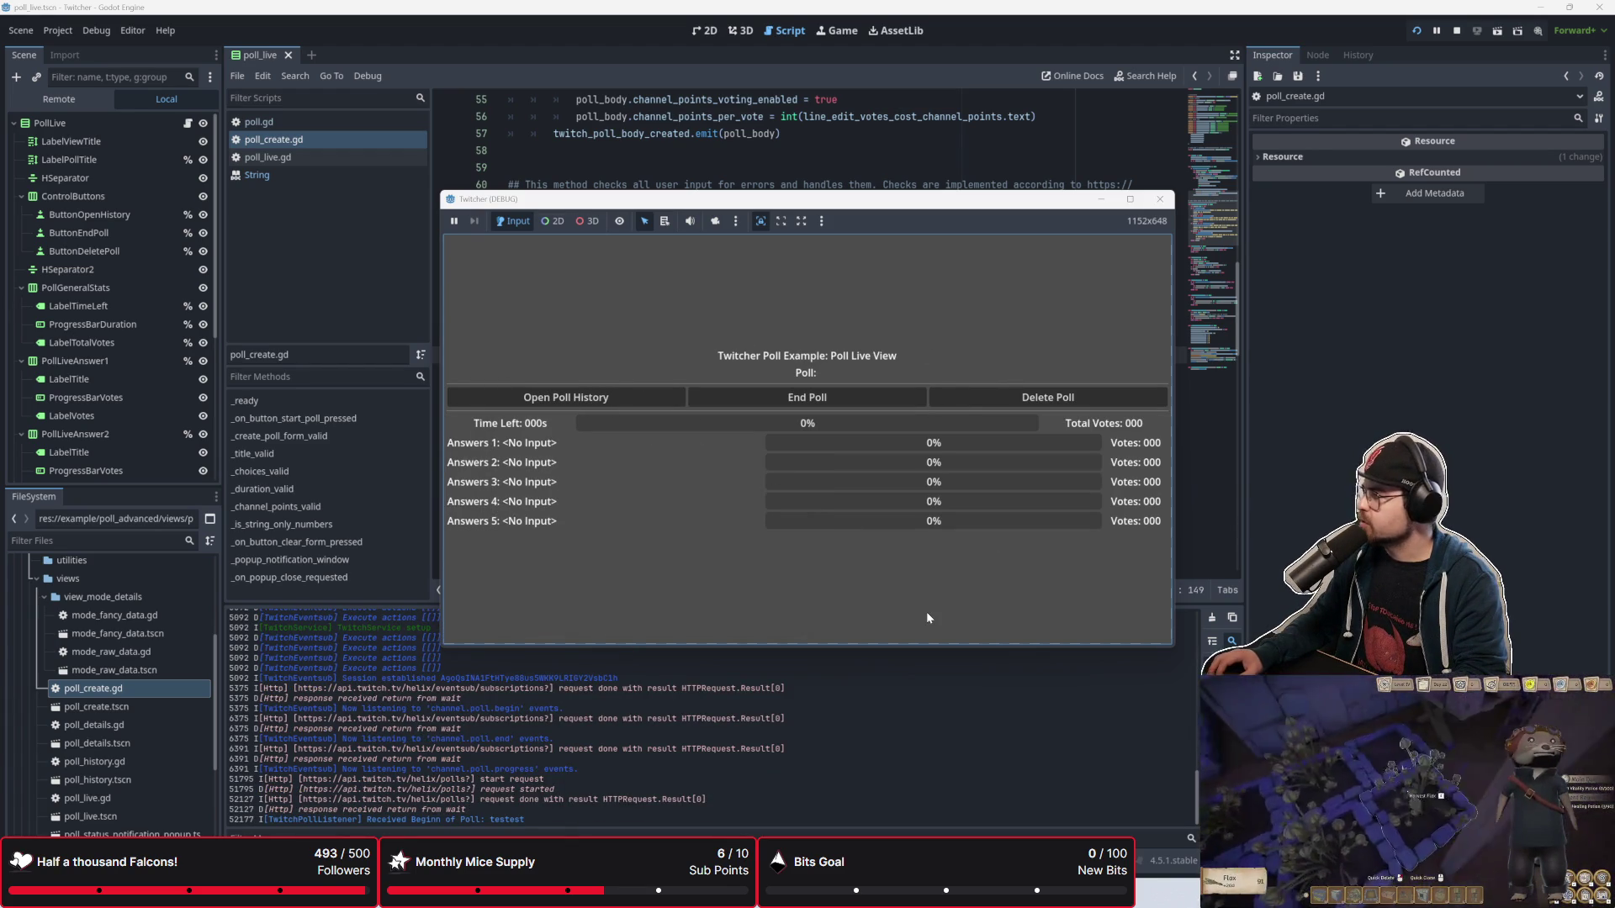
{"action": "left_click", "coordinate": [850, 397]}
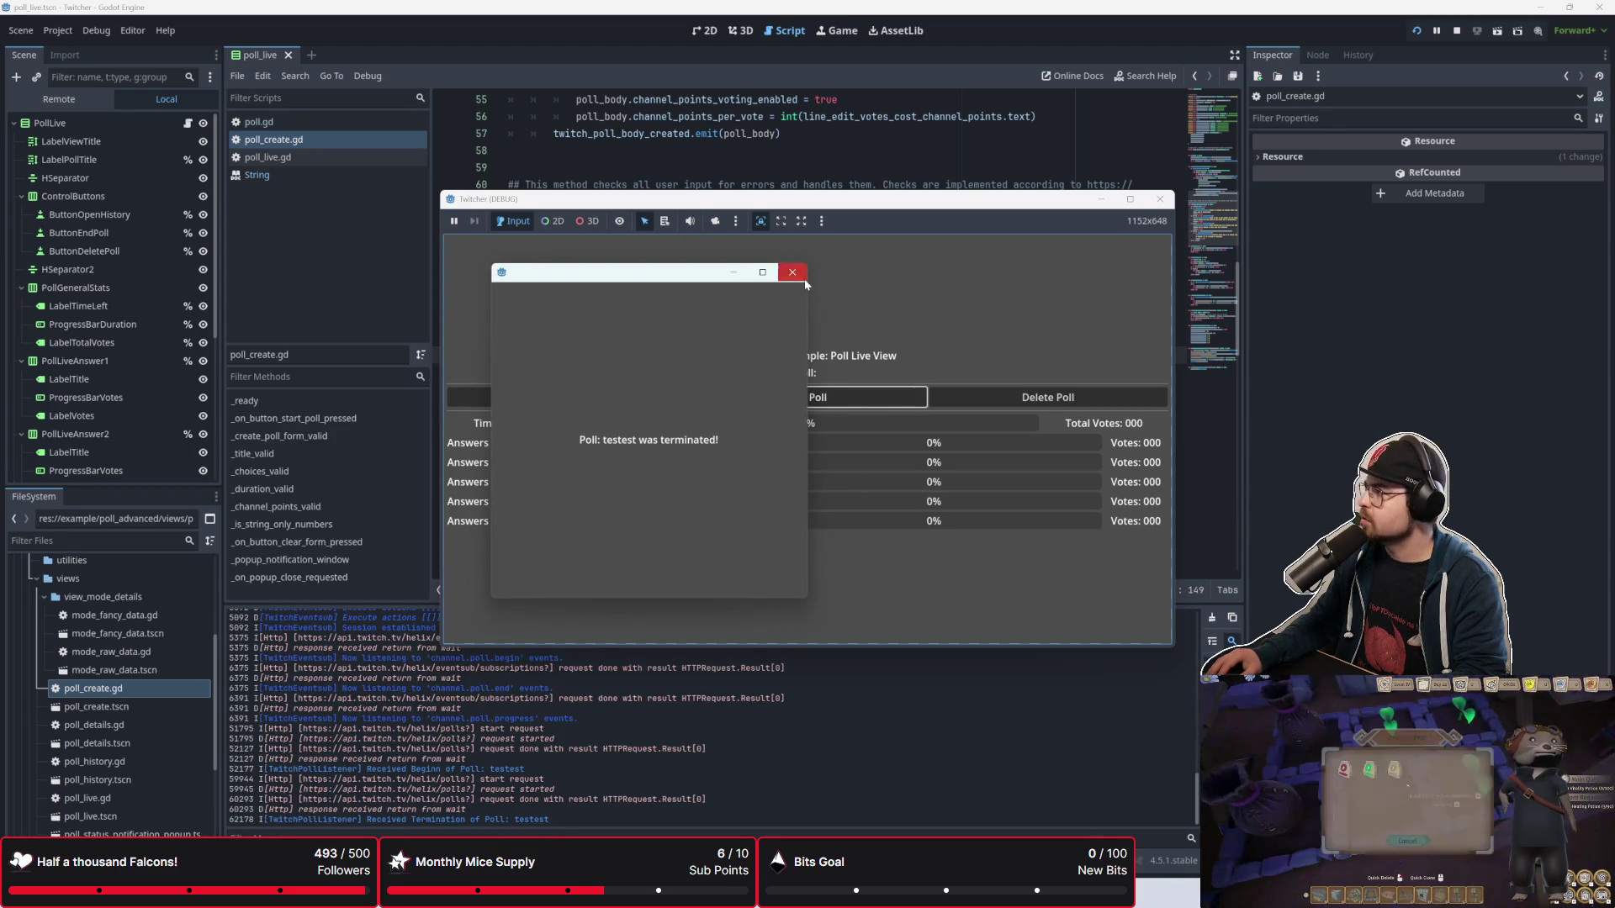
{"action": "left_click", "coordinate": [793, 272]}
{"action": "left_click", "coordinate": [1013, 389]}
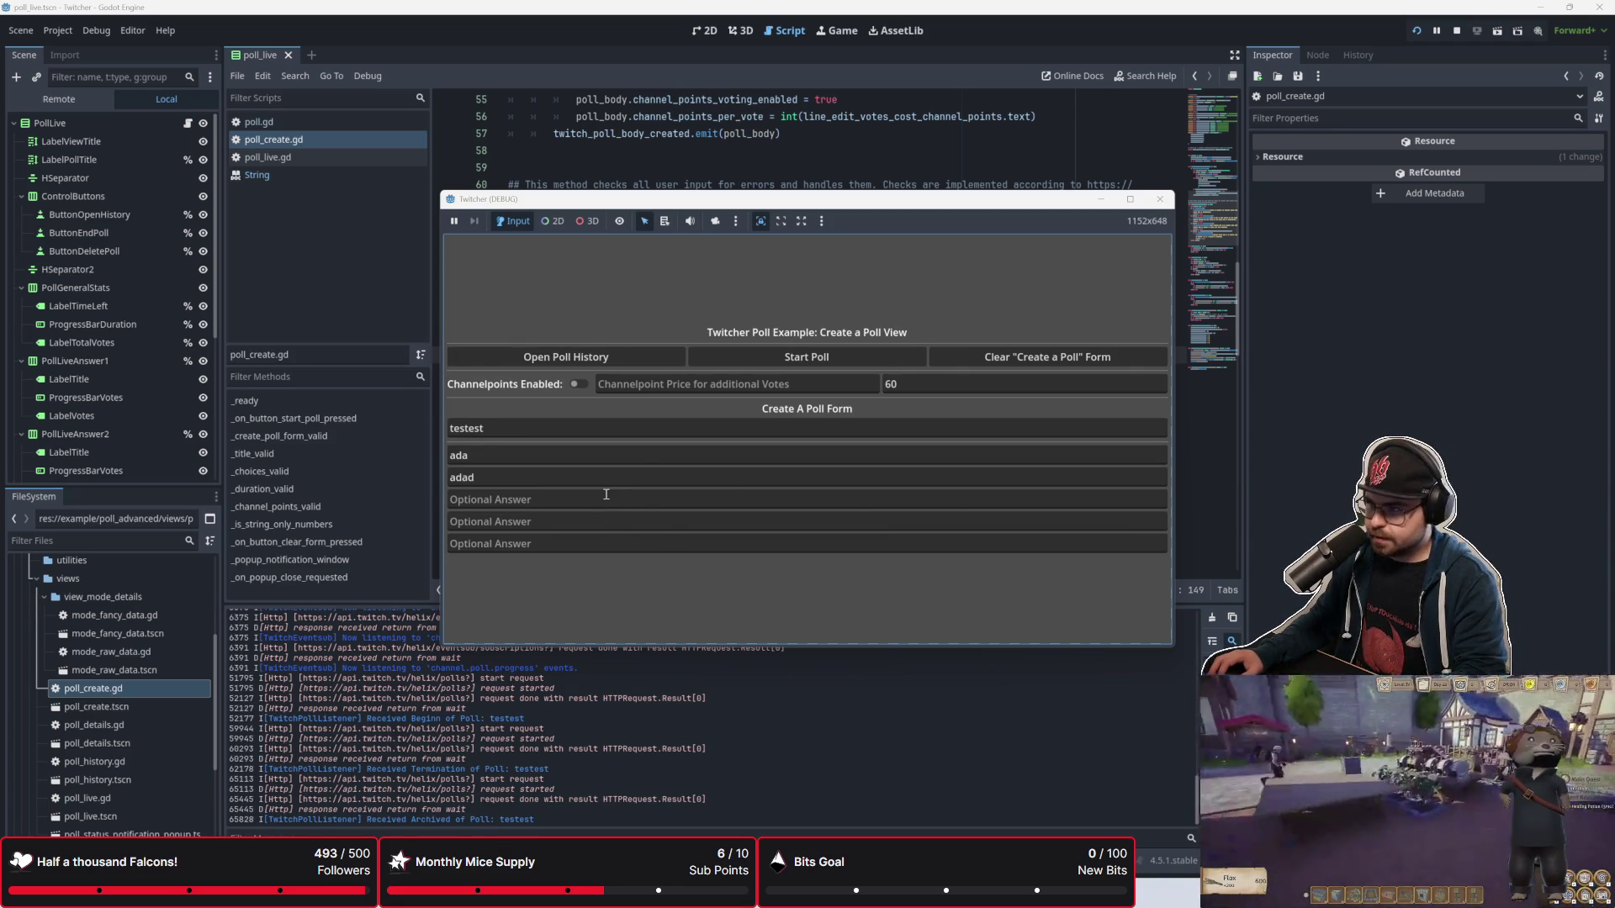
Step: Turn on channel points voting and go back to the poll_create.gd script
{"action": "left_click", "coordinate": [577, 383]}
{"action": "left_click_drag", "start_coordinate": [721, 201], "coordinate": [734, 365]}
{"action": "left_click", "coordinate": [721, 322]}
{"action": "scroll", "coordinate": [678, 481], "scroll_direction": "up", "scroll_amount": 8}
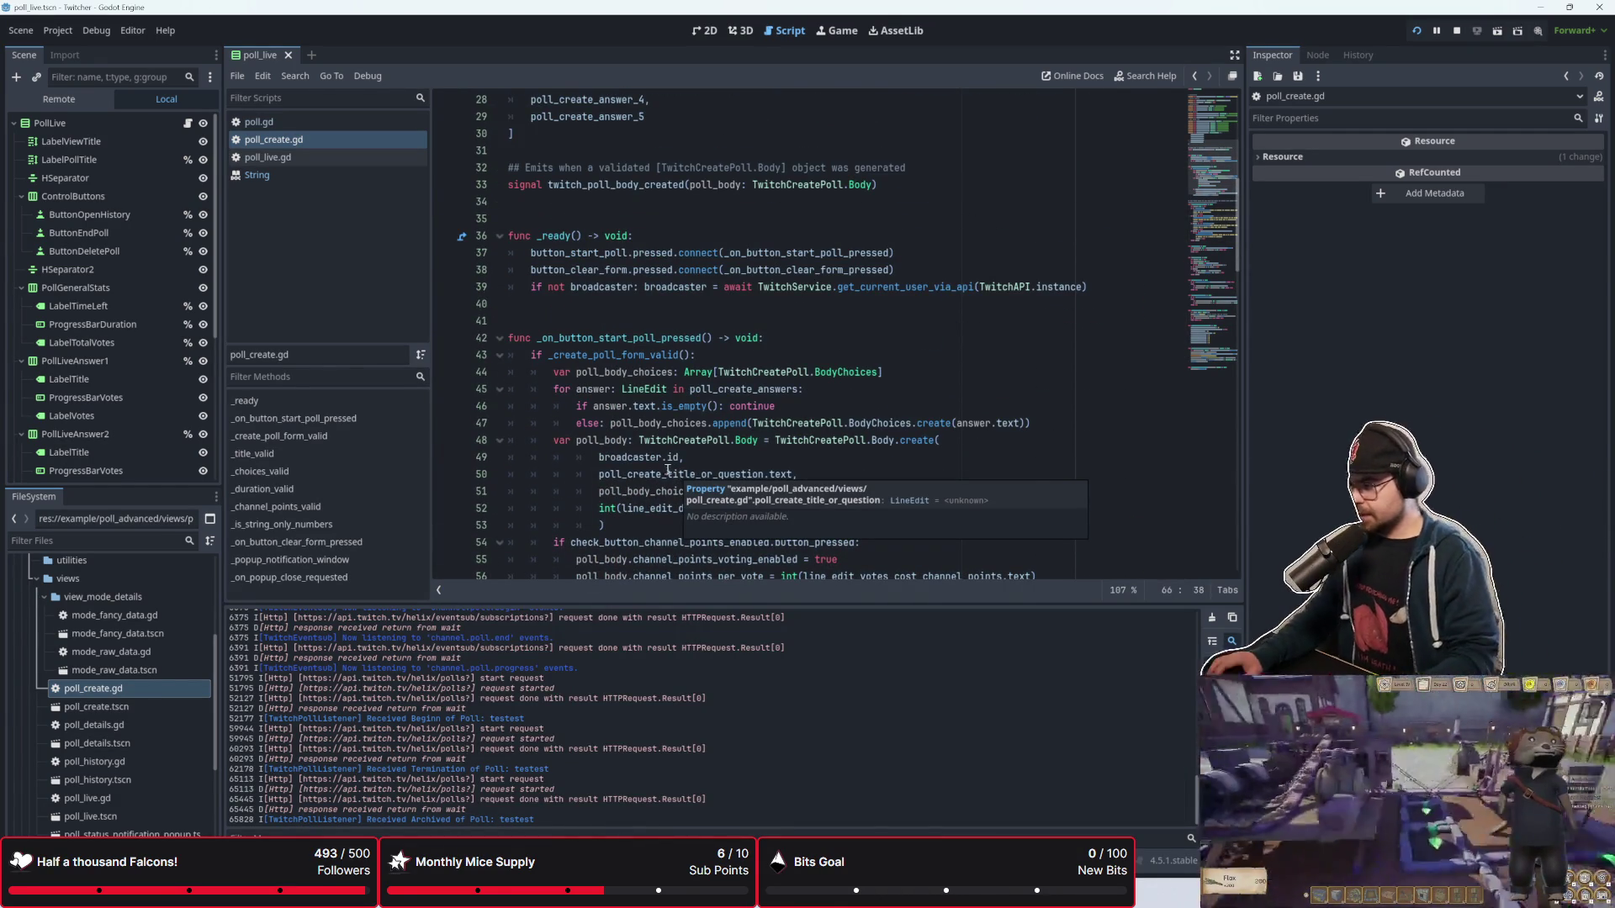
Step: Read through the _on_button_start_poll_pressed function in poll_create.gd
{"action": "scroll", "coordinate": [717, 344], "scroll_direction": "down", "scroll_amount": 4}
{"action": "scroll", "coordinate": [717, 345], "scroll_direction": "up", "scroll_amount": 4}
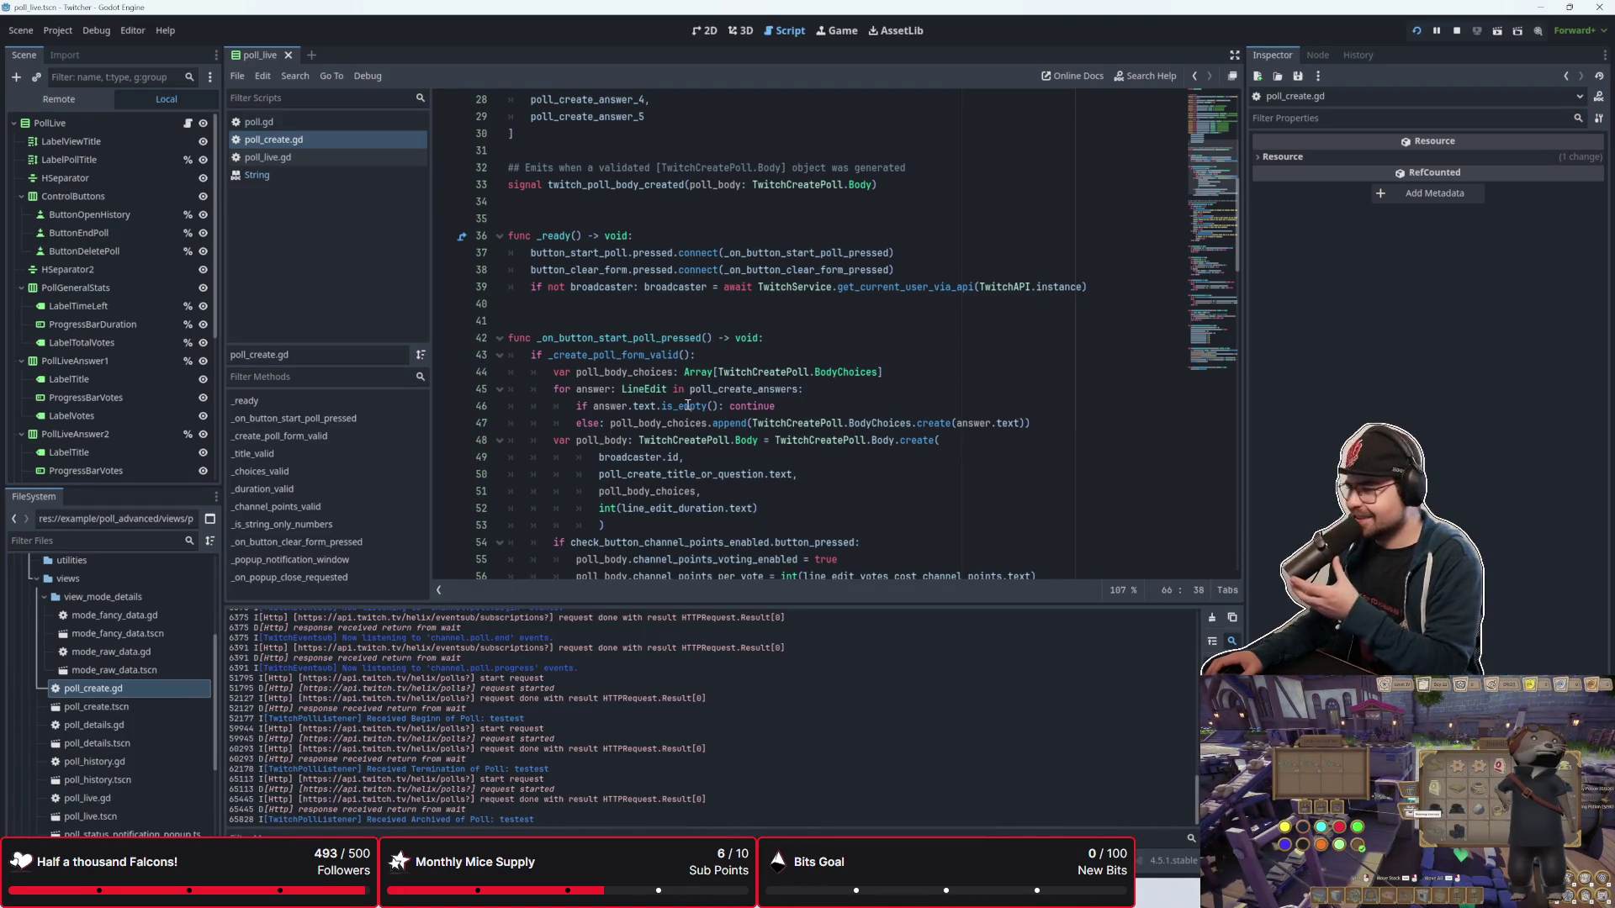
{"action": "scroll", "coordinate": [707, 443], "scroll_direction": "down", "scroll_amount": 4}
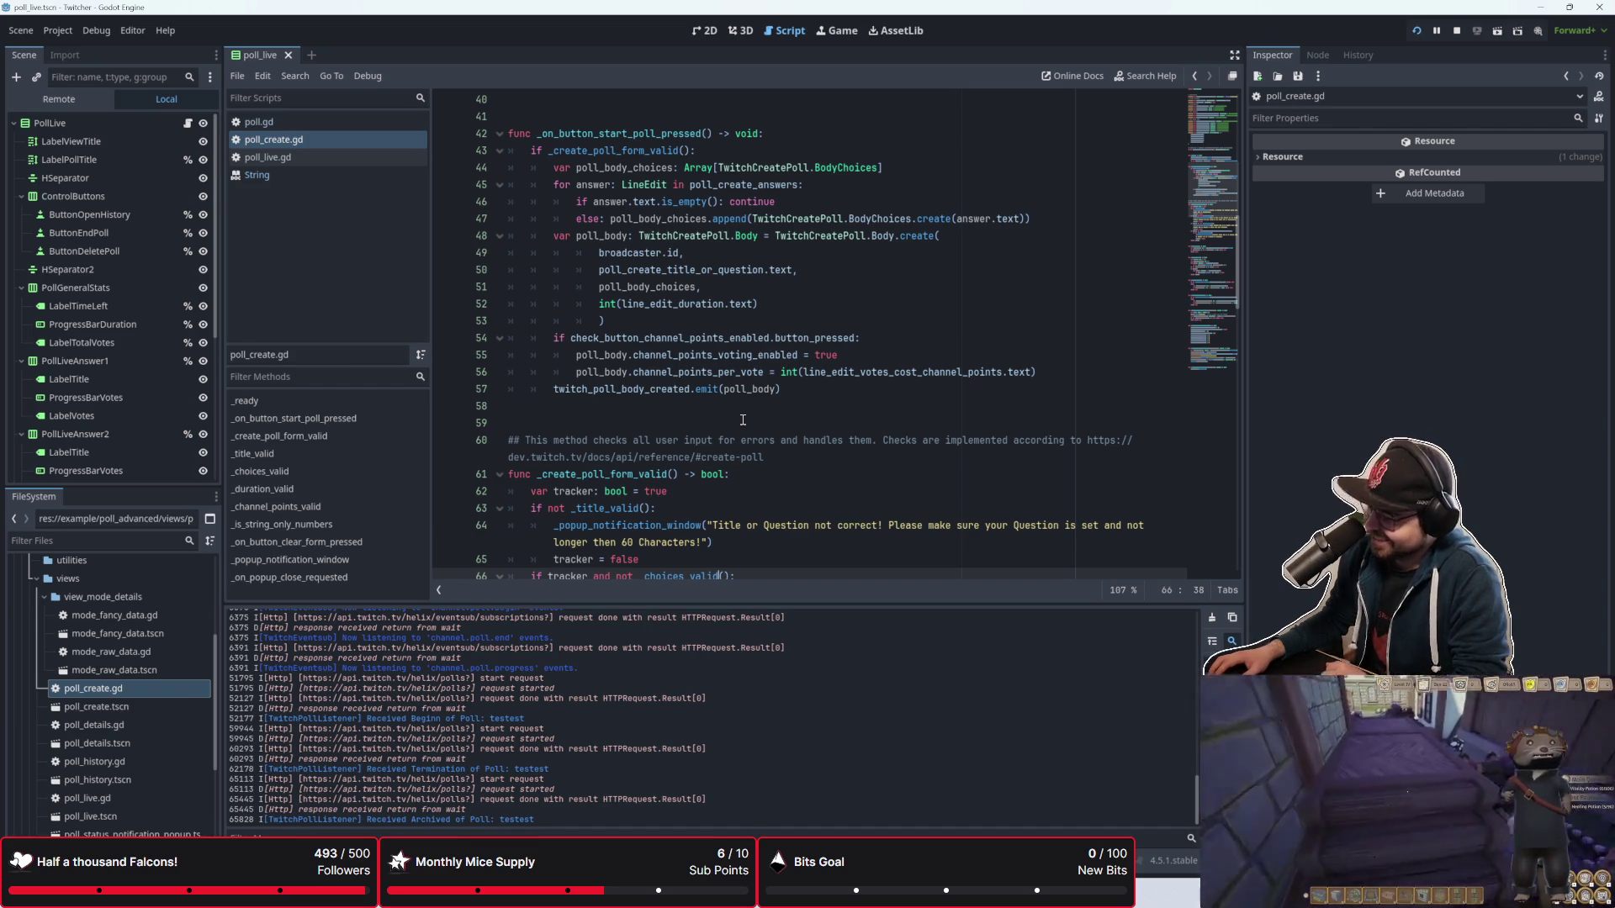
{"action": "scroll", "coordinate": [744, 420], "scroll_direction": "down", "scroll_amount": 1}
{"action": "scroll", "coordinate": [761, 420], "scroll_direction": "up", "scroll_amount": 2}
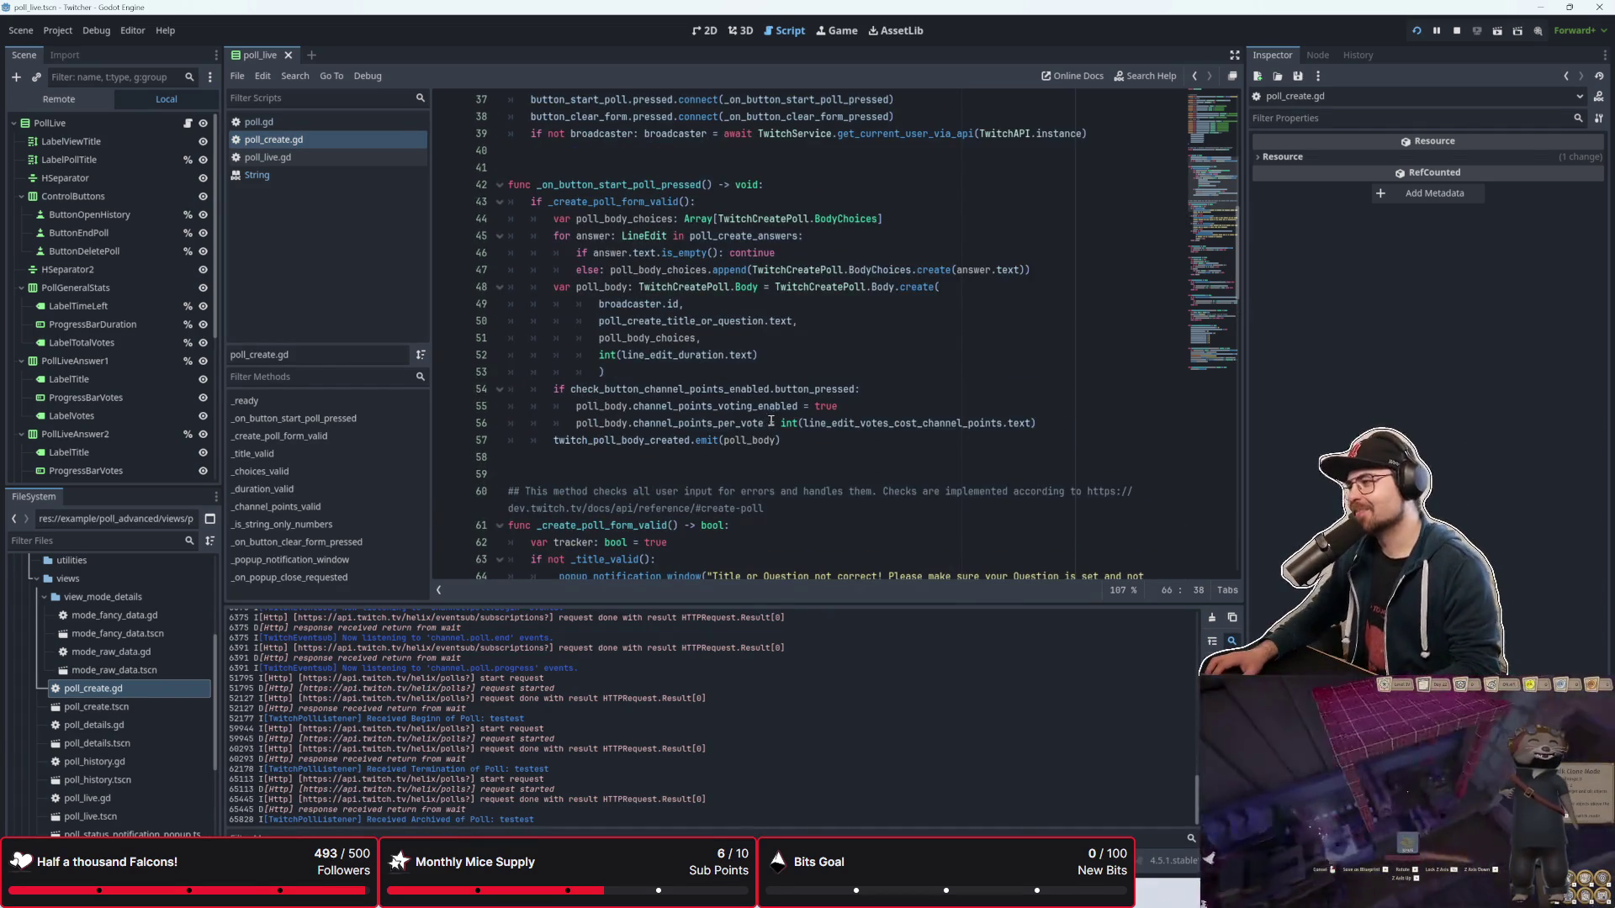
{"action": "scroll", "coordinate": [771, 420], "scroll_direction": "down", "scroll_amount": 1}
{"action": "scroll", "coordinate": [741, 336], "scroll_direction": "up", "scroll_amount": 3}
{"action": "left_click", "coordinate": [722, 262]}
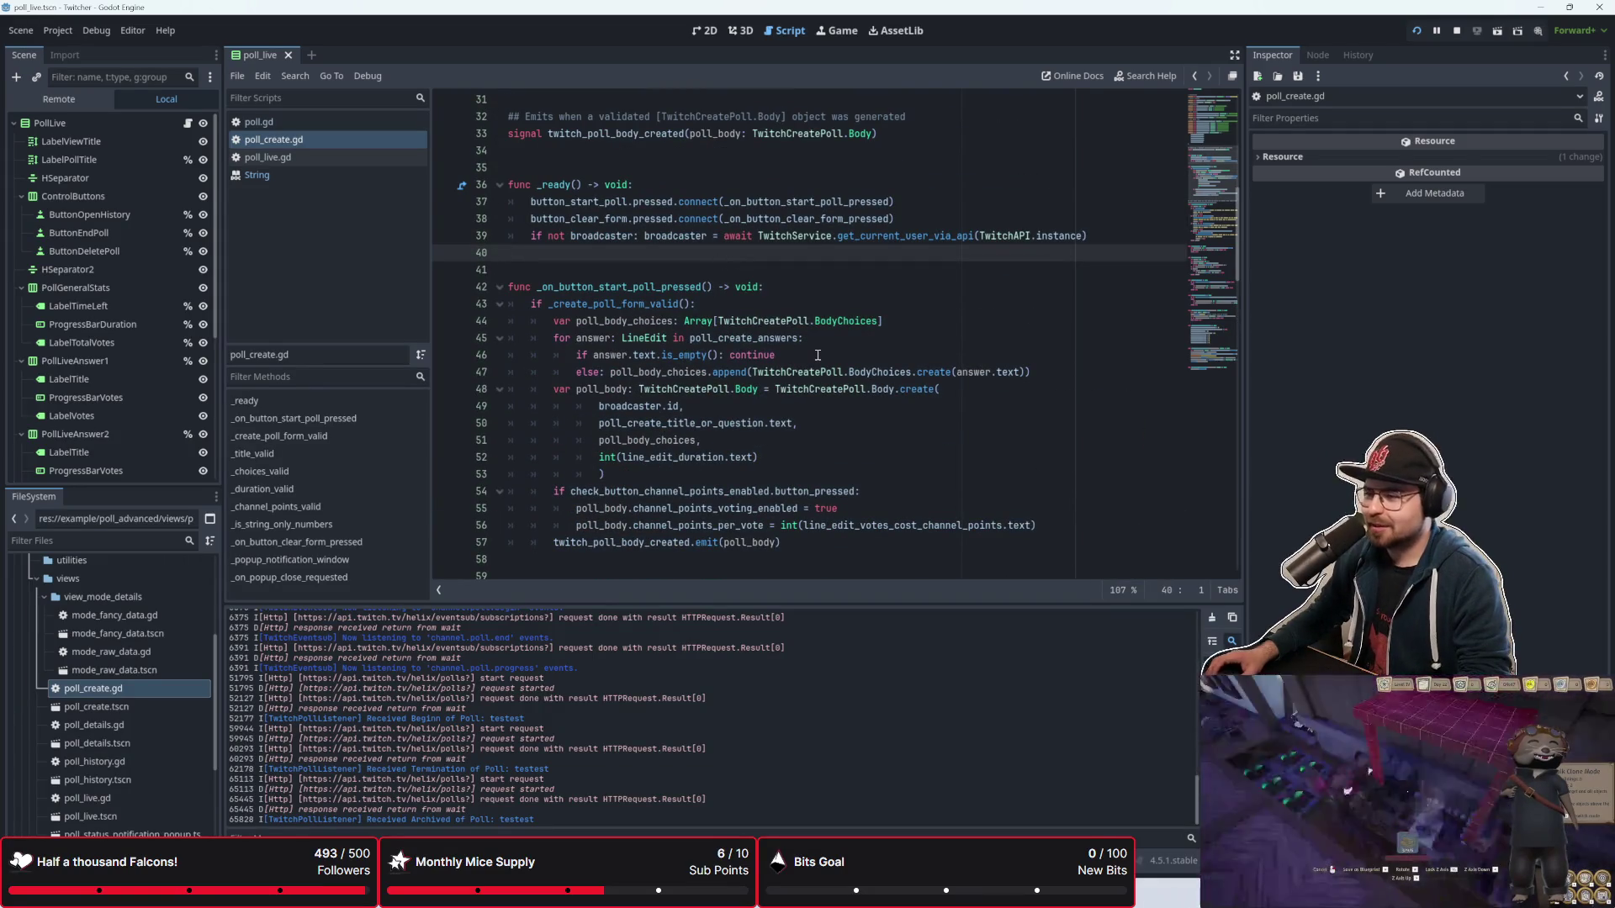
{"action": "key", "text": "Down"}
{"action": "key", "text": "Down"}
{"action": "key", "text": "Down"}
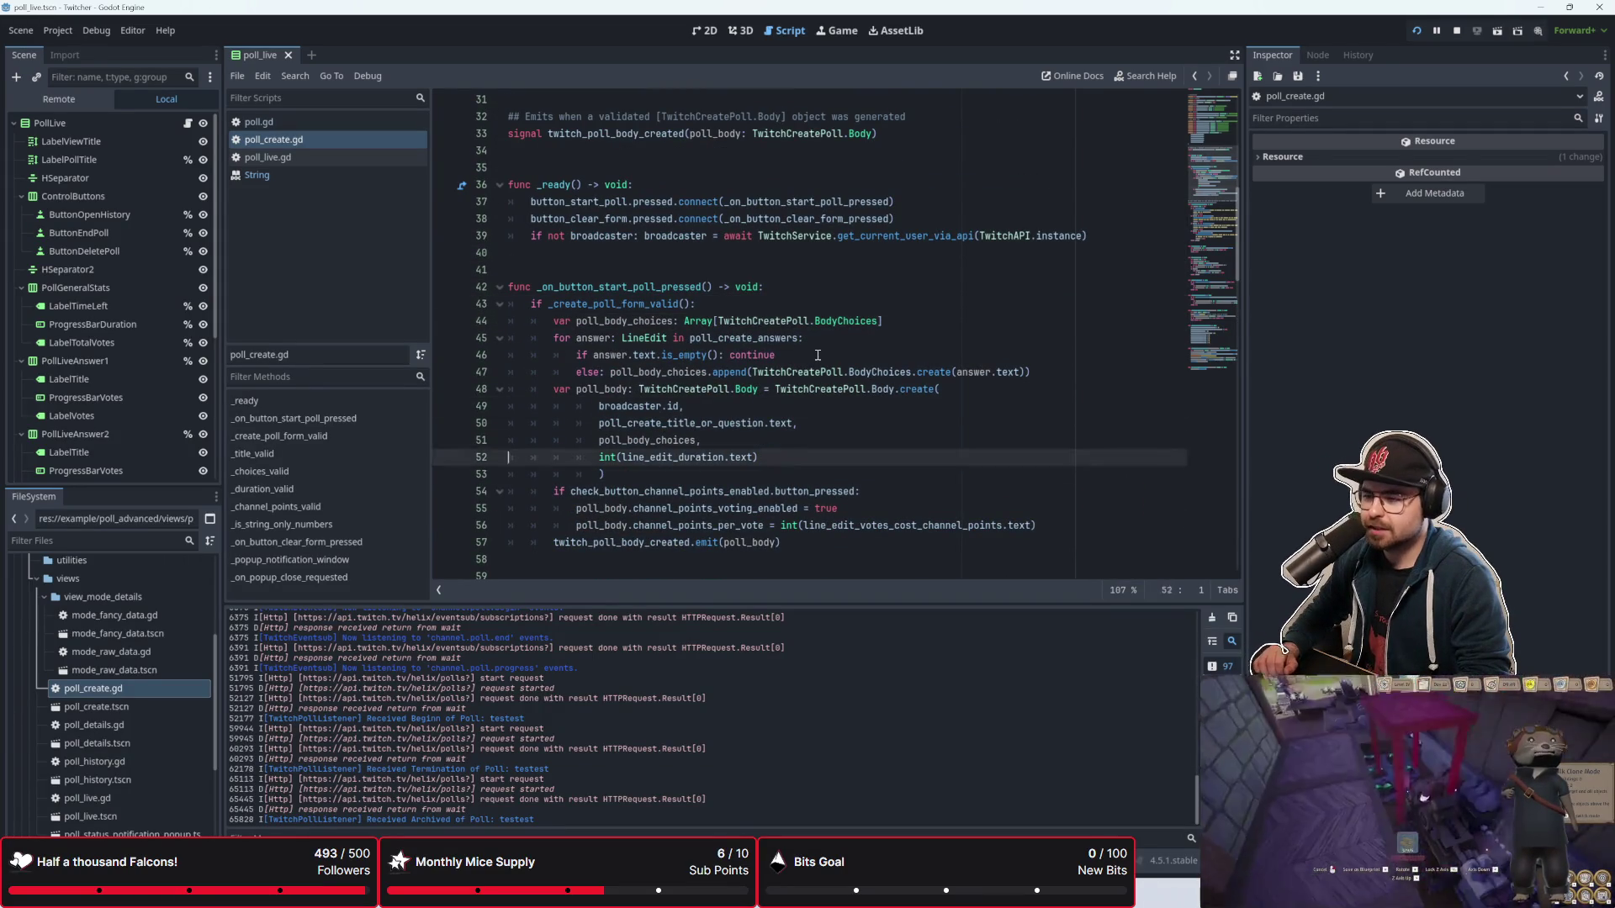
{"action": "key", "text": "Up"}
{"action": "key", "text": "Up"}
{"action": "key", "text": "Up"}
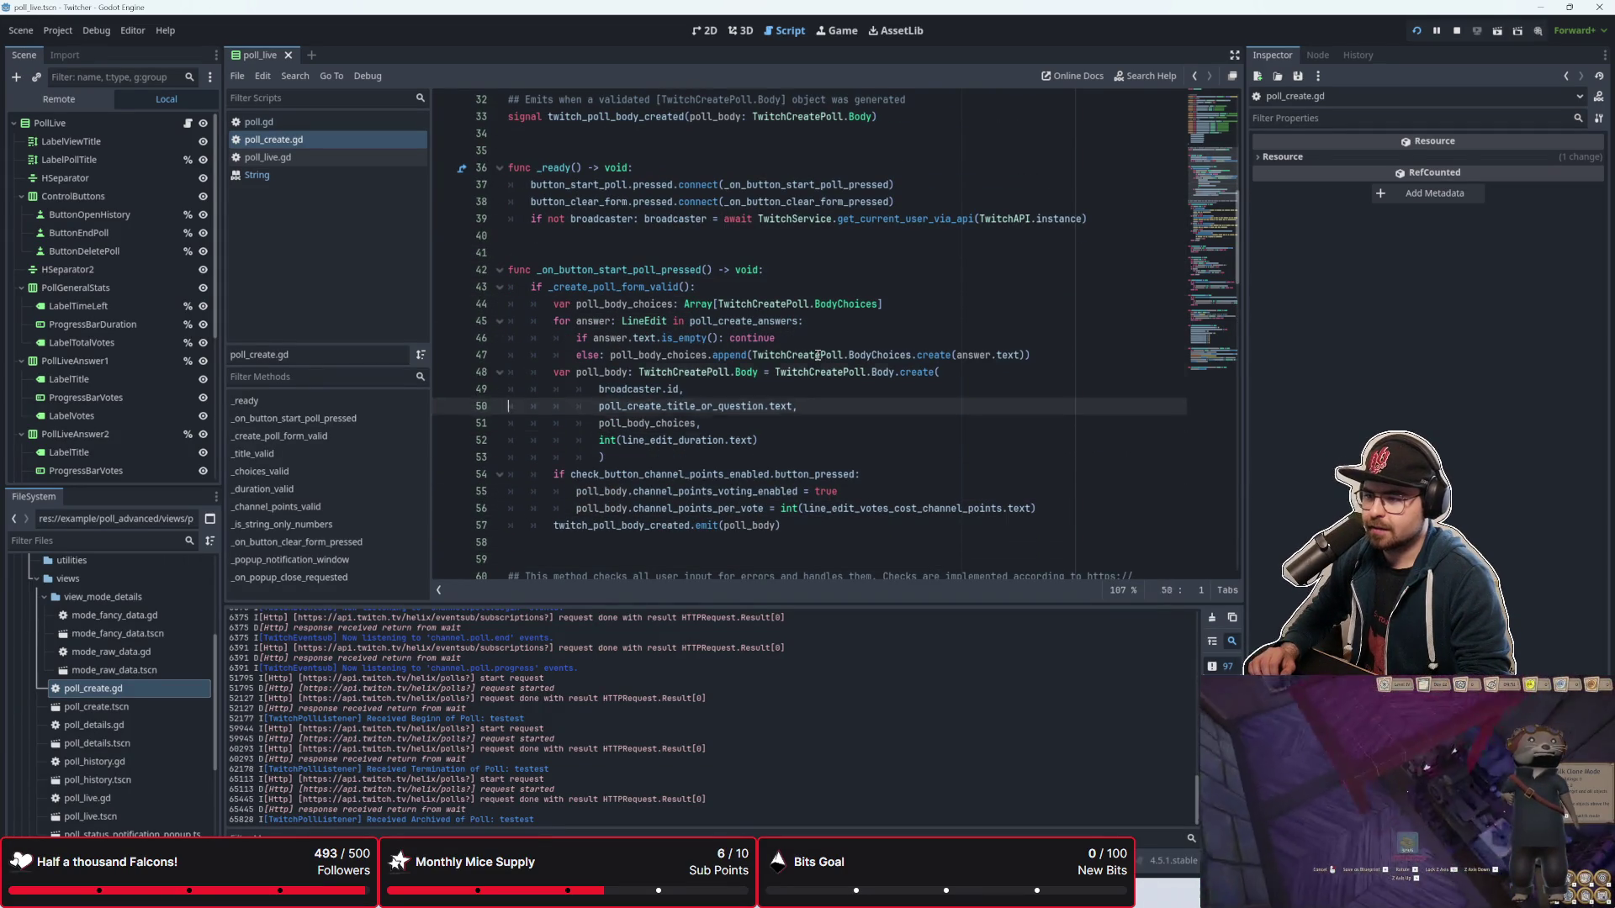
{"action": "key", "text": "Down"}
{"action": "key", "text": "Down"}
{"action": "key", "text": "Down"}
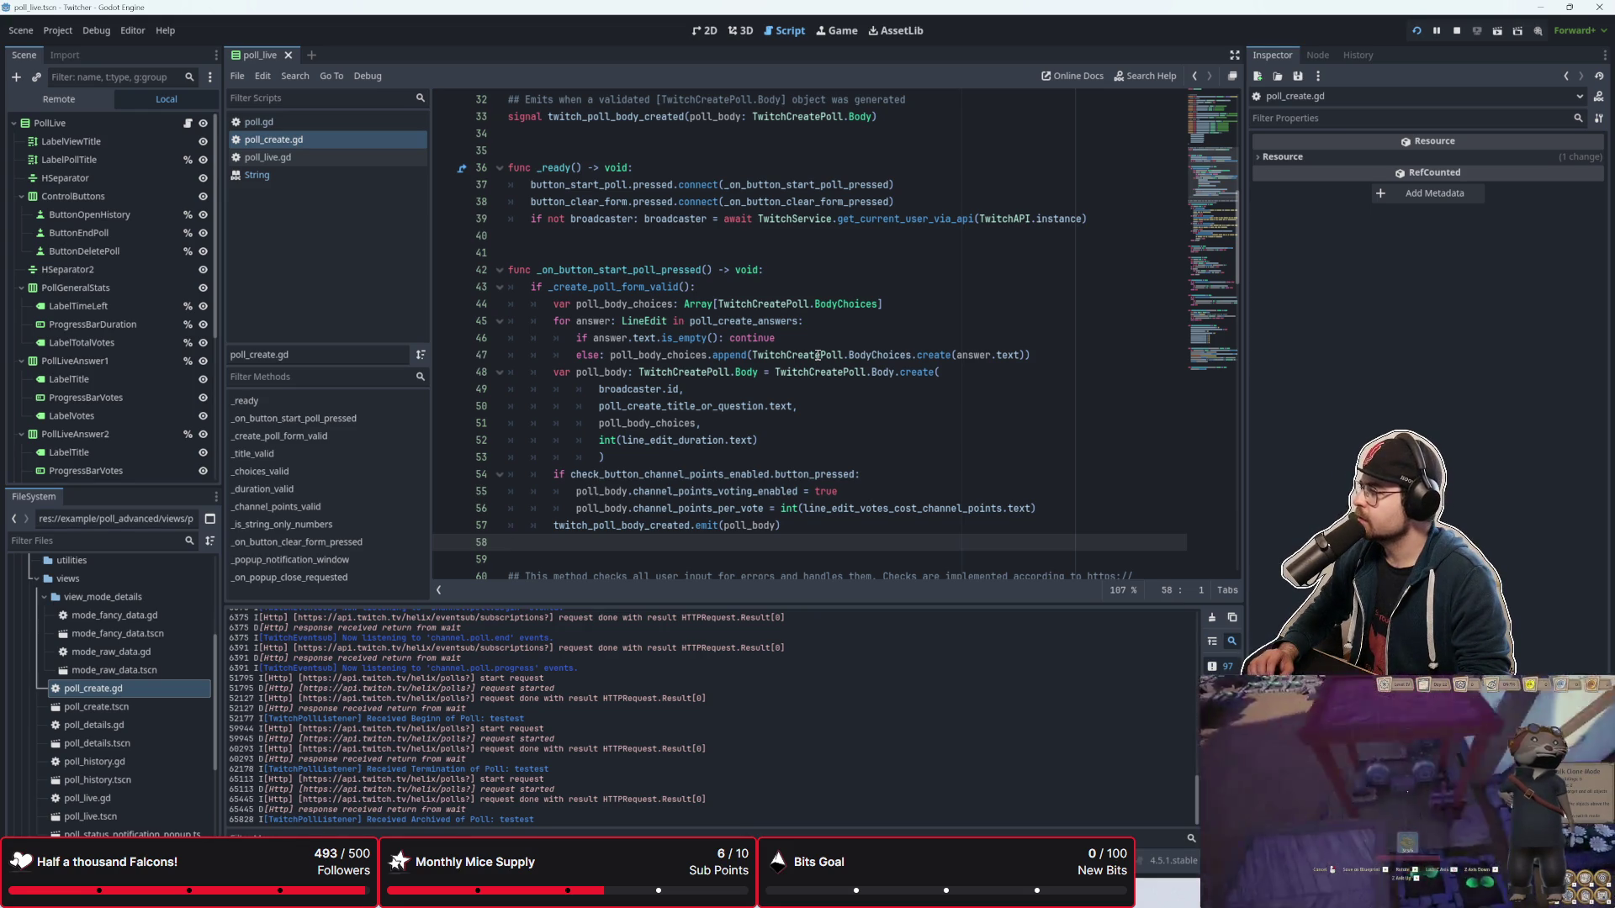
Step: Inspect the _create_poll_form_valid checks, including the duration check and last tracker = false line
{"action": "scroll", "coordinate": [818, 355], "scroll_direction": "down", "scroll_amount": 3}
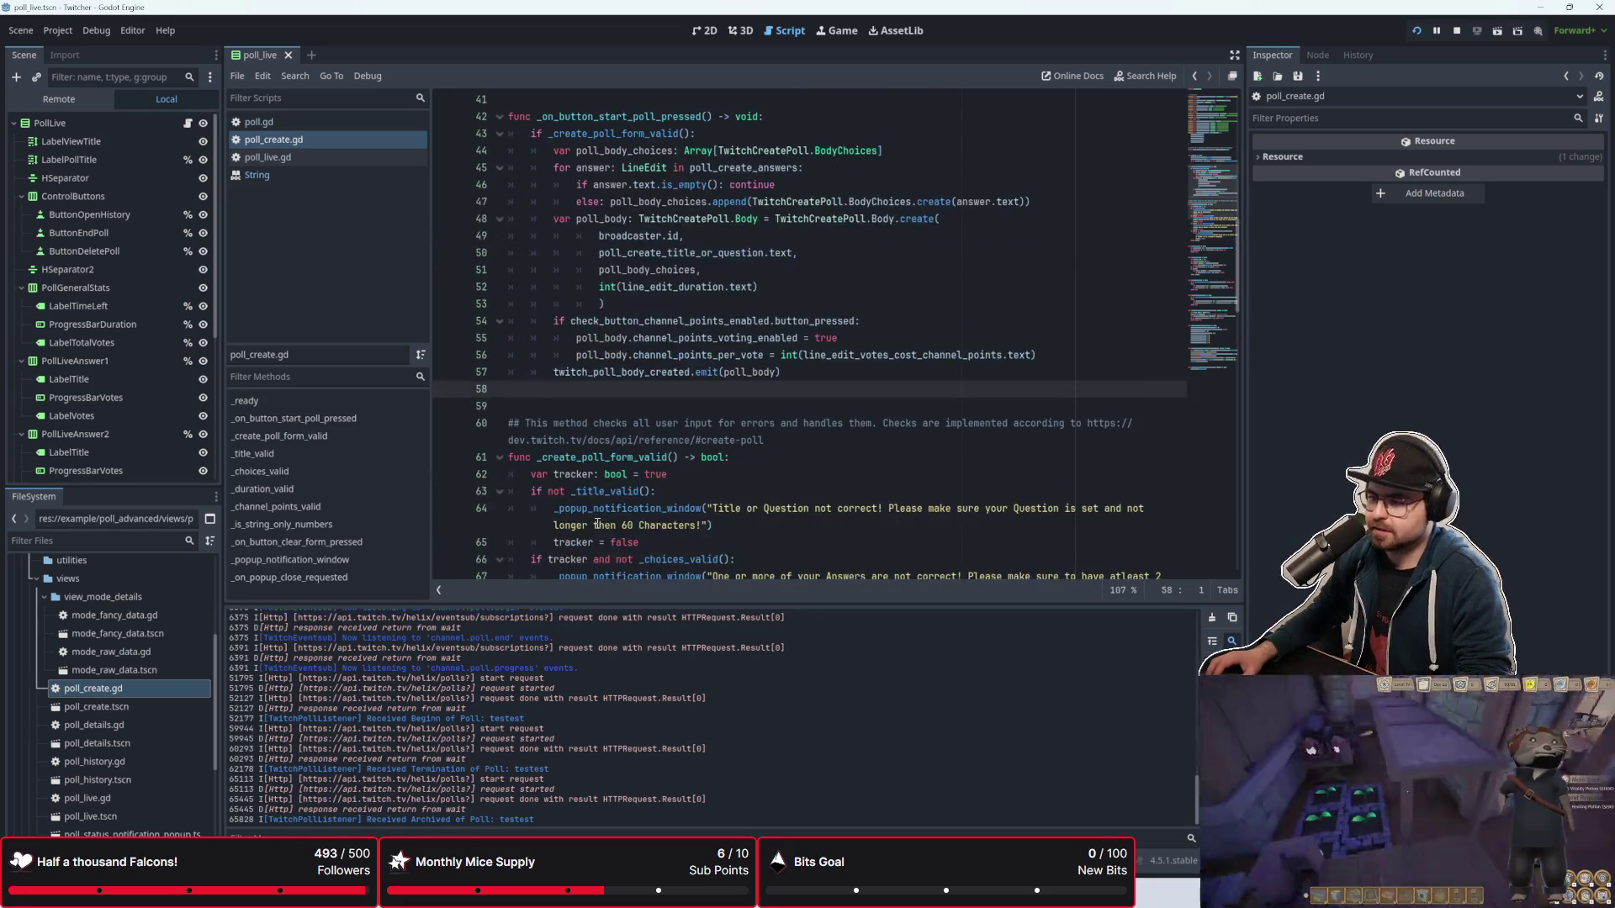
{"action": "left_click", "coordinate": [547, 412]}
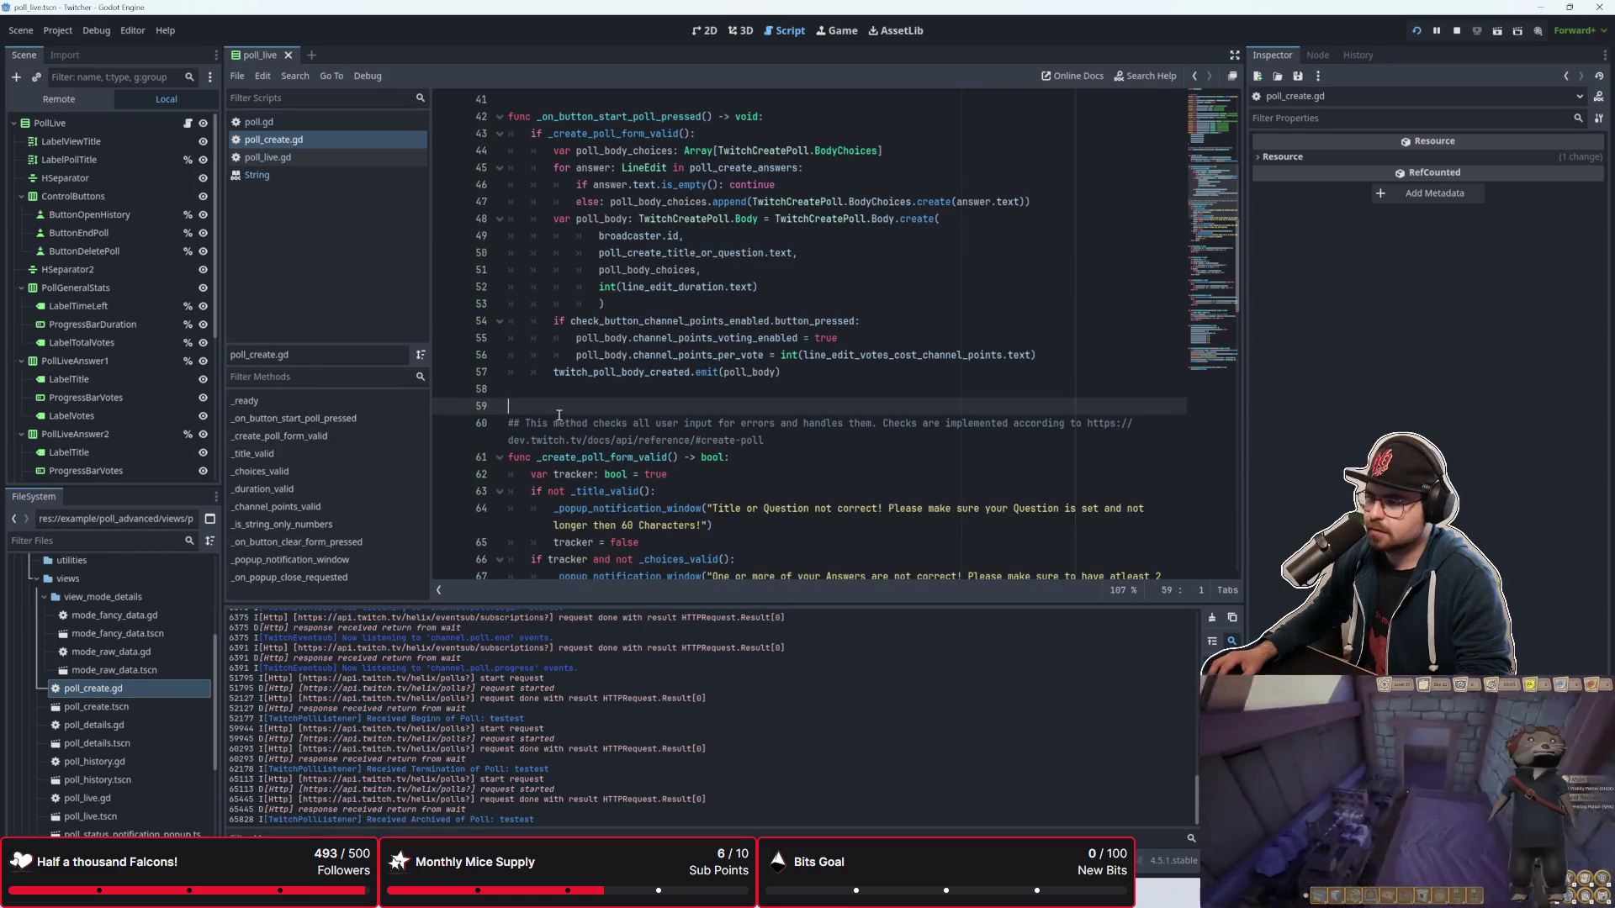
{"action": "scroll", "coordinate": [559, 415], "scroll_direction": "down", "scroll_amount": 5}
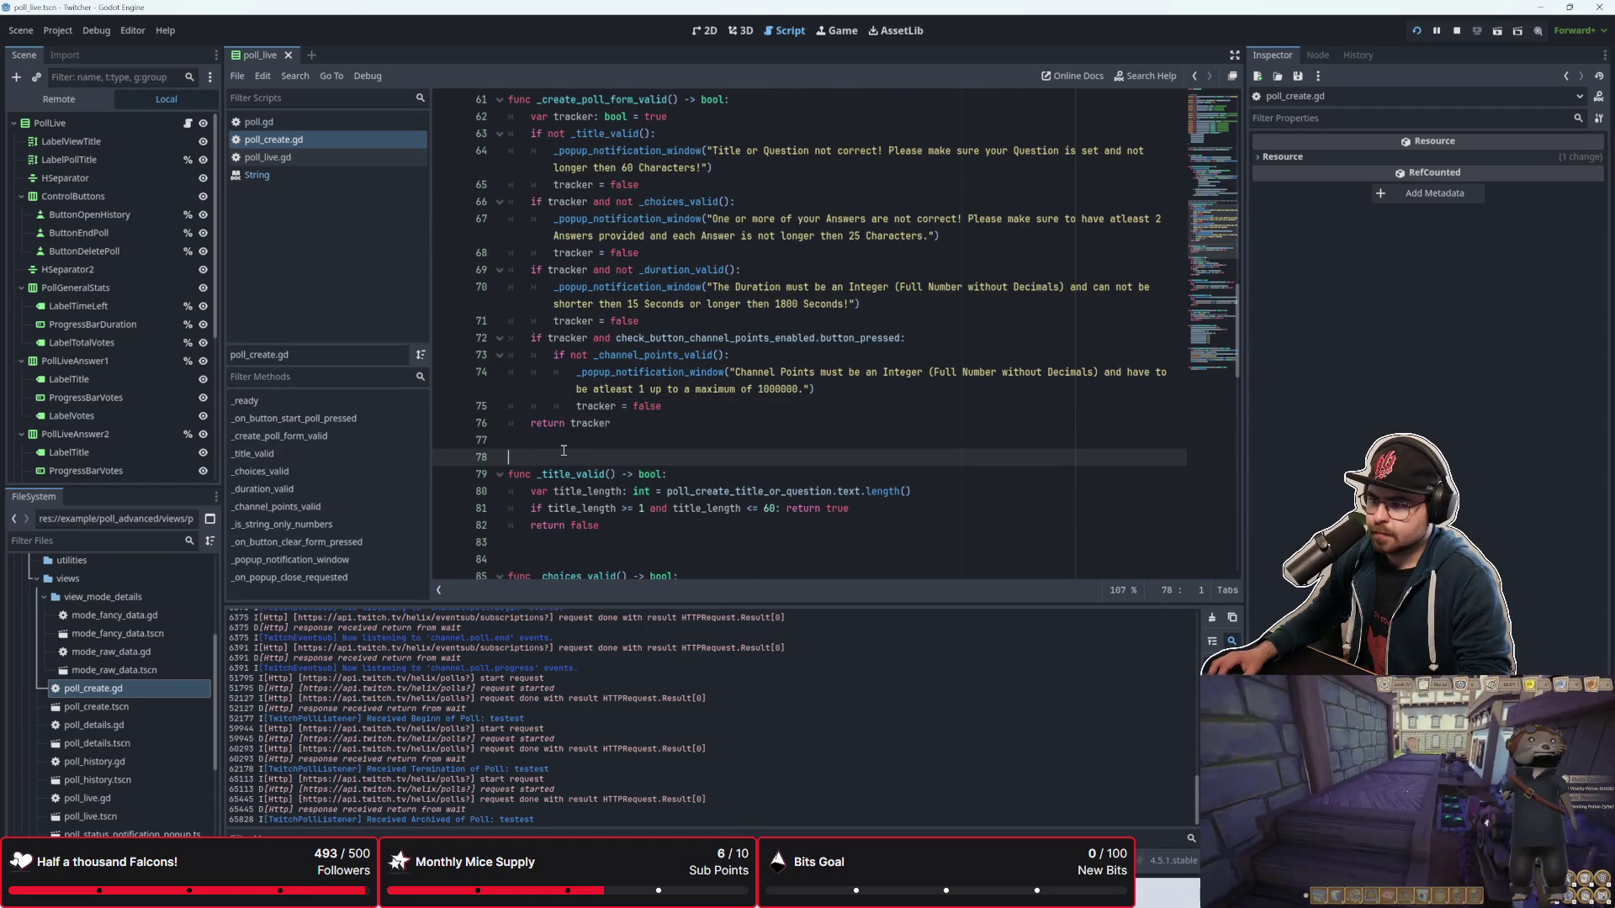
{"action": "left_click", "coordinate": [566, 446]}
{"action": "scroll", "coordinate": [566, 446], "scroll_direction": "up", "scroll_amount": 3}
{"action": "scroll", "coordinate": [566, 446], "scroll_direction": "down", "scroll_amount": 1}
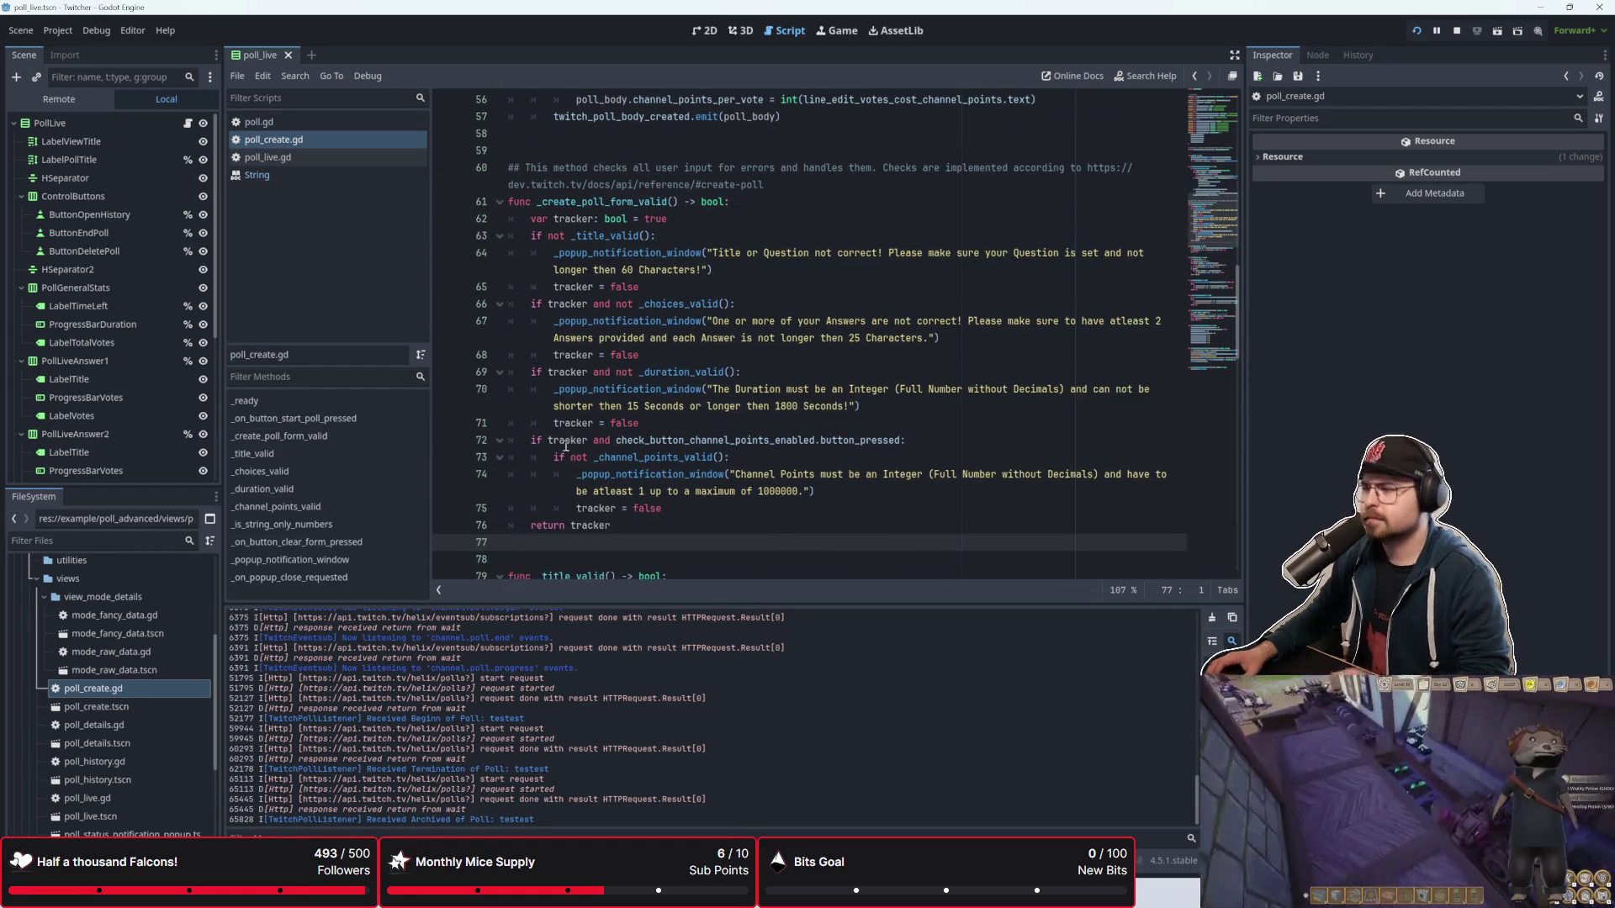
{"action": "scroll", "coordinate": [951, 413], "scroll_direction": "down", "scroll_amount": 1}
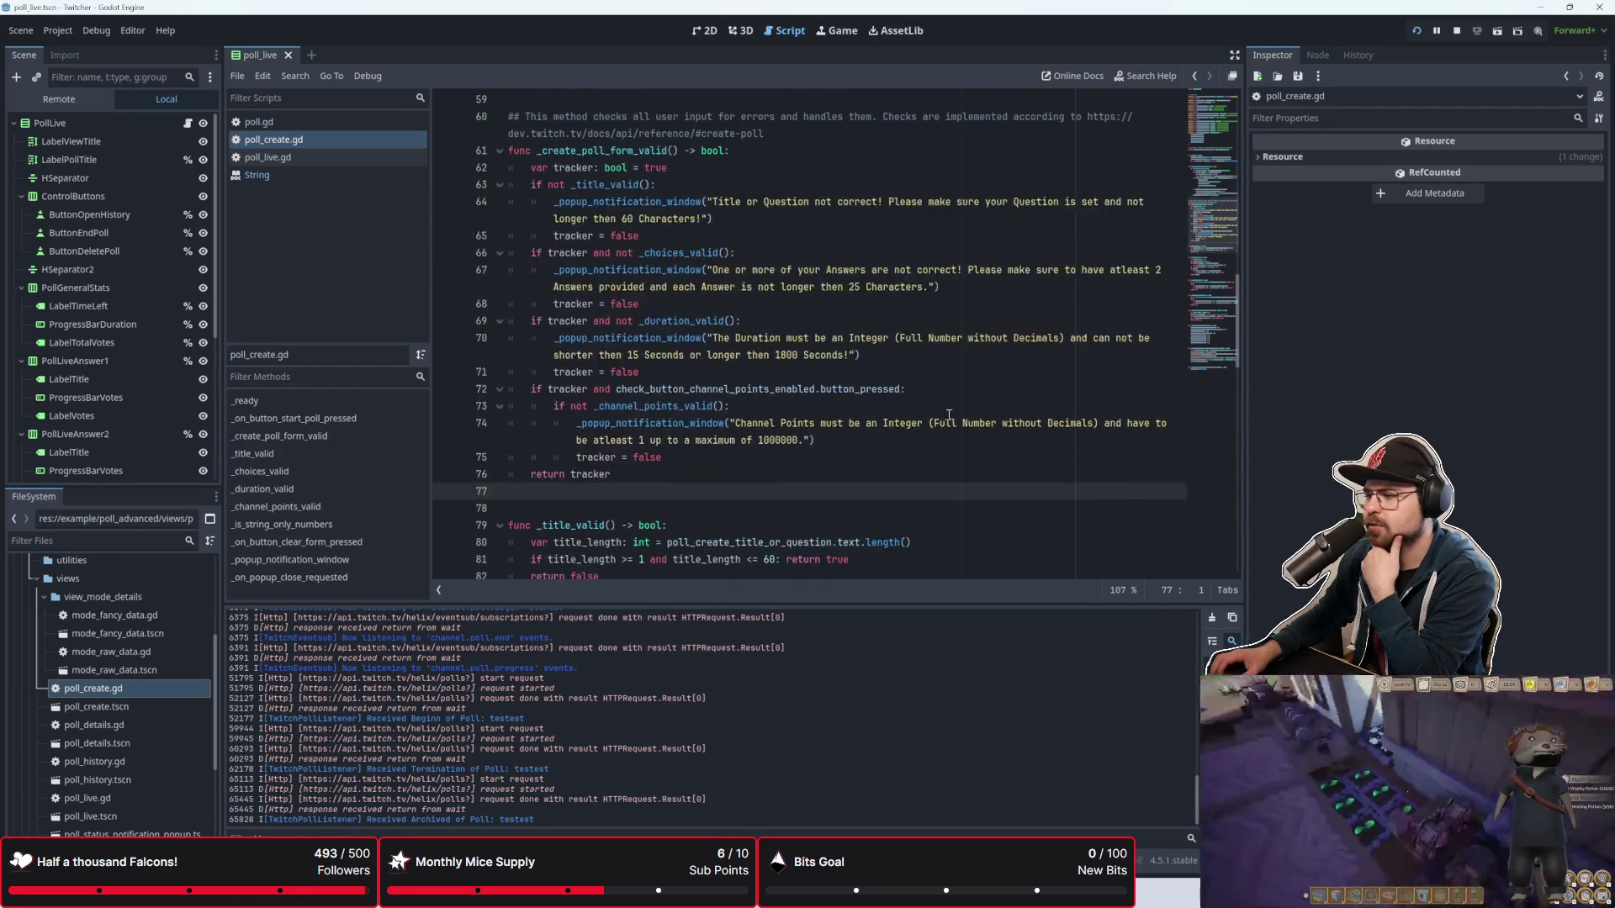
{"action": "left_click", "coordinate": [924, 367]}
{"action": "left_click", "coordinate": [778, 463]}
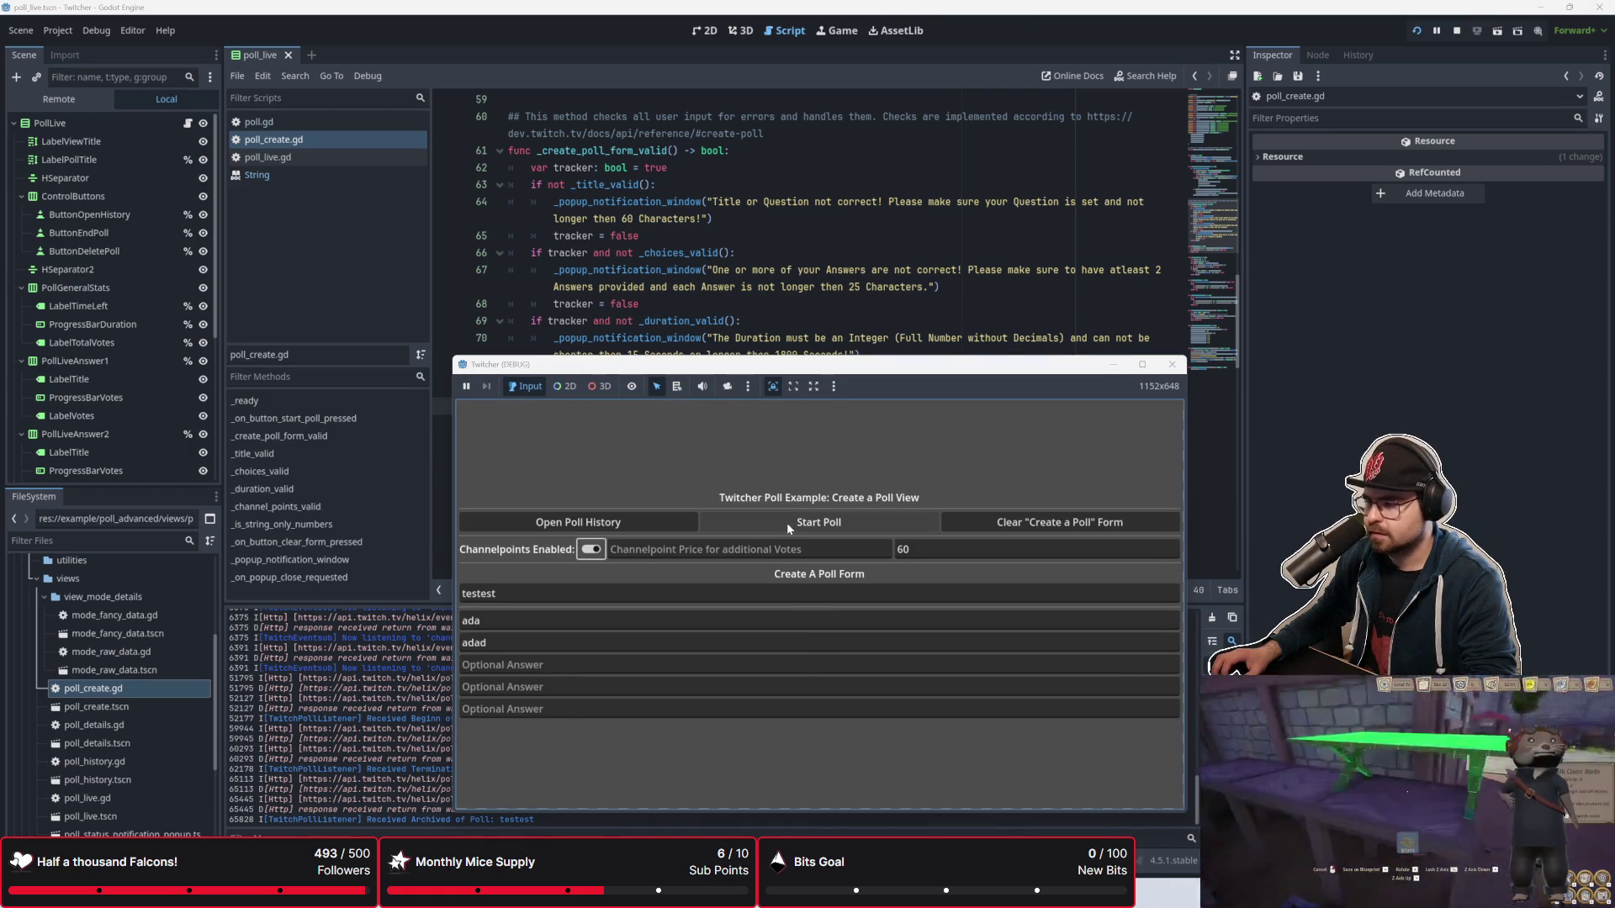
Step: Start the testest poll with a channel-point price of 10, then delete it and stop the game
{"action": "left_click", "coordinate": [786, 521]}
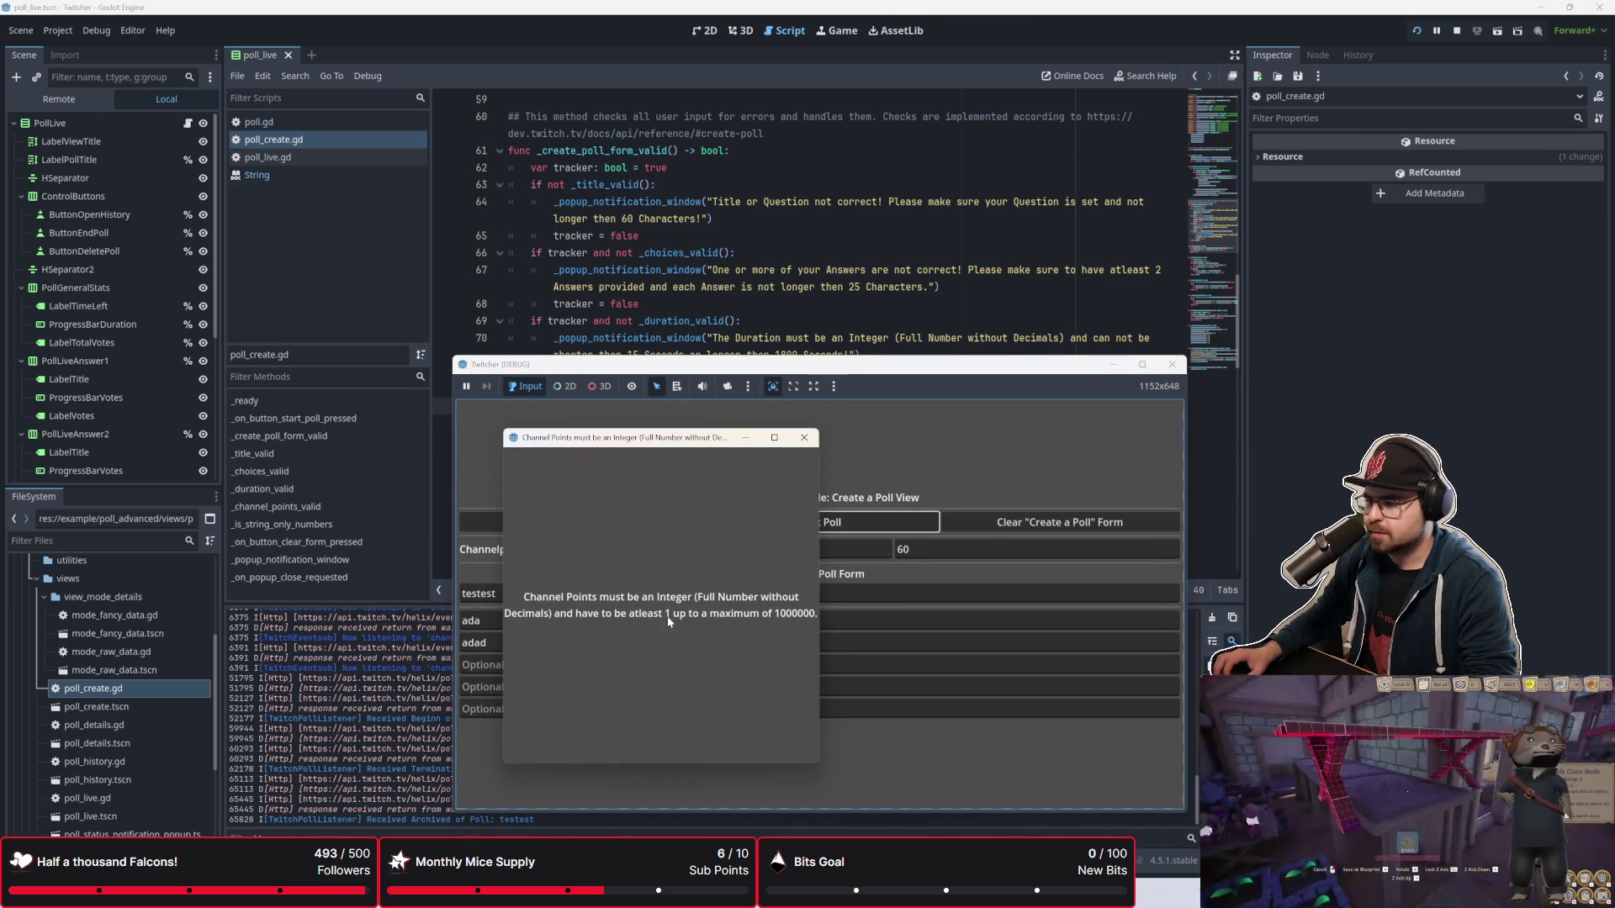
{"action": "left_click", "coordinate": [803, 441]}
{"action": "type", "text": "10"}
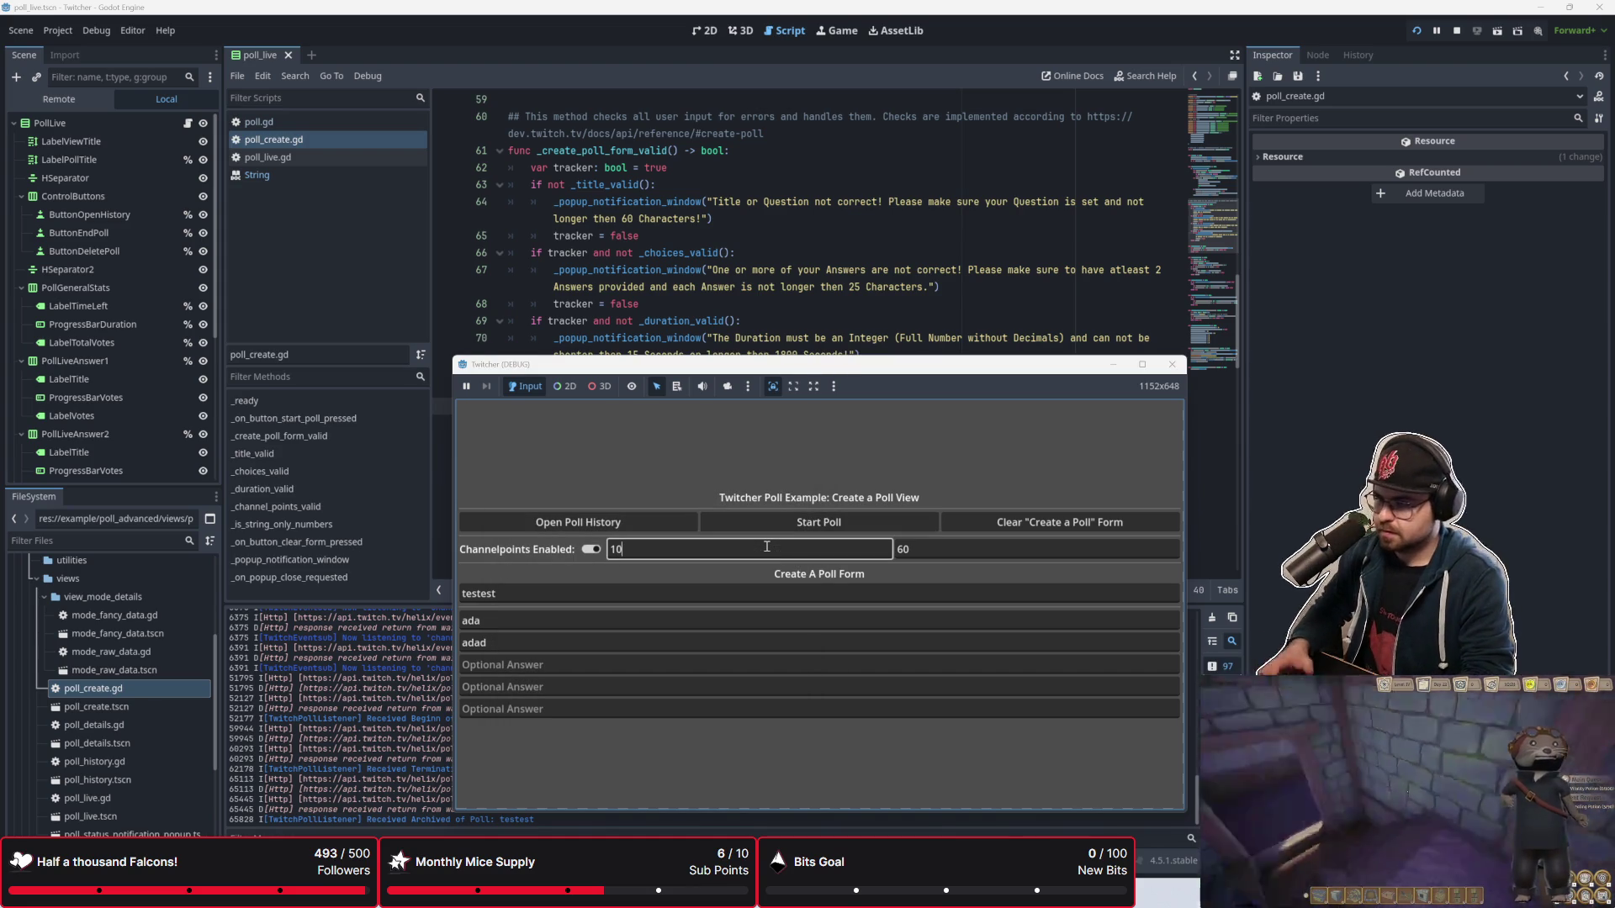
{"action": "left_click", "coordinate": [779, 524]}
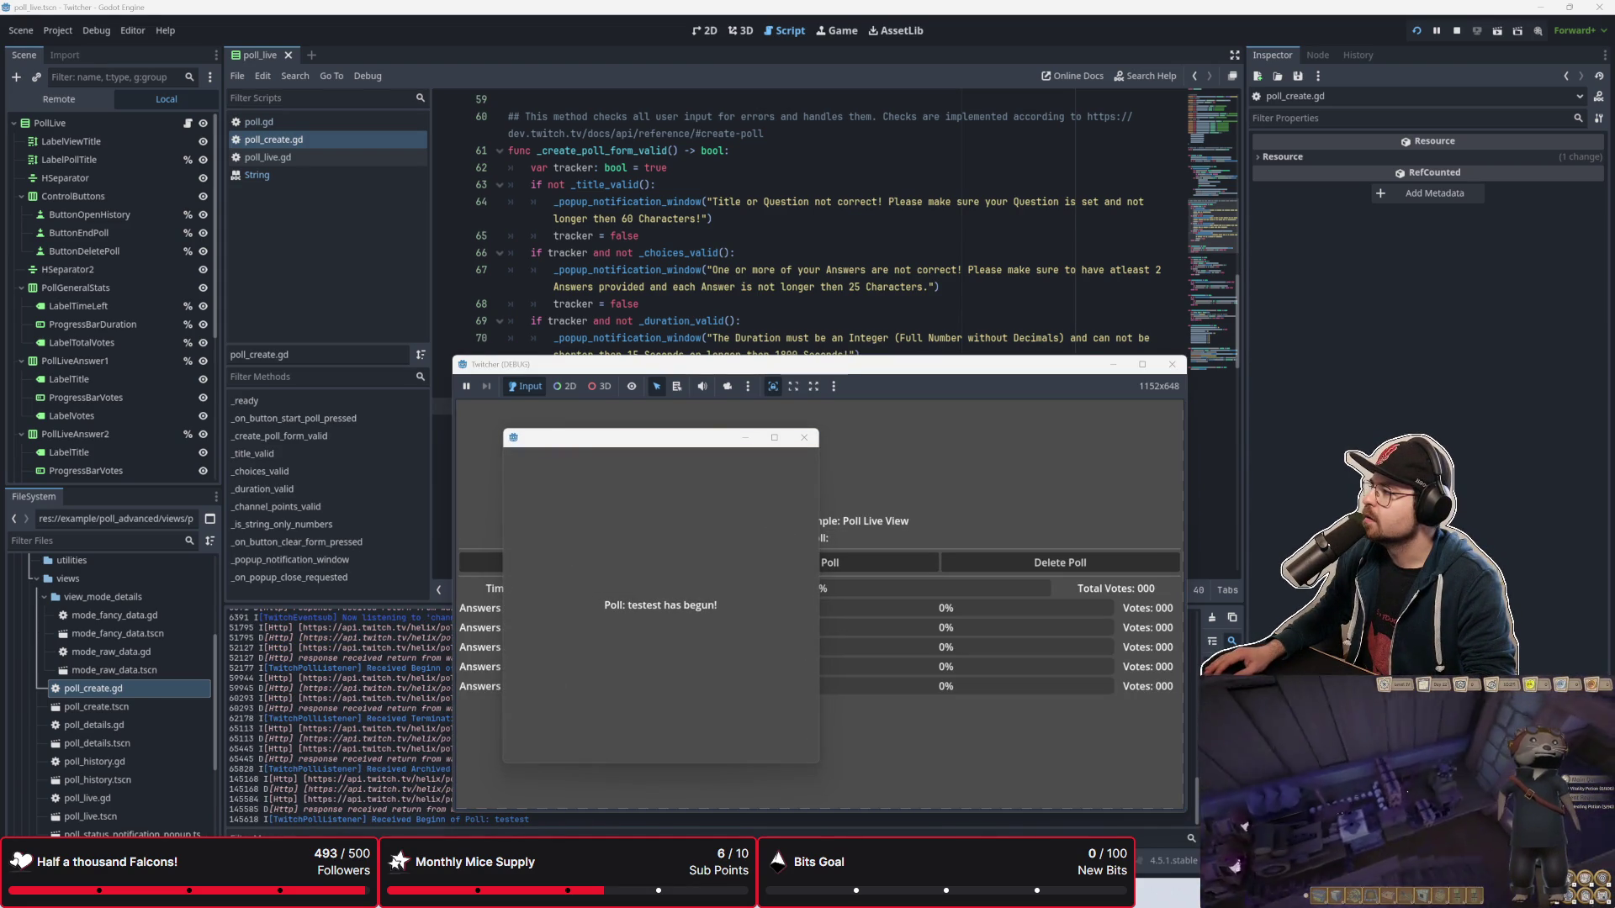
{"action": "left_click", "coordinate": [804, 437]}
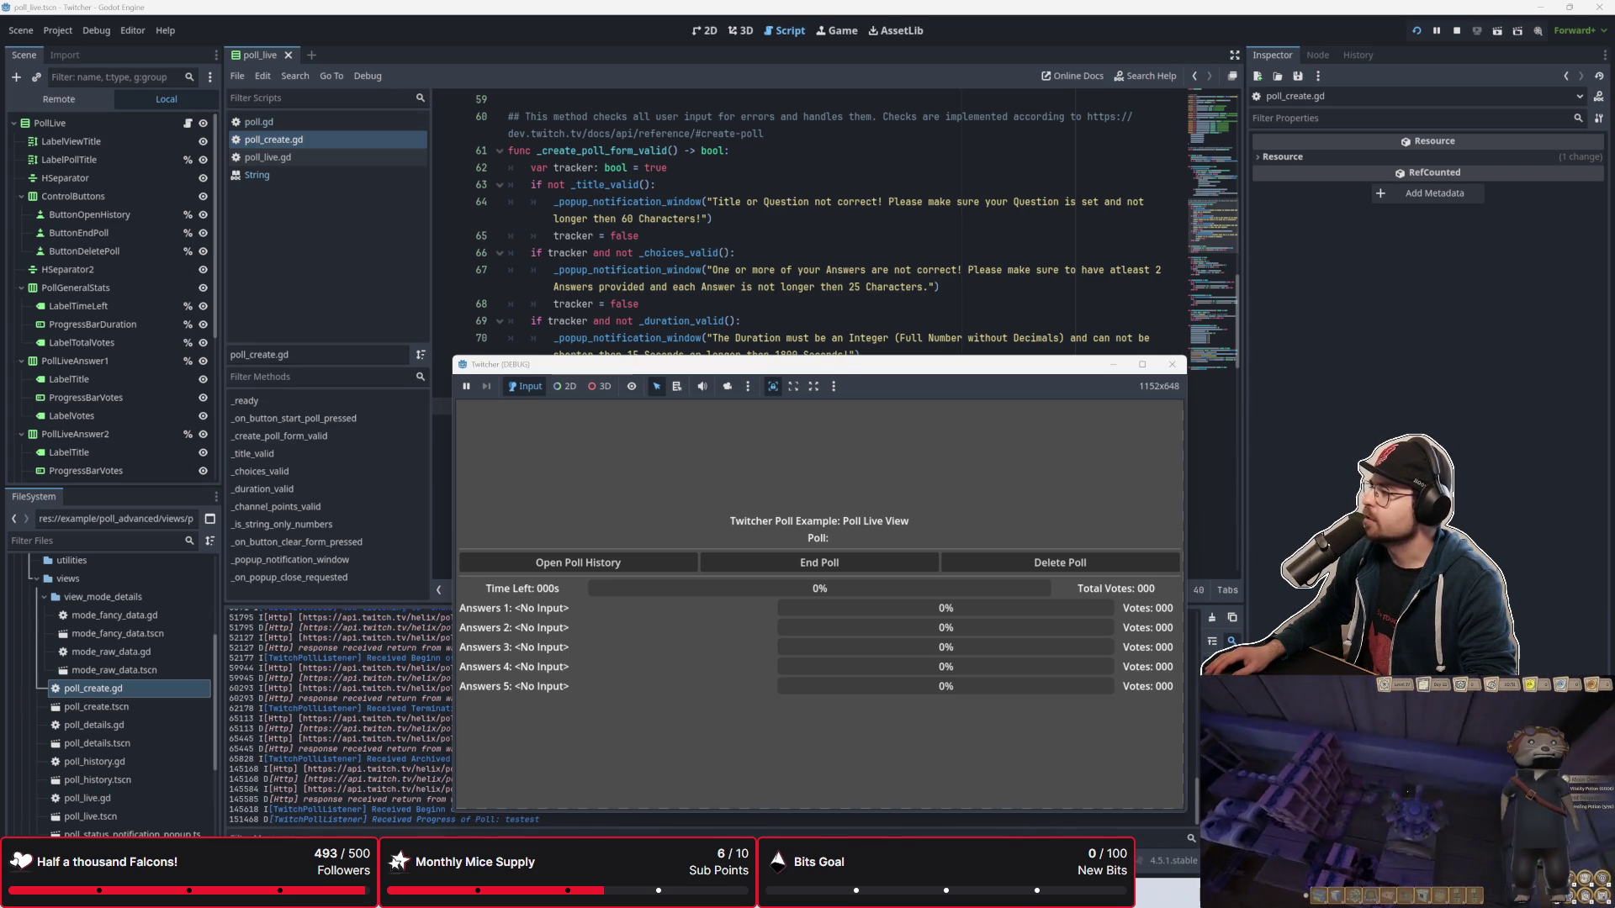
{"action": "mouse_move", "coordinate": [869, 371]}
{"action": "left_mouse_down"}
{"action": "mouse_move", "coordinate": [871, 484]}
{"action": "mouse_move", "coordinate": [871, 357]}
{"action": "mouse_move", "coordinate": [886, 448]}
{"action": "mouse_move", "coordinate": [1047, 431]}
{"action": "mouse_move", "coordinate": [983, 369]}
{"action": "left_mouse_up"}
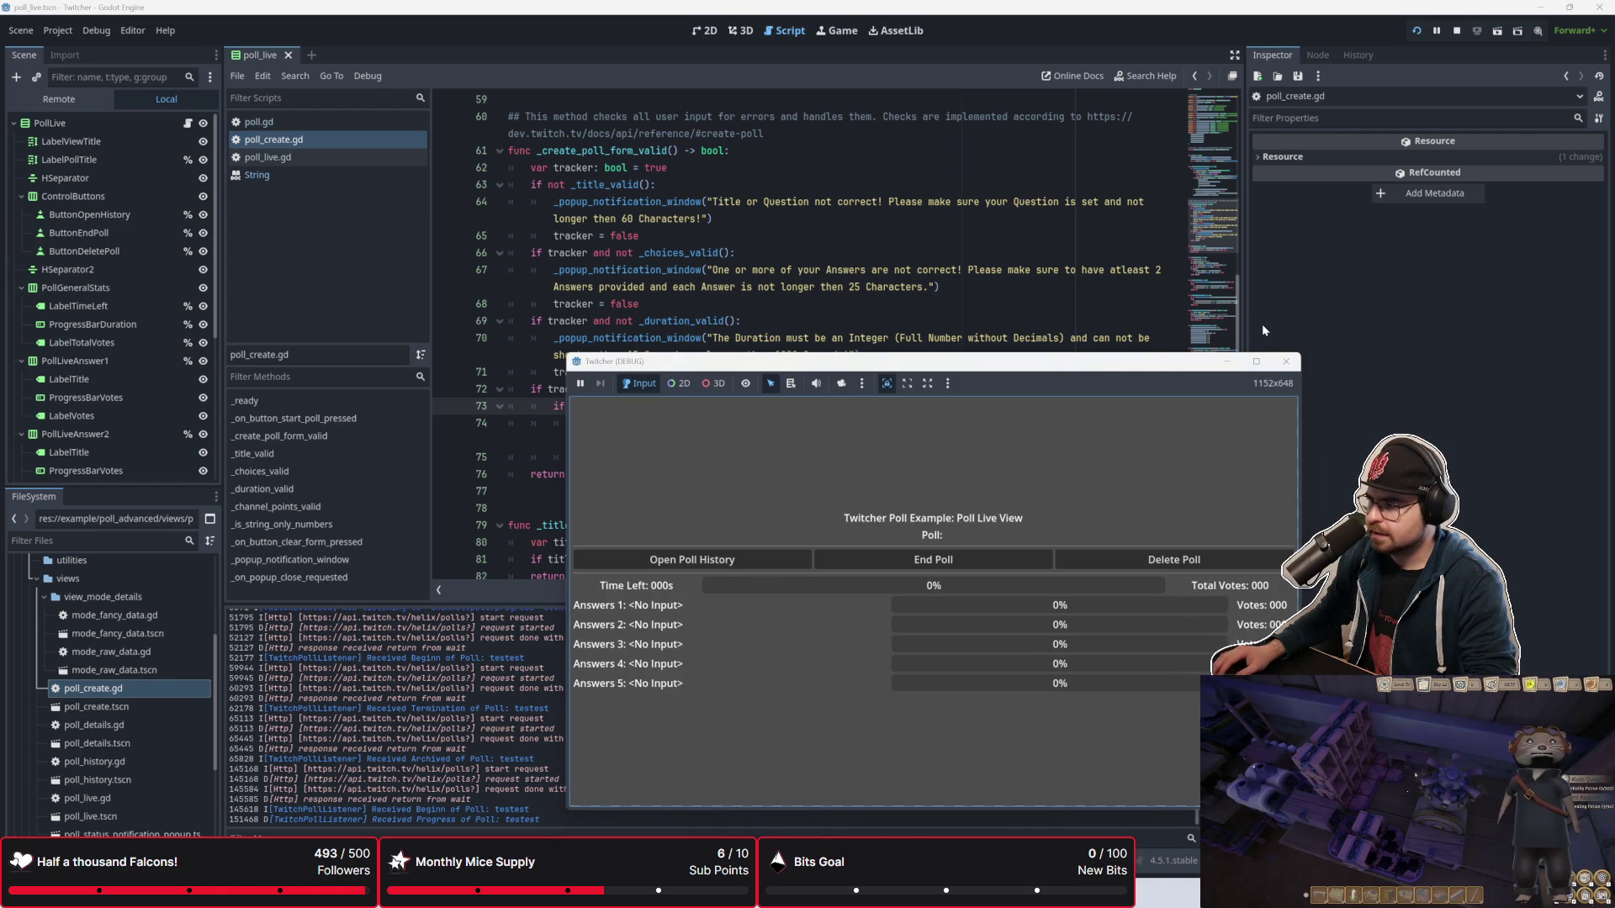
{"action": "left_click", "coordinate": [1110, 559]}
{"action": "key", "text": "F8"}
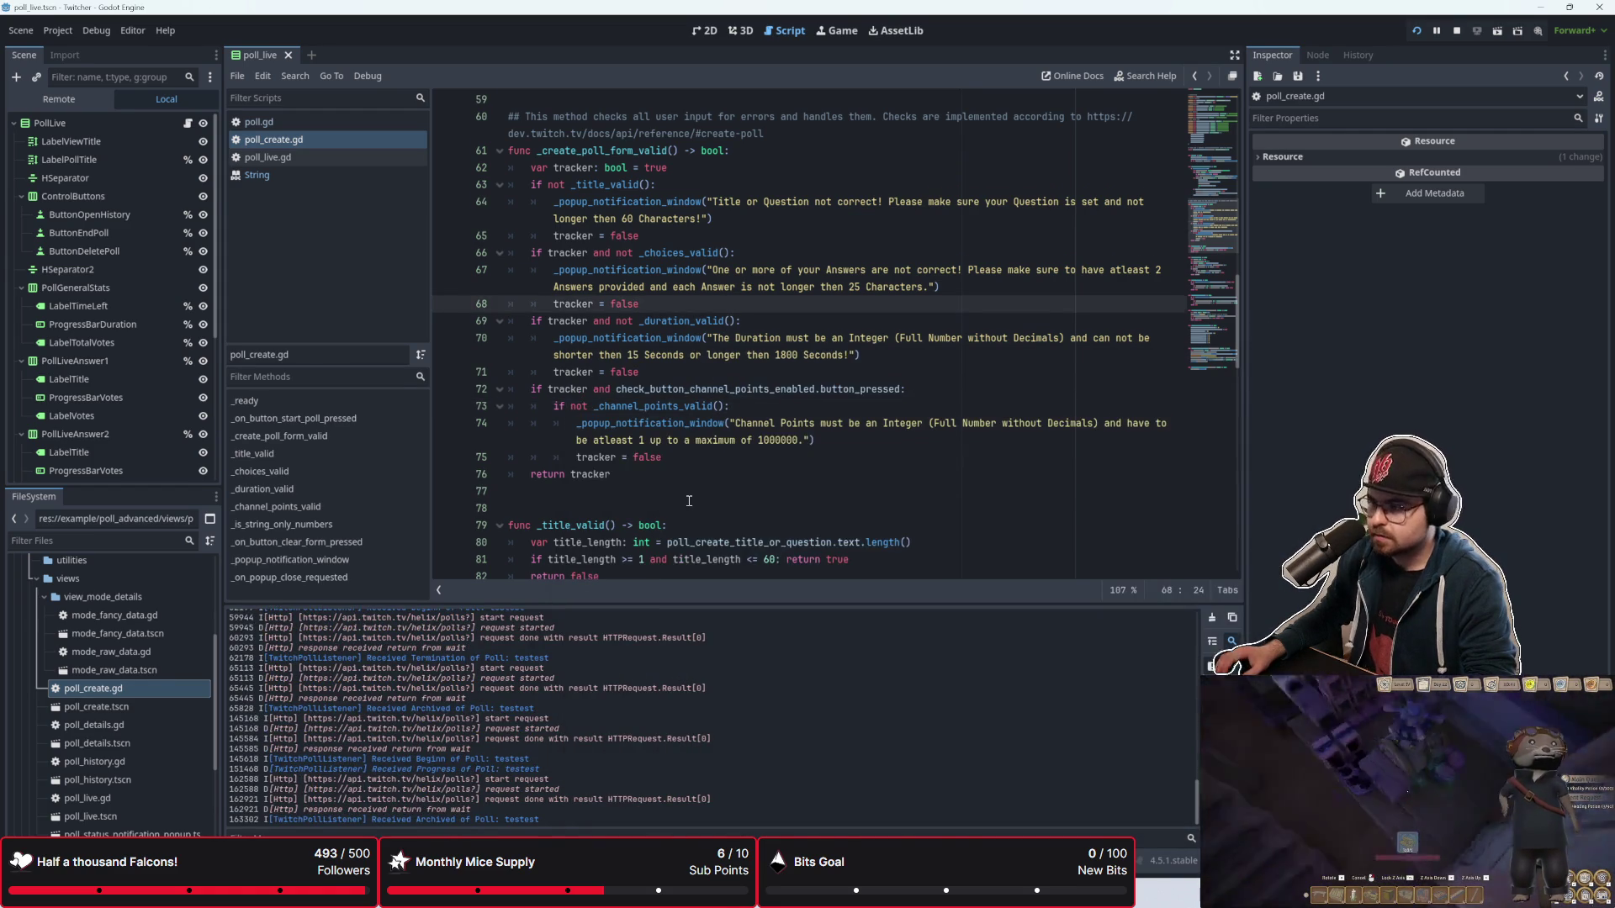
{"action": "left_click", "coordinate": [689, 503]}
{"action": "scroll", "coordinate": [689, 500], "scroll_direction": "down", "scroll_amount": 1}
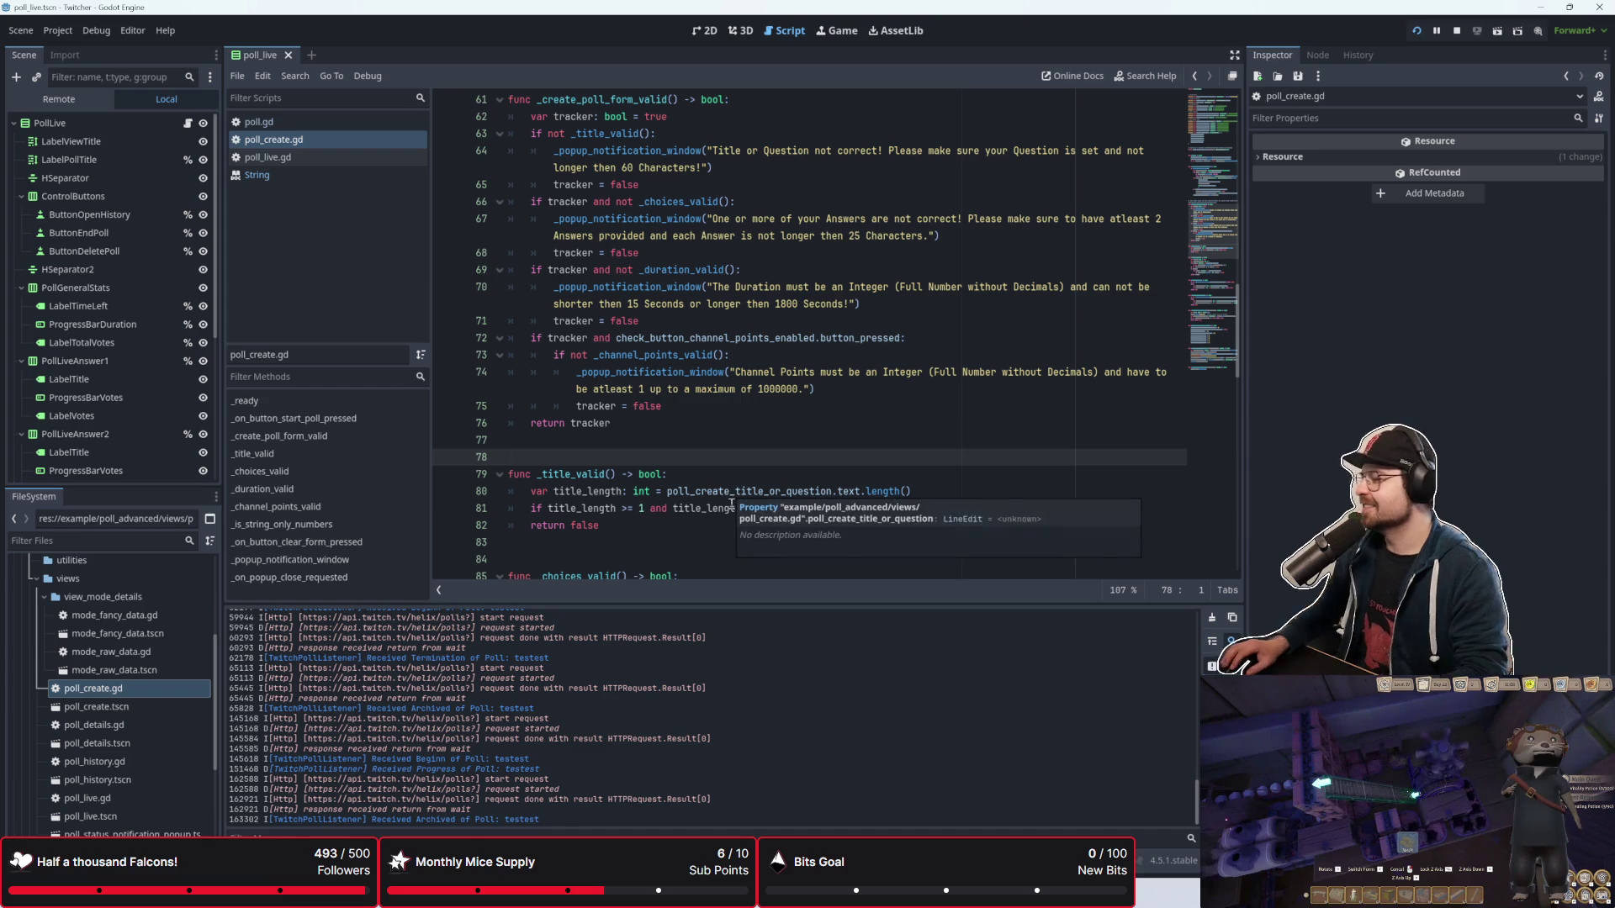
{"action": "key", "text": "Up"}
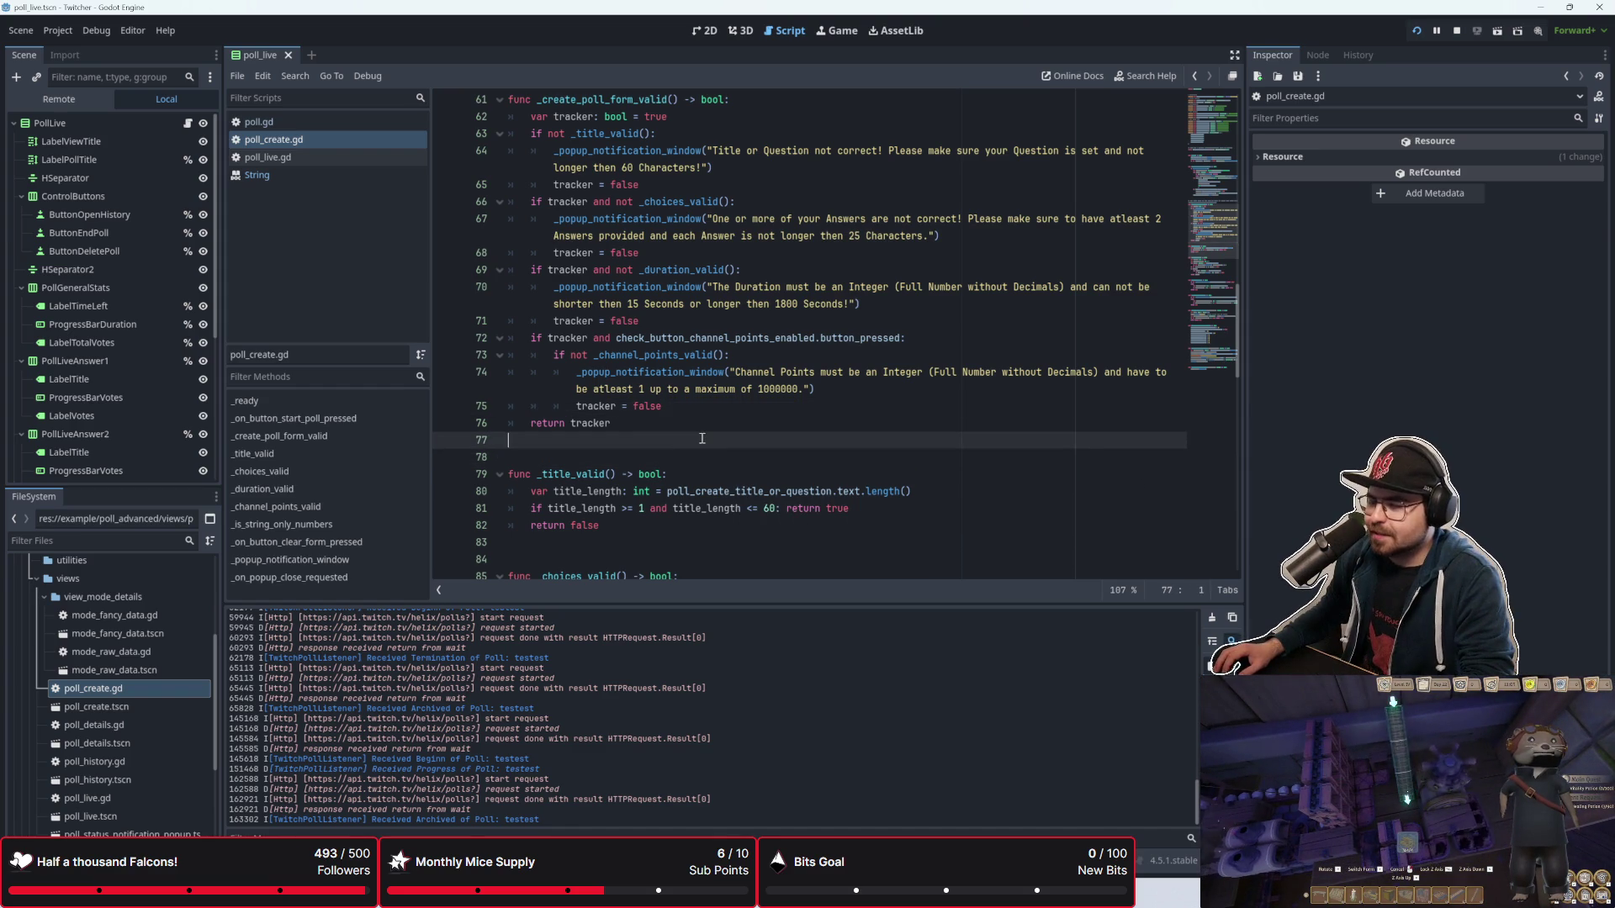
{"action": "scroll", "coordinate": [740, 463], "scroll_direction": "up", "scroll_amount": 1}
{"action": "left_click", "coordinate": [799, 473]}
{"action": "left_click", "coordinate": [832, 455]}
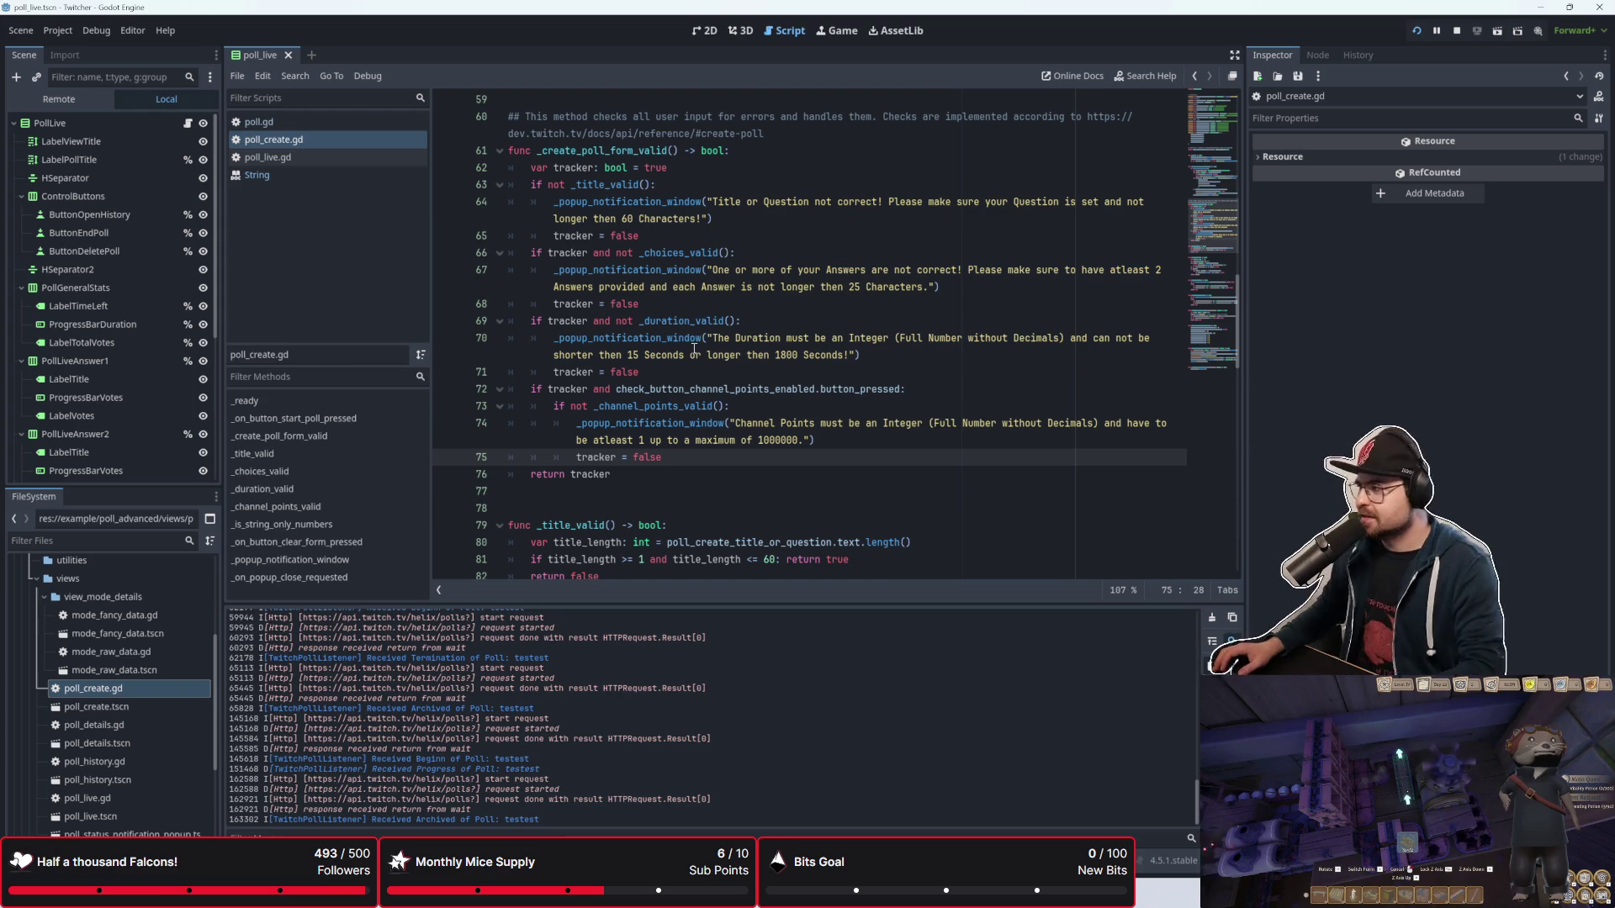
{"action": "mouse_move", "coordinate": [692, 325]}
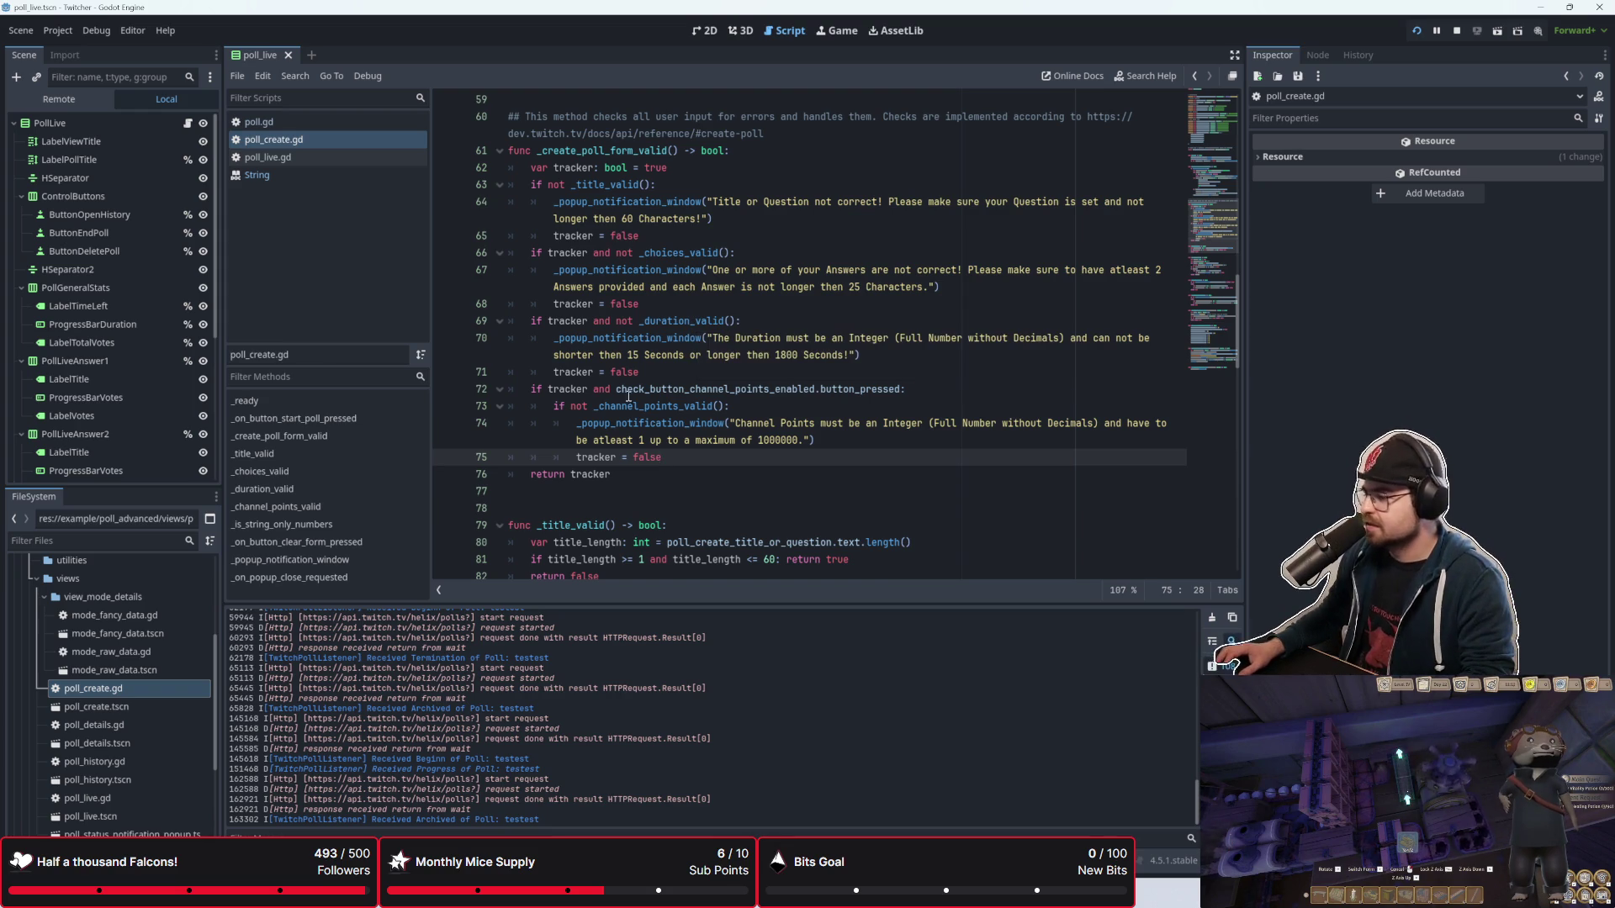
{"action": "left_click", "coordinate": [761, 480]}
{"action": "scroll", "coordinate": [760, 480], "scroll_direction": "up", "scroll_amount": 1}
{"action": "scroll", "coordinate": [762, 479], "scroll_direction": "down", "scroll_amount": 3}
{"action": "scroll", "coordinate": [762, 479], "scroll_direction": "up", "scroll_amount": 2}
{"action": "scroll", "coordinate": [762, 479], "scroll_direction": "up", "scroll_amount": 9}
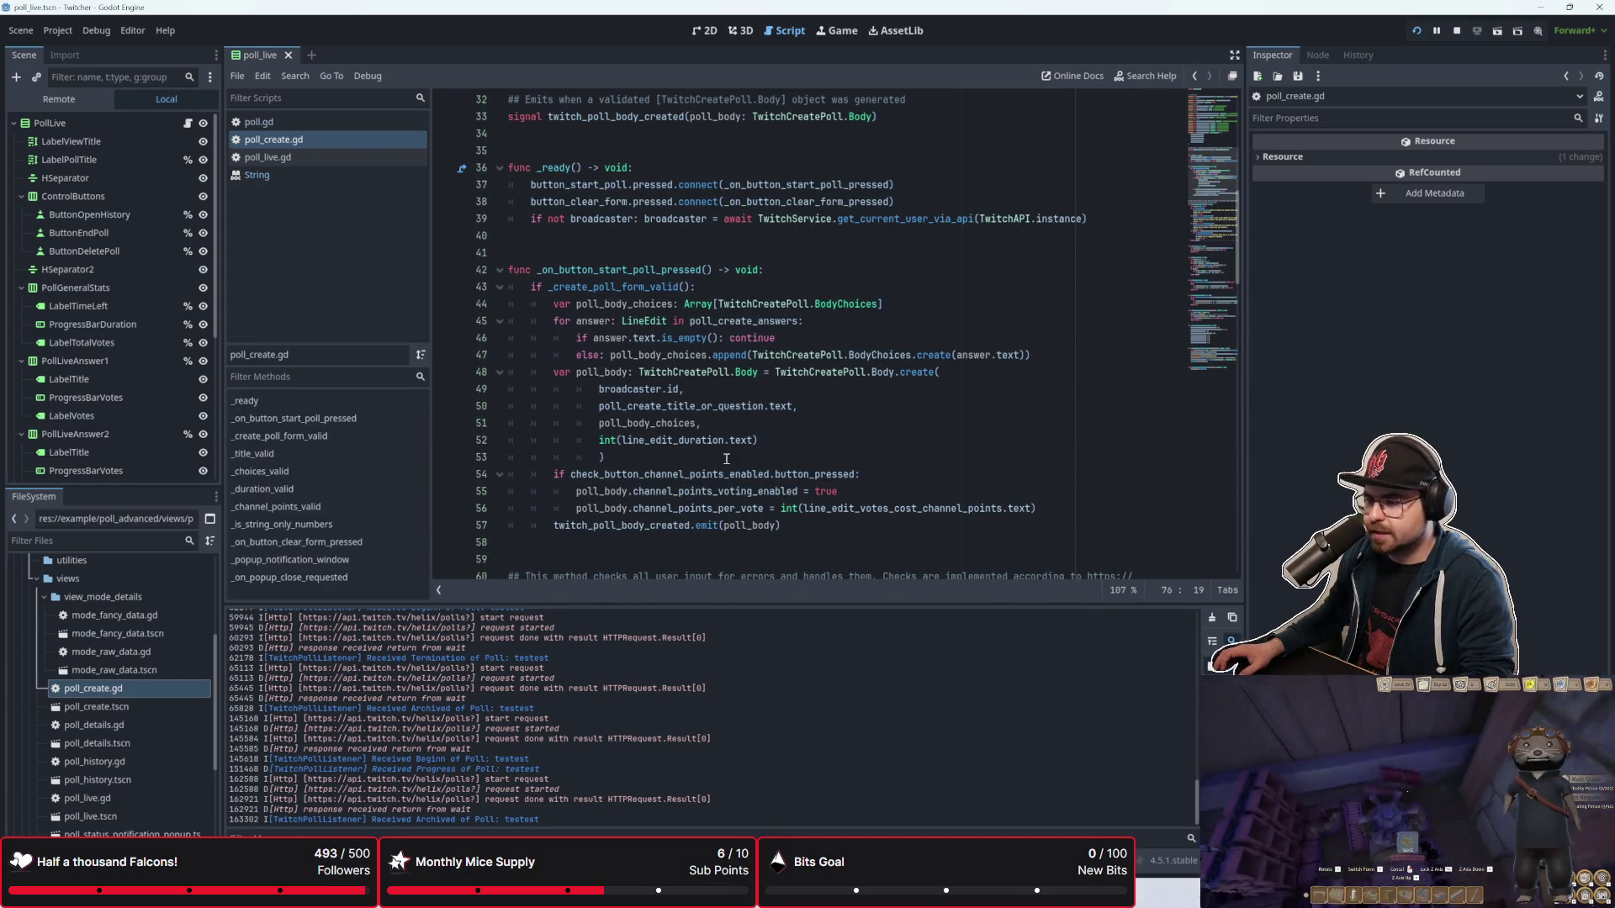
{"action": "left_click", "coordinate": [723, 440]}
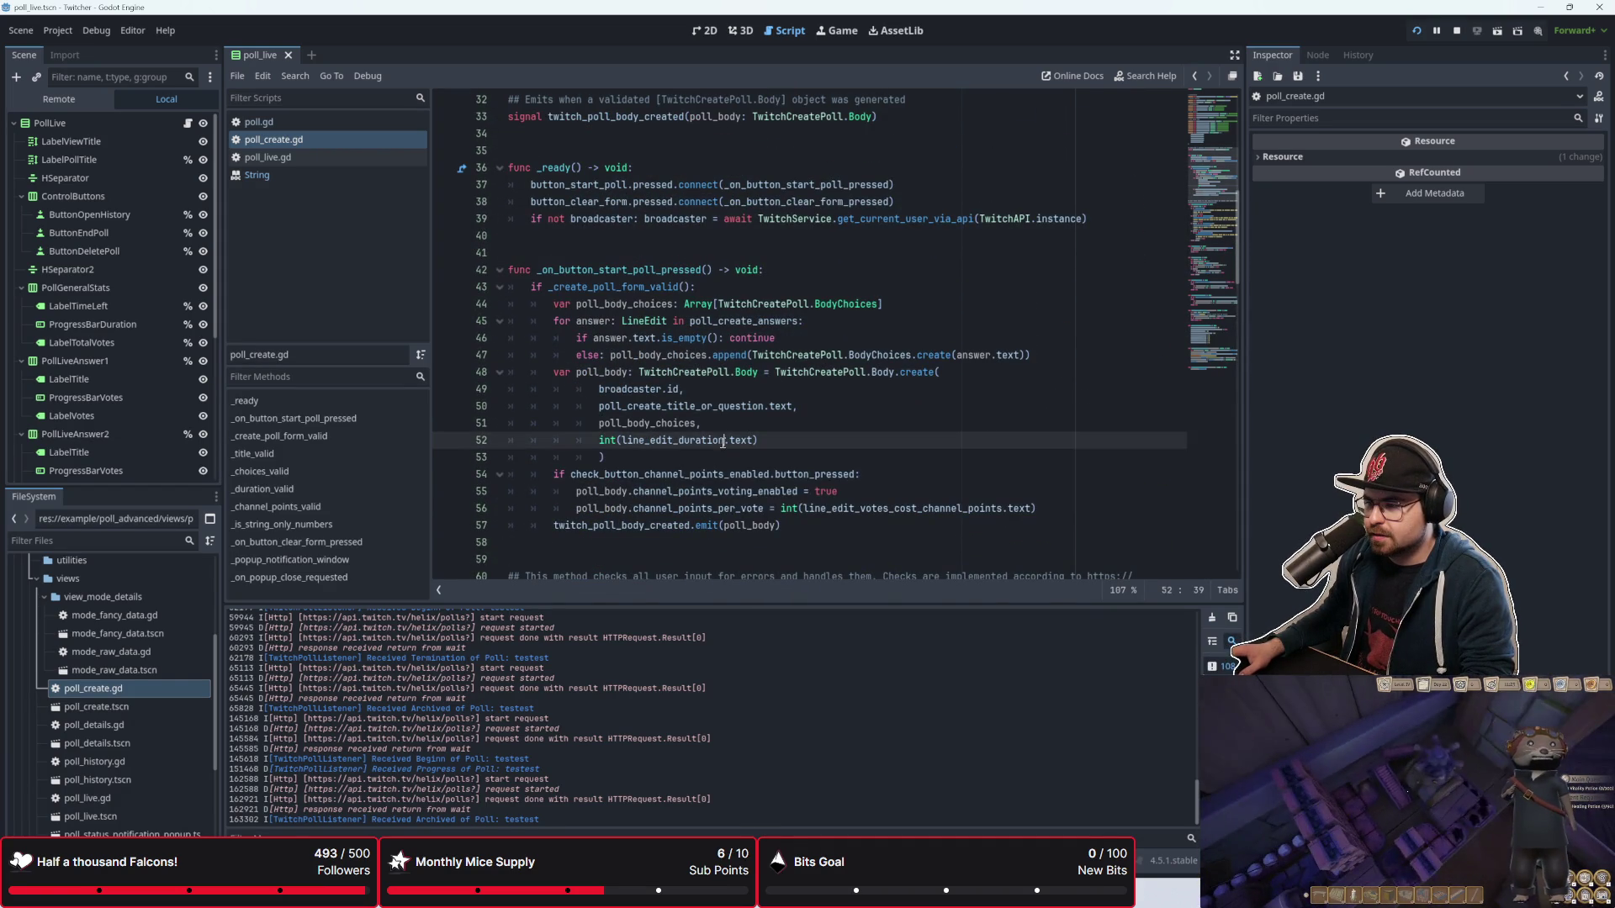
{"action": "left_click", "coordinate": [701, 508]}
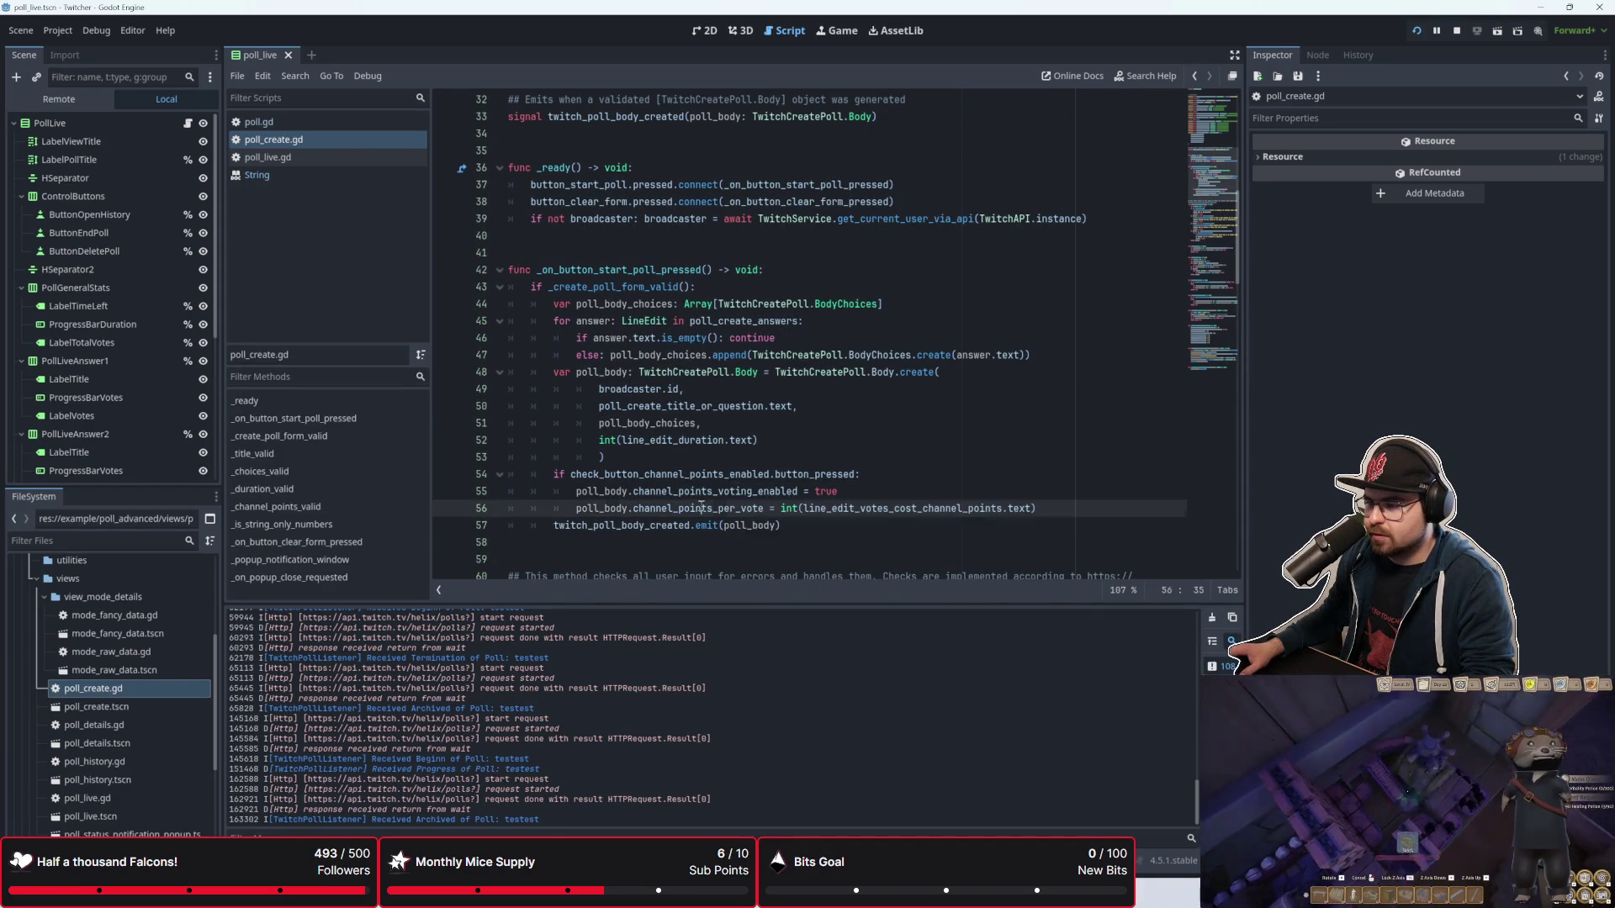
{"action": "scroll", "coordinate": [690, 525], "scroll_direction": "down", "scroll_amount": 1}
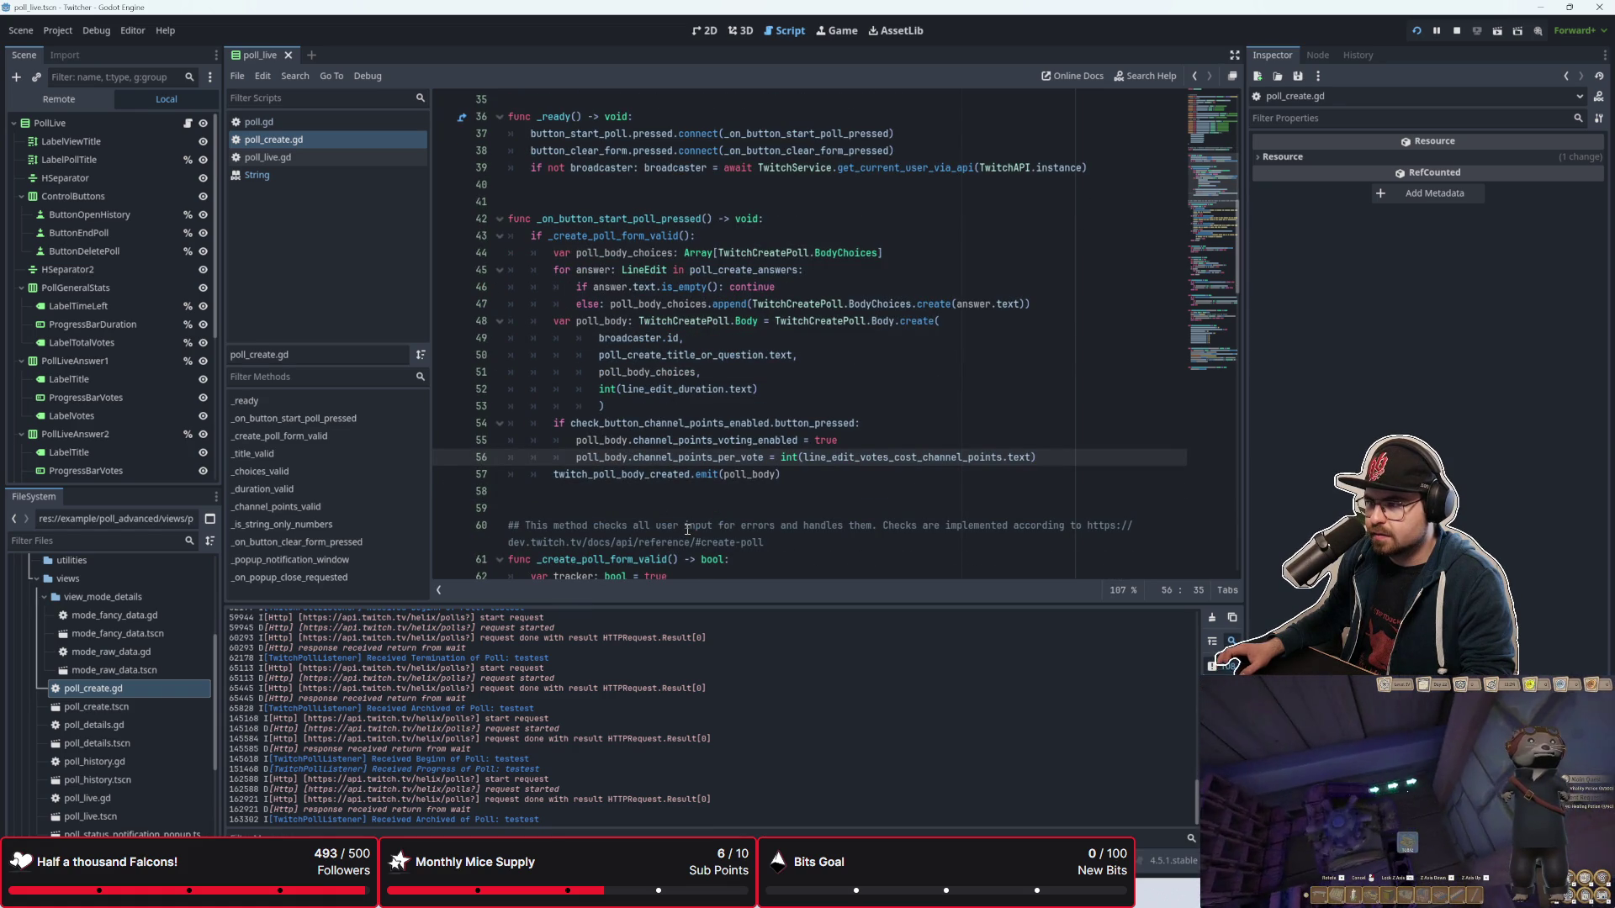
{"action": "left_click", "coordinate": [613, 220]}
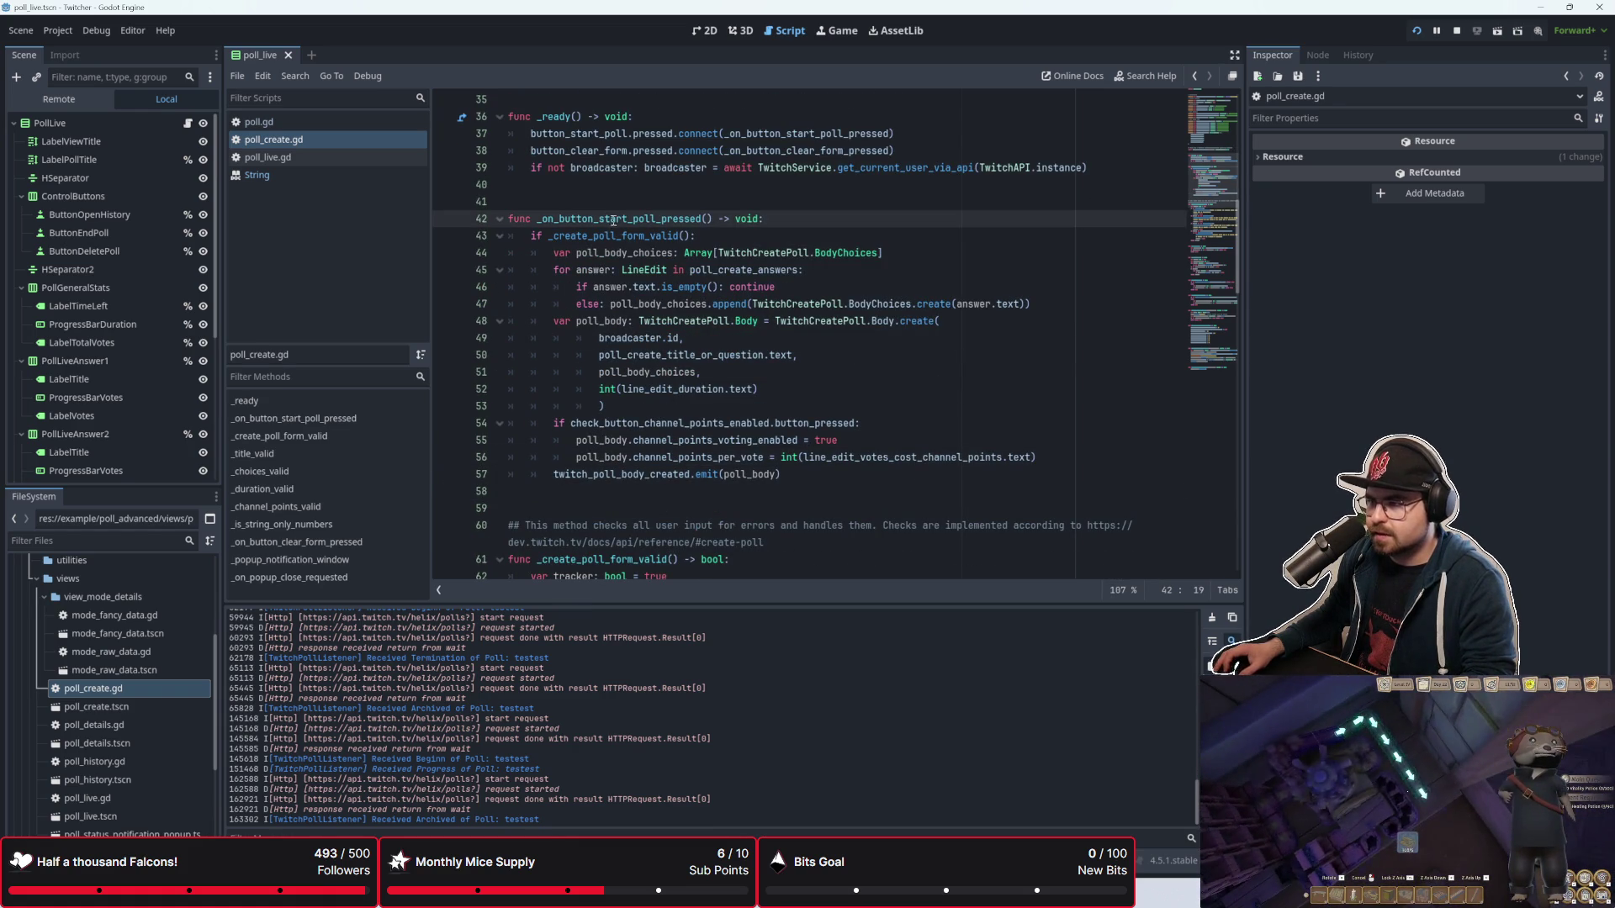
{"action": "left_click", "coordinate": [618, 290]}
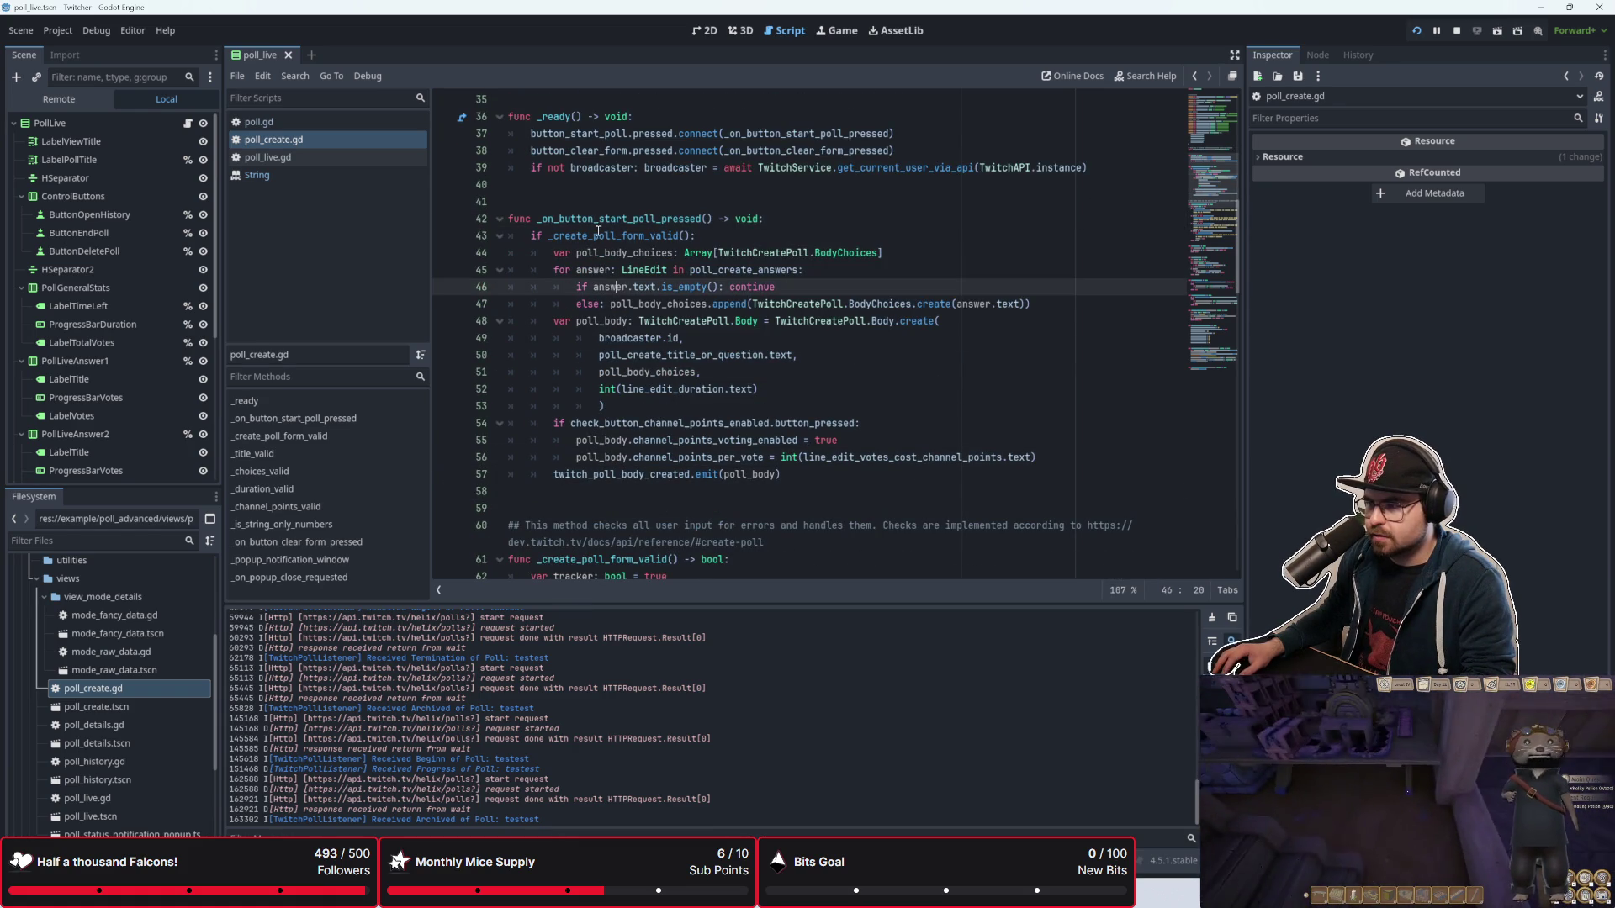
{"action": "left_click_drag", "start_coordinate": [598, 236], "coordinate": [645, 236]}
{"action": "left_click", "coordinate": [791, 474]}
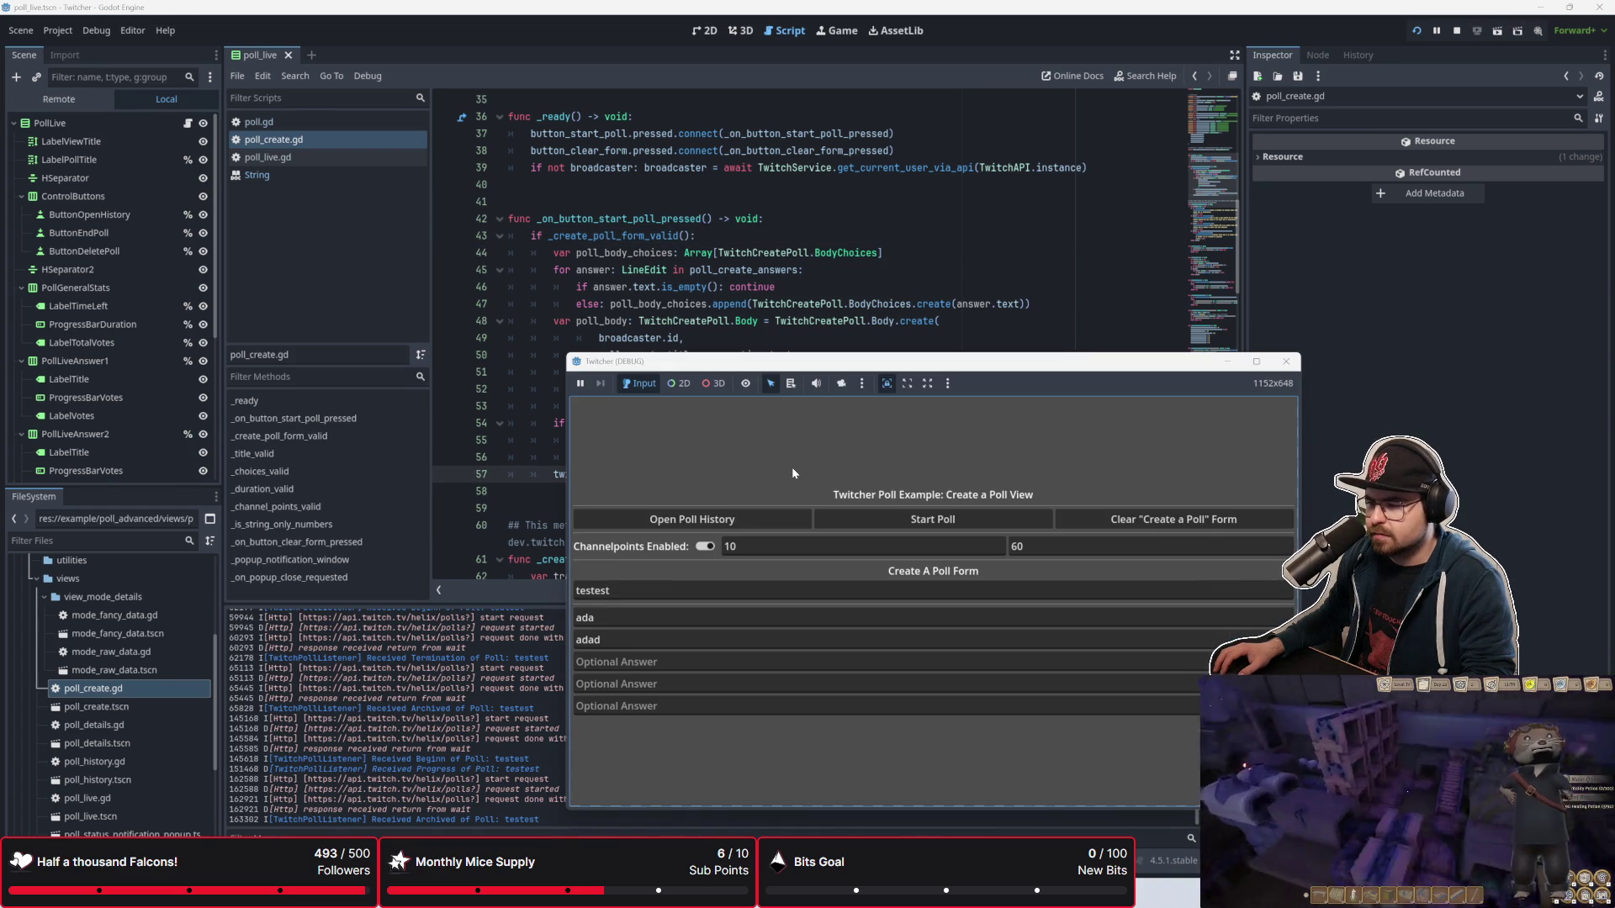
{"action": "scroll", "coordinate": [798, 467], "scroll_direction": "down", "scroll_amount": 10}
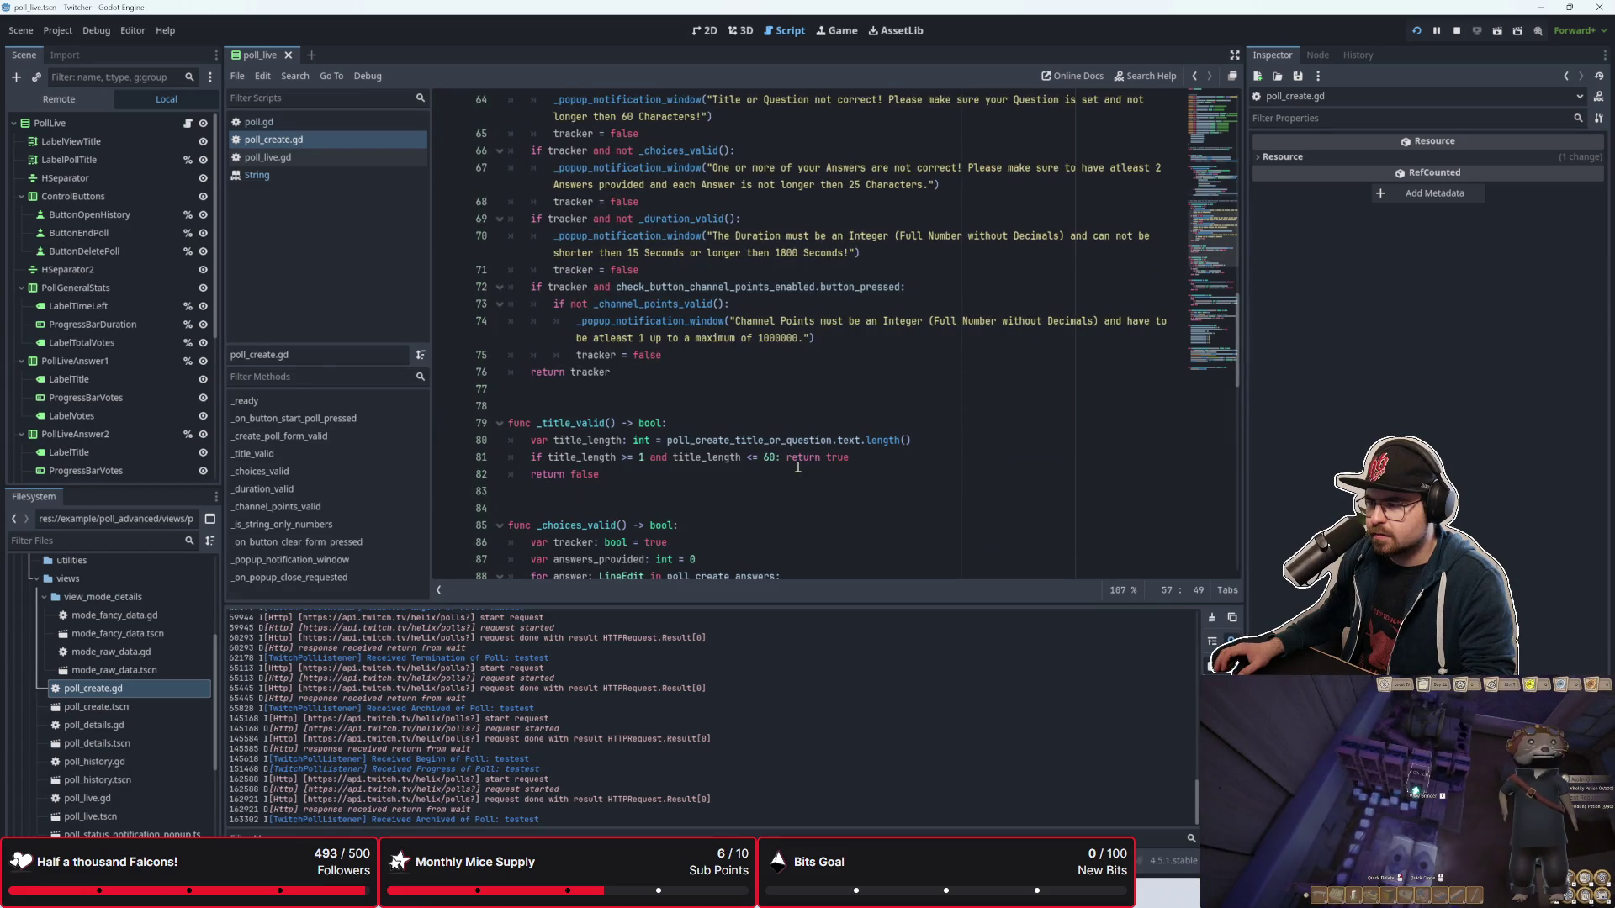
{"action": "scroll", "coordinate": [797, 467], "scroll_direction": "up", "scroll_amount": 3}
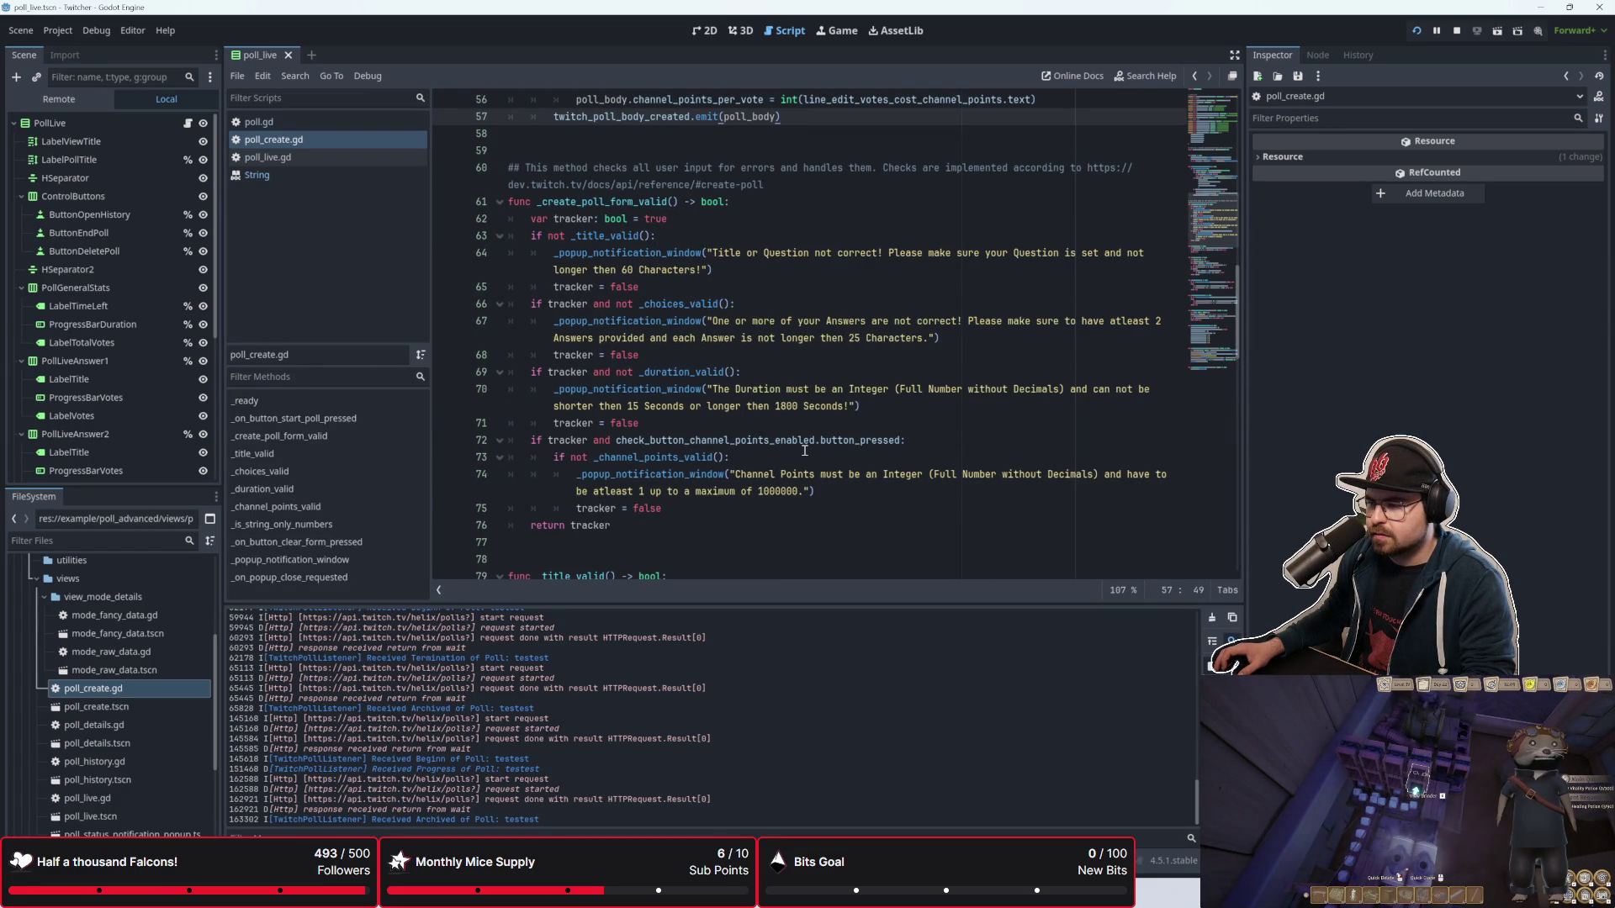
{"action": "scroll", "coordinate": [805, 450], "scroll_direction": "up", "scroll_amount": 7}
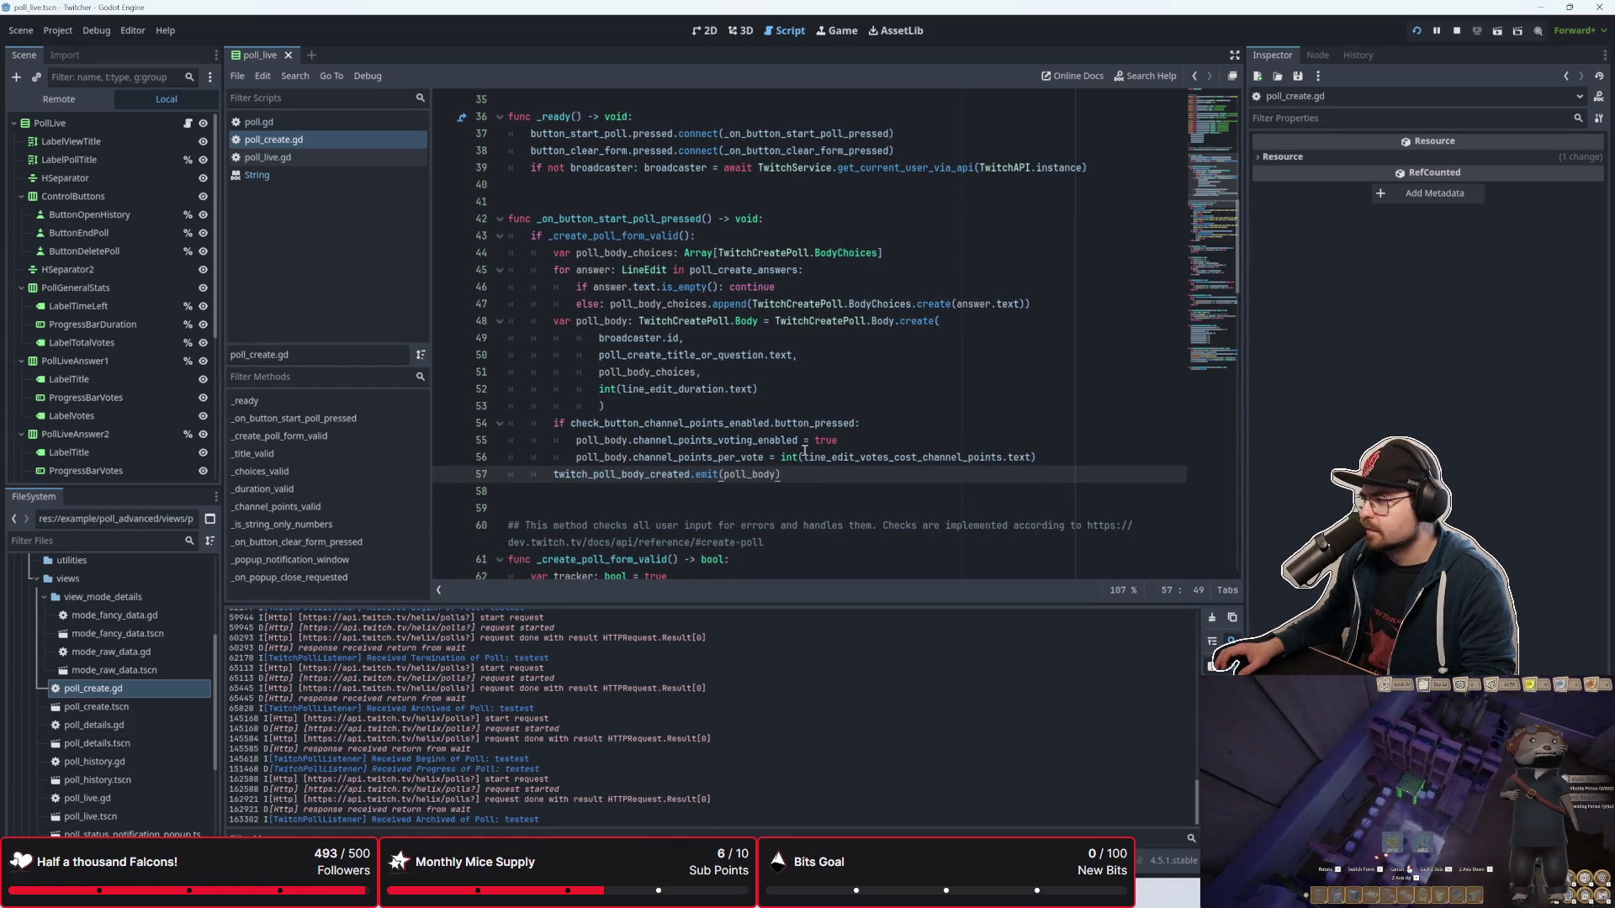
{"action": "left_click", "coordinate": [817, 405]}
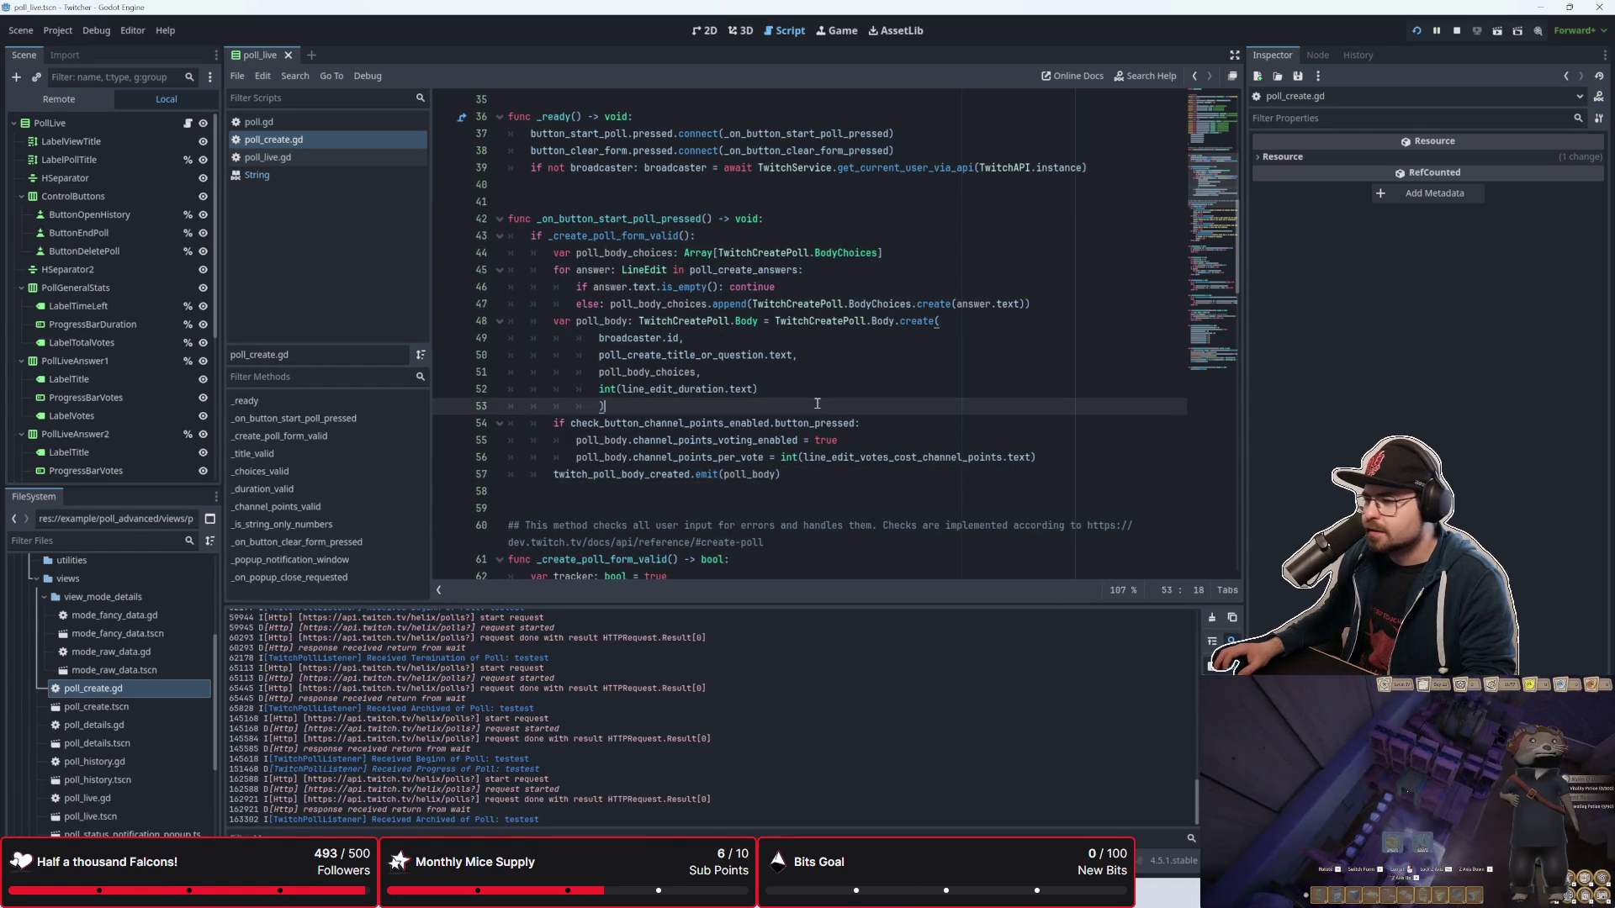
{"action": "left_click", "coordinate": [833, 456]}
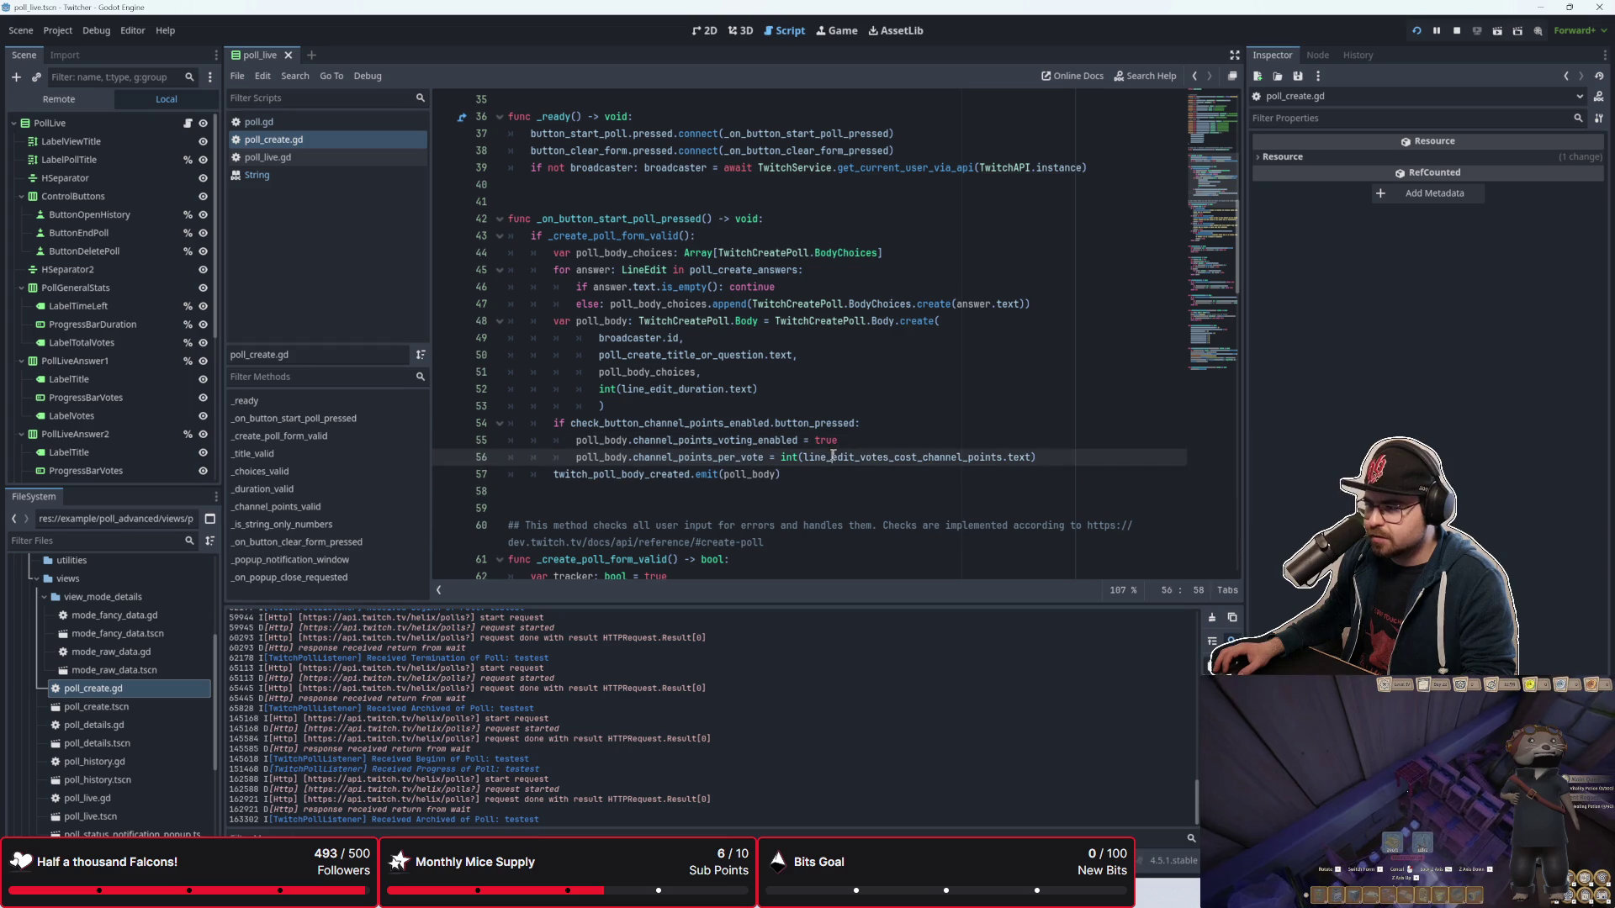
{"action": "left_click", "coordinate": [832, 473]}
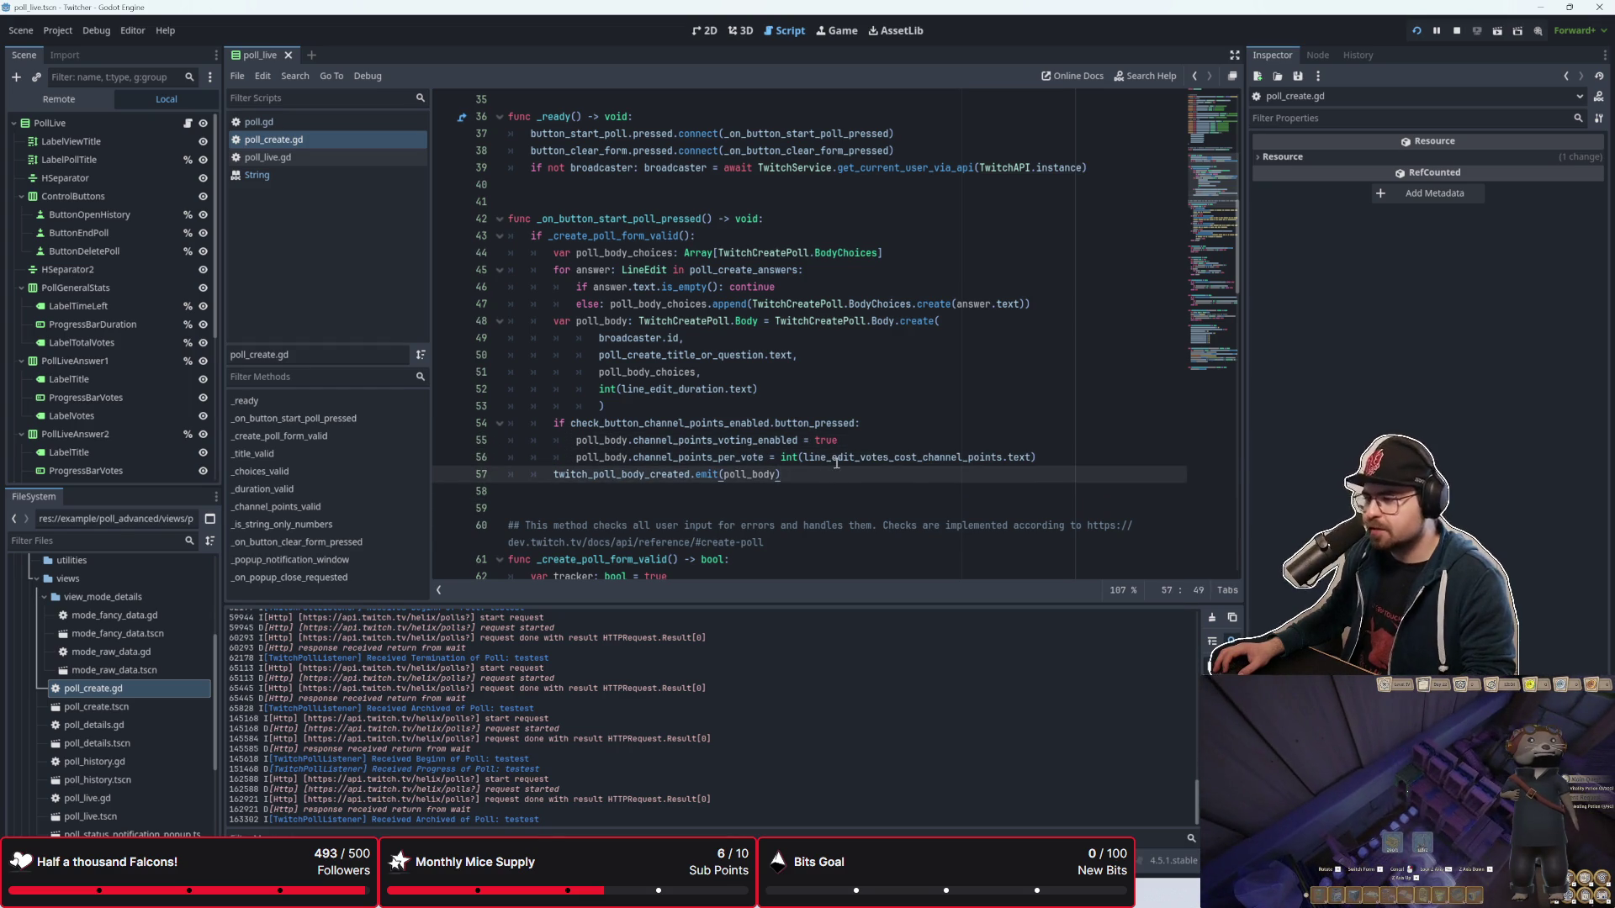
{"action": "left_click", "coordinate": [836, 462]}
{"action": "left_click", "coordinate": [835, 473]}
{"action": "left_click", "coordinate": [838, 462]}
{"action": "left_click", "coordinate": [827, 469]}
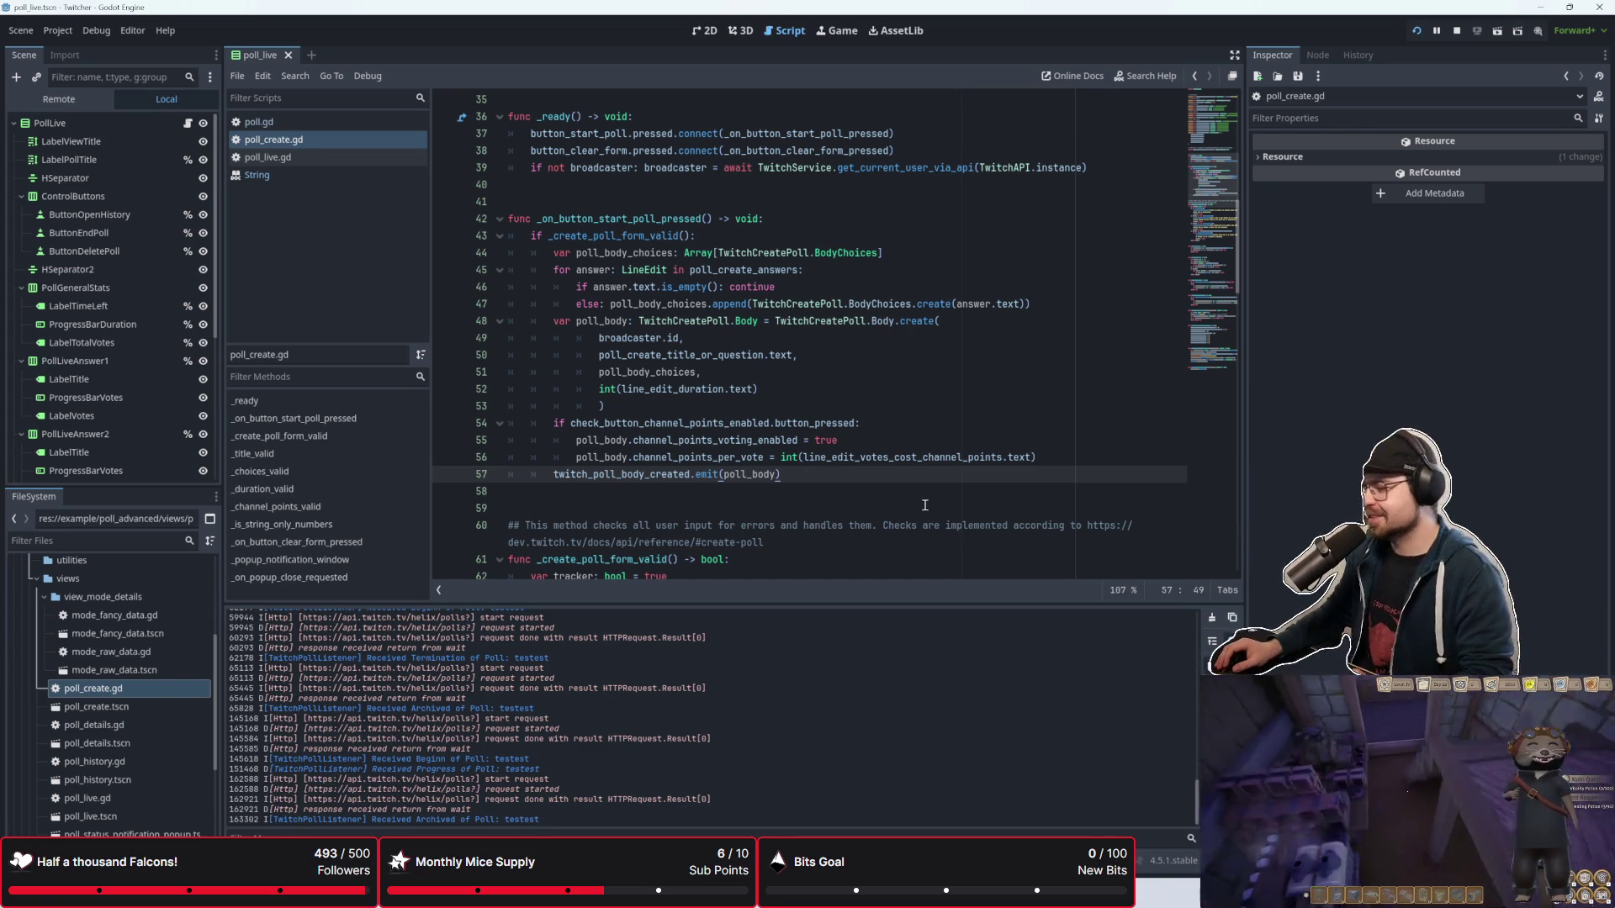
{"action": "left_click", "coordinate": [893, 372]}
{"action": "left_click", "coordinate": [747, 423]}
{"action": "key", "text": "Up"}
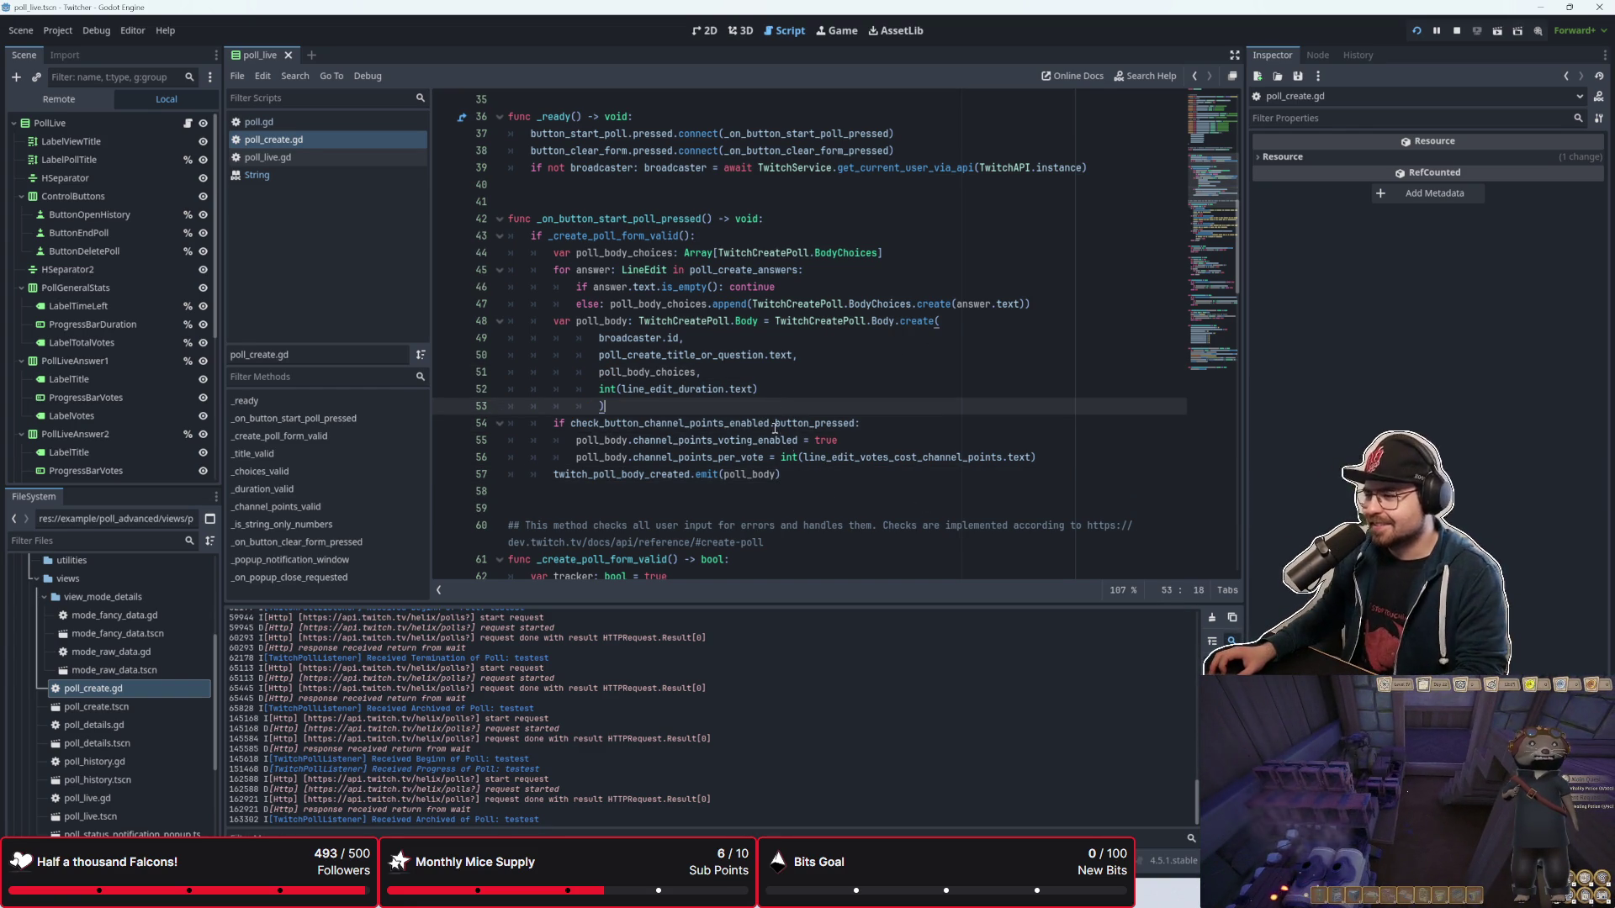
{"action": "scroll", "coordinate": [865, 415], "scroll_direction": "up", "scroll_amount": 3}
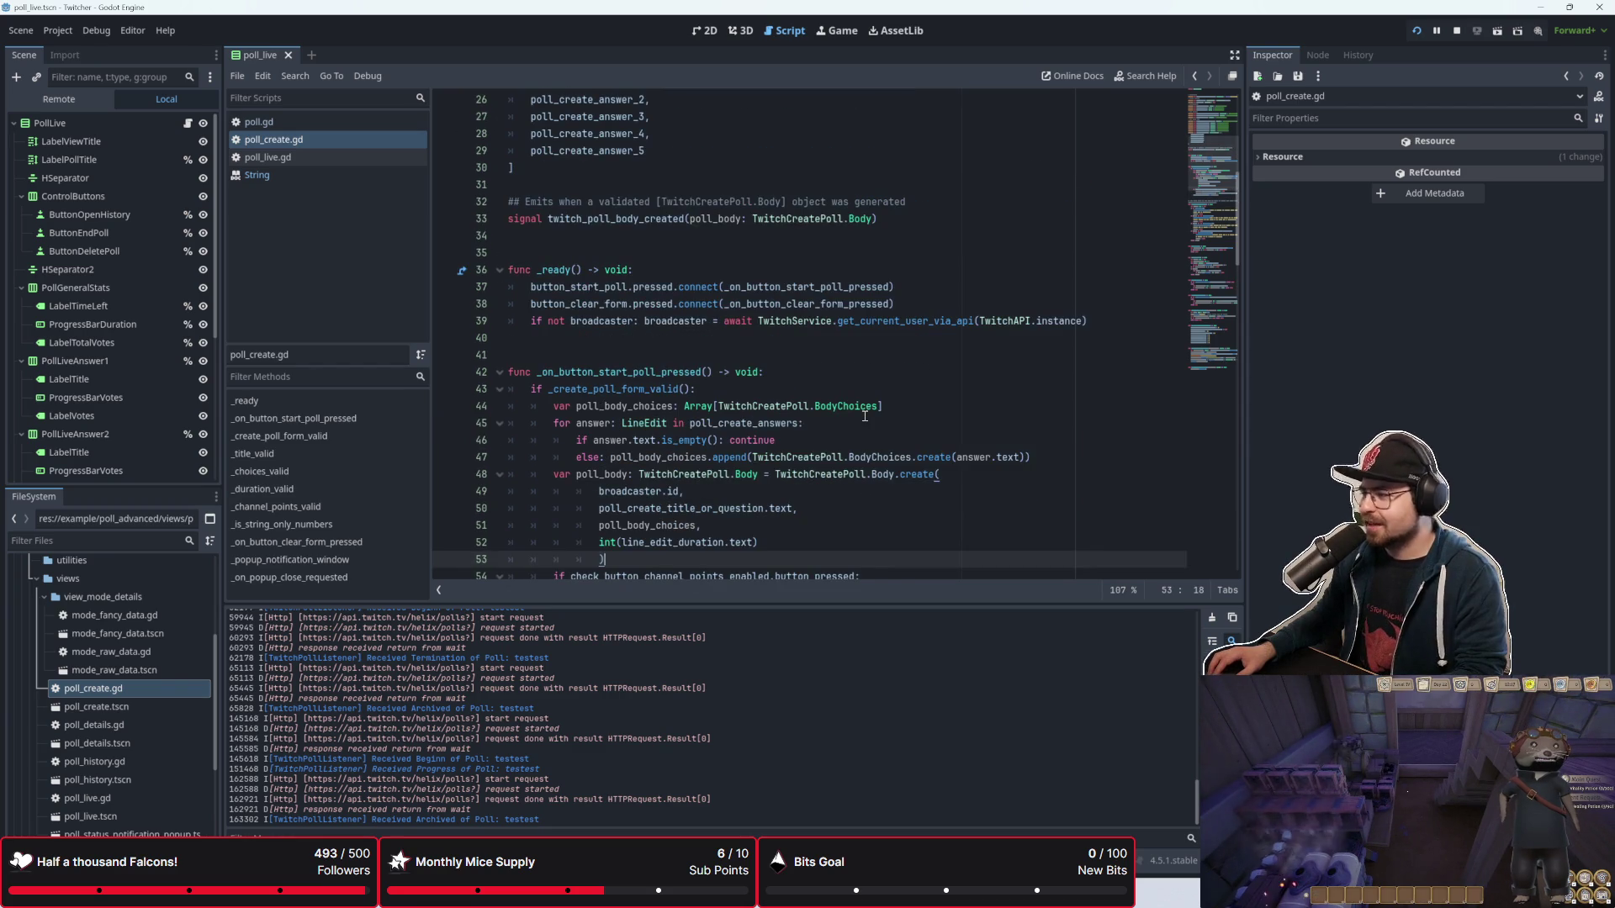
{"action": "scroll", "coordinate": [865, 416], "scroll_direction": "down", "scroll_amount": 7}
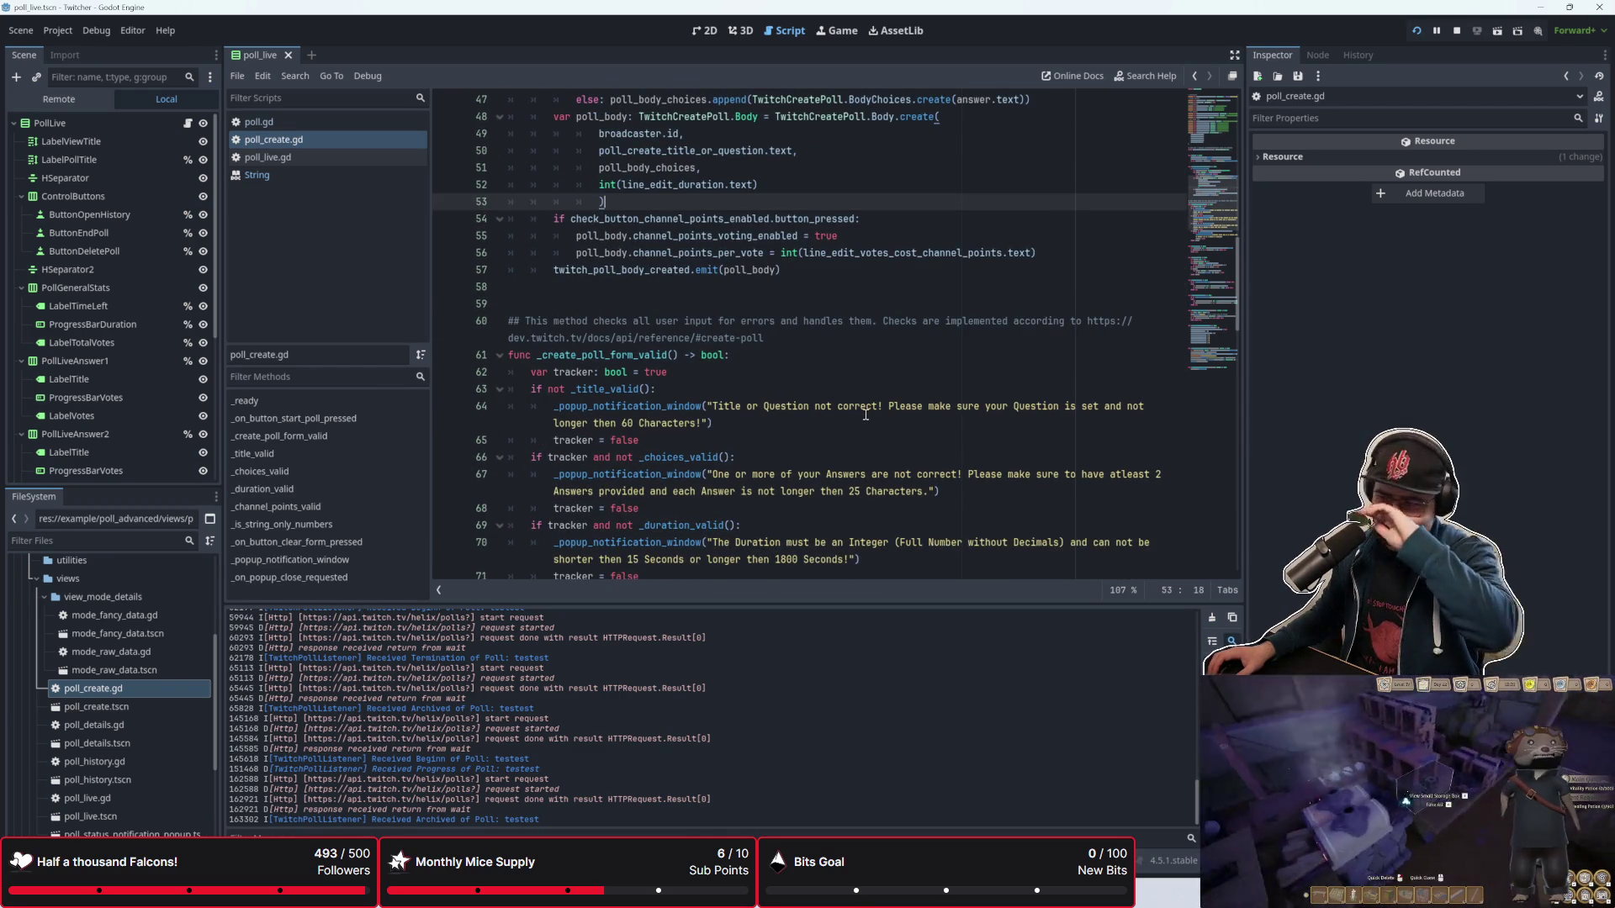
{"action": "scroll", "coordinate": [865, 413], "scroll_direction": "down", "scroll_amount": 13}
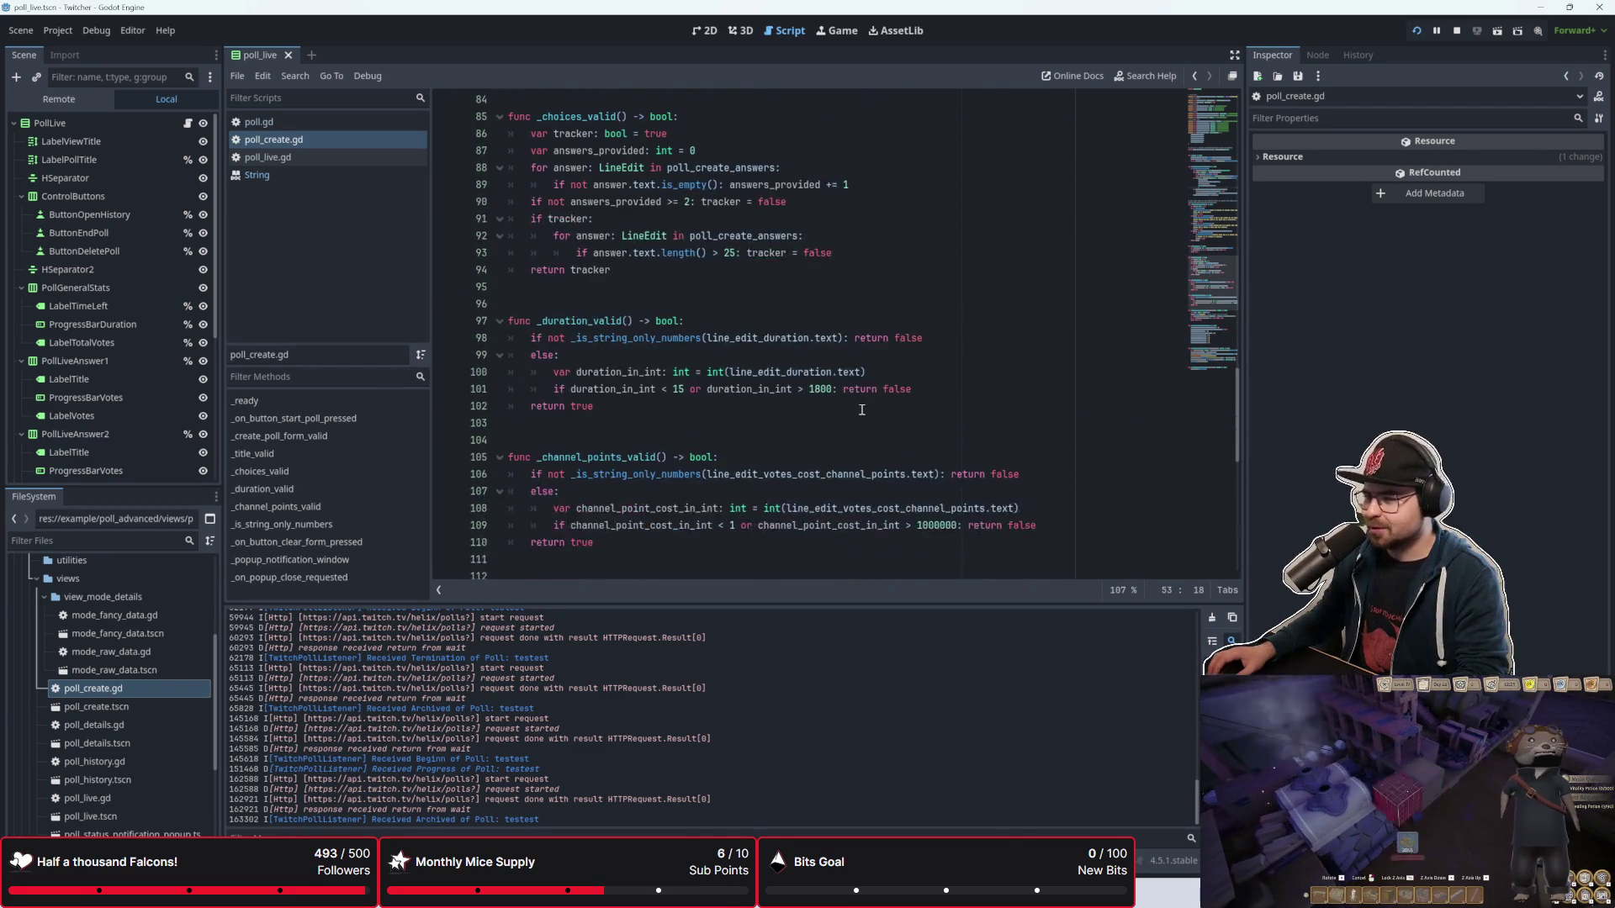
{"action": "scroll", "coordinate": [862, 409], "scroll_direction": "down", "scroll_amount": 2}
{"action": "scroll", "coordinate": [859, 402], "scroll_direction": "down", "scroll_amount": 2}
{"action": "left_click", "coordinate": [693, 455]}
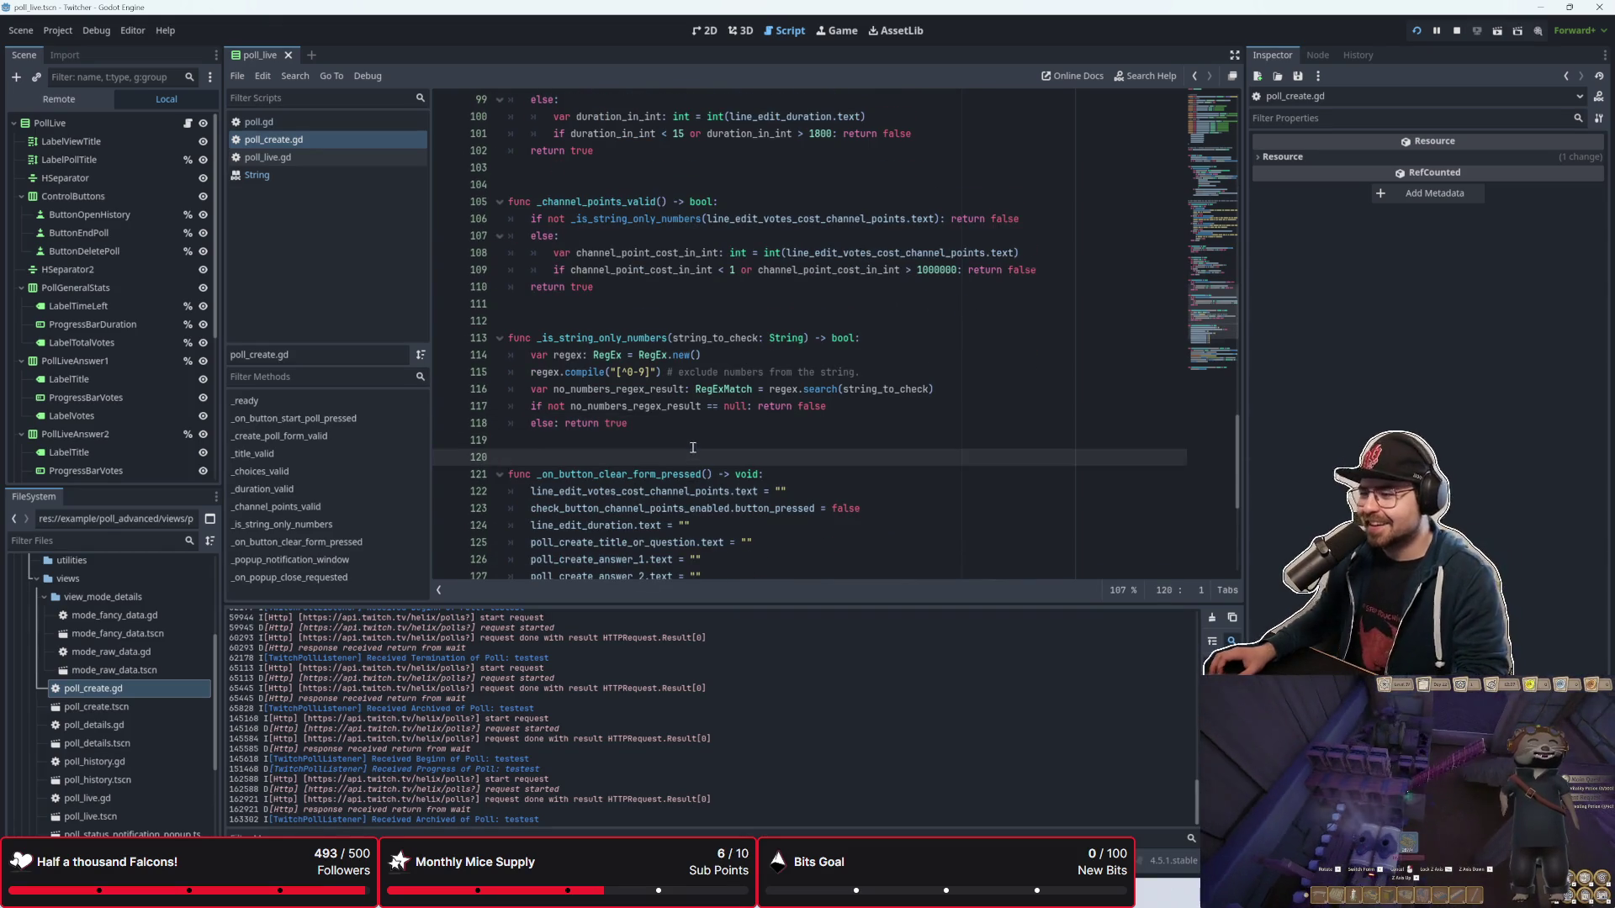
{"action": "scroll", "coordinate": [693, 448], "scroll_direction": "down", "scroll_amount": 6}
{"action": "scroll", "coordinate": [695, 447], "scroll_direction": "up", "scroll_amount": 7}
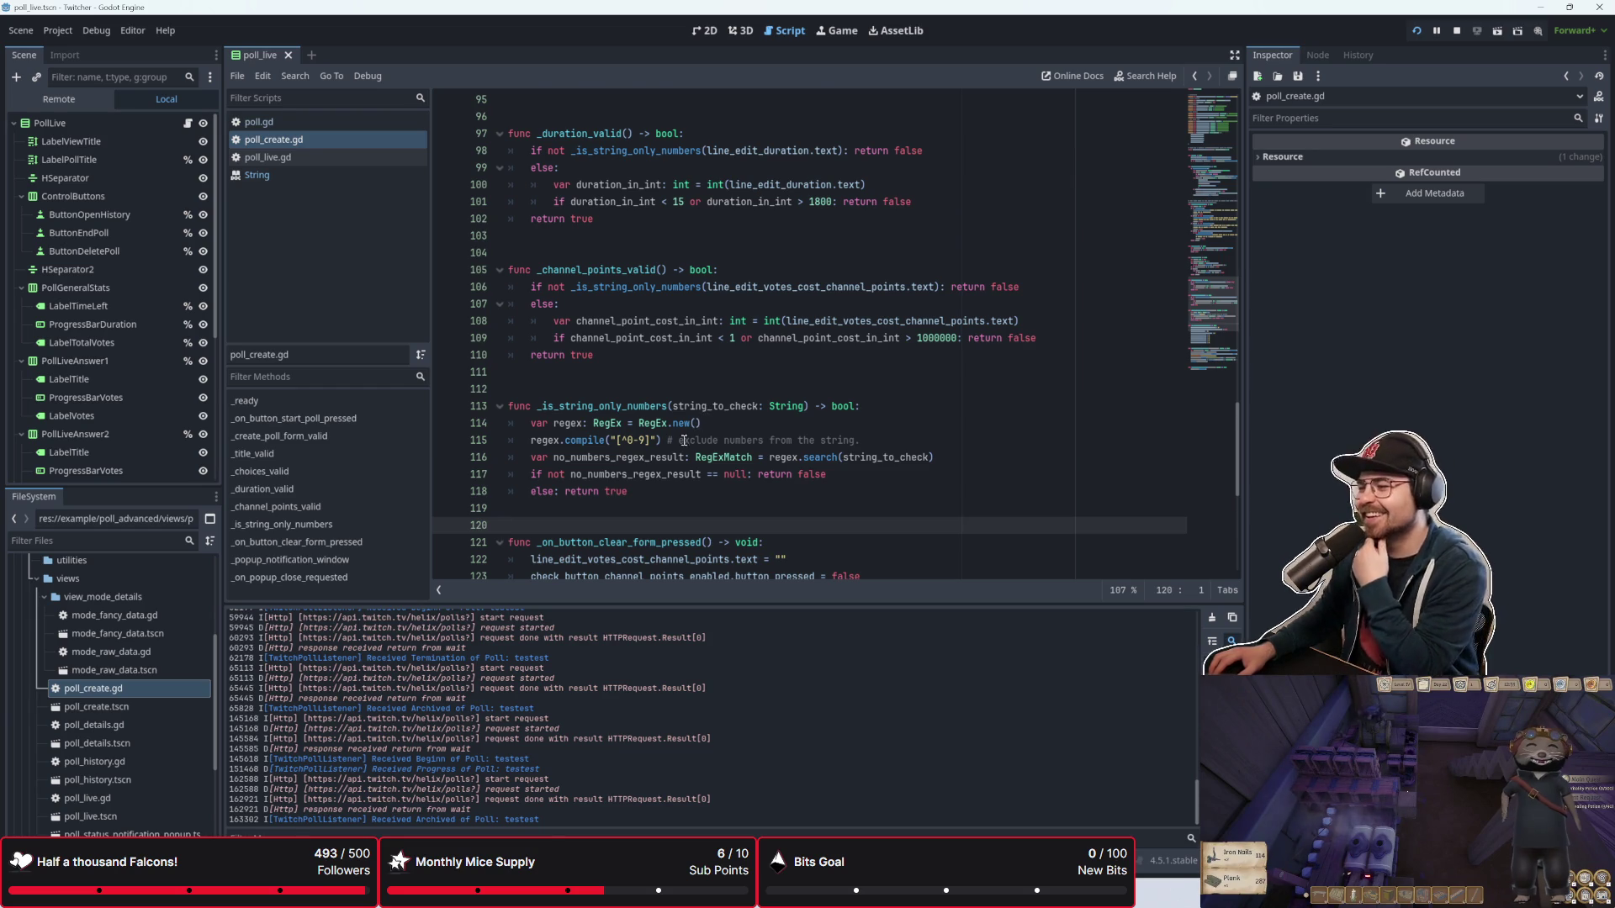
{"action": "scroll", "coordinate": [683, 440], "scroll_direction": "up", "scroll_amount": 15}
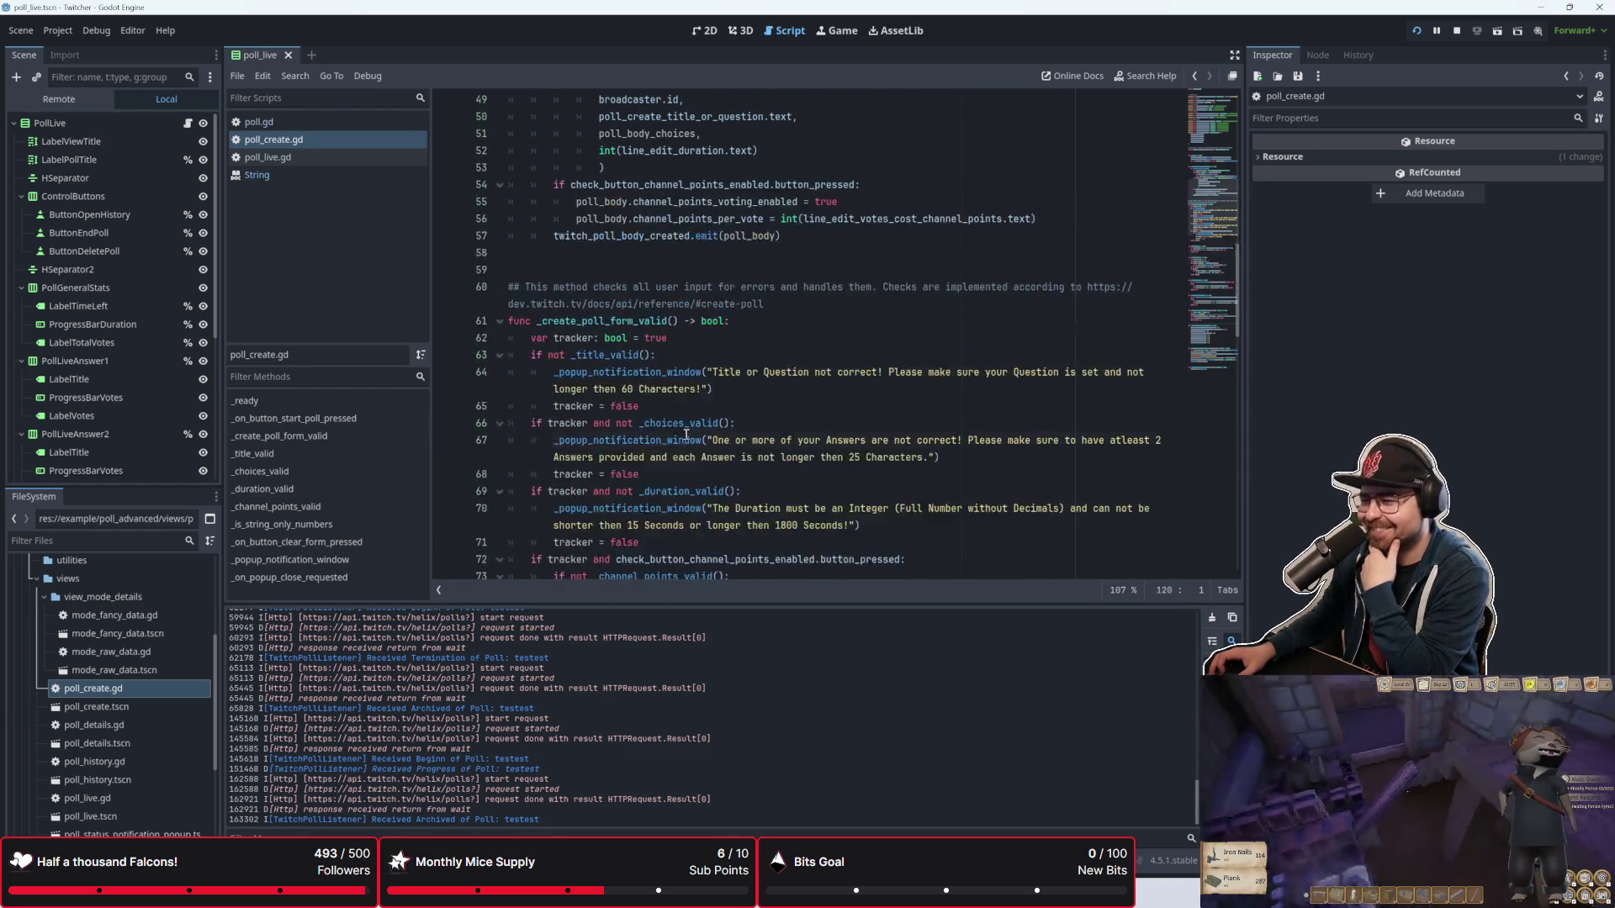
{"action": "left_click", "coordinate": [686, 434]}
{"action": "key", "text": "Up"}
{"action": "key", "text": "End"}
{"action": "scroll", "coordinate": [770, 496], "scroll_direction": "down", "scroll_amount": 1}
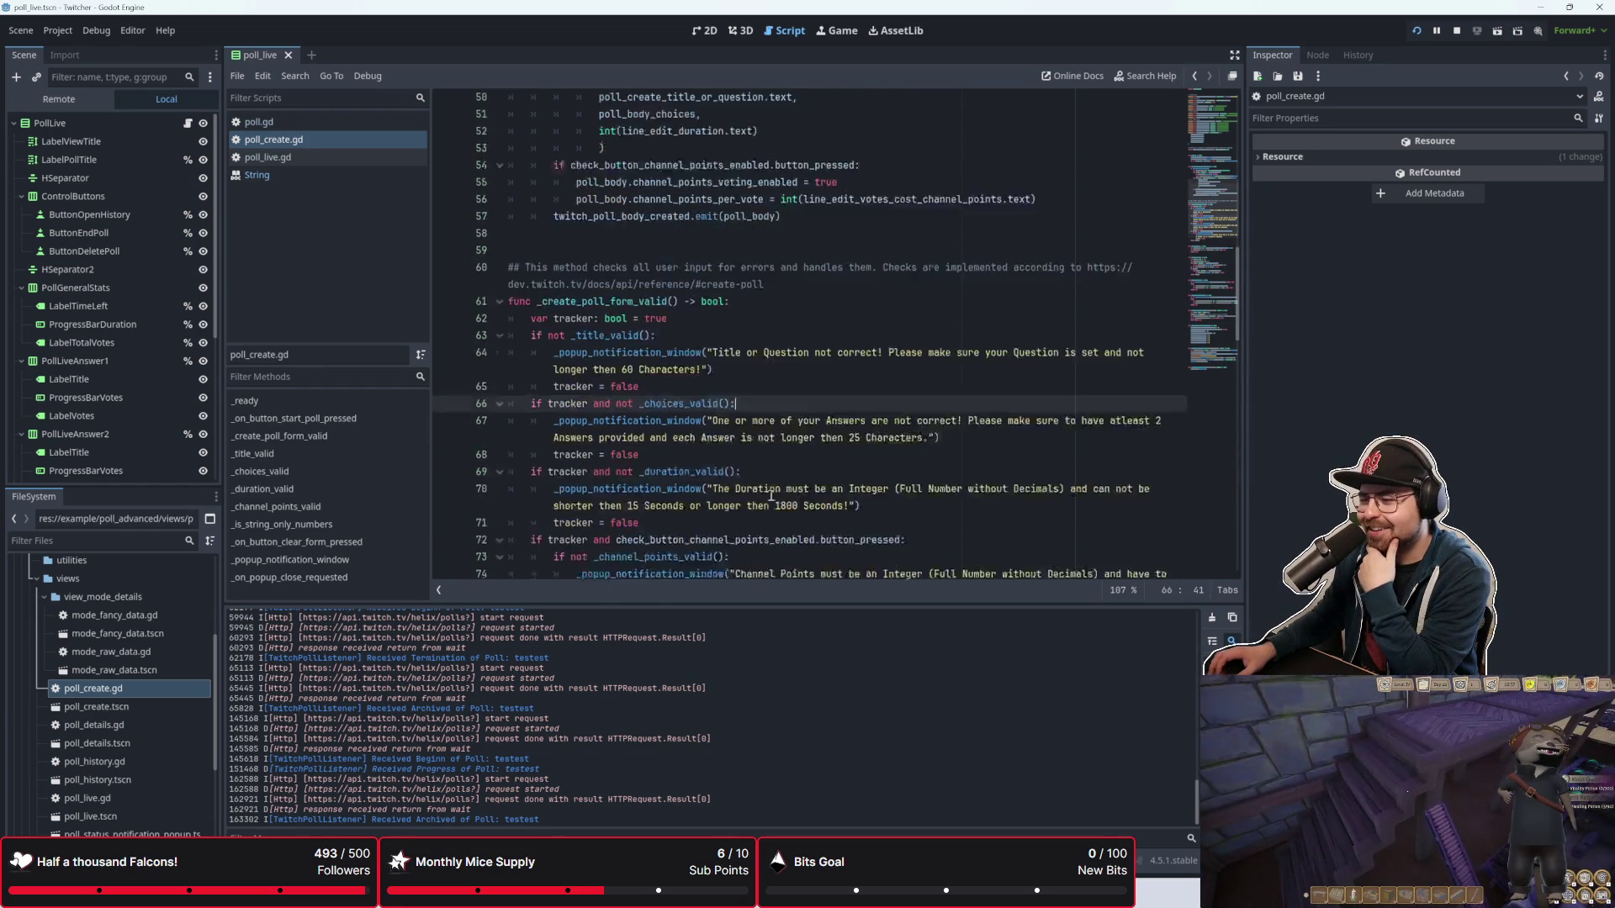
{"action": "scroll", "coordinate": [770, 496], "scroll_direction": "down", "scroll_amount": 2}
{"action": "left_click", "coordinate": [809, 395]}
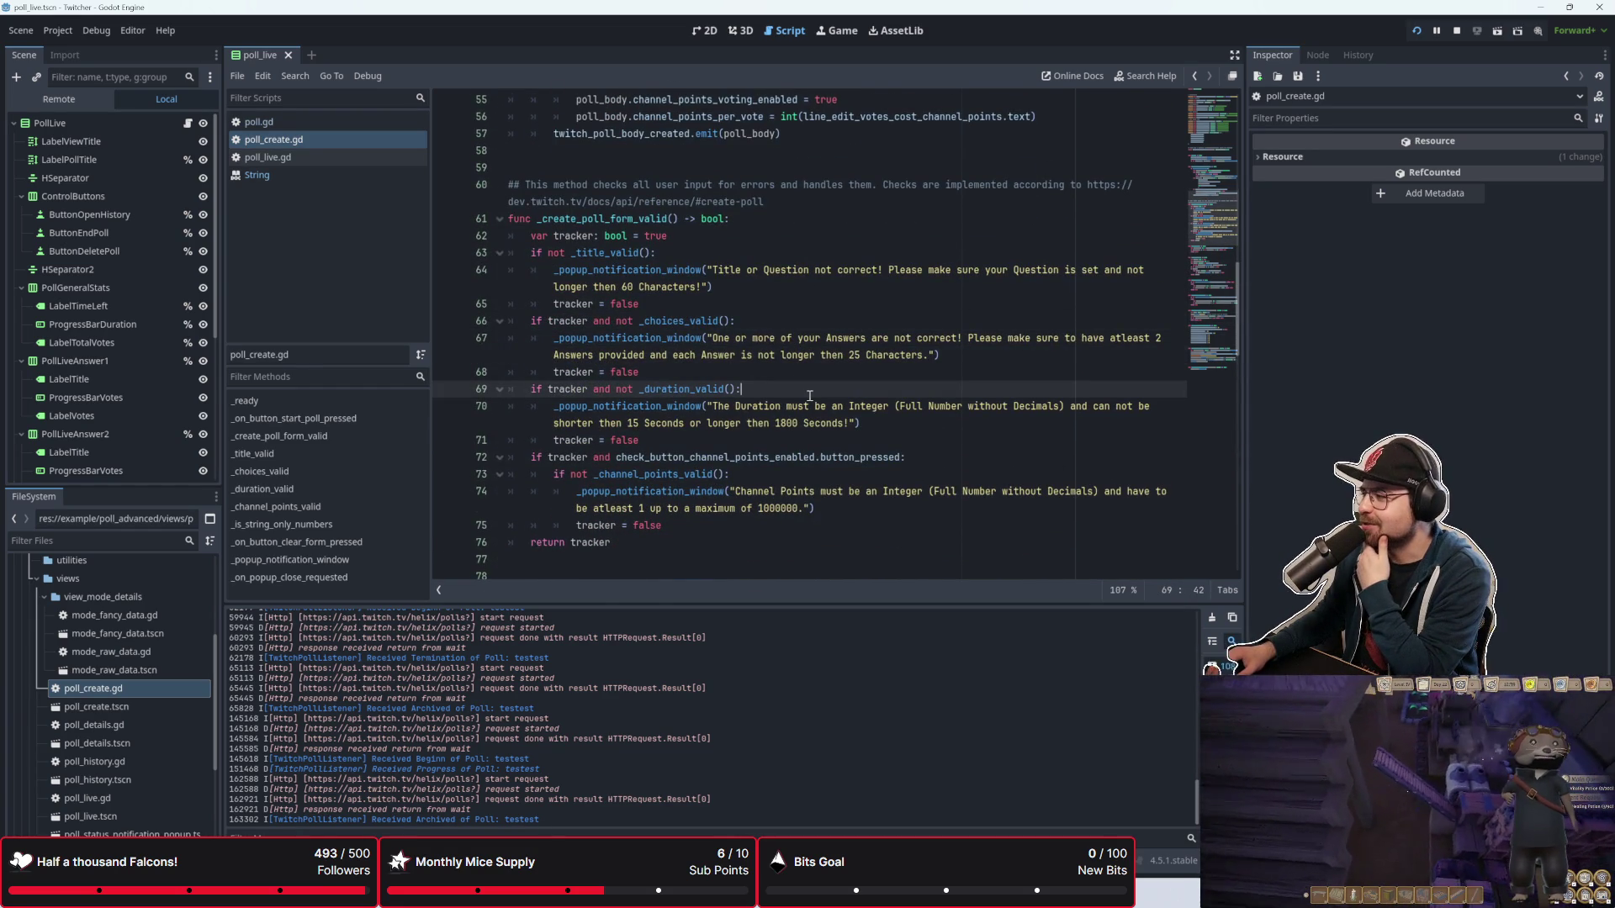
{"action": "scroll", "coordinate": [809, 395], "scroll_direction": "down", "scroll_amount": 2}
{"action": "left_click", "coordinate": [806, 422]}
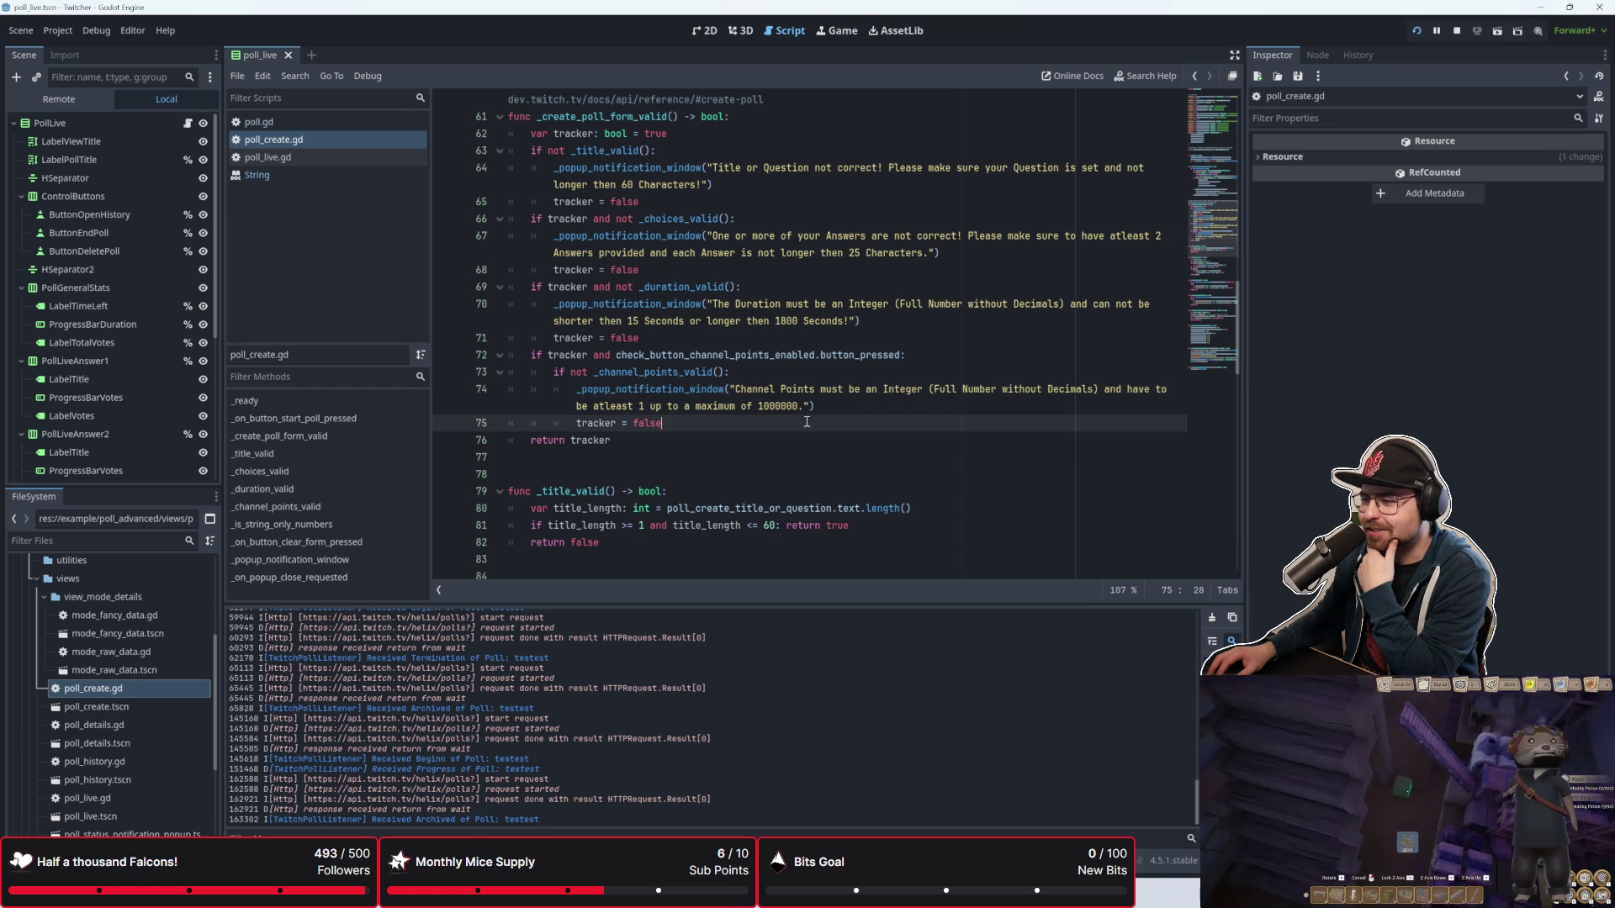
{"action": "scroll", "coordinate": [807, 422], "scroll_direction": "down", "scroll_amount": 20}
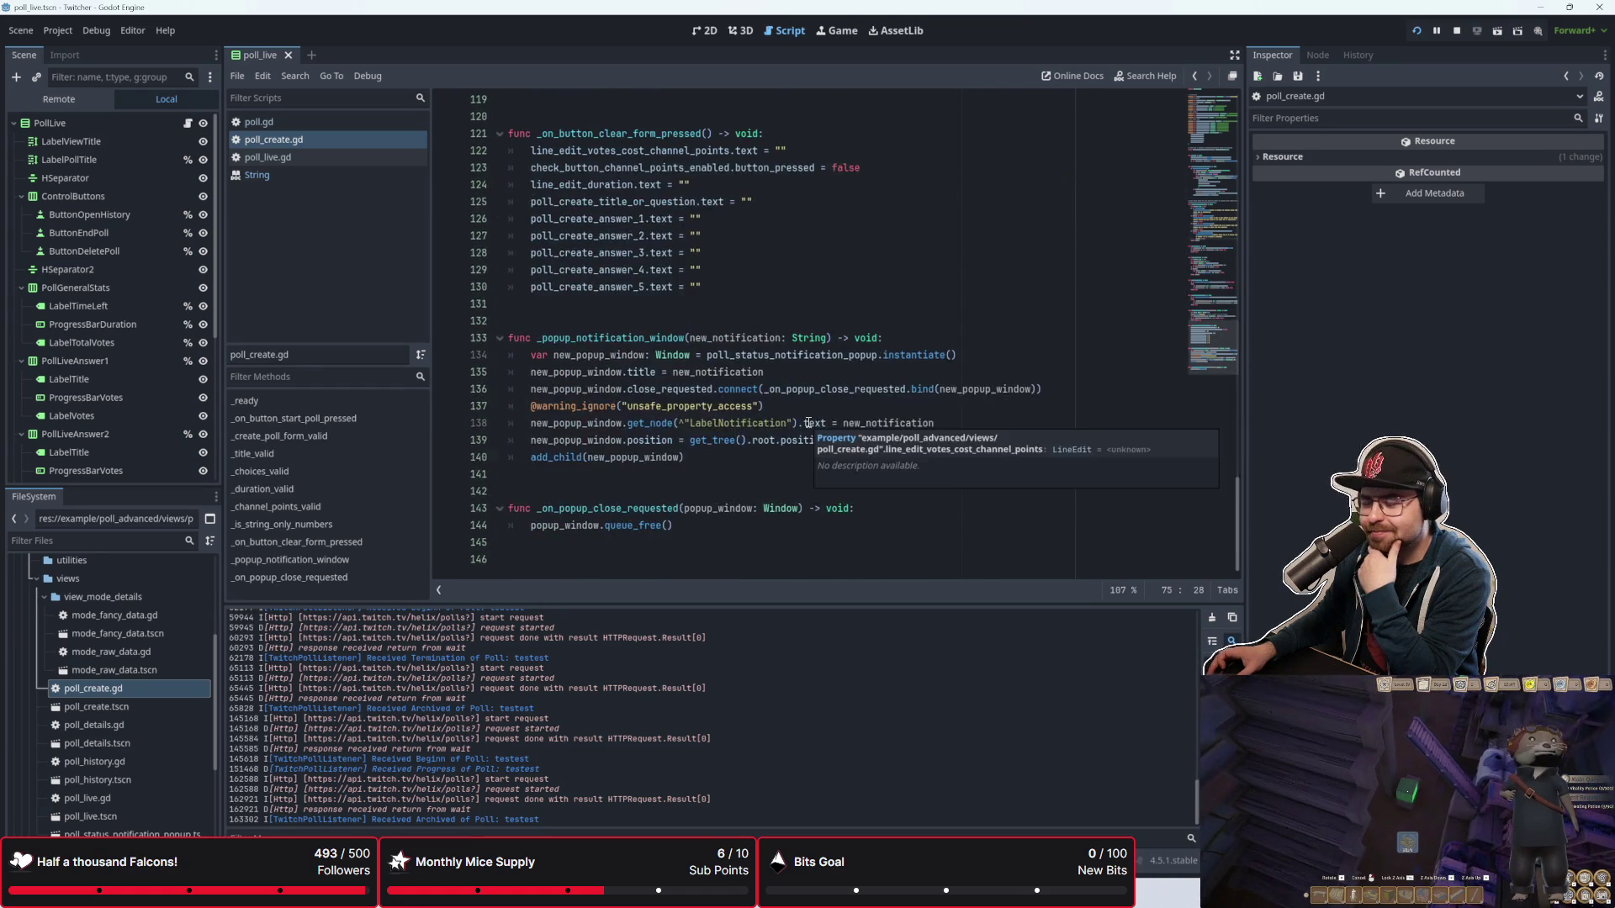
{"action": "scroll", "coordinate": [806, 423], "scroll_direction": "up", "scroll_amount": 17}
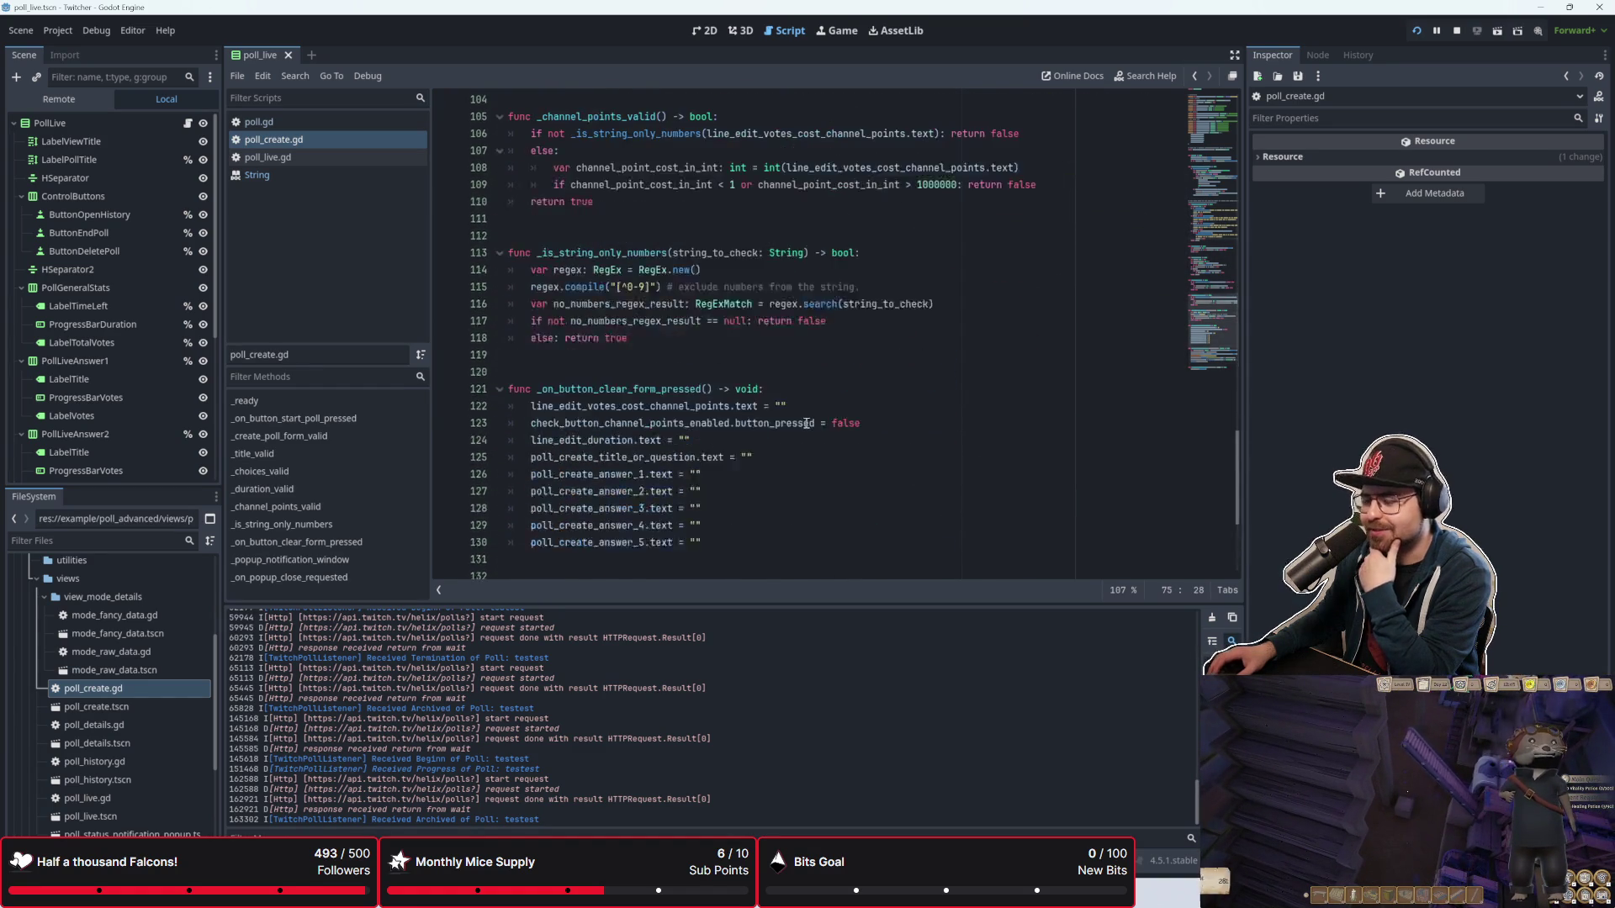
{"action": "scroll", "coordinate": [806, 423], "scroll_direction": "up", "scroll_amount": 20}
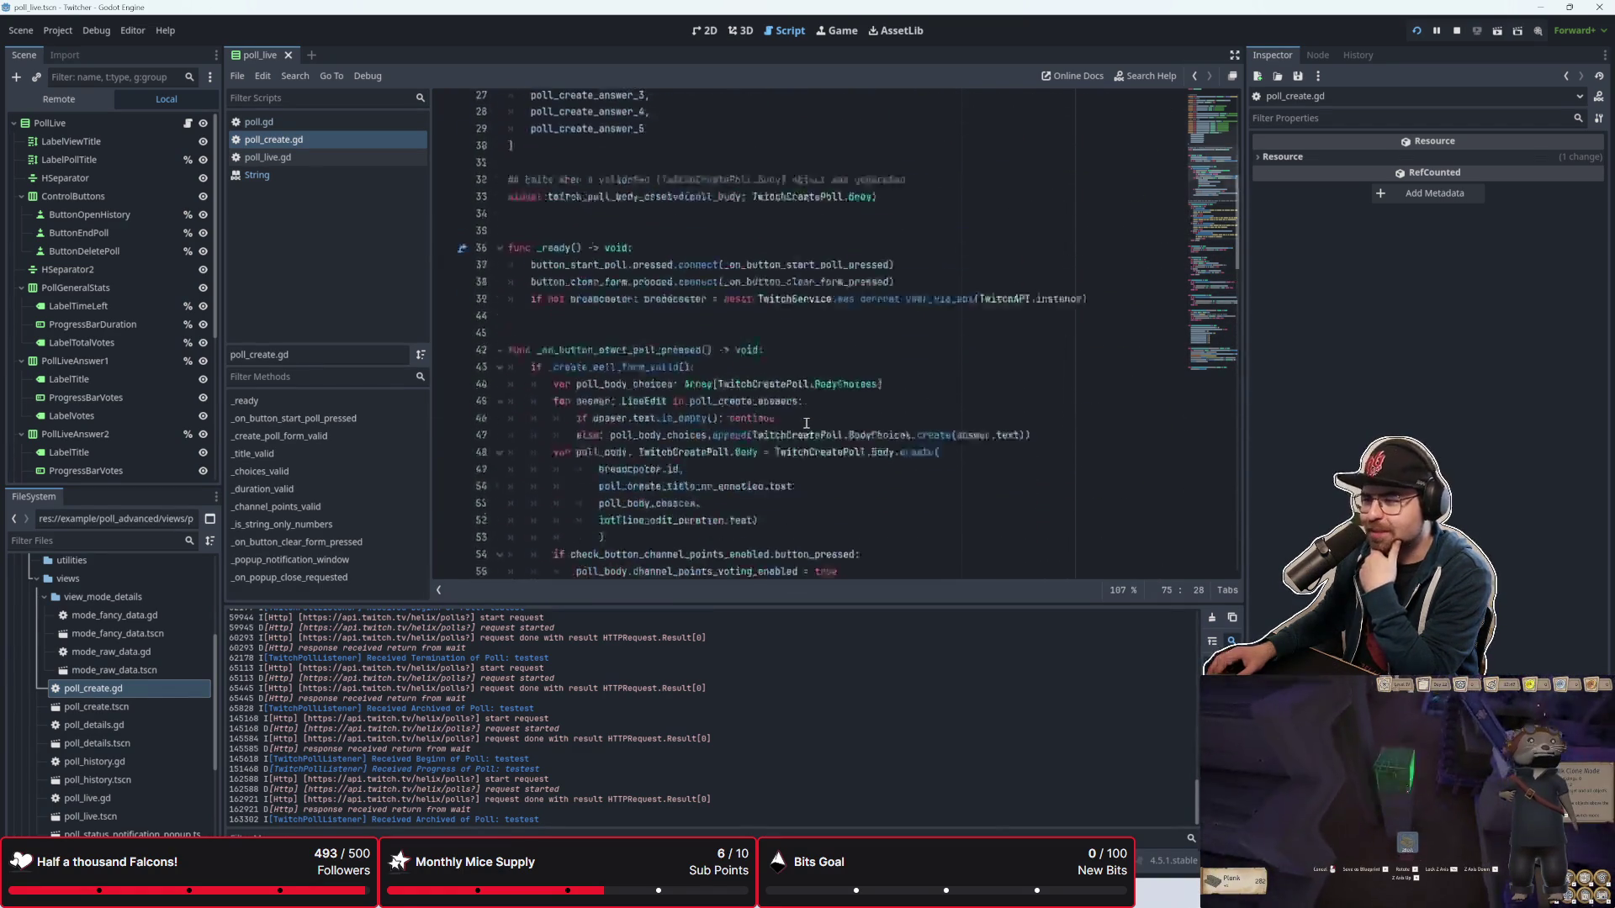
{"action": "scroll", "coordinate": [806, 423], "scroll_direction": "down", "scroll_amount": 20}
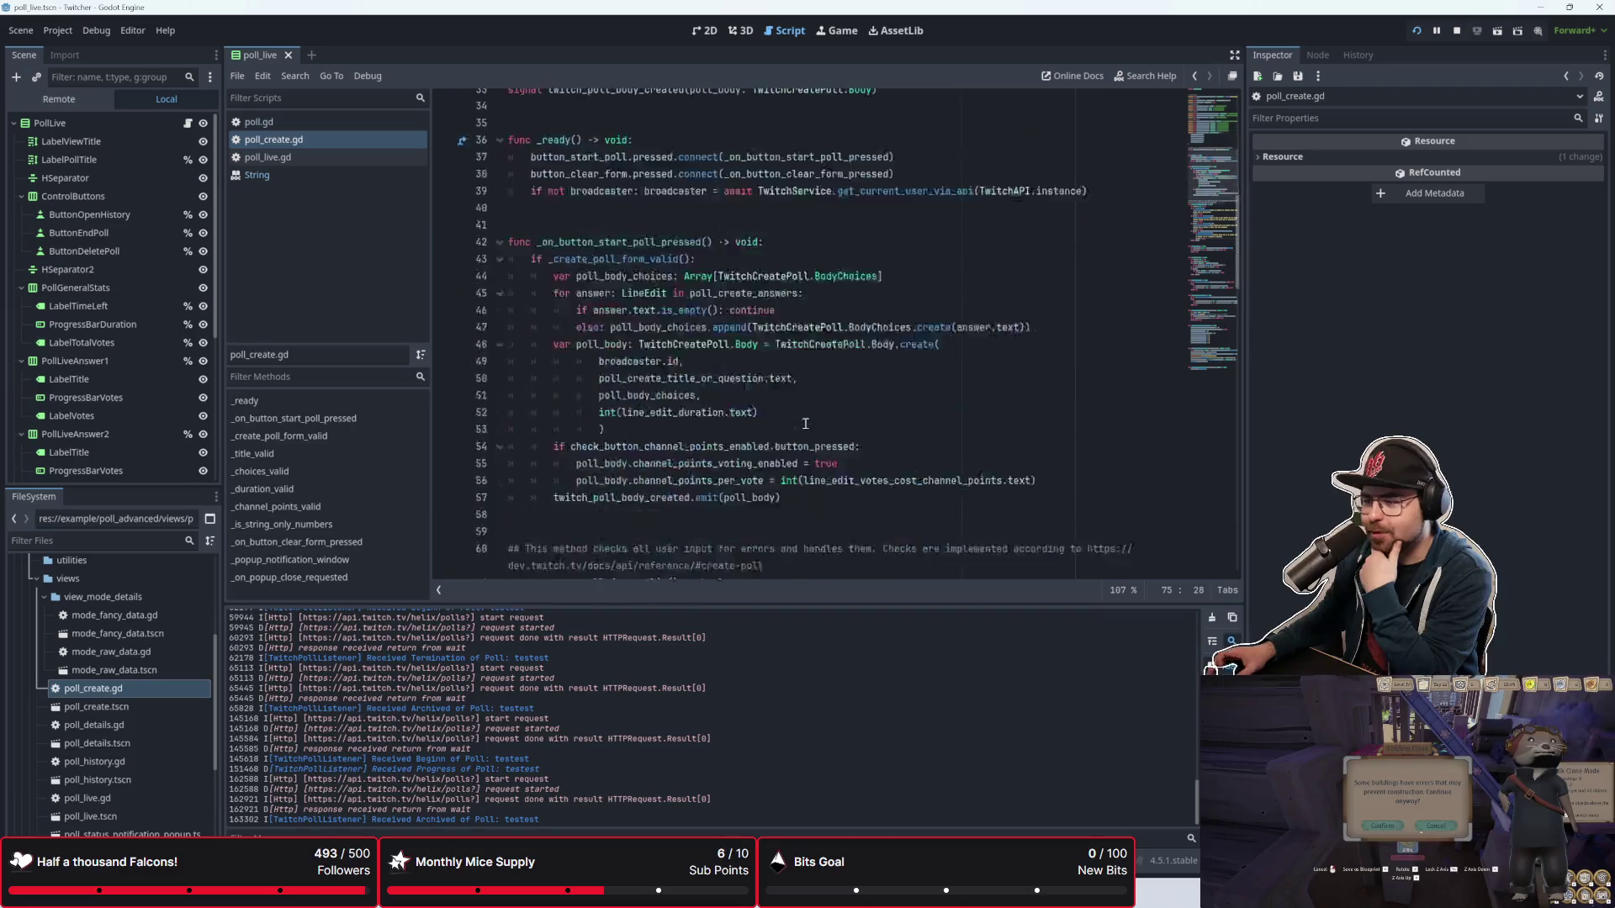
{"action": "scroll", "coordinate": [806, 427], "scroll_direction": "down", "scroll_amount": 15}
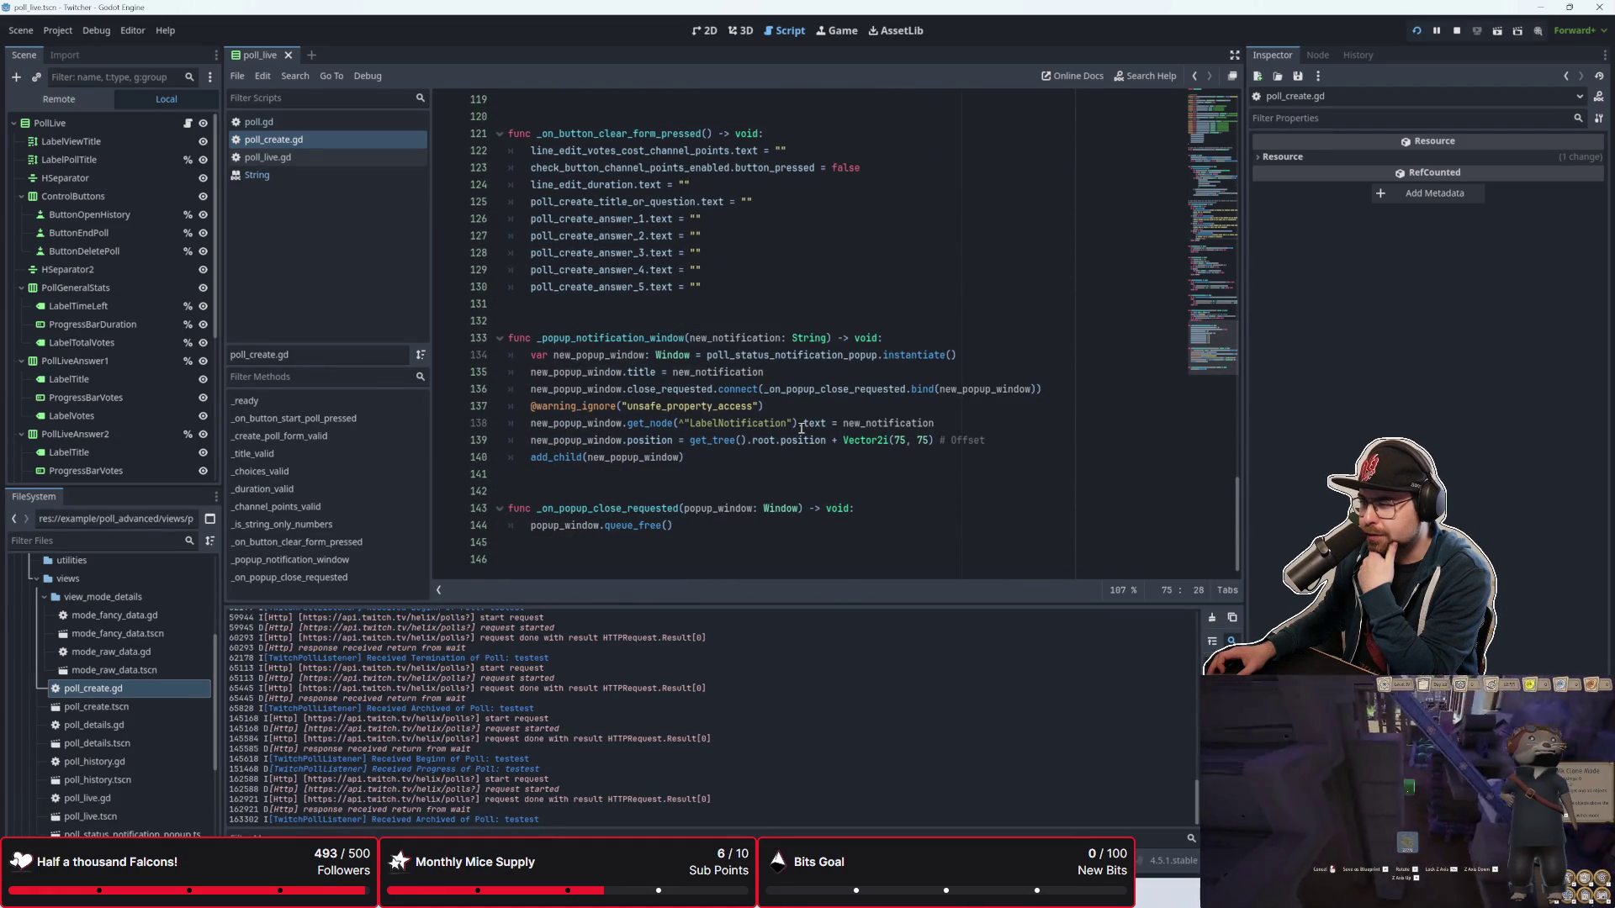
{"action": "scroll", "coordinate": [802, 428], "scroll_direction": "up", "scroll_amount": 4}
{"action": "scroll", "coordinate": [802, 428], "scroll_direction": "up", "scroll_amount": 6}
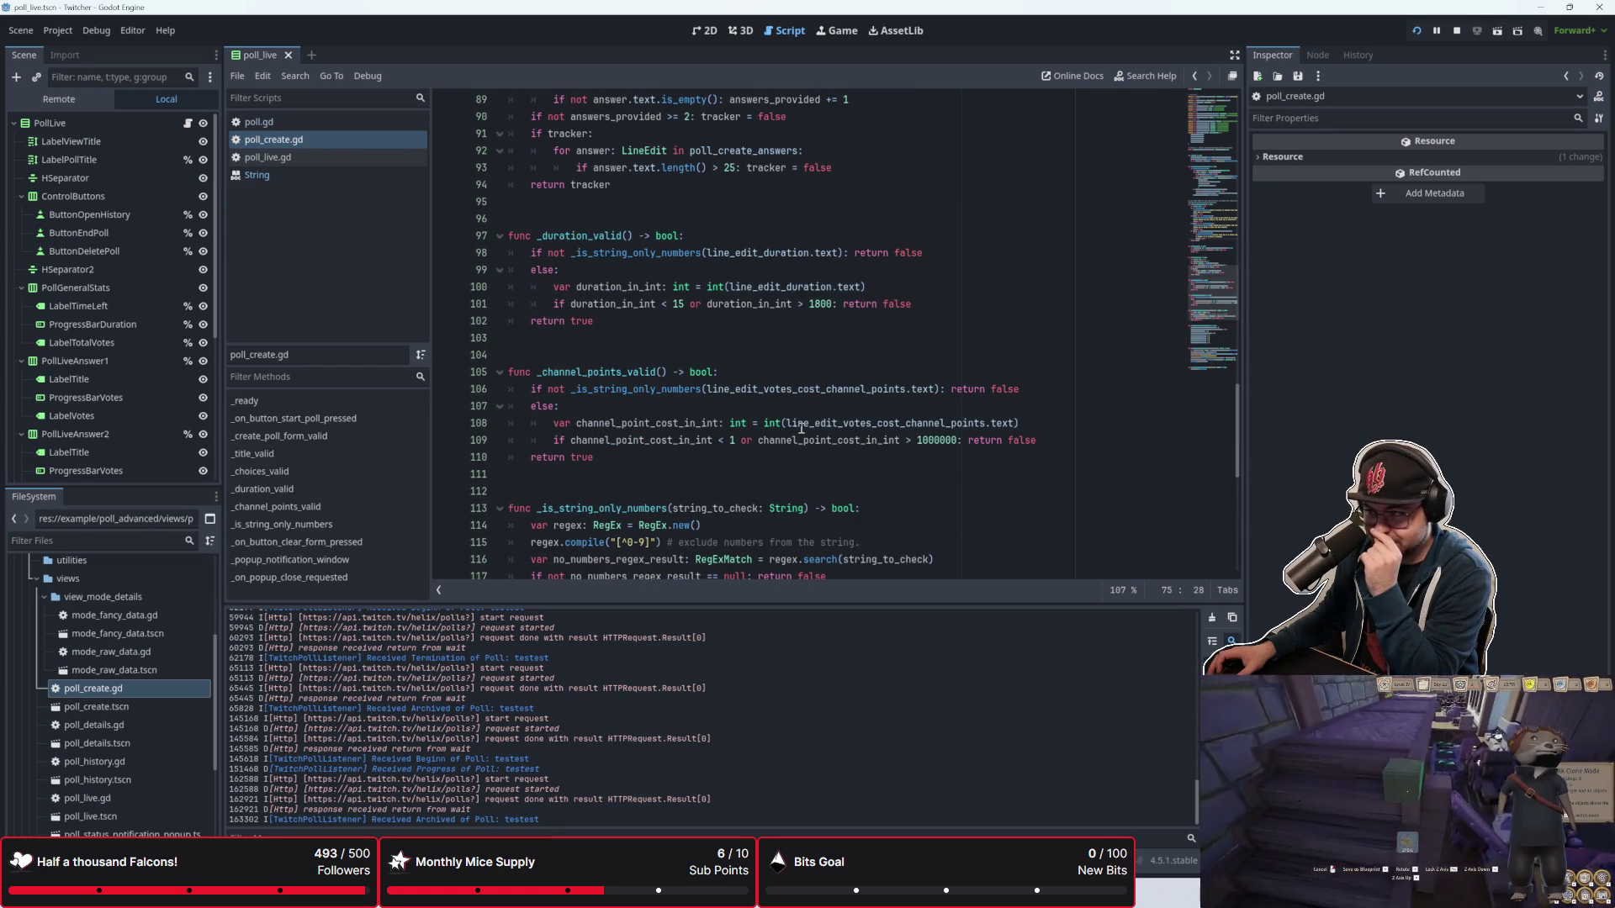
{"action": "scroll", "coordinate": [797, 444], "scroll_direction": "up", "scroll_amount": 1}
{"action": "scroll", "coordinate": [797, 444], "scroll_direction": "up", "scroll_amount": 2}
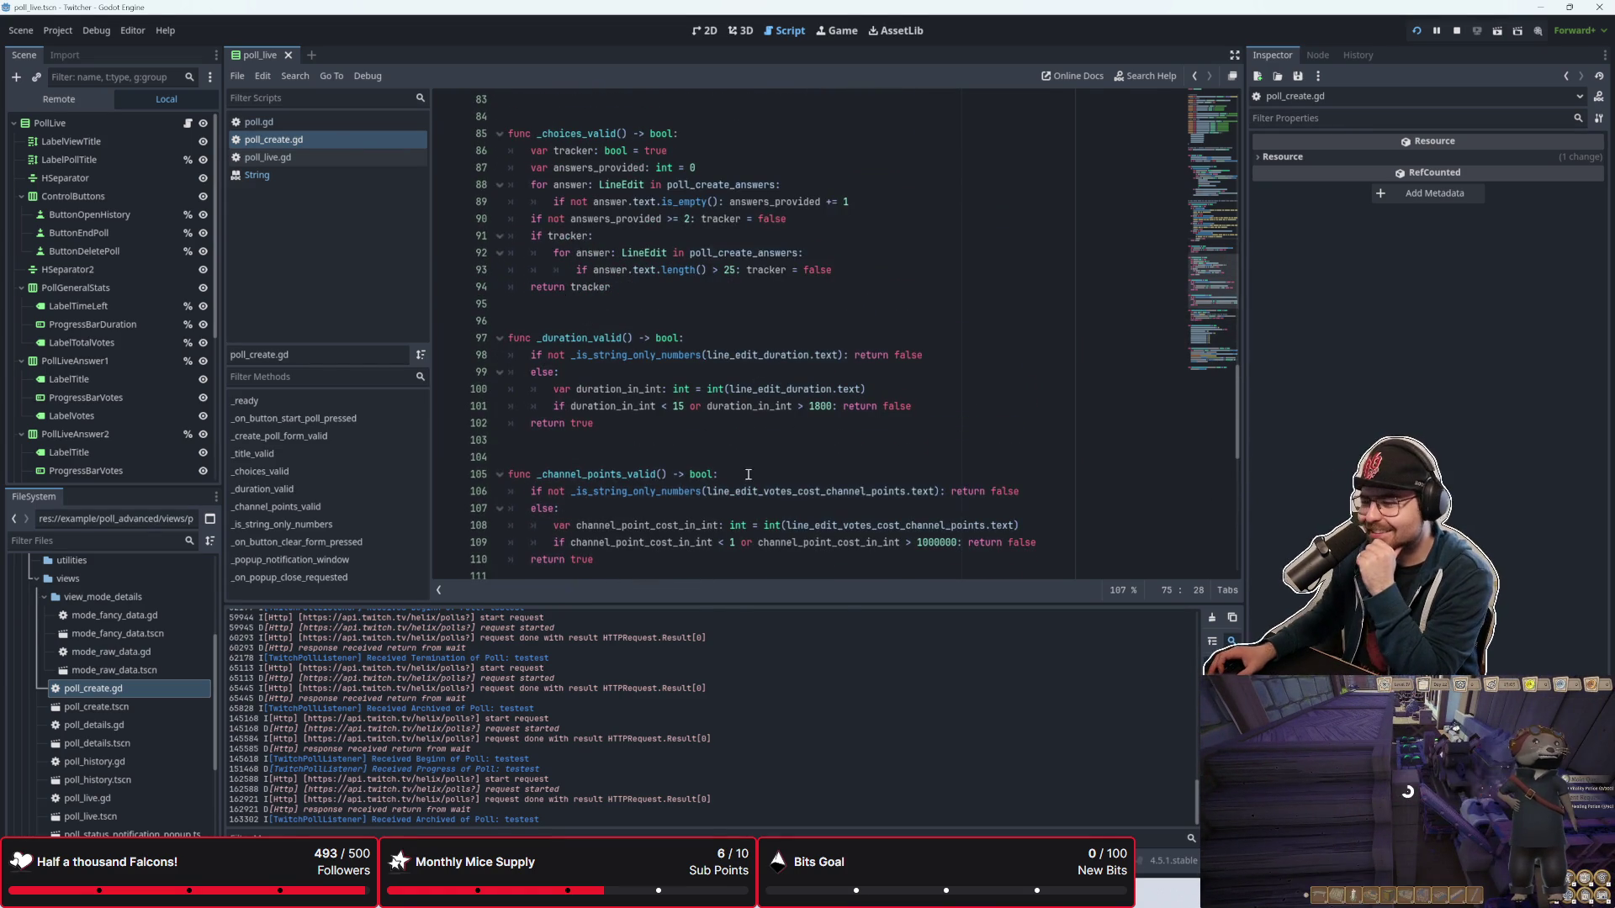
{"action": "scroll", "coordinate": [748, 475], "scroll_direction": "up", "scroll_amount": 7}
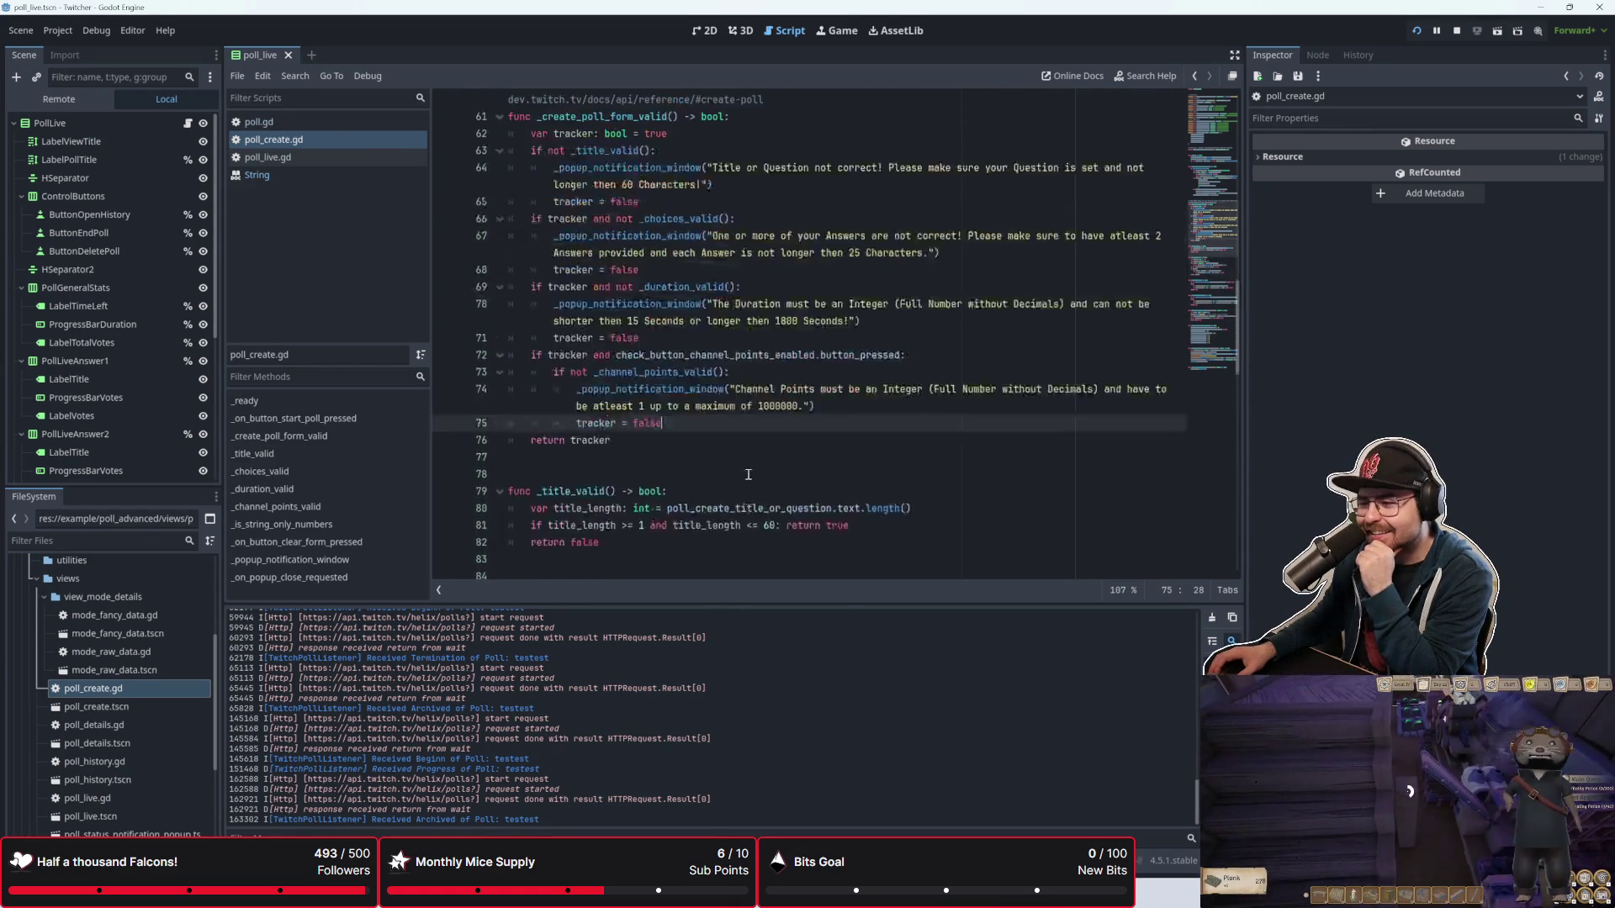
{"action": "scroll", "coordinate": [747, 475], "scroll_direction": "up", "scroll_amount": 15}
{"action": "scroll", "coordinate": [741, 479], "scroll_direction": "down", "scroll_amount": 10}
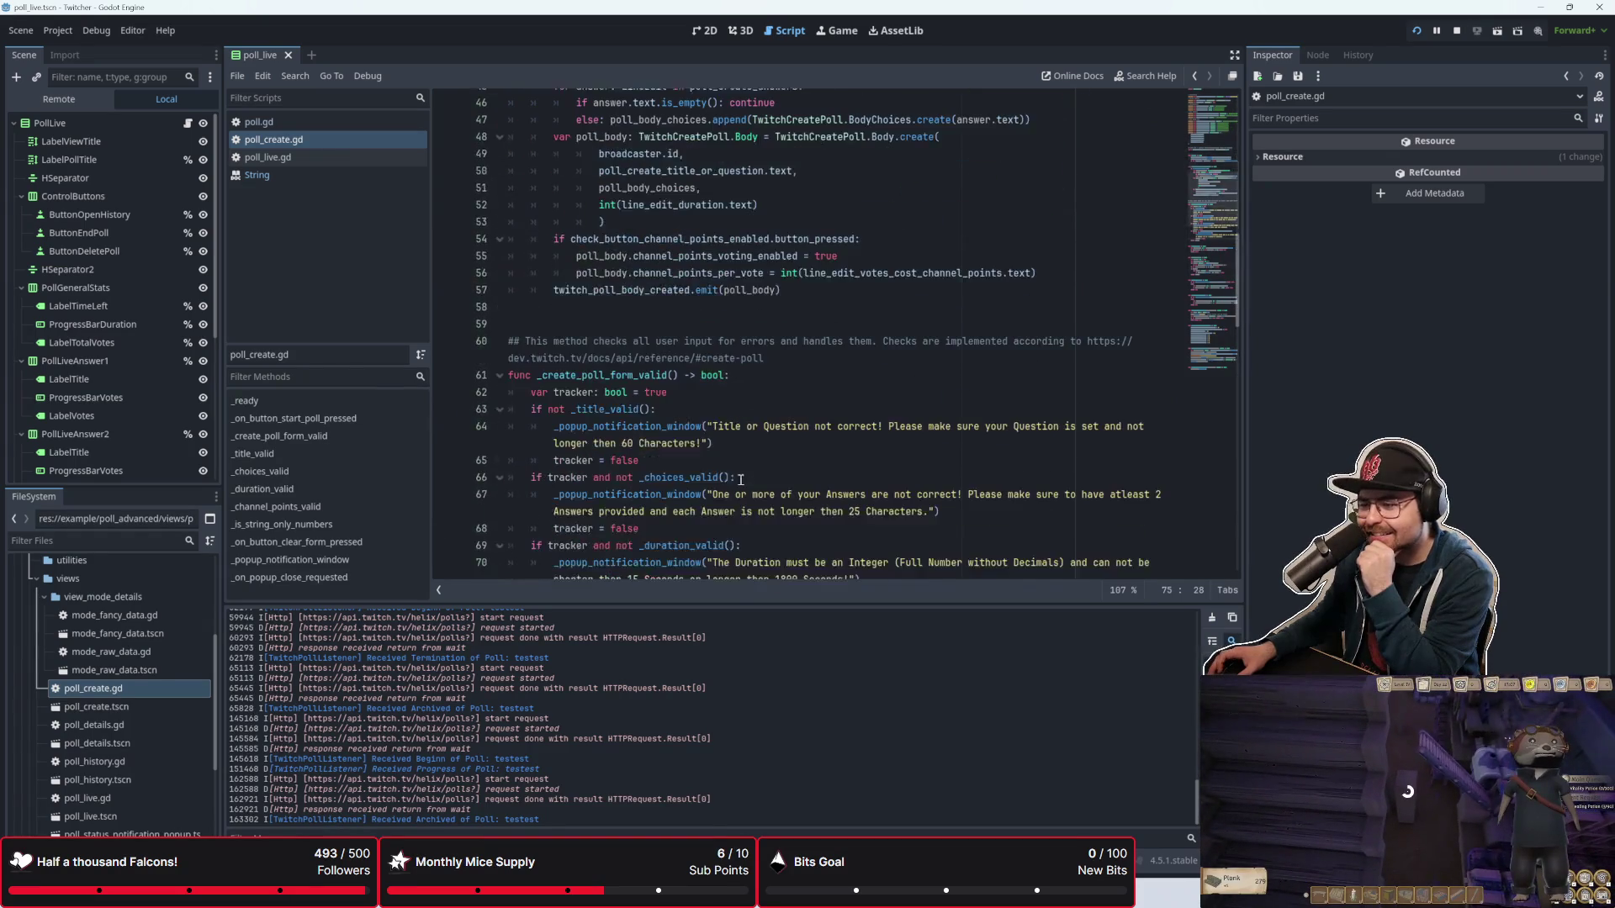
{"action": "left_click", "coordinate": [611, 307]}
{"action": "scroll", "coordinate": [639, 354], "scroll_direction": "up", "scroll_amount": 9}
{"action": "left_click", "coordinate": [683, 470]}
{"action": "left_click", "coordinate": [742, 395]}
{"action": "left_click", "coordinate": [766, 371]}
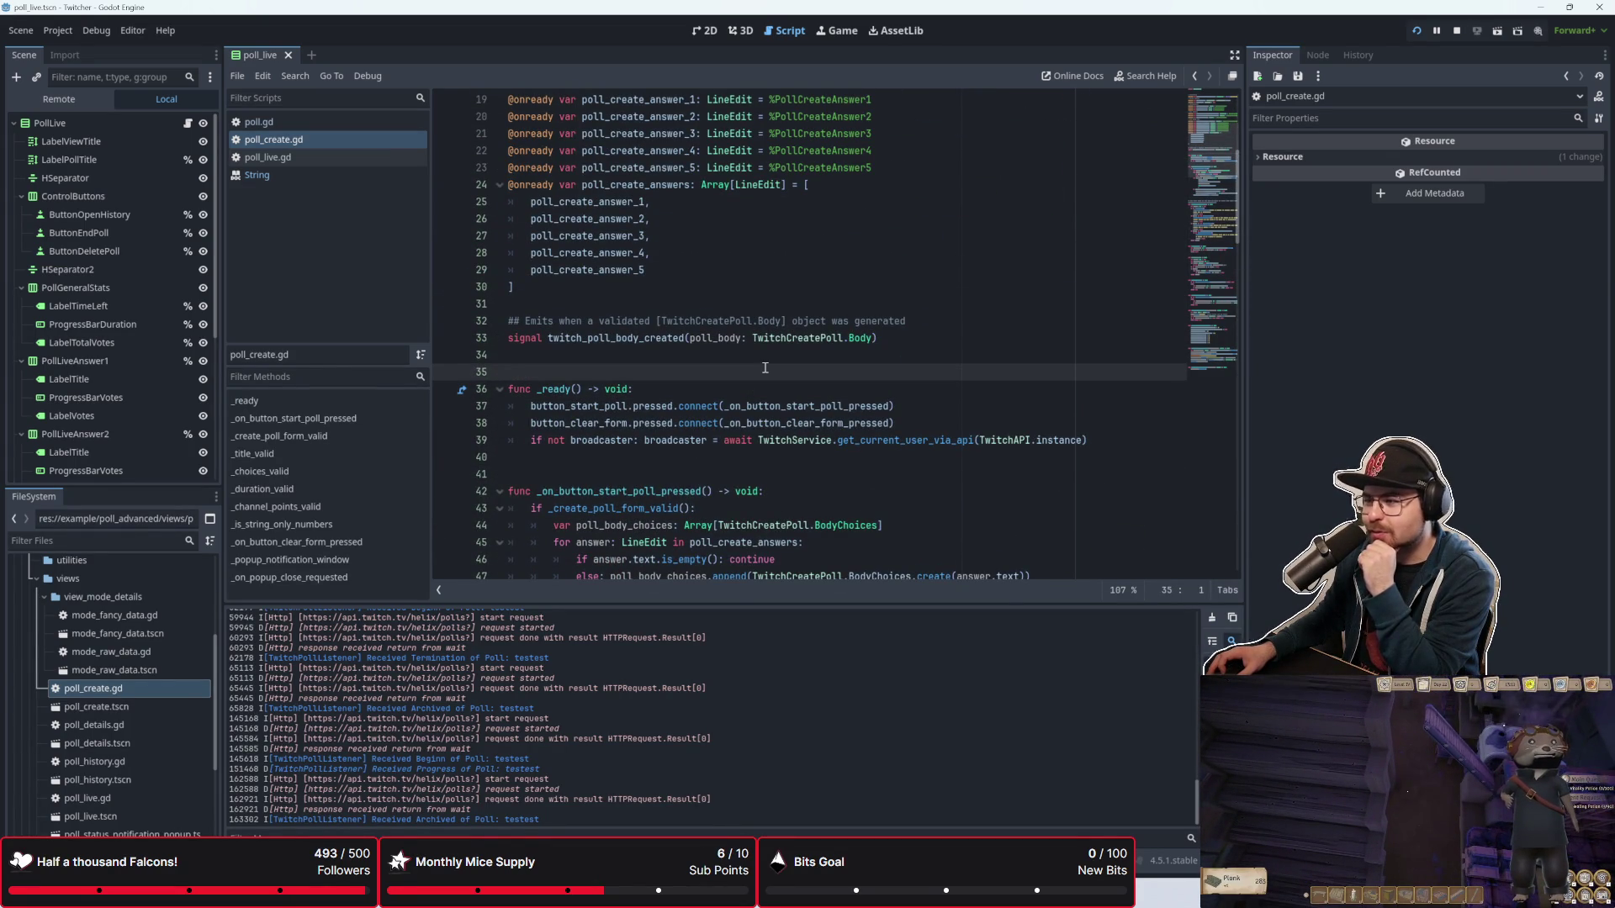
{"action": "scroll", "coordinate": [765, 367], "scroll_direction": "down", "scroll_amount": 14}
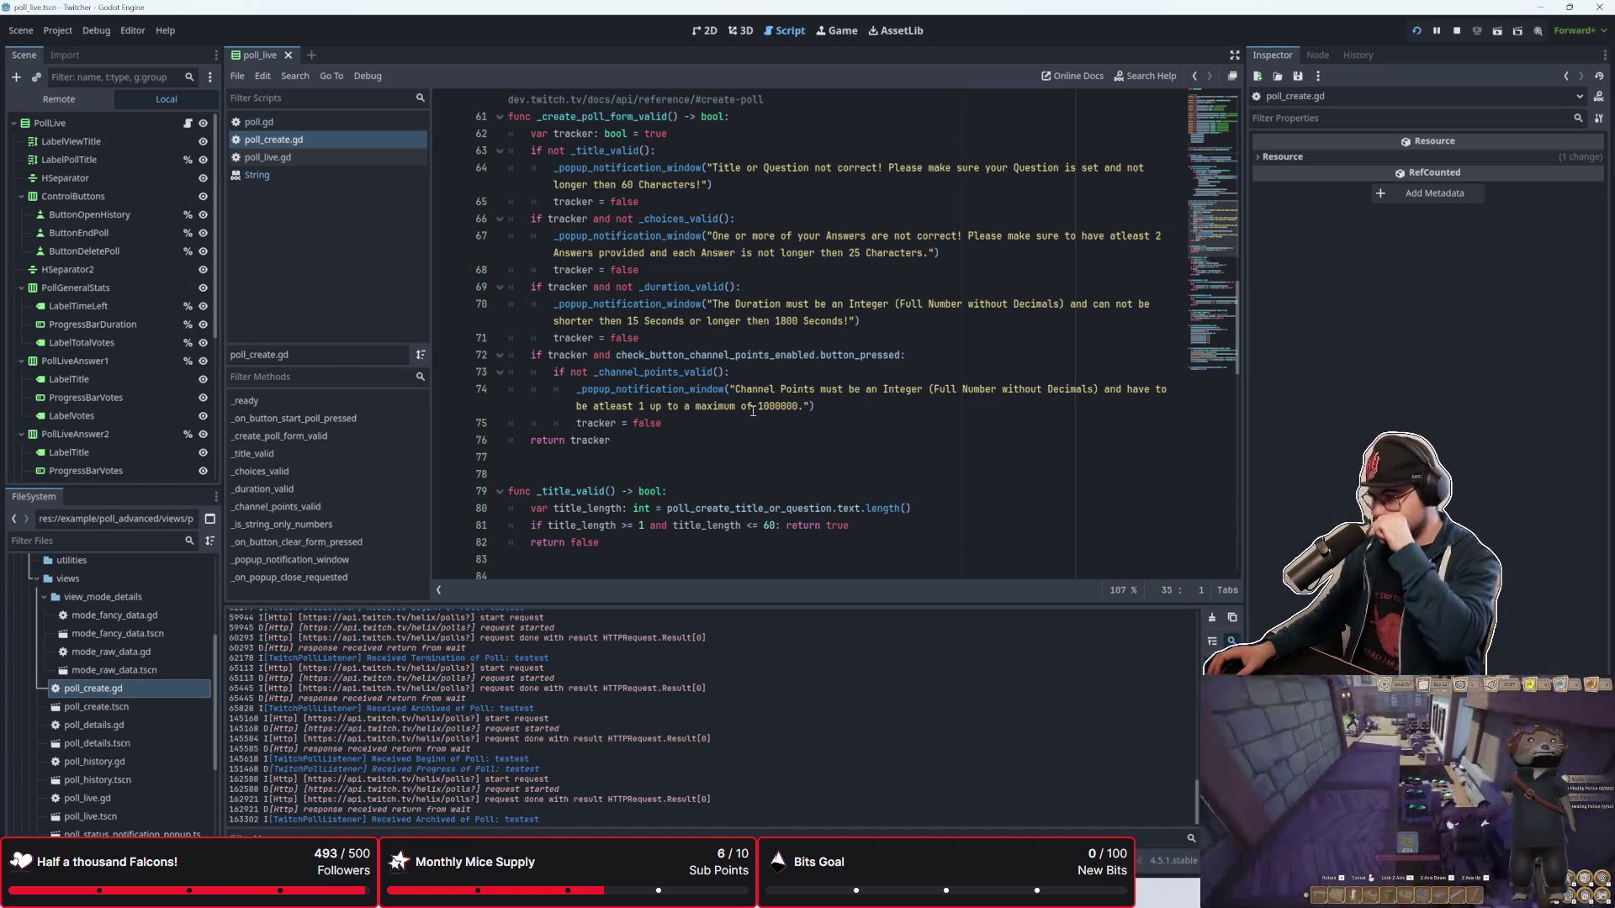
{"action": "scroll", "coordinate": [757, 432], "scroll_direction": "down", "scroll_amount": 12}
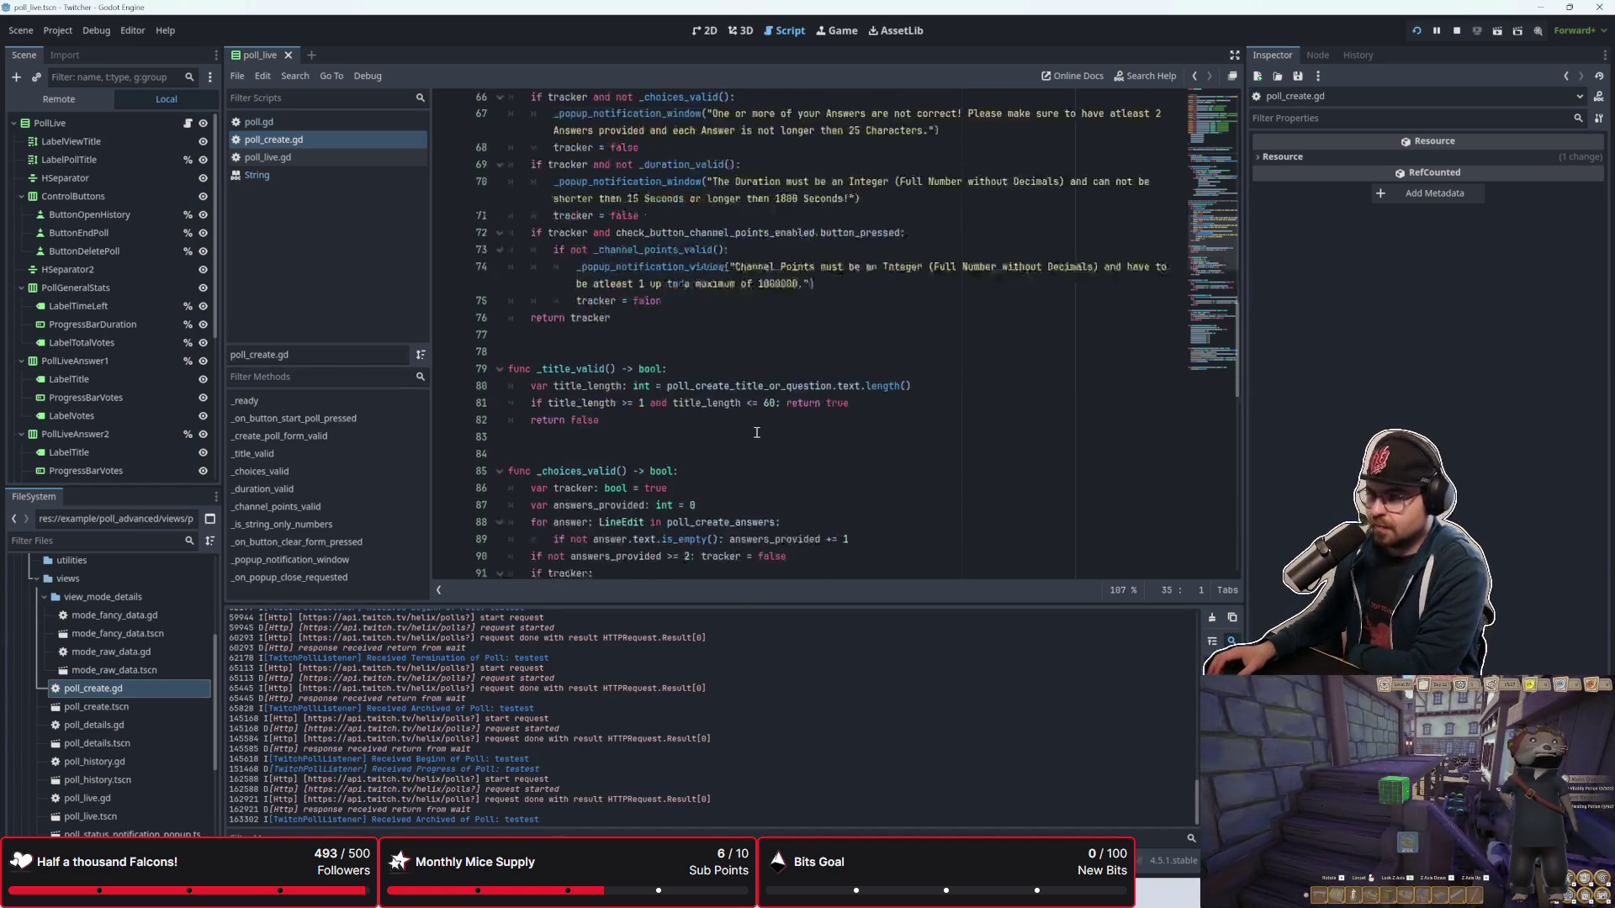
{"action": "scroll", "coordinate": [756, 431], "scroll_direction": "down", "scroll_amount": 7}
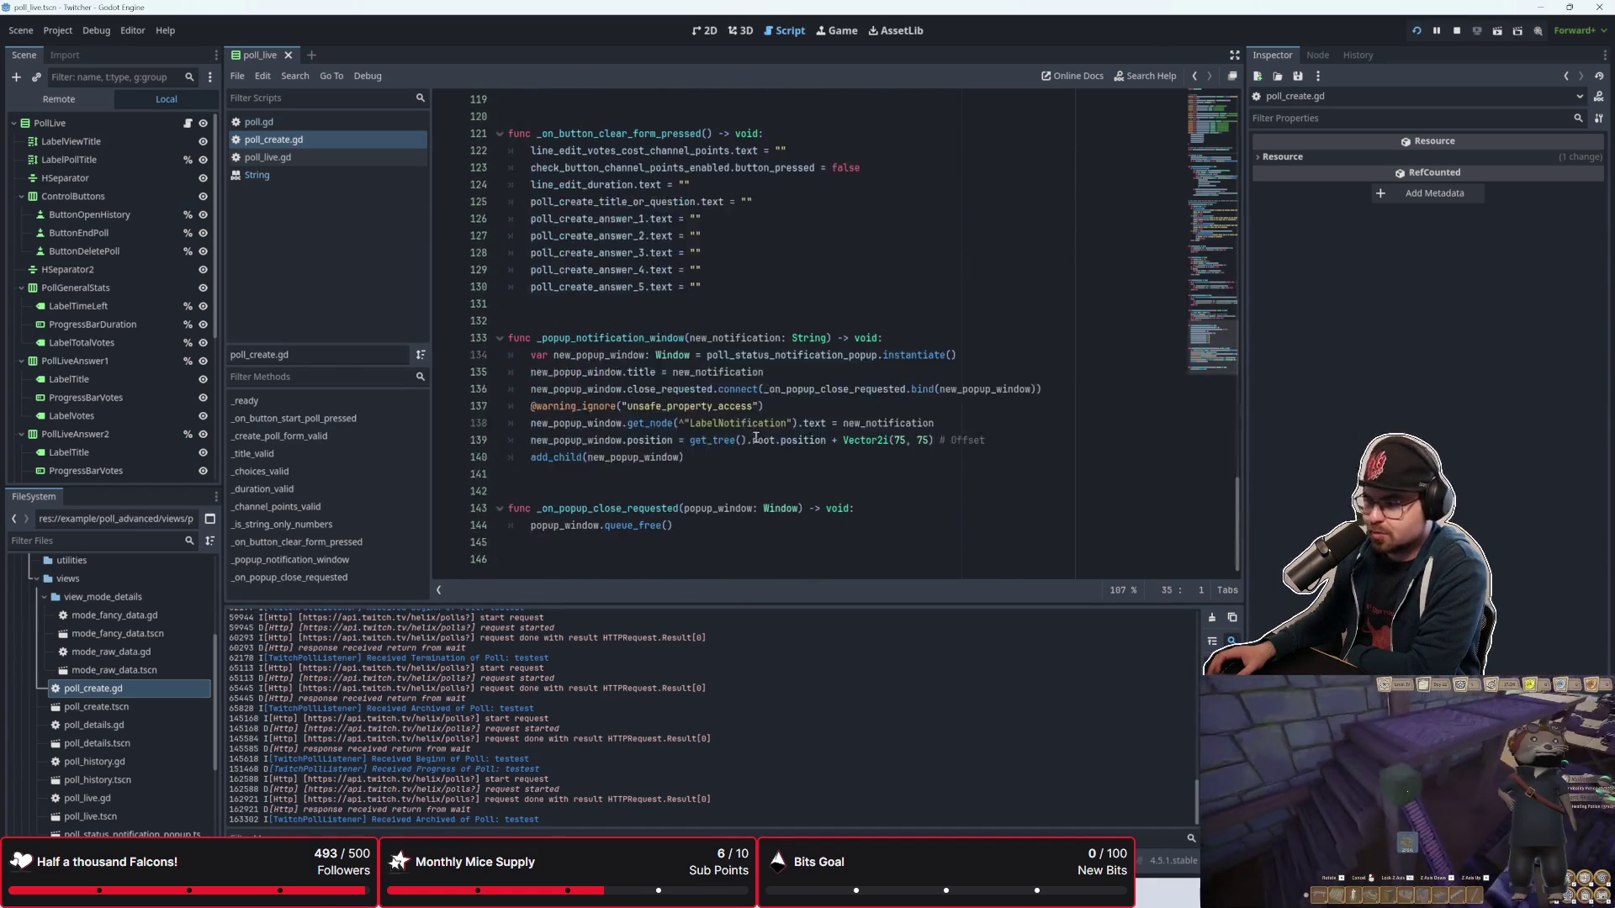
{"action": "scroll", "coordinate": [756, 438], "scroll_direction": "up", "scroll_amount": 8}
{"action": "scroll", "coordinate": [756, 436], "scroll_direction": "down", "scroll_amount": 8}
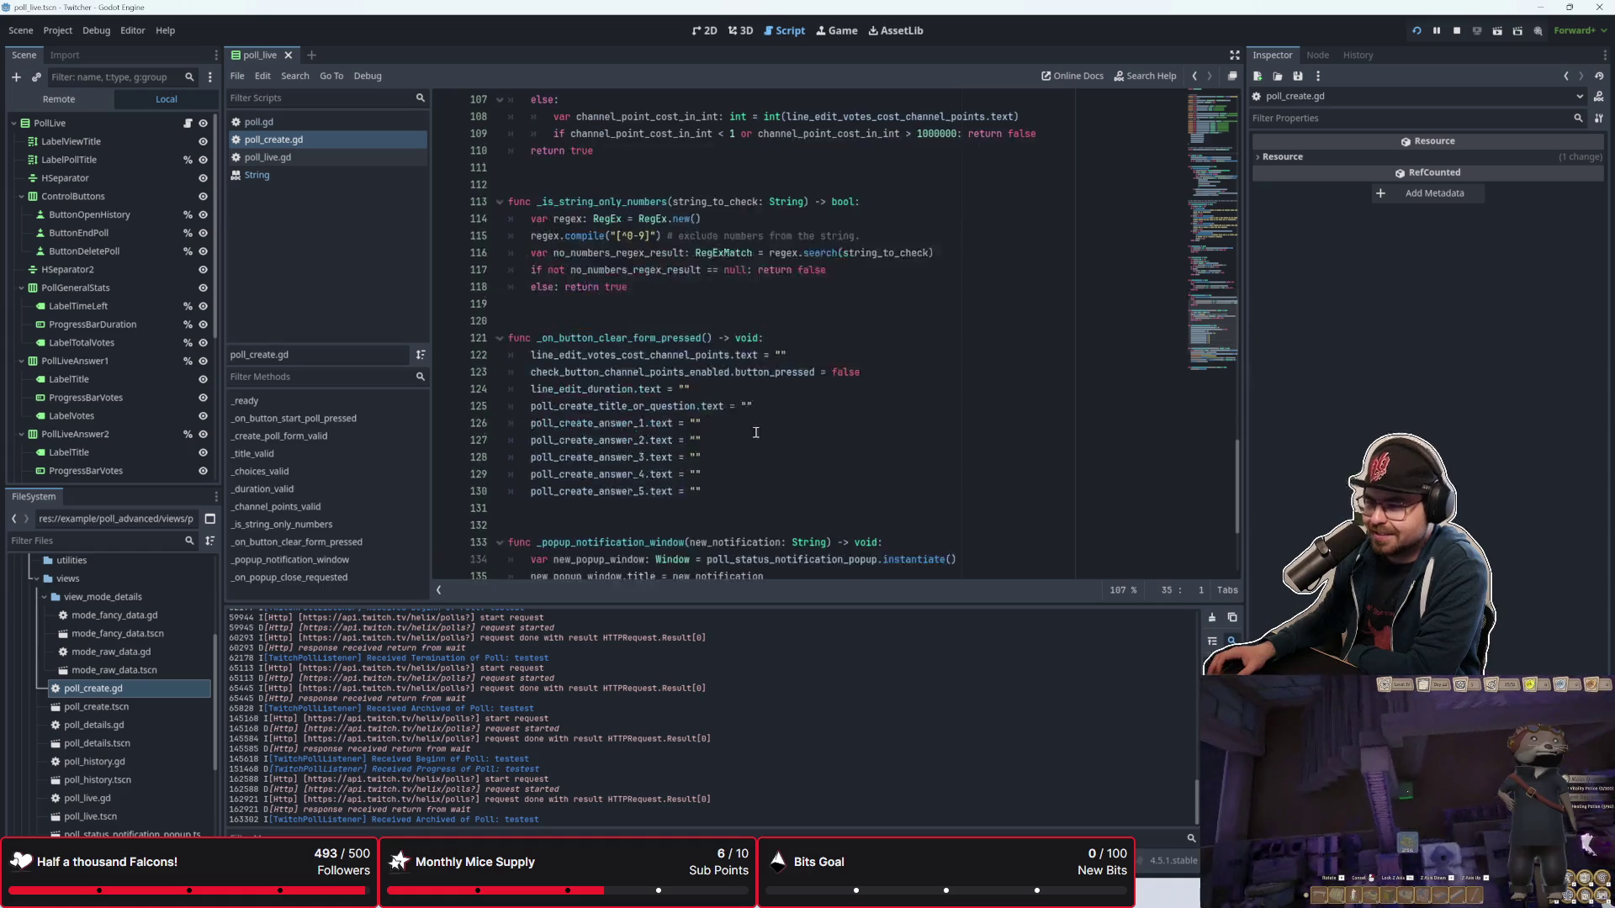
{"action": "scroll", "coordinate": [756, 434], "scroll_direction": "up", "scroll_amount": 8}
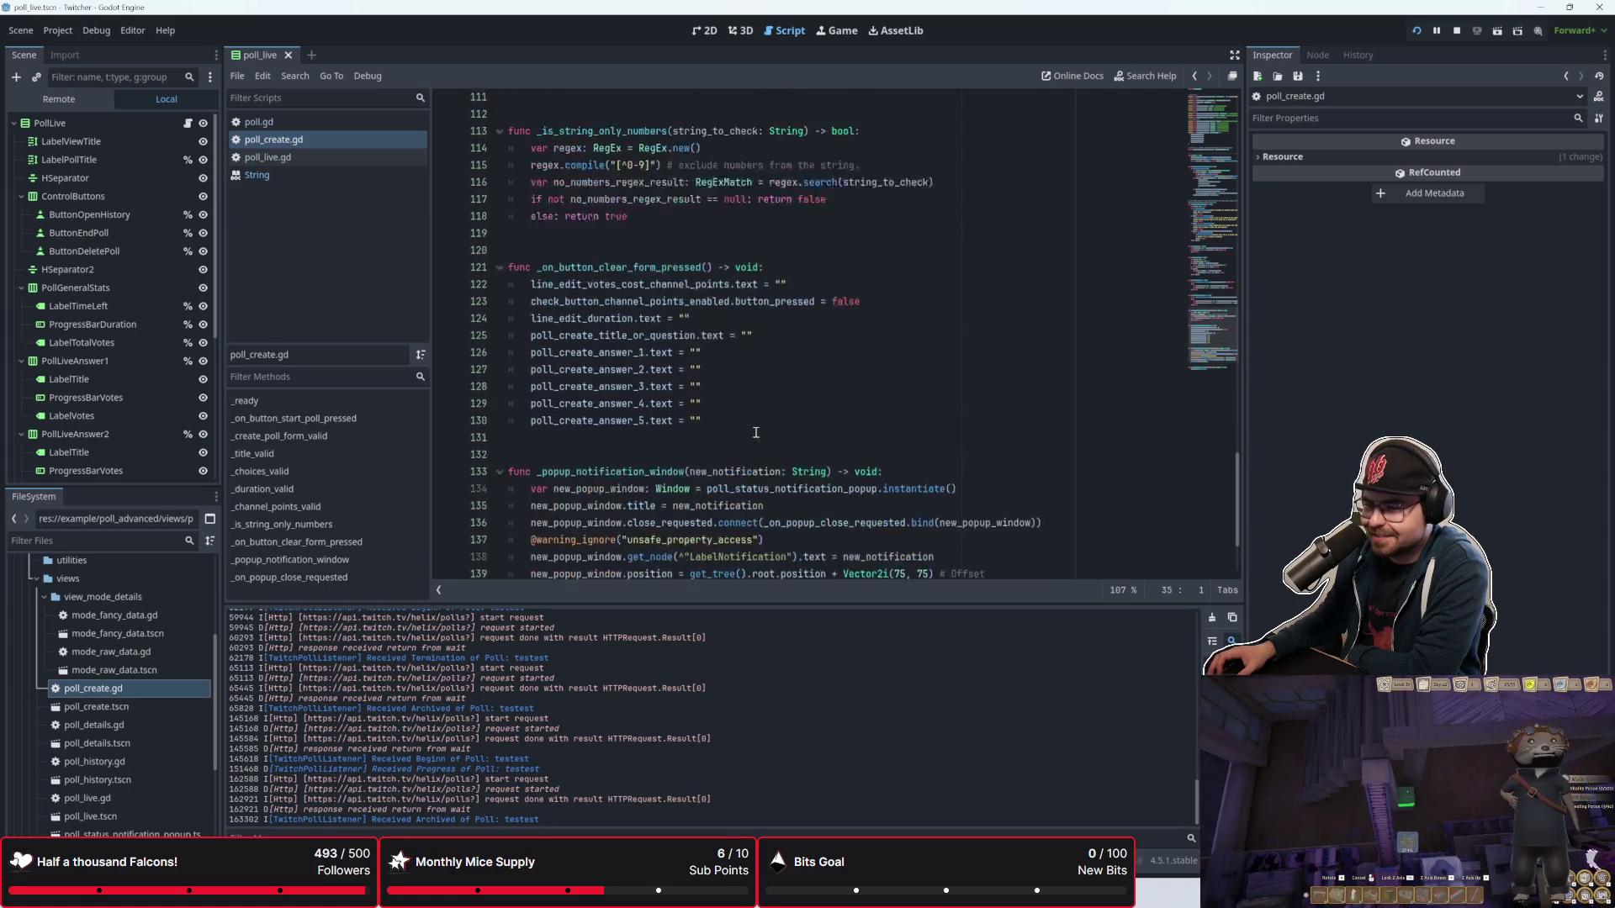
{"action": "scroll", "coordinate": [757, 433], "scroll_direction": "up", "scroll_amount": 2}
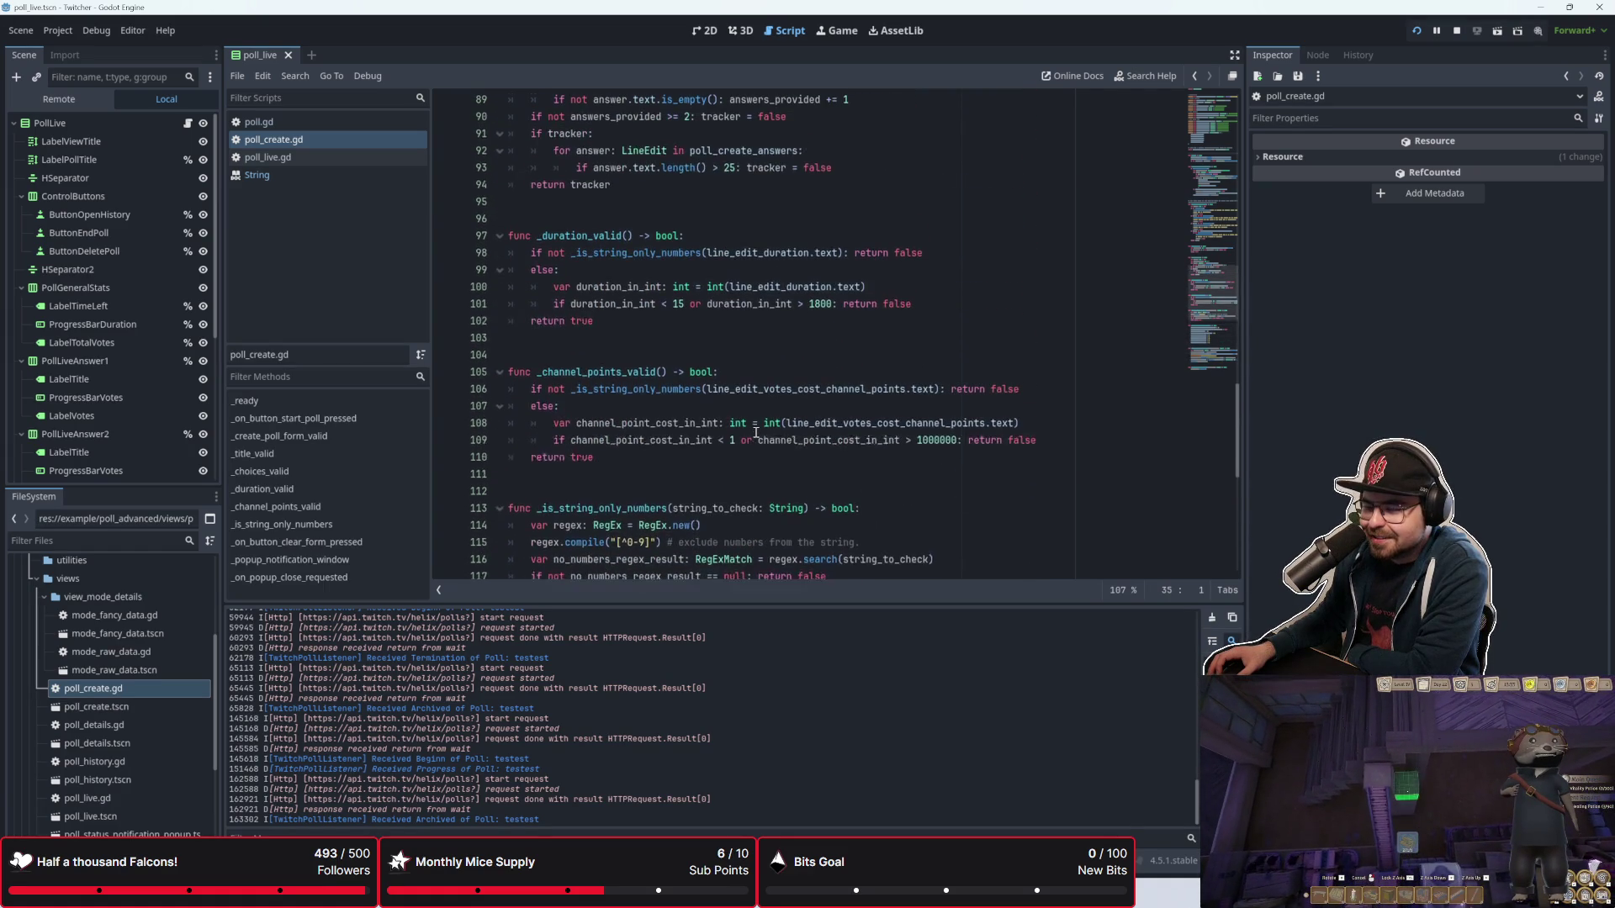
{"action": "scroll", "coordinate": [756, 434], "scroll_direction": "down", "scroll_amount": 10}
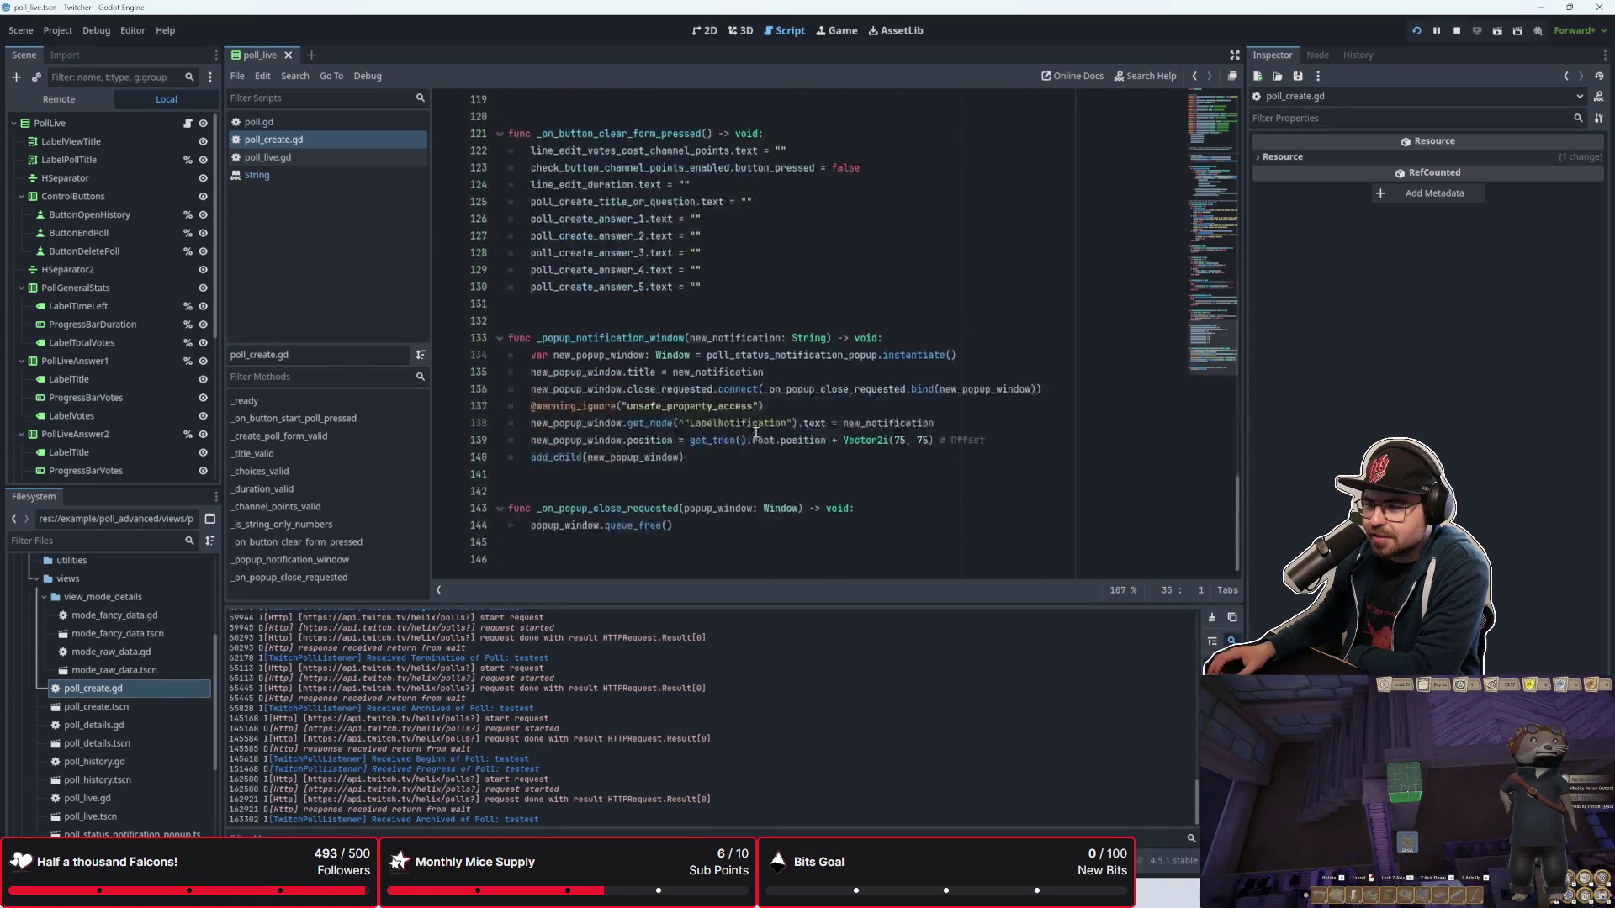
{"action": "scroll", "coordinate": [757, 433], "scroll_direction": "up", "scroll_amount": 7}
{"action": "scroll", "coordinate": [756, 433], "scroll_direction": "up", "scroll_amount": 10}
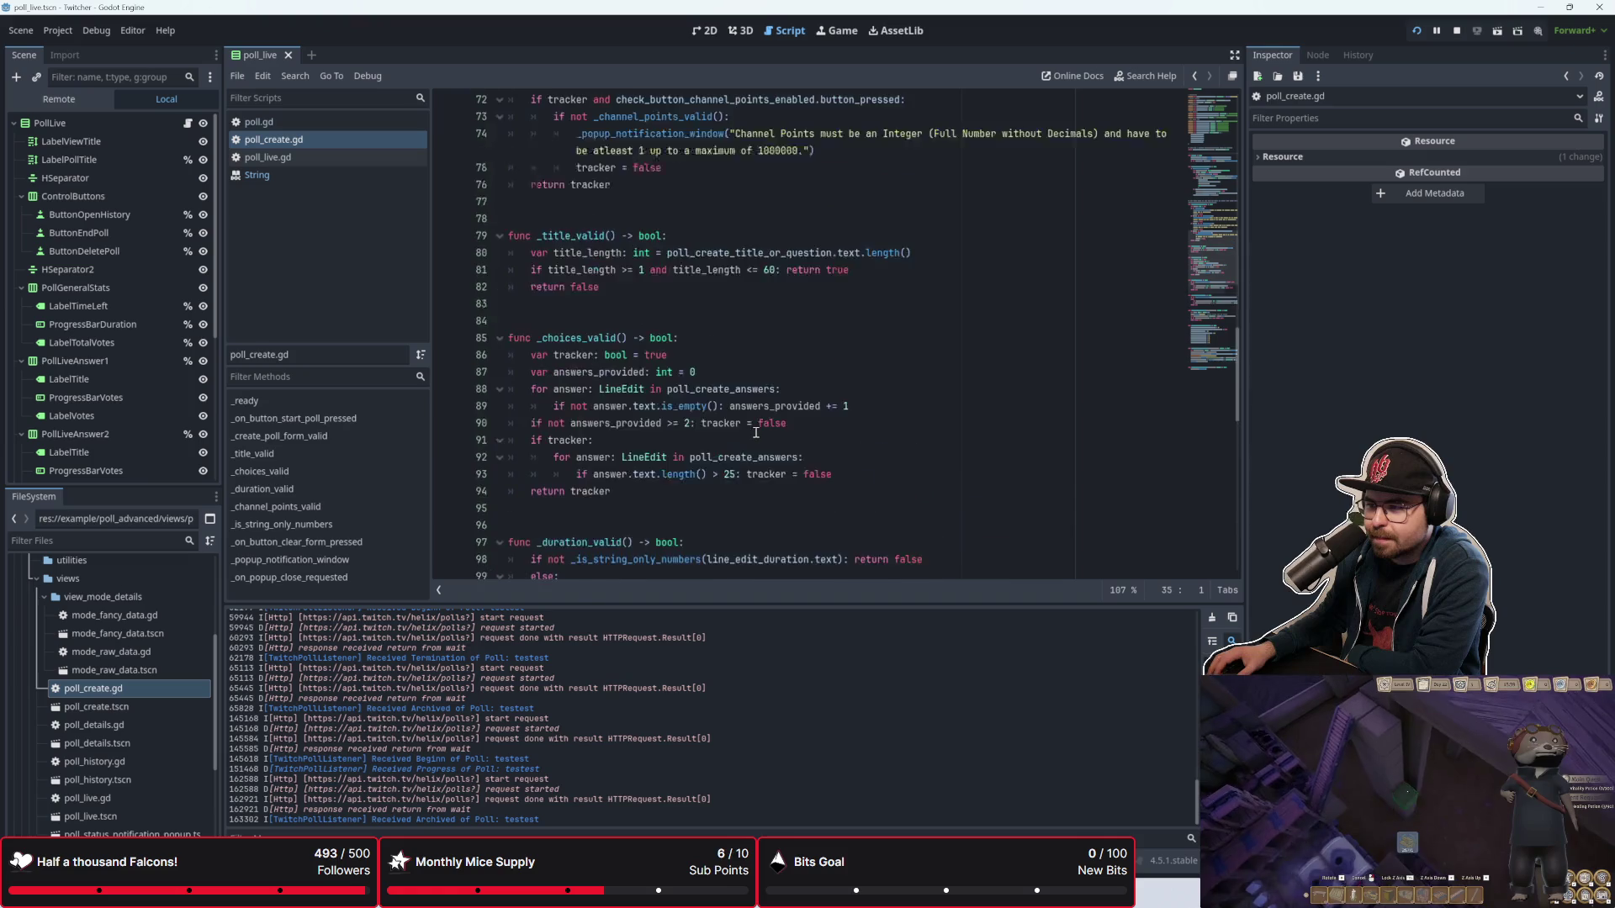
{"action": "scroll", "coordinate": [756, 433], "scroll_direction": "up", "scroll_amount": 5}
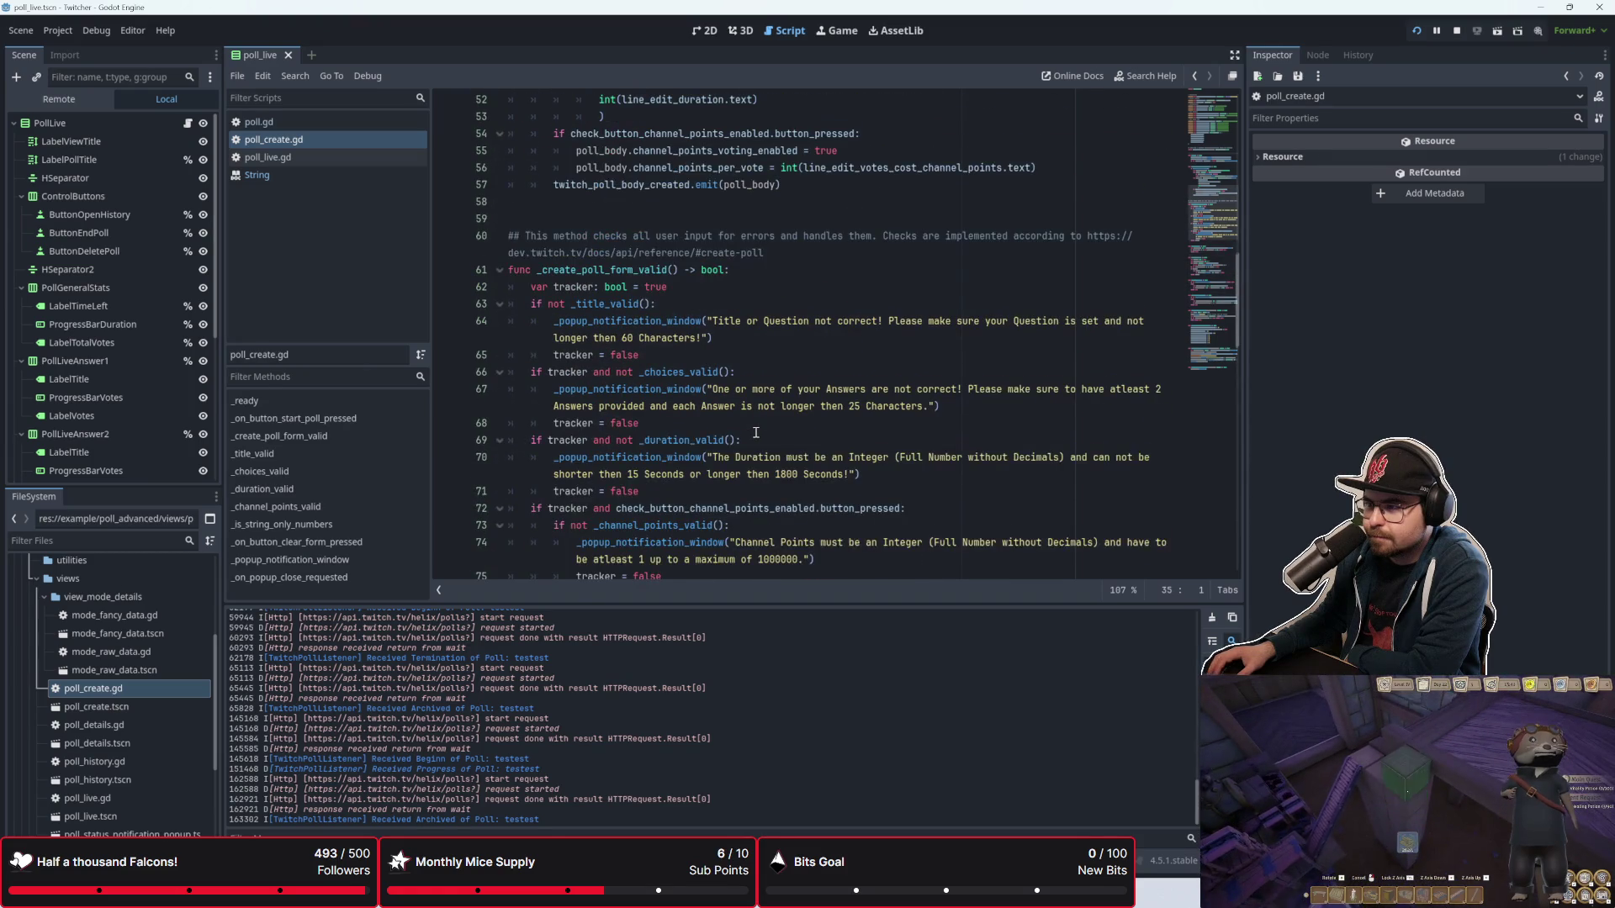
{"action": "scroll", "coordinate": [756, 433], "scroll_direction": "down", "scroll_amount": 1}
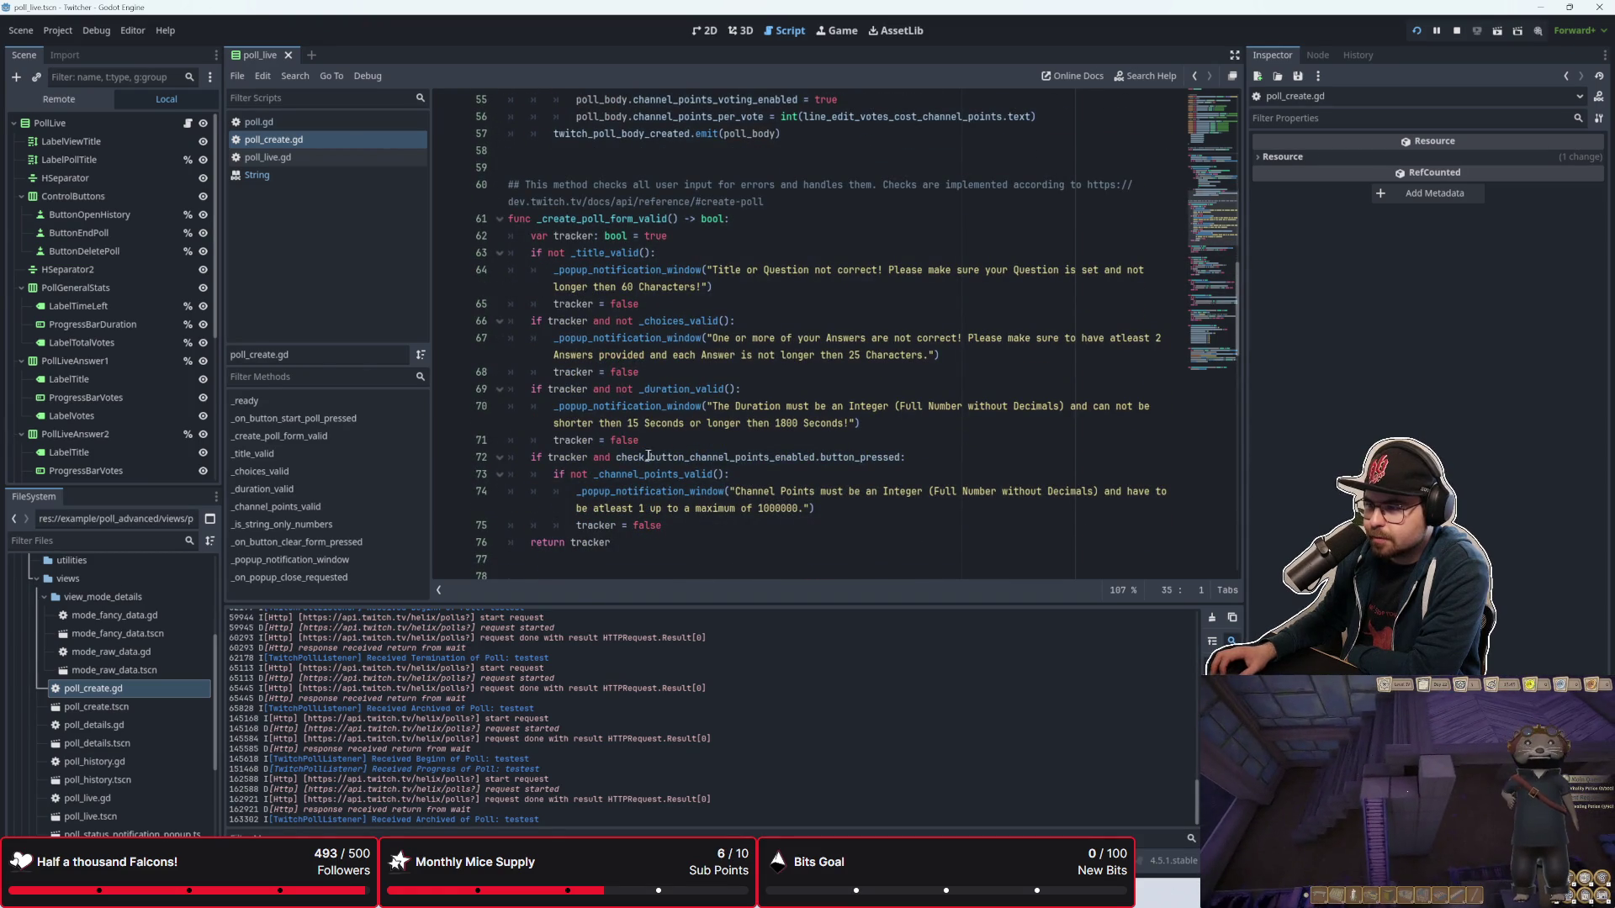
{"action": "scroll", "coordinate": [697, 495], "scroll_direction": "up", "scroll_amount": 4}
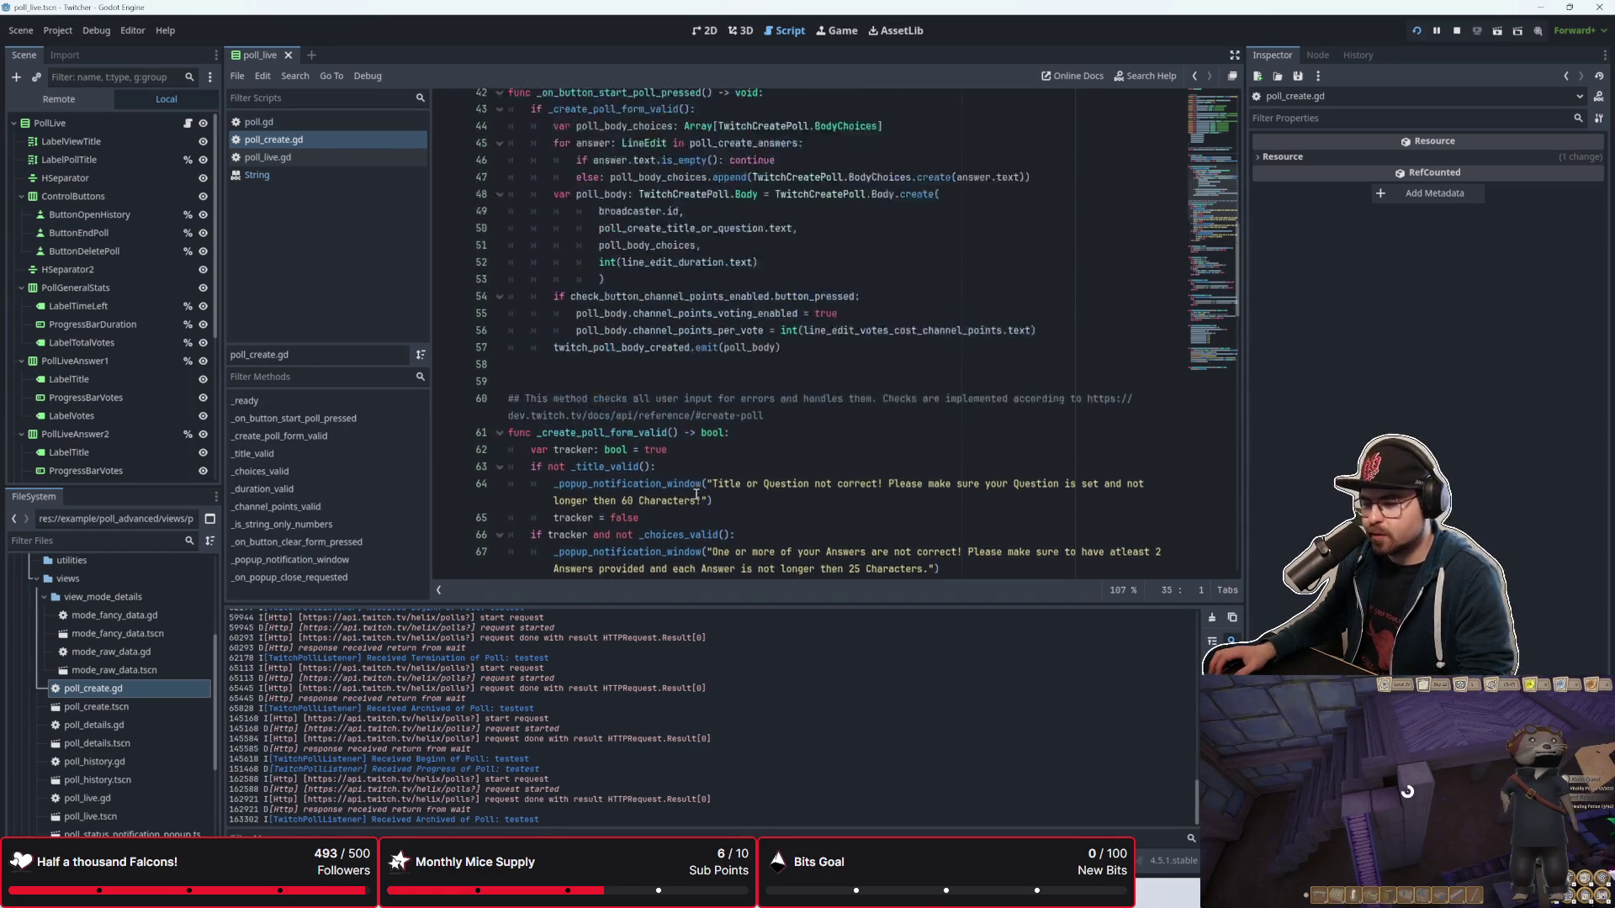
{"action": "scroll", "coordinate": [697, 495], "scroll_direction": "up", "scroll_amount": 5}
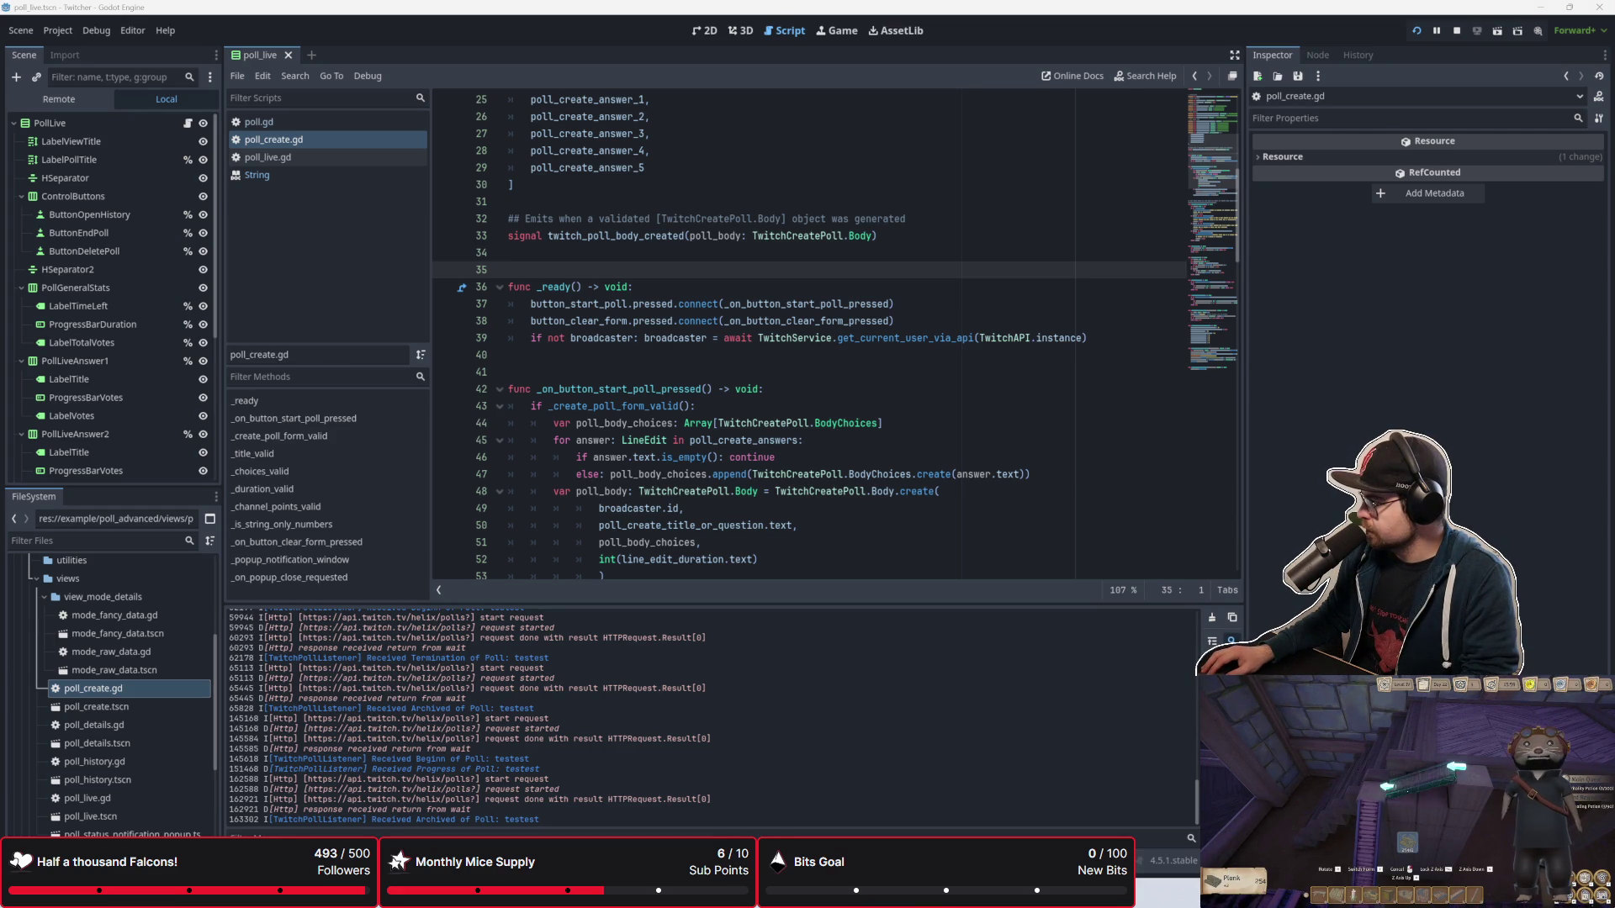
{"action": "left_click", "coordinate": [1416, 30]}
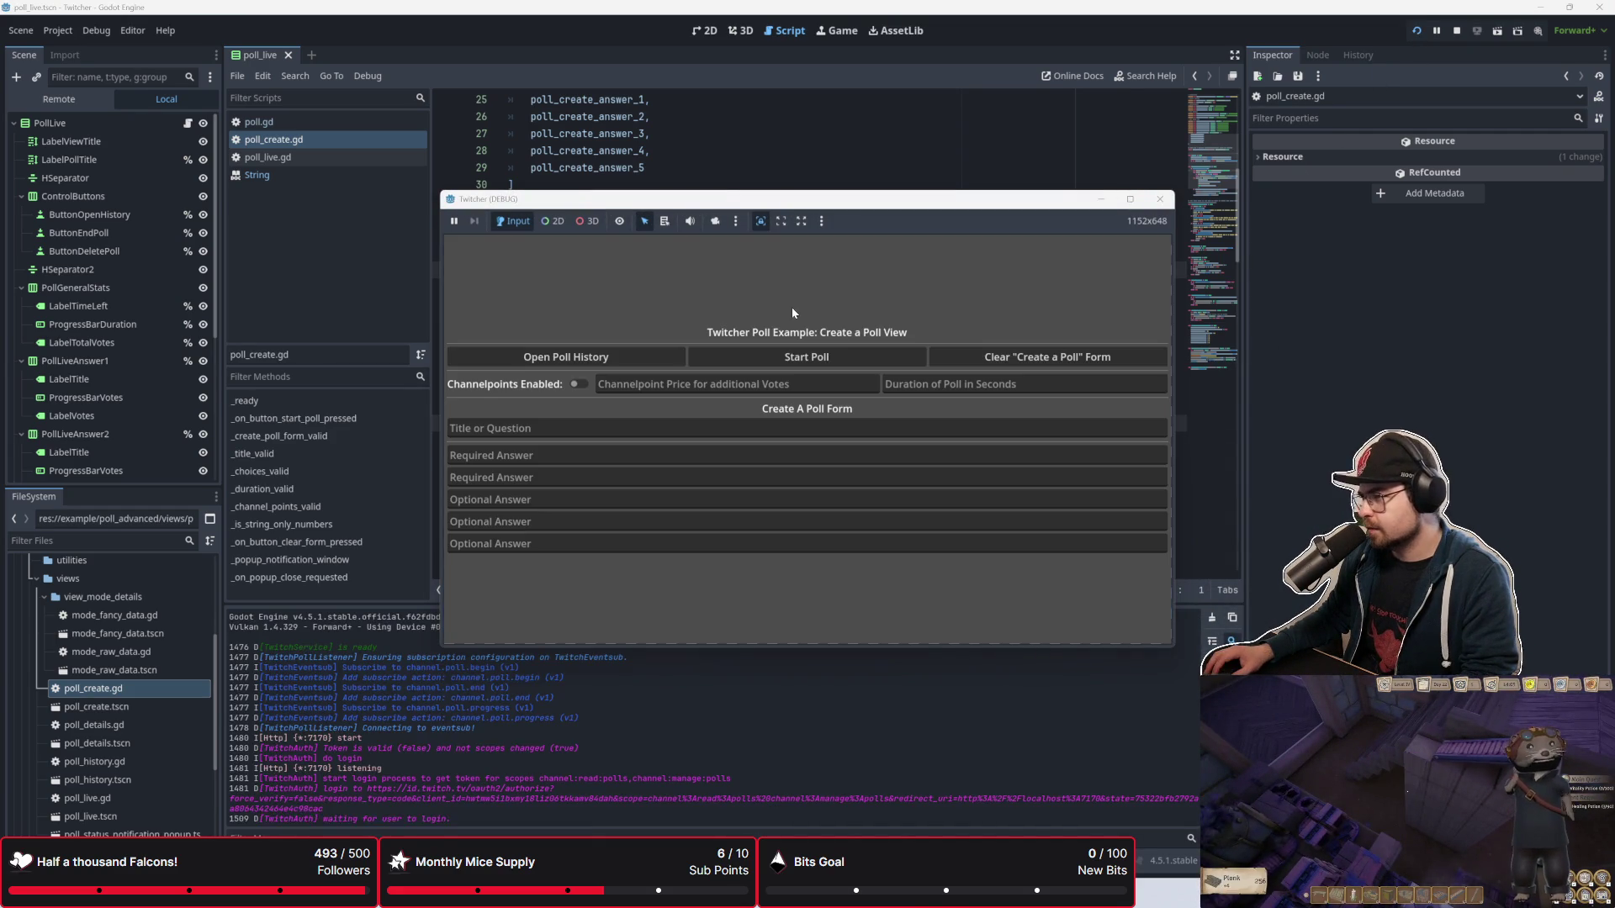
Step: In Poll History, view the first test poll's details in Raw Data and fancy modes, then close them
{"action": "left_click", "coordinate": [631, 359]}
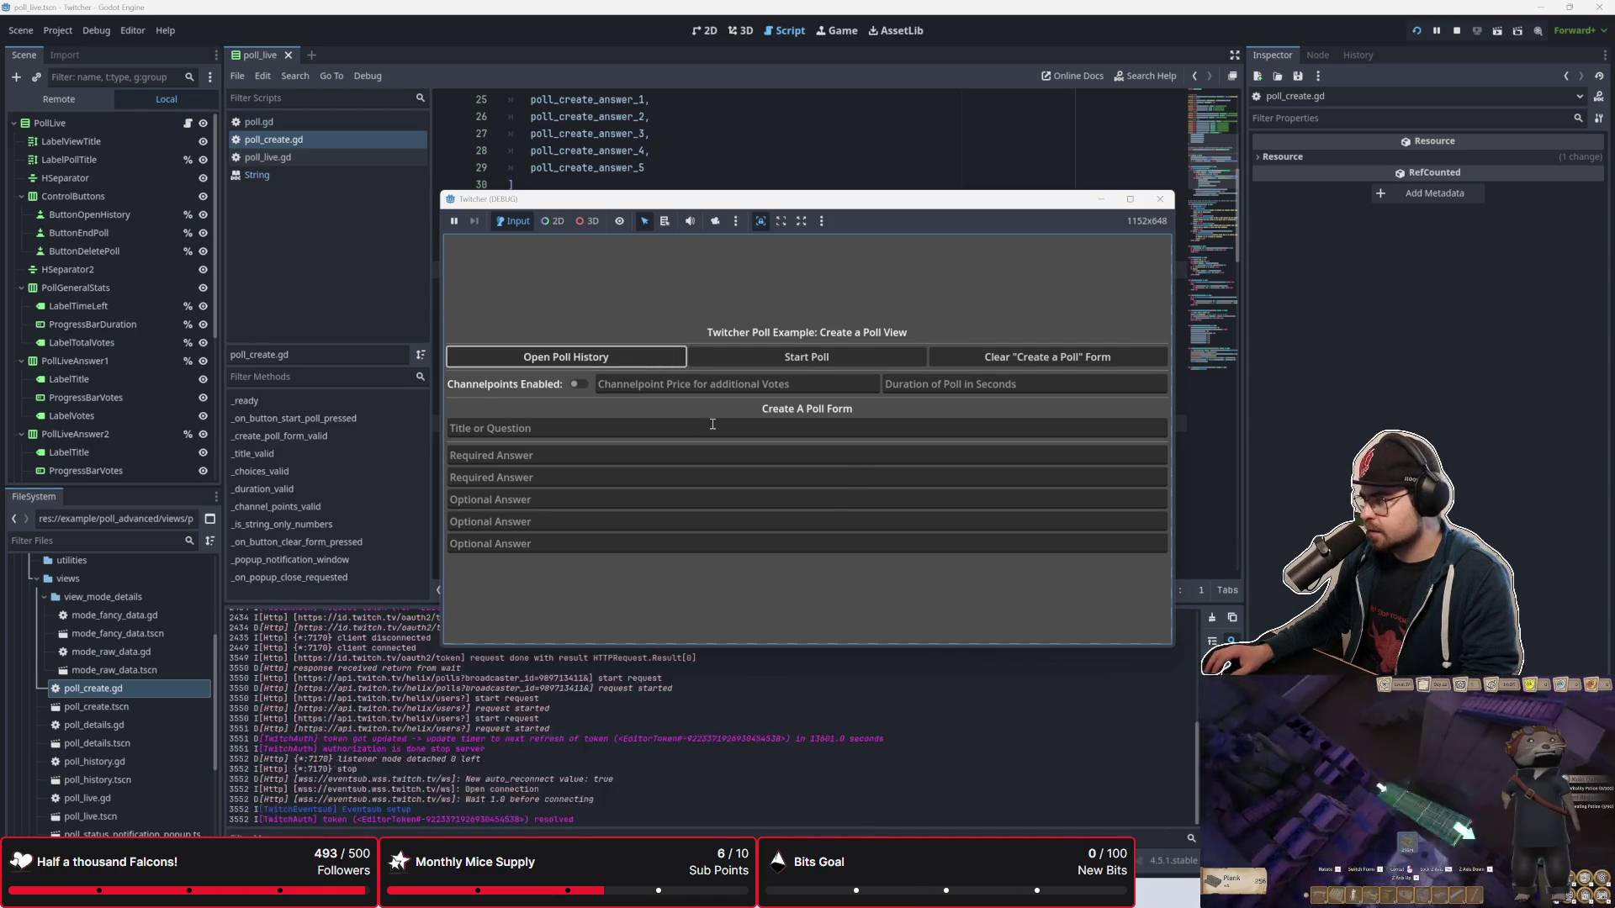
{"action": "left_click", "coordinate": [591, 363]}
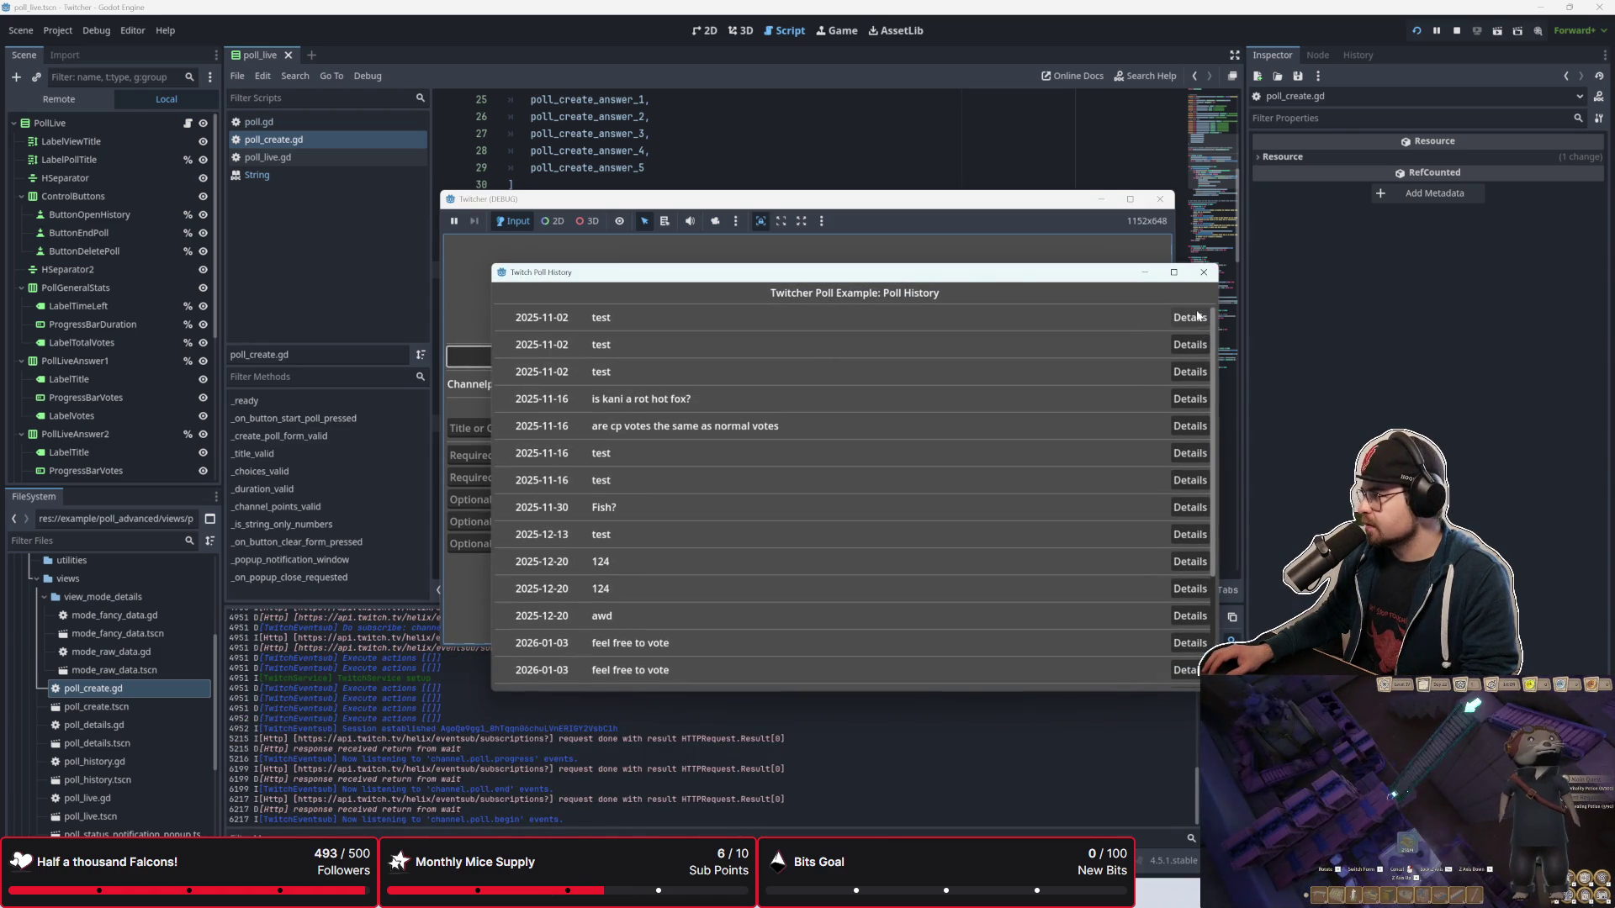
{"action": "left_click", "coordinate": [1198, 324]}
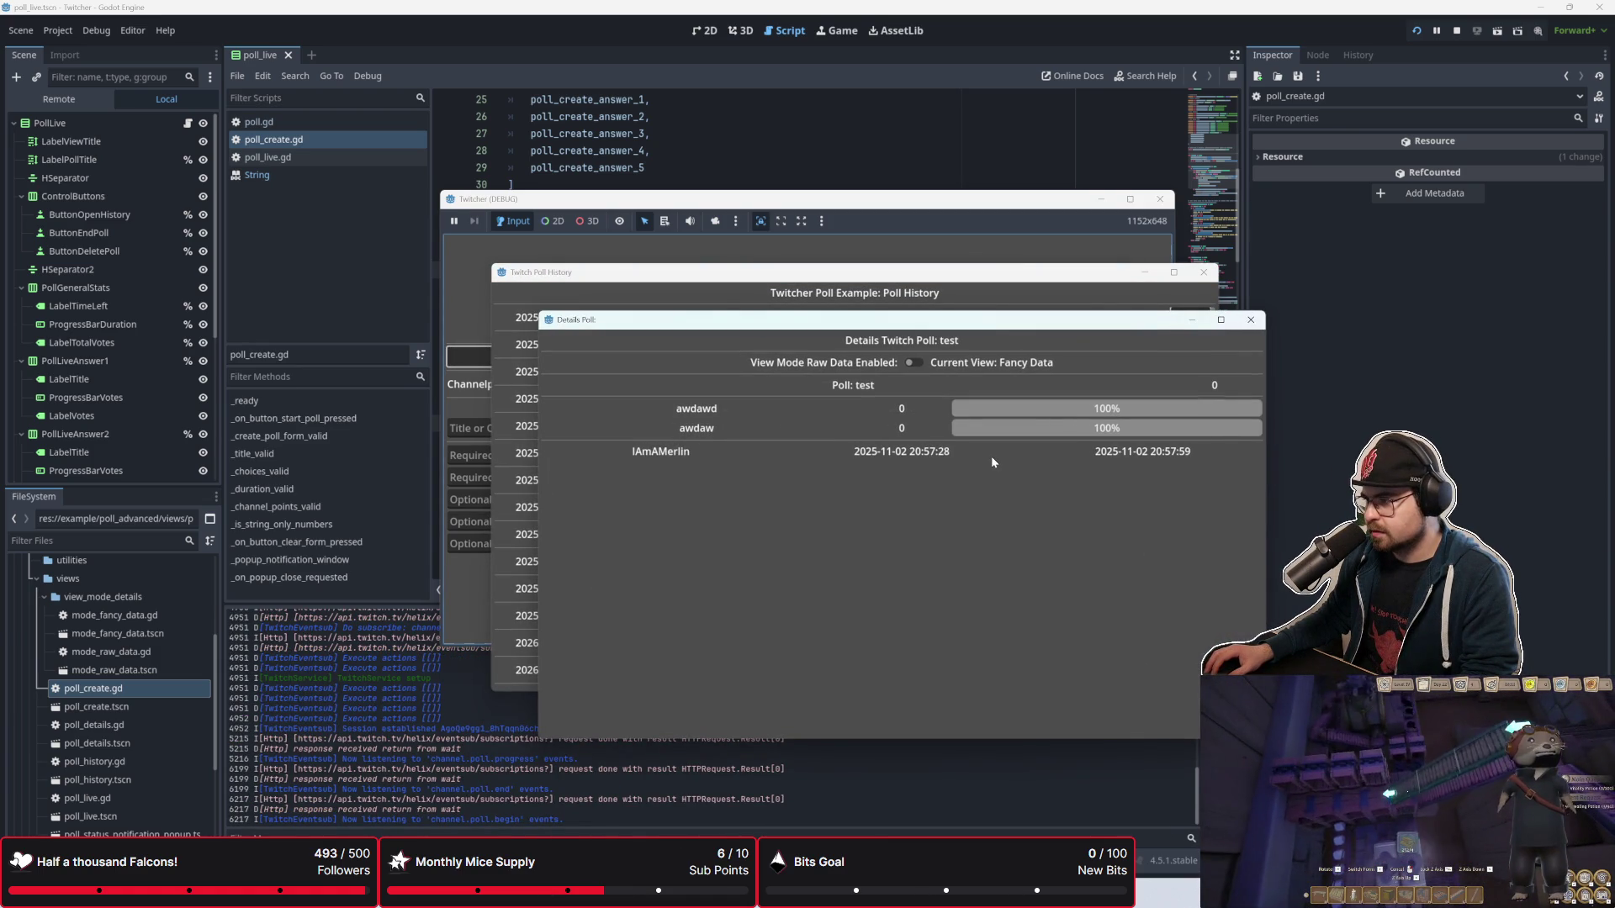
{"action": "left_click", "coordinate": [913, 363]}
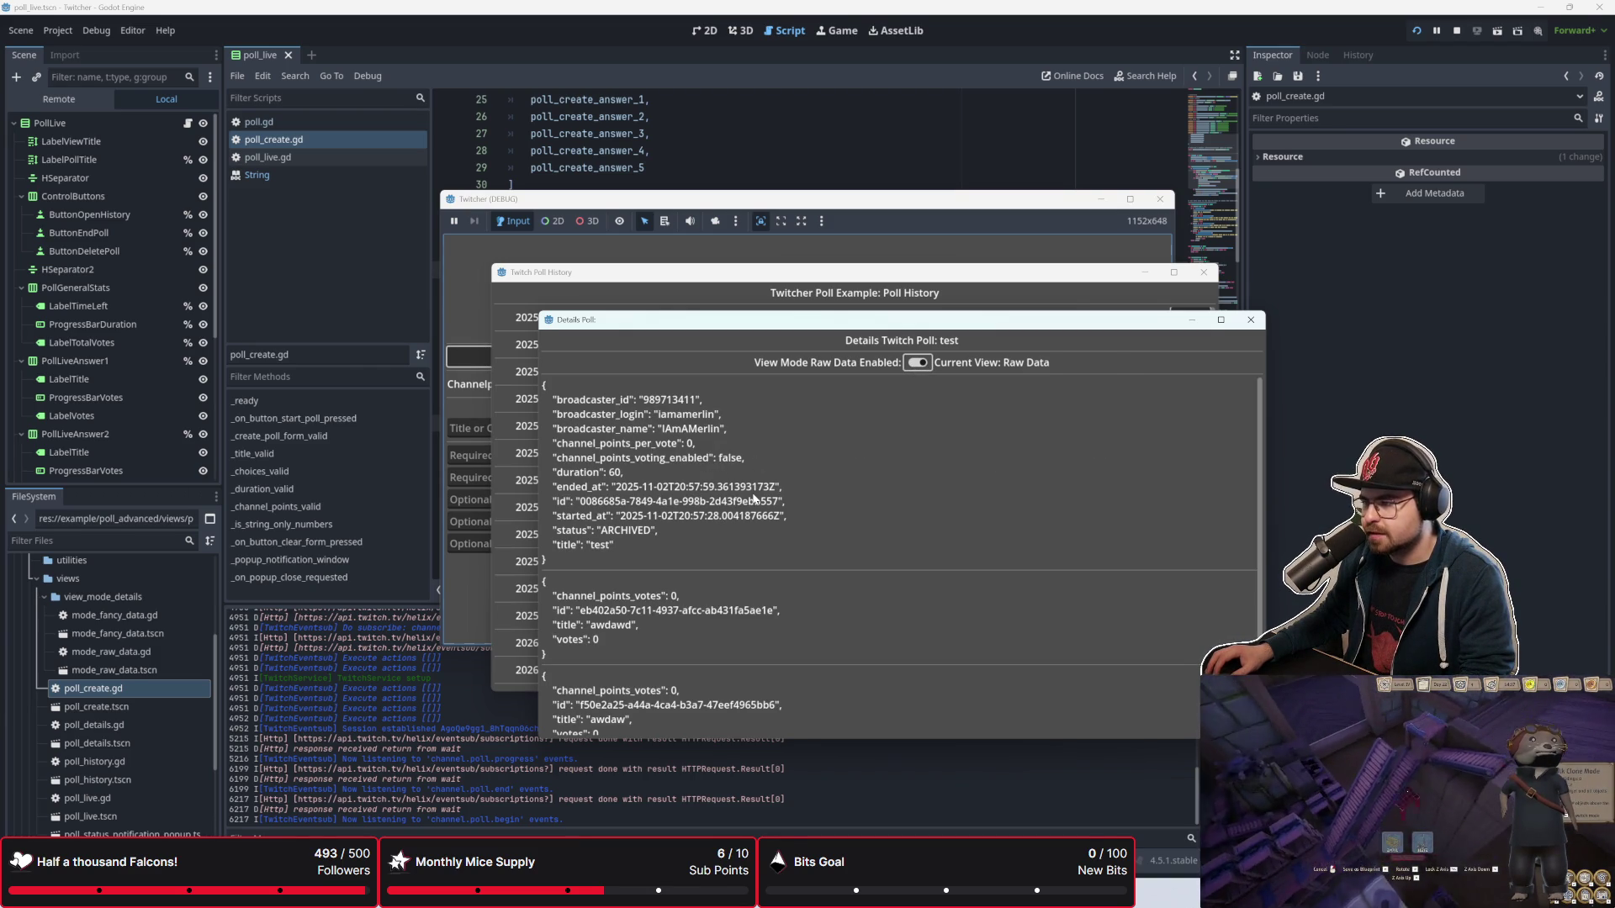
{"action": "left_click", "coordinate": [915, 362]}
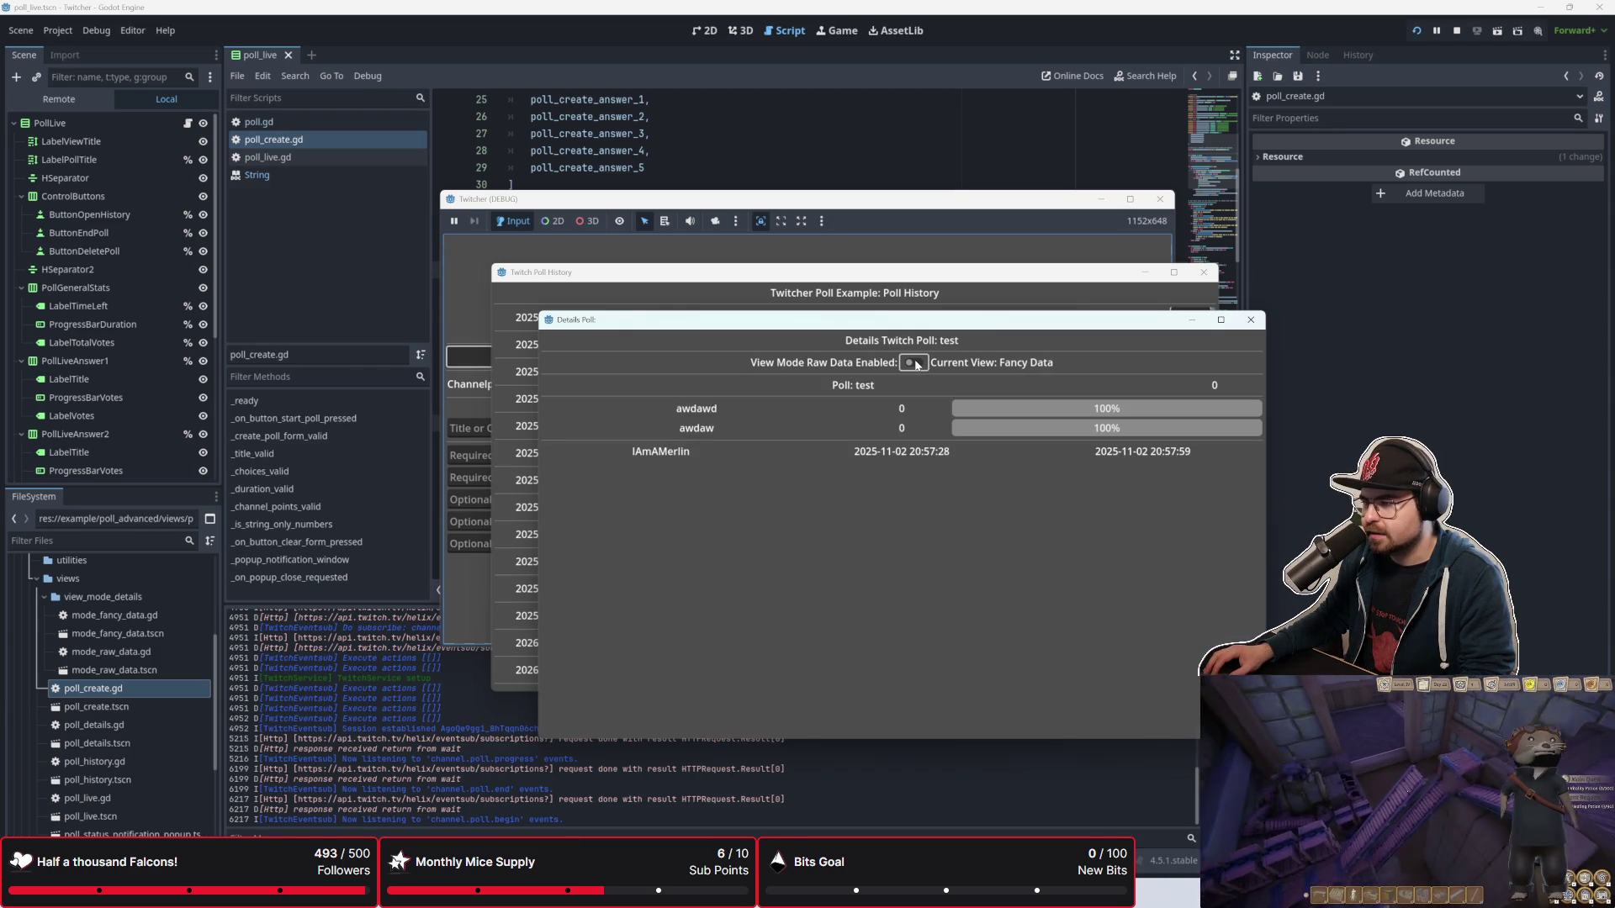
{"action": "left_click", "coordinate": [915, 362]}
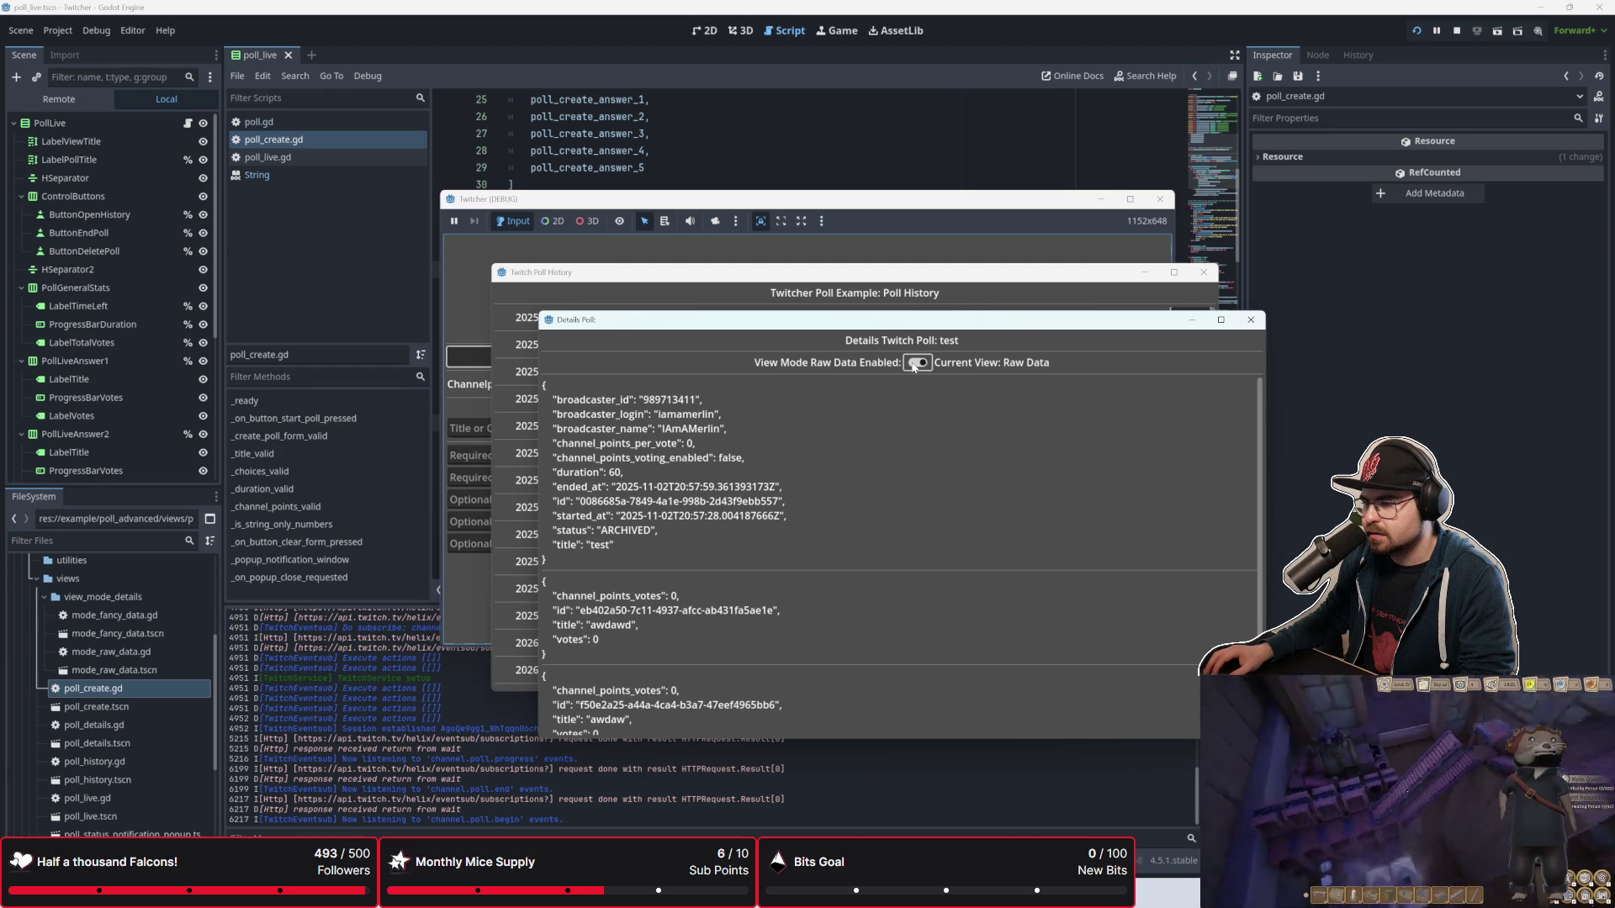
{"action": "left_click", "coordinate": [915, 363]}
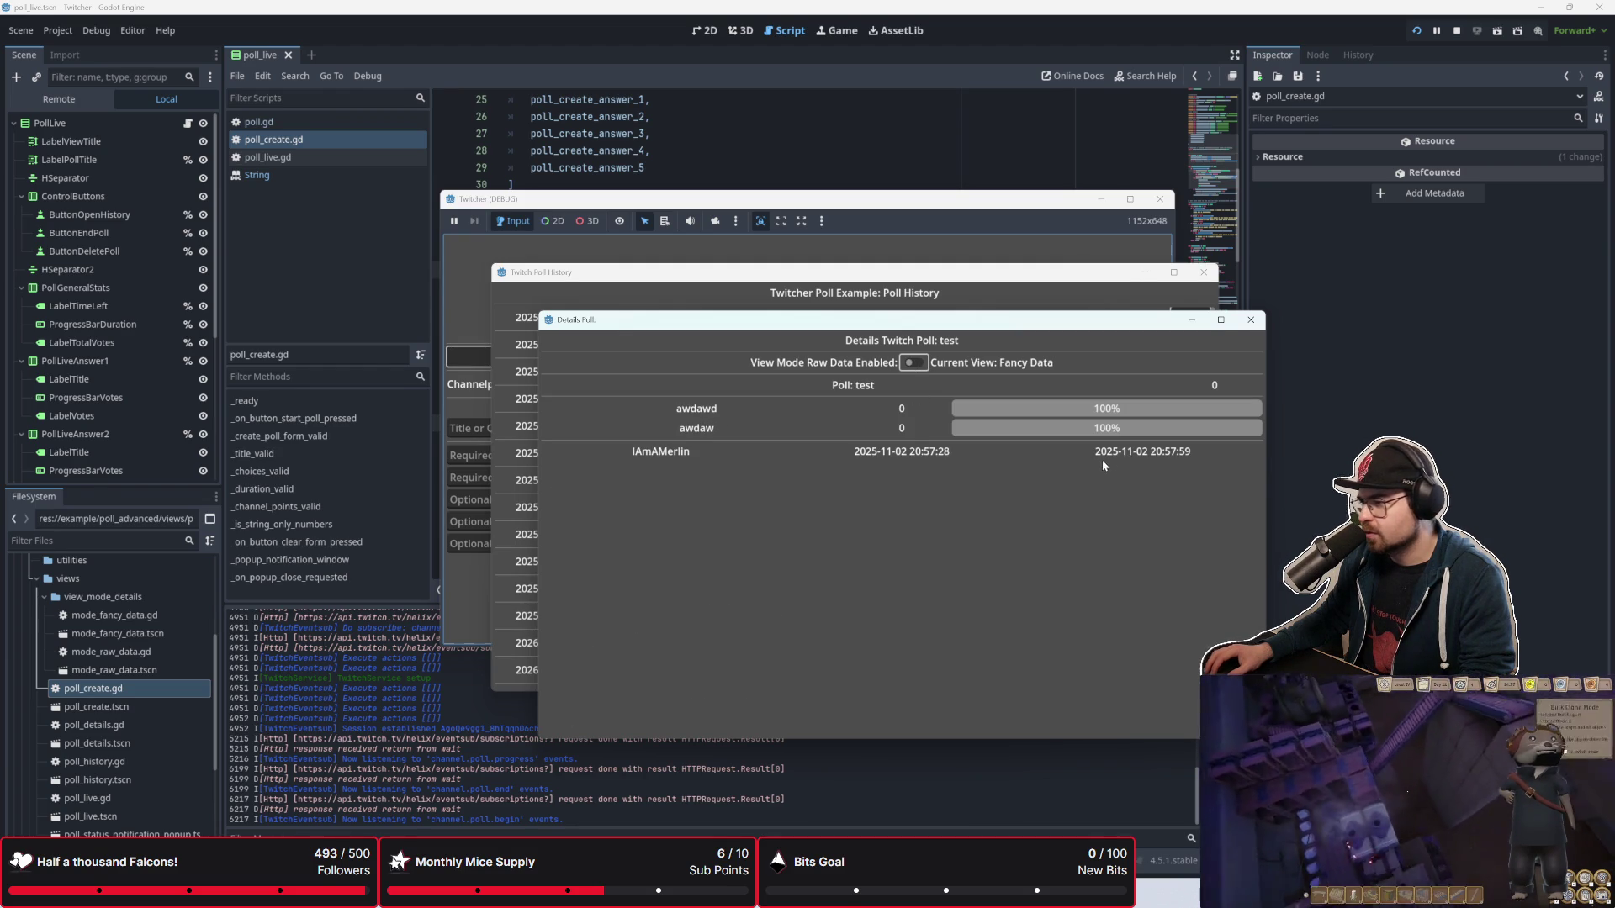
{"action": "left_click", "coordinate": [1251, 319]}
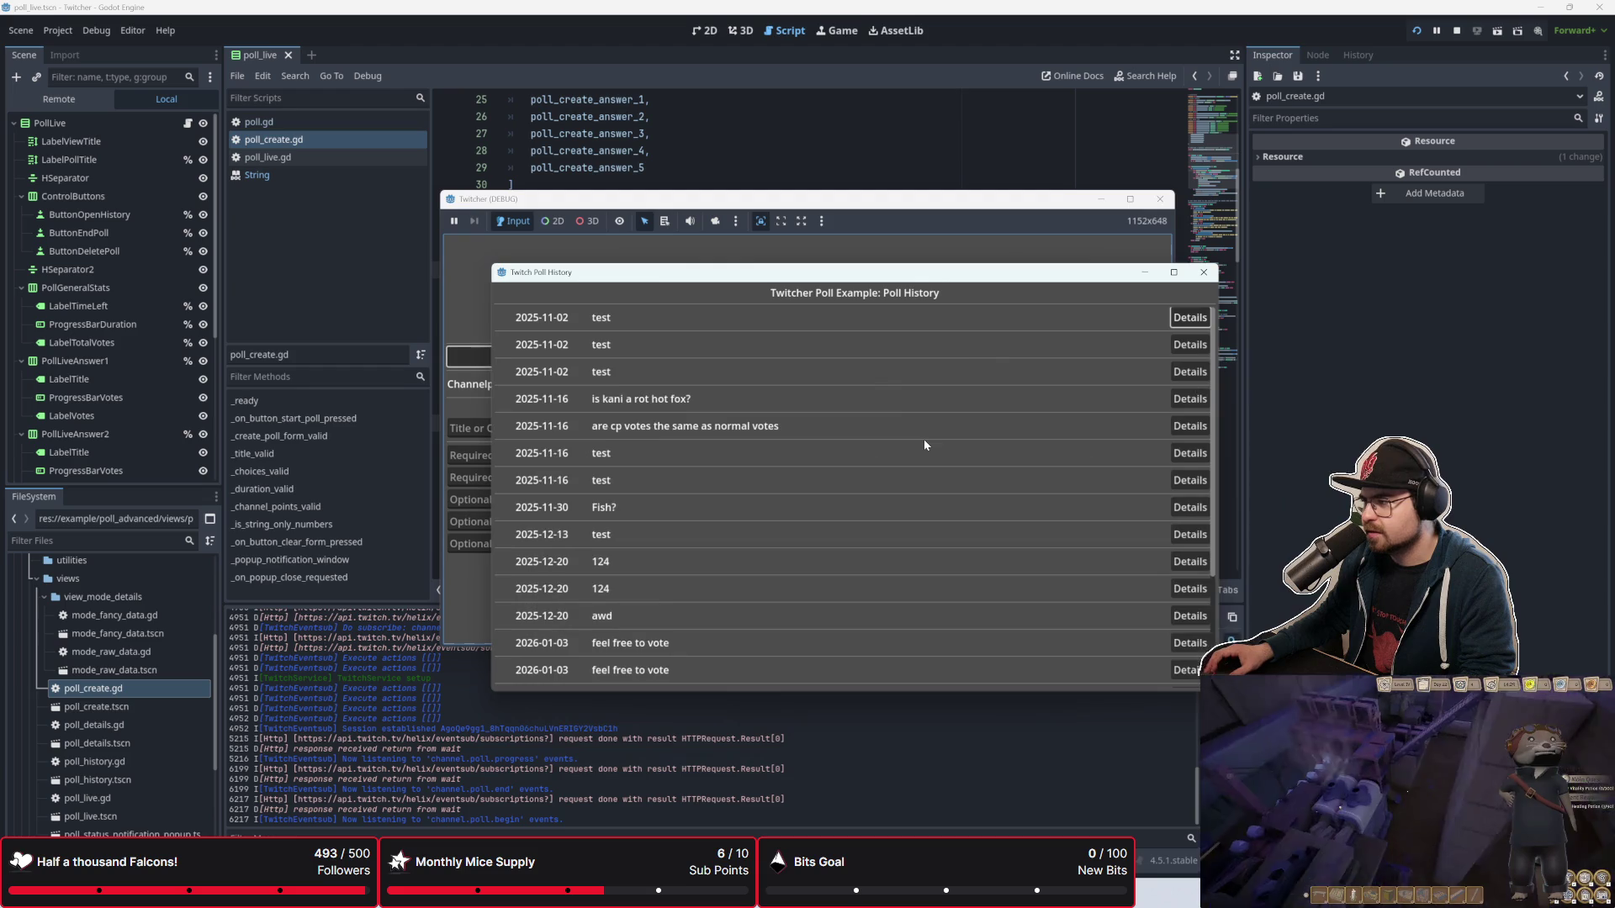
Step: Open and close the testest poll details, scroll the history list, and return to the editor
{"action": "left_click", "coordinate": [1186, 672]}
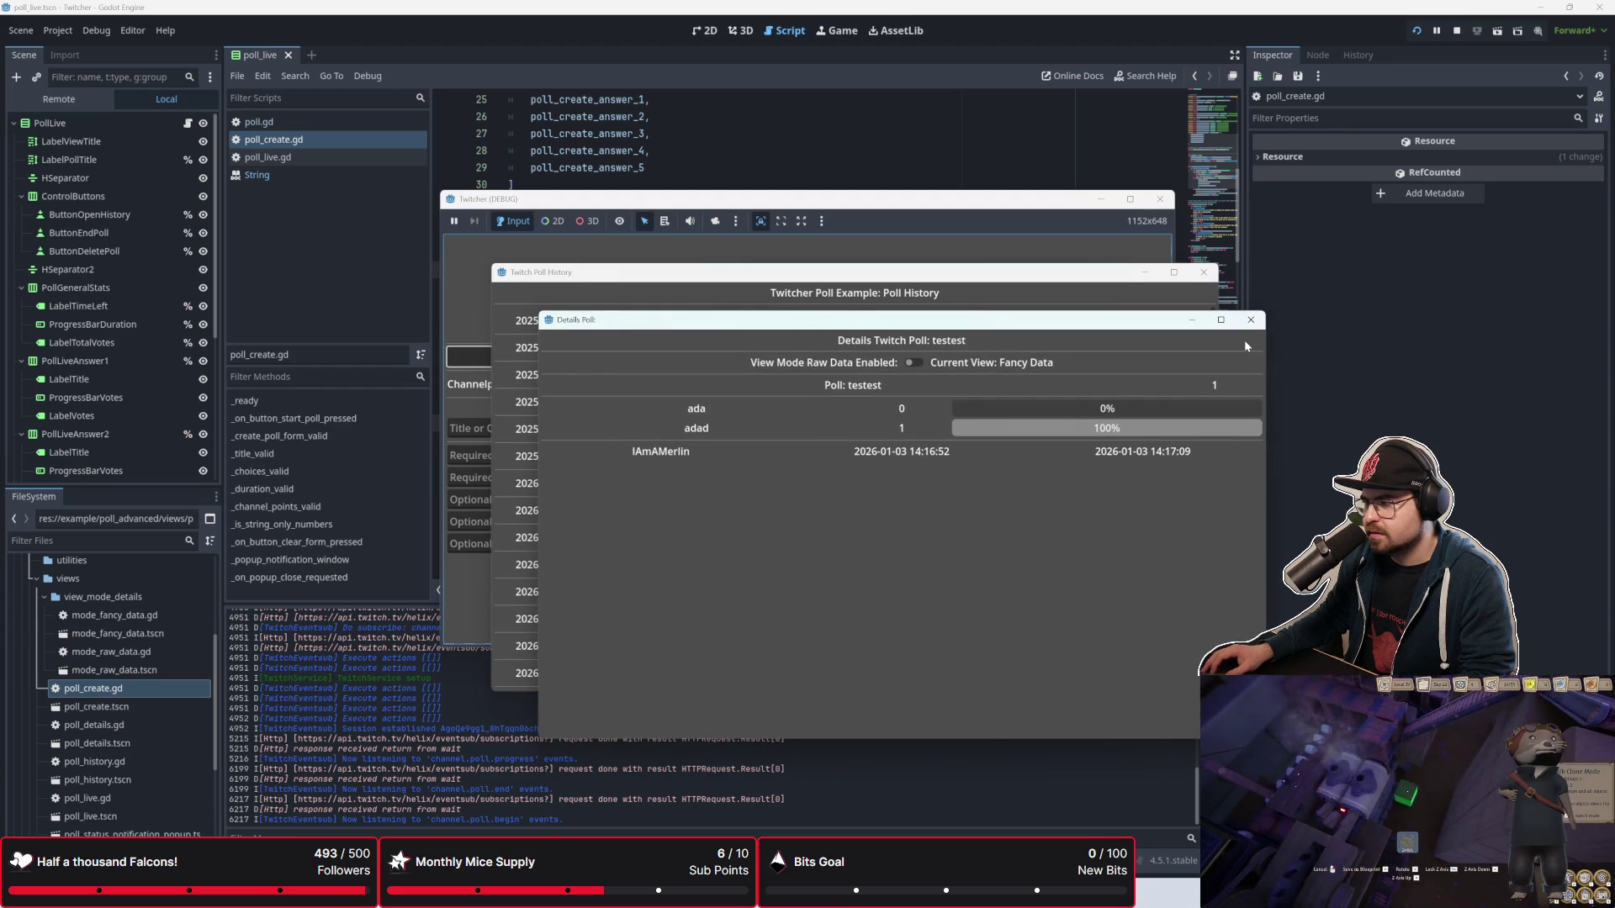
{"action": "left_click", "coordinate": [1250, 320]}
{"action": "scroll", "coordinate": [1157, 572], "scroll_direction": "up", "scroll_amount": 5}
{"action": "scroll", "coordinate": [1132, 599], "scroll_direction": "down", "scroll_amount": 5}
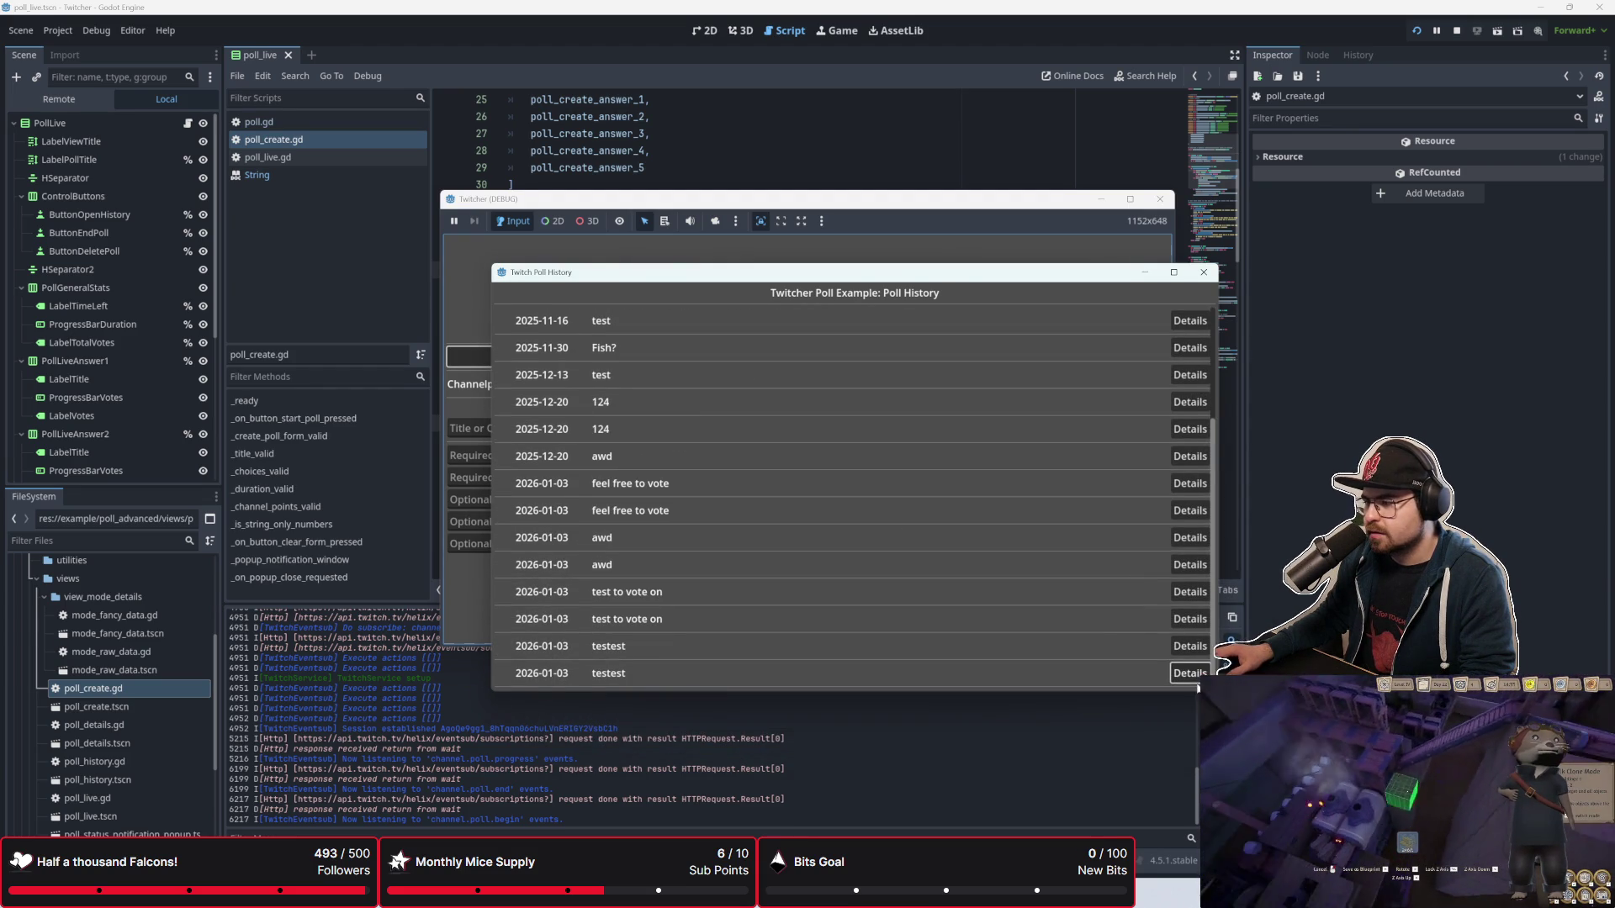
{"action": "scroll", "coordinate": [948, 575], "scroll_direction": "up", "scroll_amount": 5}
{"action": "scroll", "coordinate": [949, 579], "scroll_direction": "down", "scroll_amount": 5}
{"action": "scroll", "coordinate": [947, 573], "scroll_direction": "up", "scroll_amount": 5}
{"action": "scroll", "coordinate": [949, 573], "scroll_direction": "down", "scroll_amount": 5}
{"action": "scroll", "coordinate": [949, 572], "scroll_direction": "up", "scroll_amount": 5}
{"action": "scroll", "coordinate": [950, 574], "scroll_direction": "down", "scroll_amount": 5}
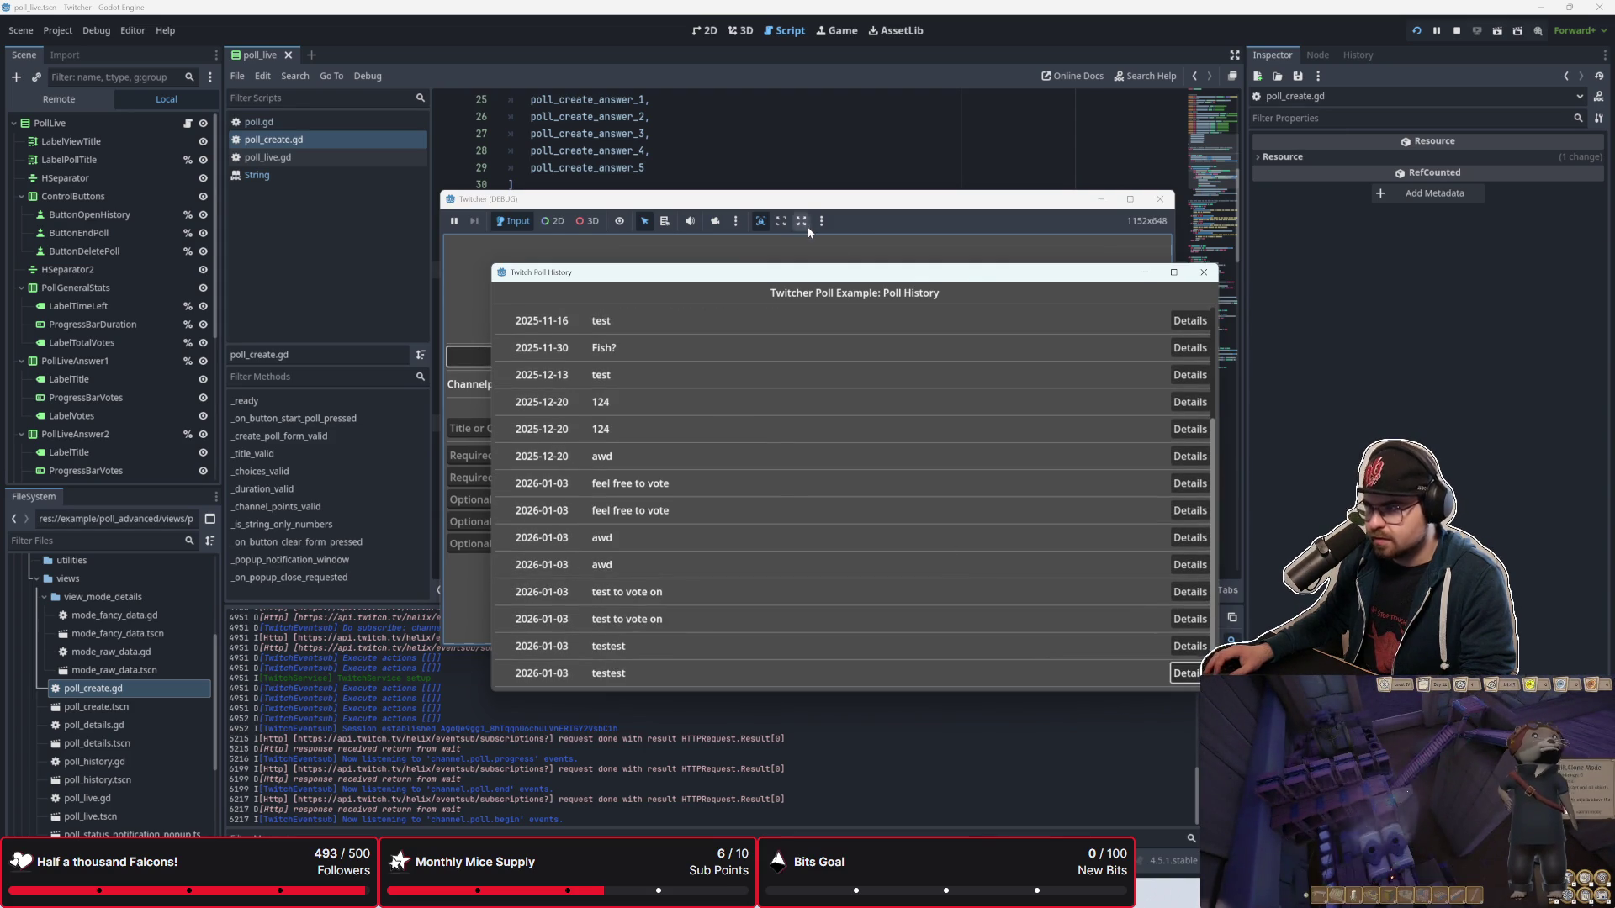
{"action": "key", "text": "F8"}
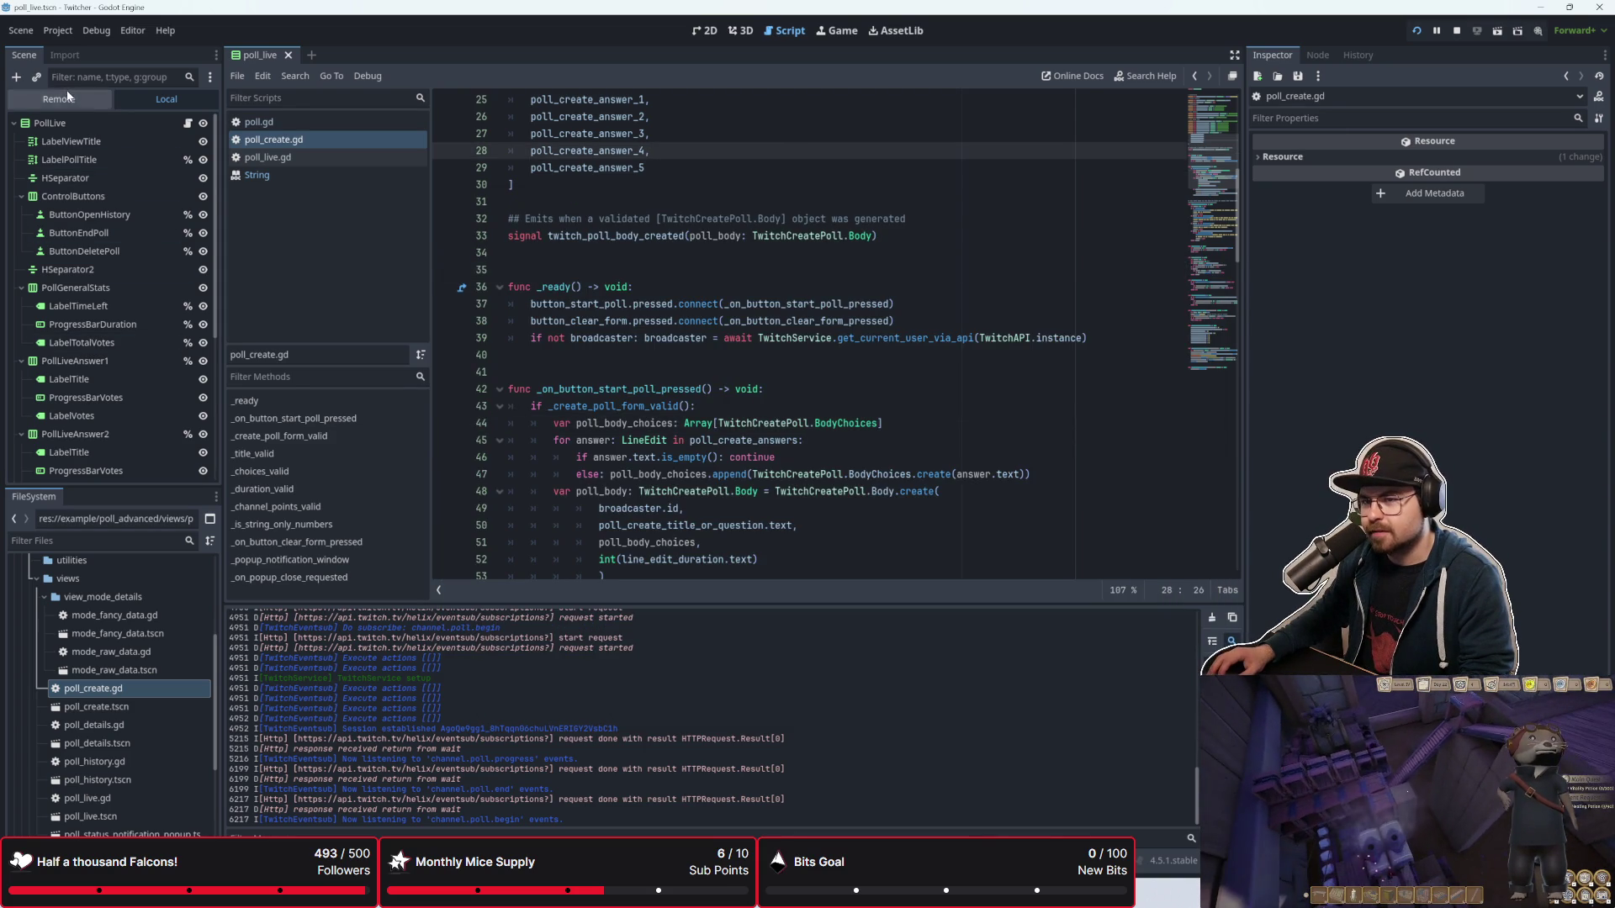
Step: Show the Remote scene tree, open poll_history.gd and scroll through it, then select poll_repository.gd
{"action": "left_click", "coordinate": [59, 99]}
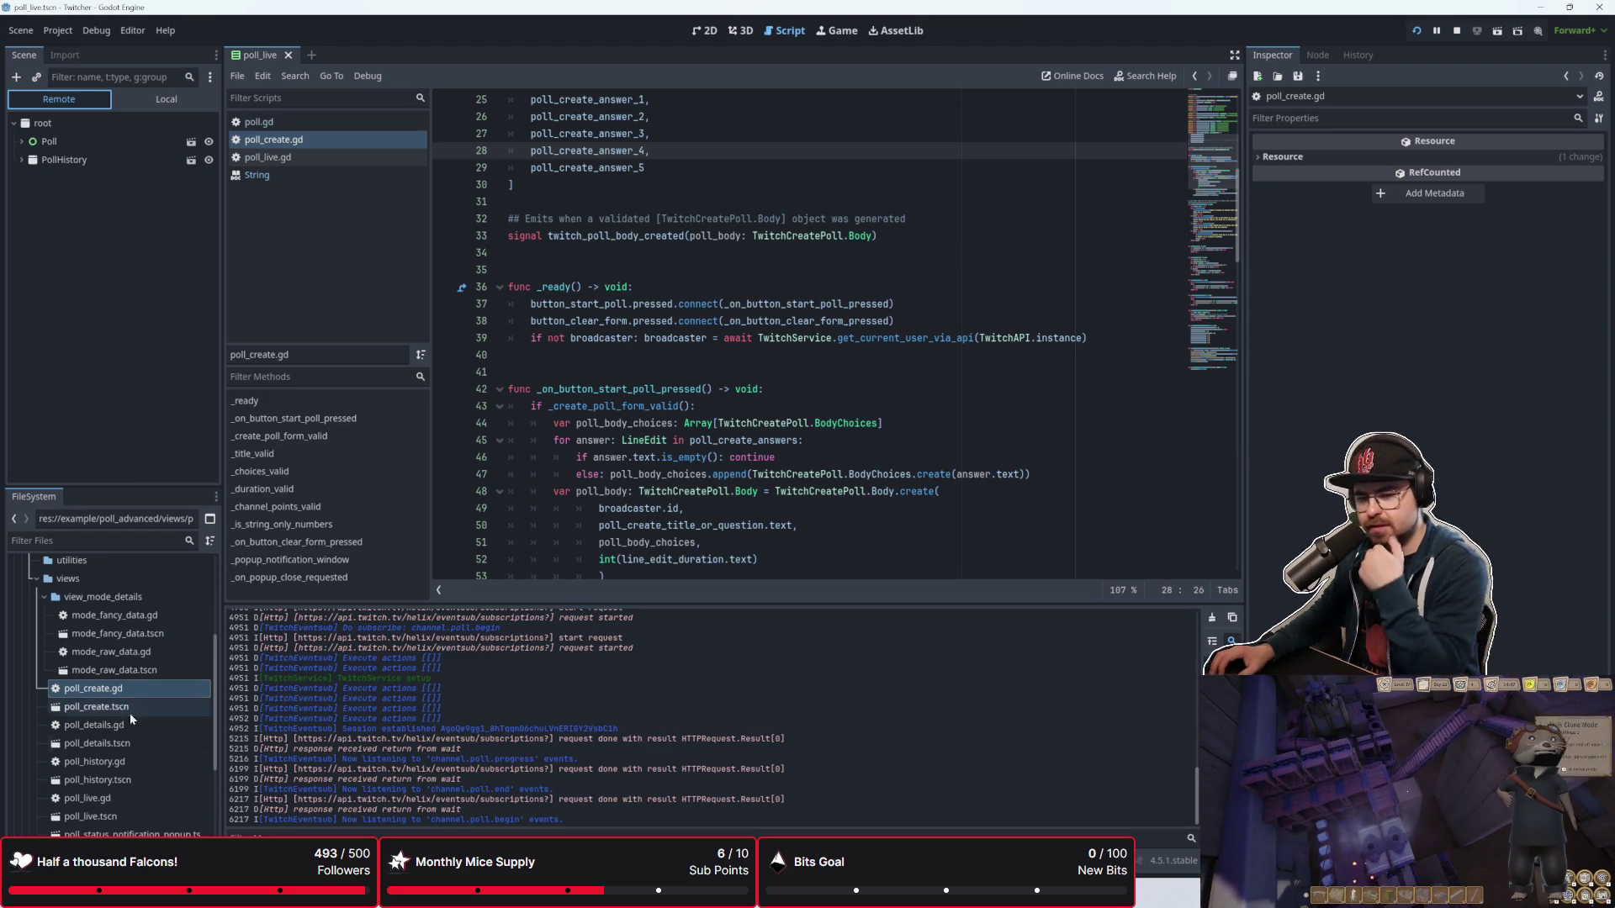
{"action": "scroll", "coordinate": [133, 744], "scroll_direction": "down", "scroll_amount": 2}
{"action": "double_click", "coordinate": [134, 685]}
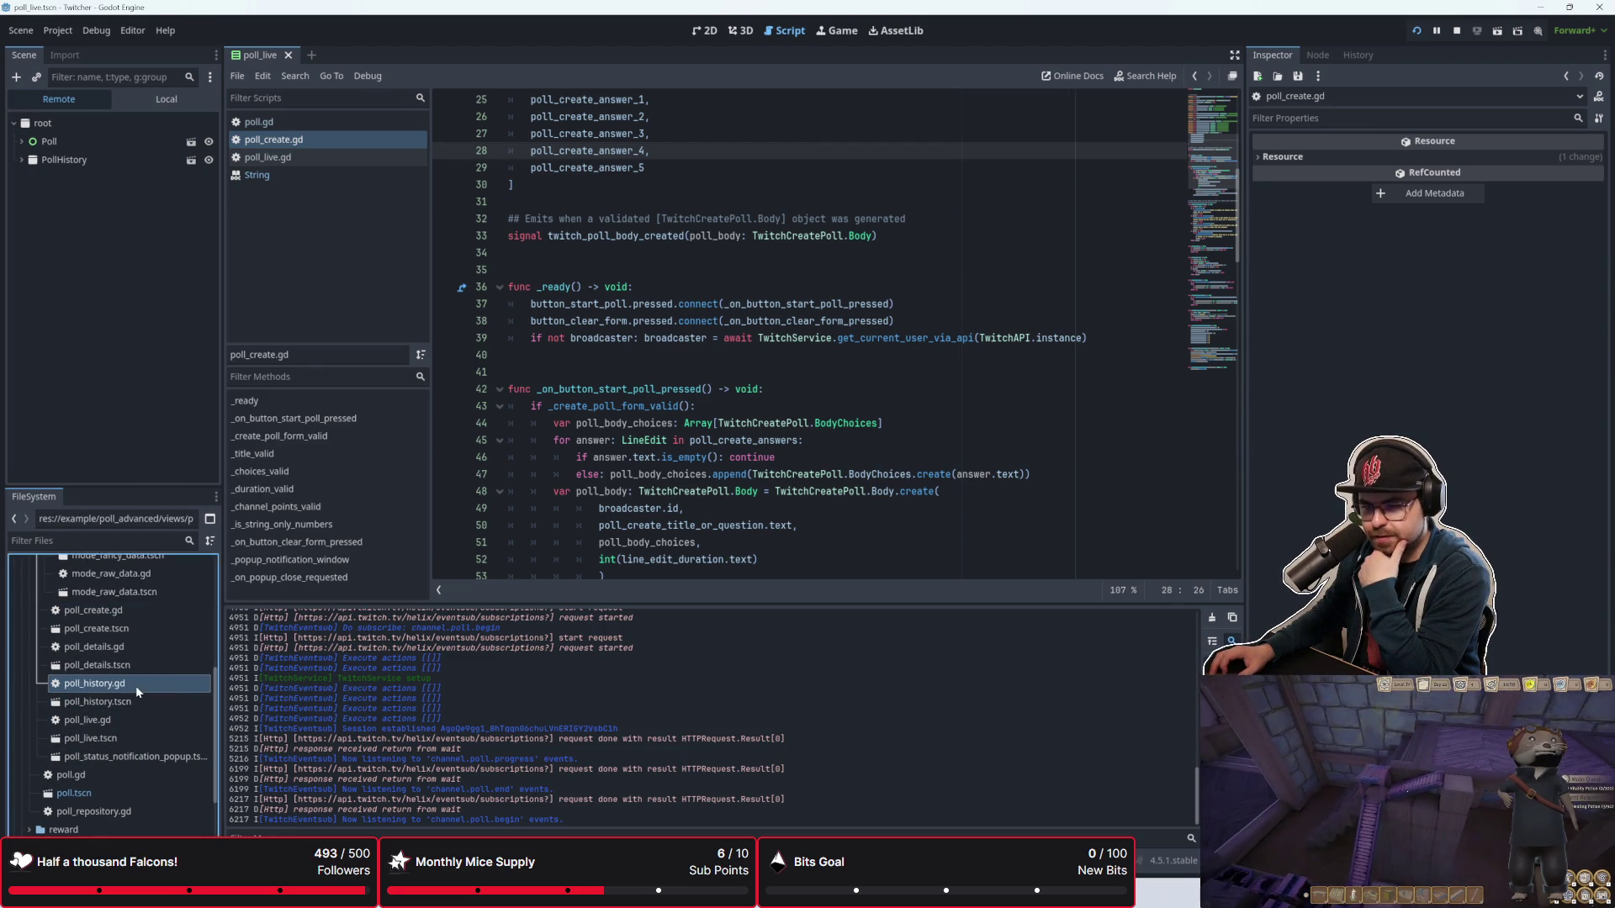
{"action": "scroll", "coordinate": [631, 420], "scroll_direction": "down", "scroll_amount": 5}
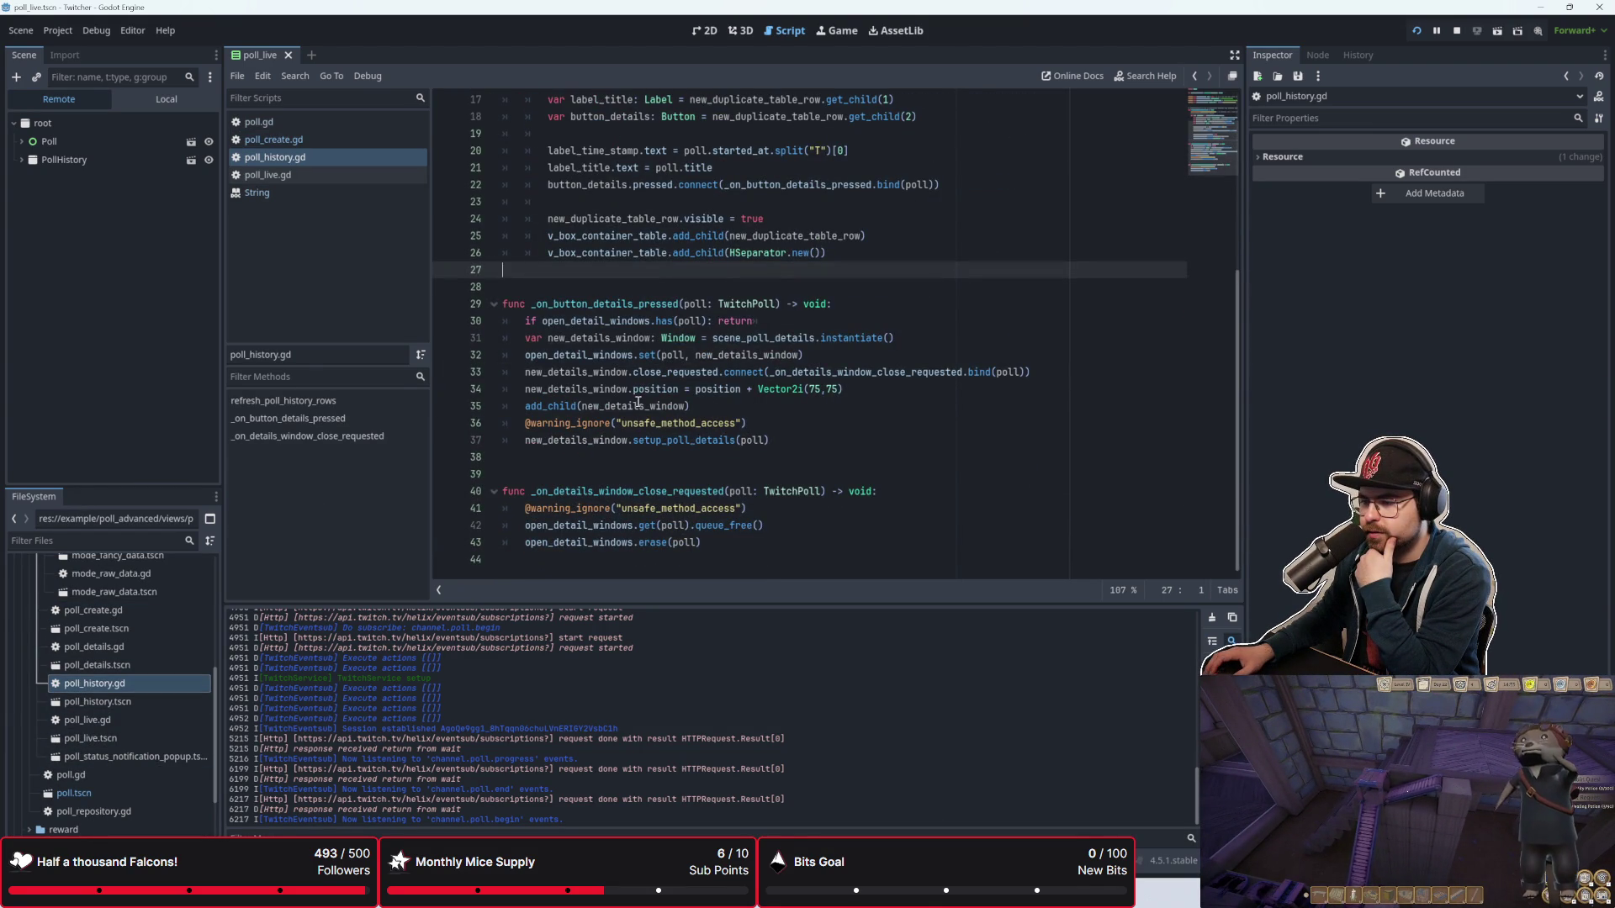
{"action": "scroll", "coordinate": [617, 452], "scroll_direction": "up", "scroll_amount": 5}
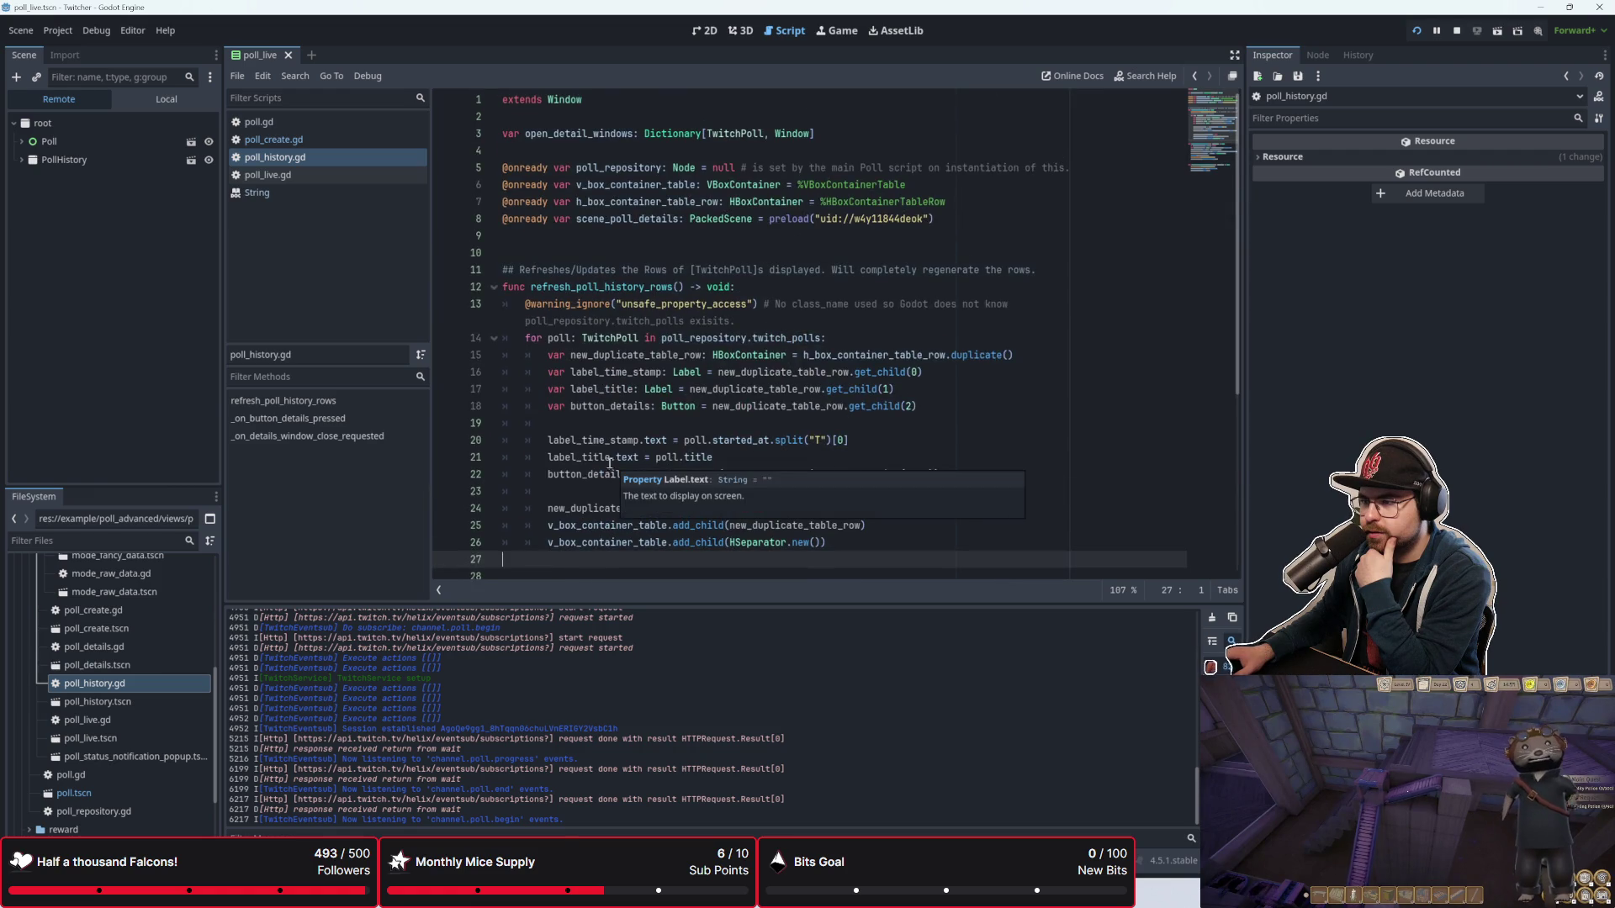
{"action": "scroll", "coordinate": [589, 458], "scroll_direction": "down", "scroll_amount": 2}
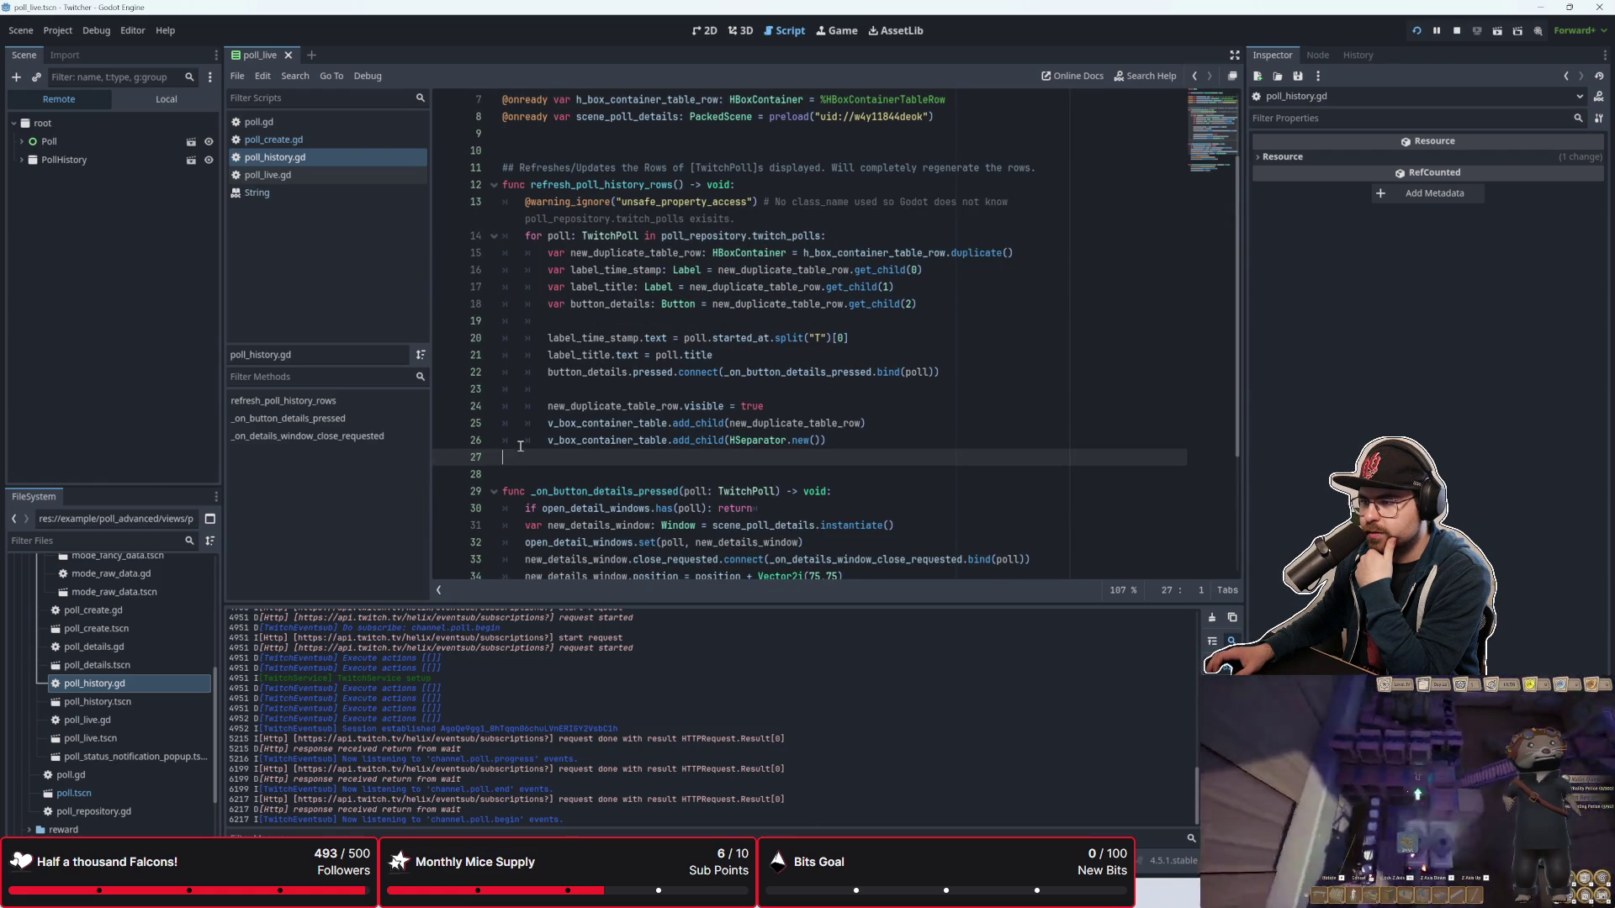
{"action": "scroll", "coordinate": [521, 446], "scroll_direction": "up", "scroll_amount": 2}
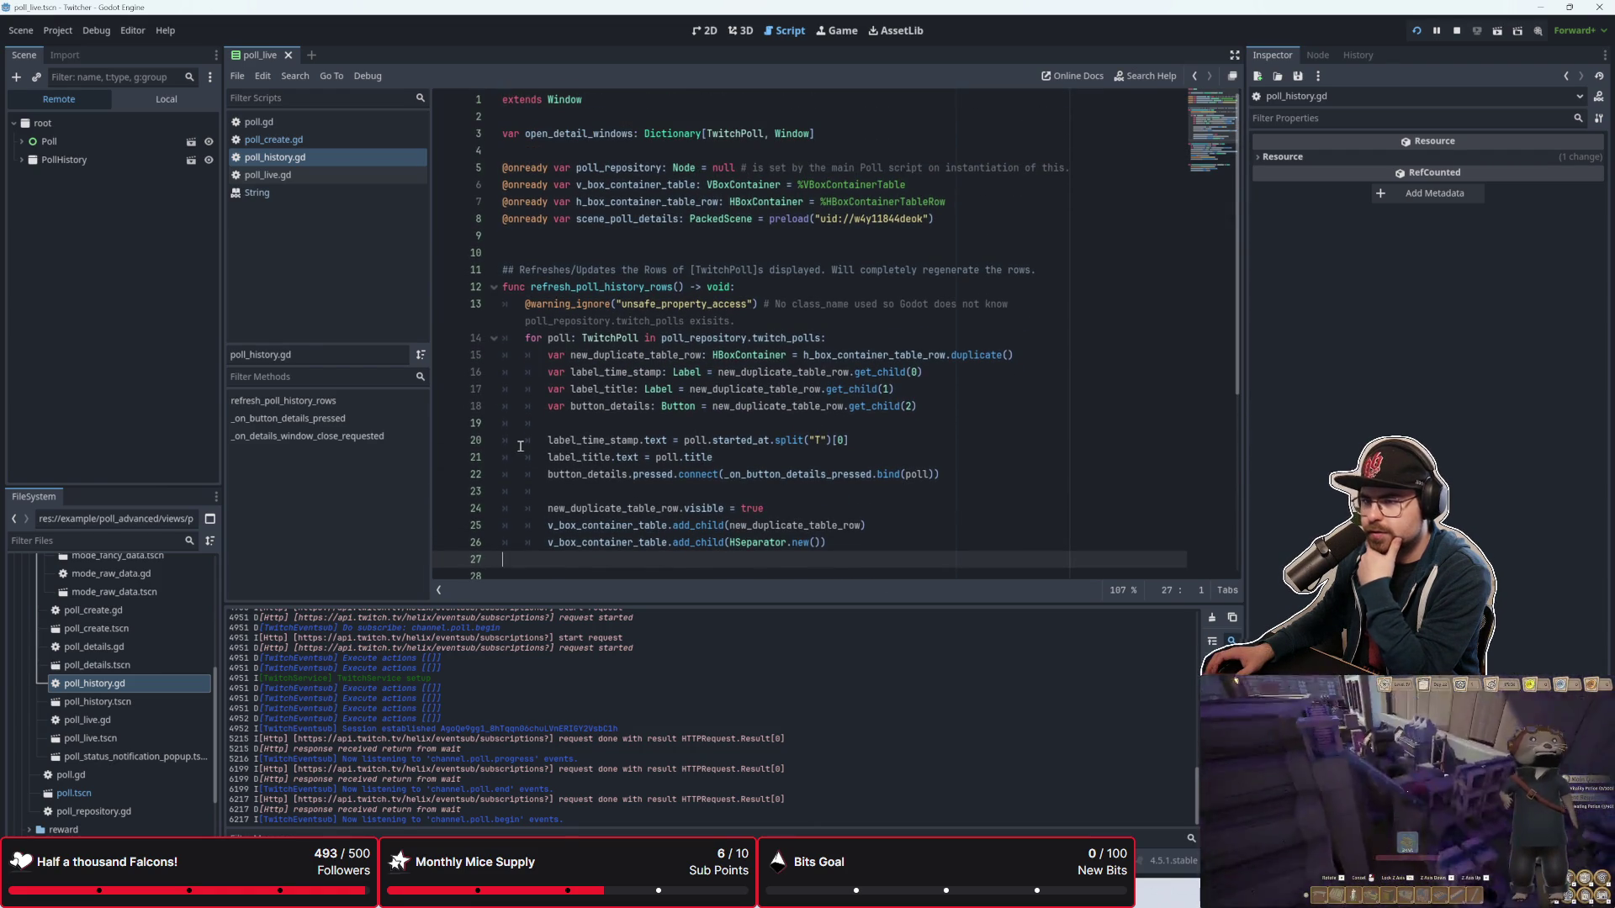
{"action": "scroll", "coordinate": [108, 780], "scroll_direction": "down", "scroll_amount": 2}
{"action": "left_click", "coordinate": [108, 772]}
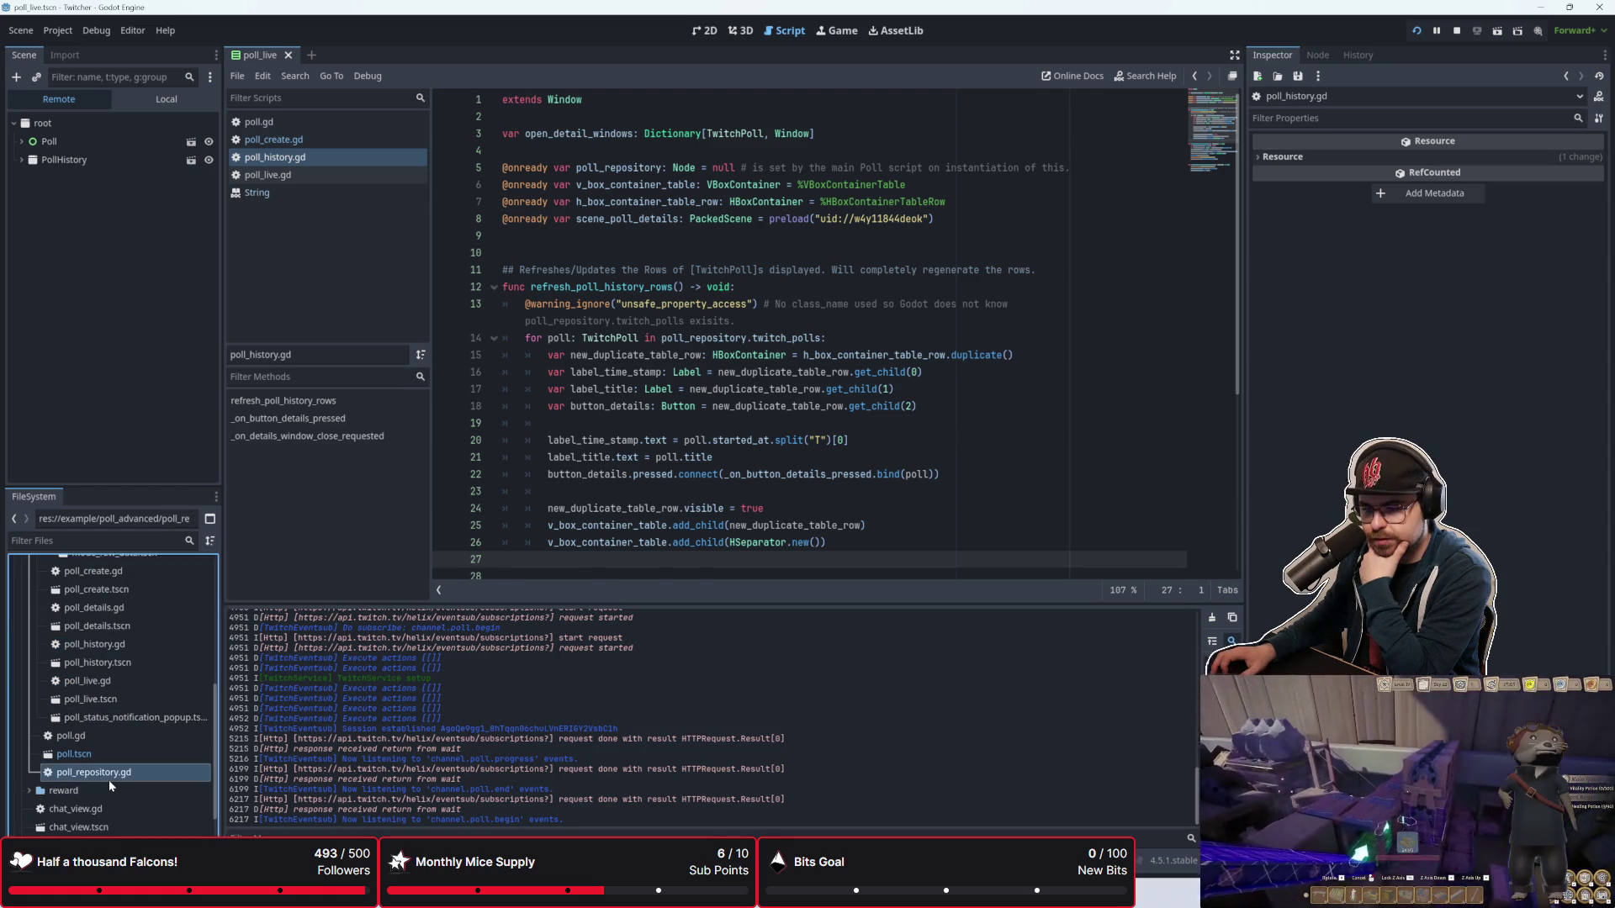
Step: Open poll_repository.gd, check the Array.back() documentation, and scroll through the script
{"action": "double_click", "coordinate": [109, 780]}
{"action": "scroll", "coordinate": [525, 421], "scroll_direction": "down", "scroll_amount": 1}
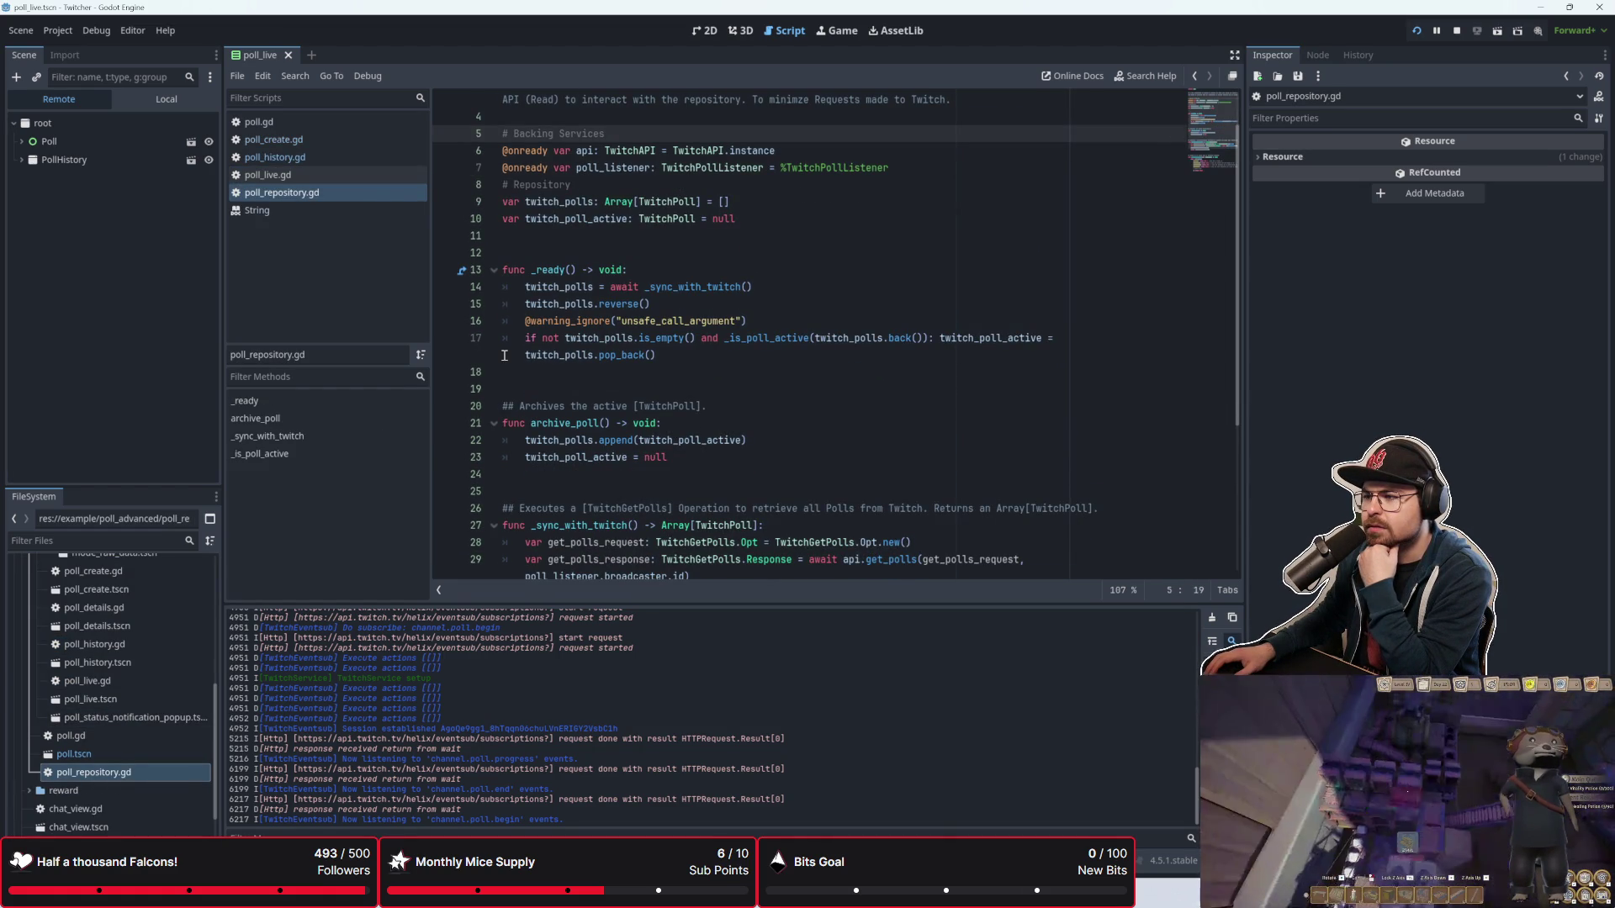
{"action": "mouse_move", "coordinate": [901, 338]}
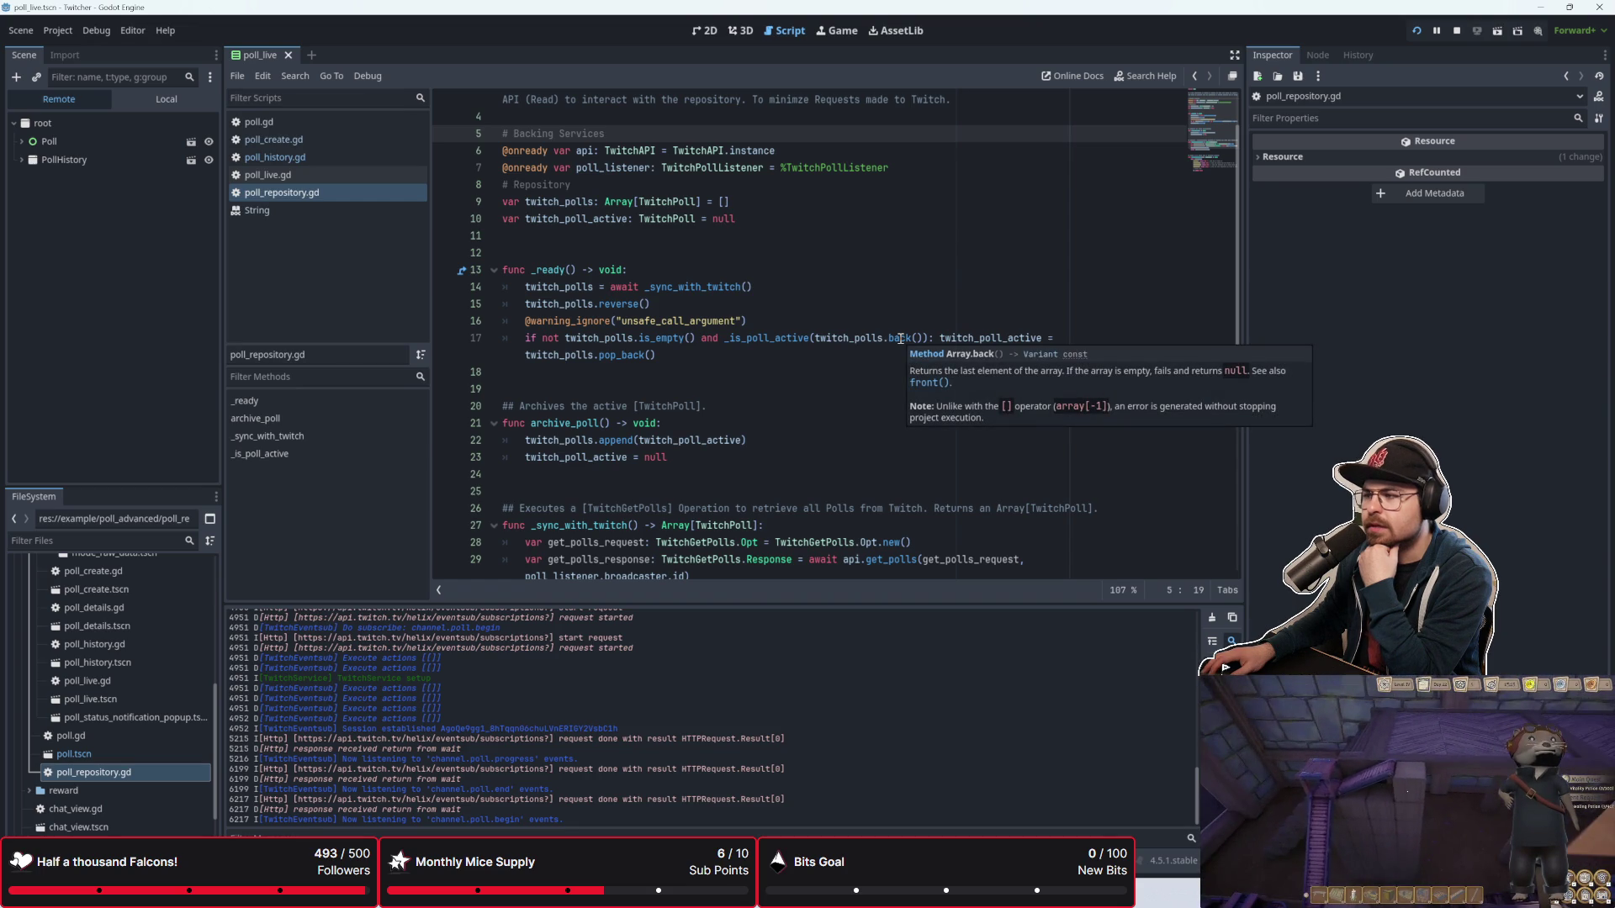
{"action": "left_click", "coordinate": [843, 383]}
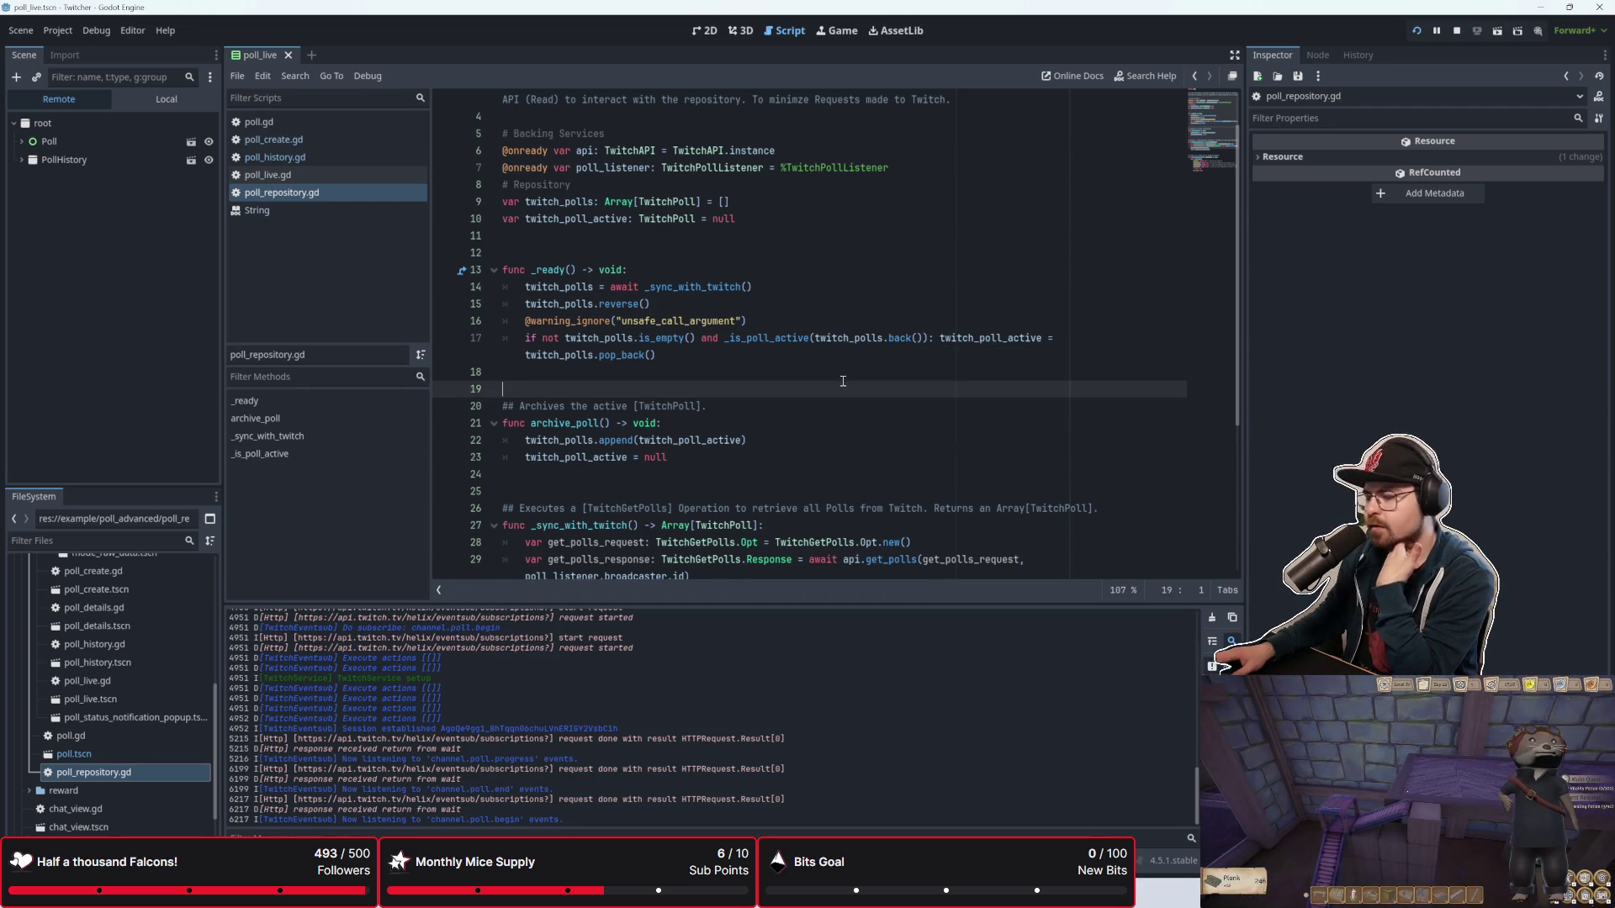
{"action": "scroll", "coordinate": [843, 381], "scroll_direction": "down", "scroll_amount": 3}
{"action": "scroll", "coordinate": [843, 381], "scroll_direction": "up", "scroll_amount": 3}
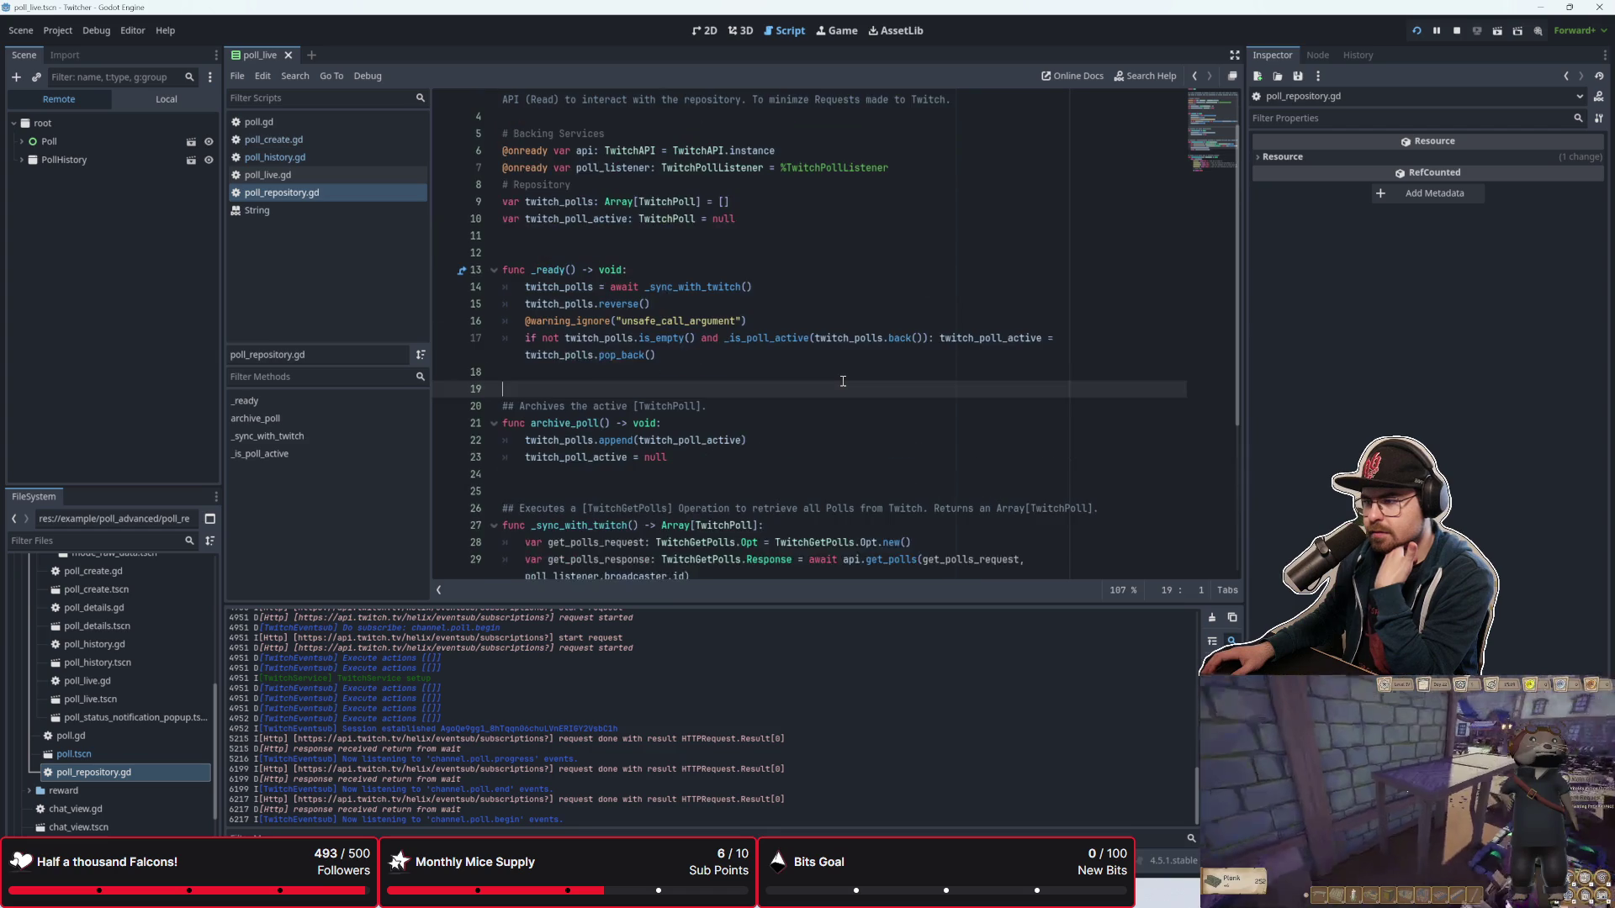
{"action": "scroll", "coordinate": [843, 381], "scroll_direction": "down", "scroll_amount": 5}
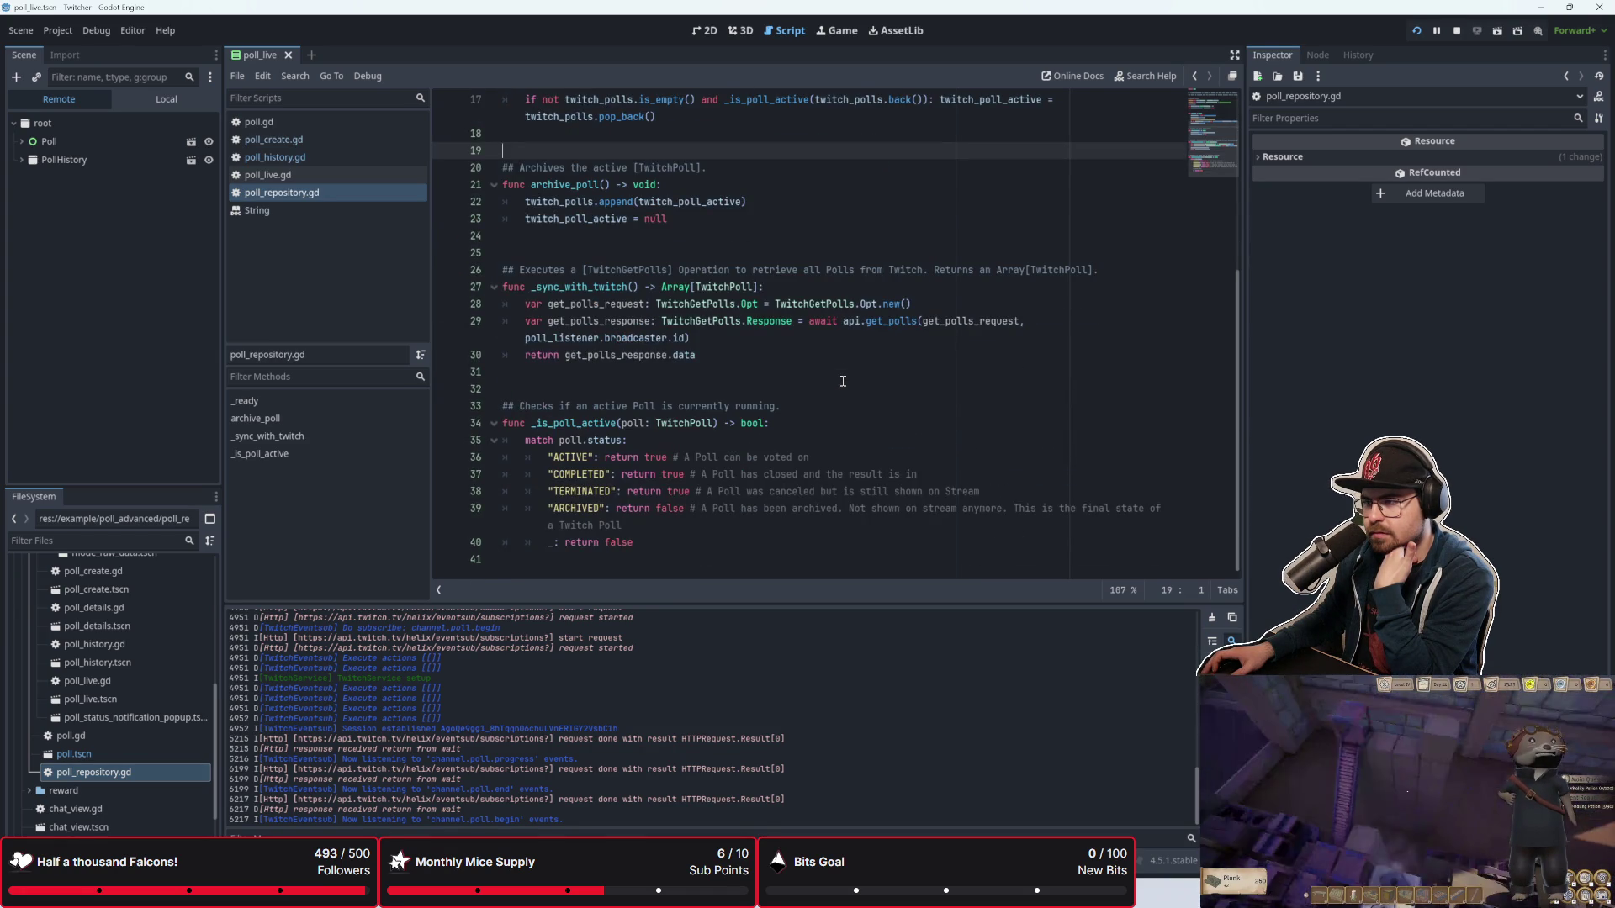
{"action": "scroll", "coordinate": [843, 381], "scroll_direction": "up", "scroll_amount": 4}
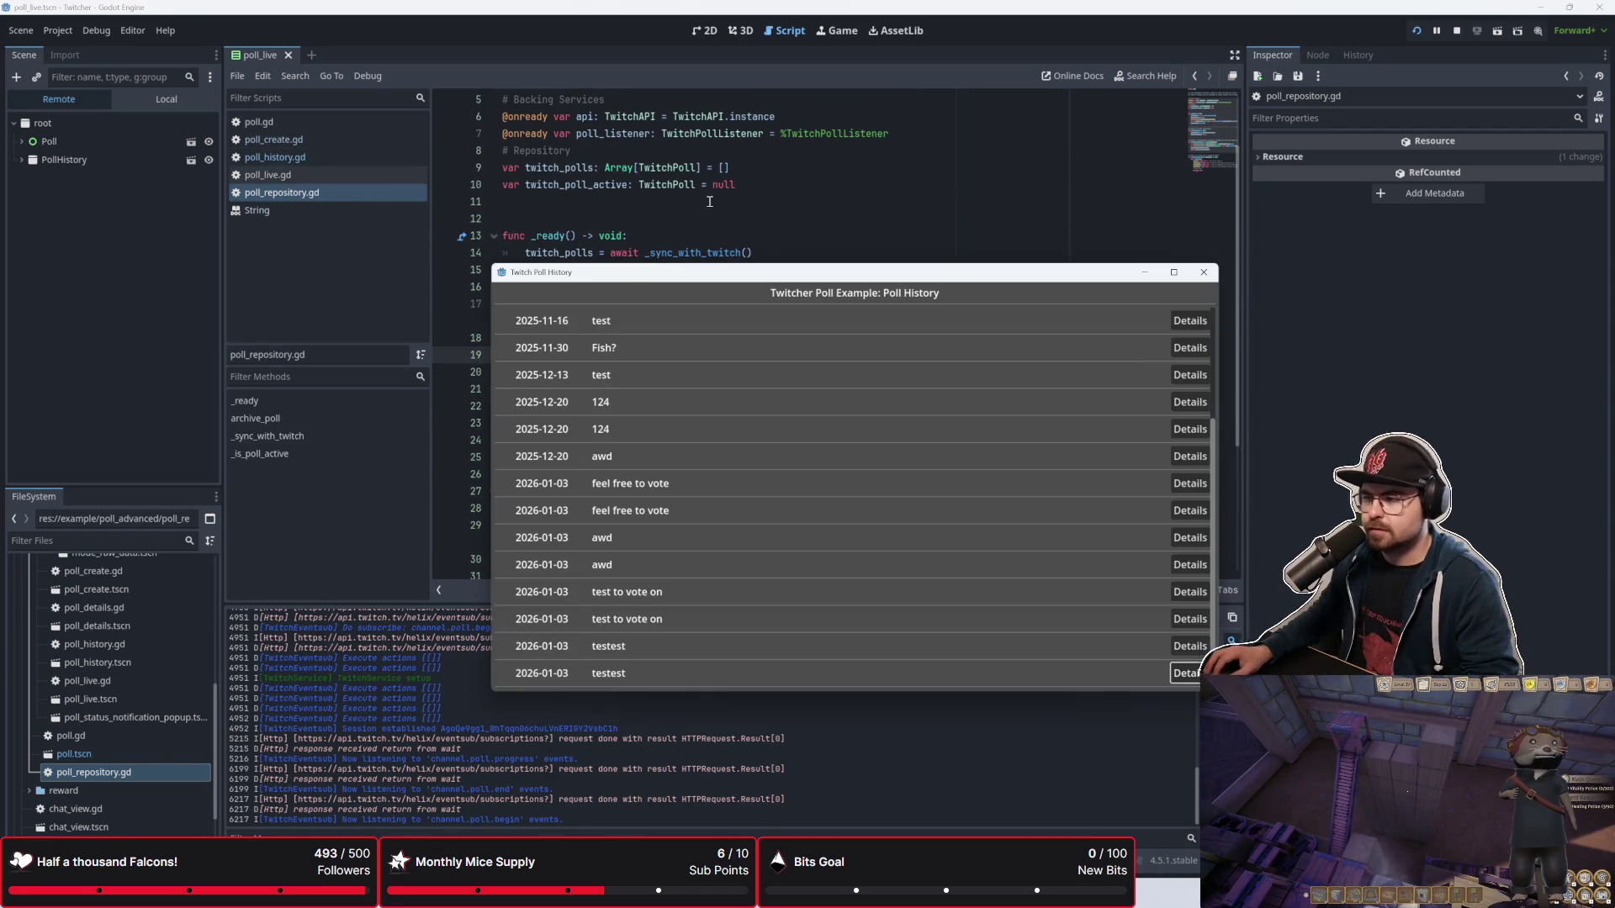
{"action": "scroll", "coordinate": [1219, 420], "scroll_direction": "down", "scroll_amount": 1}
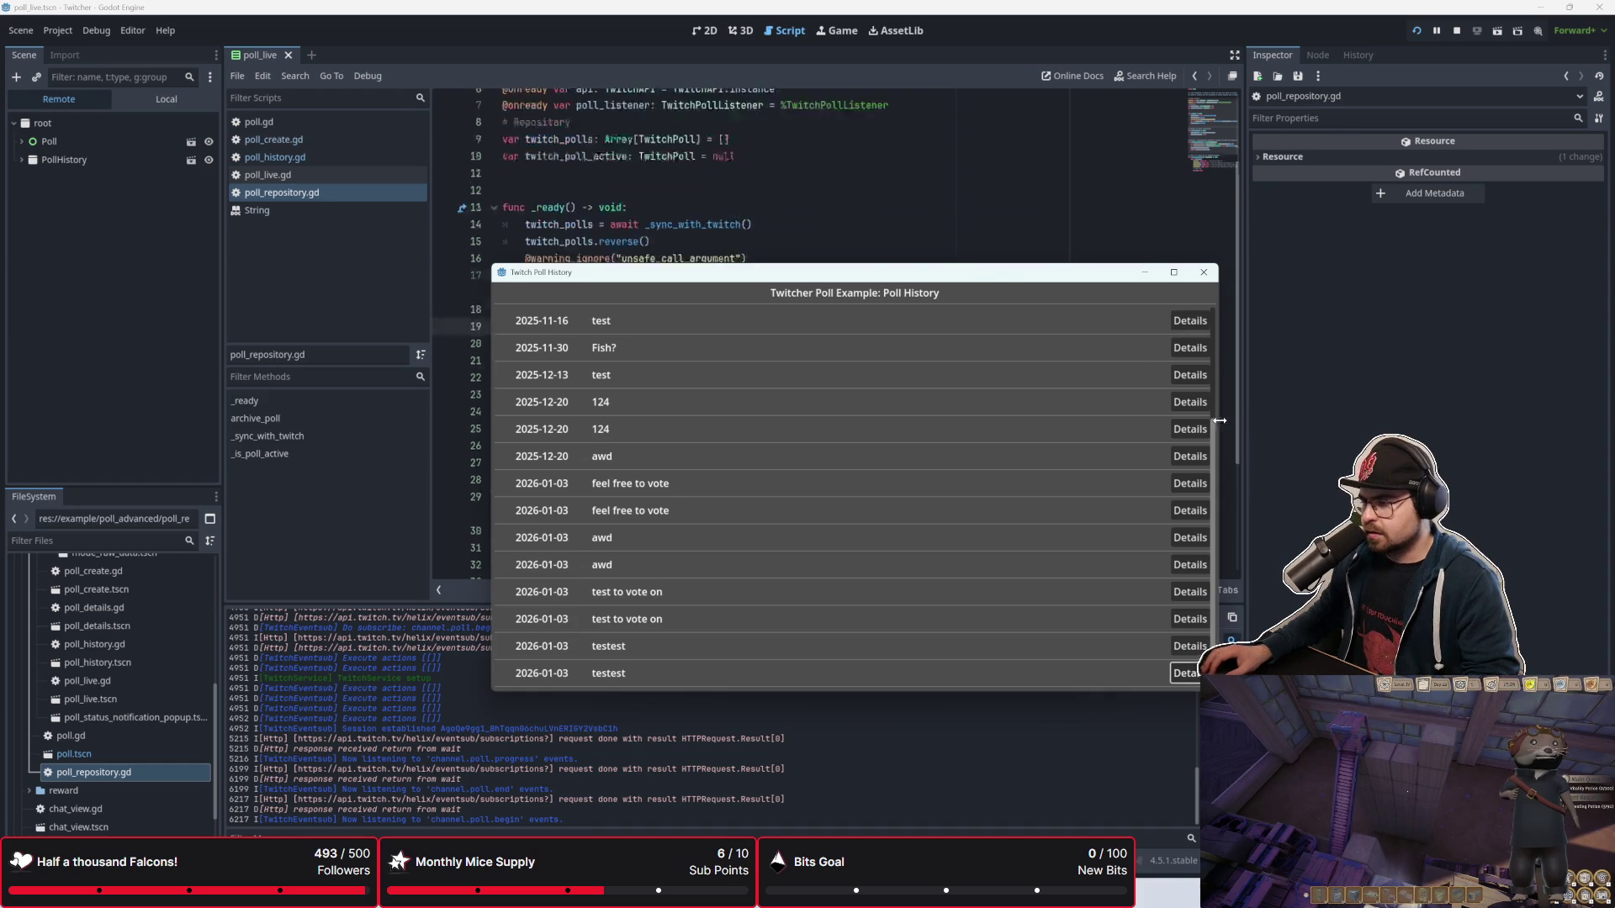
Step: View the testest poll's details as raw data and fancy view, then close Details and Poll History
{"action": "left_click", "coordinate": [1186, 673]}
{"action": "left_click", "coordinate": [916, 363]}
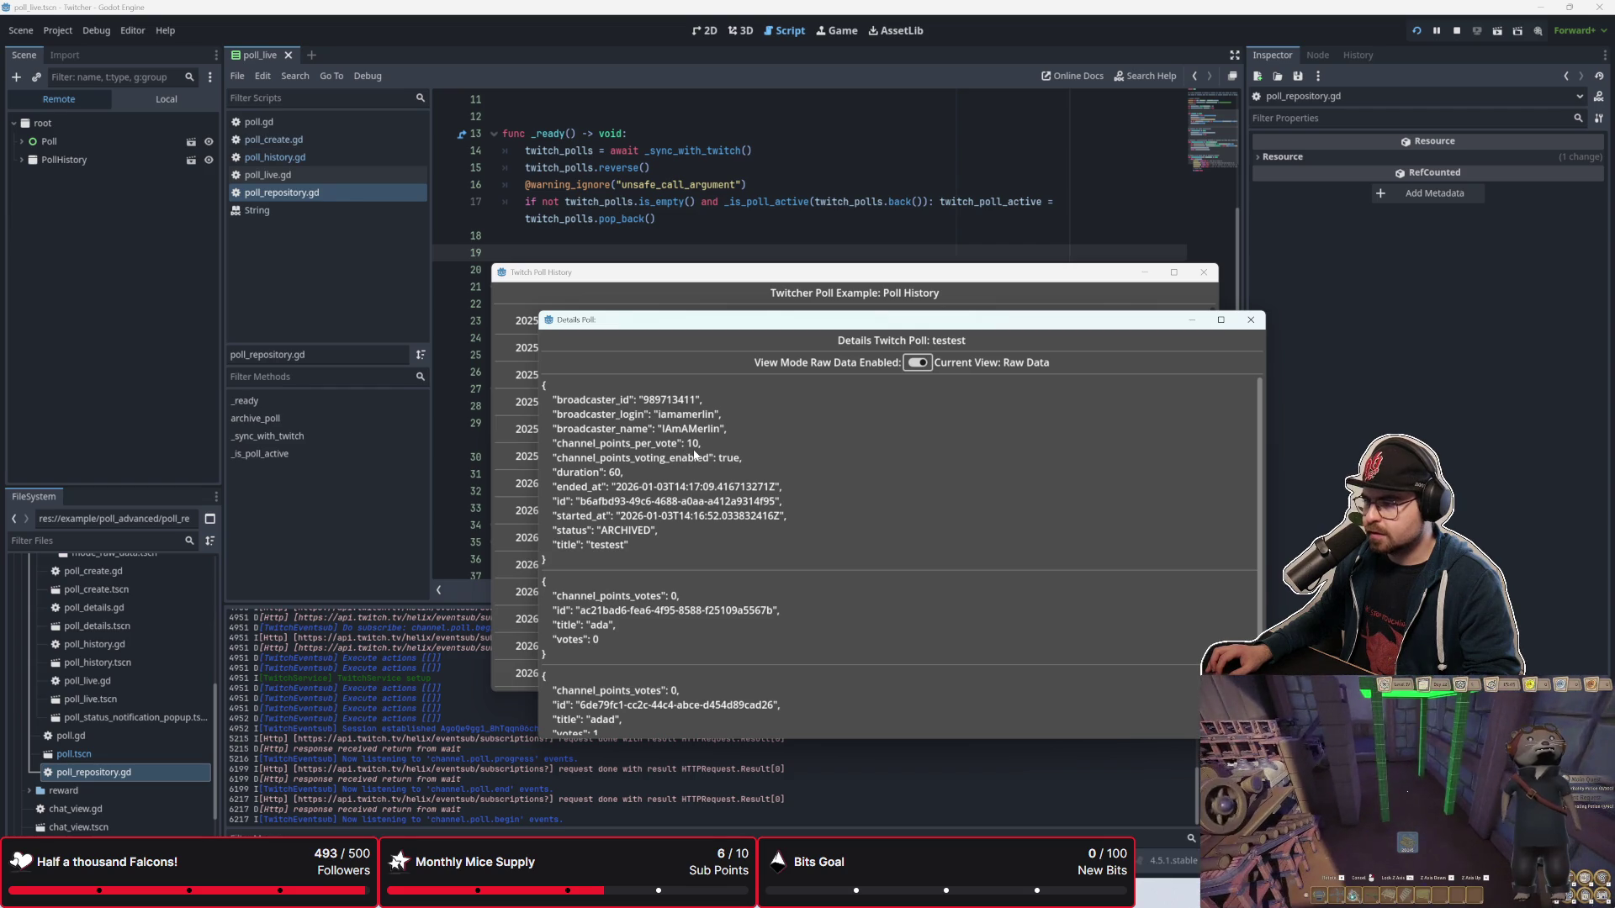
{"action": "left_click", "coordinate": [916, 362]}
{"action": "left_click", "coordinate": [885, 269]}
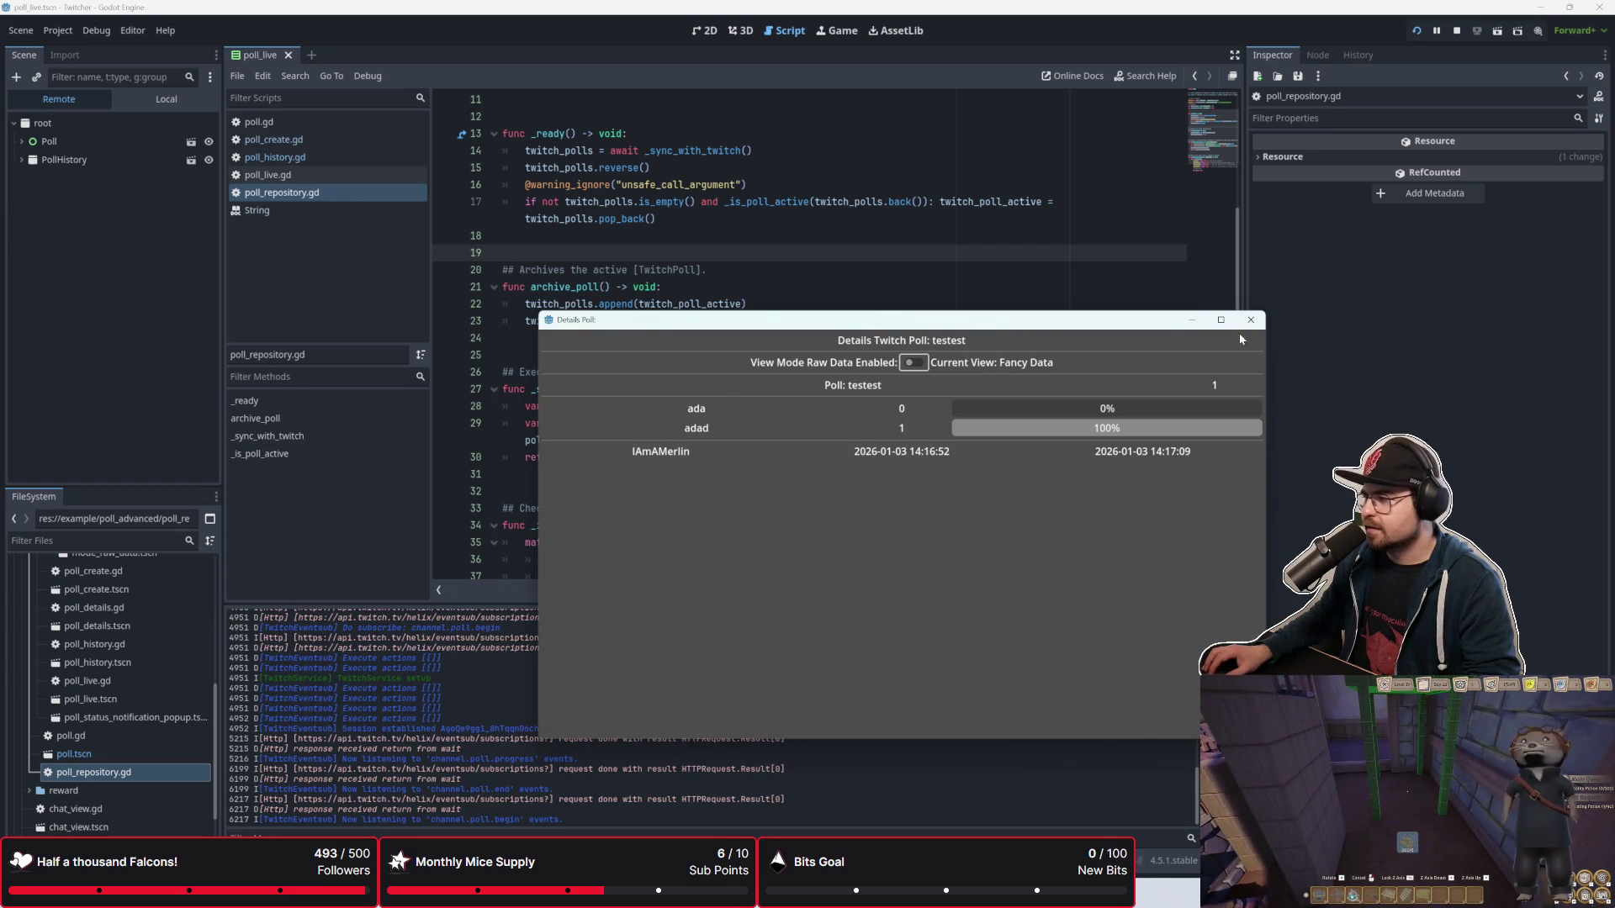
{"action": "left_click", "coordinate": [1251, 320]}
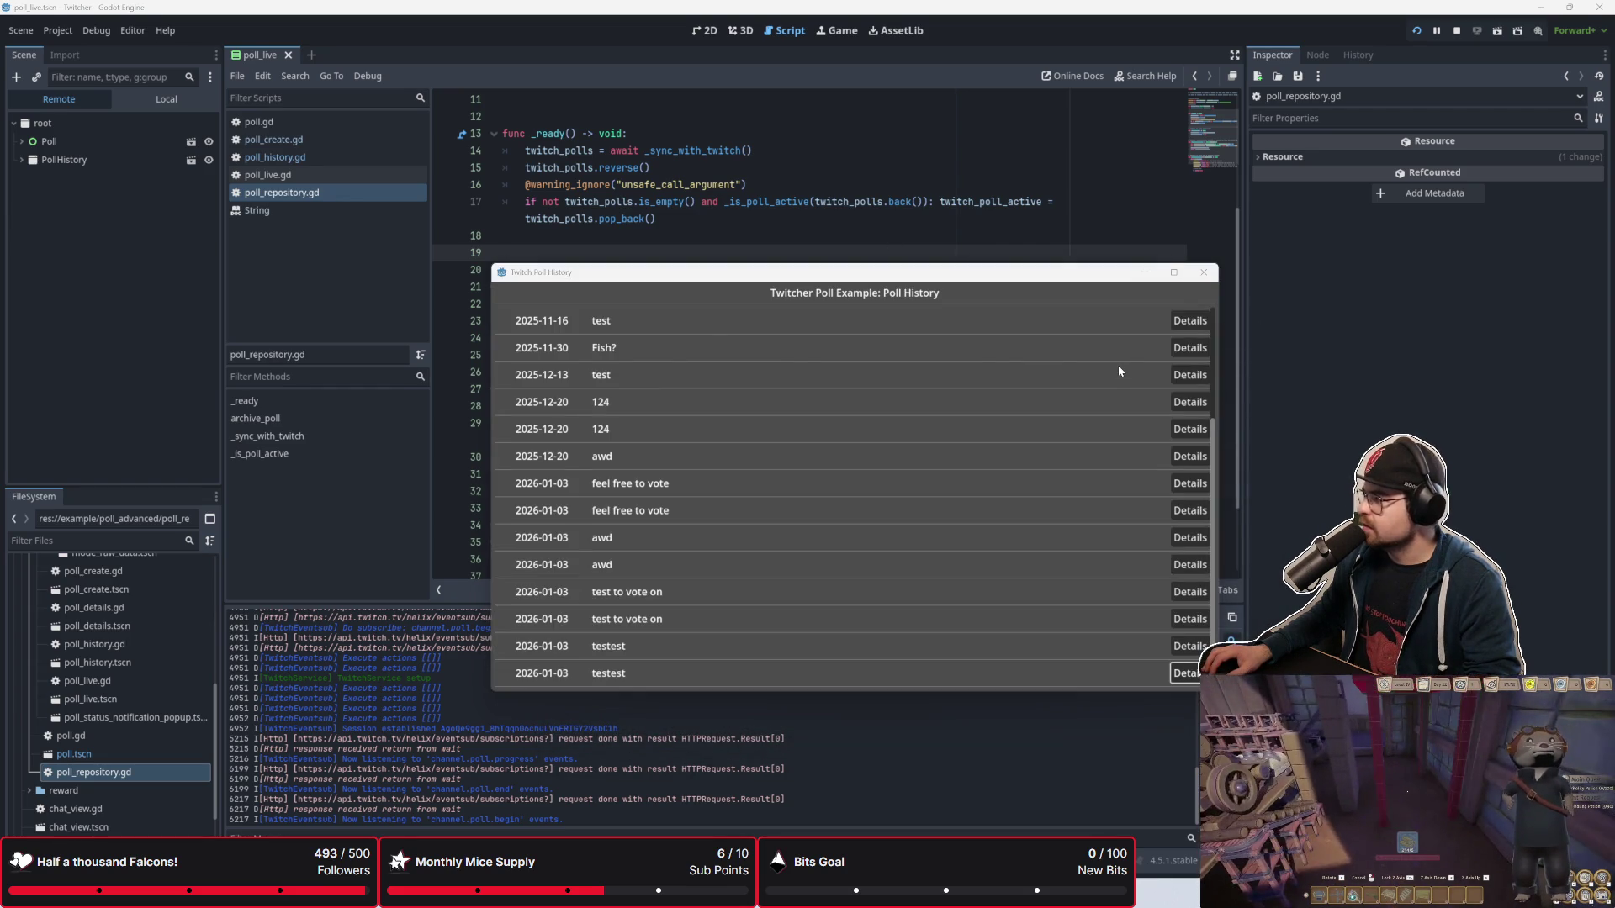
{"action": "key", "text": "Escape"}
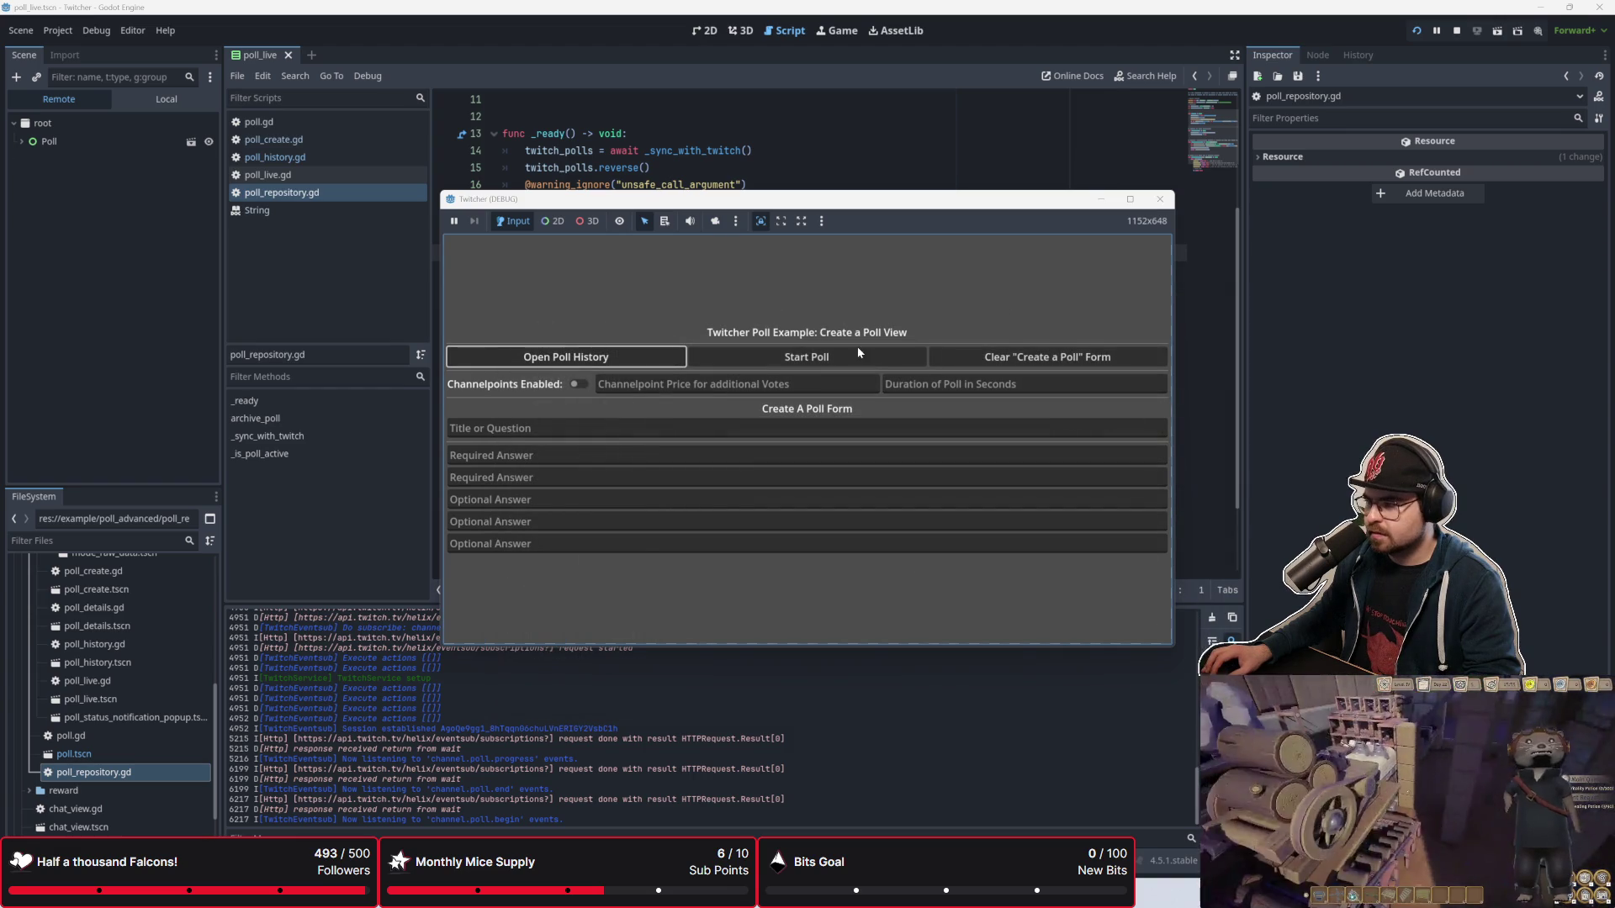
Step: Enable channel point voting with a price of 10 for extra votes
{"action": "left_click", "coordinate": [652, 384]}
{"action": "type", "text": "10"}
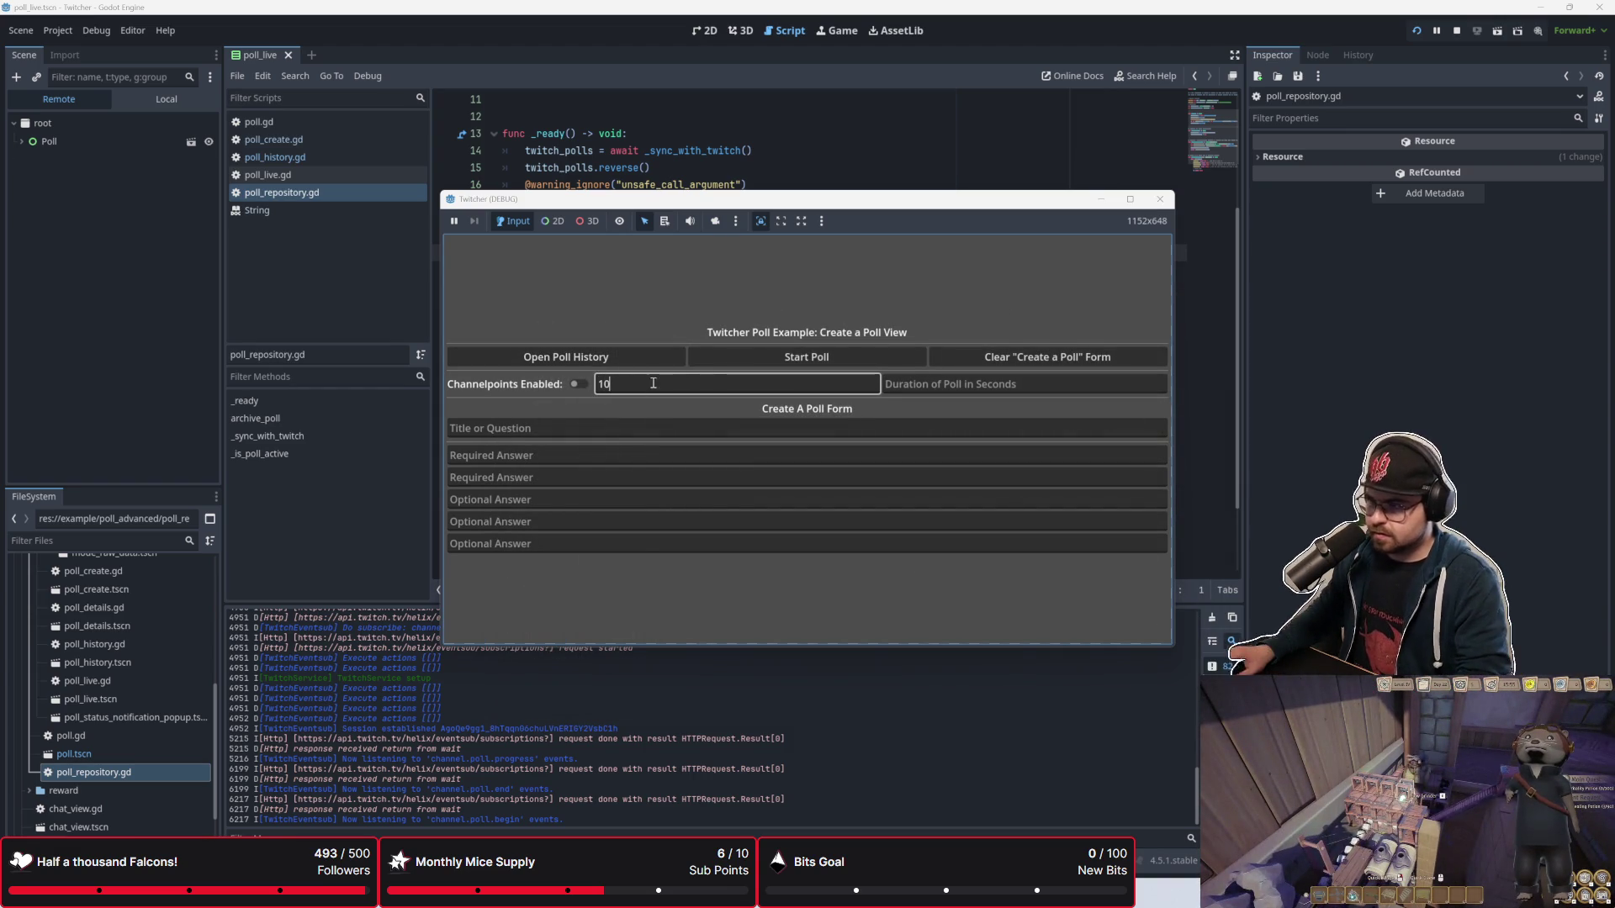
{"action": "left_click", "coordinate": [581, 383]}
Step: Enter question 'feel free to vote on it', answers otter and falcon, duration 60, and start it
{"action": "left_click", "coordinate": [582, 426]}
{"action": "type", "text": "feel free to vote on it"}
{"action": "key", "text": "Tab"}
{"action": "type", "text": "ott"}
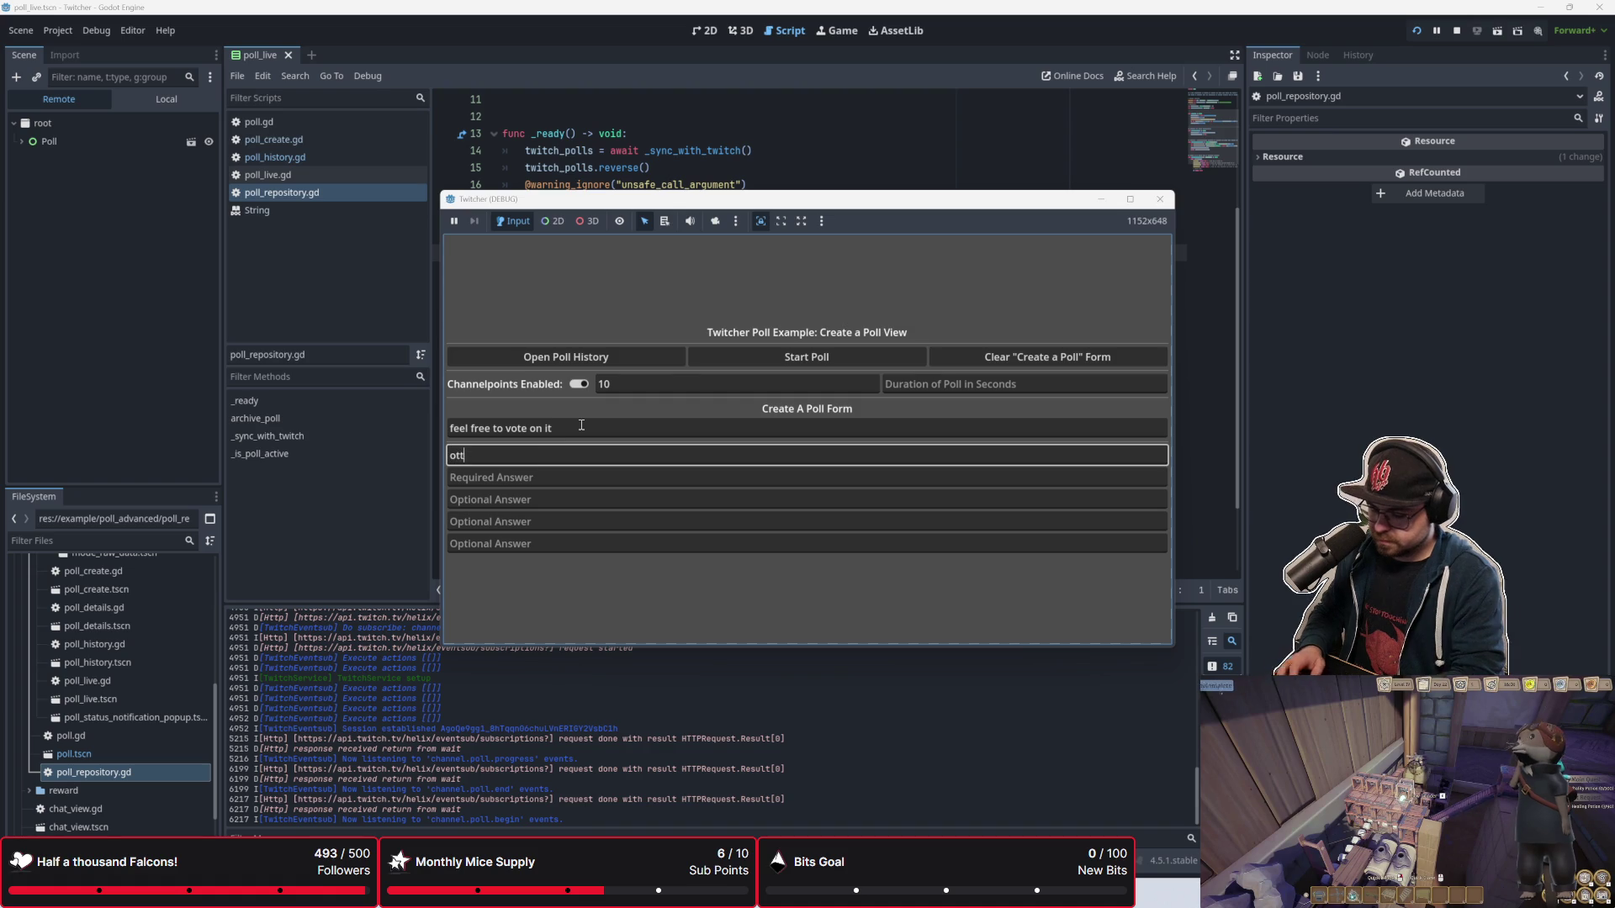
{"action": "type", "text": "er"}
{"action": "key", "text": "Tab"}
{"action": "type", "text": "falcon"}
{"action": "left_click", "coordinate": [935, 385]}
{"action": "type", "text": "60"}
{"action": "left_click", "coordinate": [877, 349]}
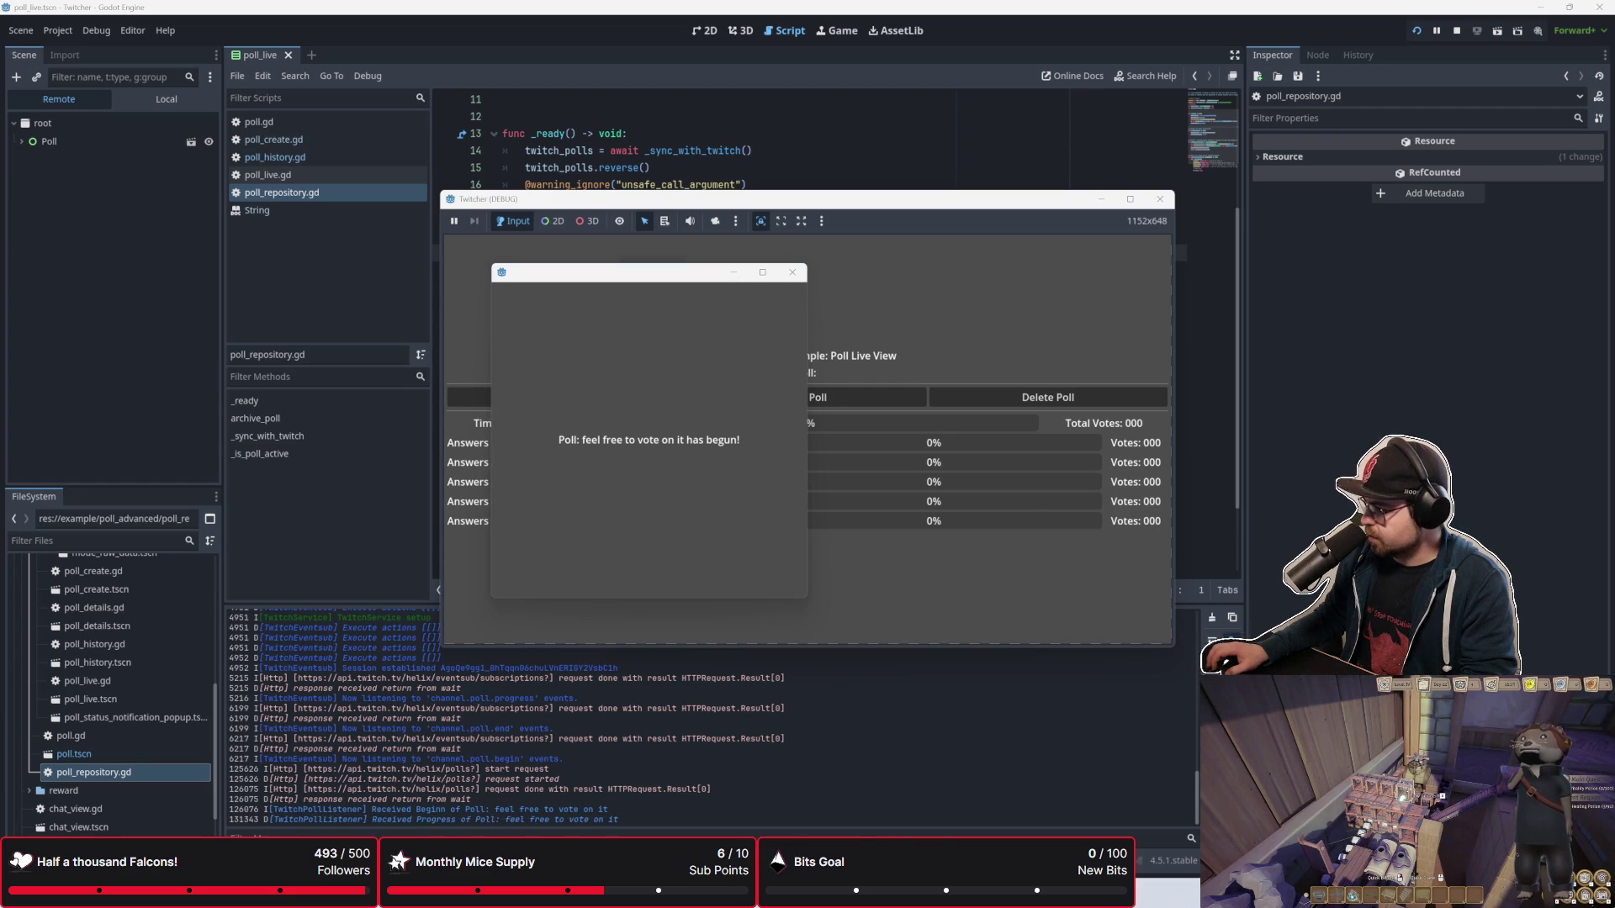
Step: Dismiss the poll-begun notice, end the running poll, and close the terminated notice
{"action": "key", "text": "super+d"}
{"action": "key", "text": "super+d"}
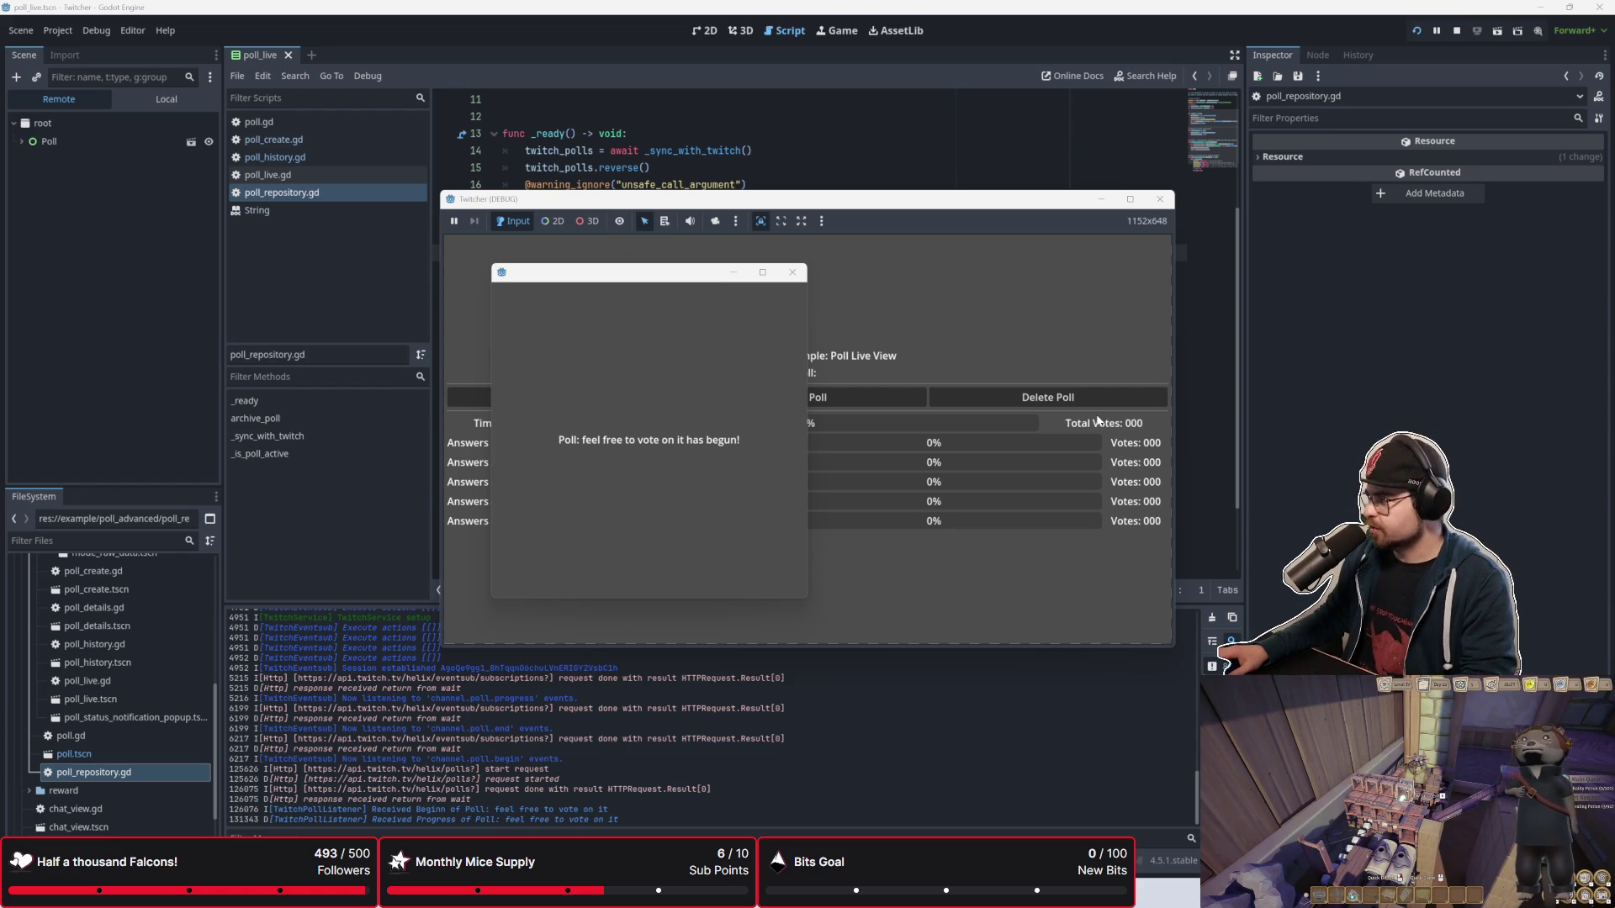
{"action": "left_click_drag", "start_coordinate": [738, 279], "coordinate": [768, 286]}
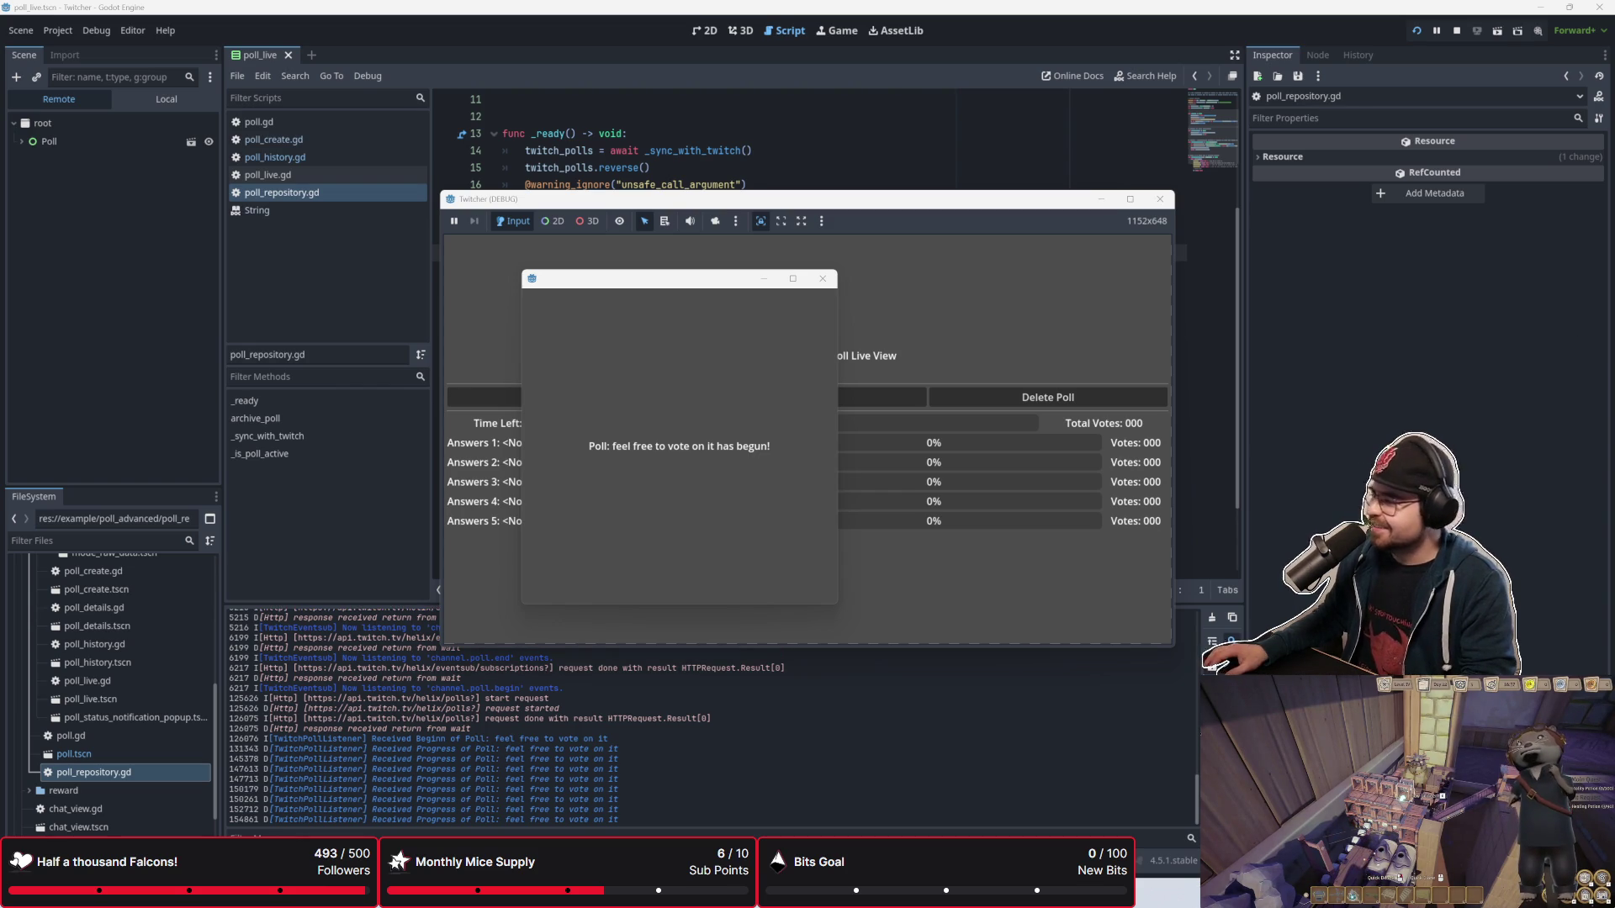
{"action": "left_click", "coordinate": [823, 278]}
{"action": "left_click", "coordinate": [834, 392]}
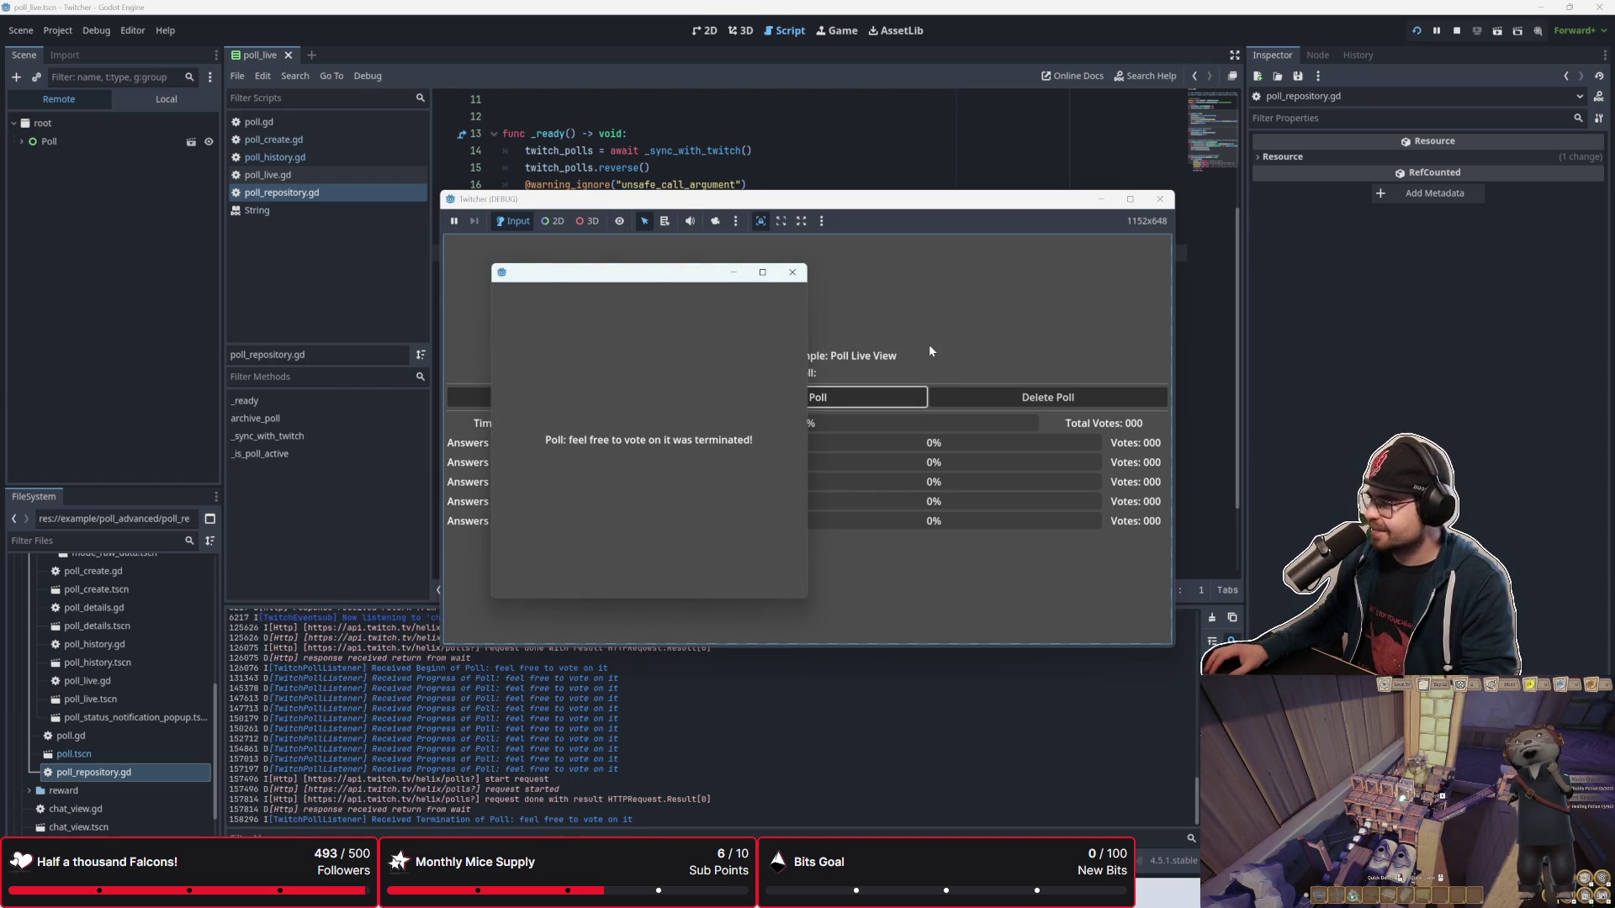
{"action": "left_click", "coordinate": [790, 273]}
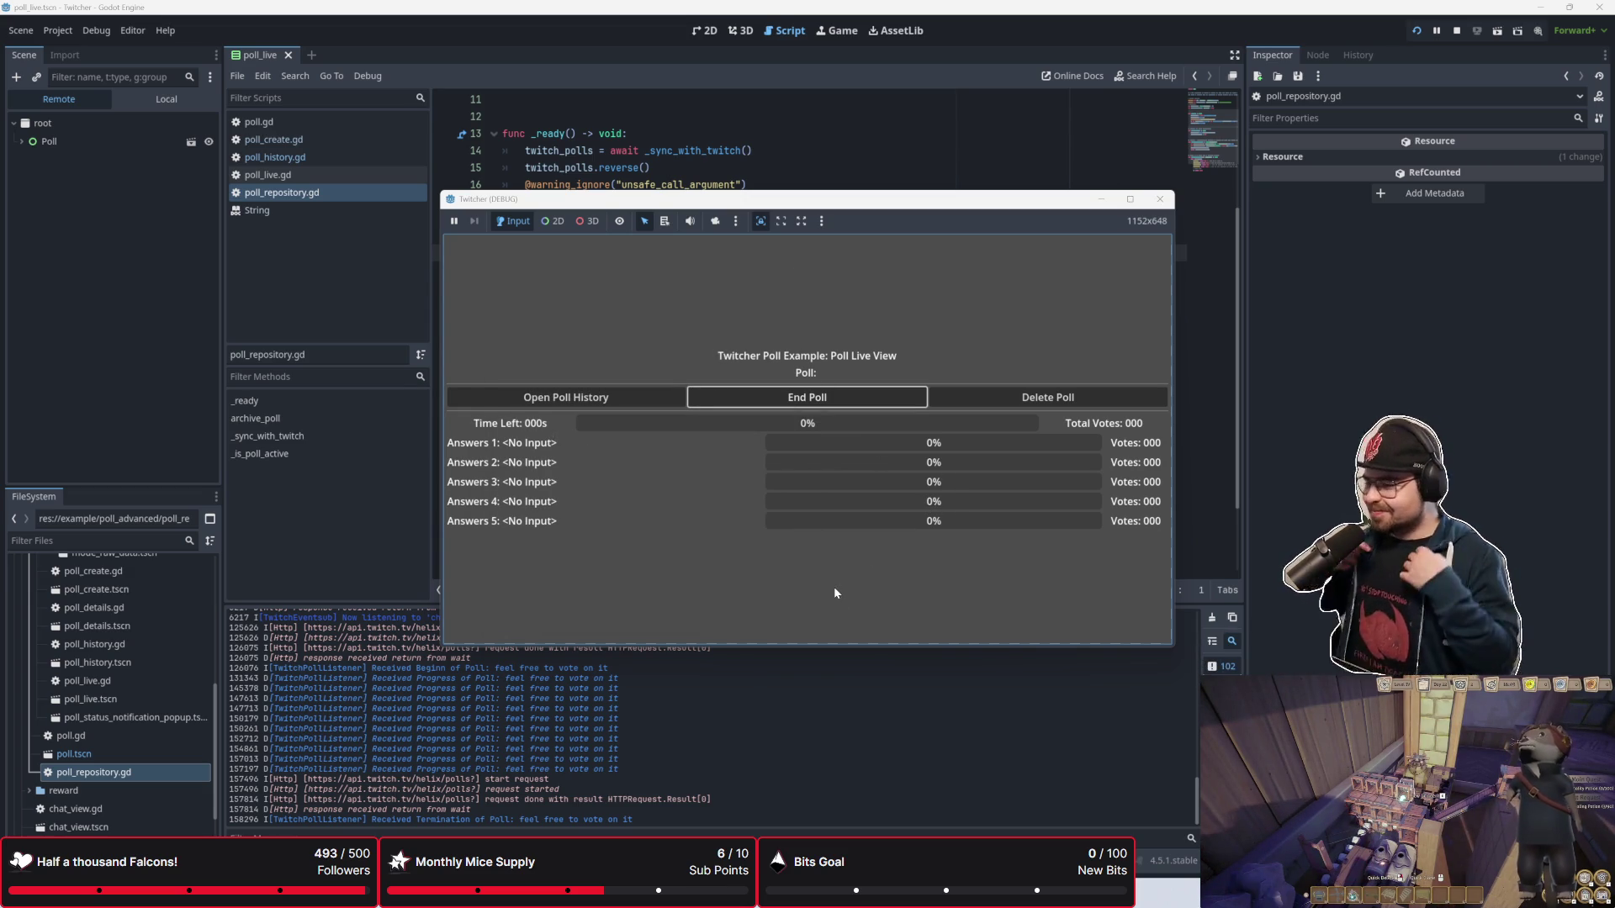
Step: Delete the ended poll and return to poll_repository.gd in the script editor
{"action": "left_click_drag", "start_coordinate": [865, 199], "coordinate": [787, 166]}
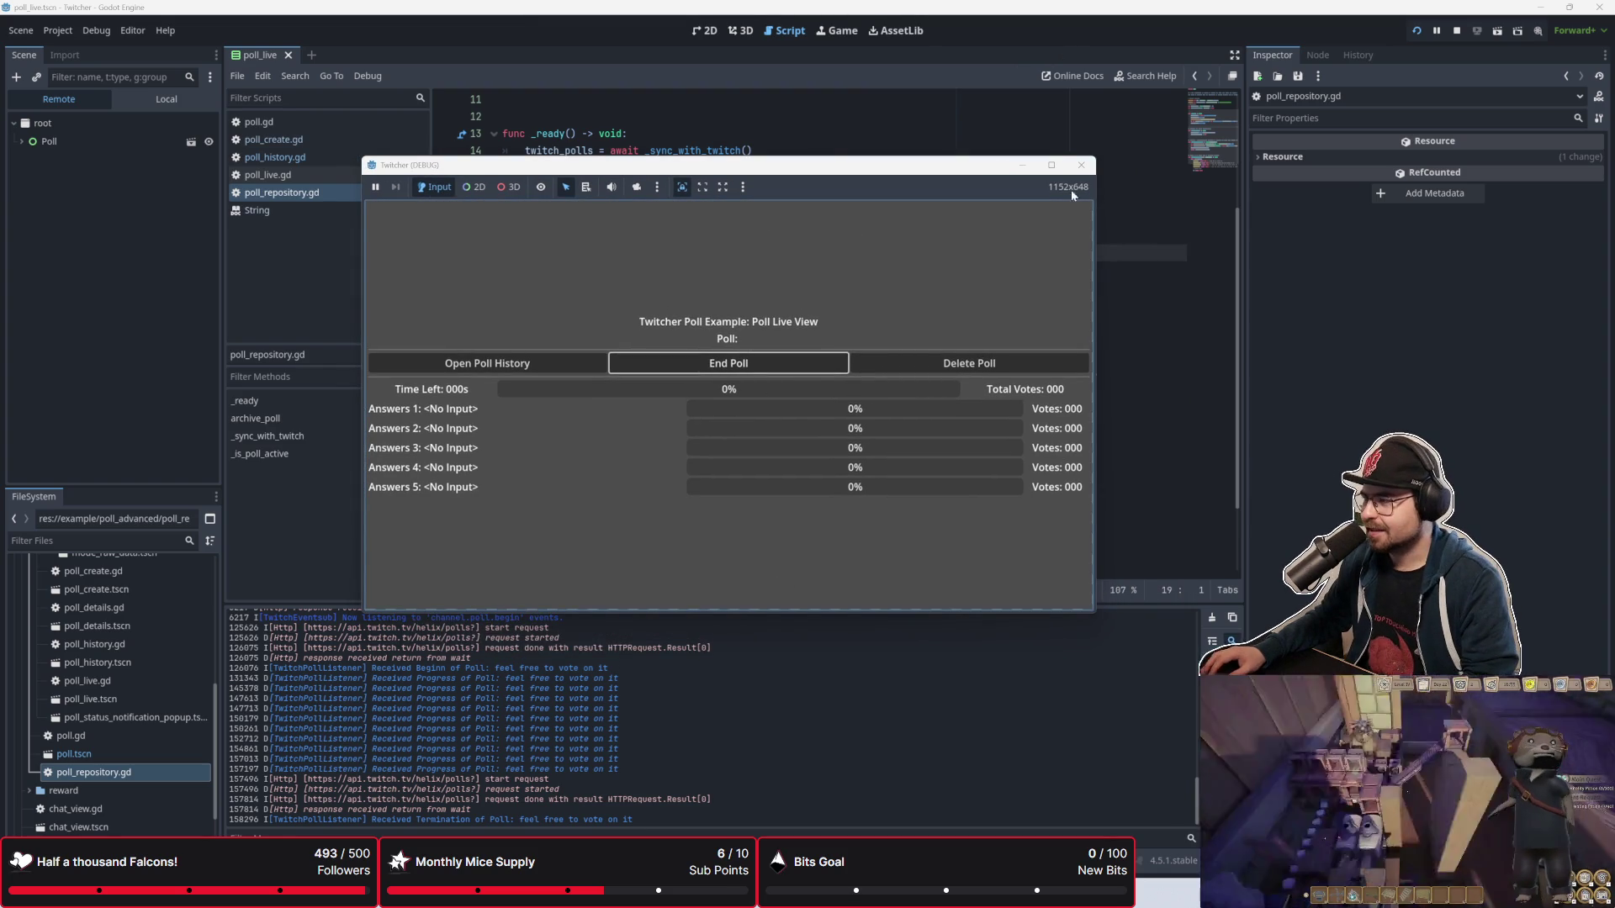
{"action": "left_click", "coordinate": [955, 365]}
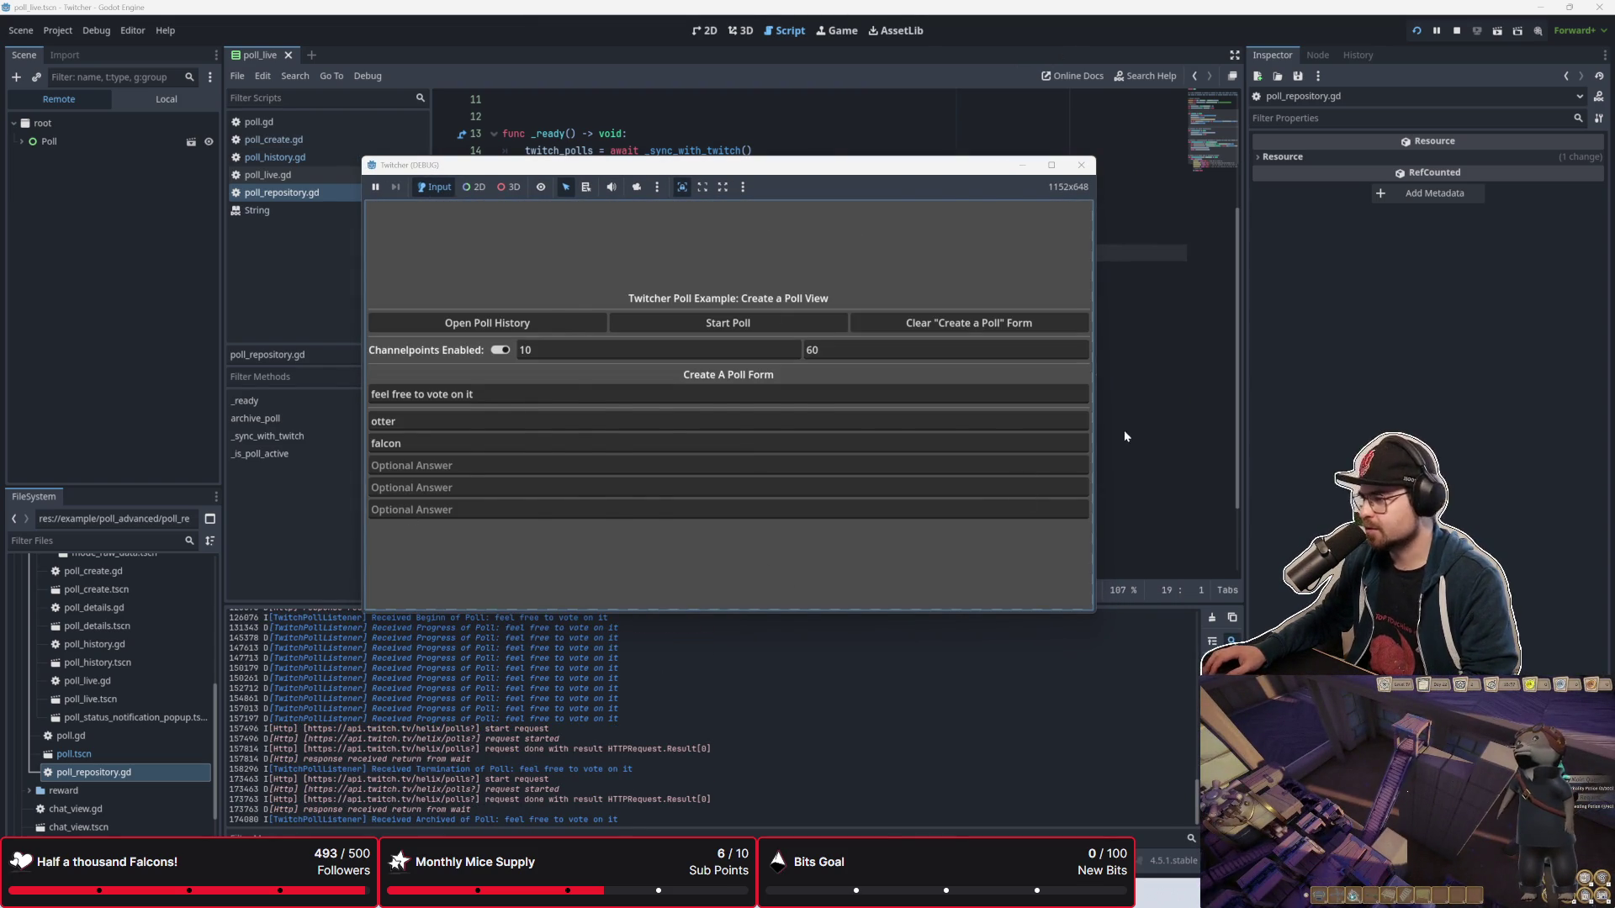
{"action": "left_click", "coordinate": [1124, 435]}
{"action": "scroll", "coordinate": [721, 433], "scroll_direction": "up", "scroll_amount": 4}
{"action": "left_click", "coordinate": [720, 434]}
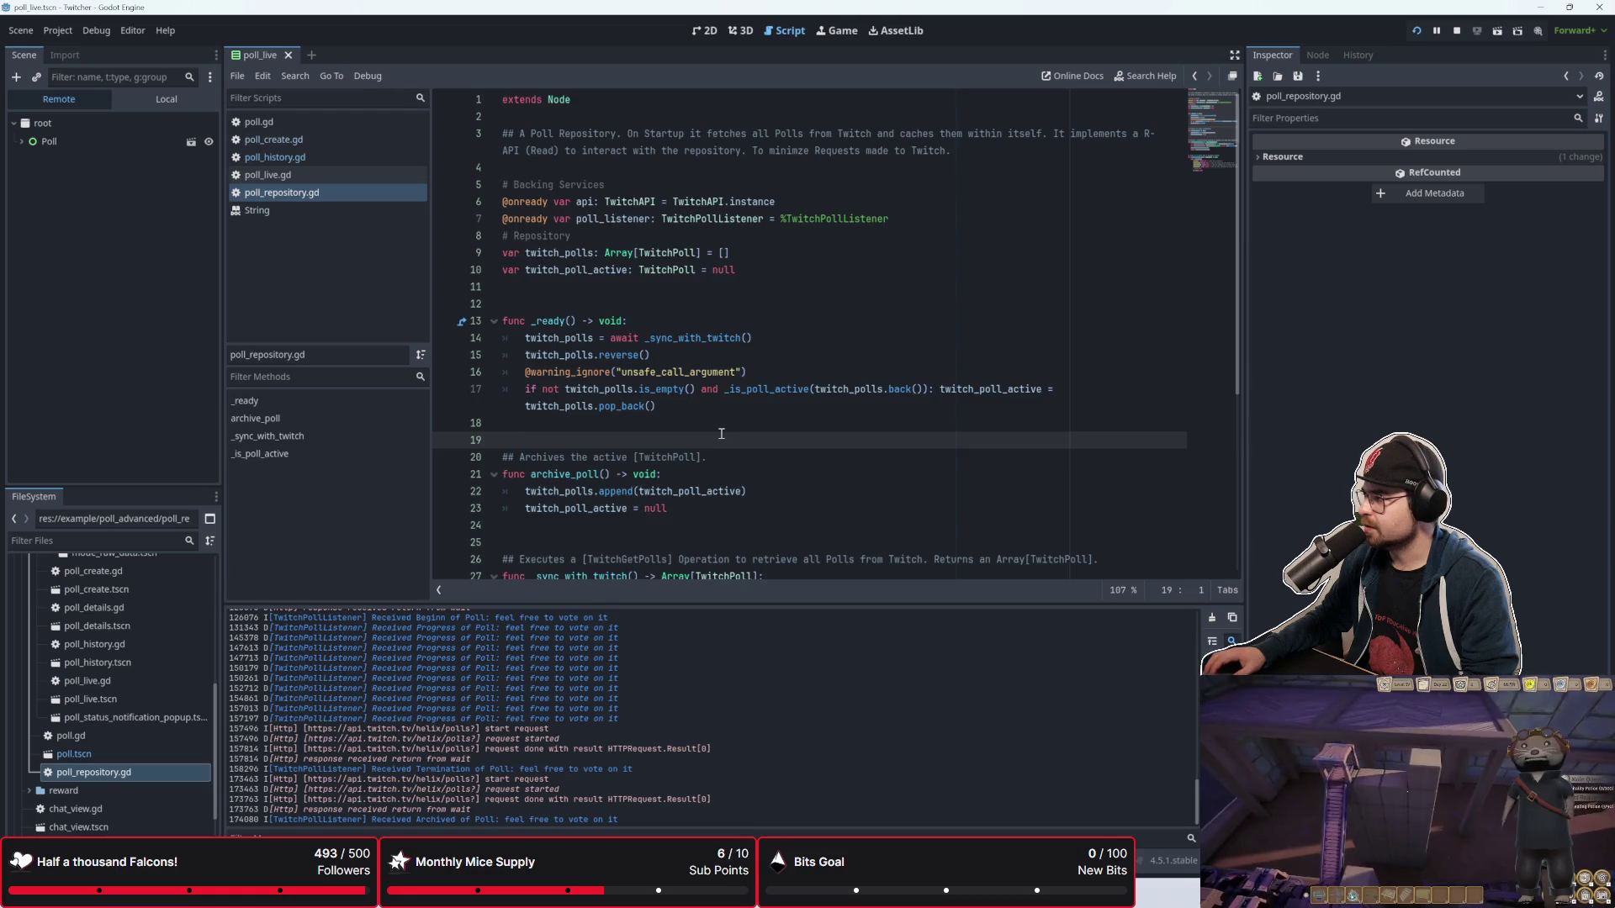
Step: Review the _is_poll_active status checks around lines 39-40 of poll_repository.gd
{"action": "scroll", "coordinate": [721, 433], "scroll_direction": "down", "scroll_amount": 5}
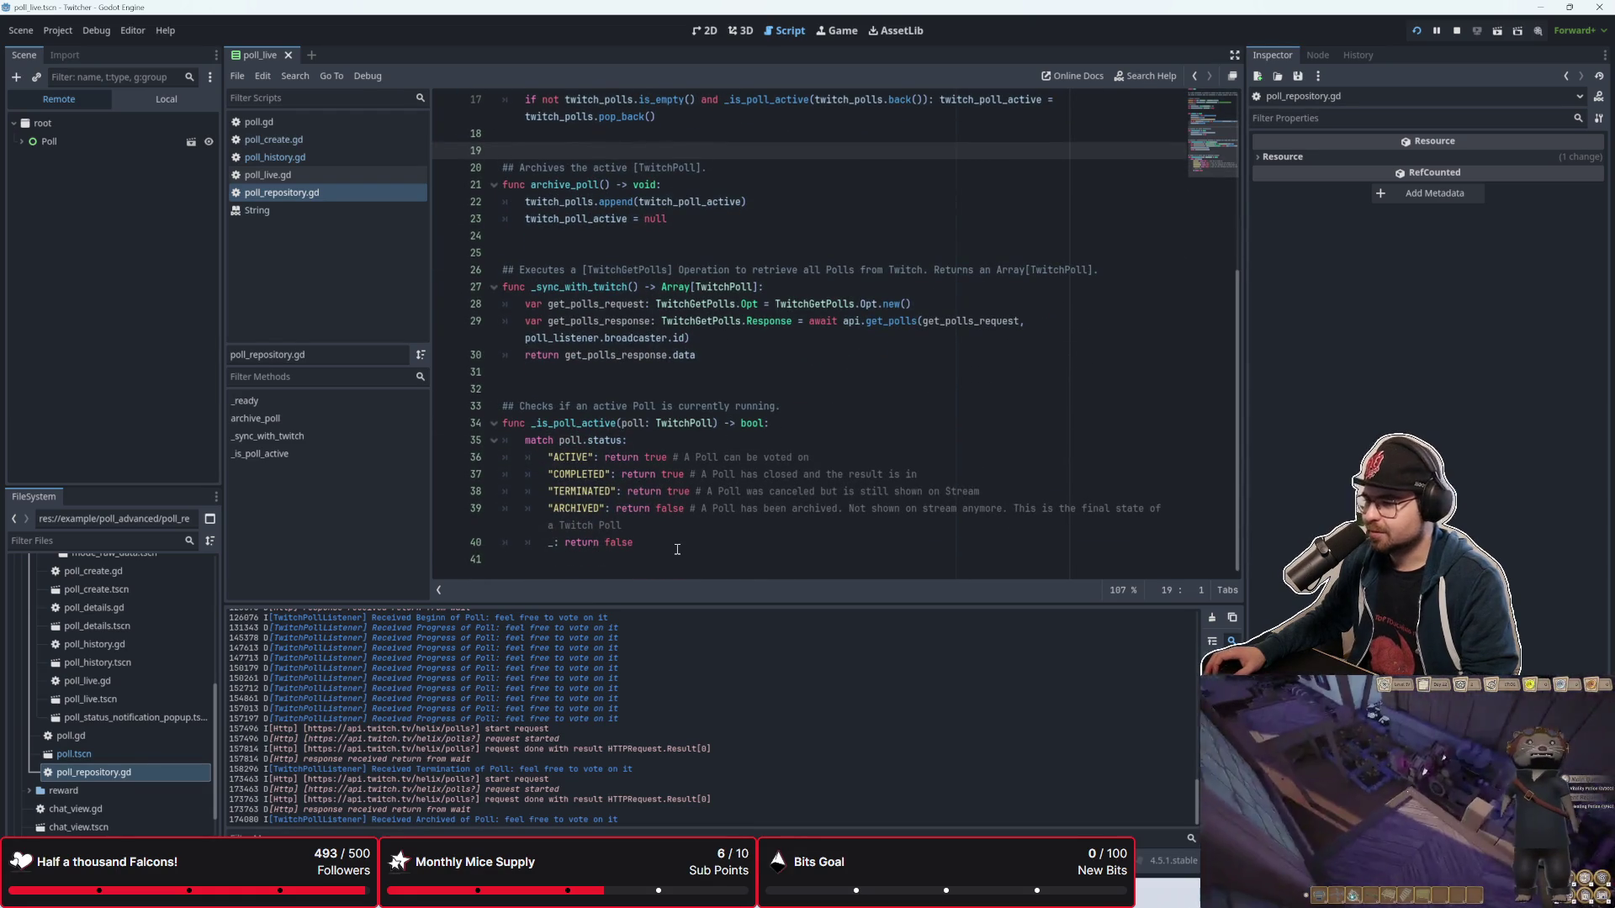
{"action": "left_click", "coordinate": [677, 549]}
{"action": "left_click", "coordinate": [697, 533]}
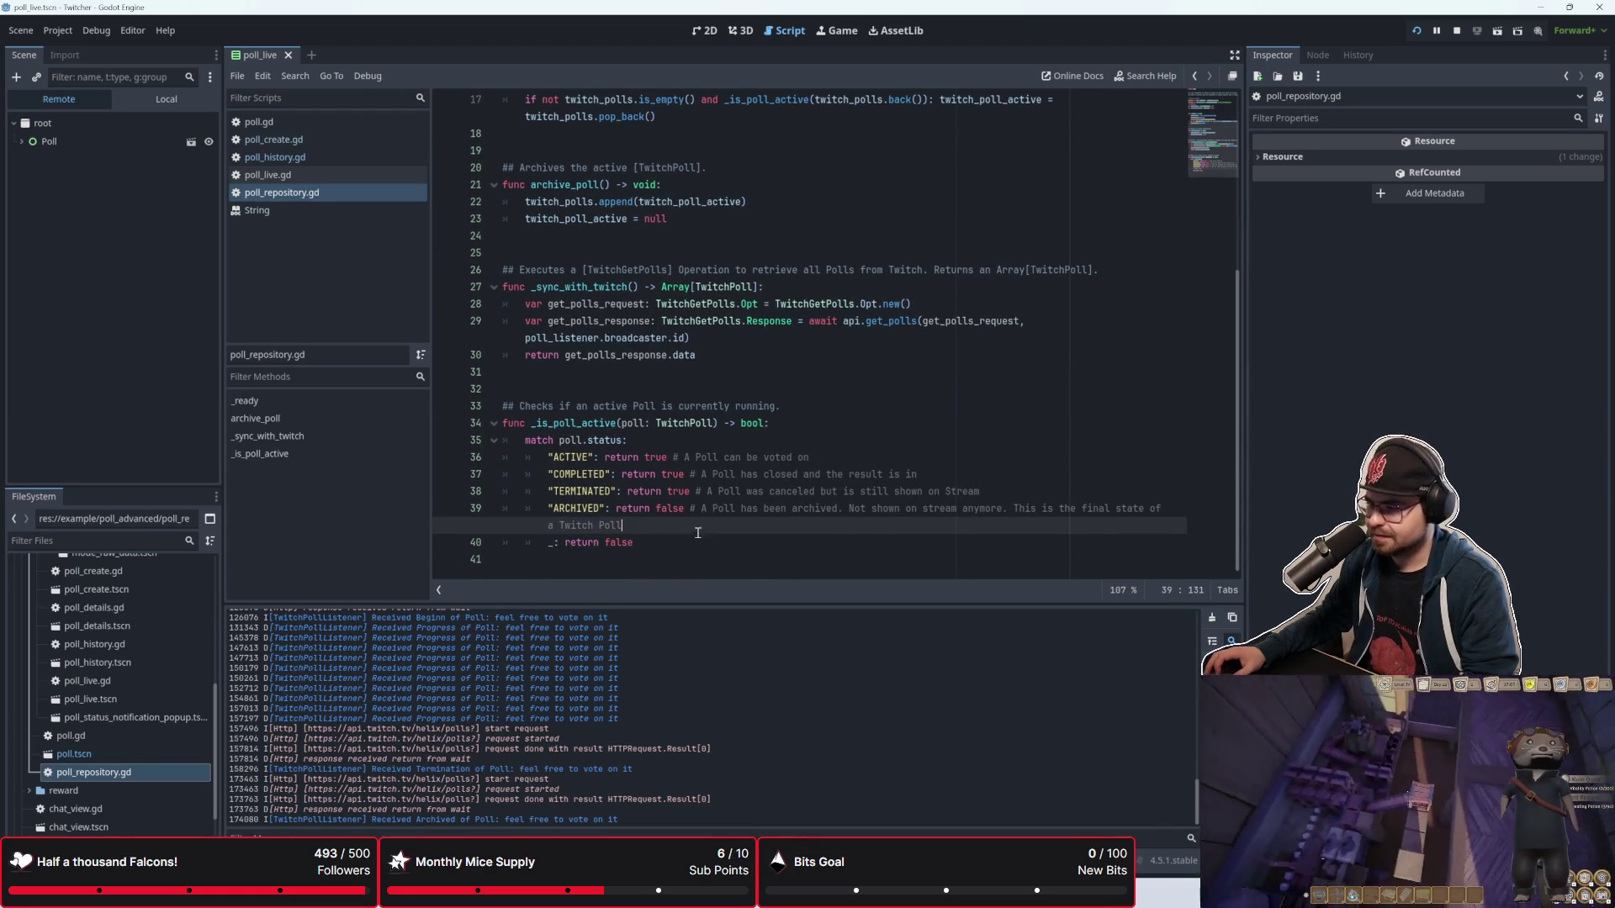
{"action": "left_click", "coordinate": [697, 539]}
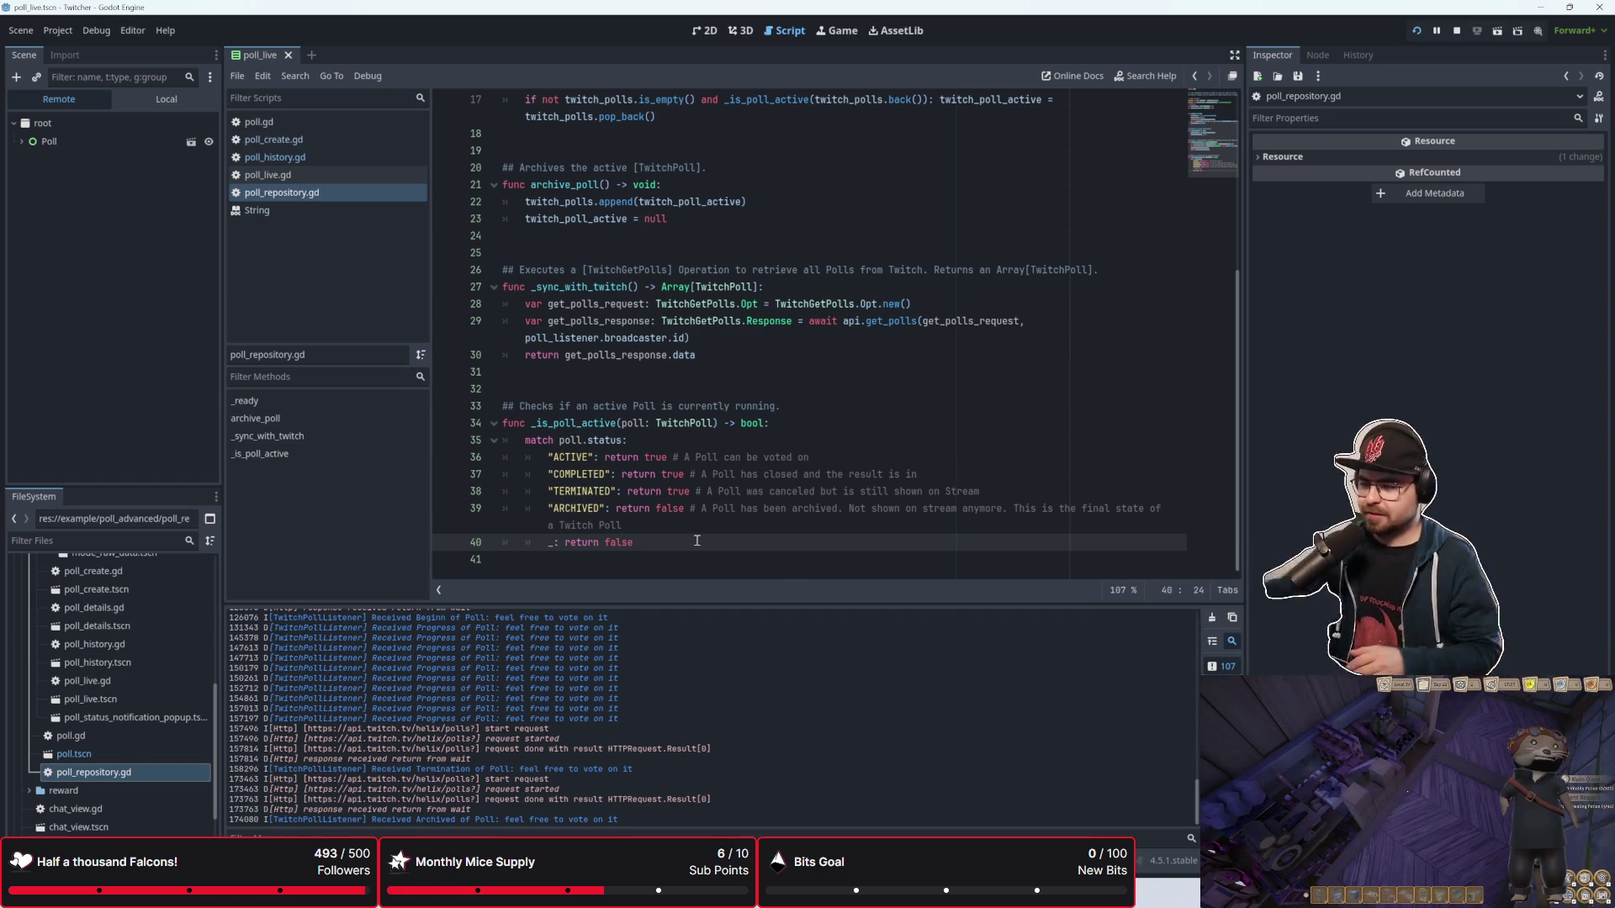
{"action": "scroll", "coordinate": [734, 523], "scroll_direction": "up", "scroll_amount": 5}
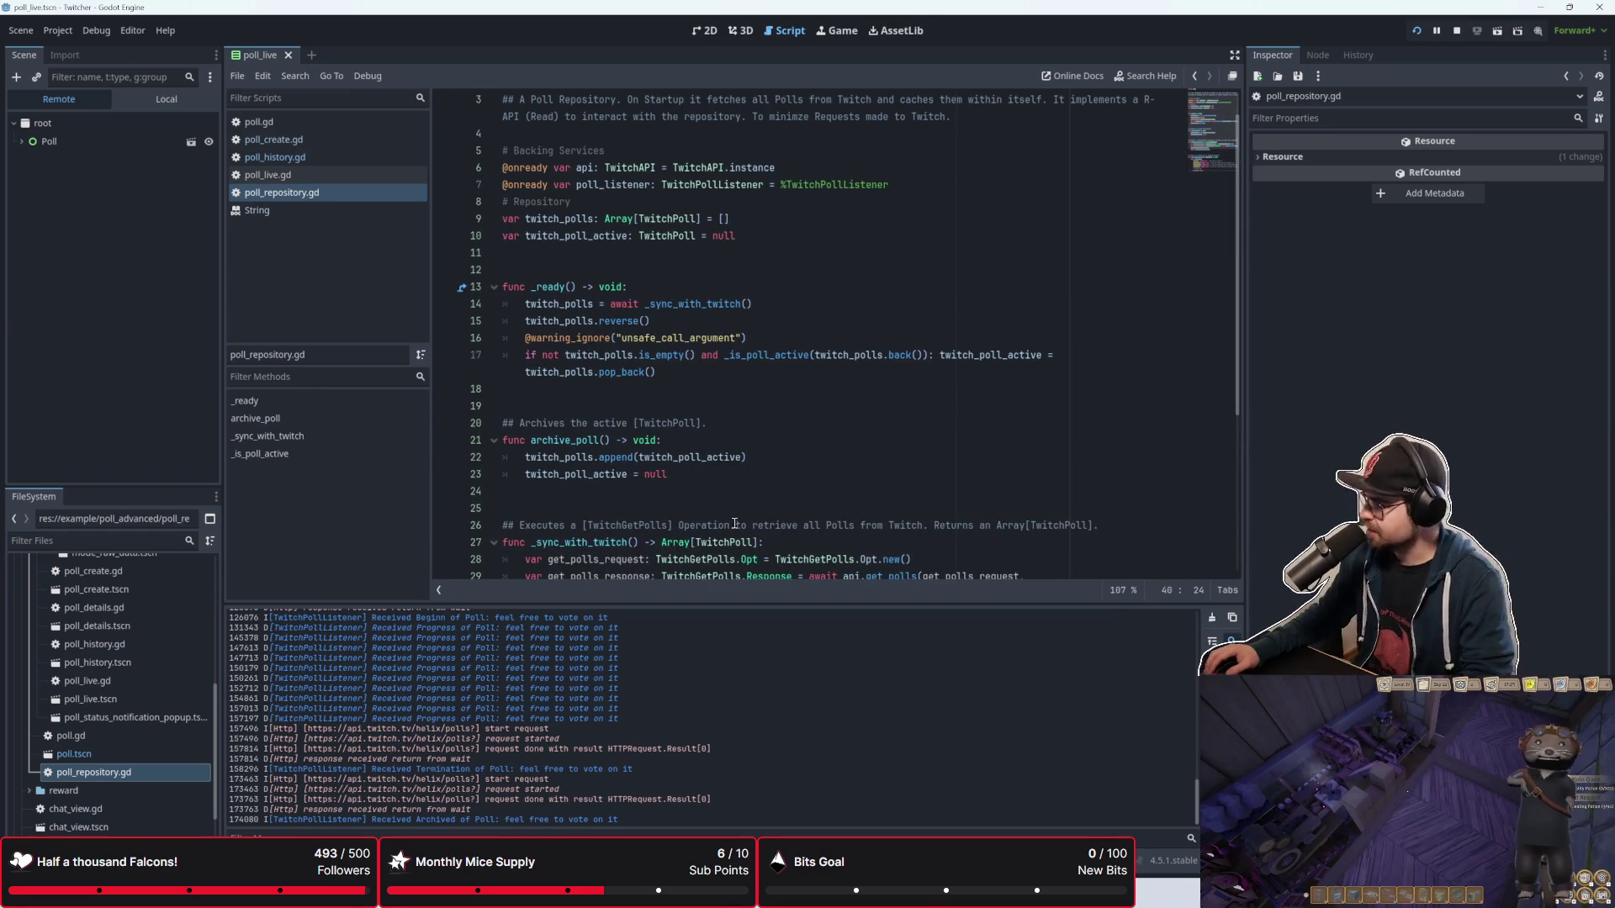
{"action": "scroll", "coordinate": [577, 463], "scroll_direction": "up", "scroll_amount": 2}
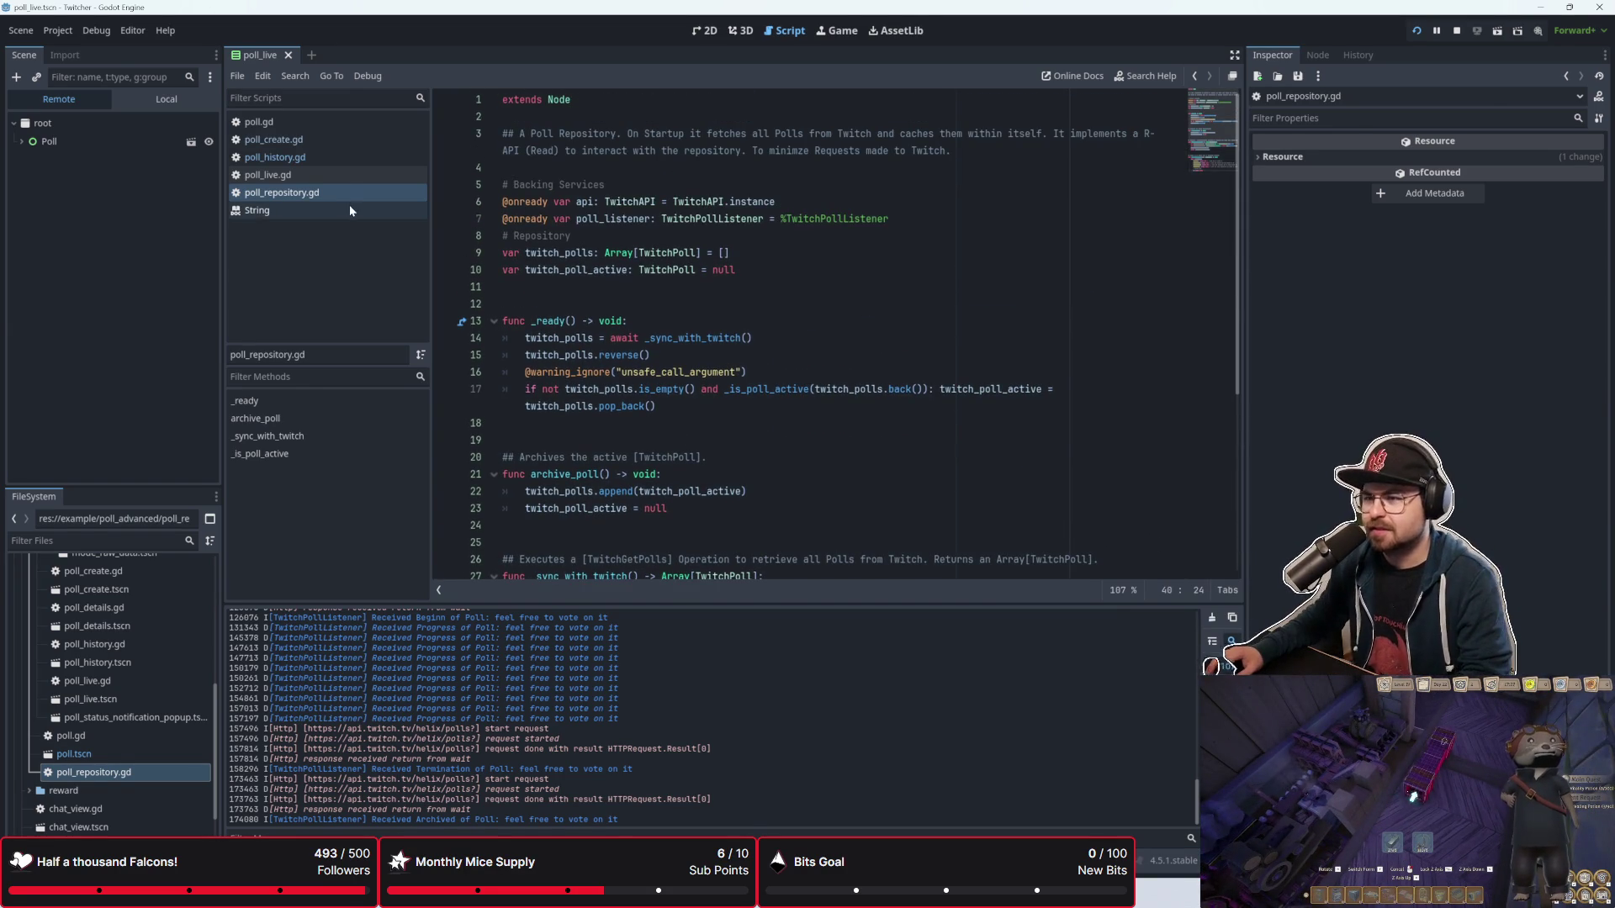
Step: Open poll_live.gd, then poll.gd around line 60, and rerun the project with F5
{"action": "left_click", "coordinate": [350, 176]}
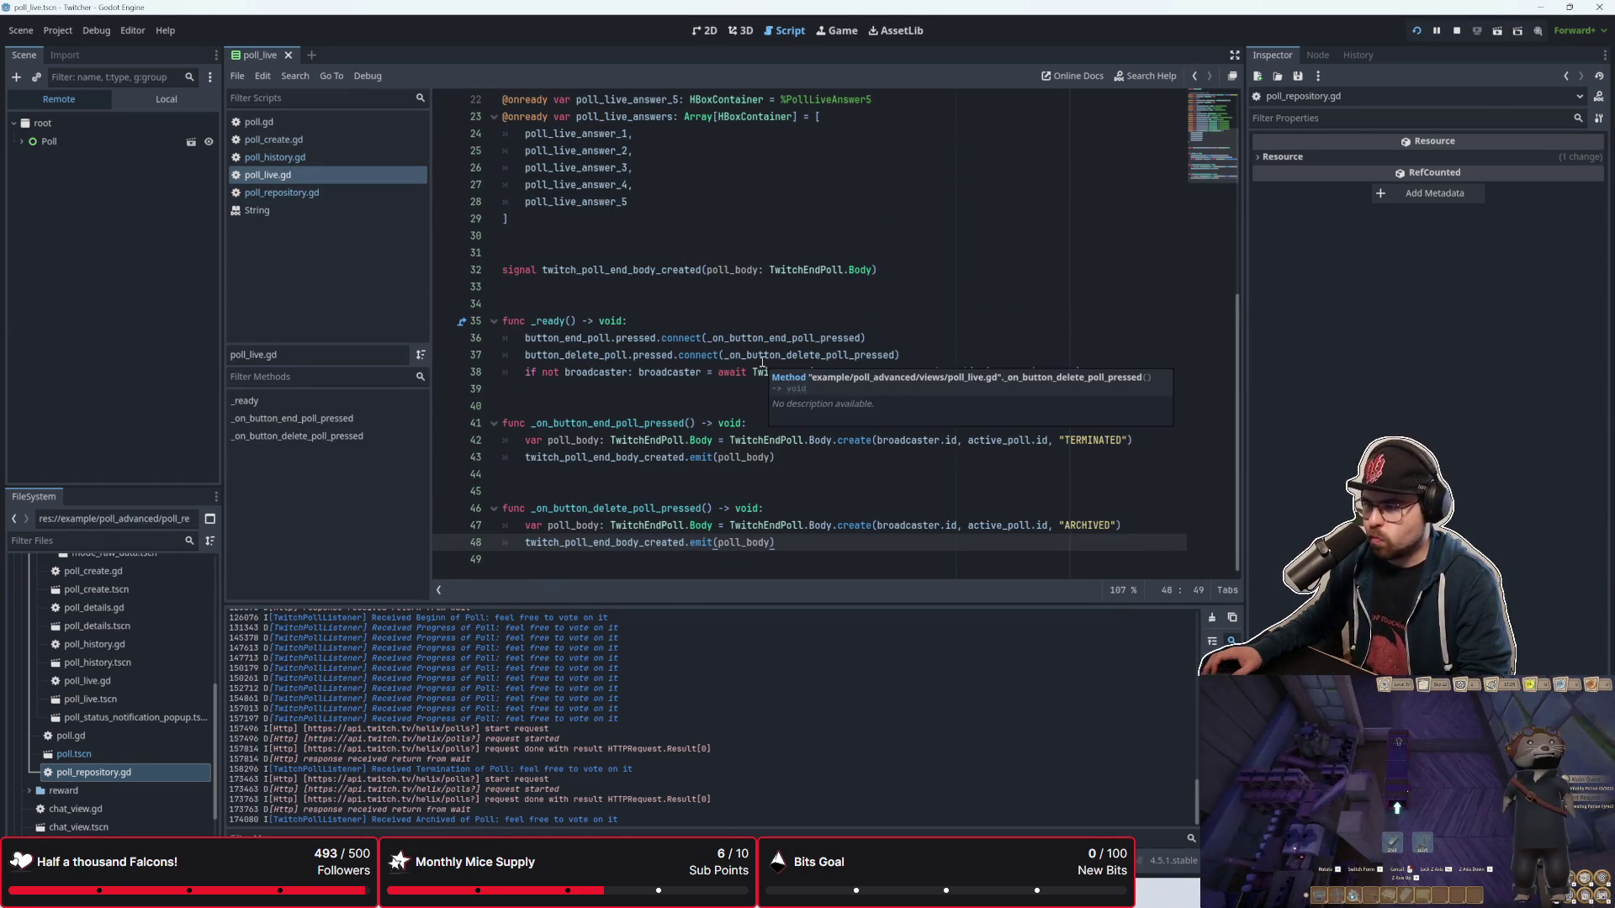
{"action": "scroll", "coordinate": [710, 465], "scroll_direction": "up", "scroll_amount": 7}
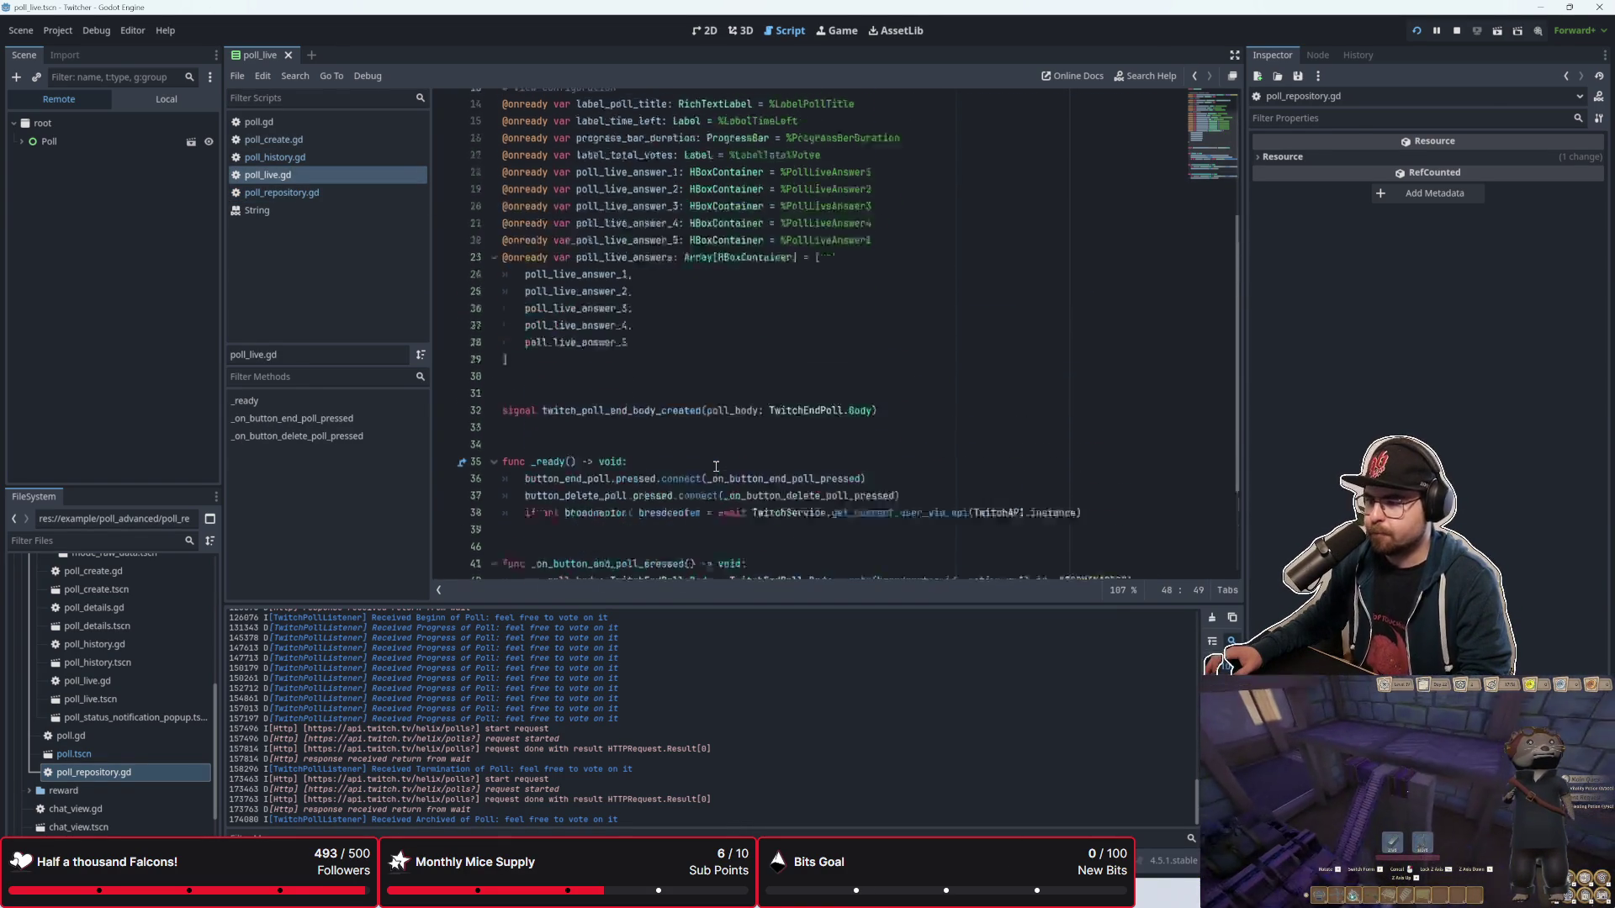
{"action": "left_click", "coordinate": [261, 122]}
{"action": "scroll", "coordinate": [626, 366], "scroll_direction": "down", "scroll_amount": 8}
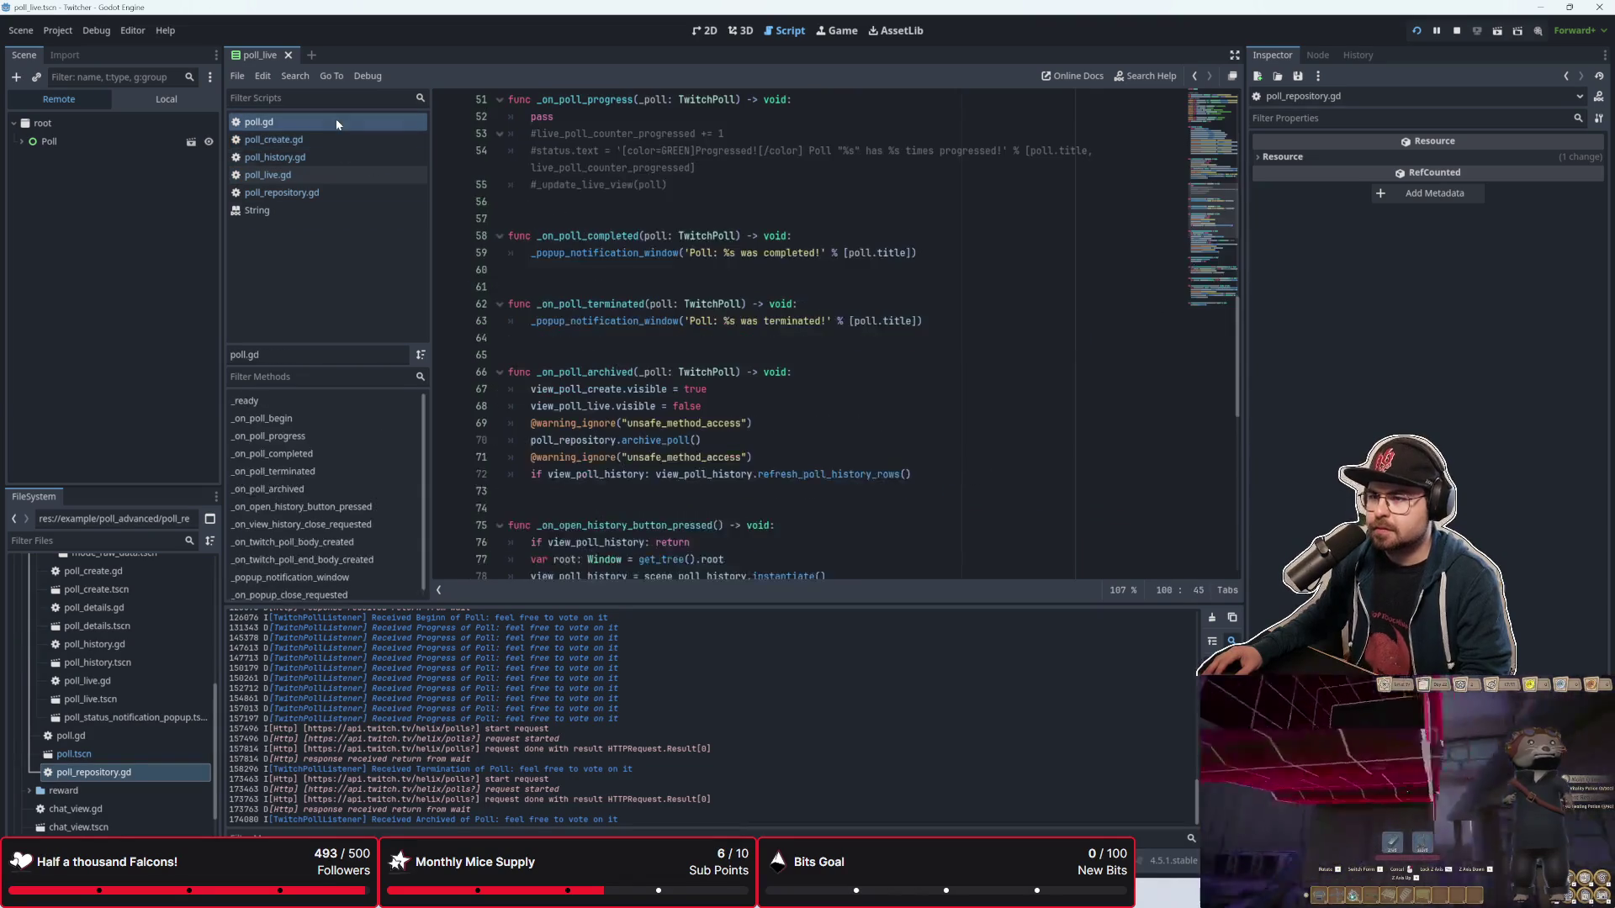
{"action": "scroll", "coordinate": [627, 365], "scroll_direction": "up", "scroll_amount": 4}
{"action": "left_click", "coordinate": [646, 410]}
{"action": "left_click", "coordinate": [665, 471]}
{"action": "key", "text": "F5"}
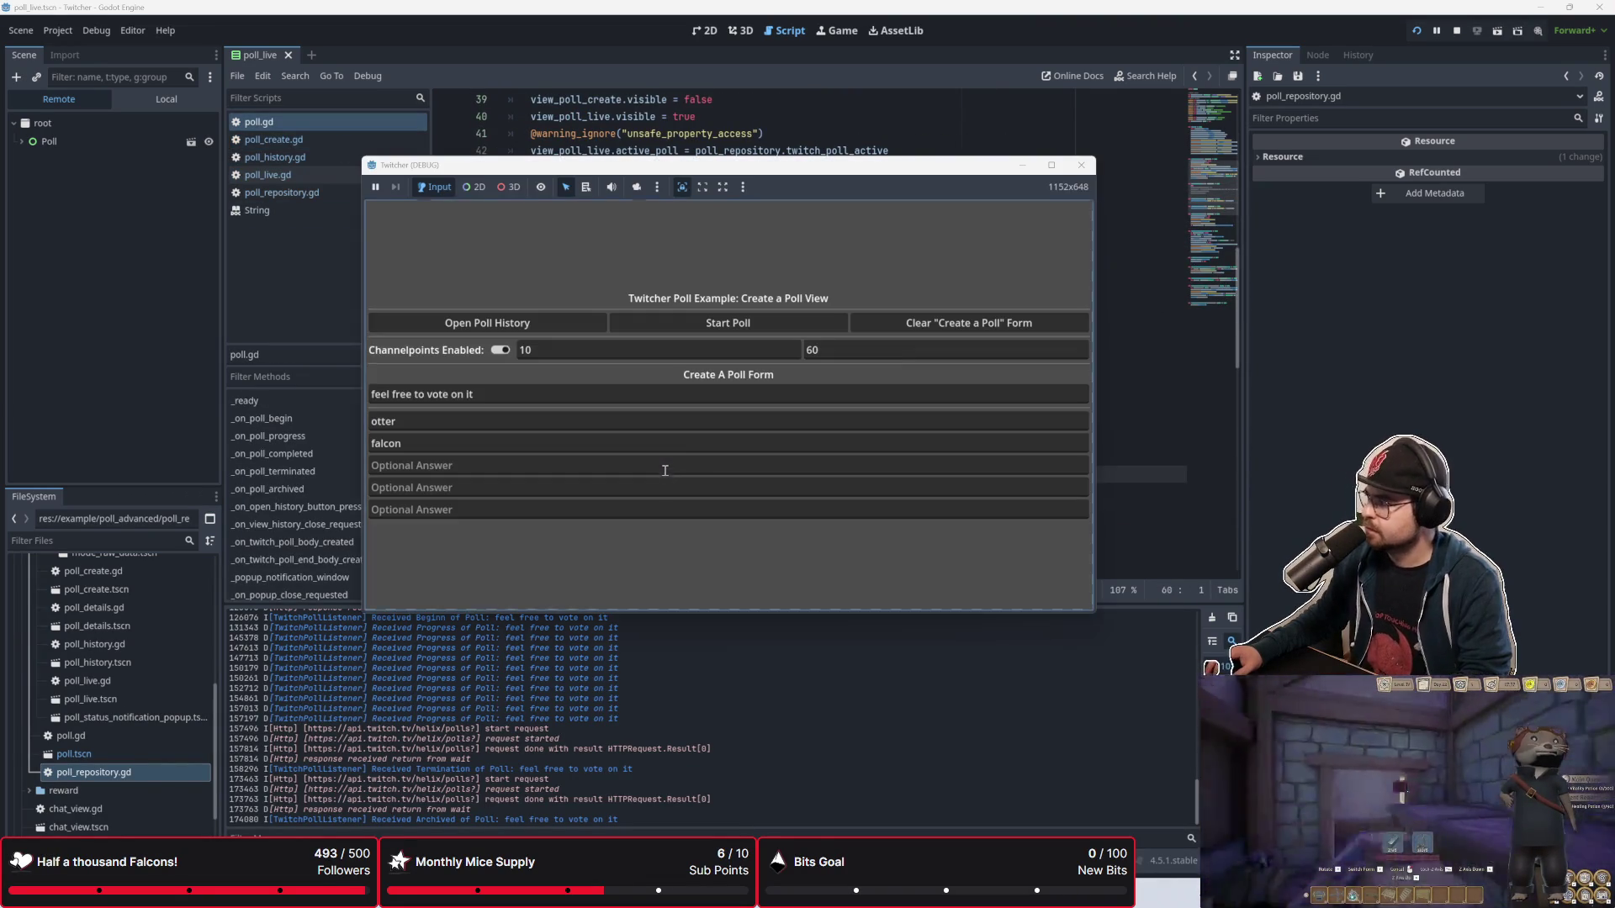
Step: Start a new test poll in the demo, end it, and delete it
{"action": "mouse_move", "coordinate": [765, 166]}
{"action": "left_mouse_down"}
{"action": "mouse_move", "coordinate": [908, 505]}
{"action": "mouse_move", "coordinate": [998, 229]}
{"action": "left_mouse_up"}
{"action": "left_click", "coordinate": [955, 386]}
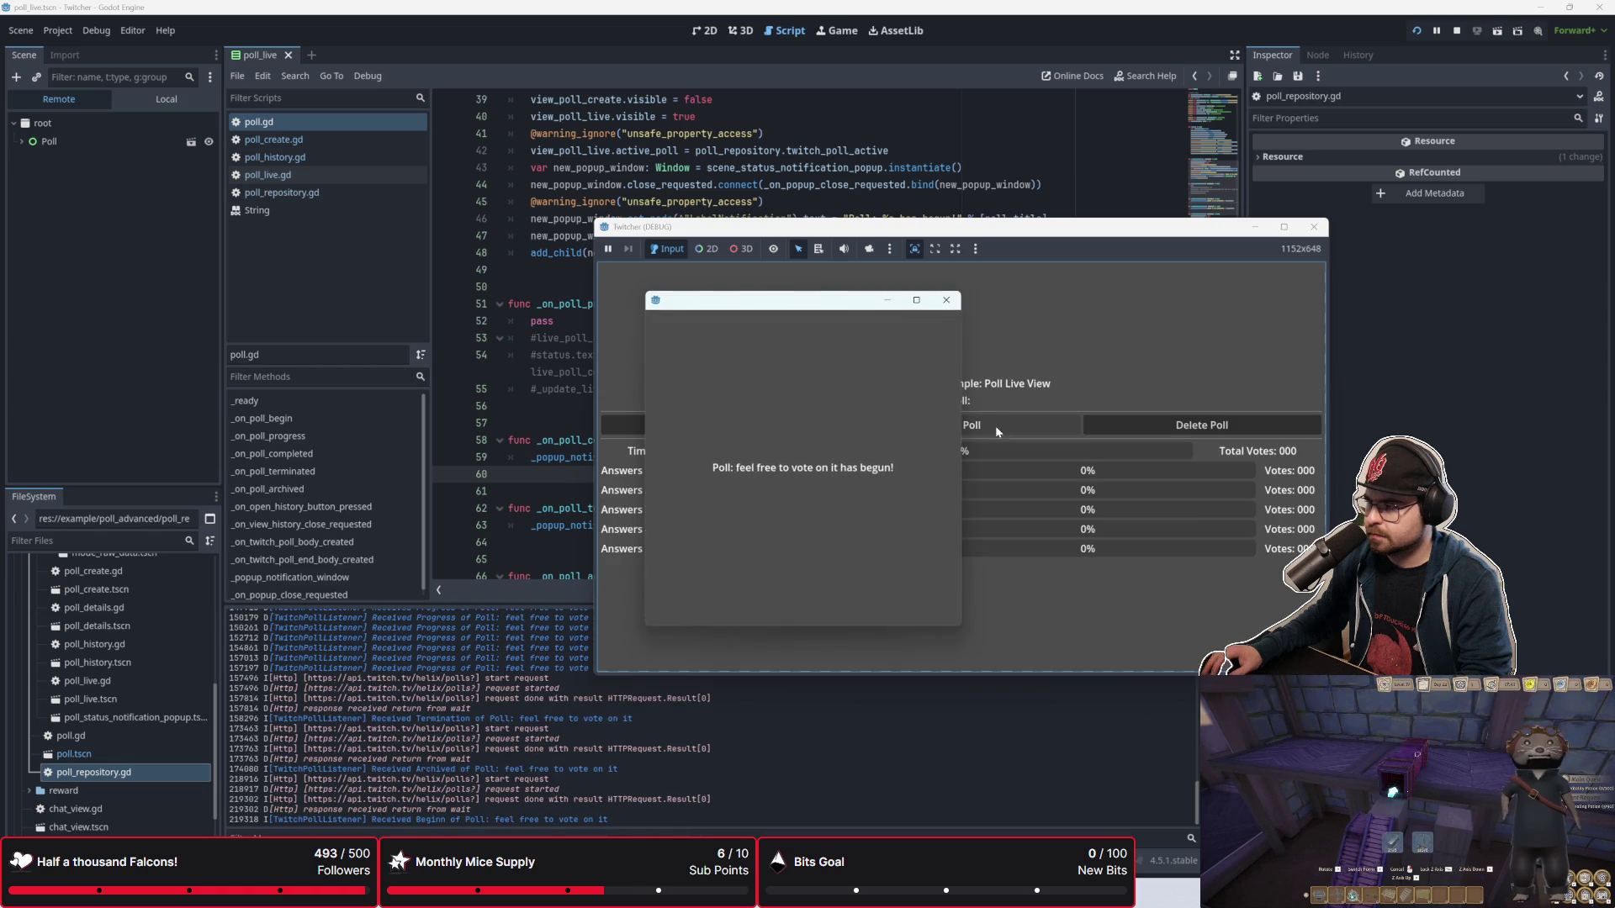
{"action": "left_click", "coordinate": [946, 301]}
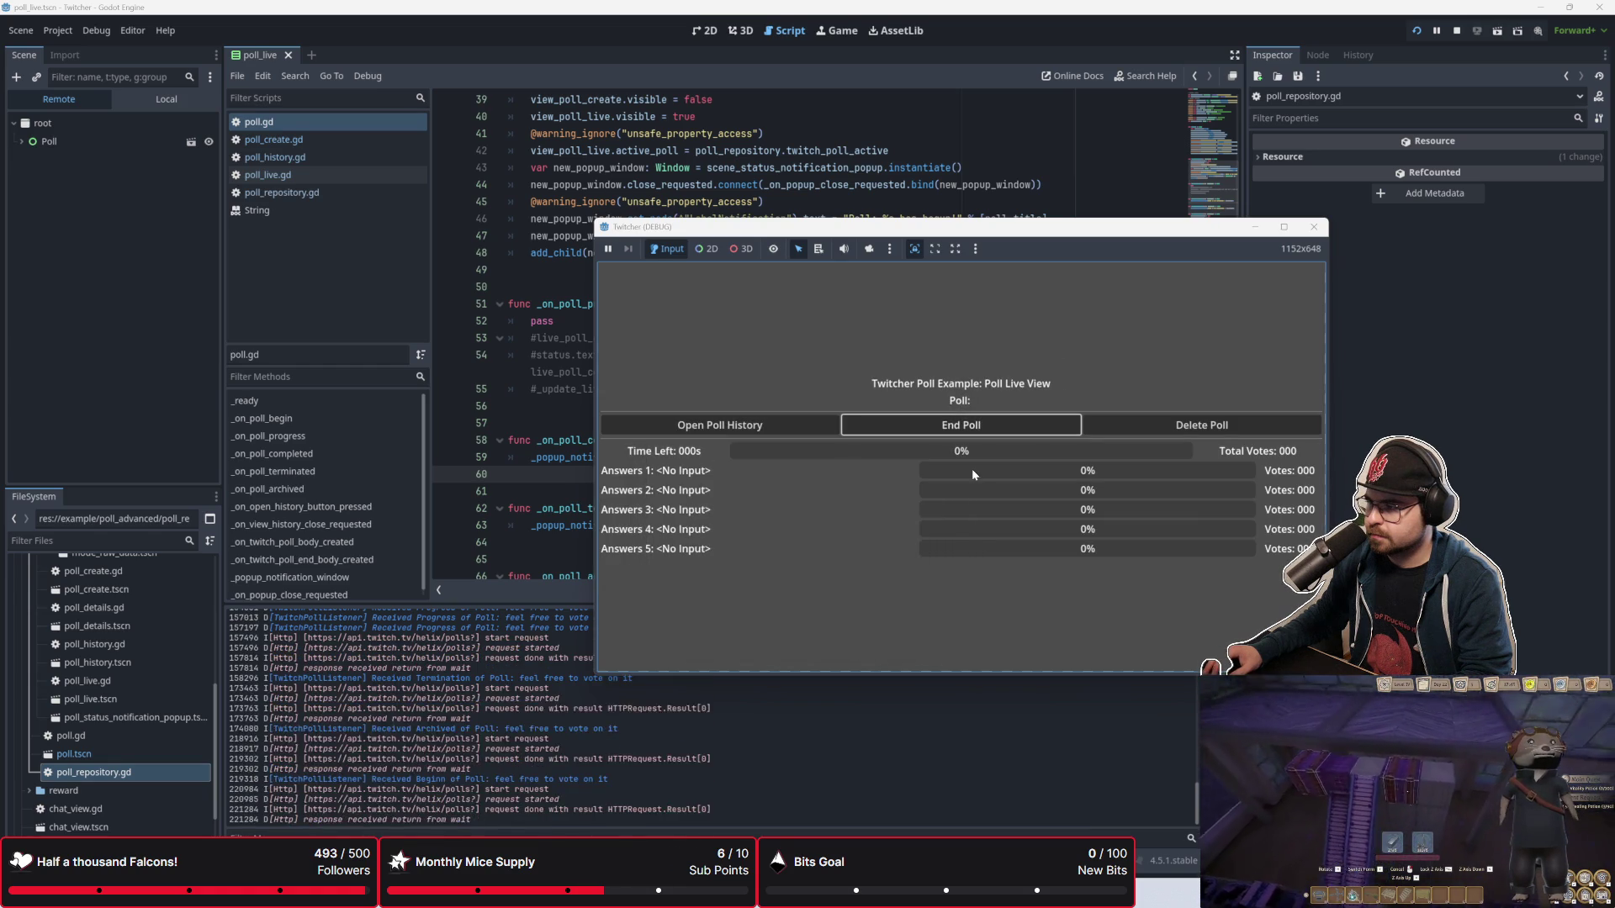
{"action": "left_click", "coordinate": [946, 301]}
{"action": "left_click", "coordinate": [1152, 426]}
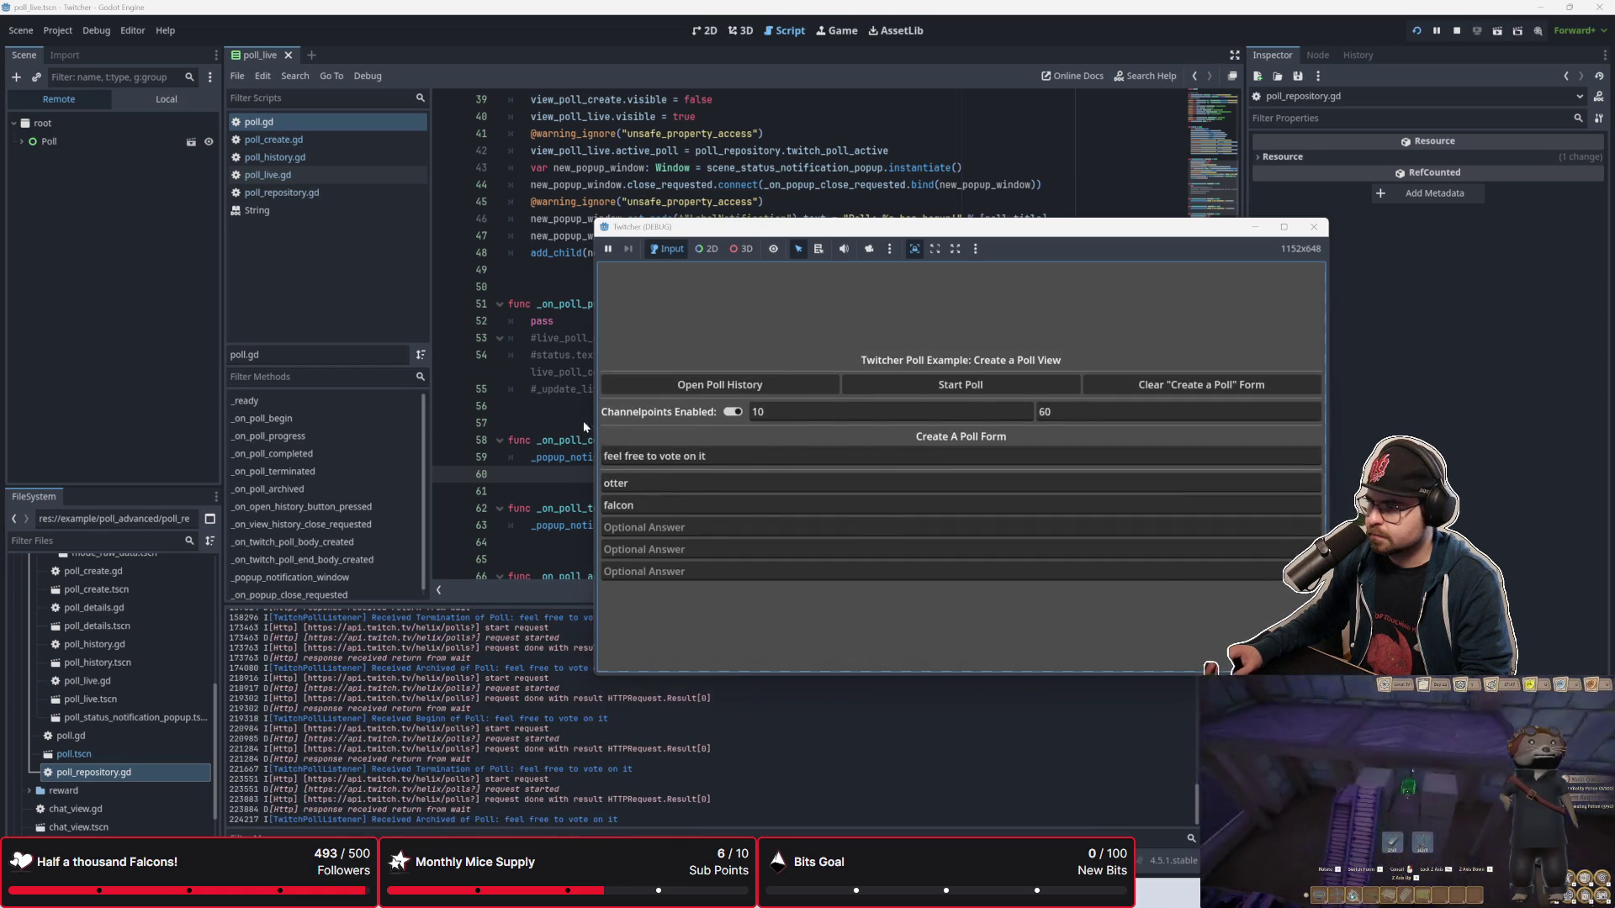
Step: Return to poll.gd in the script editor and look over lines 63-64 onward
{"action": "left_click", "coordinate": [583, 420]}
{"action": "left_click", "coordinate": [675, 525]}
{"action": "left_click", "coordinate": [675, 535]}
{"action": "scroll", "coordinate": [708, 525], "scroll_direction": "down", "scroll_amount": 1}
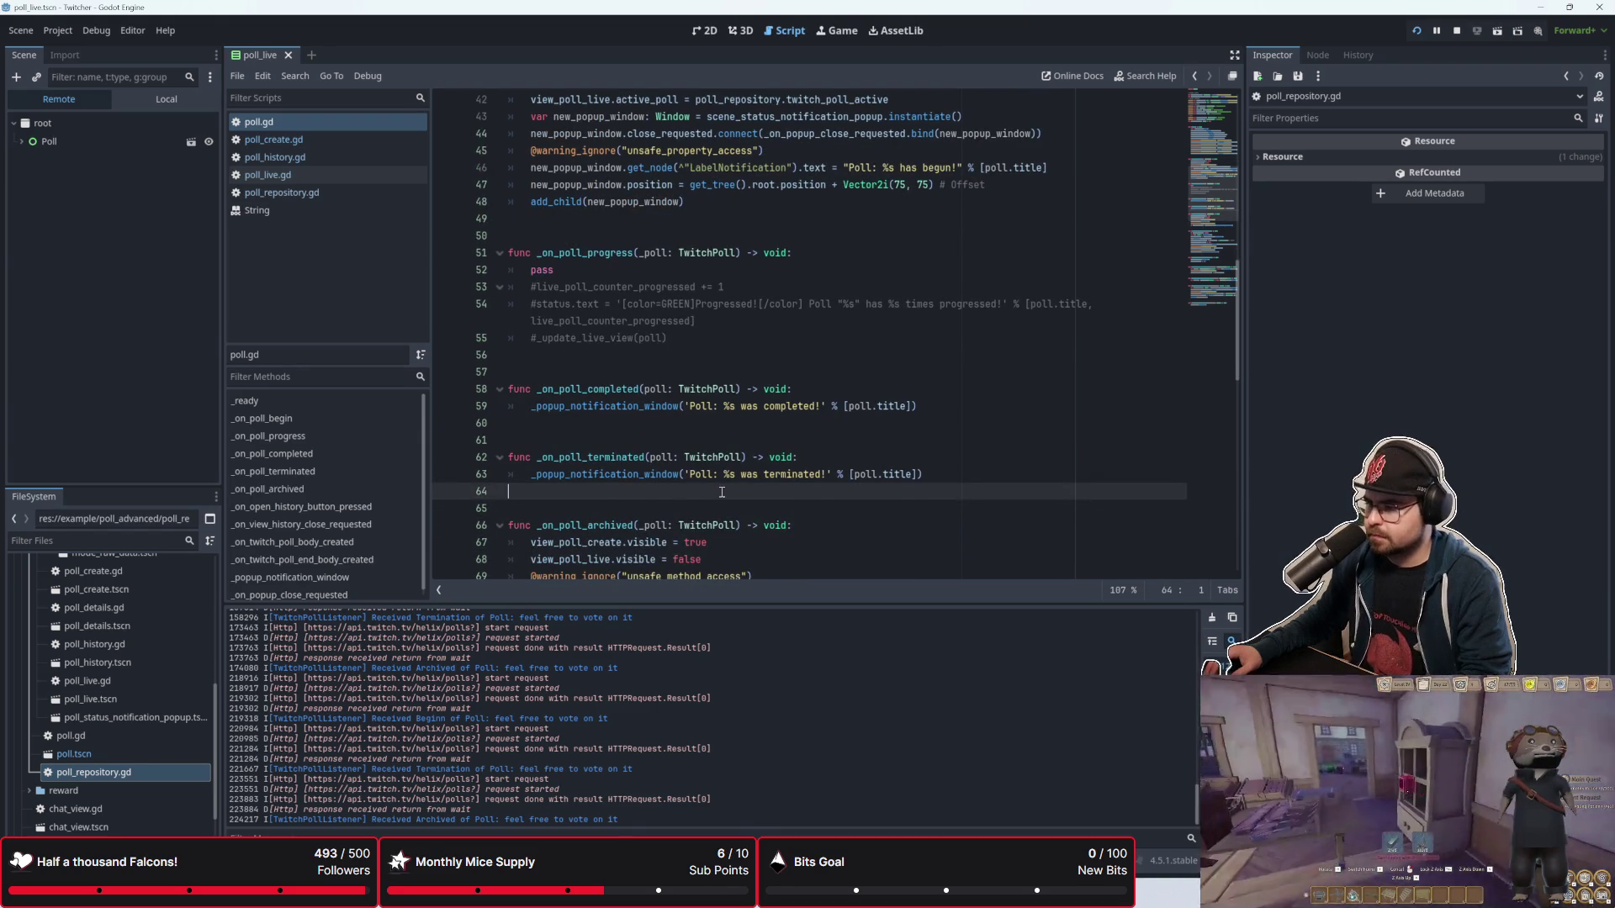
{"action": "scroll", "coordinate": [722, 491], "scroll_direction": "down", "scroll_amount": 2}
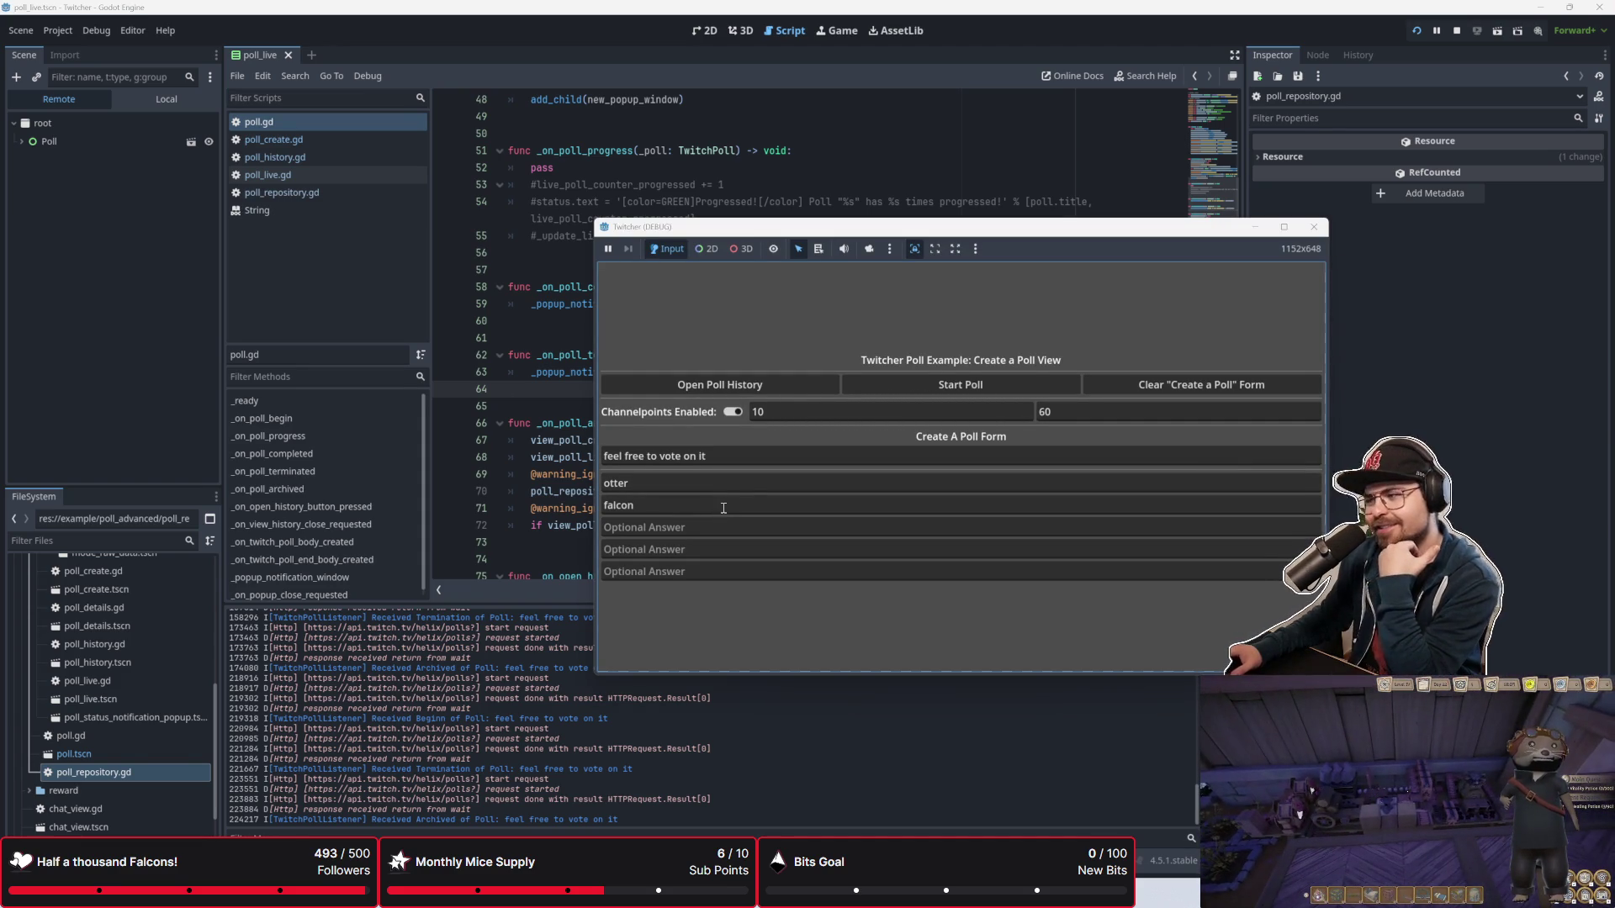
{"action": "left_click", "coordinate": [571, 405]}
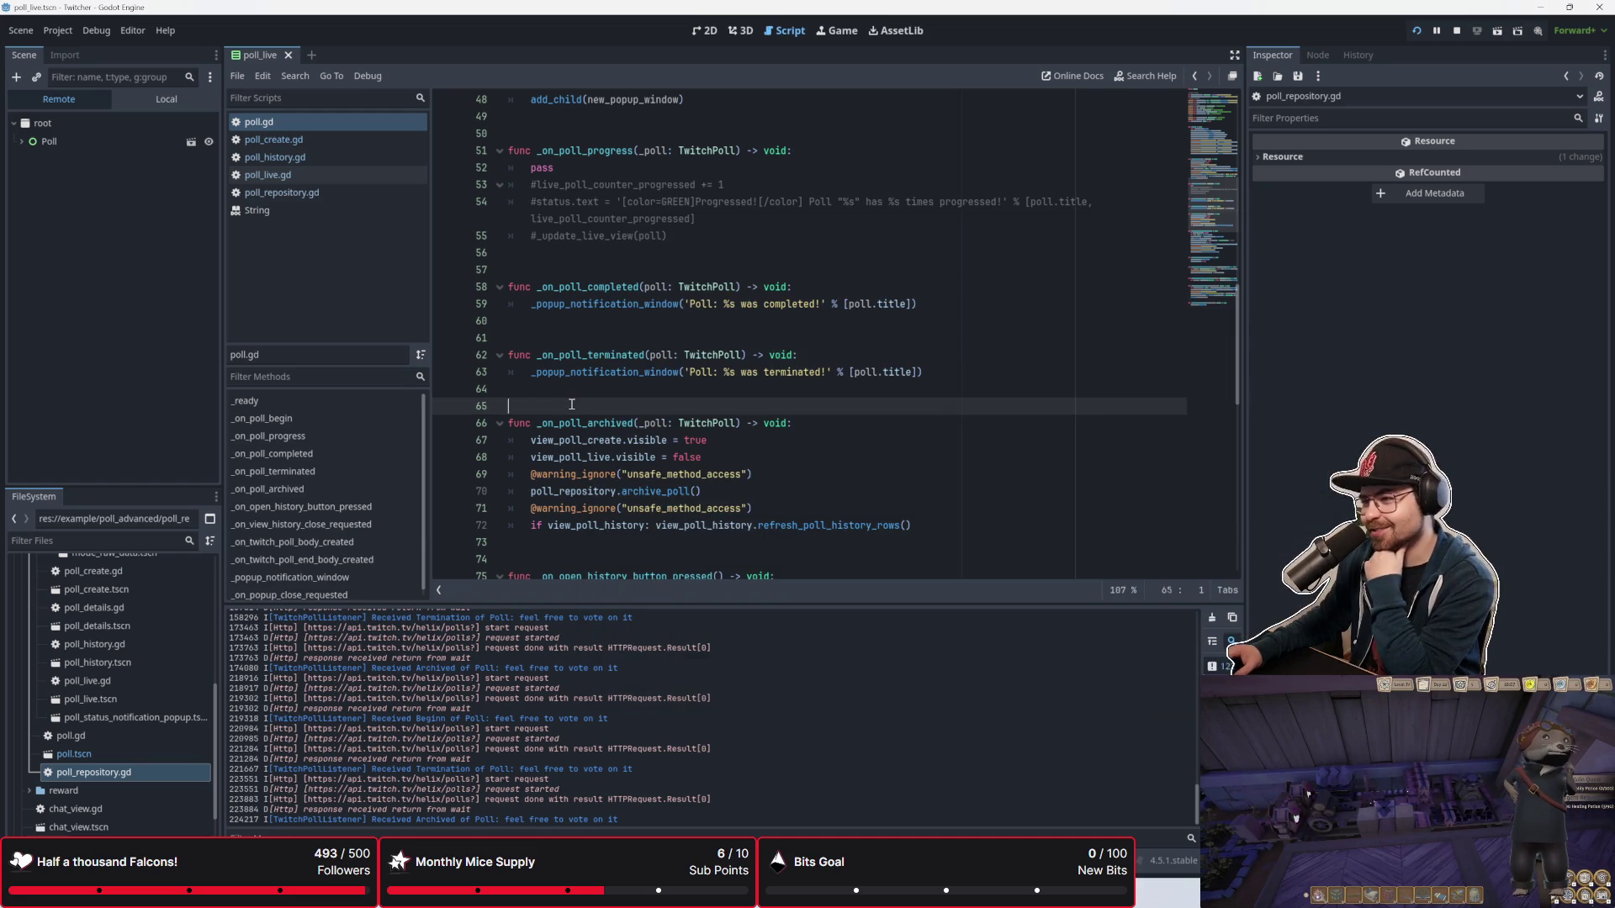
Step: Select the popup call in poll.gd's _on_poll_terminated handler
{"action": "left_click", "coordinate": [574, 393]}
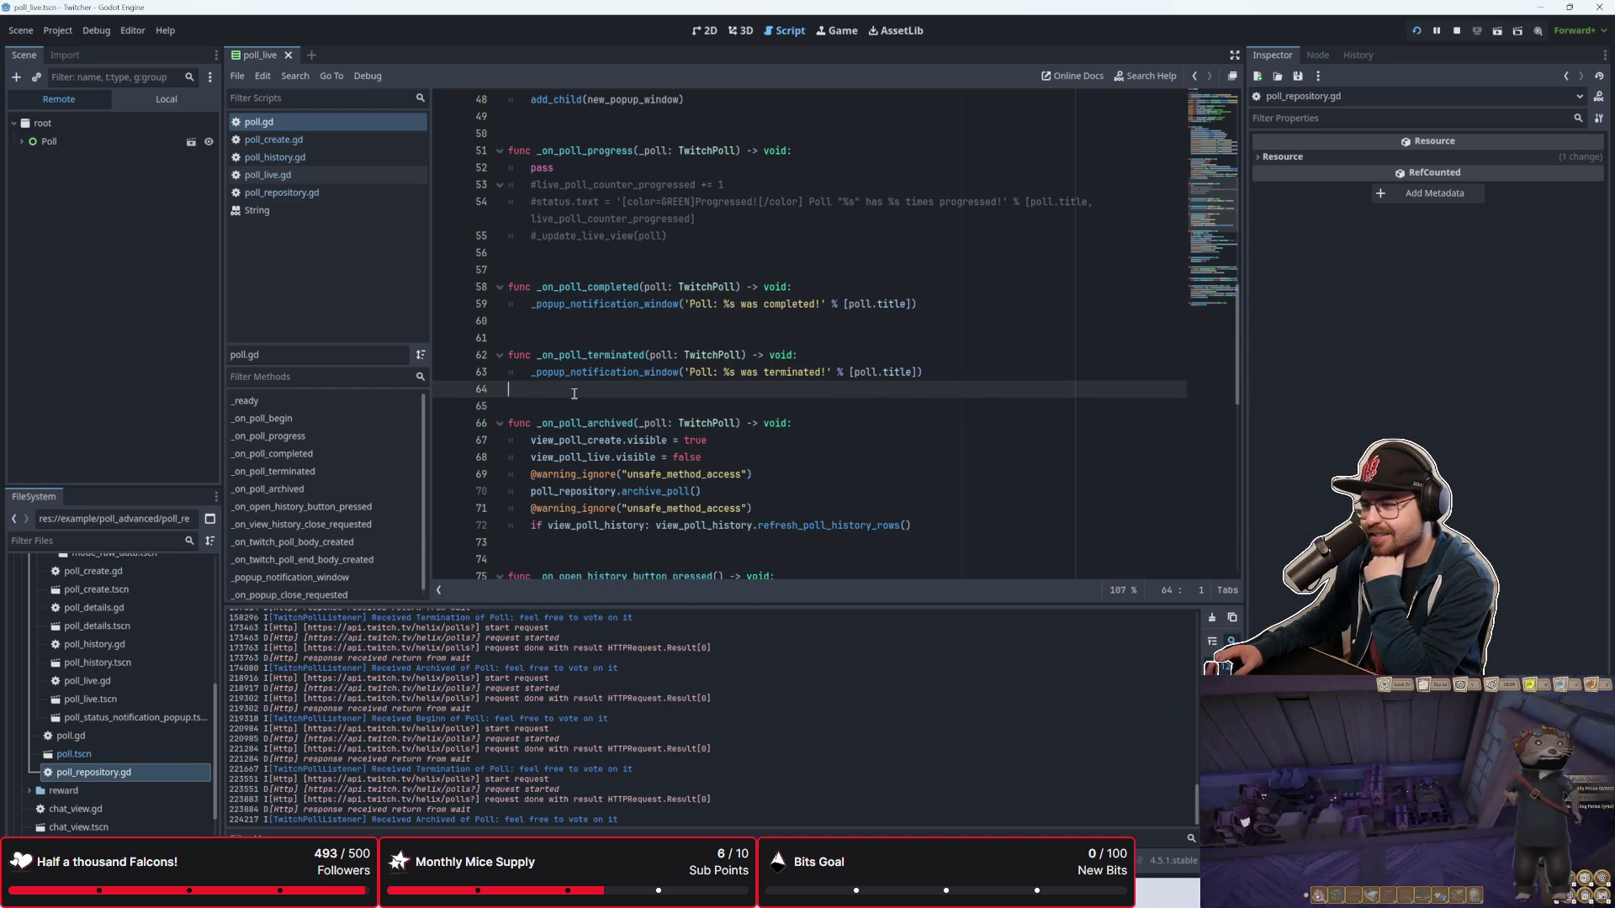
{"action": "left_click_drag", "start_coordinate": [953, 374], "coordinate": [530, 372]}
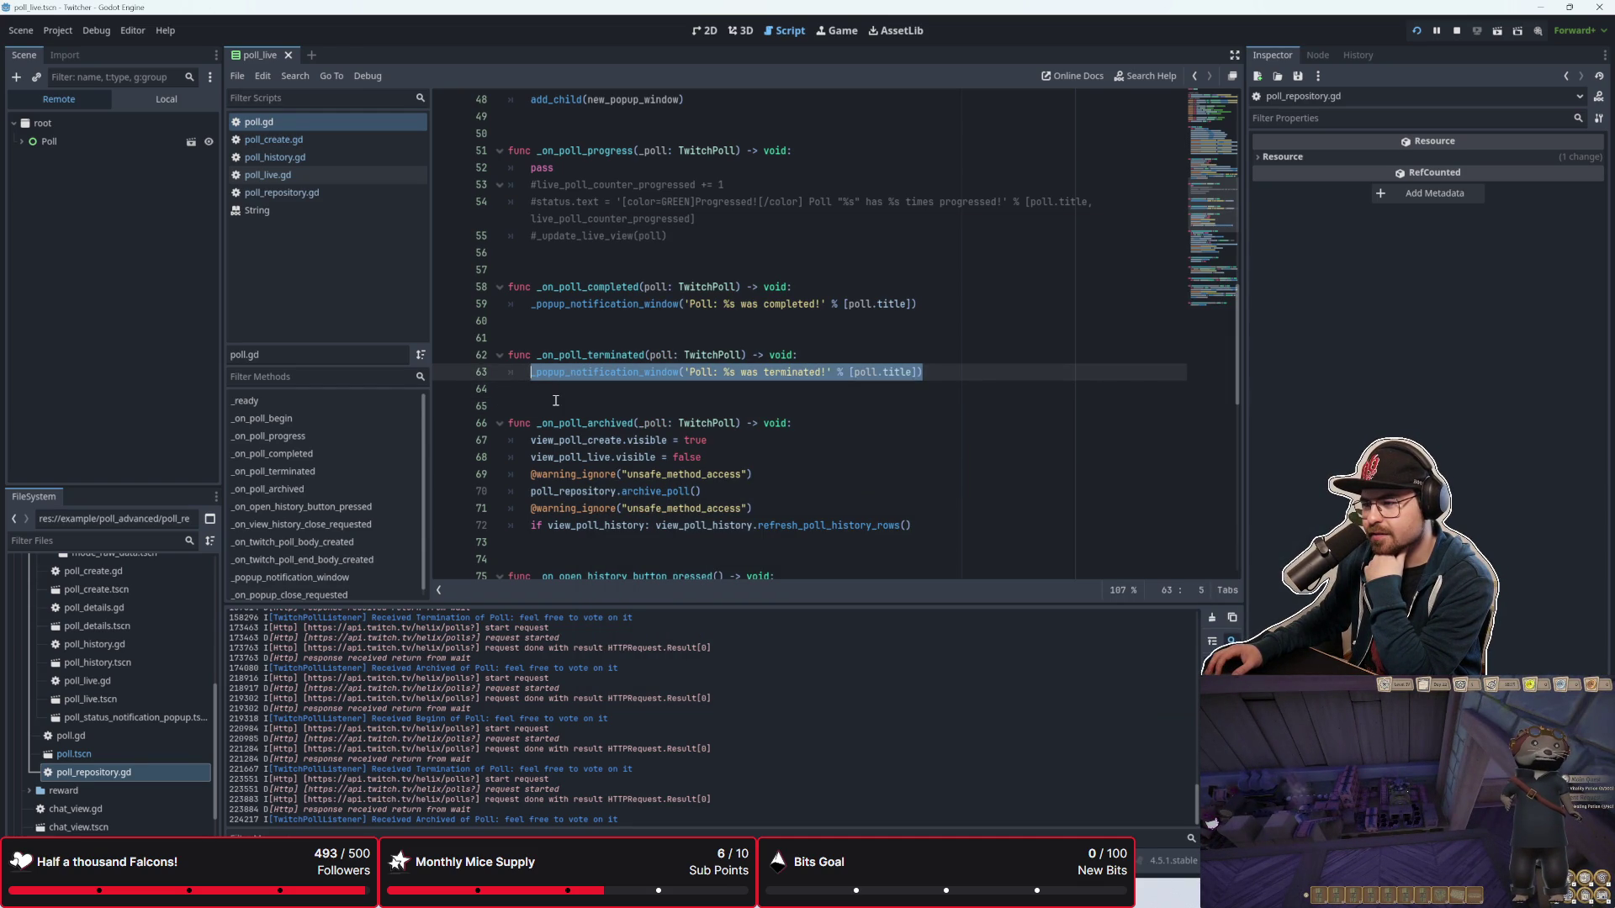
{"action": "left_click", "coordinate": [555, 400]}
Step: Look over _on_poll_progress in poll.gd, then switch to poll_live.gd
{"action": "scroll", "coordinate": [574, 397], "scroll_direction": "down", "scroll_amount": 3}
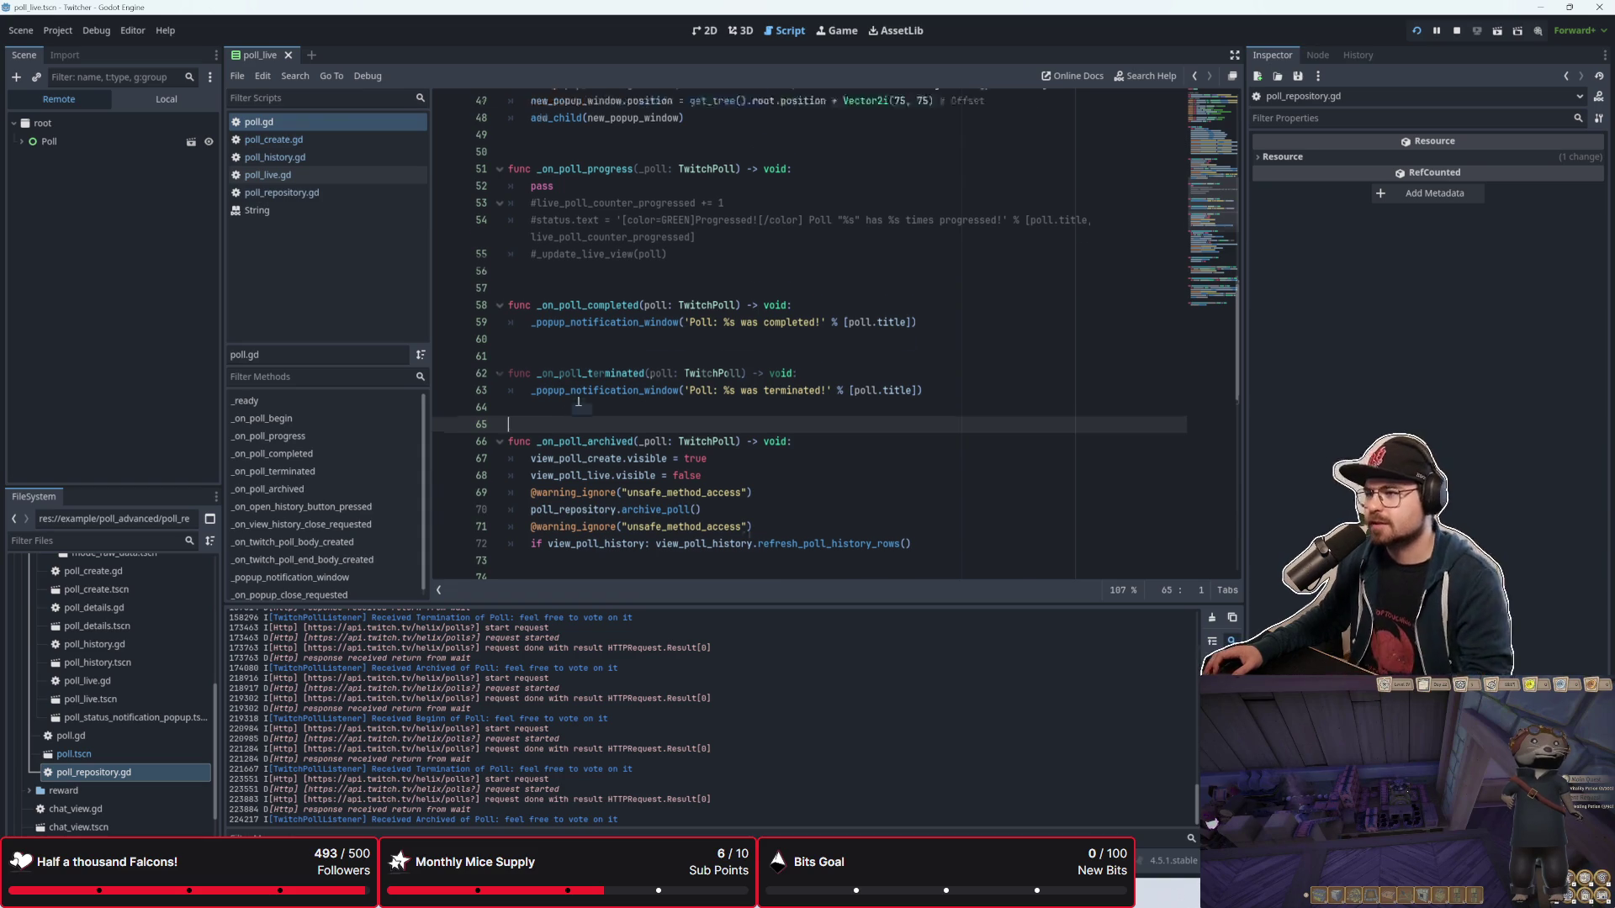
{"action": "scroll", "coordinate": [579, 402], "scroll_direction": "down", "scroll_amount": 1}
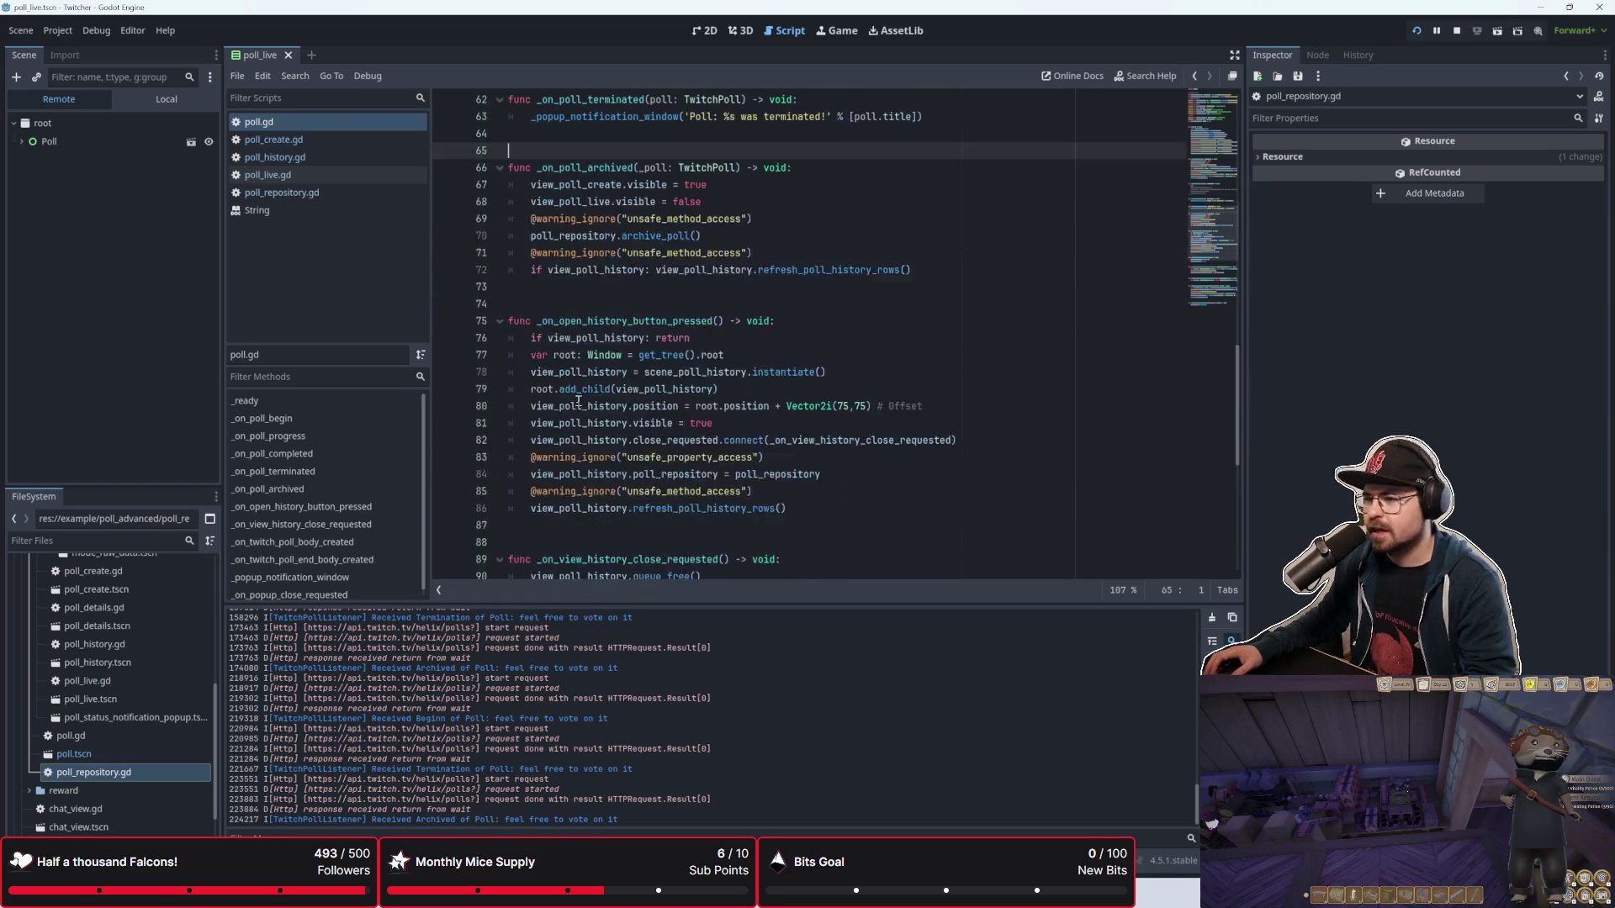
{"action": "left_click_drag", "start_coordinate": [913, 372], "coordinate": [639, 320]}
{"action": "scroll", "coordinate": [605, 320], "scroll_direction": "up", "scroll_amount": 5}
{"action": "left_click", "coordinate": [610, 336]}
{"action": "scroll", "coordinate": [618, 364], "scroll_direction": "up", "scroll_amount": 3}
{"action": "scroll", "coordinate": [618, 363], "scroll_direction": "up", "scroll_amount": 3}
{"action": "scroll", "coordinate": [618, 363], "scroll_direction": "down", "scroll_amount": 5}
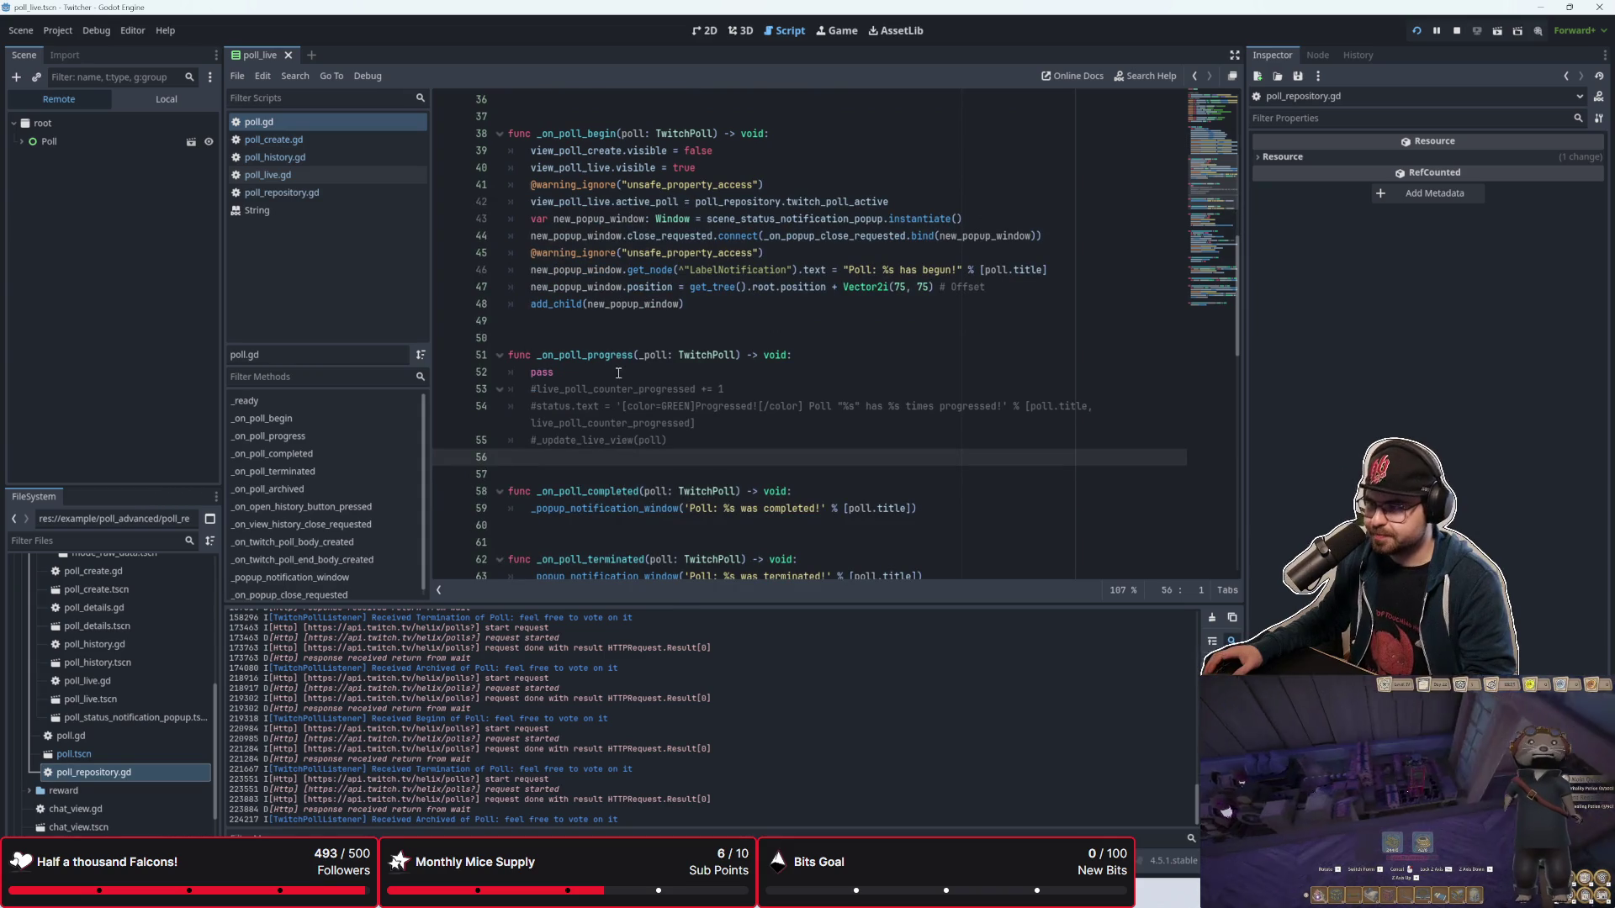
{"action": "left_click", "coordinate": [409, 175]}
{"action": "scroll", "coordinate": [684, 334], "scroll_direction": "down", "scroll_amount": 3}
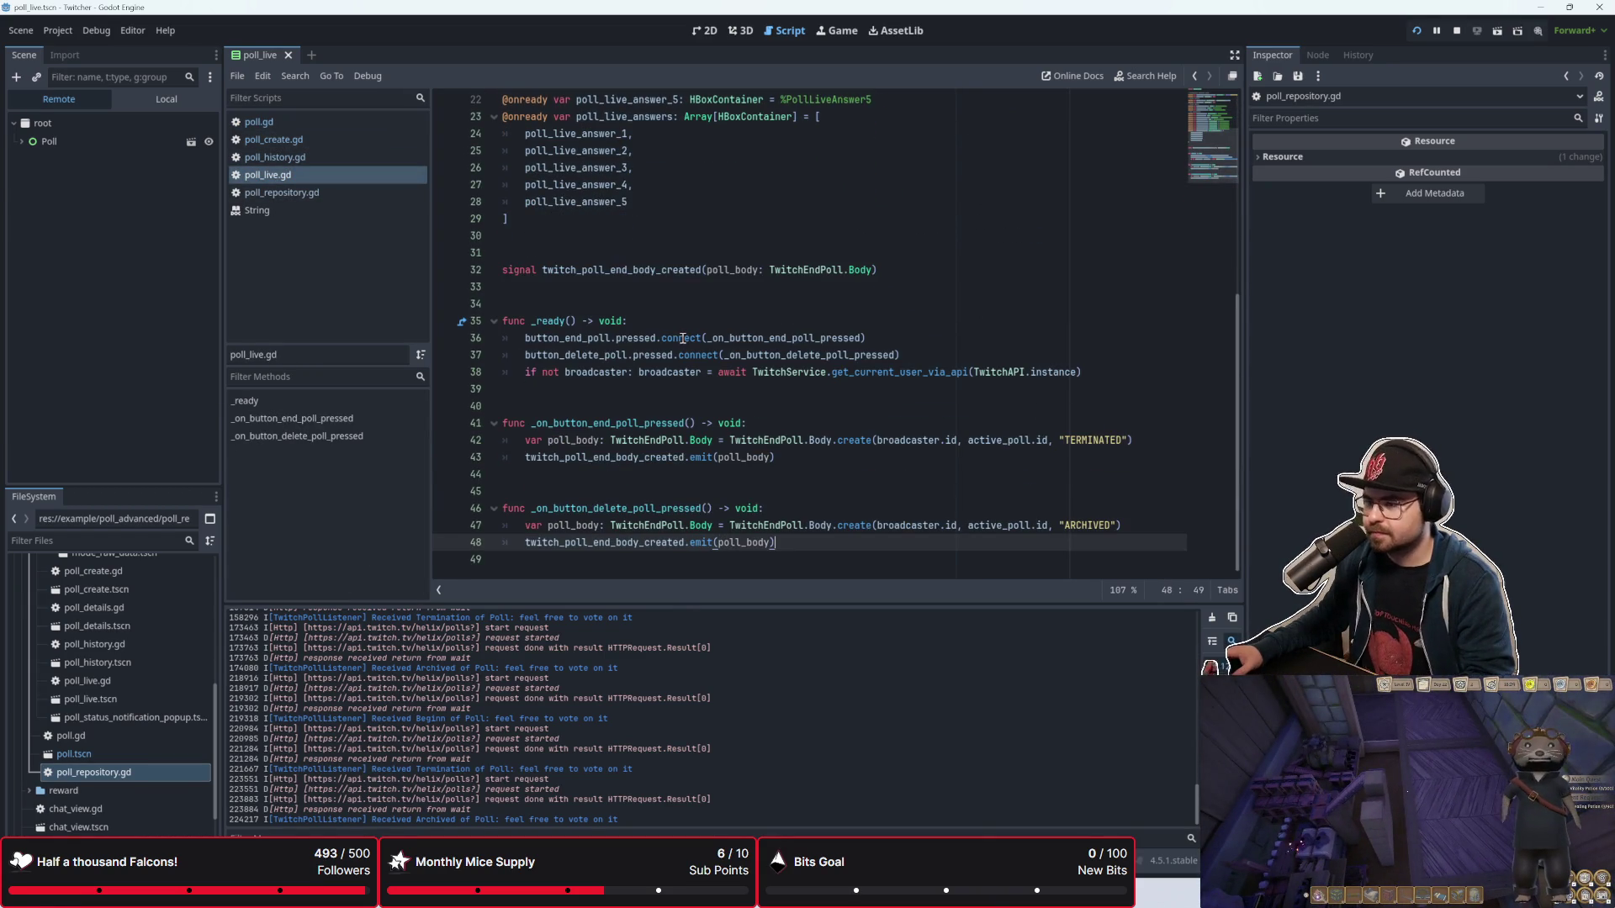
Step: Insert a new function _update_votes() on blank lines above func _ready
{"action": "left_click", "coordinate": [667, 407]}
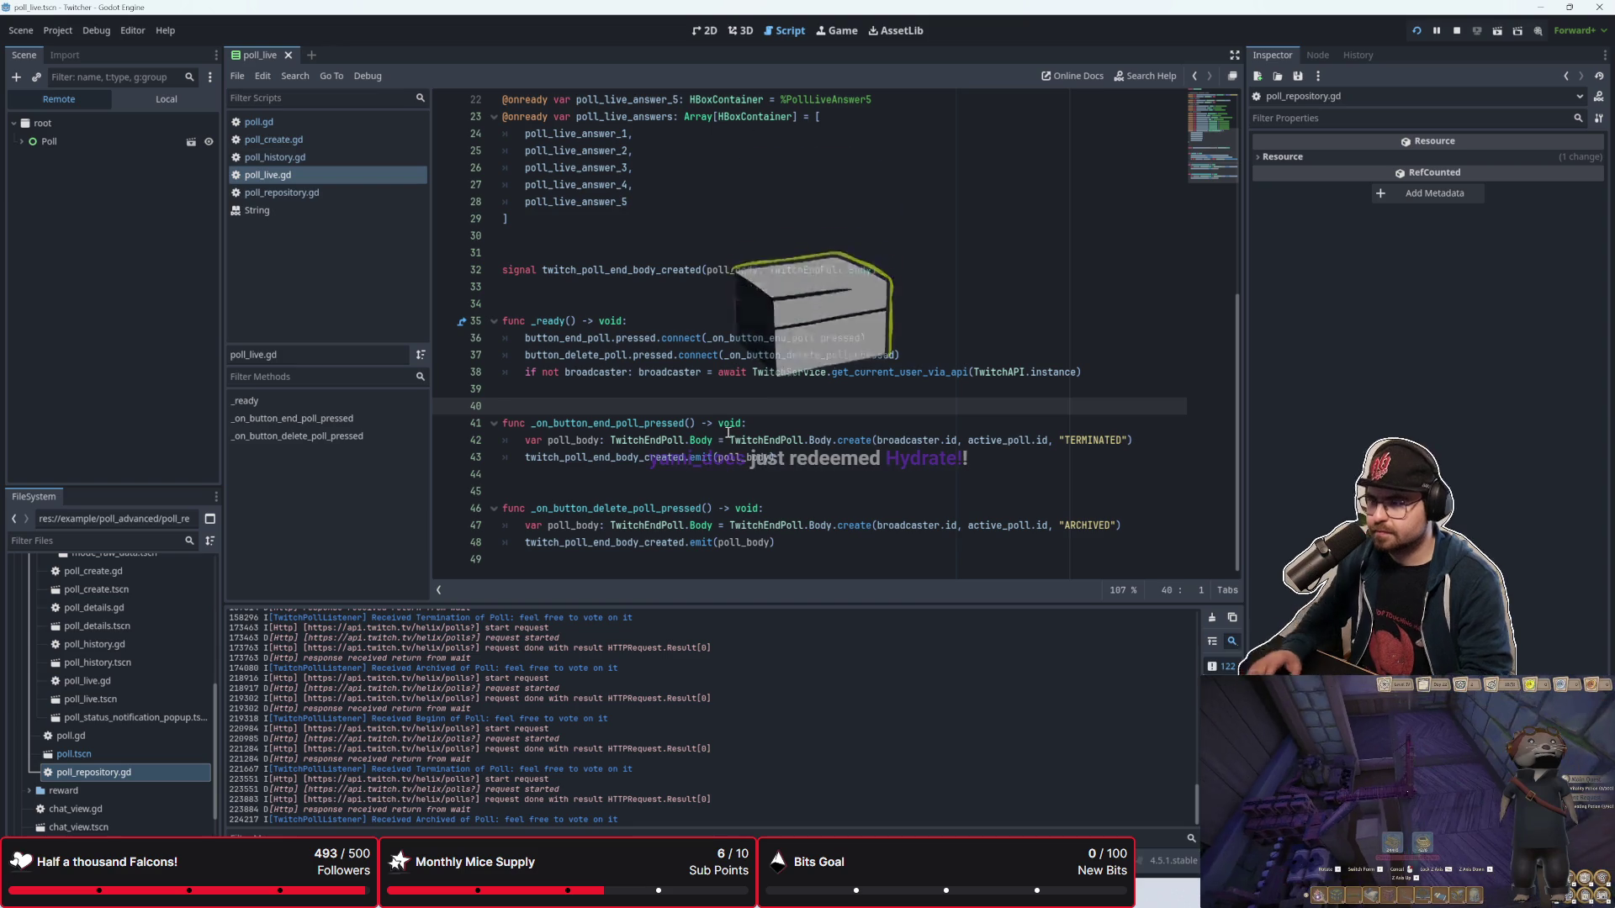
{"action": "key", "text": "Up"}
{"action": "key", "text": "Up"}
{"action": "key", "text": "Up"}
{"action": "key", "text": "Up"}
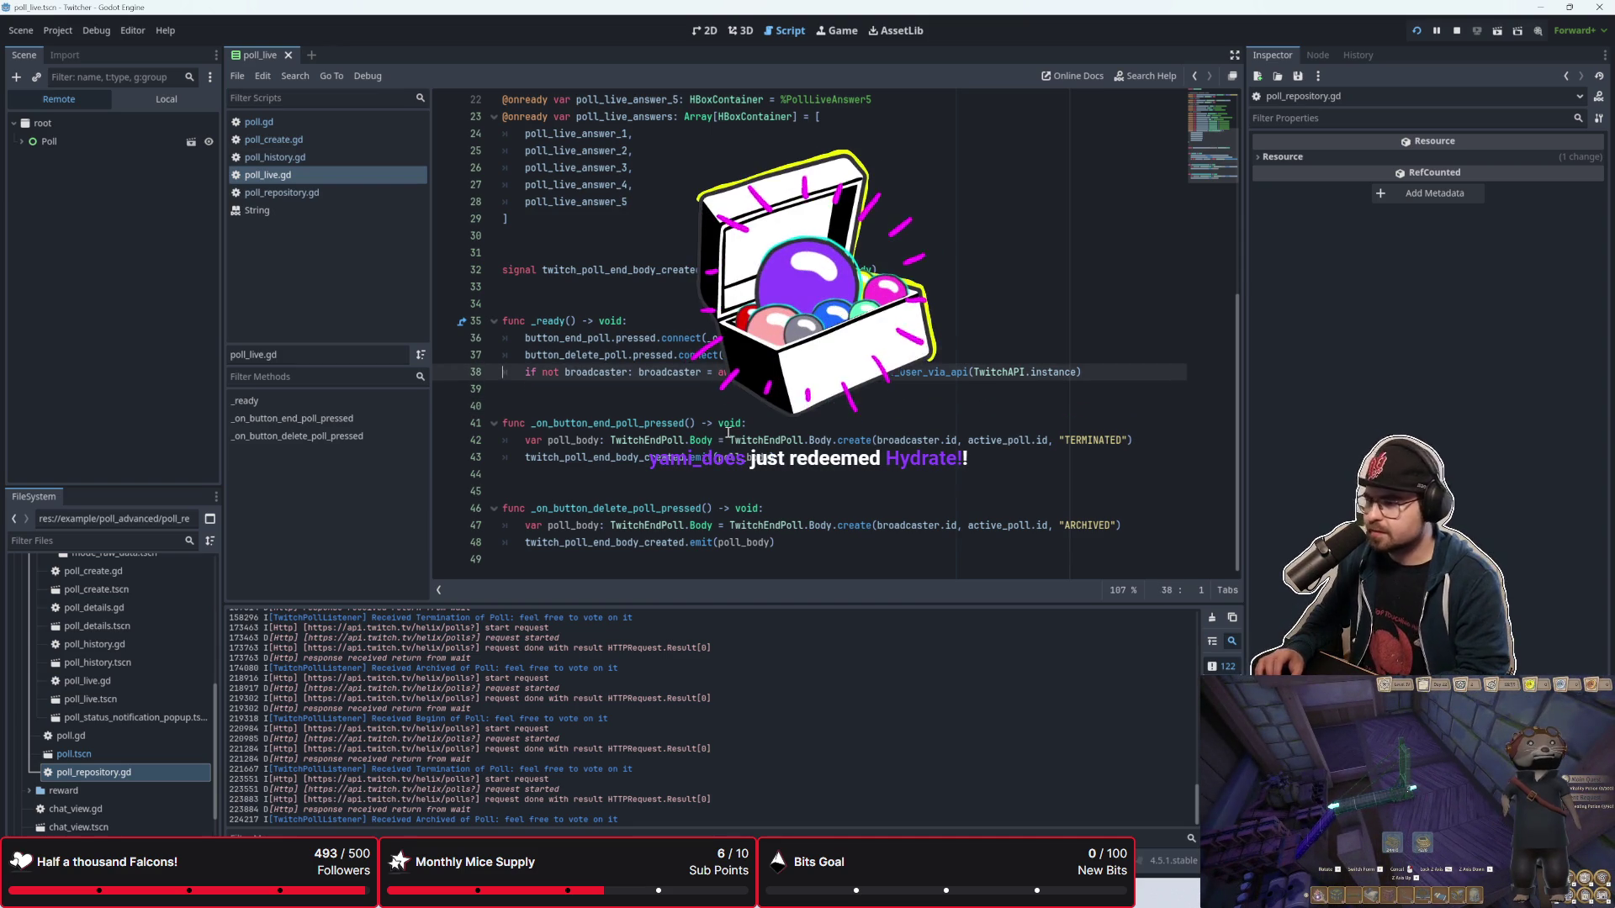
{"action": "key", "text": "Return"}
{"action": "key", "text": "Return"}
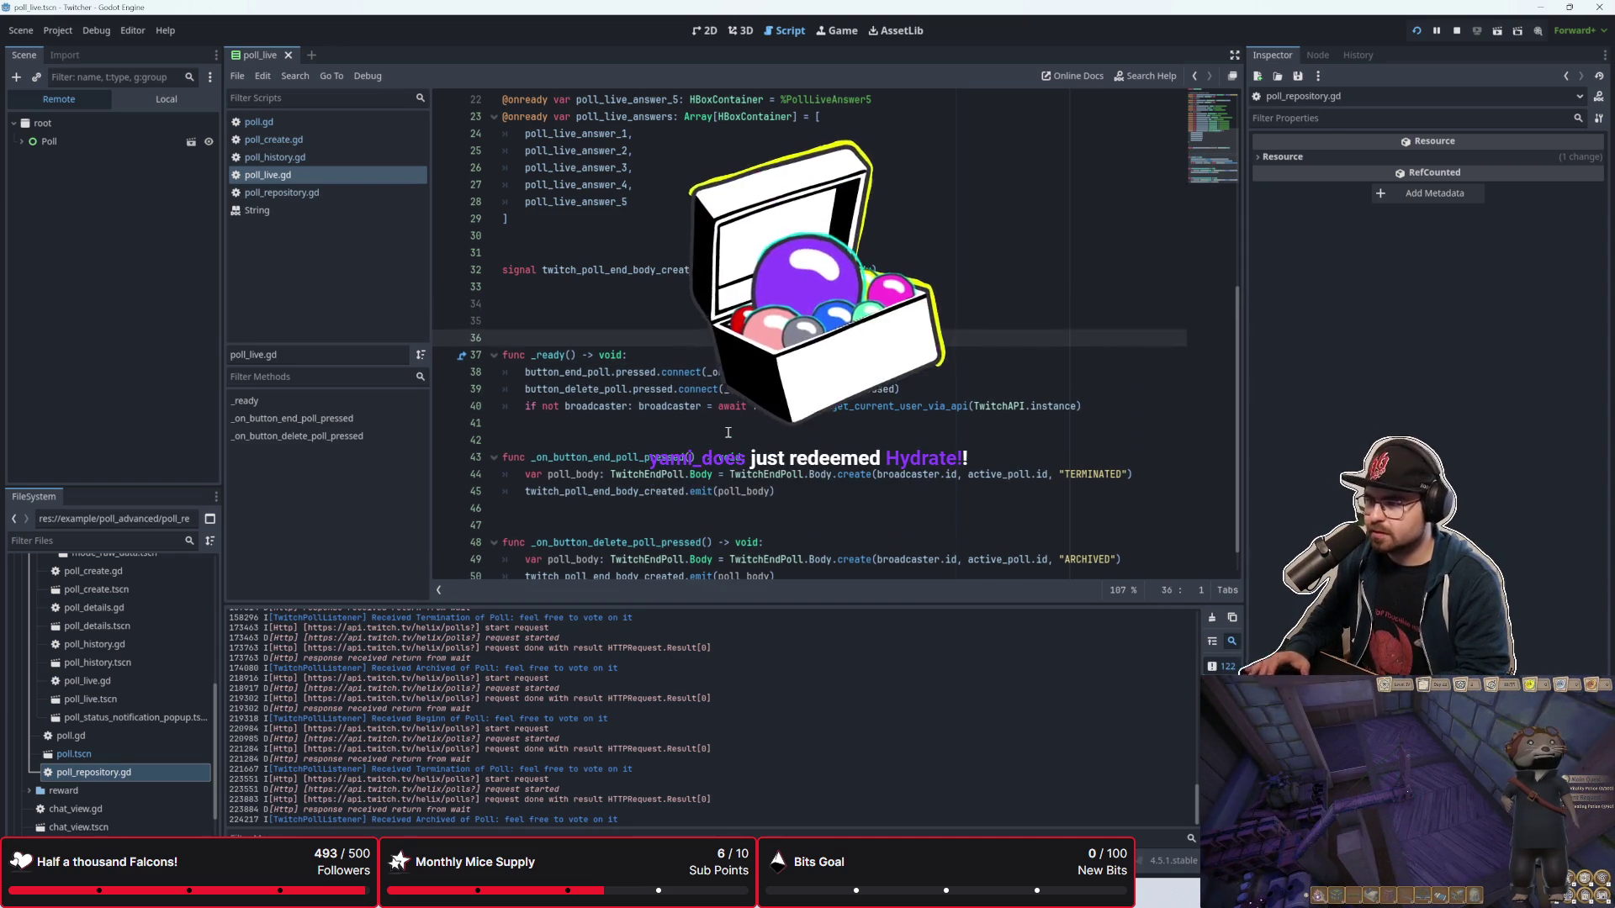
{"action": "key", "text": "Up"}
{"action": "key", "text": "Up"}
{"action": "type", "text": "f"}
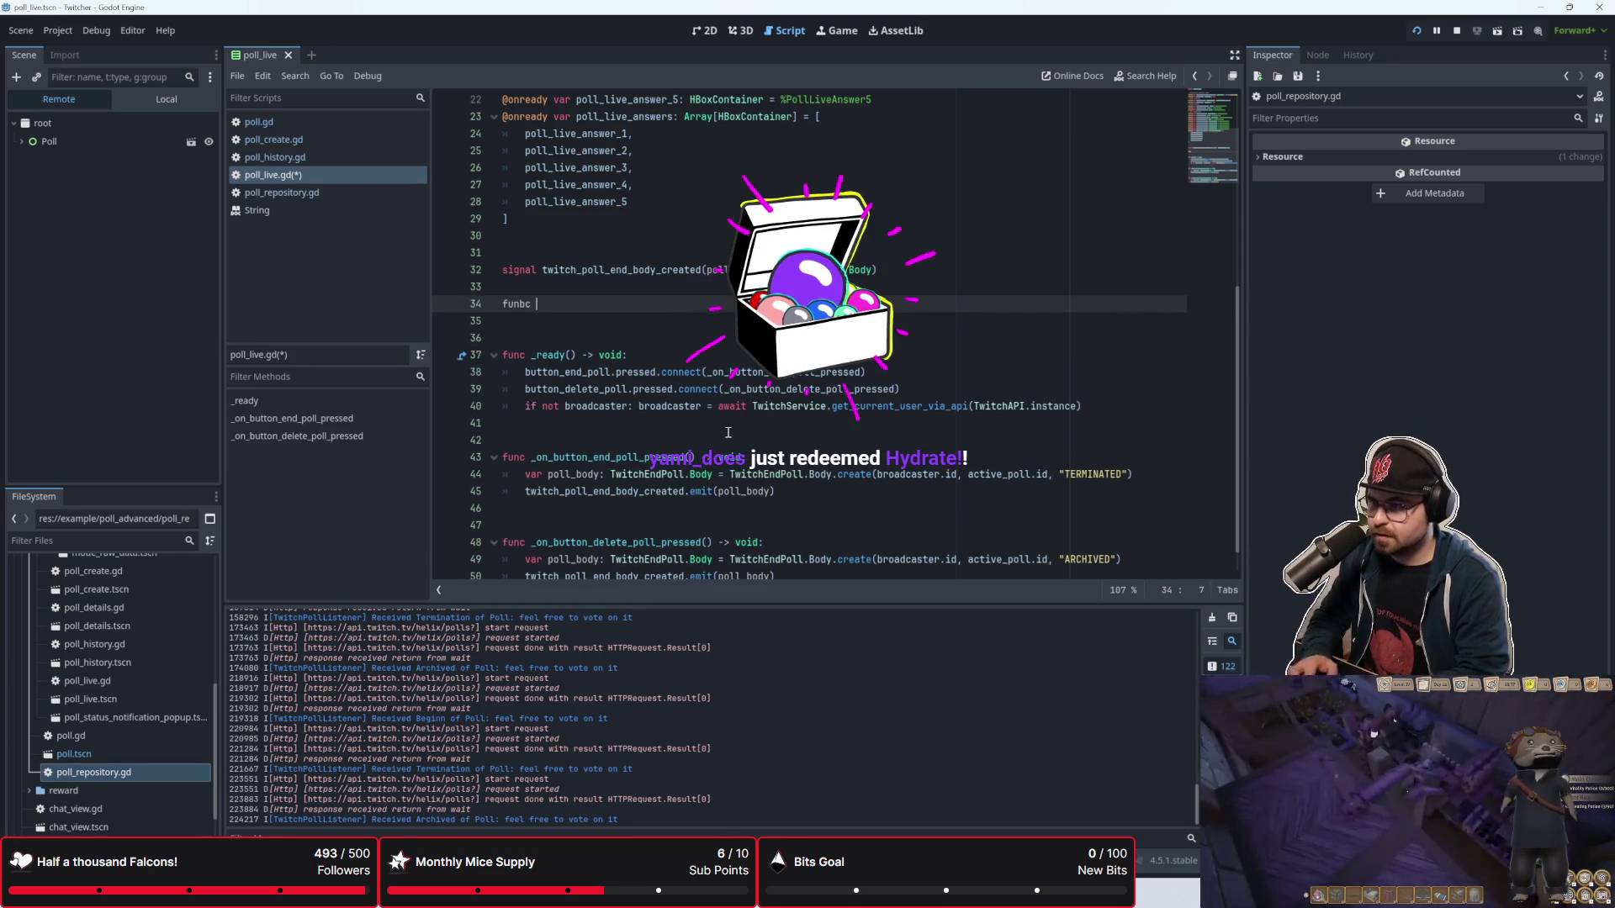
{"action": "type", "text": "unc _upod"}
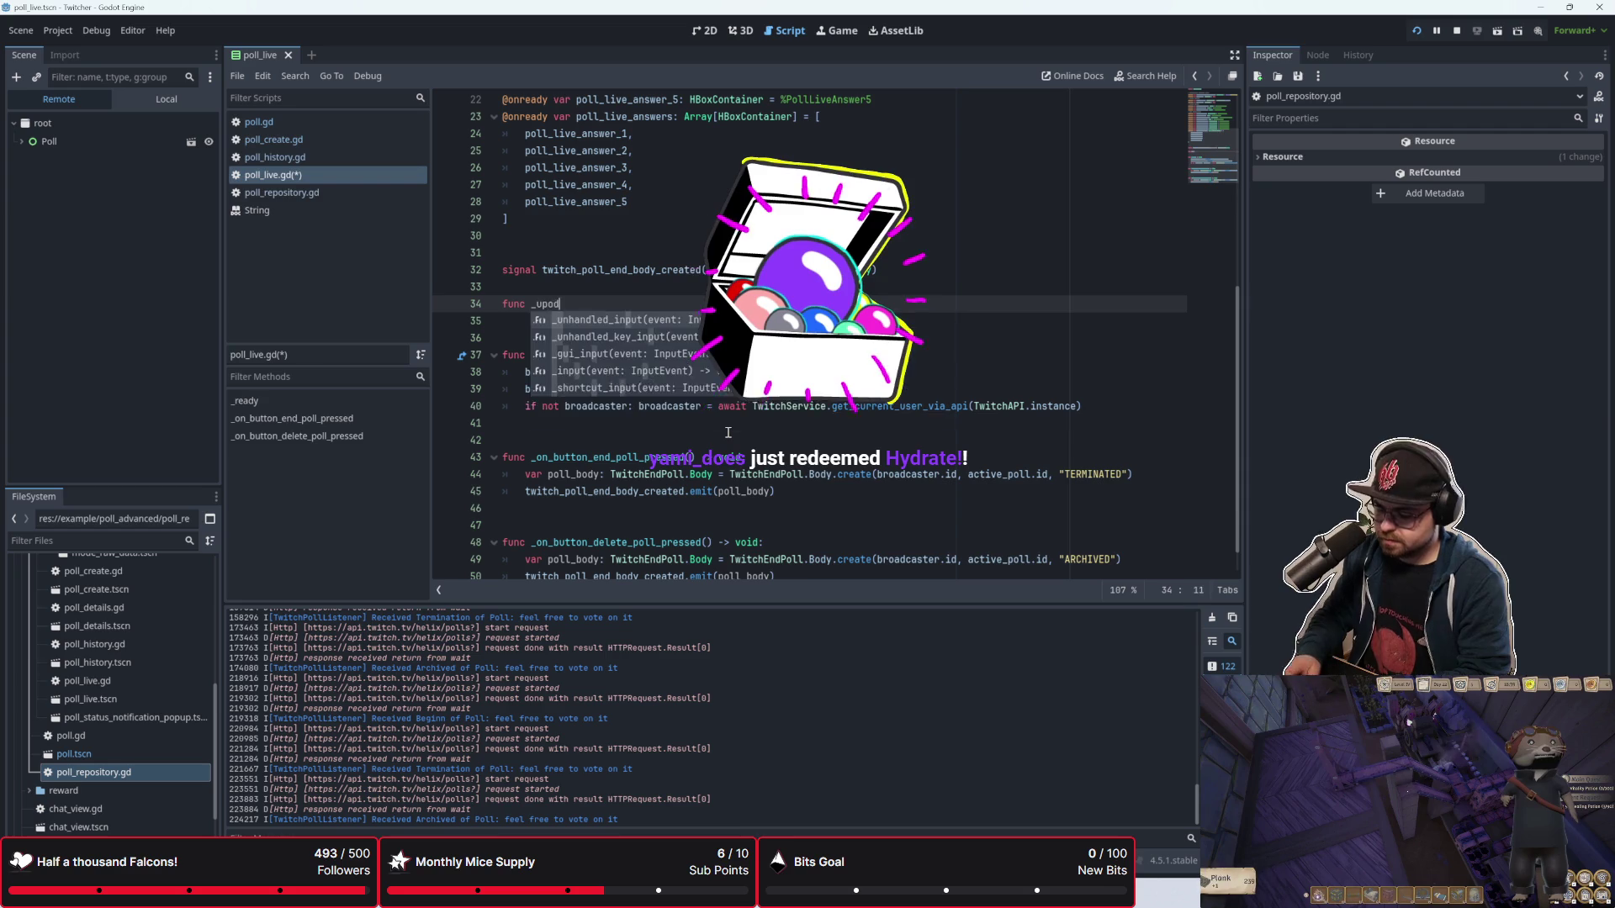
{"action": "key", "text": "BackSpace"}
{"action": "key", "text": "BackSpace"}
{"action": "type", "text": "date"}
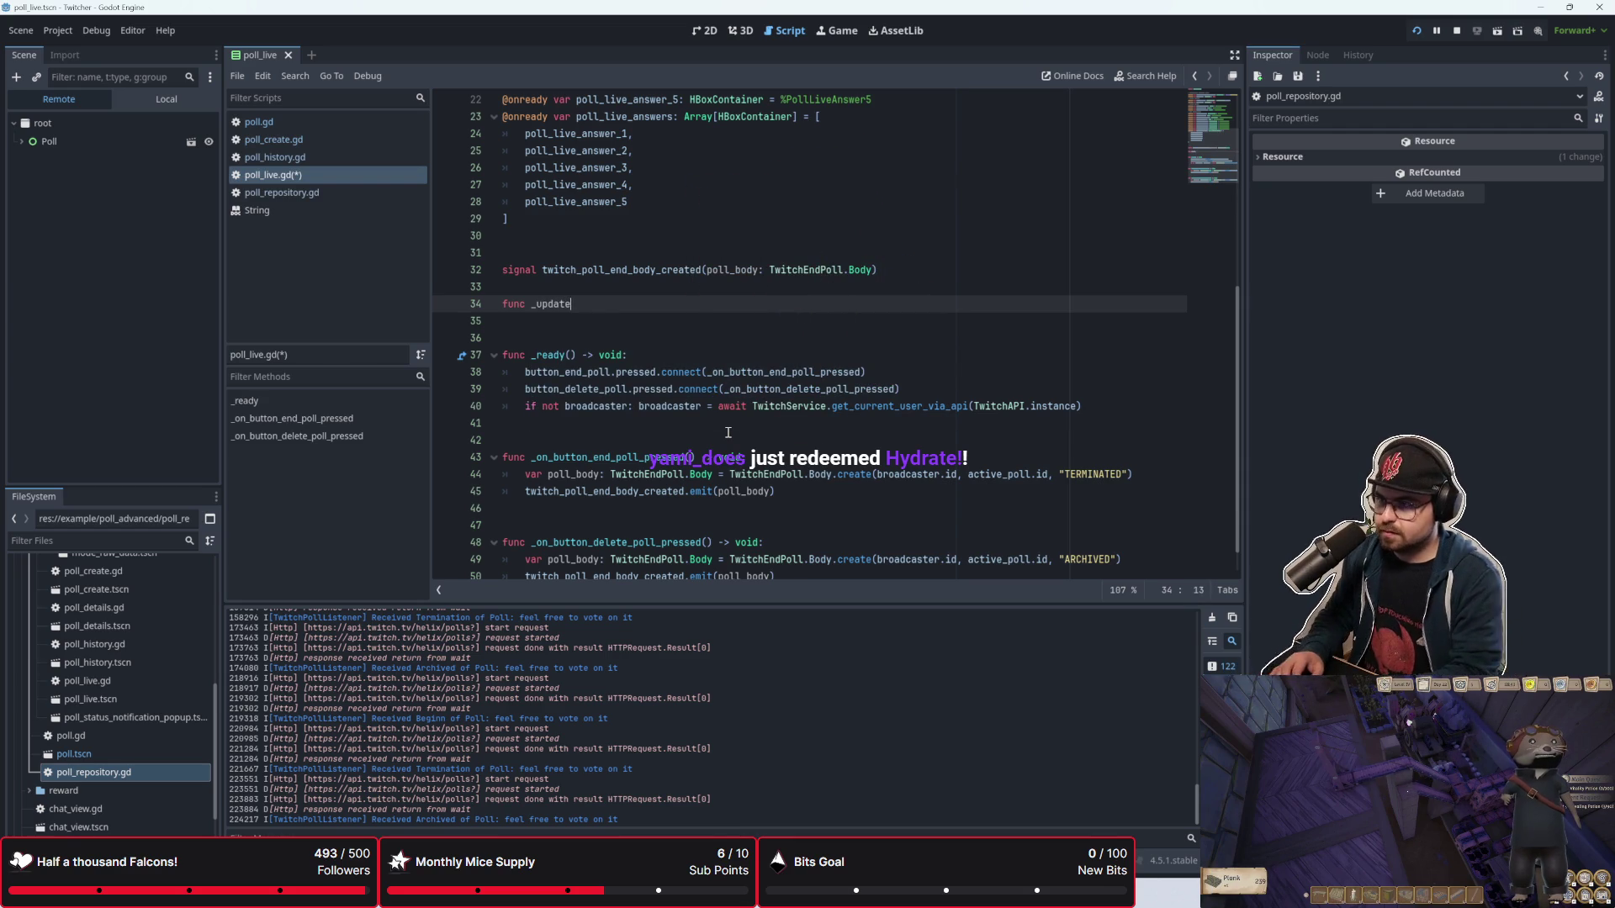
{"action": "type", "text": "_votes("}
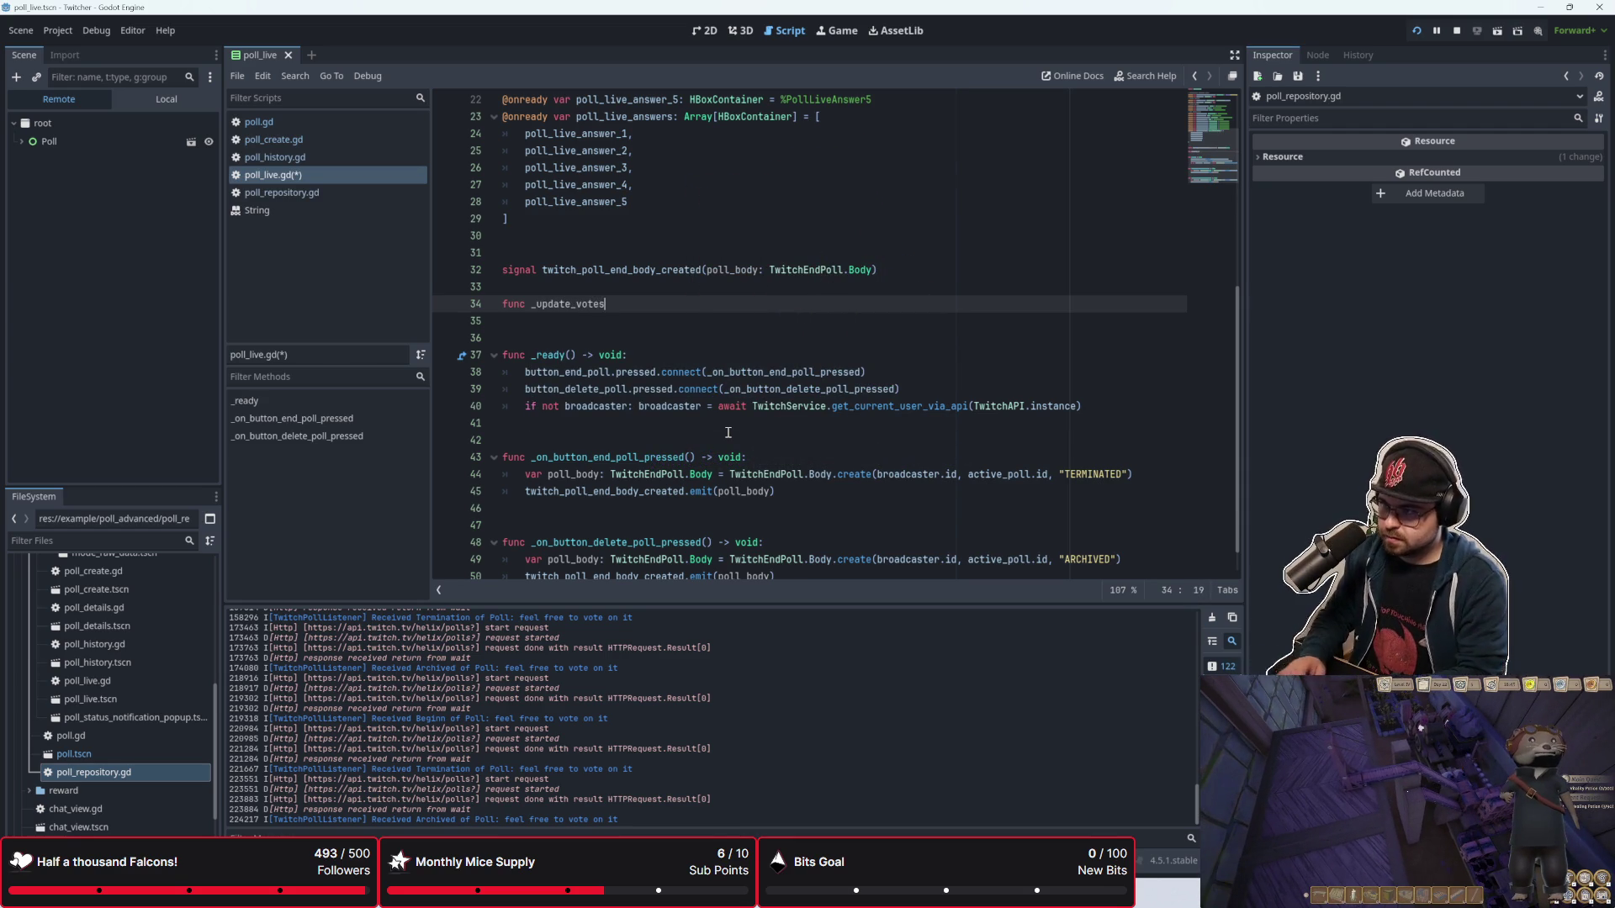
{"action": "key", "text": "ctrl+shift+Return"}
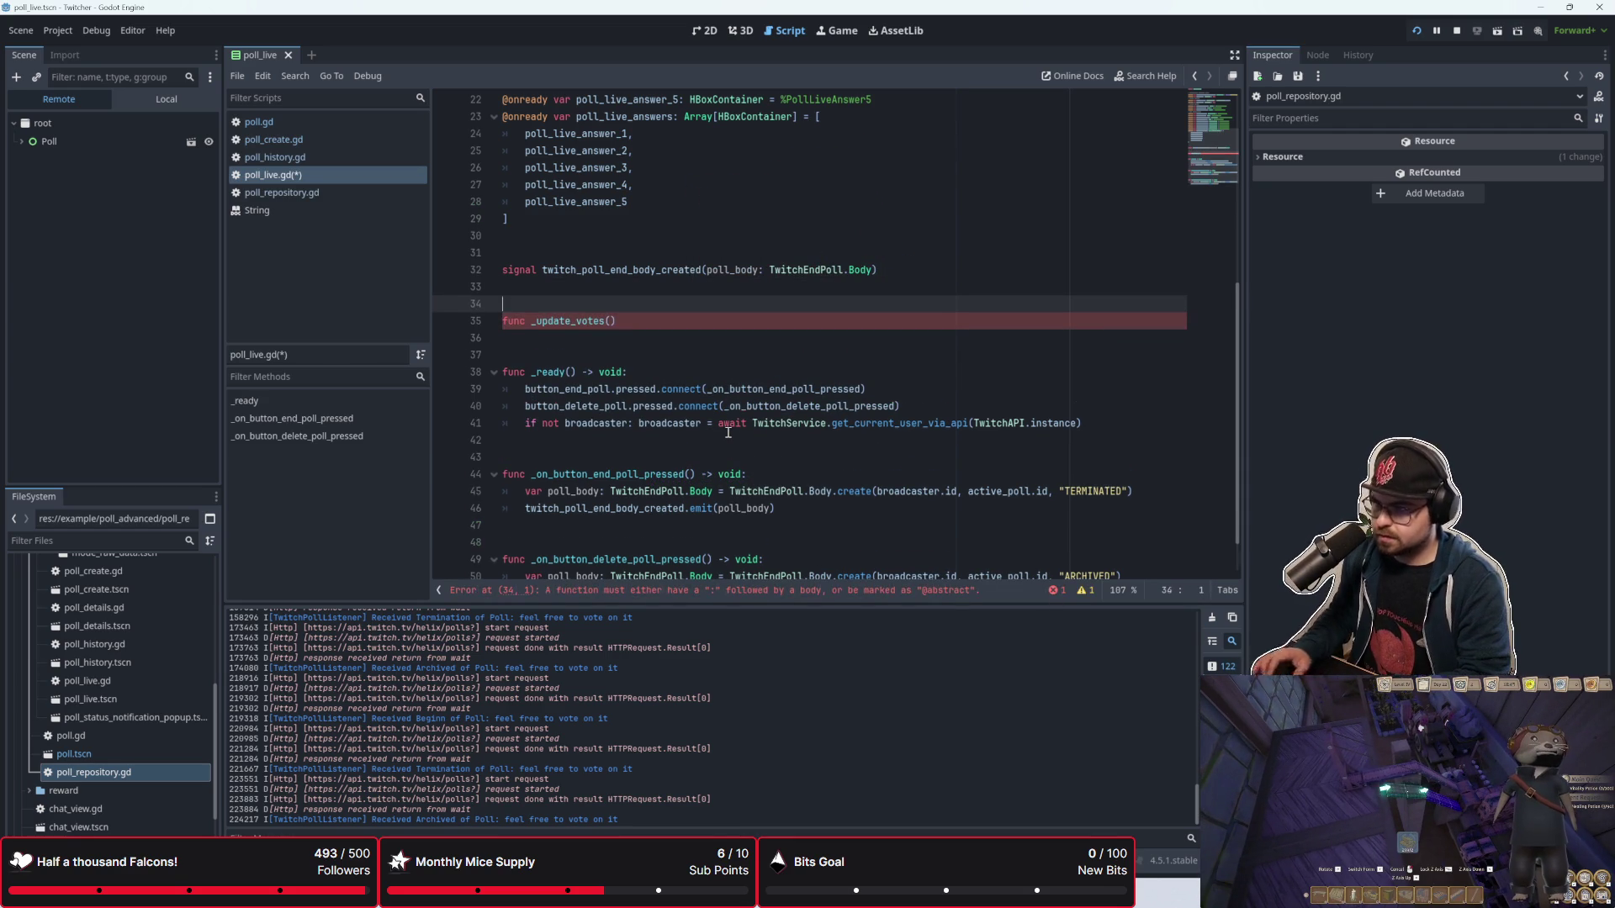
{"action": "left_click", "coordinate": [686, 323]}
{"action": "type", "text": ":"}
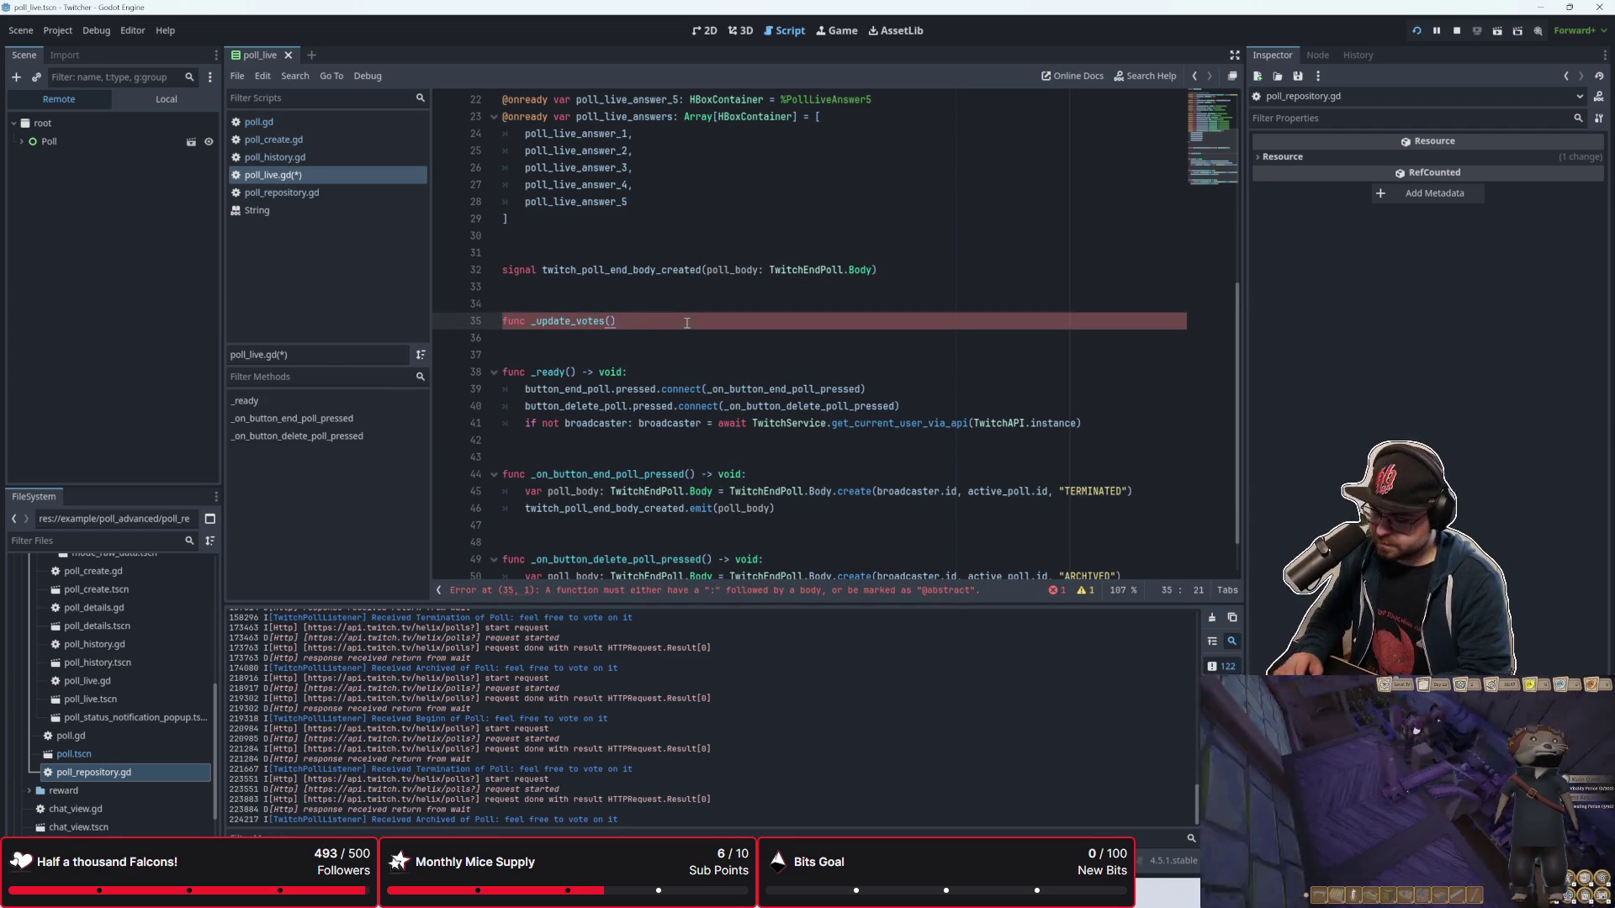
Step: Complete it as update_votes() -> void with a pass body and save poll_live.gd
{"action": "key", "text": "Left"}
{"action": "type", "text": "-> void:"}
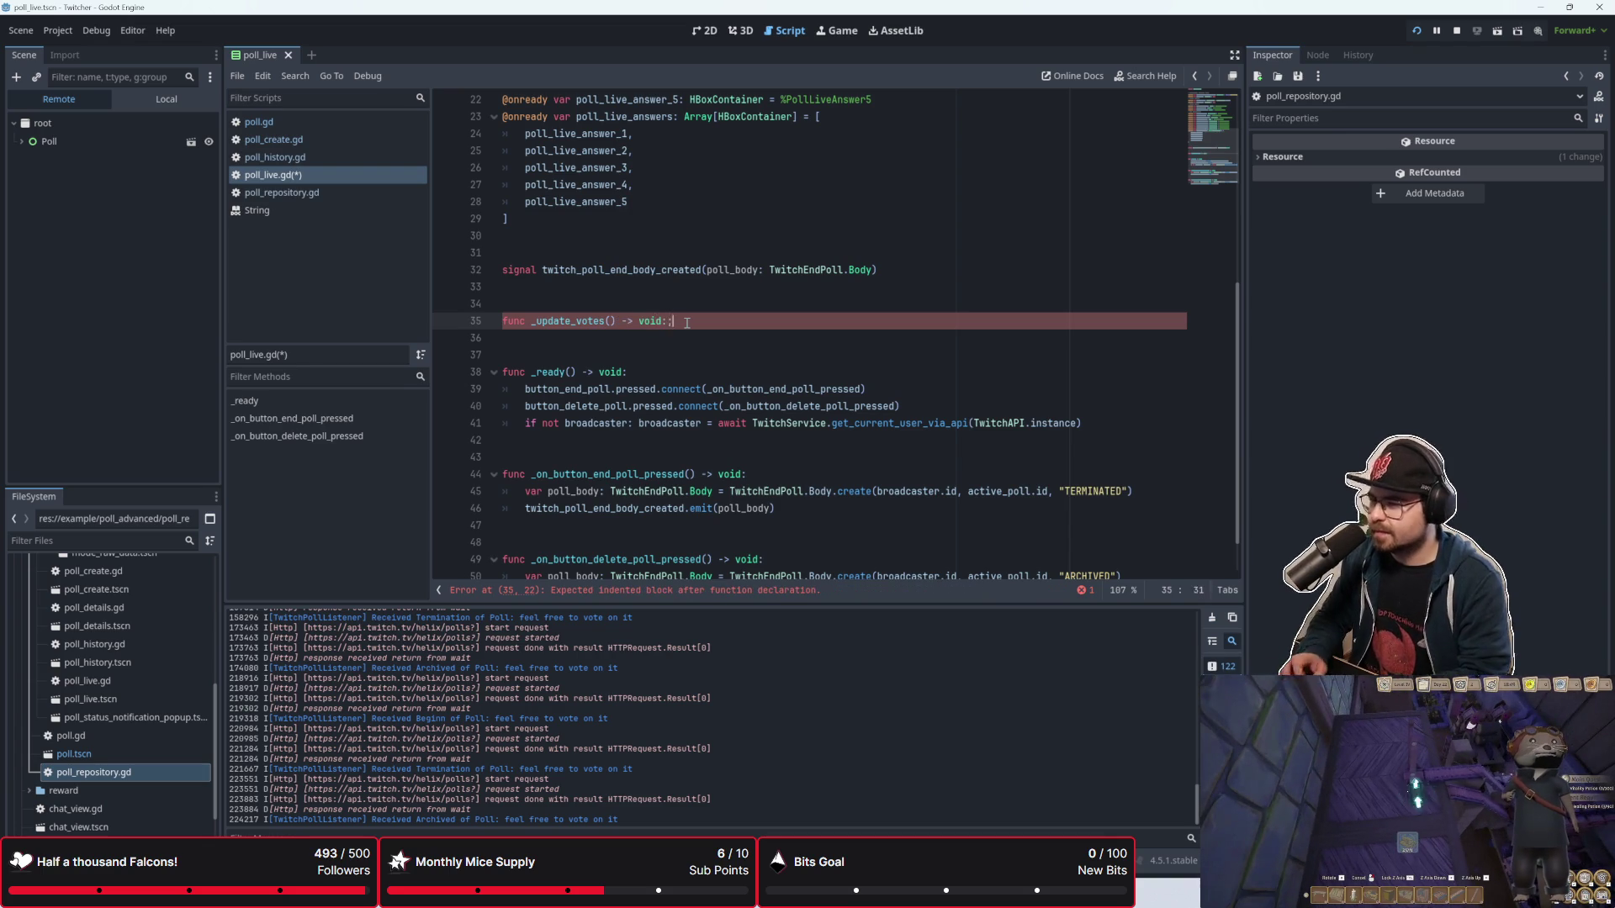
{"action": "key", "text": "ctrl+Return"}
{"action": "key", "text": "BackSpace"}
{"action": "key", "text": "BackSpace"}
{"action": "key", "text": "Return"}
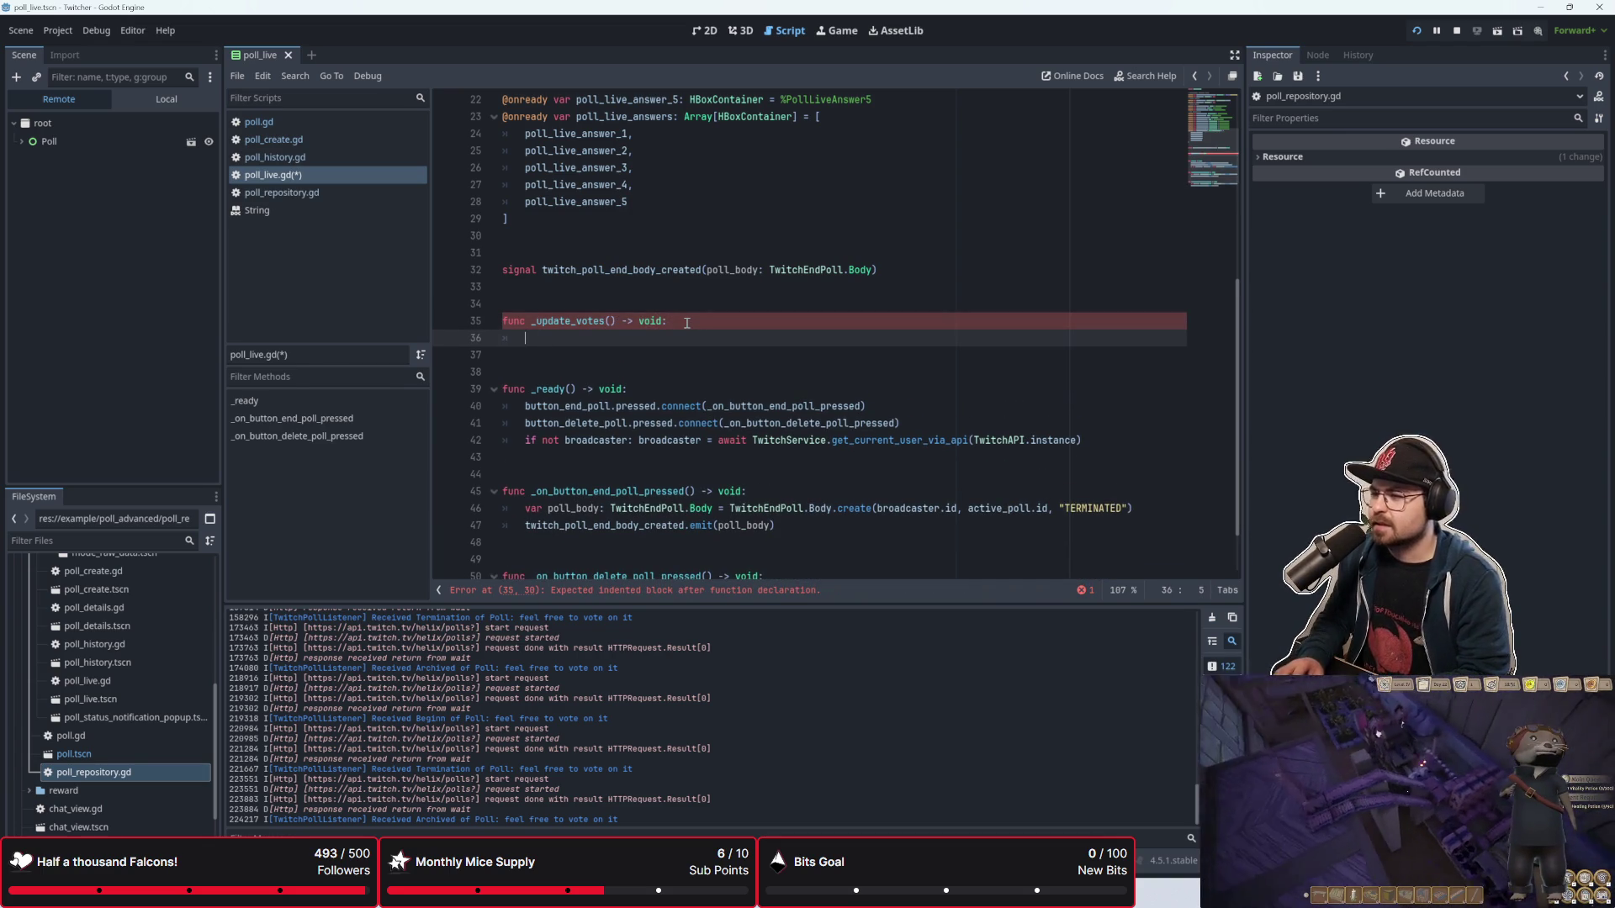
{"action": "type", "text": "pass"}
{"action": "key", "text": "Up"}
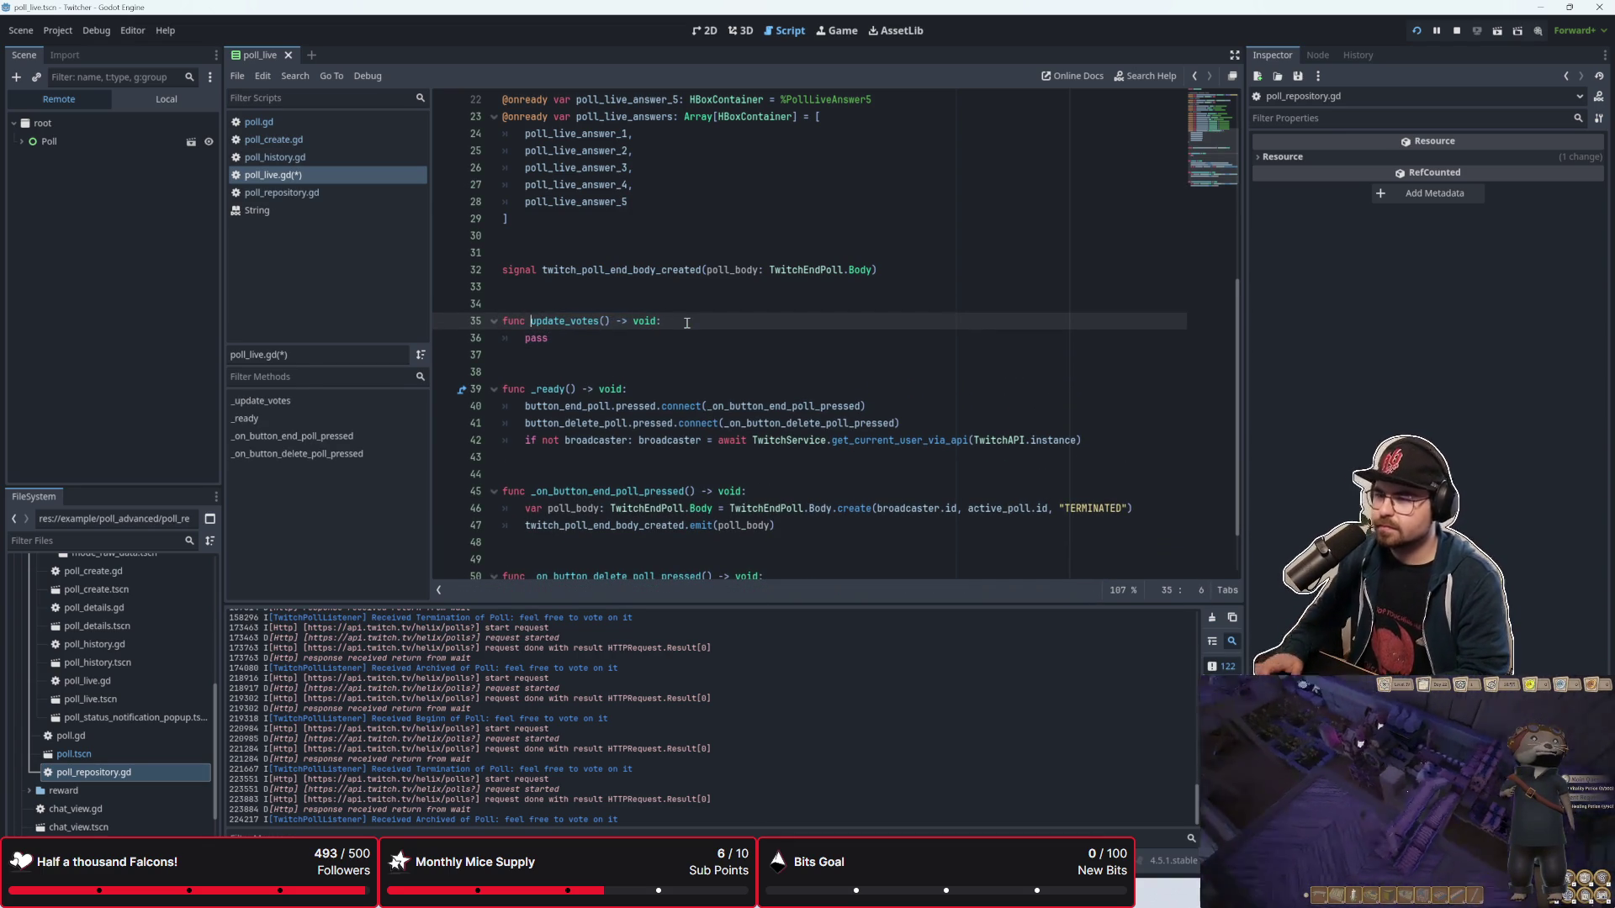
{"action": "key", "text": "ctrl+s"}
{"action": "left_click", "coordinate": [353, 157]}
{"action": "left_click", "coordinate": [341, 176]}
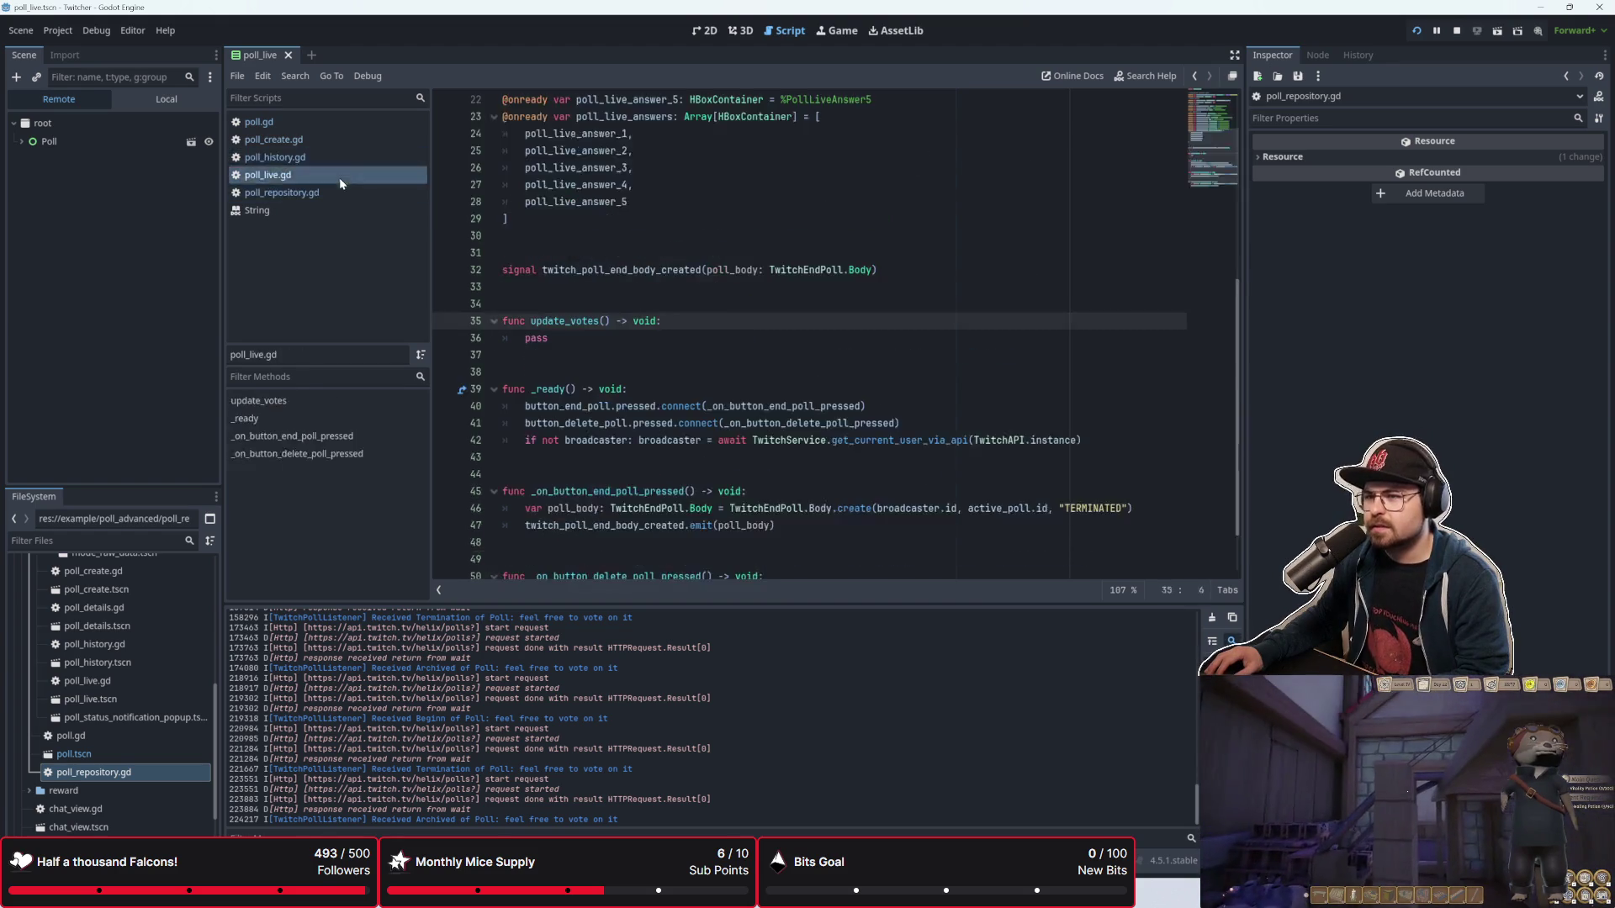
Step: Delete the placeholder pass and commented-out lines from _on_poll_progress in poll.gd
{"action": "left_click", "coordinate": [343, 140]}
{"action": "left_click", "coordinate": [345, 126]}
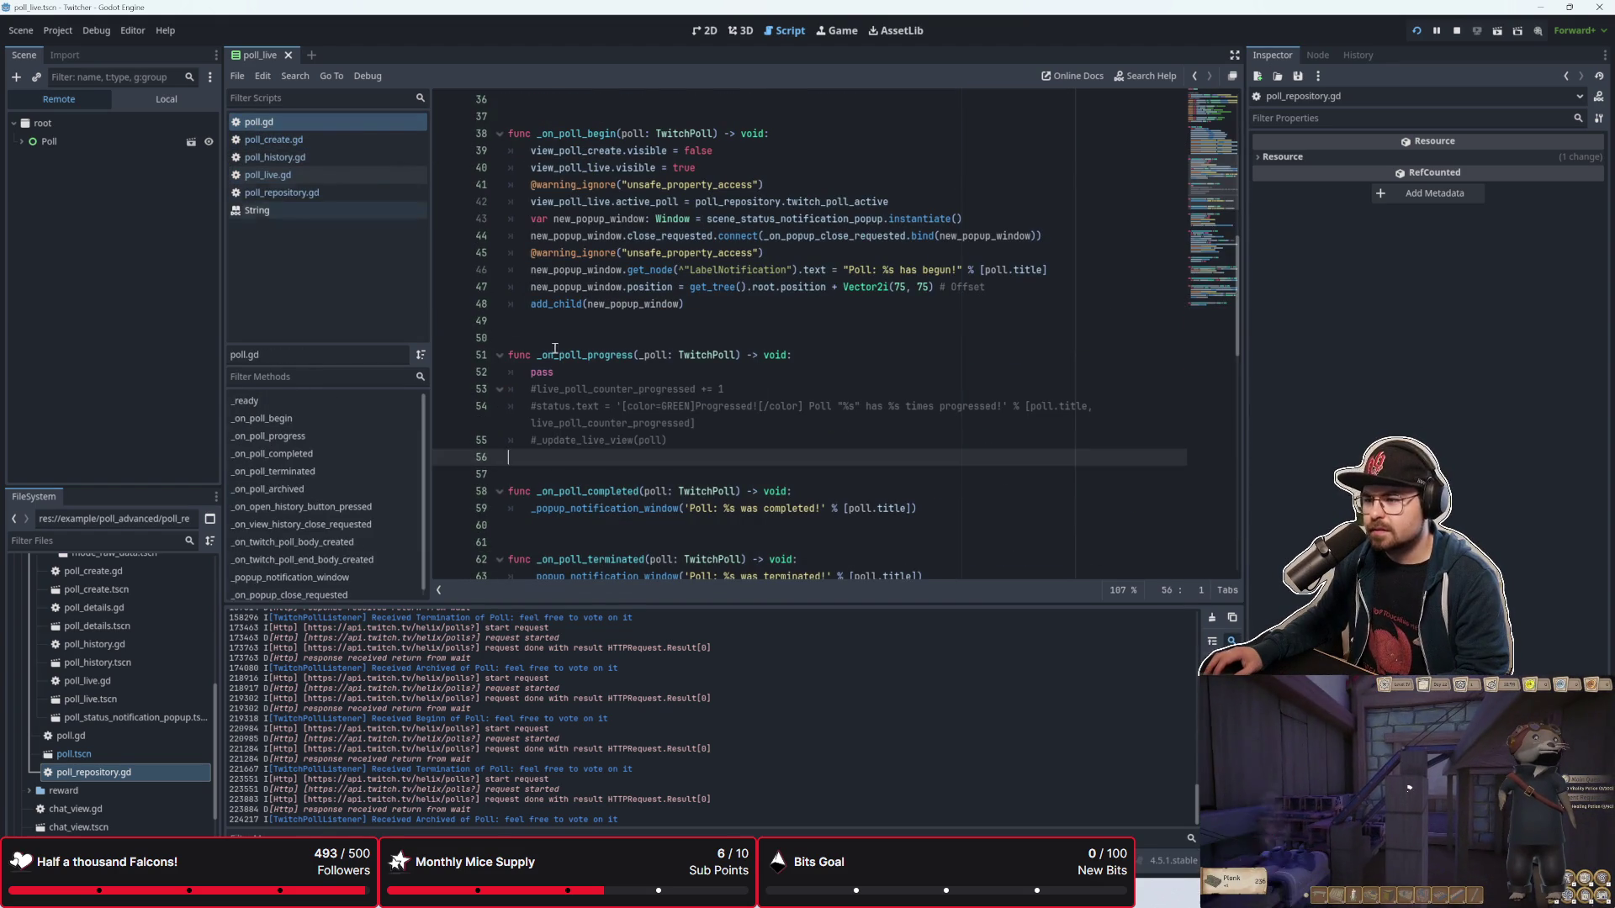
{"action": "left_click", "coordinate": [715, 443]}
{"action": "key", "text": "shift+Up"}
{"action": "key", "text": "shift+Up"}
{"action": "key", "text": "shift+Up"}
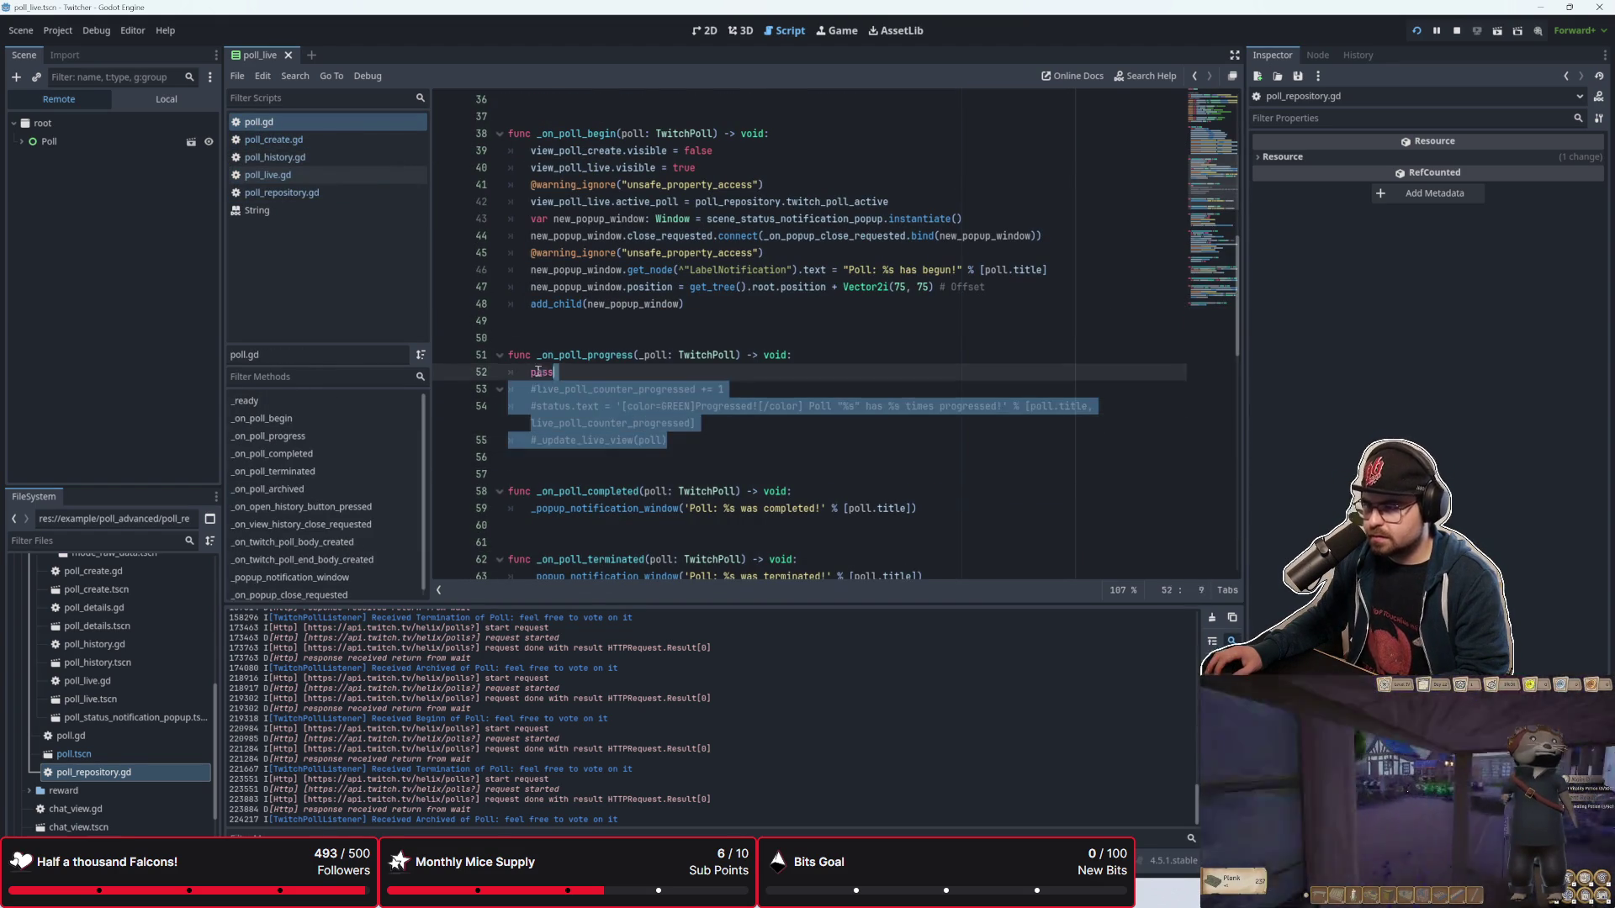
{"action": "key", "text": "shift+Down"}
{"action": "key", "text": "Left"}
{"action": "key", "text": "BackSpace"}
{"action": "key", "text": "BackSpace"}
{"action": "key", "text": "BackSpace"}
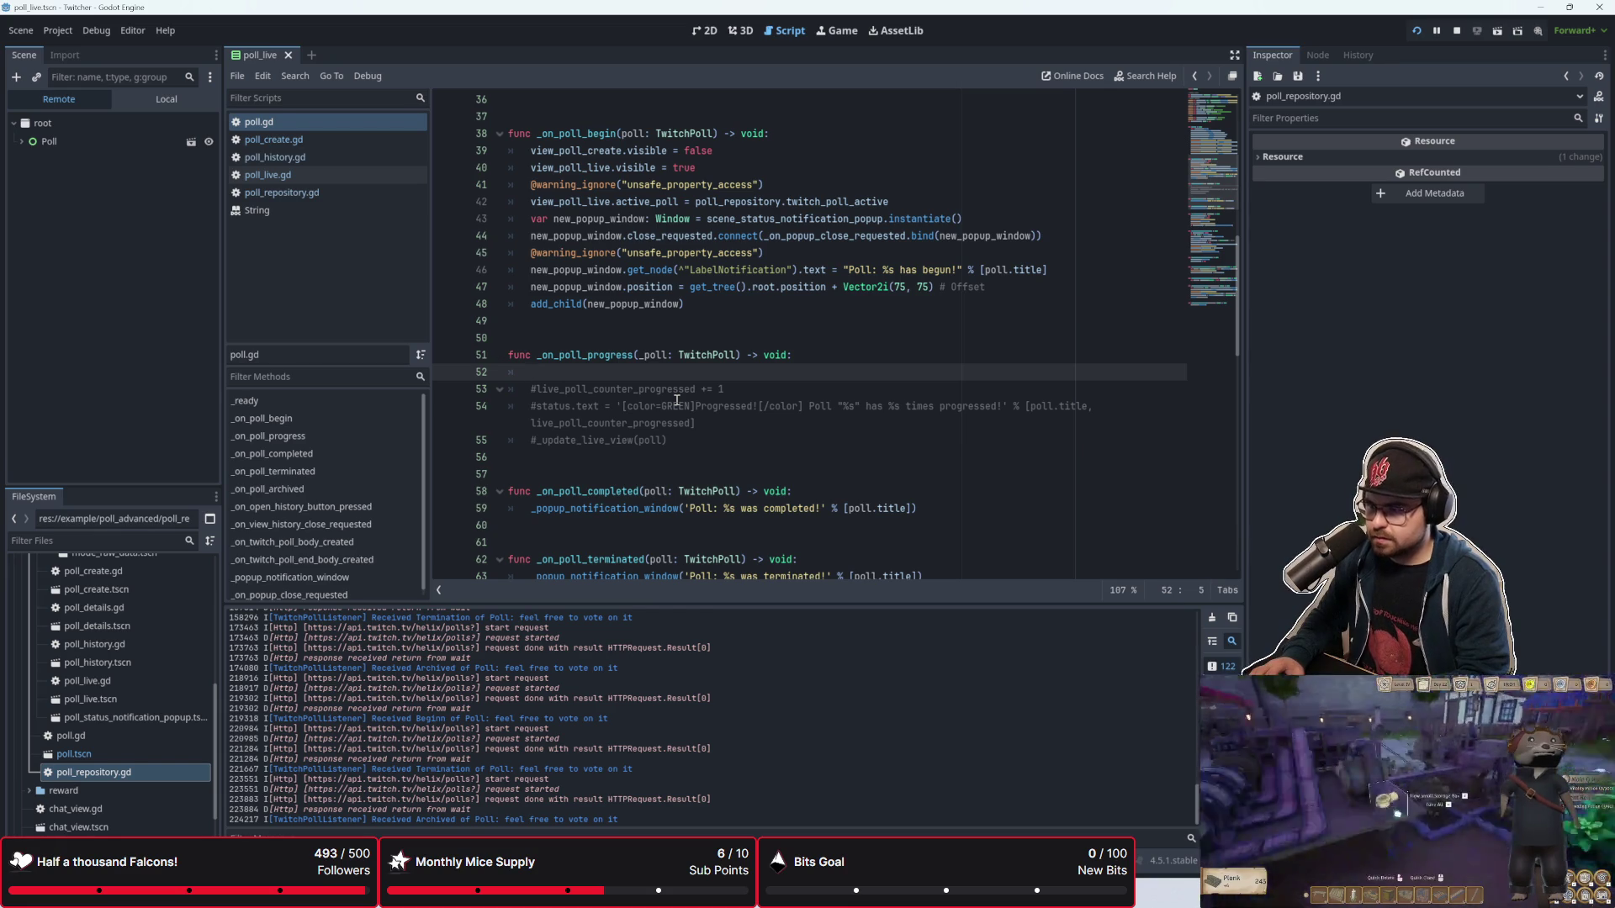
{"action": "key", "text": "Down"}
{"action": "key", "text": "Down"}
{"action": "key", "text": "ctrl+shift+k"}
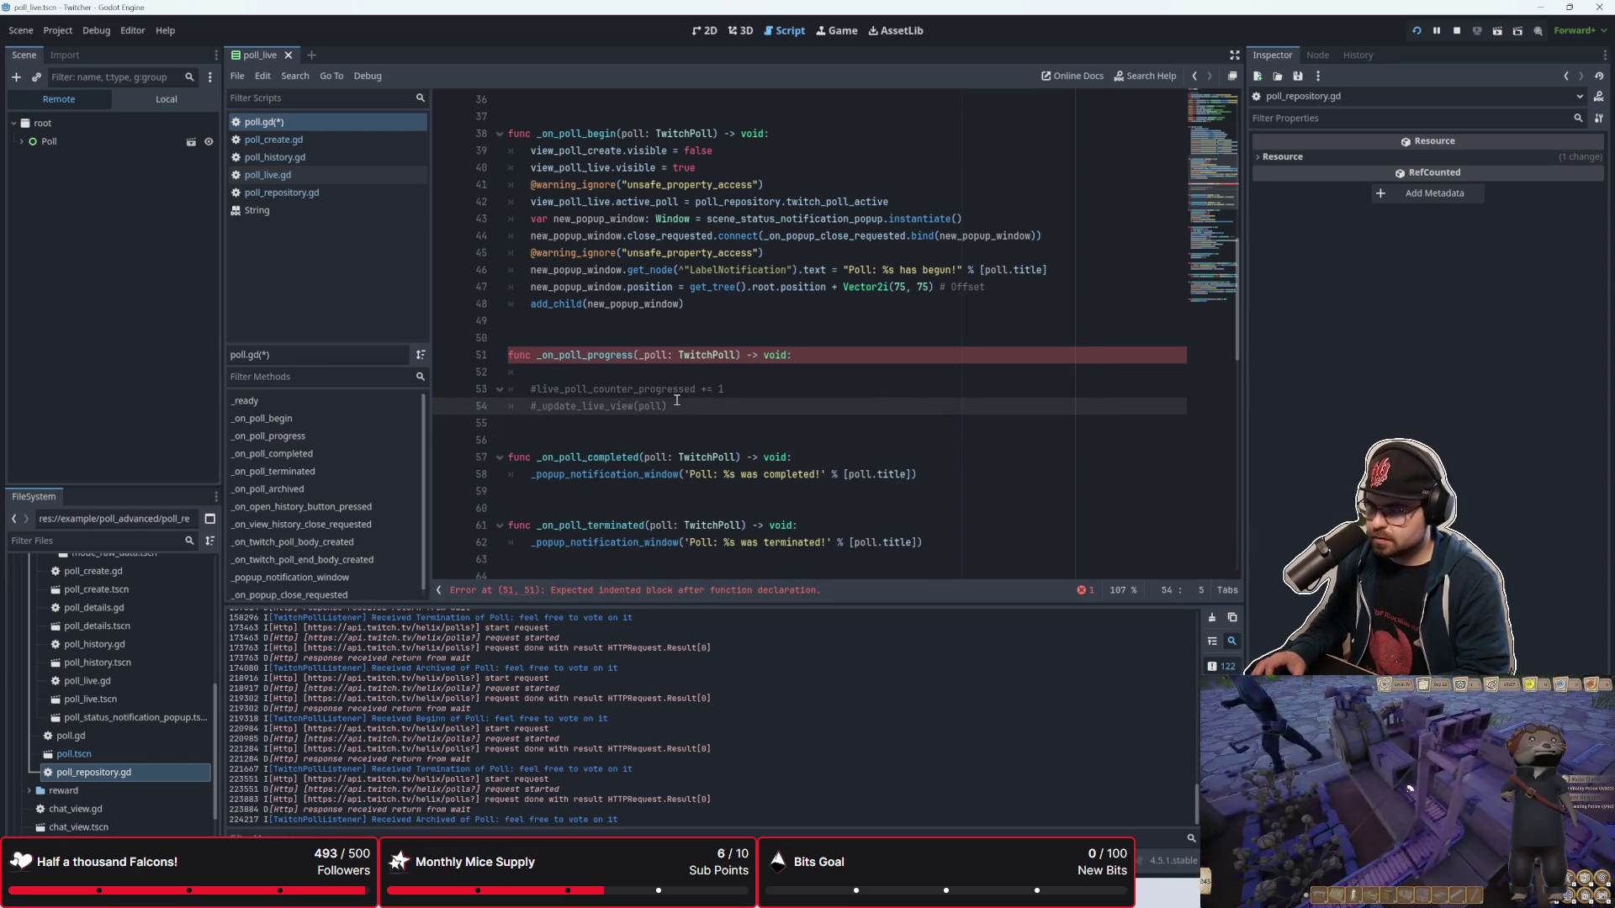
{"action": "key", "text": "ctrl+shift+k"}
{"action": "key", "text": "Up"}
{"action": "key", "text": "ctrl+shift+k"}
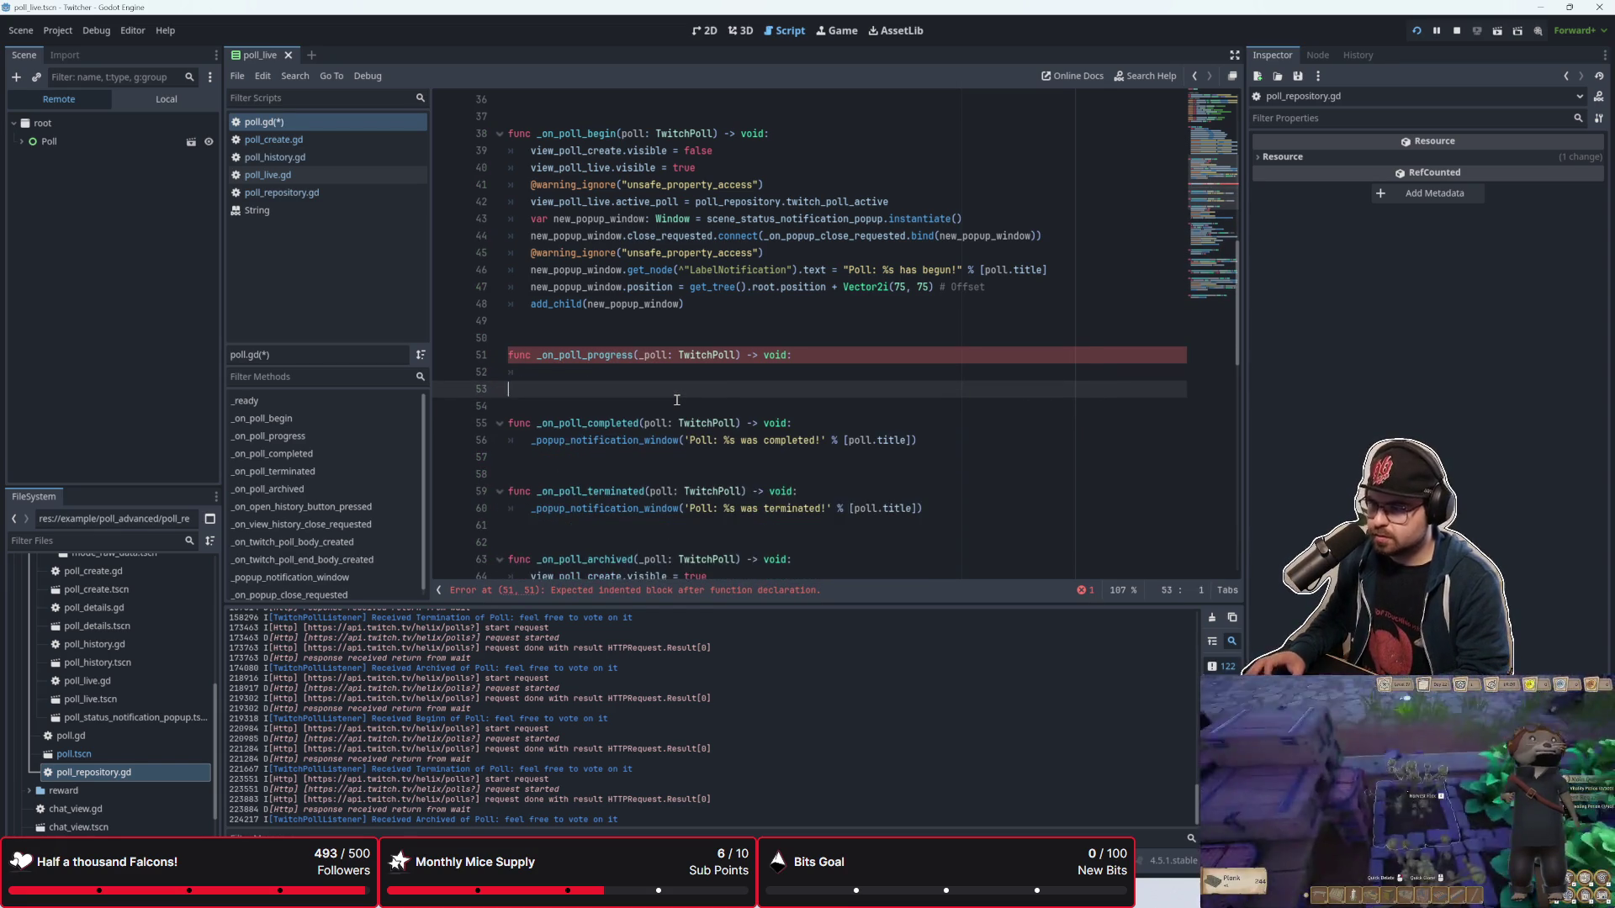
{"action": "key", "text": "Up"}
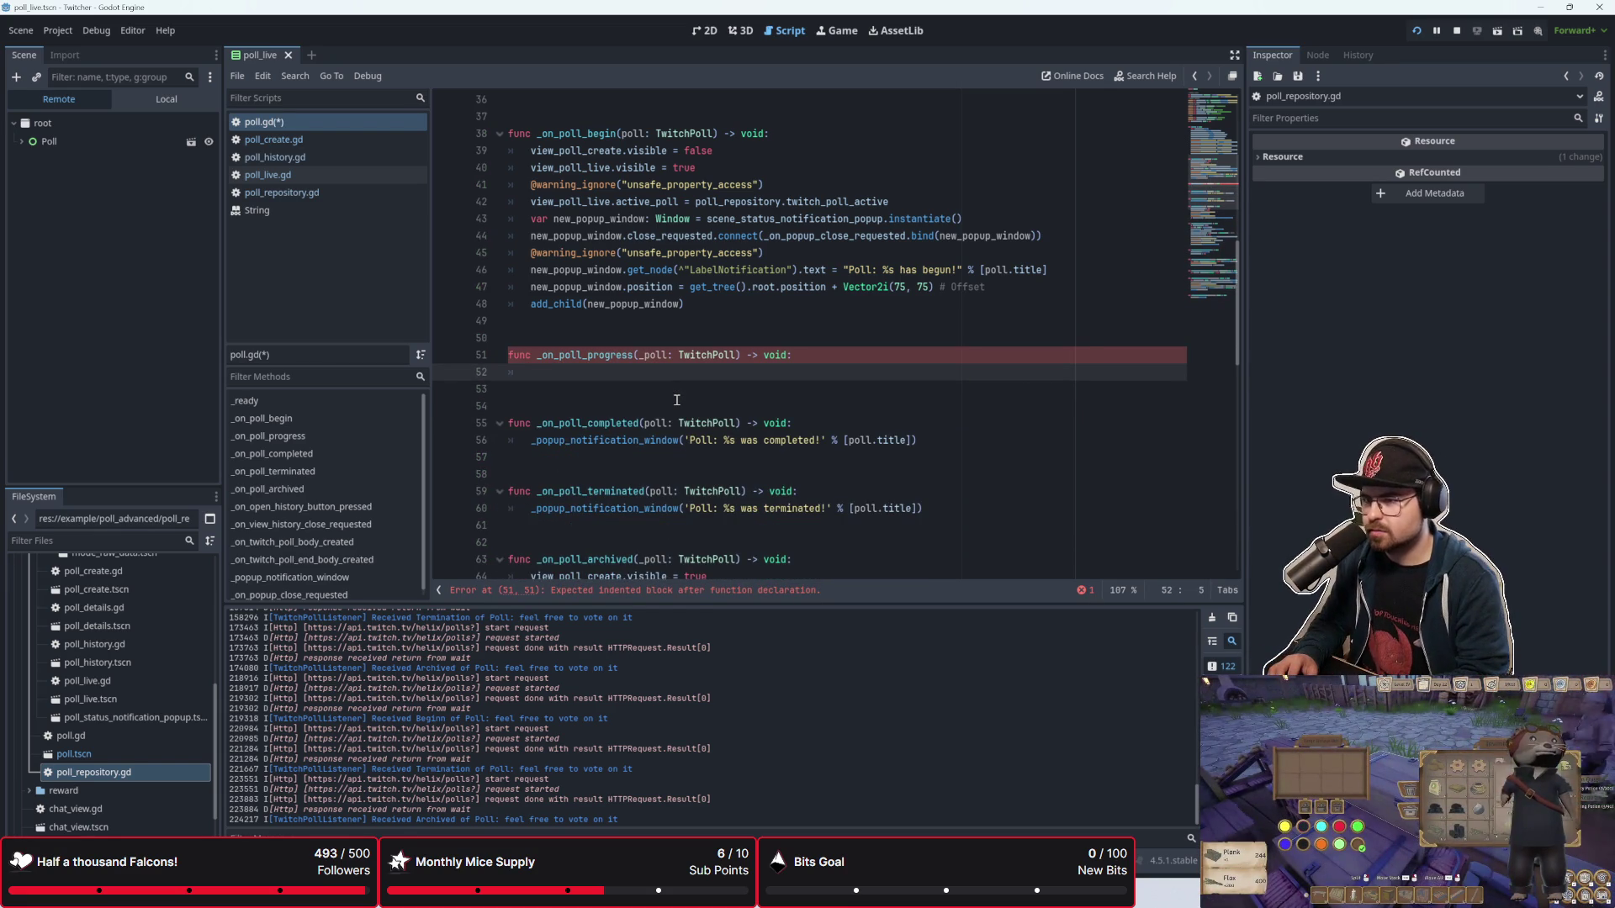
Step: Write view_poll_live.update_view(poll) as the body of _on_poll_progress
{"action": "type", "text": "poll_"}
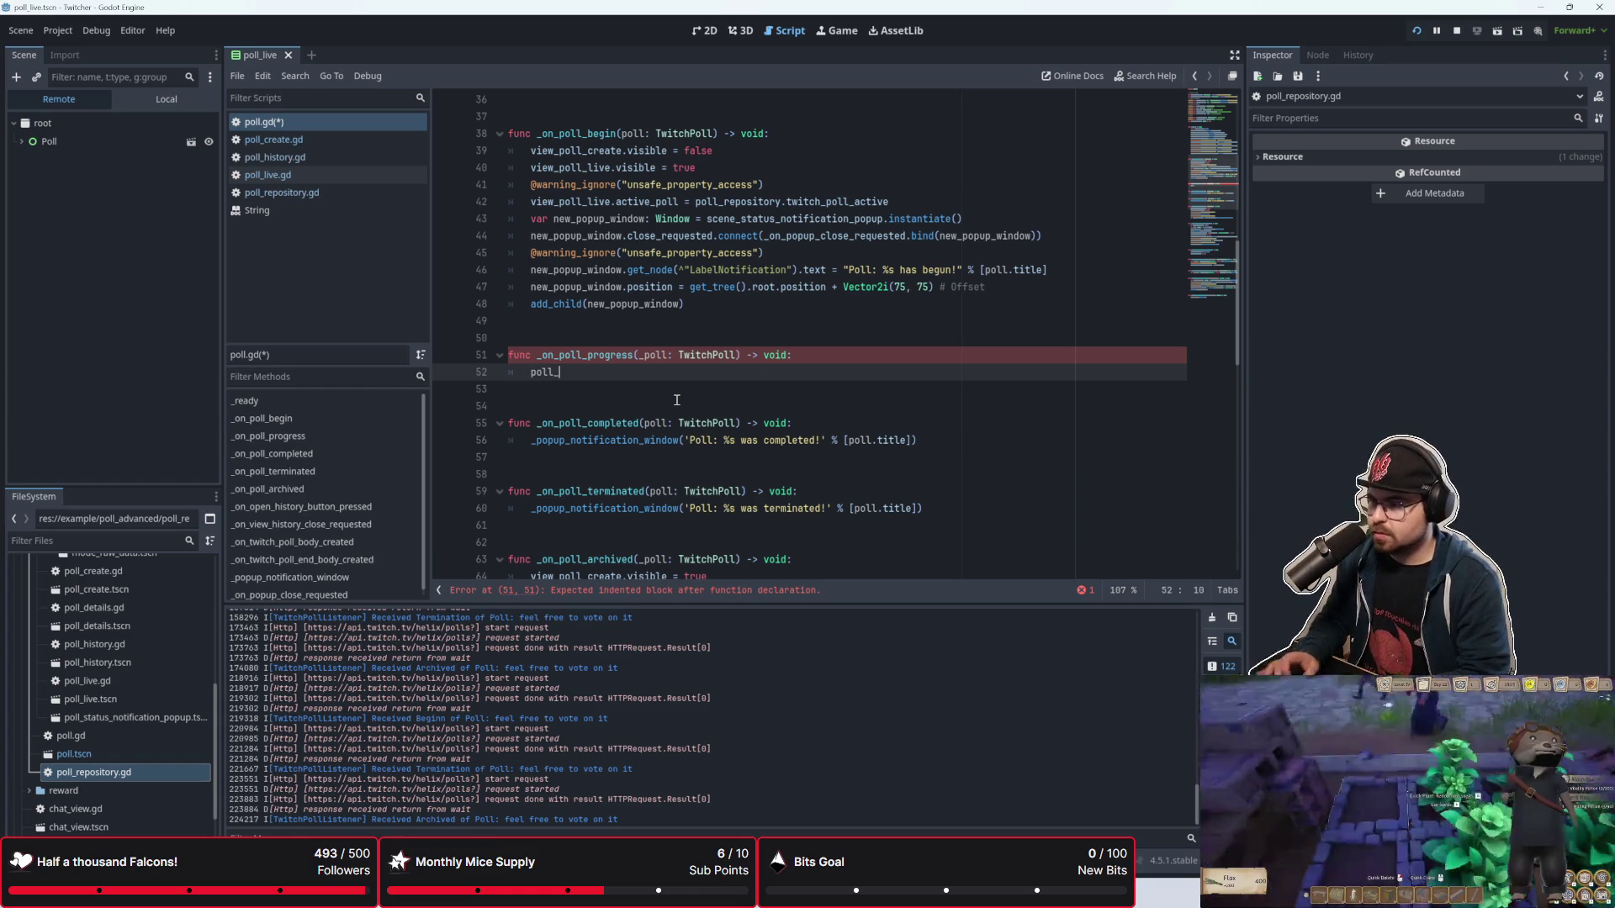
{"action": "key", "text": "Return"}
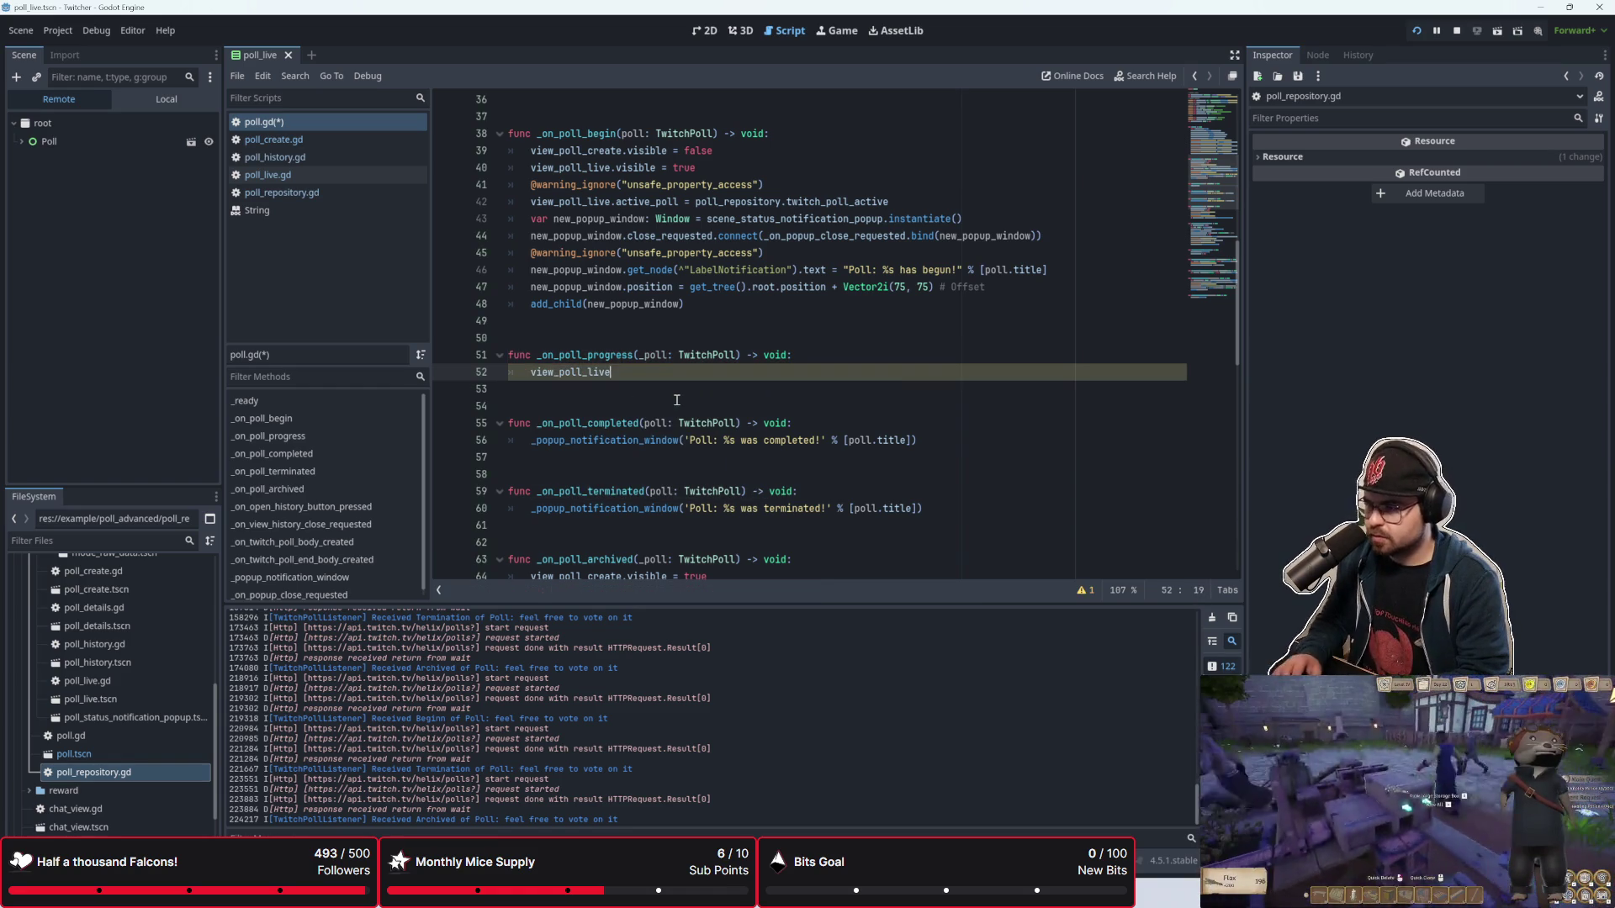
{"action": "type", "text": ".upda"}
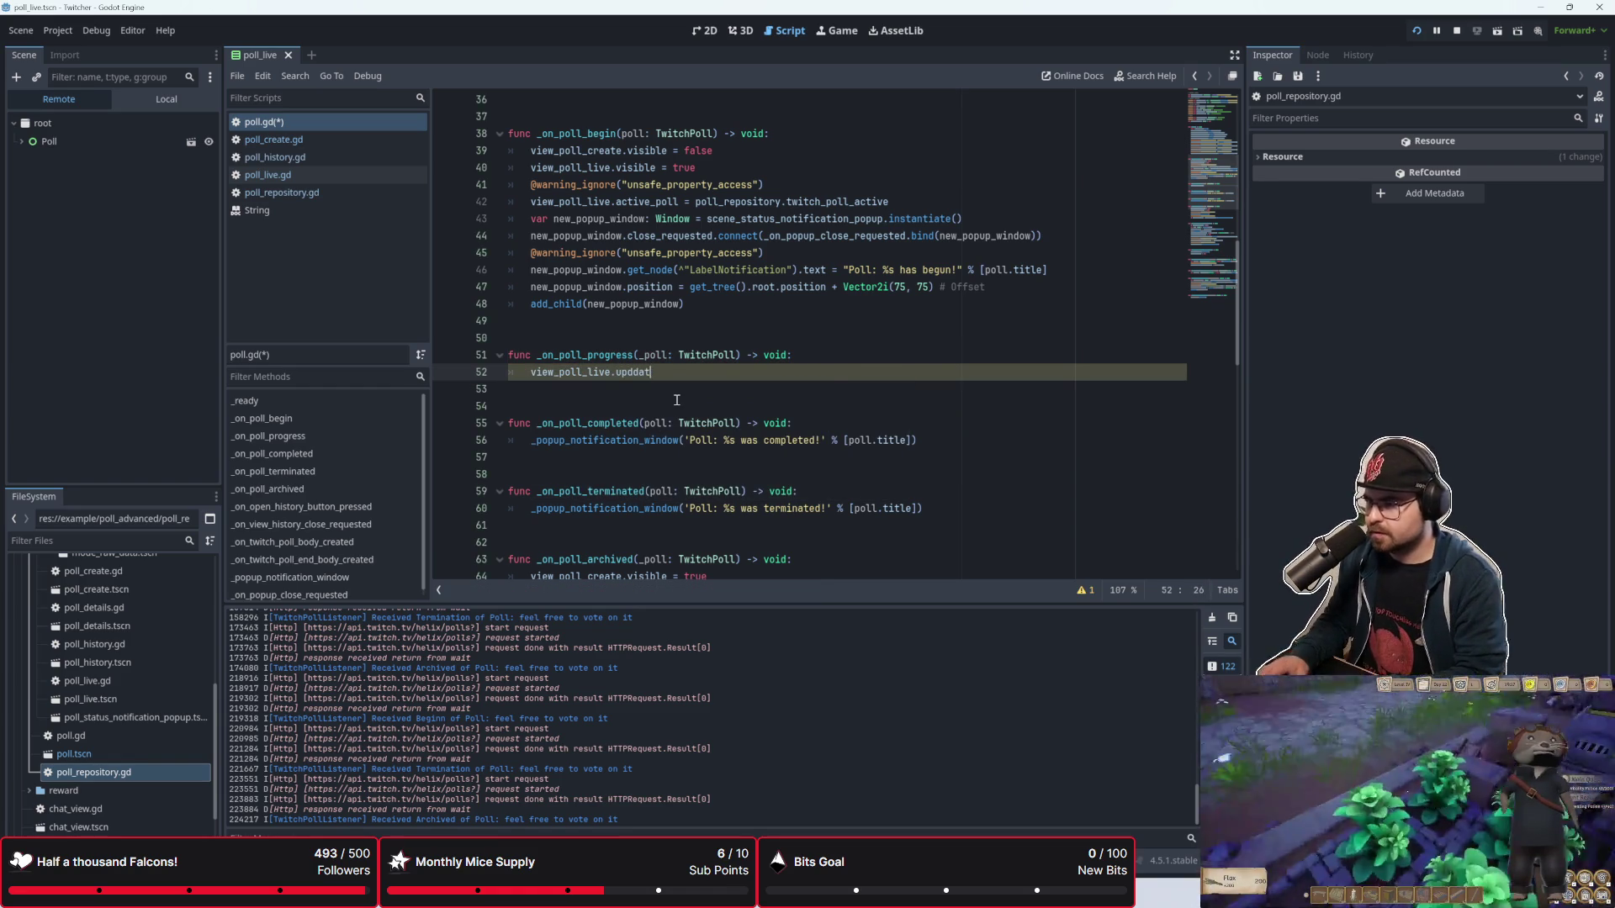
{"action": "type", "text": "te_votes("}
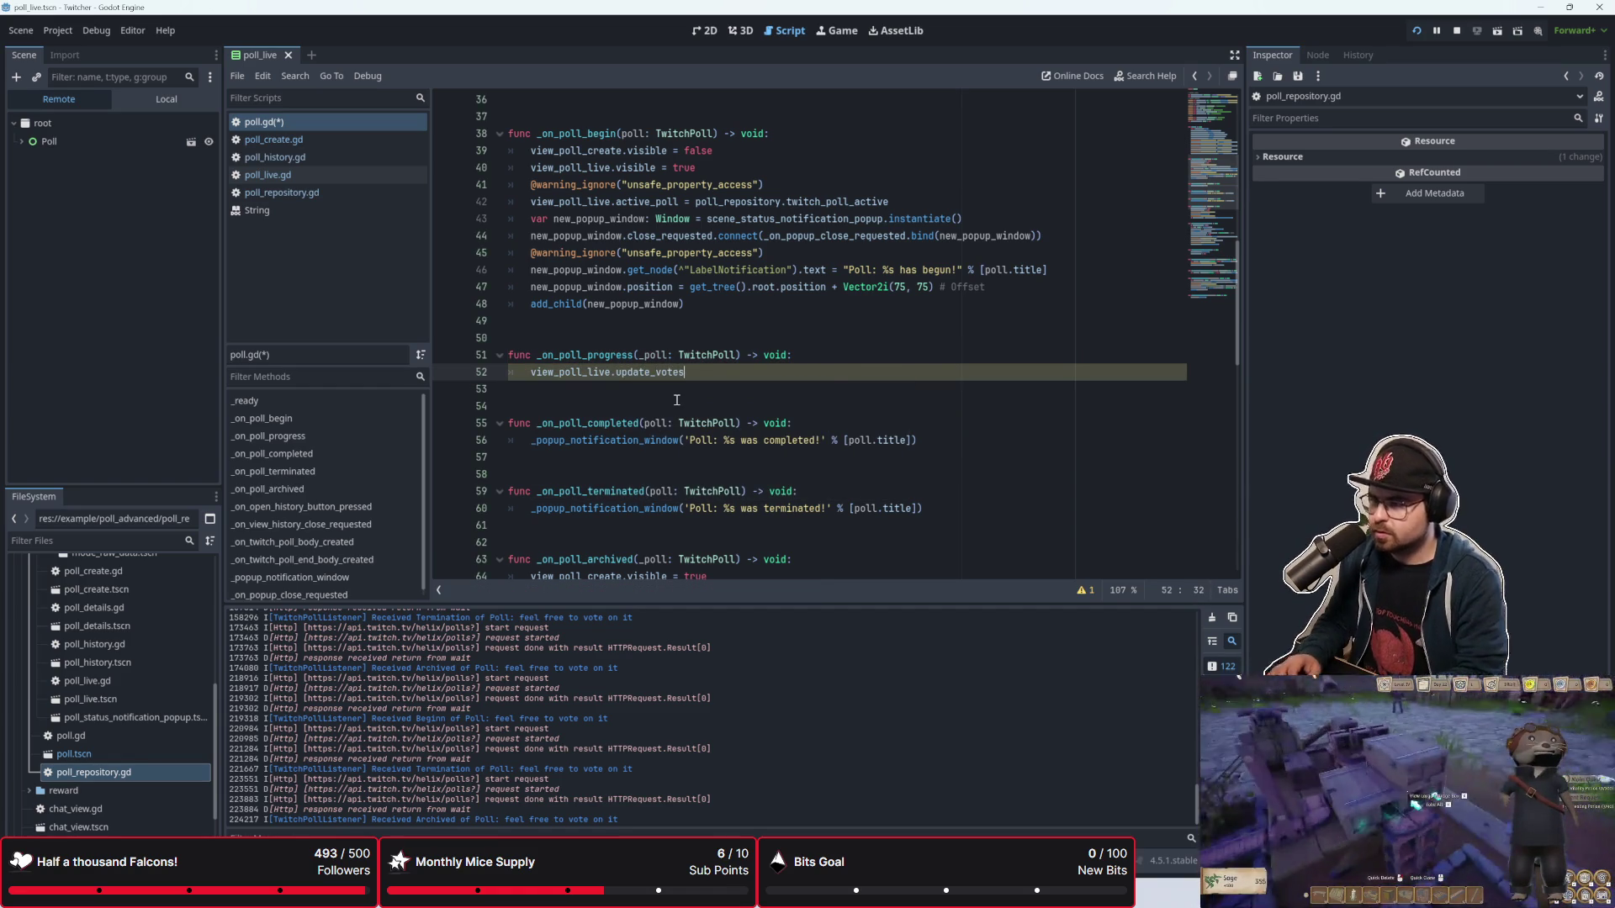
{"action": "key", "text": "Left"}
{"action": "key", "text": "BackSpace"}
{"action": "key", "text": "BackSpace"}
{"action": "key", "text": "BackSpace"}
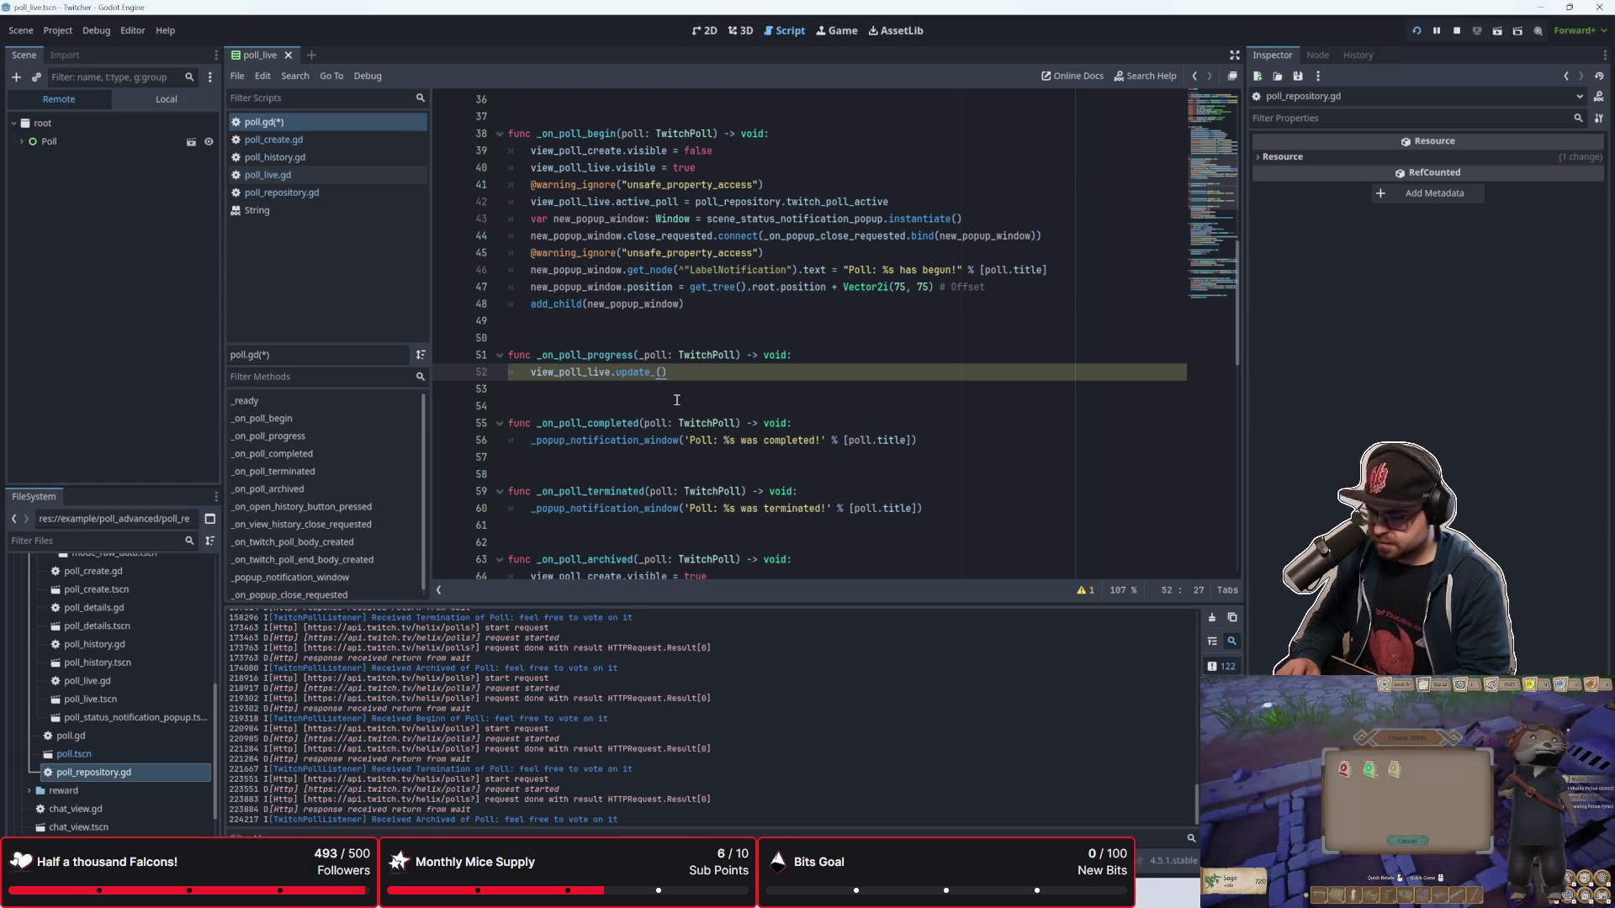
{"action": "type", "text": "view(poll"}
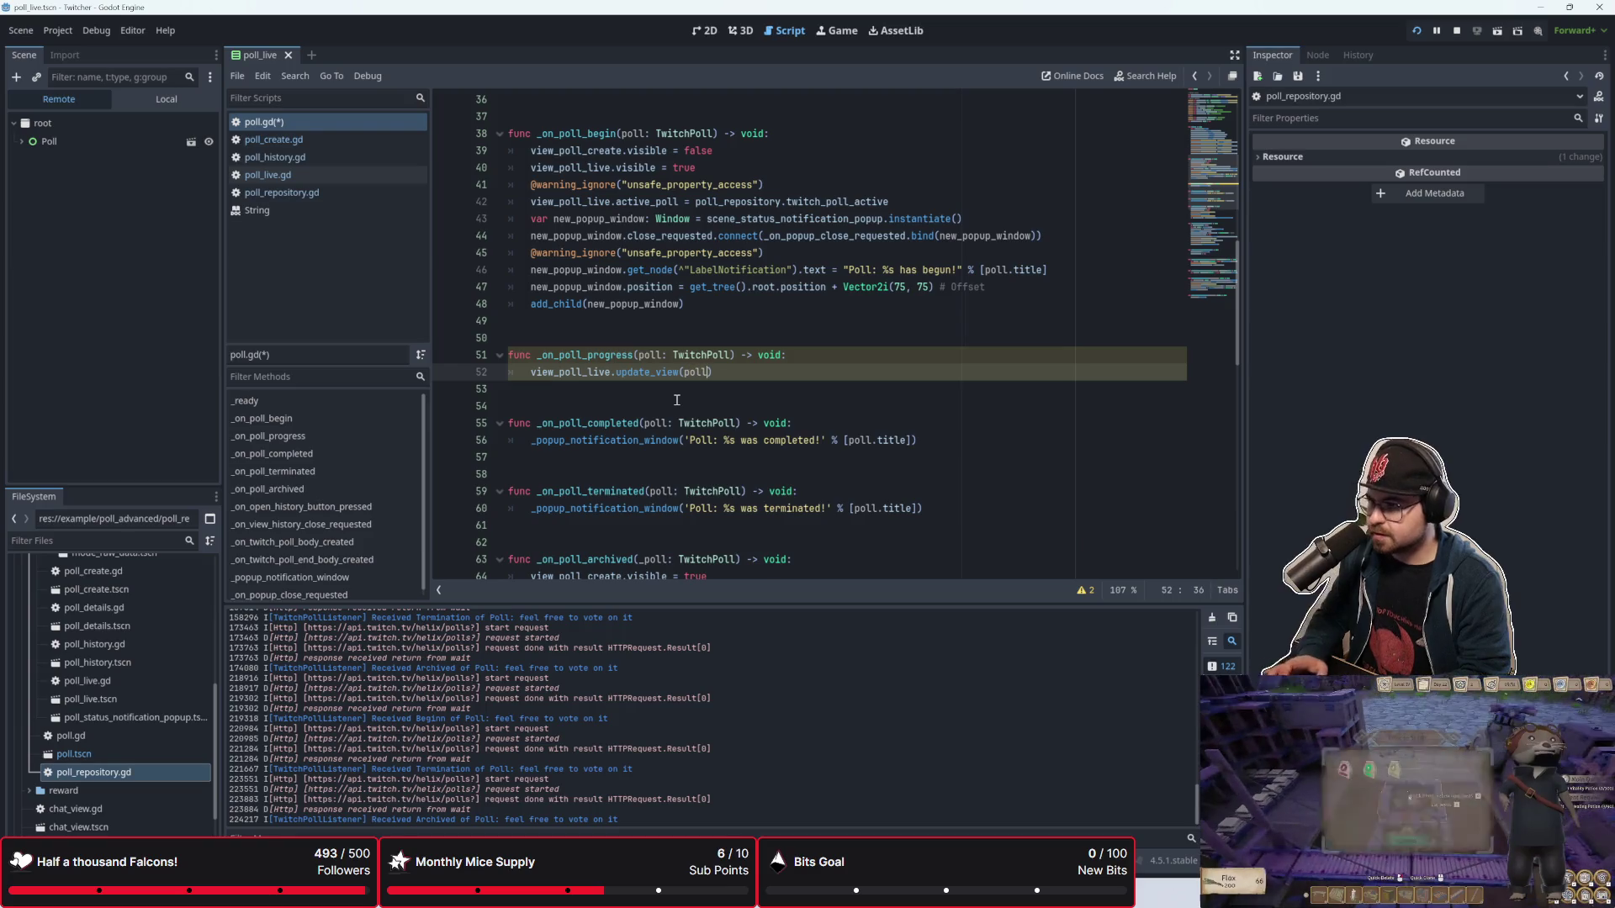
Step: Ignore the unsafe_method_access warning on line 52 from the warnings list
{"action": "left_click", "coordinate": [654, 406]}
{"action": "left_click", "coordinate": [657, 322]}
{"action": "left_click", "coordinate": [775, 387]}
{"action": "left_click", "coordinate": [1083, 590]}
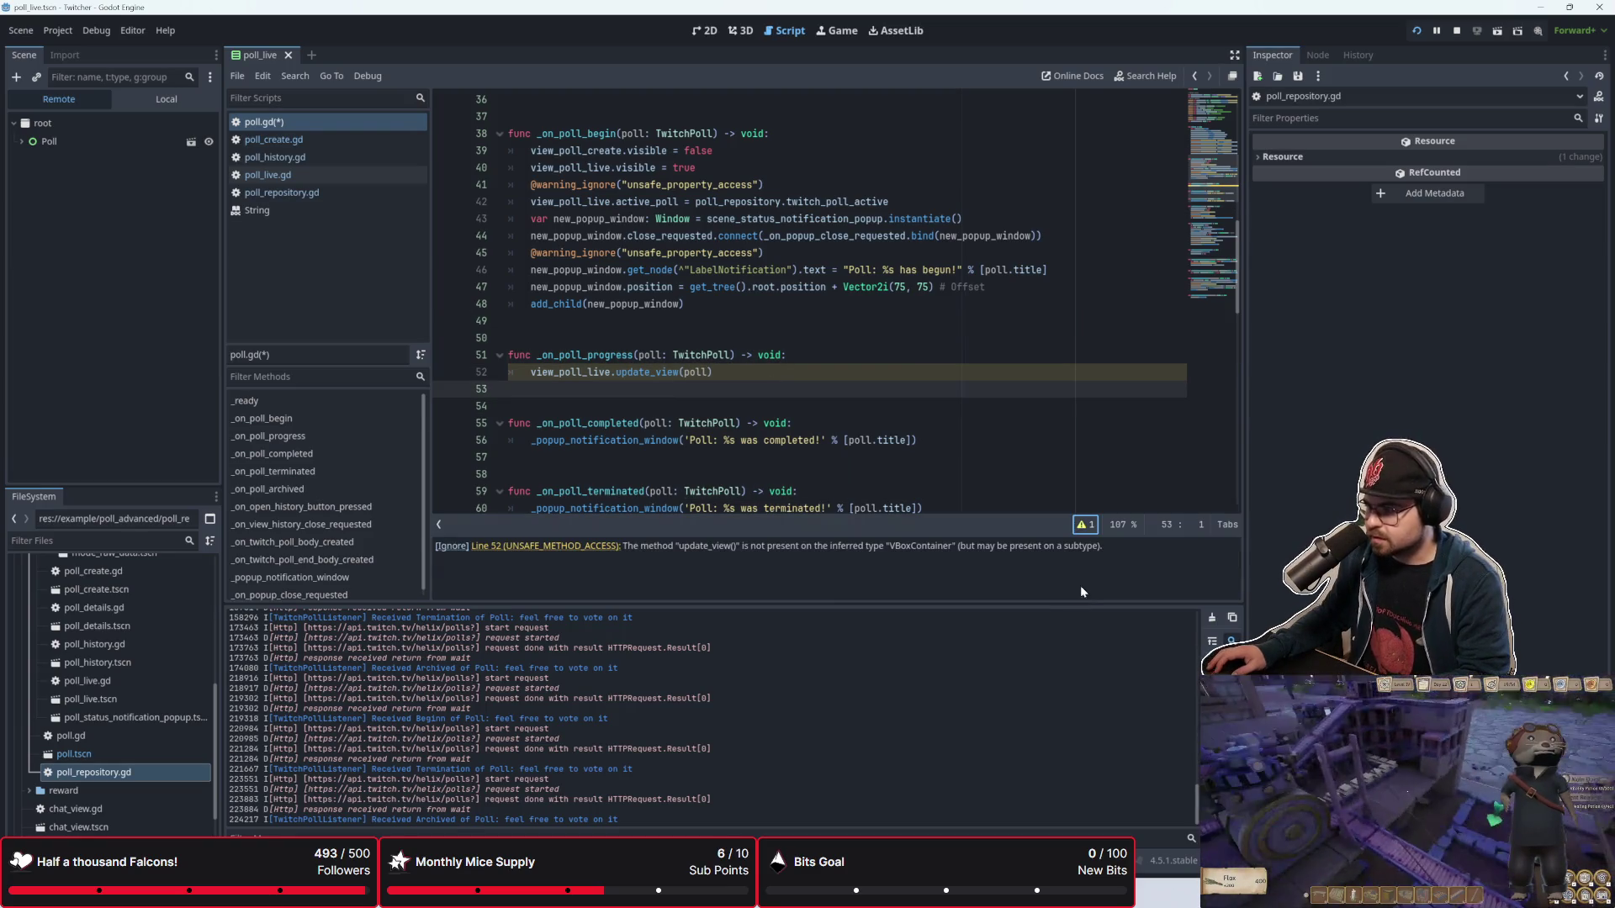
{"action": "left_click", "coordinate": [618, 547]}
{"action": "left_click", "coordinate": [451, 545]}
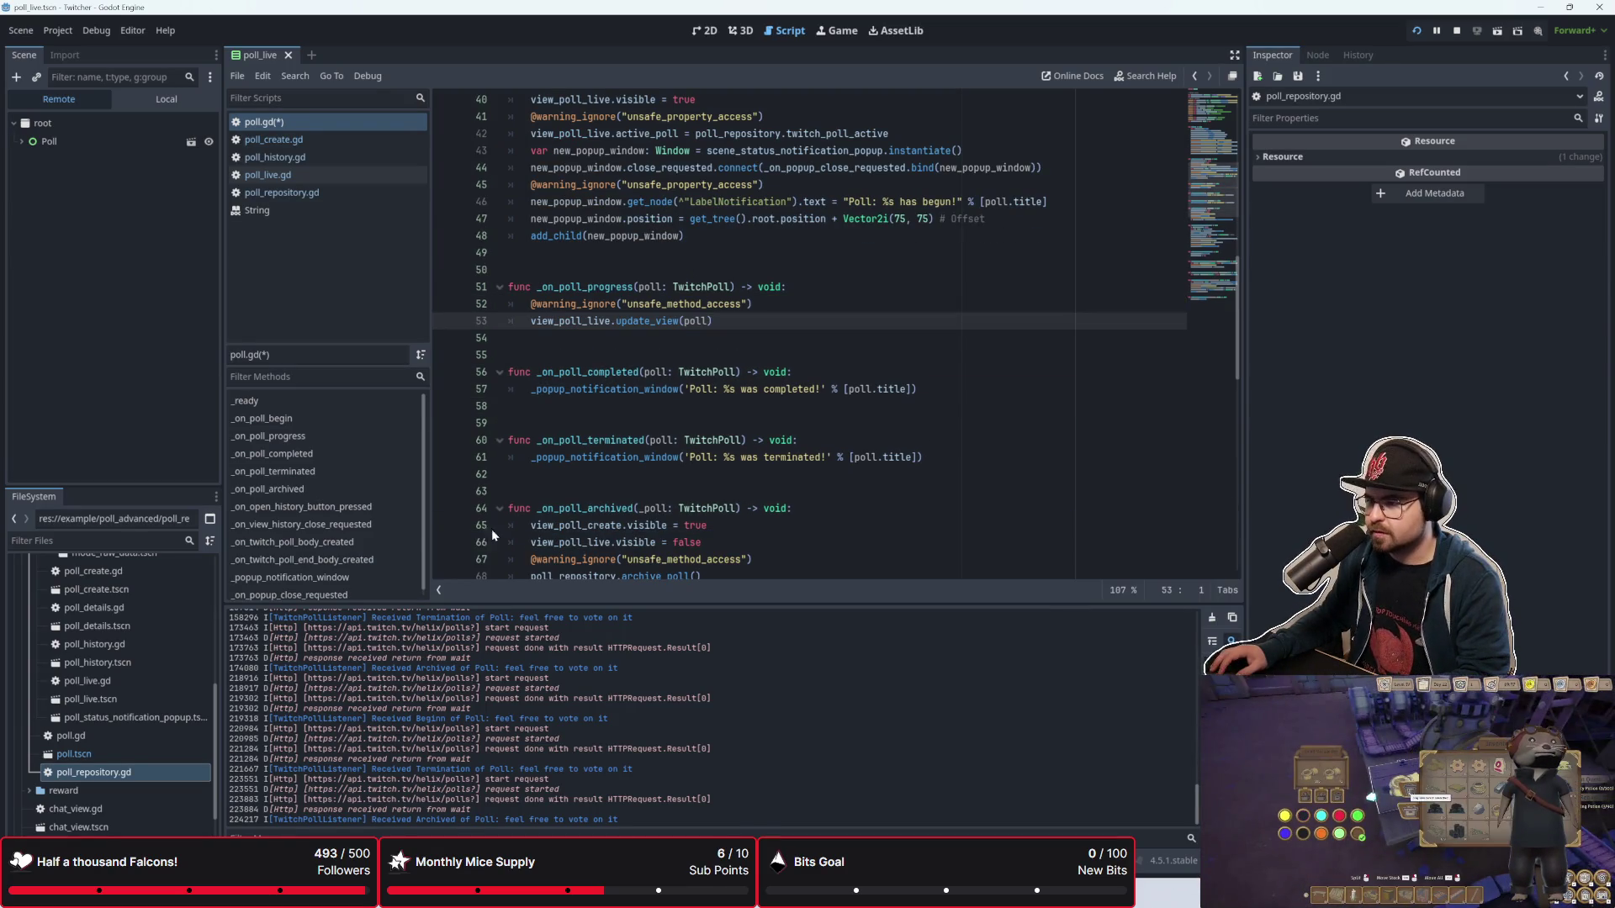
{"action": "left_click", "coordinate": [659, 339]}
{"action": "key", "text": "ctrl+s"}
{"action": "scroll", "coordinate": [671, 416], "scroll_direction": "up", "scroll_amount": 6}
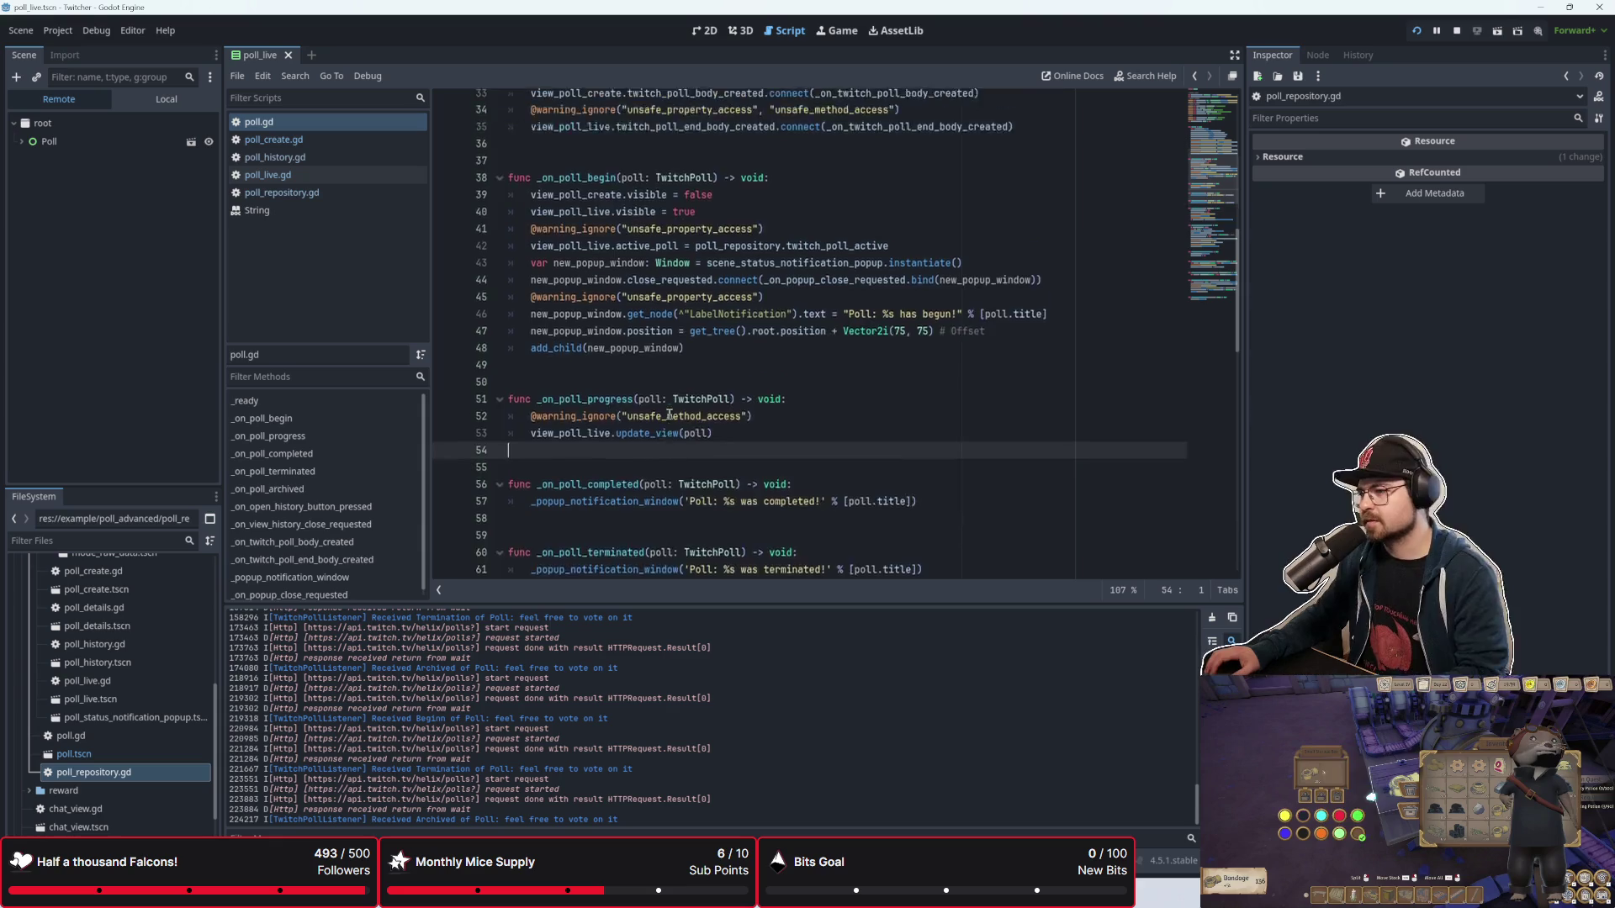
{"action": "scroll", "coordinate": [669, 415], "scroll_direction": "up", "scroll_amount": 5}
{"action": "scroll", "coordinate": [668, 412], "scroll_direction": "down", "scroll_amount": 10}
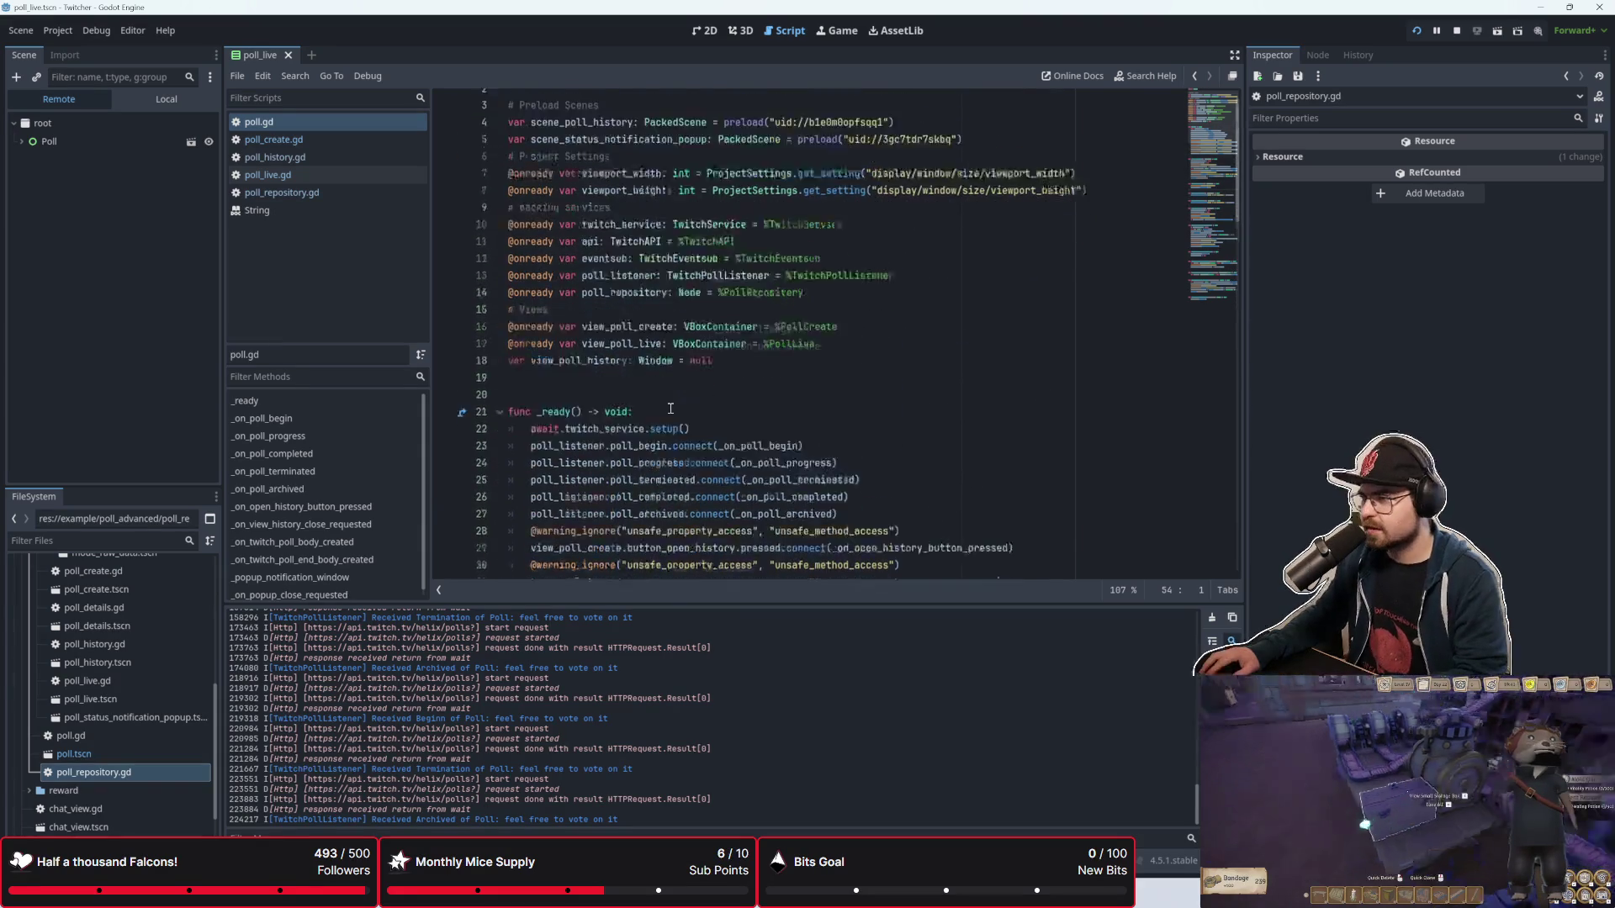
{"action": "scroll", "coordinate": [667, 411], "scroll_direction": "down", "scroll_amount": 2}
{"action": "left_click", "coordinate": [587, 421]}
{"action": "scroll", "coordinate": [580, 437], "scroll_direction": "down", "scroll_amount": 1}
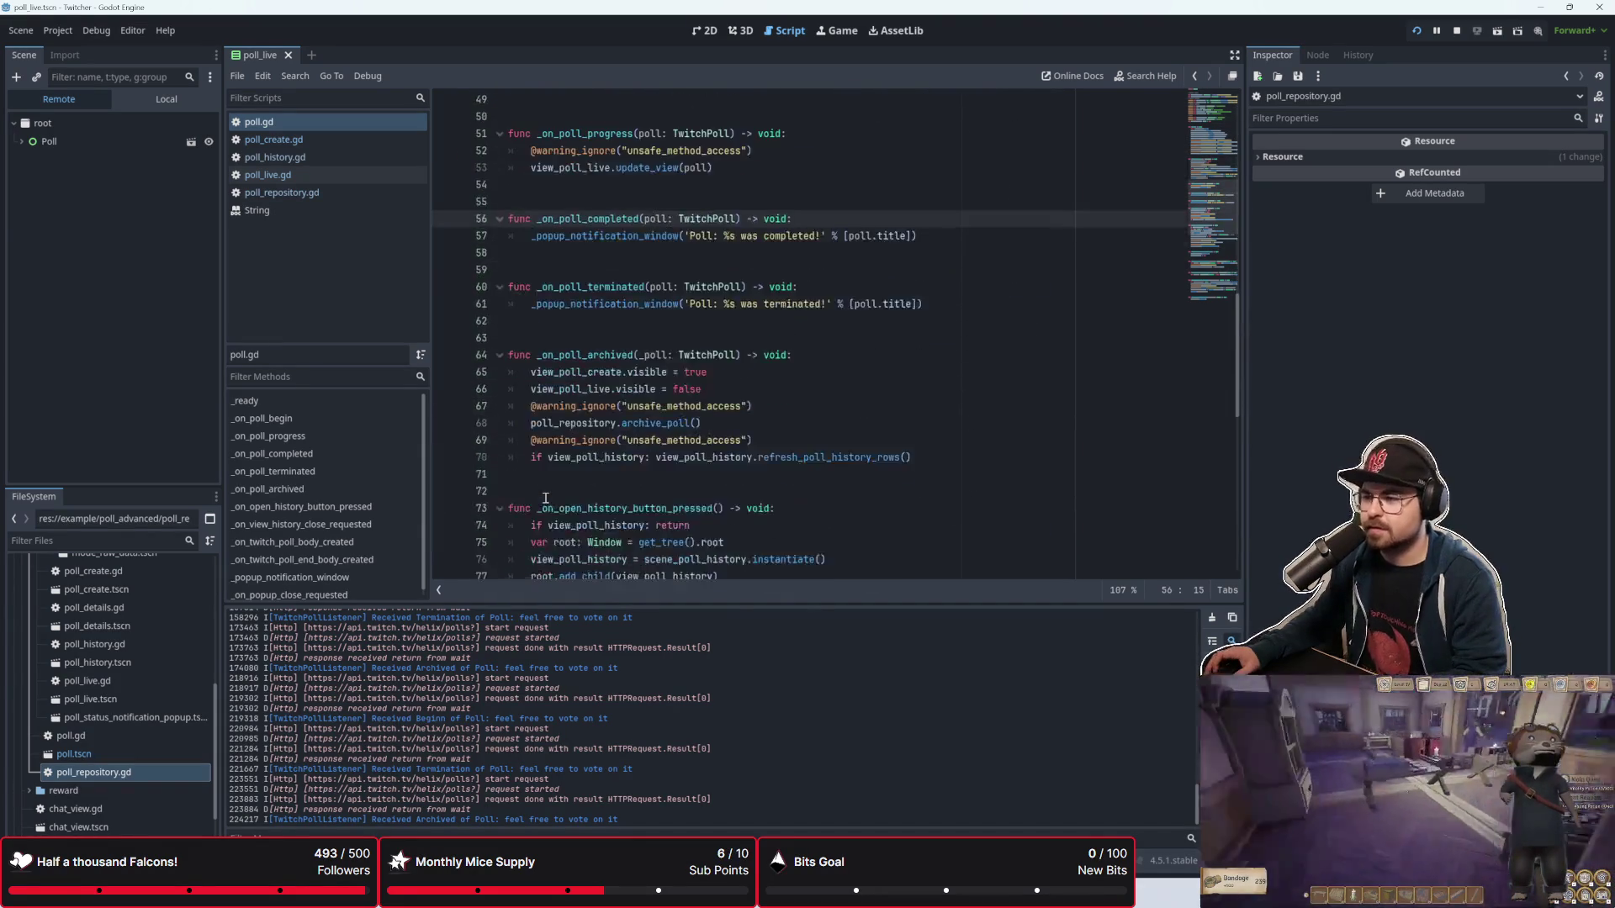
{"action": "left_click", "coordinate": [651, 337]}
{"action": "scroll", "coordinate": [651, 338], "scroll_direction": "up", "scroll_amount": 2}
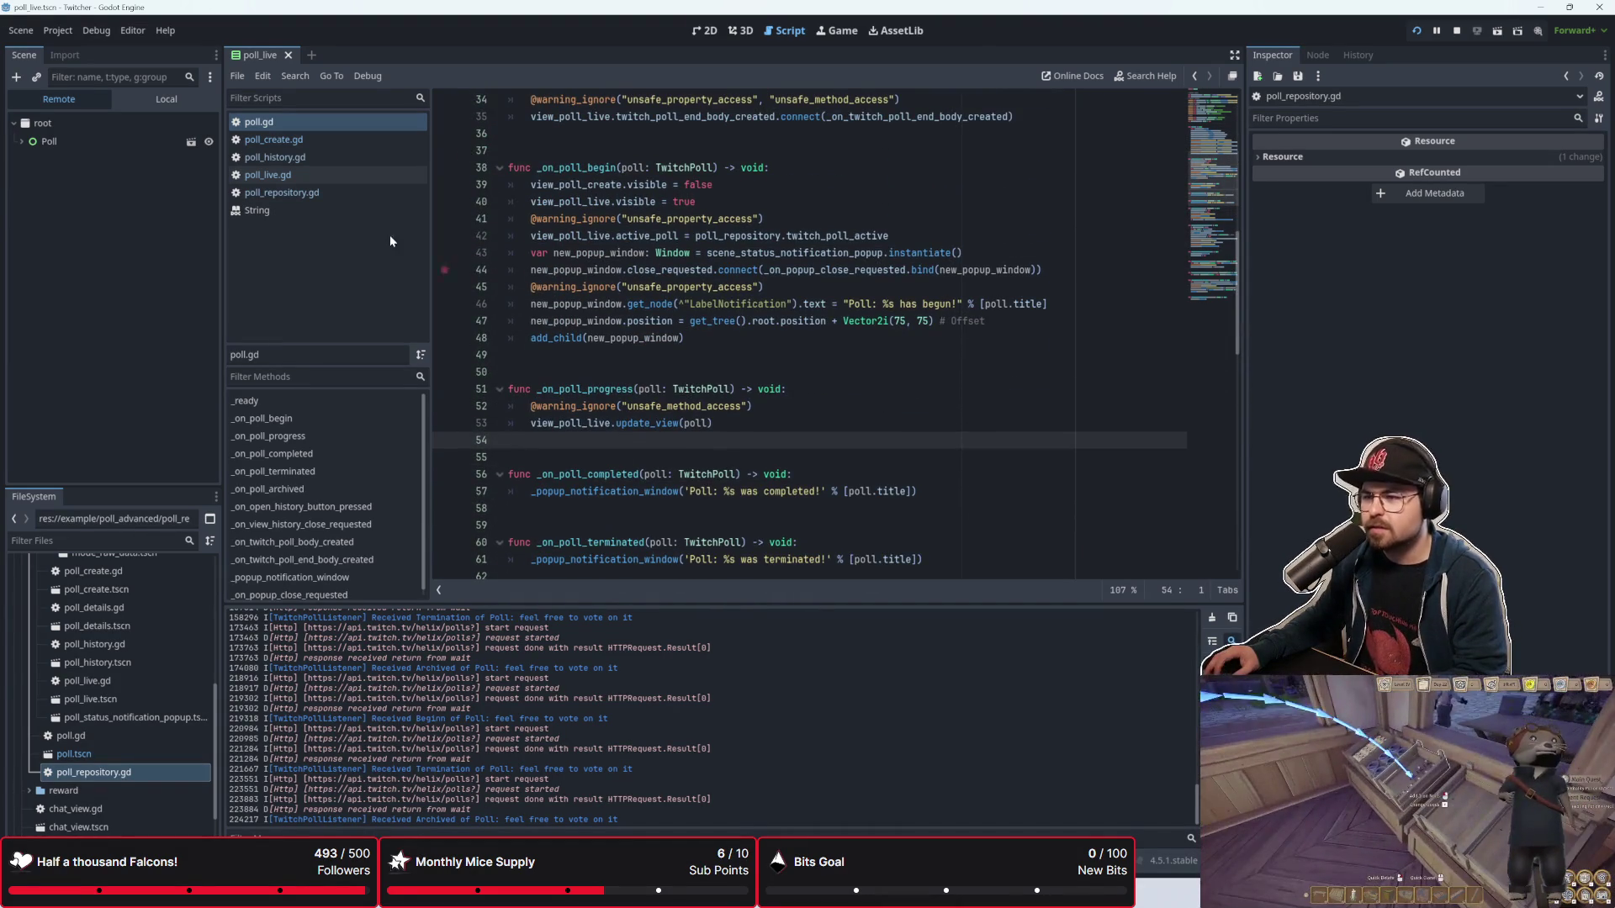
{"action": "left_click", "coordinate": [357, 174]}
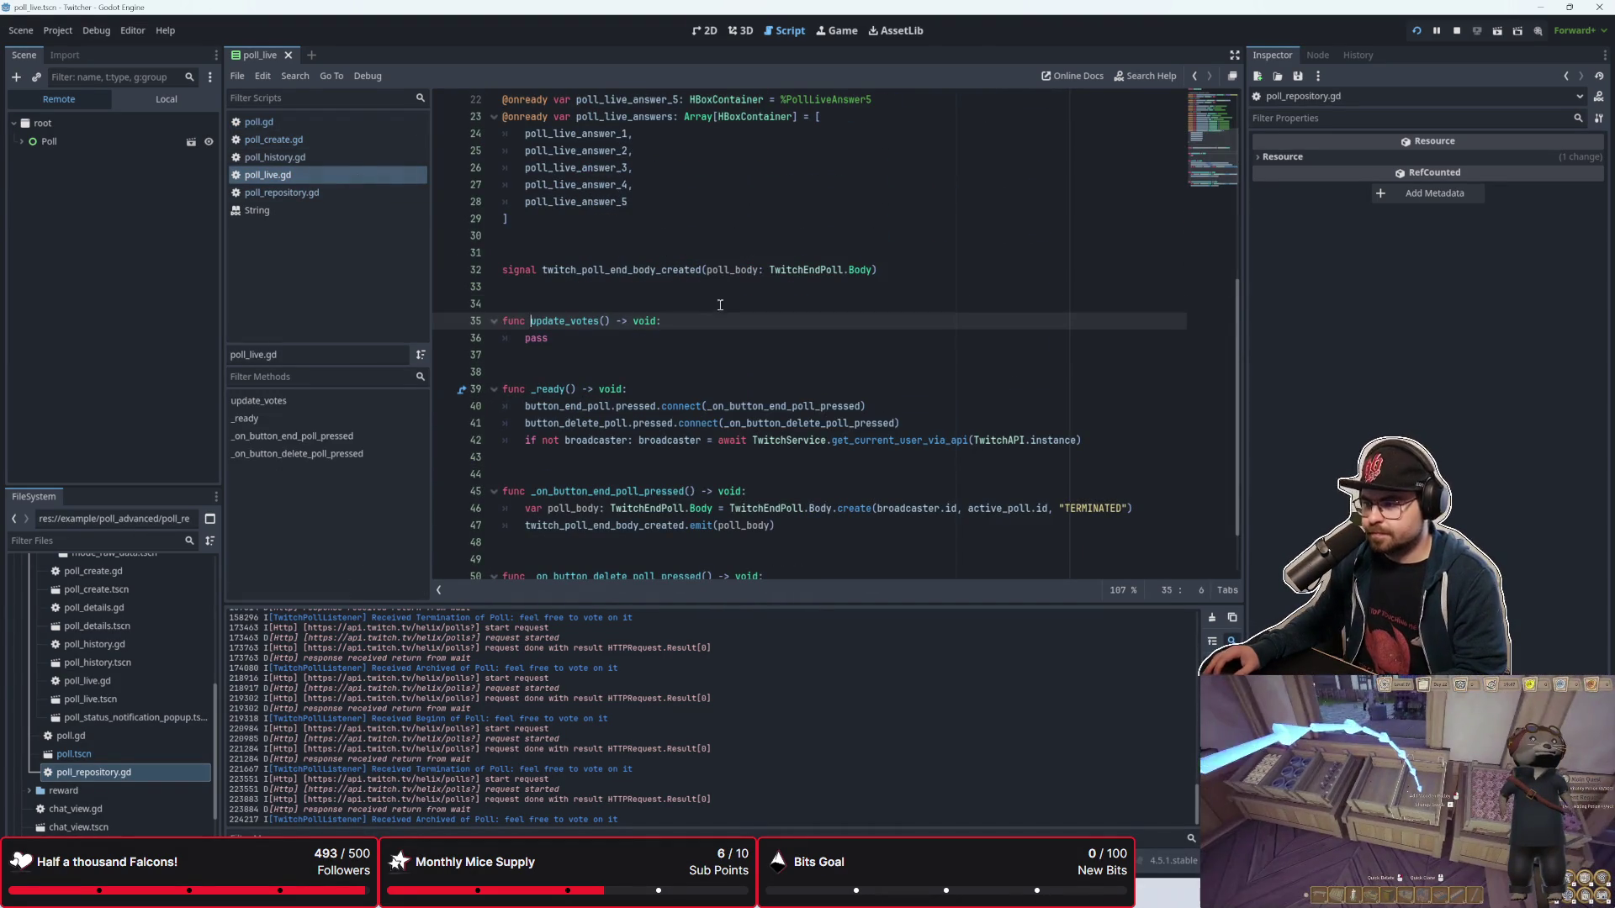
{"action": "left_click", "coordinate": [720, 387]}
{"action": "scroll", "coordinate": [673, 336], "scroll_direction": "down", "scroll_amount": 1}
{"action": "left_click", "coordinate": [647, 270]}
{"action": "scroll", "coordinate": [647, 370], "scroll_direction": "up", "scroll_amount": 2}
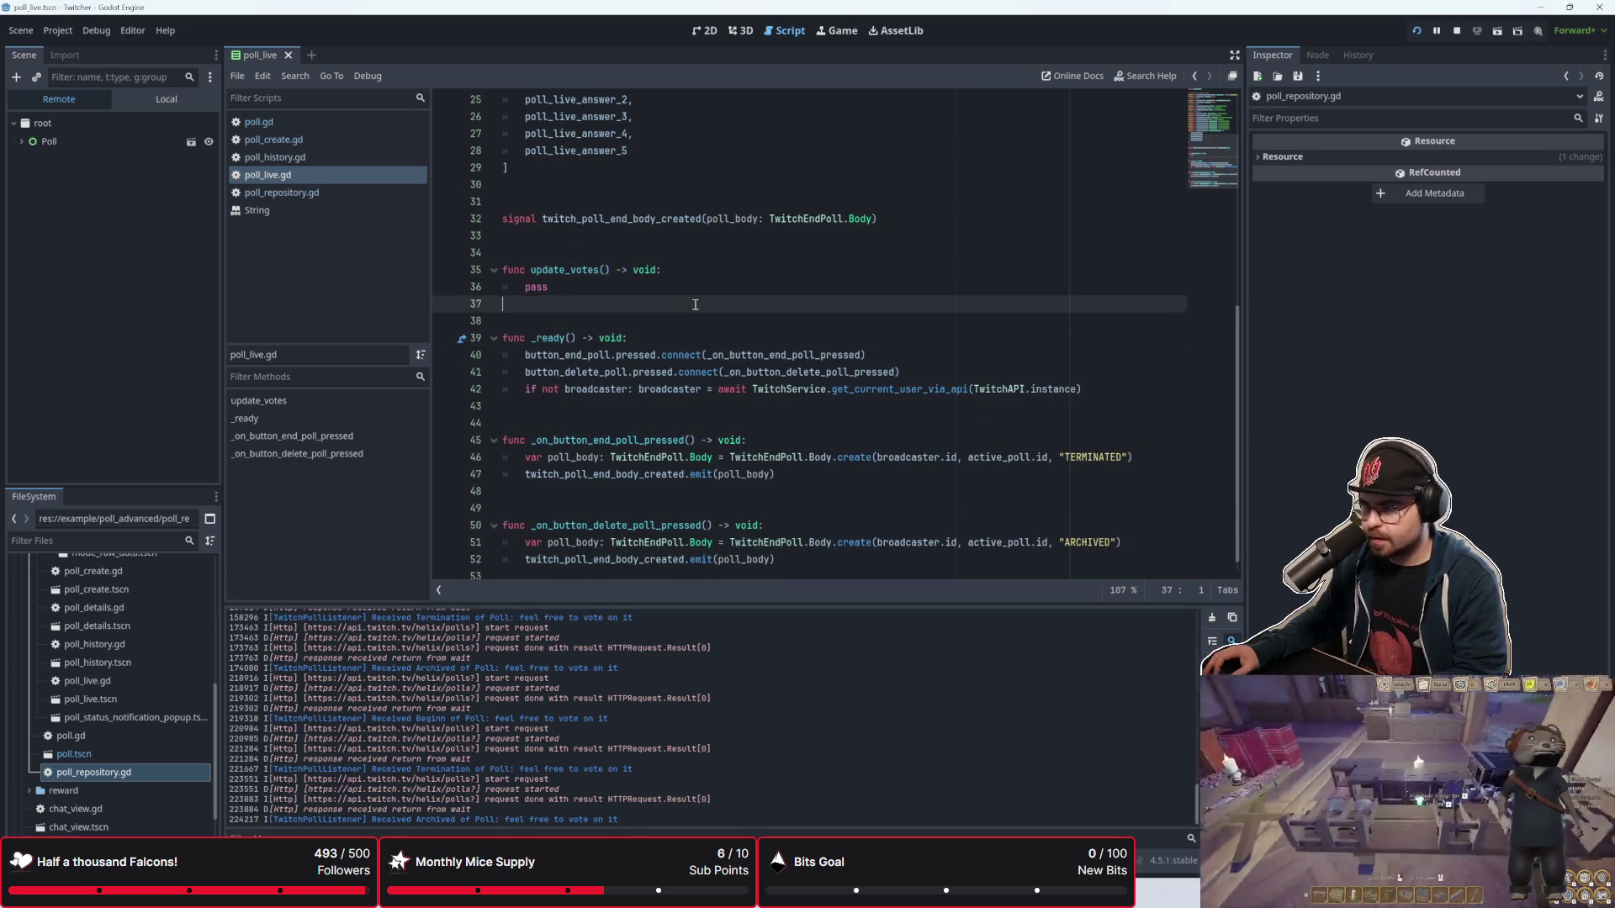
{"action": "left_click", "coordinate": [648, 392]}
{"action": "scroll", "coordinate": [757, 437], "scroll_direction": "up", "scroll_amount": 1}
{"action": "scroll", "coordinate": [788, 455], "scroll_direction": "down", "scroll_amount": 1}
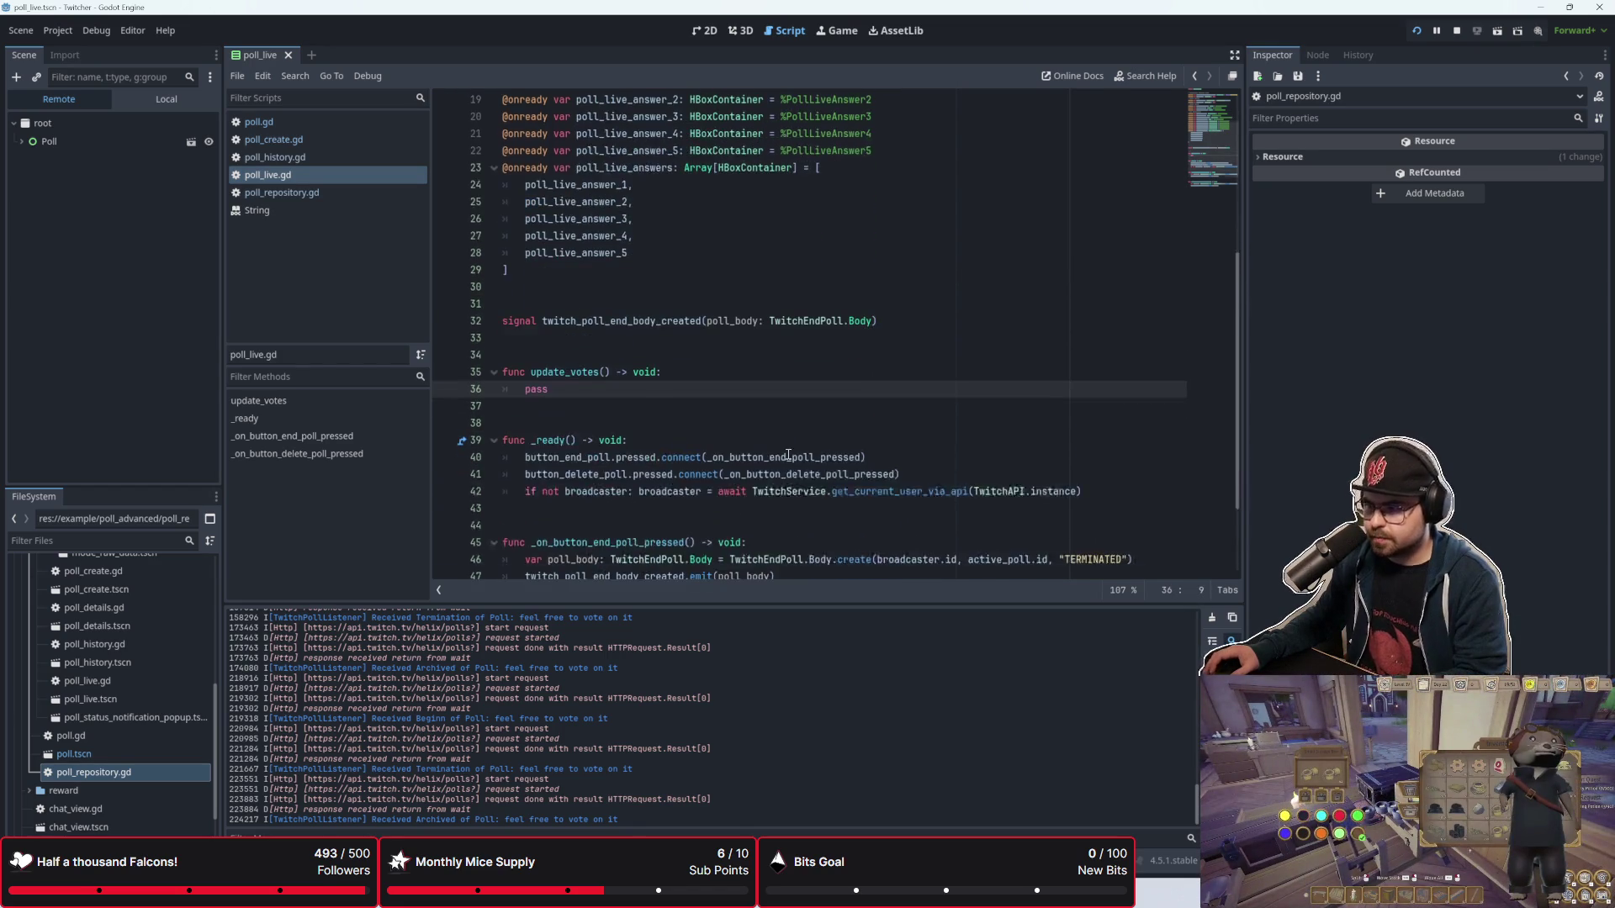
{"action": "left_click", "coordinate": [305, 122]}
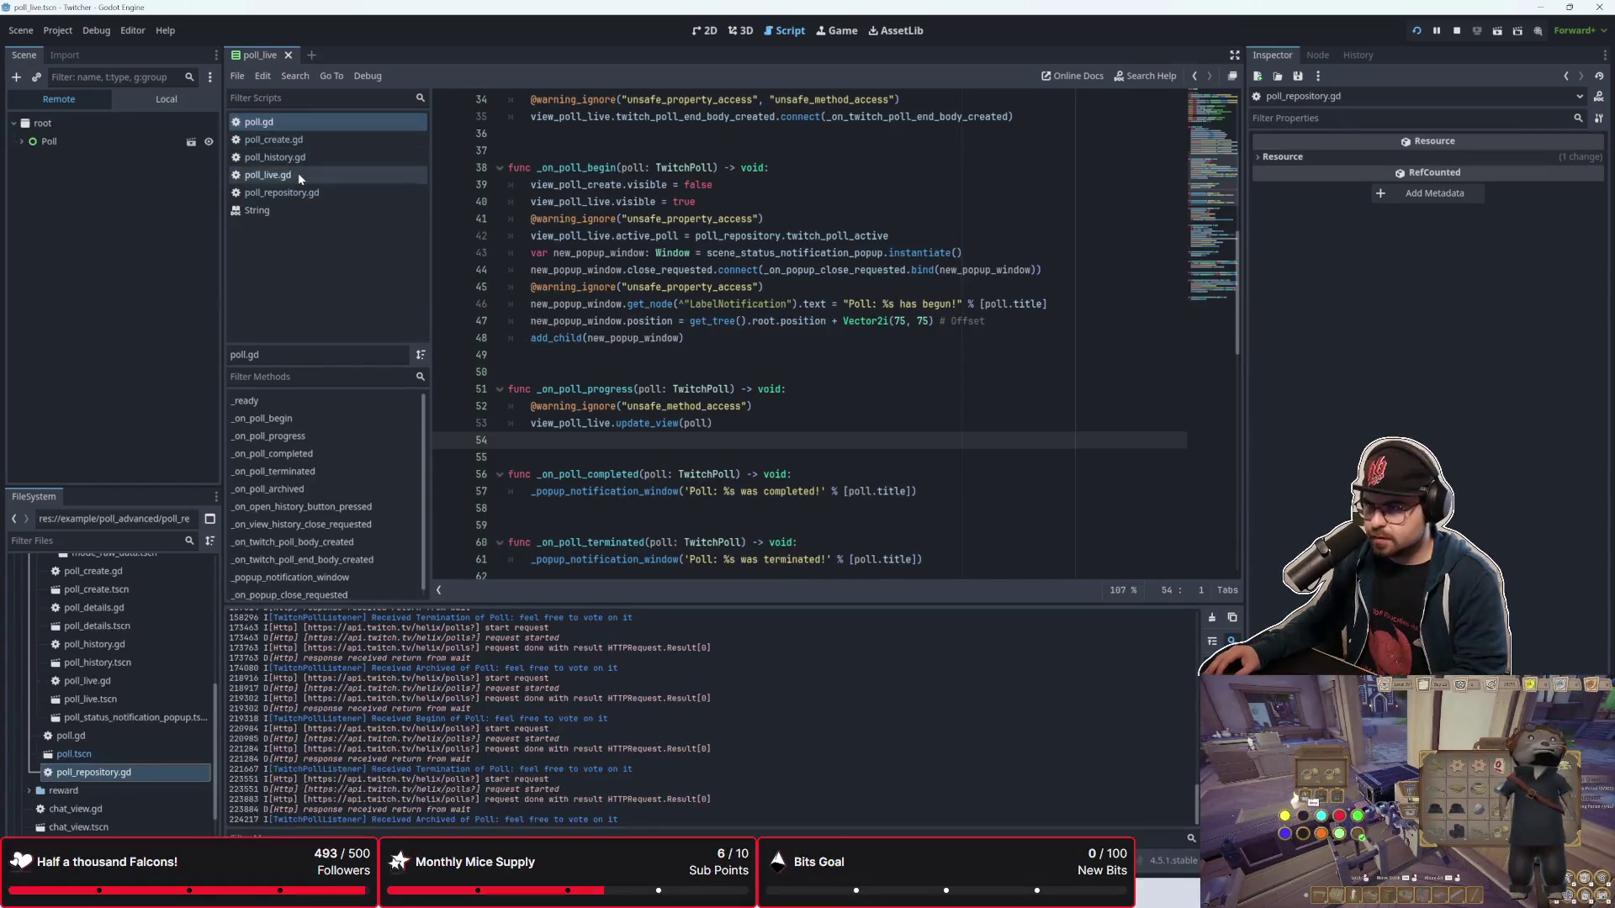
Step: Rename update_votes to update_view and give it a poll: TwitchPoll parameter
{"action": "left_click", "coordinate": [300, 174]}
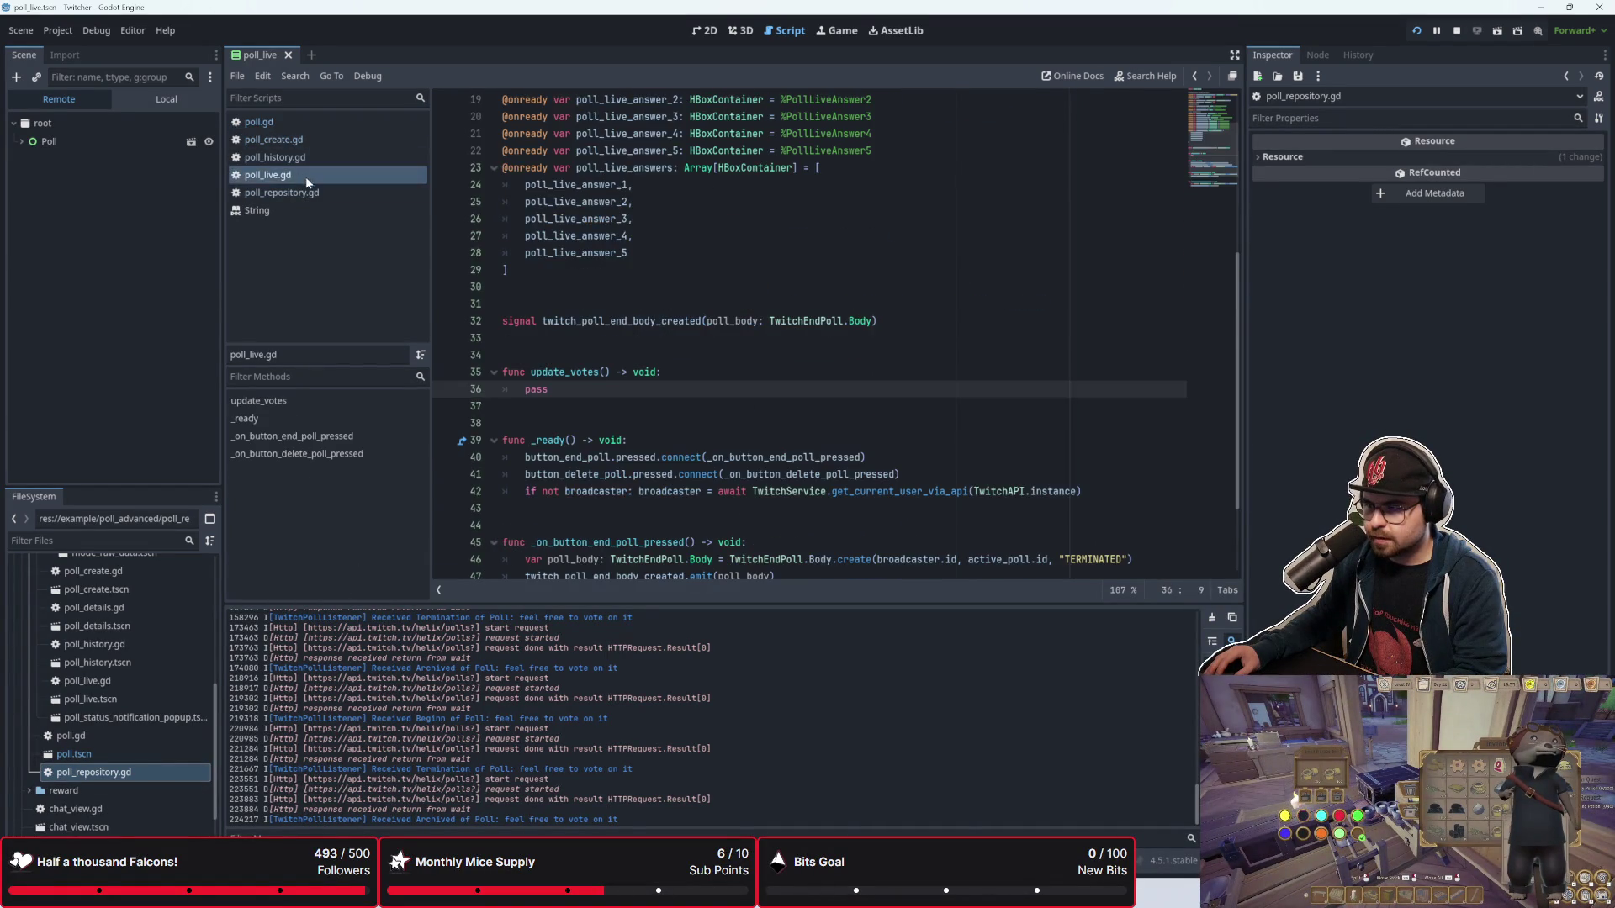
{"action": "left_click_drag", "start_coordinate": [571, 372], "coordinate": [602, 373]}
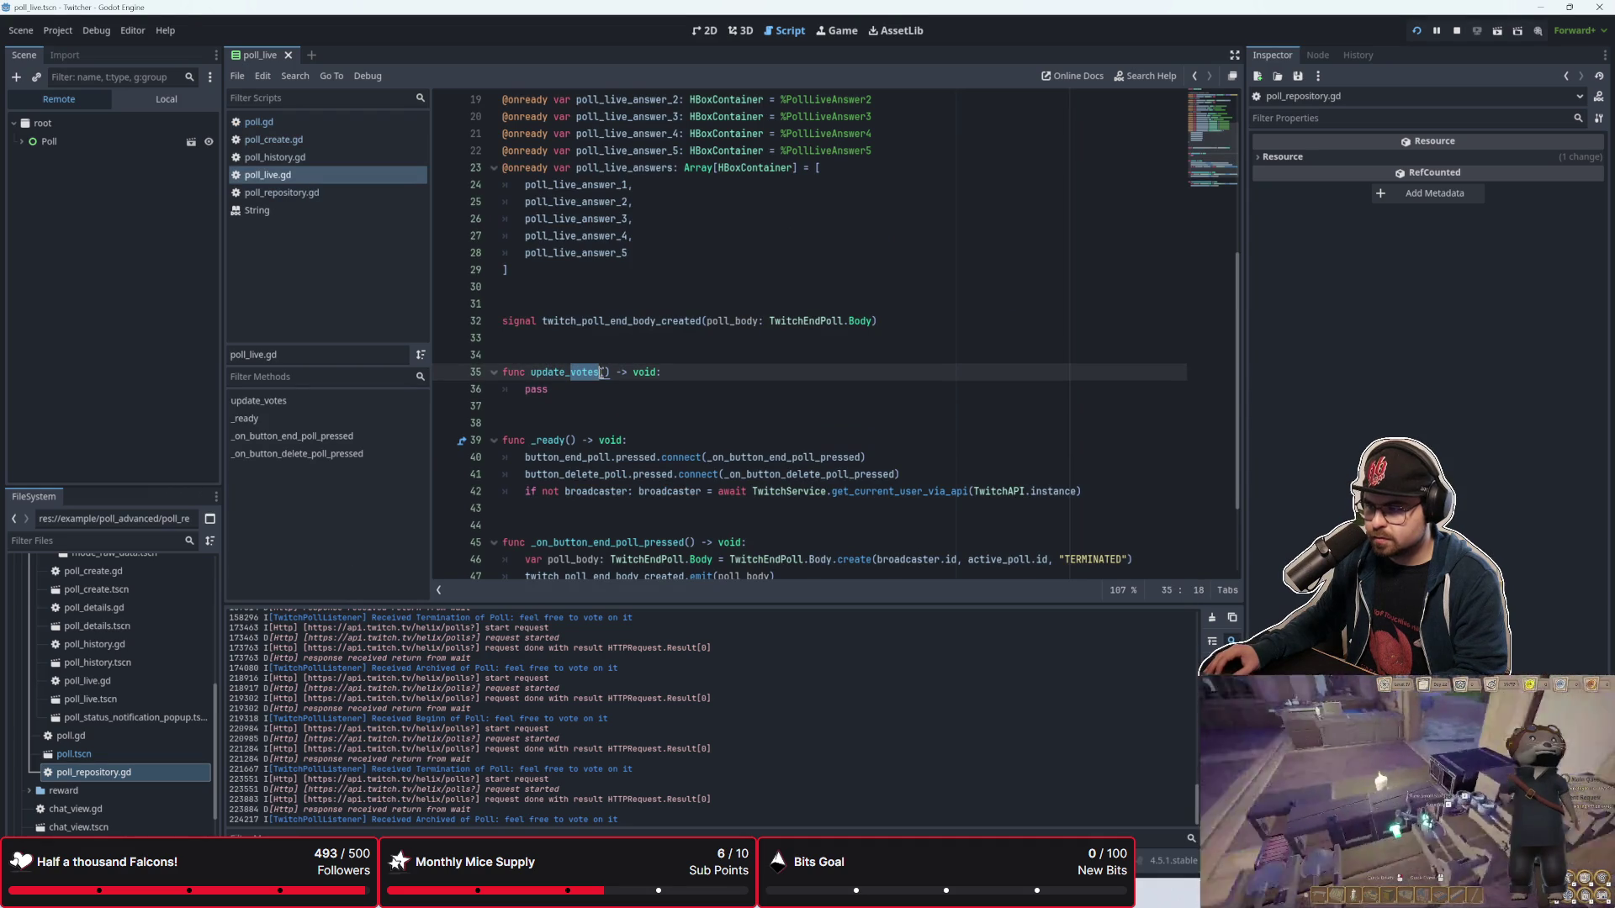
{"action": "type", "text": "view"}
{"action": "key", "text": "Right"}
{"action": "type", "text": "poll: TwitchPoll"}
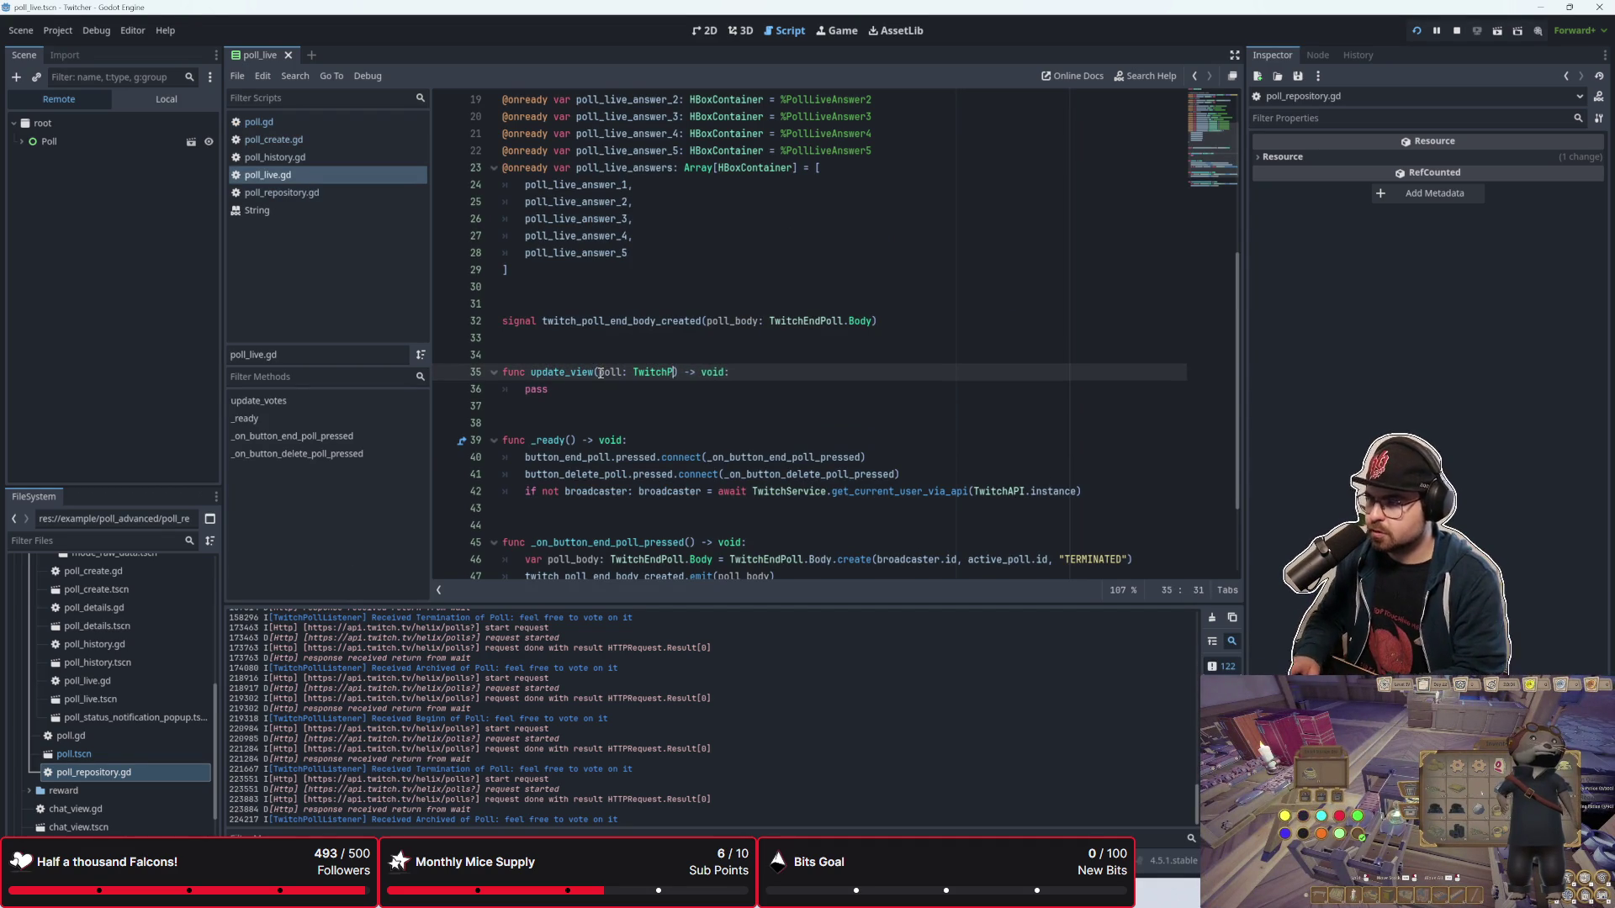
{"action": "key", "text": "Escape"}
Step: Delete pass from the stub's body and switch the Scene dock to the local PollLive tree
{"action": "key", "text": "Down"}
{"action": "key", "text": "ctrl+BackSpace"}
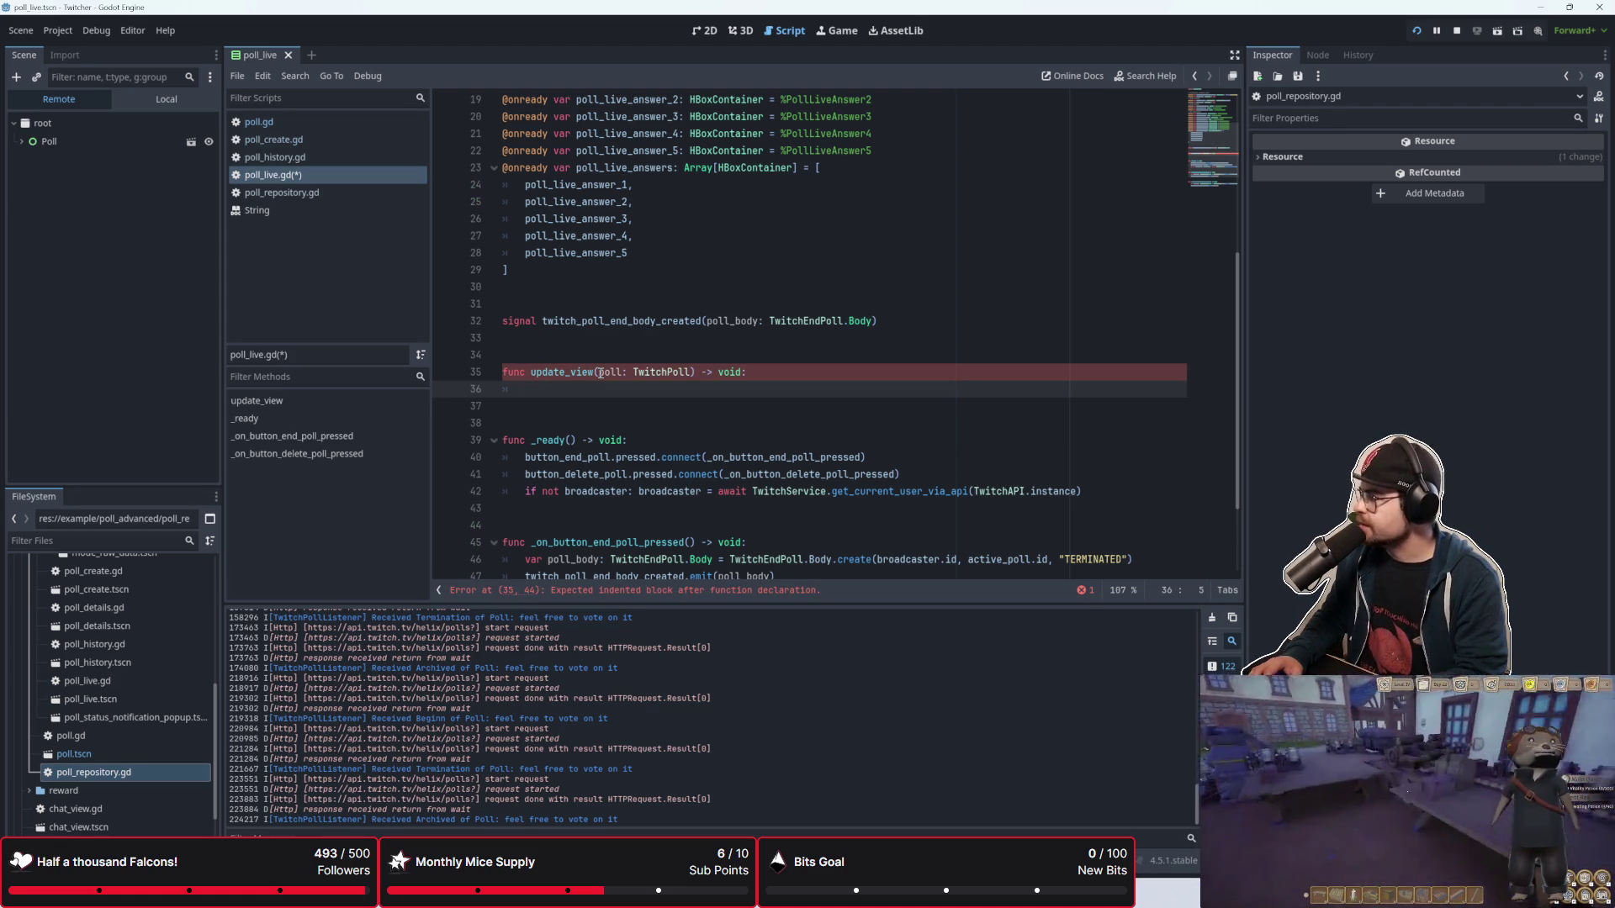
{"action": "scroll", "coordinate": [600, 372], "scroll_direction": "down", "scroll_amount": 2}
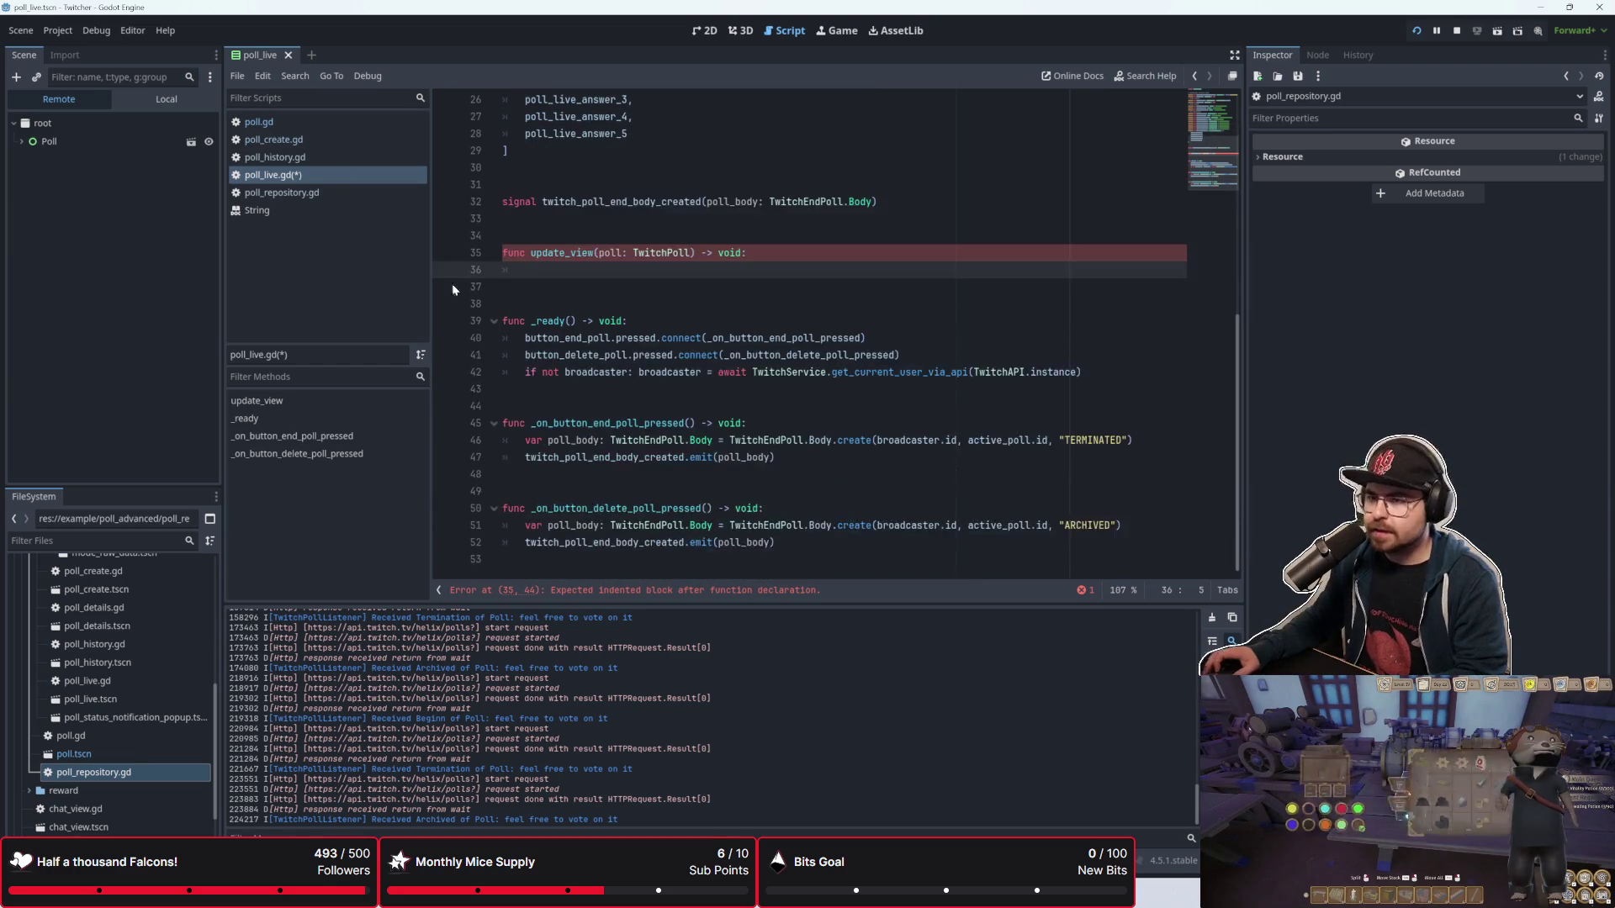
{"action": "left_click", "coordinate": [116, 99]}
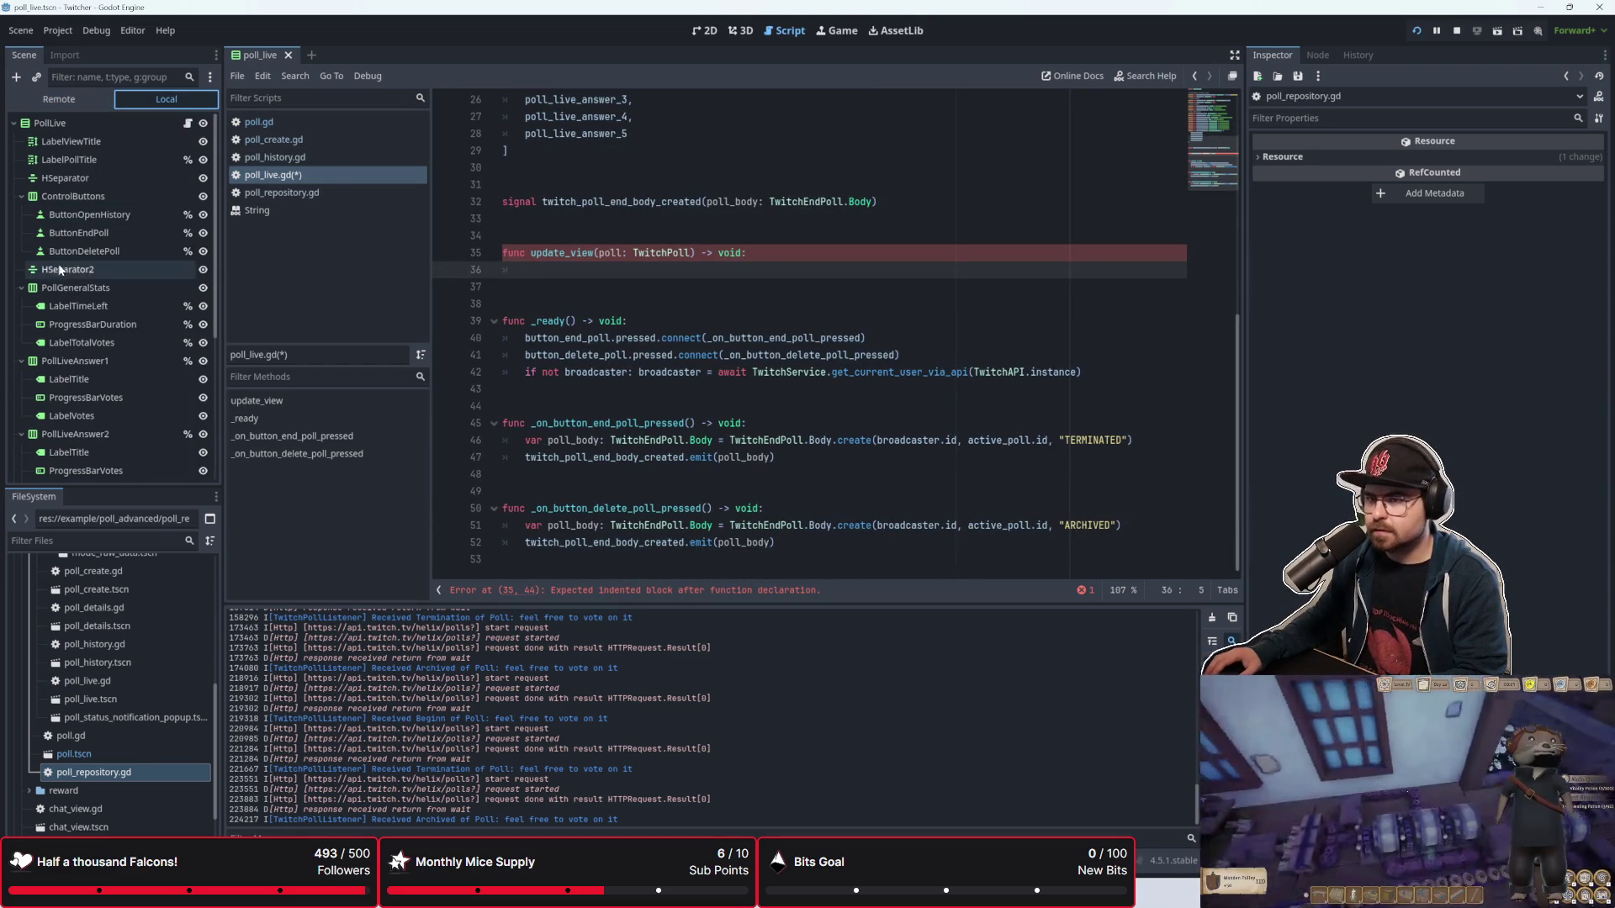
{"action": "scroll", "coordinate": [99, 290], "scroll_direction": "down", "scroll_amount": 5}
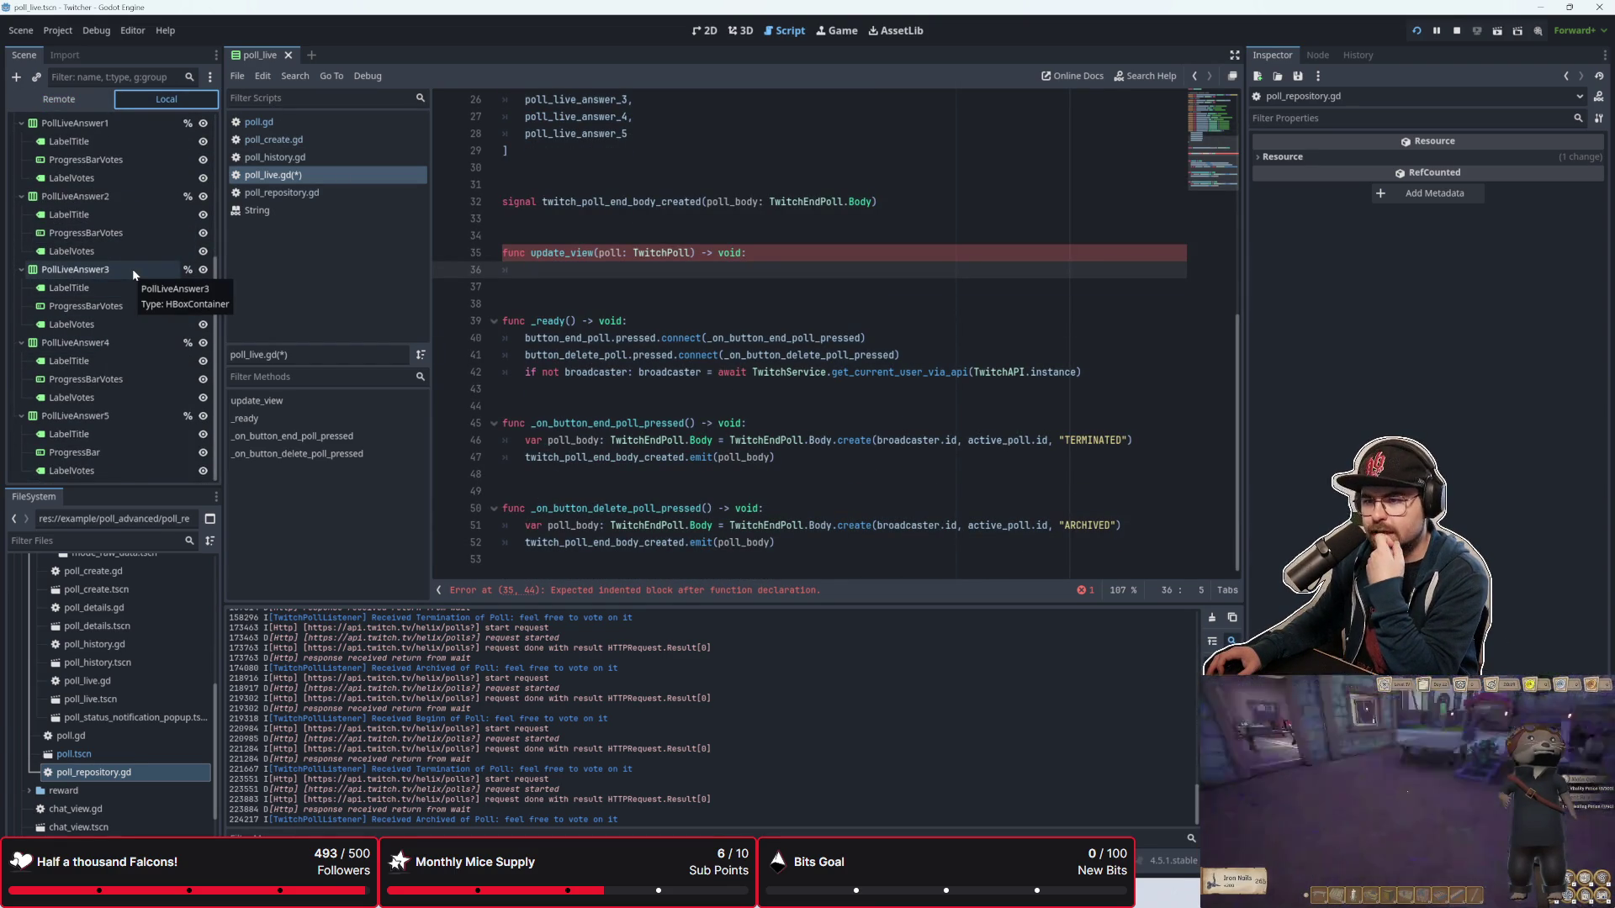
{"action": "scroll", "coordinate": [586, 334], "scroll_direction": "up", "scroll_amount": 6}
{"action": "scroll", "coordinate": [631, 465], "scroll_direction": "down", "scroll_amount": 5}
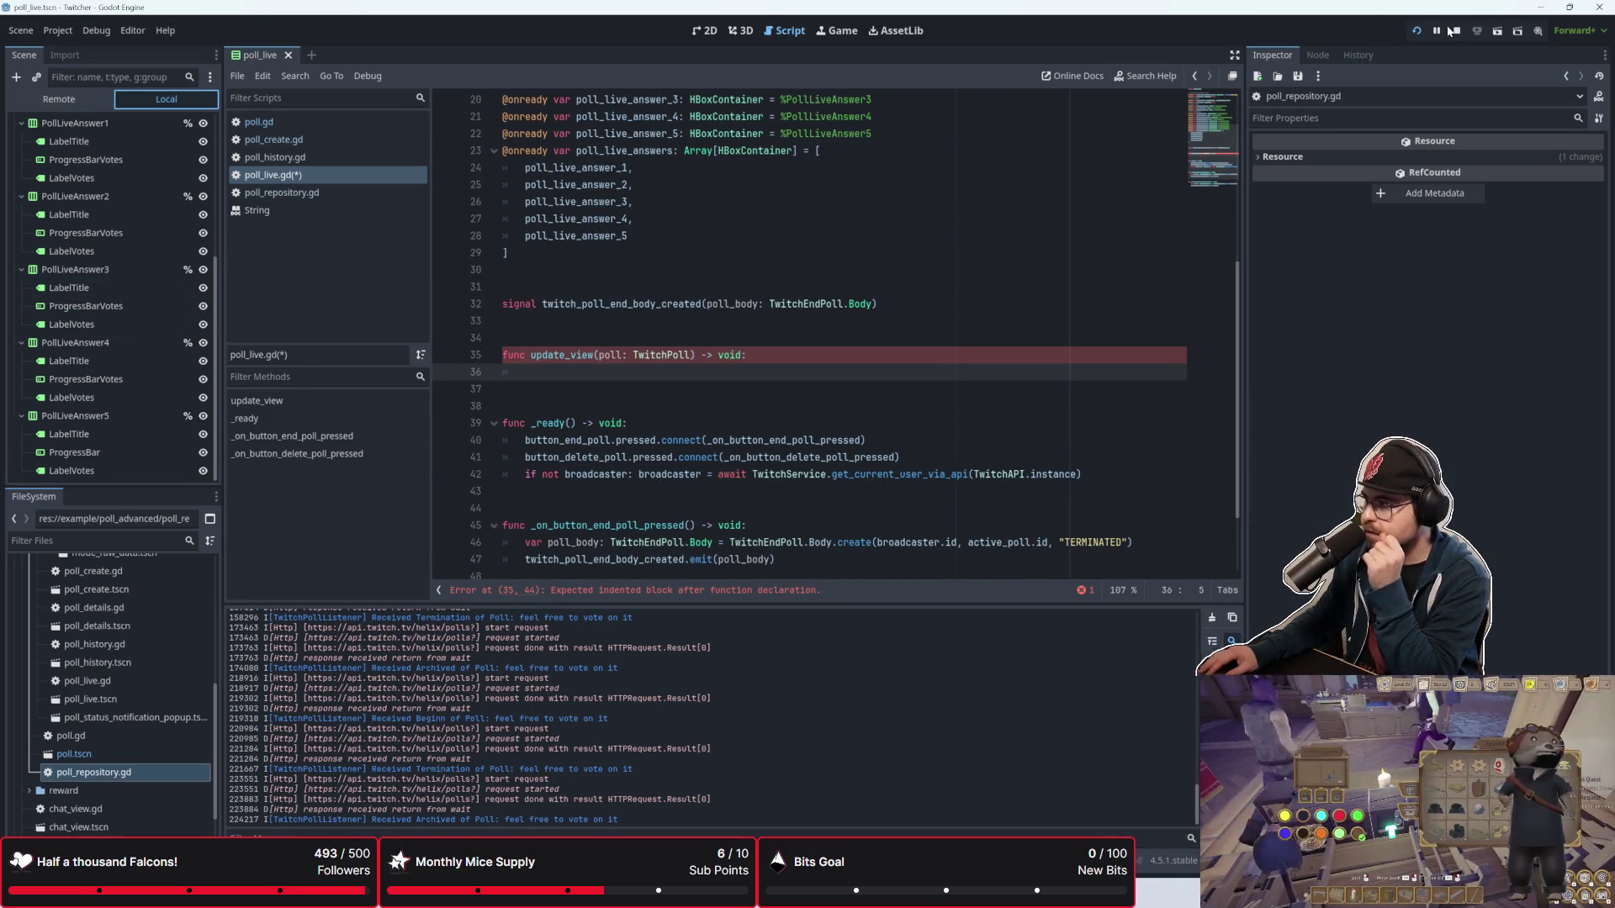
Step: Run the demo with Channelpoints off and start a poll, breaking at poll.gd line 53 on update_view
{"action": "key", "text": "F5"}
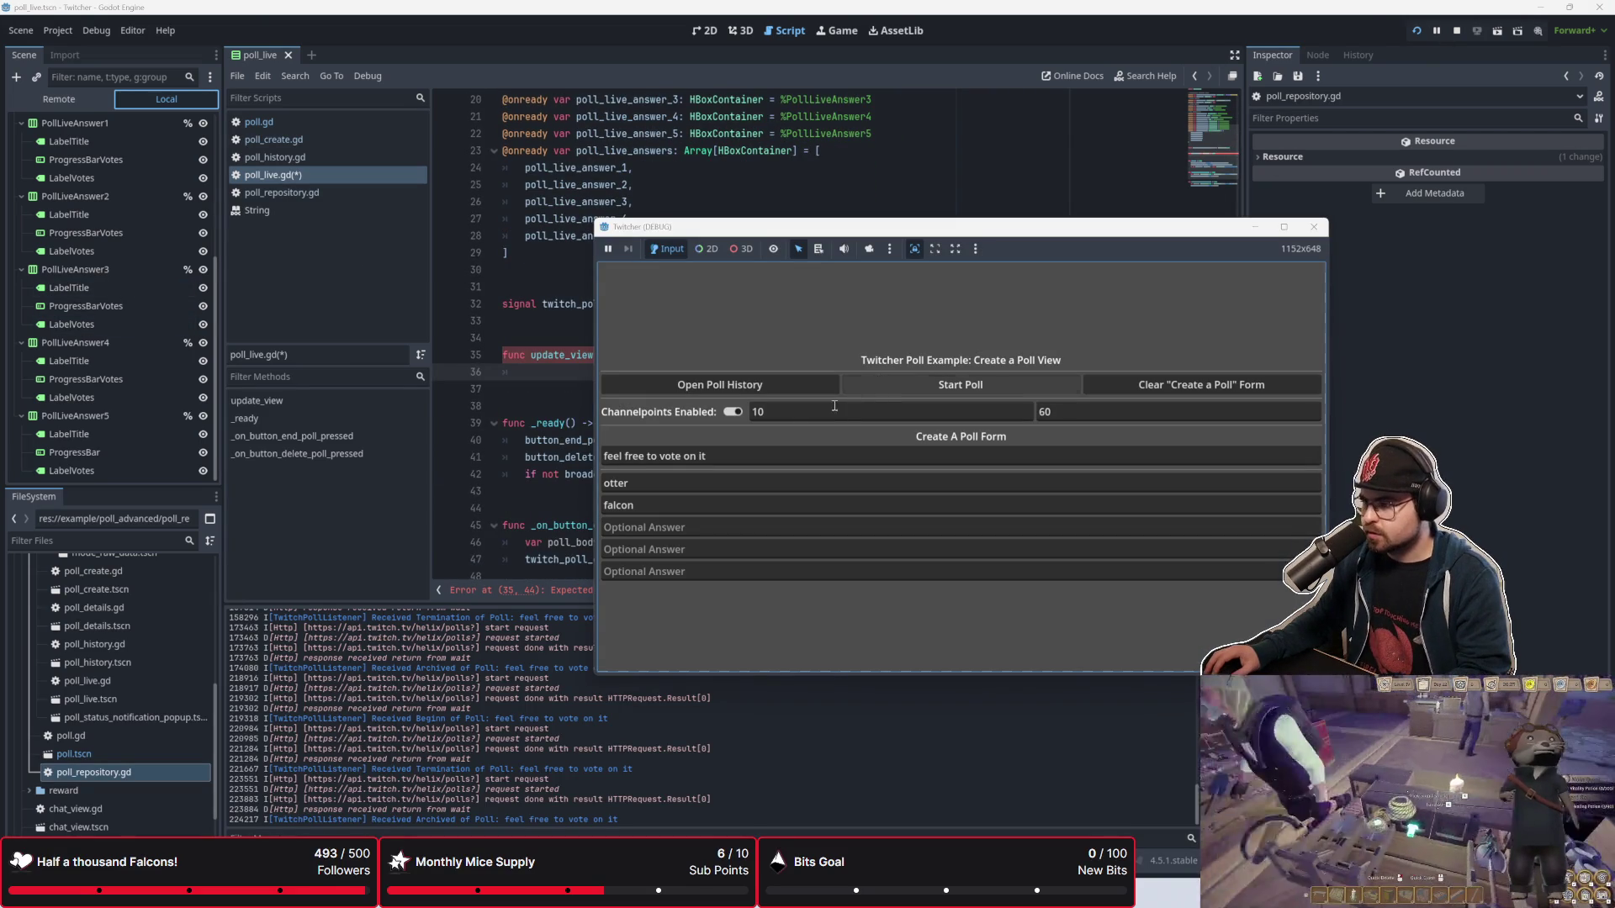
{"action": "left_click", "coordinate": [733, 411]}
{"action": "left_click", "coordinate": [897, 389]}
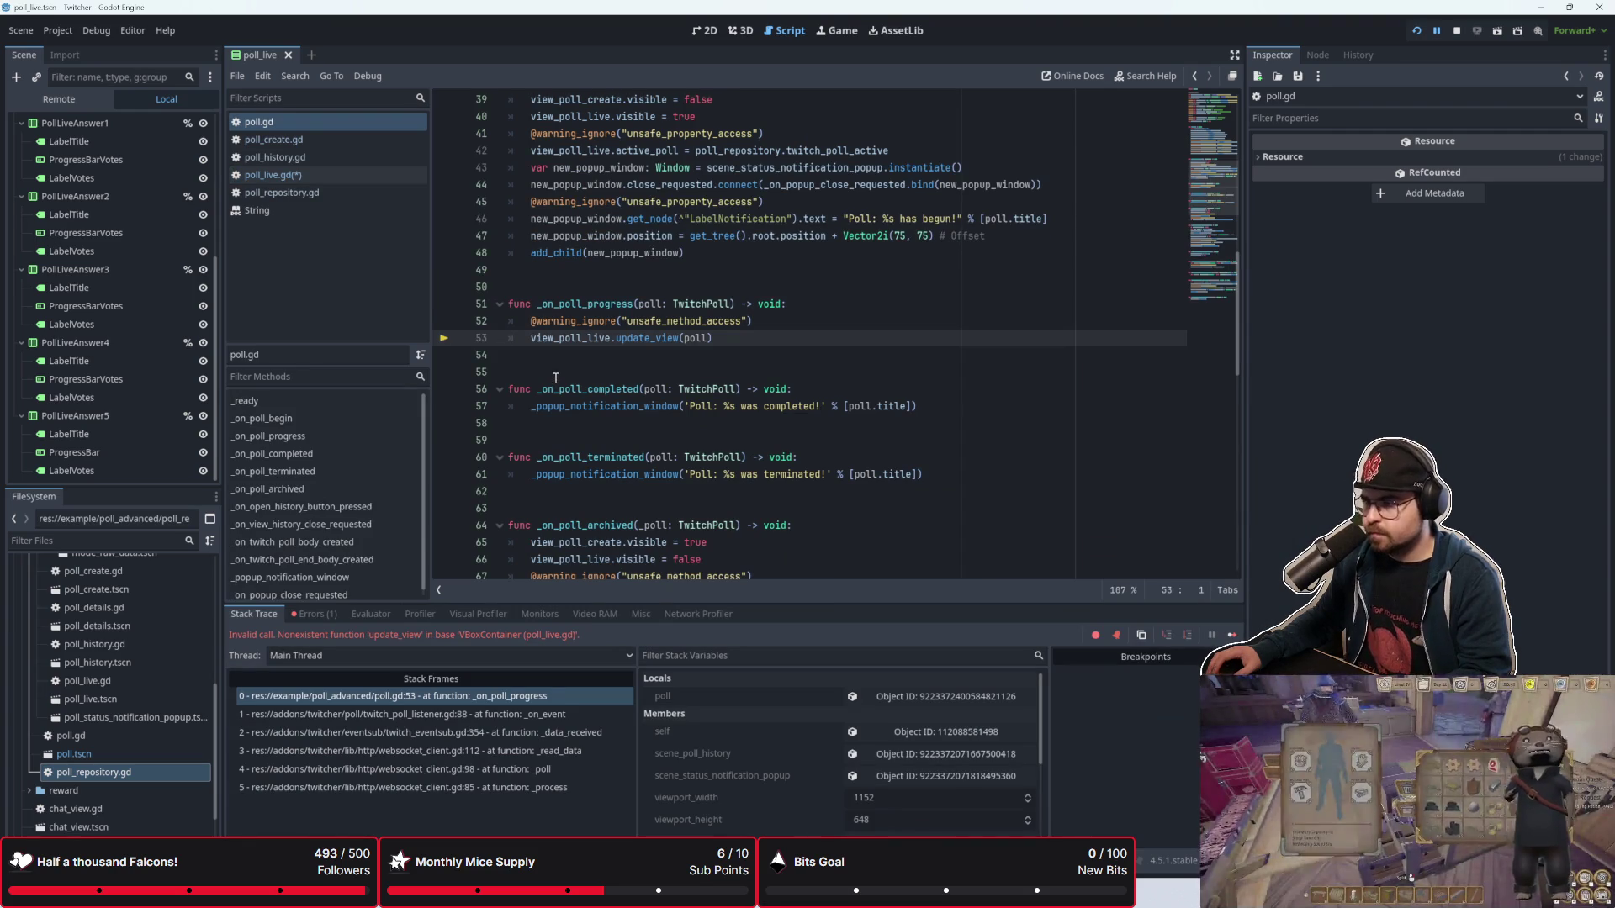
Step: Add 'pass' as the body of update_view(poll: TwitchPoll) in poll_live.gd and save it
{"action": "scroll", "coordinate": [563, 387], "scroll_direction": "up", "scroll_amount": 1}
{"action": "left_click", "coordinate": [583, 410]}
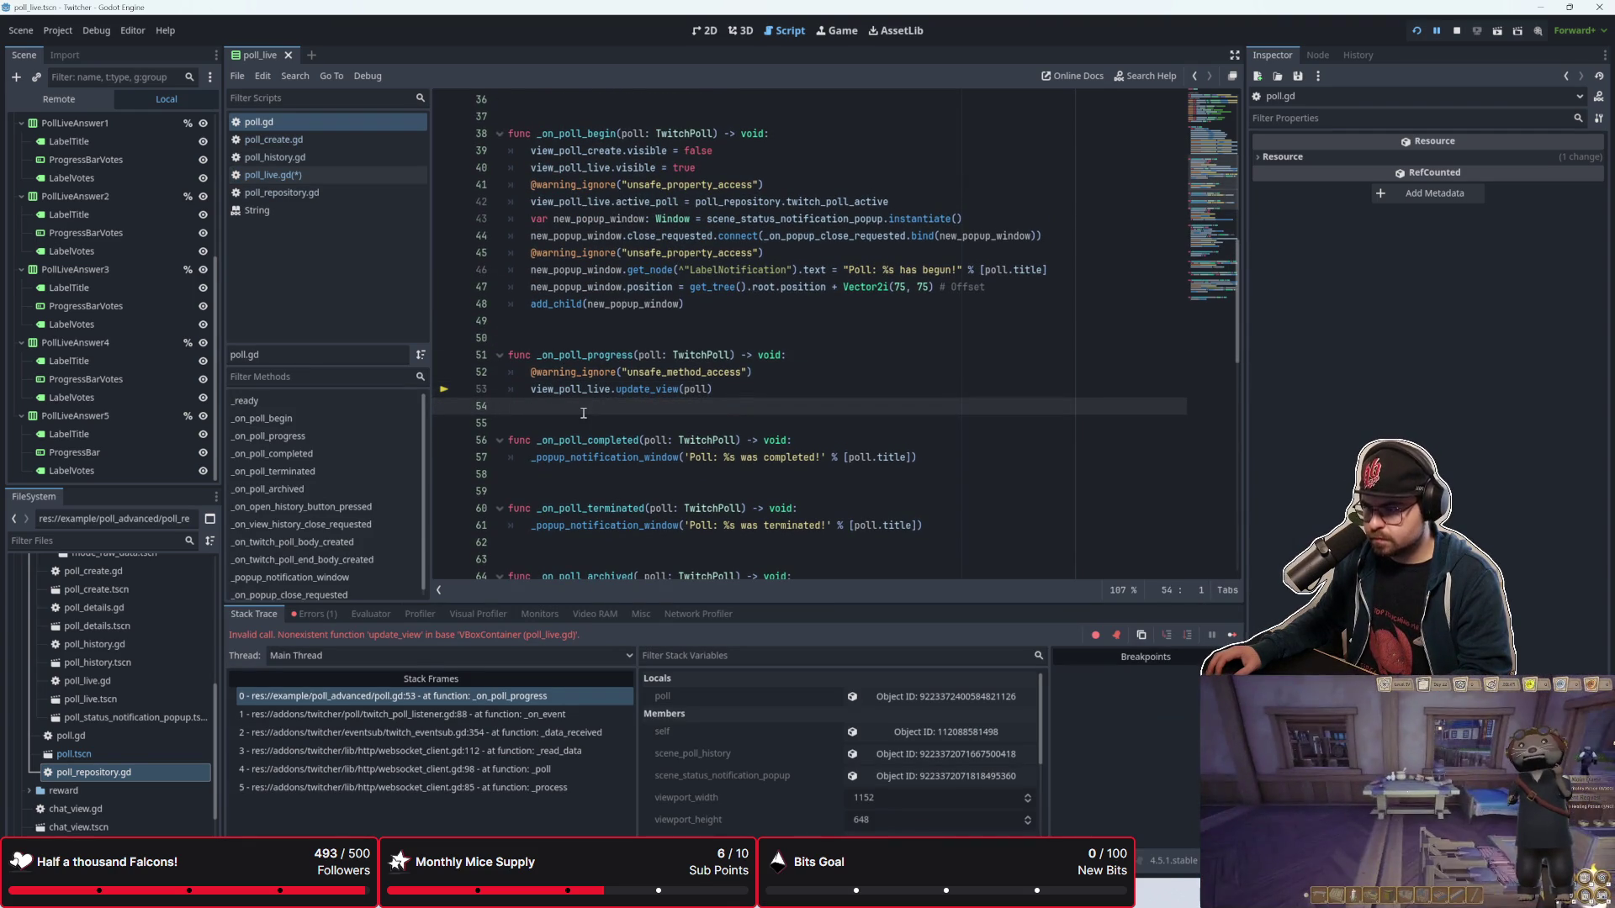
{"action": "scroll", "coordinate": [129, 246], "scroll_direction": "up", "scroll_amount": 5}
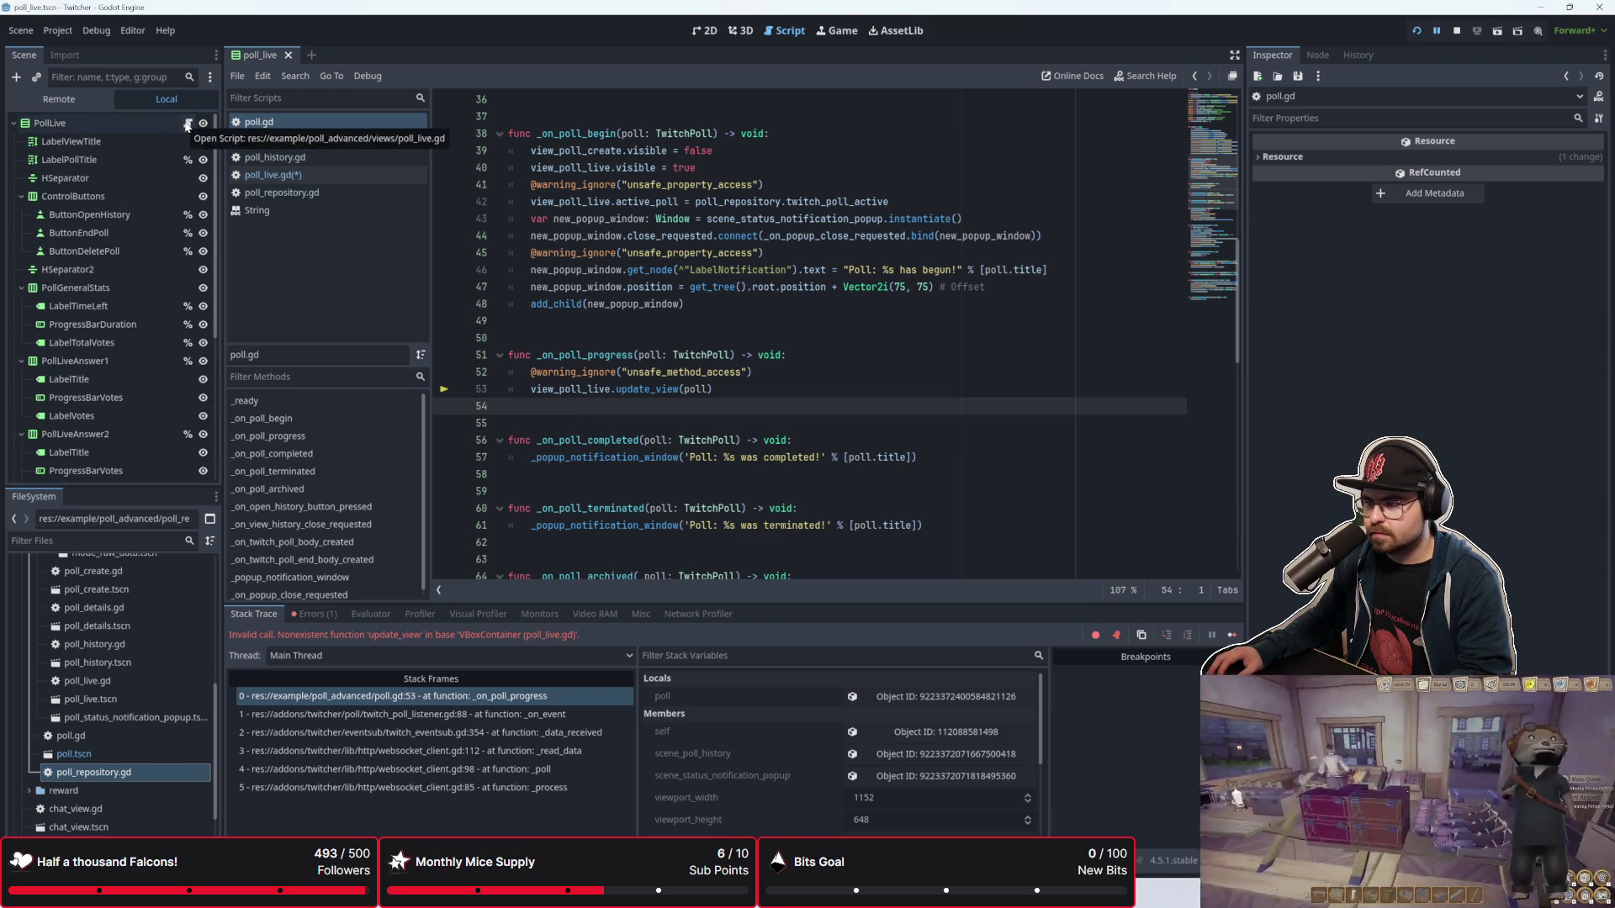
{"action": "left_click", "coordinate": [276, 177]}
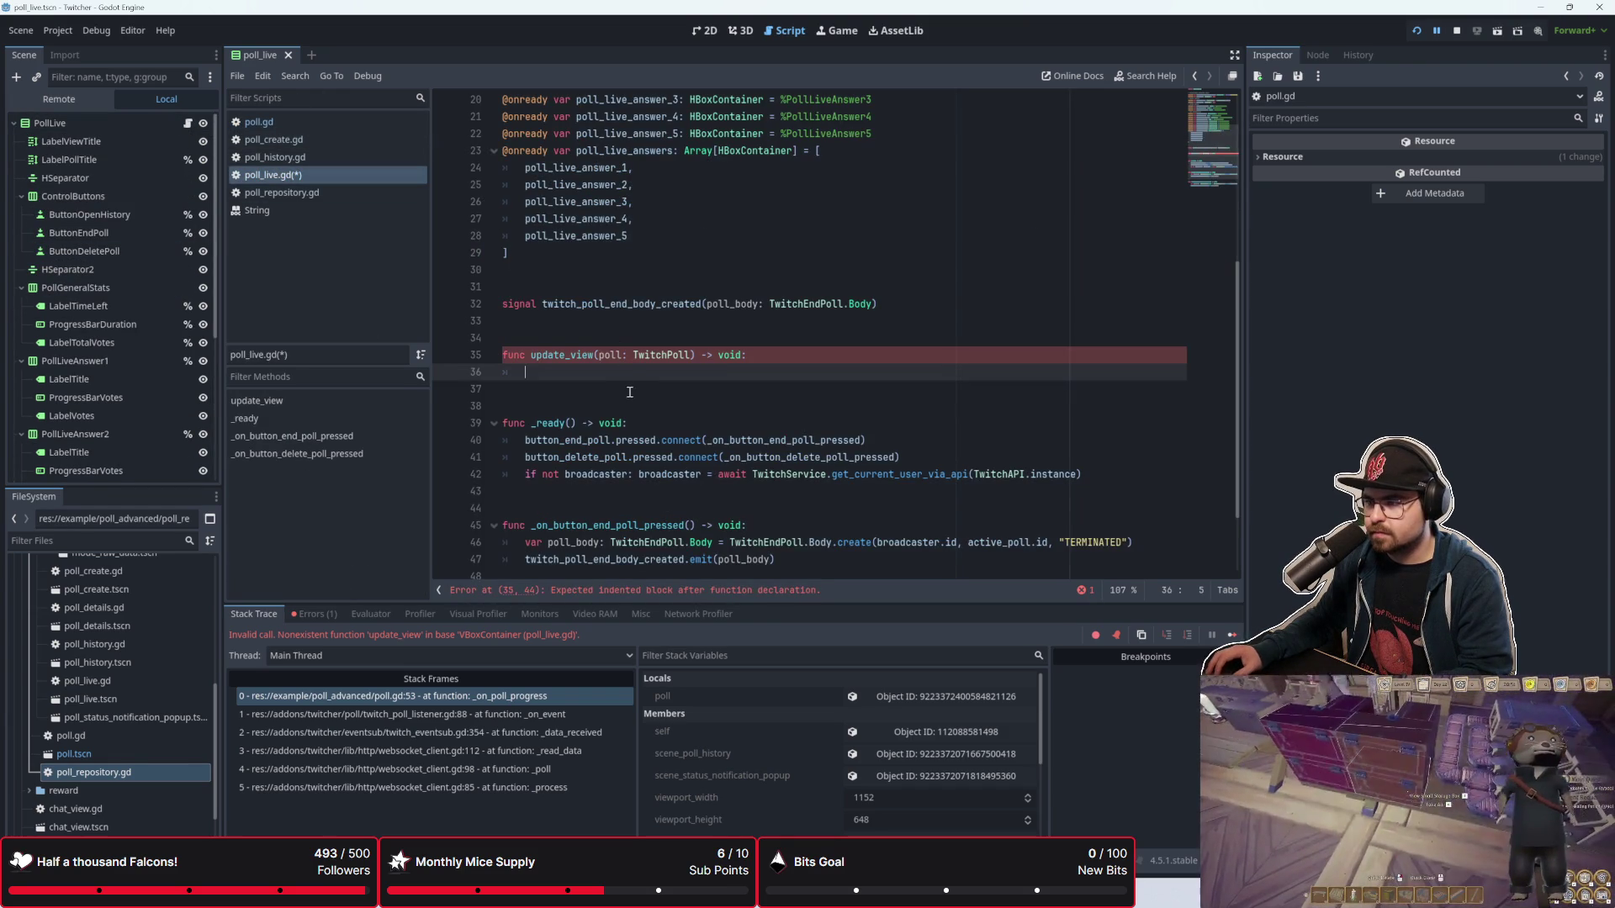
{"action": "type", "text": "pass"}
{"action": "key", "text": "ctrl+s"}
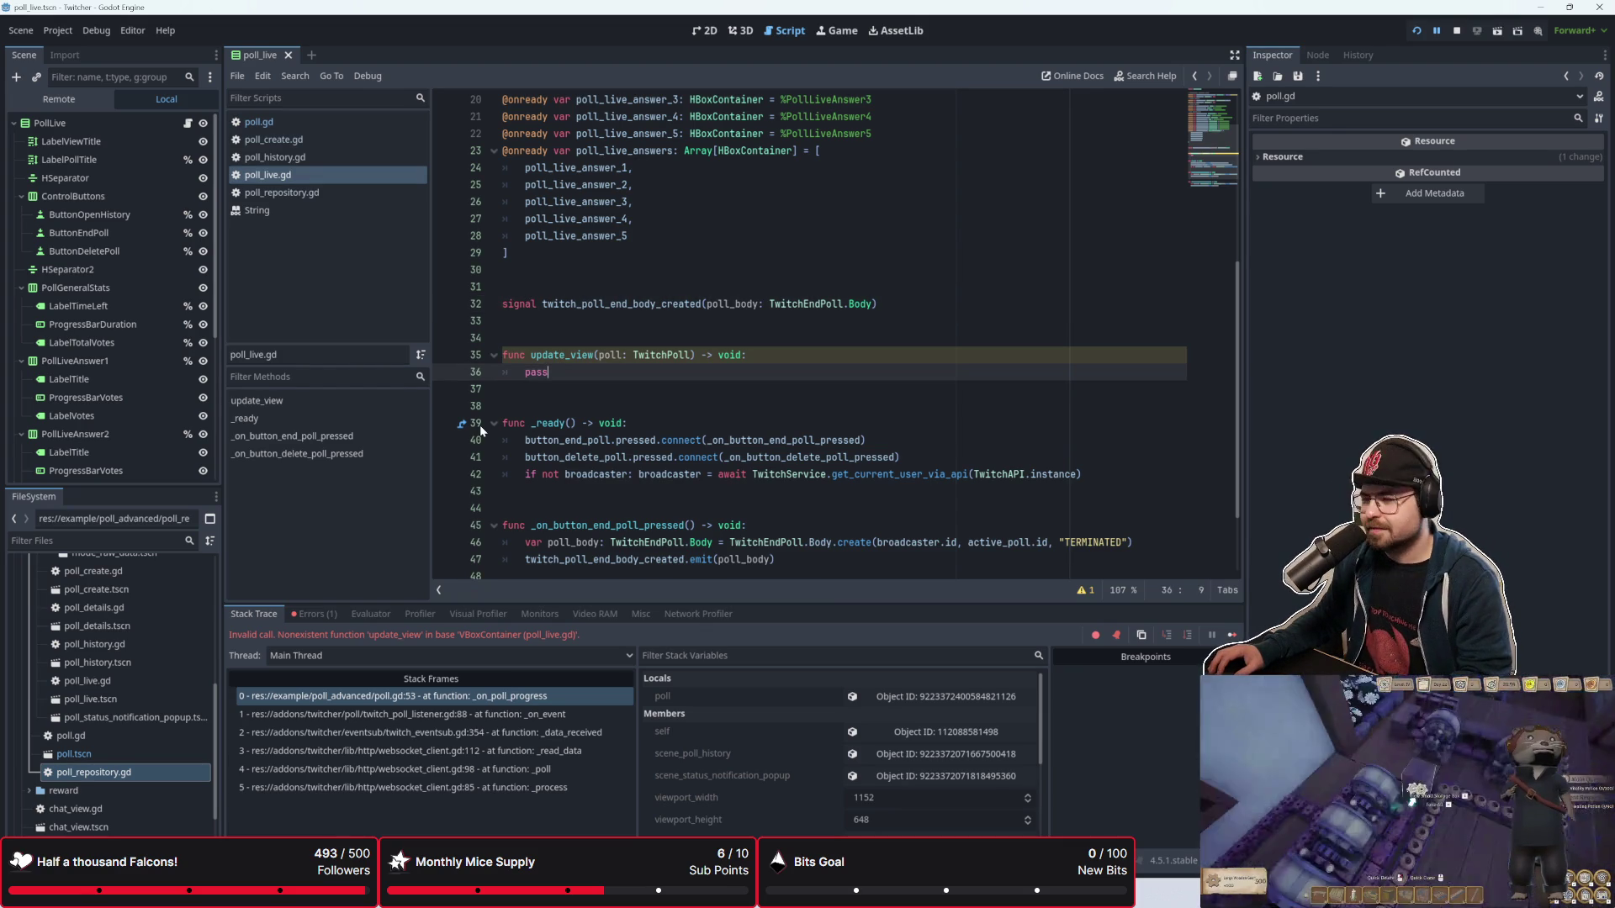
Step: Move the cursor between empty line 38 and the _ready function line in poll_live.gd
{"action": "left_click", "coordinate": [532, 407]}
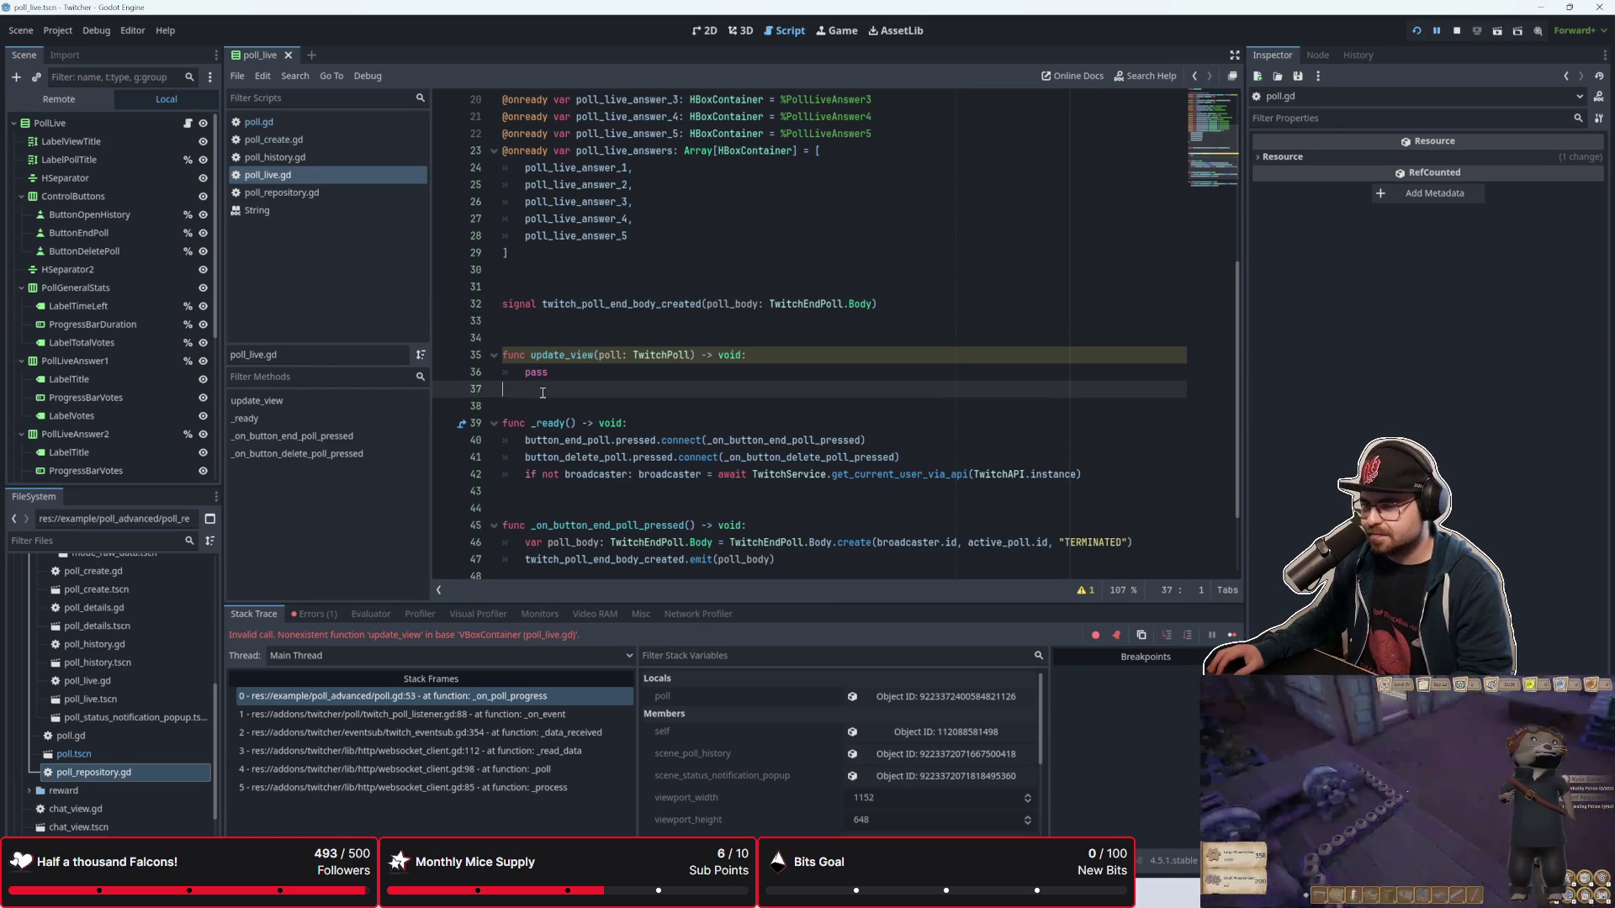
{"action": "key", "text": "Down"}
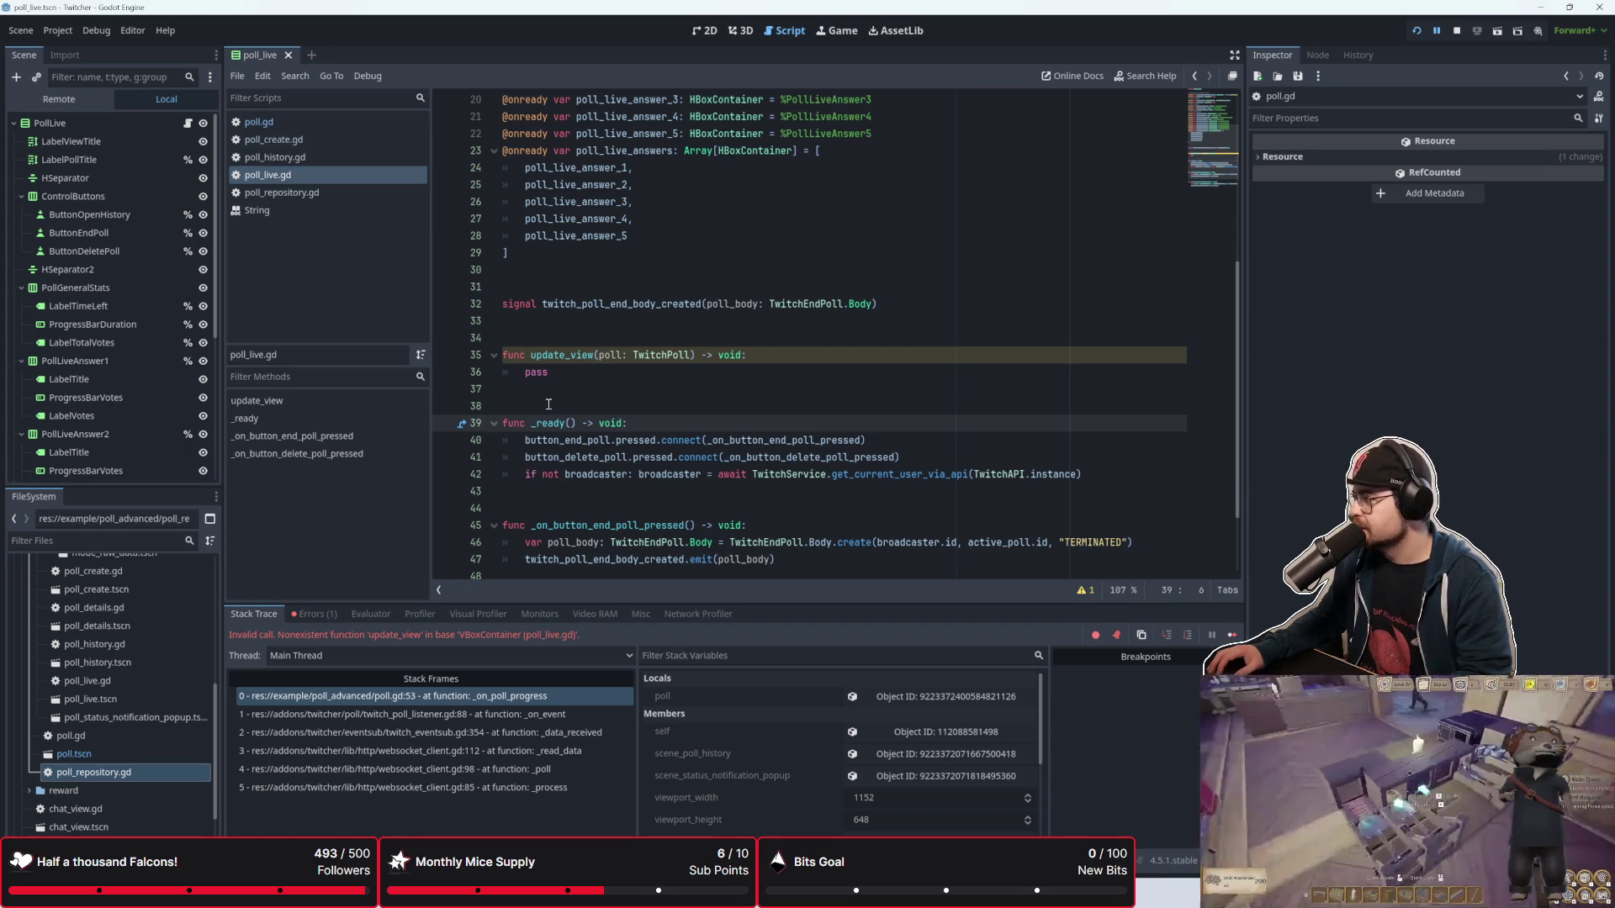
{"action": "key", "text": "Up"}
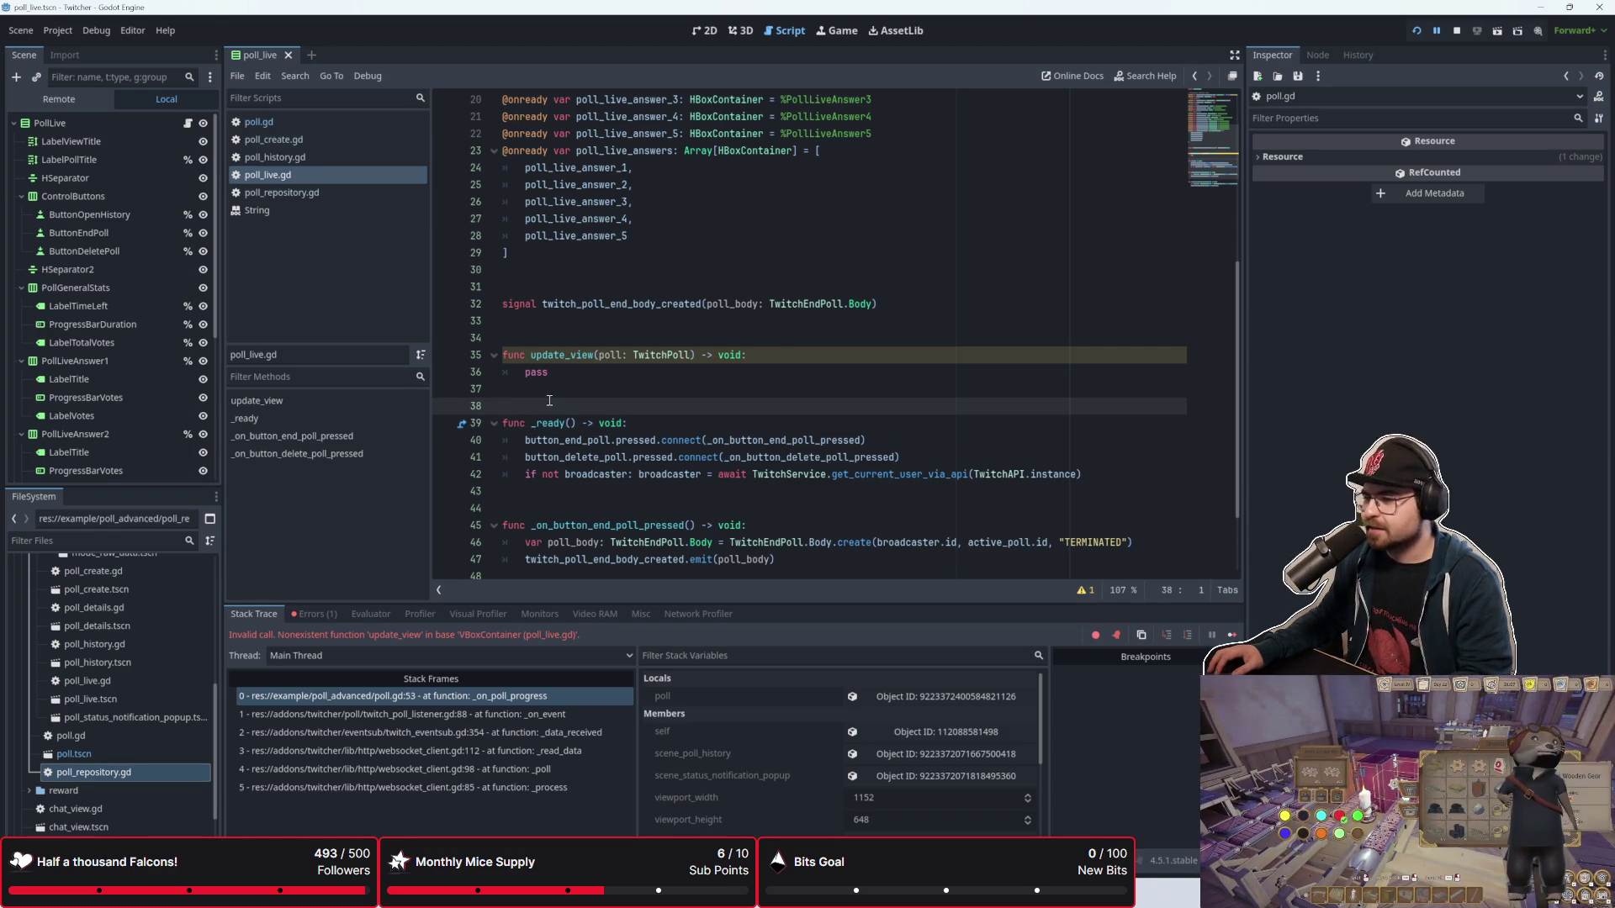
{"action": "left_click", "coordinate": [549, 392]}
{"action": "left_click", "coordinate": [539, 421]}
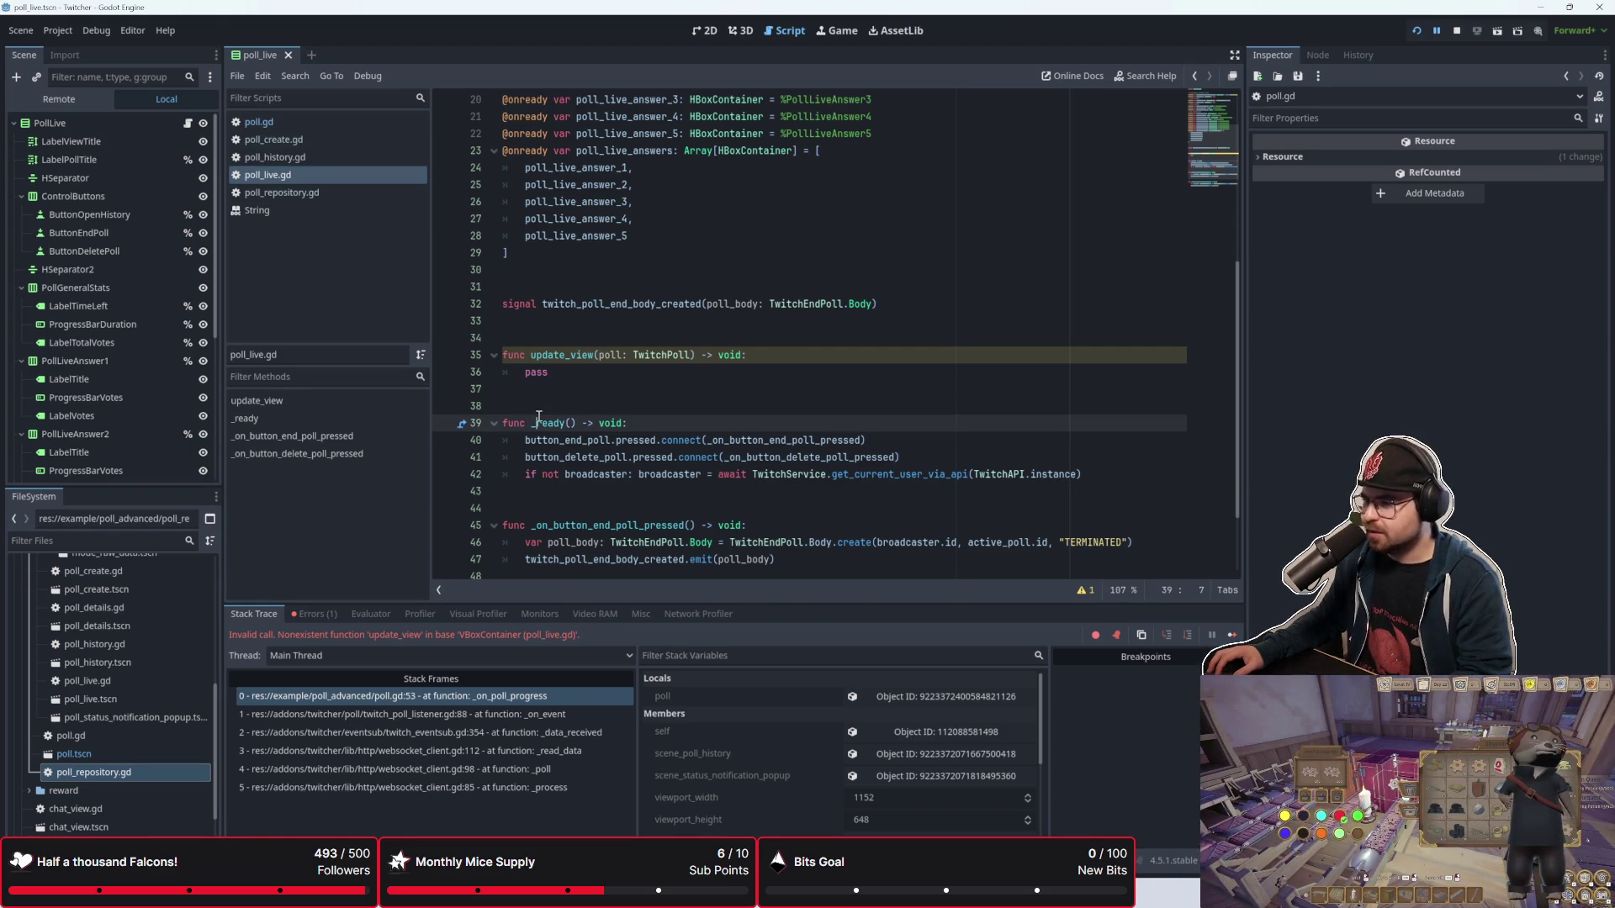
{"action": "mouse_move", "coordinate": [539, 418]}
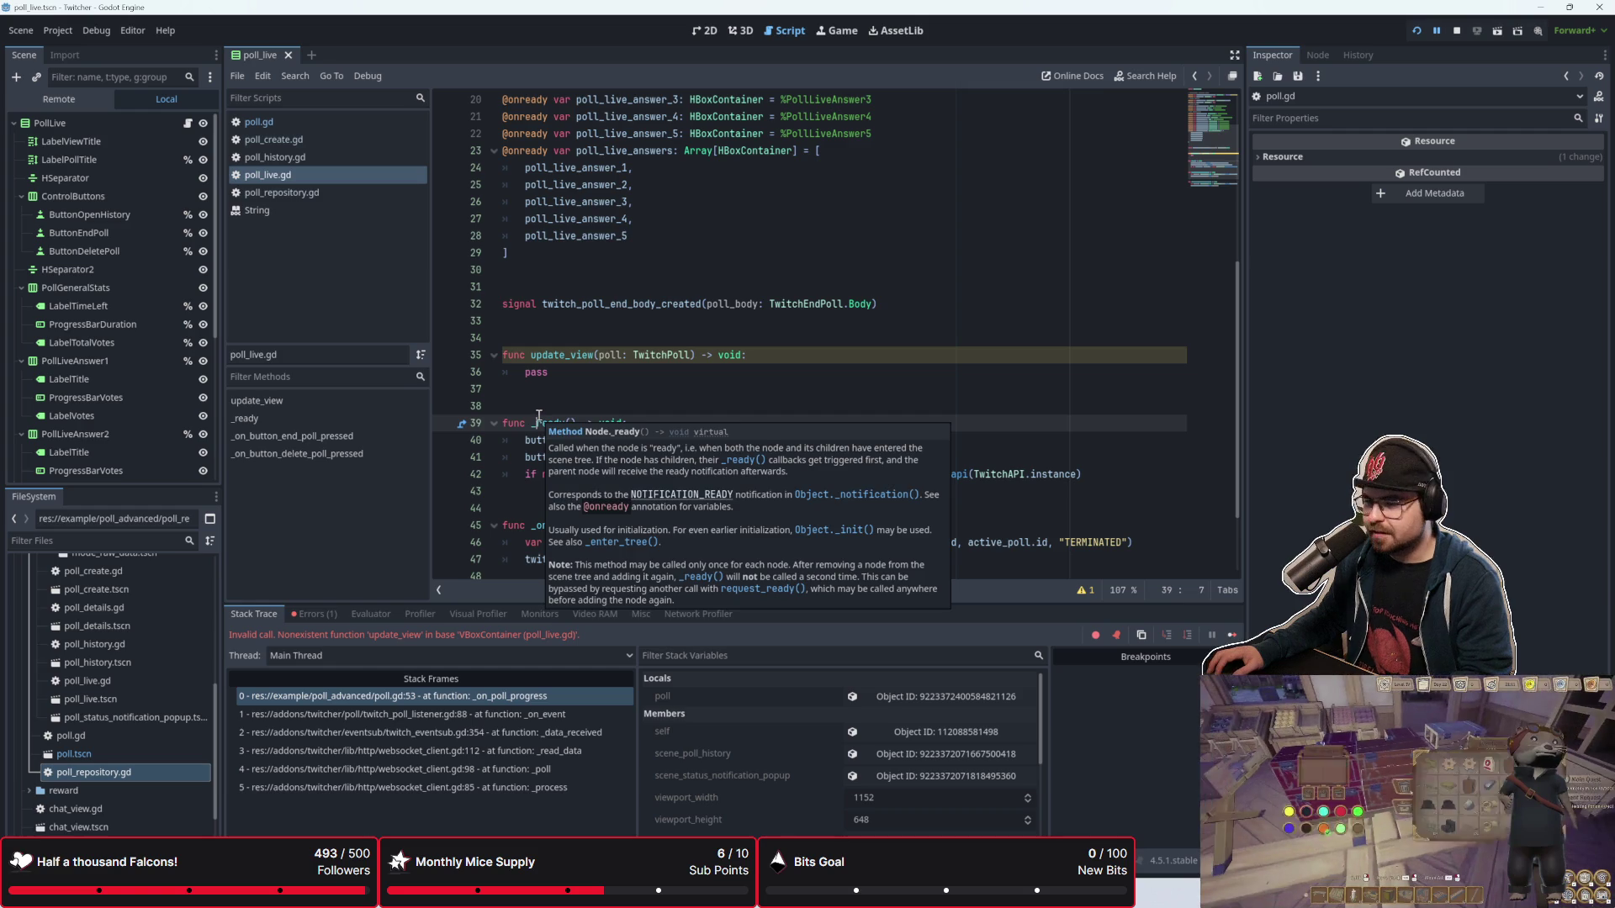
Step: Scroll through poll_live.gd and place the cursor back on empty line 38, then blank line 34
{"action": "scroll", "coordinate": [538, 418], "scroll_direction": "down", "scroll_amount": 2}
{"action": "scroll", "coordinate": [538, 418], "scroll_direction": "up", "scroll_amount": 2}
{"action": "scroll", "coordinate": [538, 418], "scroll_direction": "down", "scroll_amount": 3}
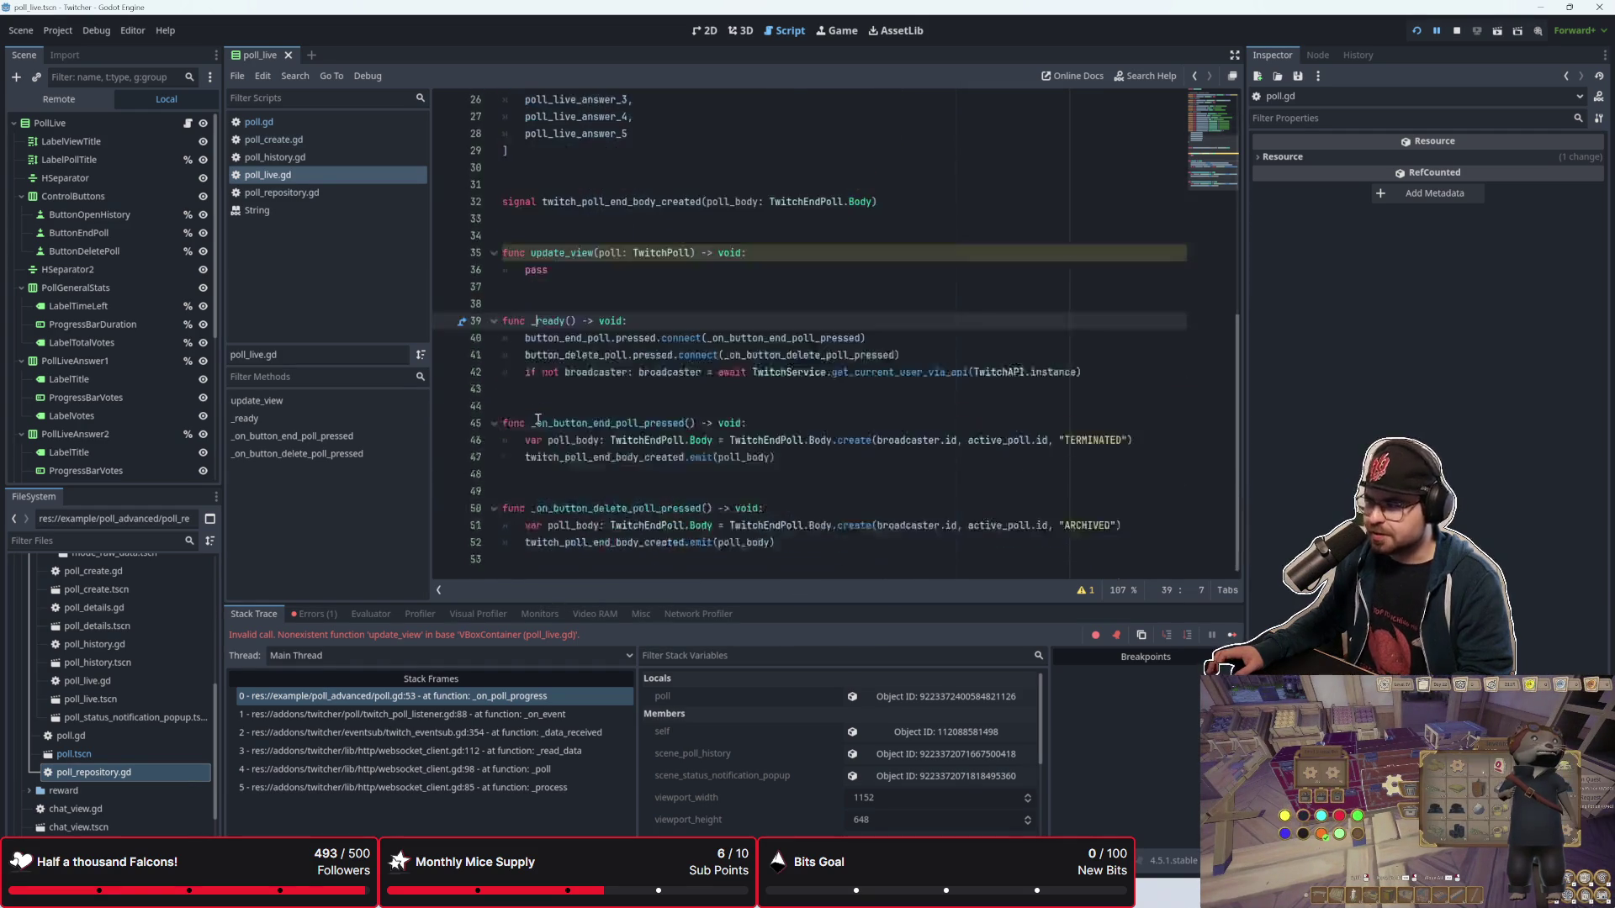
{"action": "scroll", "coordinate": [538, 418], "scroll_direction": "up", "scroll_amount": 8}
{"action": "scroll", "coordinate": [575, 356], "scroll_direction": "down", "scroll_amount": 8}
{"action": "left_click", "coordinate": [588, 271]}
{"action": "left_click", "coordinate": [581, 288]}
{"action": "left_click", "coordinate": [581, 302]}
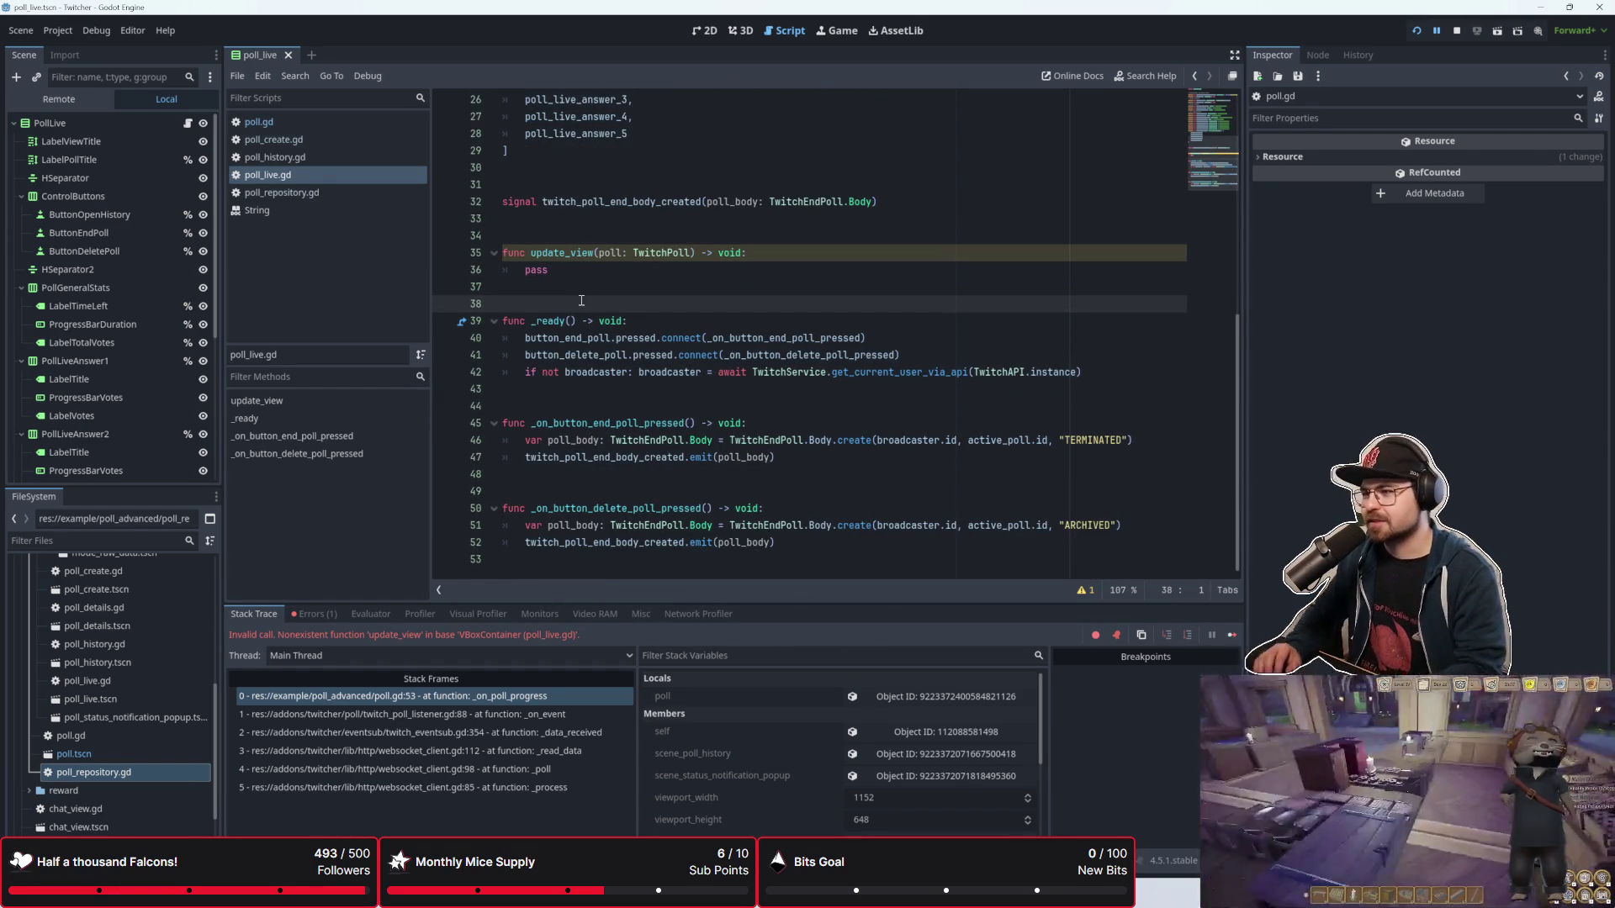
{"action": "key", "text": "Up"}
{"action": "key", "text": "Up"}
{"action": "key", "text": "Up"}
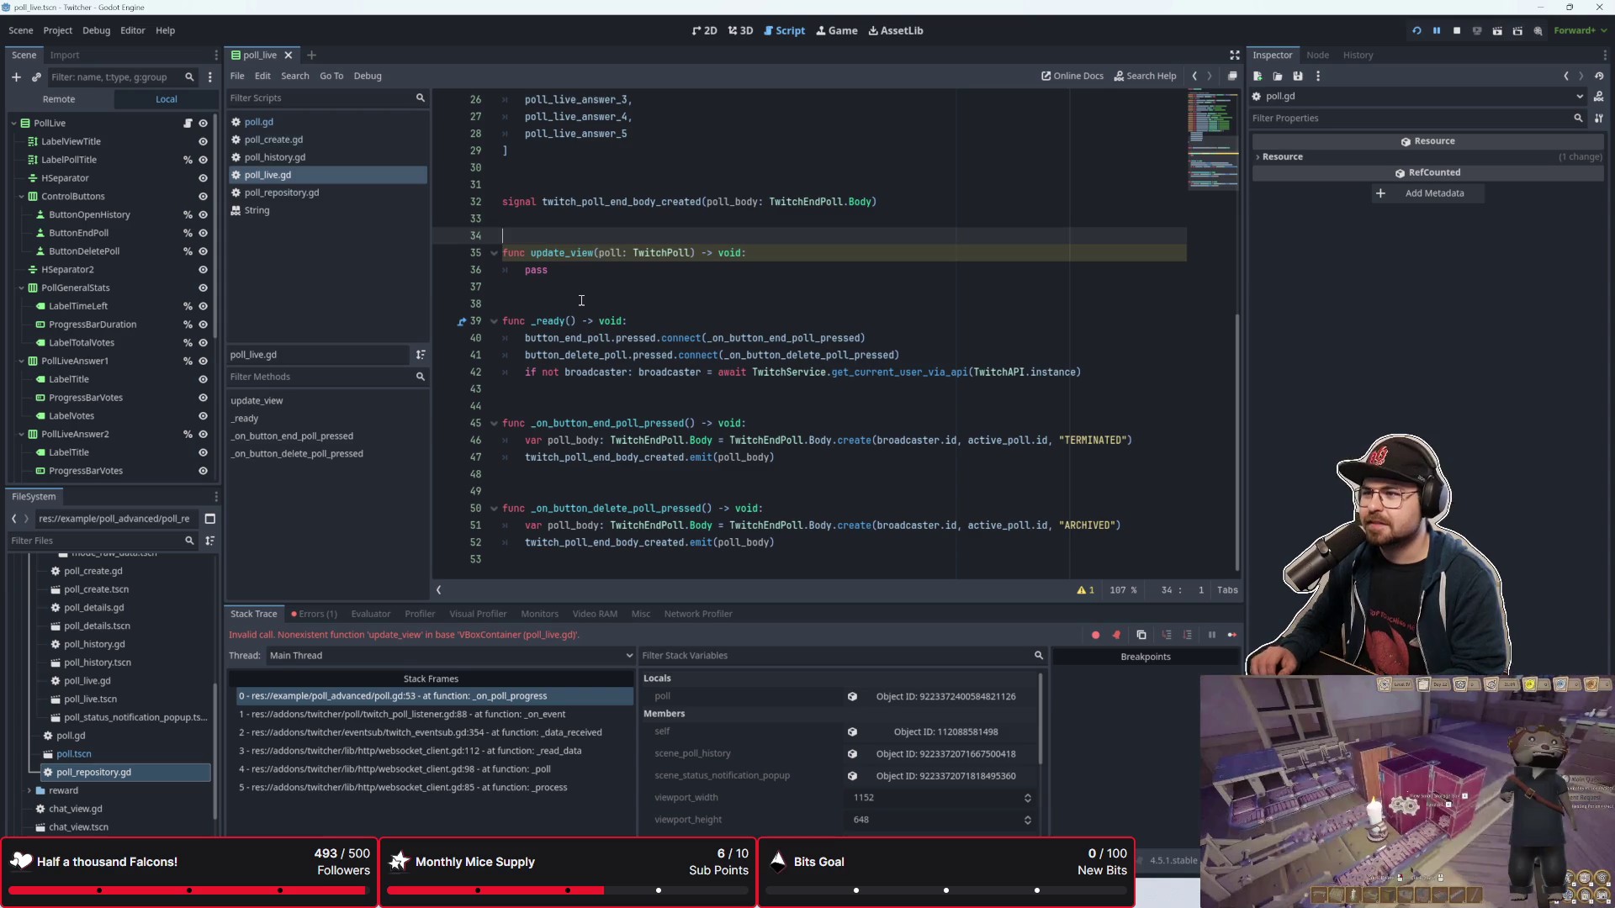
{"action": "scroll", "coordinate": [582, 301], "scroll_direction": "up", "scroll_amount": 7}
{"action": "scroll", "coordinate": [461, 311], "scroll_direction": "down", "scroll_amount": 7}
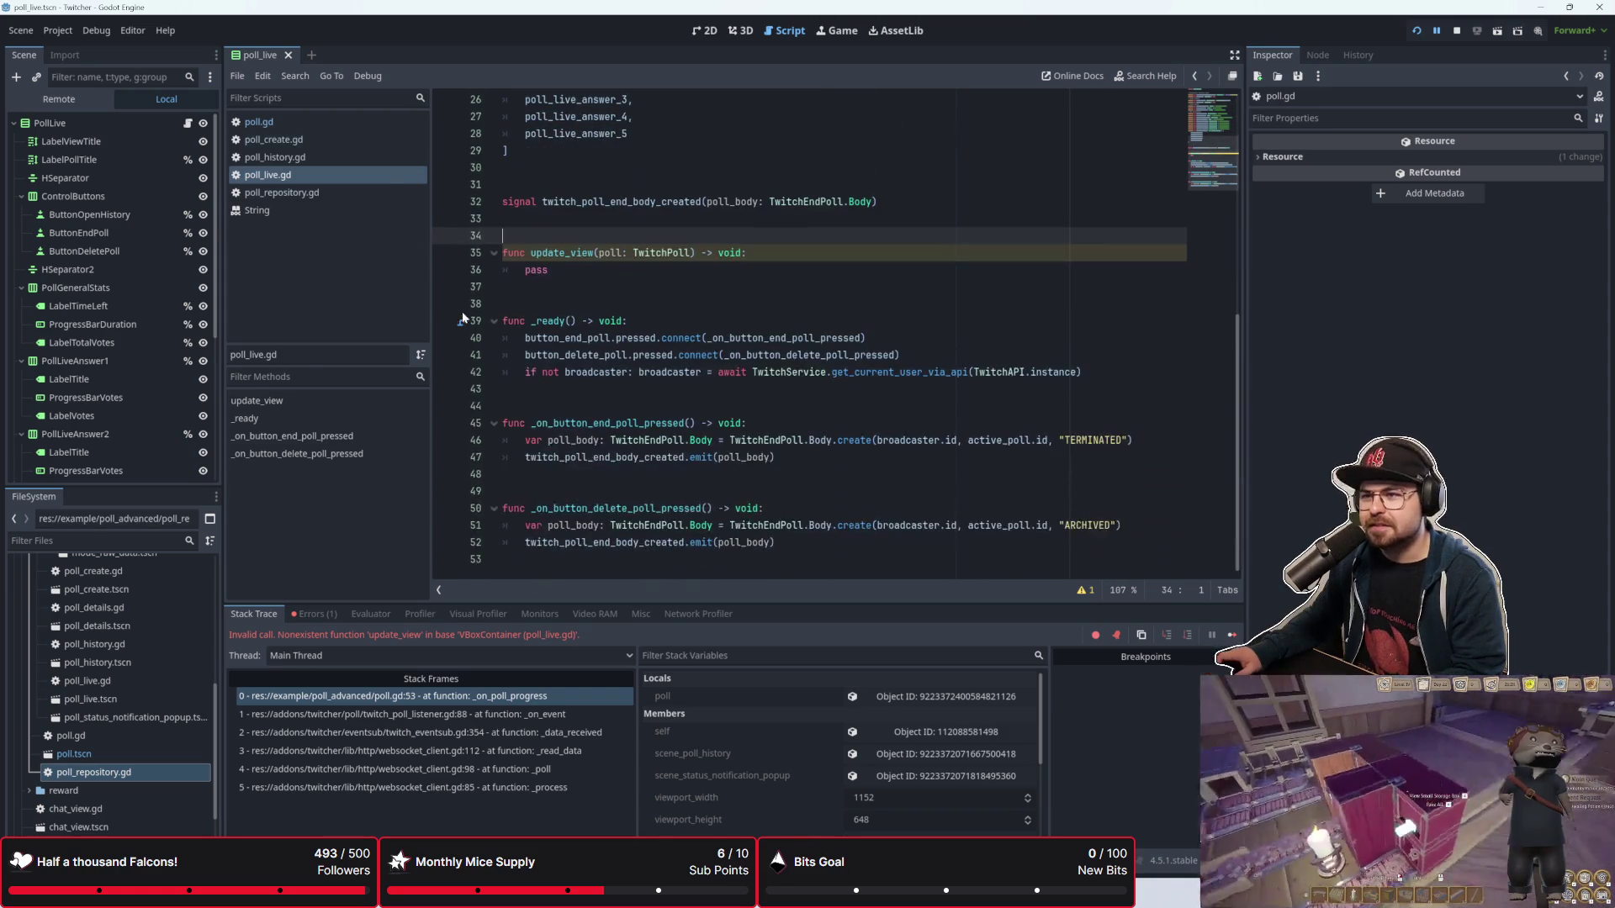
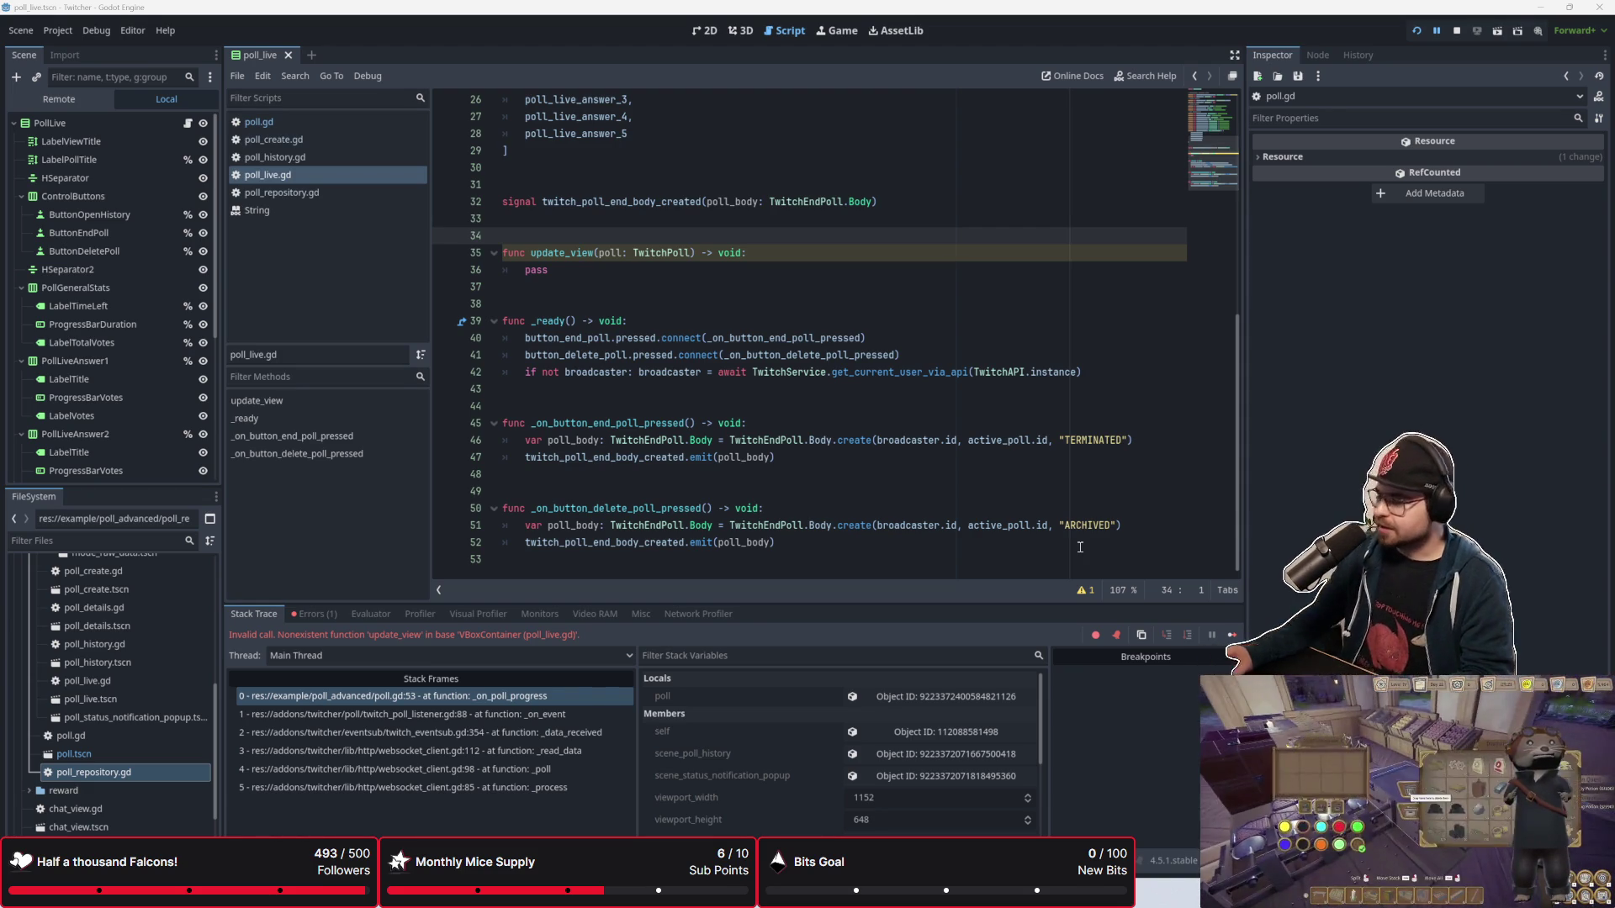
Step: Place the caret among the empty lines 48–49 at the bottom of poll_live.gd
{"action": "left_click", "coordinate": [851, 478]}
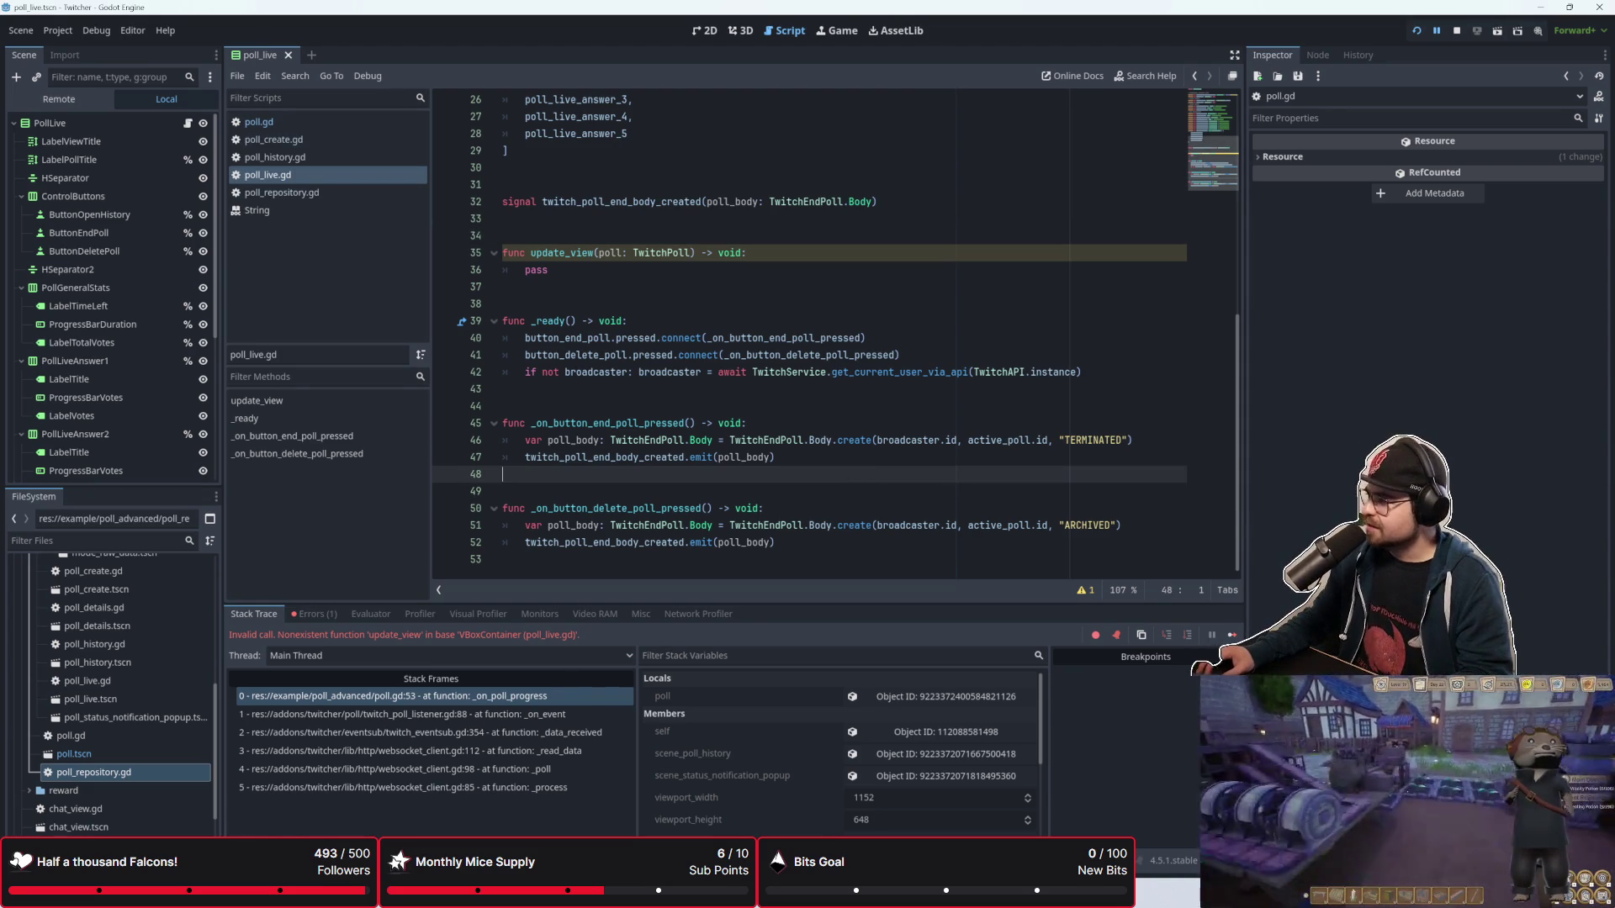
{"action": "left_click", "coordinate": [740, 486]}
{"action": "left_click", "coordinate": [747, 476]}
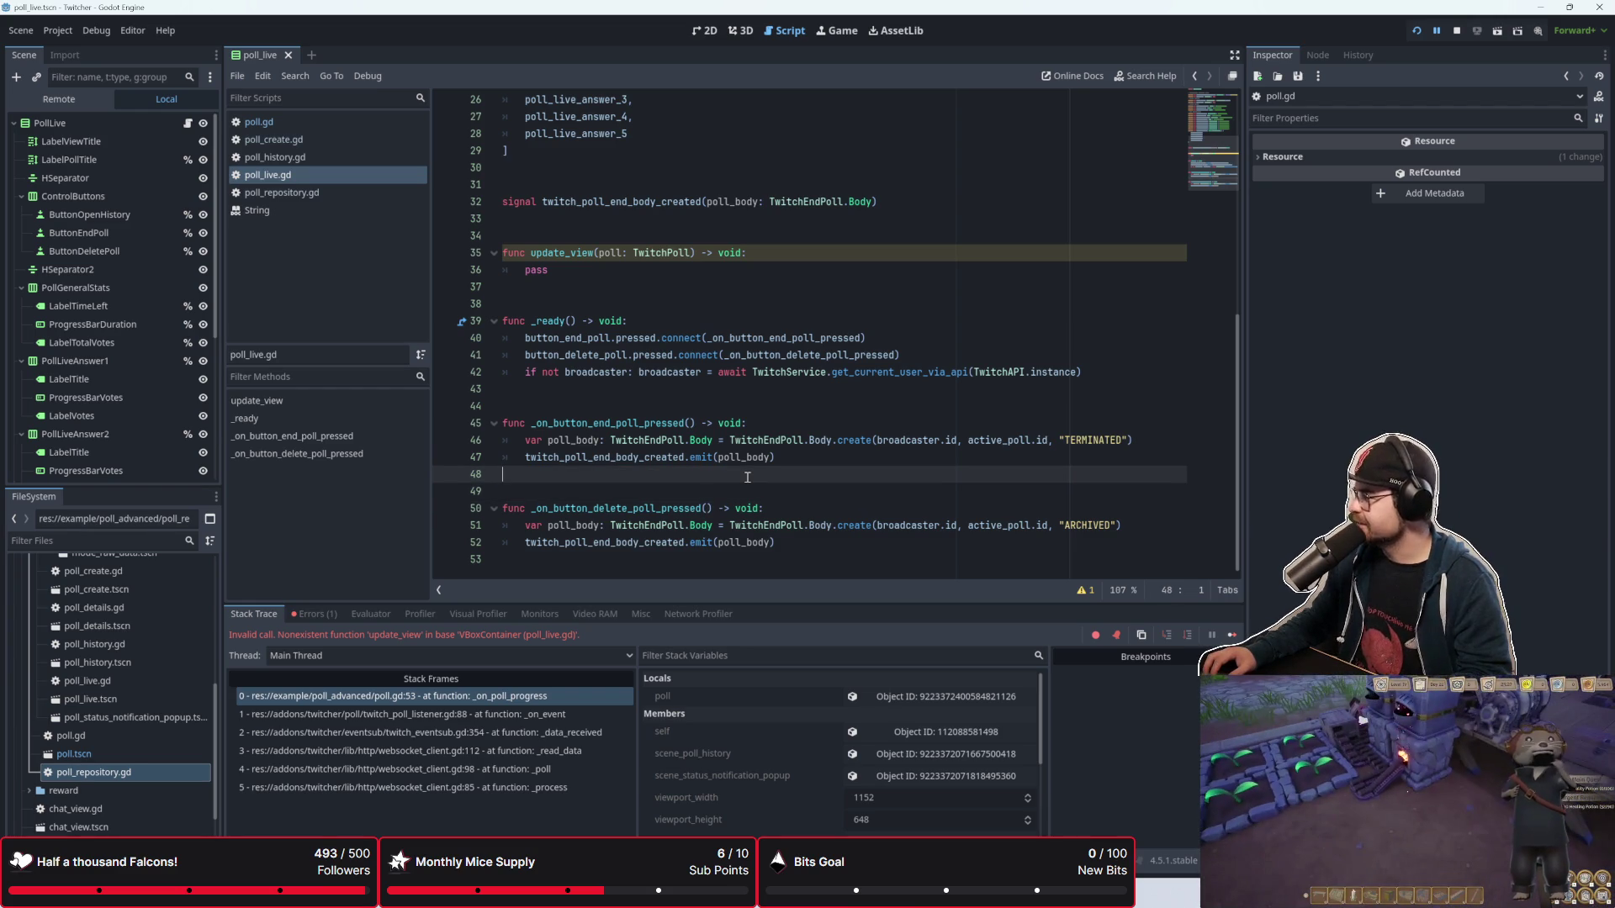
{"action": "left_click", "coordinate": [749, 492]}
{"action": "left_click", "coordinate": [757, 477]}
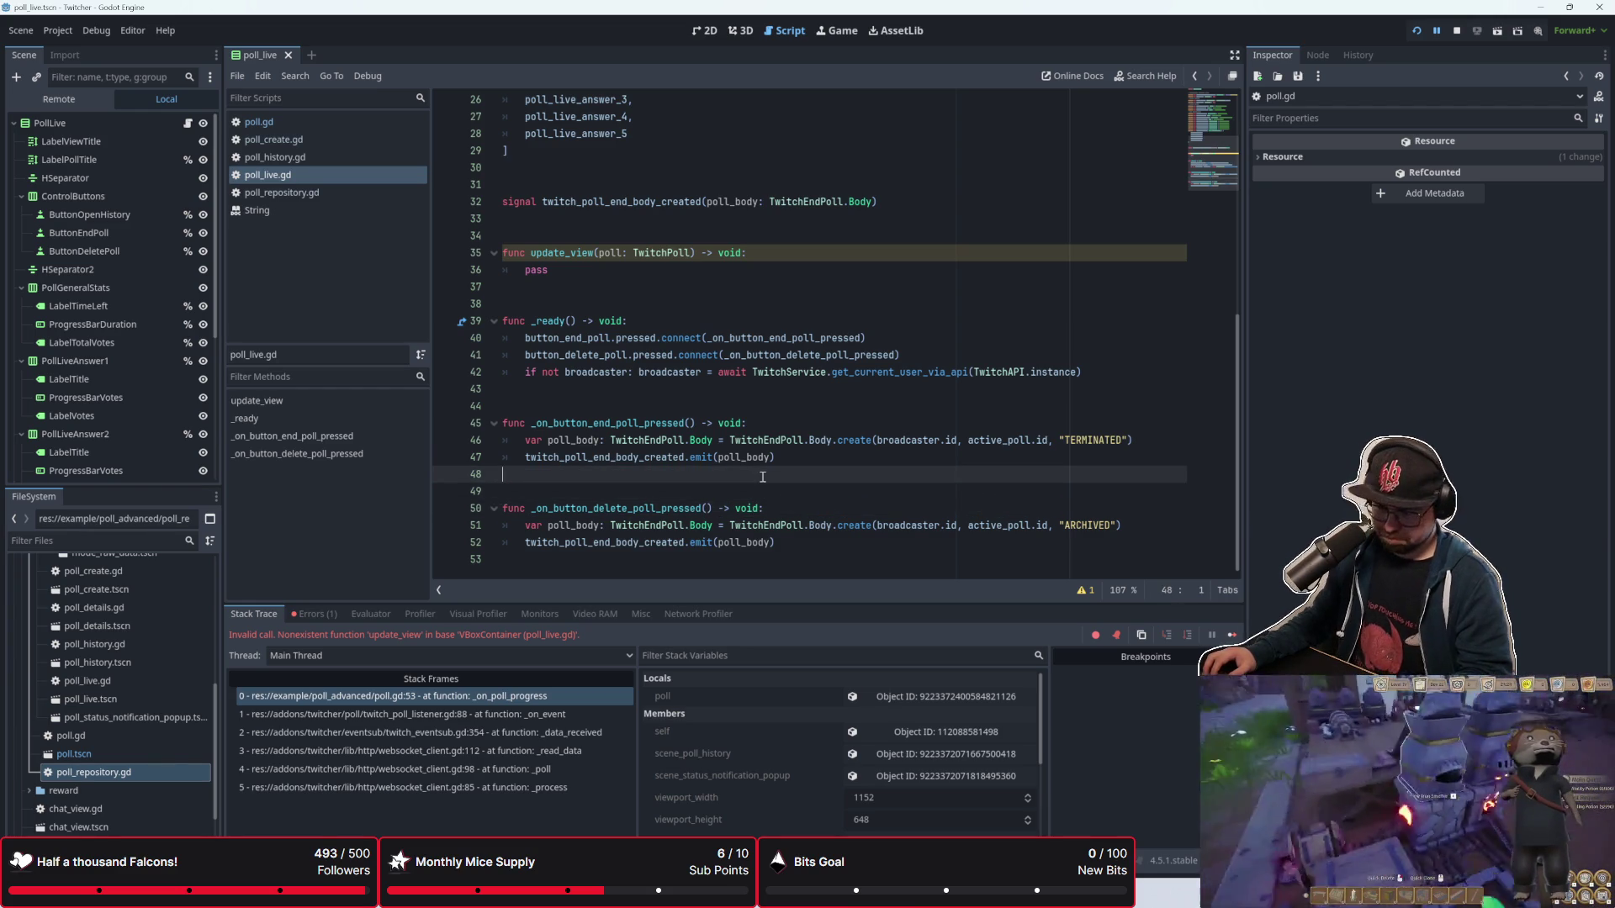
{"action": "left_click", "coordinate": [758, 488]}
{"action": "left_click", "coordinate": [758, 476]}
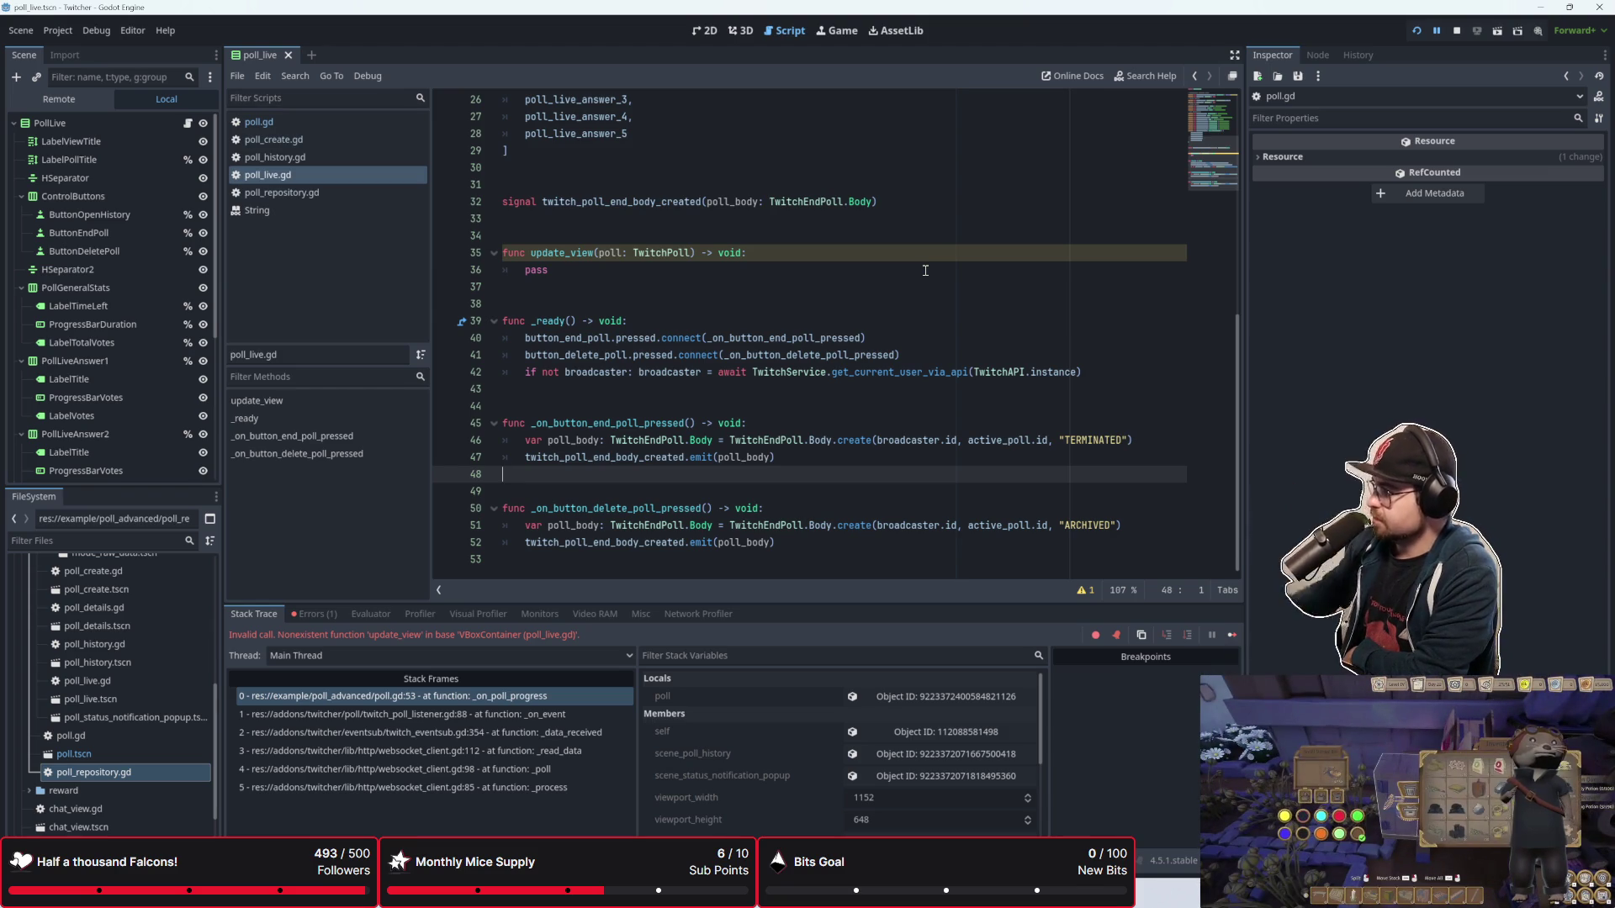
Step: Delete the pass placeholder in update_view, keeping its indented body line empty
{"action": "left_click", "coordinate": [855, 278]}
{"action": "left_click", "coordinate": [855, 289]}
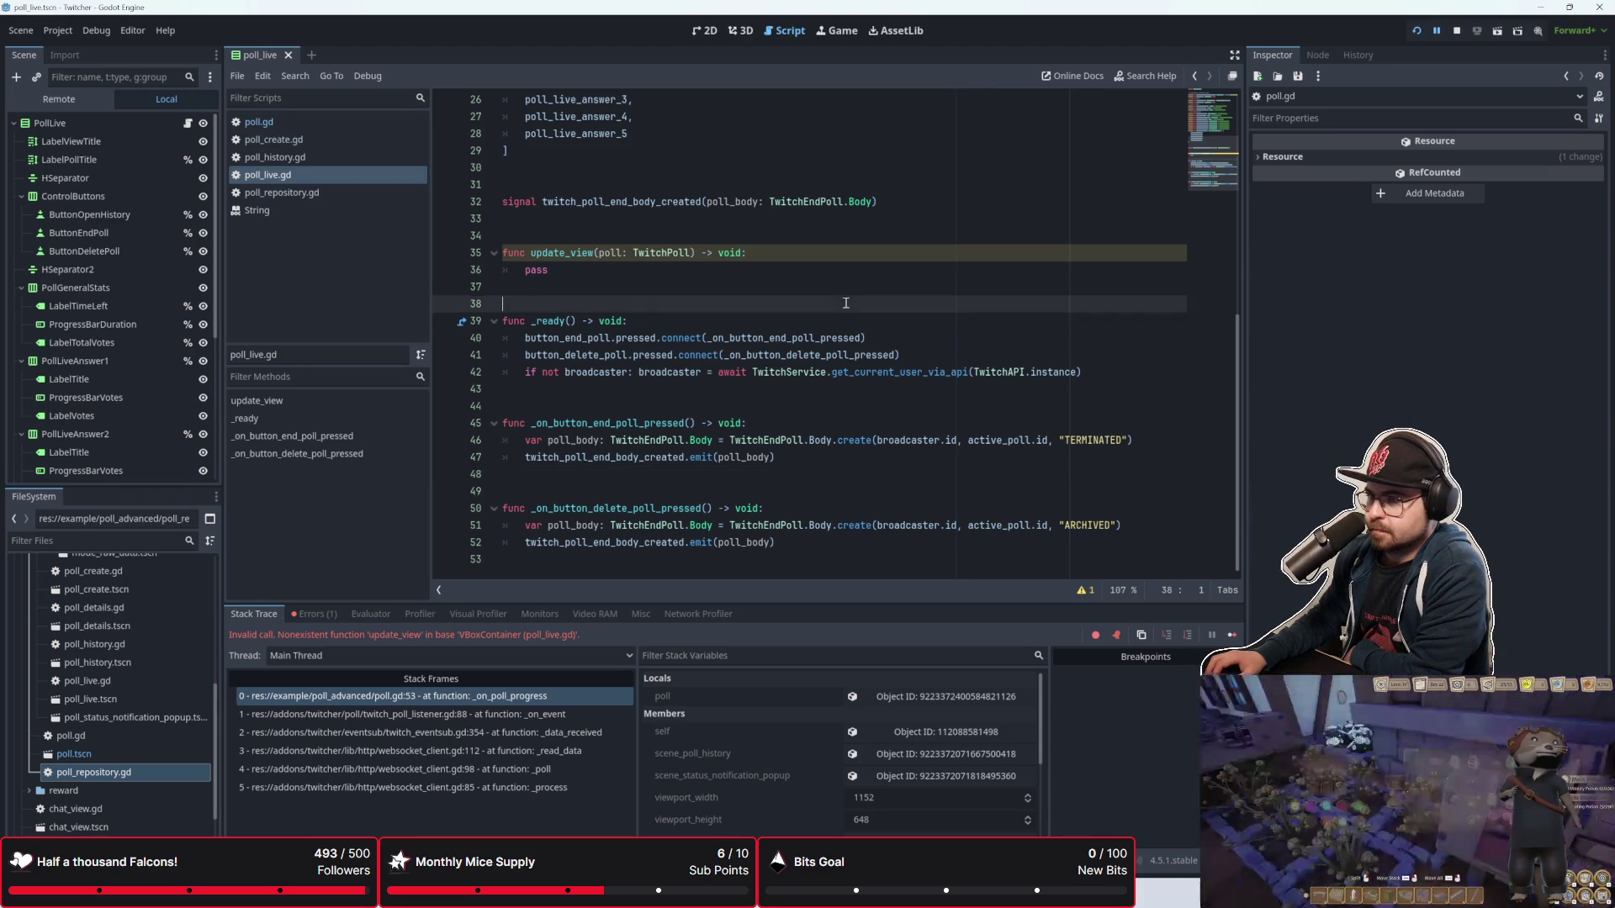
{"action": "key", "text": "Up"}
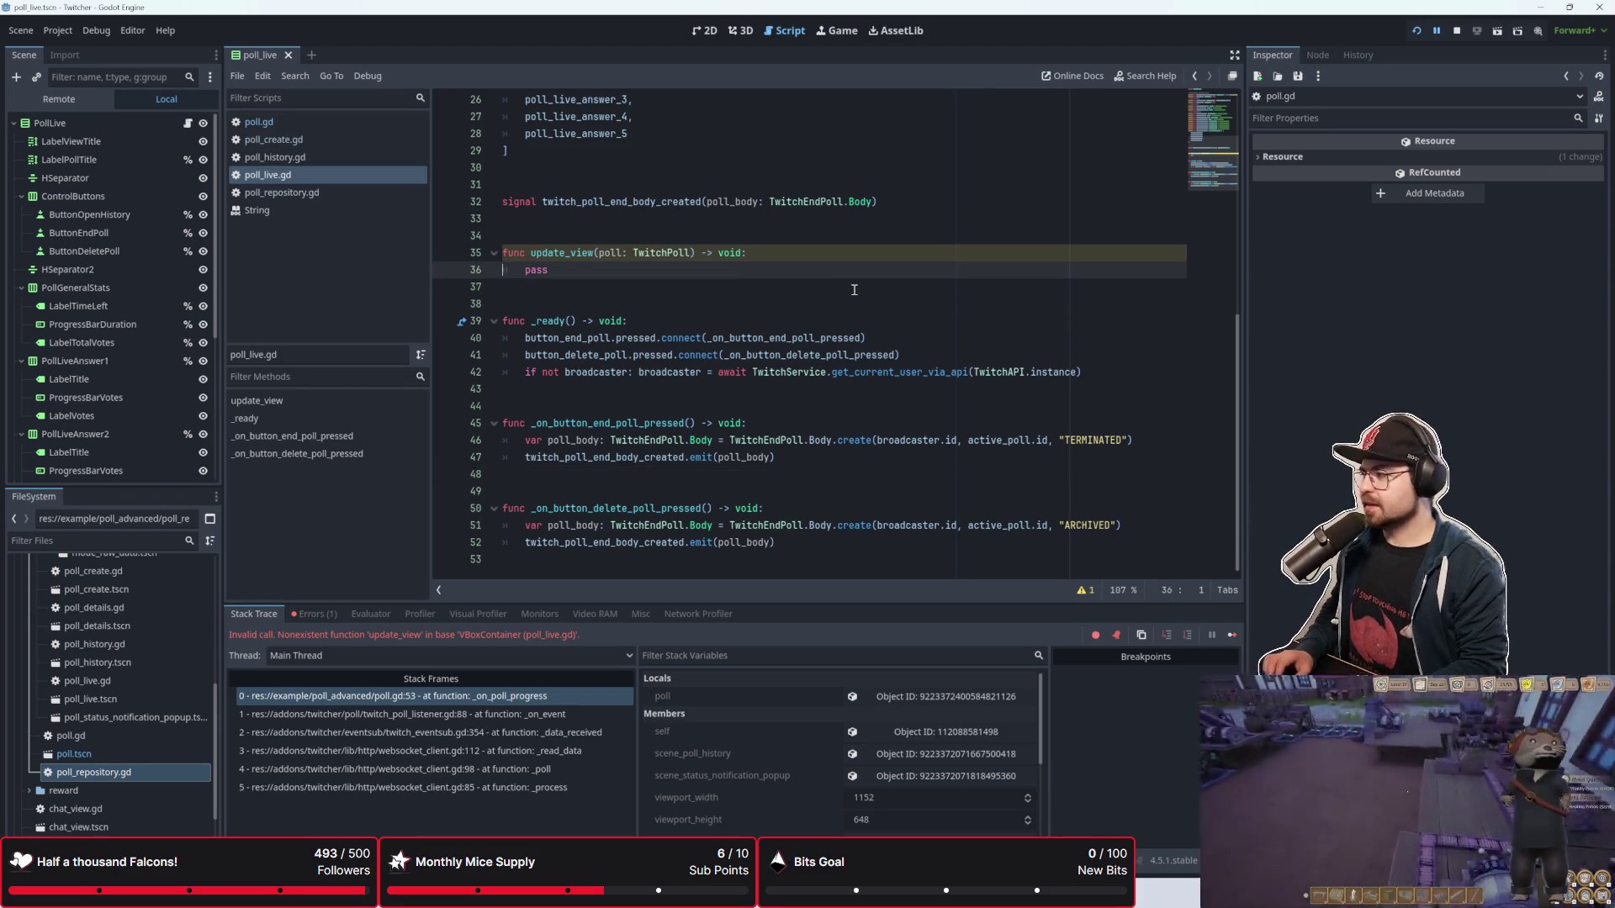
{"action": "key", "text": "BackSpace"}
{"action": "key", "text": "BackSpace"}
{"action": "key", "text": "BackSpace"}
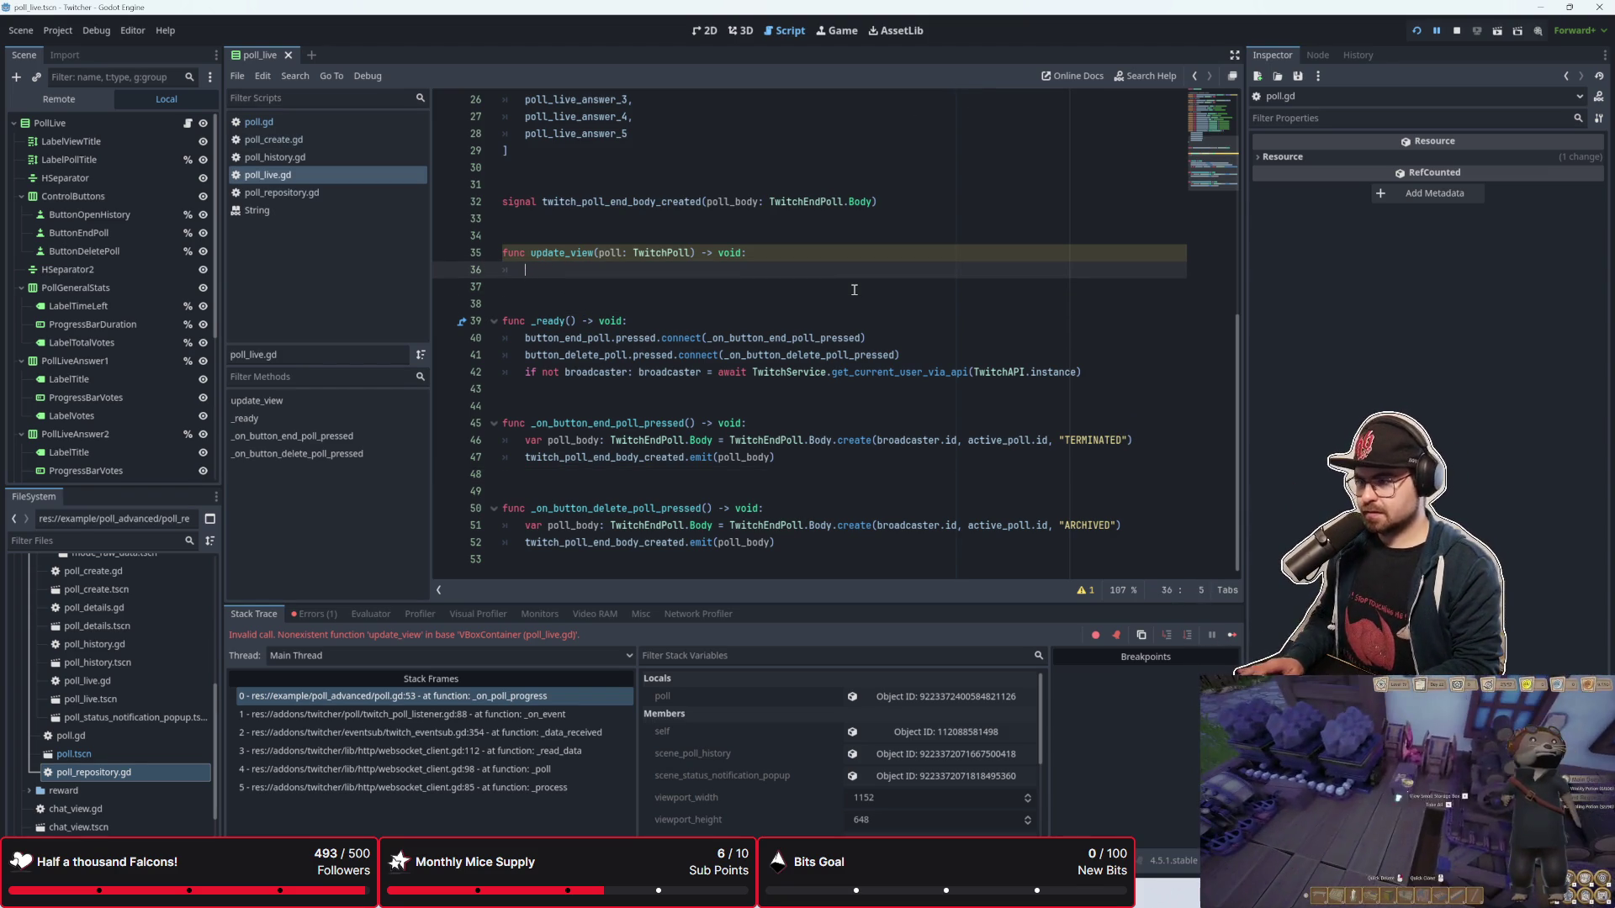
{"action": "type", "text": "pass"}
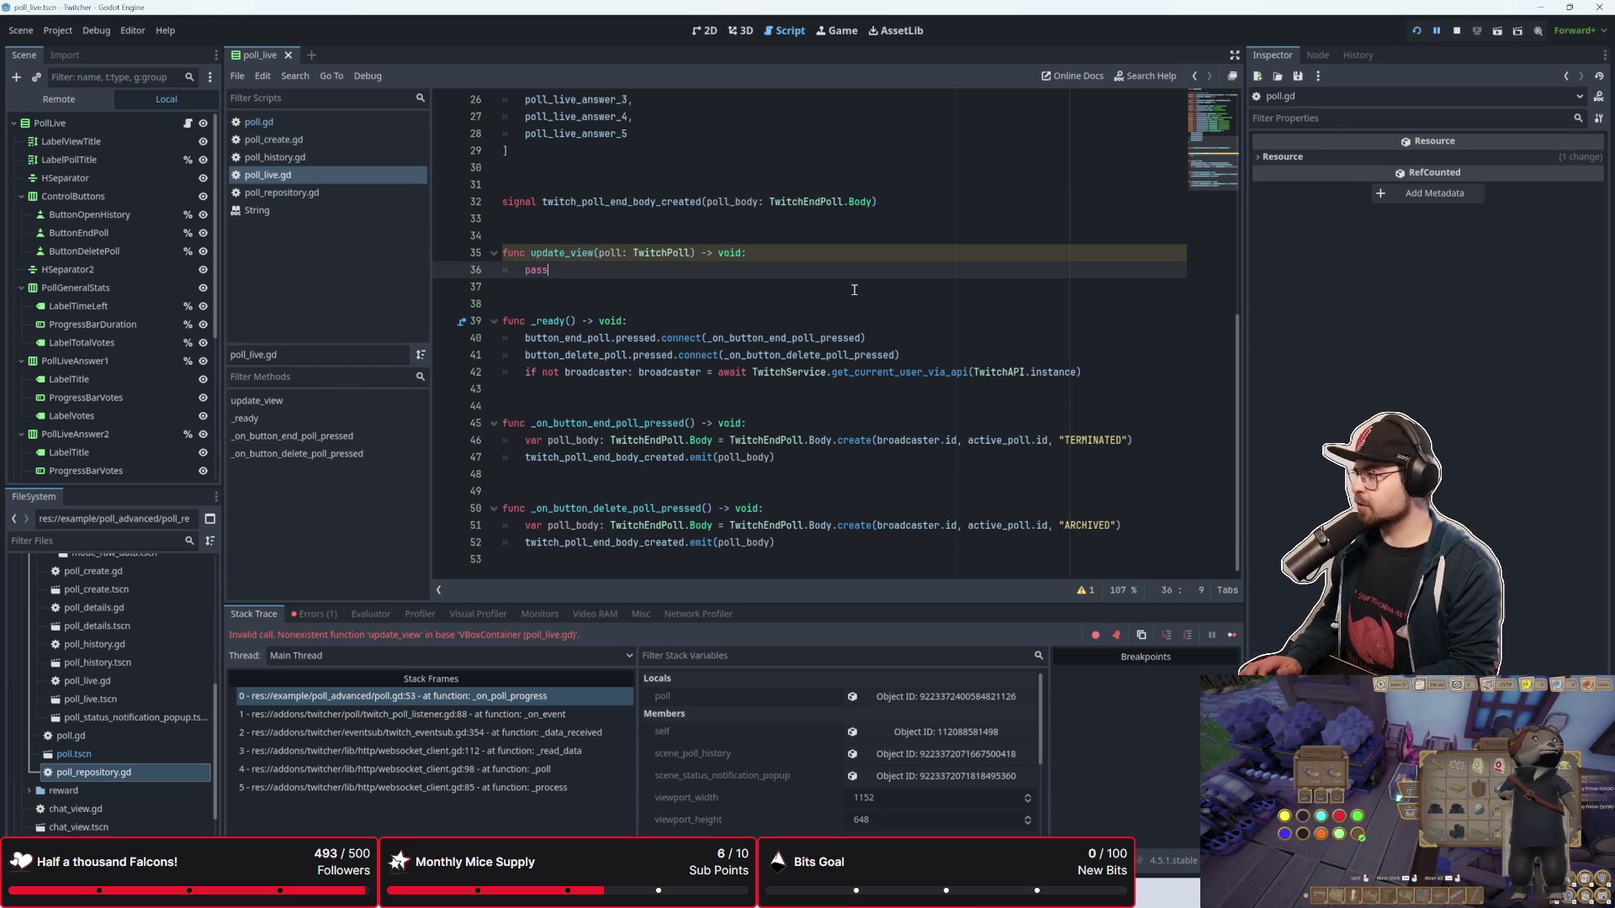
{"action": "key", "text": "BackSpace"}
{"action": "key", "text": "BackSpace"}
{"action": "key", "text": "BackSpace"}
{"action": "type", "text": "pass"}
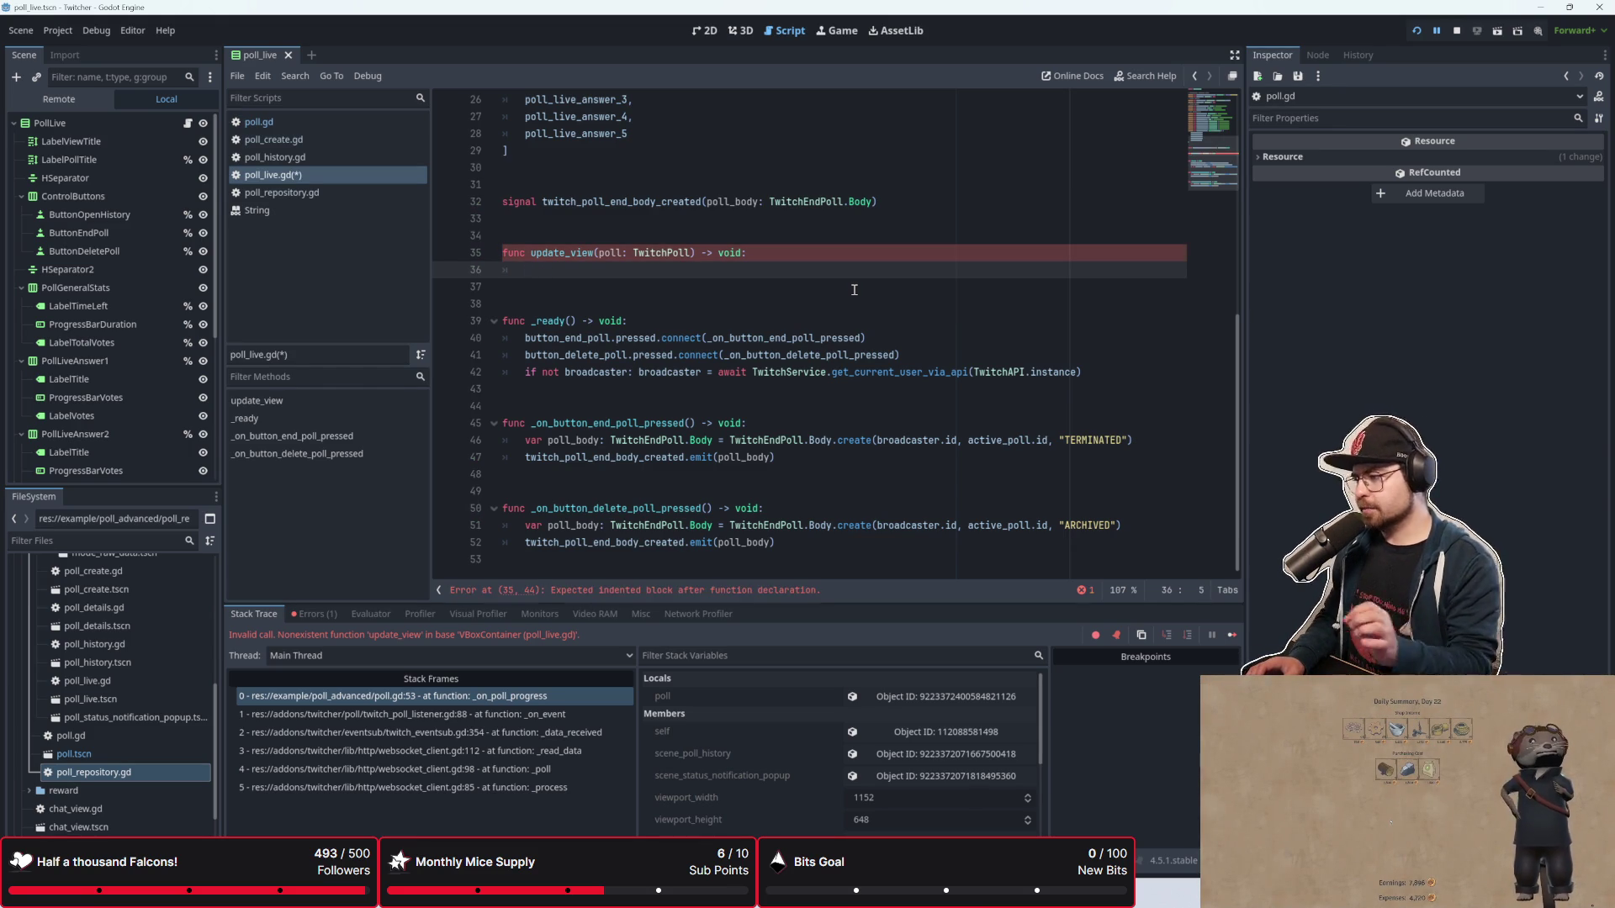
{"action": "key", "text": "BackSpace"}
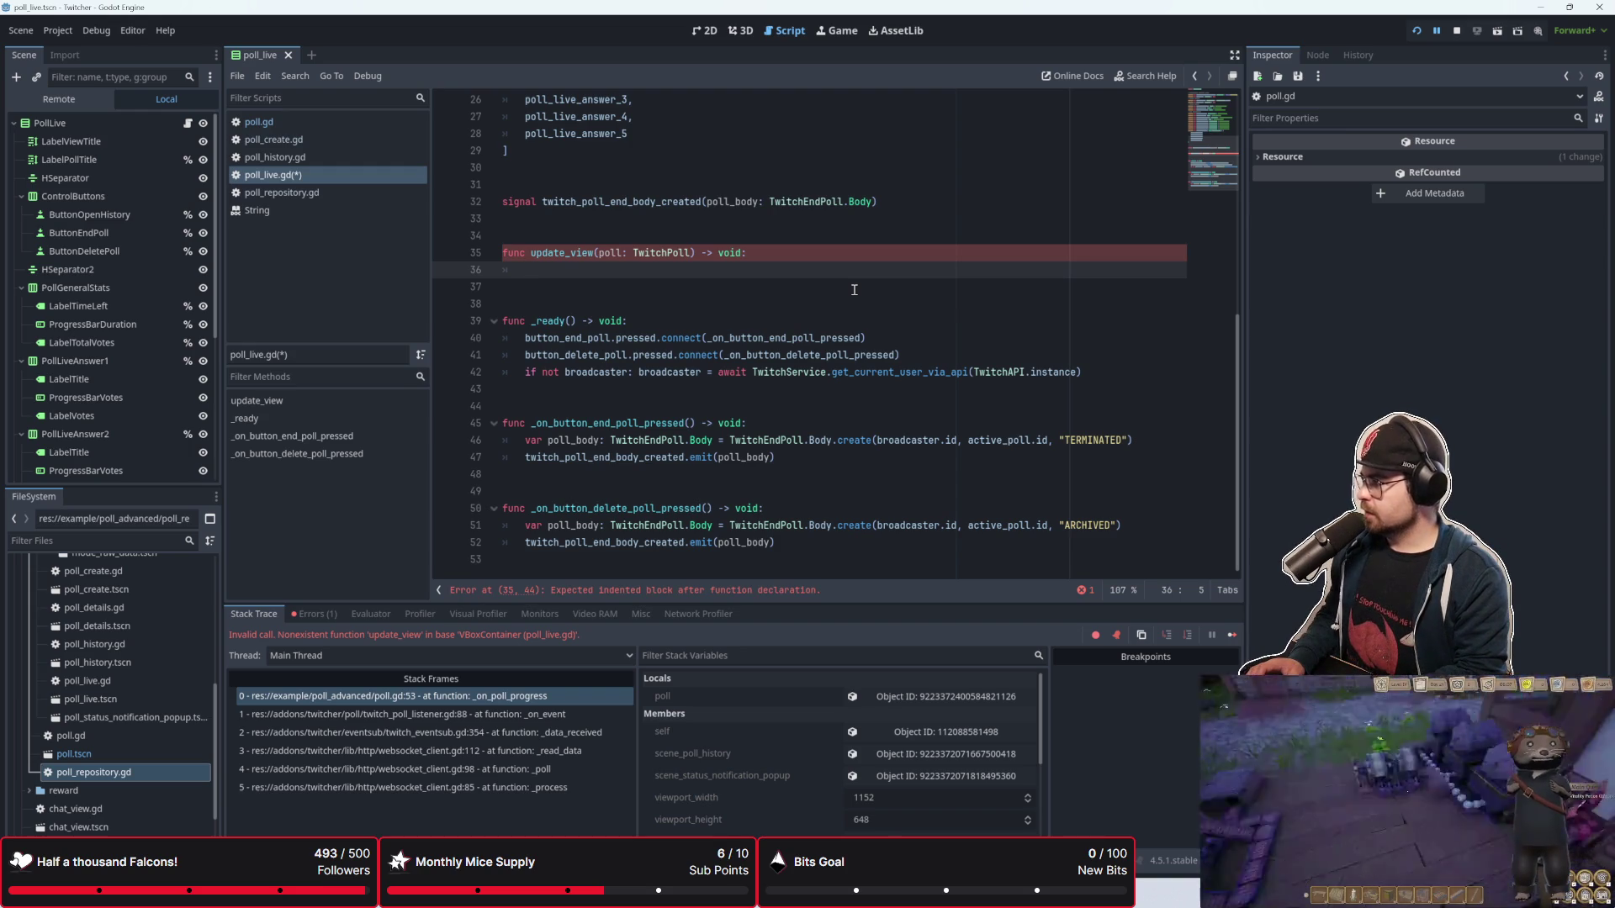
{"action": "key", "text": "Tab"}
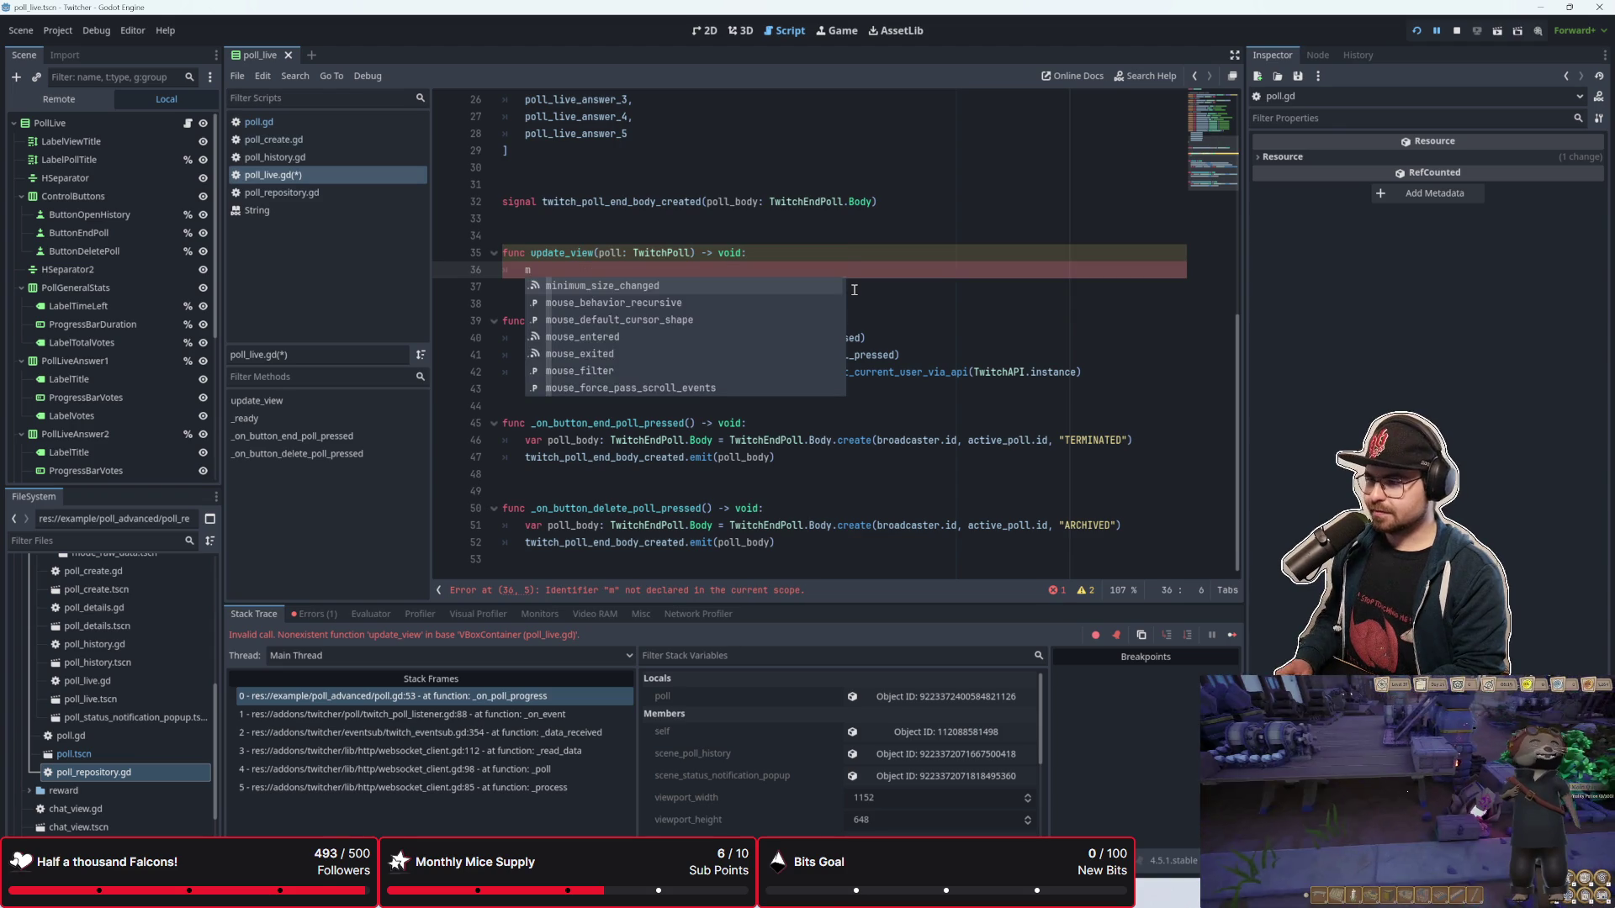
{"action": "key", "text": "alt+Tab"}
Step: Search the Twitch API reference for 'Progress', reaching the third match in Get Charity Campaign
{"action": "scroll", "coordinate": [1021, 454], "scroll_direction": "up", "scroll_amount": 20}
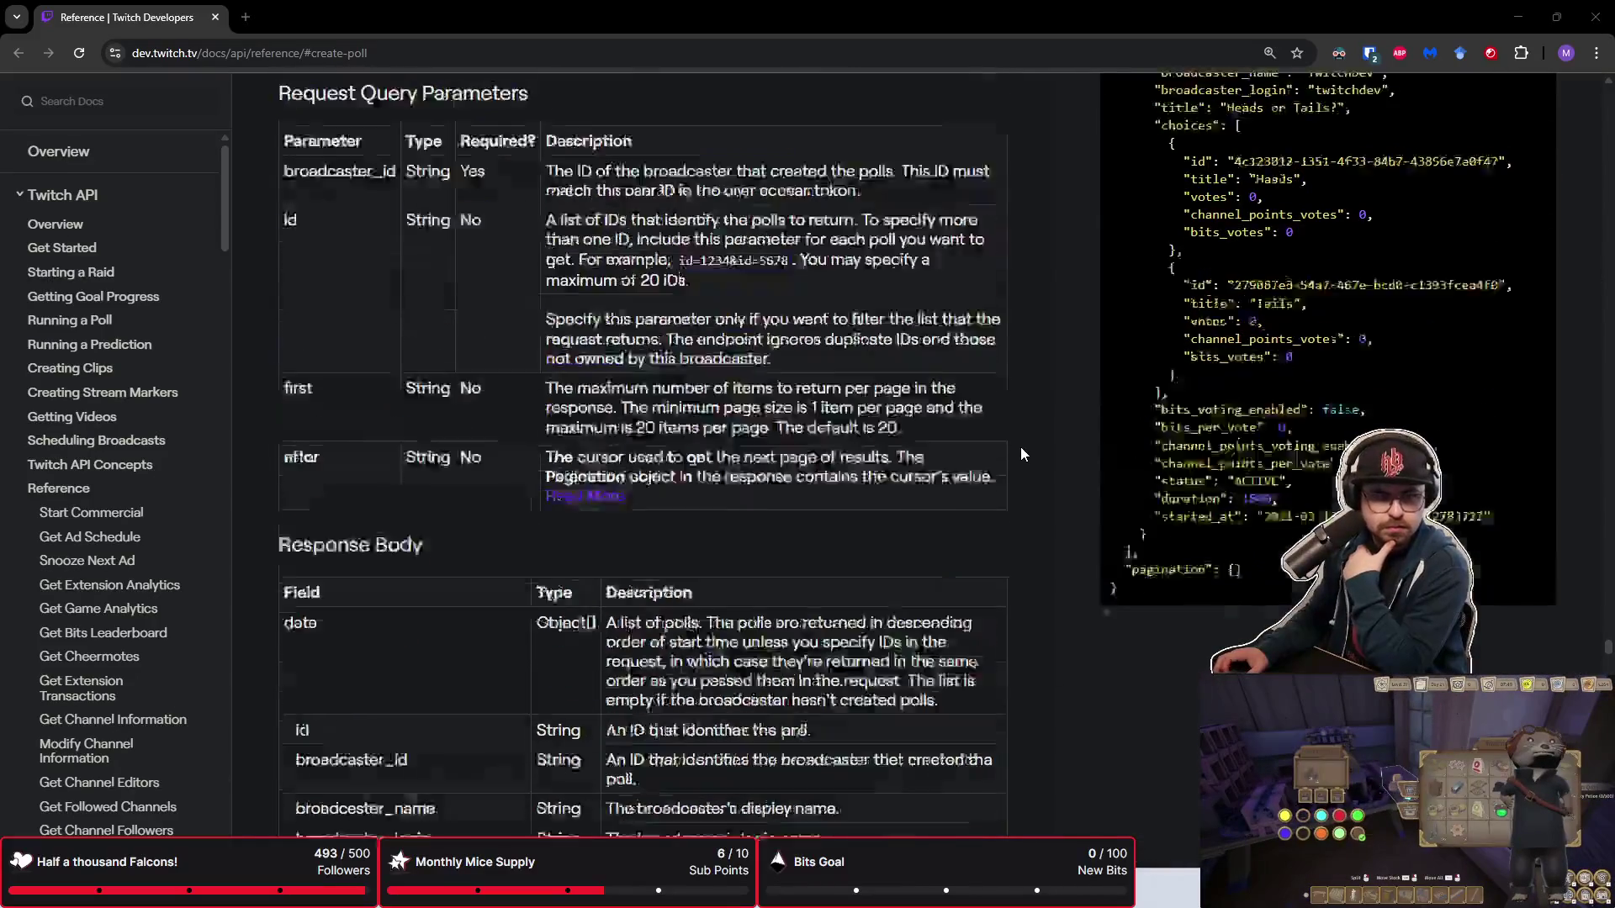
{"action": "scroll", "coordinate": [1021, 454], "scroll_direction": "up", "scroll_amount": 12}
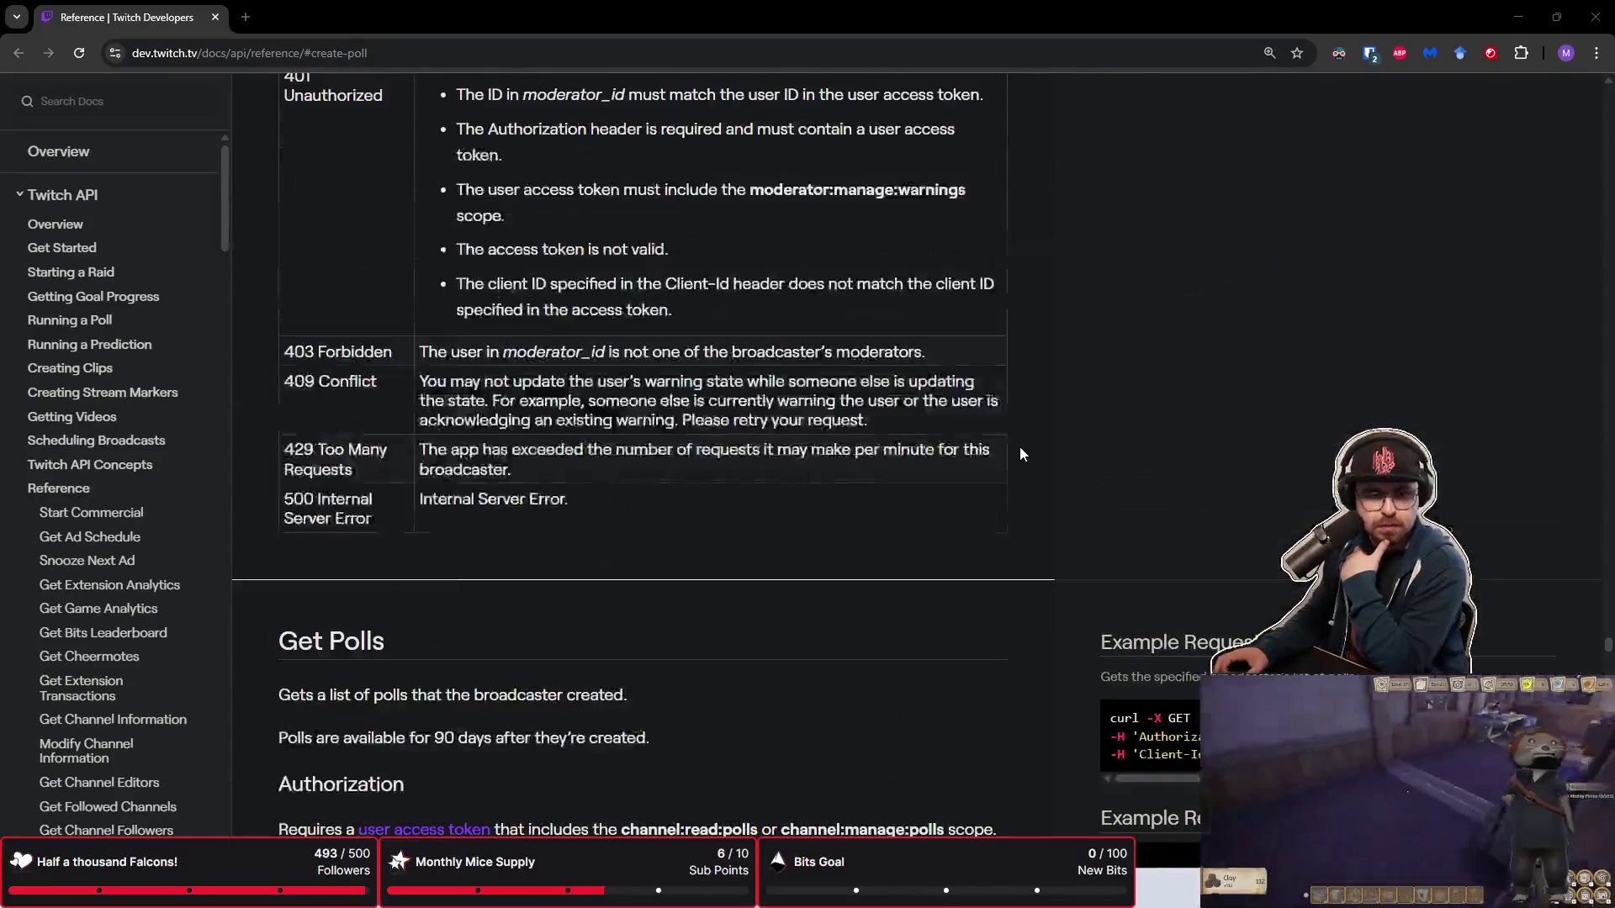
{"action": "scroll", "coordinate": [1021, 450], "scroll_direction": "up", "scroll_amount": 15}
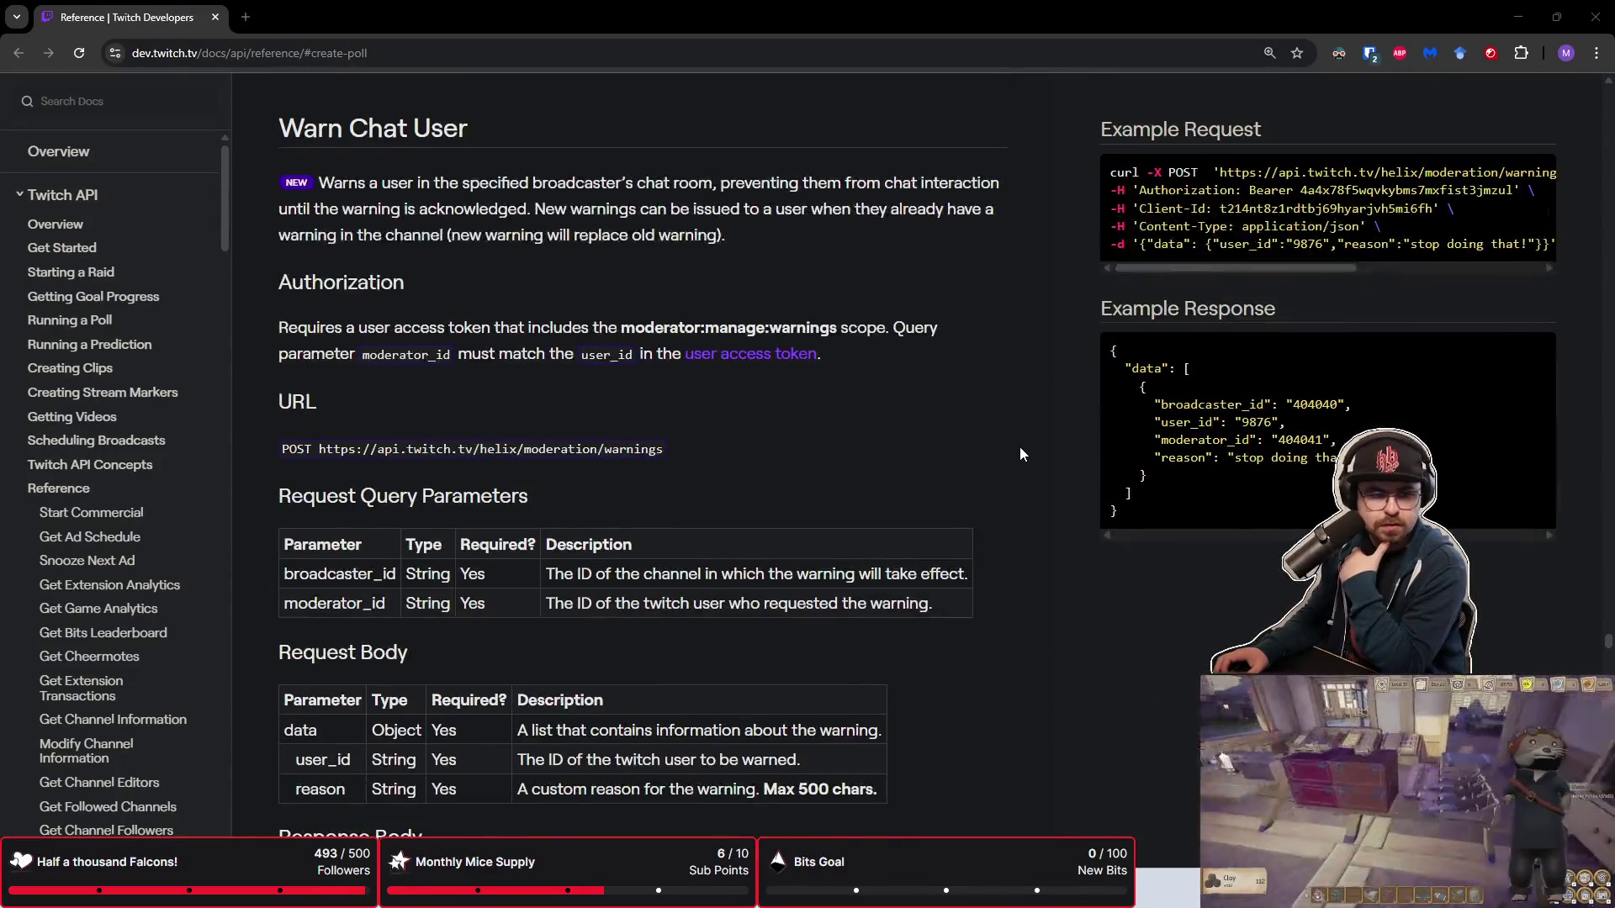
{"action": "scroll", "coordinate": [1020, 454], "scroll_direction": "down", "scroll_amount": 15}
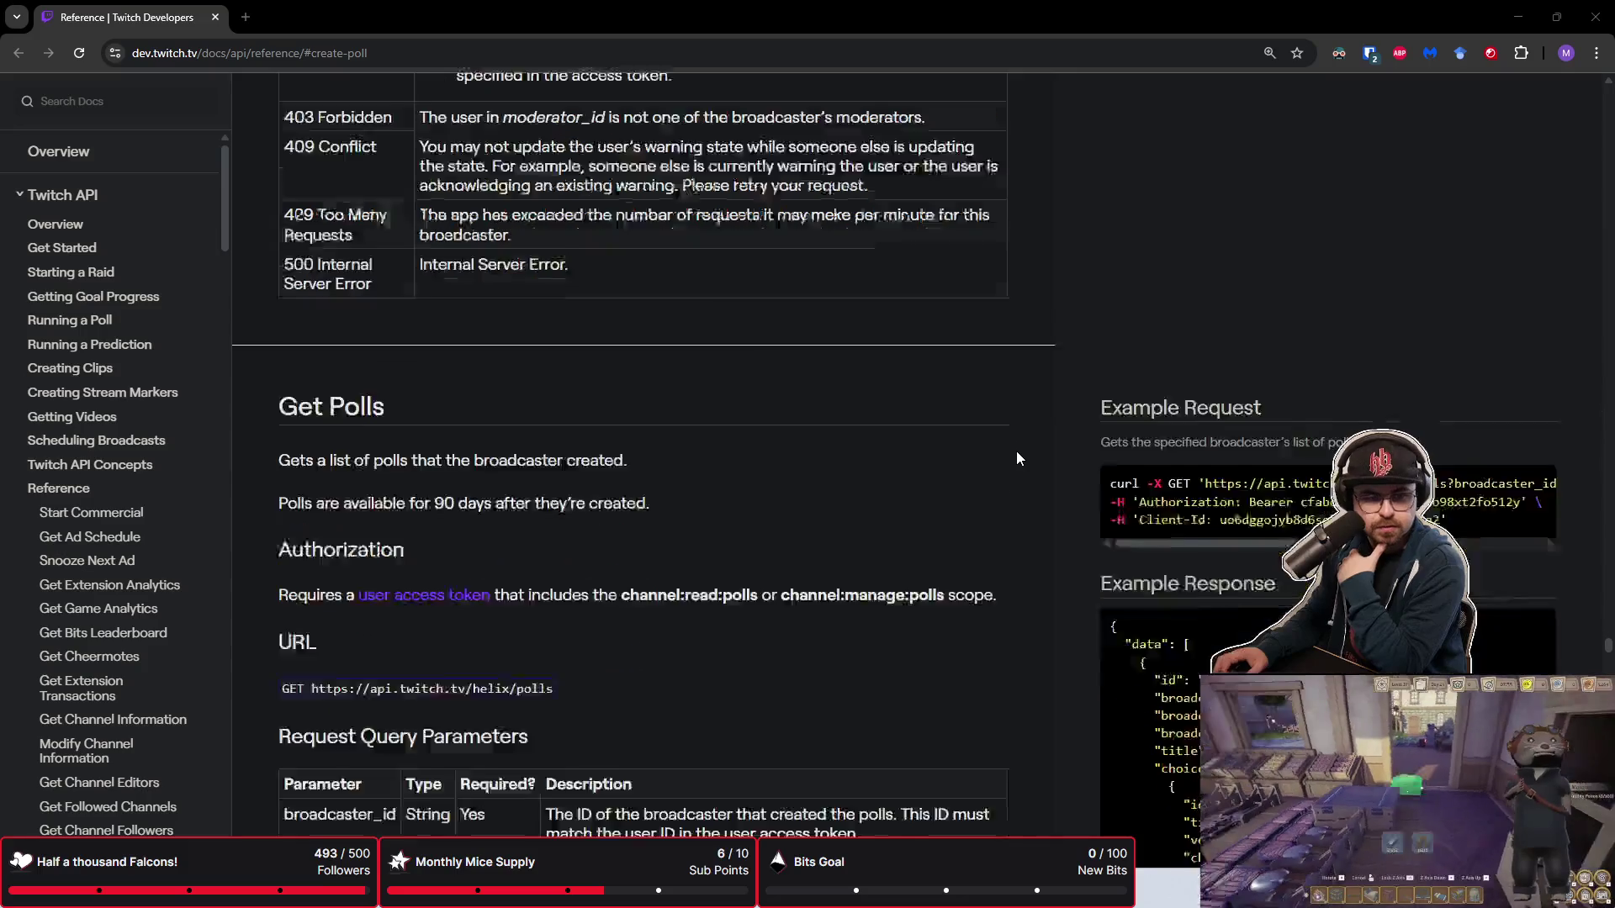
{"action": "key", "text": "ctrl+f"}
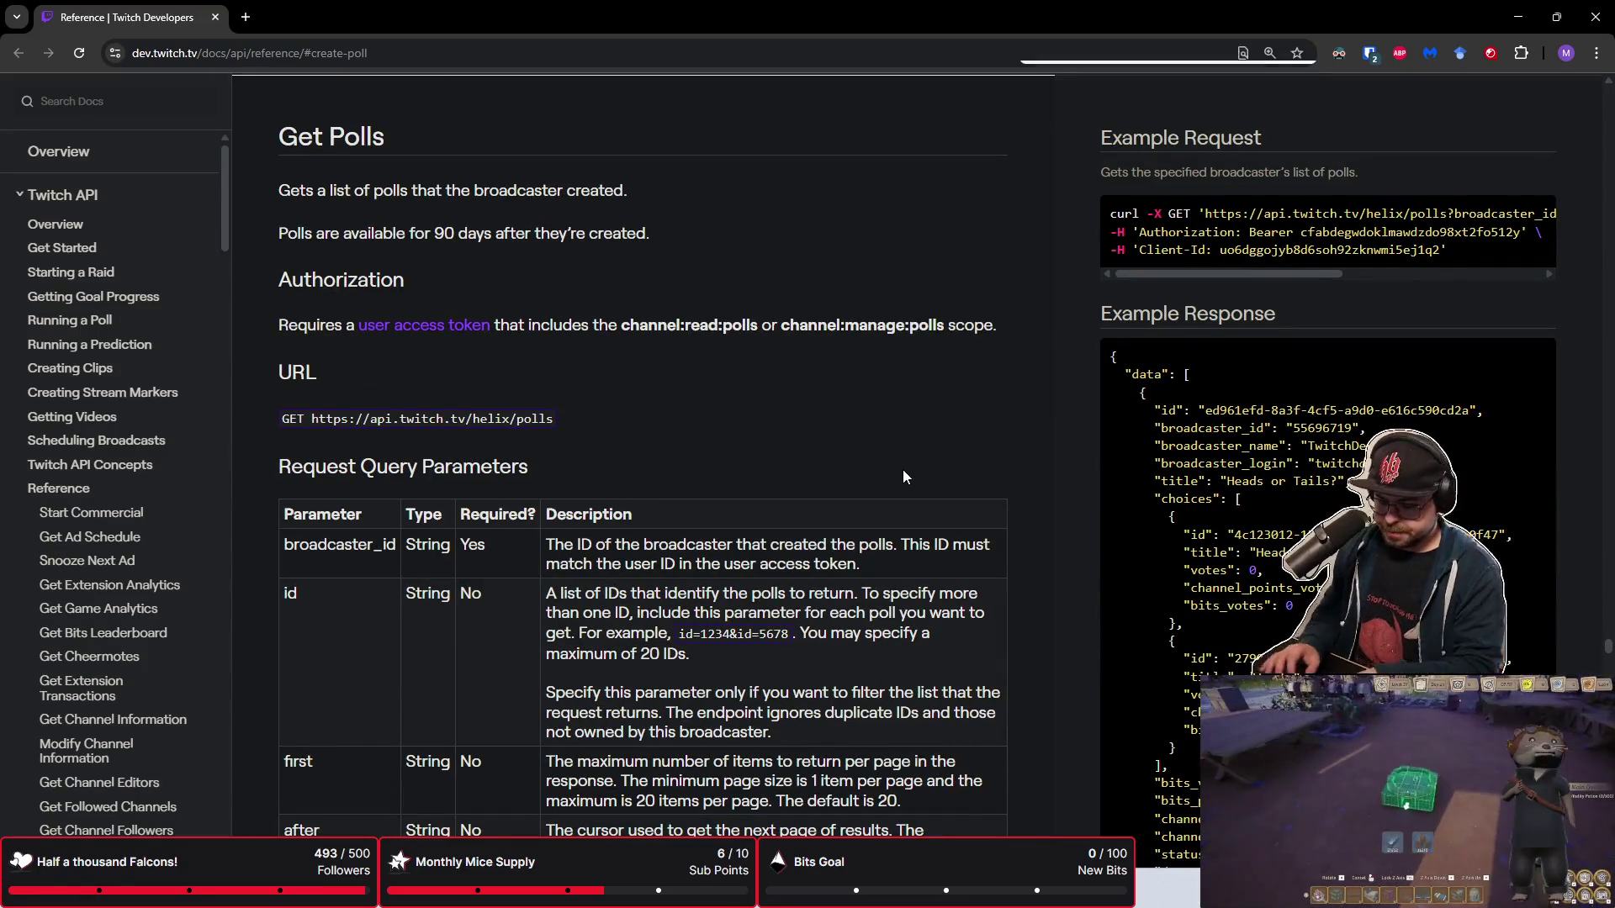
{"action": "type", "text": "Progress"}
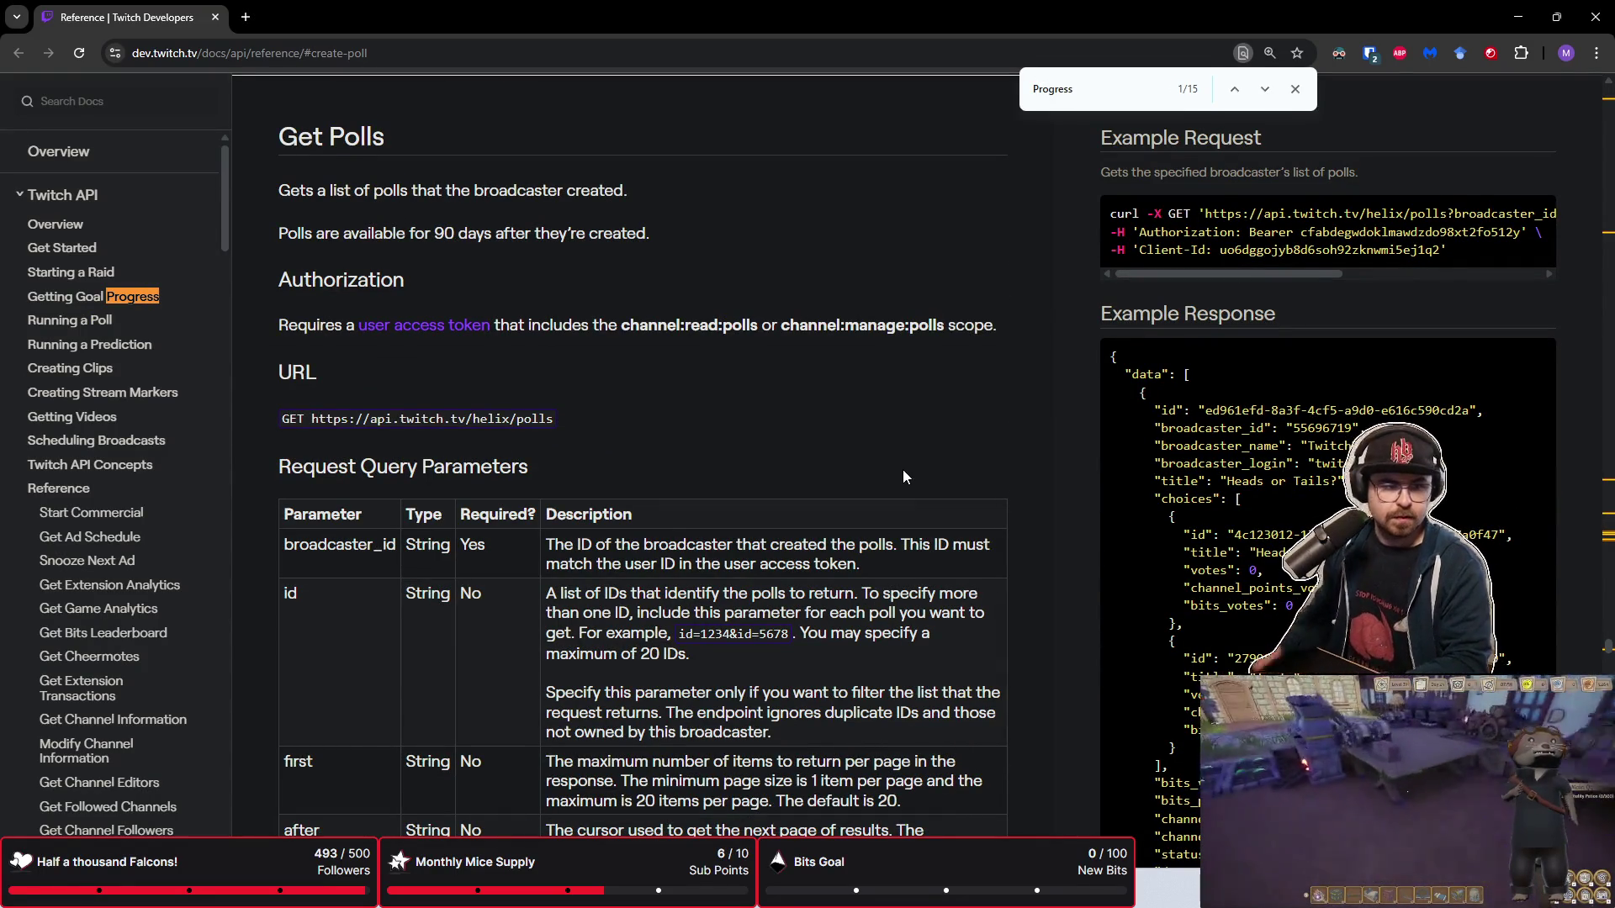
{"action": "key", "text": "Return"}
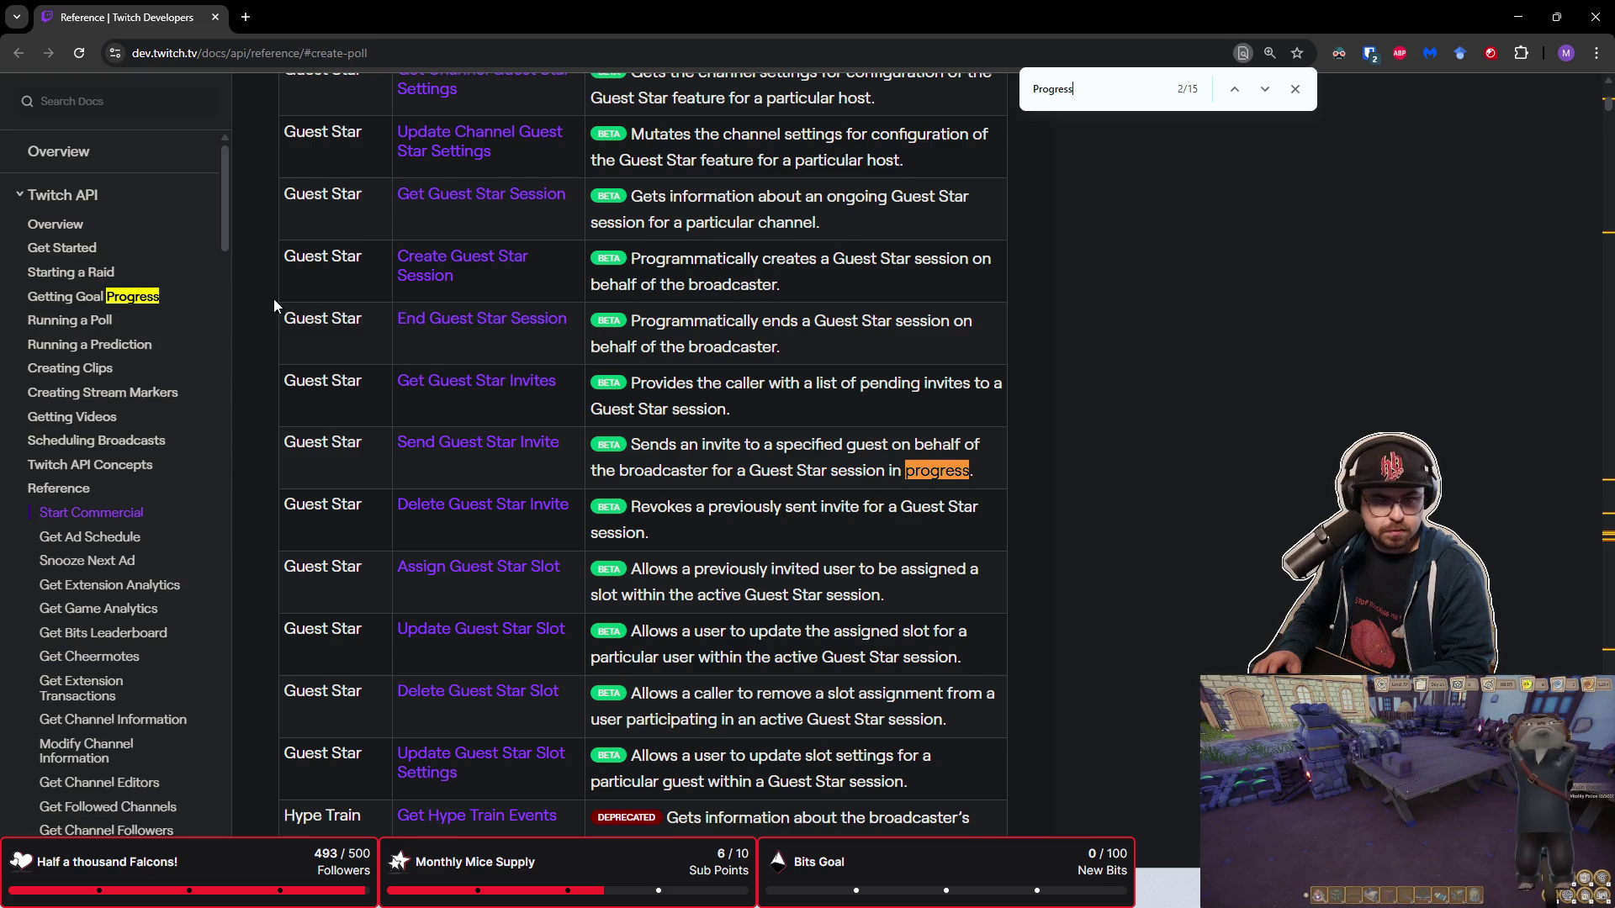
{"action": "key", "text": "Return"}
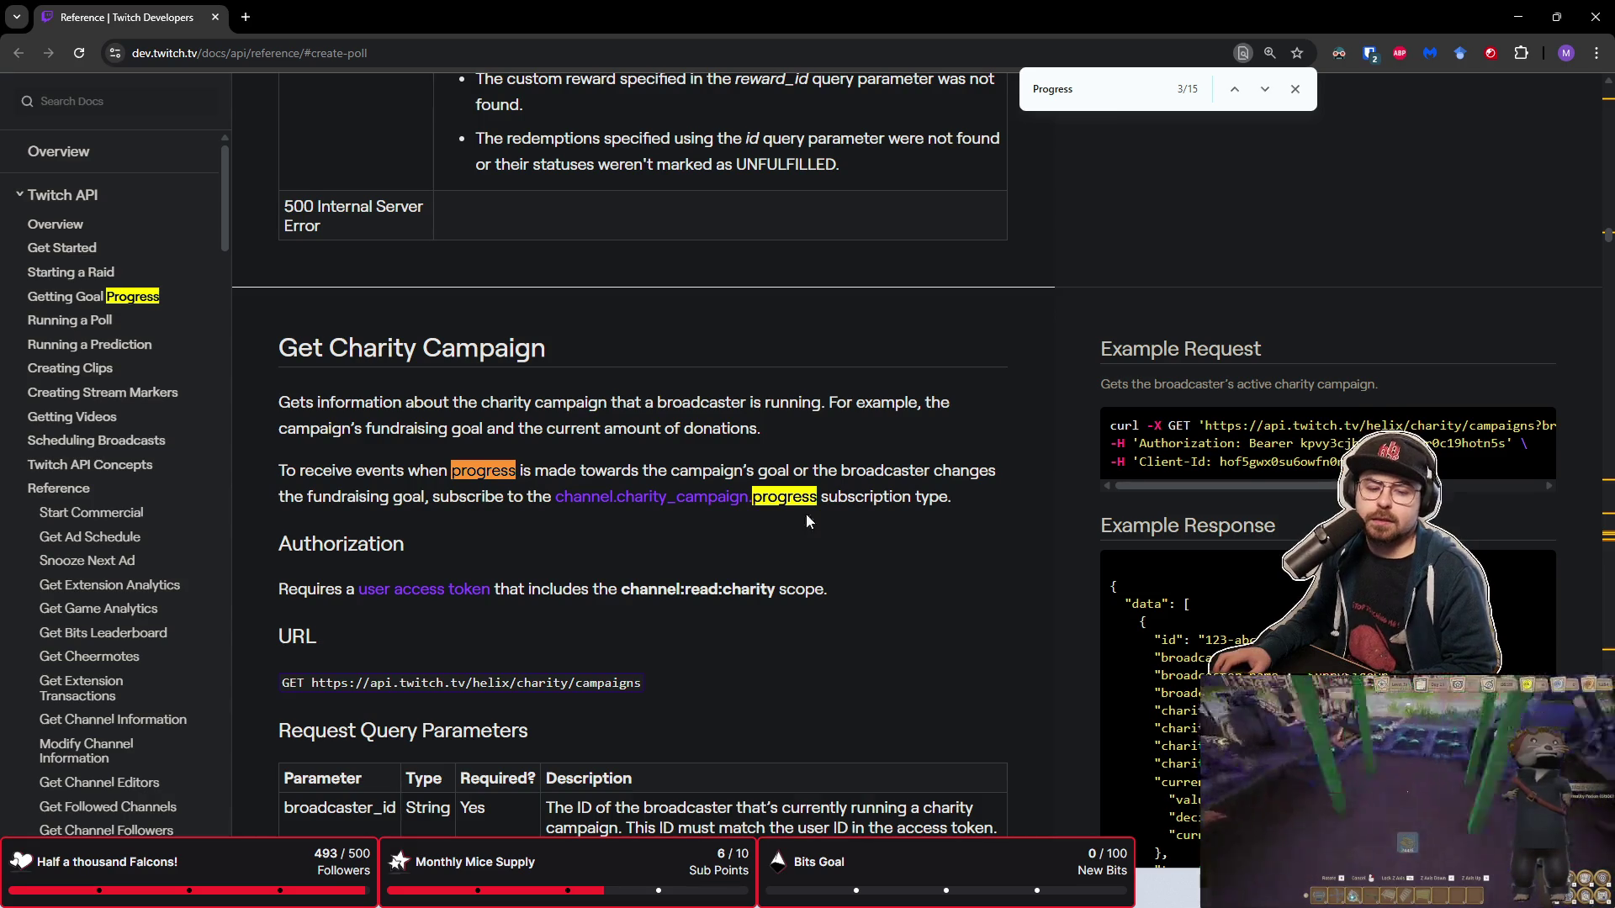
{"action": "key", "text": "alt+Tab"}
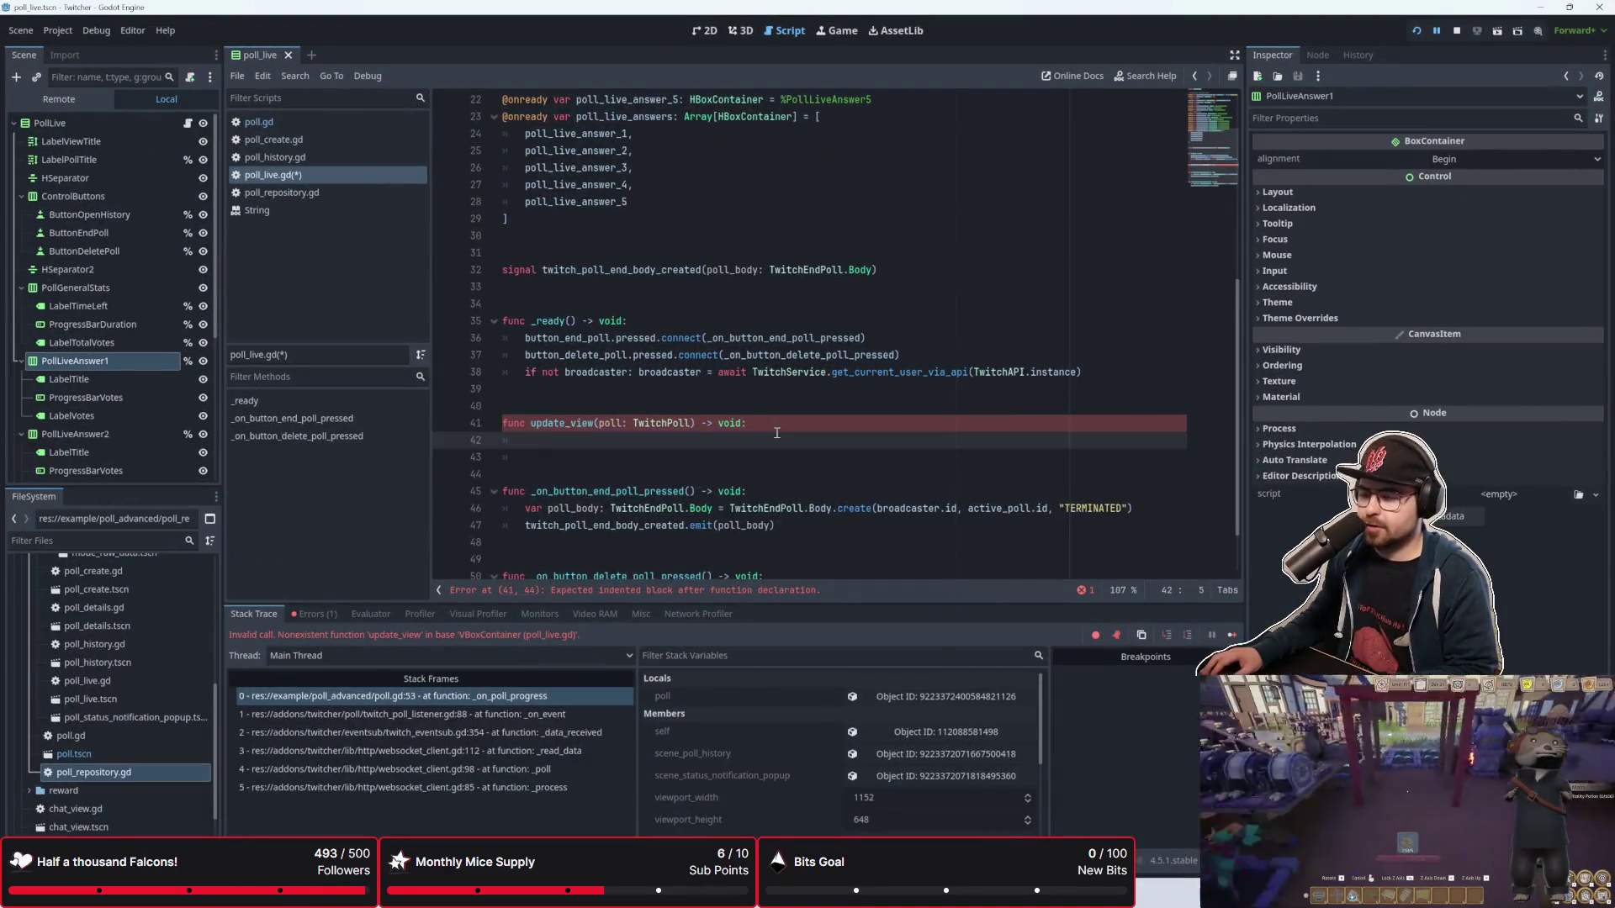
Step: Declare var tracker: int = 0 at the start of update_view
{"action": "scroll", "coordinate": [777, 432], "scroll_direction": "down", "scroll_amount": 1}
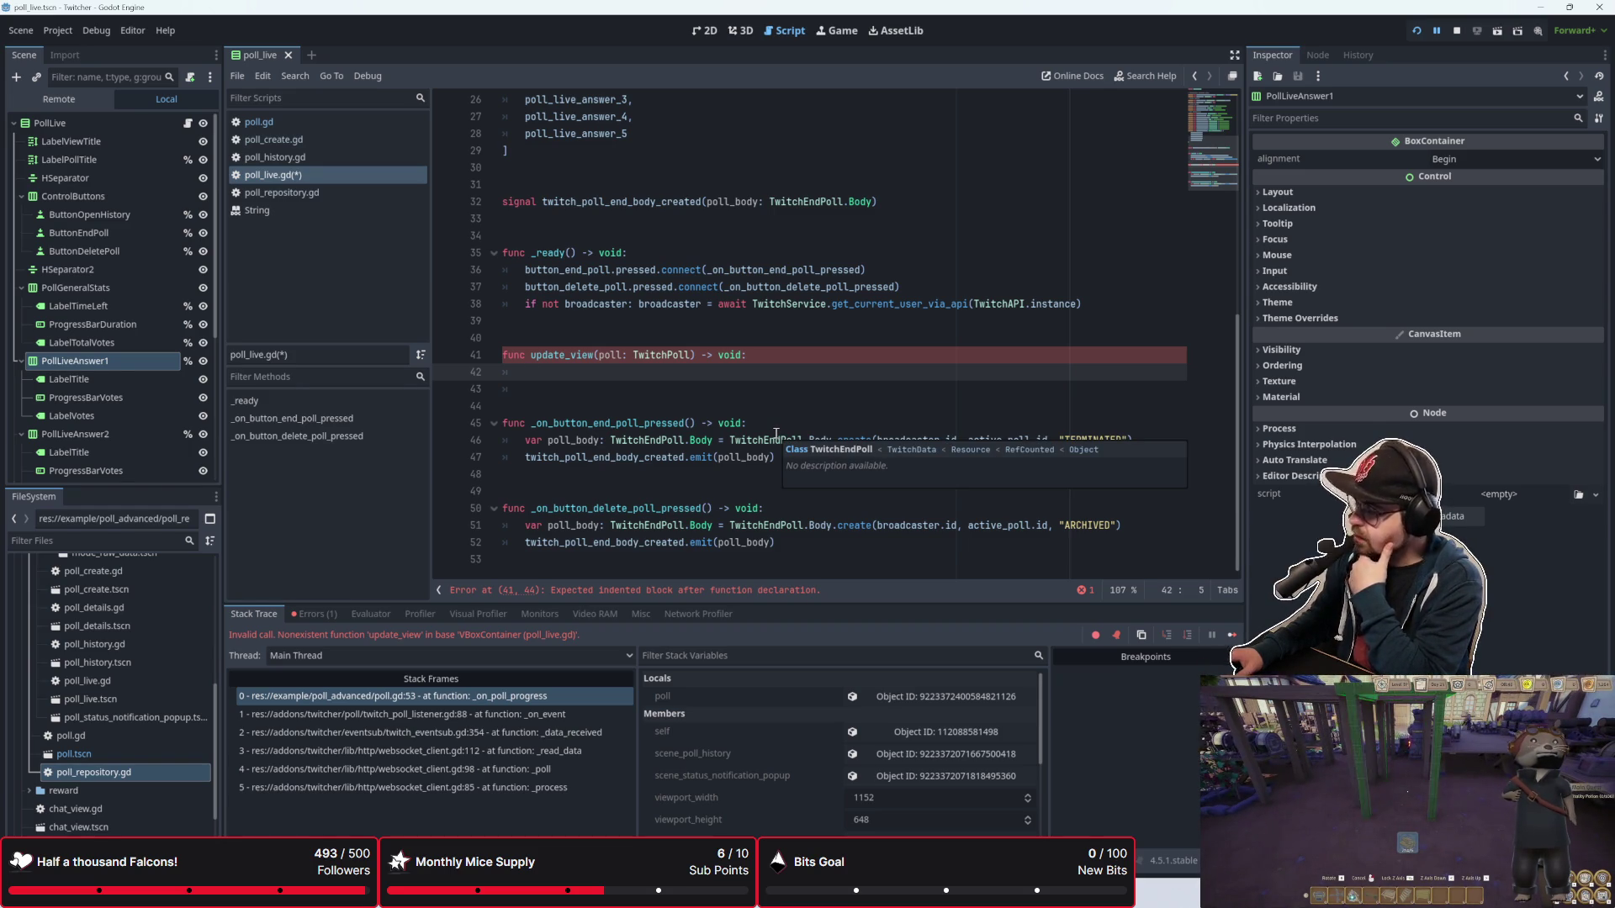
{"action": "type", "text": "for choic"}
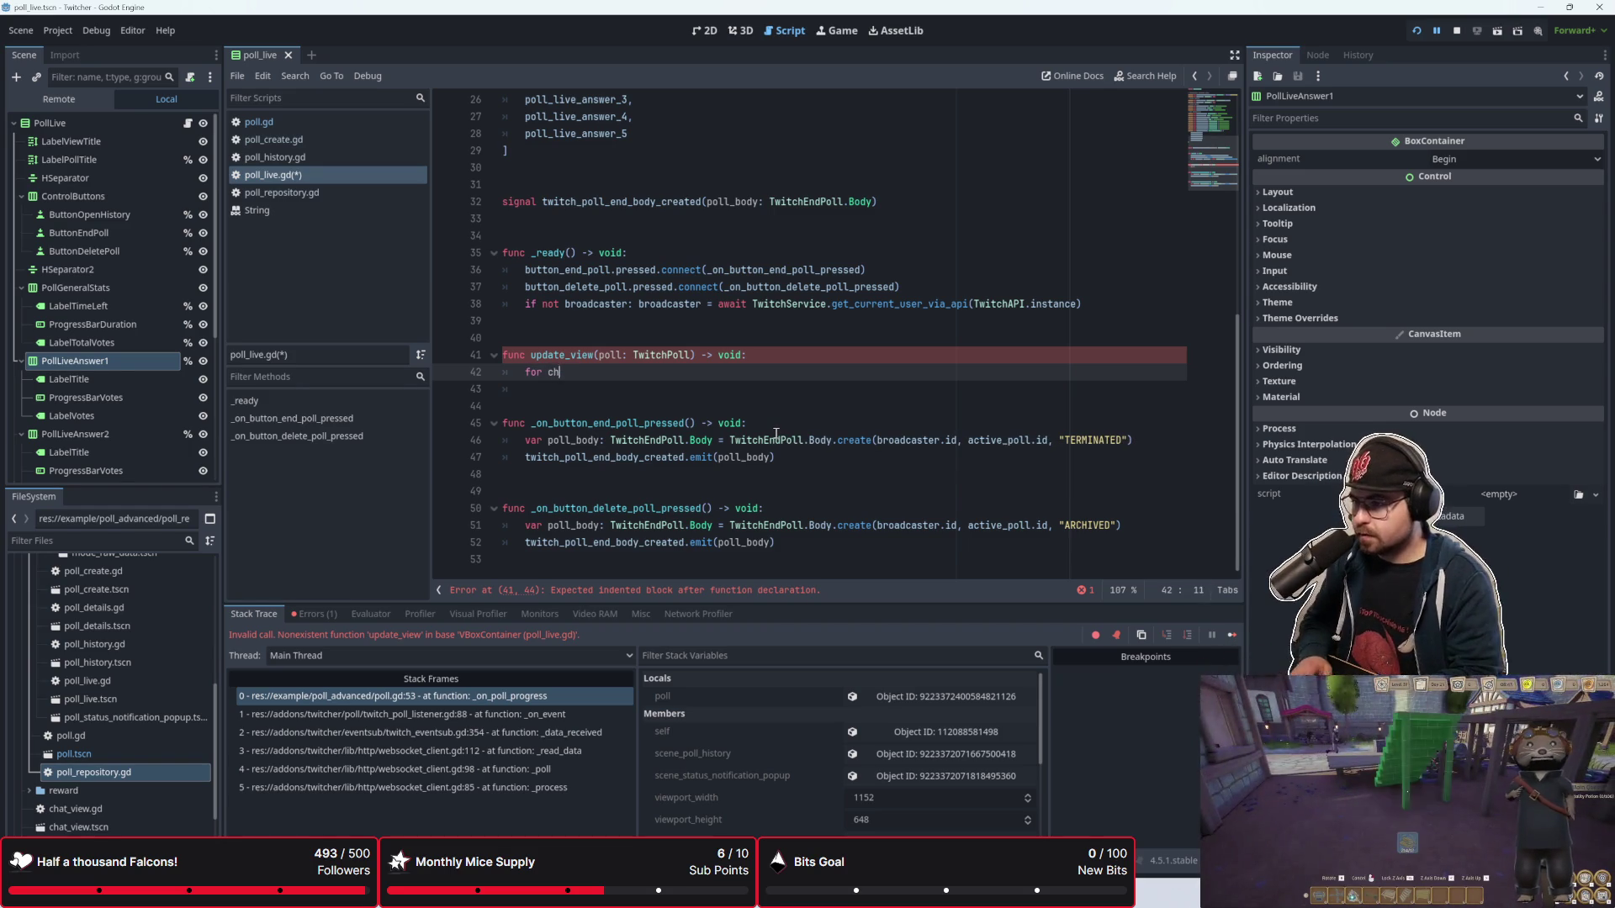
{"action": "key", "text": "BackSpace"}
{"action": "key", "text": "BackSpace"}
{"action": "key", "text": "BackSpace"}
{"action": "type", "text": "tra"}
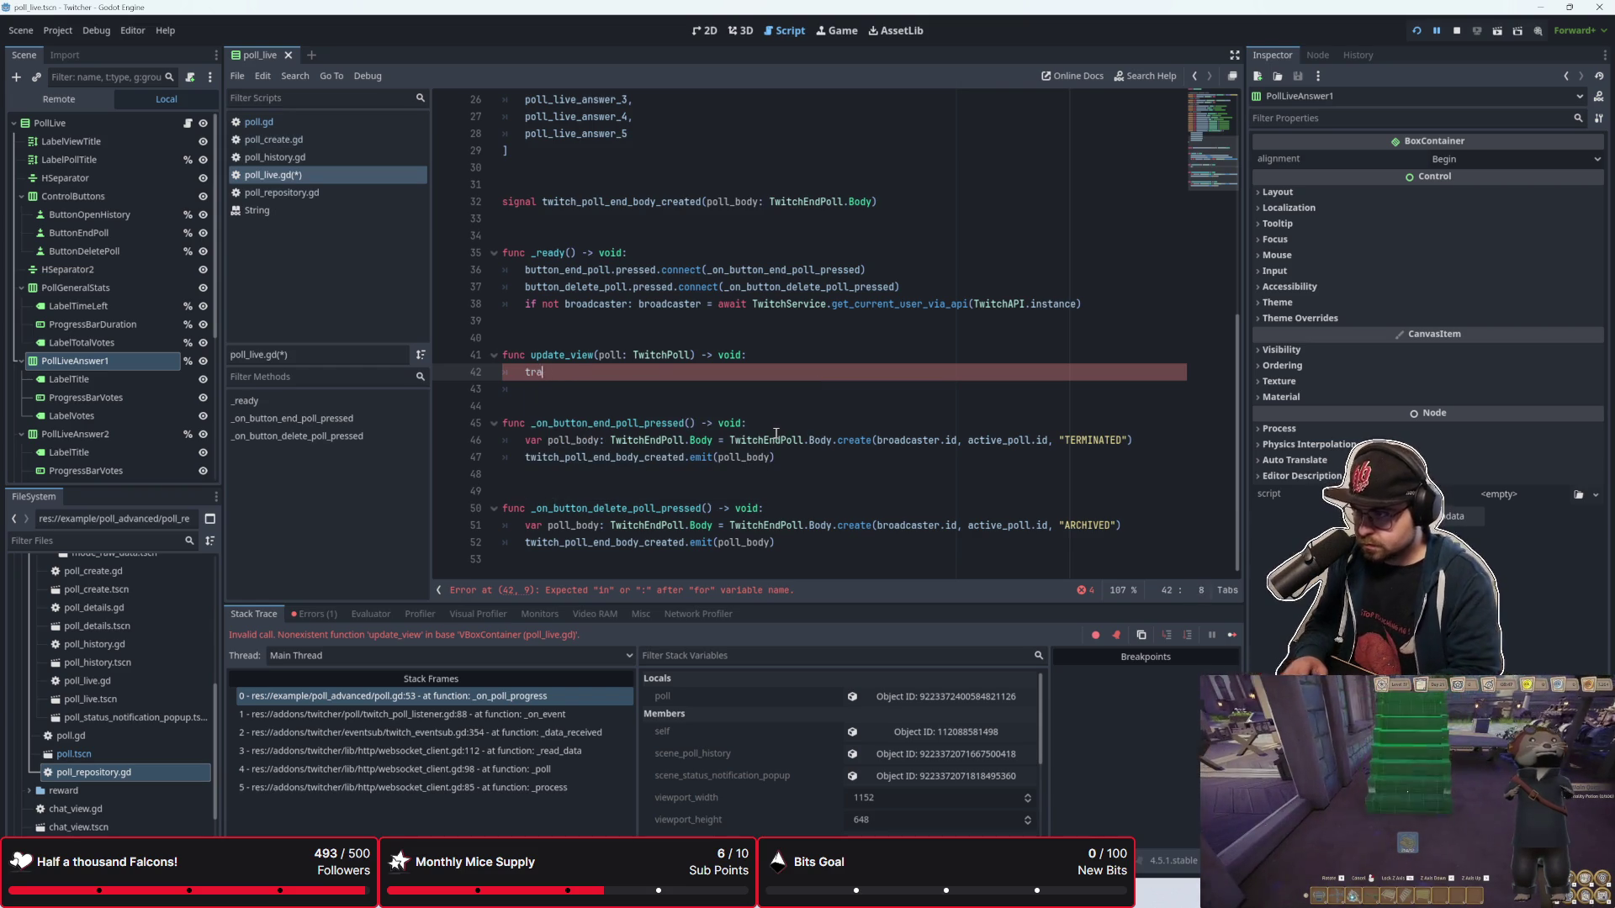
{"action": "type", "text": "cjker"}
{"action": "key", "text": "BackSpace"}
{"action": "key", "text": "BackSpace"}
{"action": "key", "text": "BackSpace"}
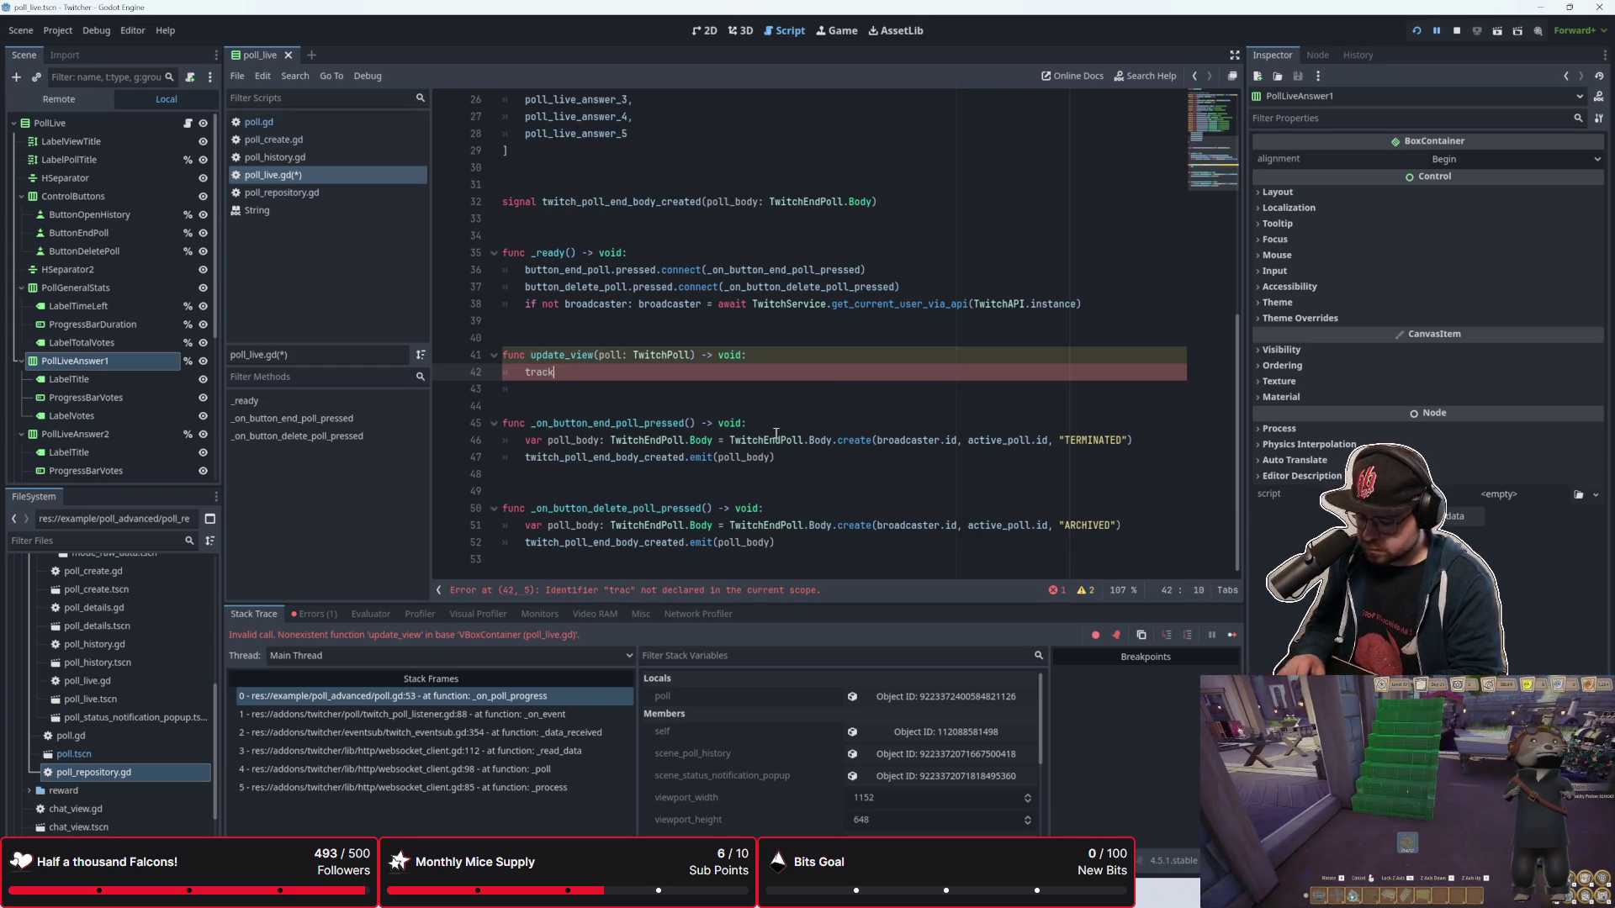
{"action": "type", "text": "var trac"}
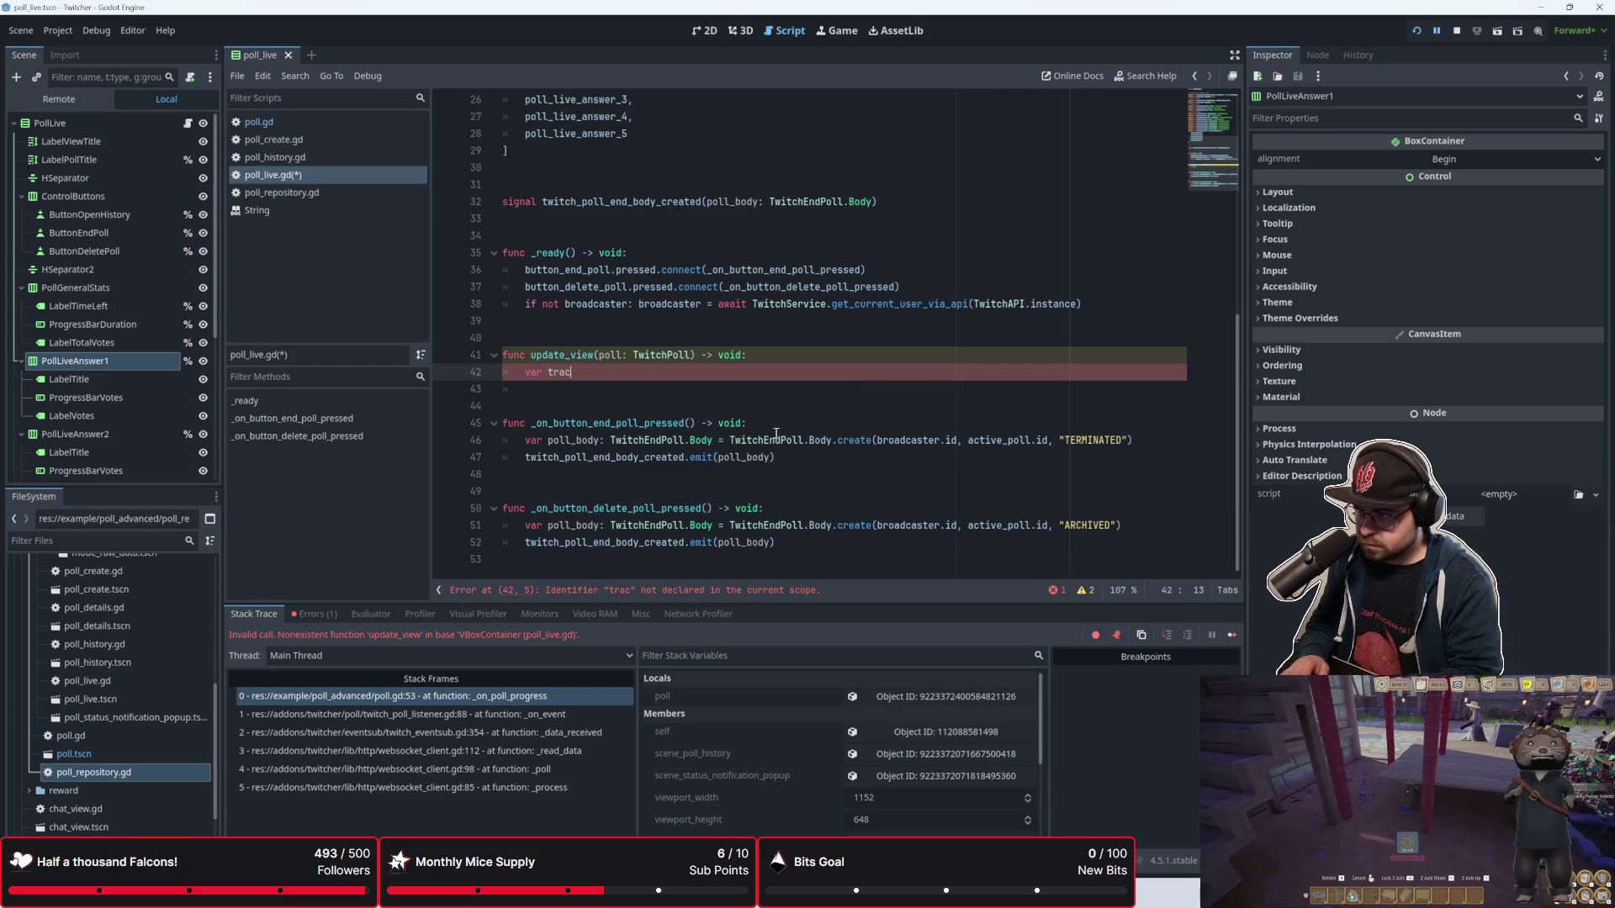
{"action": "type", "text": "ker: int = "}
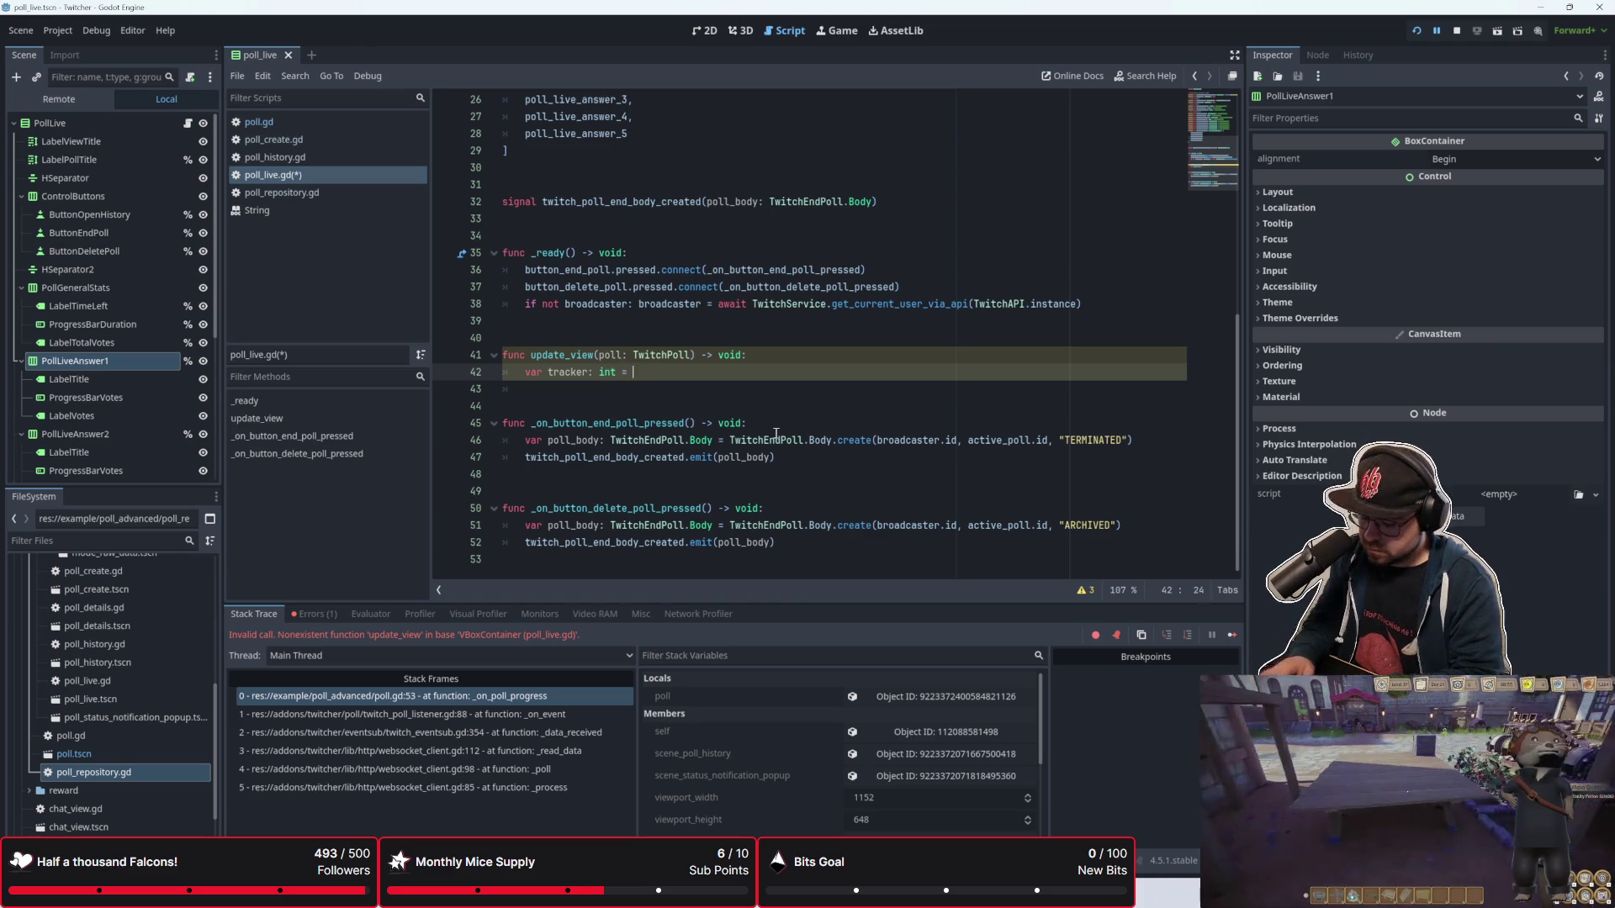
{"action": "type", "text": "0"}
{"action": "key", "text": "Return"}
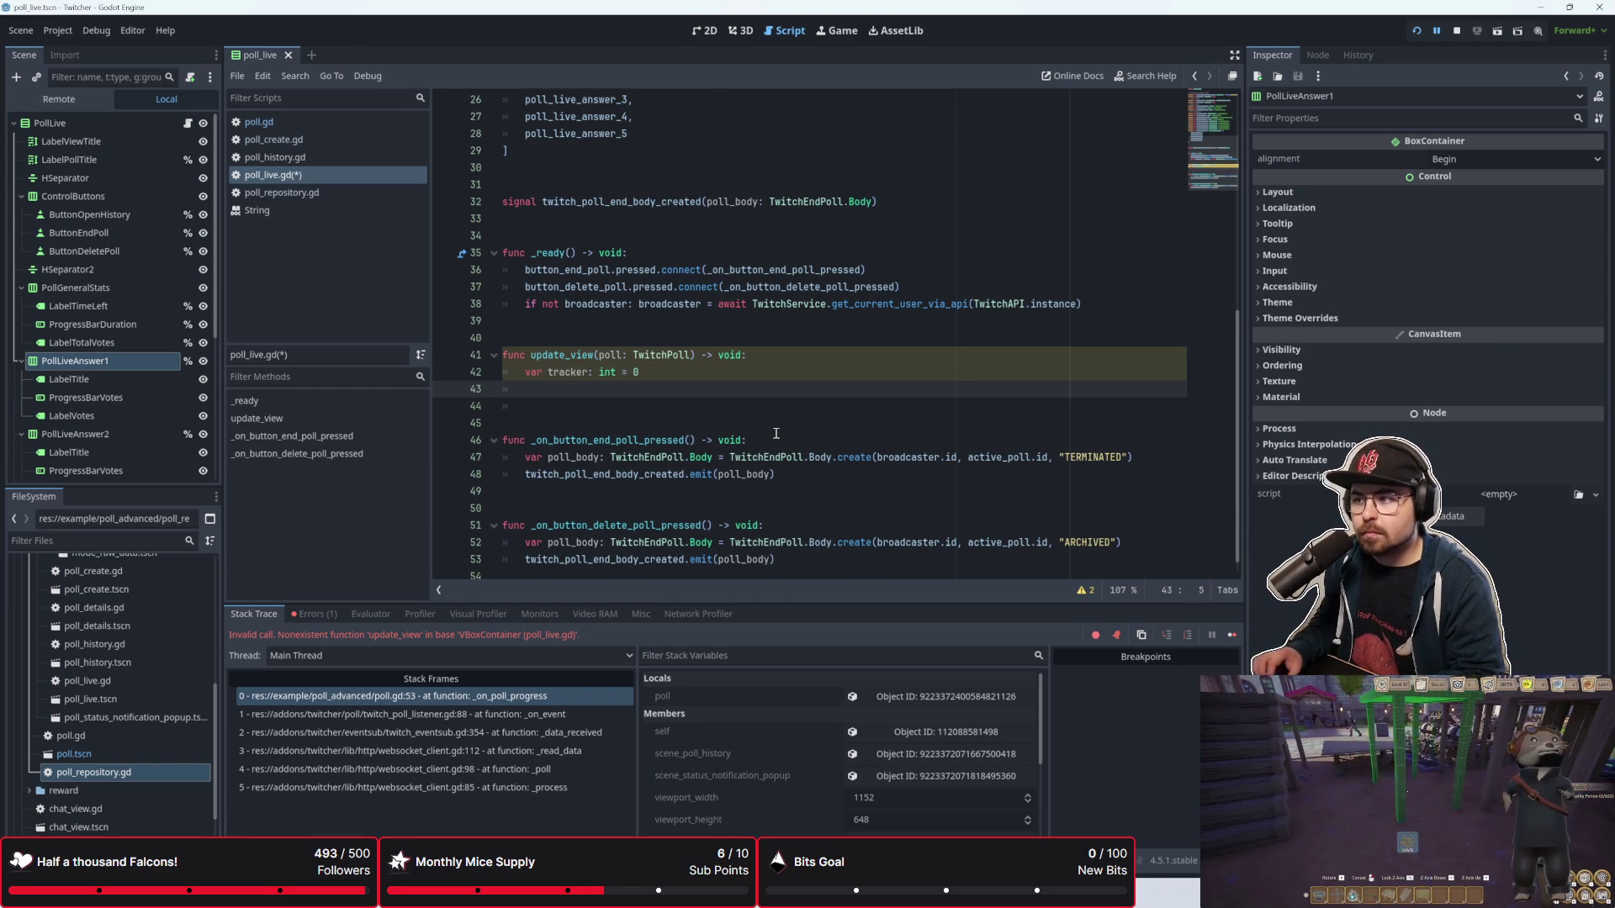
Step: Add the loop for choice: TwitchPoll.Choices in poll.Choices: below it
{"action": "scroll", "coordinate": [775, 433], "scroll_direction": "up", "scroll_amount": 2}
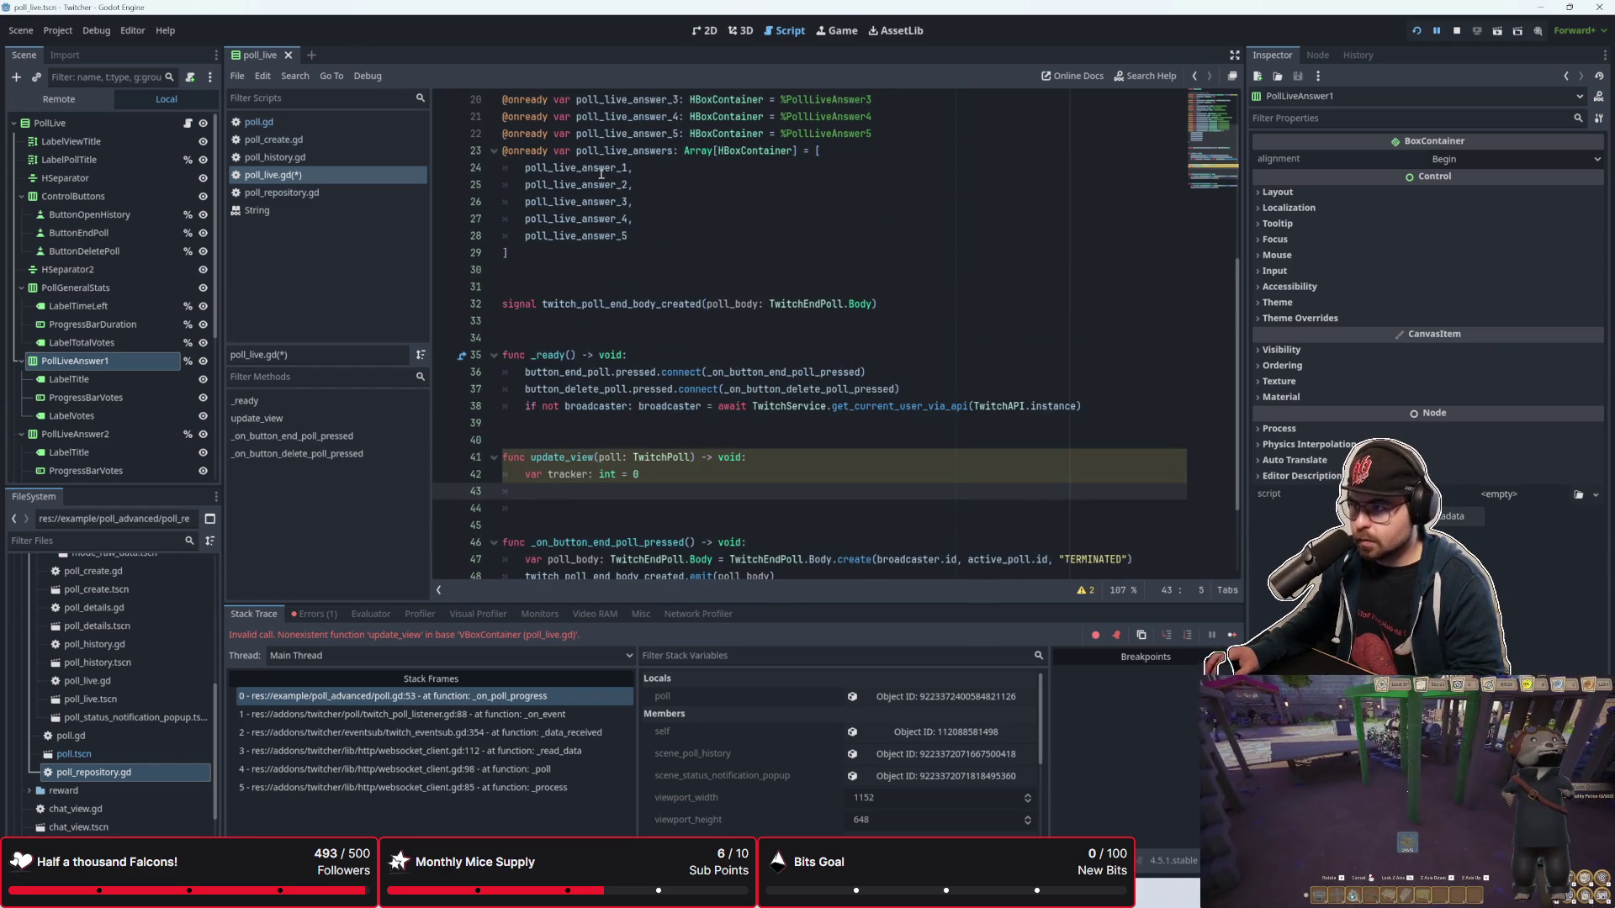
{"action": "scroll", "coordinate": [743, 329], "scroll_direction": "down", "scroll_amount": 2}
{"action": "type", "text": "for"}
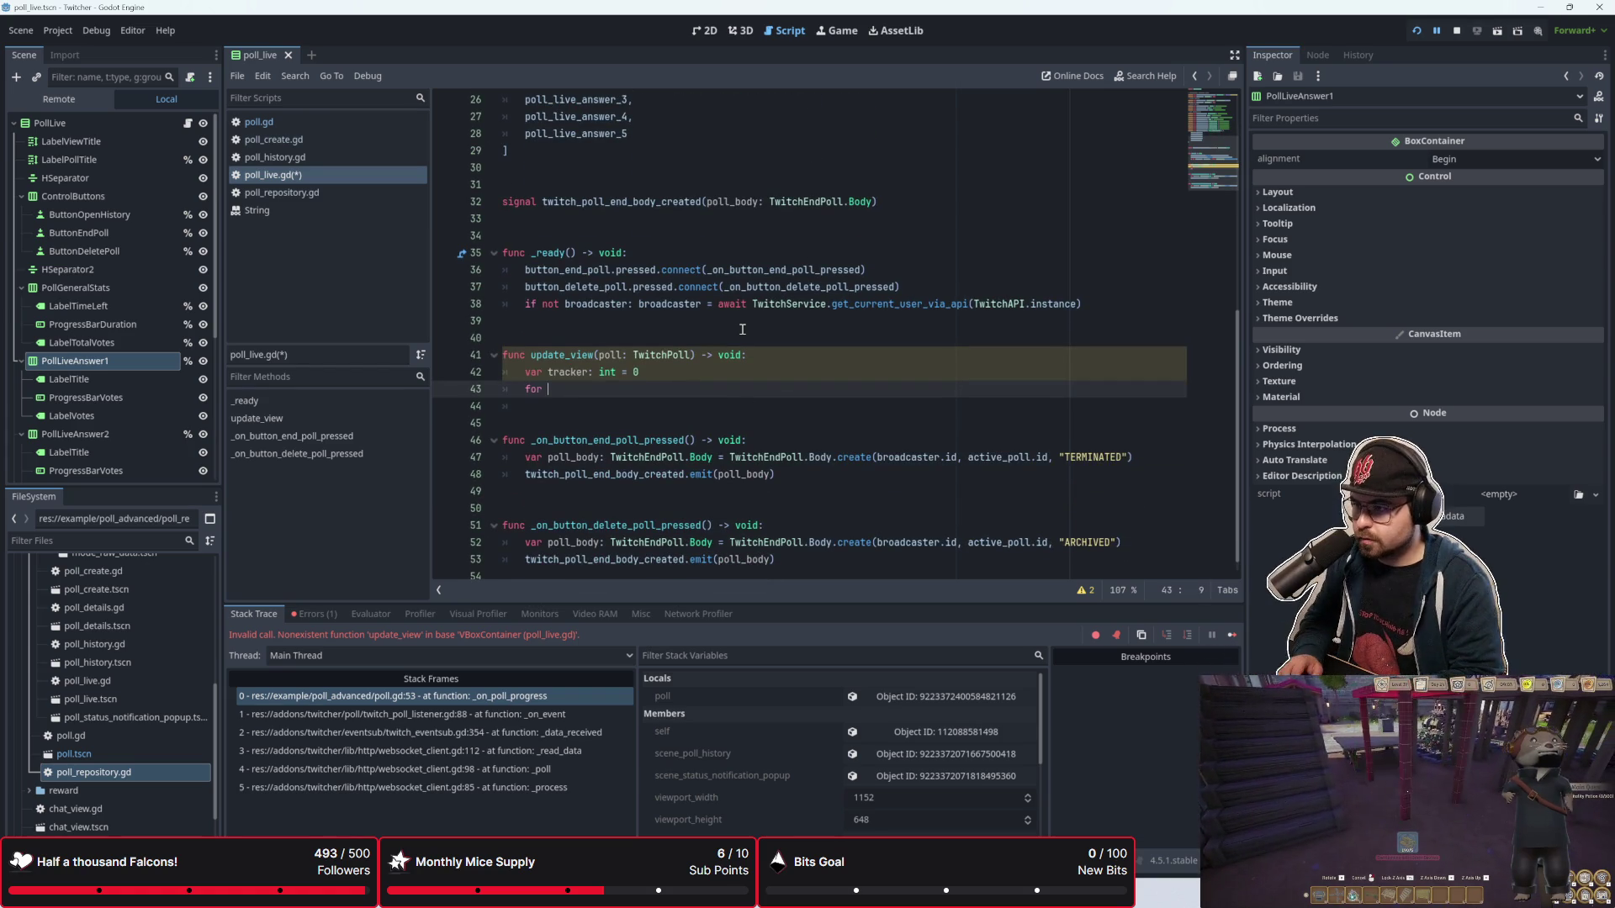
{"action": "type", "text": "choice in poll.ch"}
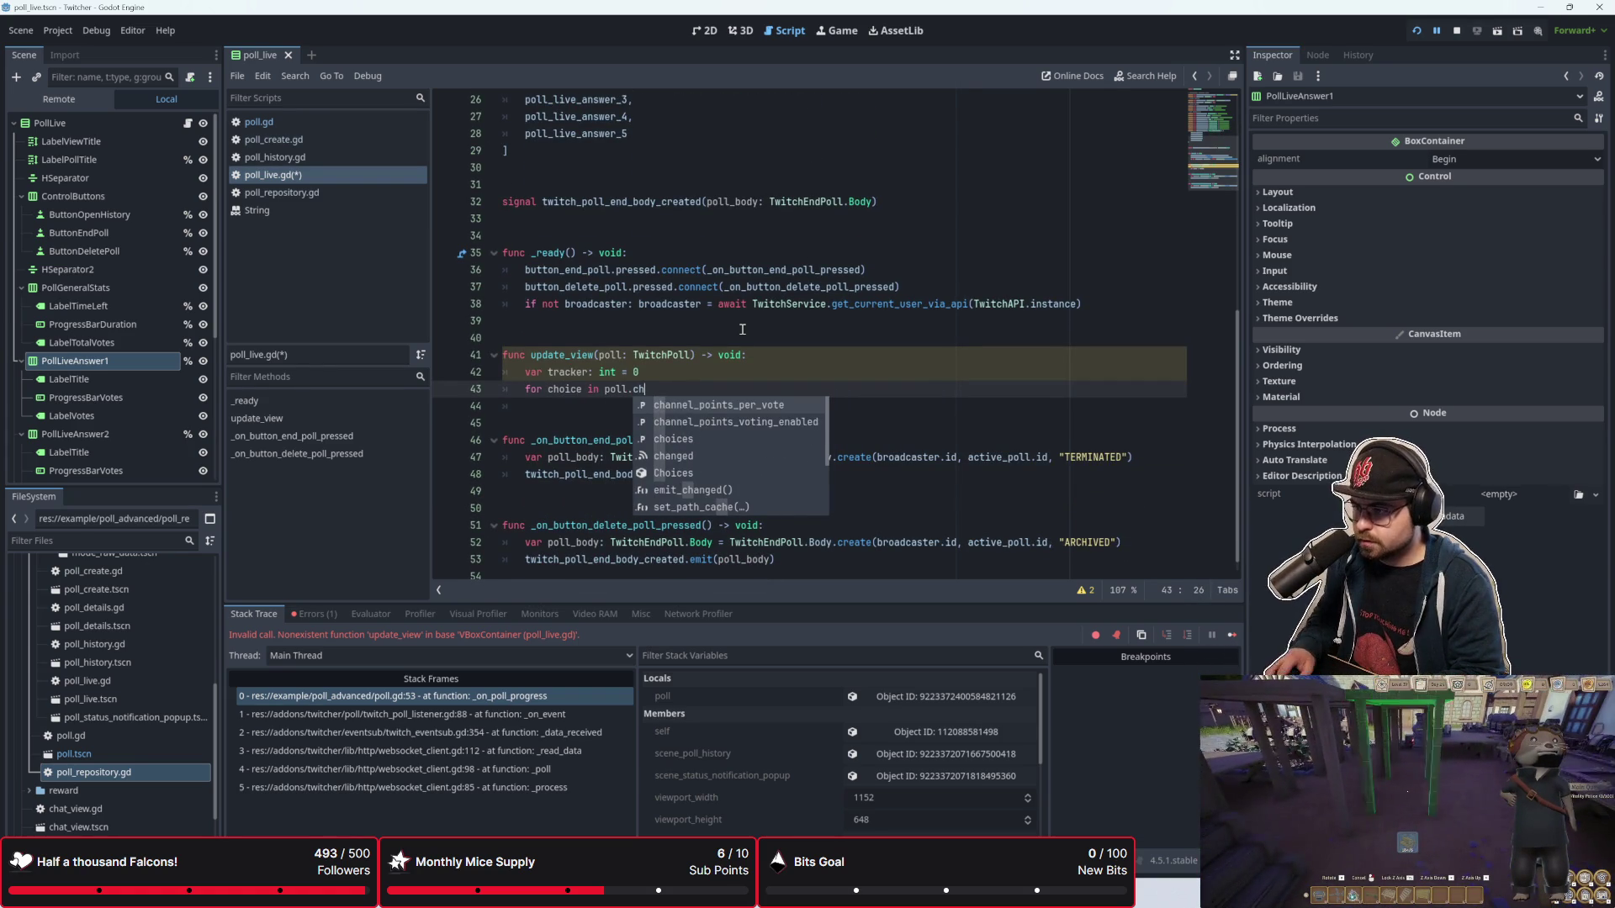
{"action": "key", "text": "Down"}
{"action": "key", "text": "Down"}
{"action": "key", "text": "Down"}
{"action": "key", "text": "Return"}
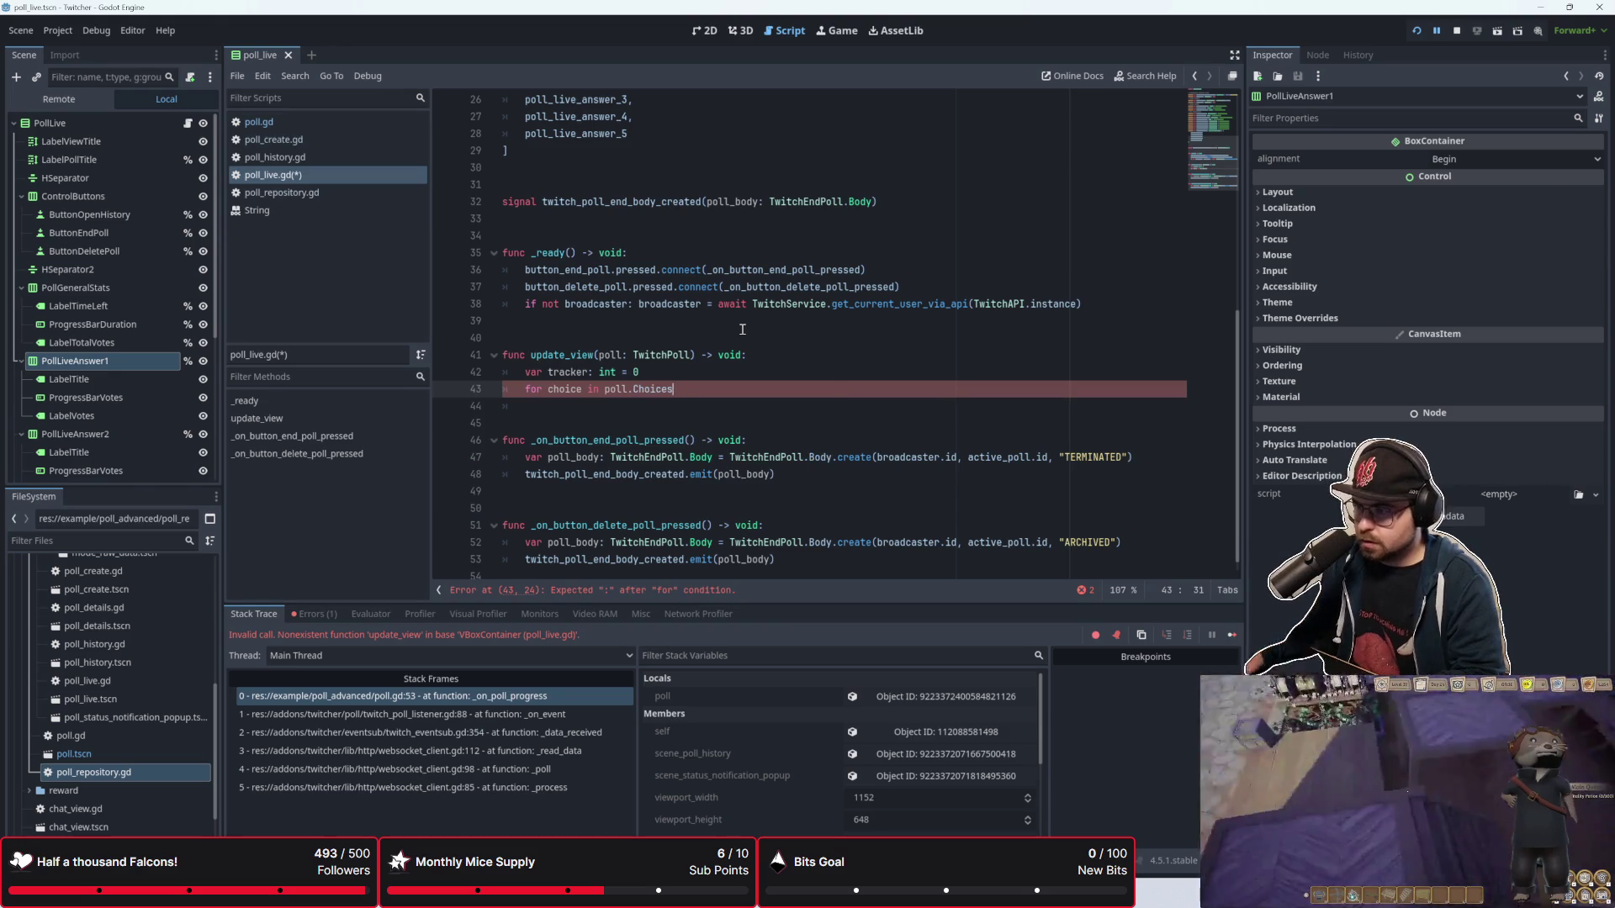
{"action": "key", "text": "BackSpace"}
{"action": "key", "text": "BackSpace"}
{"action": "key", "text": "BackSpace"}
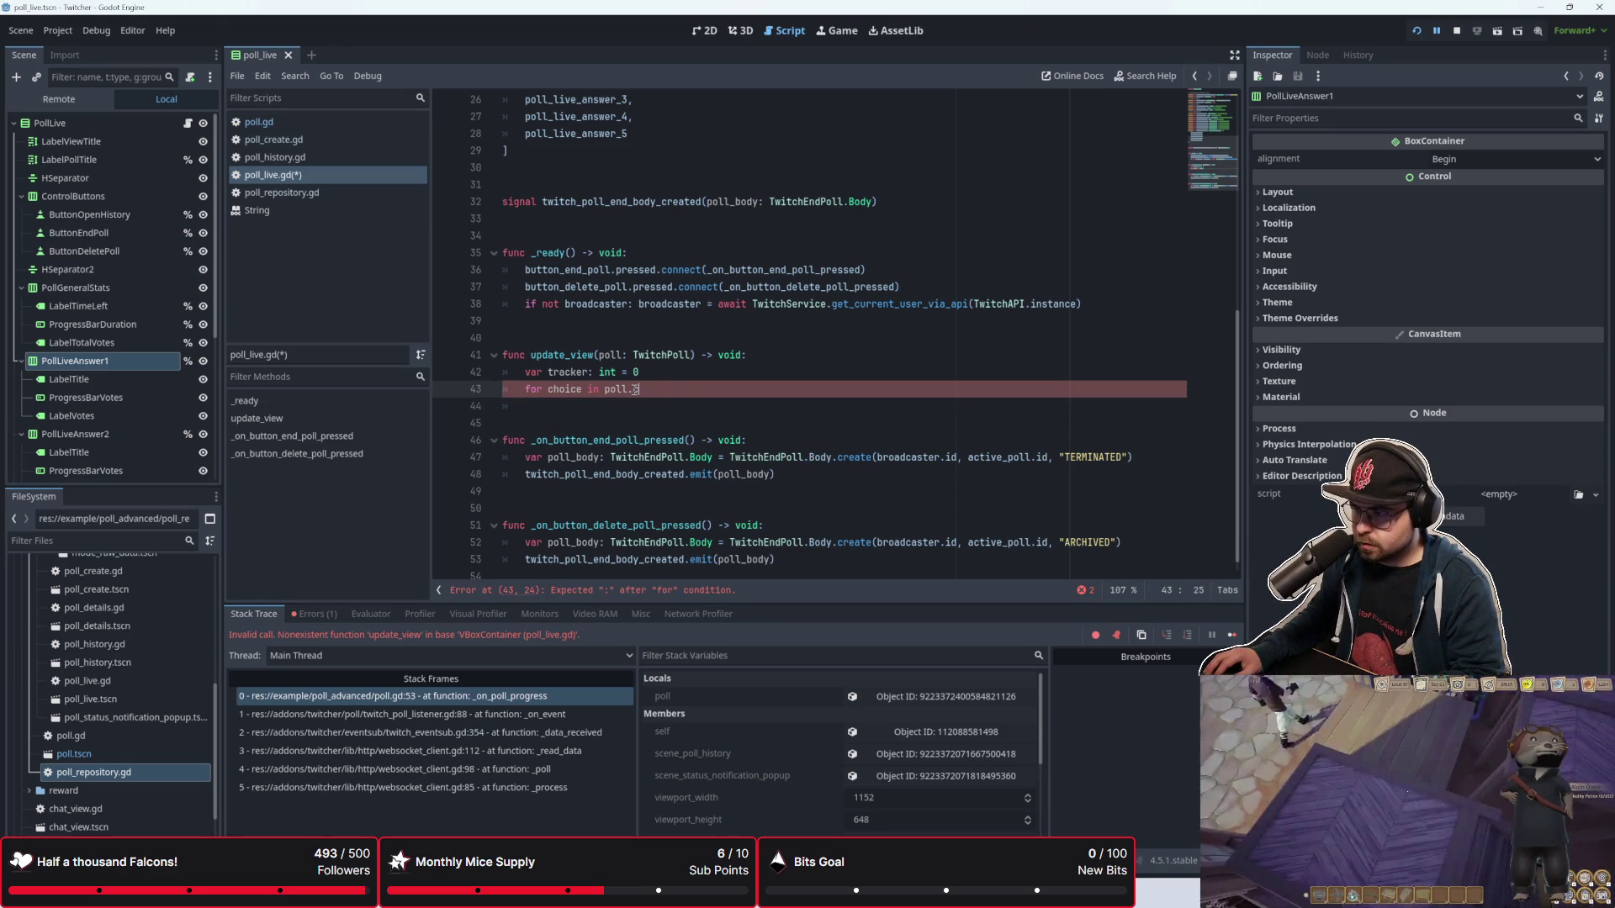
{"action": "type", "text": "hoi"}
{"action": "key", "text": "Return"}
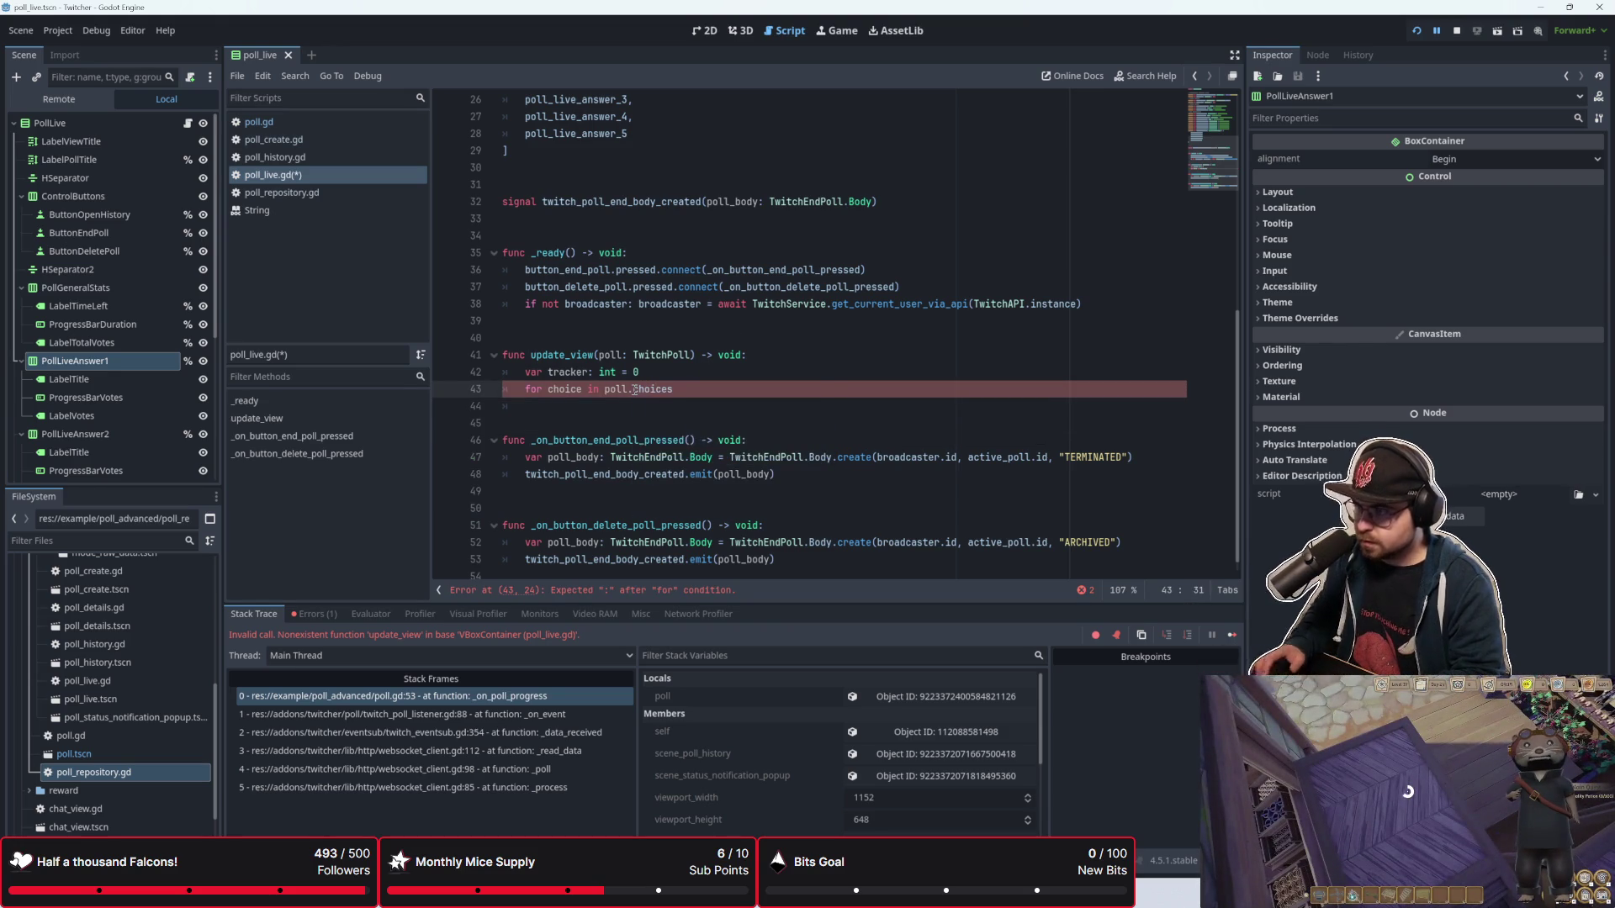
{"action": "type", "text": ":"}
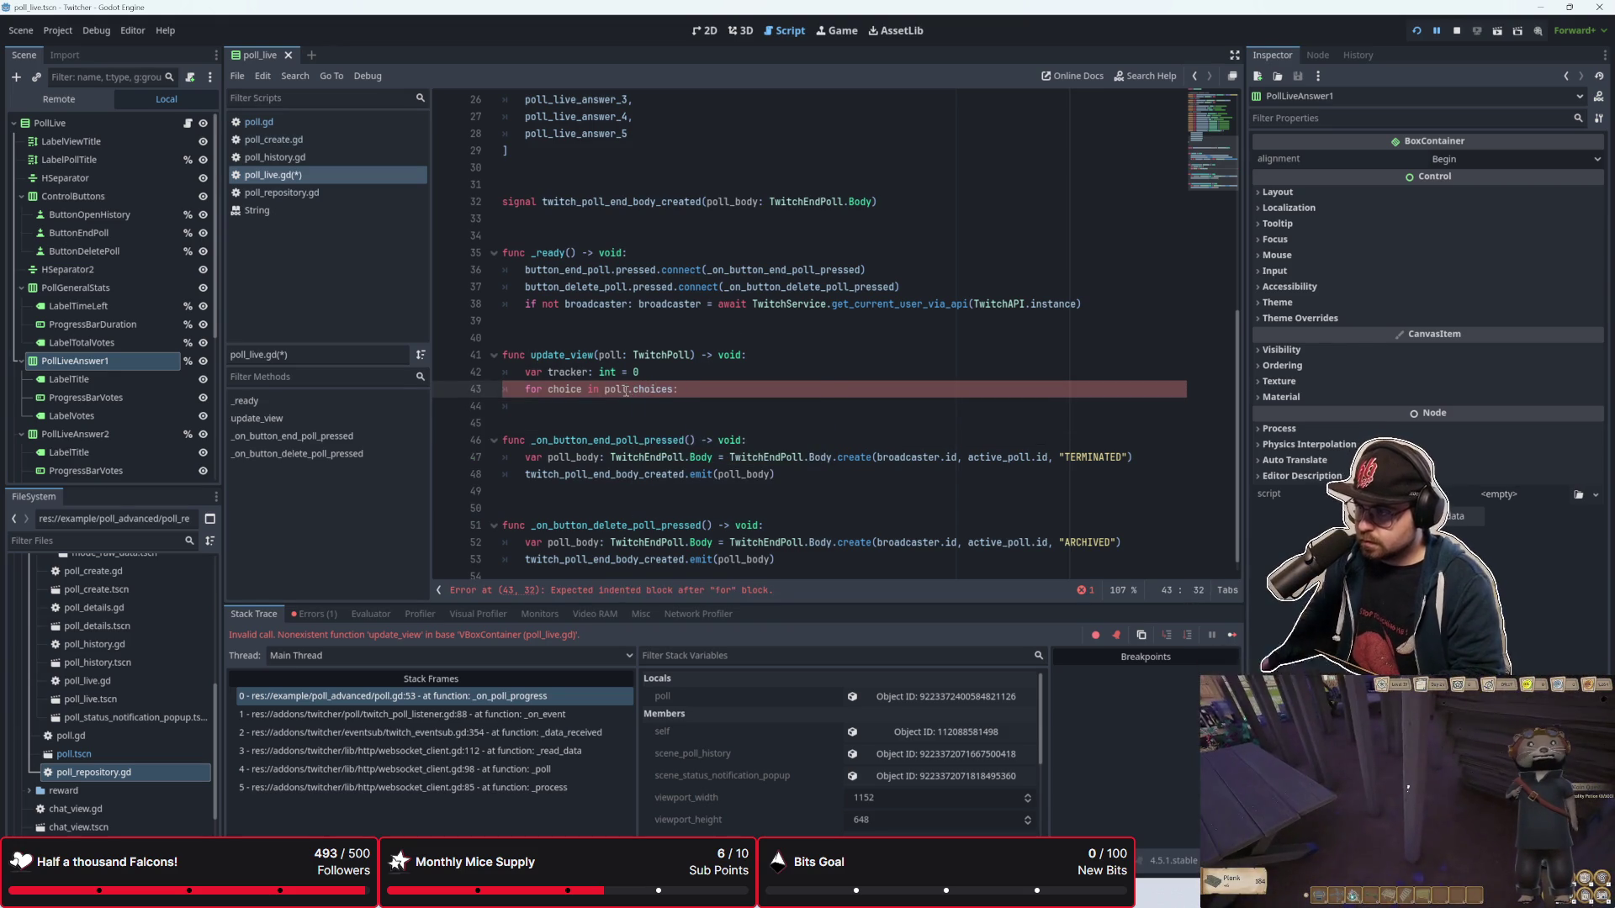
{"action": "left_click", "coordinate": [582, 389]}
{"action": "type", "text": ": TwitchPoll."}
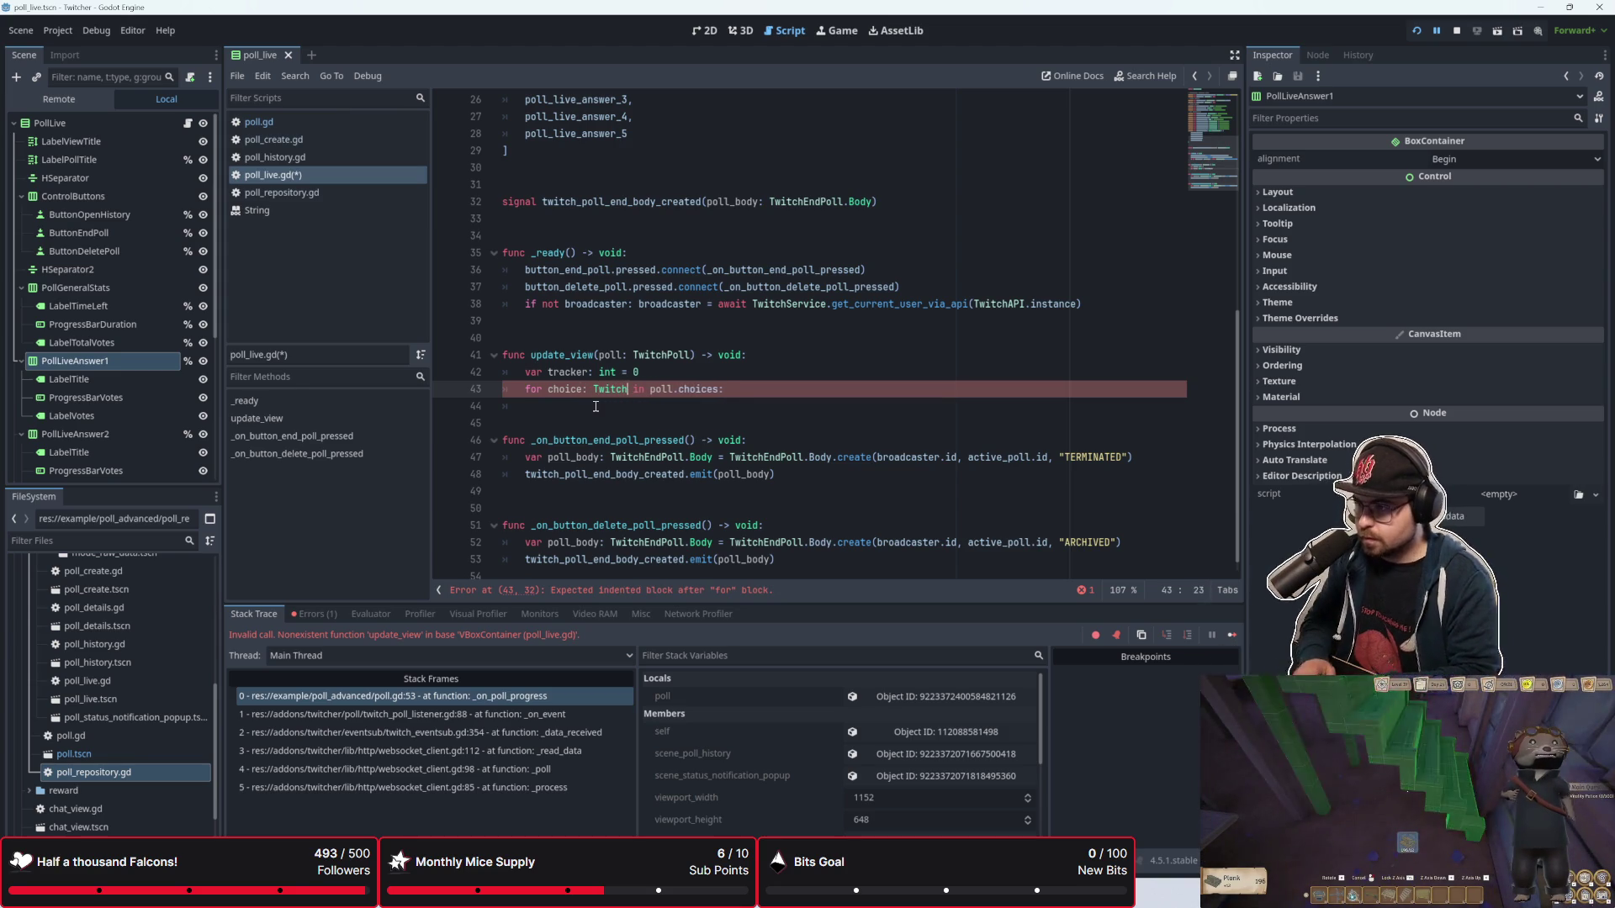
{"action": "type", "text": "Choices"}
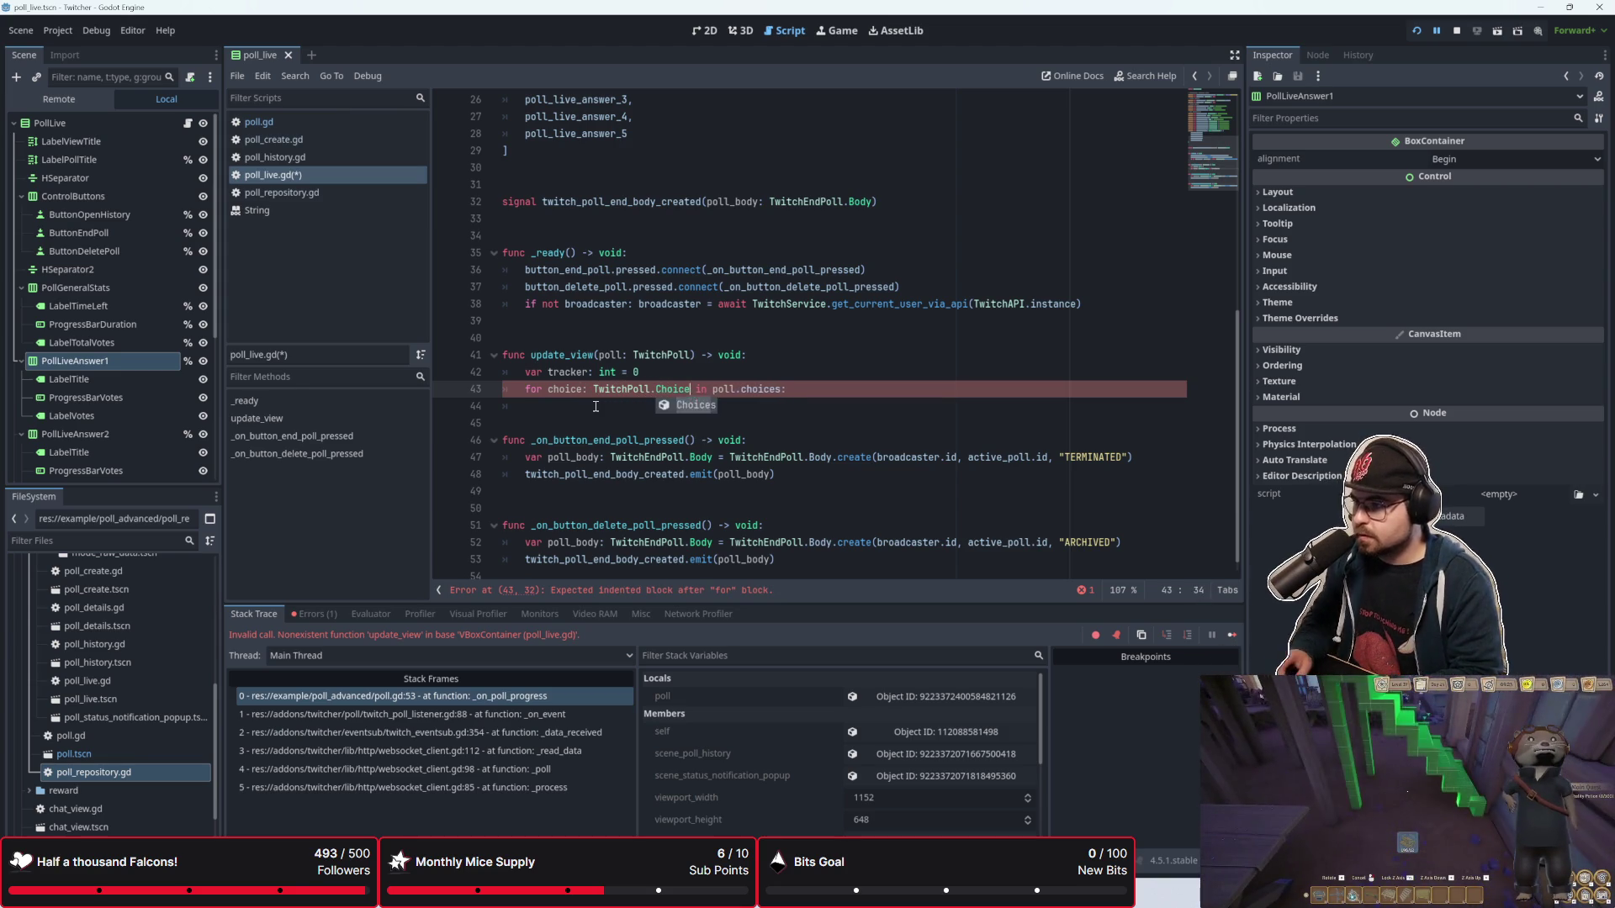
{"action": "left_click", "coordinate": [596, 406]}
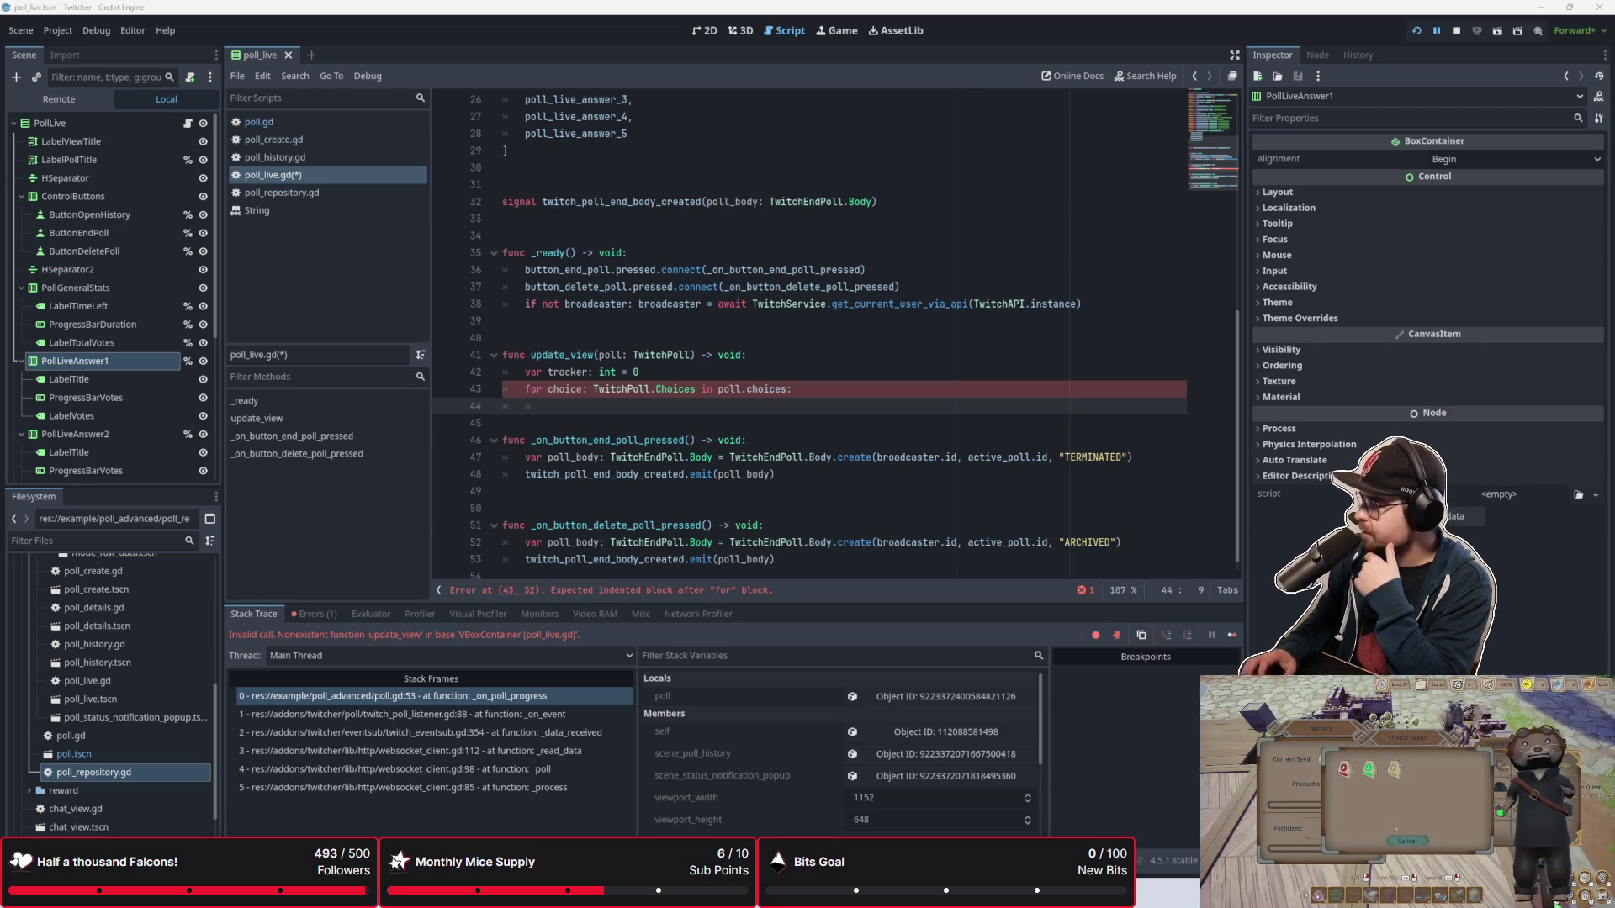
{"action": "left_click", "coordinate": [800, 304]}
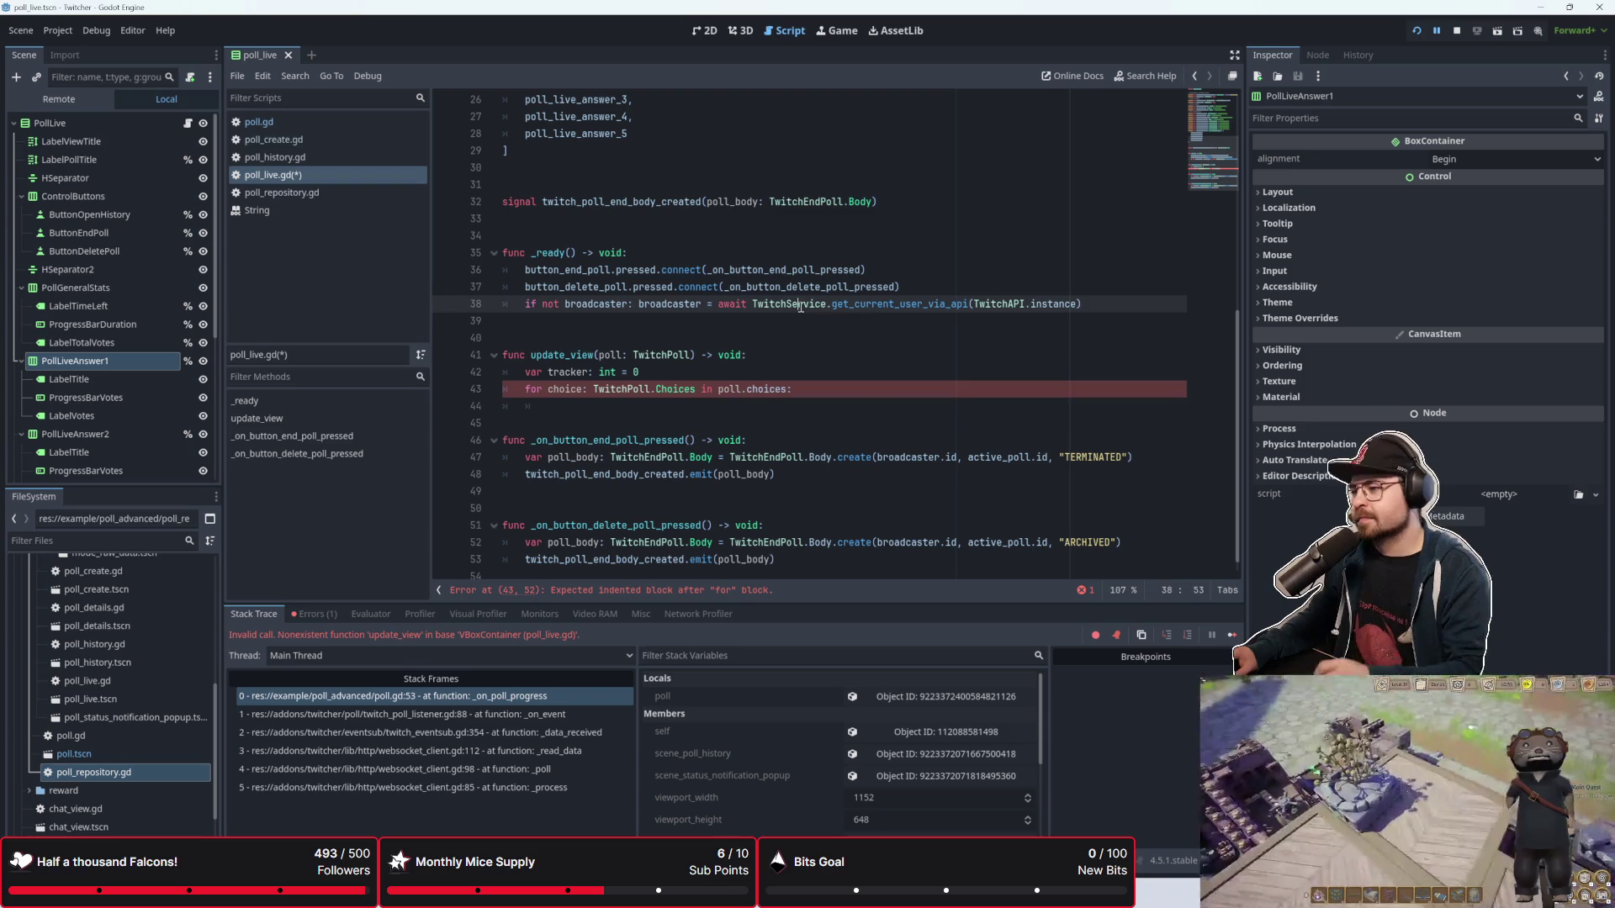
{"action": "left_click", "coordinate": [702, 406]}
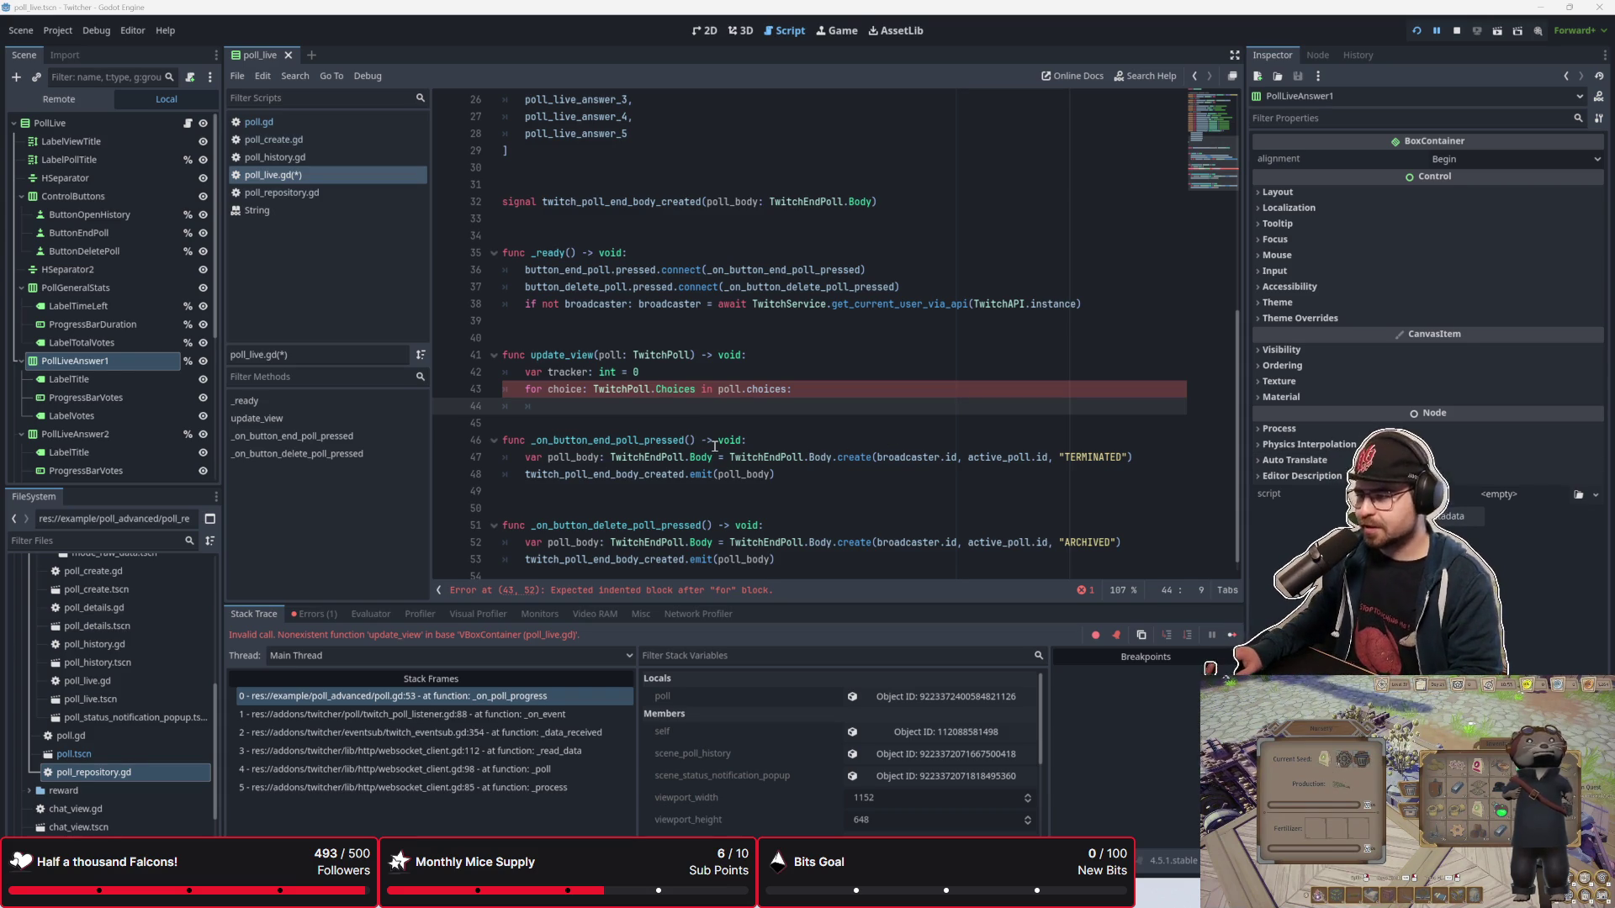
{"action": "key", "text": "Return"}
{"action": "key", "text": "Return"}
{"action": "key", "text": "Up"}
{"action": "key", "text": "Up"}
{"action": "key", "text": "Down"}
{"action": "key", "text": "Down"}
{"action": "key", "text": "Down"}
{"action": "key", "text": "Up"}
{"action": "key", "text": "Up"}
{"action": "key", "text": "Up"}
{"action": "key", "text": "Down"}
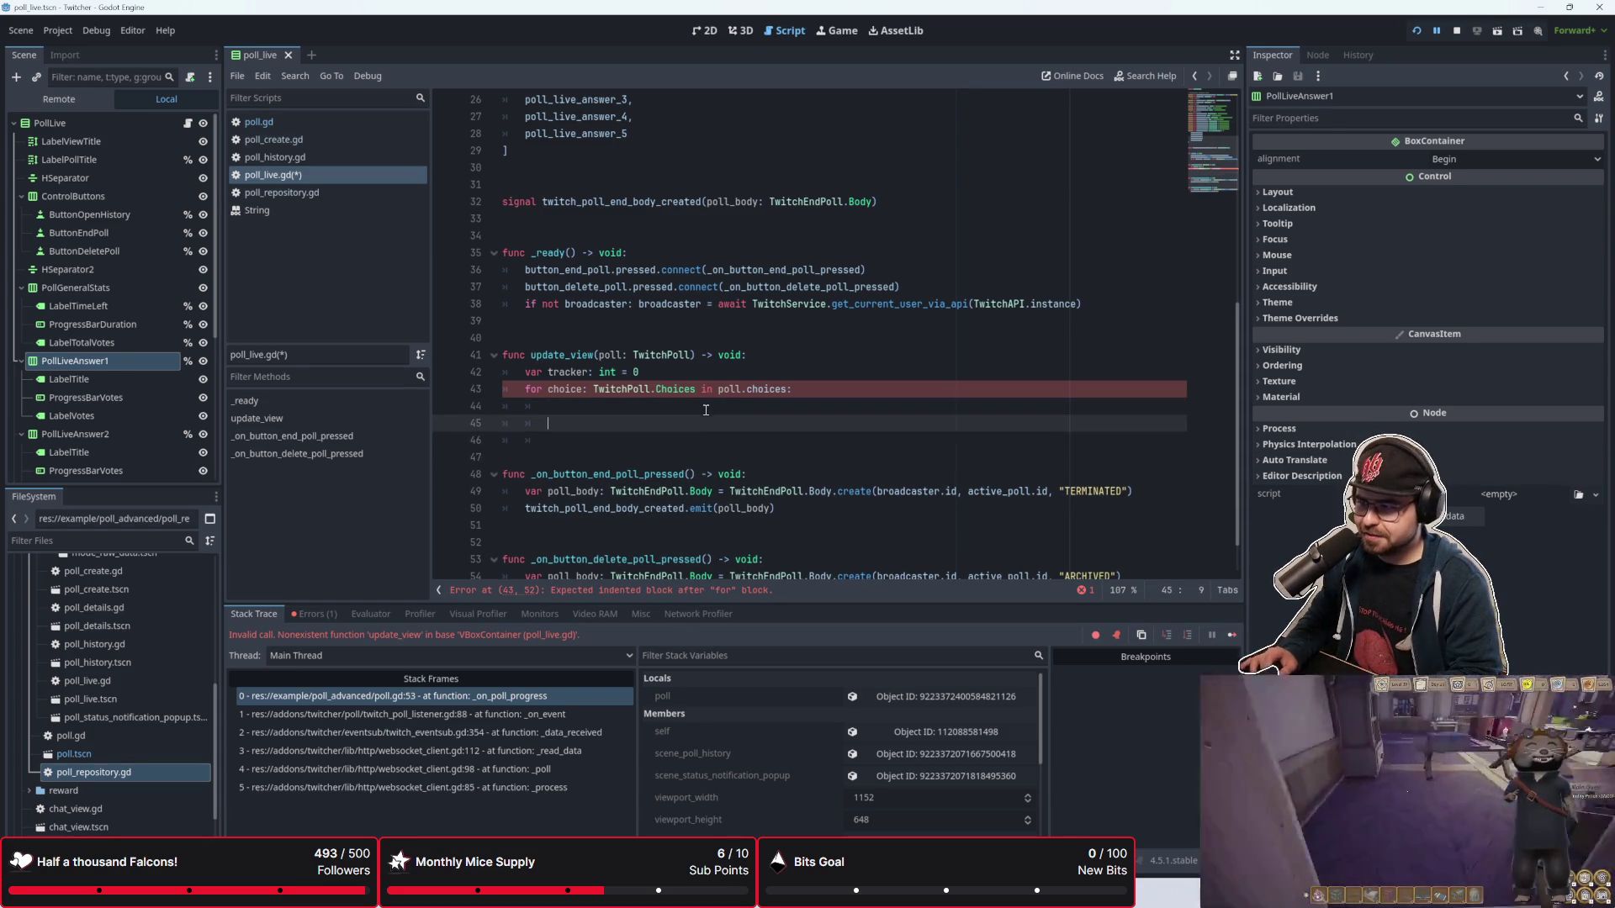
{"action": "key", "text": "Up"}
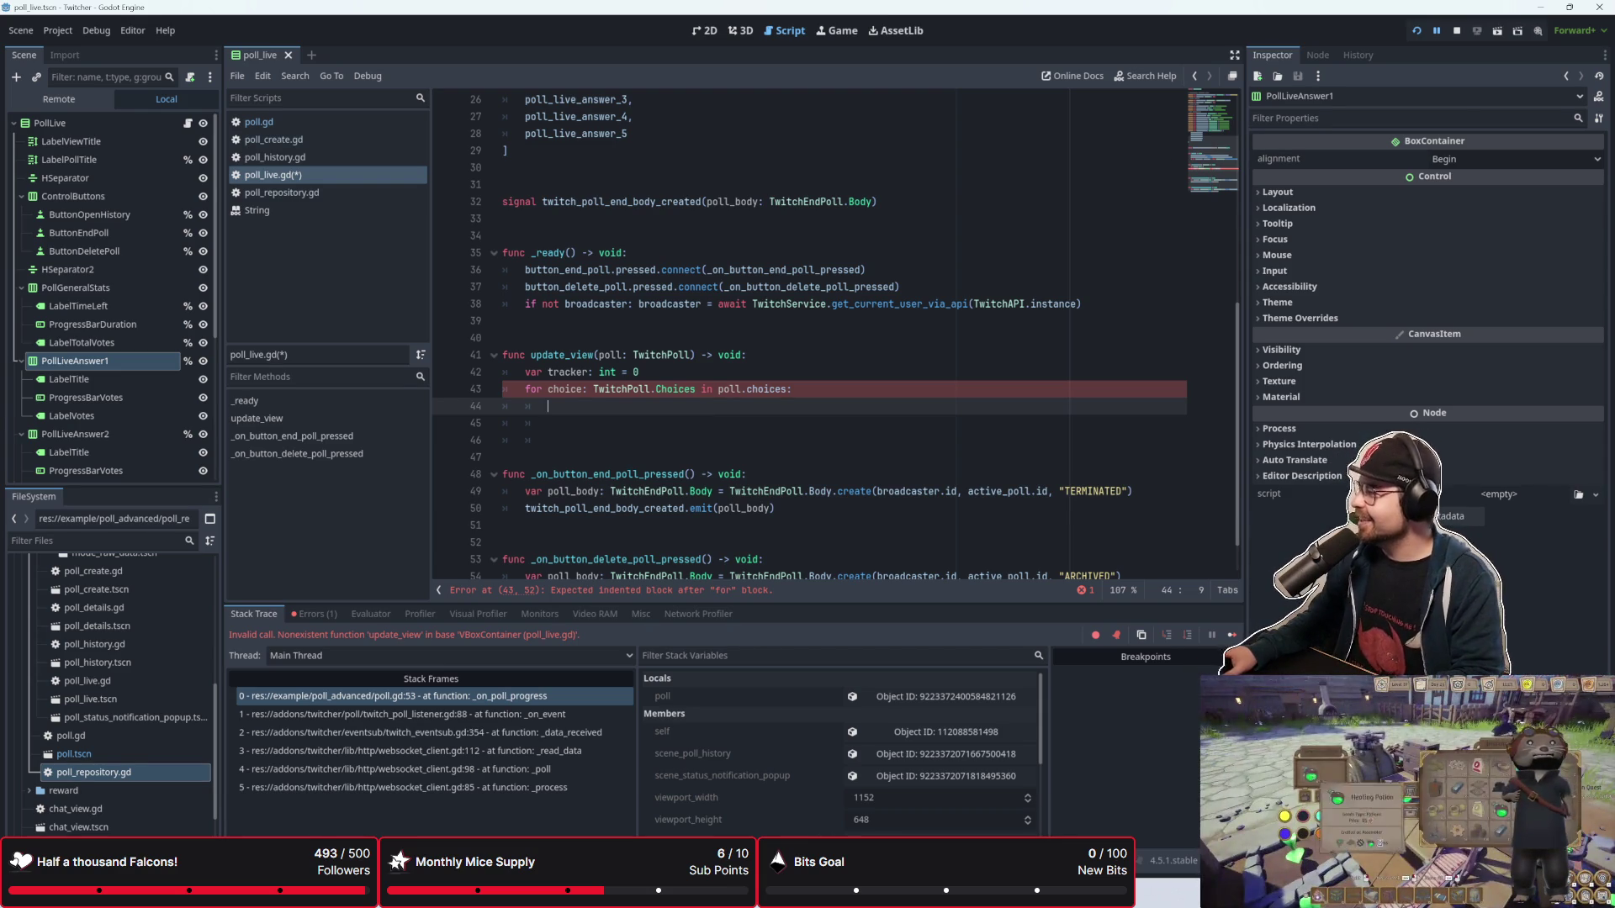
{"action": "left_click_drag", "start_coordinate": [744, 441], "coordinate": [490, 425]}
{"action": "key", "text": "Delete"}
{"action": "key", "text": "Delete"}
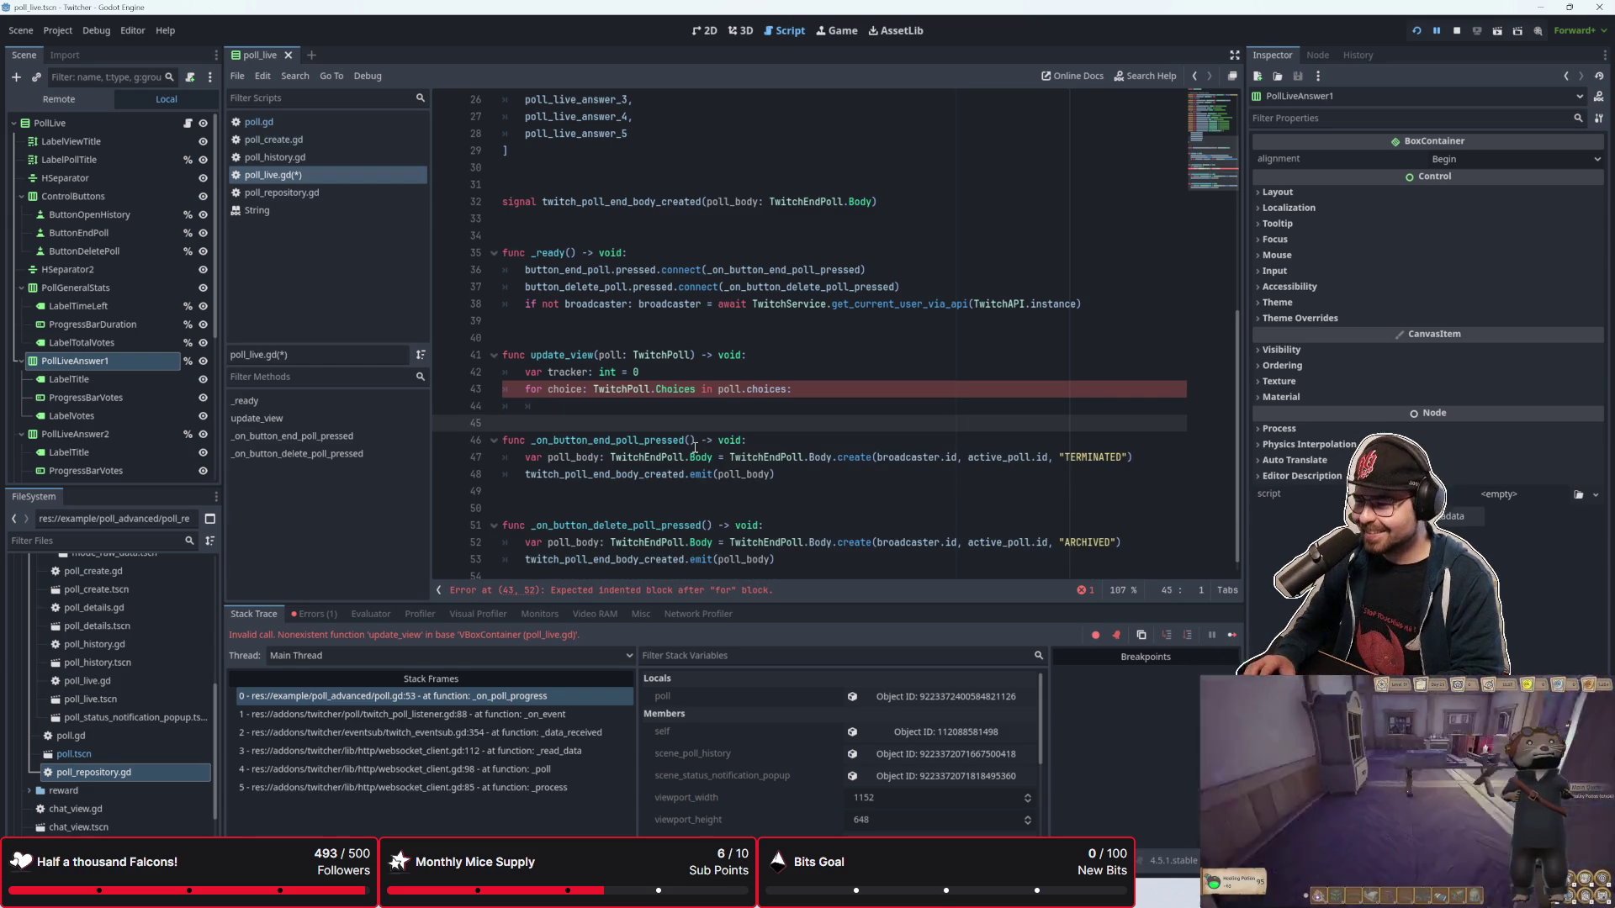
{"action": "key", "text": "Return"}
{"action": "key", "text": "Up"}
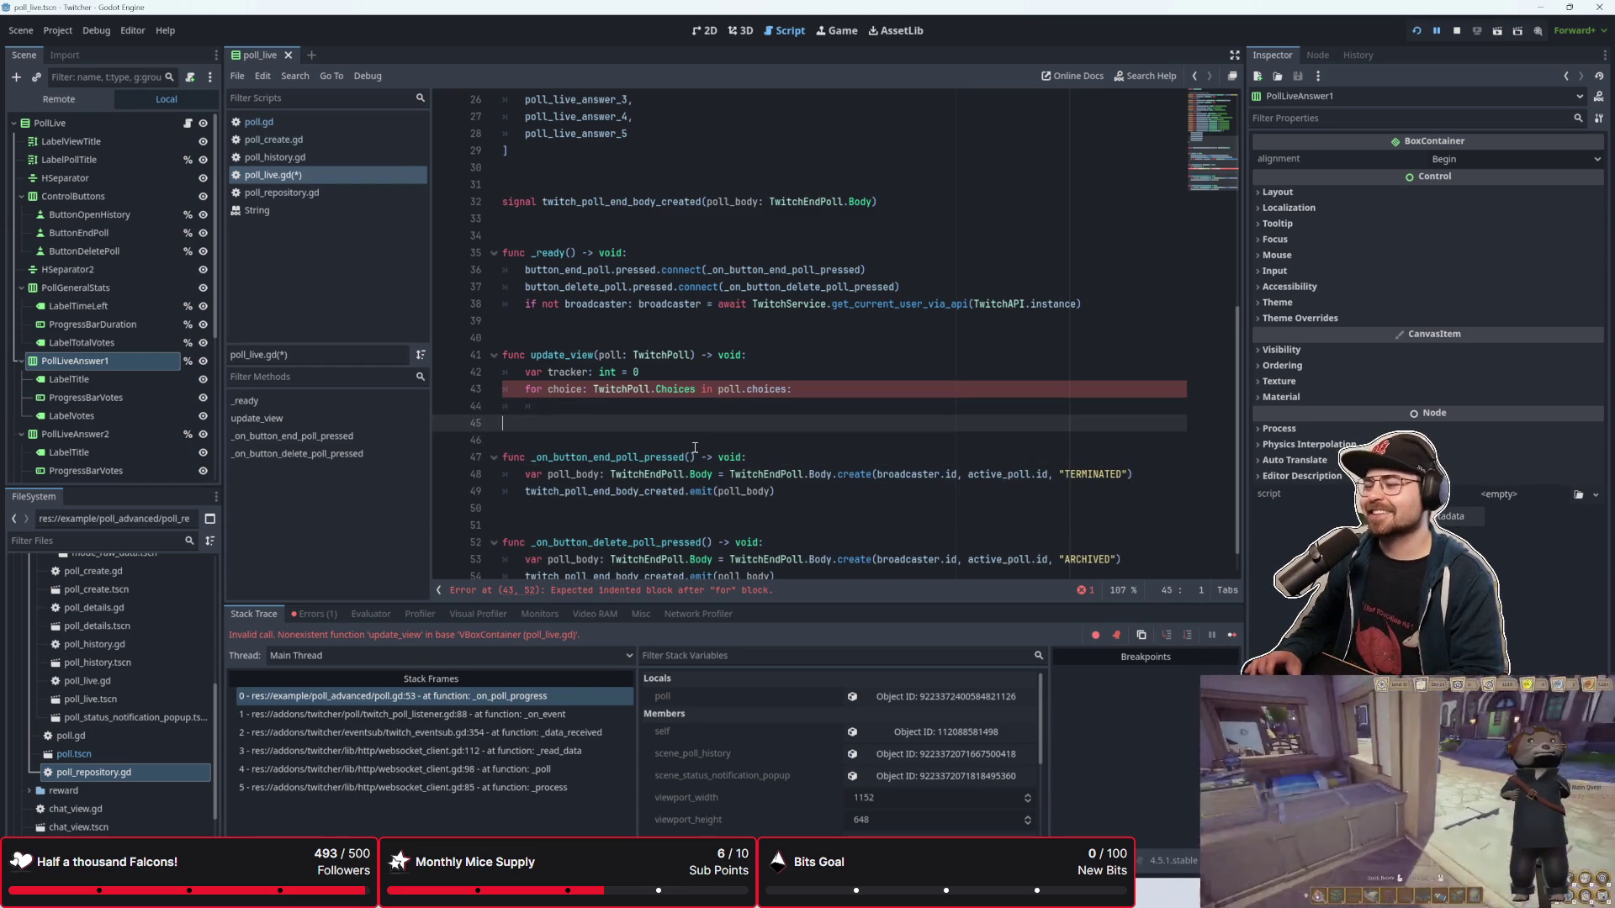
{"action": "key", "text": "Left"}
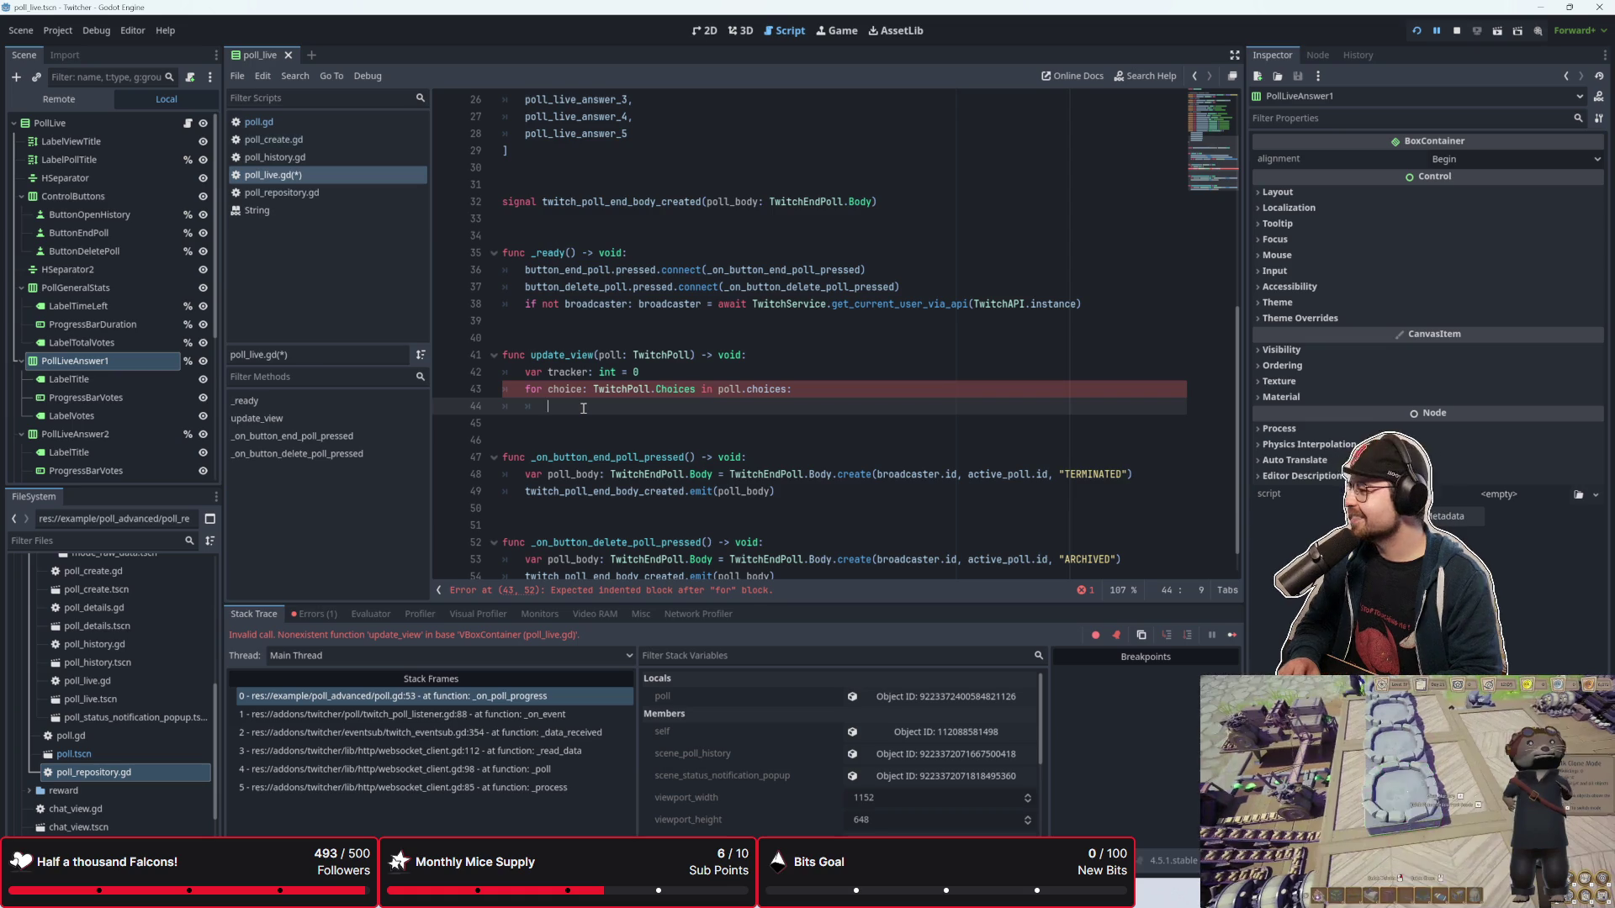
{"action": "type", "text": "choi"}
{"action": "key", "text": "BackSpace"}
{"action": "key", "text": "BackSpace"}
{"action": "key", "text": "BackSpace"}
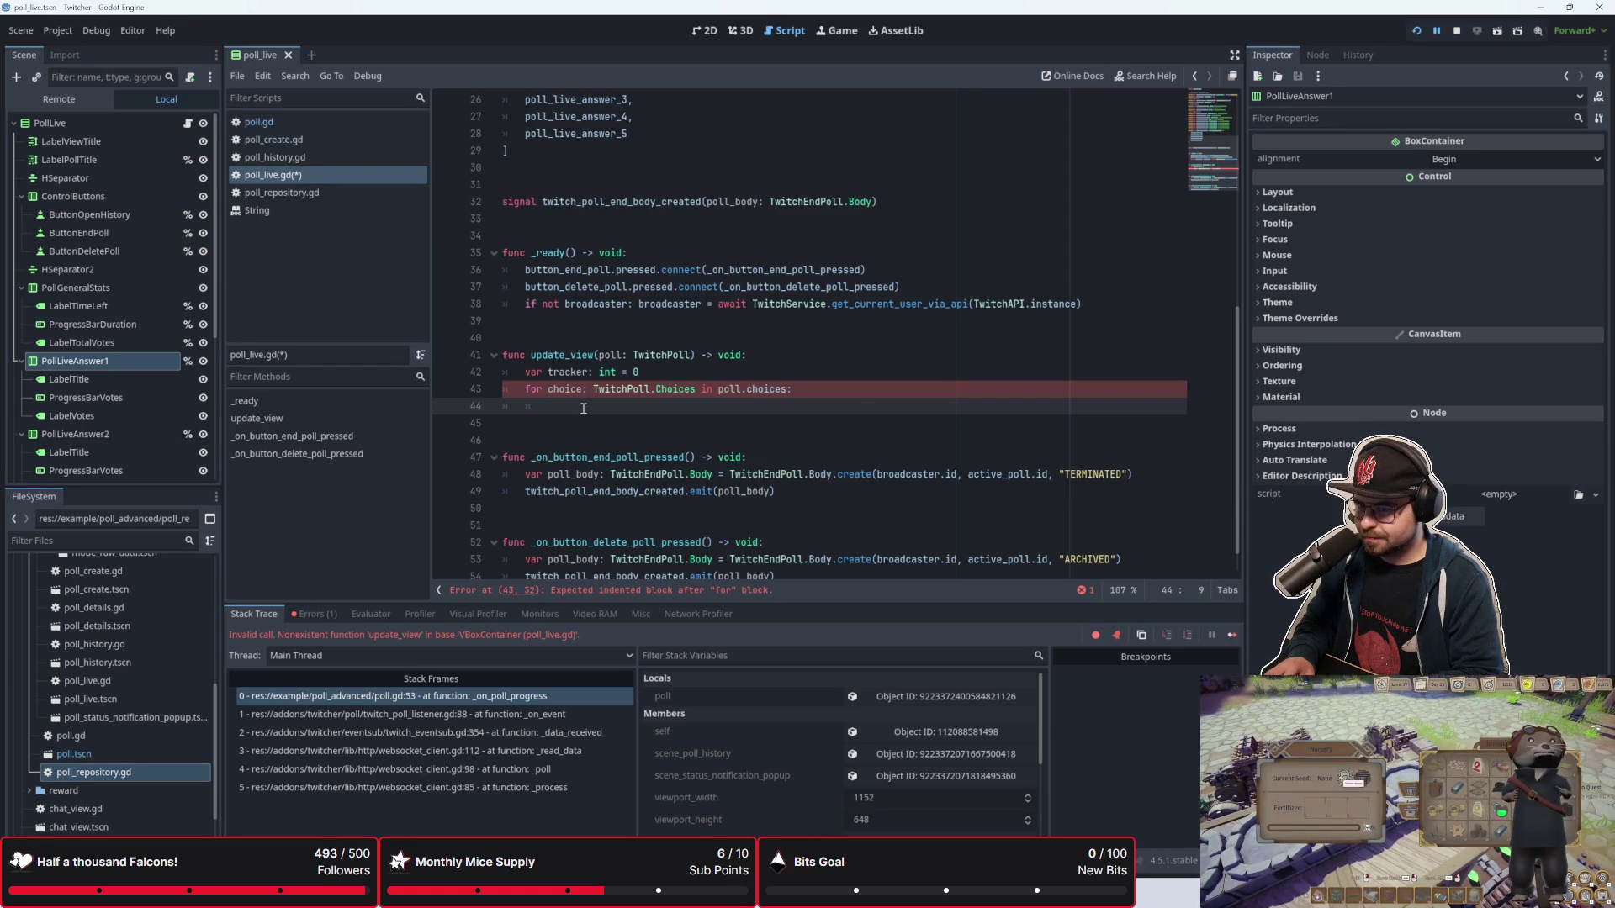
Step: Browse choice's autocomplete members, then clear the trial text from the loop line
{"action": "type", "text": "choice."}
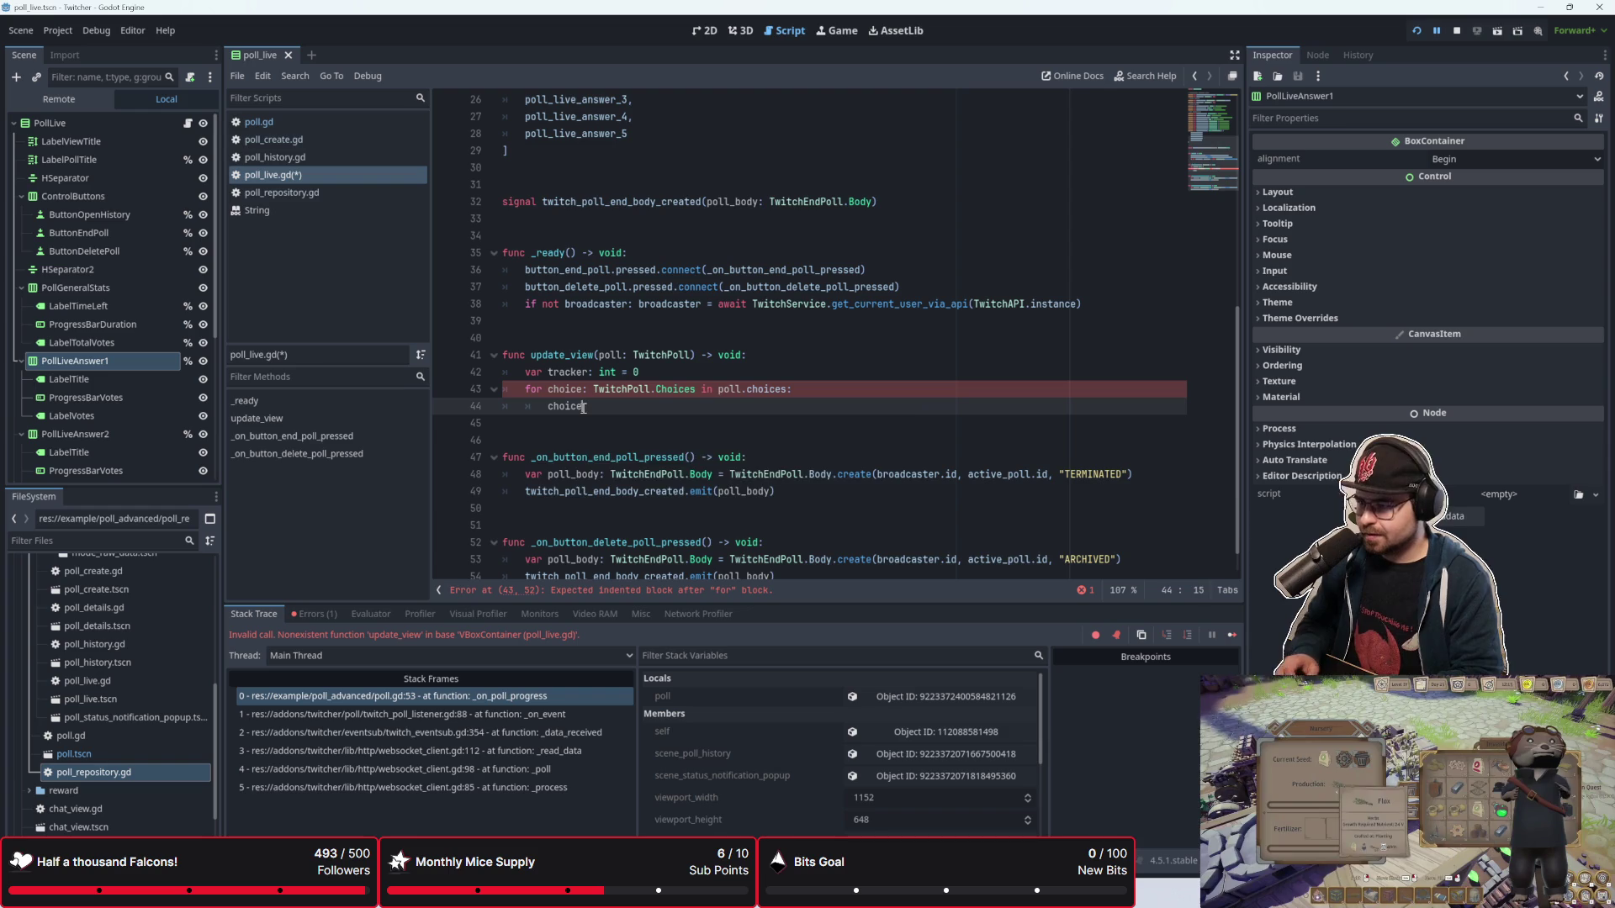
{"action": "key", "text": "Down"}
{"action": "key", "text": "Down"}
{"action": "key", "text": "Down"}
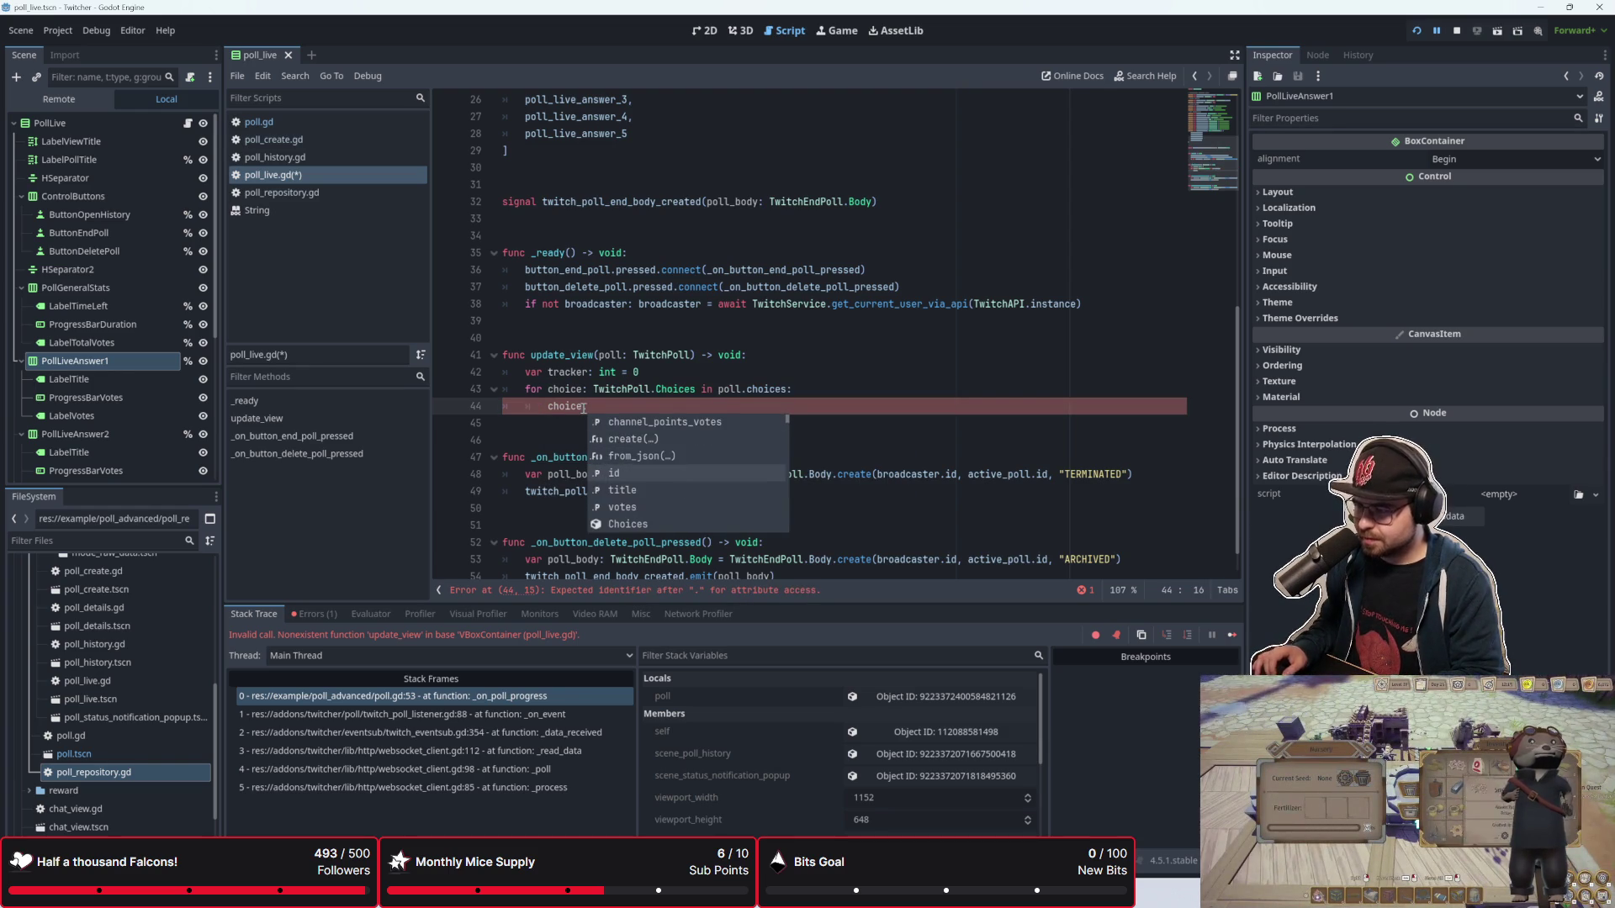
{"action": "key", "text": "BackSpace"}
{"action": "key", "text": "BackSpace"}
{"action": "key", "text": "BackSpace"}
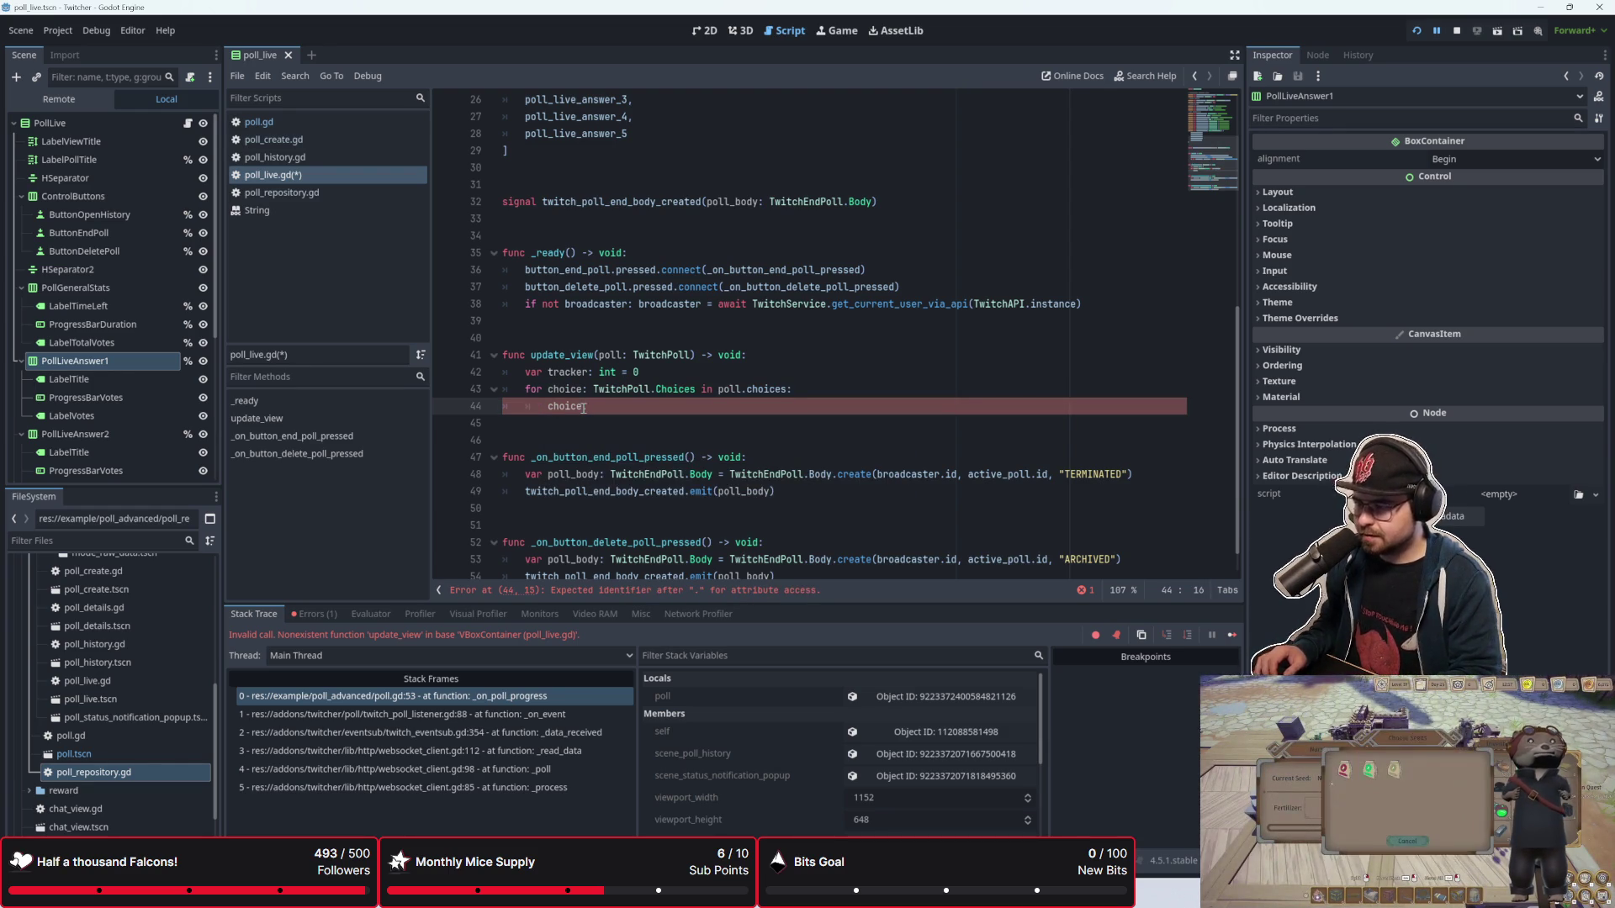
{"action": "key", "text": "BackSpace"}
{"action": "key", "text": "BackSpace"}
{"action": "key", "text": "BackSpace"}
{"action": "scroll", "coordinate": [622, 204], "scroll_direction": "up", "scroll_amount": 3}
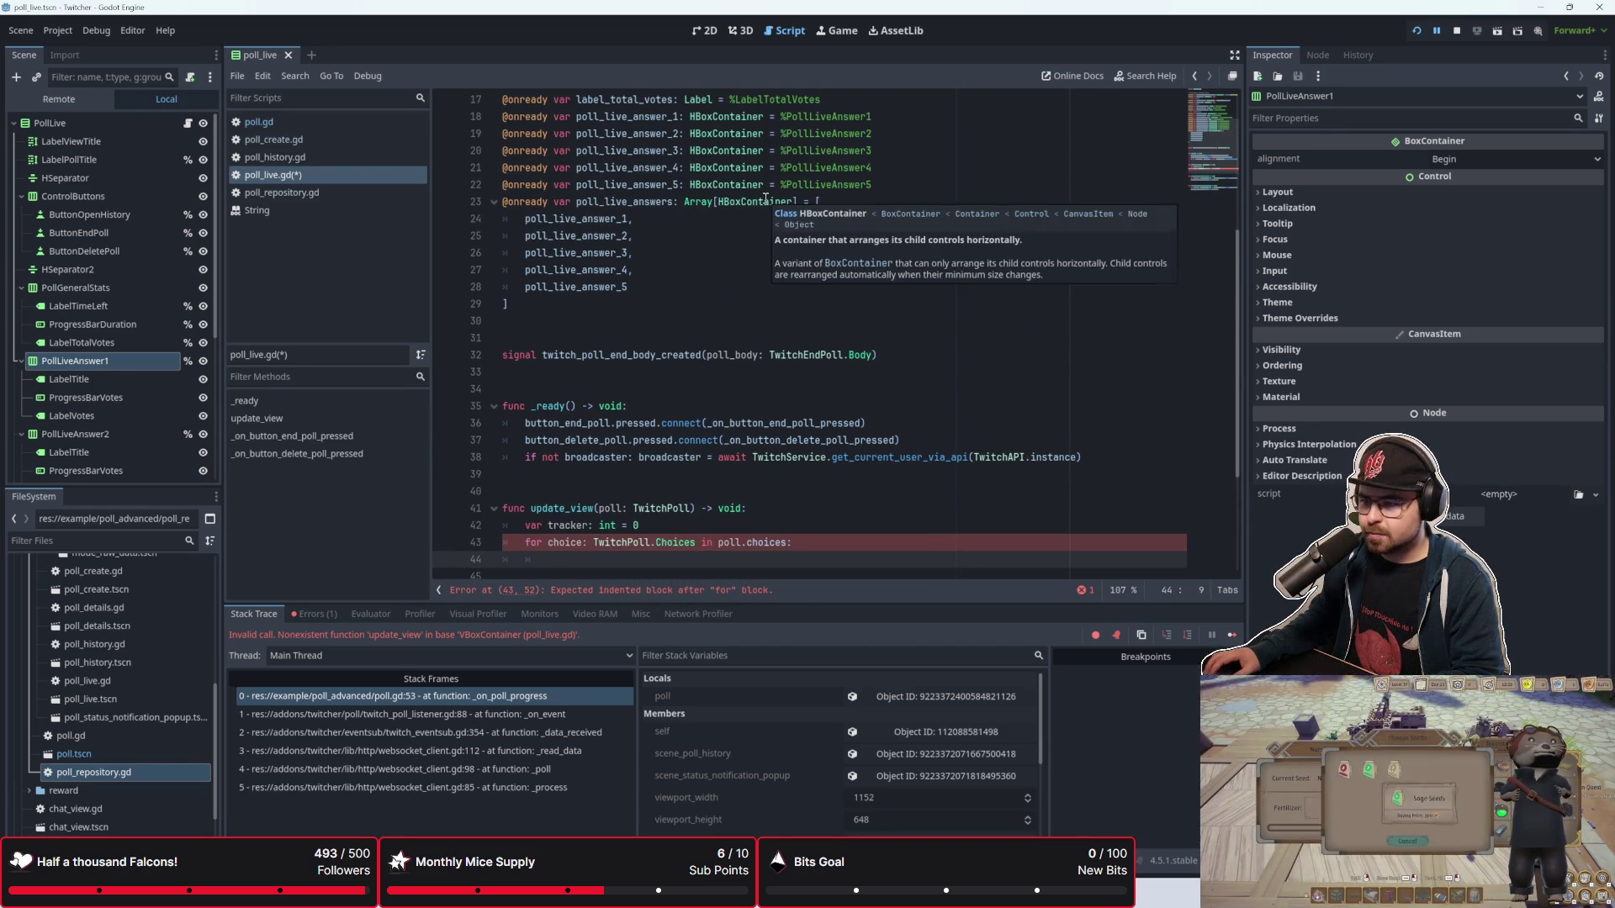
{"action": "scroll", "coordinate": [761, 227], "scroll_direction": "down", "scroll_amount": 4}
{"action": "scroll", "coordinate": [758, 251], "scroll_direction": "up", "scroll_amount": 3}
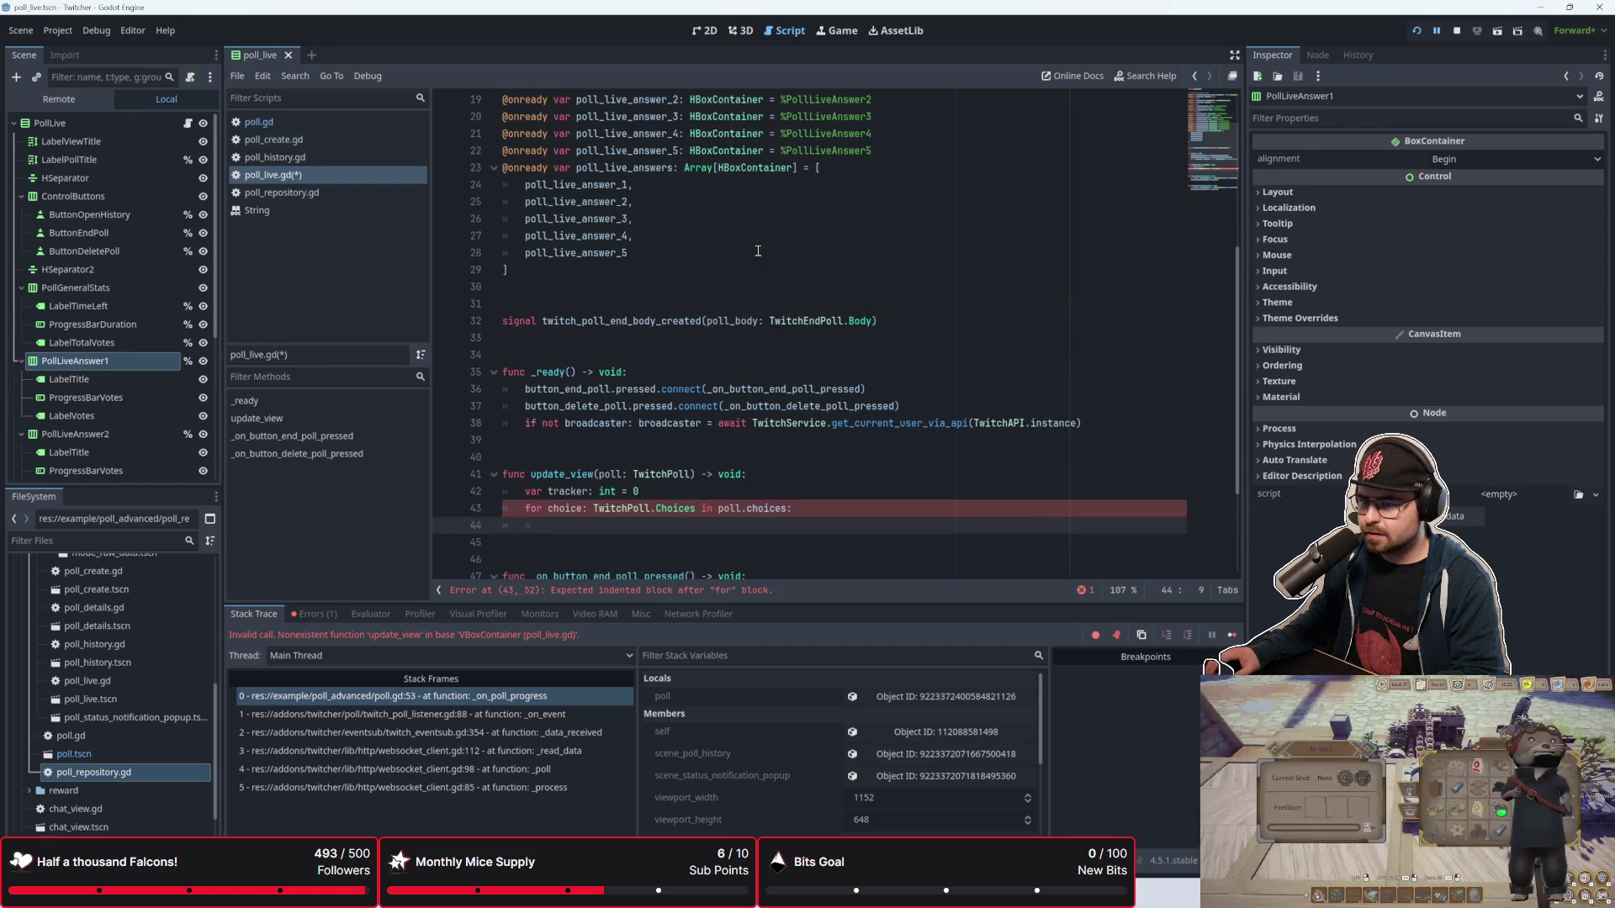
{"action": "scroll", "coordinate": [758, 250], "scroll_direction": "down", "scroll_amount": 1}
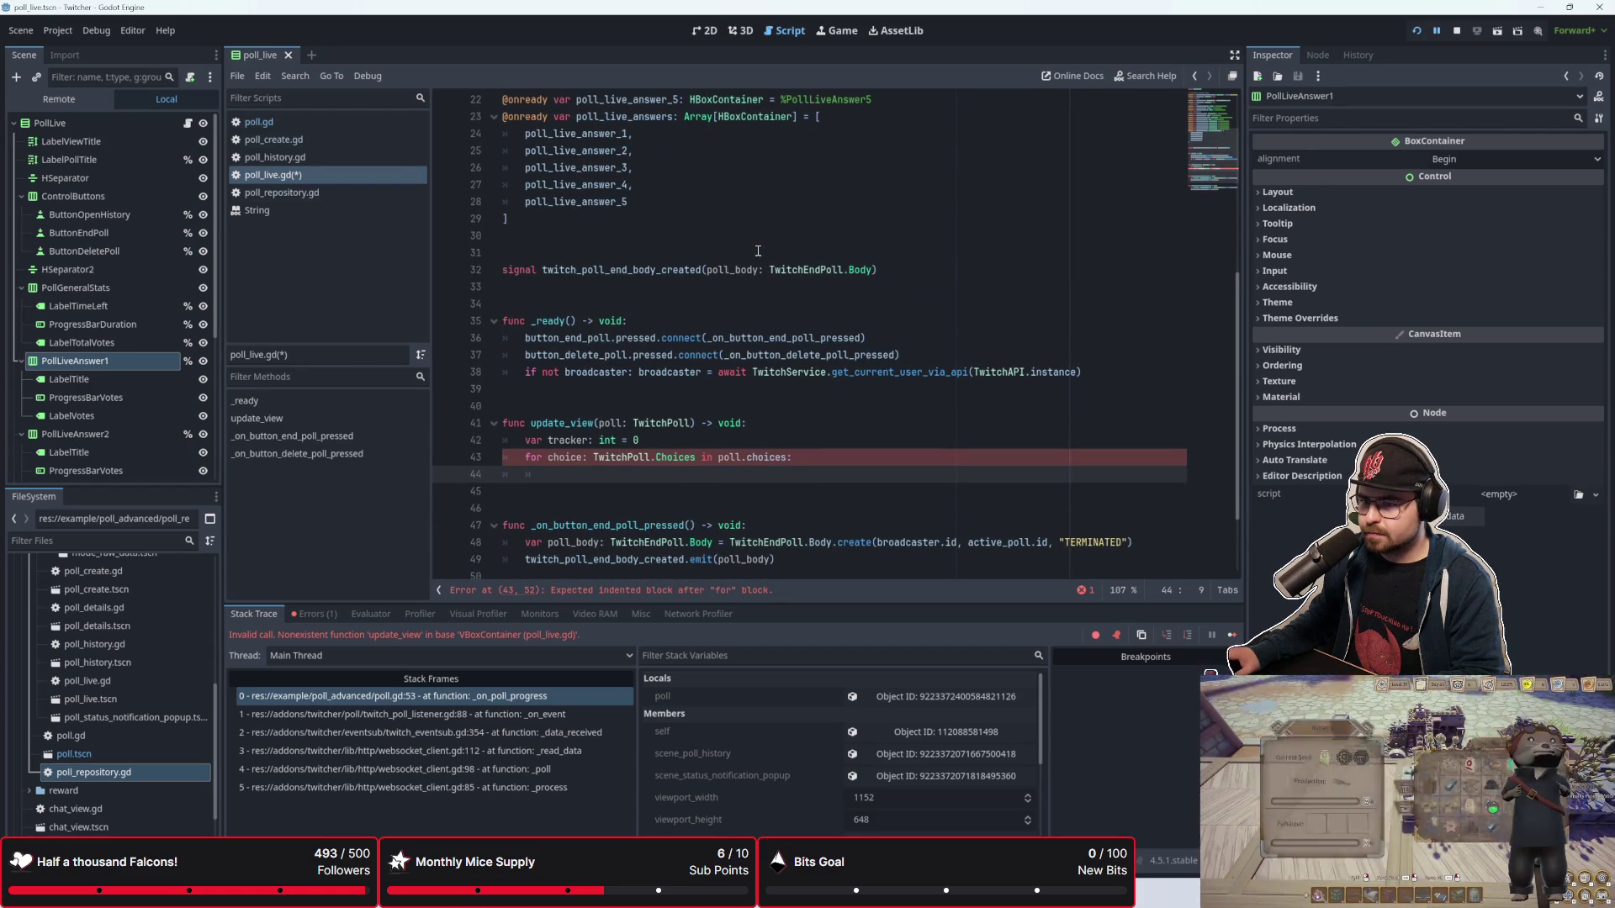
{"action": "scroll", "coordinate": [152, 351], "scroll_direction": "down", "scroll_amount": 3}
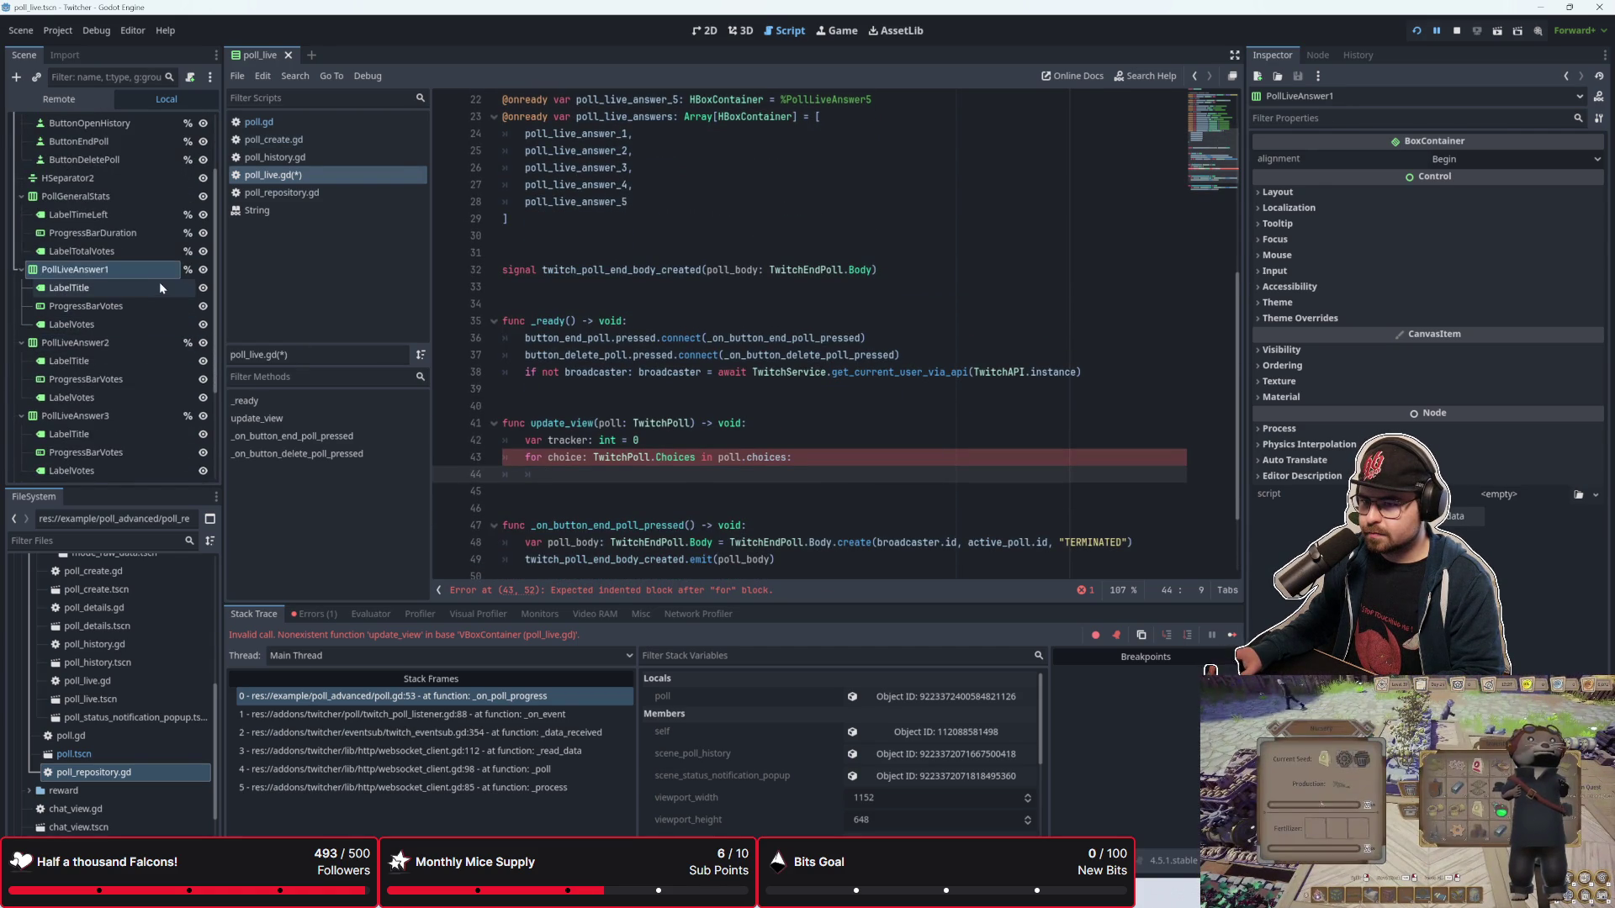
{"action": "scroll", "coordinate": [721, 324], "scroll_direction": "down", "scroll_amount": 1}
{"action": "scroll", "coordinate": [721, 324], "scroll_direction": "down", "scroll_amount": 1}
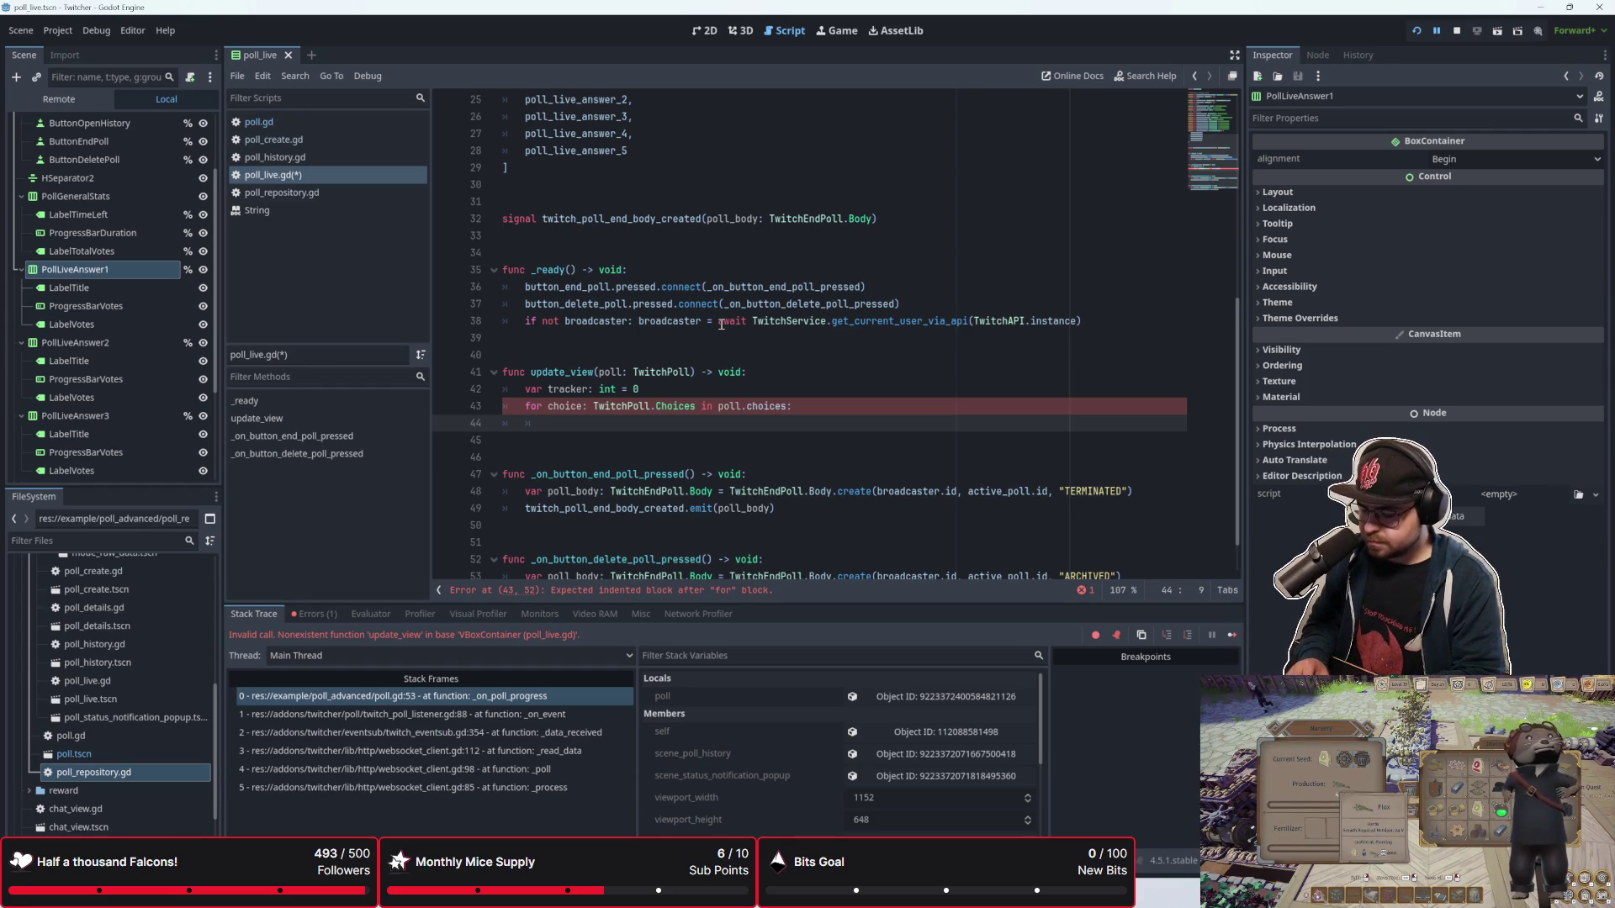
{"action": "type", "text": "ch"}
{"action": "key", "text": "BackSpace"}
{"action": "key", "text": "BackSpace"}
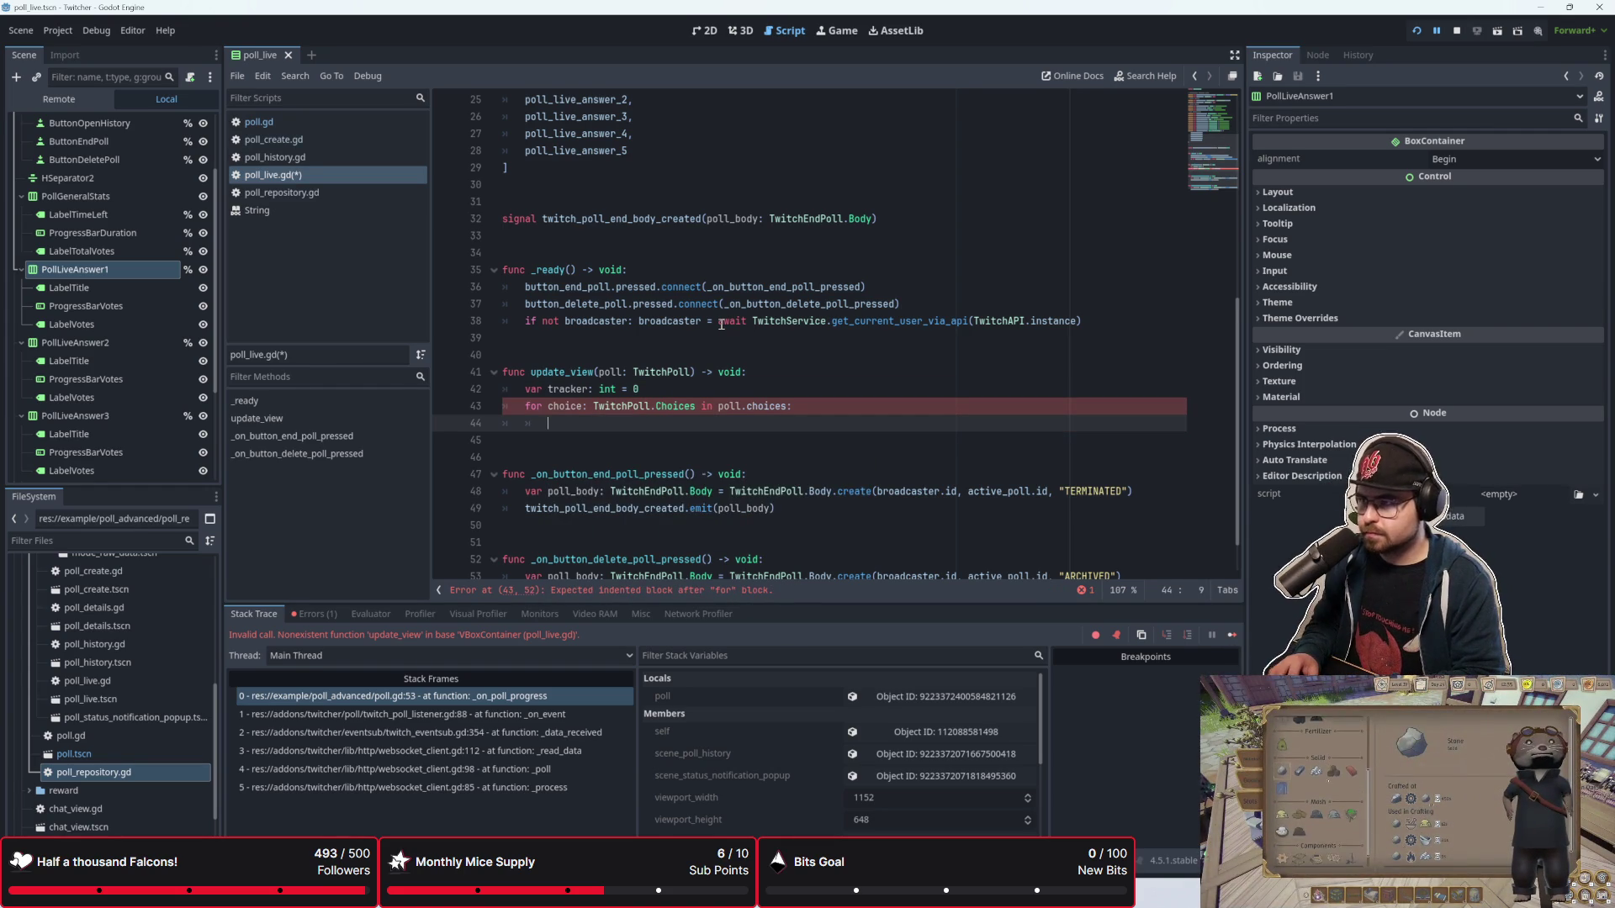
{"action": "scroll", "coordinate": [721, 325], "scroll_direction": "up", "scroll_amount": 1}
Step: Write poll_live_answers[tracker].get_child(0).text = choice.title inside the loop
{"action": "type", "text": "poll_live_"}
{"action": "key", "text": "Return"}
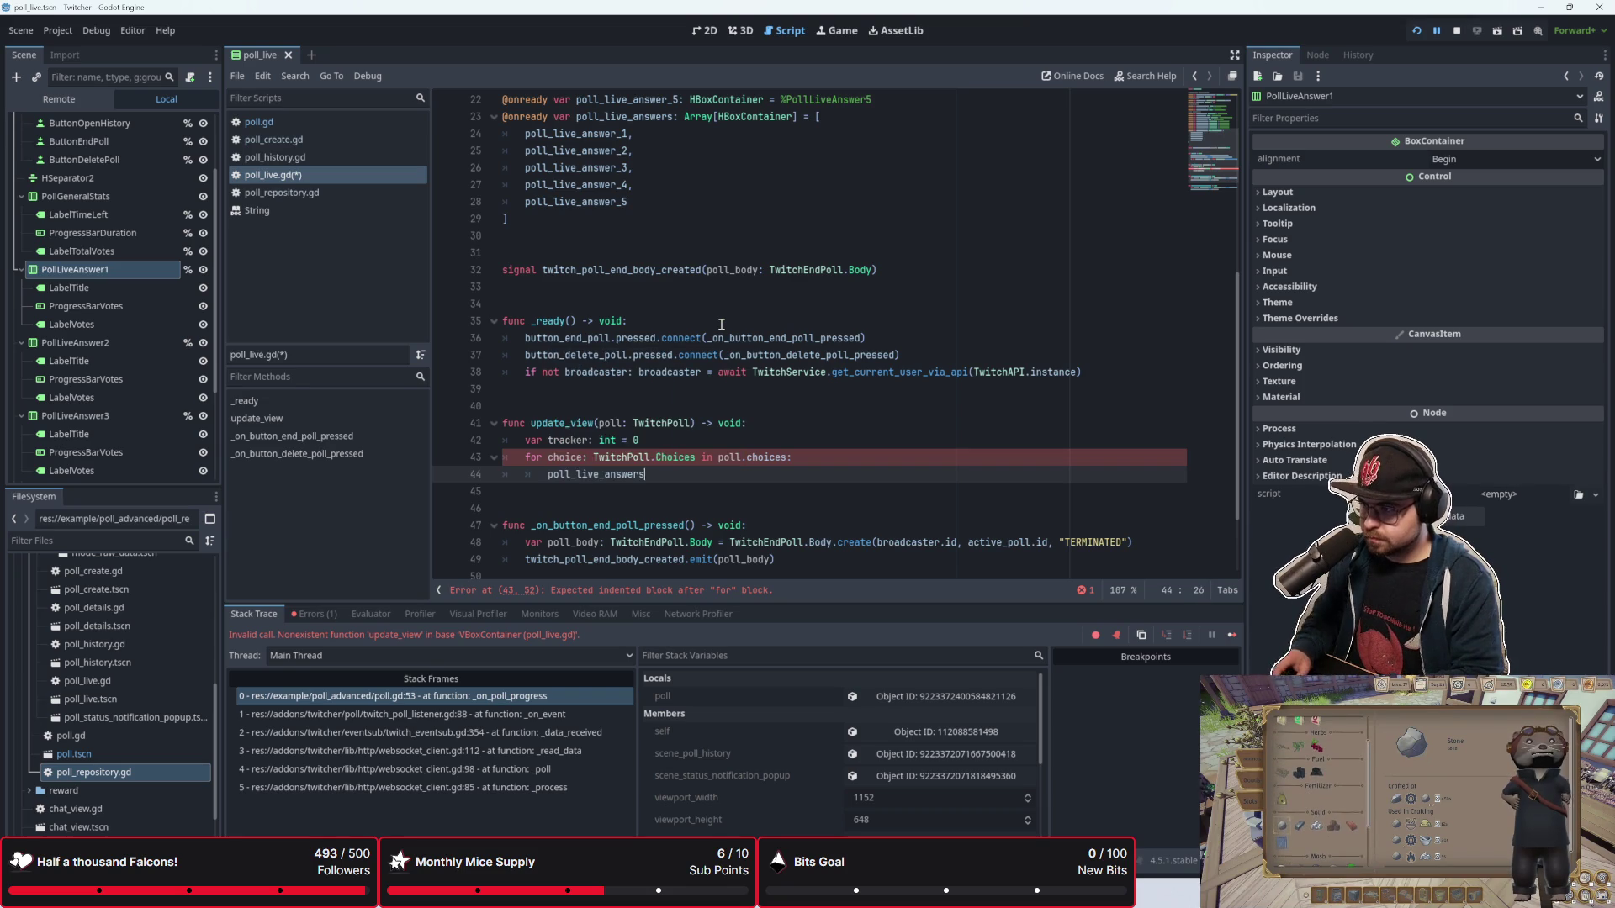
{"action": "type", "text": "[[tracker]"}
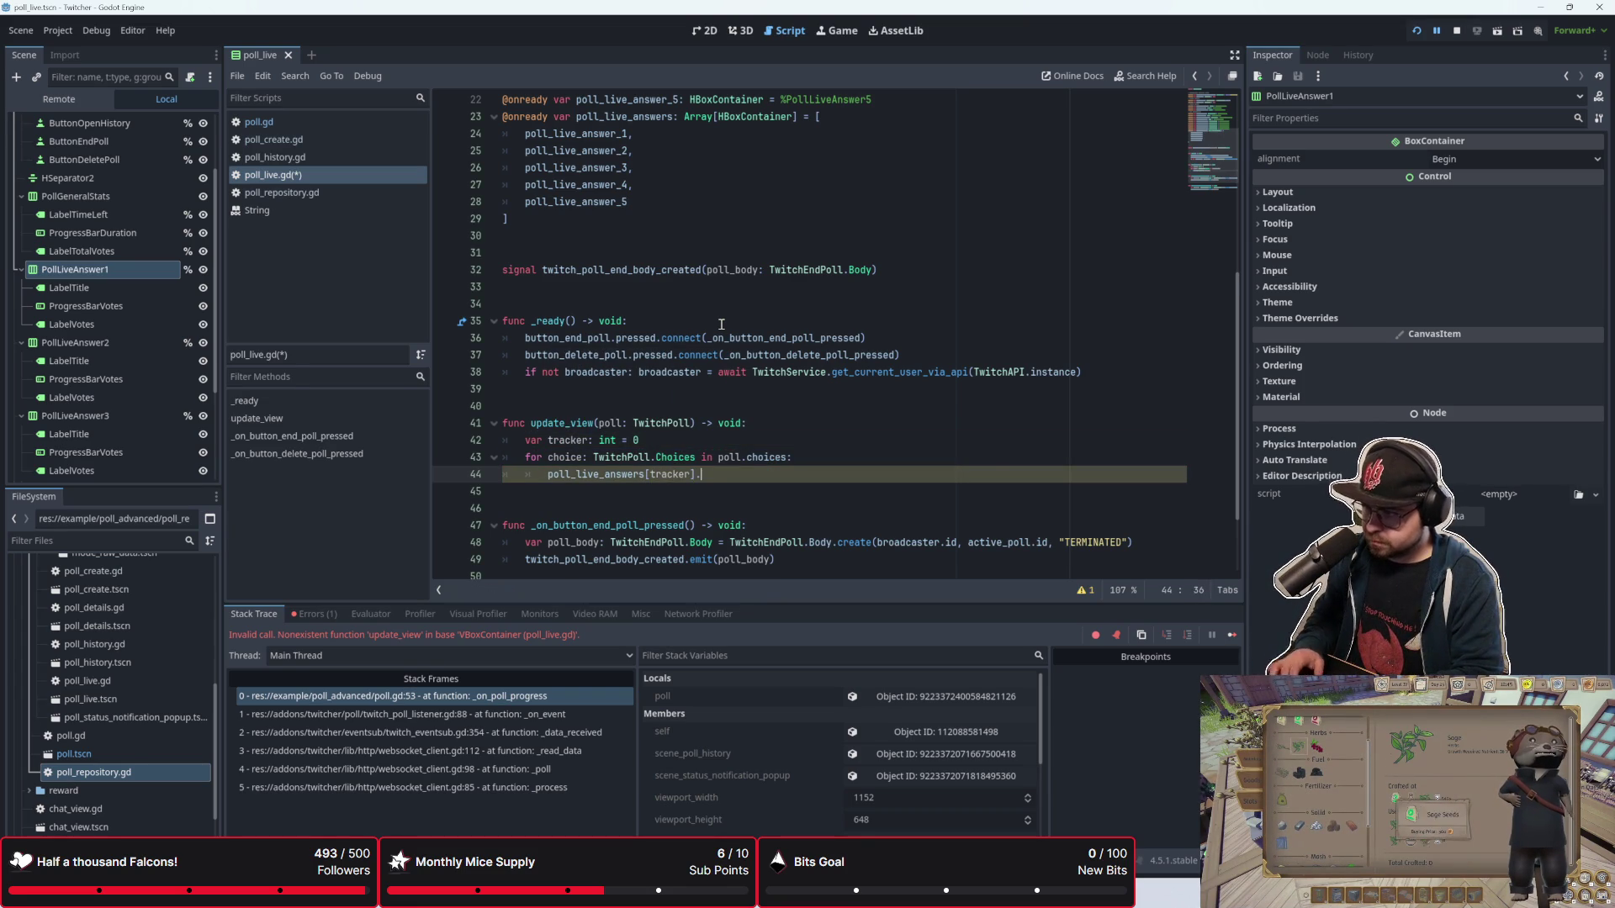
{"action": "type", "text": ".title"}
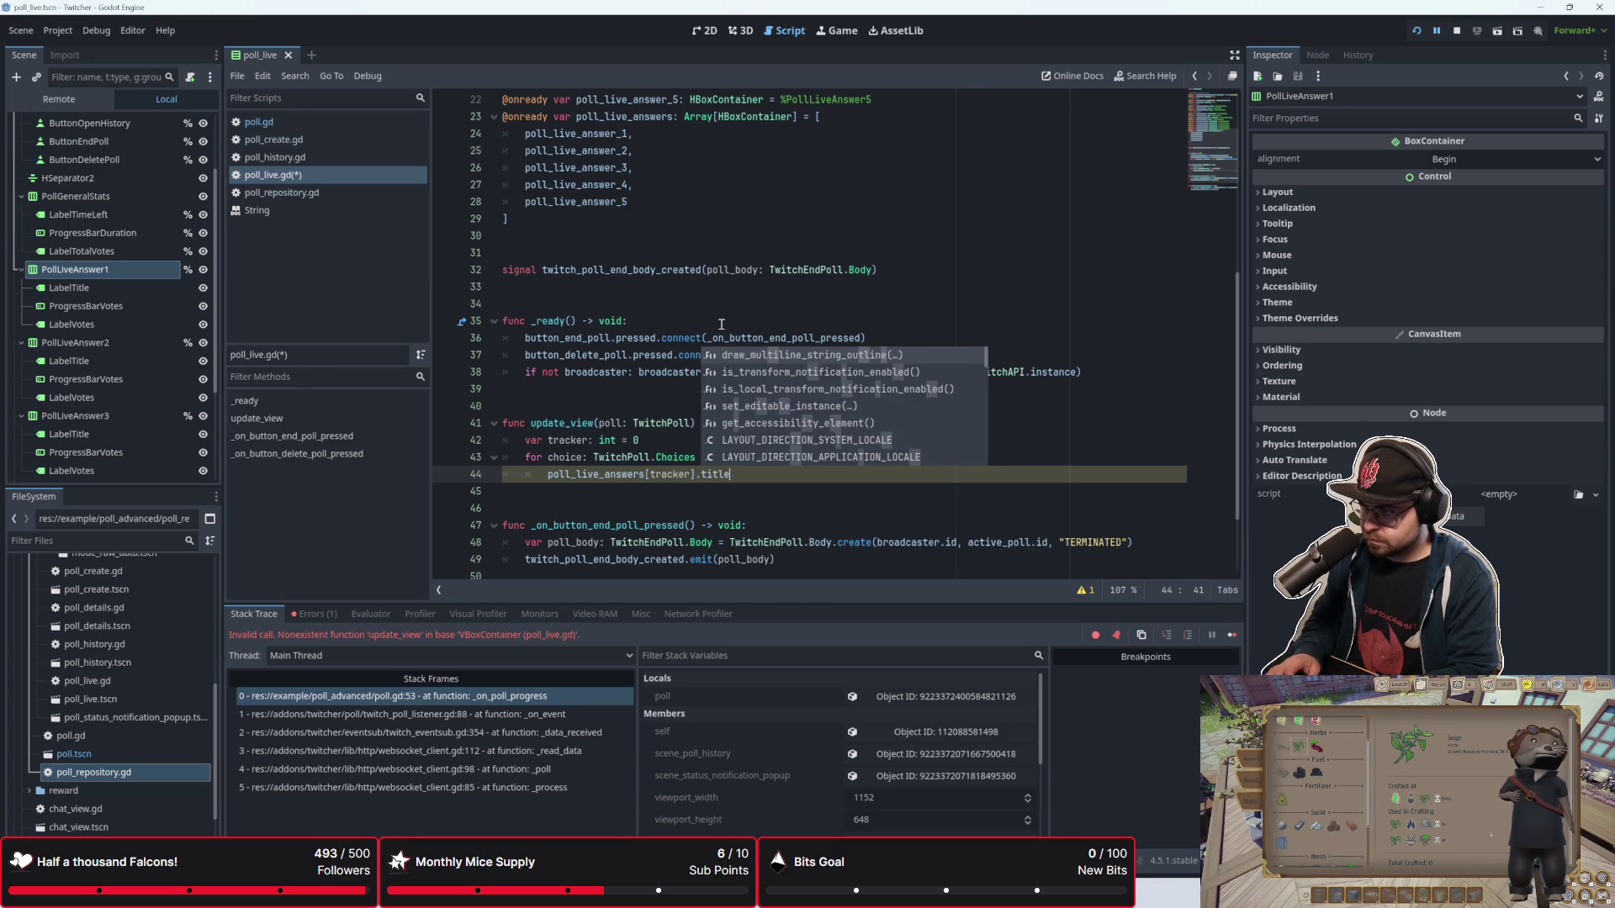
{"action": "key", "text": "Left"}
{"action": "key", "text": "Left"}
{"action": "key", "text": "Left"}
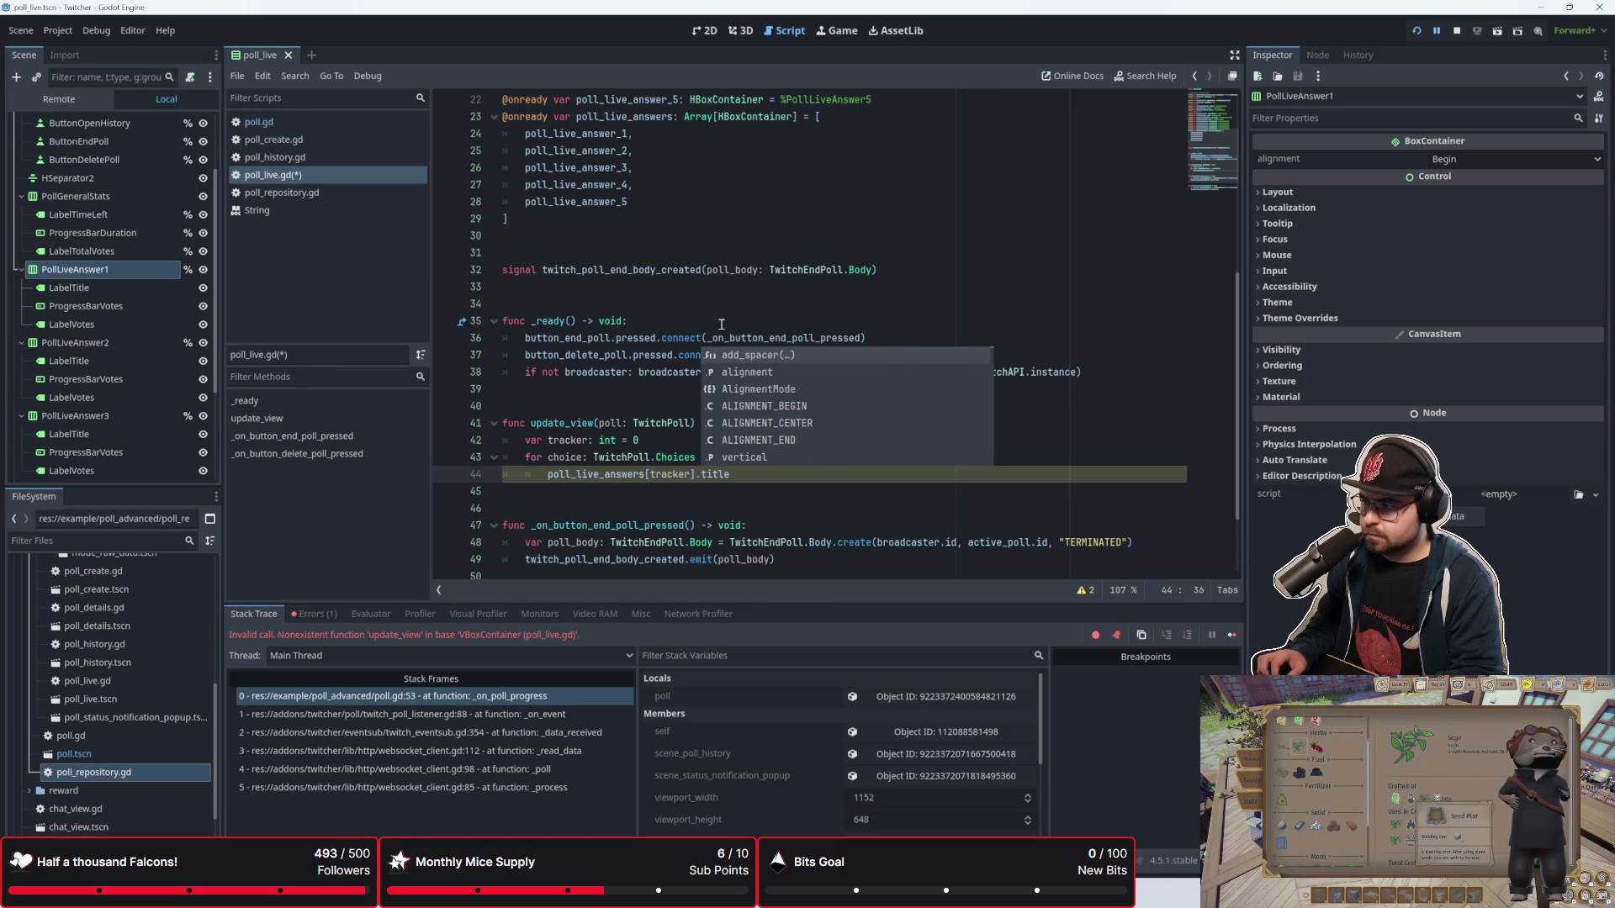
{"action": "key", "text": "Delete"}
{"action": "key", "text": "Delete"}
{"action": "key", "text": "Delete"}
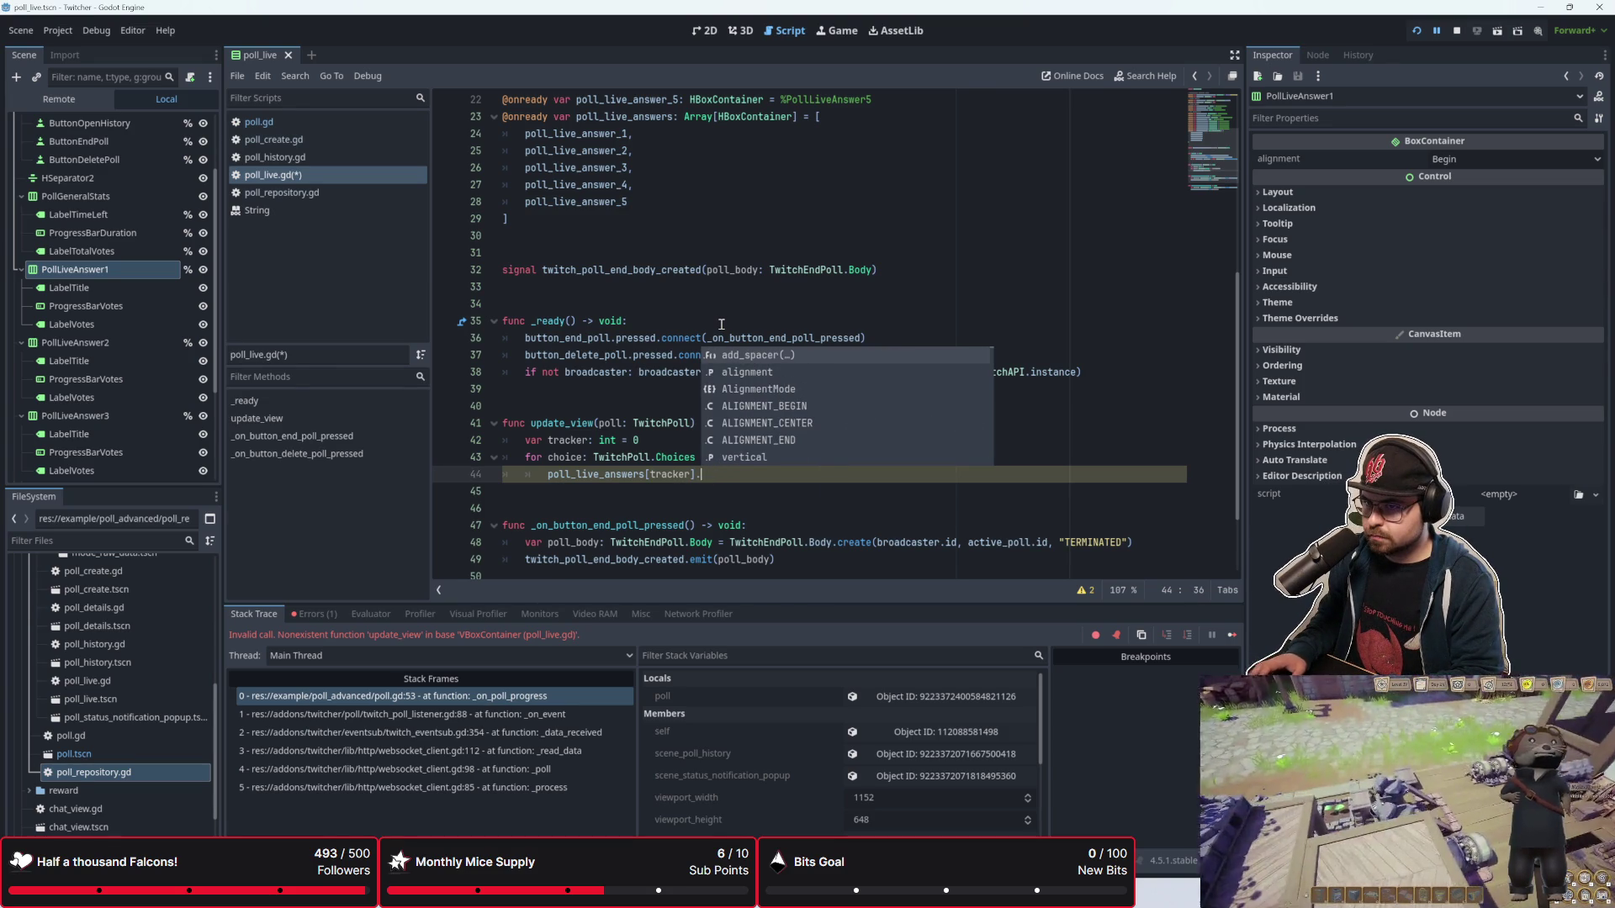
{"action": "type", "text": "get:ch"}
{"action": "key", "text": "BackSpace"}
{"action": "key", "text": "BackSpace"}
{"action": "key", "text": "BackSpace"}
{"action": "type", "text": "_child"}
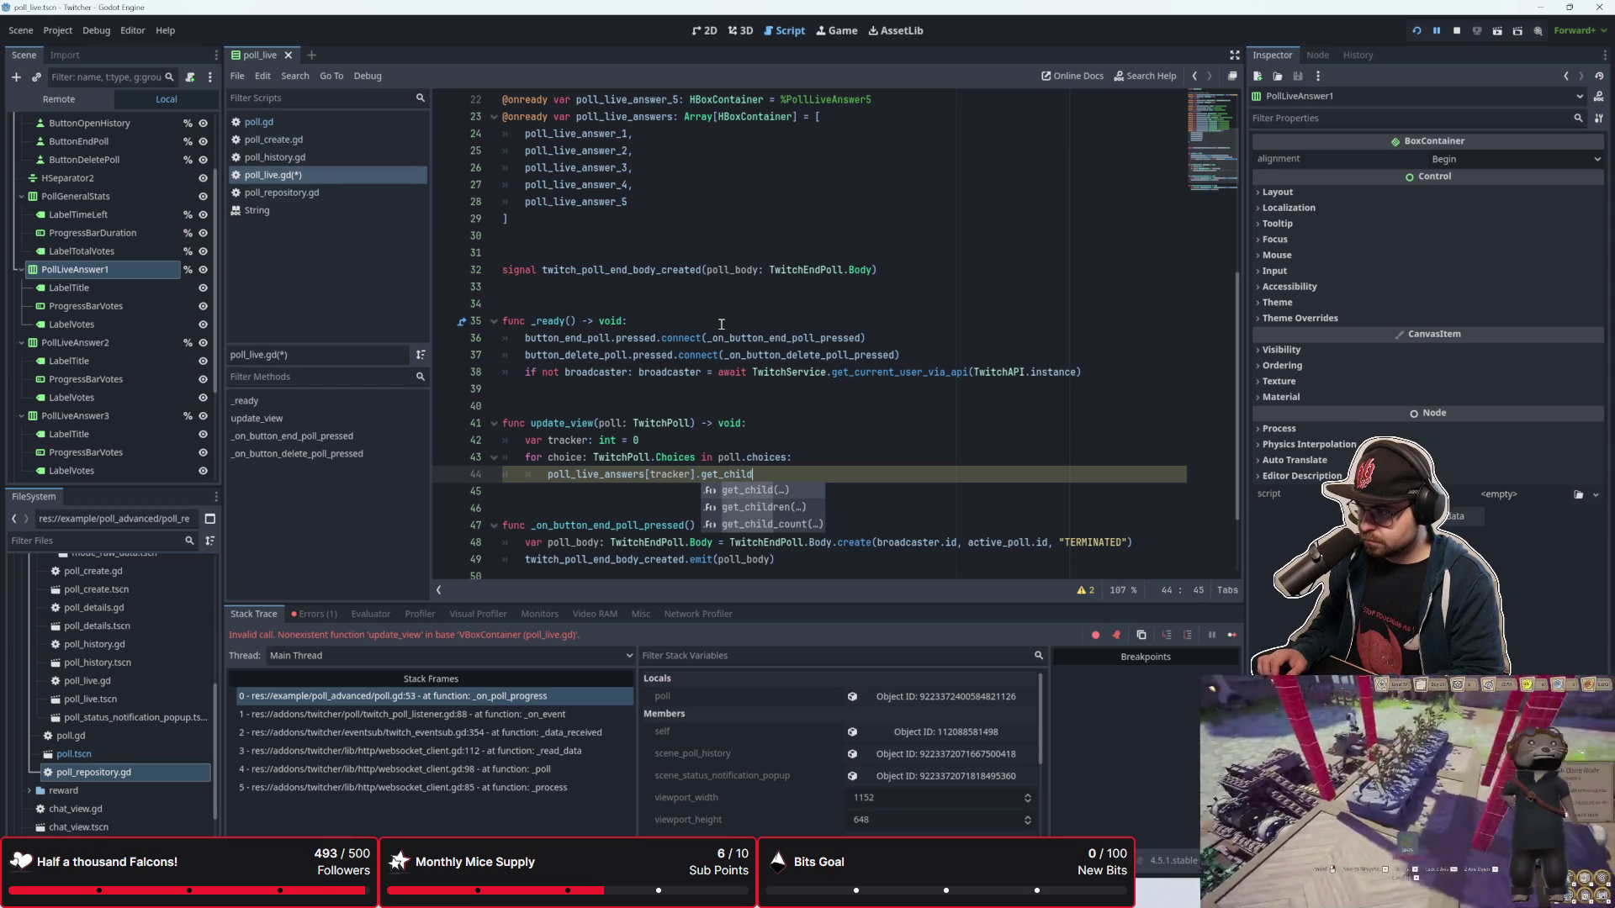
{"action": "key", "text": "Return"}
{"action": "type", "text": "0)."}
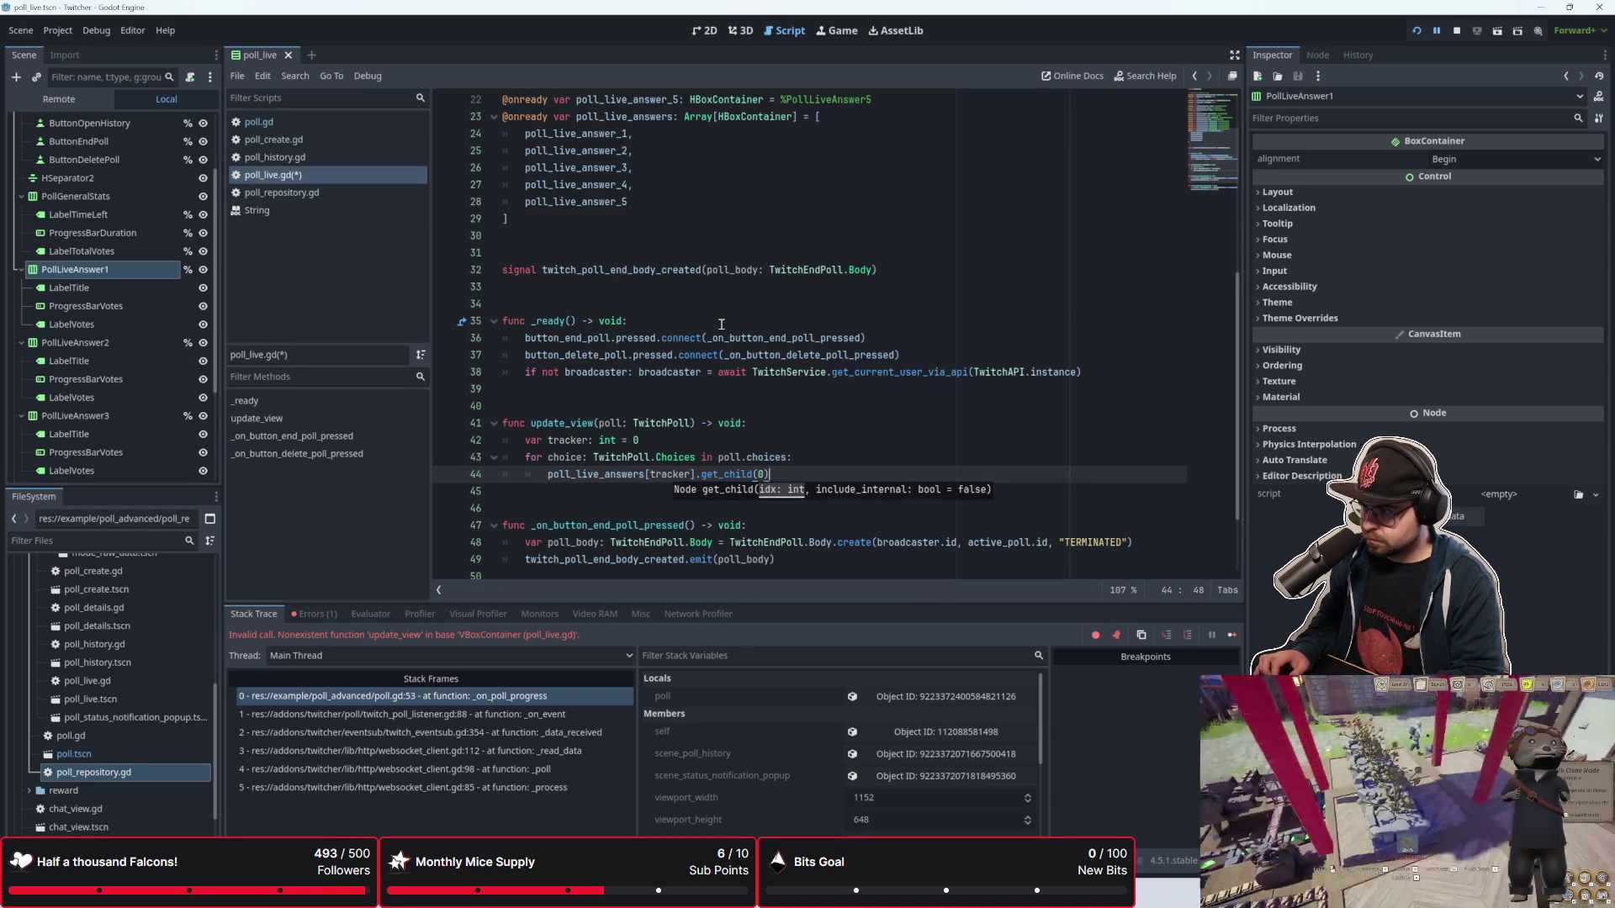
{"action": "type", "text": "text = choiuc"}
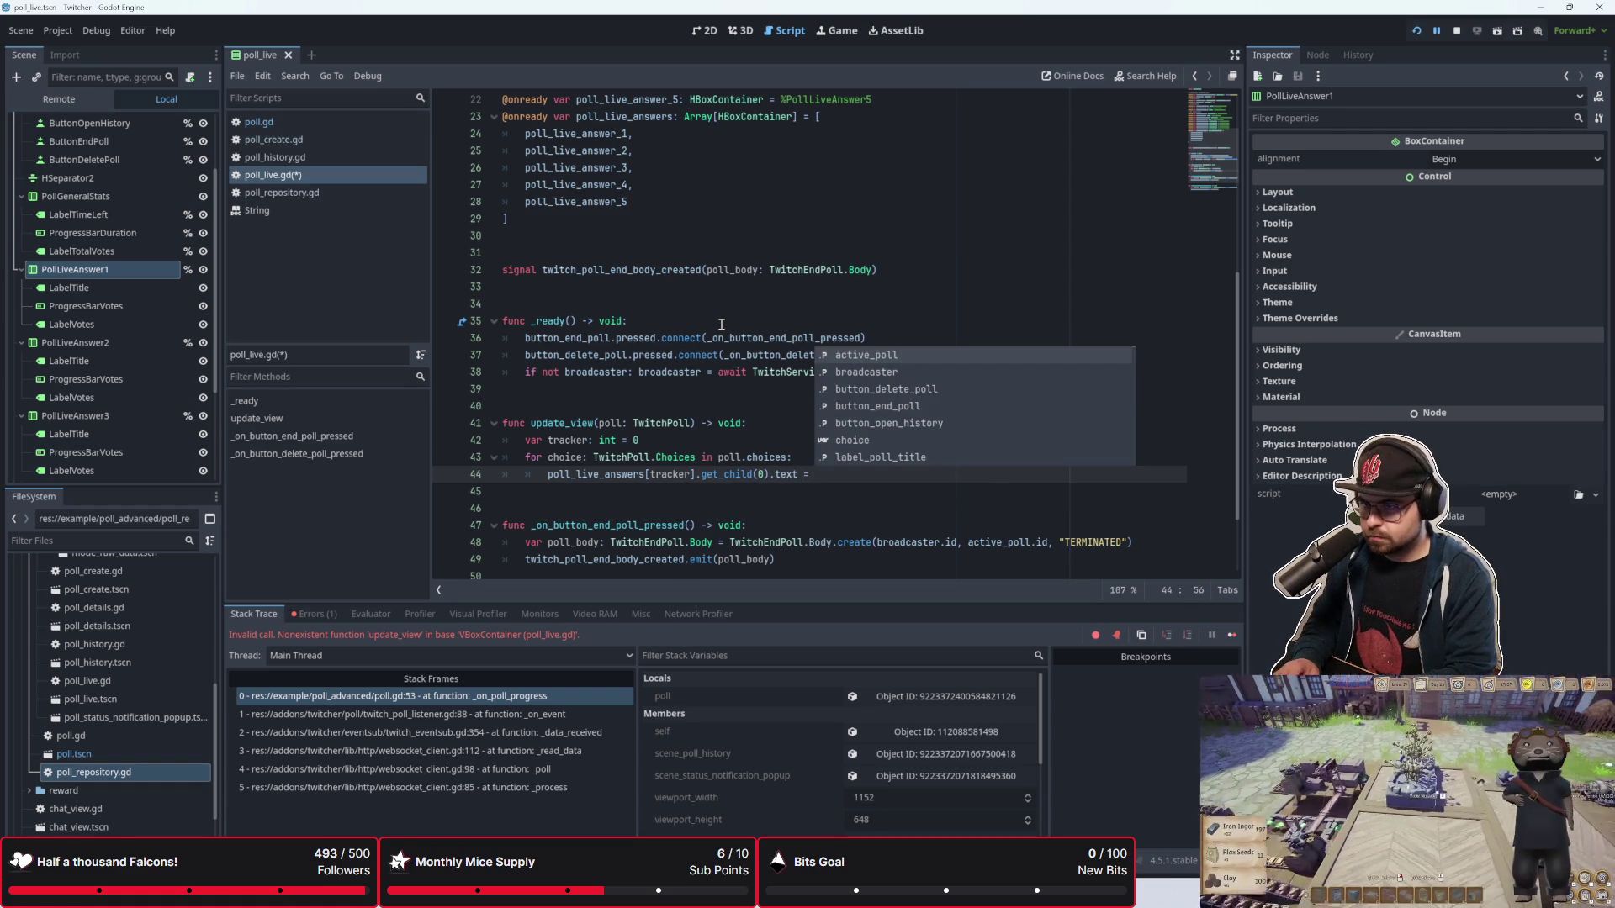
{"action": "key", "text": "BackSpace"}
{"action": "key", "text": "BackSpace"}
{"action": "type", "text": "ce.title"}
{"action": "key", "text": "Return"}
Step: Begin the next loop line with poll_live_answers[tracker].get_child and show the script warnings
{"action": "type", "text": "poll_live_answe"}
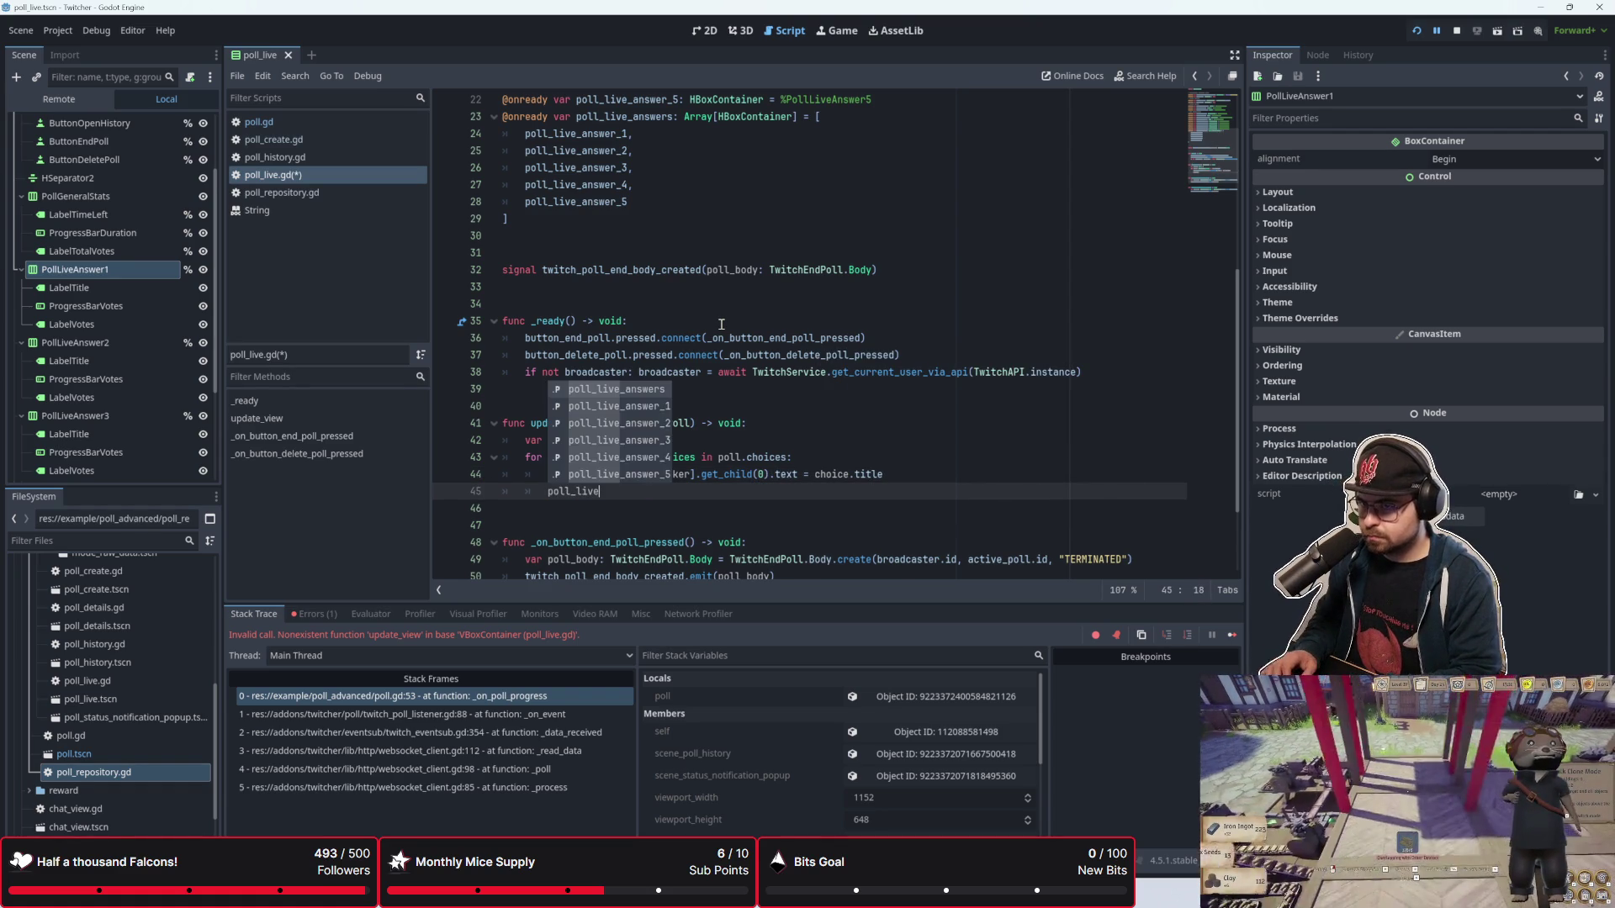
{"action": "type", "text": "rss"}
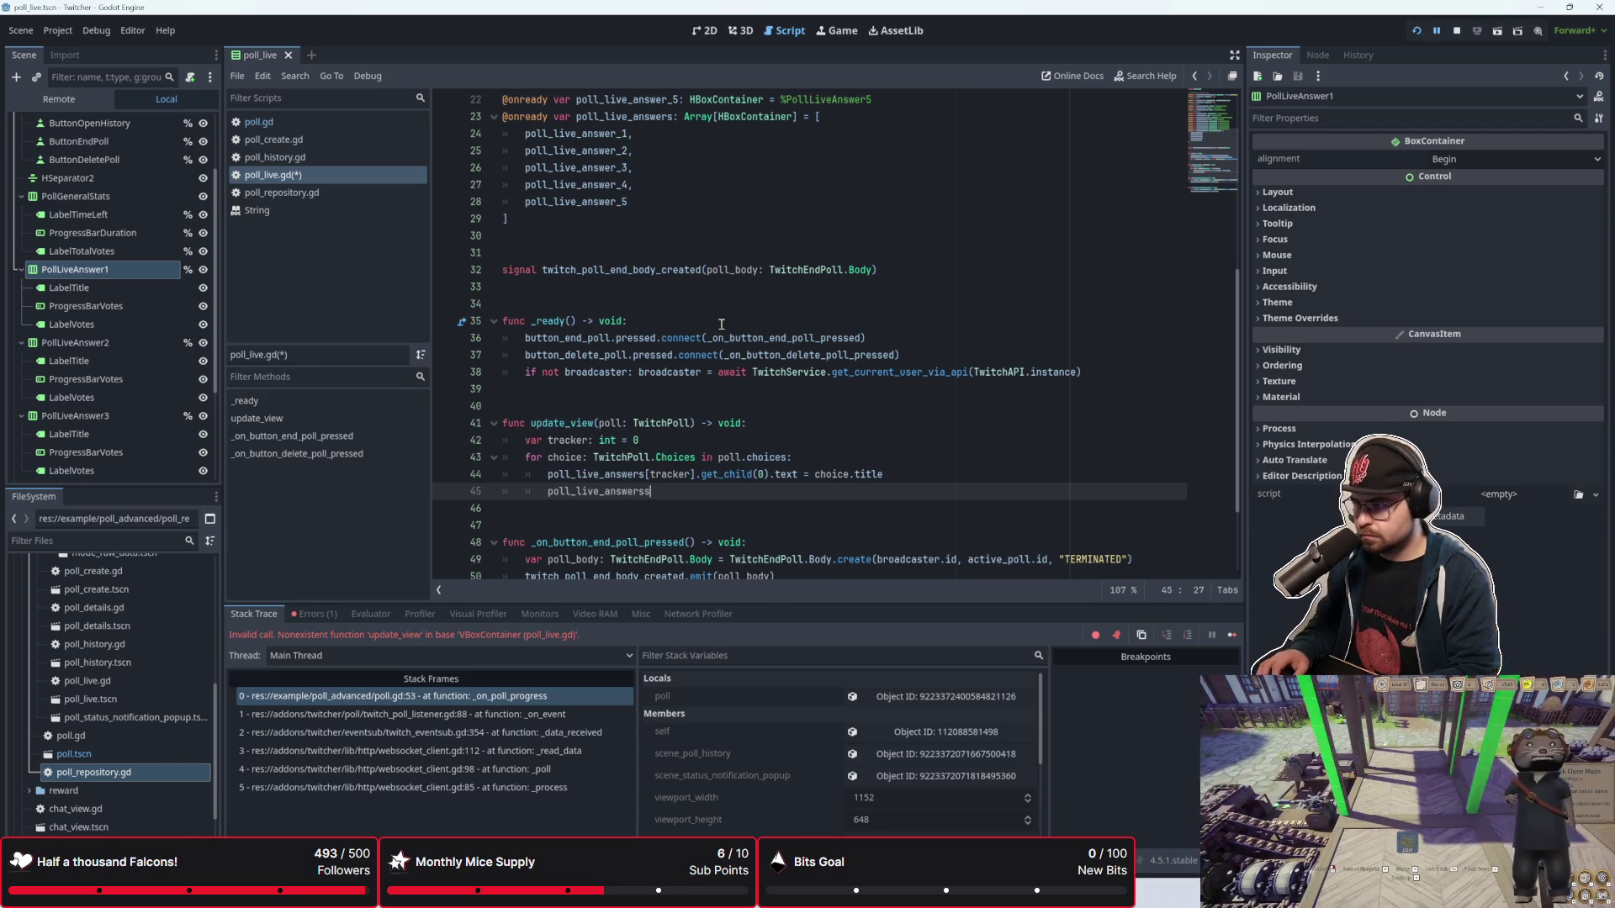
{"action": "key", "text": "BackSpace"}
{"action": "key", "text": "BackSpace"}
{"action": "key", "text": "BackSpace"}
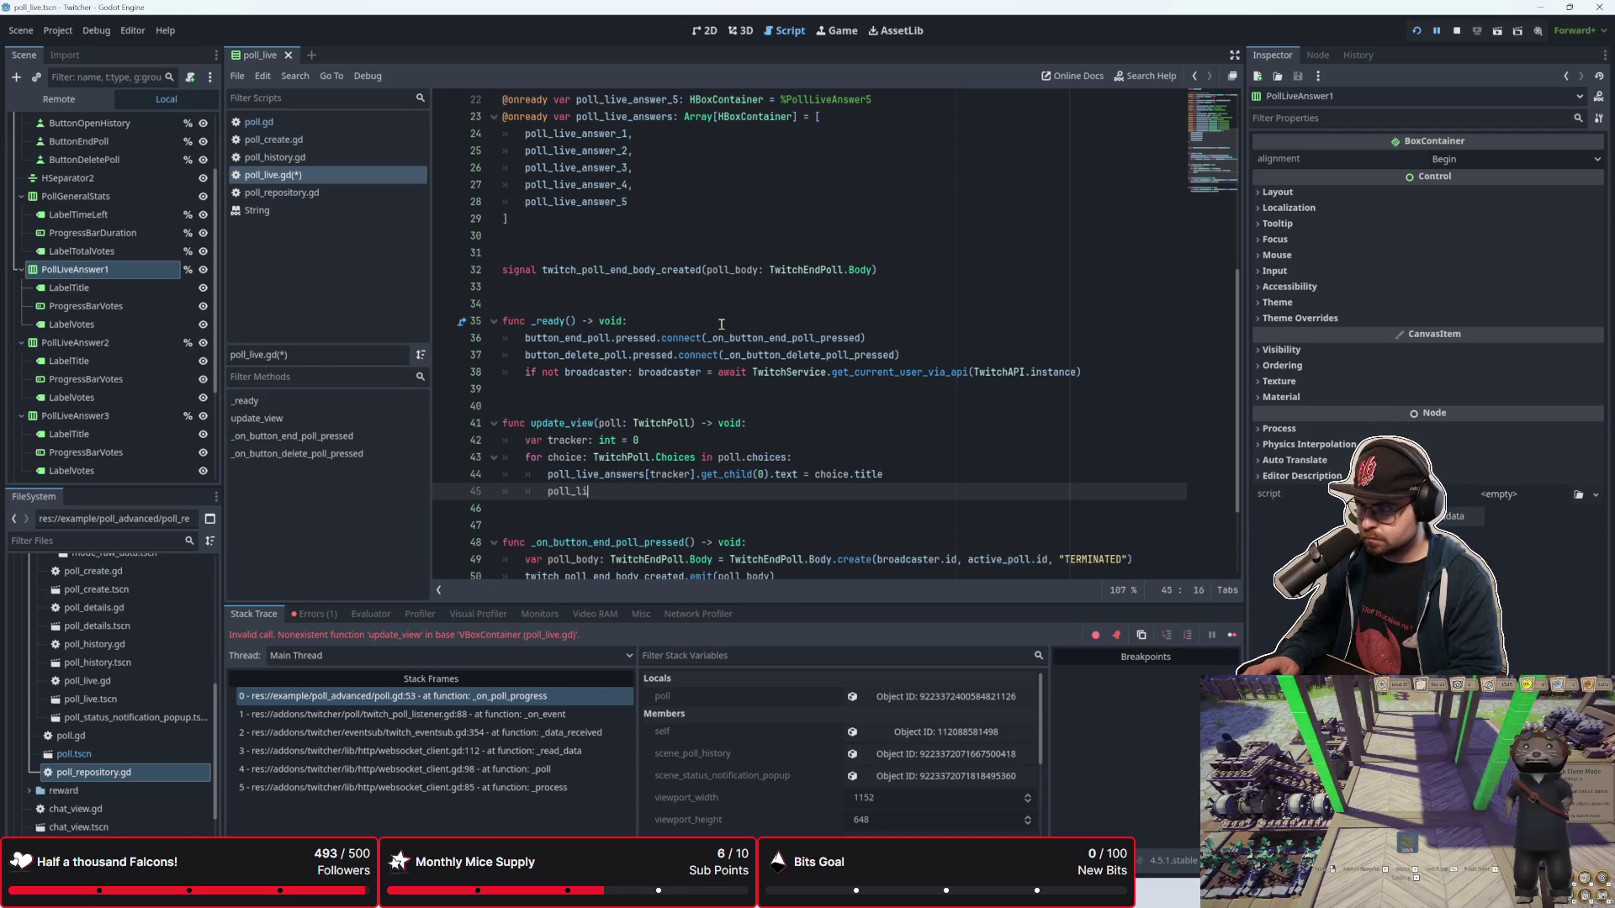
{"action": "type", "text": "poll_live"}
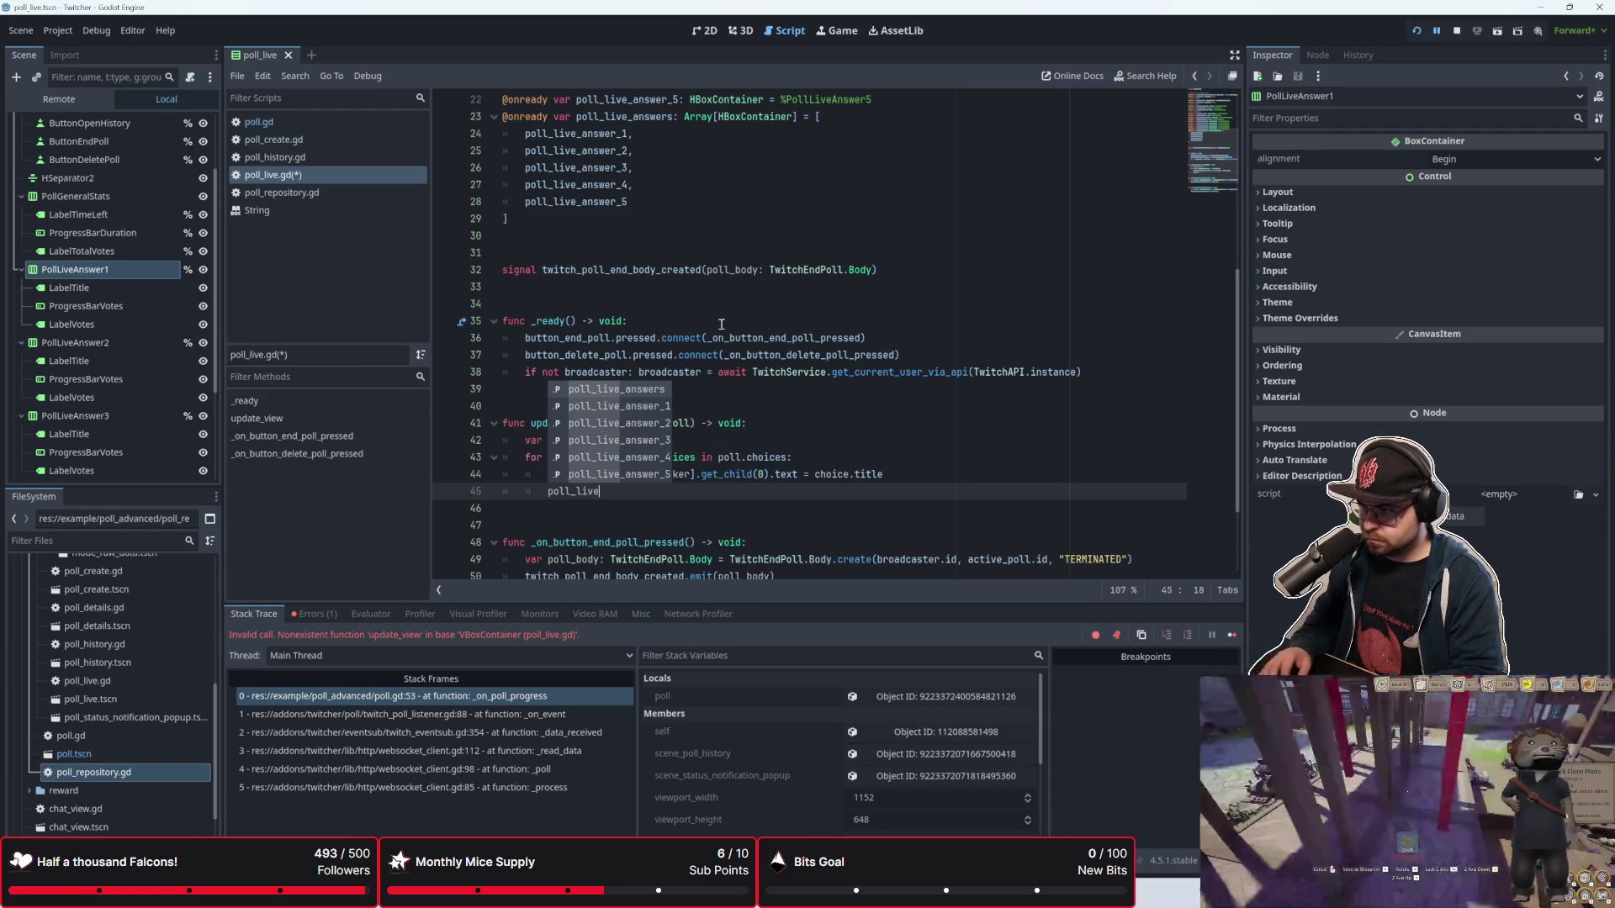
{"action": "key", "text": "Return"}
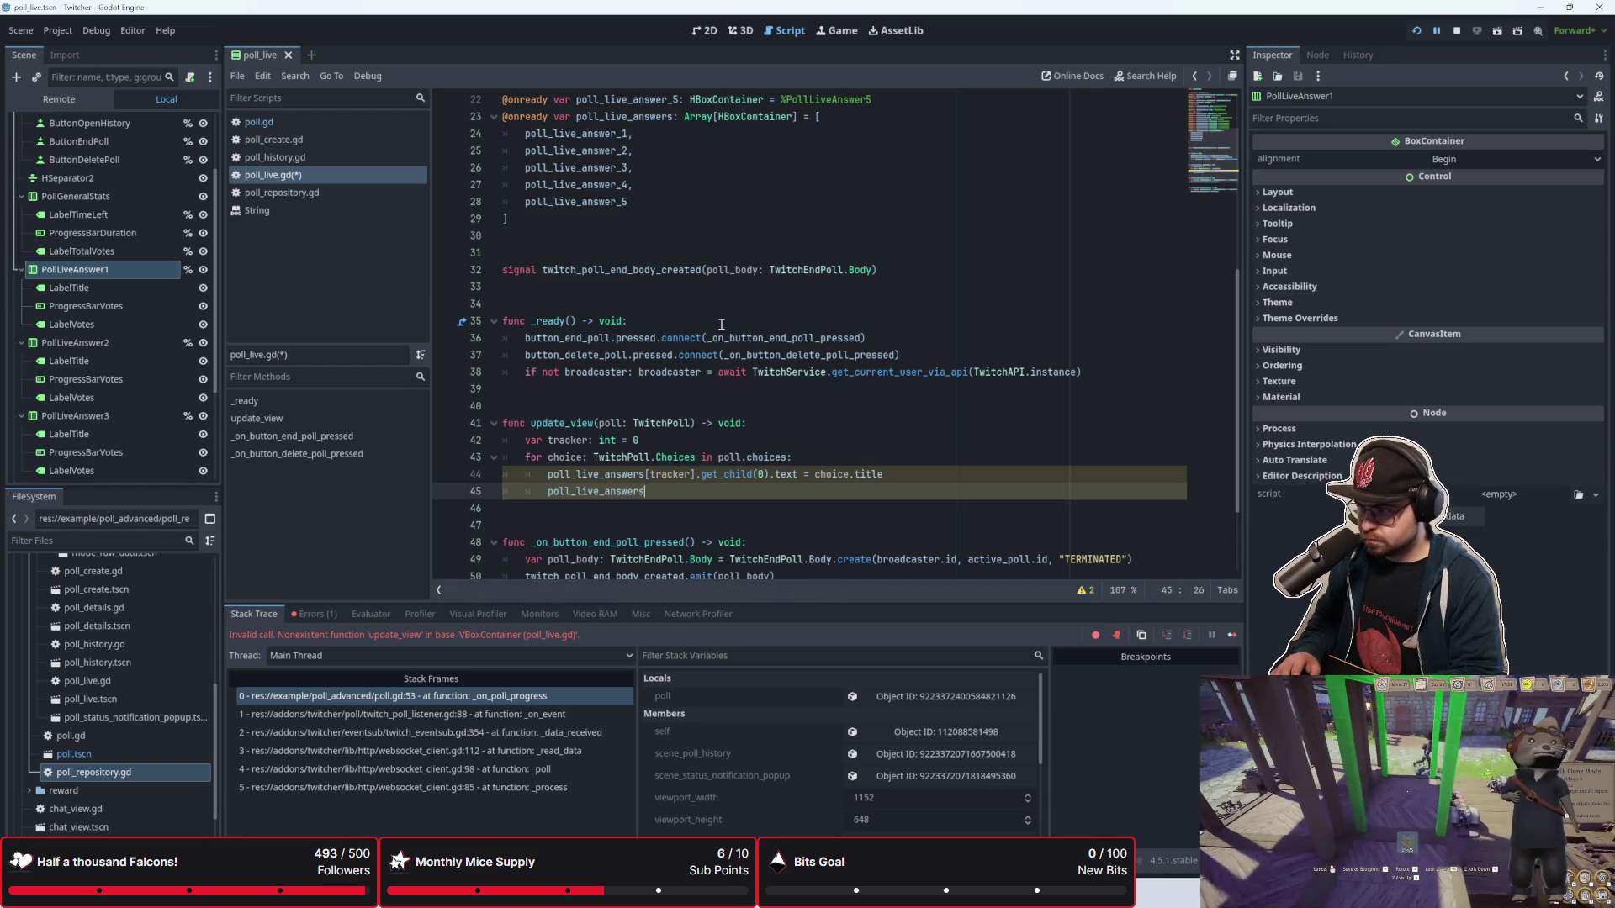
{"action": "type", "text": "[tracker."}
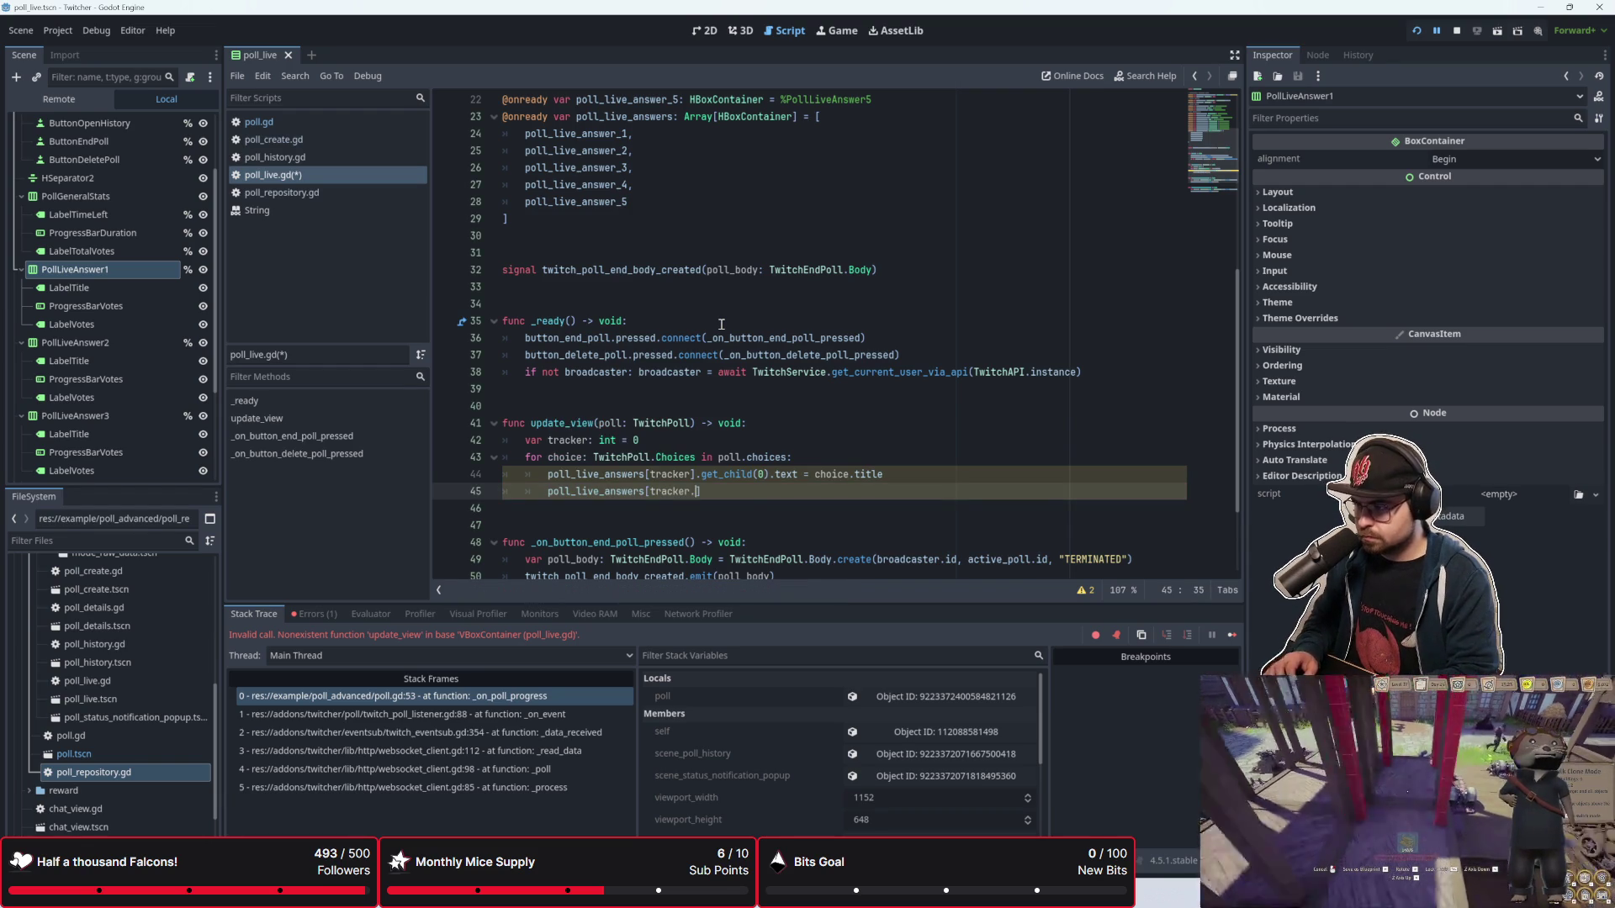
{"action": "type", "text": "].get_ch"}
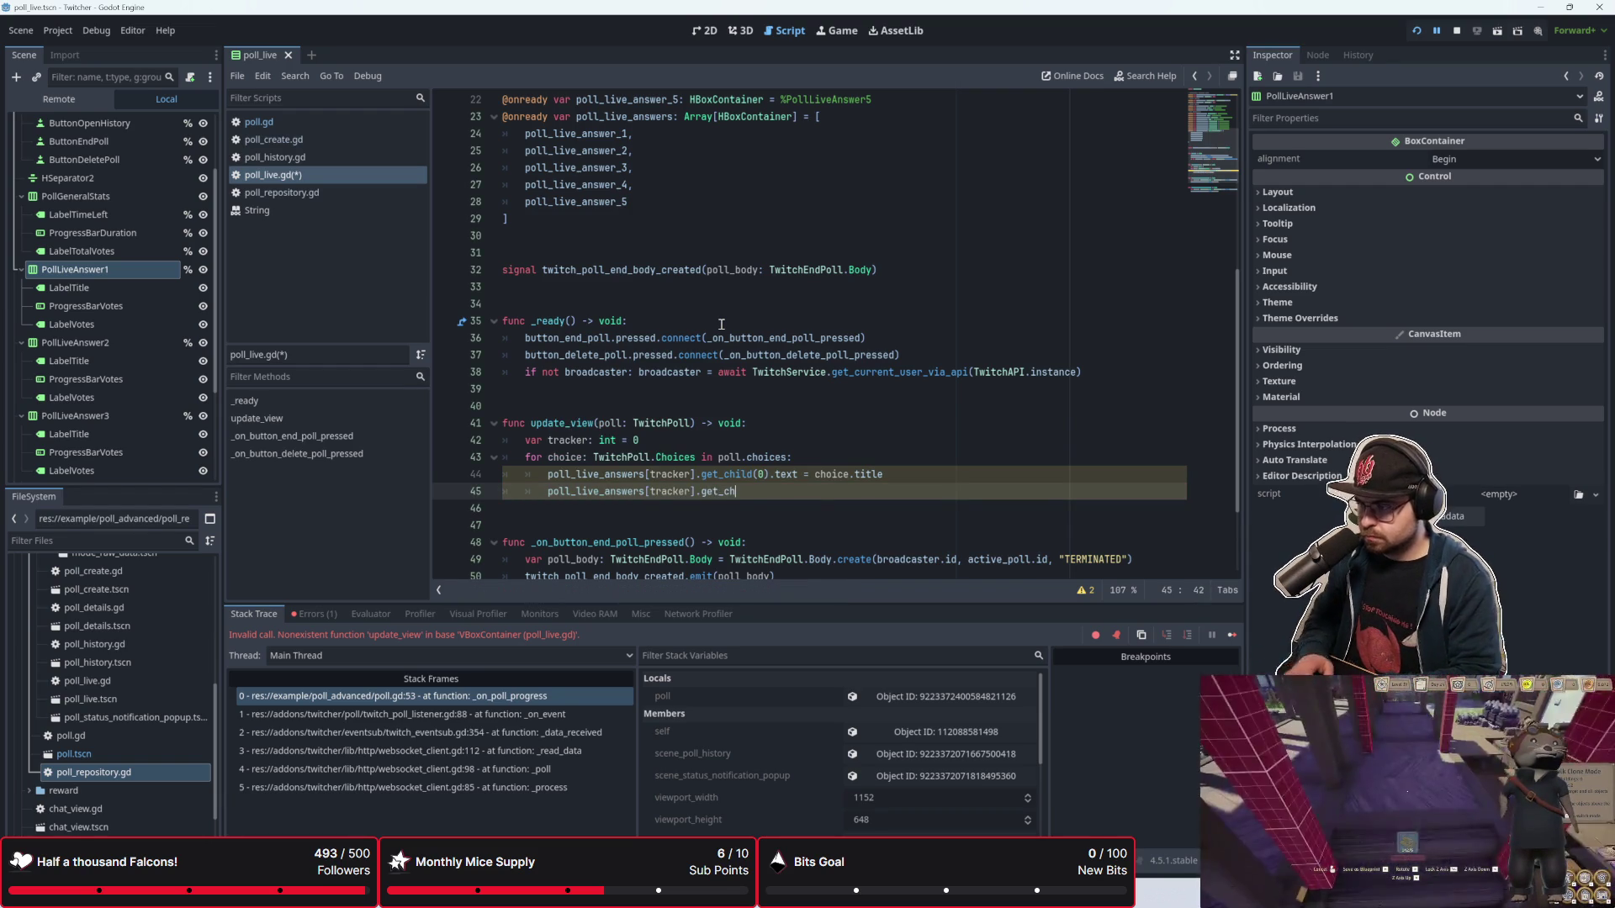
{"action": "type", "text": "ild"}
{"action": "left_click", "coordinate": [1079, 591]}
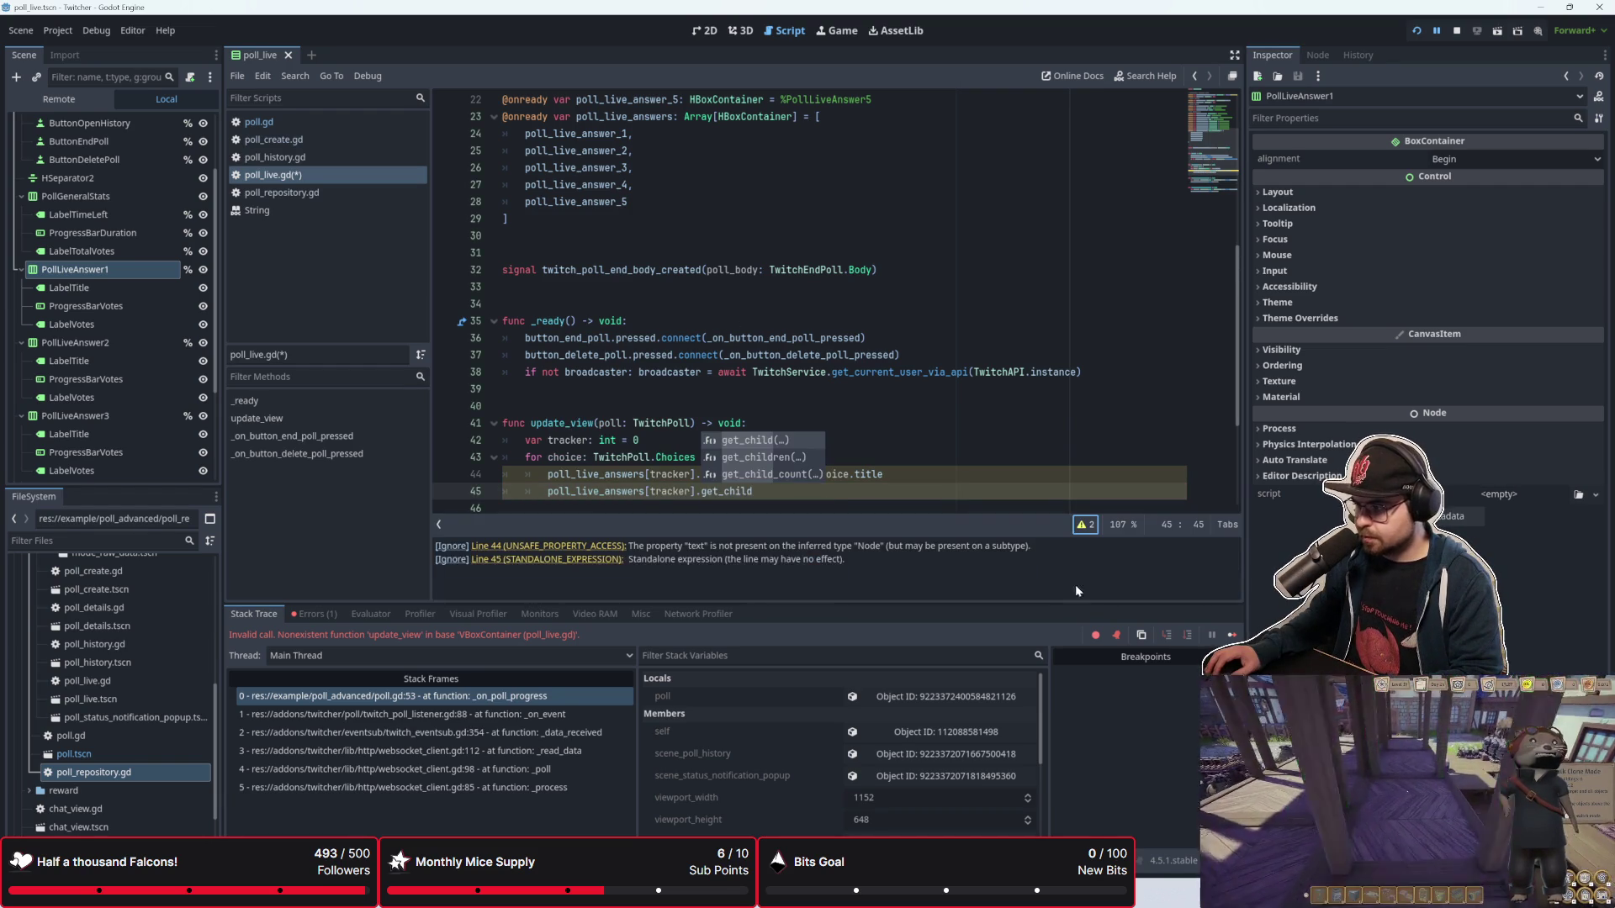
Step: Extend line 45 to read poll_live_answers[tracker].get_child(1)
{"action": "scroll", "coordinate": [632, 443], "scroll_direction": "down", "scroll_amount": 1}
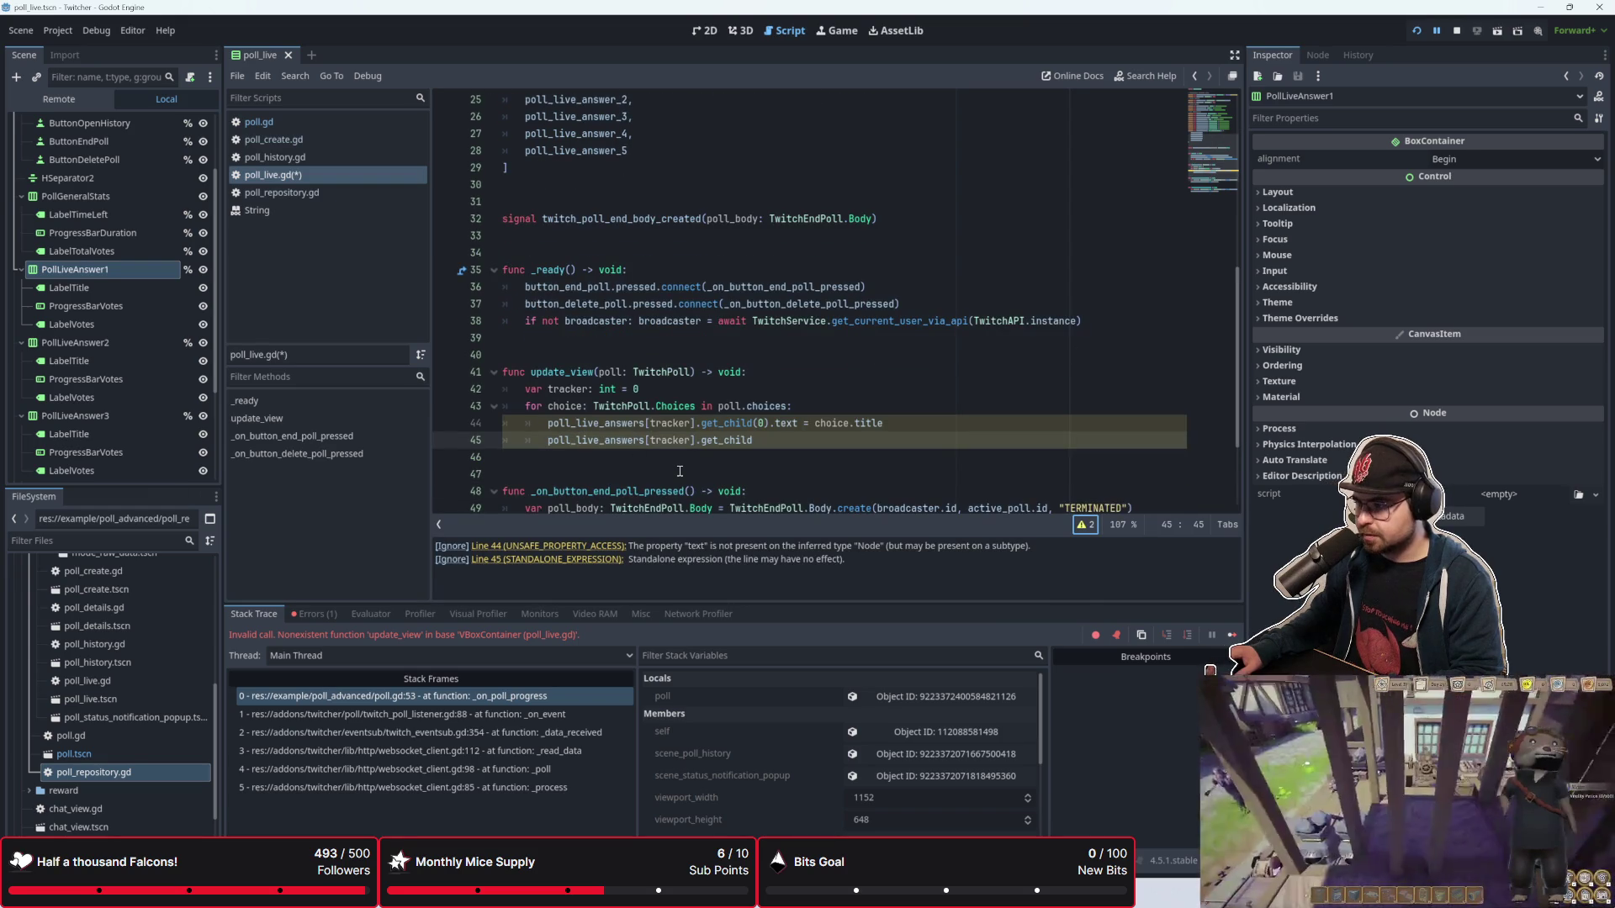
{"action": "left_click", "coordinate": [680, 472]}
{"action": "key", "text": "Up"}
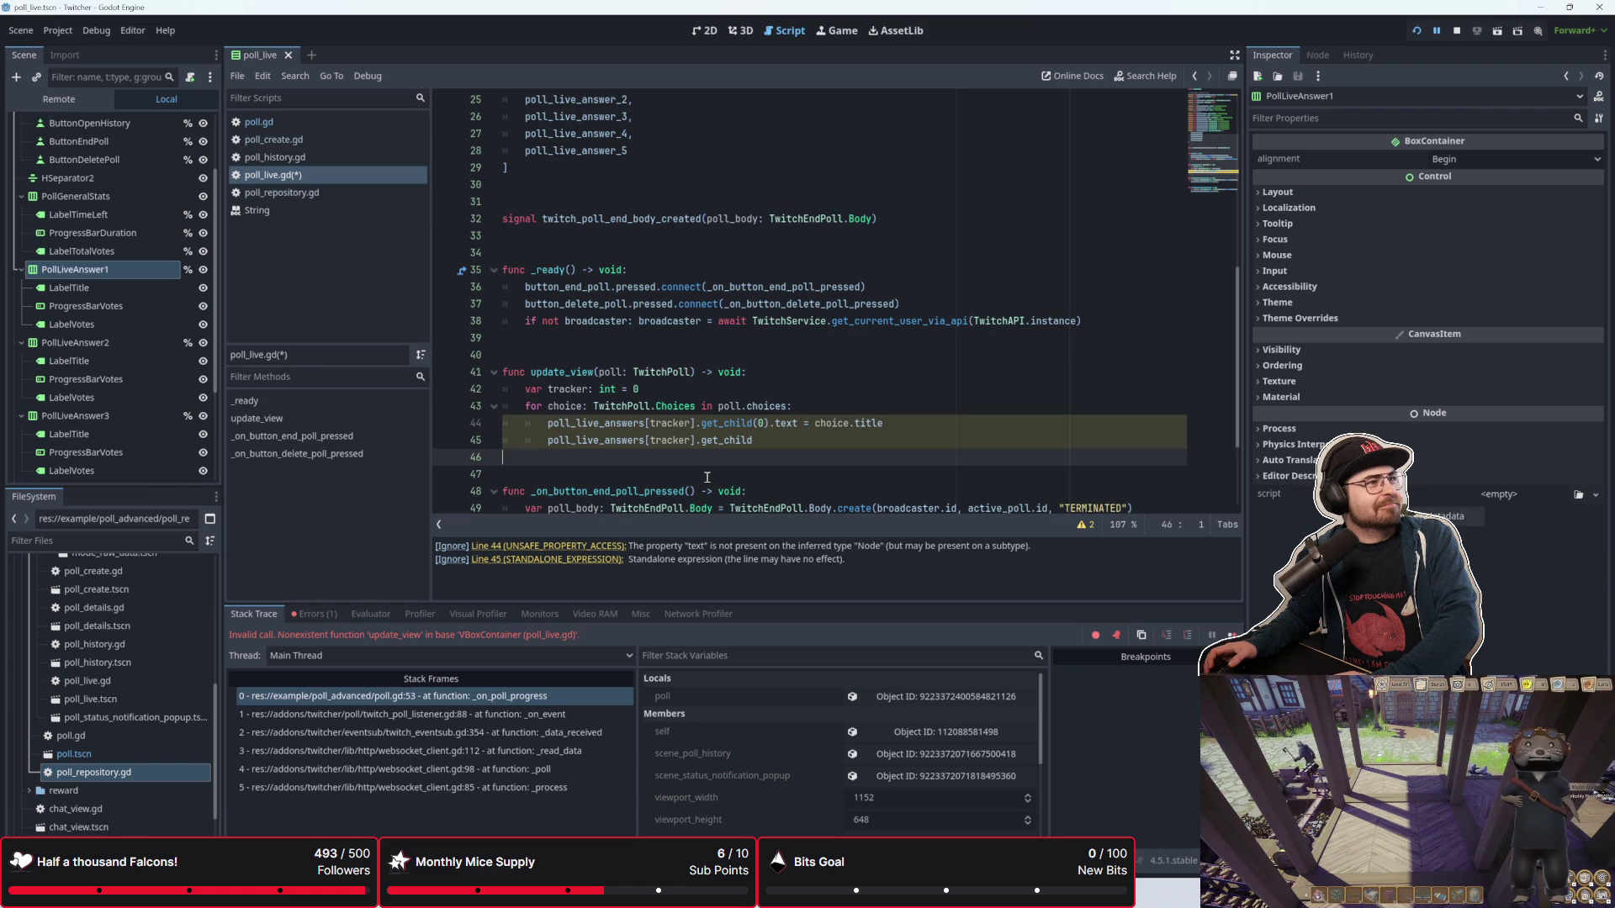
{"action": "left_click", "coordinate": [785, 442]}
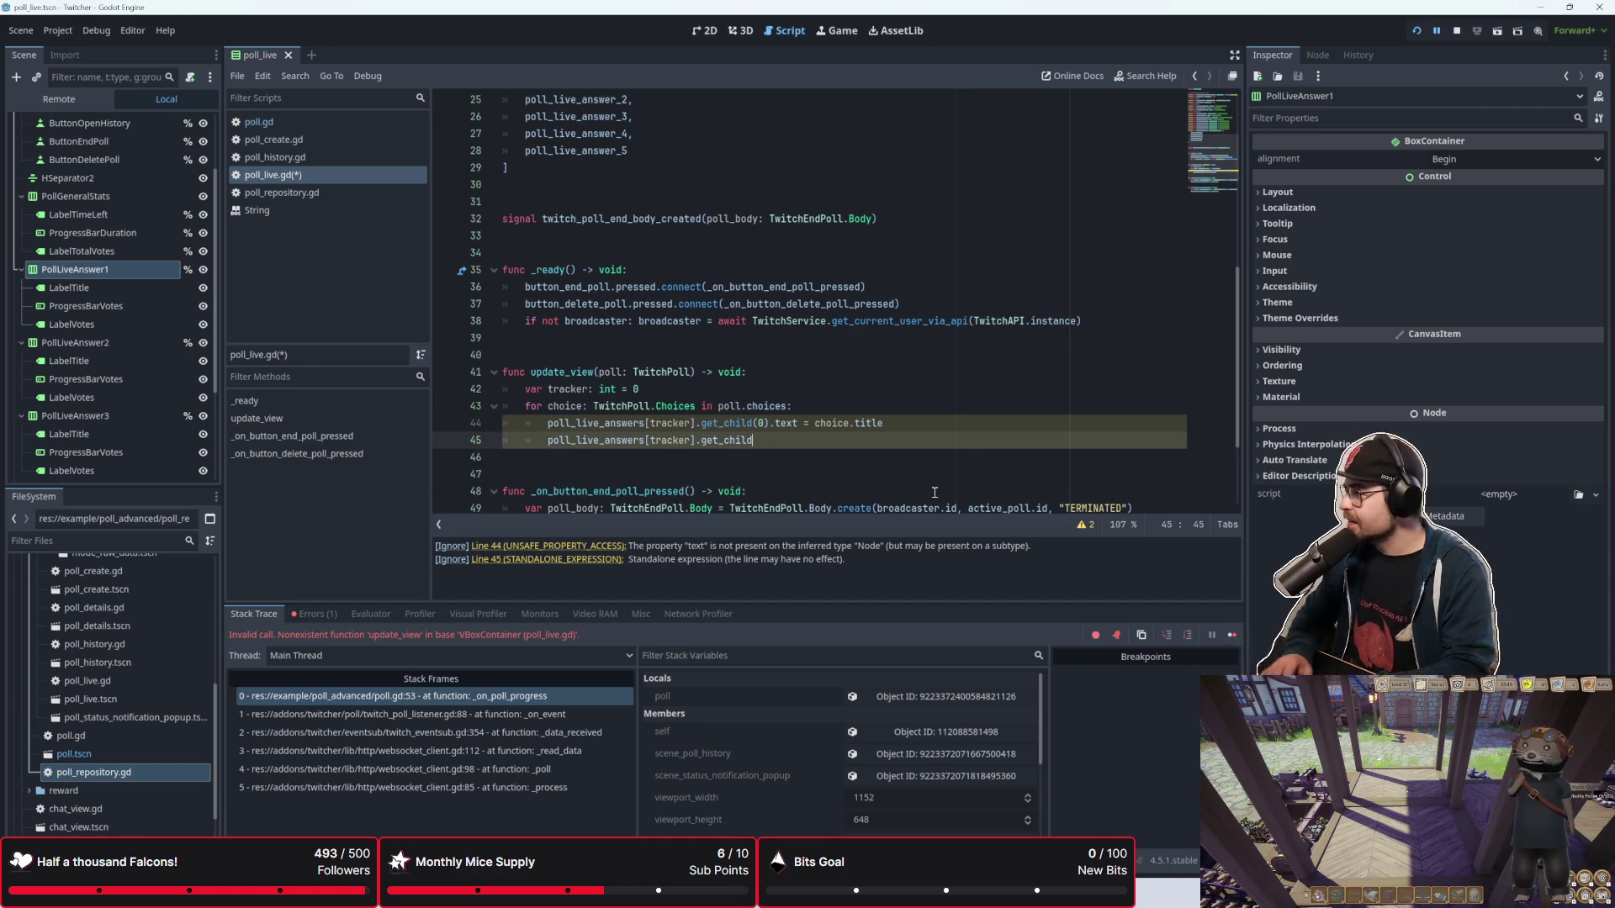
{"action": "type", "text": "."}
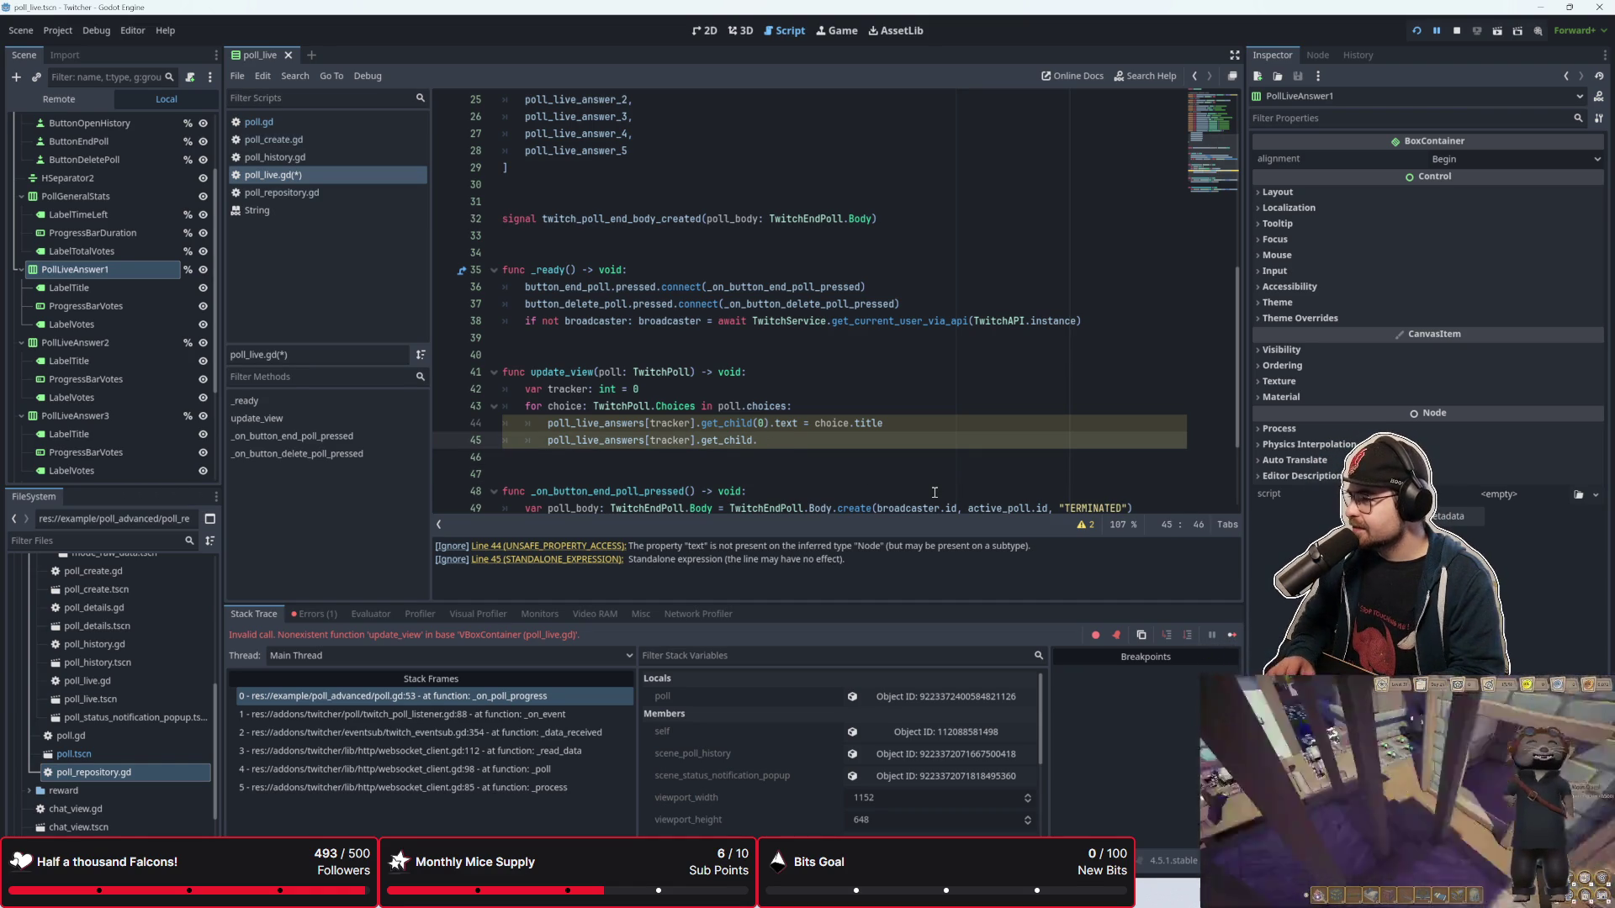
{"action": "key", "text": "BackSpace"}
{"action": "type", "text": "(1)"}
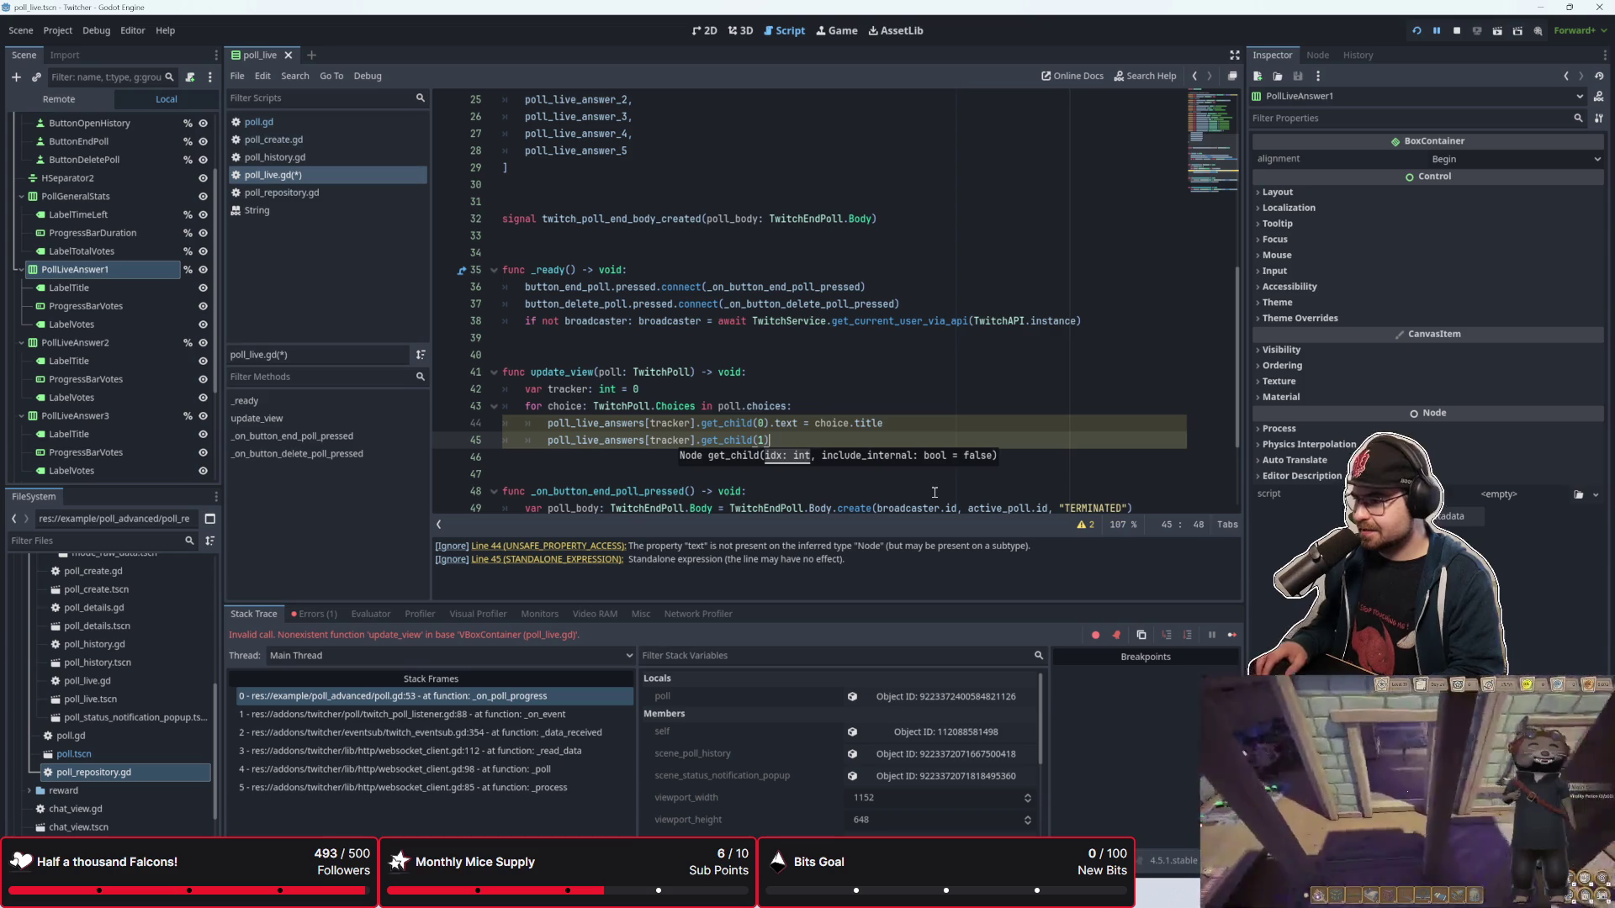
{"action": "type", "text": ".t"}
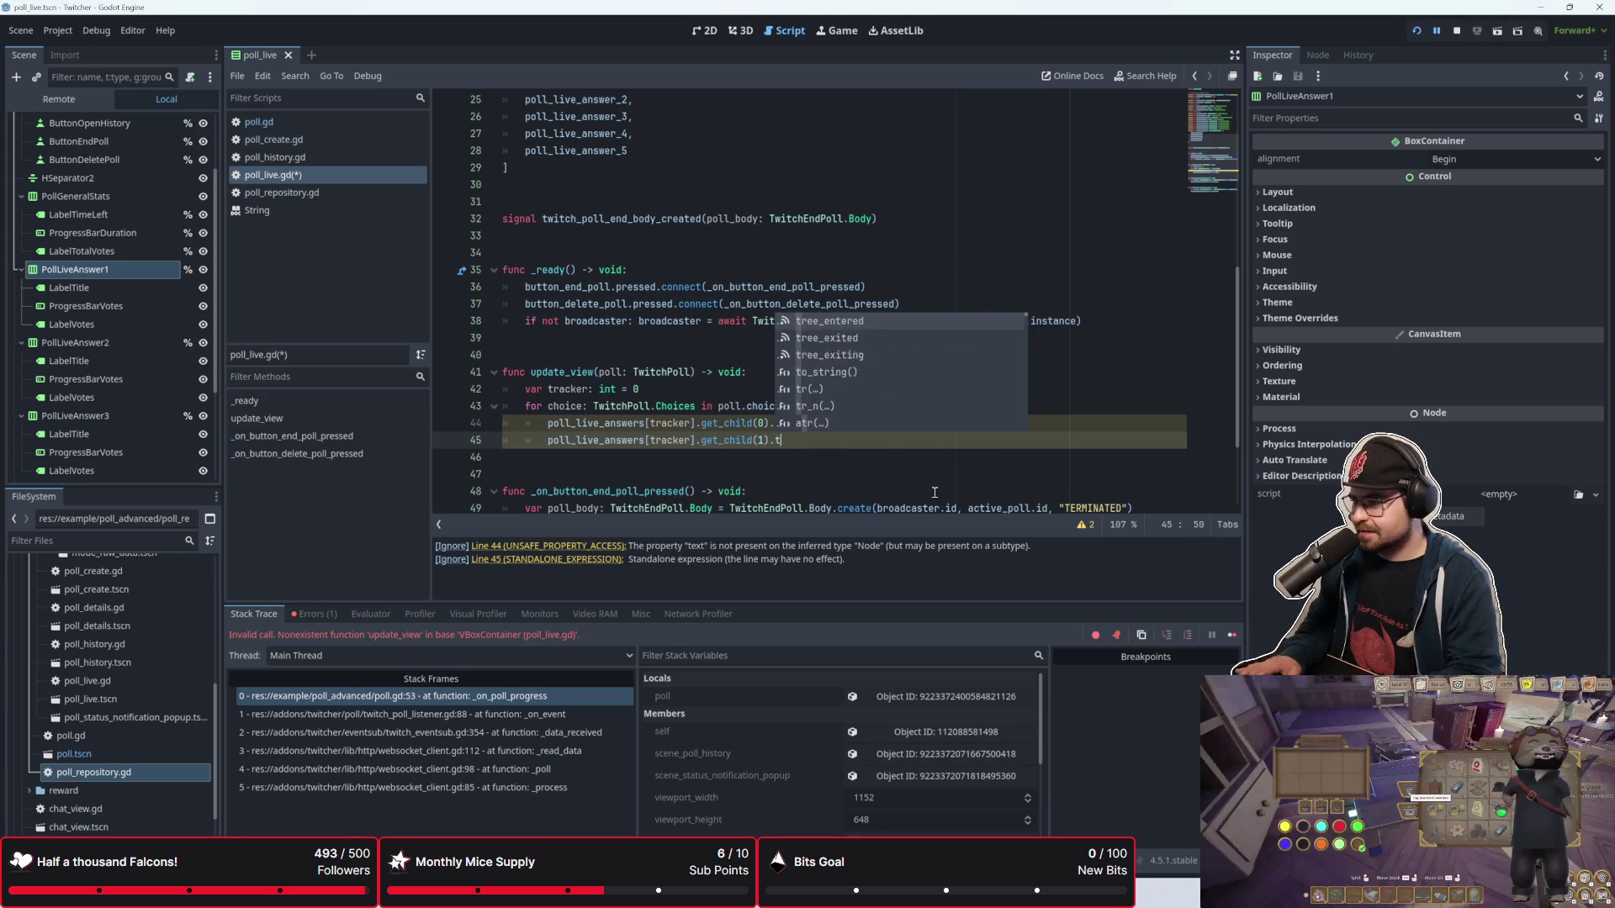
{"action": "type", "text": "ext"}
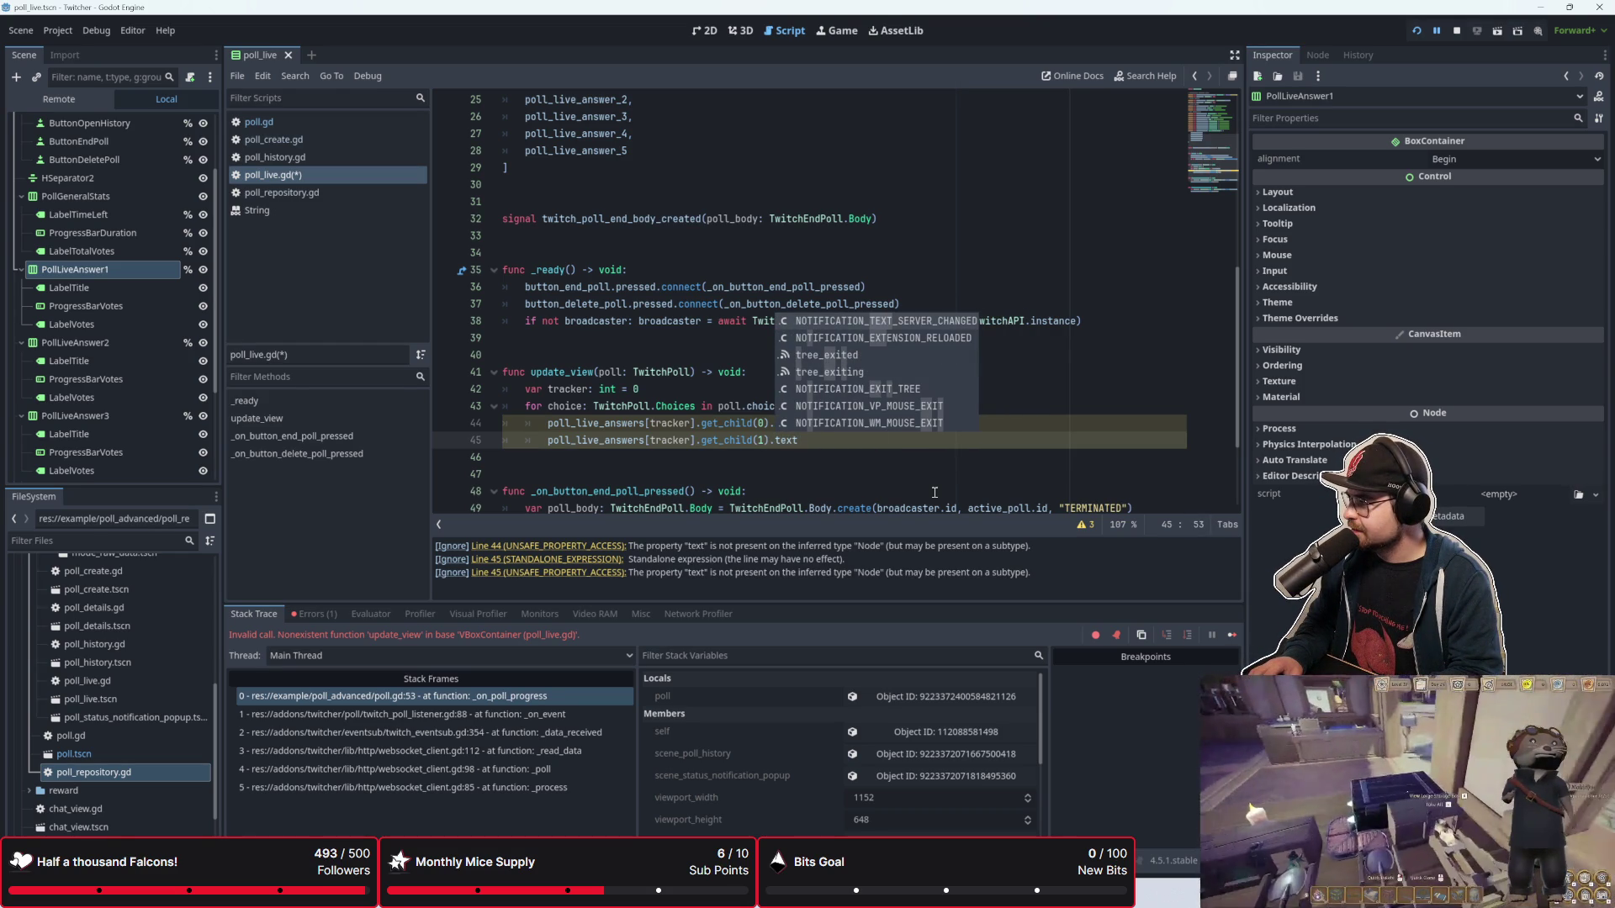
{"action": "key", "text": "BackSpace"}
{"action": "key", "text": "BackSpace"}
{"action": "key", "text": "BackSpace"}
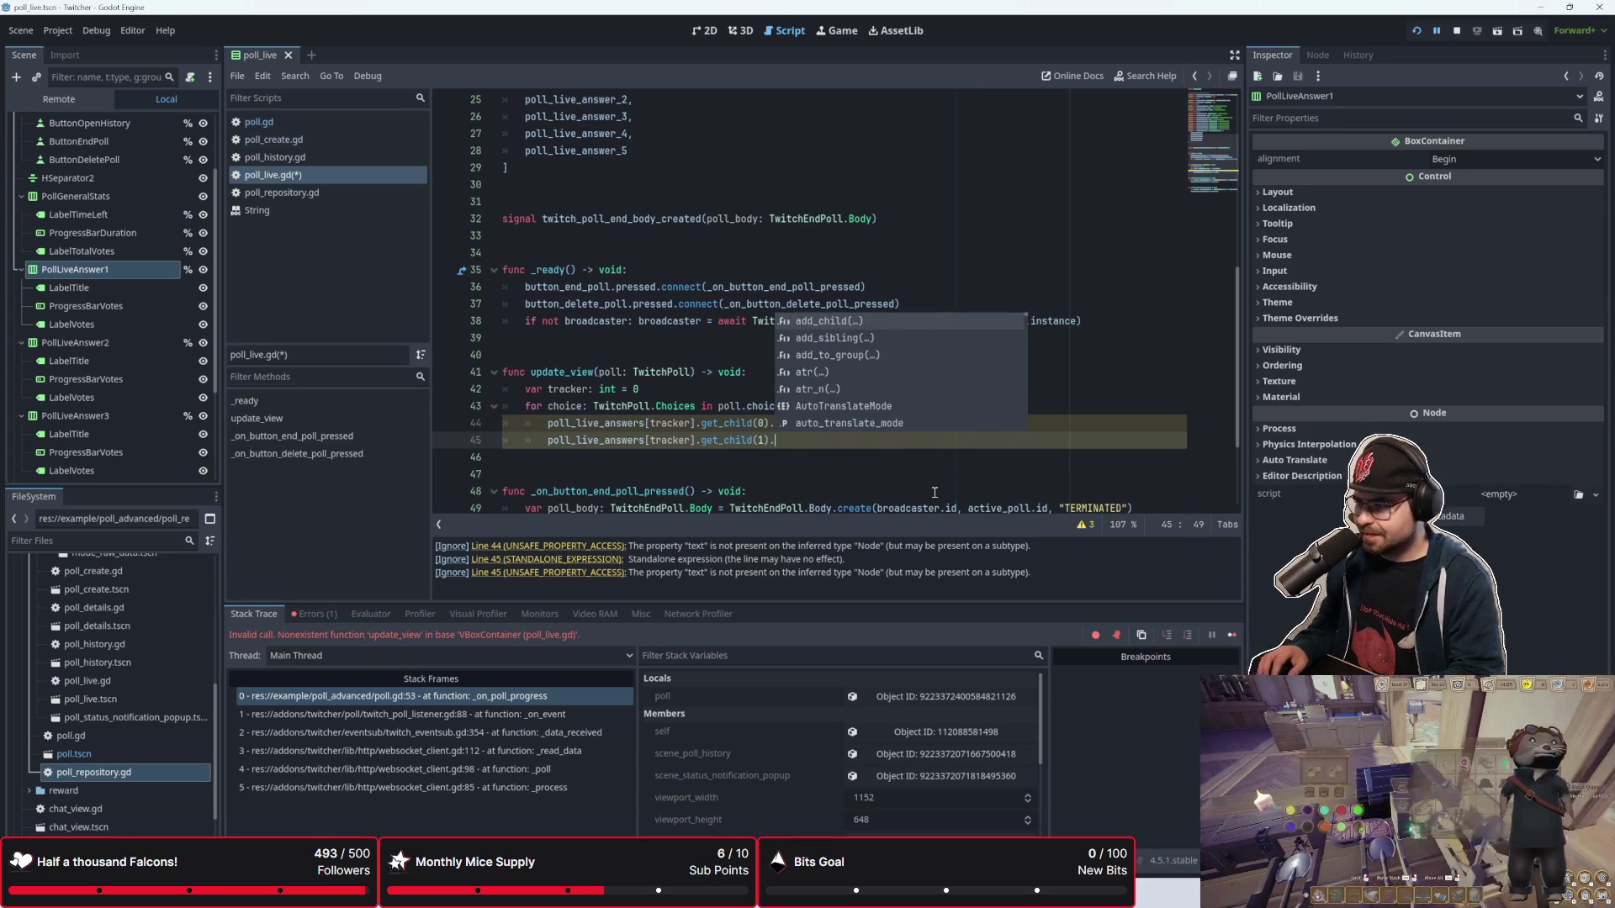
{"action": "key", "text": "Escape"}
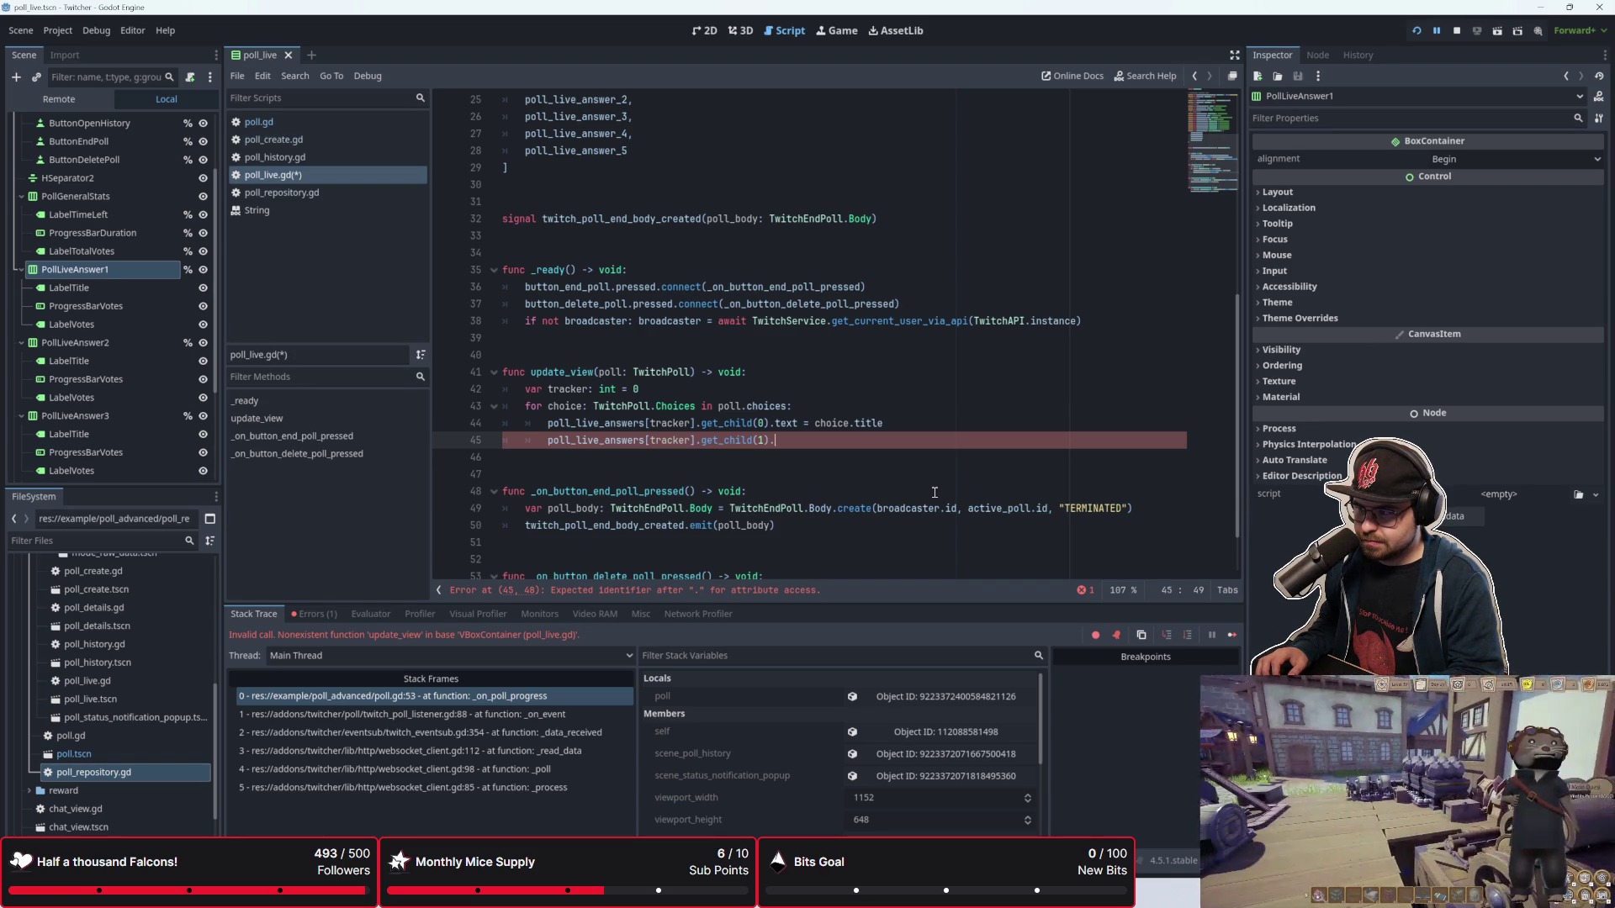
Step: Insert an empty line above line 44 at the top of the loop body
{"action": "key", "text": "Up"}
{"action": "key", "text": "Left"}
{"action": "key", "text": "Left"}
{"action": "key", "text": "Left"}
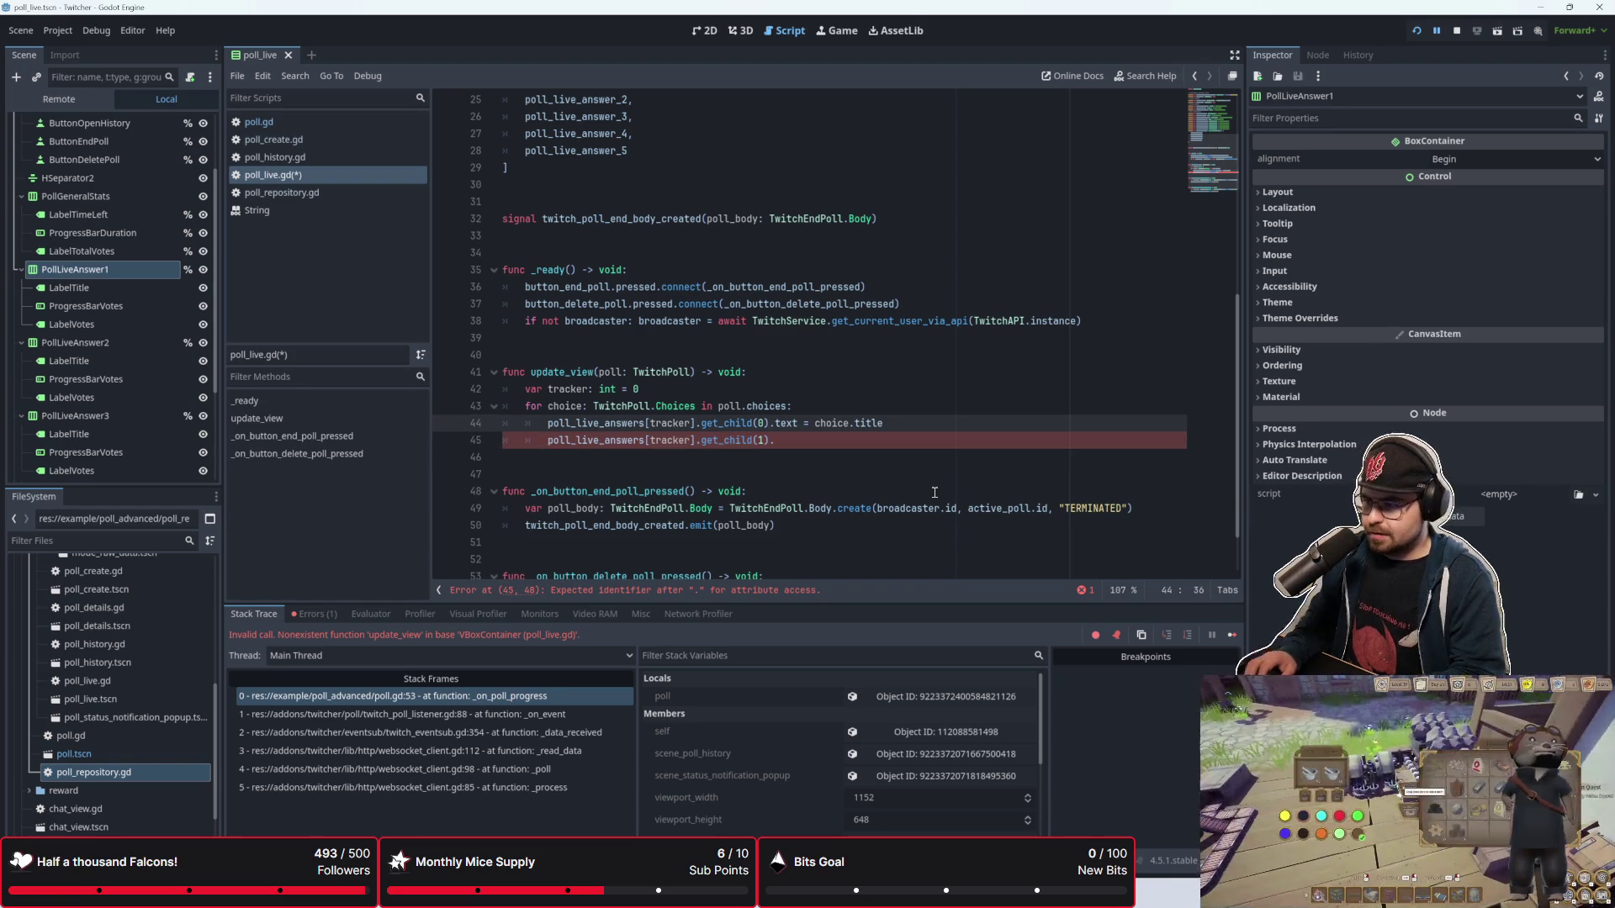
{"action": "key", "text": "ctrl+End"}
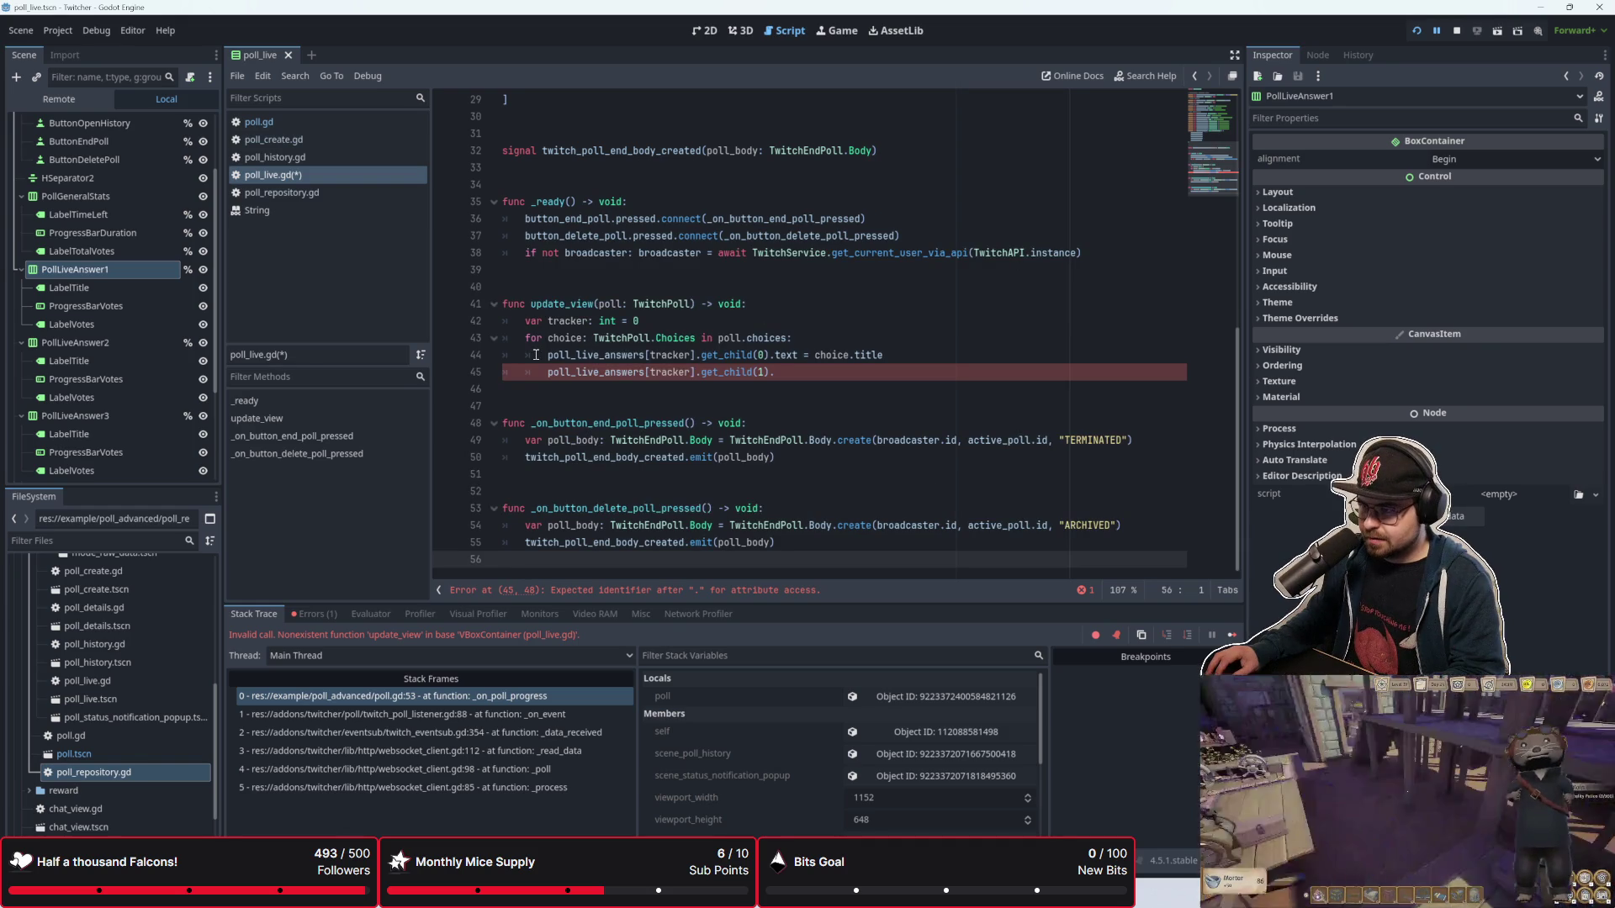
{"action": "left_click", "coordinate": [536, 355]}
{"action": "key", "text": "ctrl+shift+Return"}
Step: Declare var choice_title: String = poll_live_answers[tracker].find_child("LabelTitle") on line 44
{"action": "type", "text": "choice"}
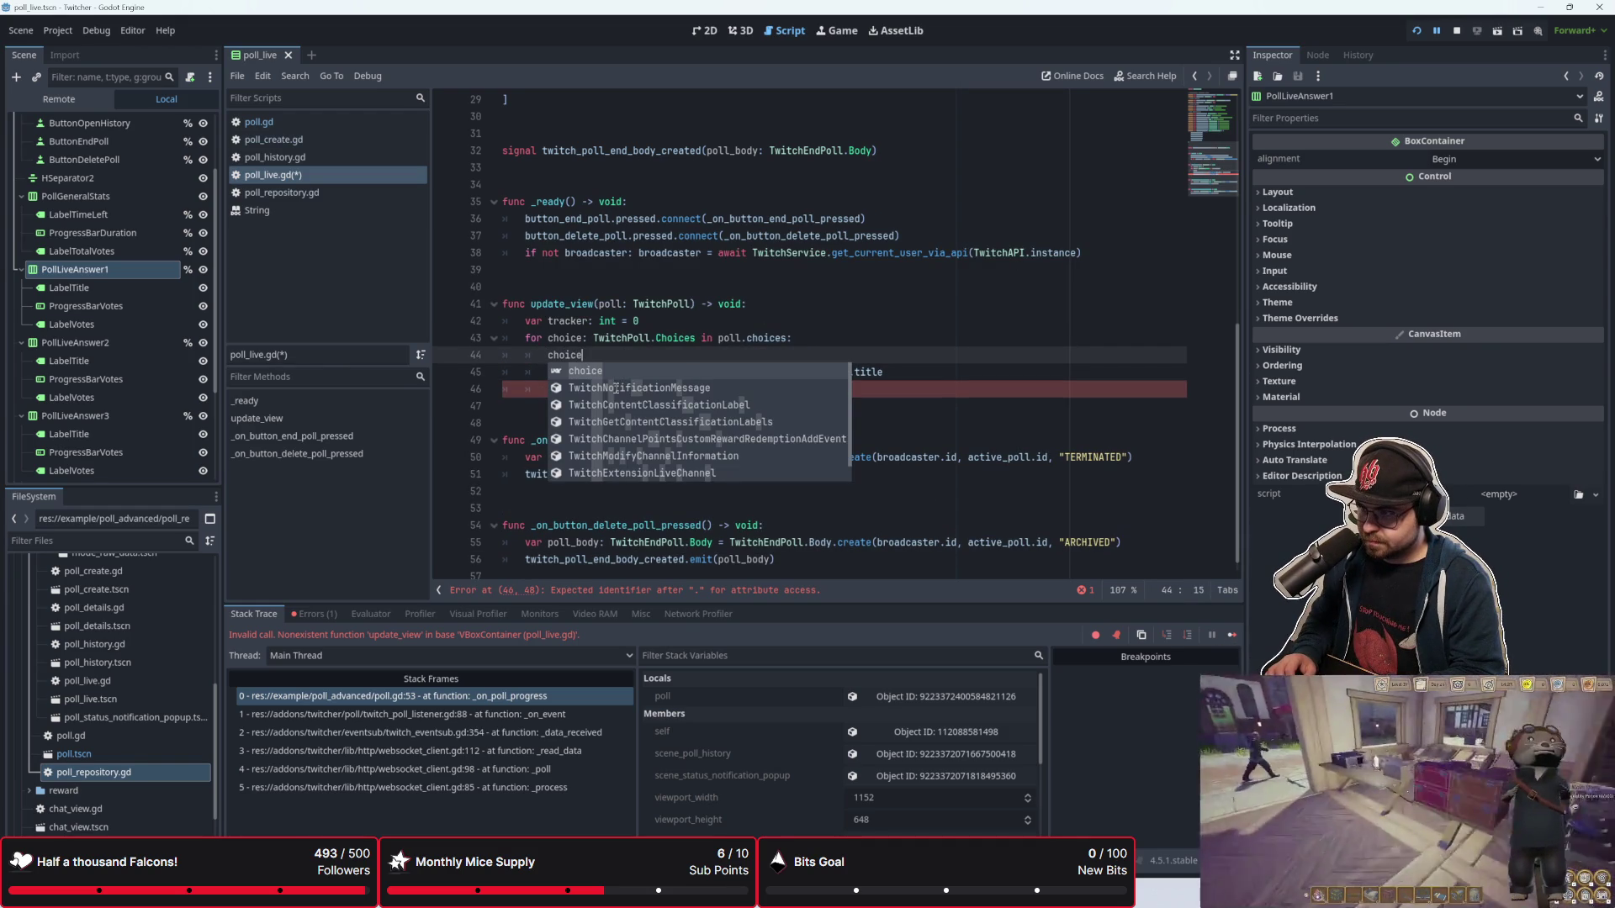
{"action": "key", "text": "Escape"}
{"action": "key", "text": "BackSpace"}
{"action": "key", "text": "BackSpace"}
{"action": "key", "text": "BackSpace"}
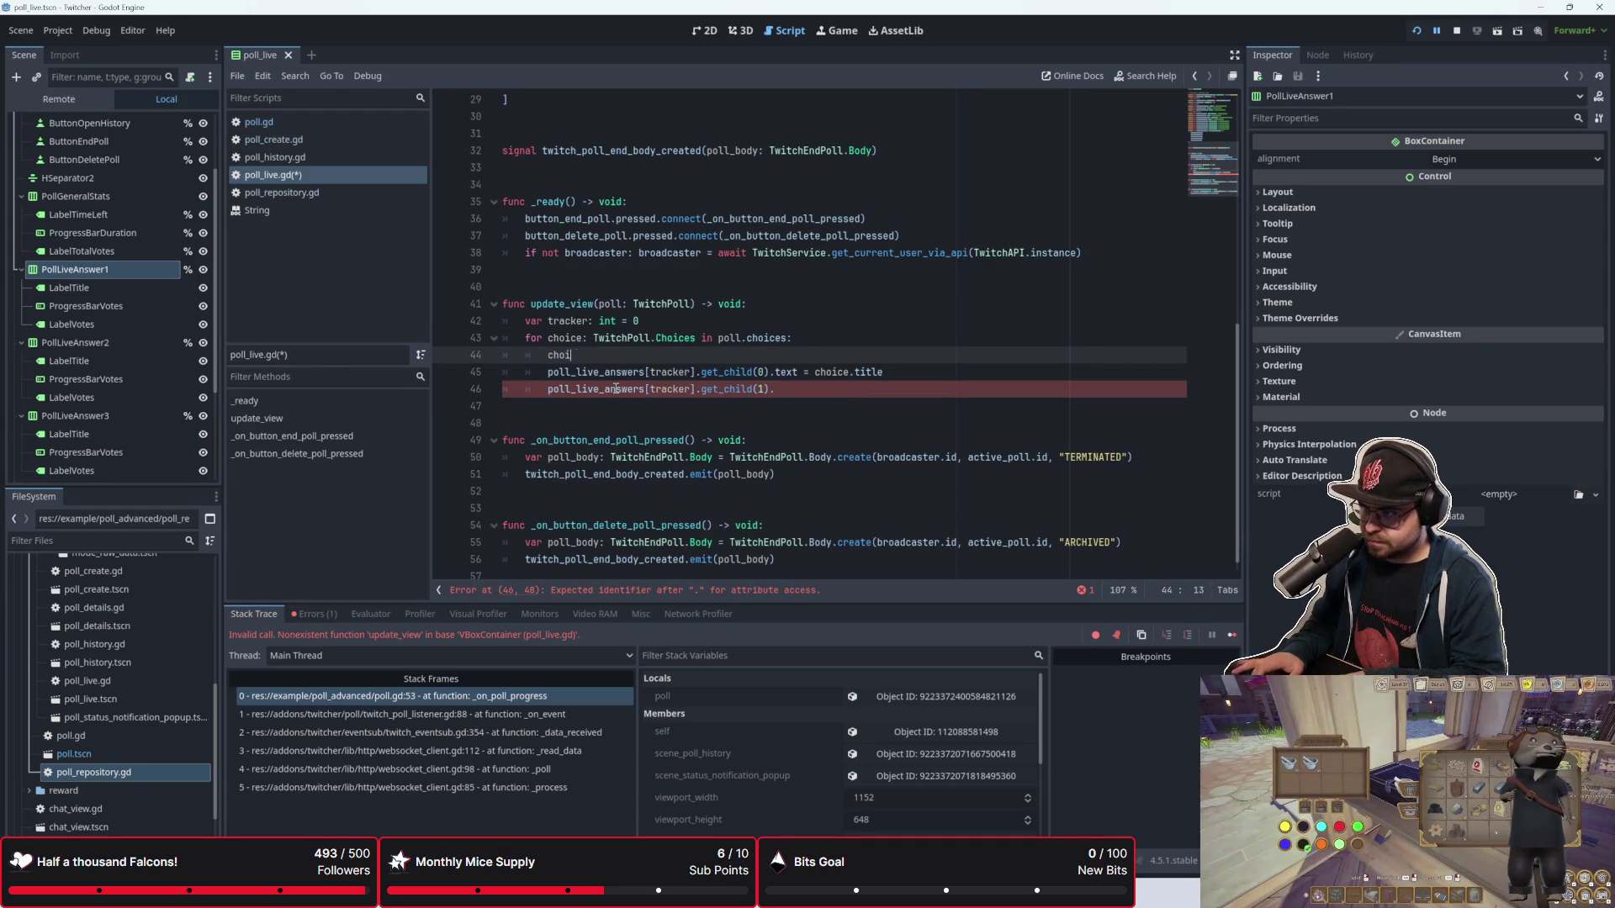
{"action": "type", "text": "var choiuce"}
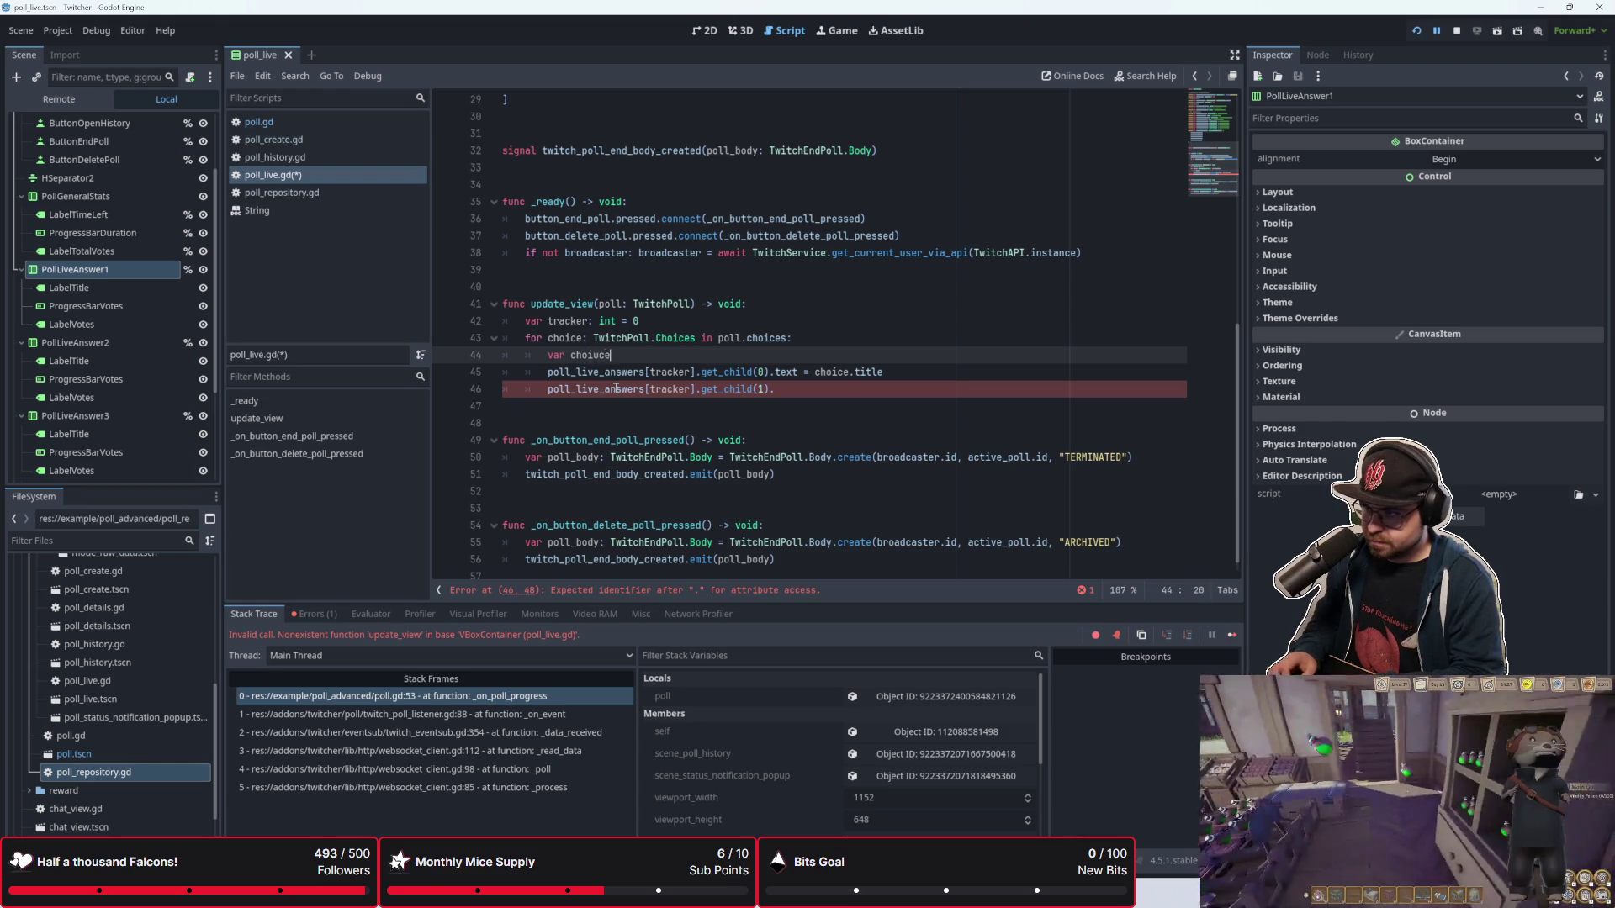
{"action": "key", "text": "BackSpace"}
{"action": "key", "text": "BackSpace"}
{"action": "key", "text": "BackSpace"}
{"action": "type", "text": "ce_"}
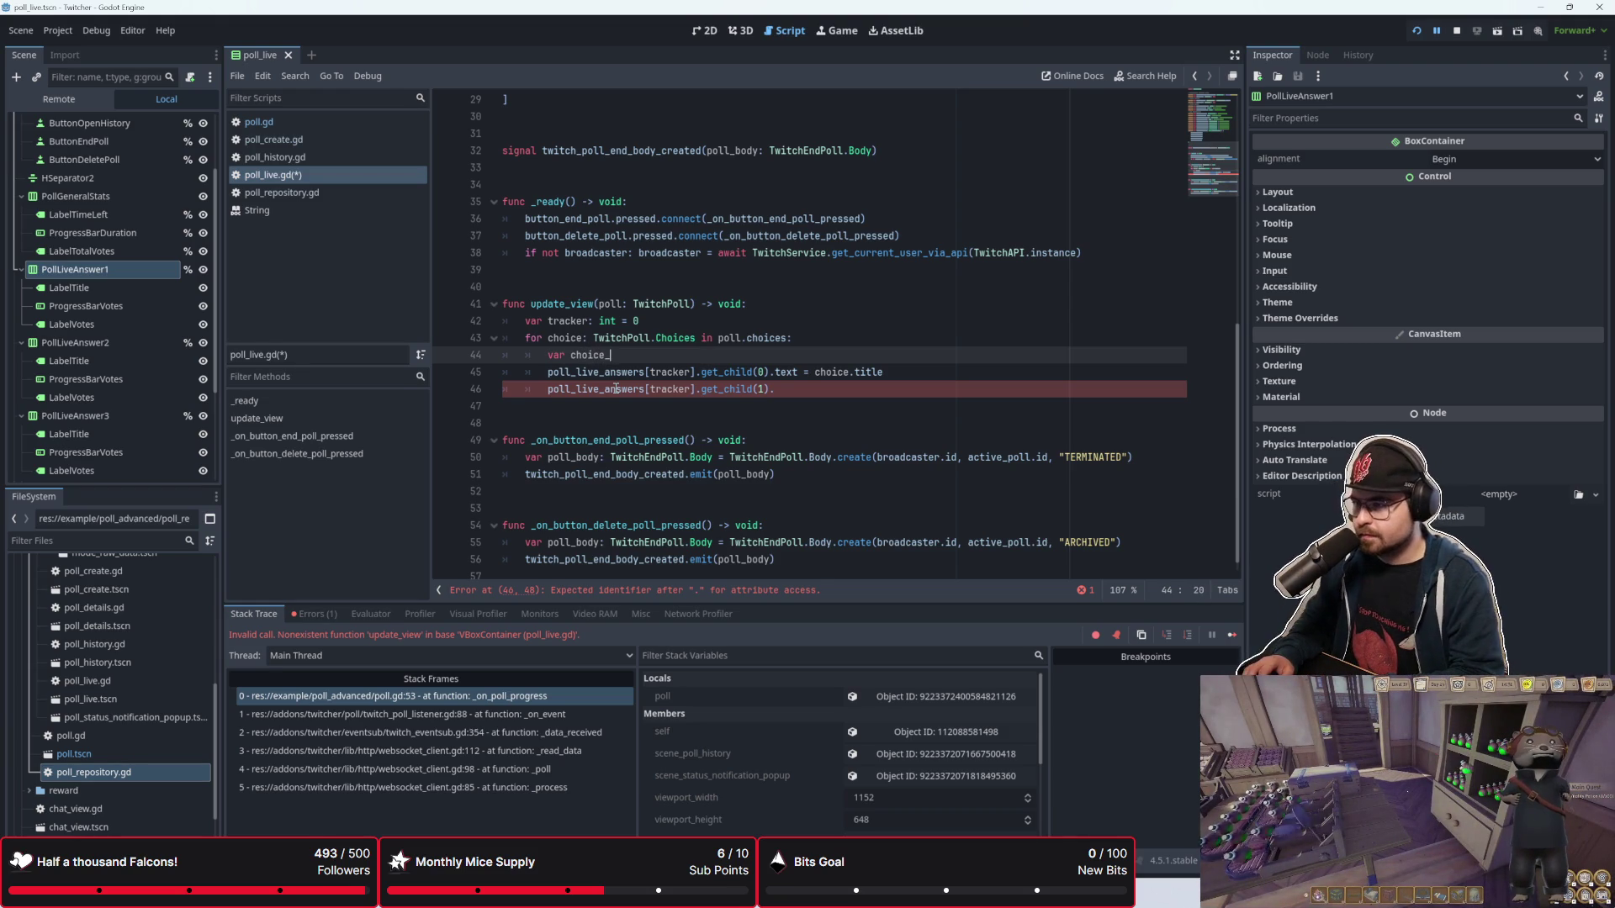
{"action": "type", "text": "title"}
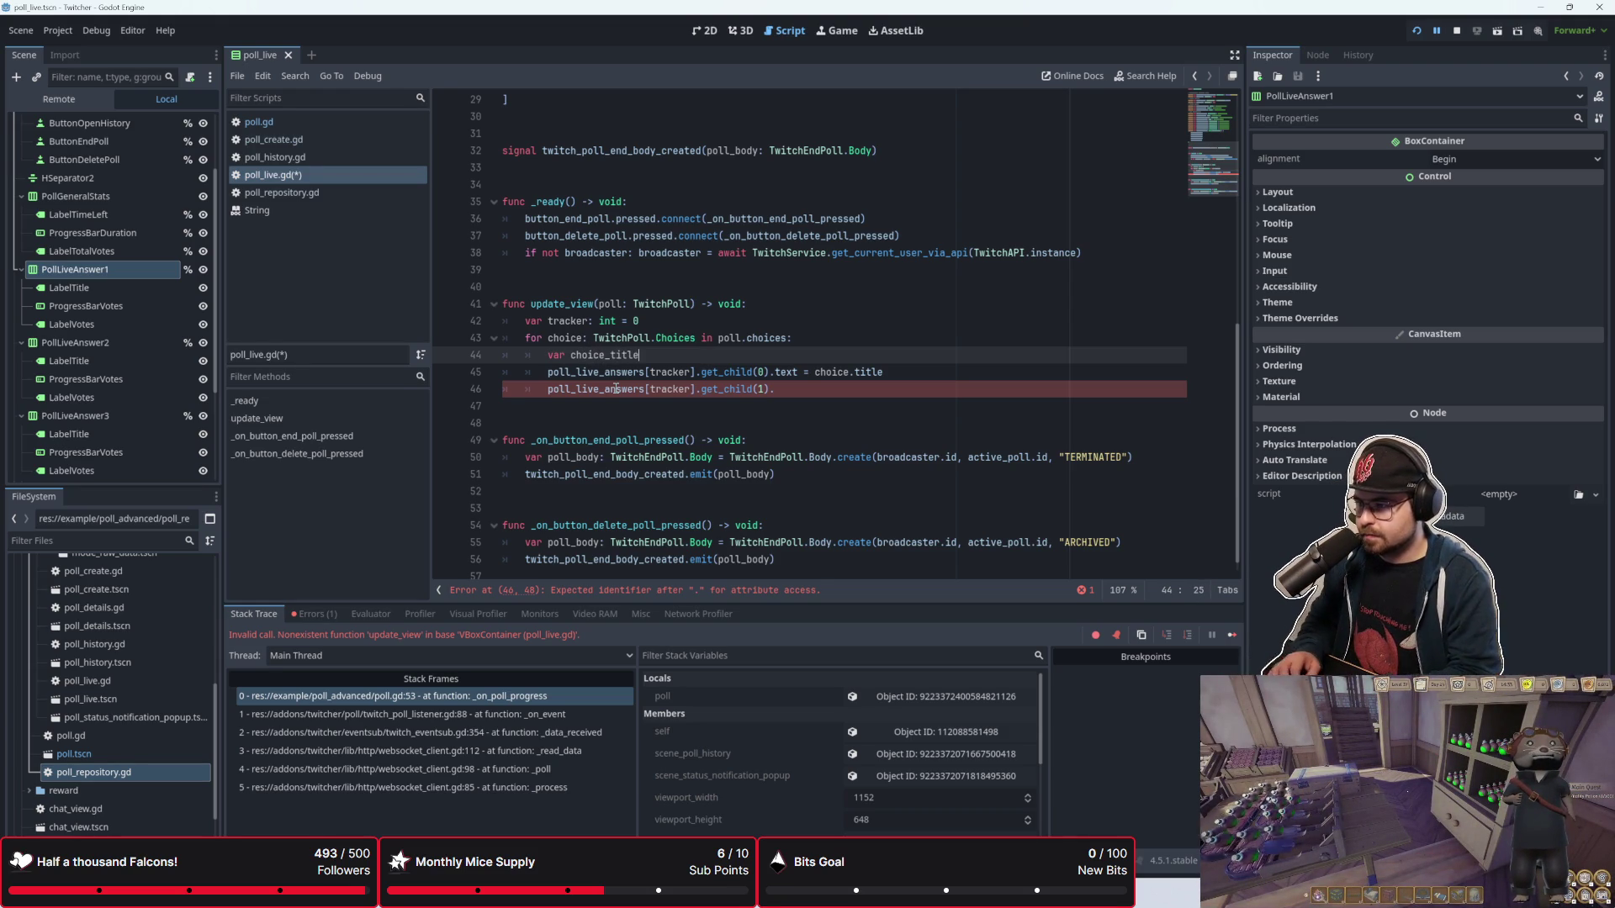
{"action": "type", "text": ": String = "}
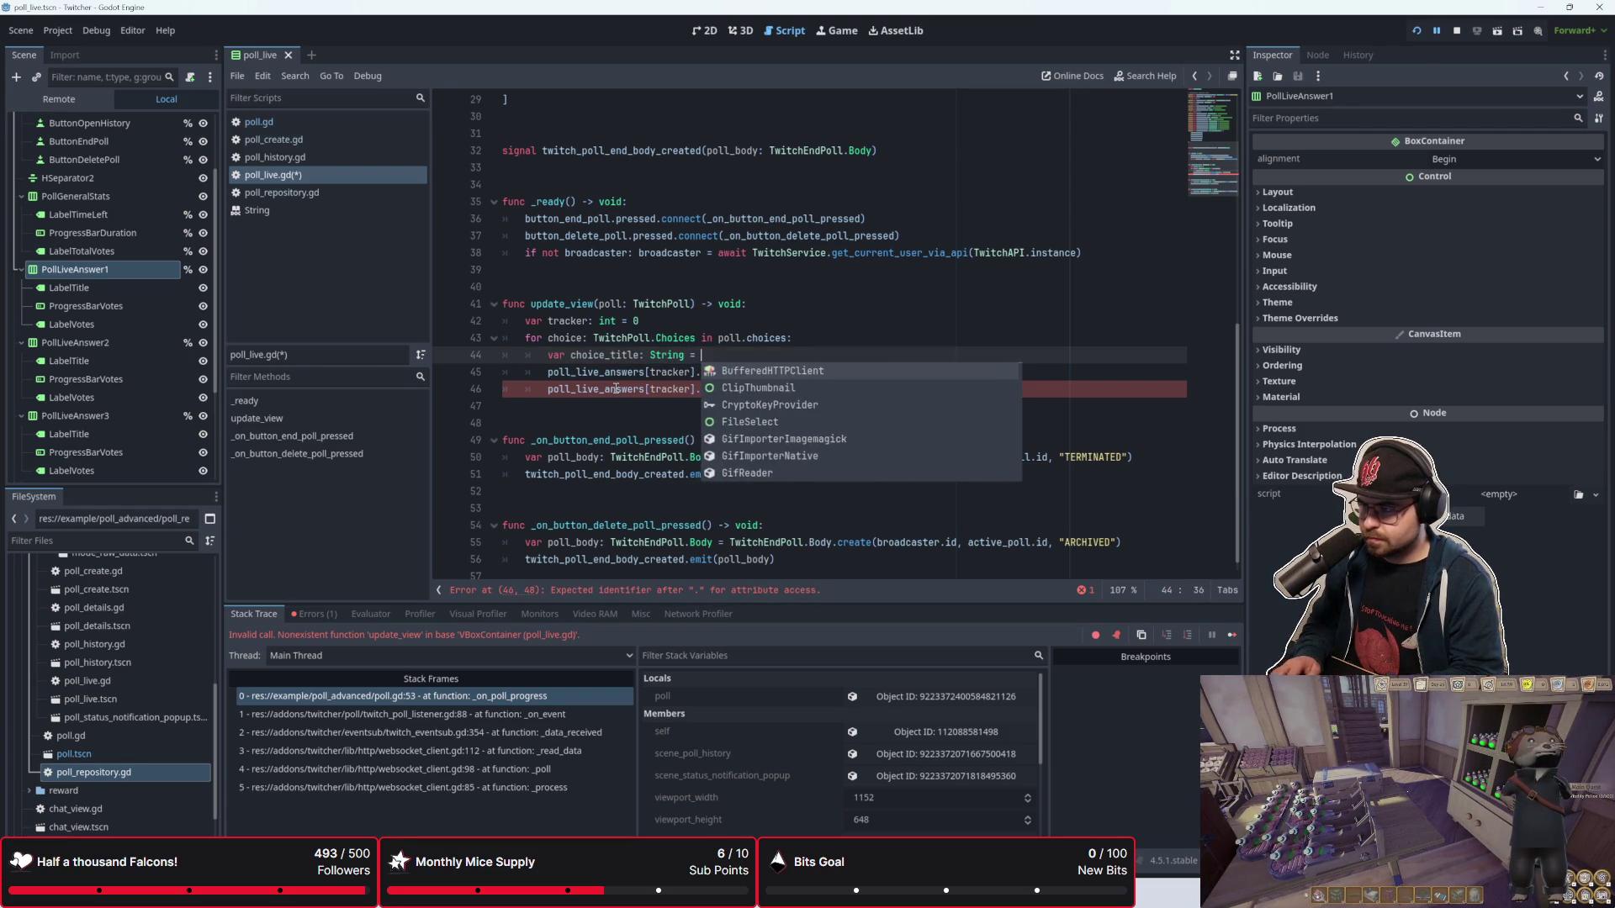
{"action": "type", "text": "poll_"}
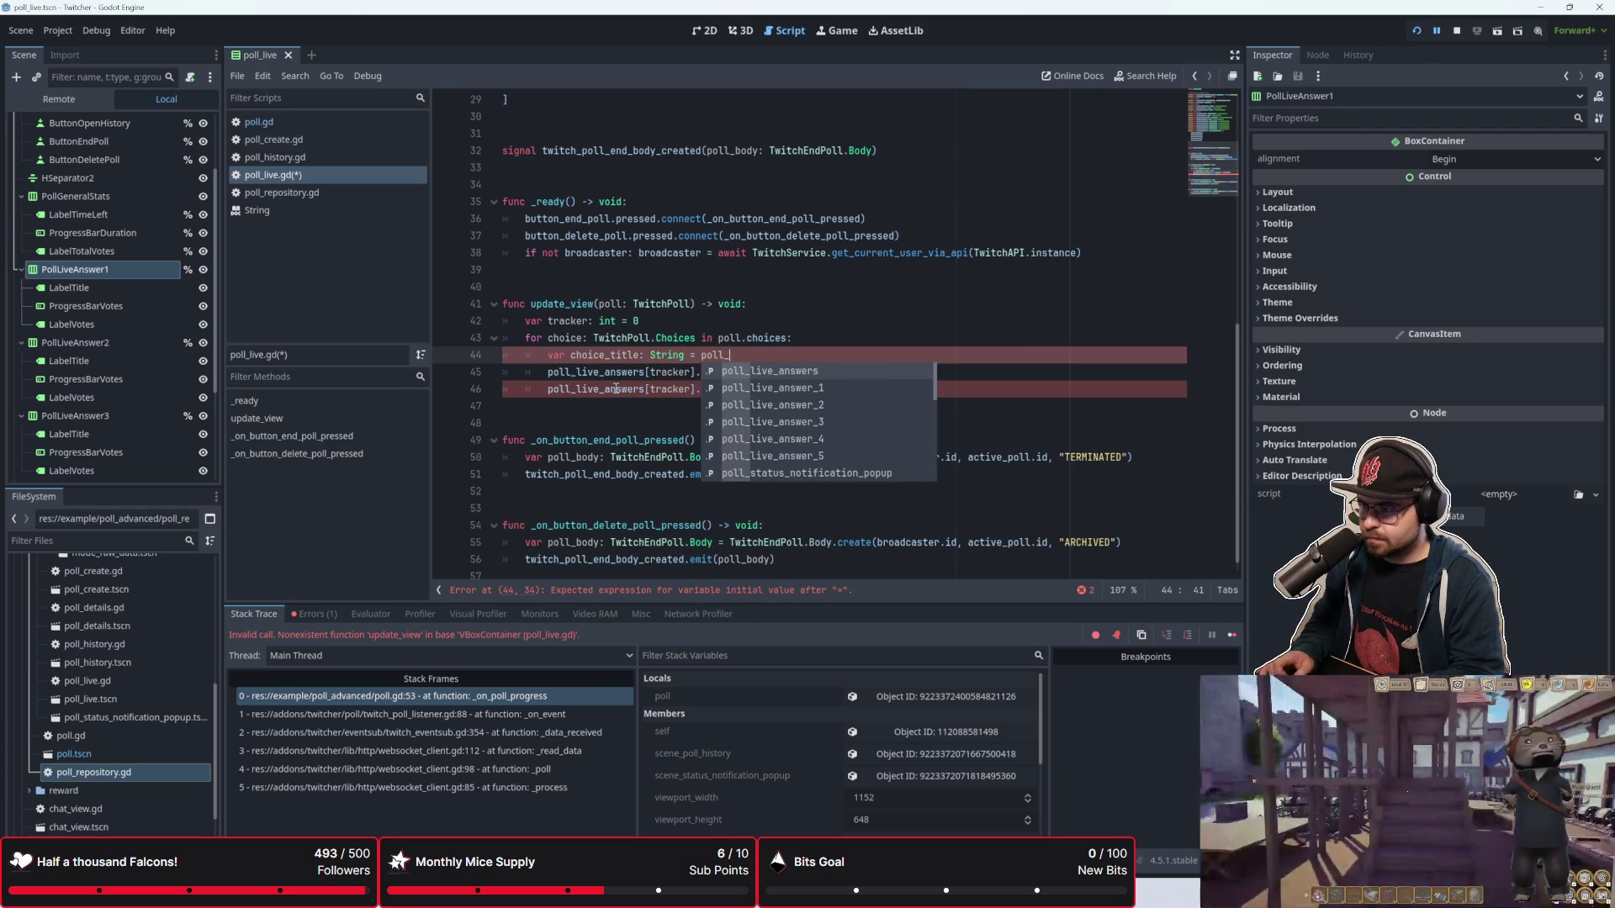
{"action": "type", "text": "live_answers[tracke"}
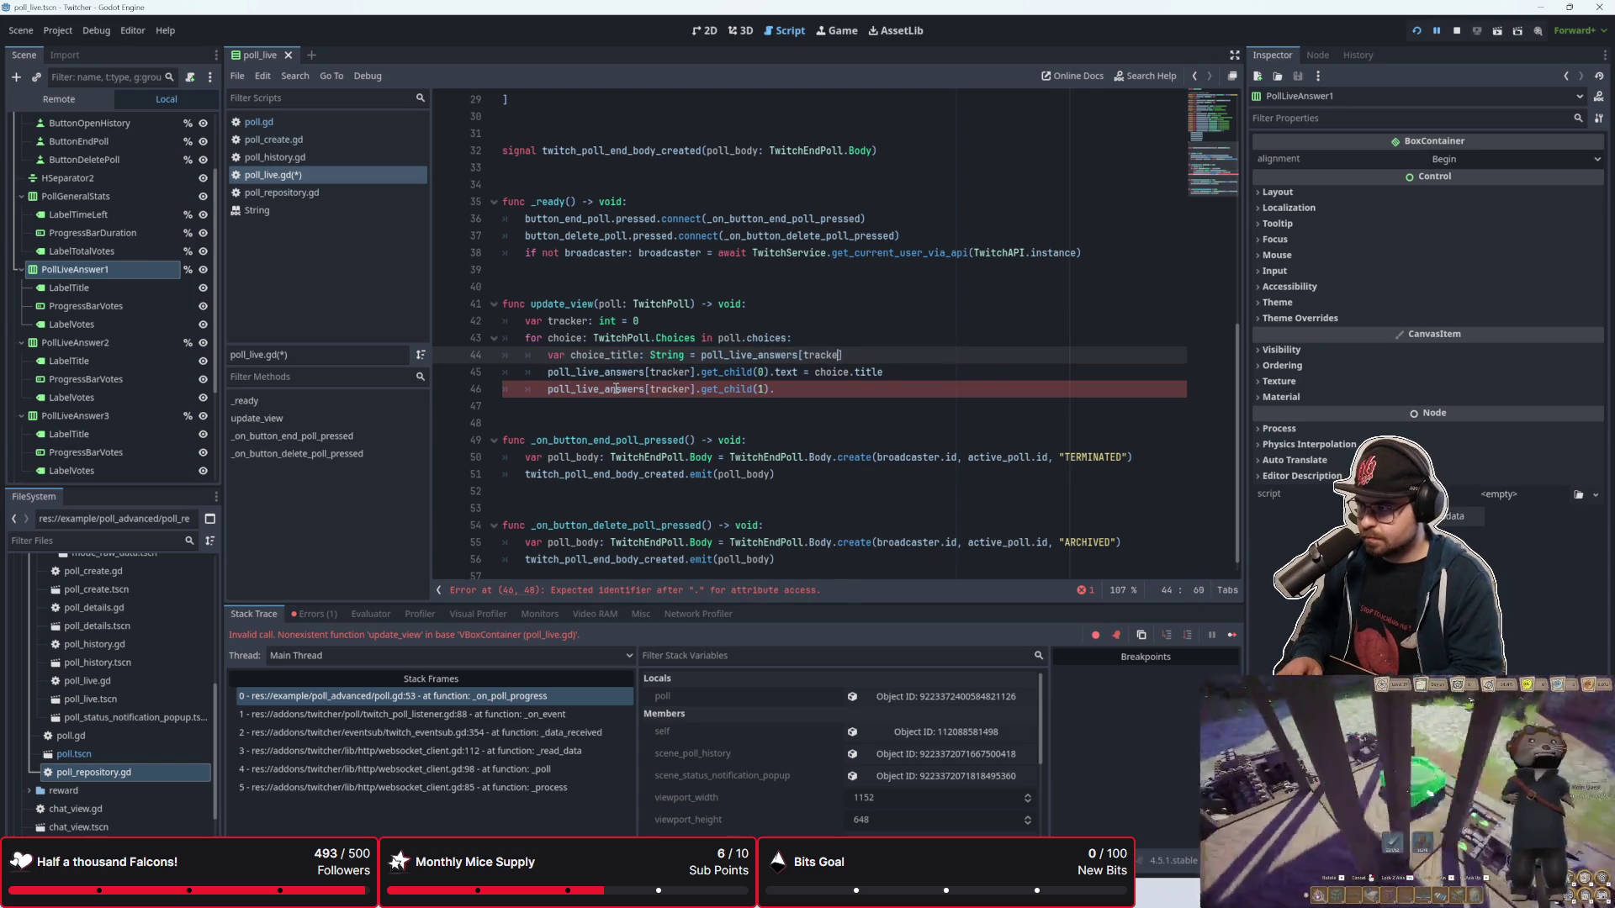
{"action": "type", "text": "r].find"}
{"action": "key", "text": "Down"}
{"action": "key", "text": "Down"}
{"action": "key", "text": "Down"}
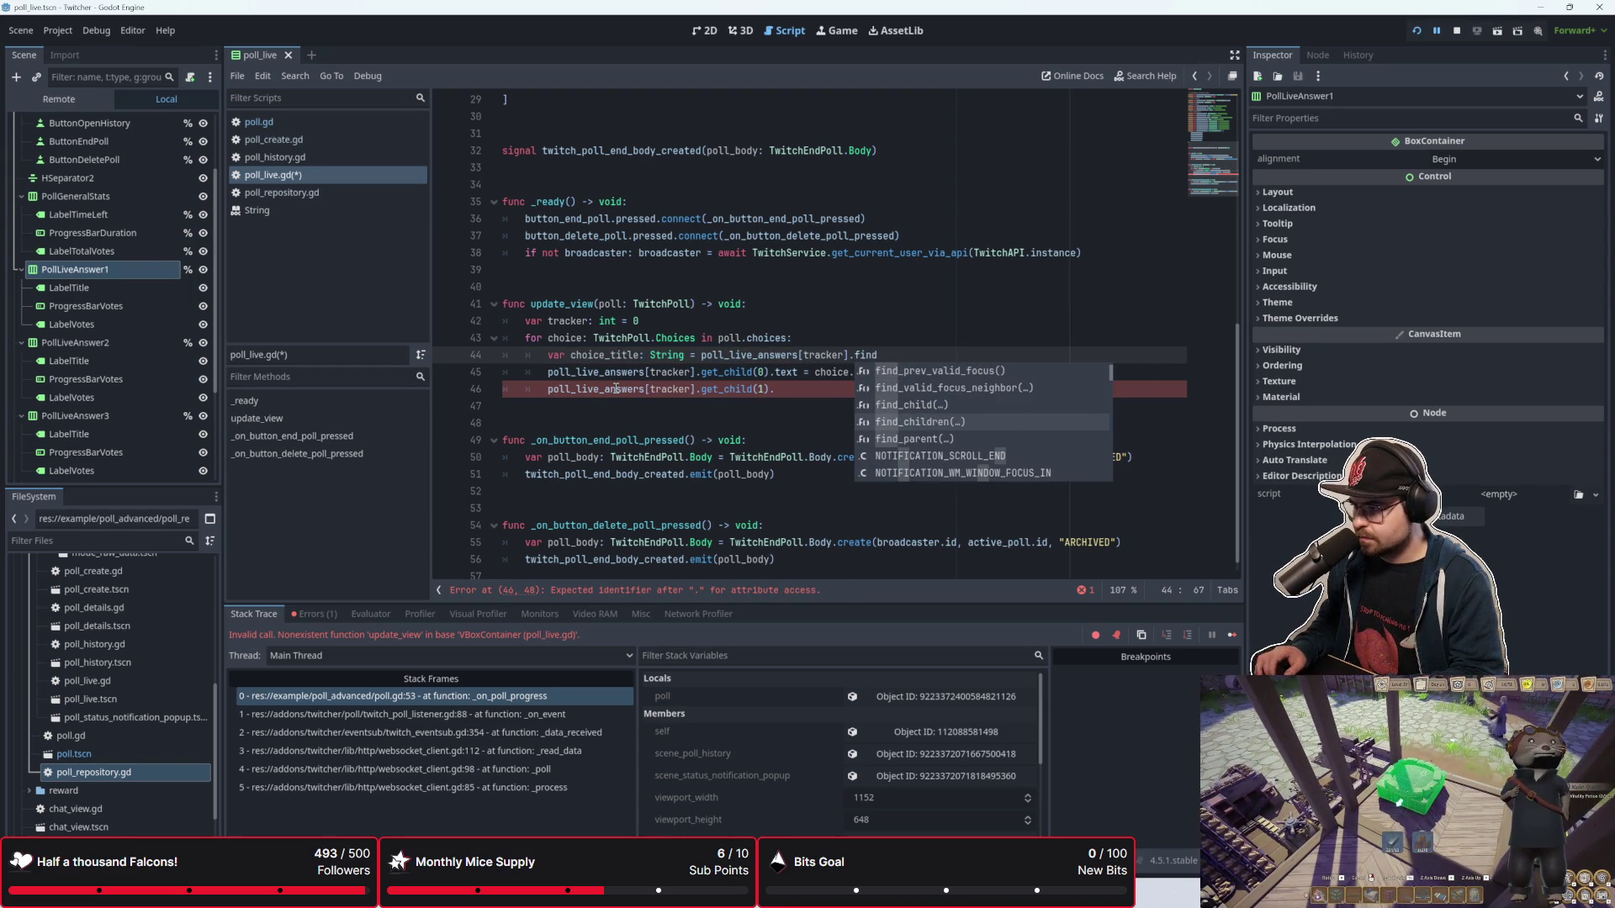
{"action": "key", "text": "Return"}
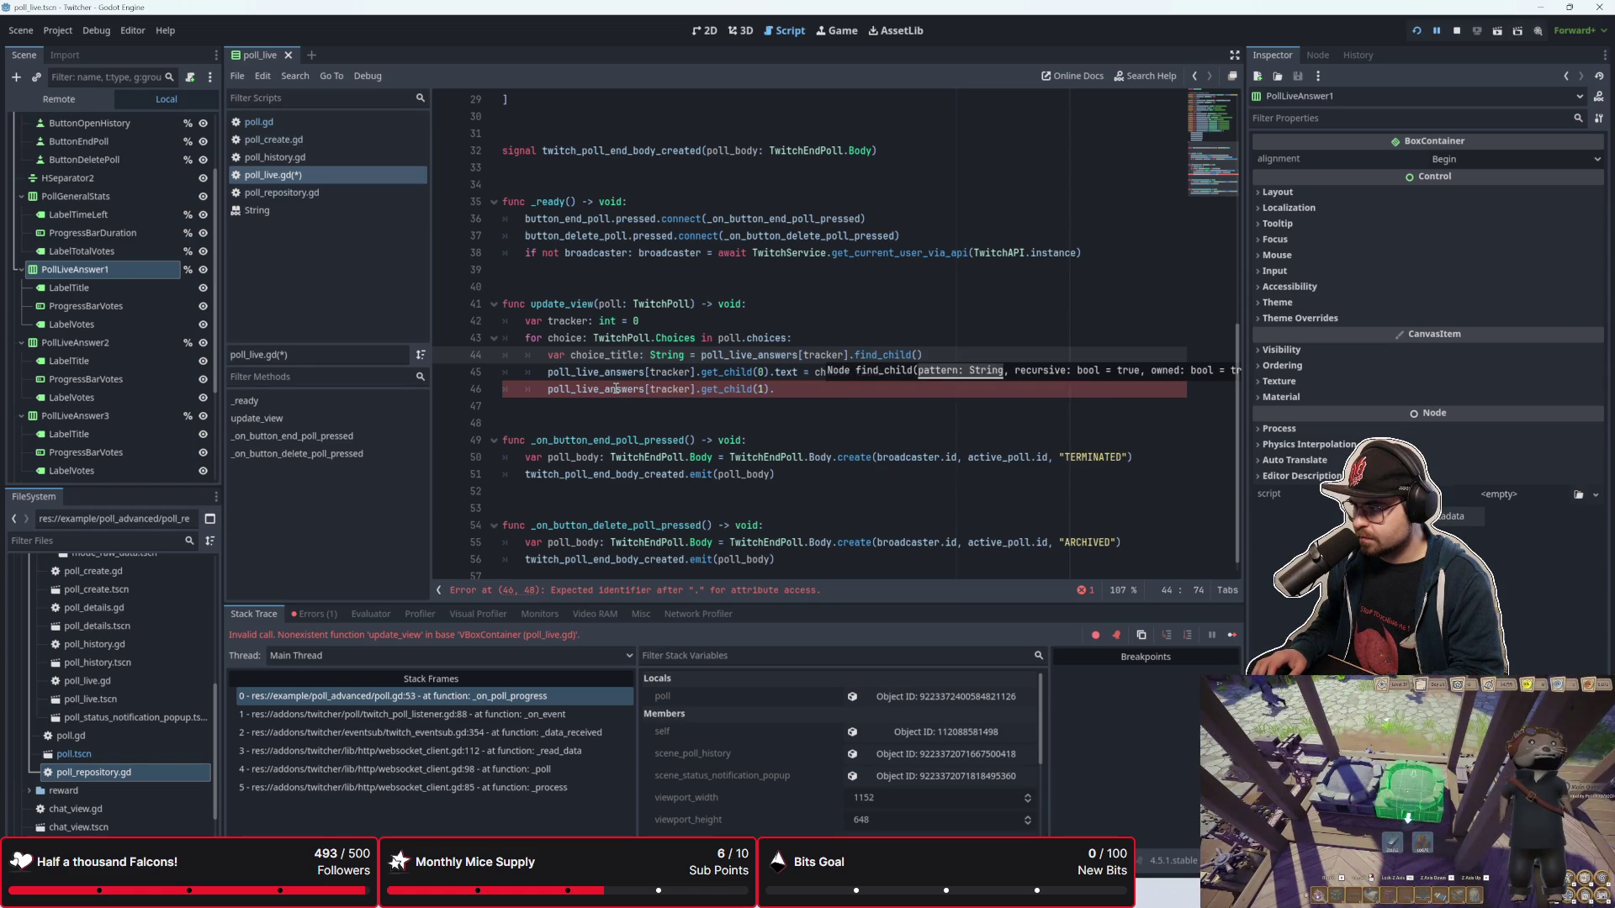
{"action": "type", "text": "\""}
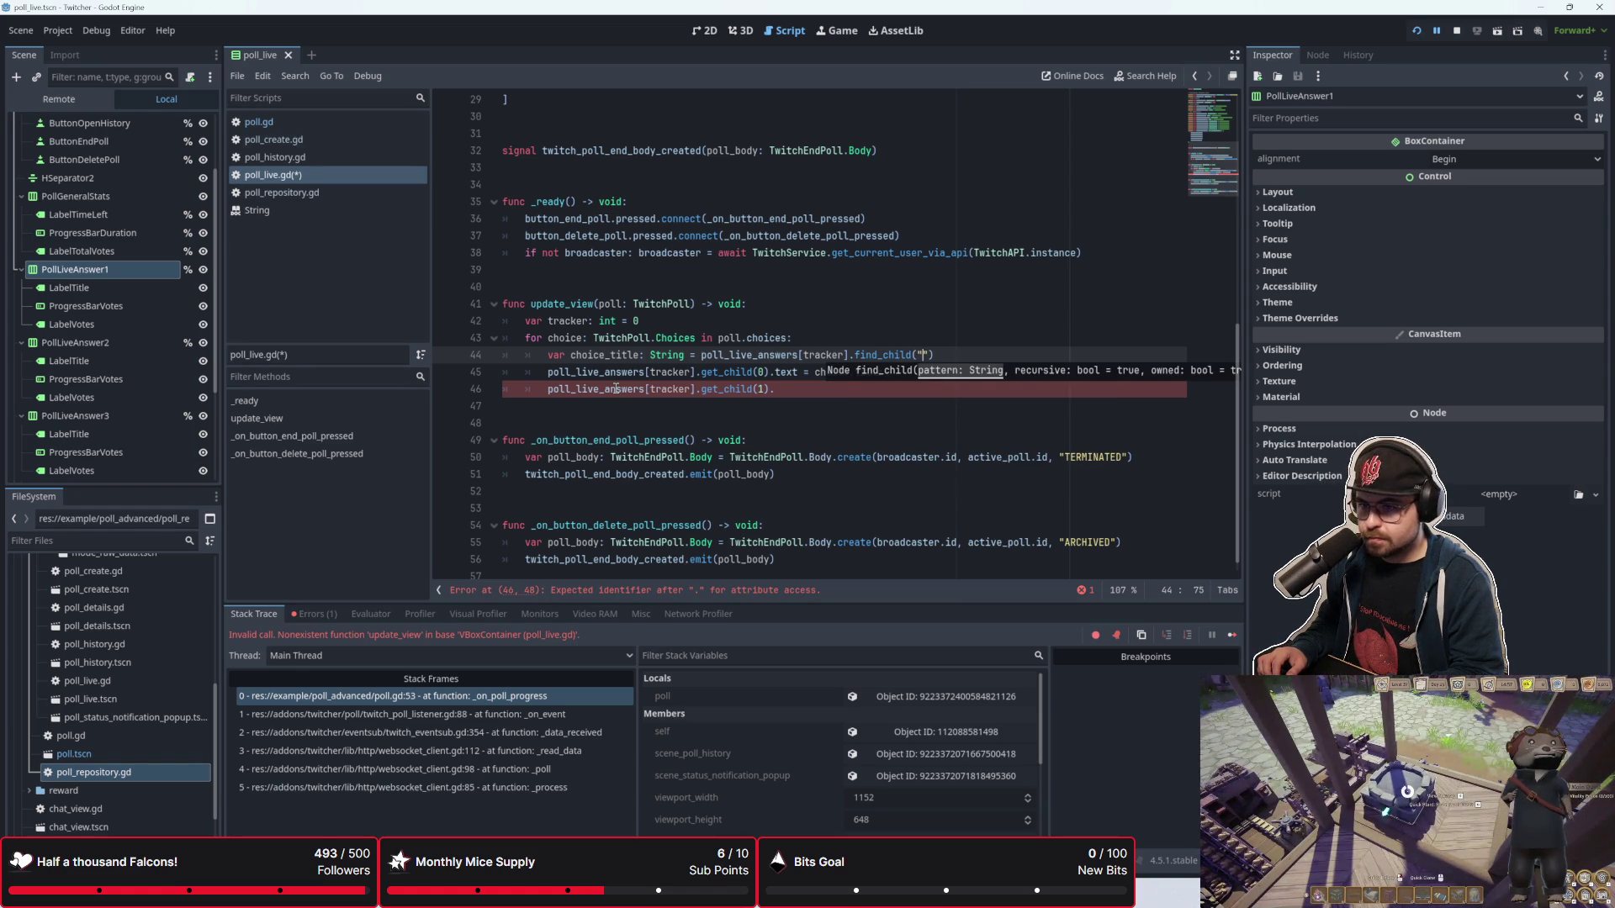
{"action": "type", "text": "LabelTitle"}
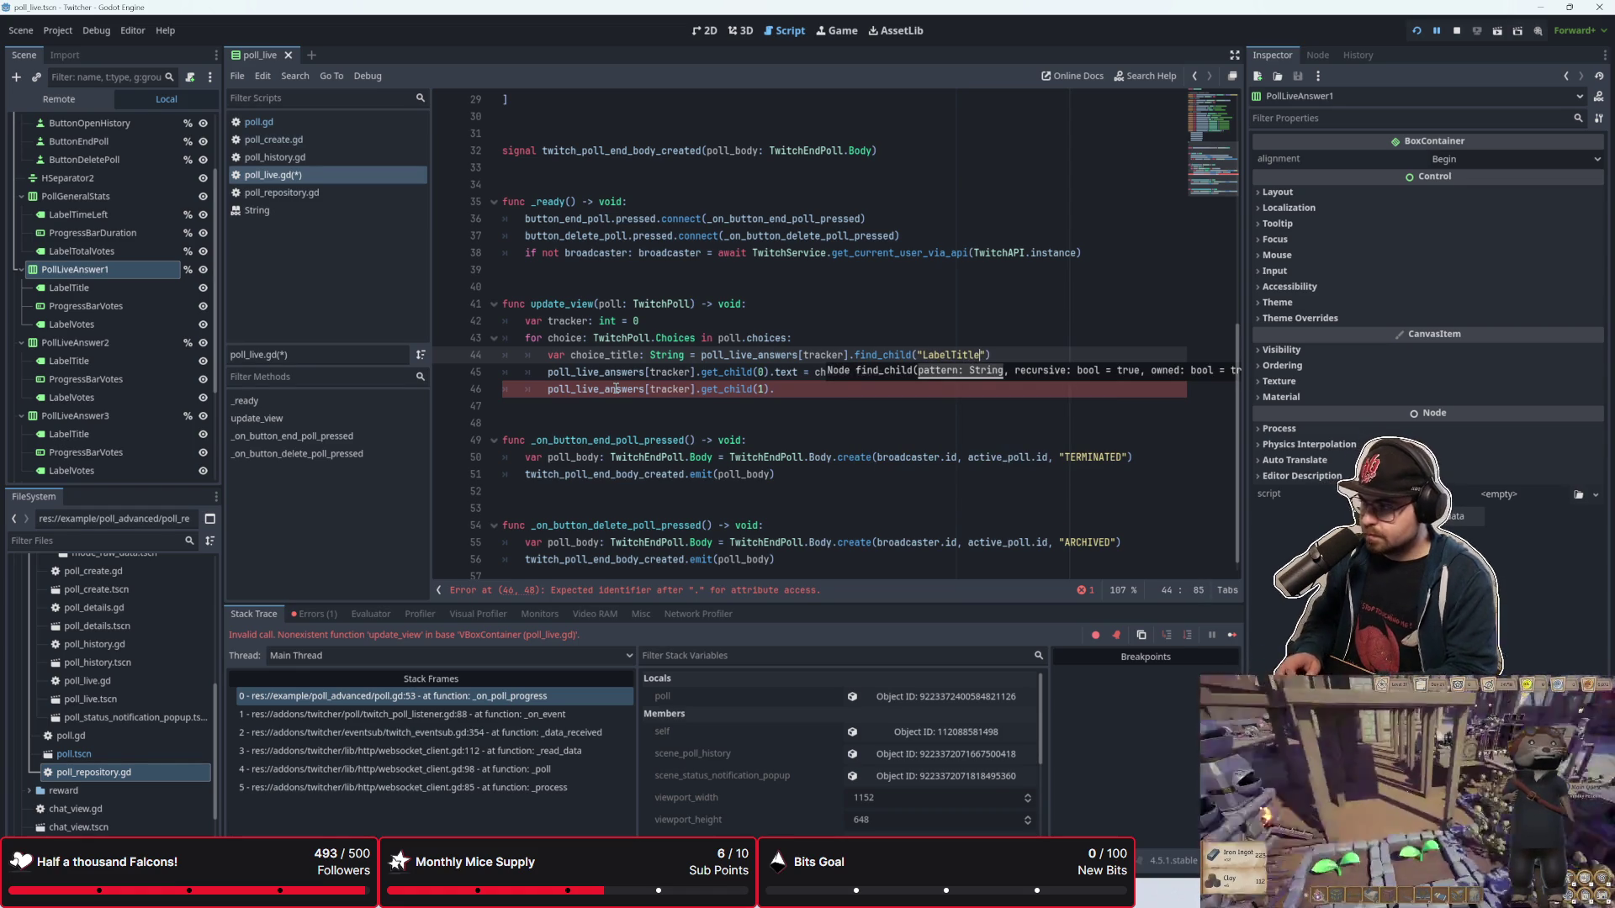
{"action": "key", "text": "Escape"}
{"action": "key", "text": "End"}
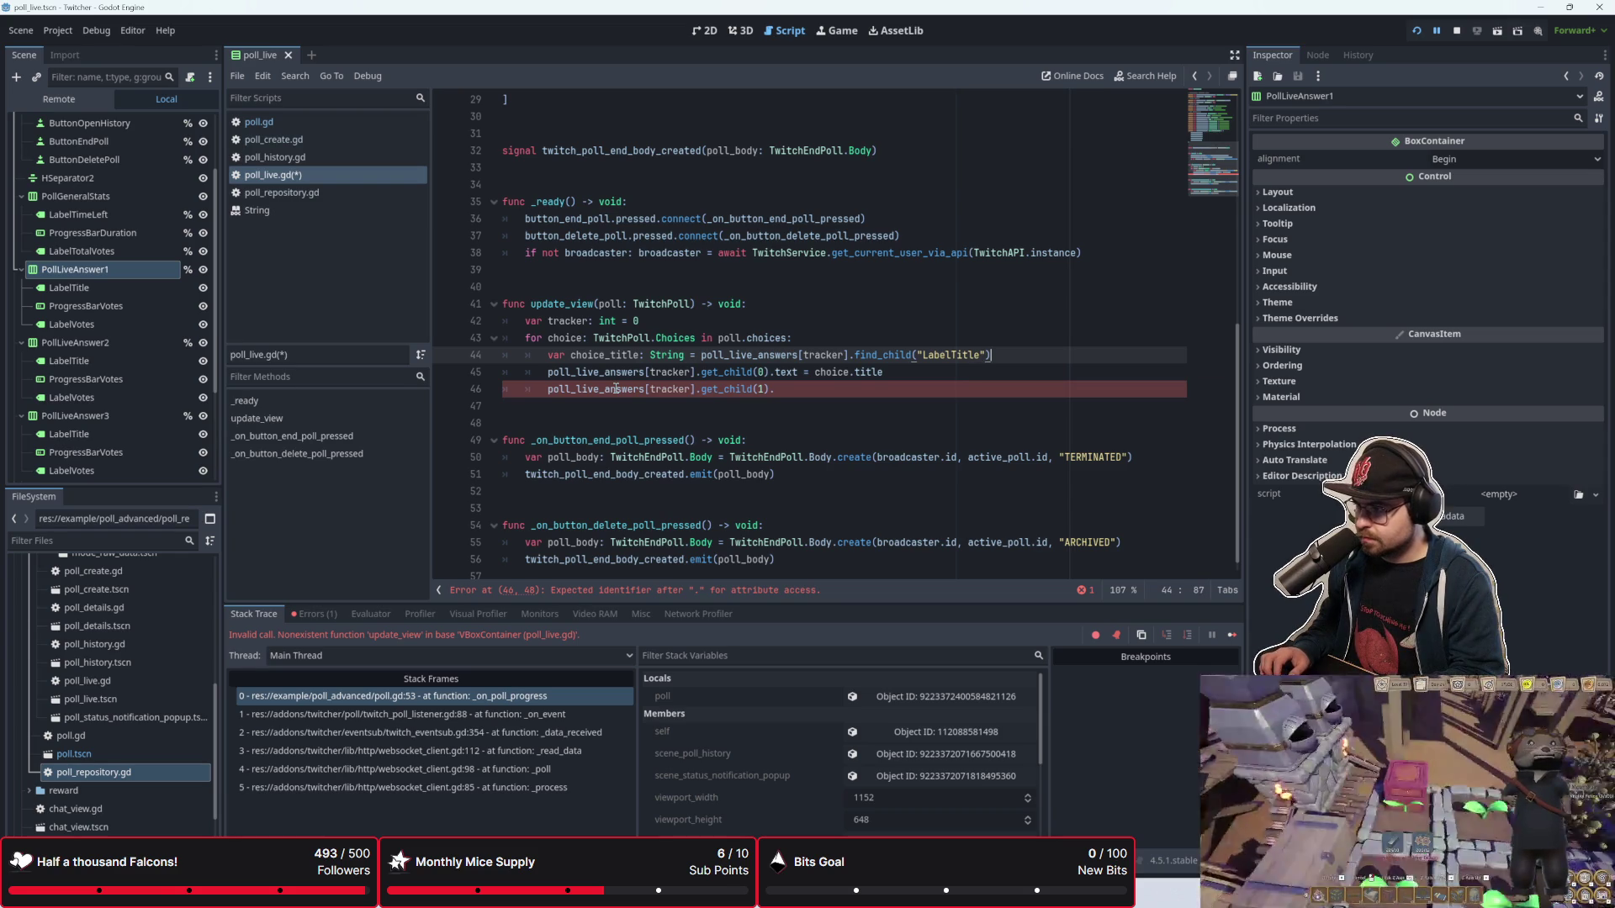
{"action": "type", "text": "."}
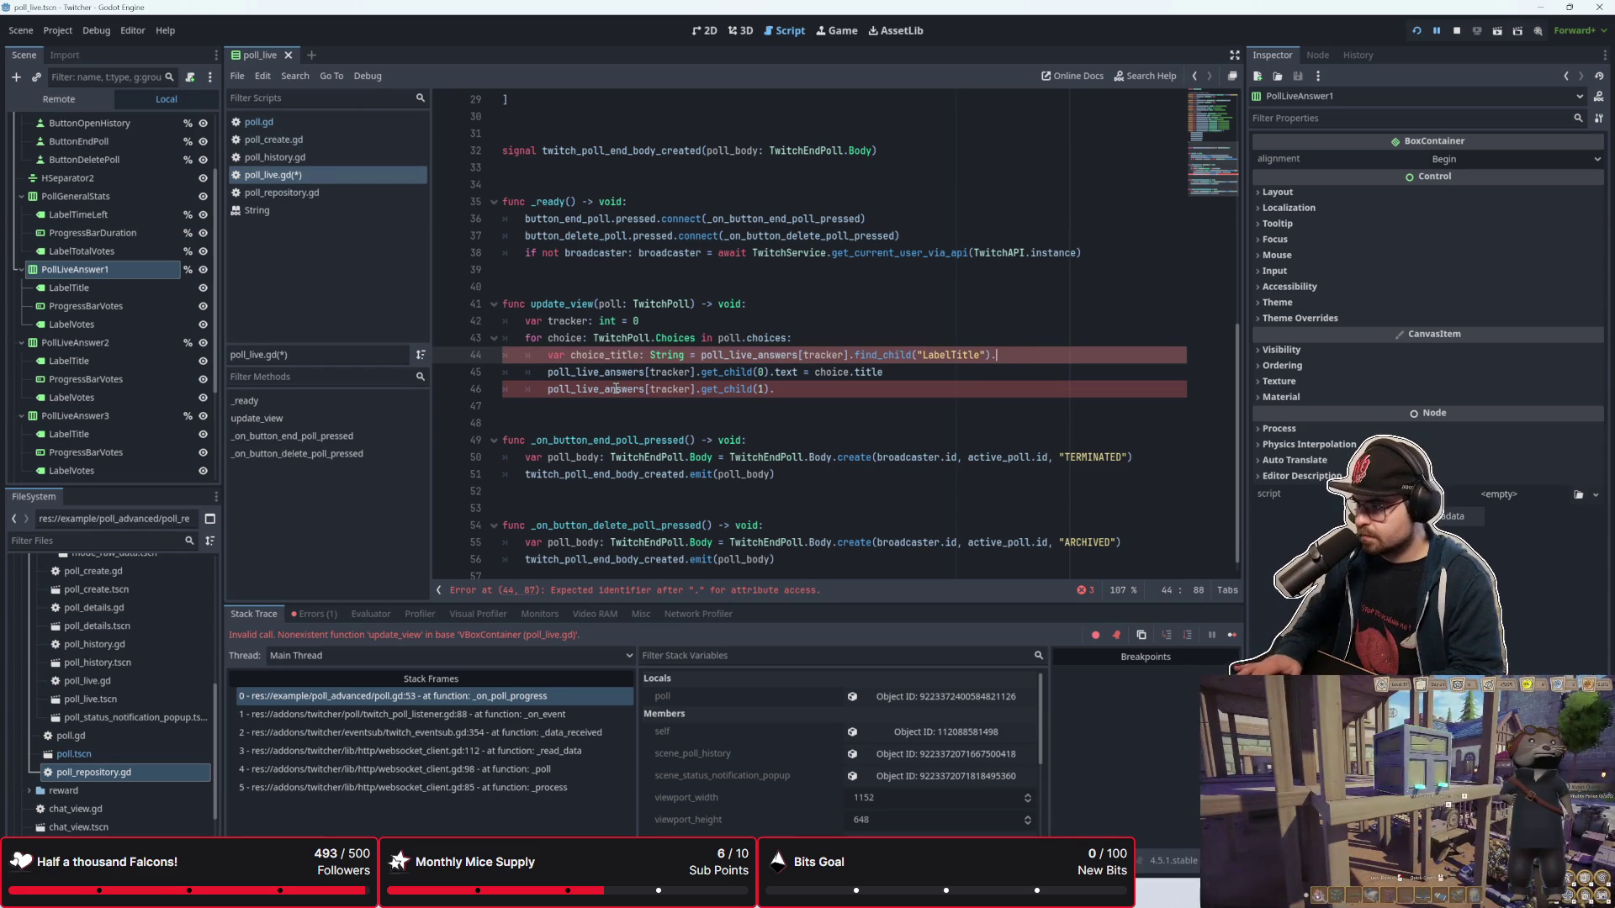
Step: Rename it choice_label_title, retype it as Label, drop the trailing dot, and add a line
{"action": "left_click_drag", "start_coordinate": [650, 355], "coordinate": [685, 356]}
{"action": "left_click", "coordinate": [640, 355]}
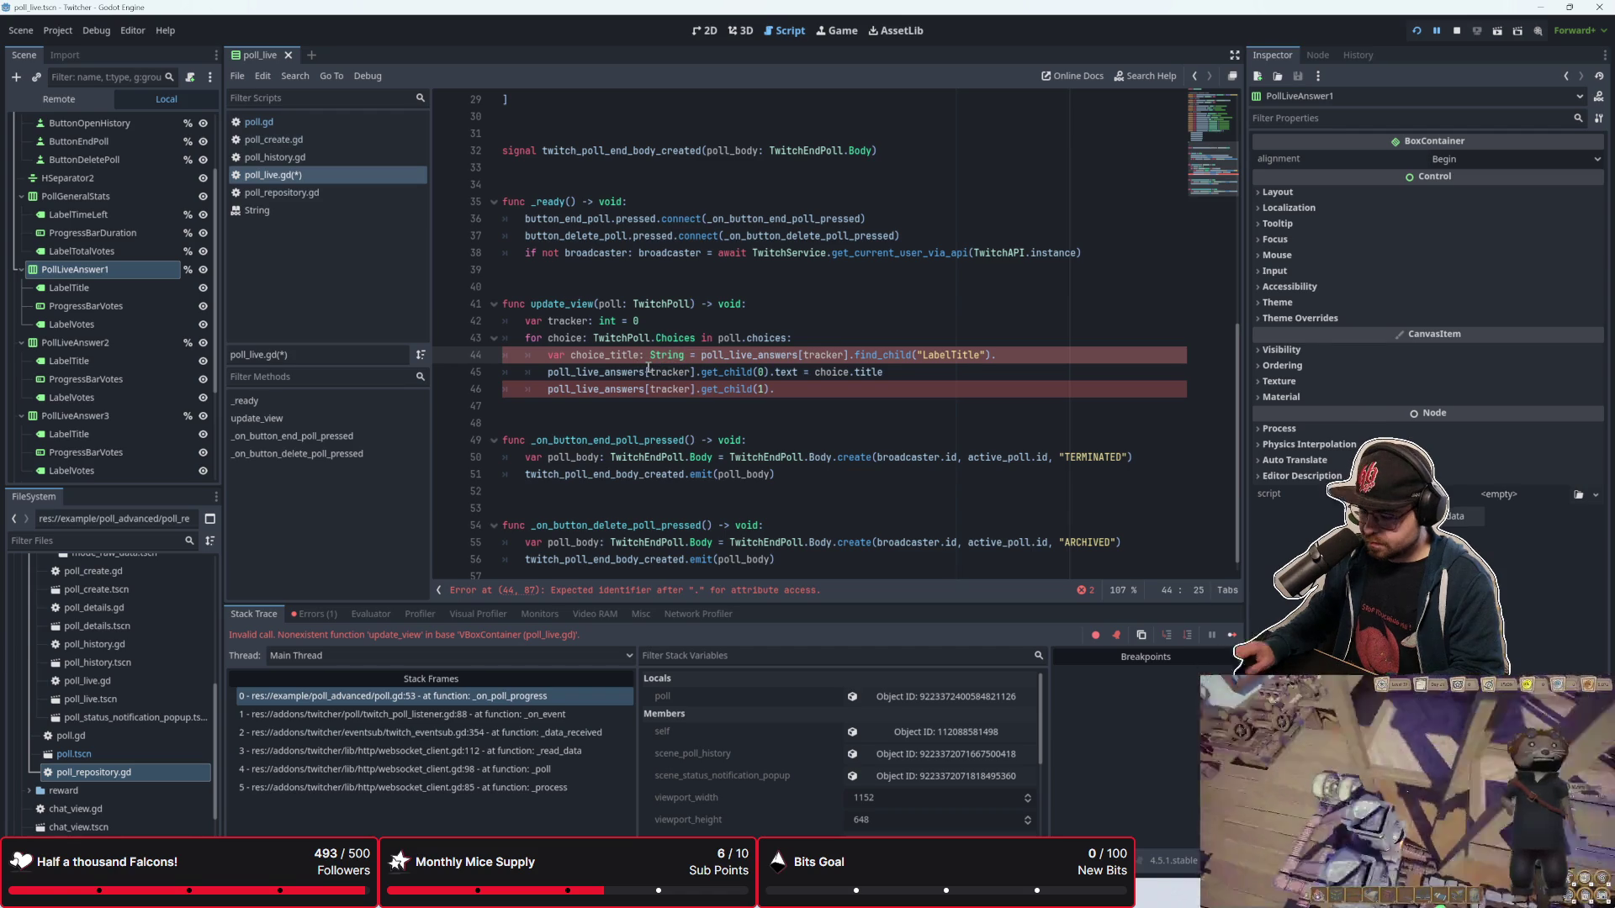
{"action": "type", "text": "label_"}
{"action": "key", "text": "Delete"}
{"action": "key", "text": "Delete"}
{"action": "key", "text": "Delete"}
{"action": "type", "text": "Label"}
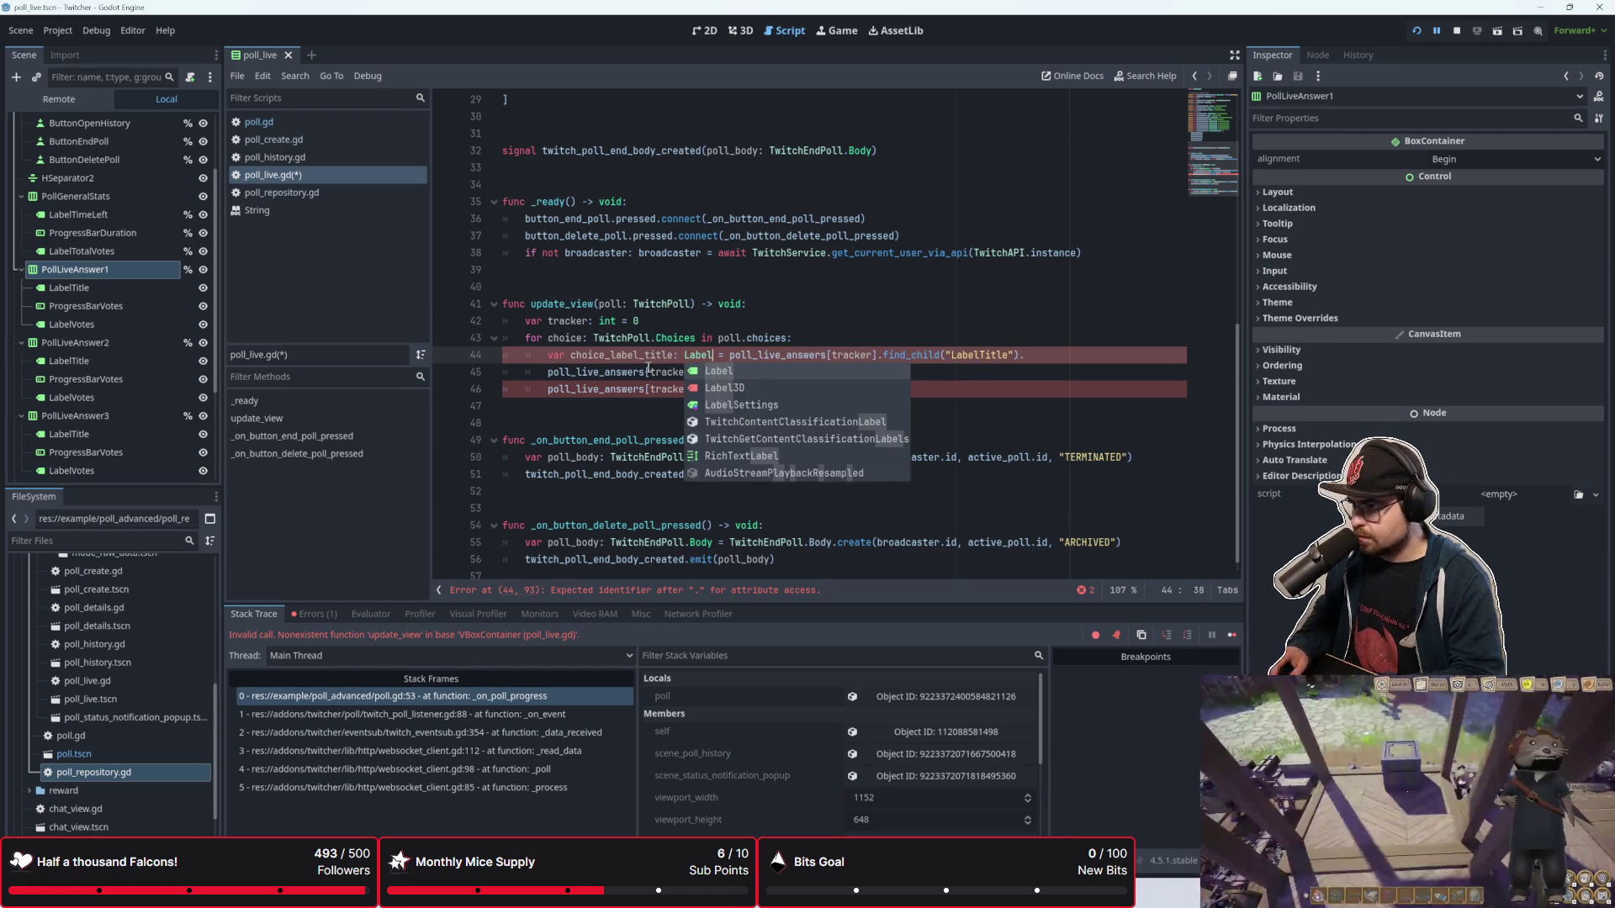
{"action": "key", "text": "Escape"}
{"action": "left_click", "coordinate": [1046, 352]}
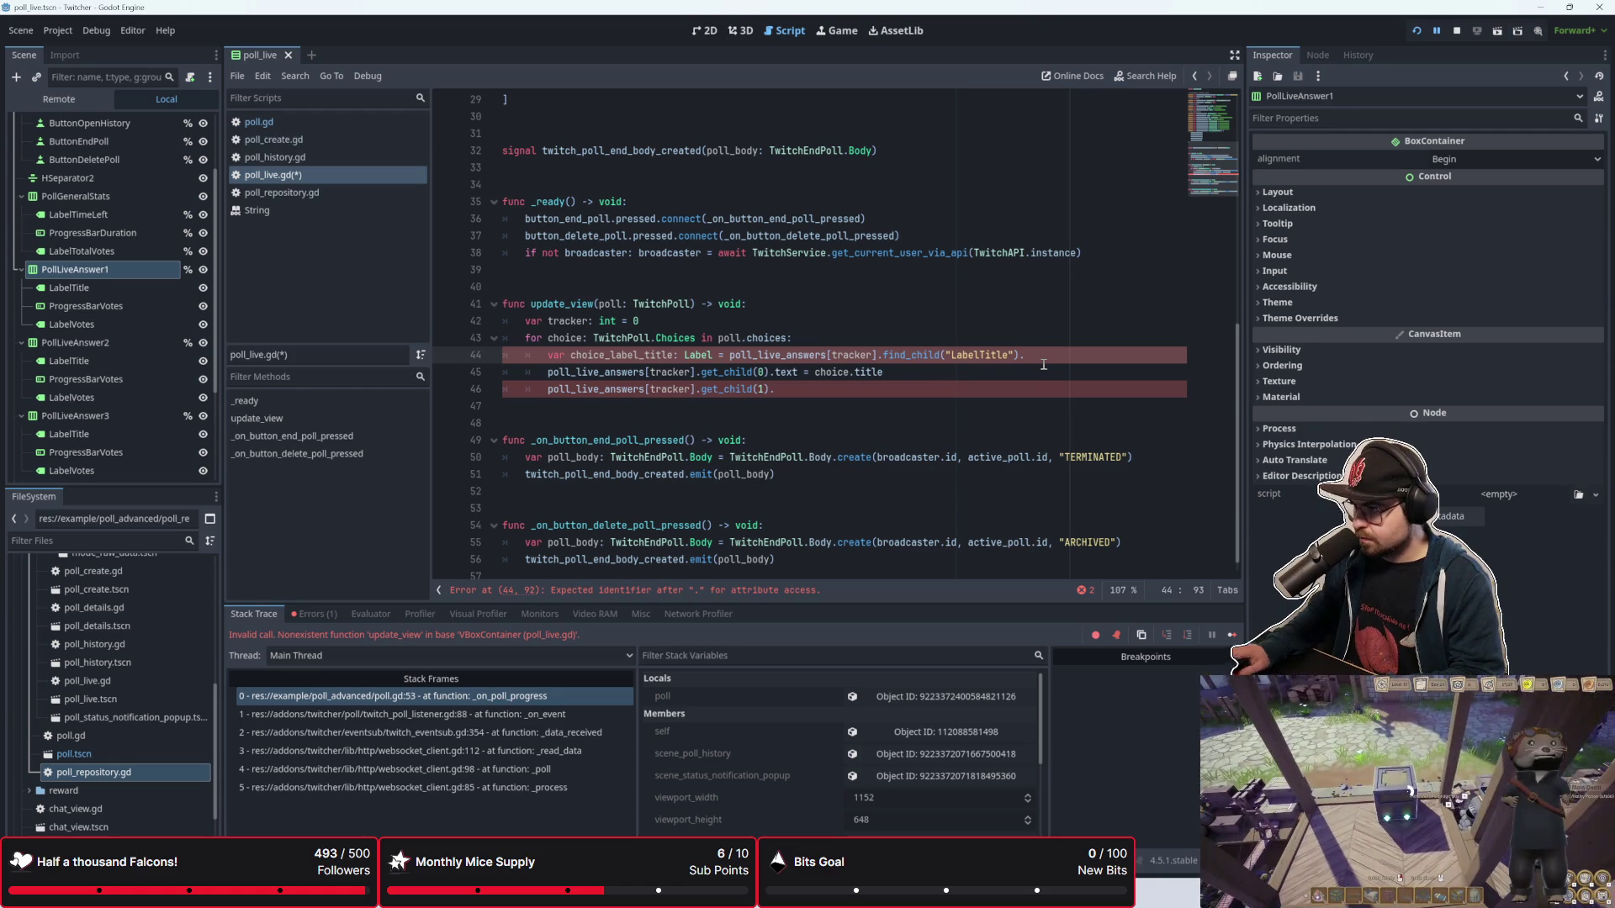
{"action": "key", "text": "BackSpace"}
{"action": "key", "text": "Return"}
{"action": "type", "text": "v"}
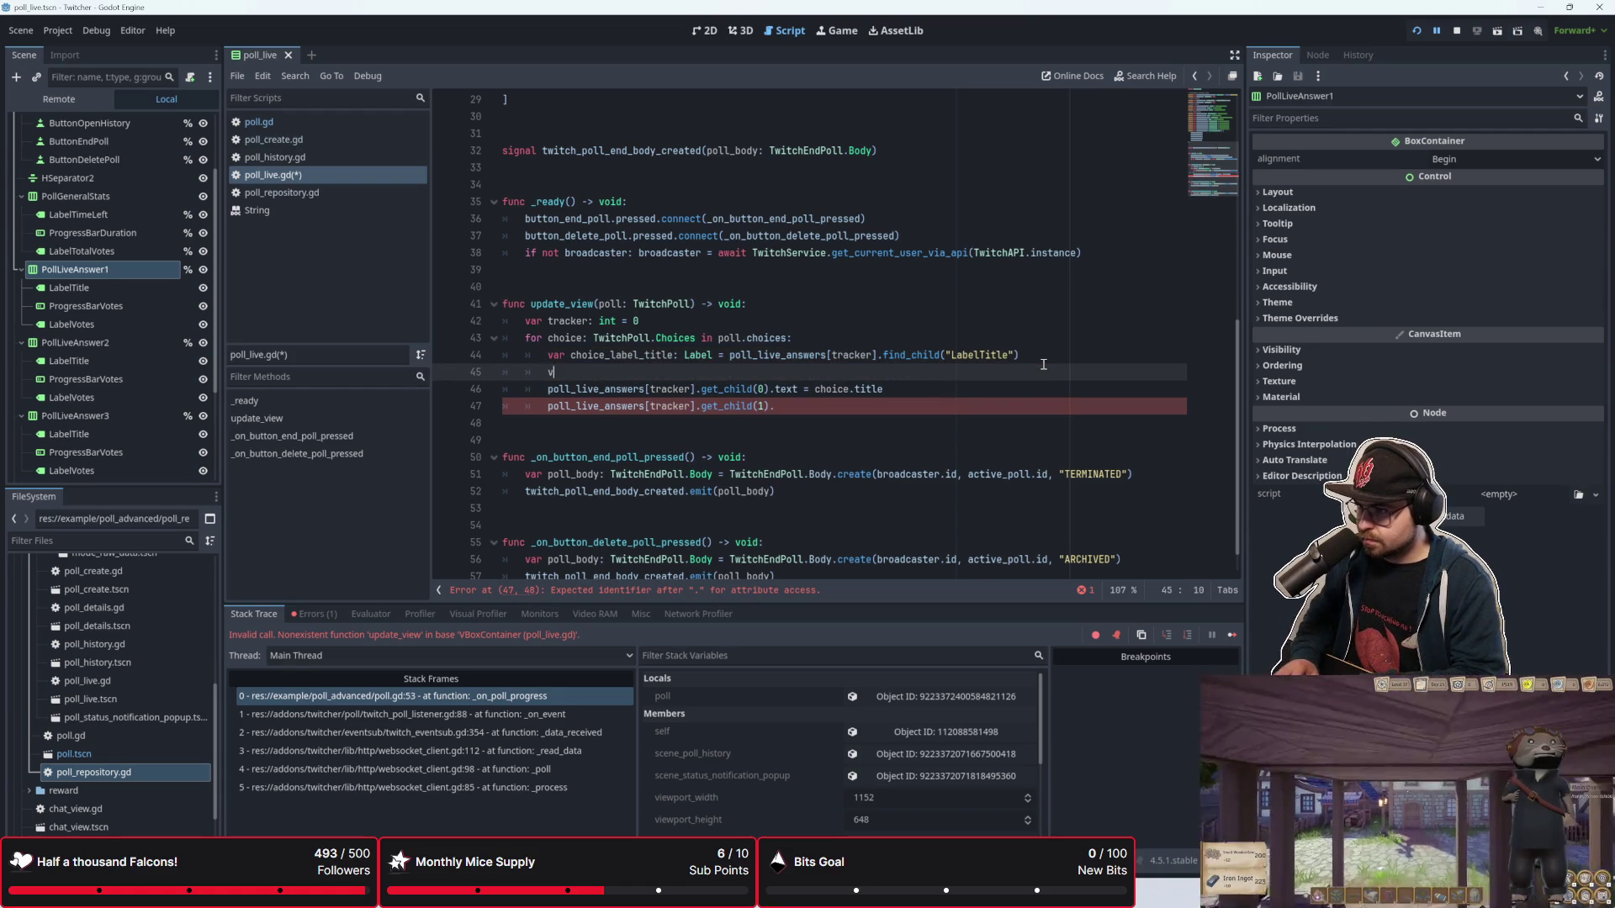
Step: Write choice_label_title.text = choice.title on line 45
{"action": "key", "text": "BackSpace"}
{"action": "type", "text": "choiu"}
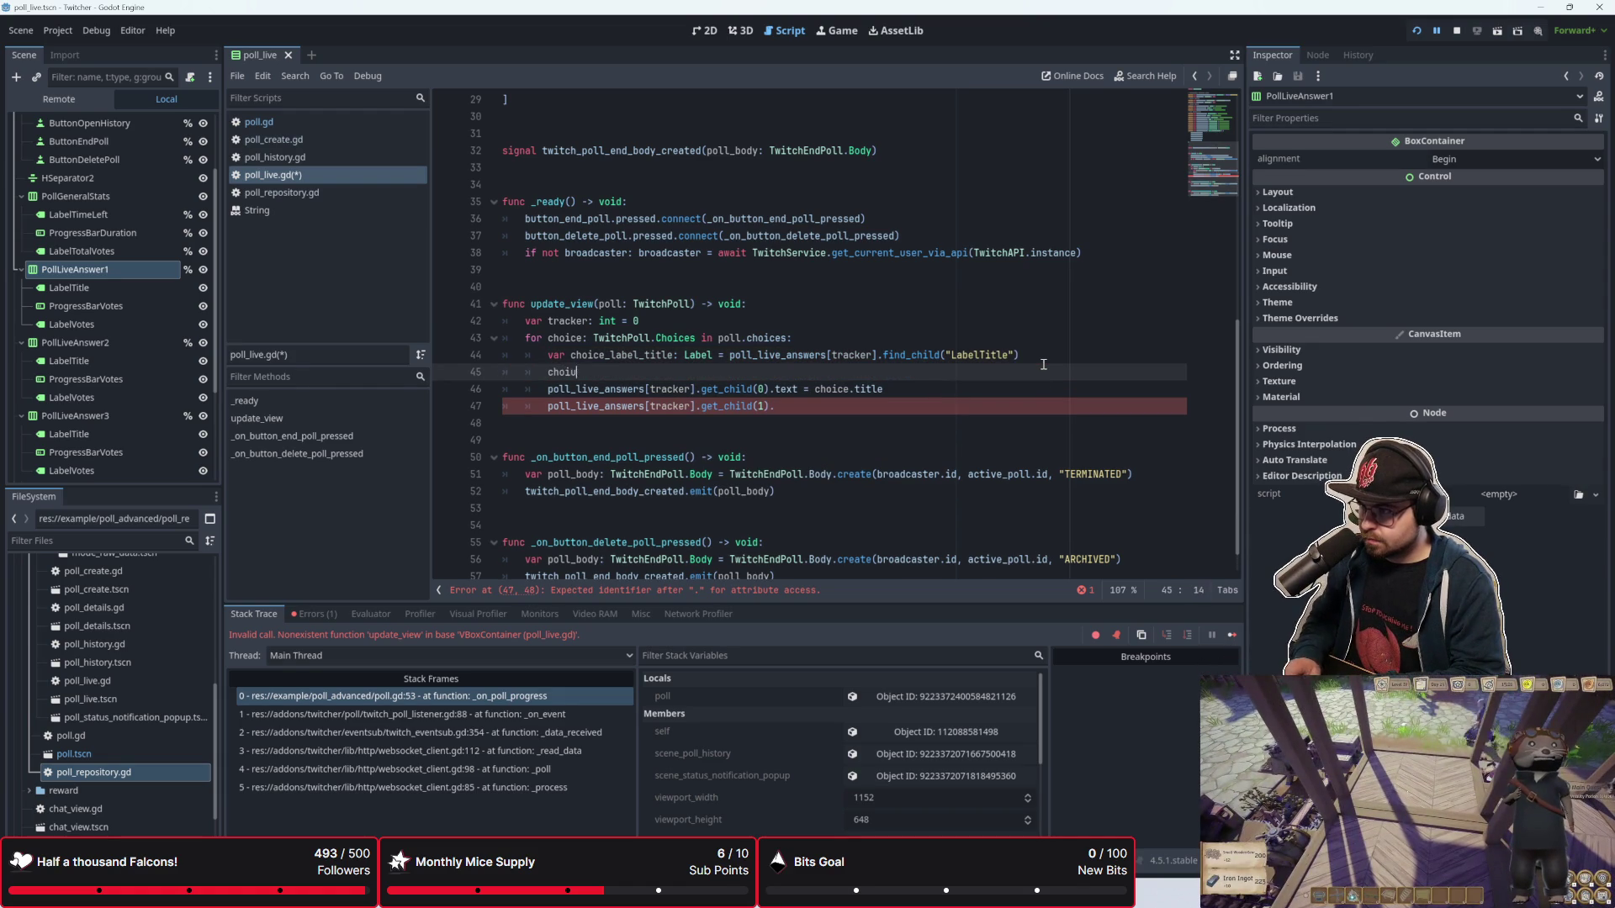
{"action": "key", "text": "BackSpace"}
{"action": "key", "text": "BackSpace"}
{"action": "key", "text": "BackSpace"}
{"action": "type", "text": "var cho"}
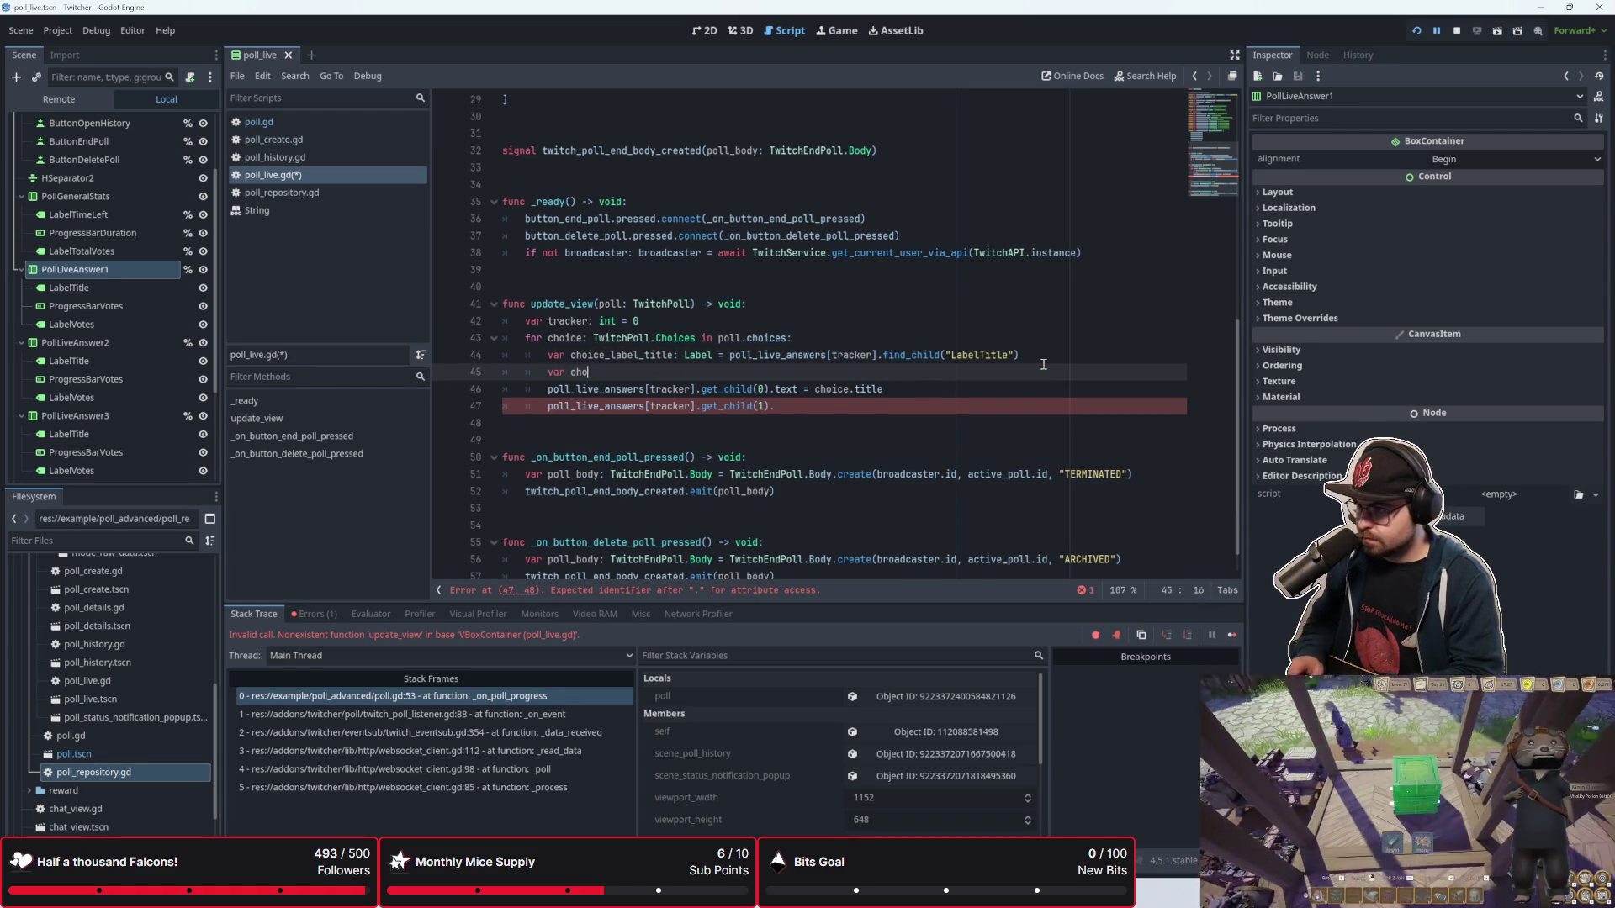
{"action": "type", "text": "ice_label_"}
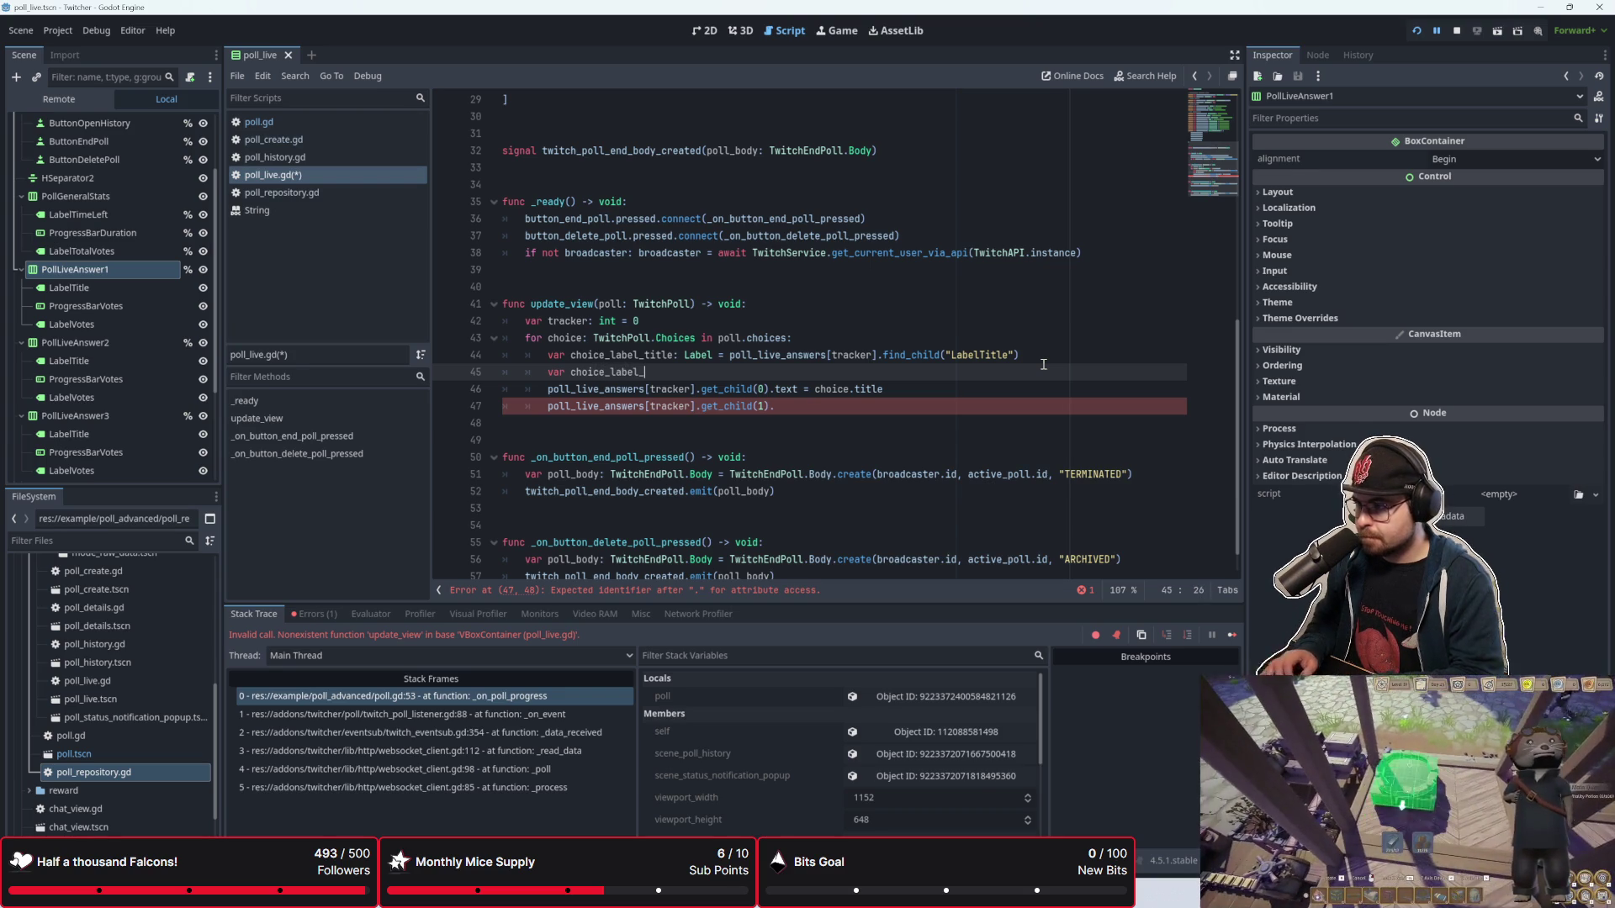
{"action": "type", "text": "title_text"}
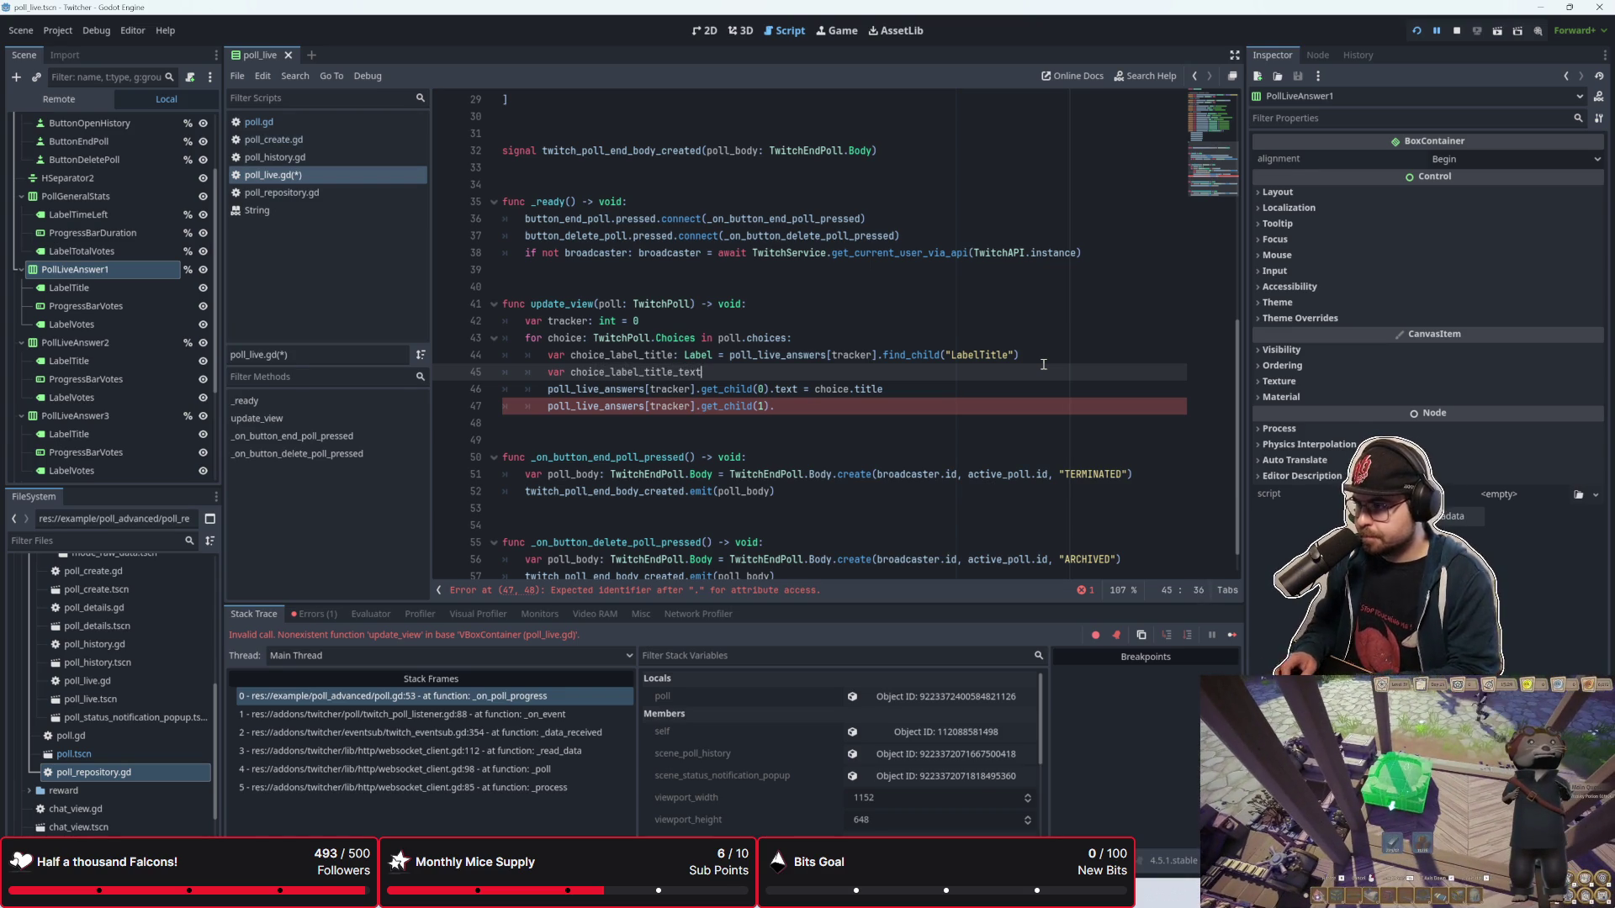
{"action": "type", "text": ": String ="}
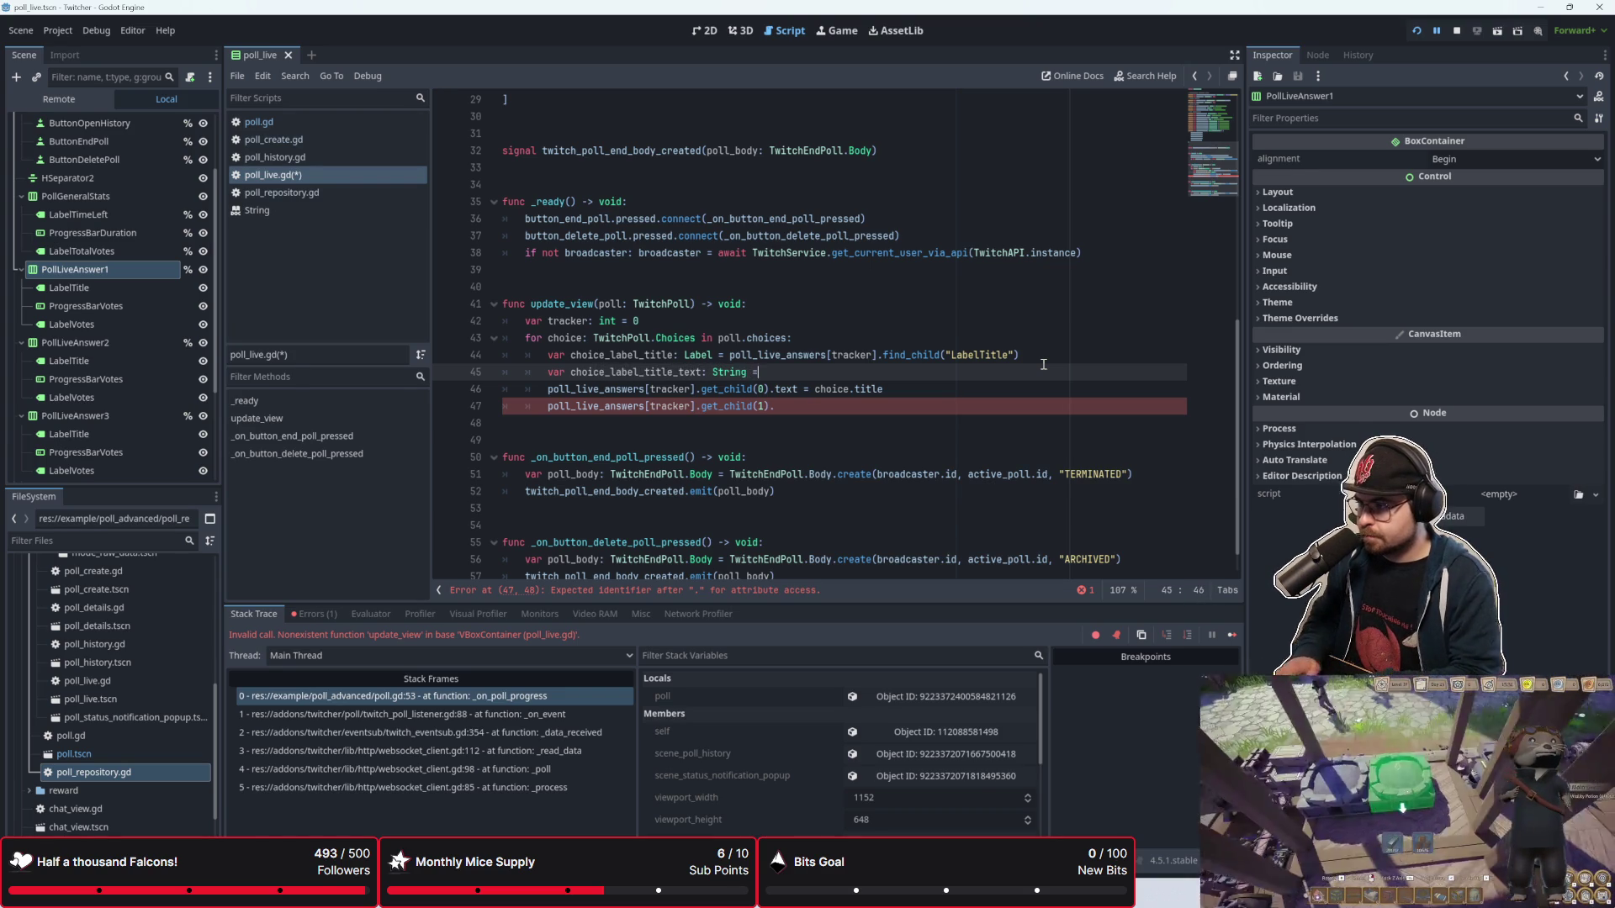
{"action": "type", "text": " ch"}
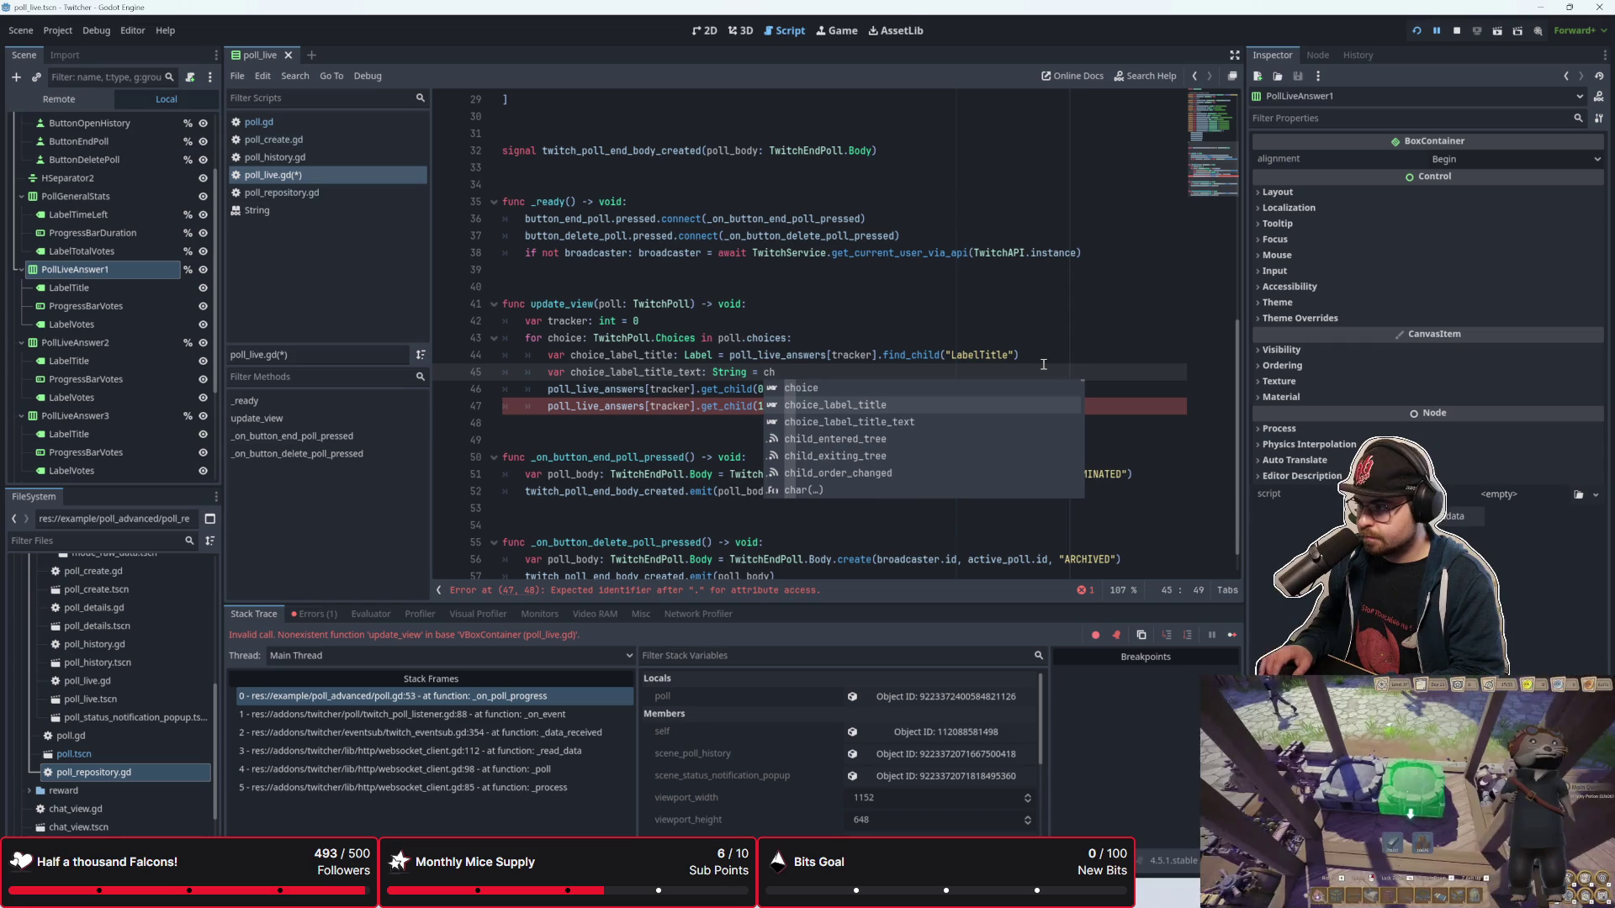
{"action": "key", "text": "Return"}
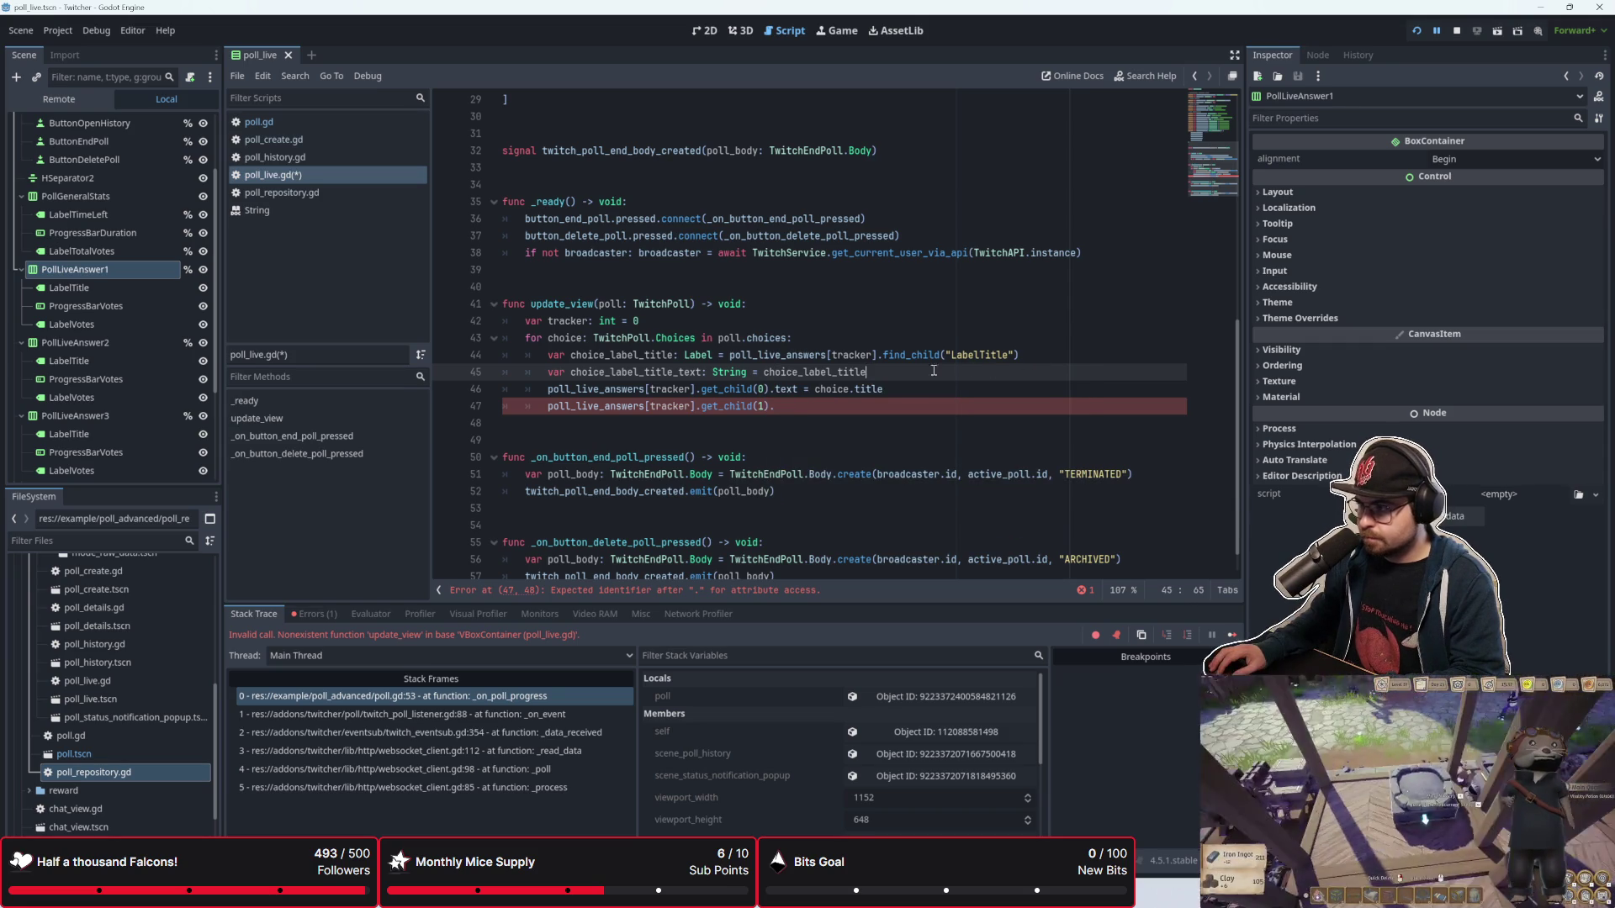
{"action": "key", "text": "ctrl+shift+Left"}
{"action": "key", "text": "ctrl+shift+Left"}
{"action": "key", "text": "ctrl+shift+Left"}
{"action": "type", "text": "choice"}
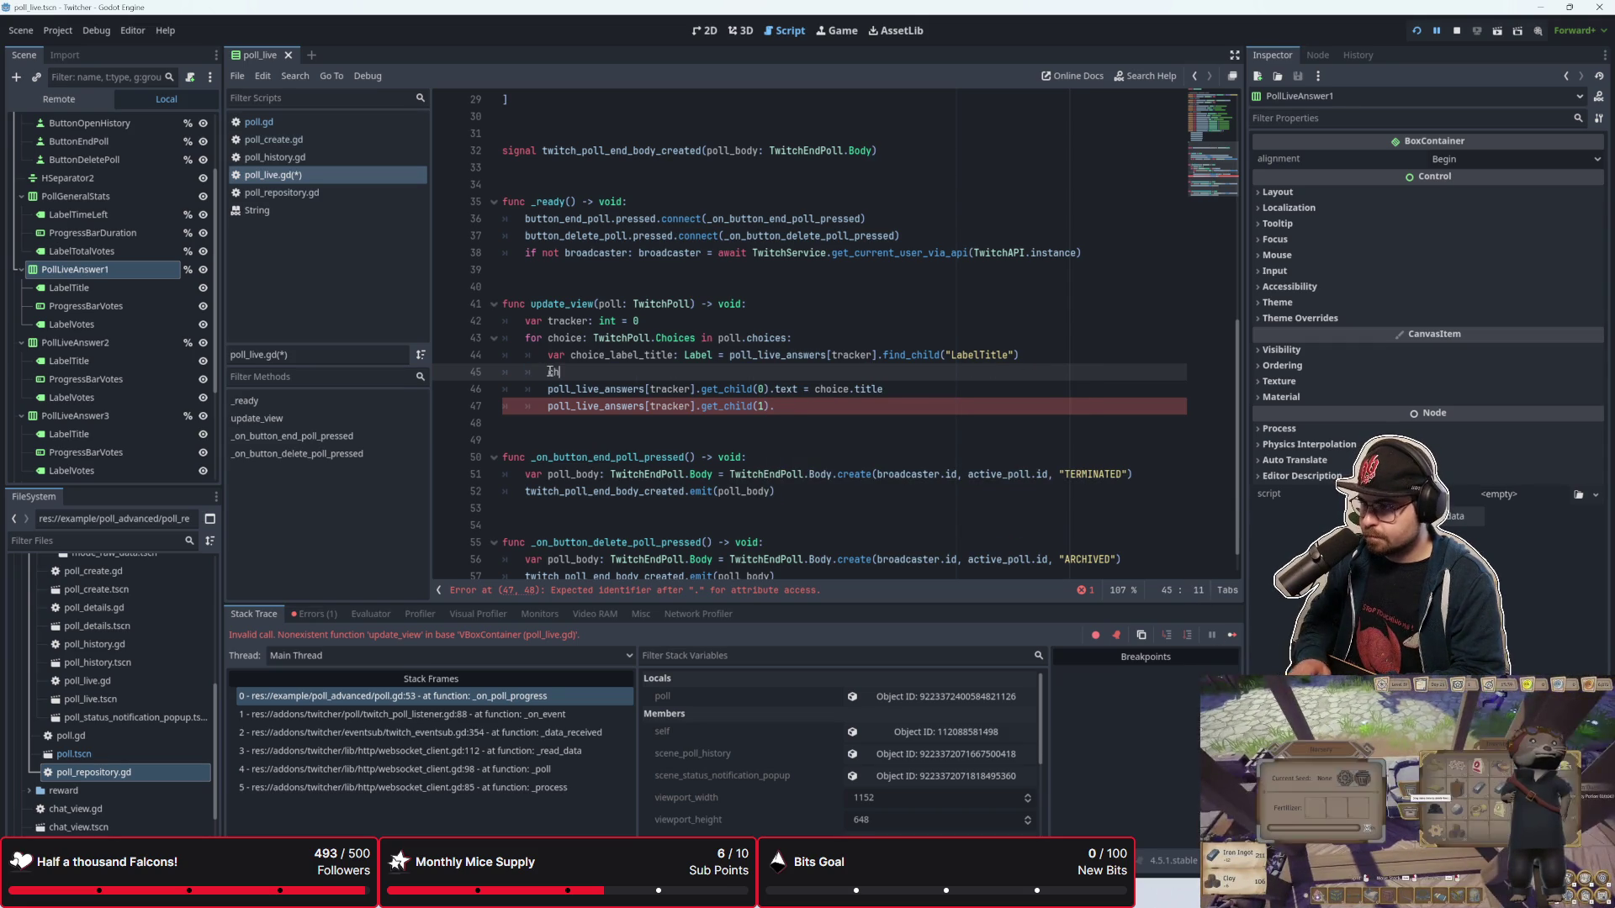
{"action": "key", "text": "Return"}
{"action": "type", "text": ".text "}
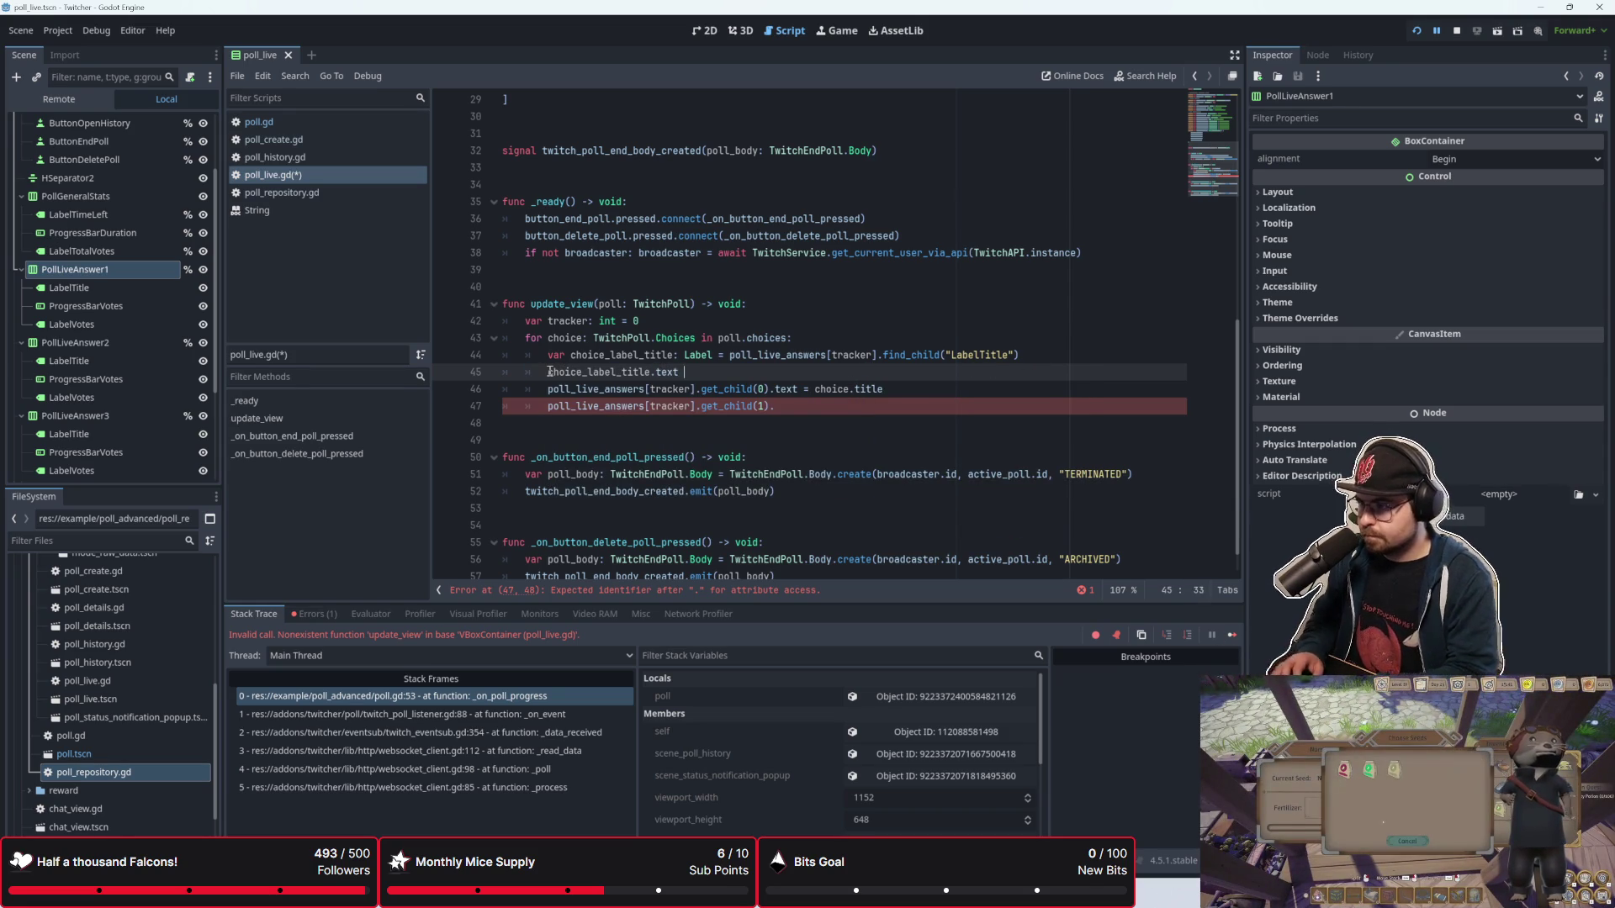
{"action": "type", "text": "= choice."}
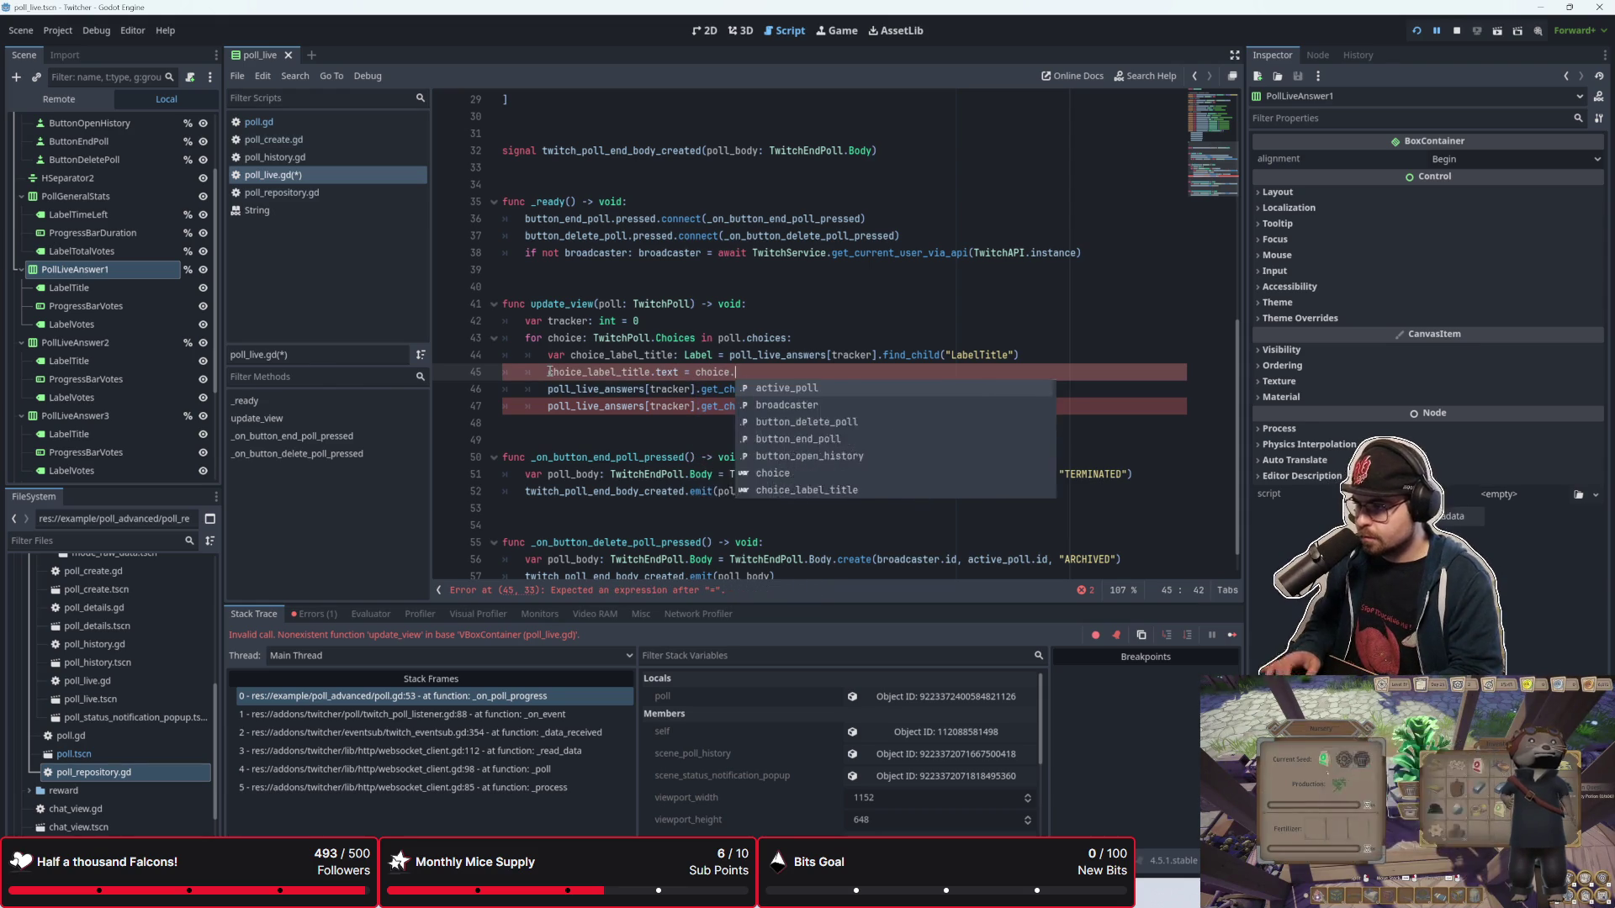
{"action": "type", "text": "title"}
{"action": "key", "text": "Down"}
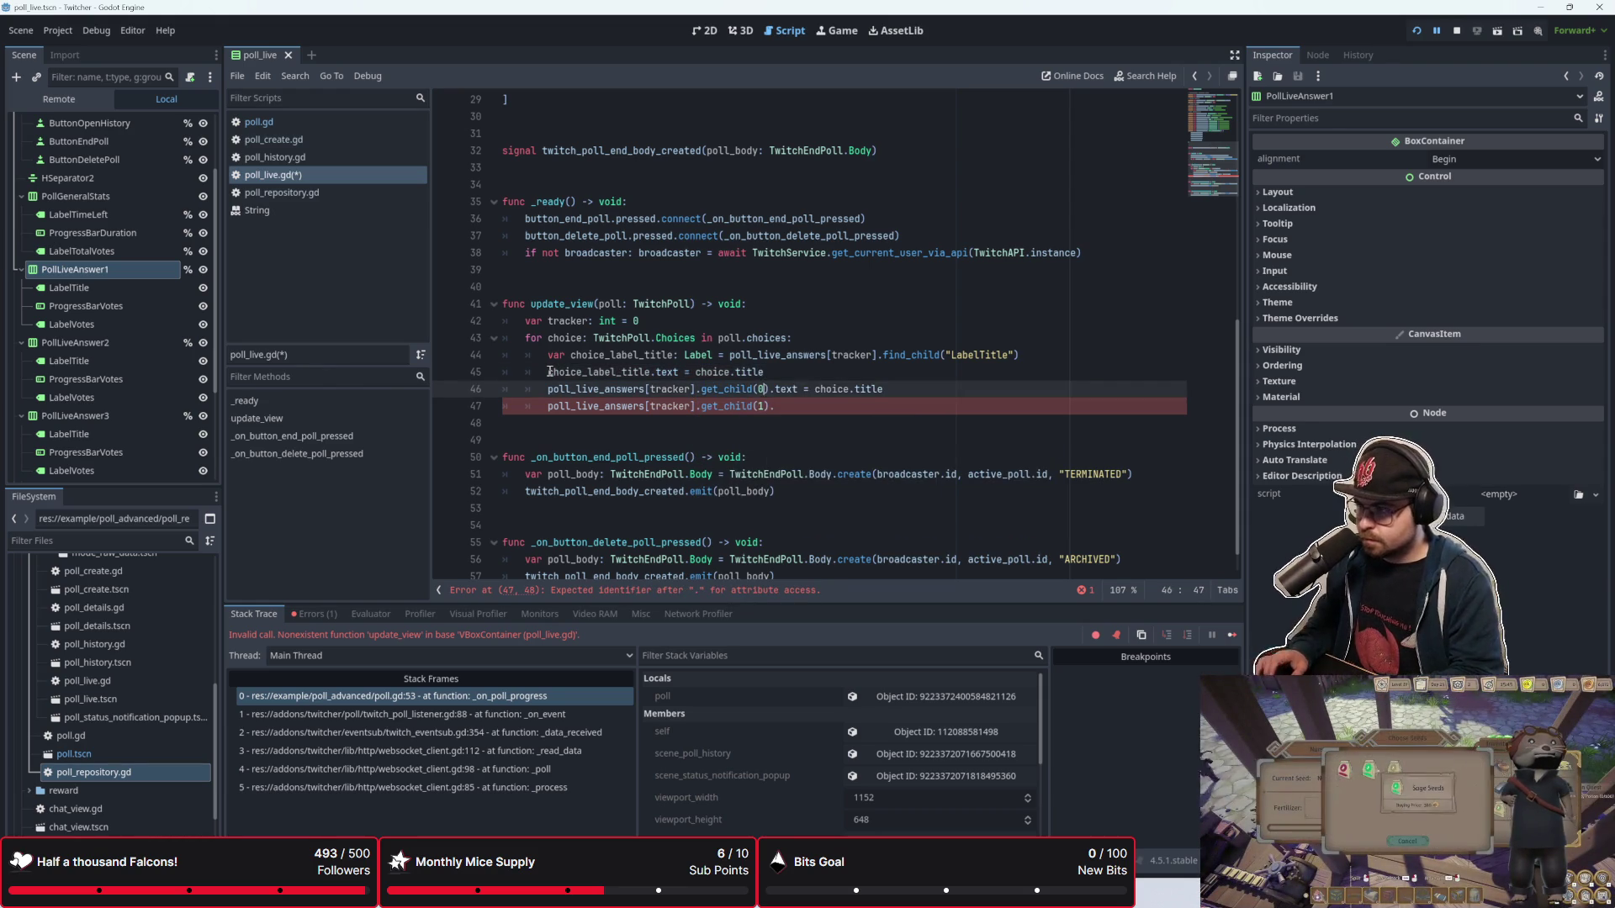
Step: Delete the old get_child(0) title line and the broken get_child(1) line
{"action": "key", "text": "shift+Down"}
{"action": "key", "text": "Delete"}
{"action": "key", "text": "Up"}
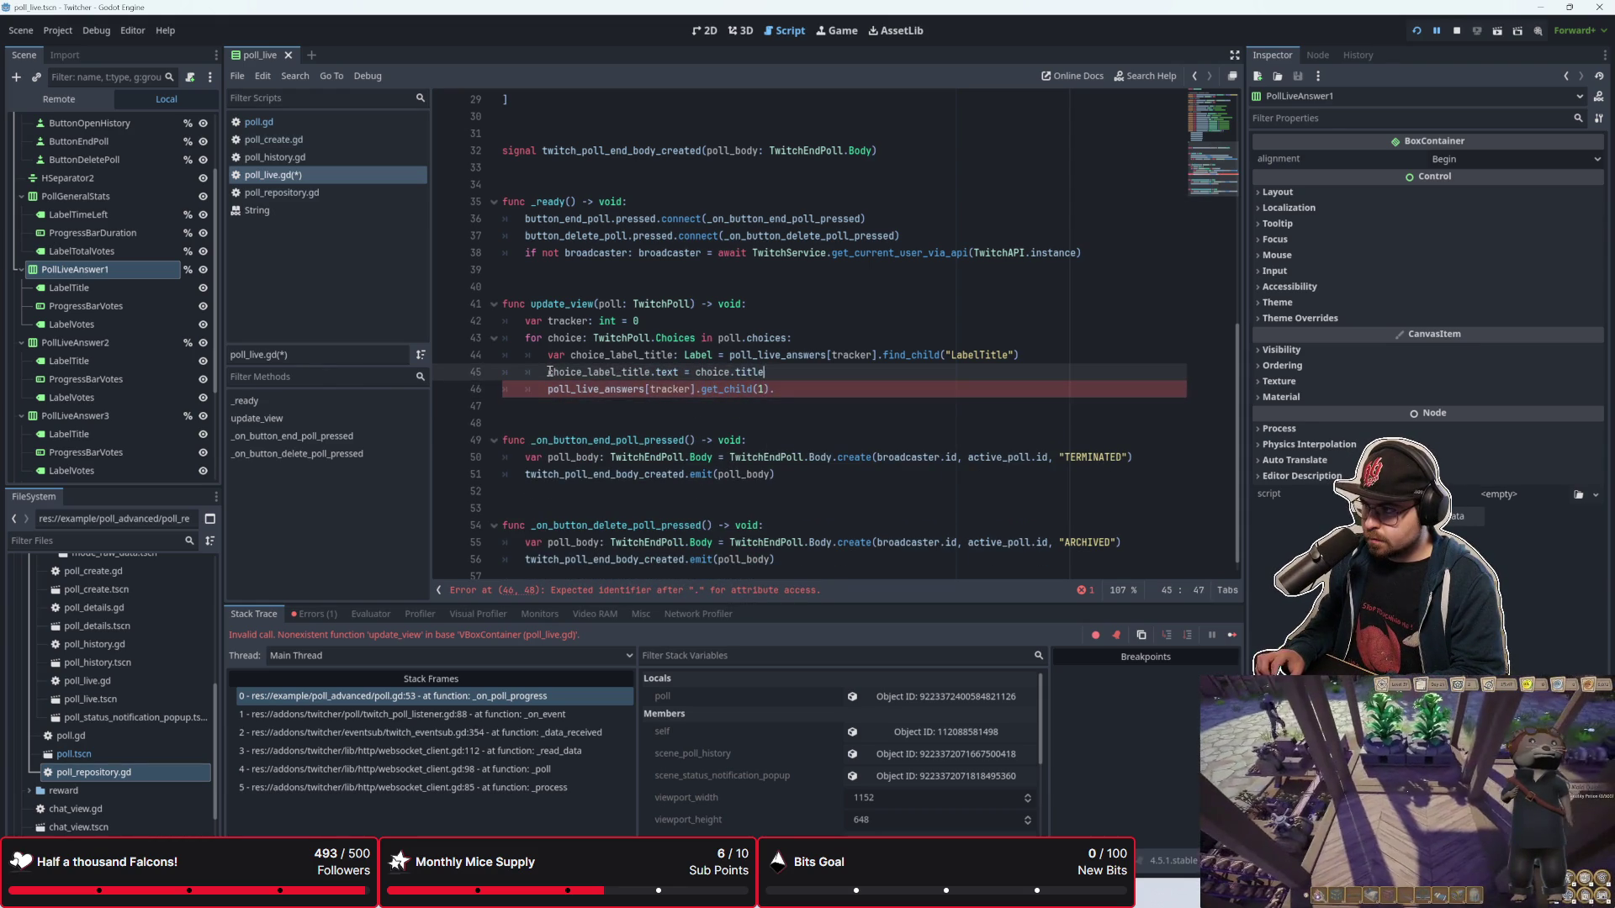
{"action": "key", "text": "Down"}
{"action": "key", "text": "shift+Home"}
{"action": "key", "text": "BackSpace"}
Step: Declare choice_progress_bar as a ProgressBar fetched with find_child("ProgressBarVotes") inside the loop
{"action": "type", "text": "var"}
{"action": "type", "text": "oiu"}
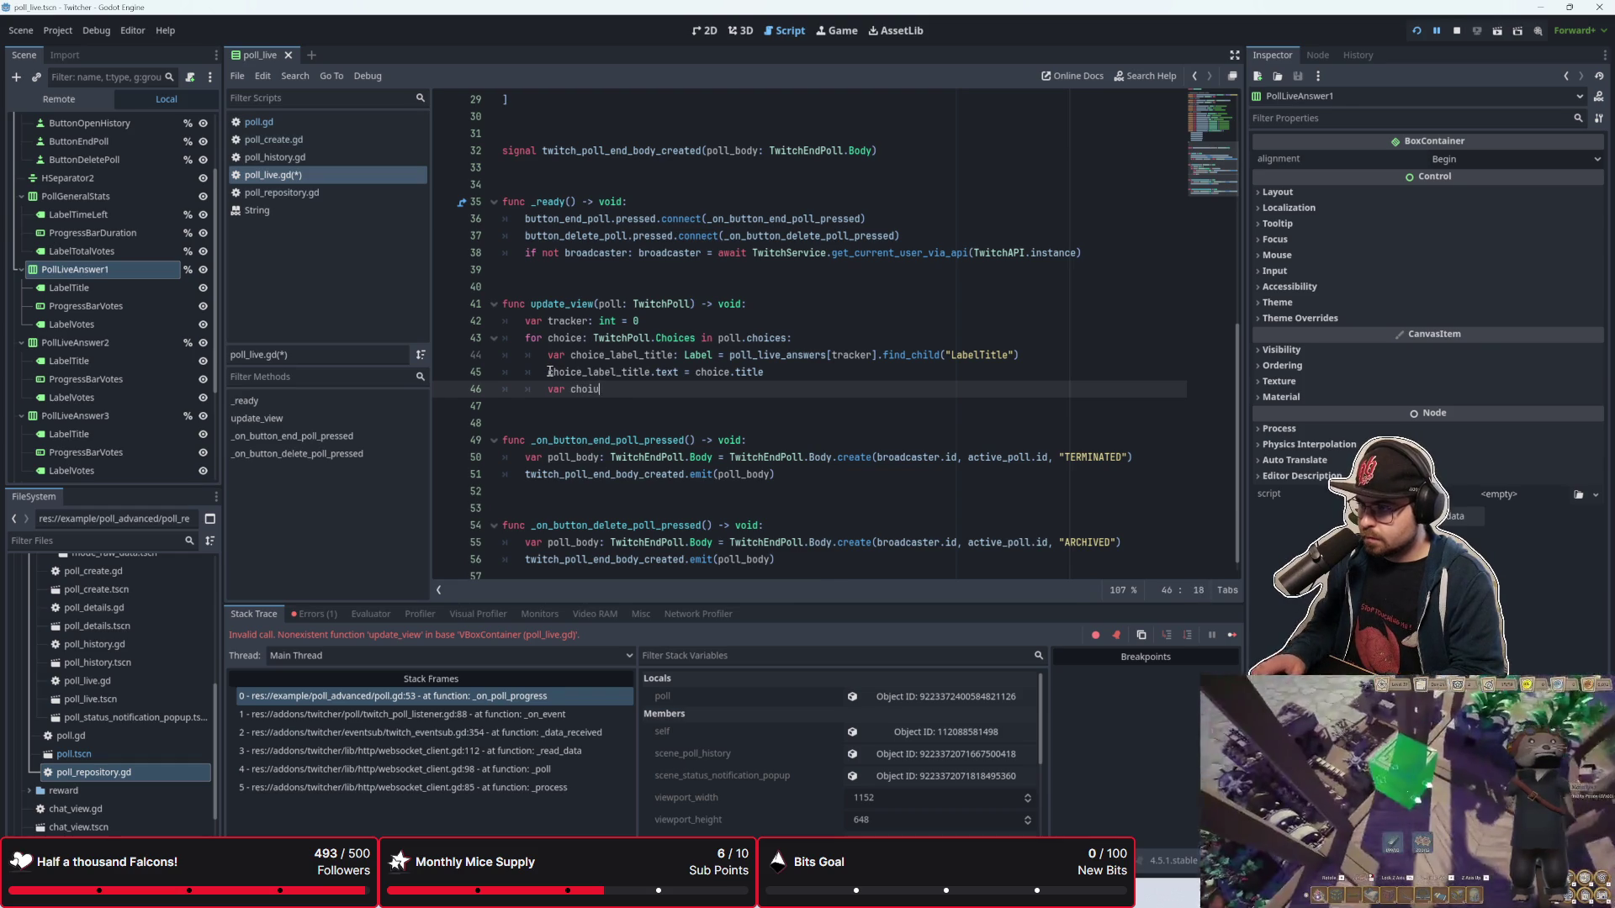
{"action": "key", "text": "BackSpace"}
{"action": "type", "text": "ce_progress_bar"}
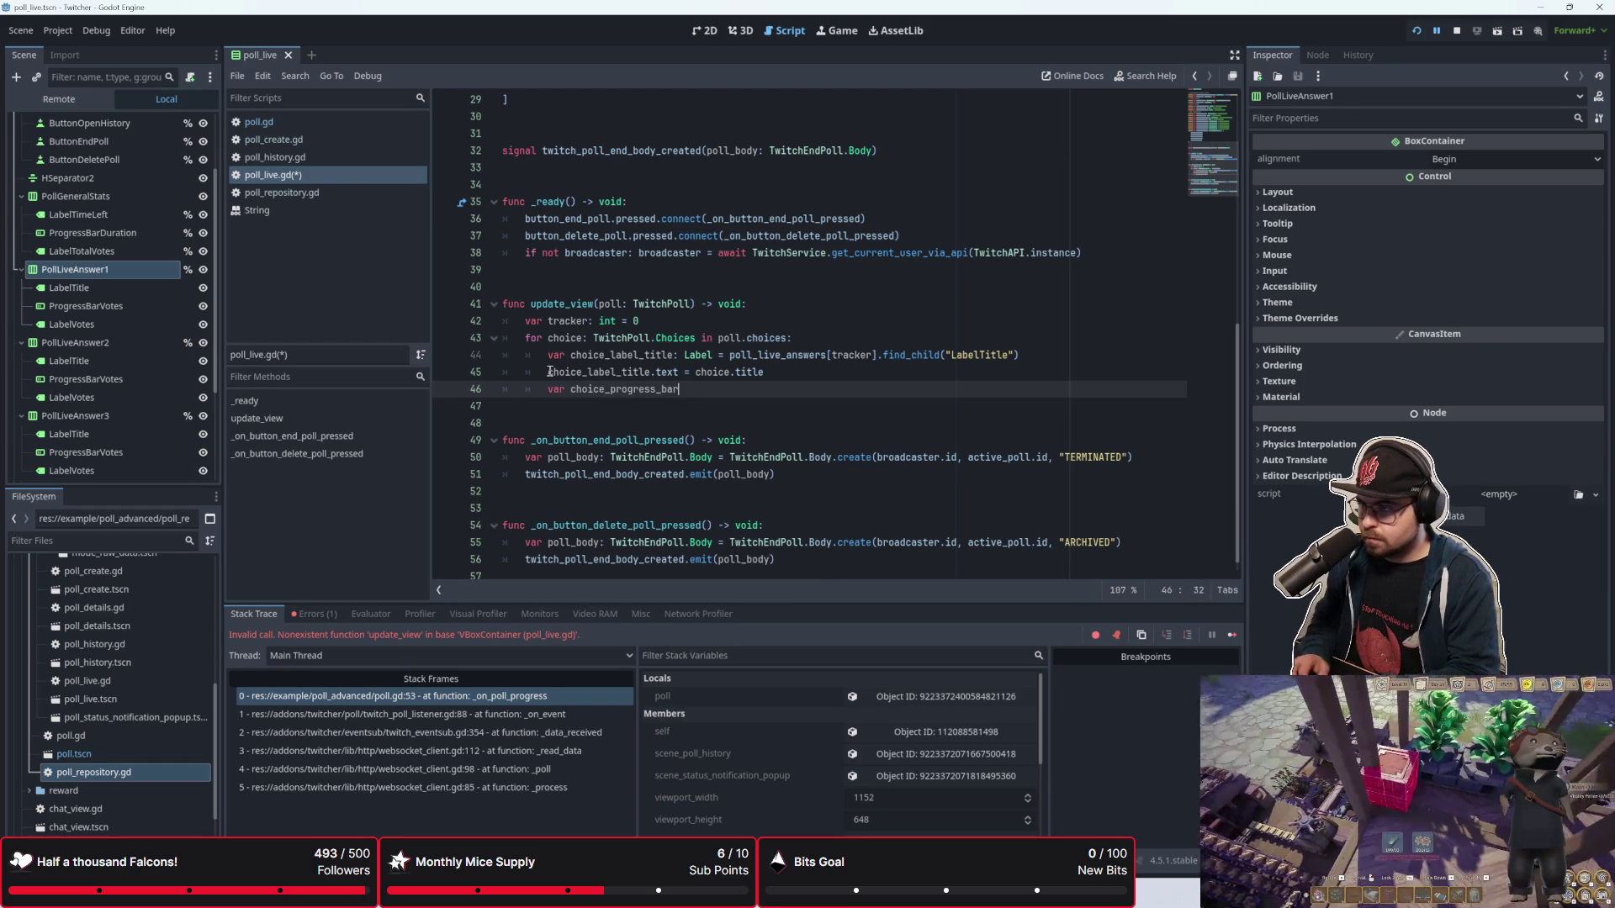
{"action": "type", "text": ": Progre"}
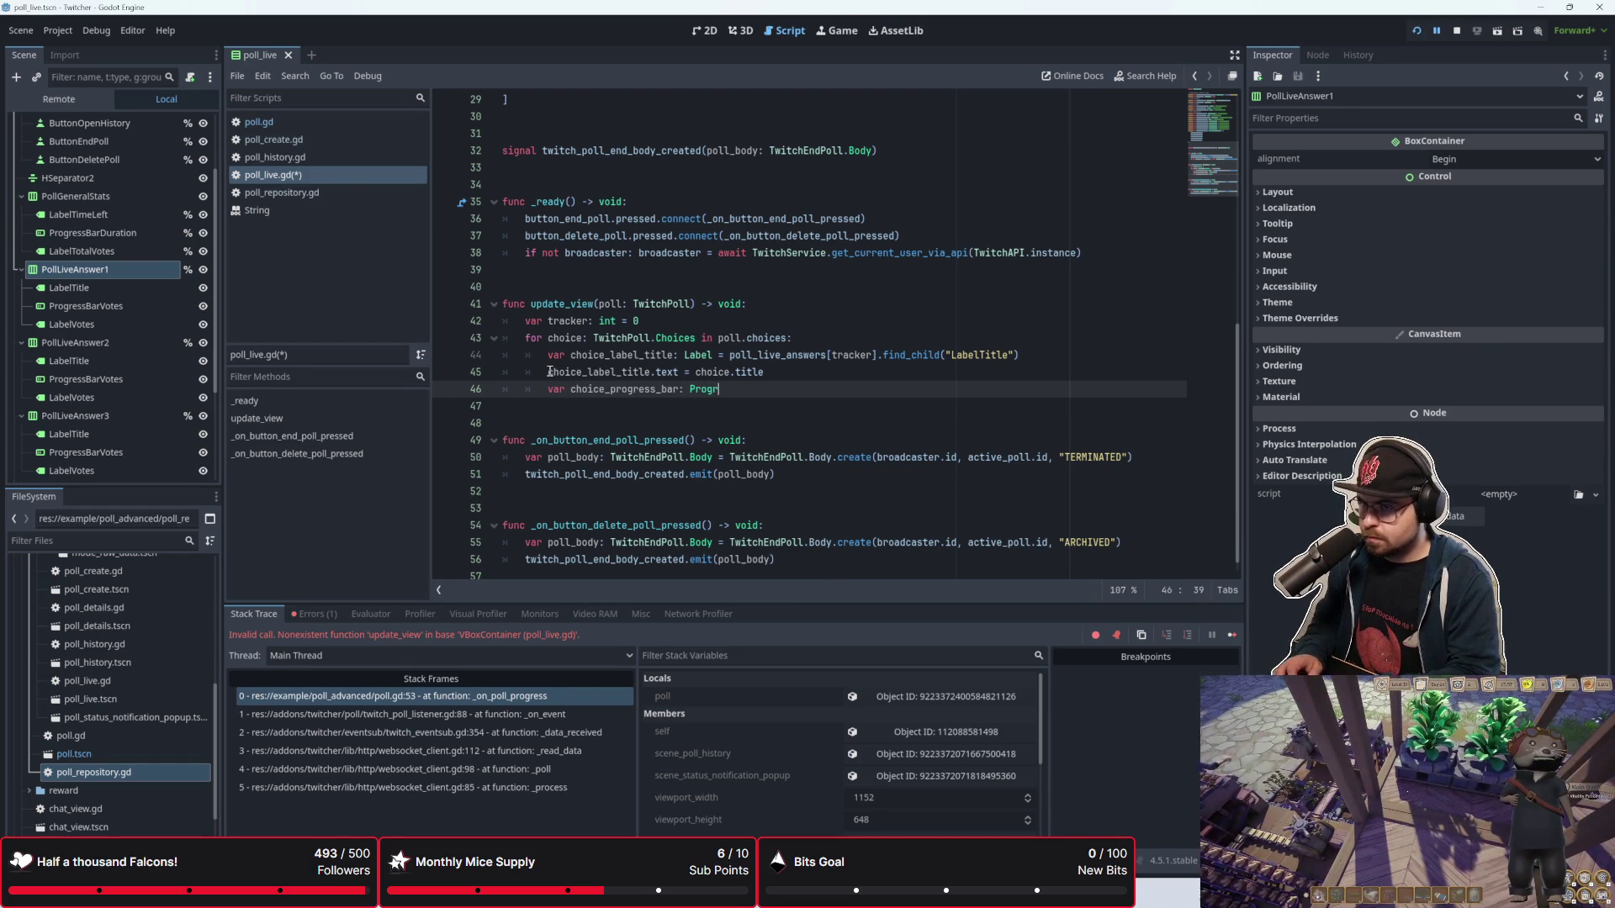
{"action": "key", "text": "Return"}
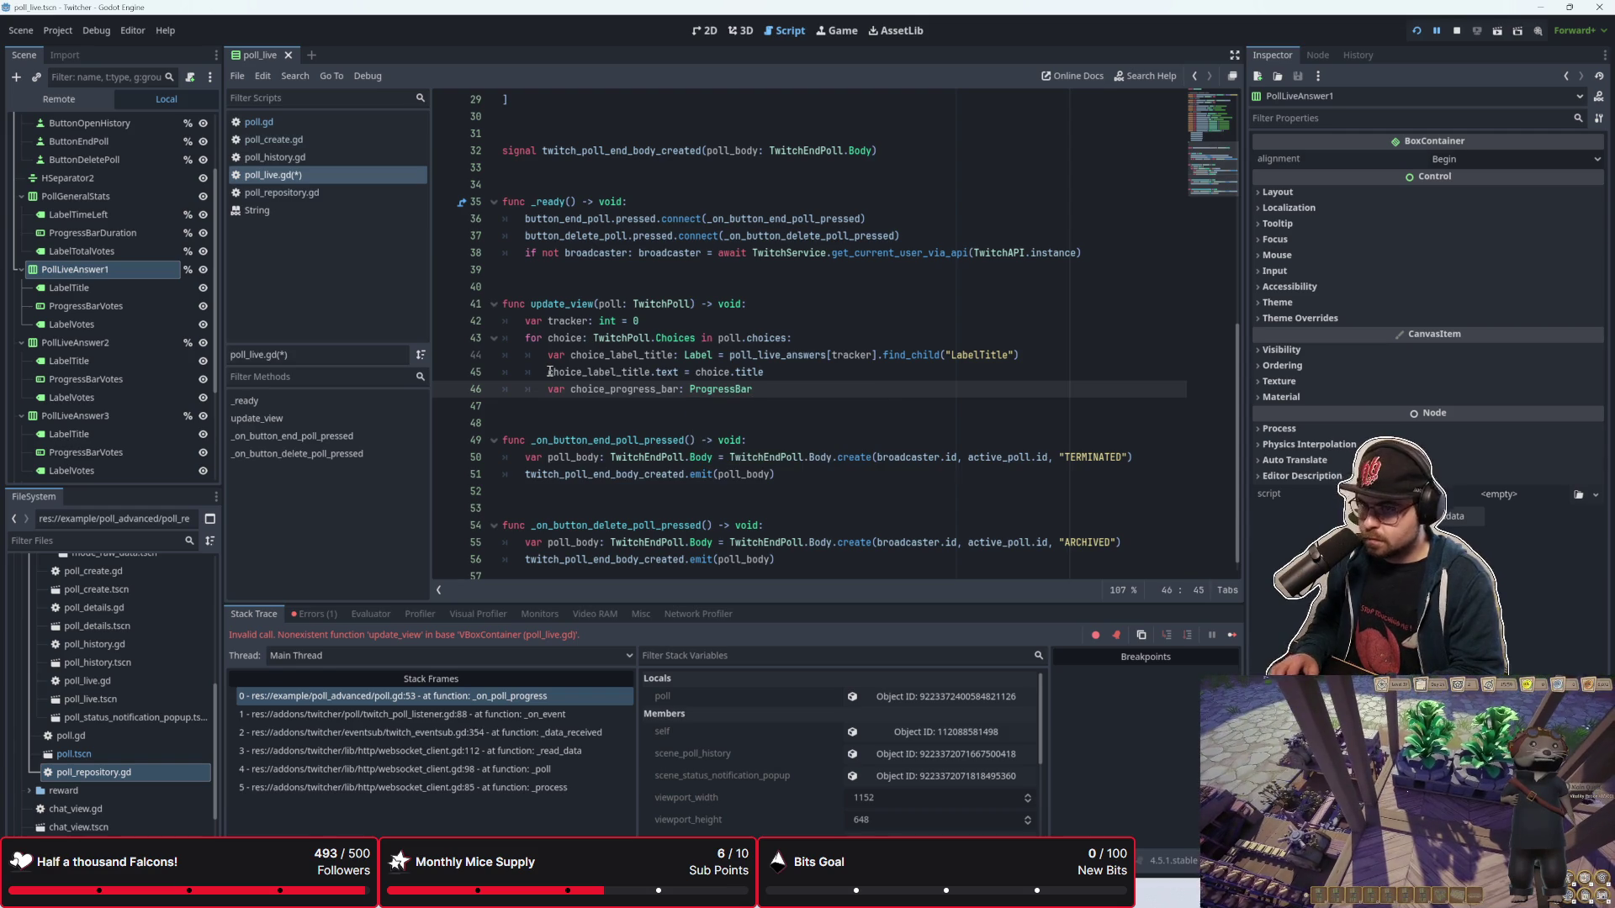
{"action": "type", "text": " = poll_live_answers"}
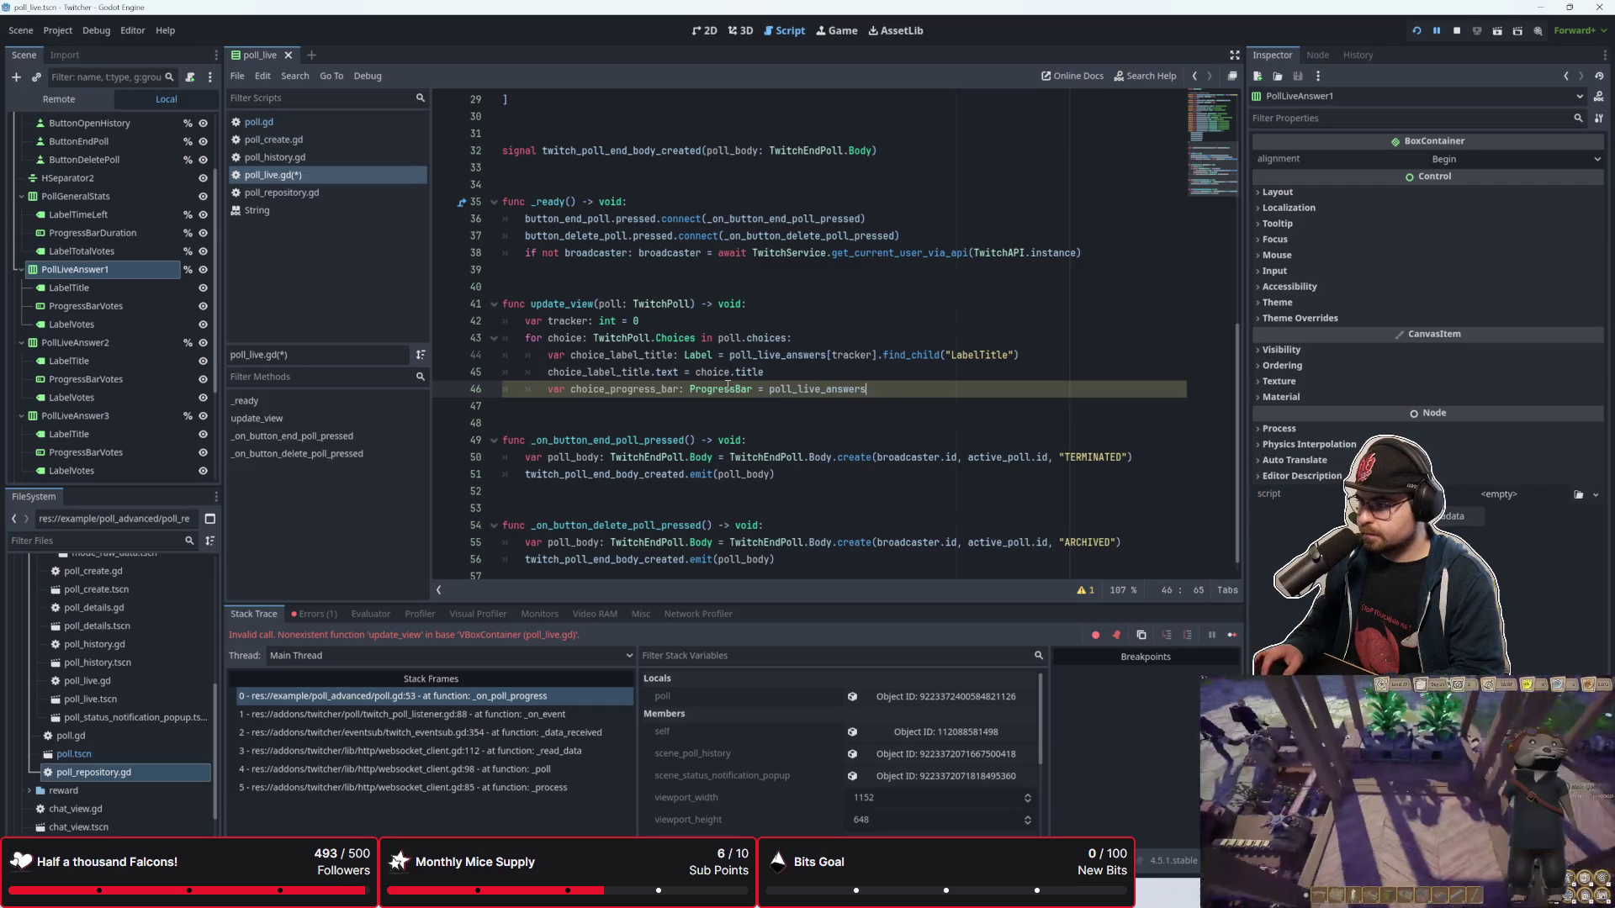
{"action": "type", "text": "[tr"}
{"action": "type", "text": "acker]"}
{"action": "type", "text": ".find"}
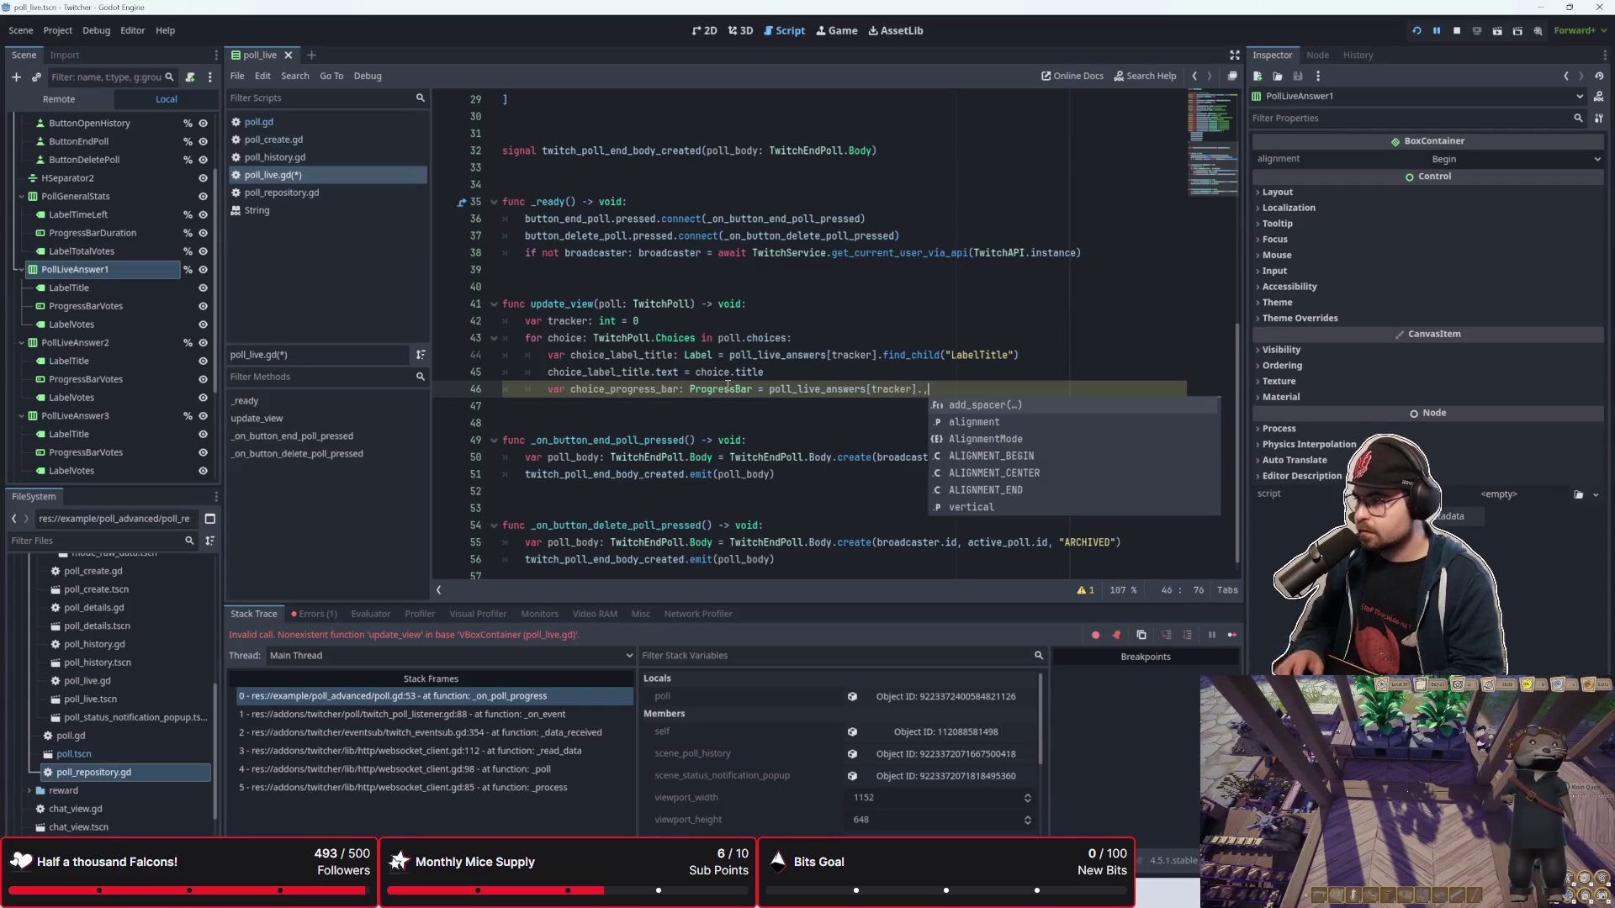
{"action": "key", "text": "Down"}
{"action": "key", "text": "Down"}
{"action": "key", "text": "Return"}
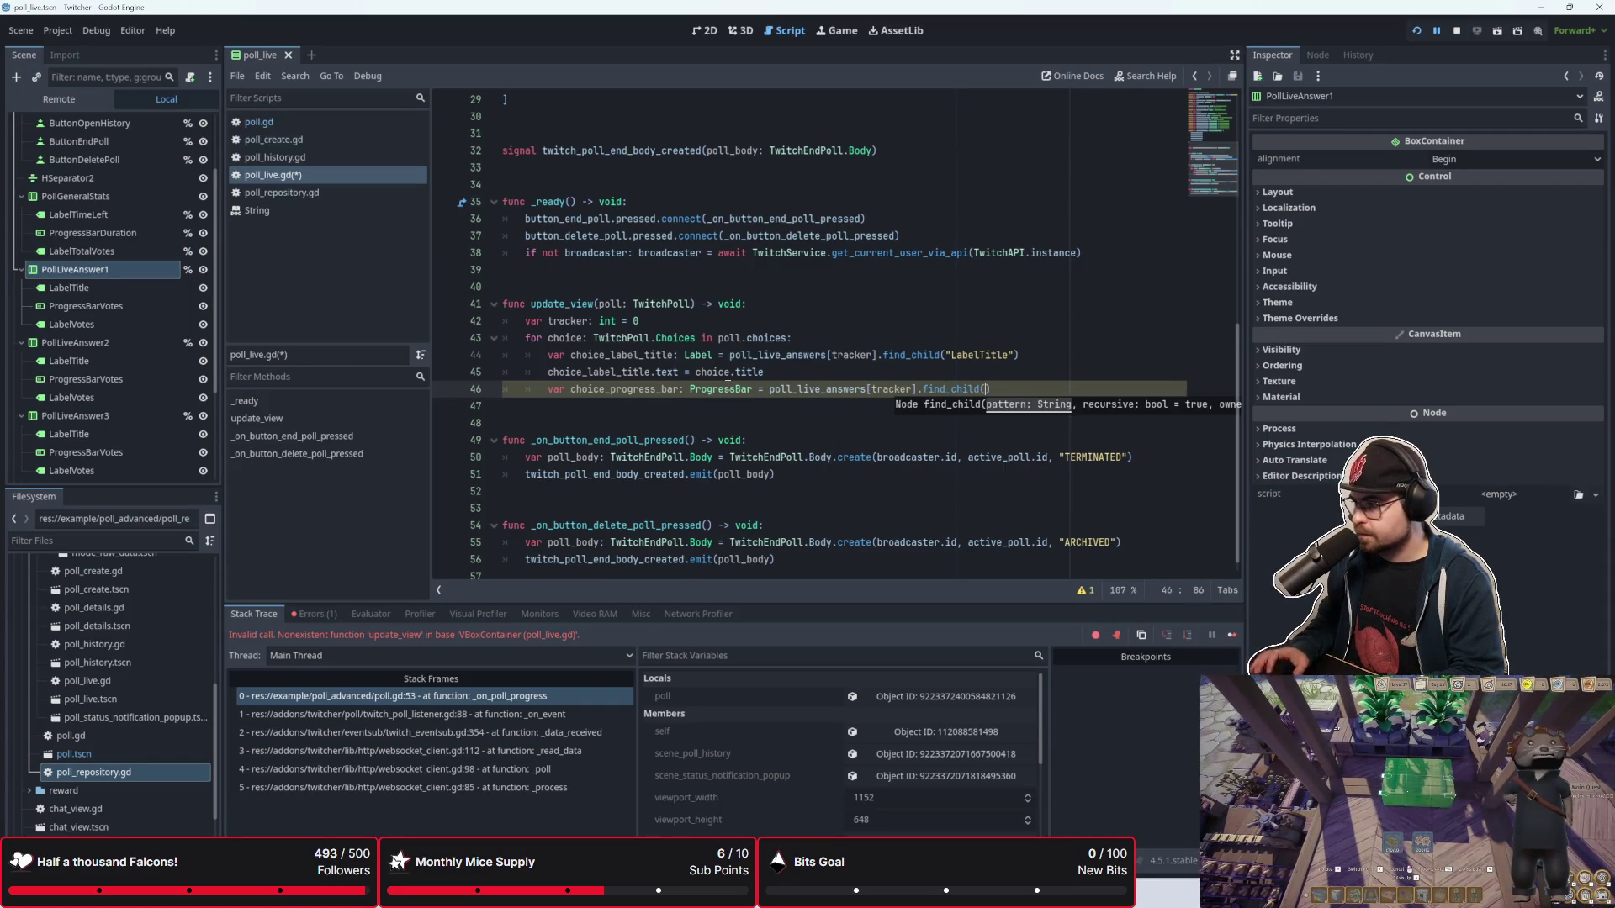
{"action": "type", "text": "\"Progressbar"}
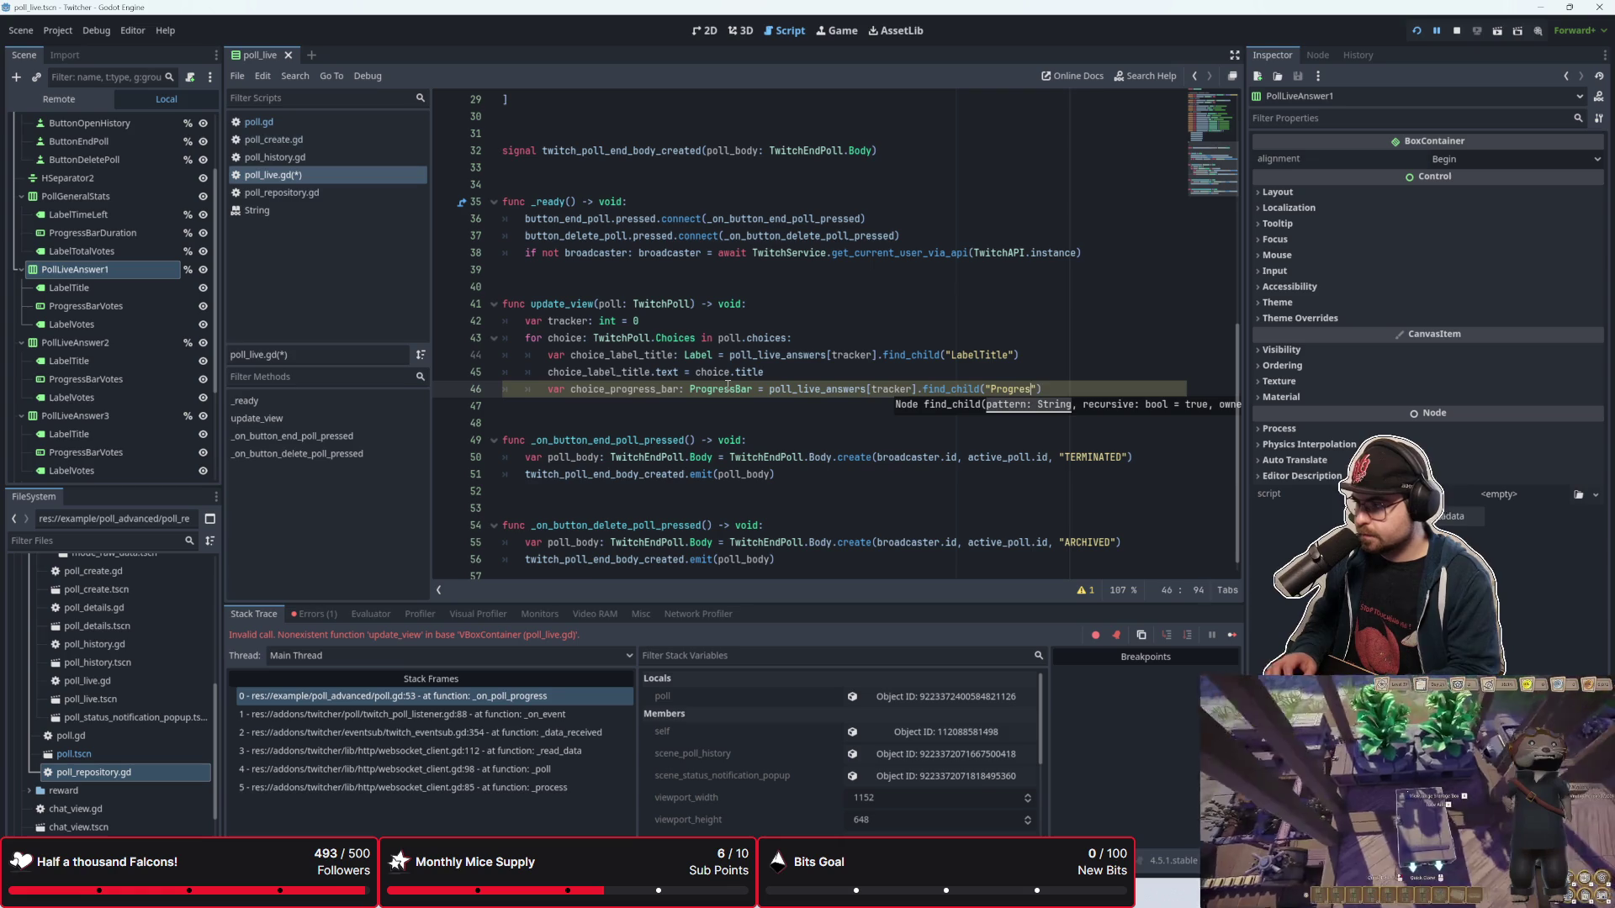
{"action": "key", "text": "BackSpace"}
{"action": "key", "text": "BackSpace"}
{"action": "key", "text": "BackSpace"}
{"action": "type", "text": "Bar"}
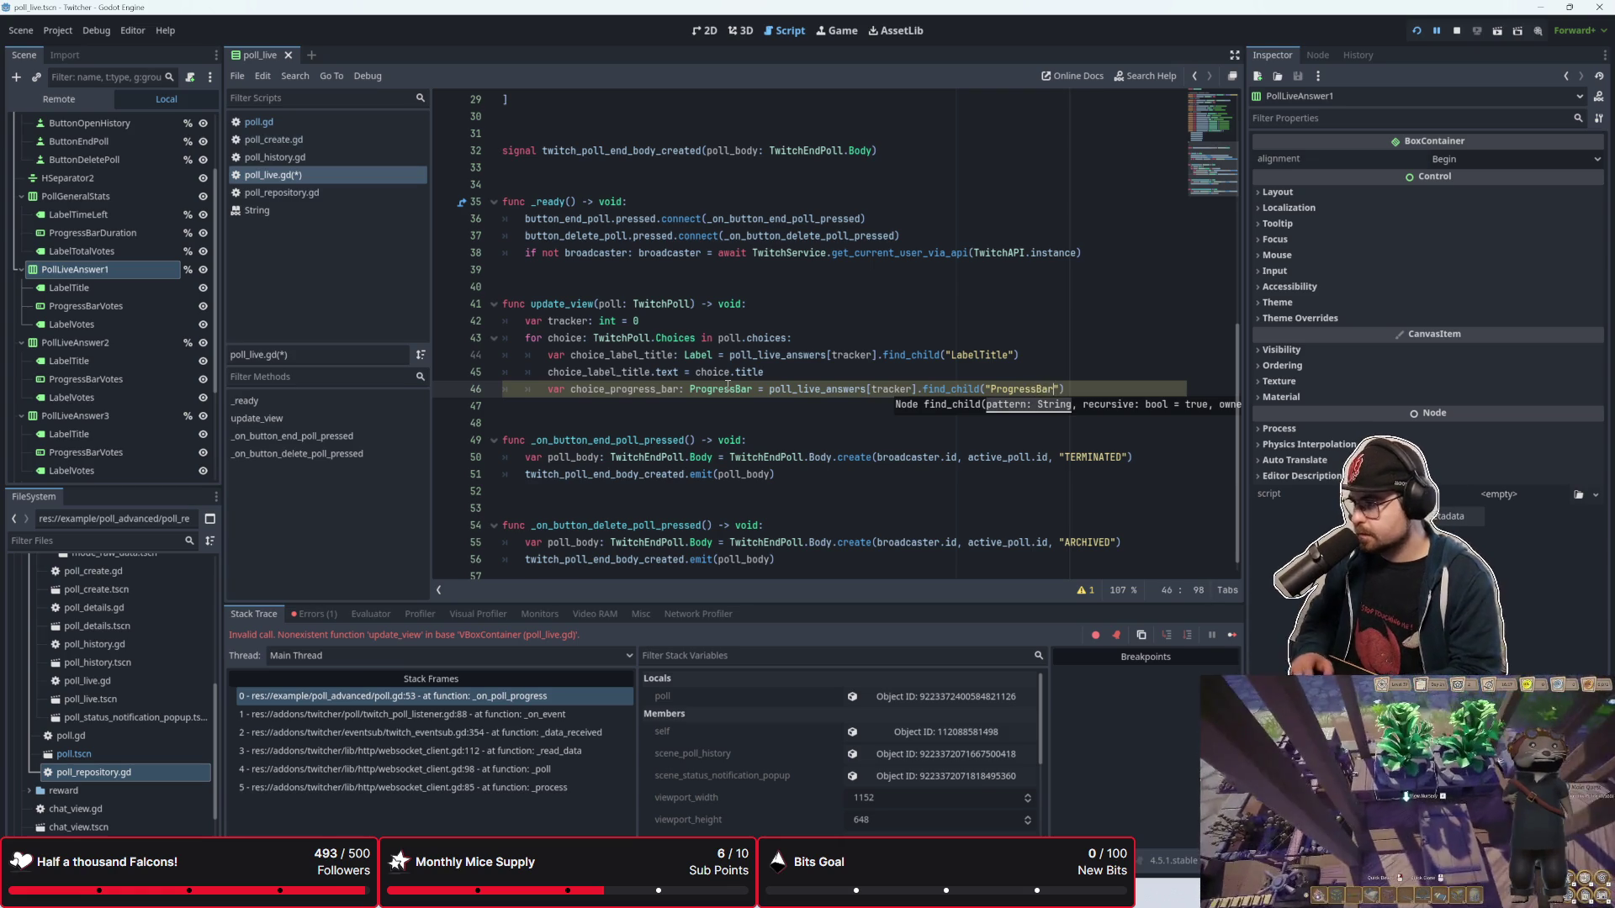
{"action": "key", "text": "End"}
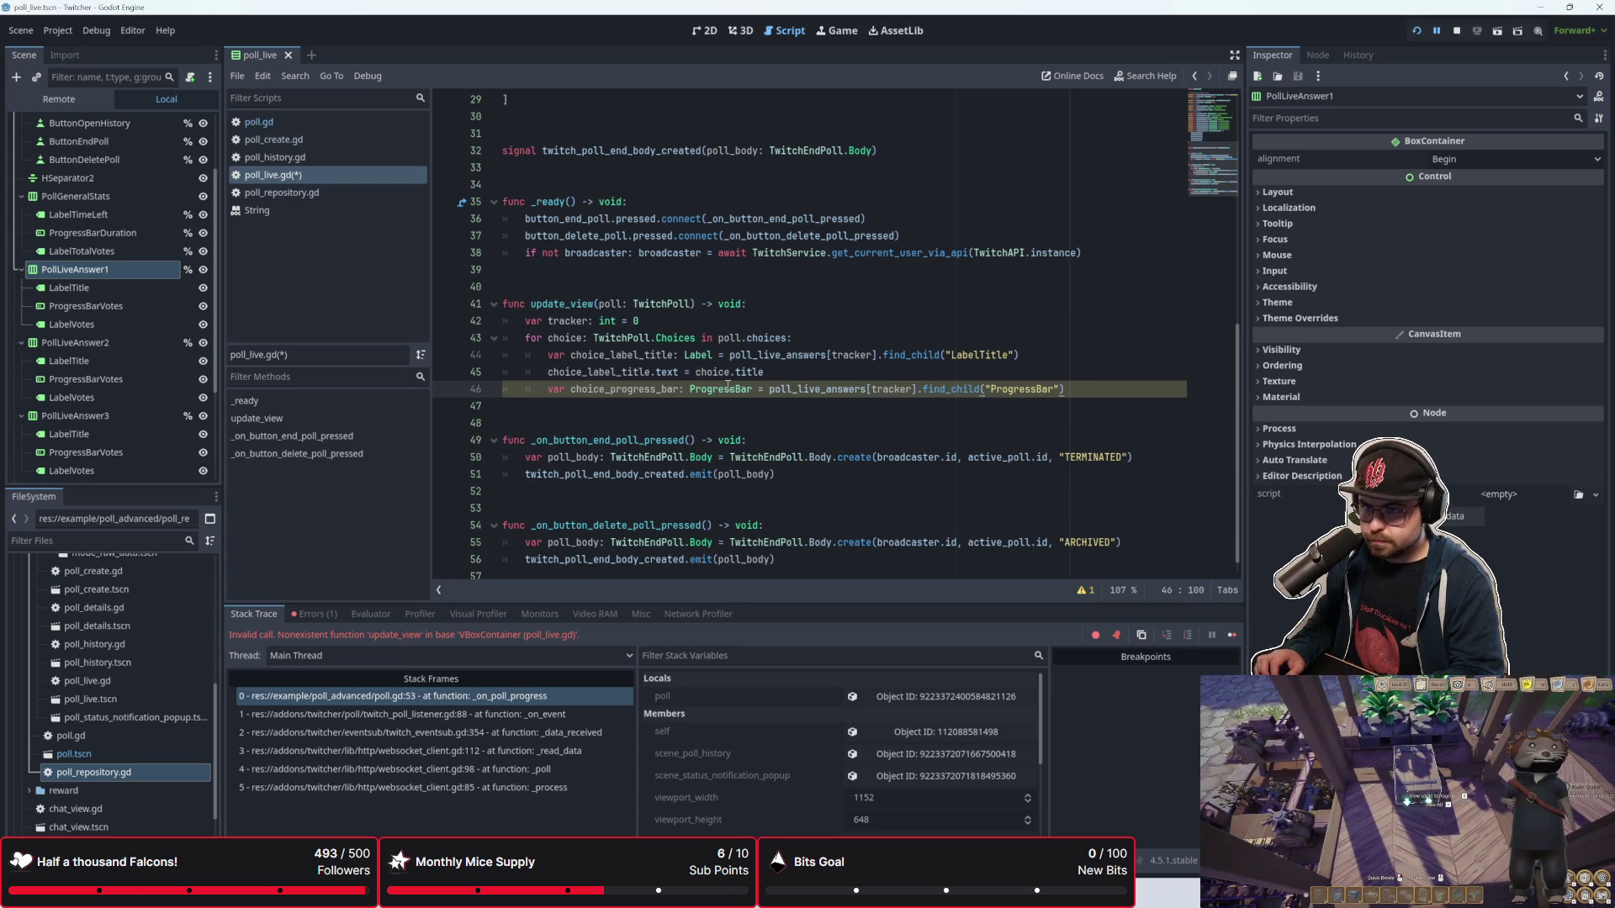
{"action": "type", "text": "Votes\""}
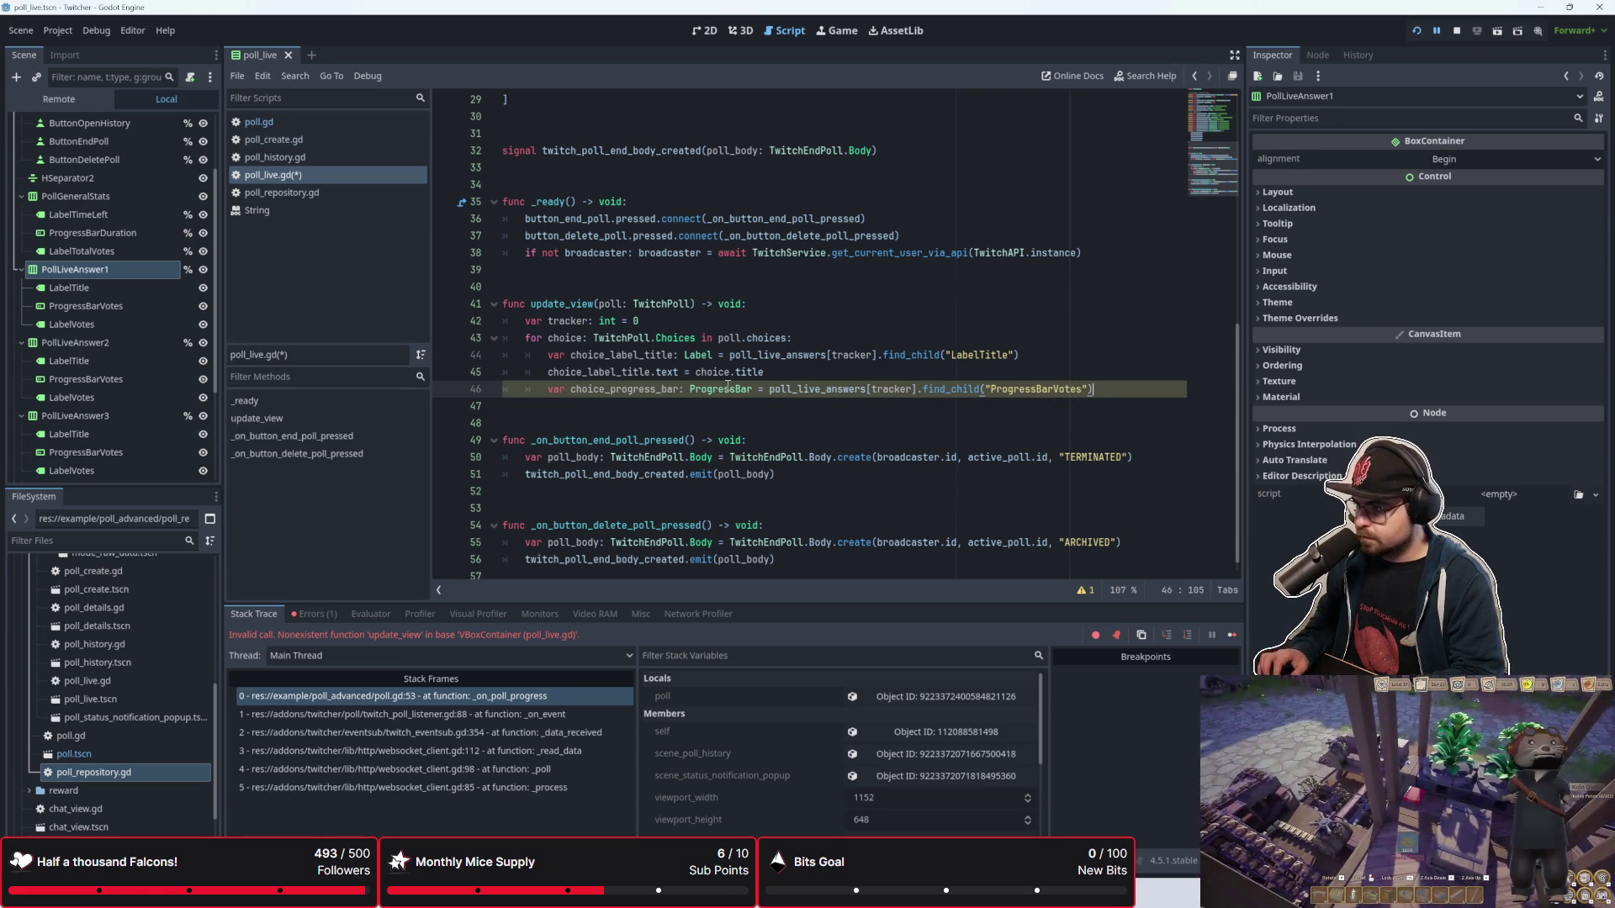
{"action": "key", "text": "Return"}
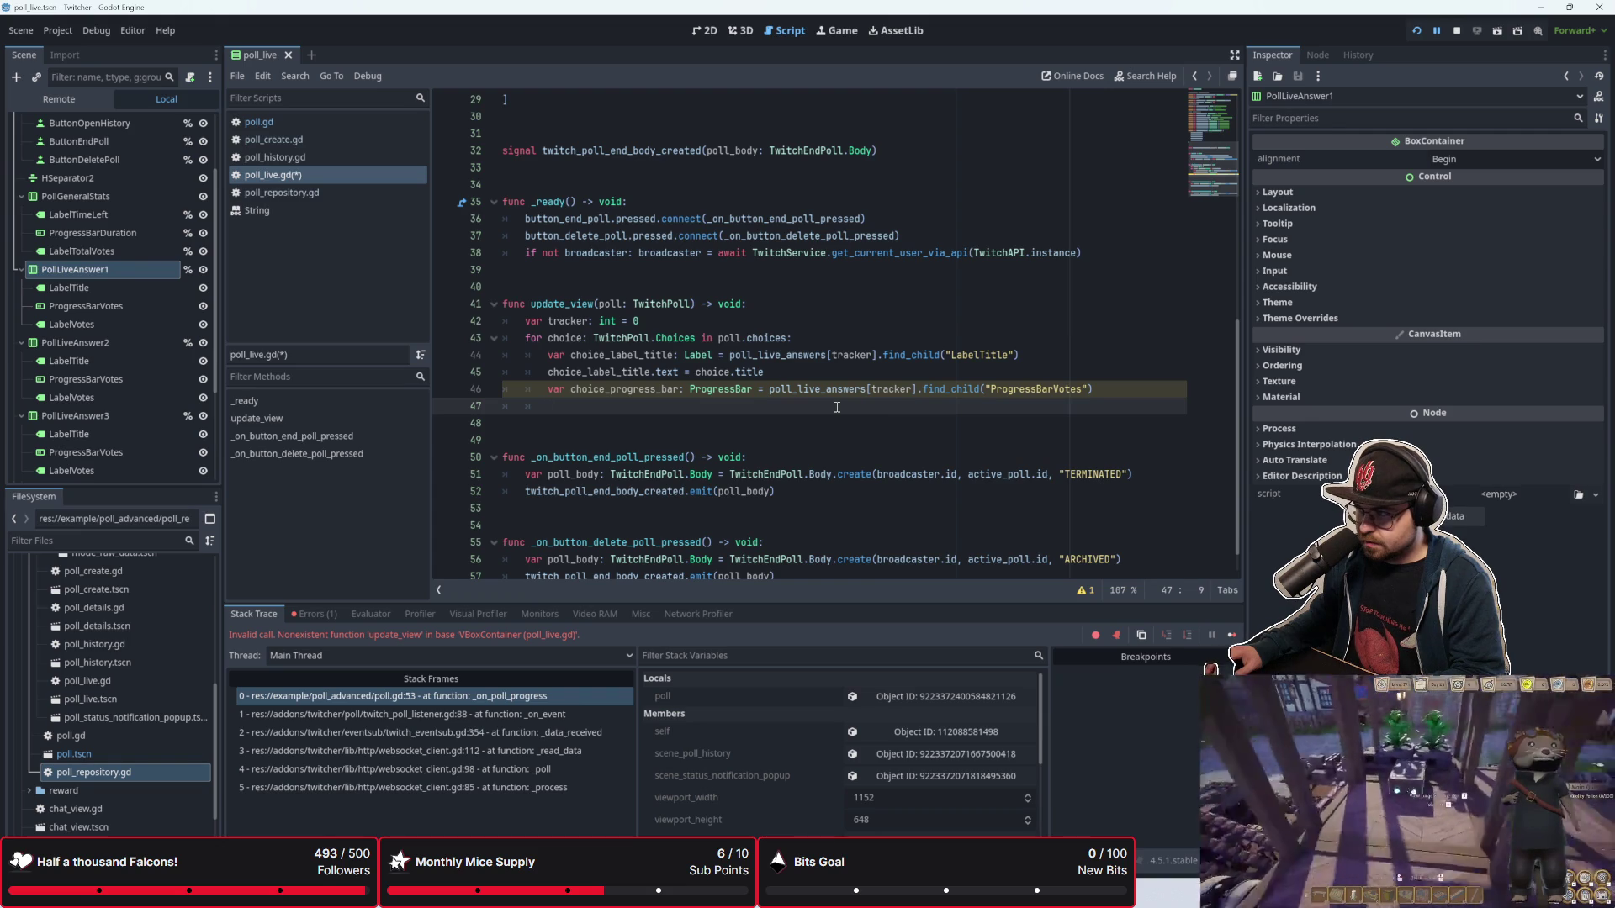
Step: Check line 46's unused-variable warning and clear the unfinished text on line 47
{"action": "left_click", "coordinate": [1085, 589]}
{"action": "type", "text": "ch"}
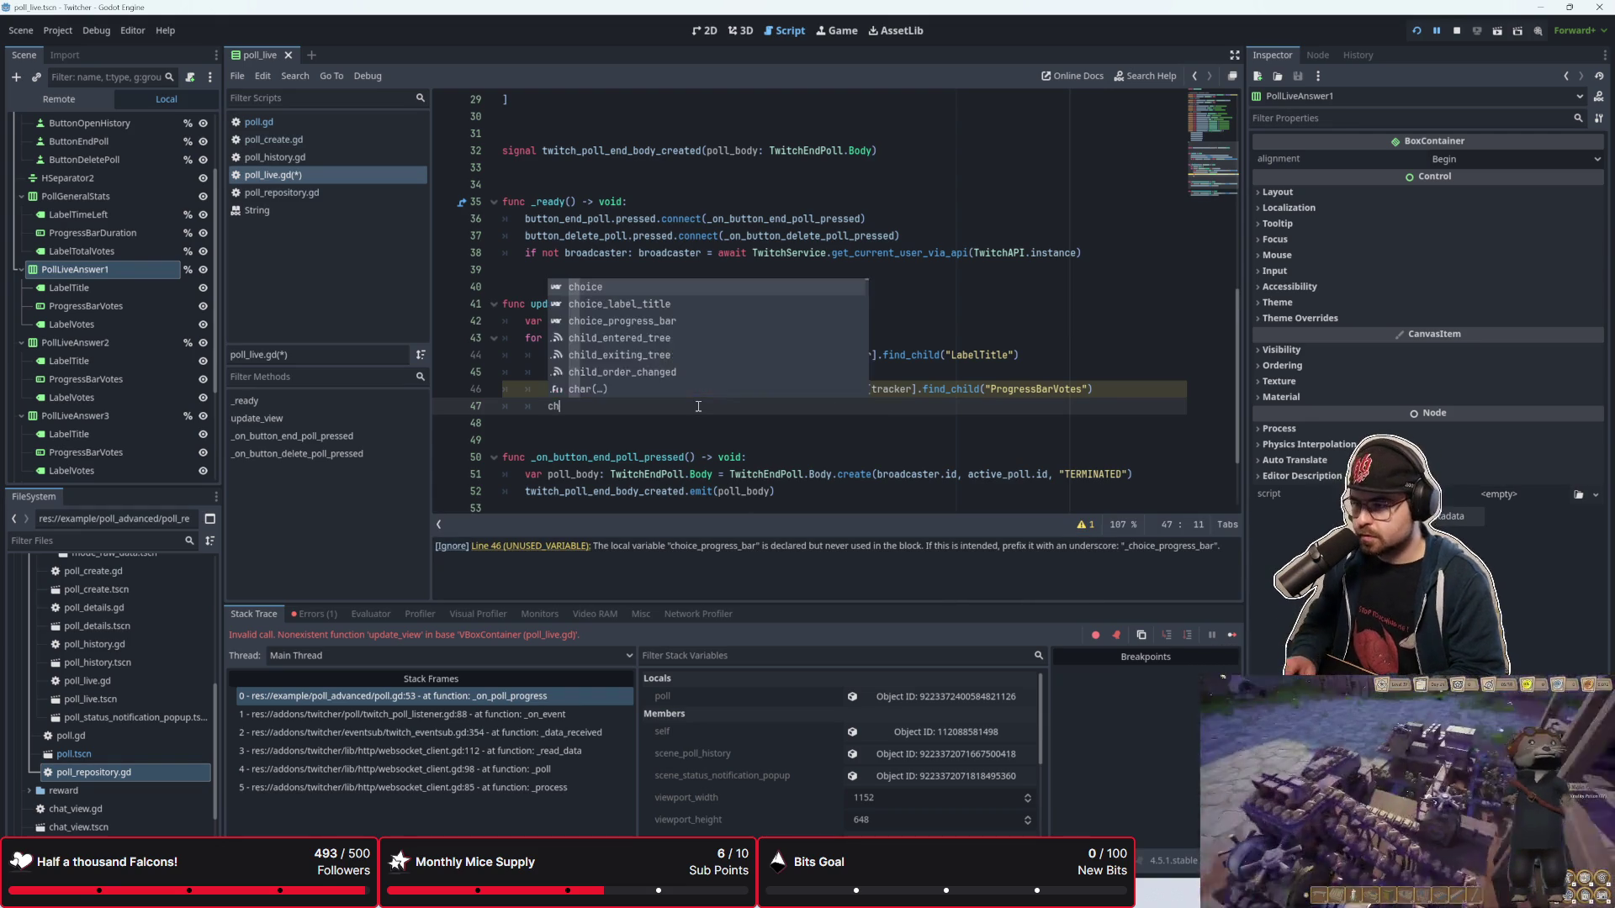
{"action": "key", "text": "BackSpace"}
{"action": "type", "text": "oi"}
{"action": "key", "text": "BackSpace"}
{"action": "key", "text": "BackSpace"}
{"action": "key", "text": "BackSpace"}
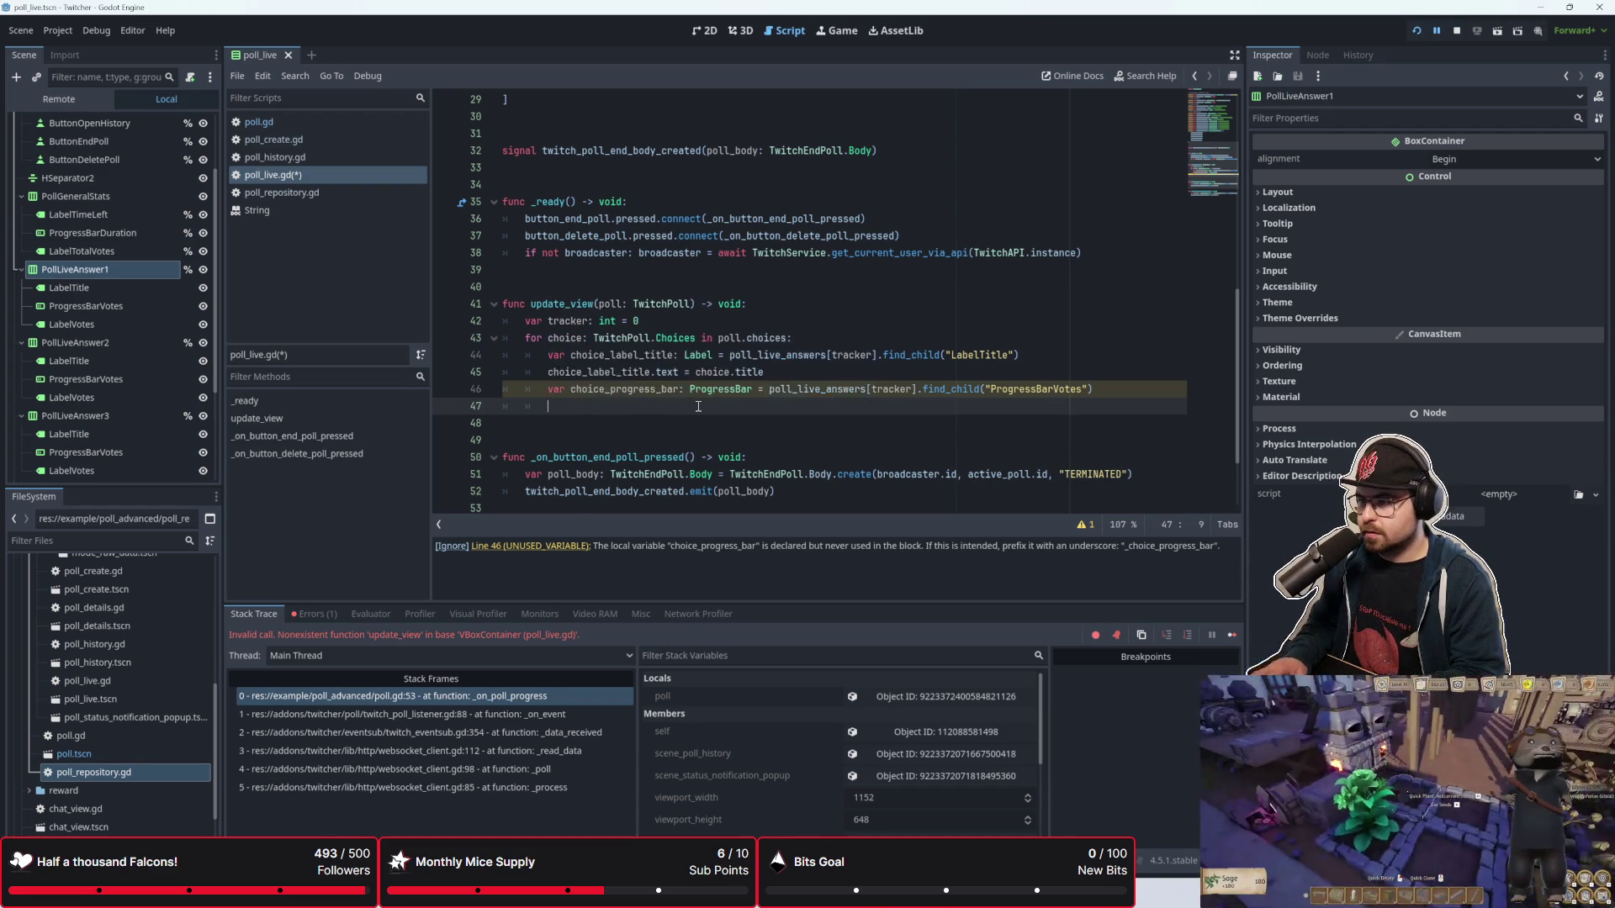
{"action": "type", "text": "cho"}
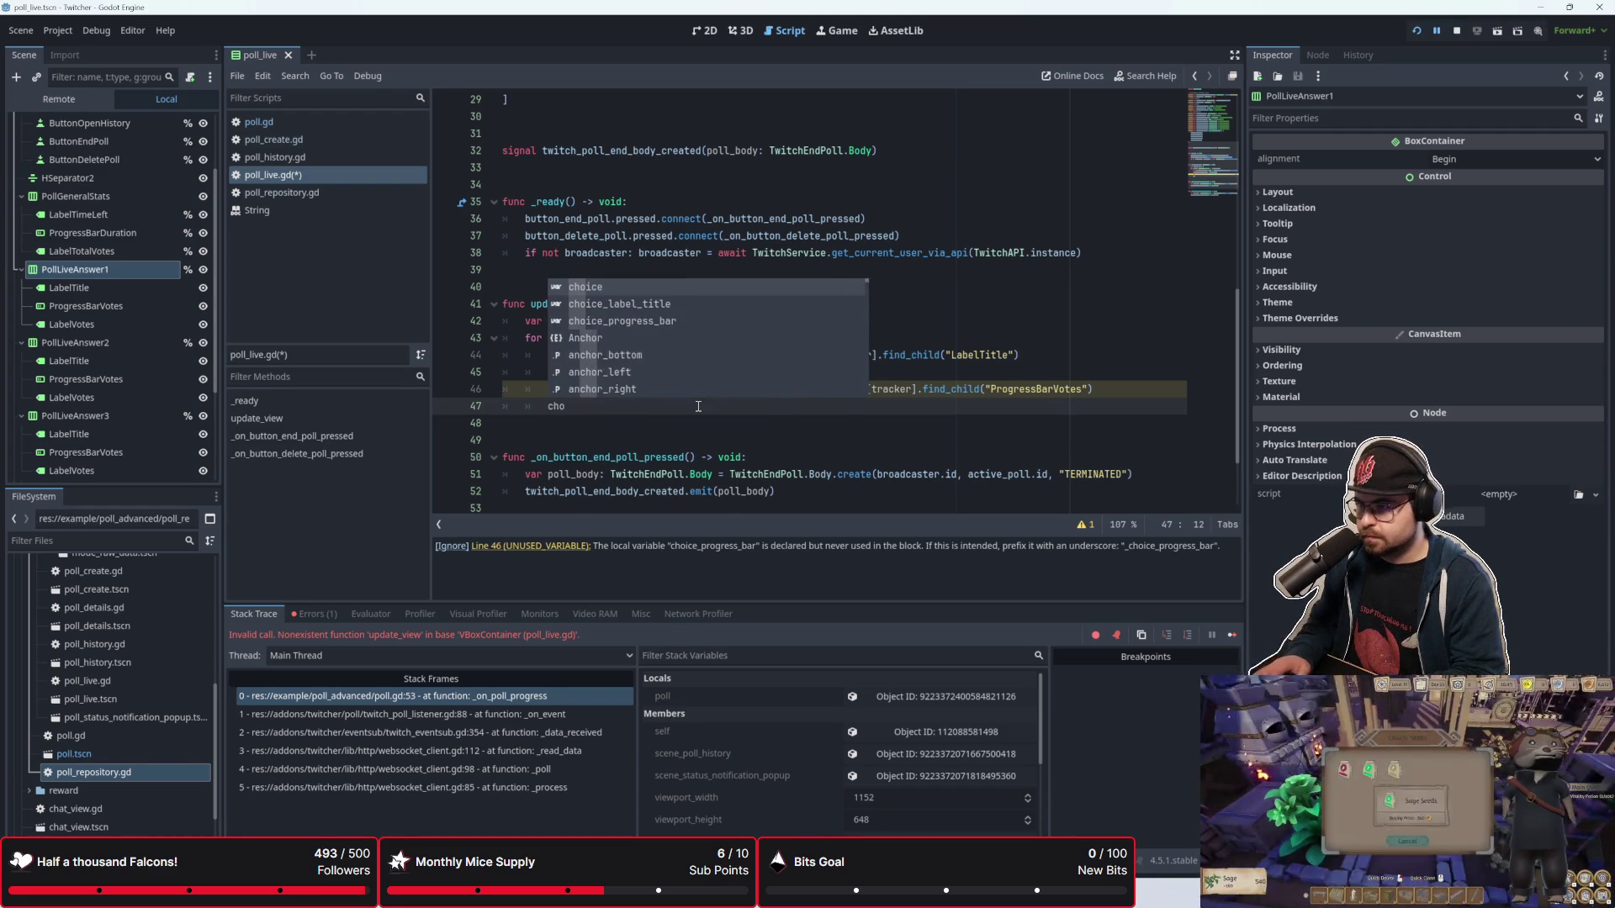
{"action": "key", "text": "Down"}
{"action": "key", "text": "Down"}
{"action": "key", "text": "Return"}
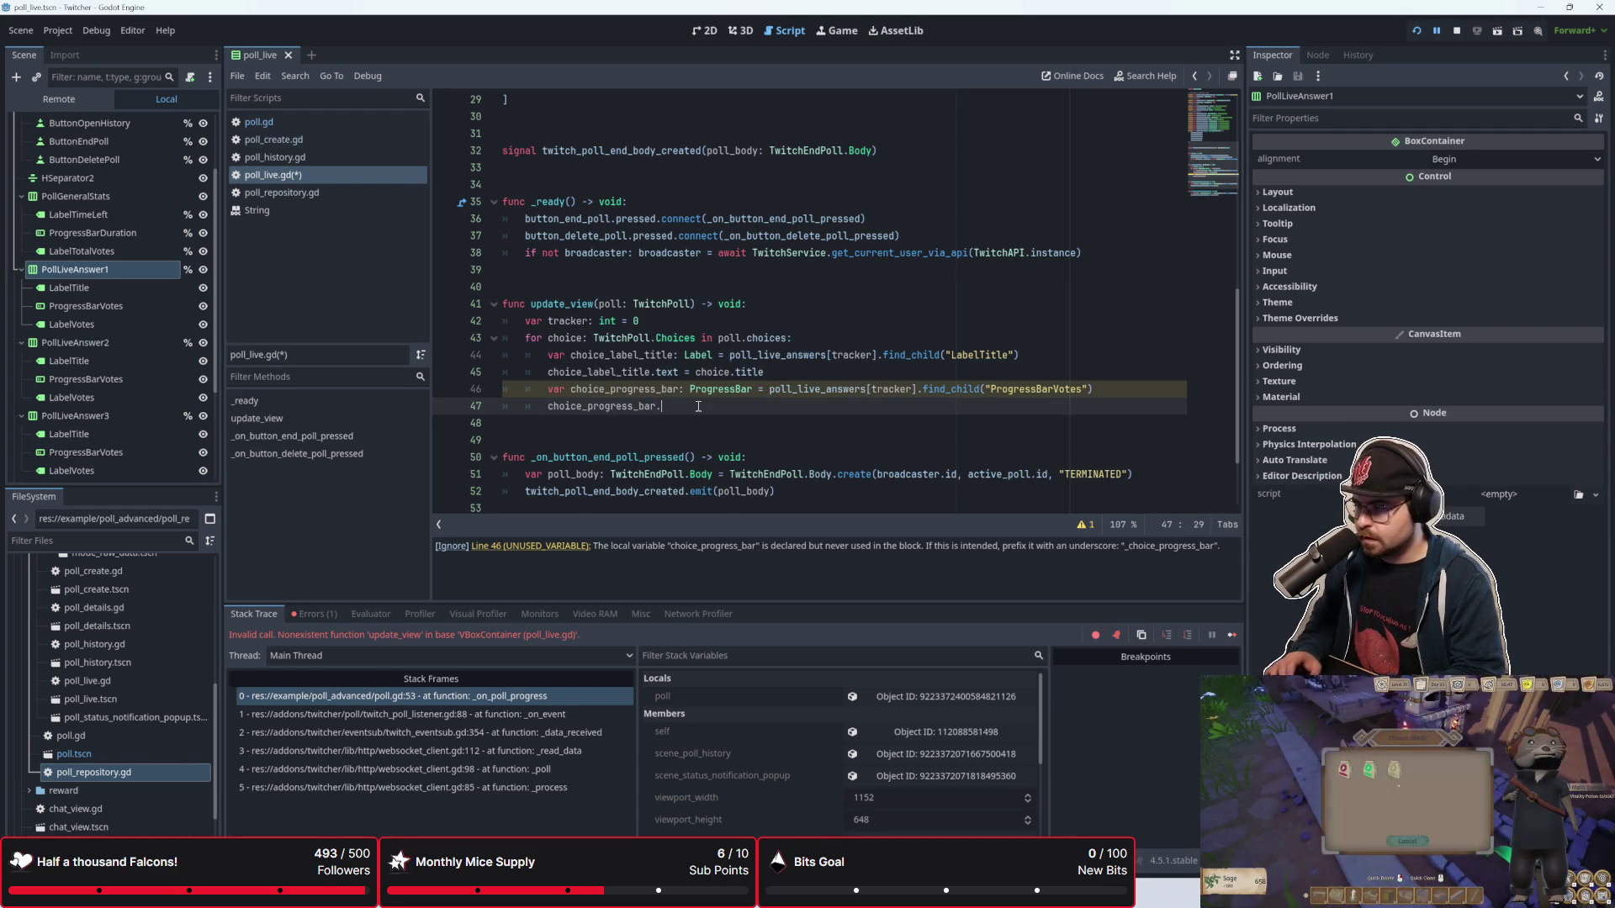
{"action": "key", "text": "Escape"}
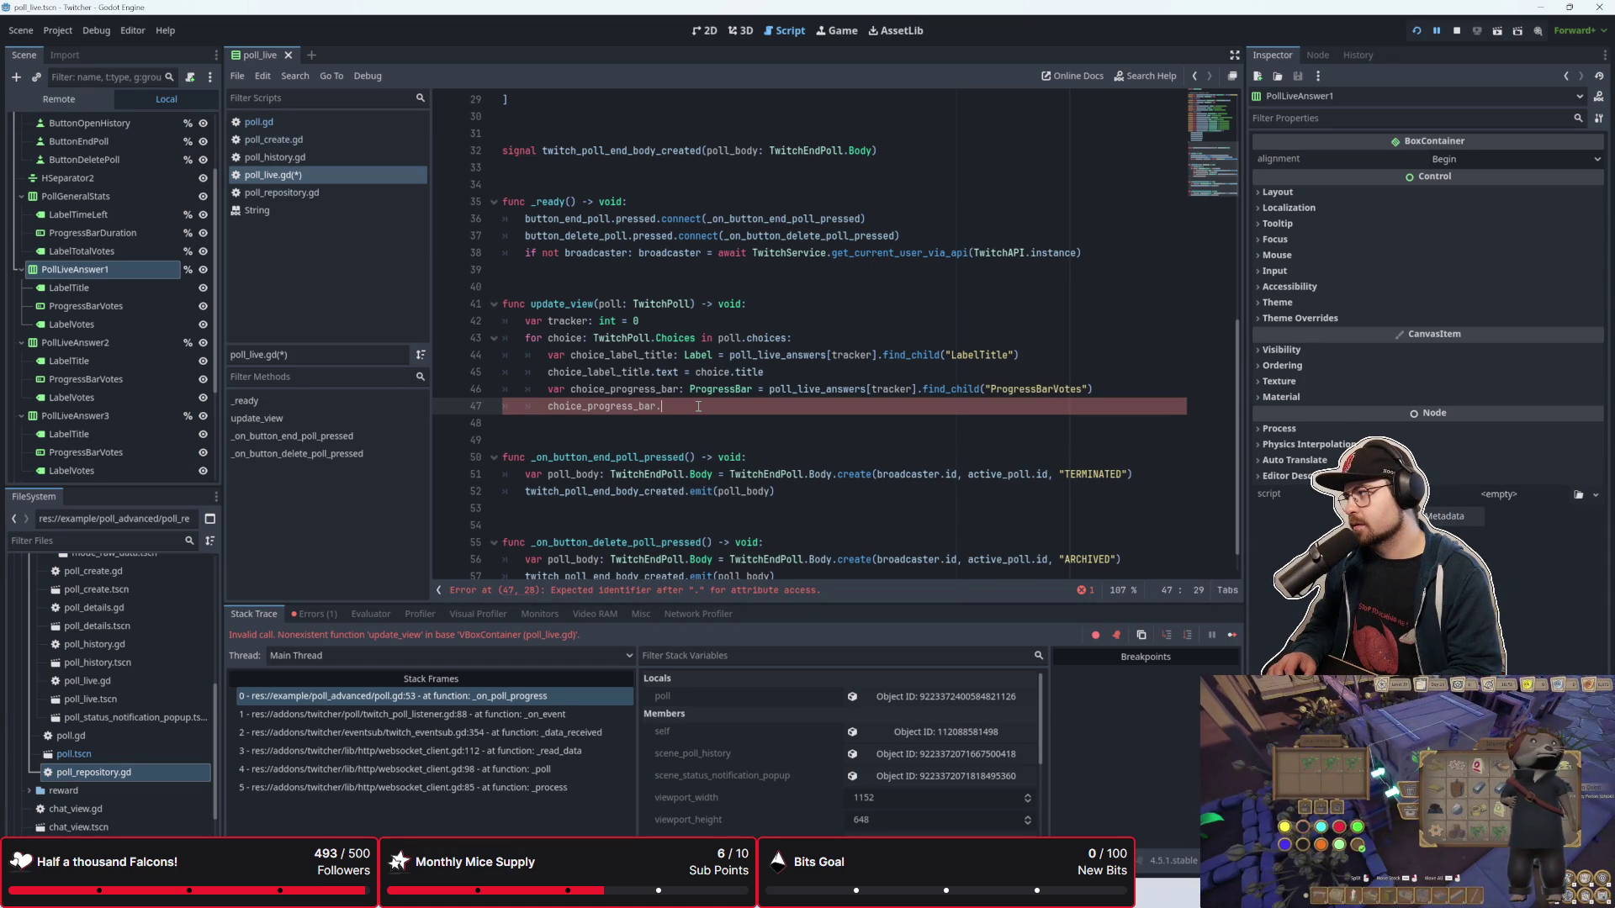
{"action": "key", "text": "Return"}
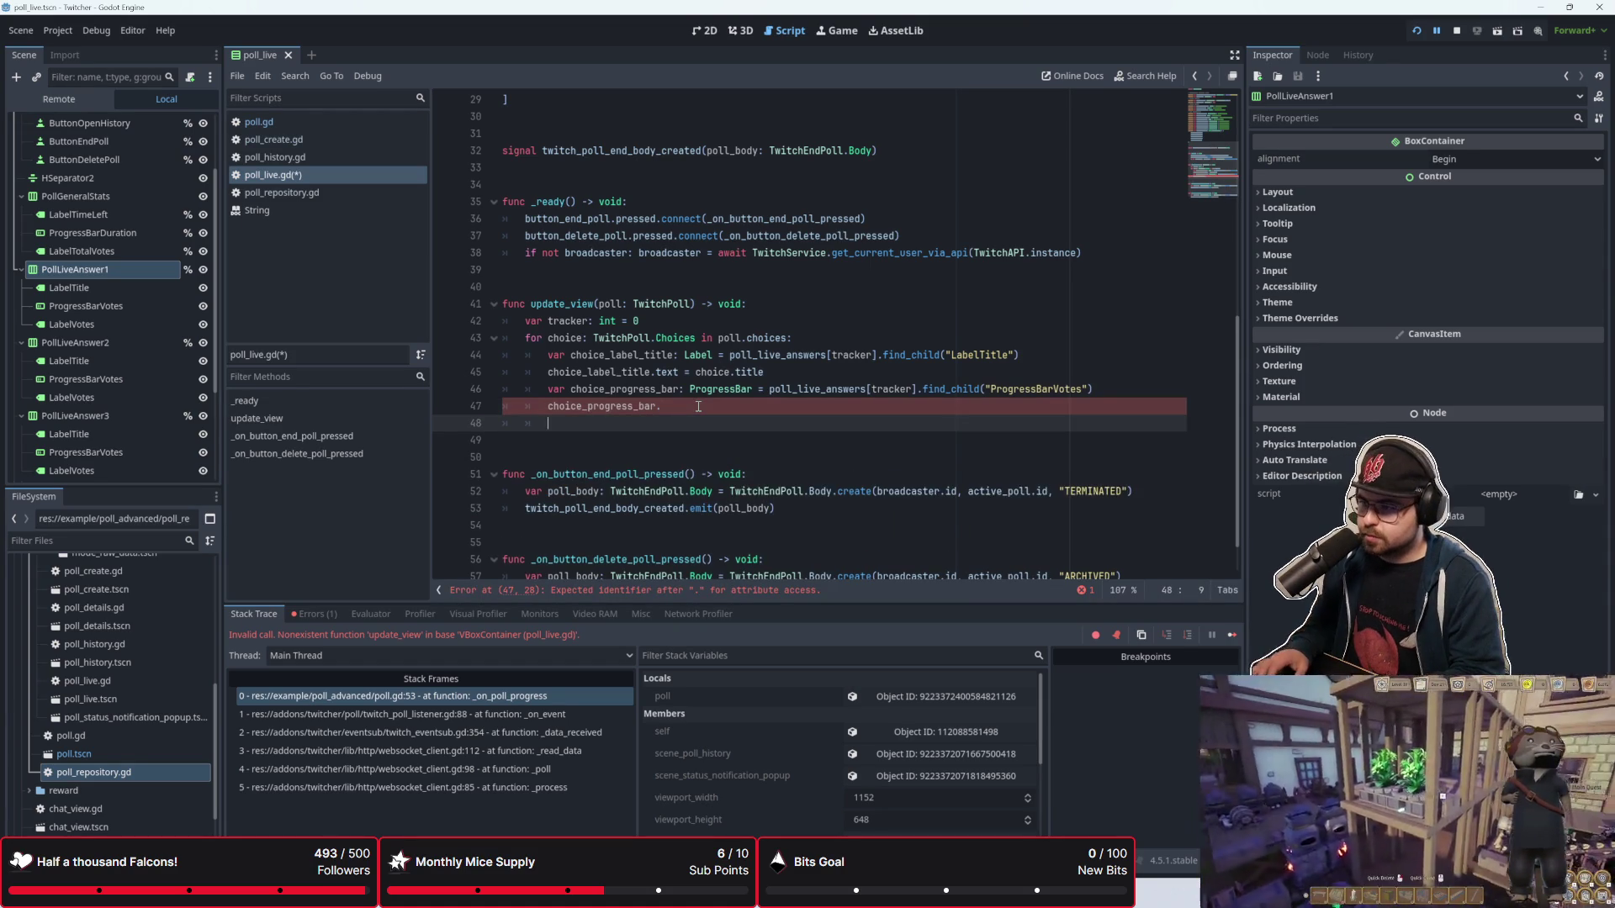
{"action": "key", "text": "BackSpace"}
{"action": "key", "text": "ctrl+BackSpace"}
{"action": "key", "text": "ctrl+BackSpace"}
Step: Write choice.vote on line 47 and run the game to test the poll view
{"action": "type", "text": "po"}
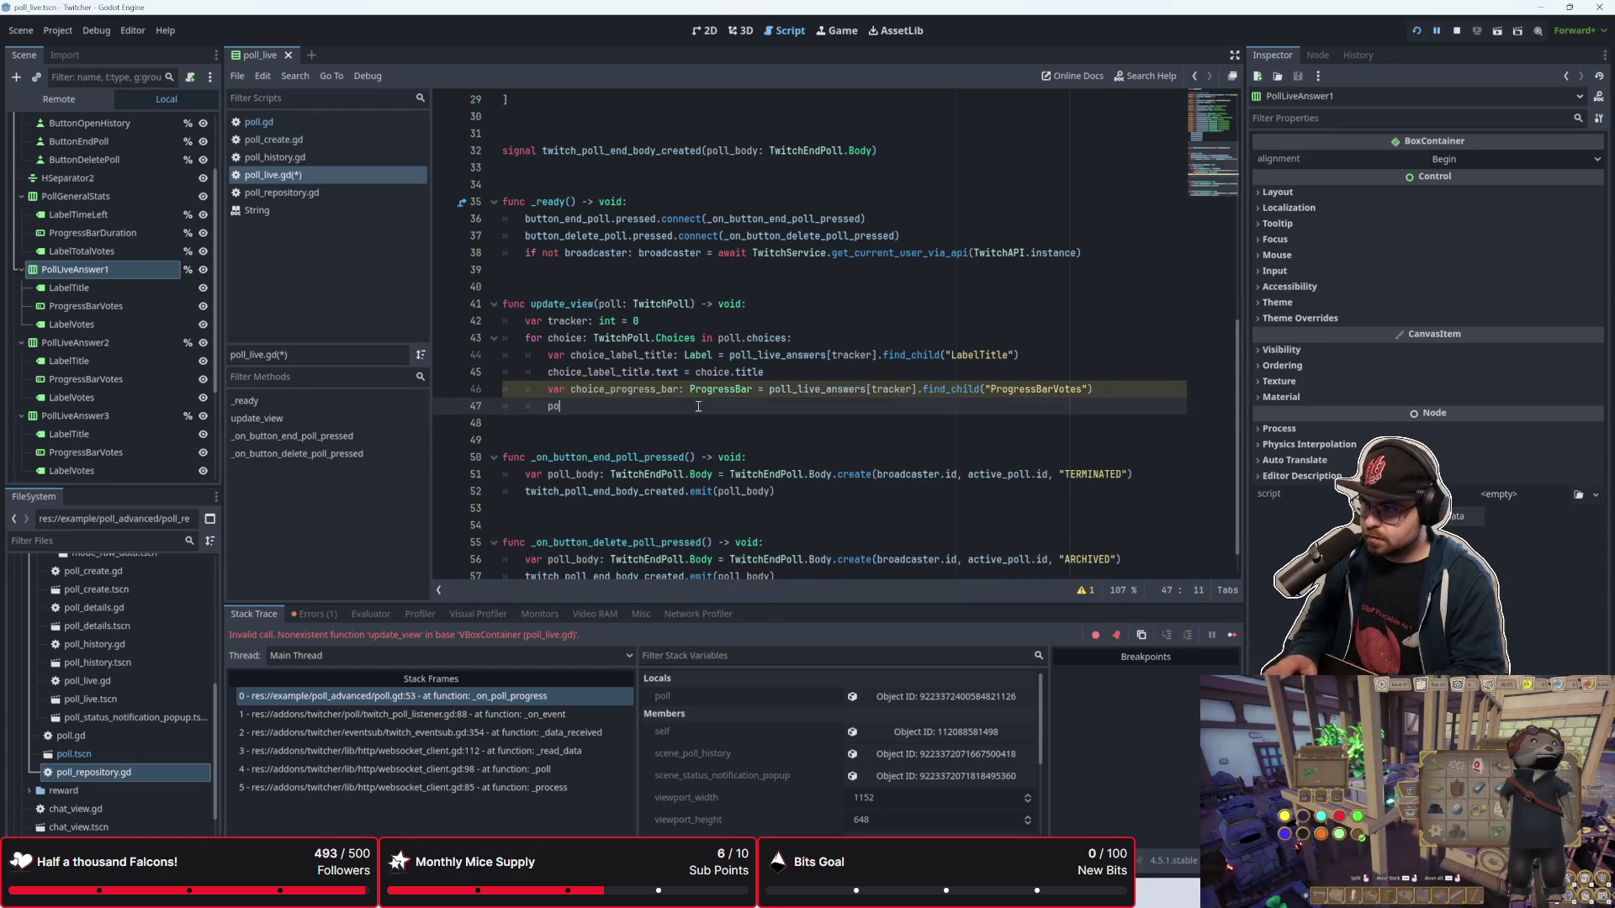
{"action": "type", "text": "ll.votes"}
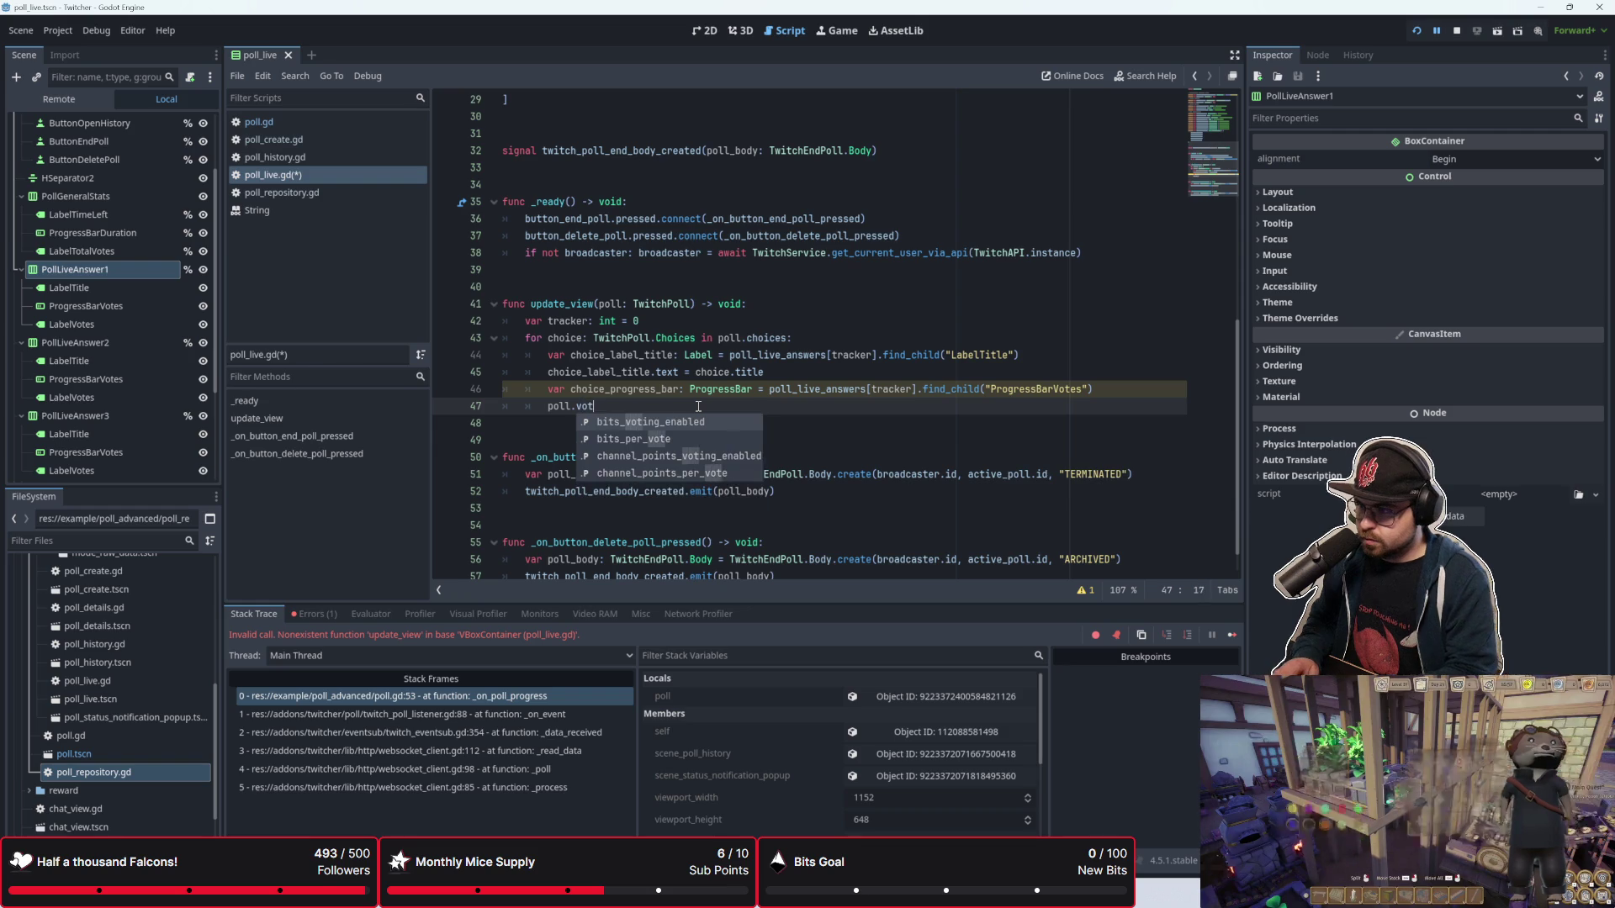
{"action": "key", "text": "BackSpace"}
{"action": "key", "text": "BackSpace"}
{"action": "key", "text": "BackSpace"}
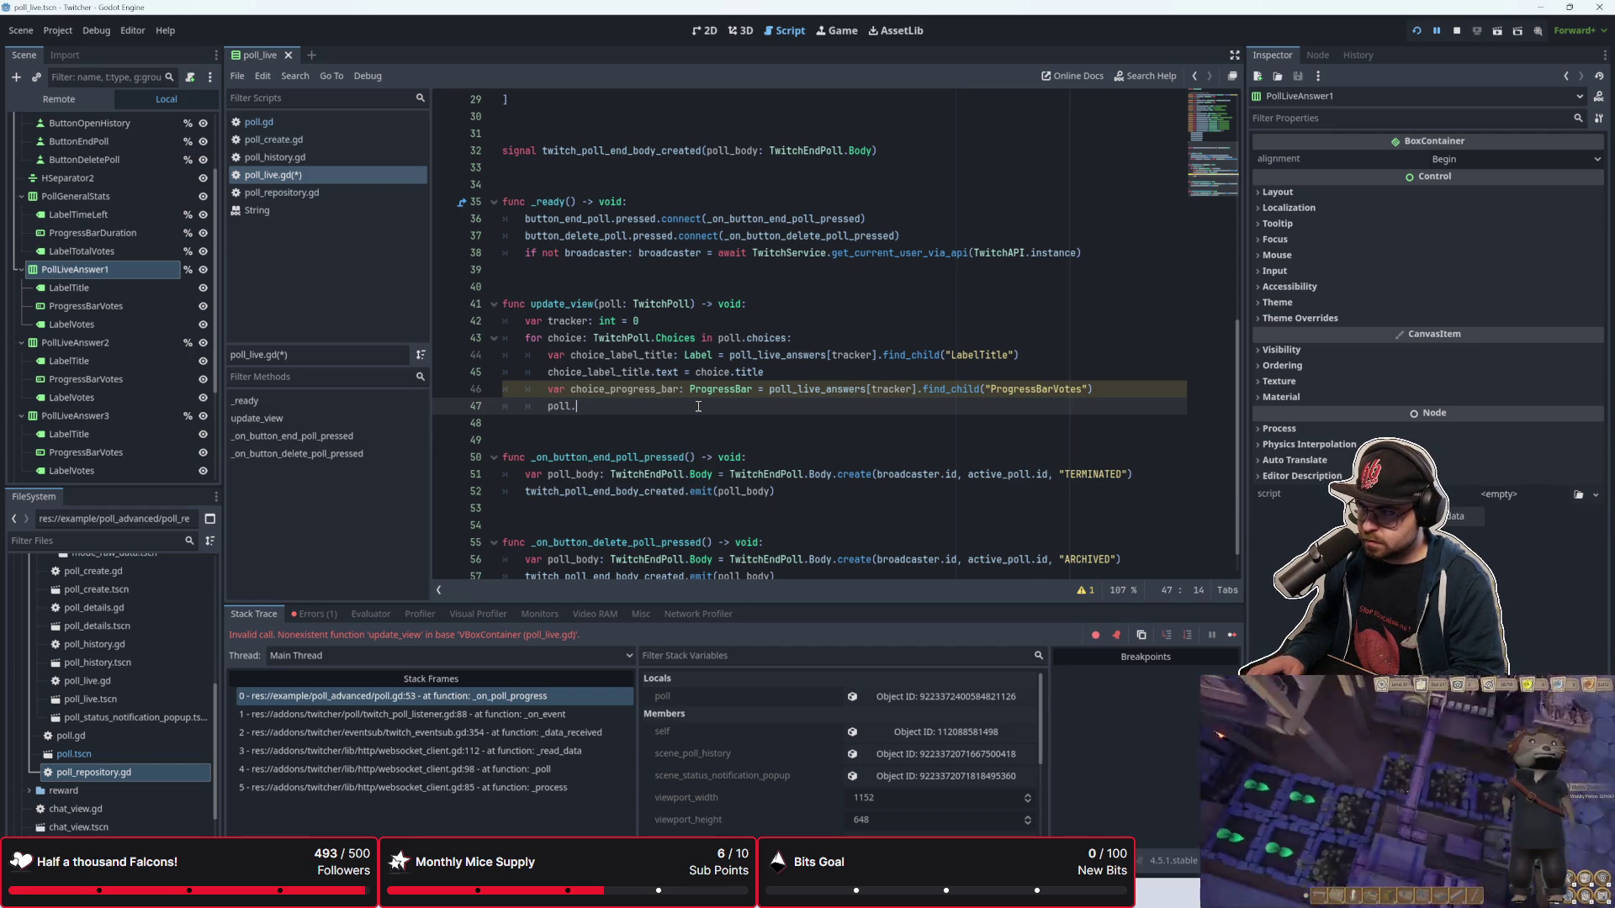
{"action": "type", "text": "choices"}
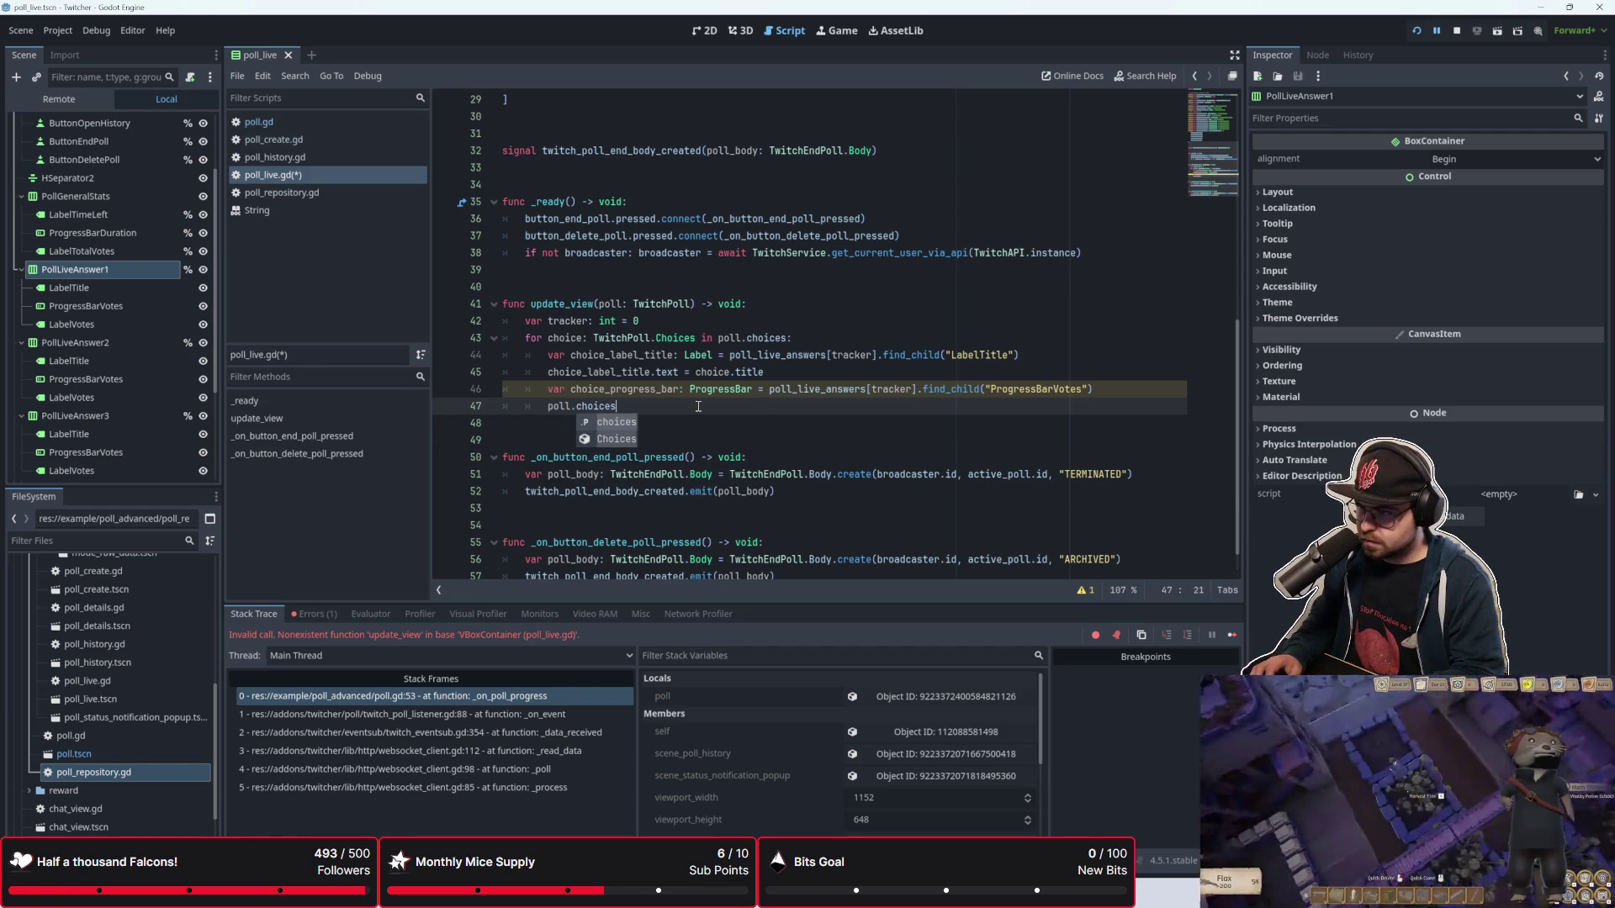
{"action": "key", "text": "Return"}
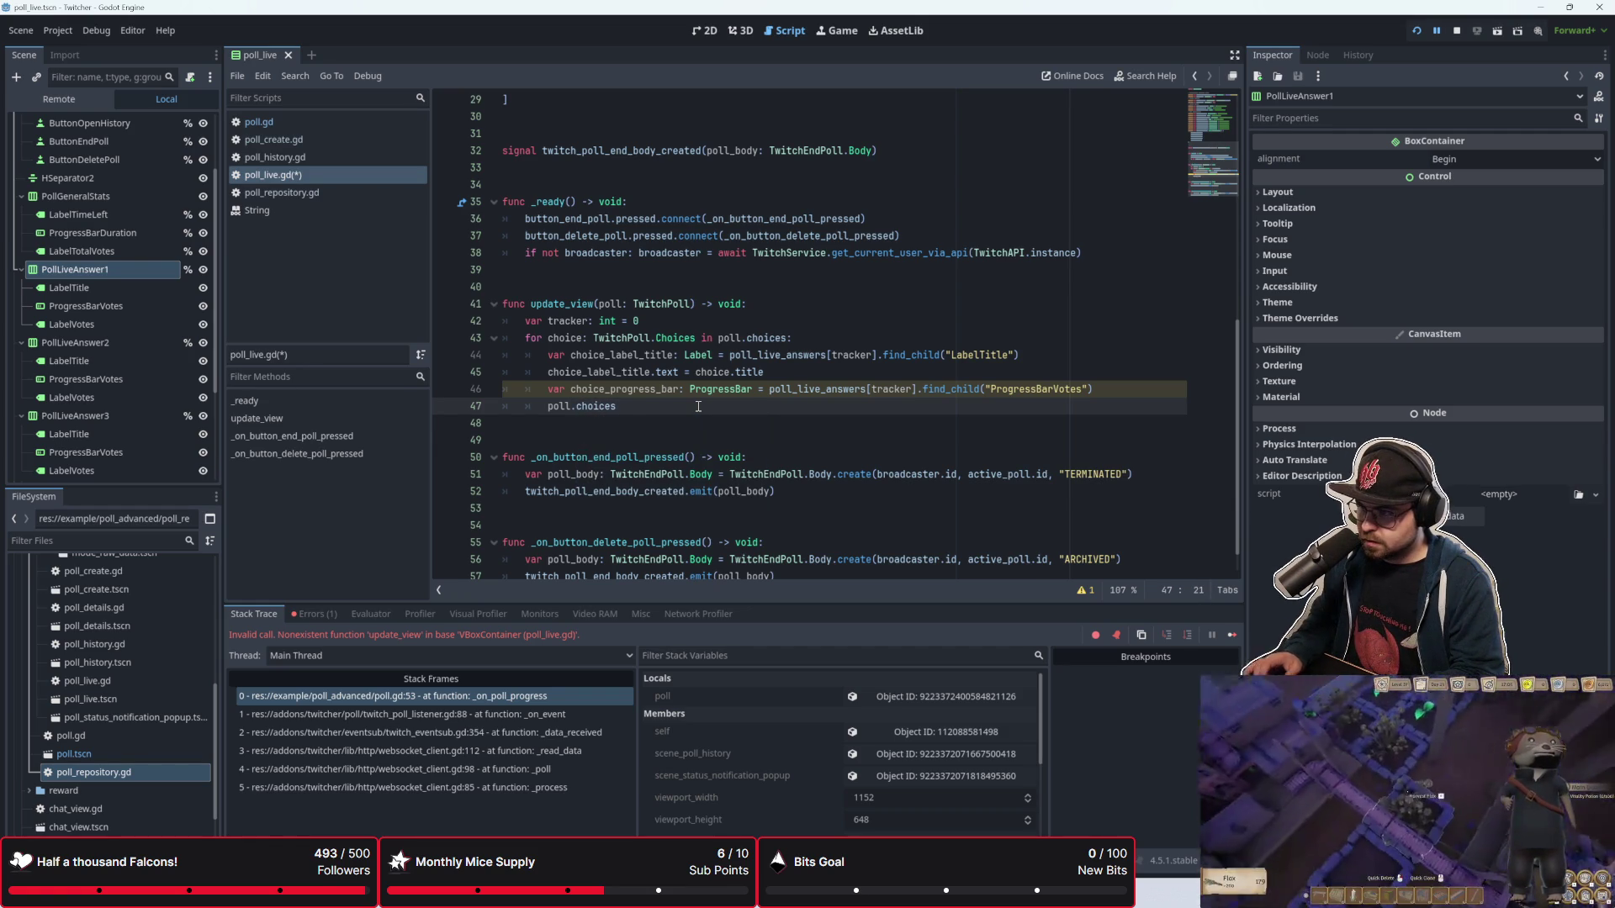
{"action": "key", "text": "BackSpace"}
{"action": "type", "text": "vote"}
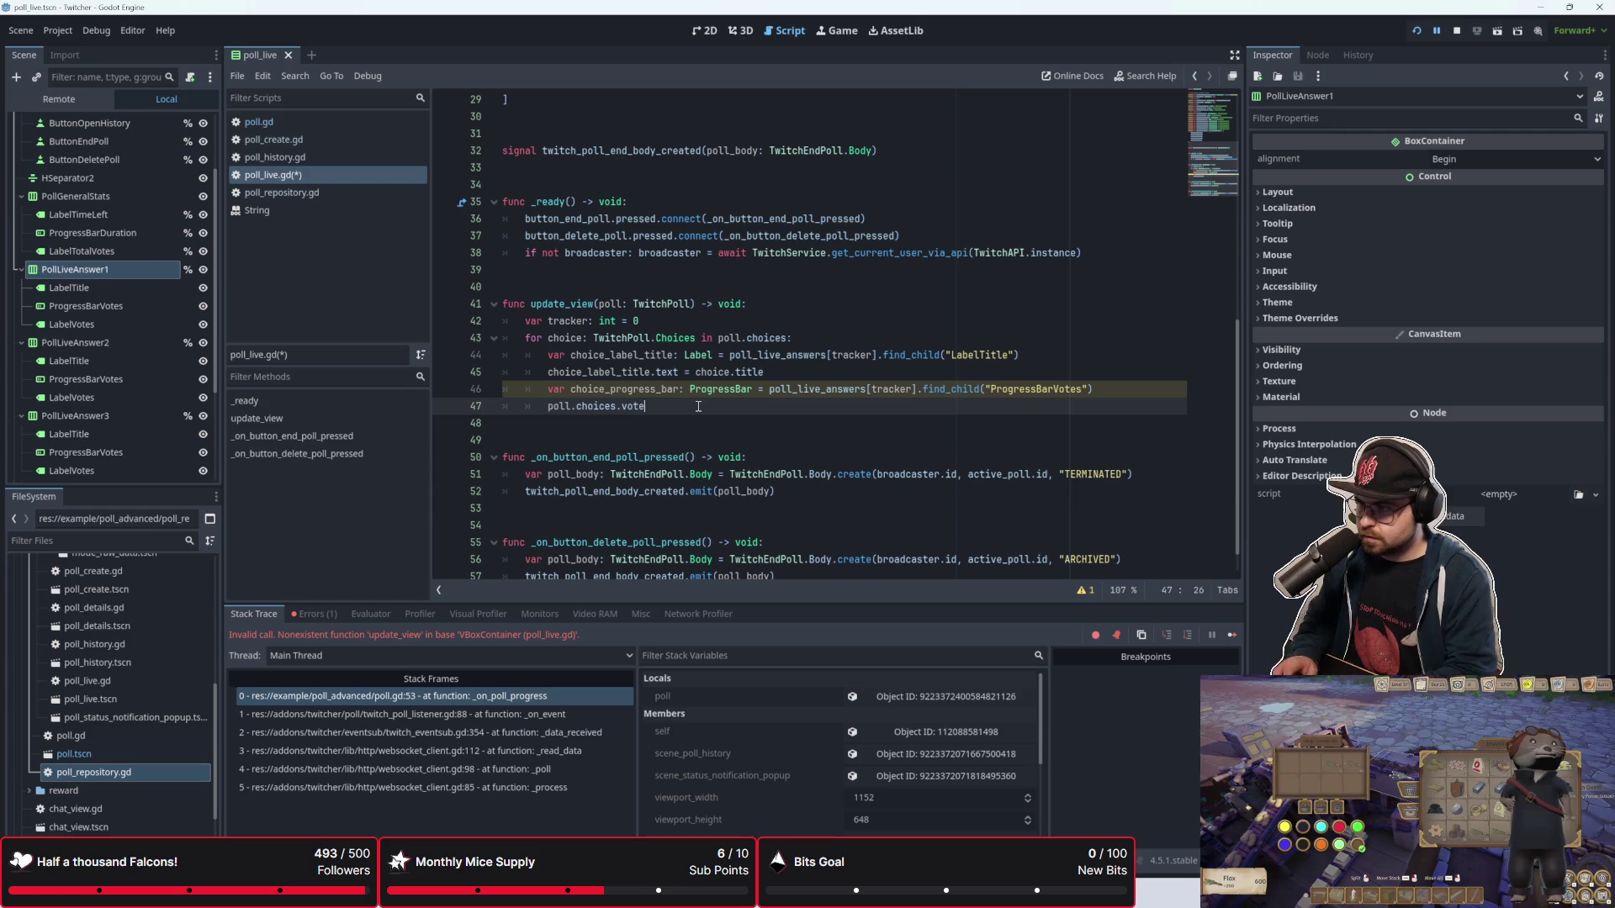
{"action": "key", "text": "BackSpace"}
{"action": "key", "text": "BackSpace"}
{"action": "key", "text": "BackSpace"}
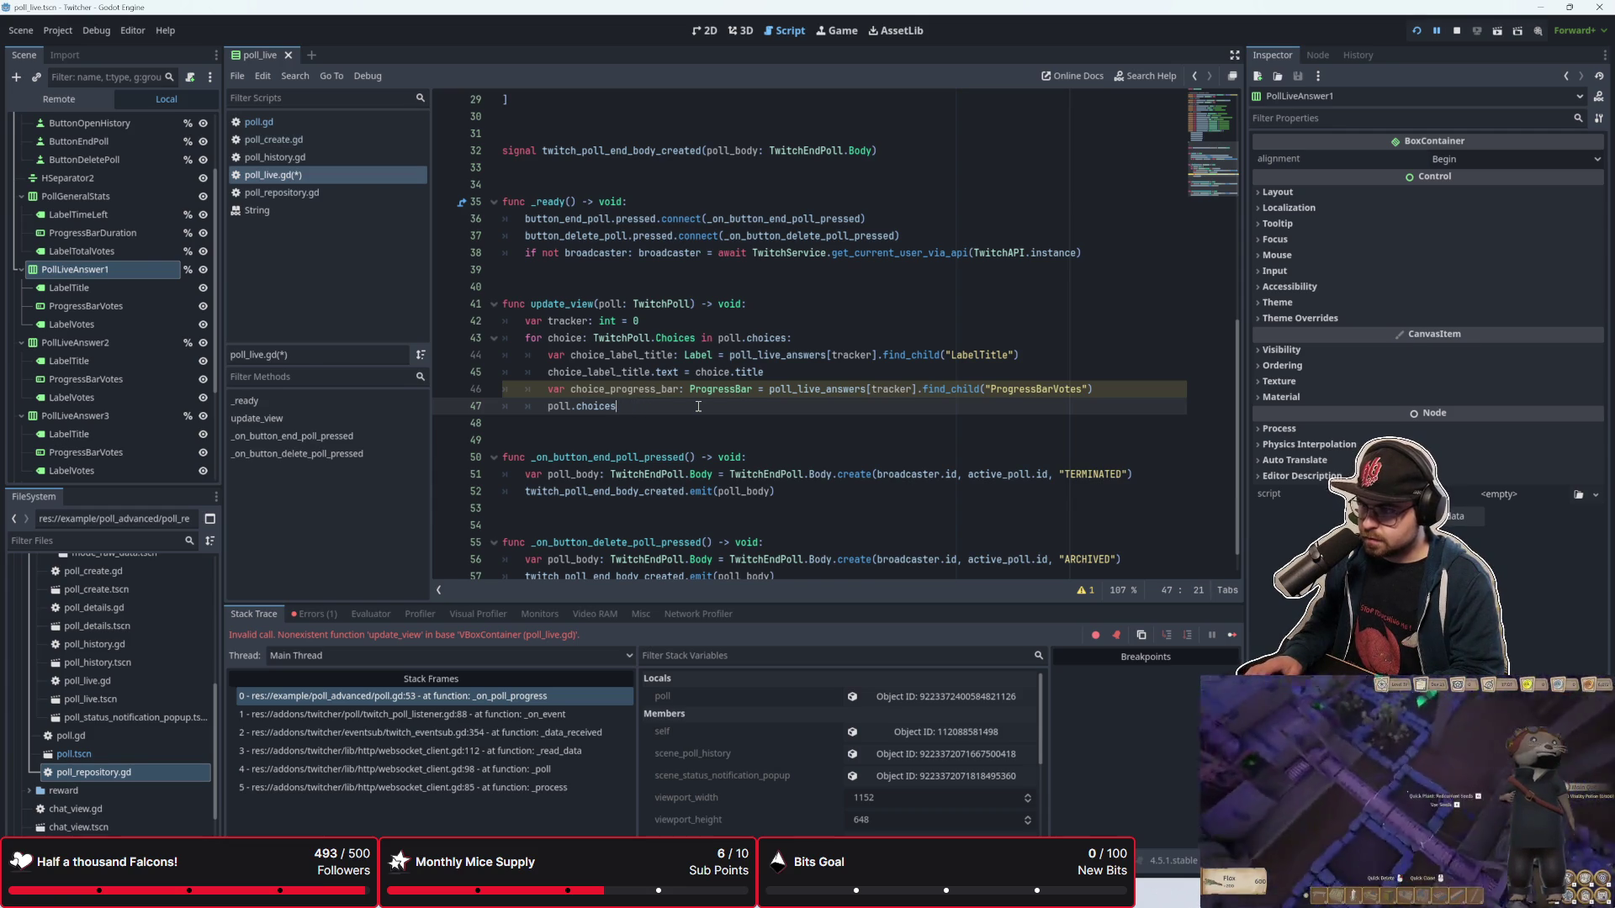
{"action": "type", "text": "[]"}
{"action": "key", "text": "BackSpace"}
{"action": "key", "text": "BackSpace"}
{"action": "key", "text": "BackSpace"}
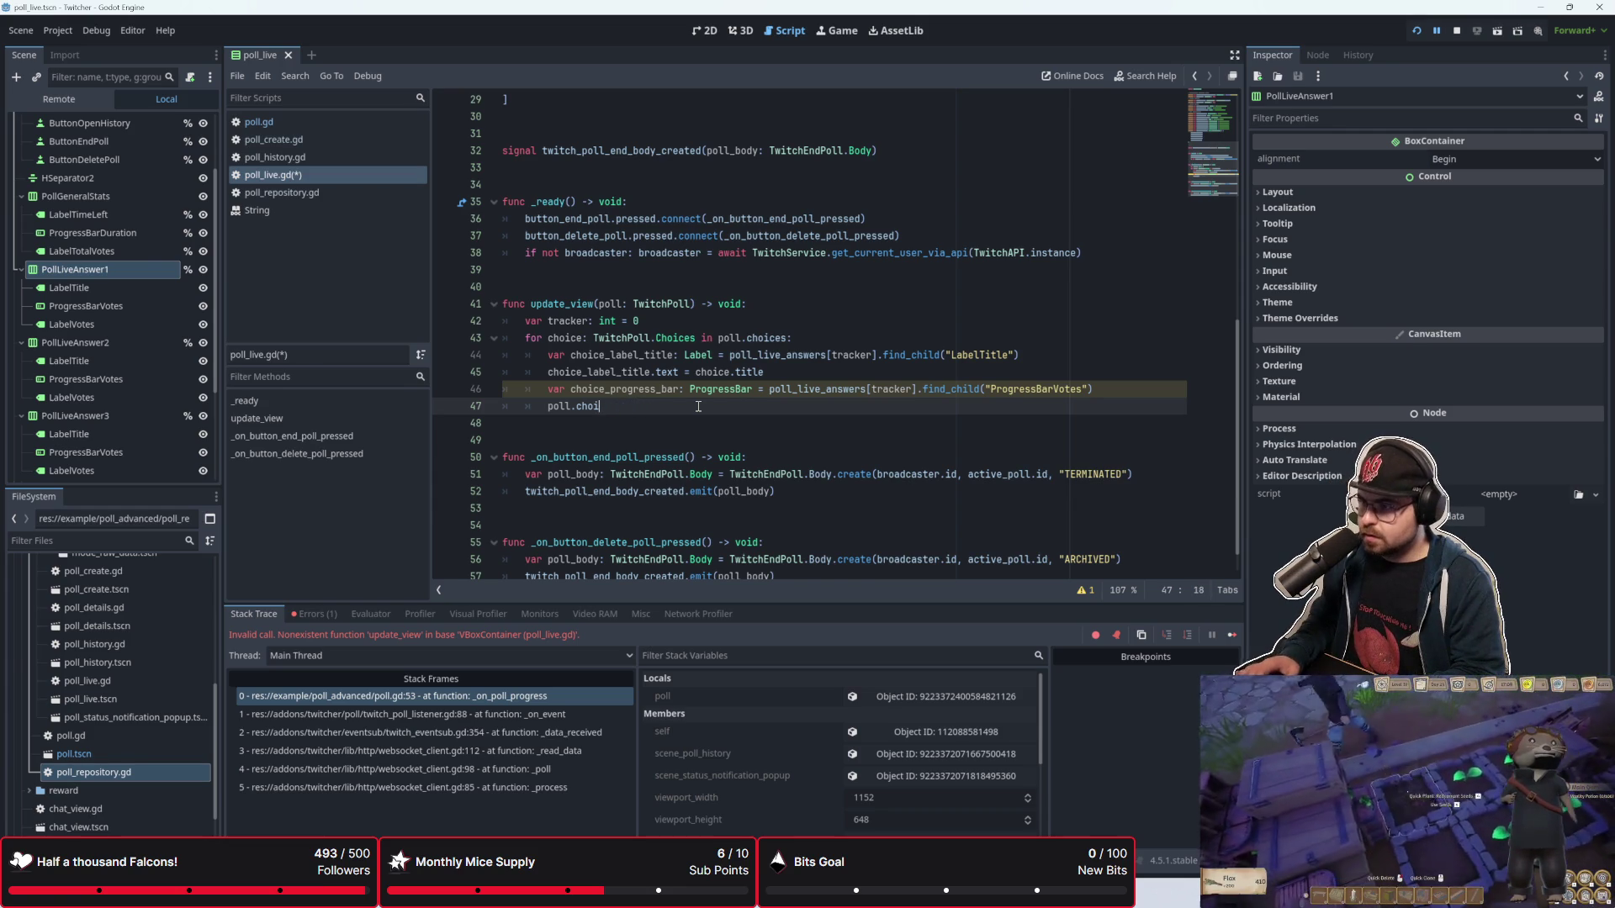
{"action": "key", "text": "BackSpace"}
{"action": "key", "text": "BackSpace"}
{"action": "key", "text": "BackSpace"}
{"action": "type", "text": "choice.,"}
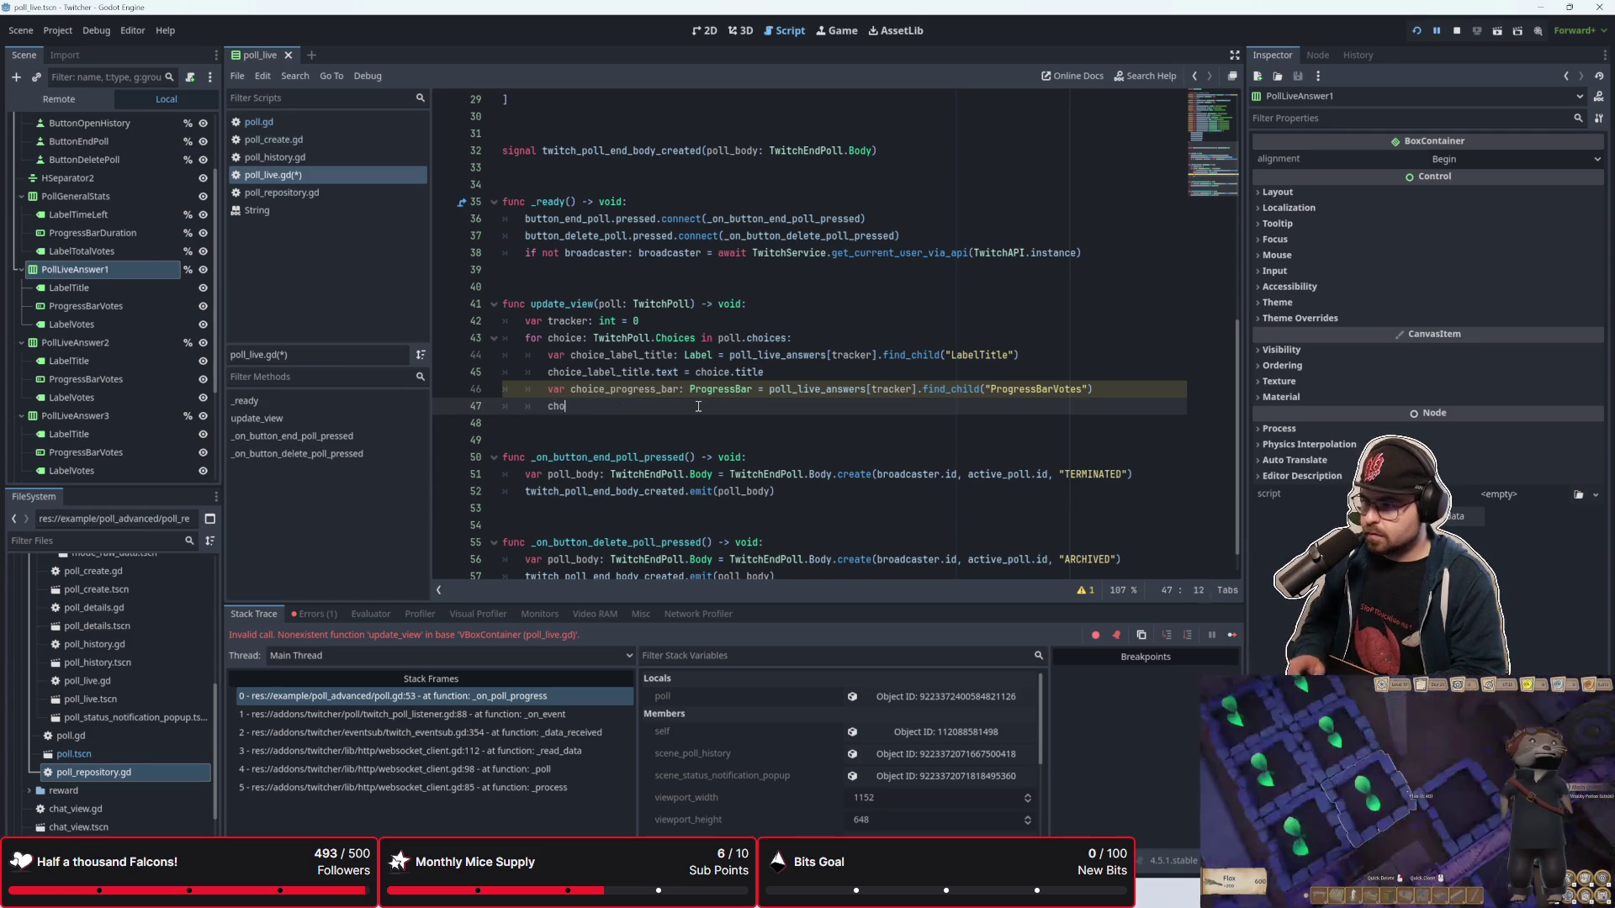
{"action": "key", "text": "BackSpace"}
{"action": "type", "text": "vote"}
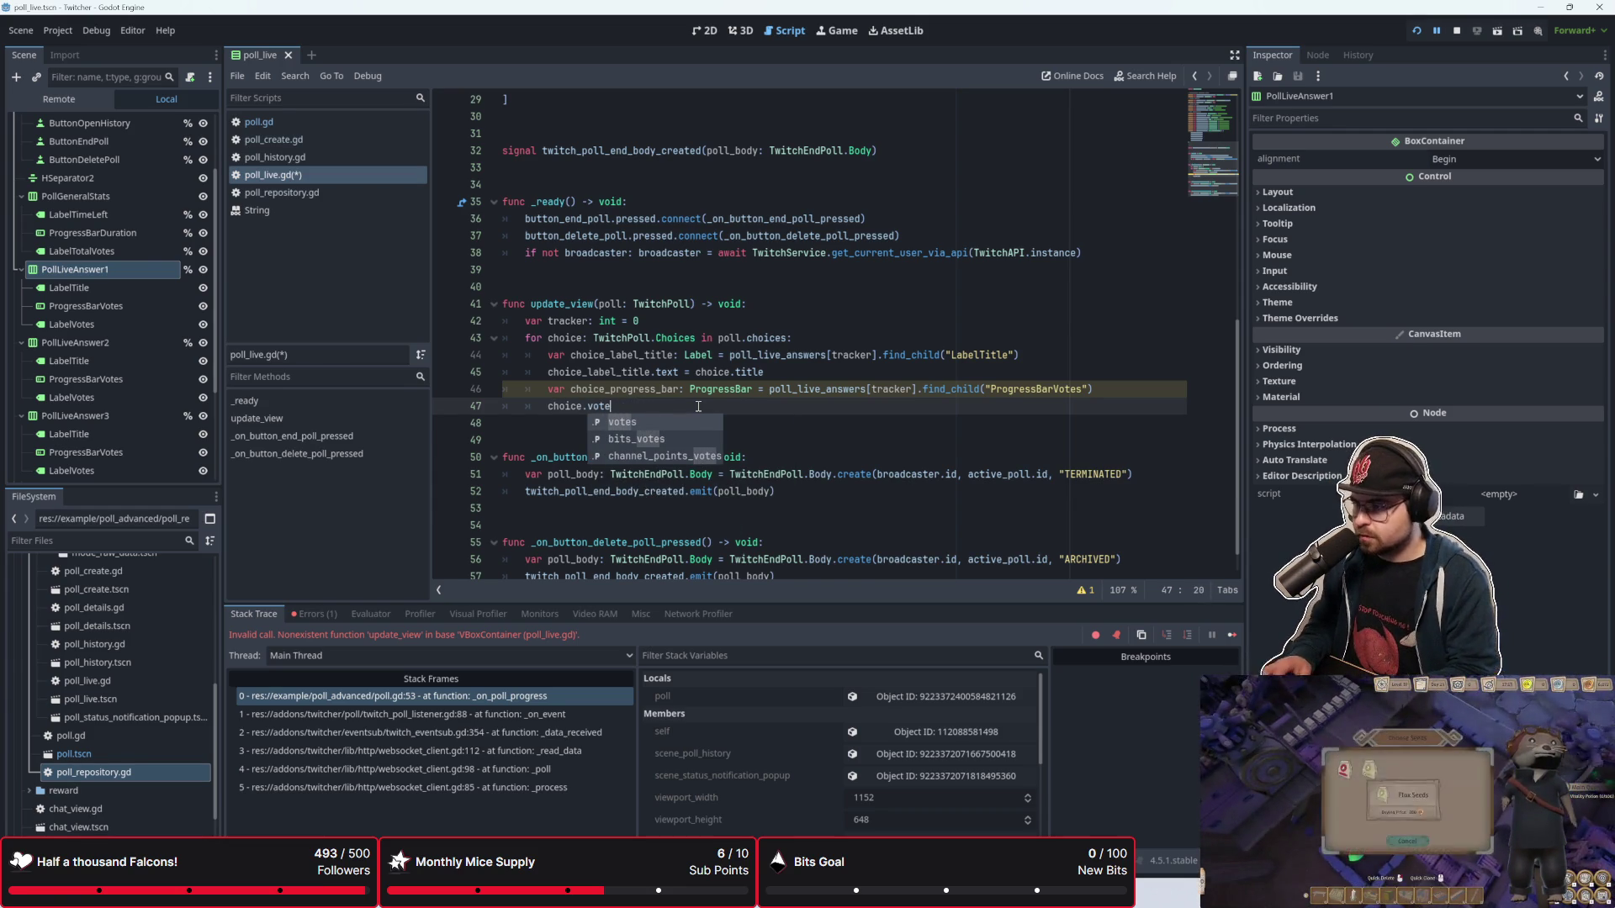
{"action": "key", "text": "F6"}
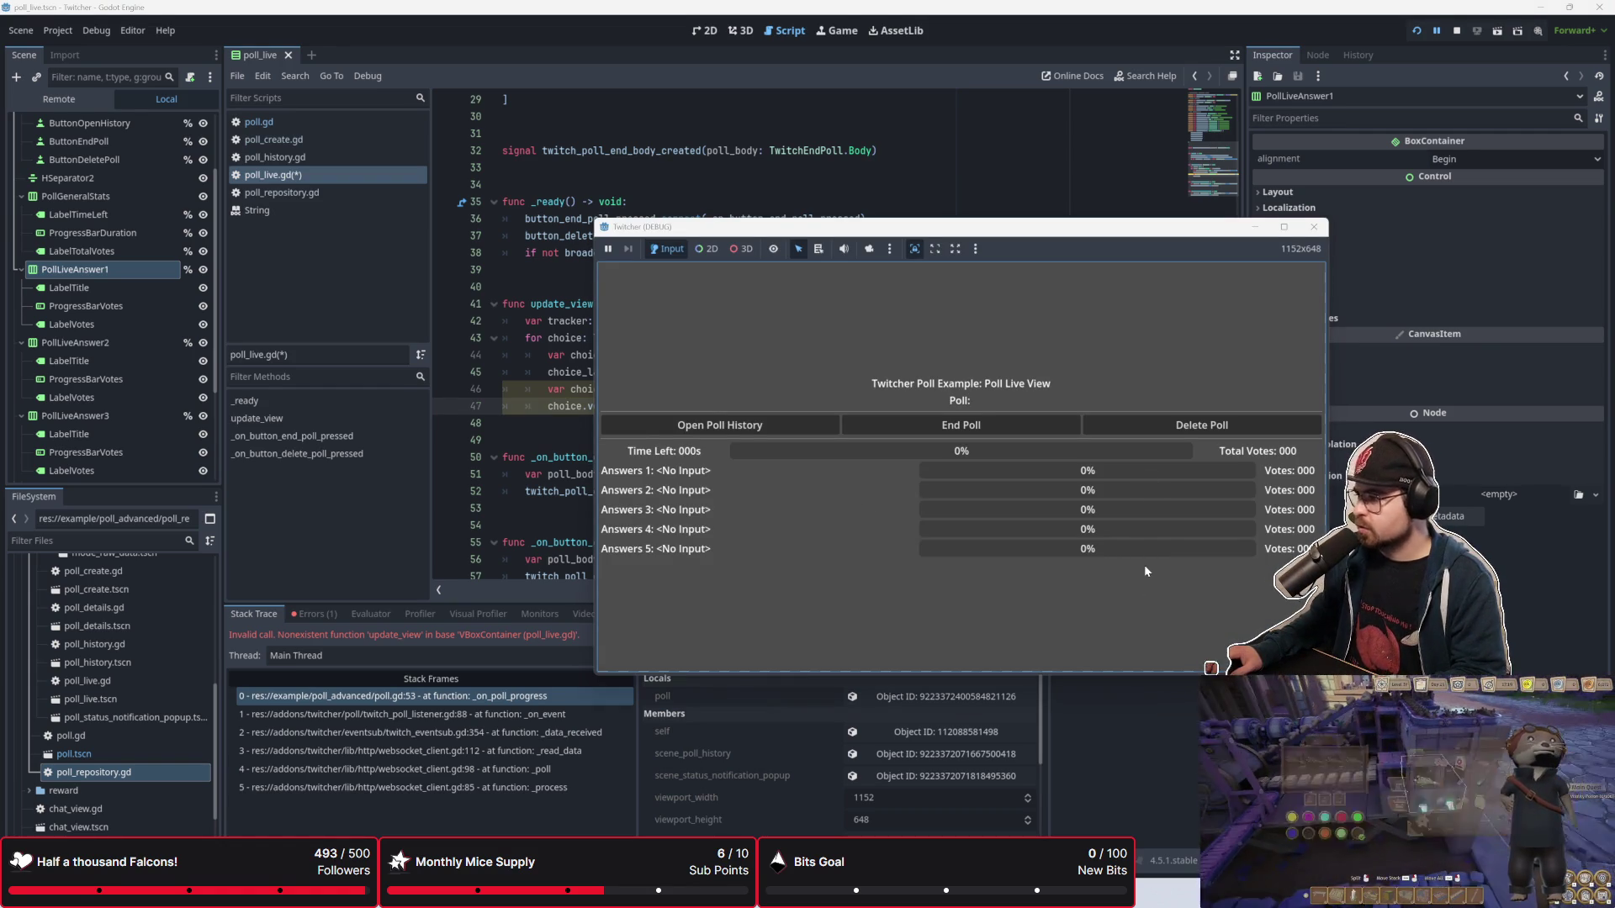
Step: Close the running game and open blank lines at the top of update_view's body
{"action": "left_click", "coordinate": [783, 337]}
{"action": "left_click", "coordinate": [783, 307]}
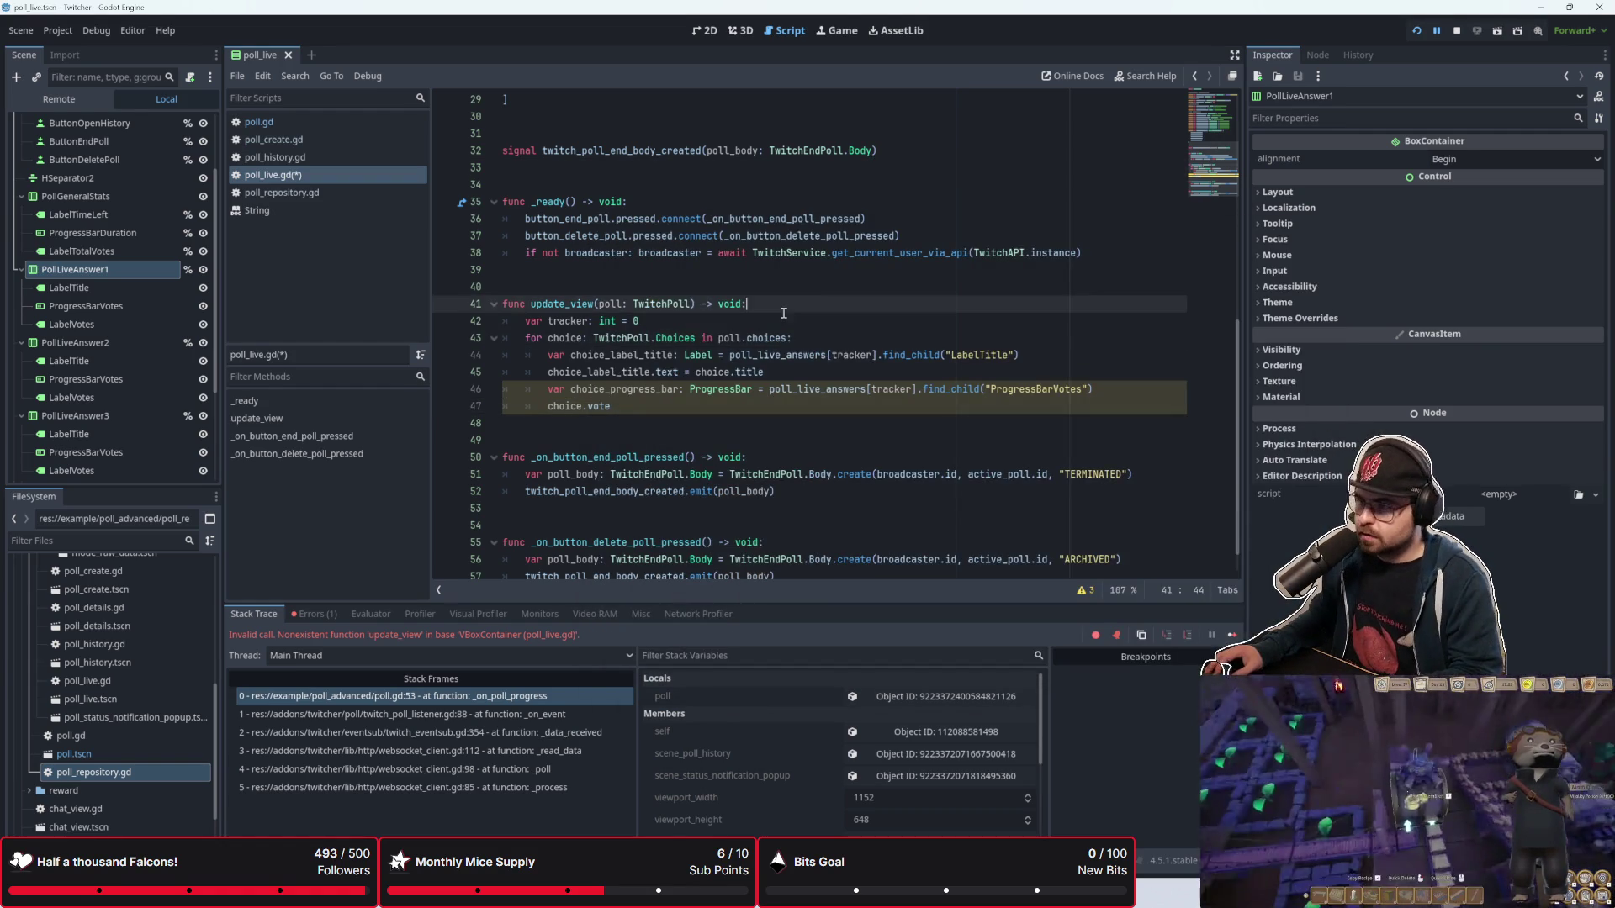
{"action": "left_click", "coordinate": [852, 292]}
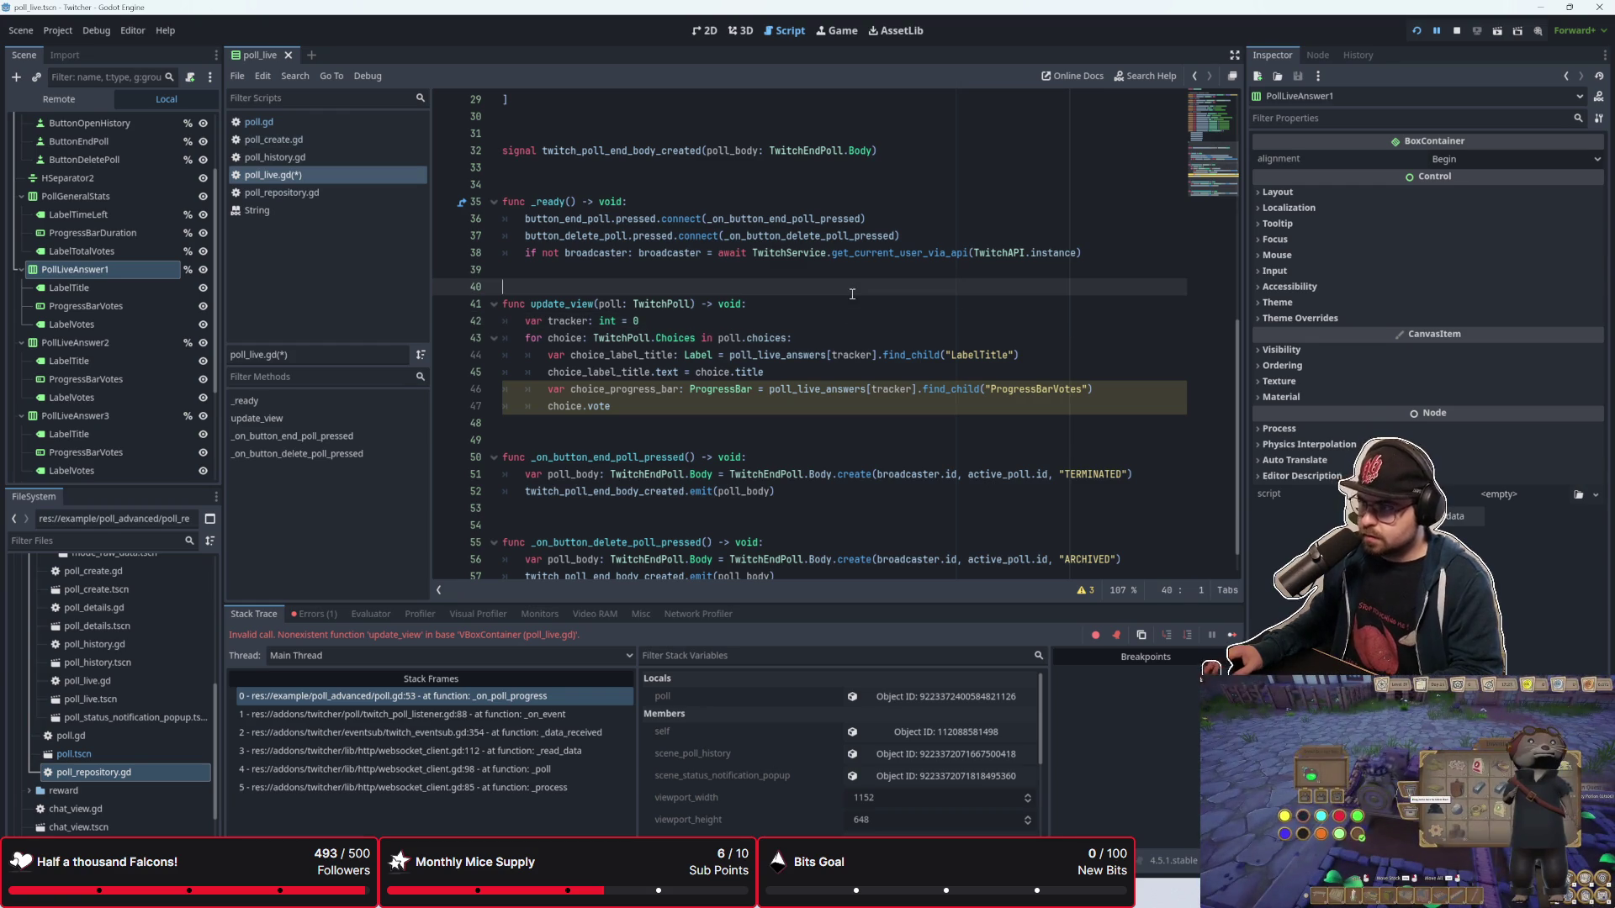
{"action": "left_click", "coordinate": [856, 304]}
{"action": "left_click", "coordinate": [854, 292]}
{"action": "left_click", "coordinate": [858, 303]}
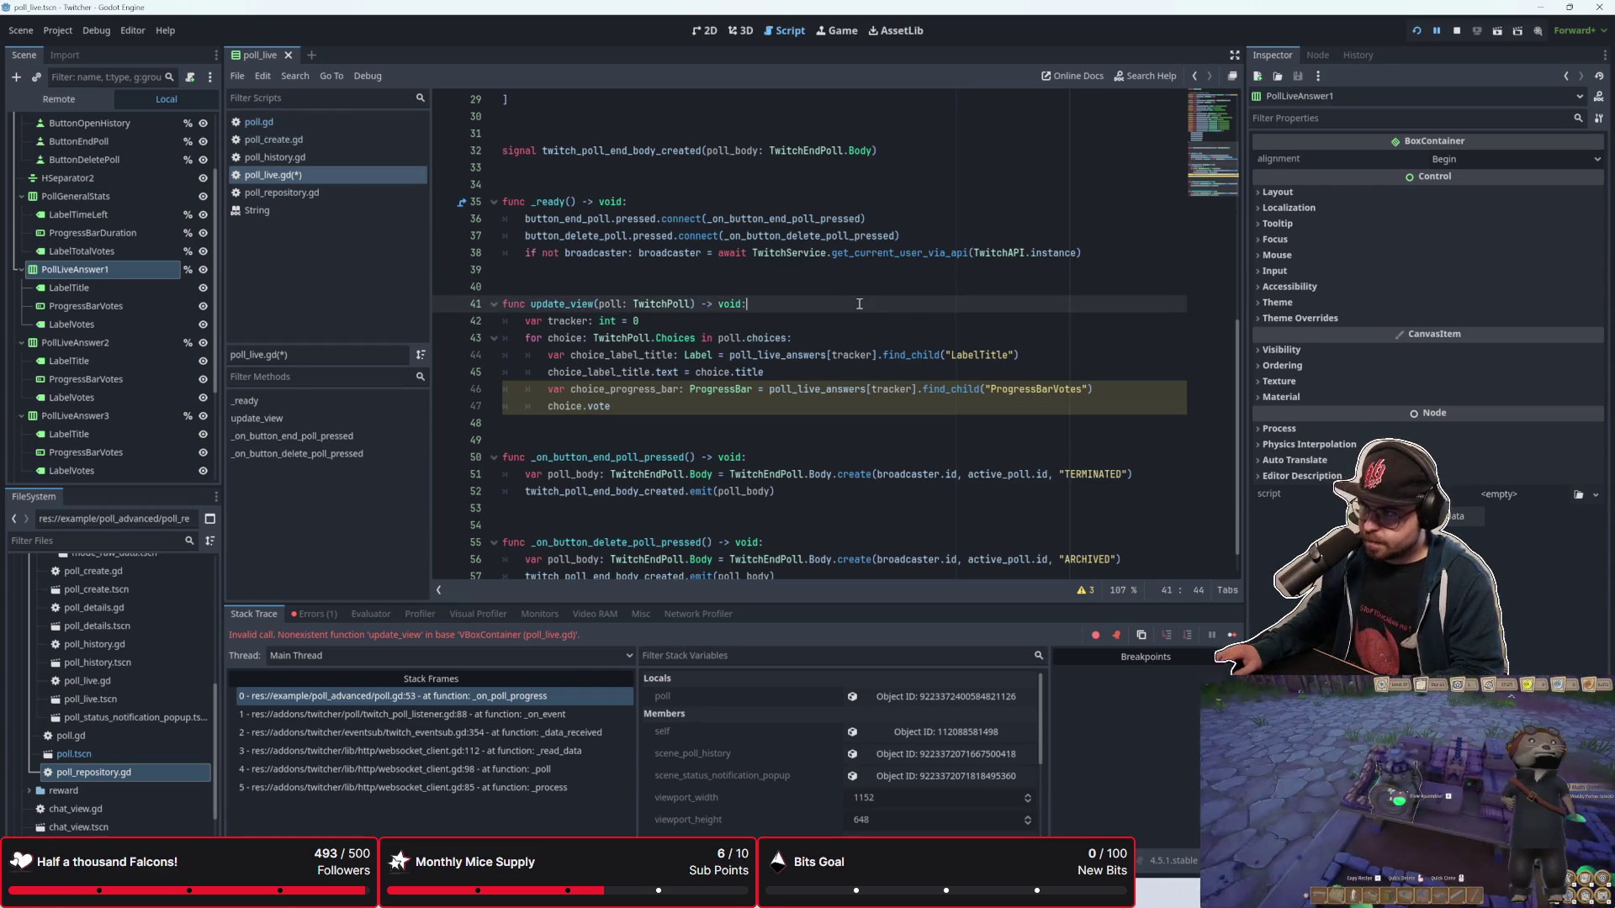
{"action": "key", "text": "Return"}
{"action": "key", "text": "Return"}
{"action": "key", "text": "Up"}
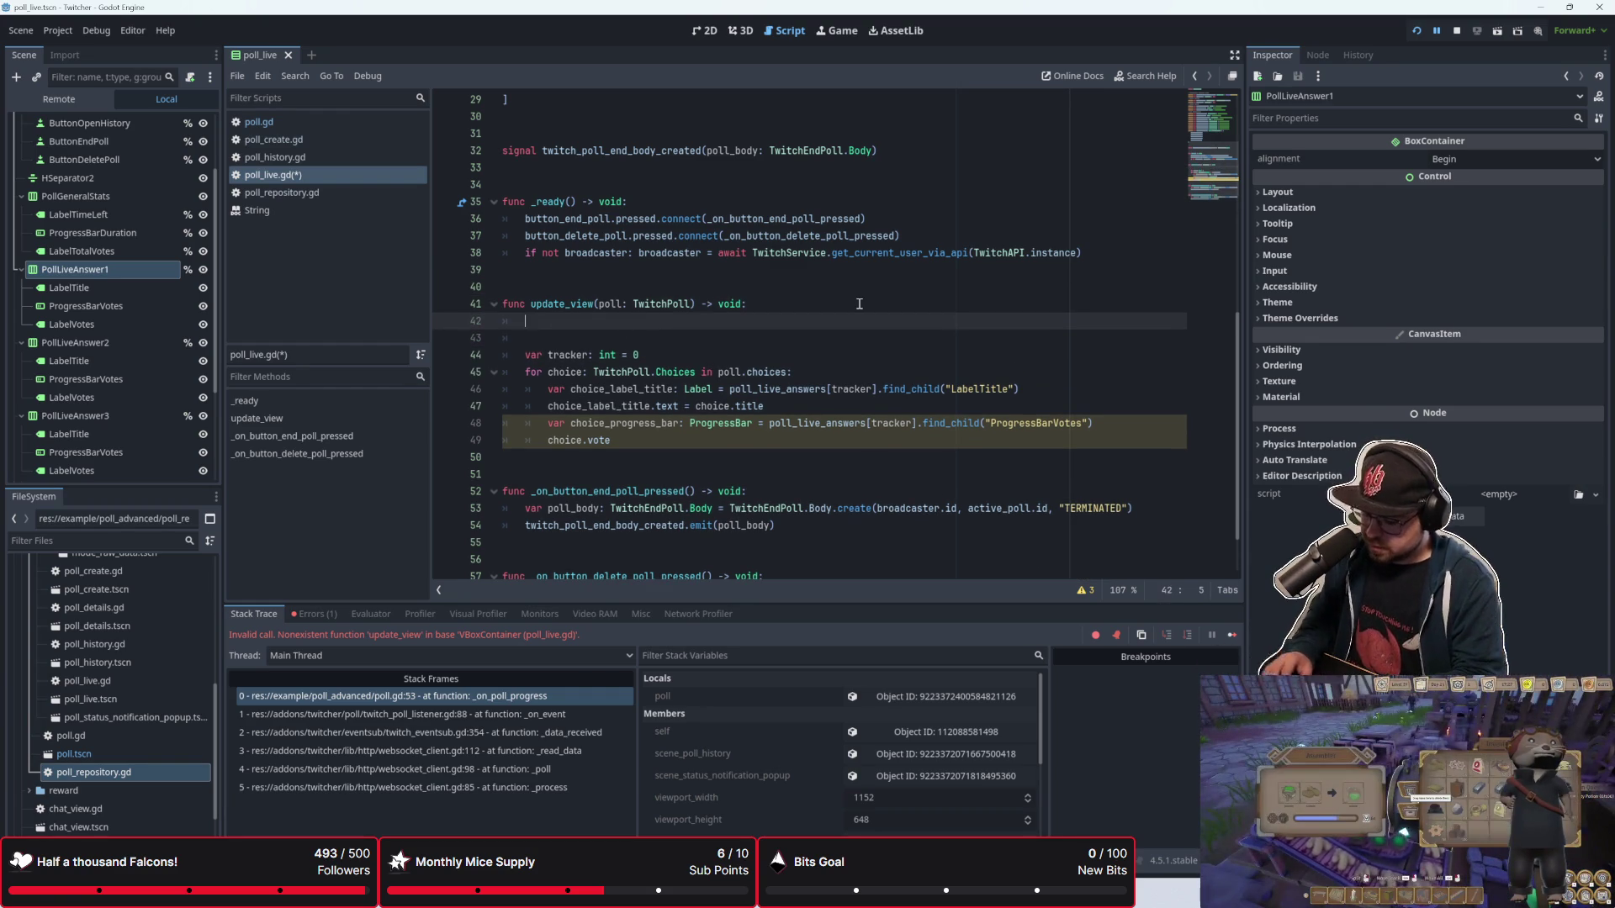
Step: Begin update_view with the call _update_total_vote_counter(poll.choices)
{"action": "key", "text": "BackSpace"}
{"action": "key", "text": "BackSpace"}
{"action": "type", "text": "_"}
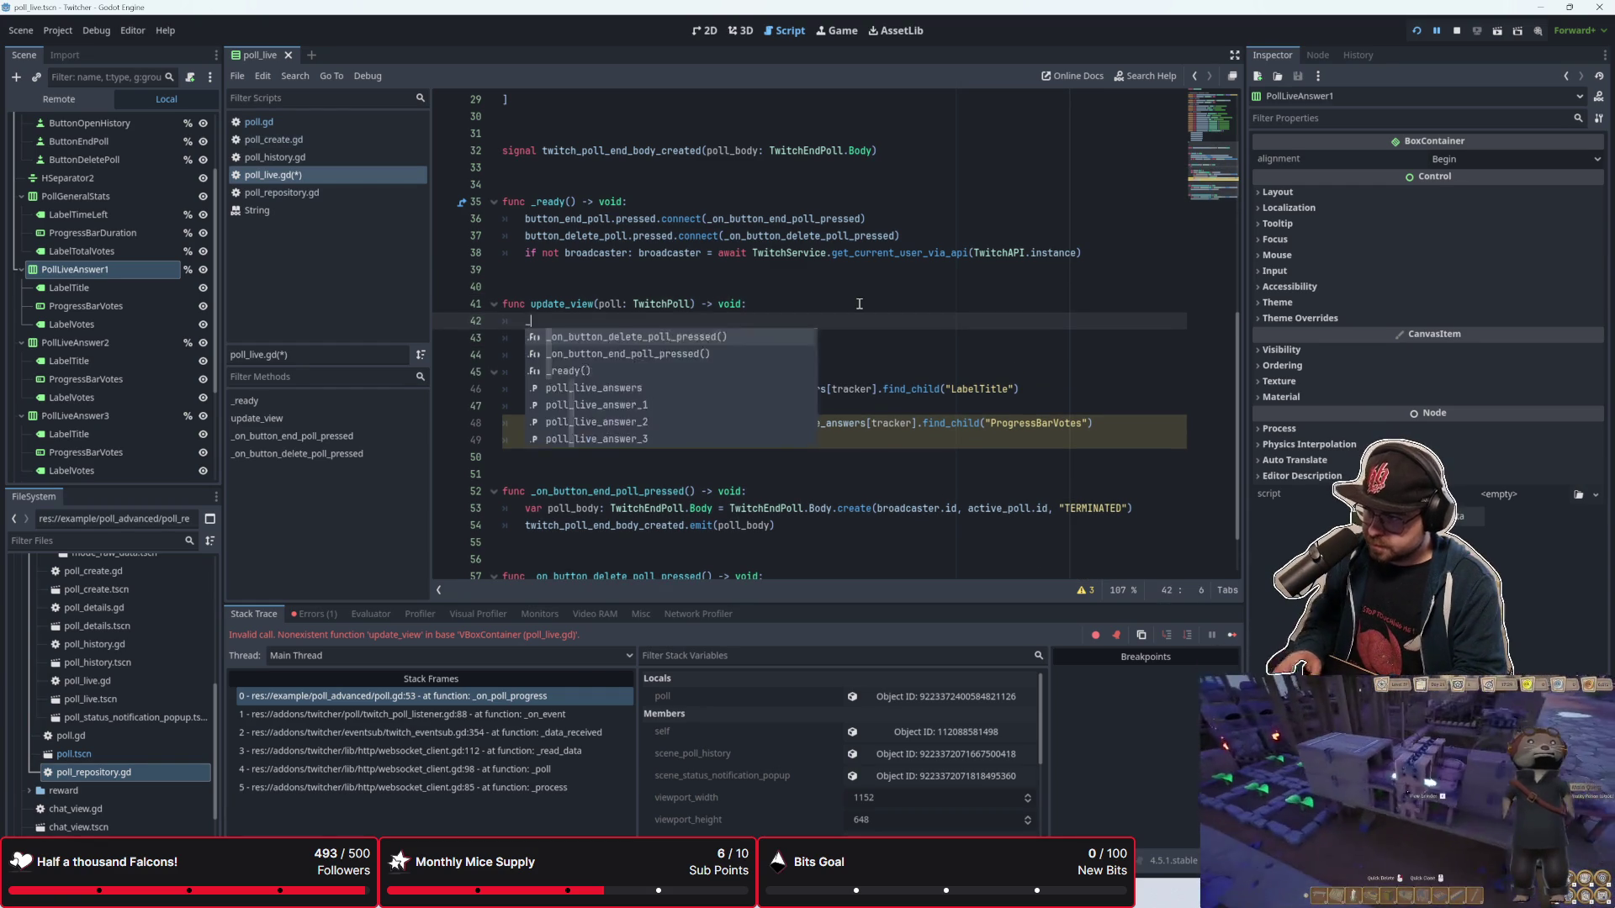
{"action": "type", "text": "update_total_vote_counter"}
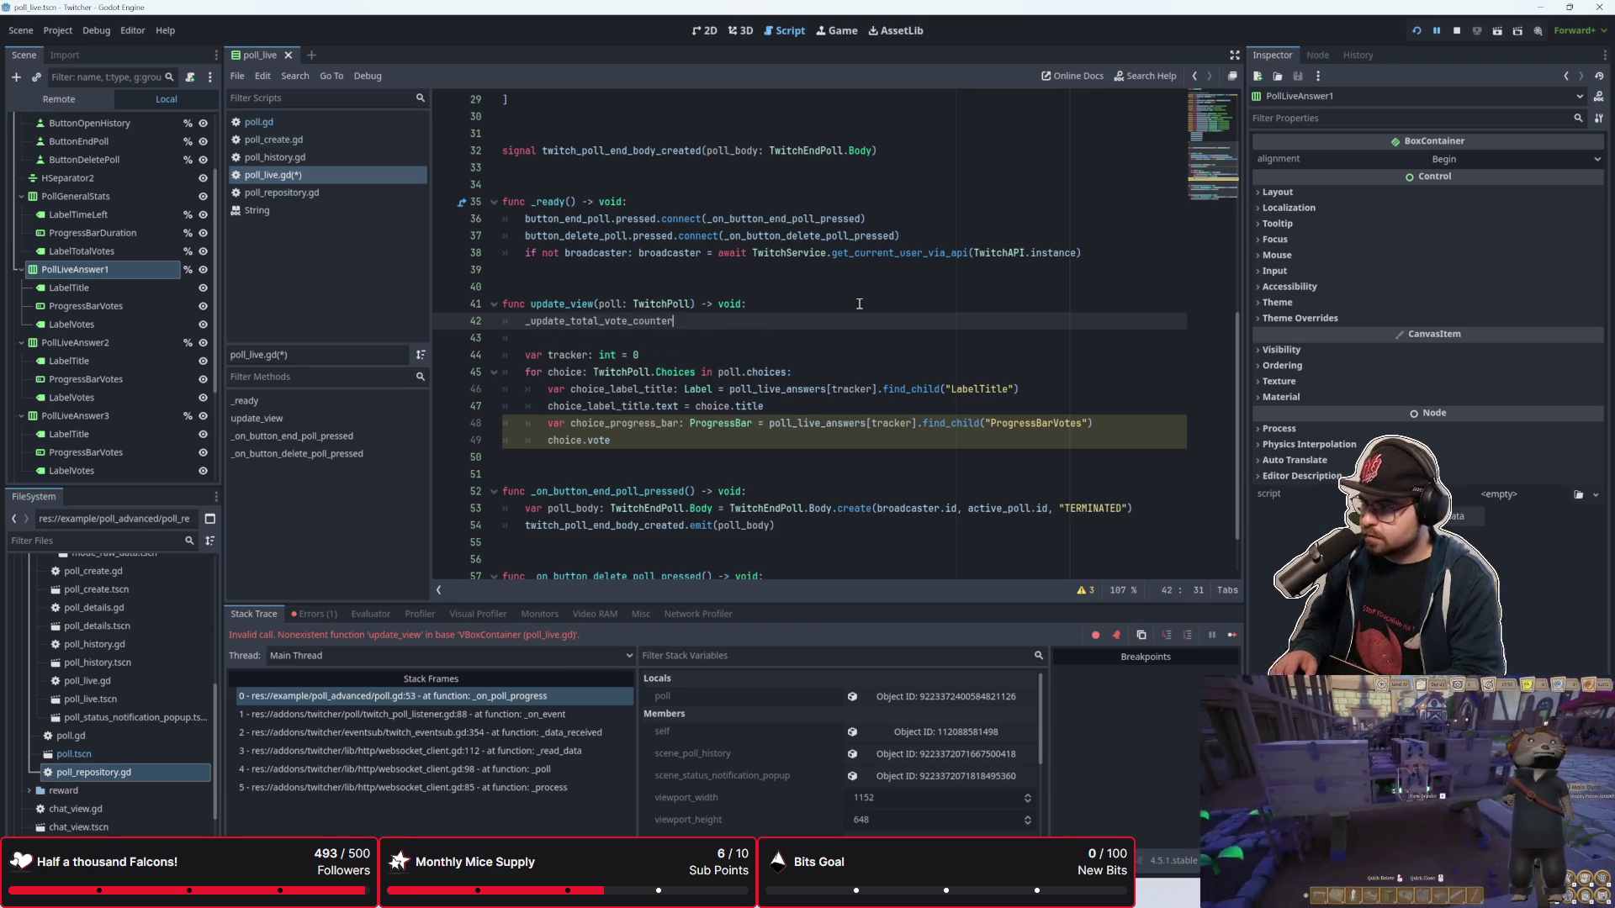
{"action": "type", "text": "(poll"}
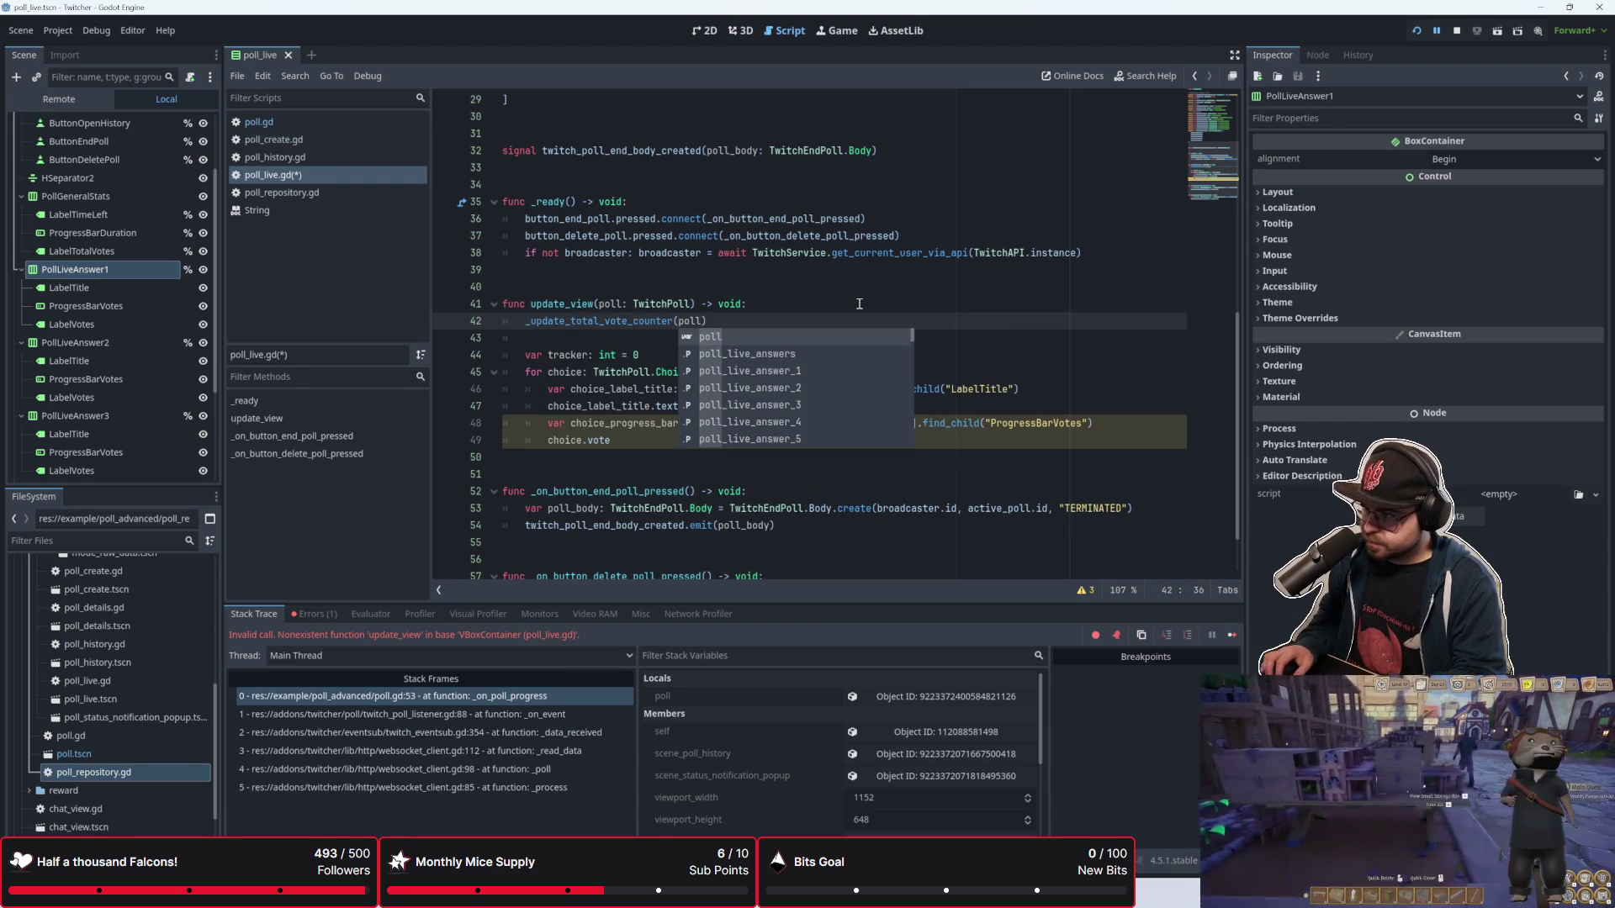
{"action": "key", "text": "BackSpace"}
{"action": "key", "text": "BackSpace"}
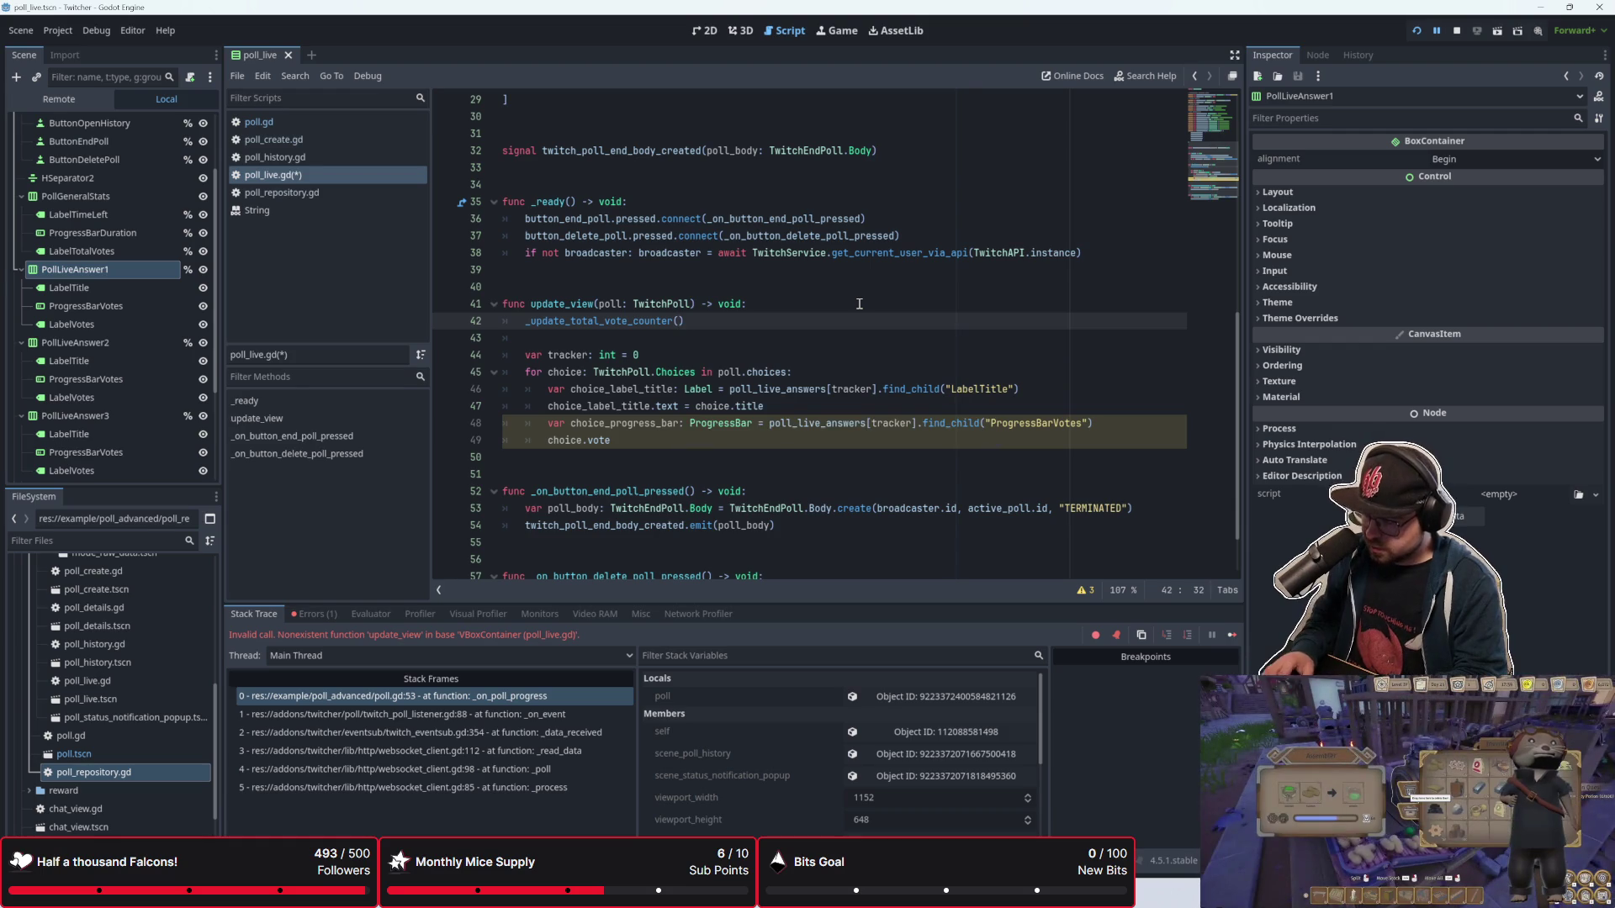
{"action": "type", "text": "poll.choices)"}
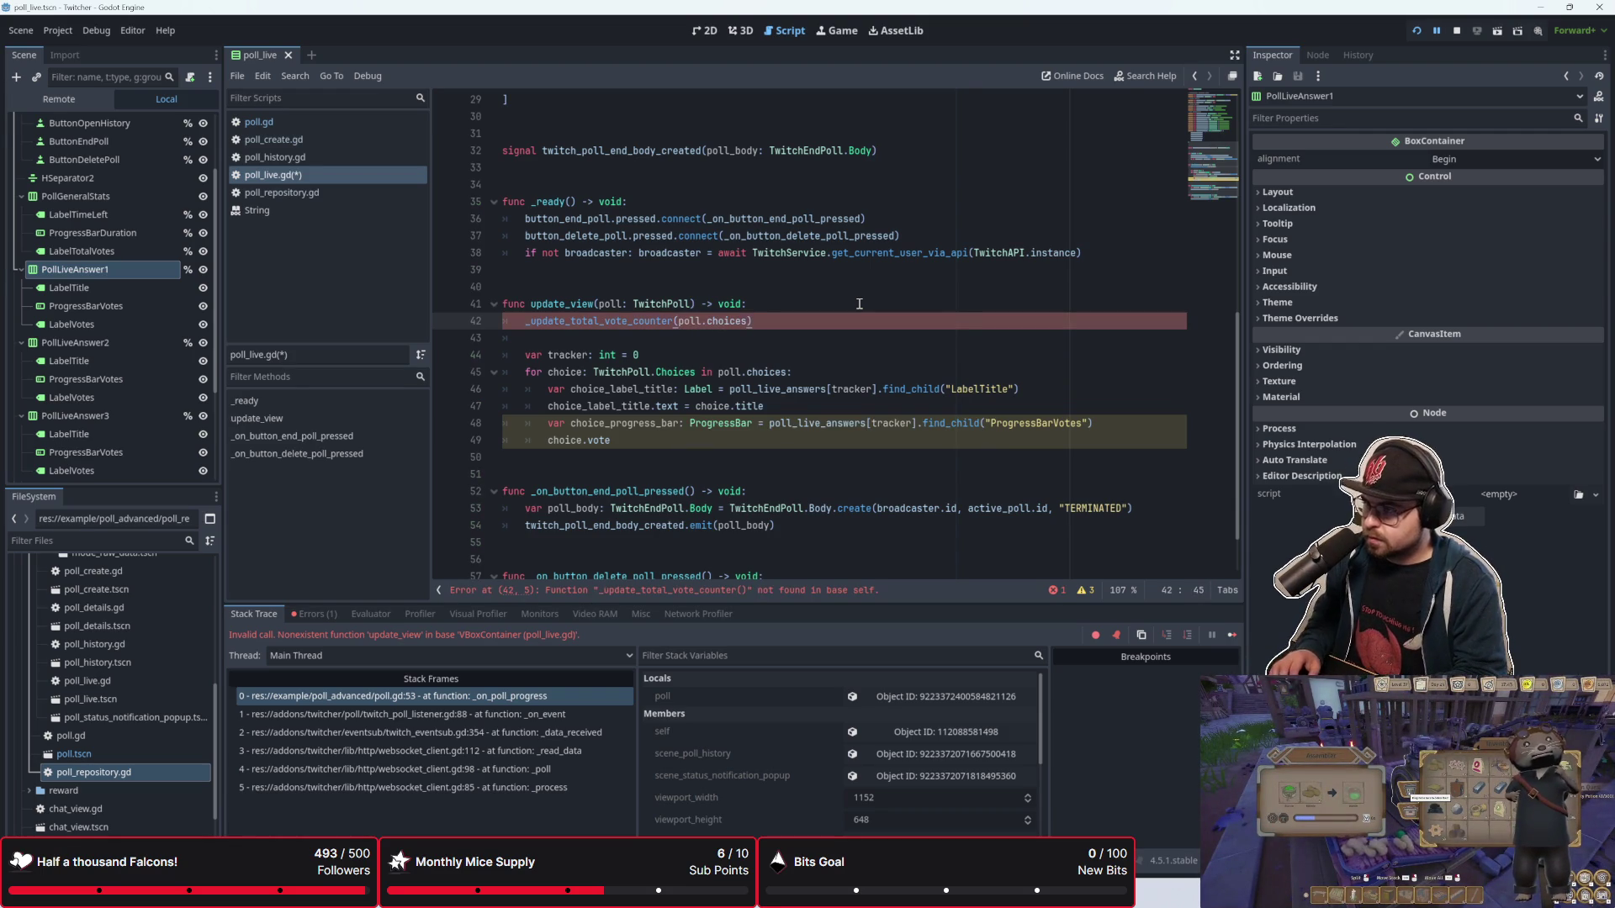
Step: Add blank lines below the choice loop
{"action": "scroll", "coordinate": [631, 455], "scroll_direction": "down", "scroll_amount": 2}
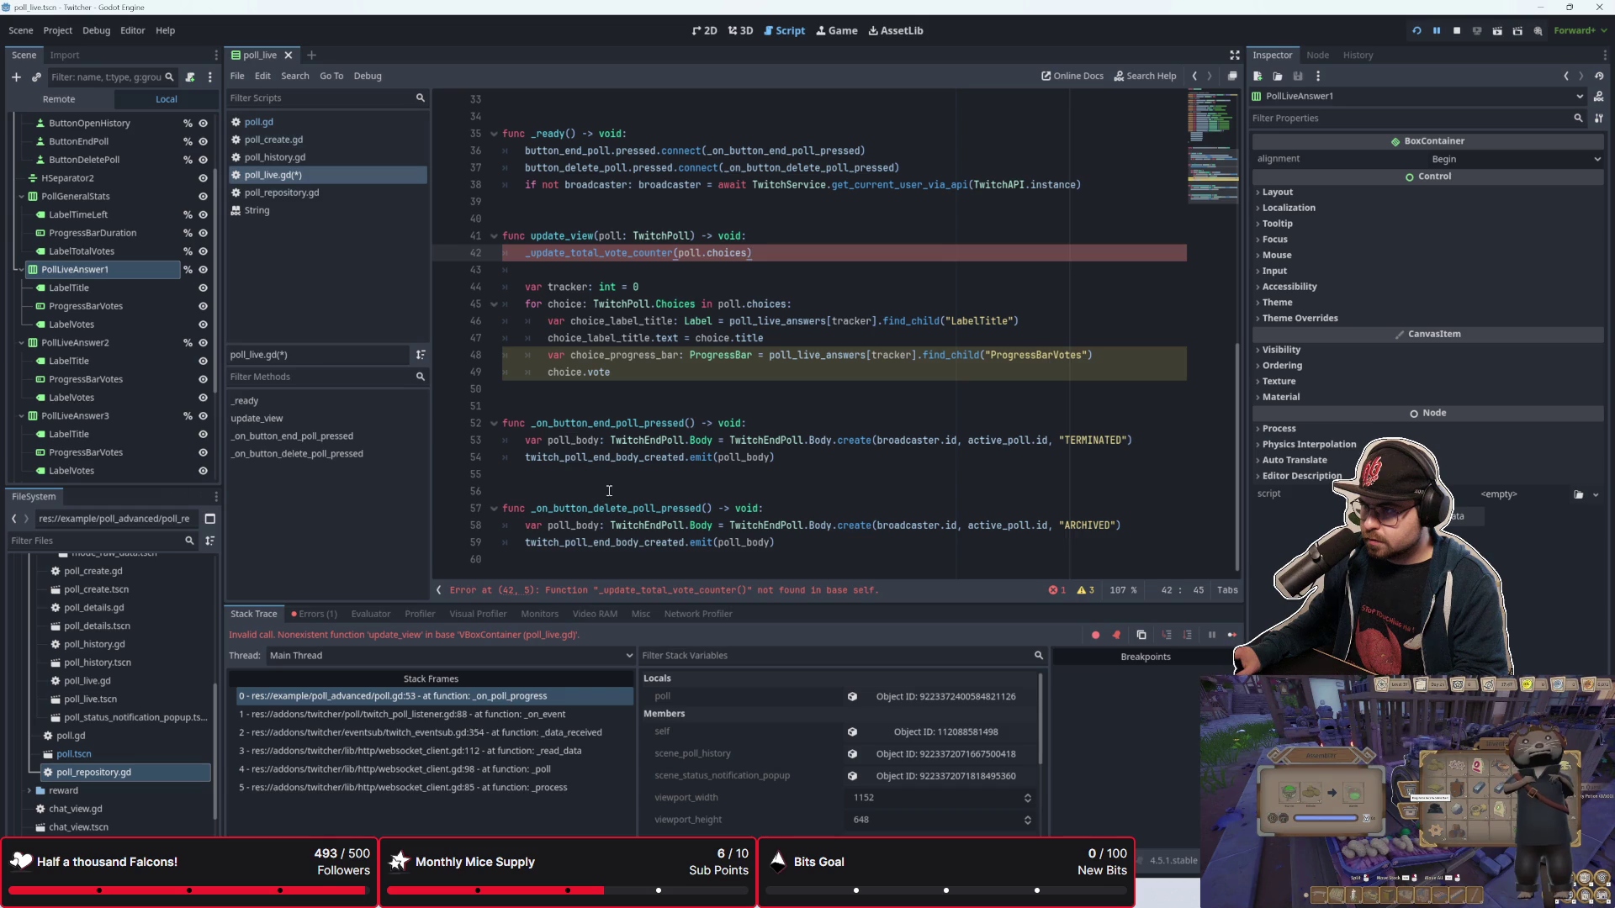
{"action": "left_click", "coordinate": [622, 405]}
{"action": "key", "text": "Return"}
{"action": "key", "text": "Return"}
{"action": "key", "text": "Up"}
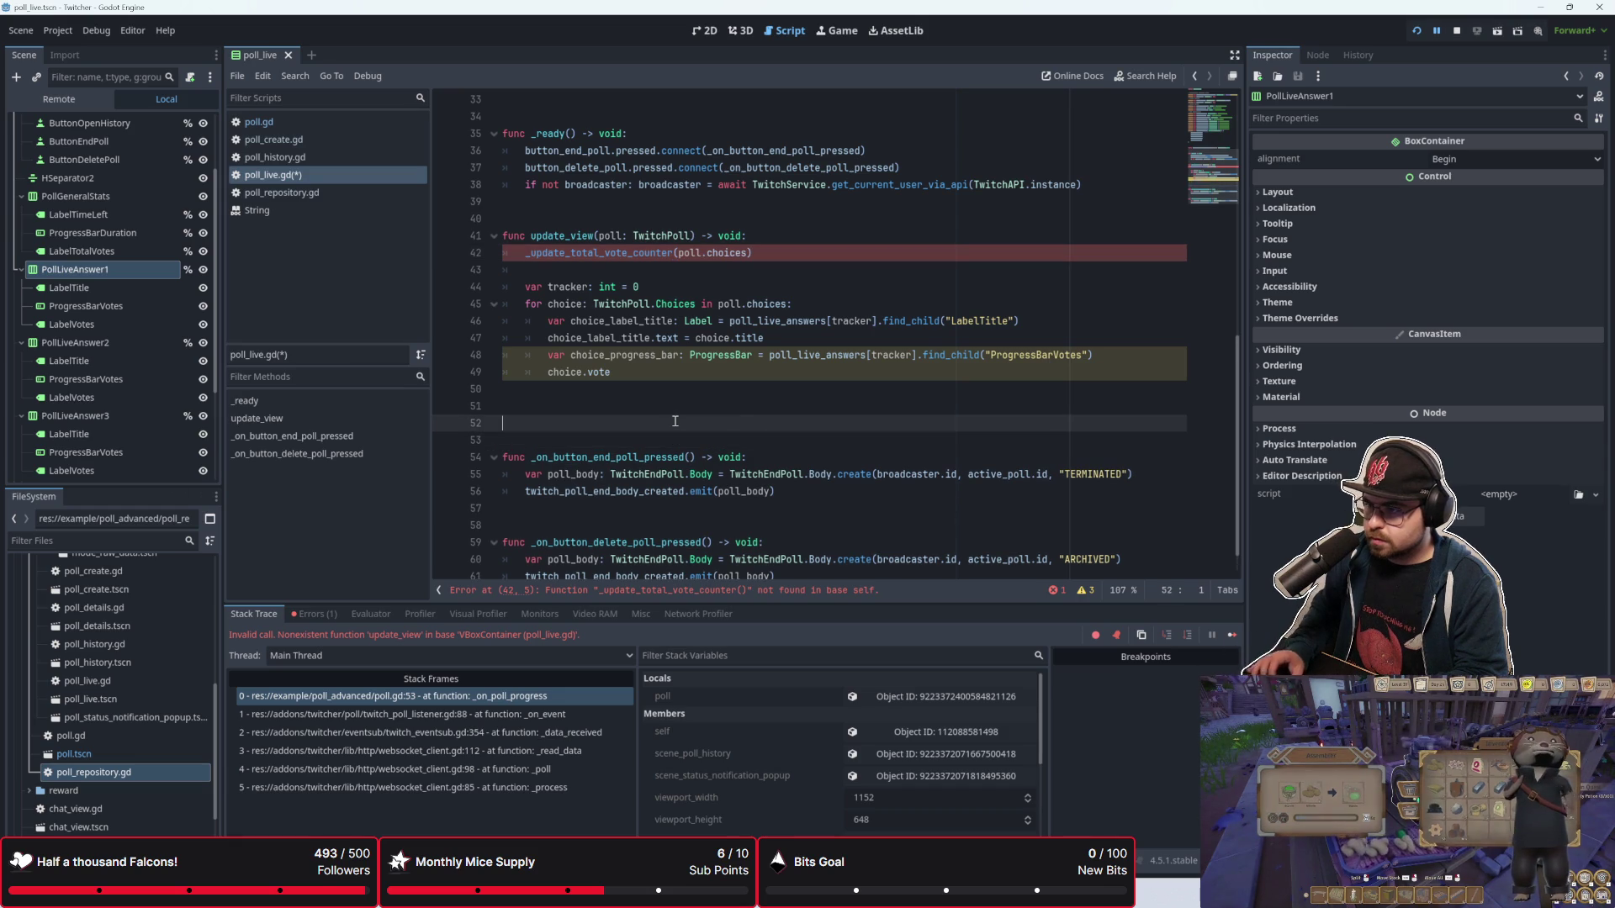
{"action": "scroll", "coordinate": [757, 538], "scroll_direction": "down", "scroll_amount": 1}
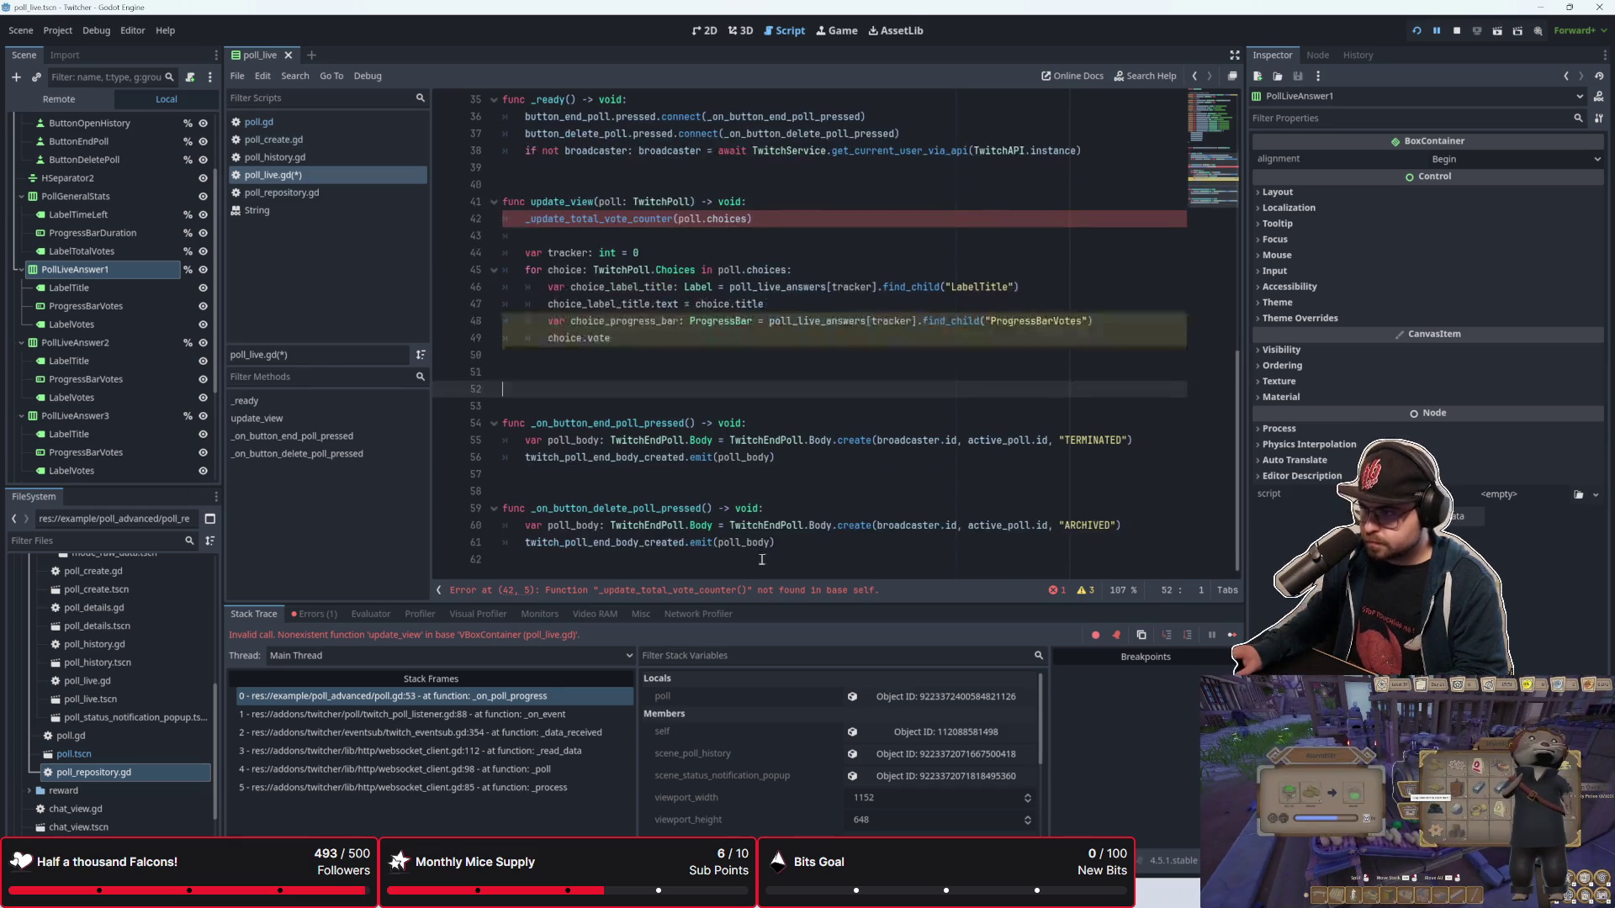
Step: Move the two button handler functions above update_view, separated by blank lines
{"action": "left_click_drag", "start_coordinate": [775, 545], "coordinate": [504, 491]}
{"action": "key", "text": "shift+Up"}
{"action": "key", "text": "shift+Up"}
{"action": "key", "text": "shift+Up"}
{"action": "key", "text": "ctrl+x"}
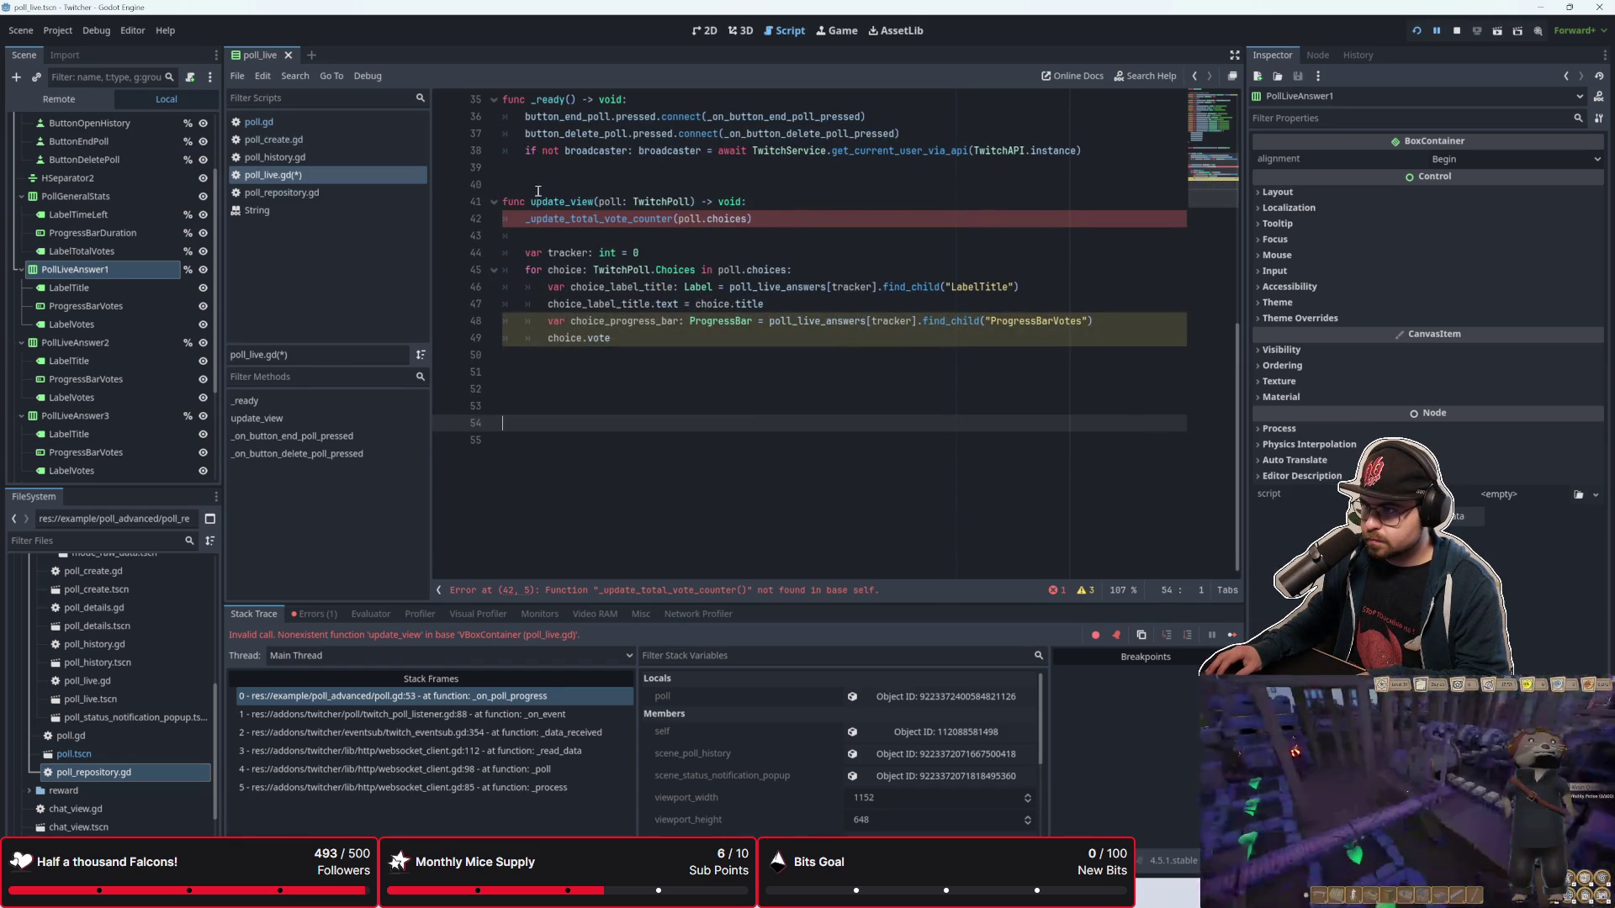
{"action": "left_click", "coordinate": [538, 184]}
{"action": "key", "text": "ctrl+v"}
{"action": "key", "text": "Return"}
{"action": "key", "text": "Return"}
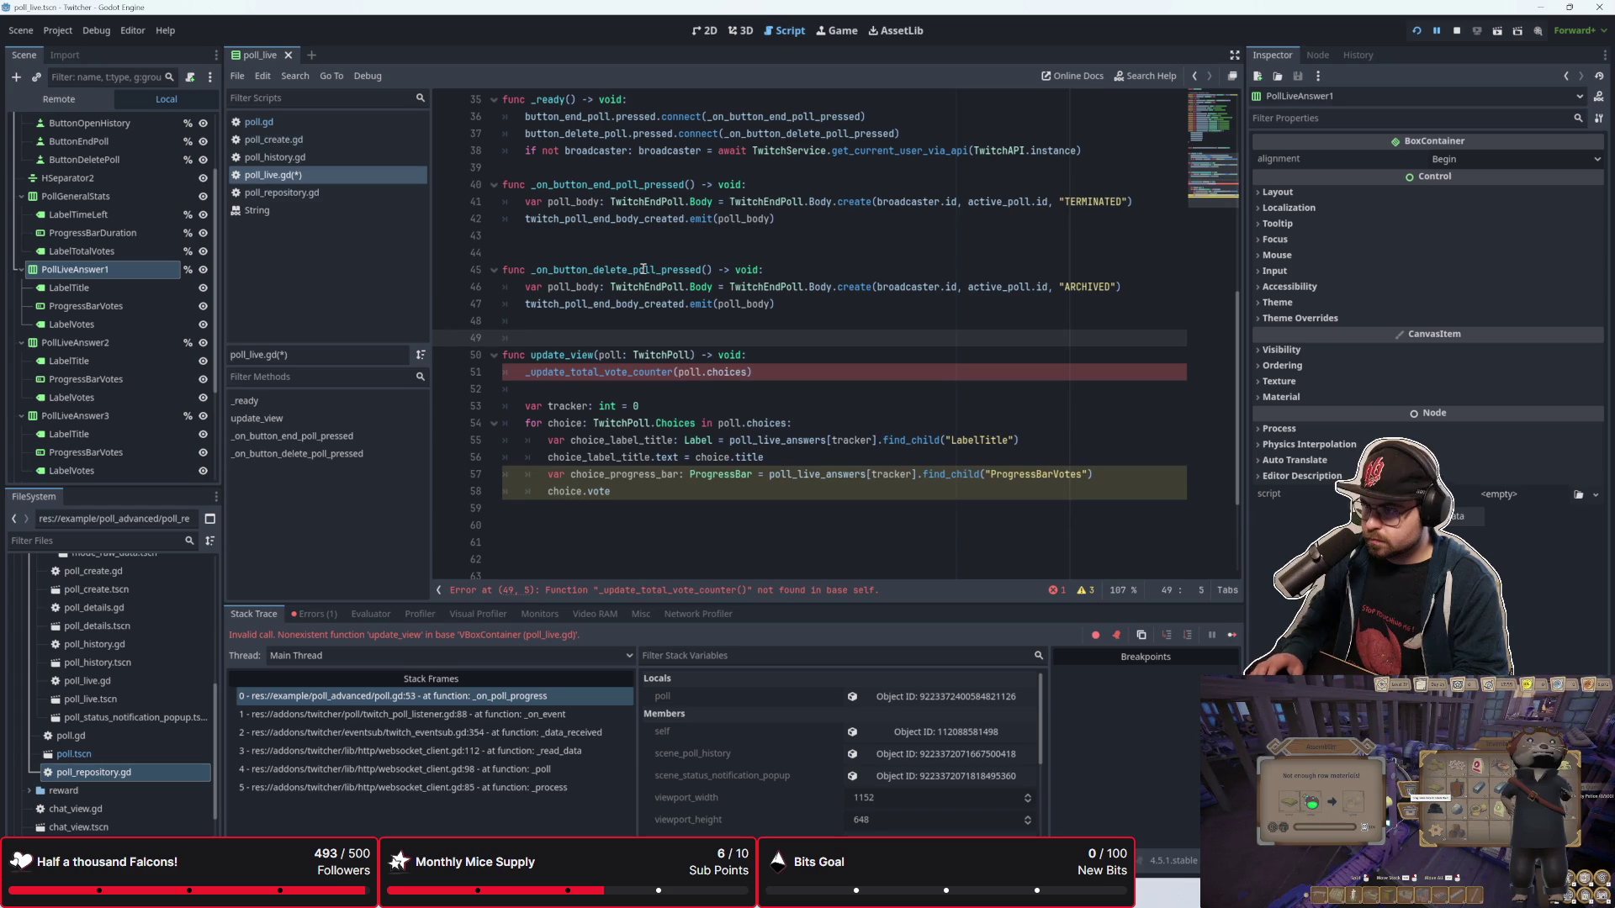
Step: Add blank lines before _on_button_end_poll_pressed and after the _update_total_vote_counter call
{"action": "key", "text": "Up"}
{"action": "key", "text": "Up"}
{"action": "key", "text": "Up"}
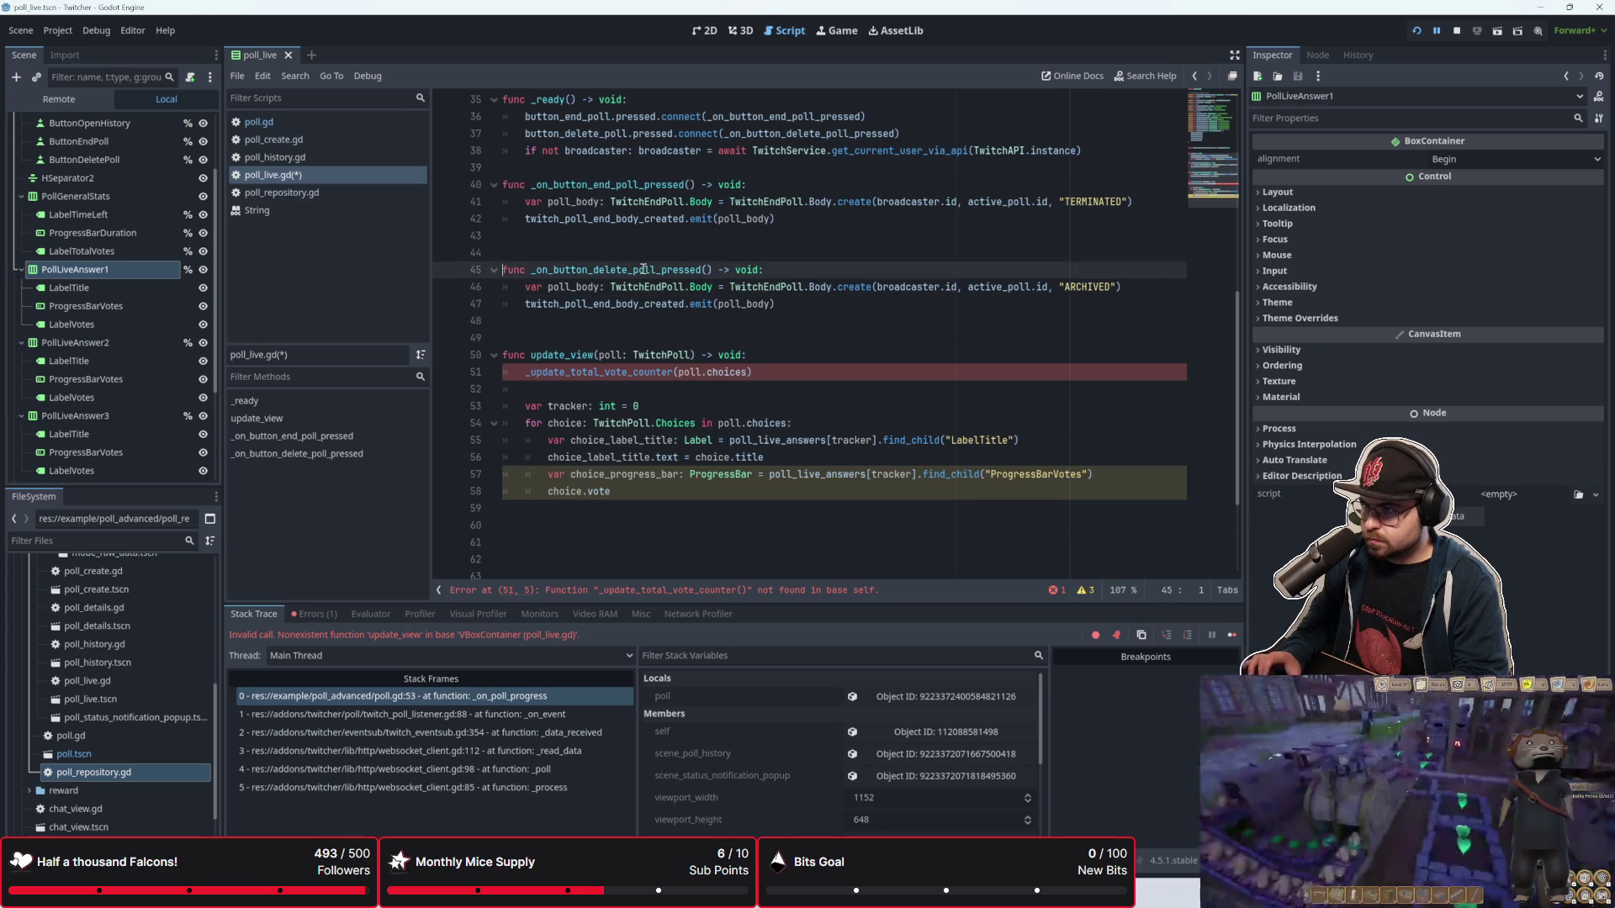
{"action": "key", "text": "Up"}
{"action": "key", "text": "Up"}
{"action": "key", "text": "Return"}
{"action": "key", "text": "Down"}
{"action": "key", "text": "Down"}
{"action": "key", "text": "Down"}
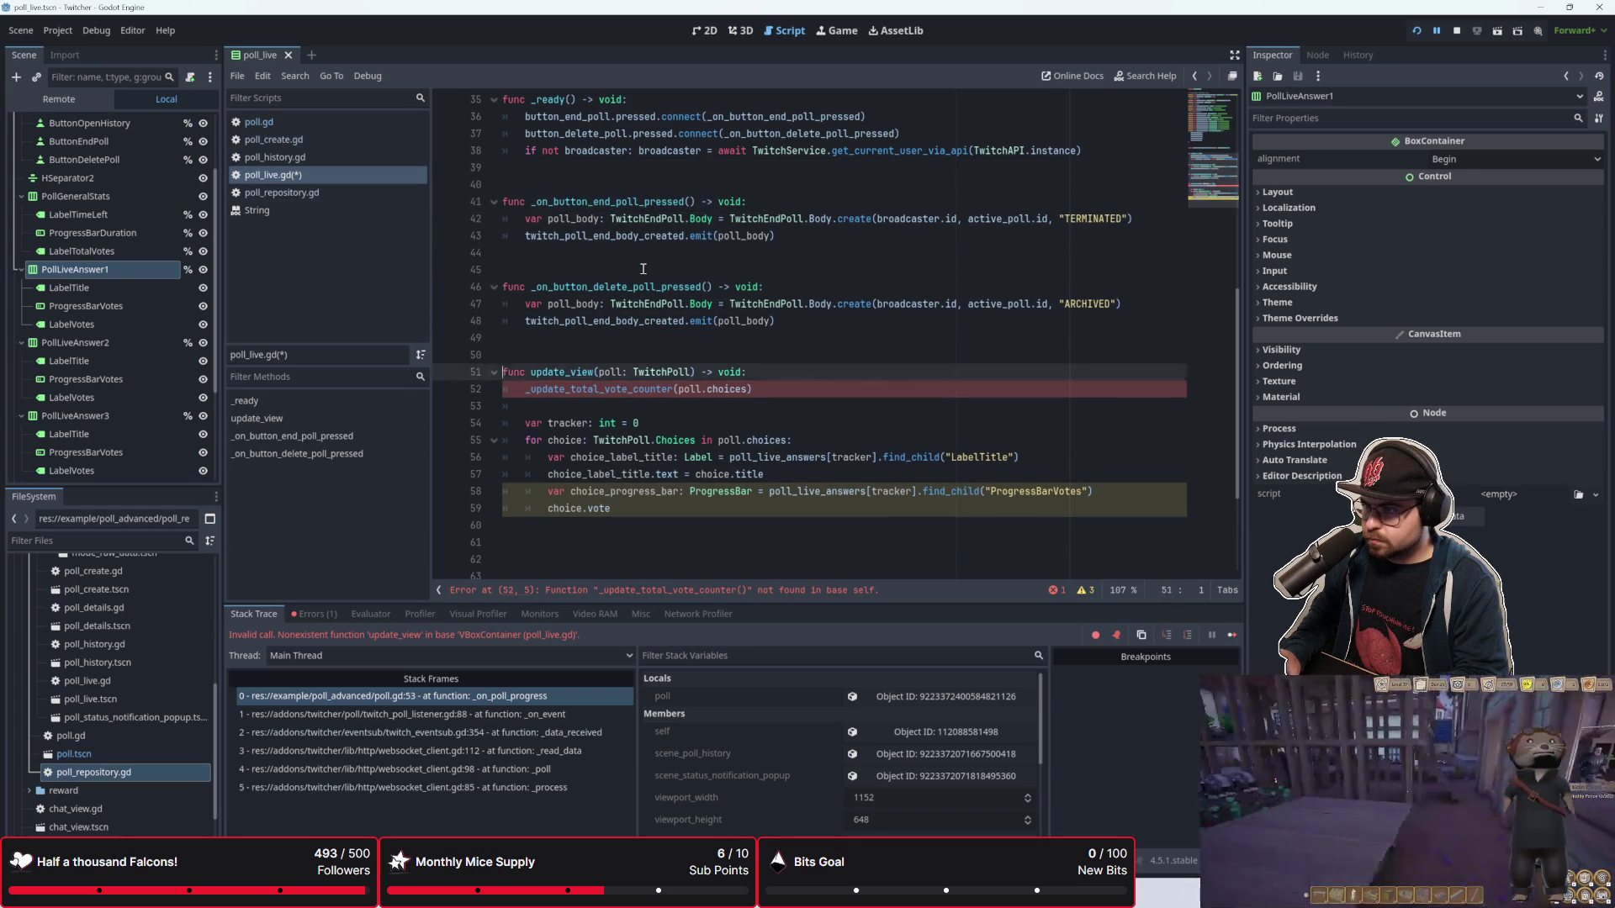
{"action": "key", "text": "Return"}
{"action": "key", "text": "Return"}
{"action": "key", "text": "Up"}
{"action": "key", "text": "Up"}
{"action": "key", "text": "Up"}
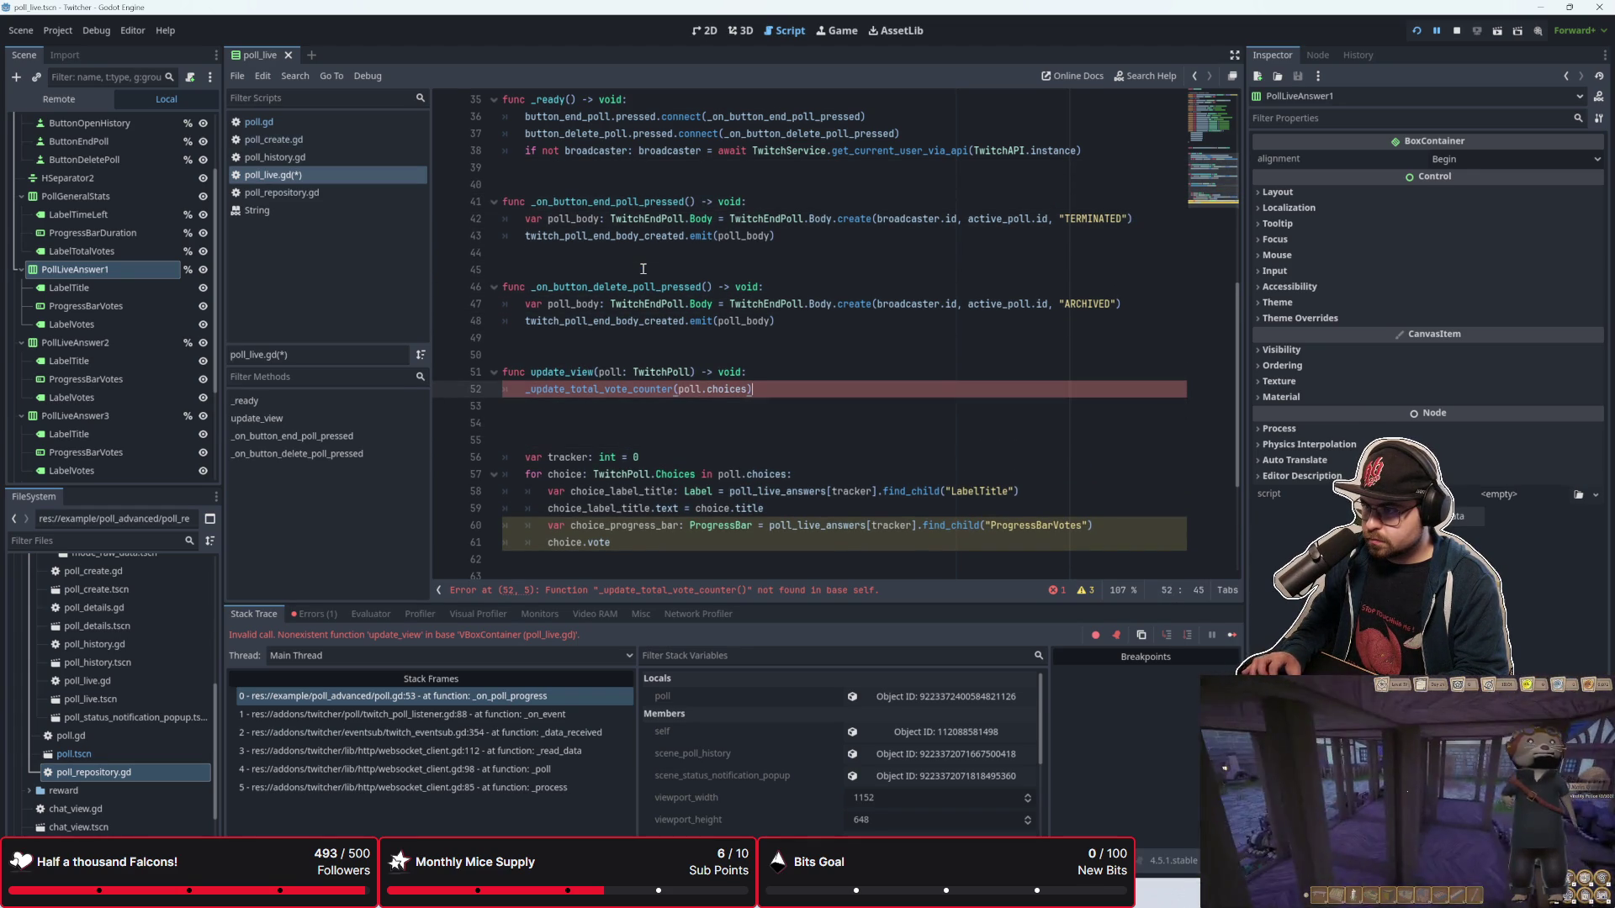
{"action": "key", "text": "End"}
{"action": "scroll", "coordinate": [665, 295], "scroll_direction": "down", "scroll_amount": 2}
{"action": "left_click", "coordinate": [689, 328]}
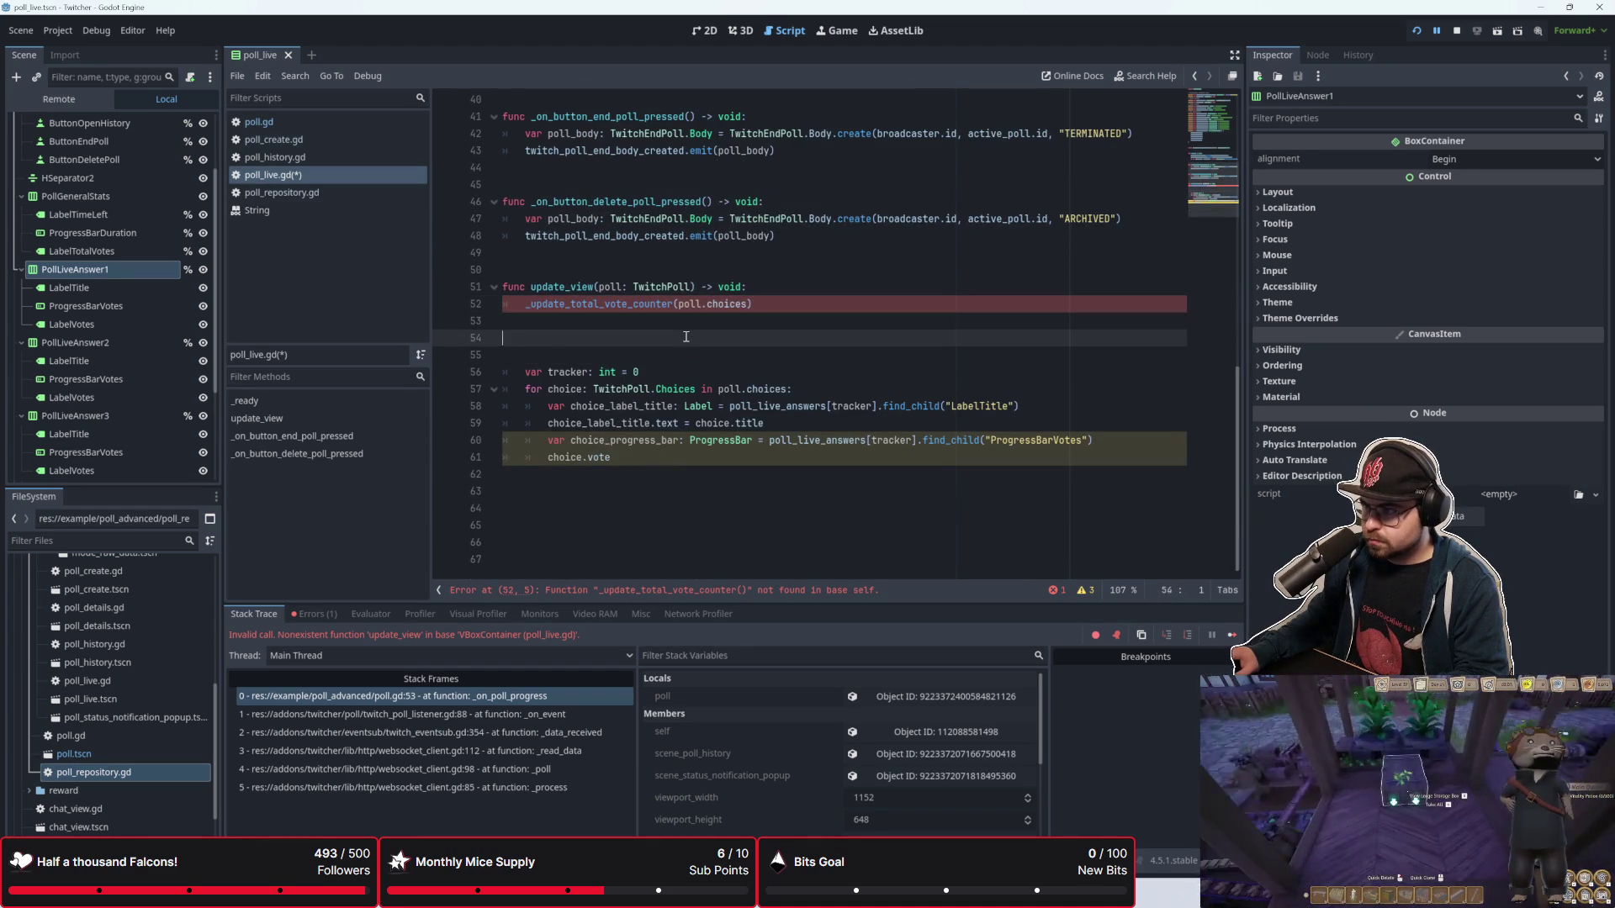
{"action": "key", "text": "Down"}
{"action": "key", "text": "Down"}
{"action": "key", "text": "Up"}
{"action": "key", "text": "Up"}
{"action": "key", "text": "Down"}
{"action": "key", "text": "Down"}
{"action": "key", "text": "Up"}
{"action": "key", "text": "Up"}
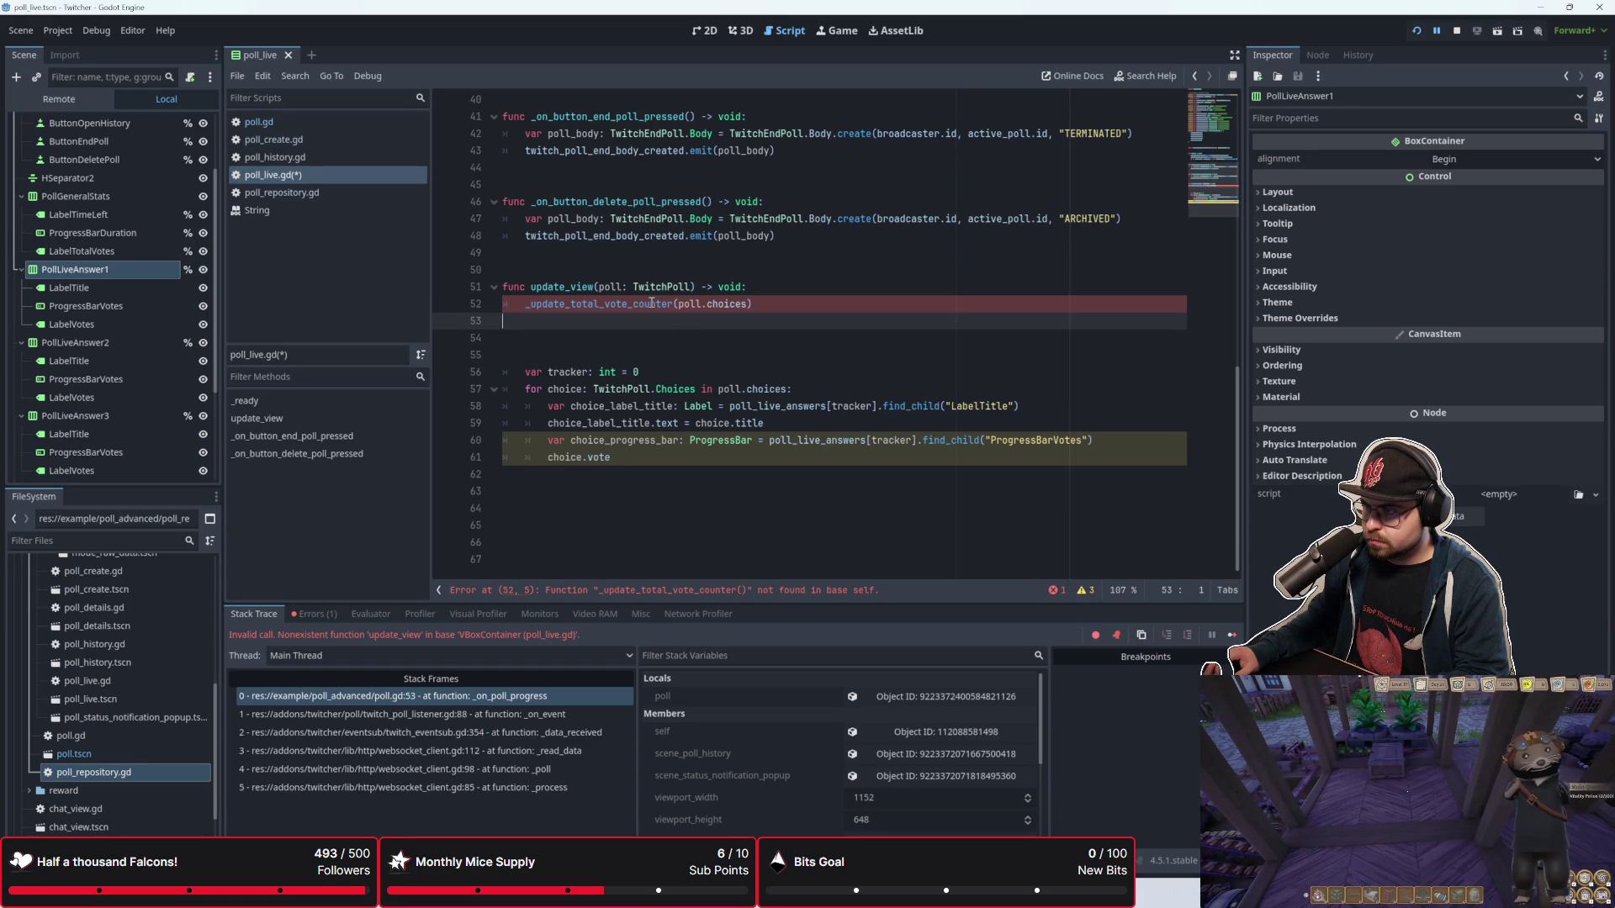
Step: Remove the trial text and surplus blank lines below the _update_total_vote_counter call
{"action": "left_click", "coordinate": [652, 304]}
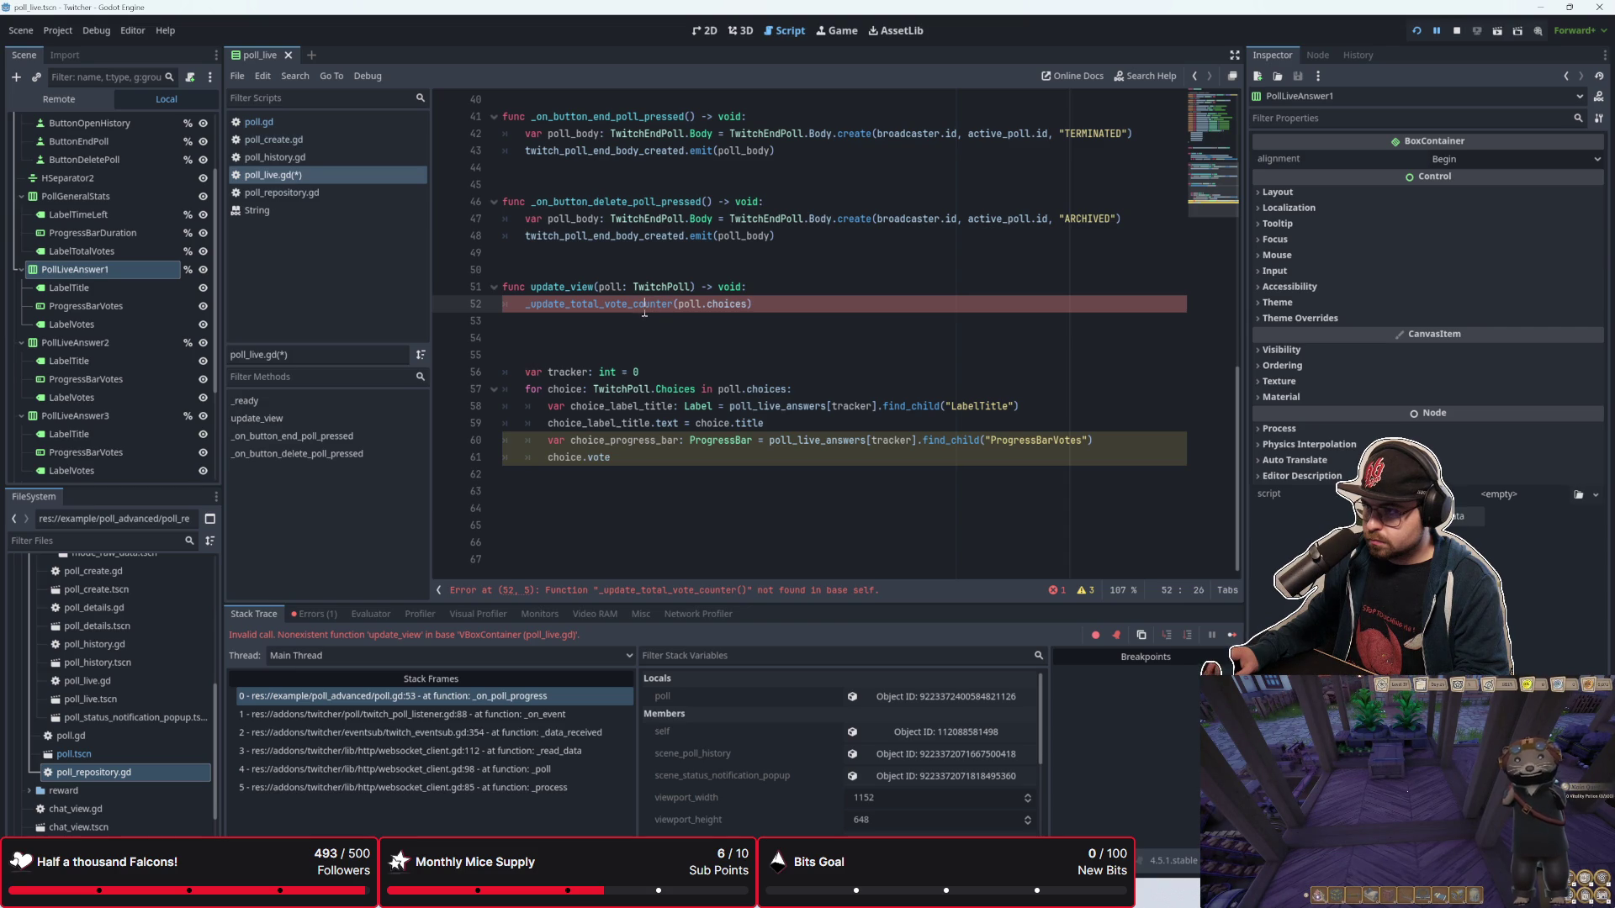
{"action": "left_click", "coordinate": [646, 319]}
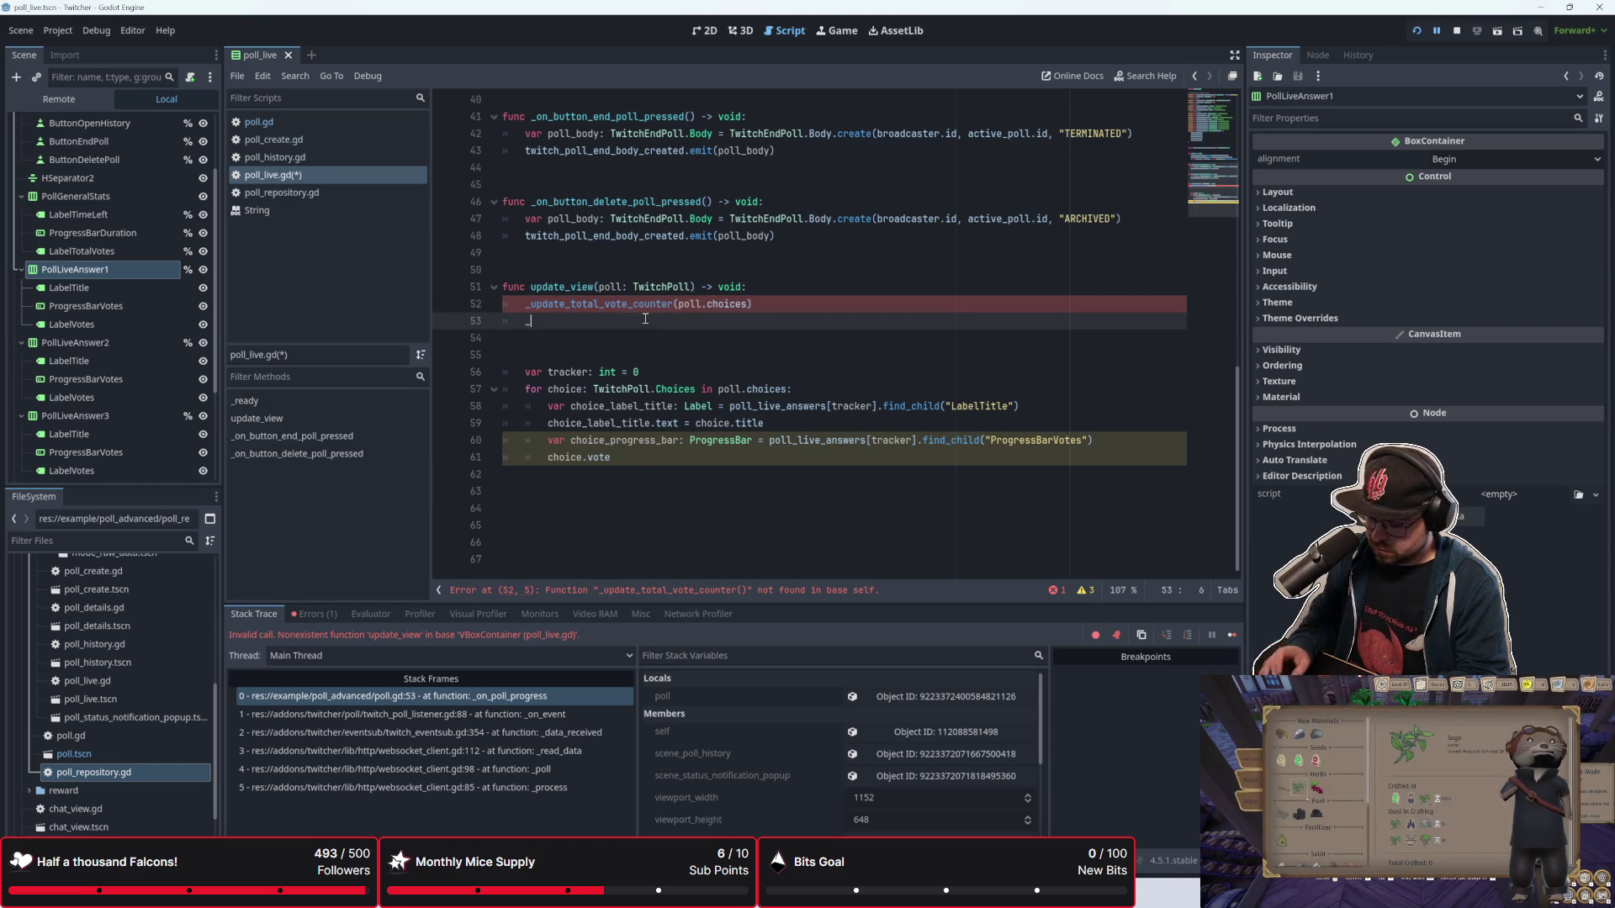
{"action": "type", "text": "_u"}
{"action": "key", "text": "BackSpace"}
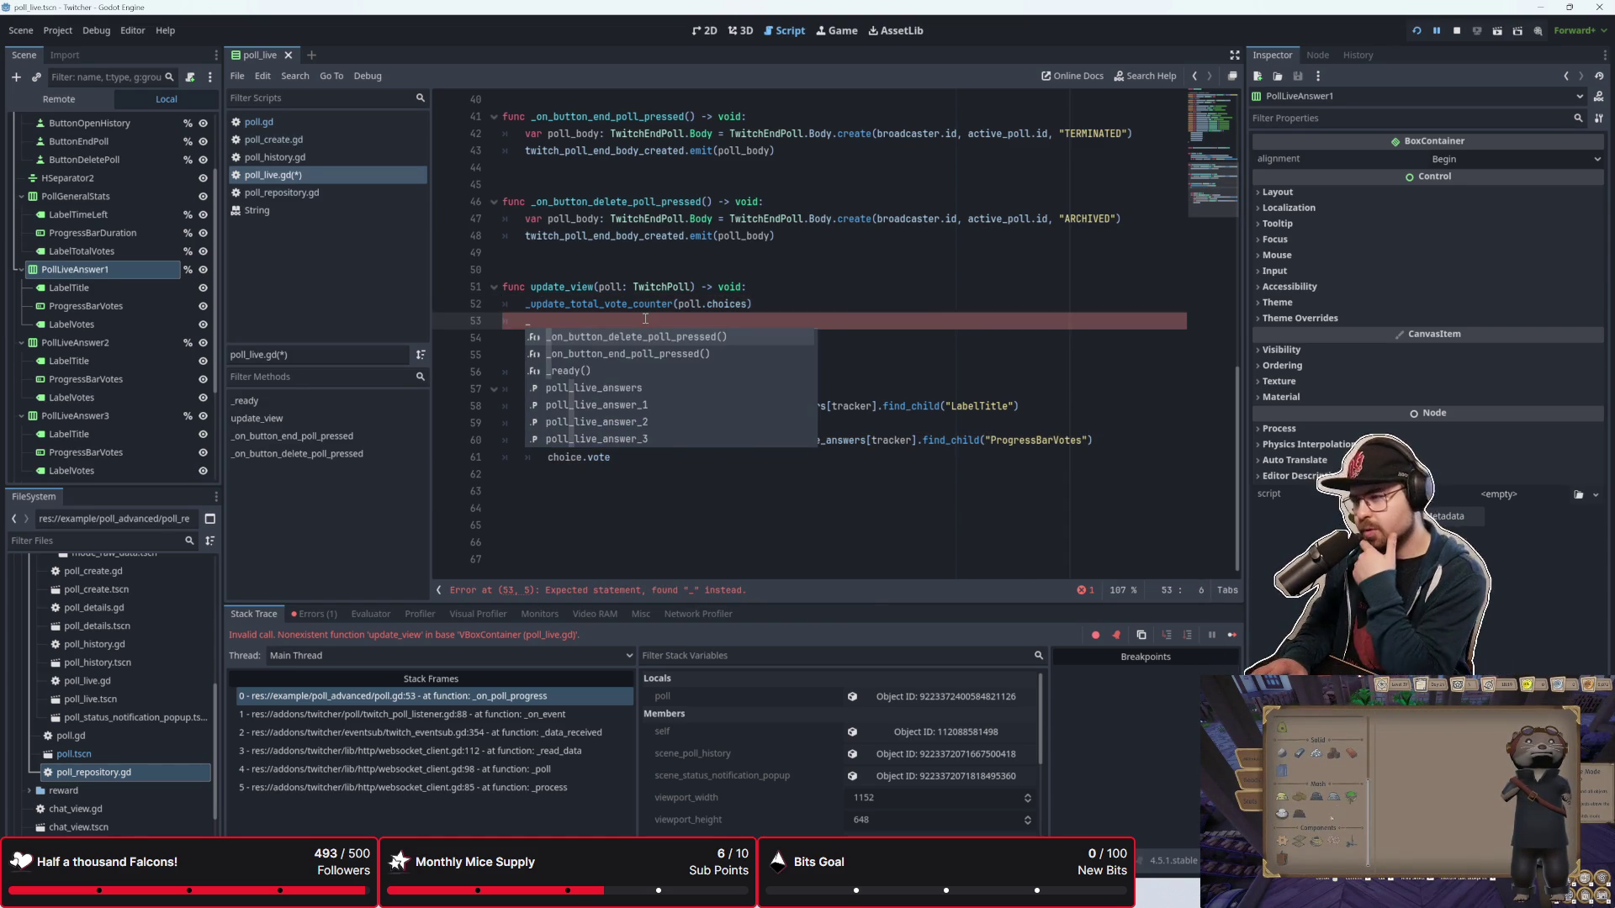
{"action": "key", "text": "BackSpace"}
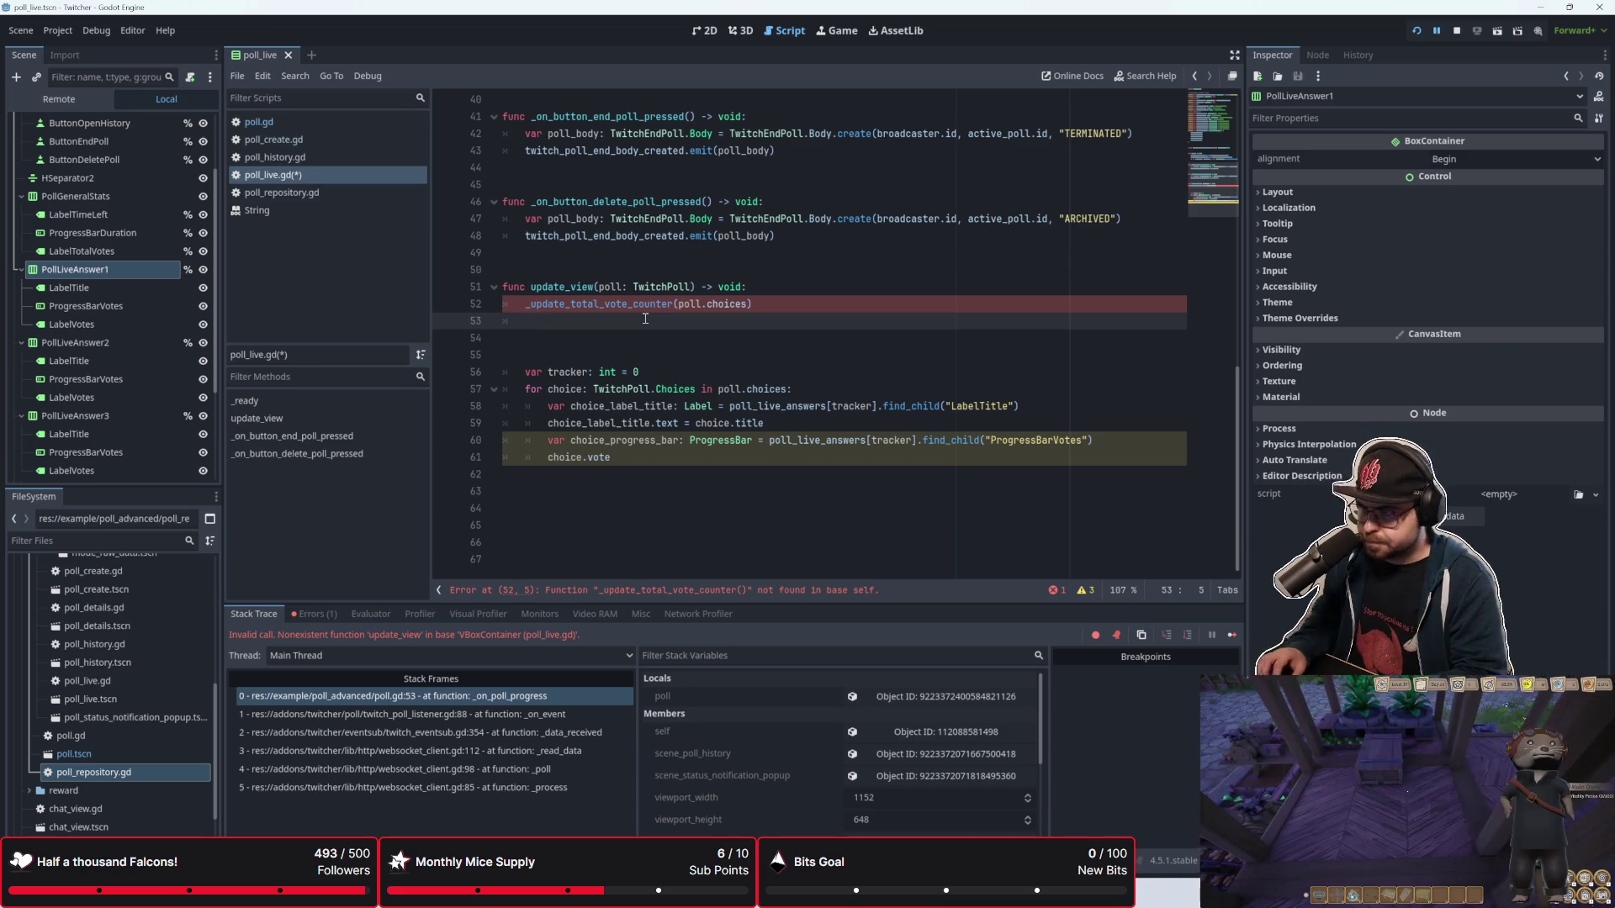
{"action": "key", "text": "Down"}
{"action": "key", "text": "Down"}
{"action": "key", "text": "BackSpace"}
{"action": "key", "text": "BackSpace"}
{"action": "key", "text": "Down"}
{"action": "key", "text": "Down"}
{"action": "key", "text": "Down"}
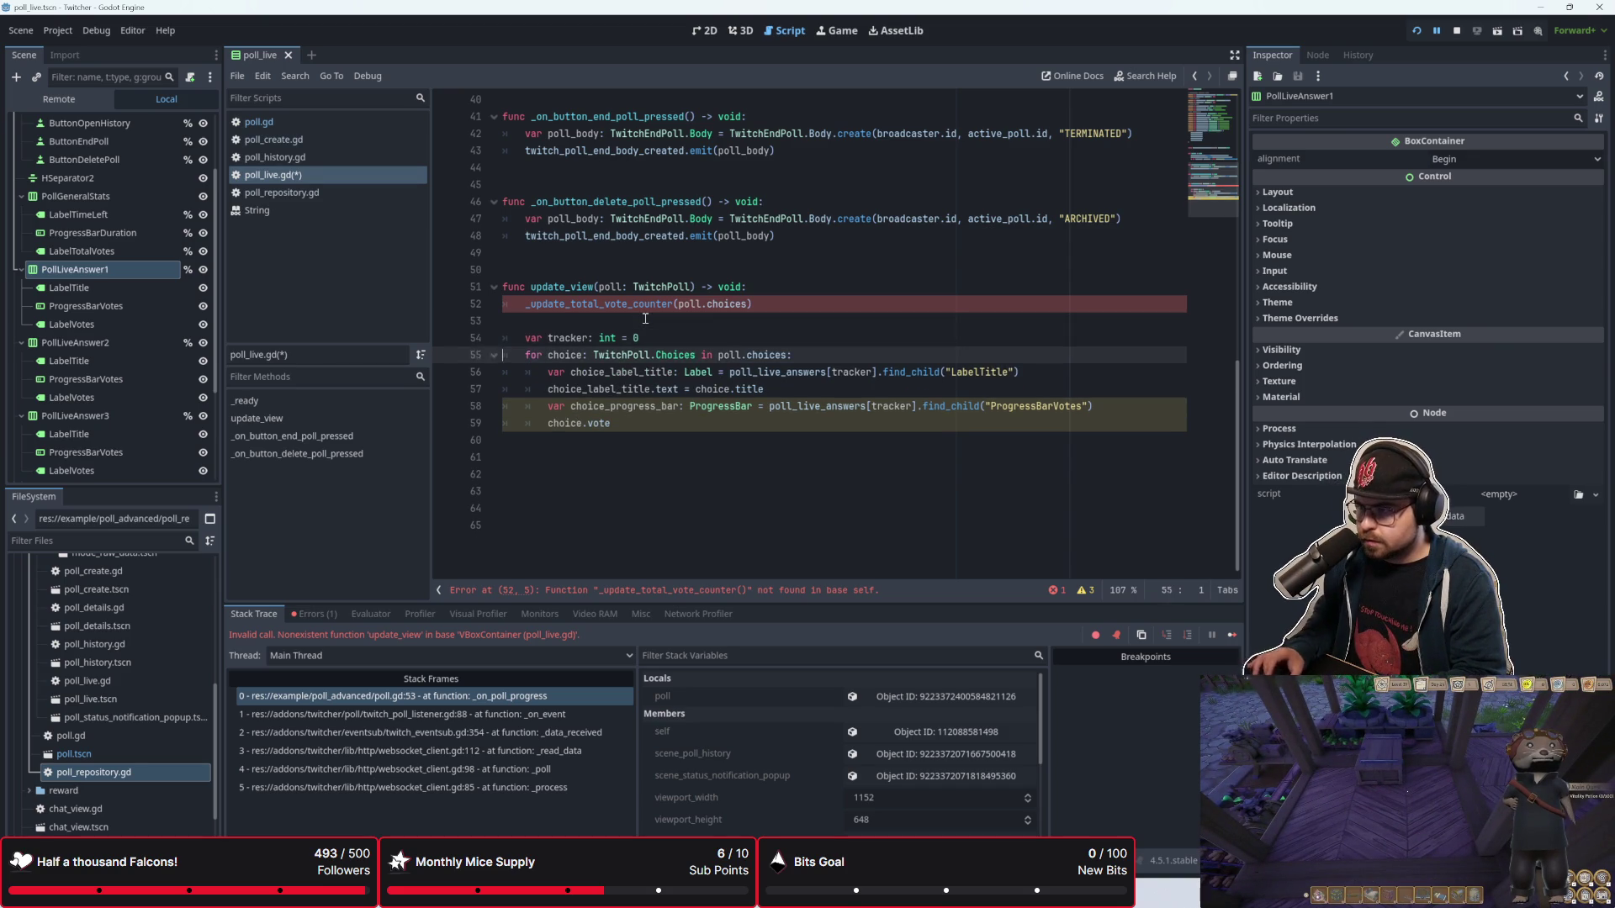
Step: Add func _update_total_vote_counter(choices: Array[TwitchPoll.Choices]) -> void: at the script's end
{"action": "key", "text": "Down"}
{"action": "key", "text": "Down"}
{"action": "key", "text": "Return"}
{"action": "type", "text": "func _:"}
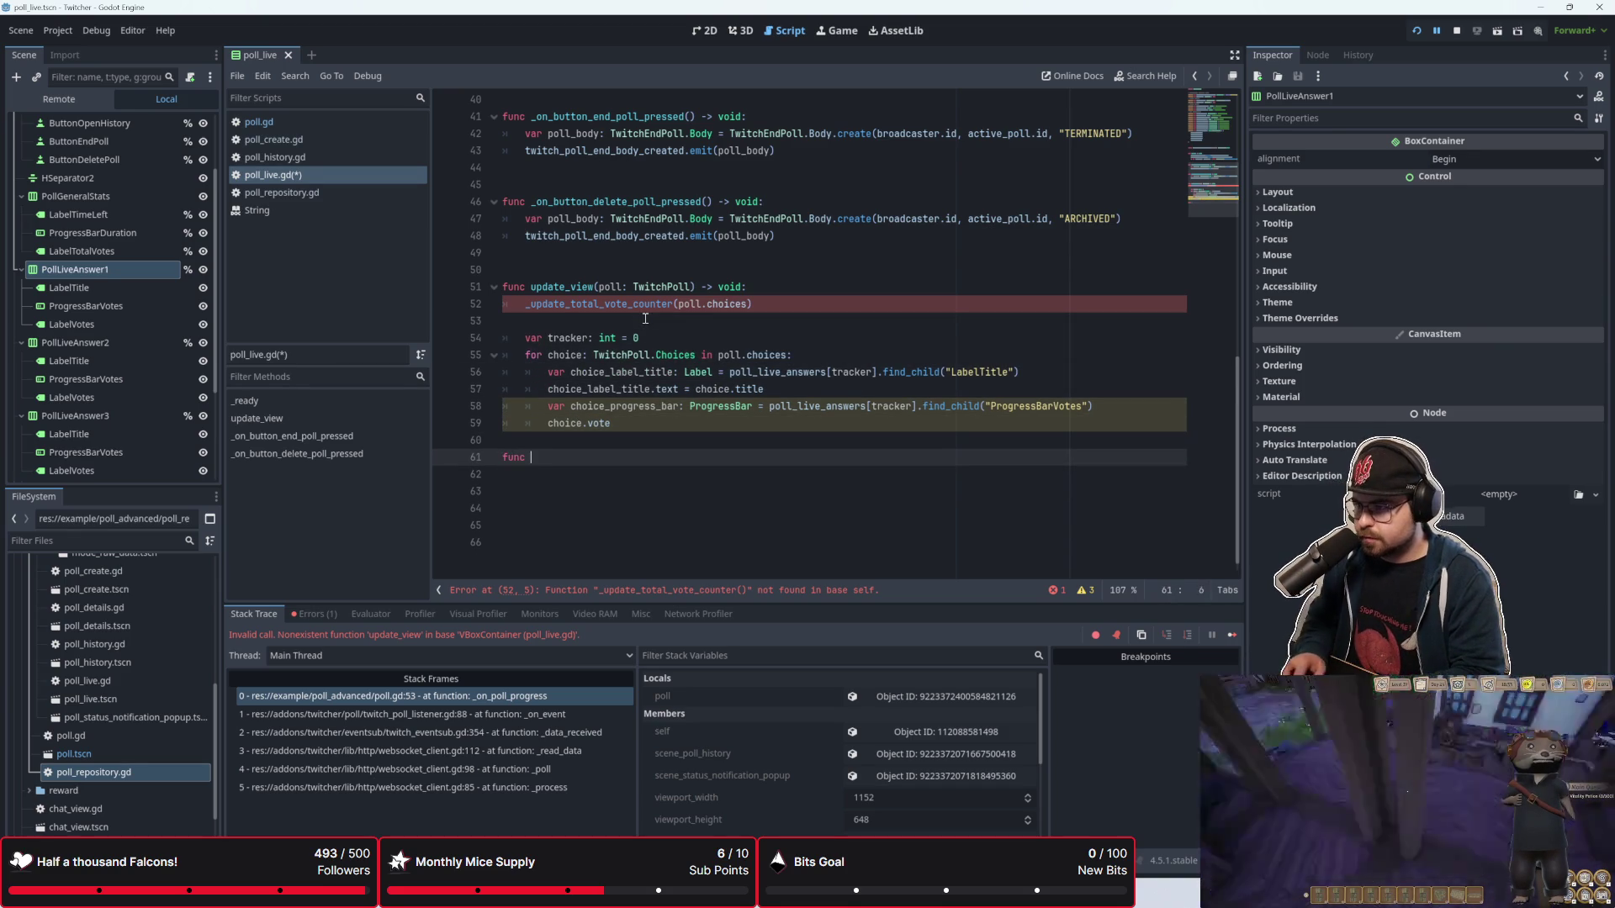
{"action": "key", "text": "BackSpace"}
{"action": "type", "text": "upd"}
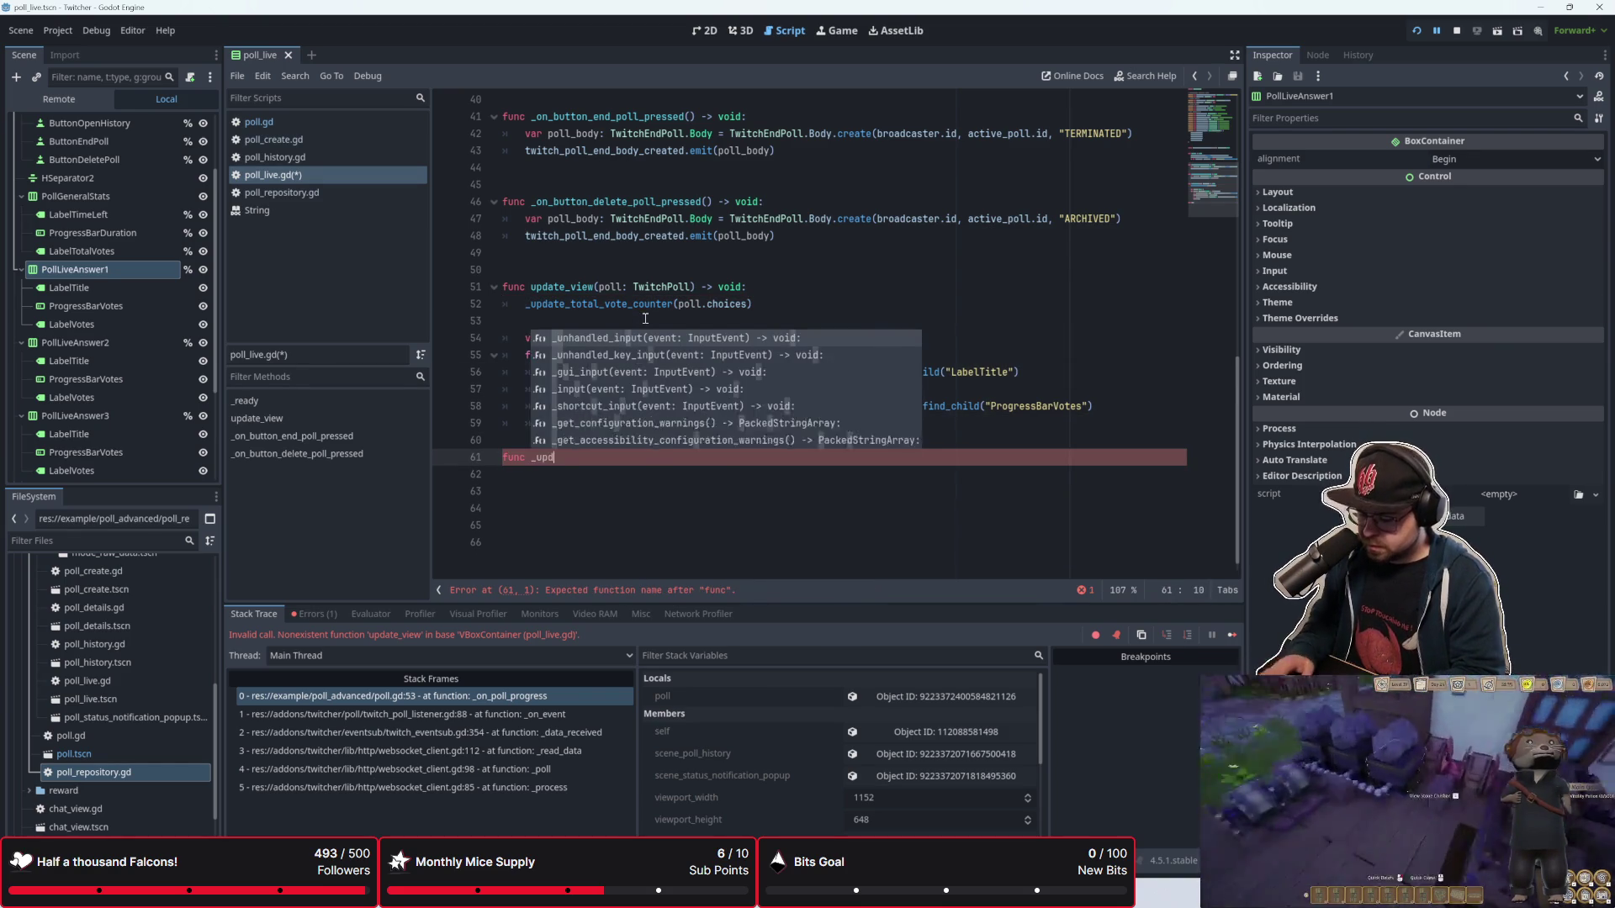
{"action": "type", "text": "ate_to"}
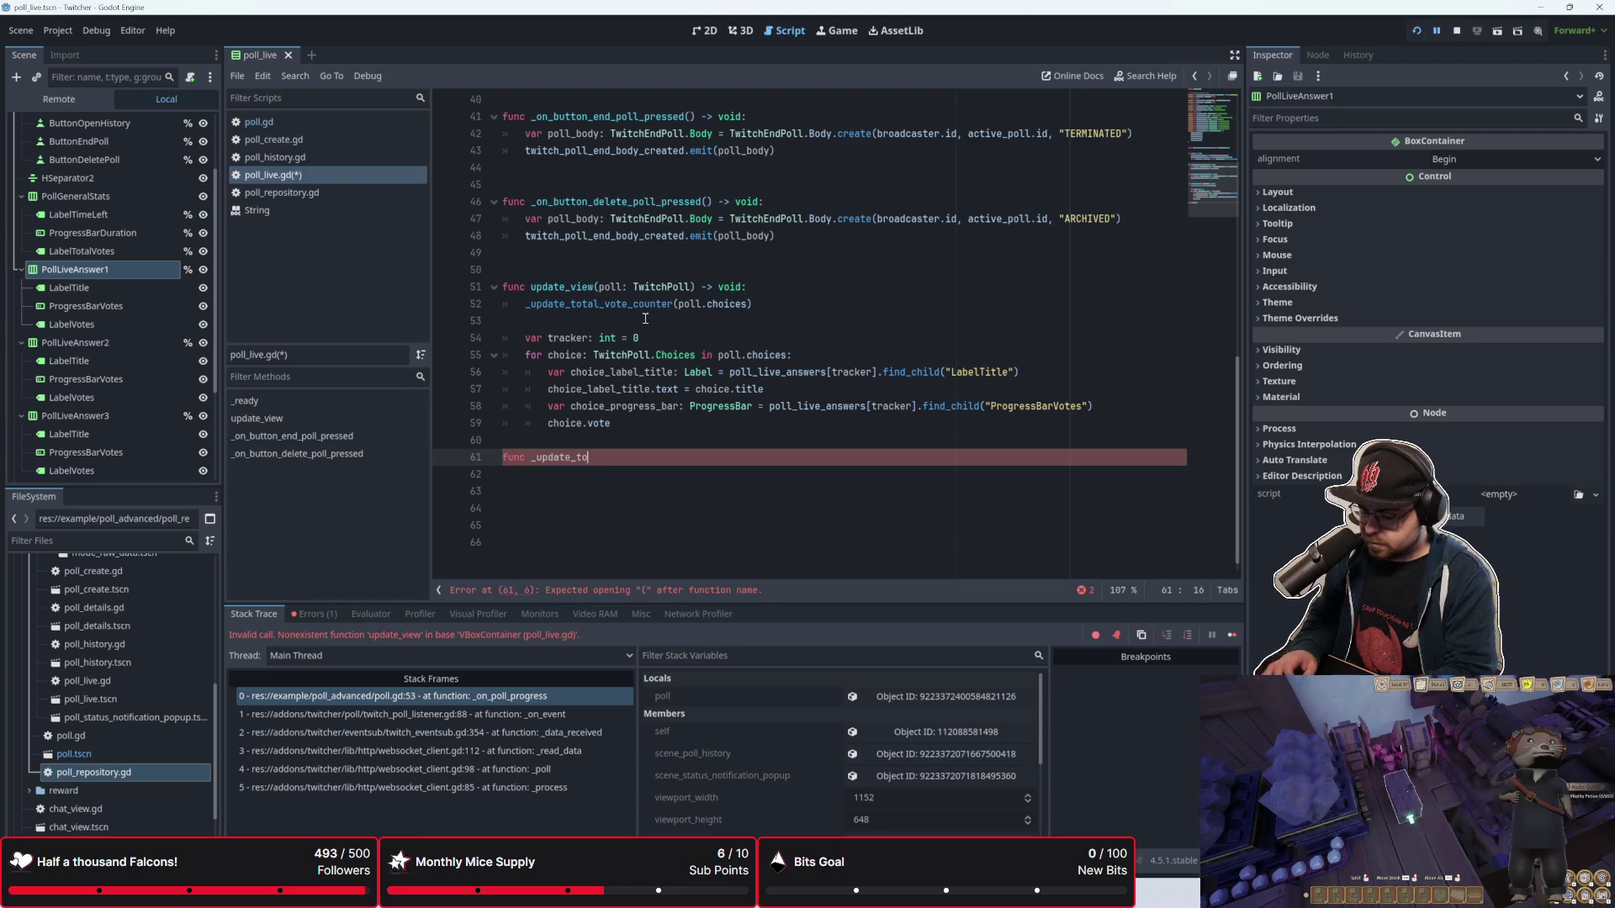
{"action": "type", "text": "tal_vote_counter(c"}
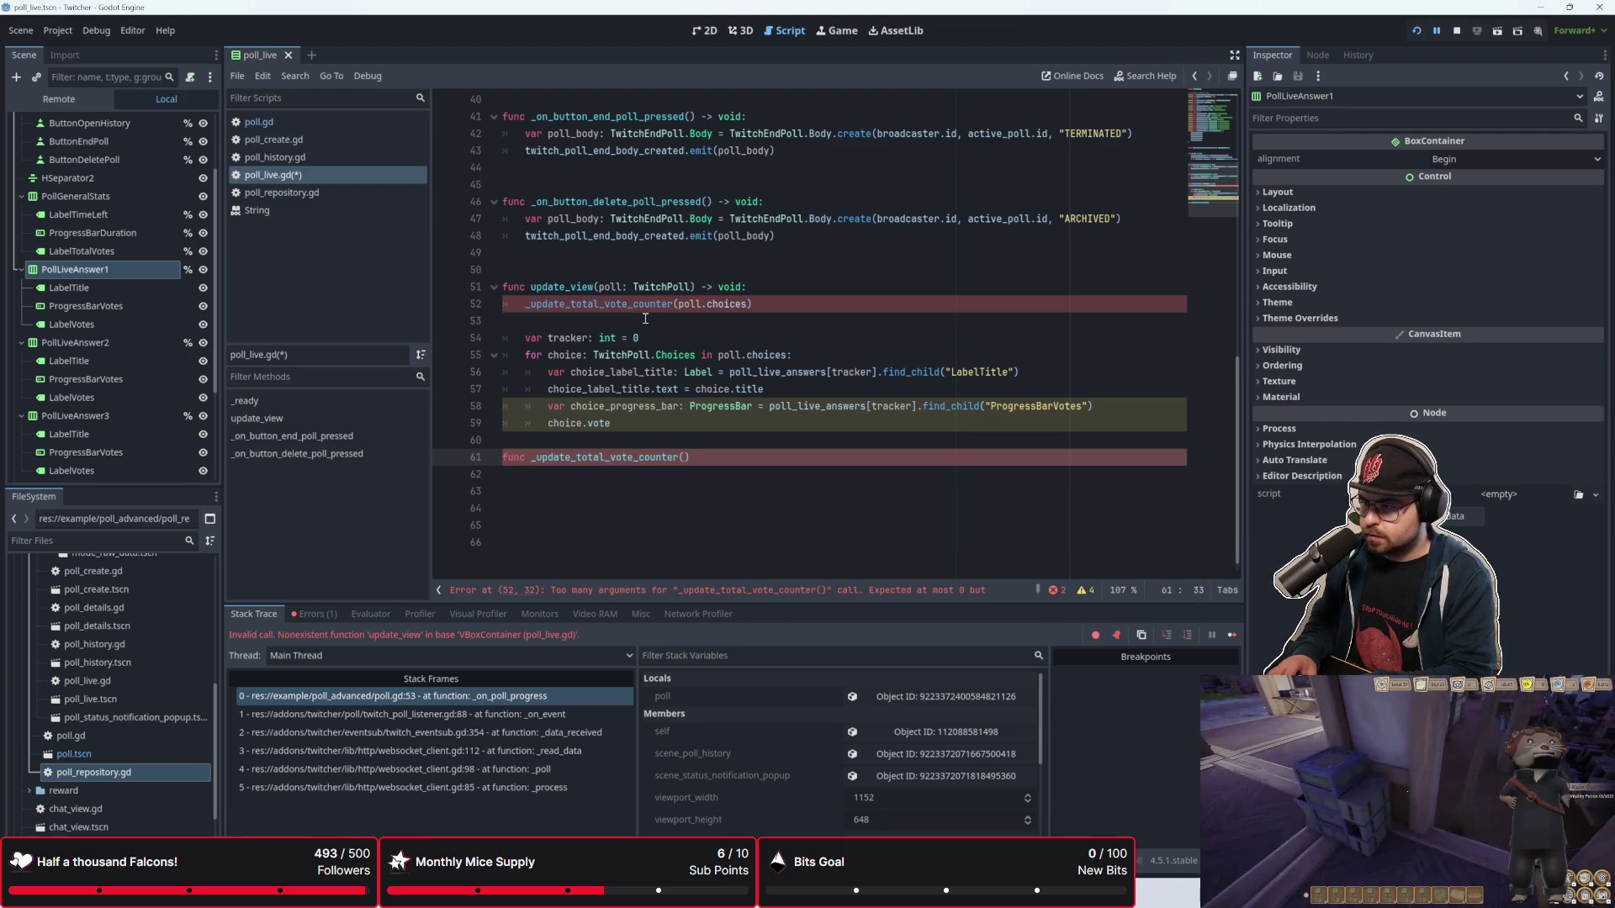
{"action": "type", "text": "hoices: "}
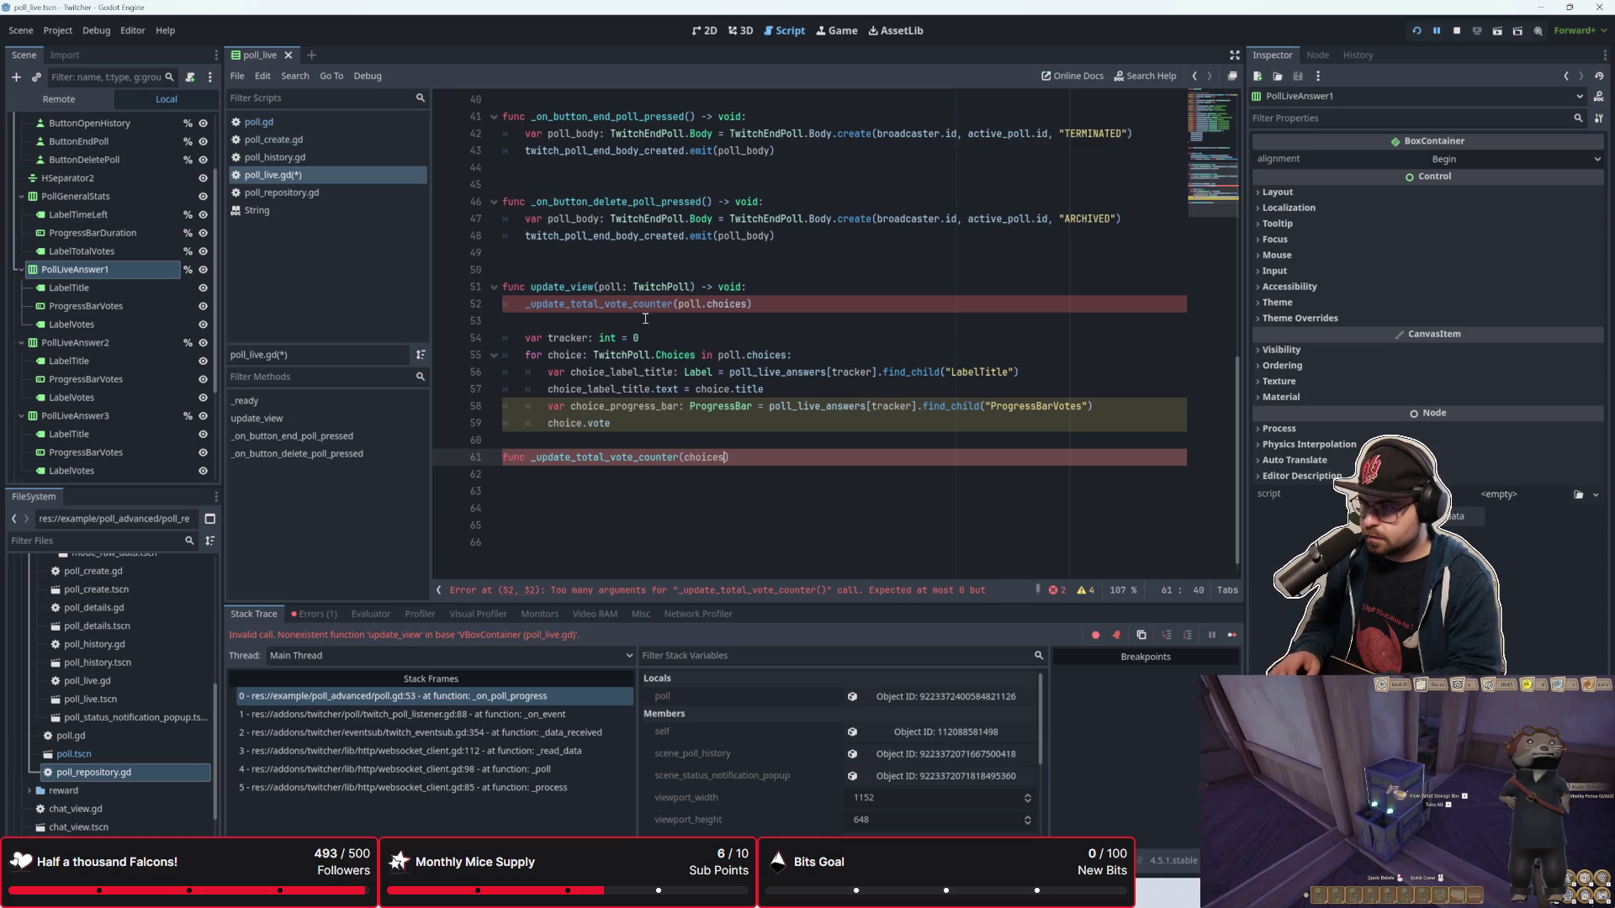
{"action": "type", "text": "Twitch"}
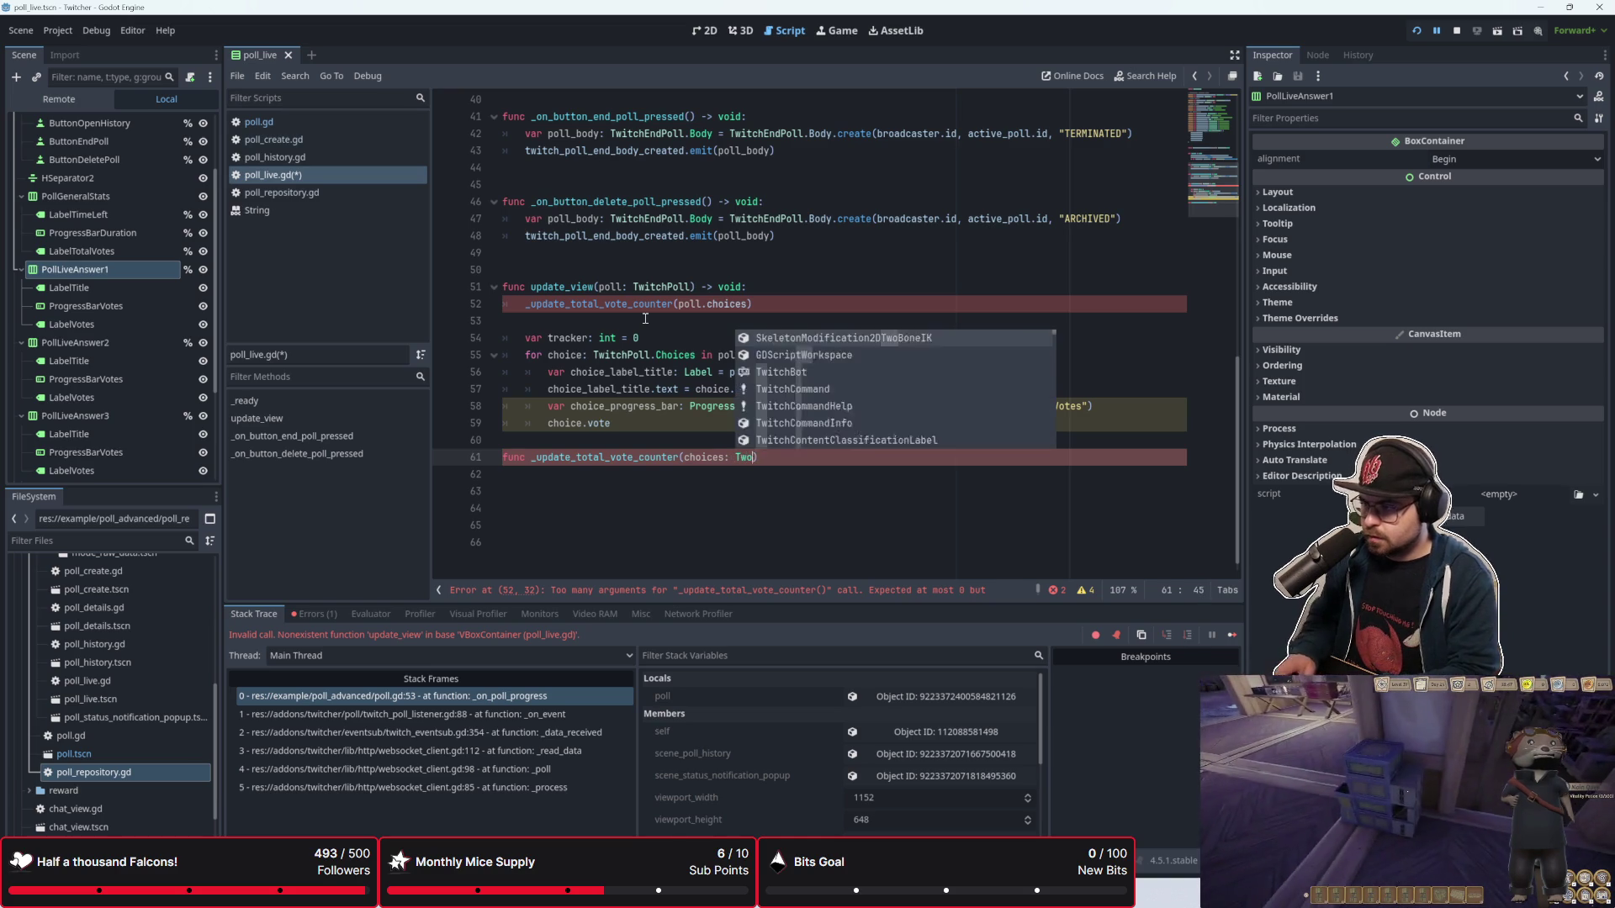
{"action": "type", "text": "Poll.Ch"}
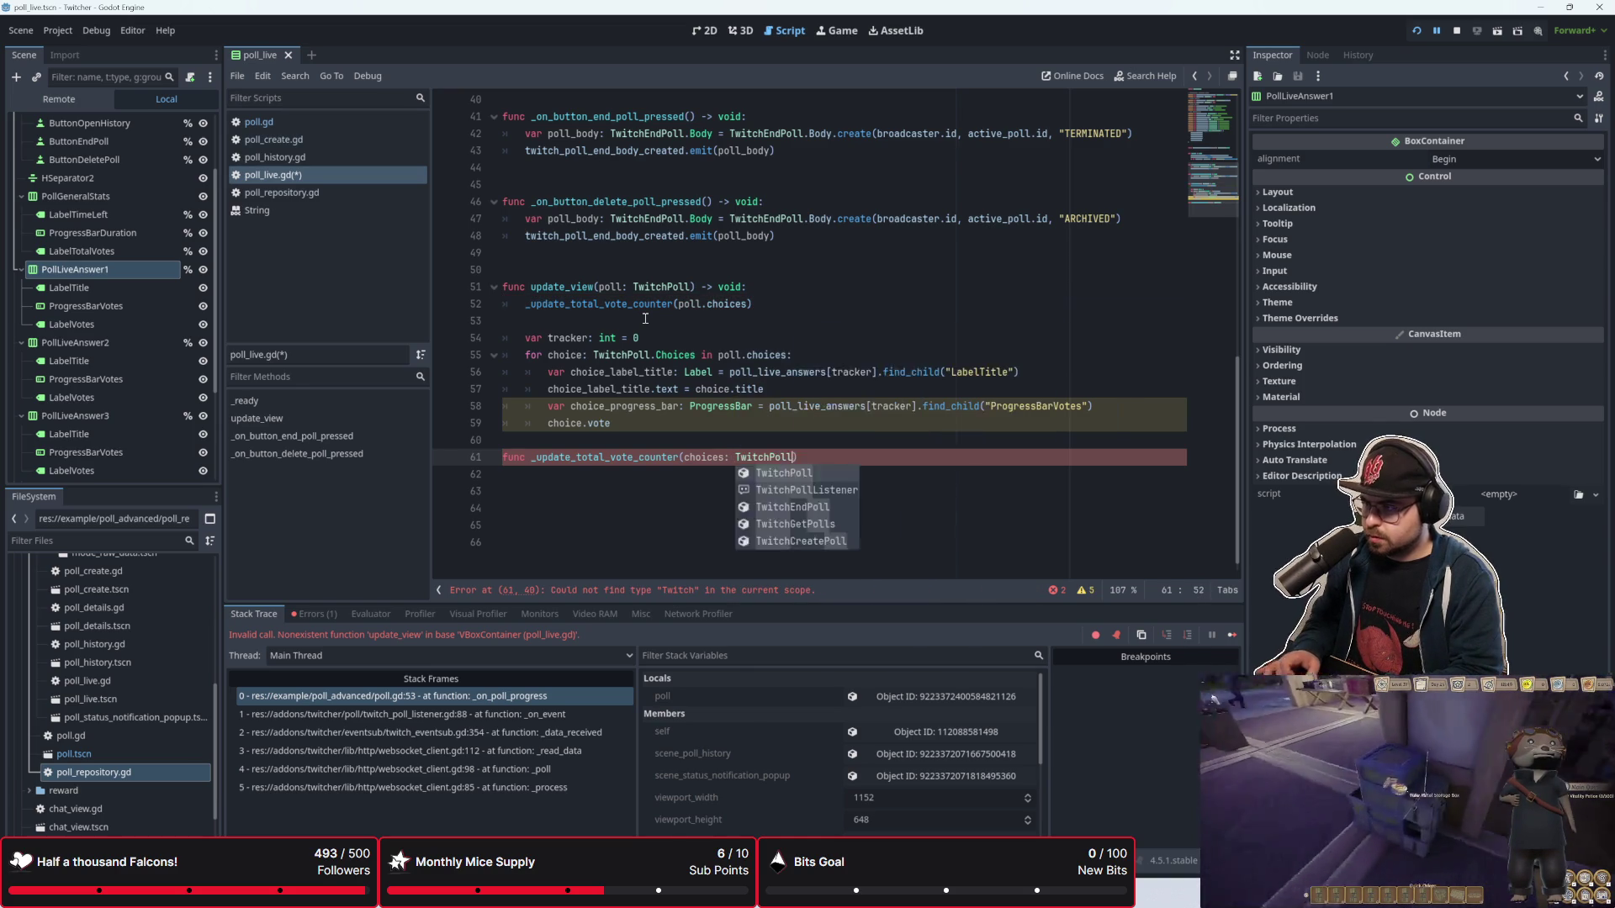
{"action": "type", "text": ")"}
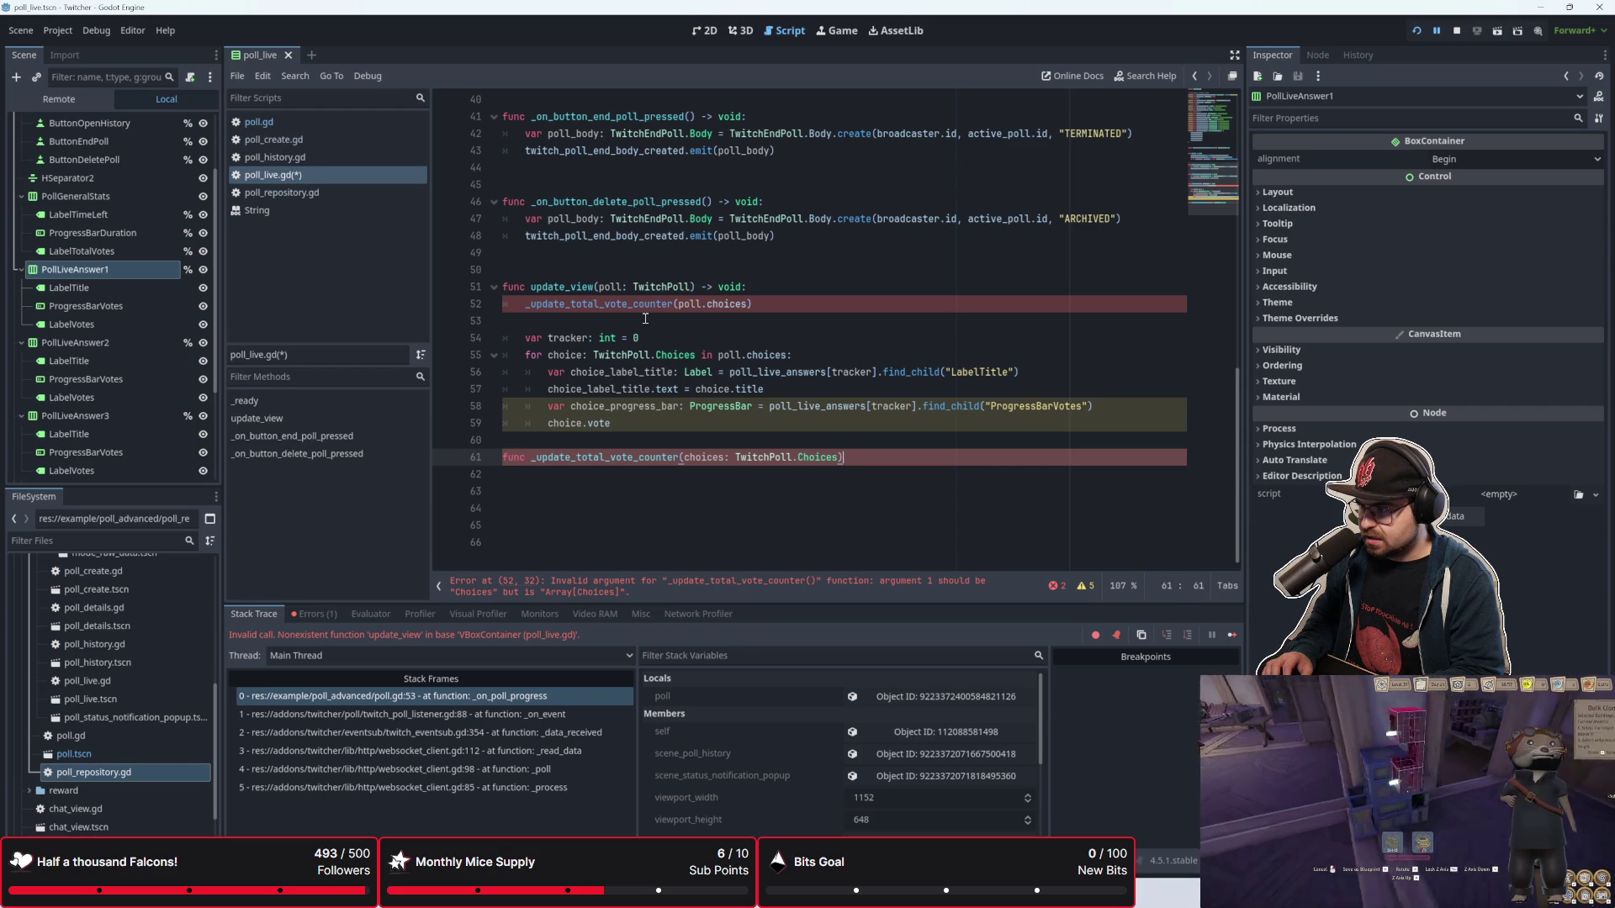
{"action": "key", "text": "Left"}
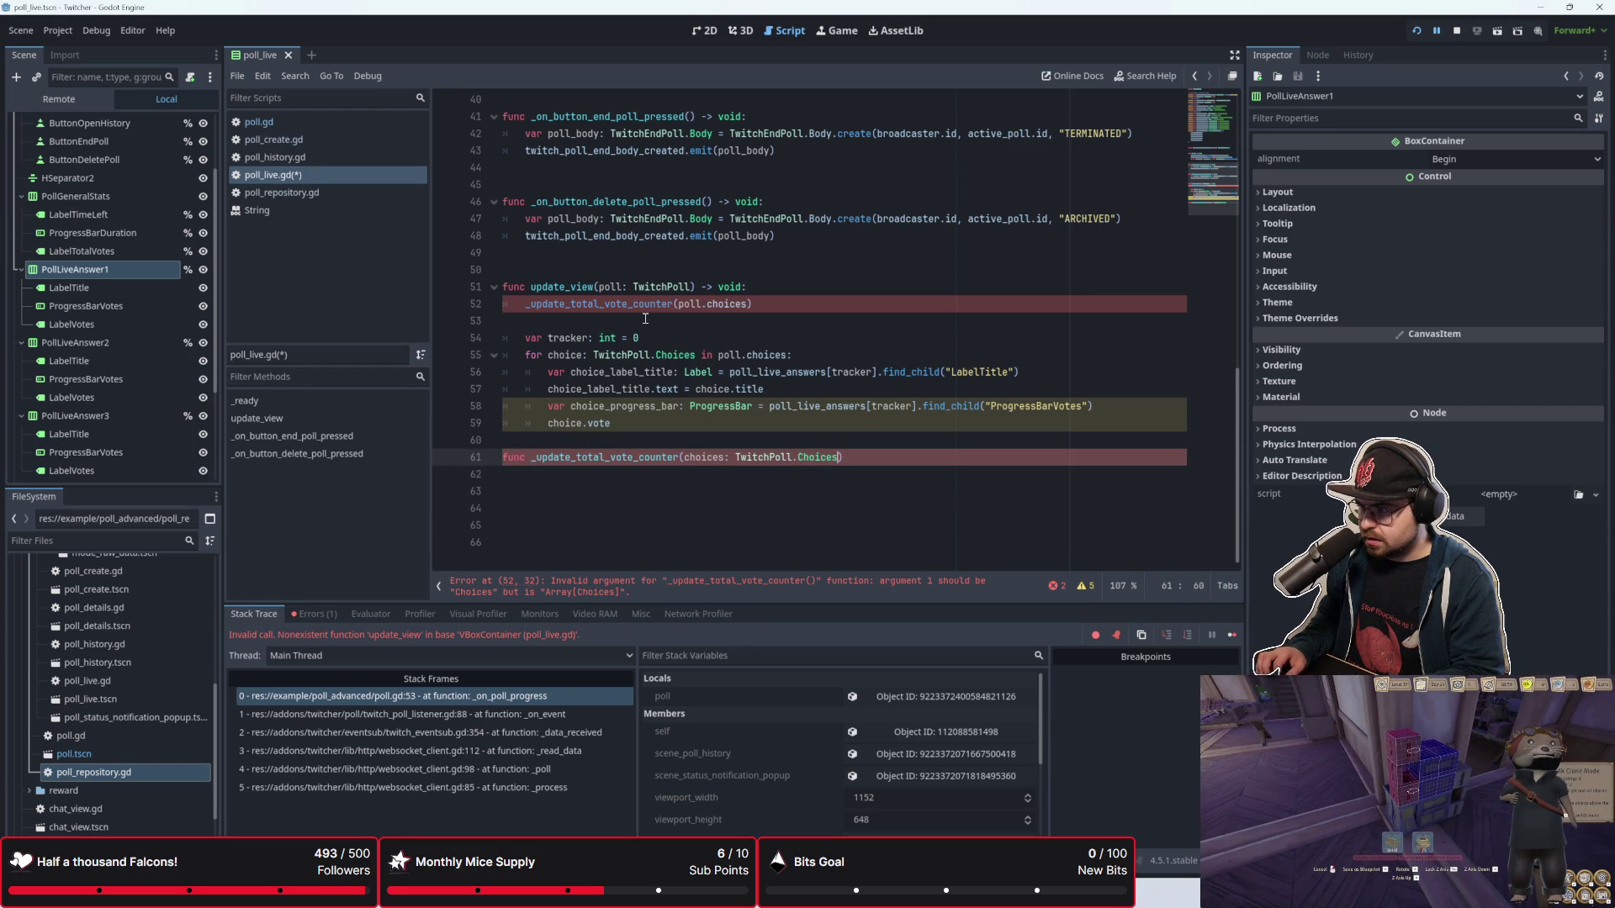
{"action": "type", "text": "Array["}
{"action": "key", "text": "Right"}
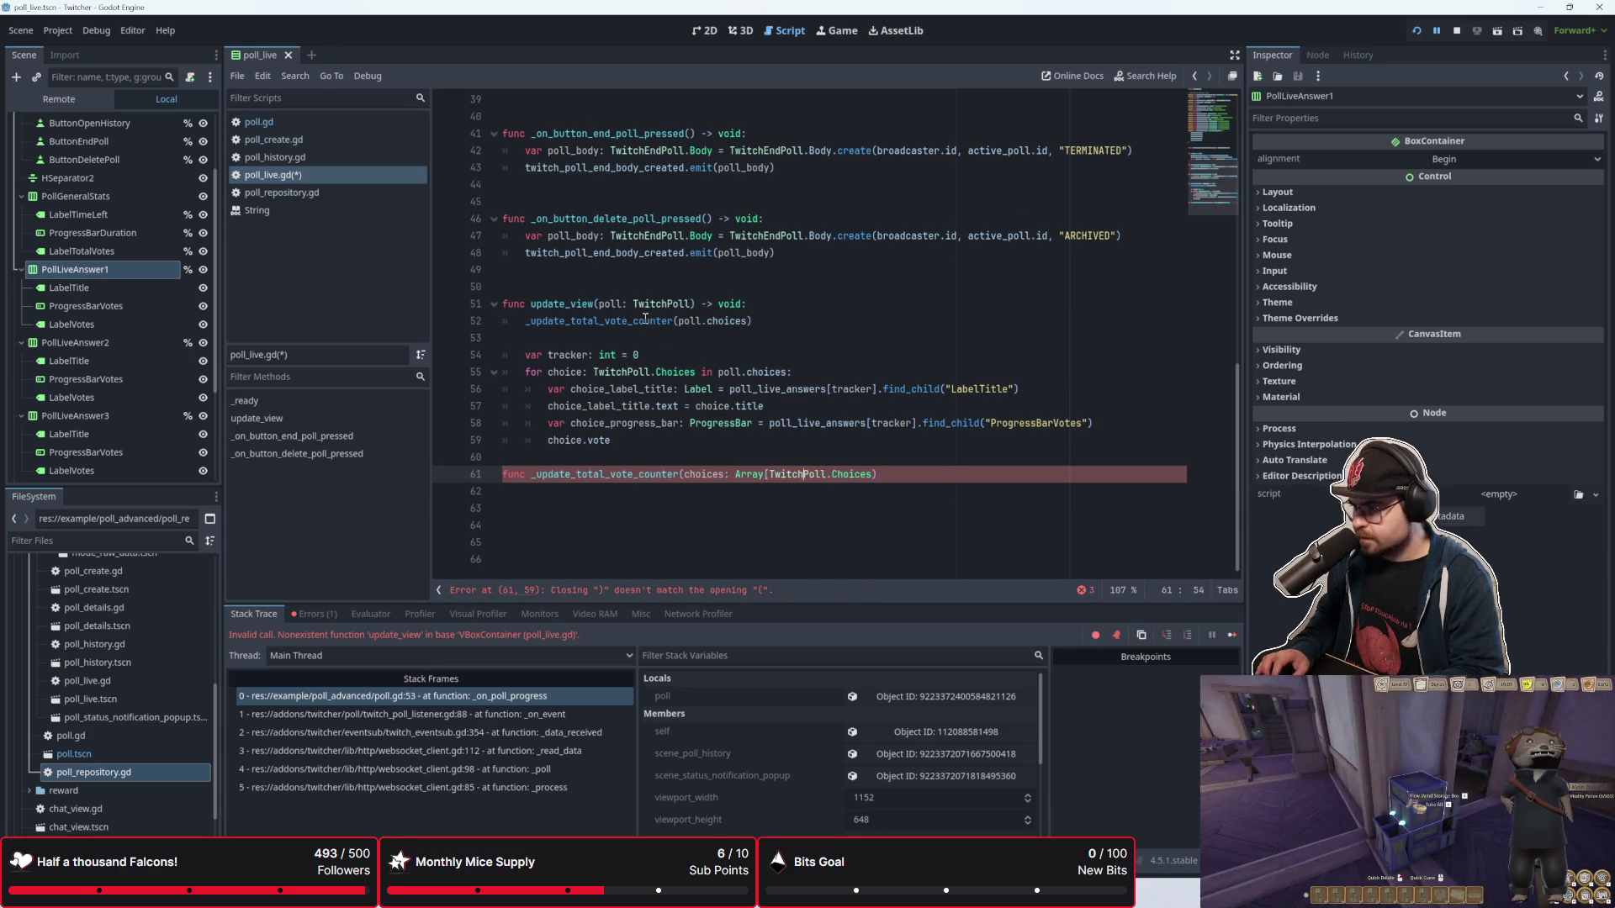
{"action": "key", "text": "Right"}
{"action": "key", "text": "Right"}
{"action": "key", "text": "Right"}
{"action": "type", "text": "]"}
{"action": "key", "text": "Right"}
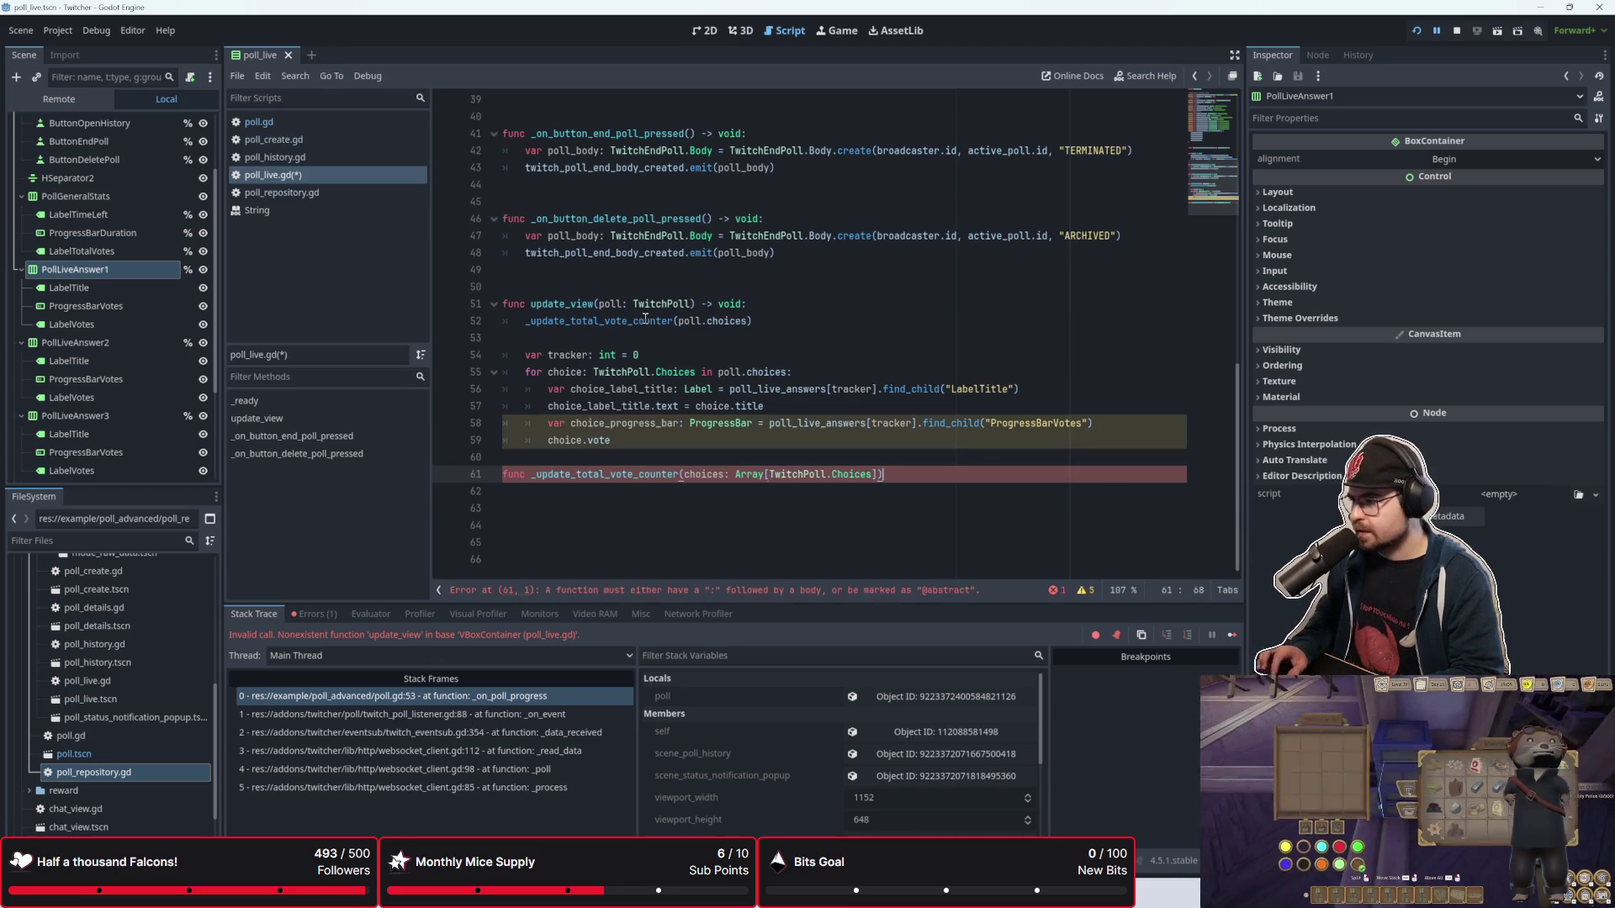
{"action": "key", "text": "Return"}
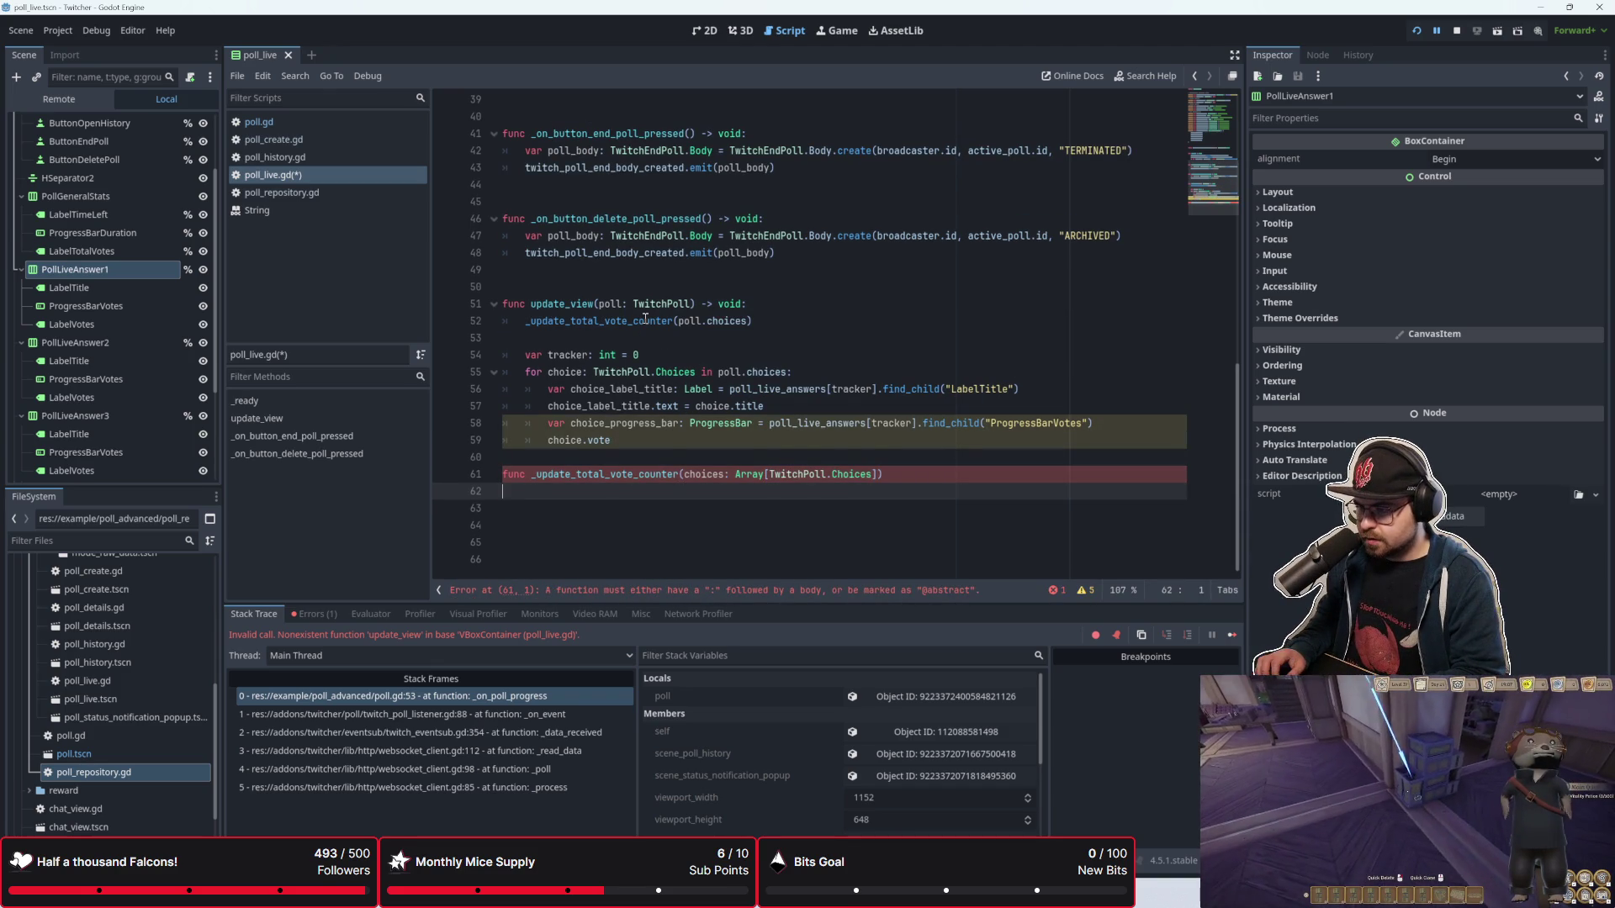
{"action": "key", "text": "BackSpace"}
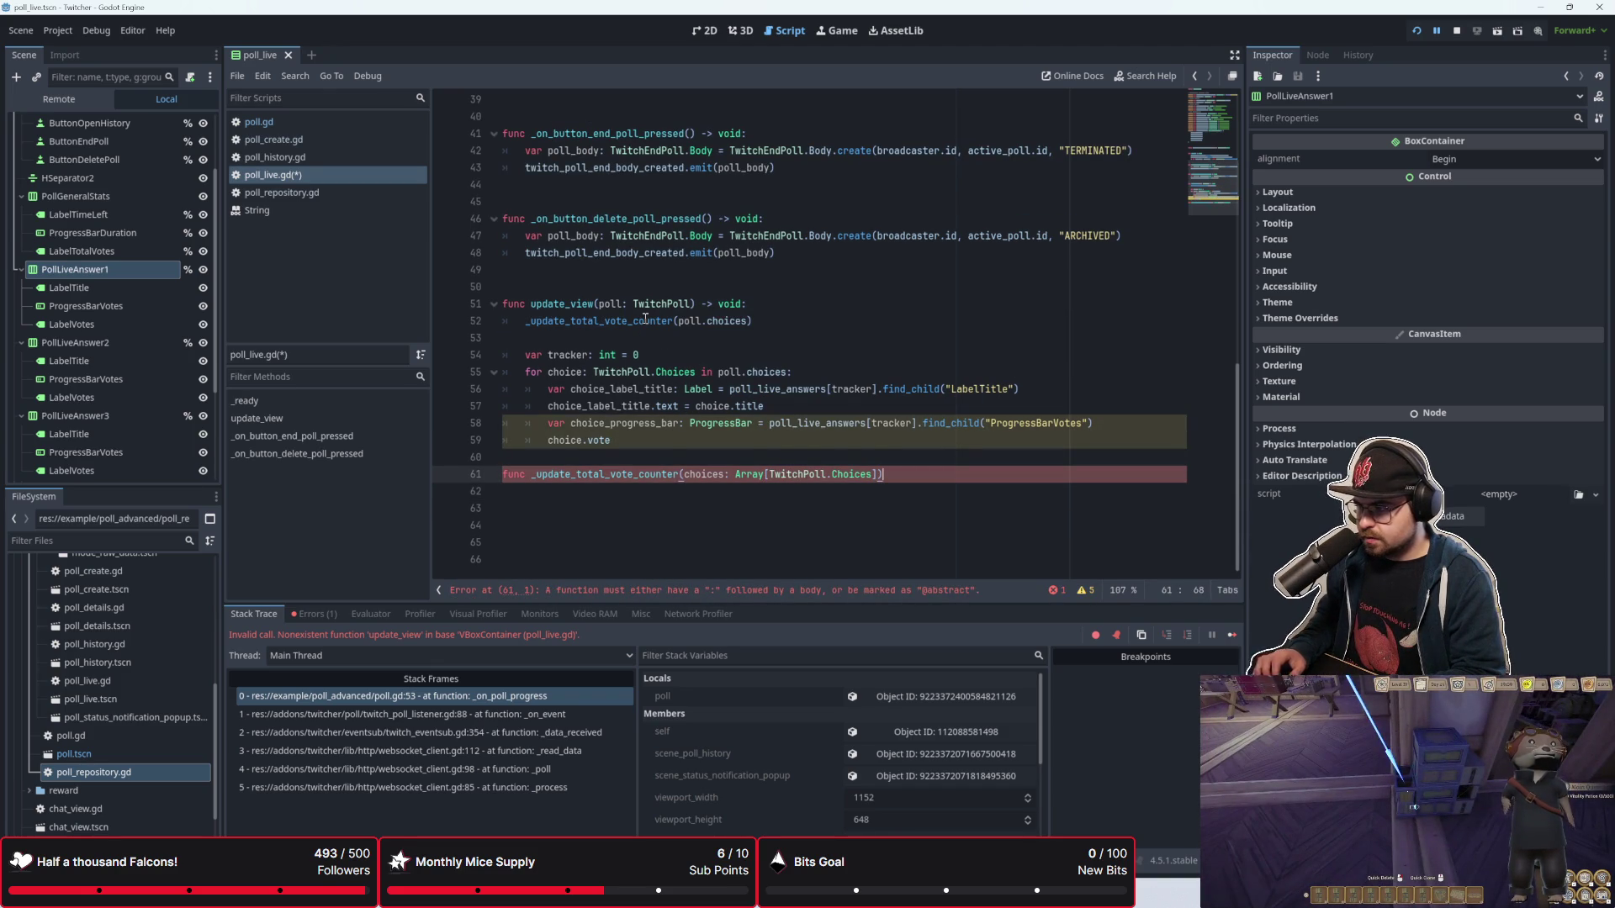
{"action": "type", "text": "-> void:"}
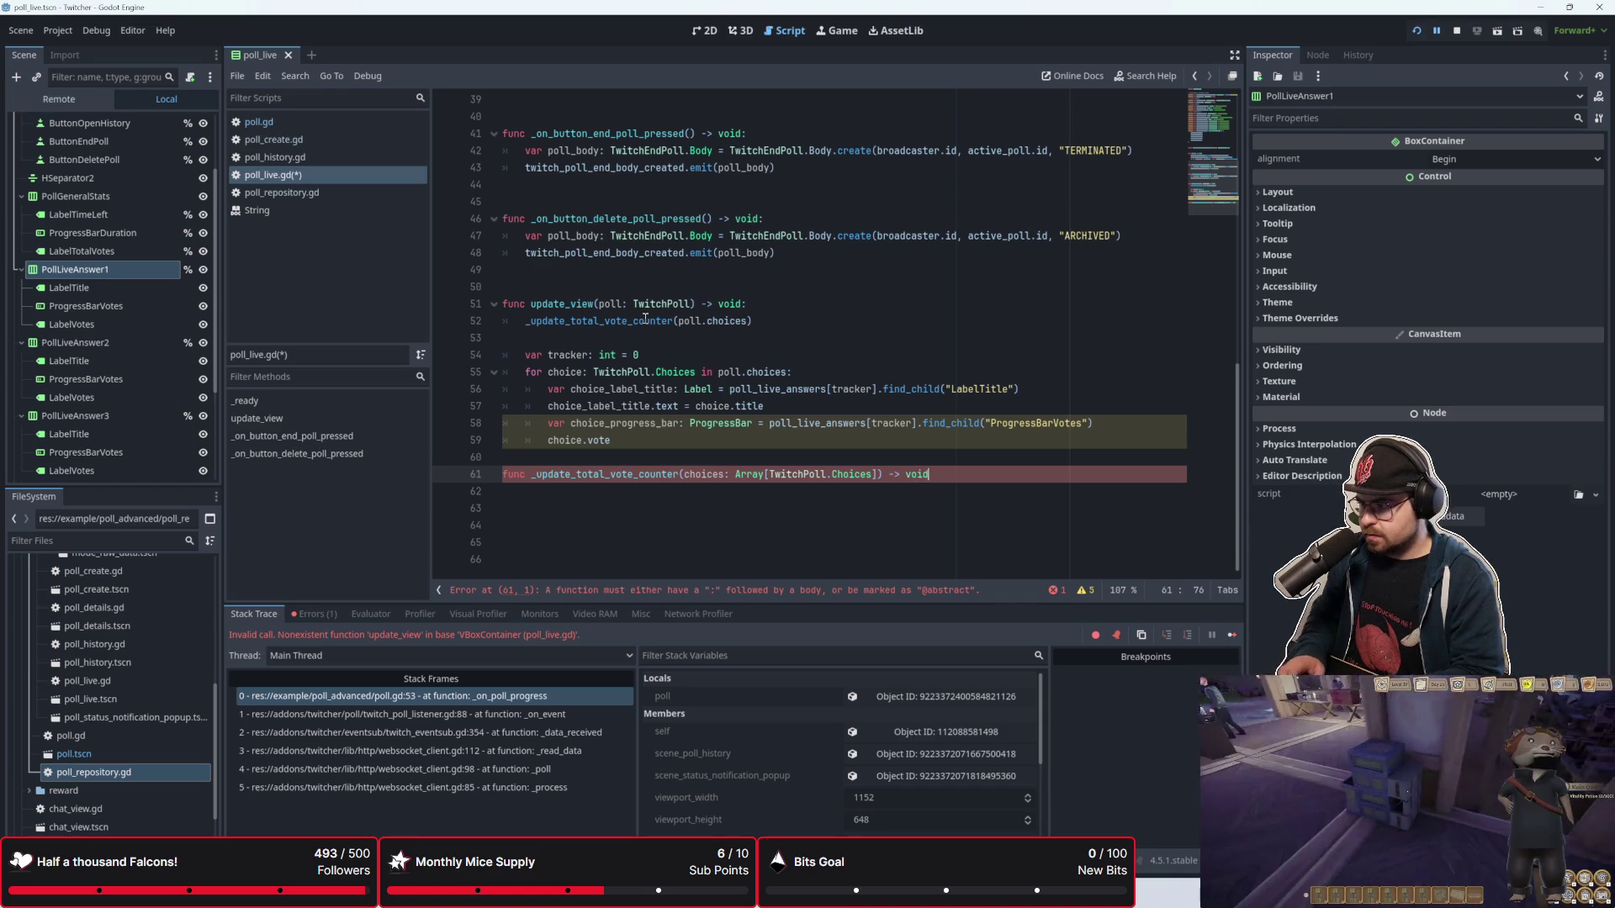
Step: Give the new function a pass body
{"action": "key", "text": "Return"}
{"action": "type", "text": "opas"}
{"action": "key", "text": "BackSpace"}
{"action": "key", "text": "BackSpace"}
{"action": "key", "text": "BackSpace"}
{"action": "type", "text": "pass"}
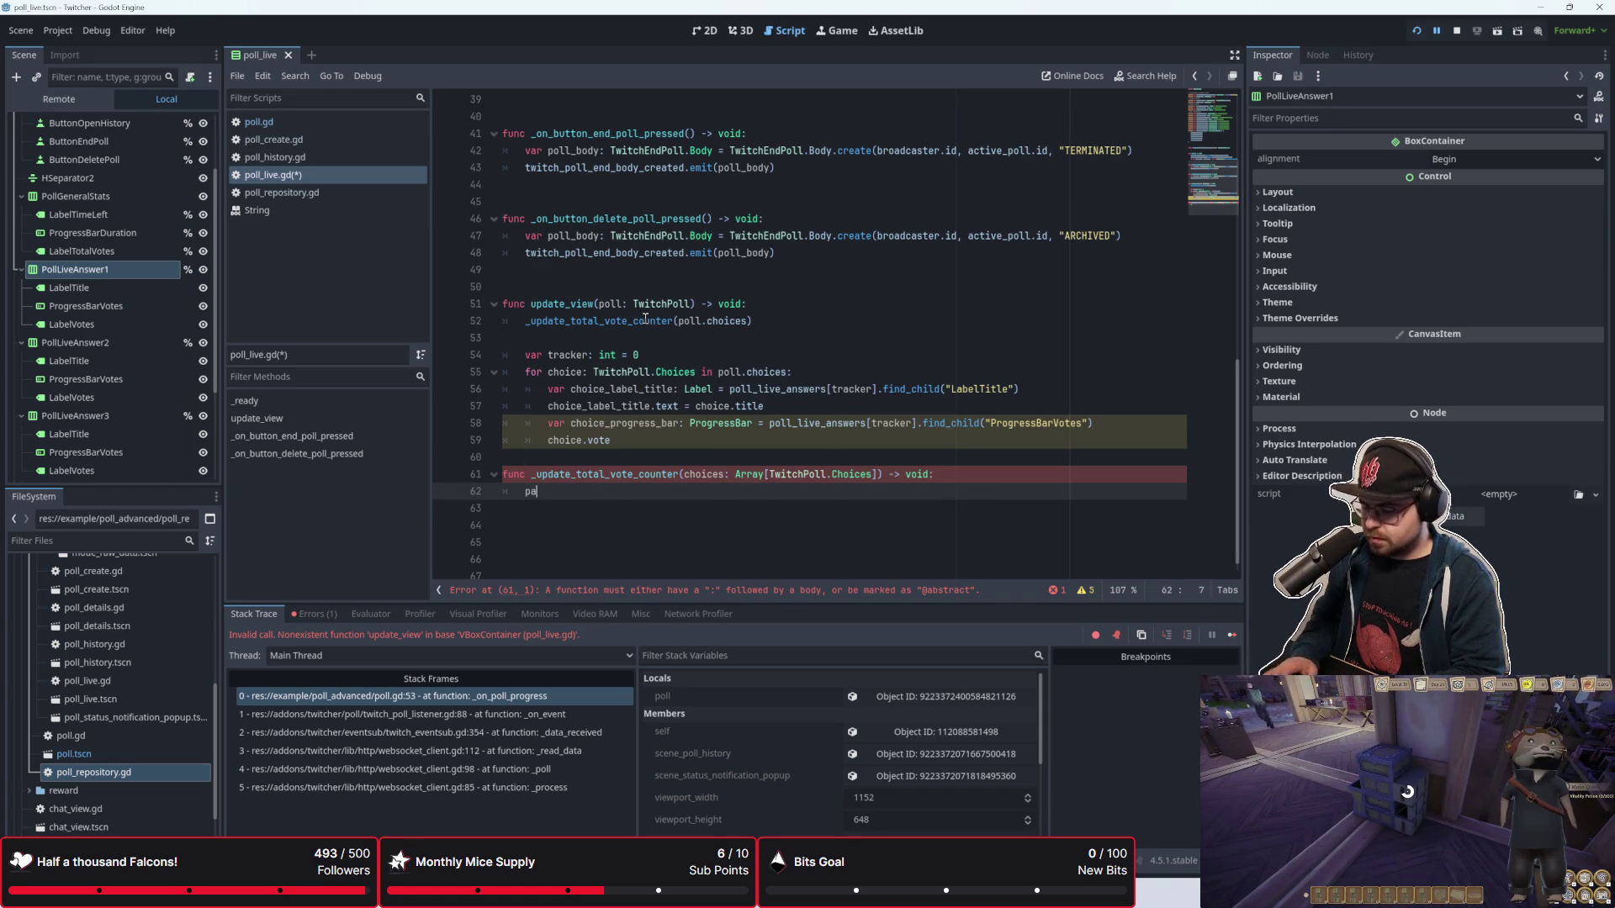
{"action": "key", "text": "Up"}
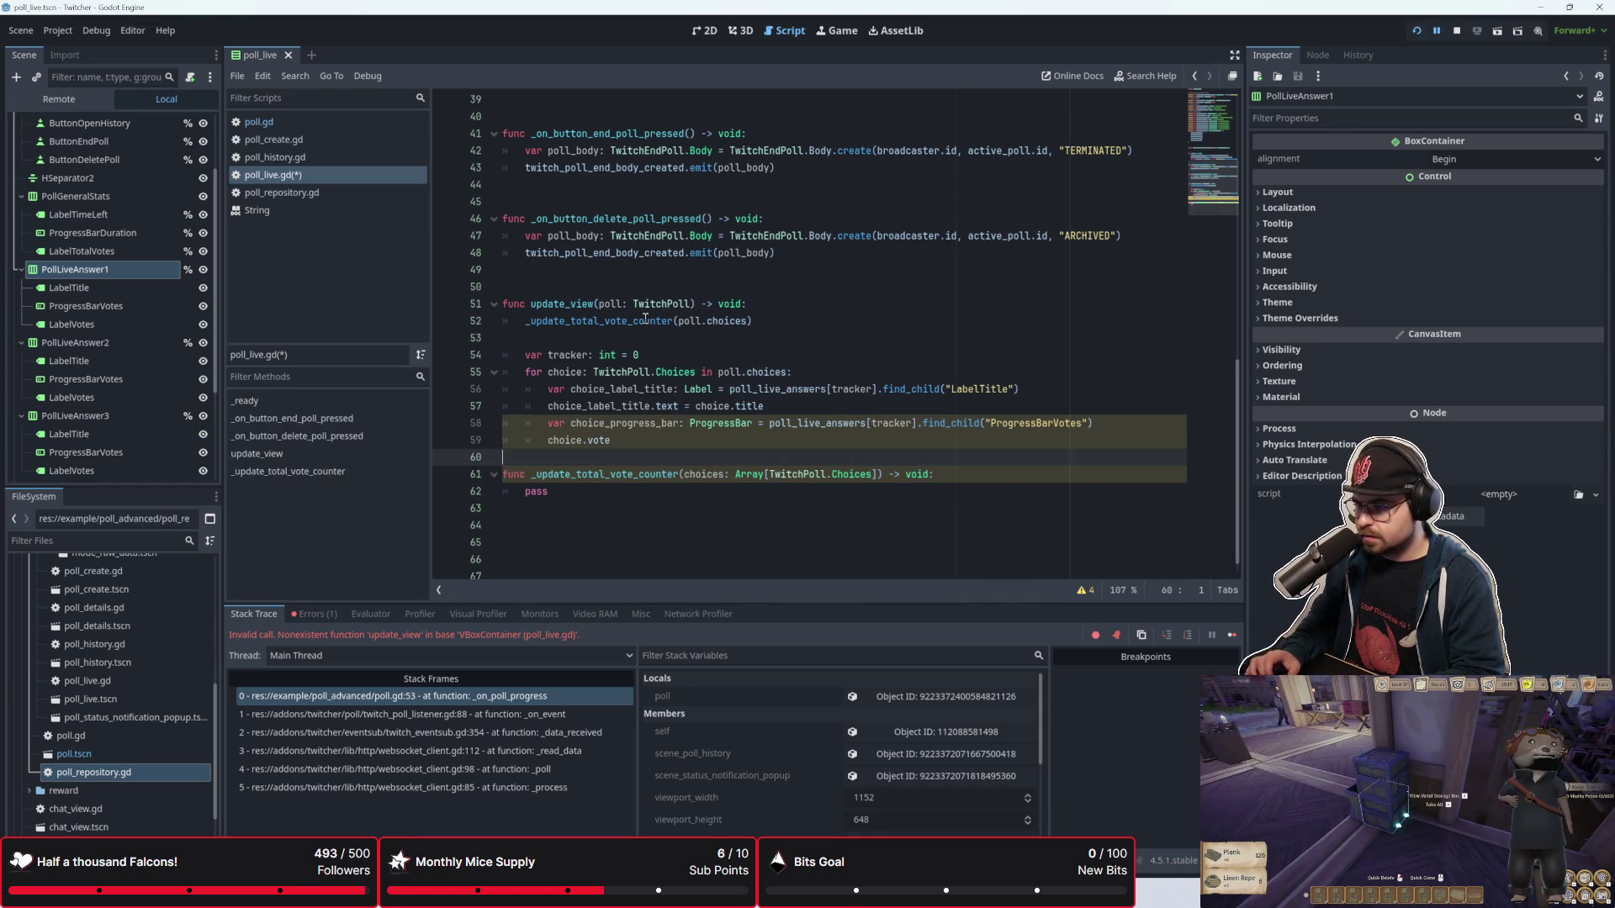
{"action": "left_click", "coordinate": [628, 478]}
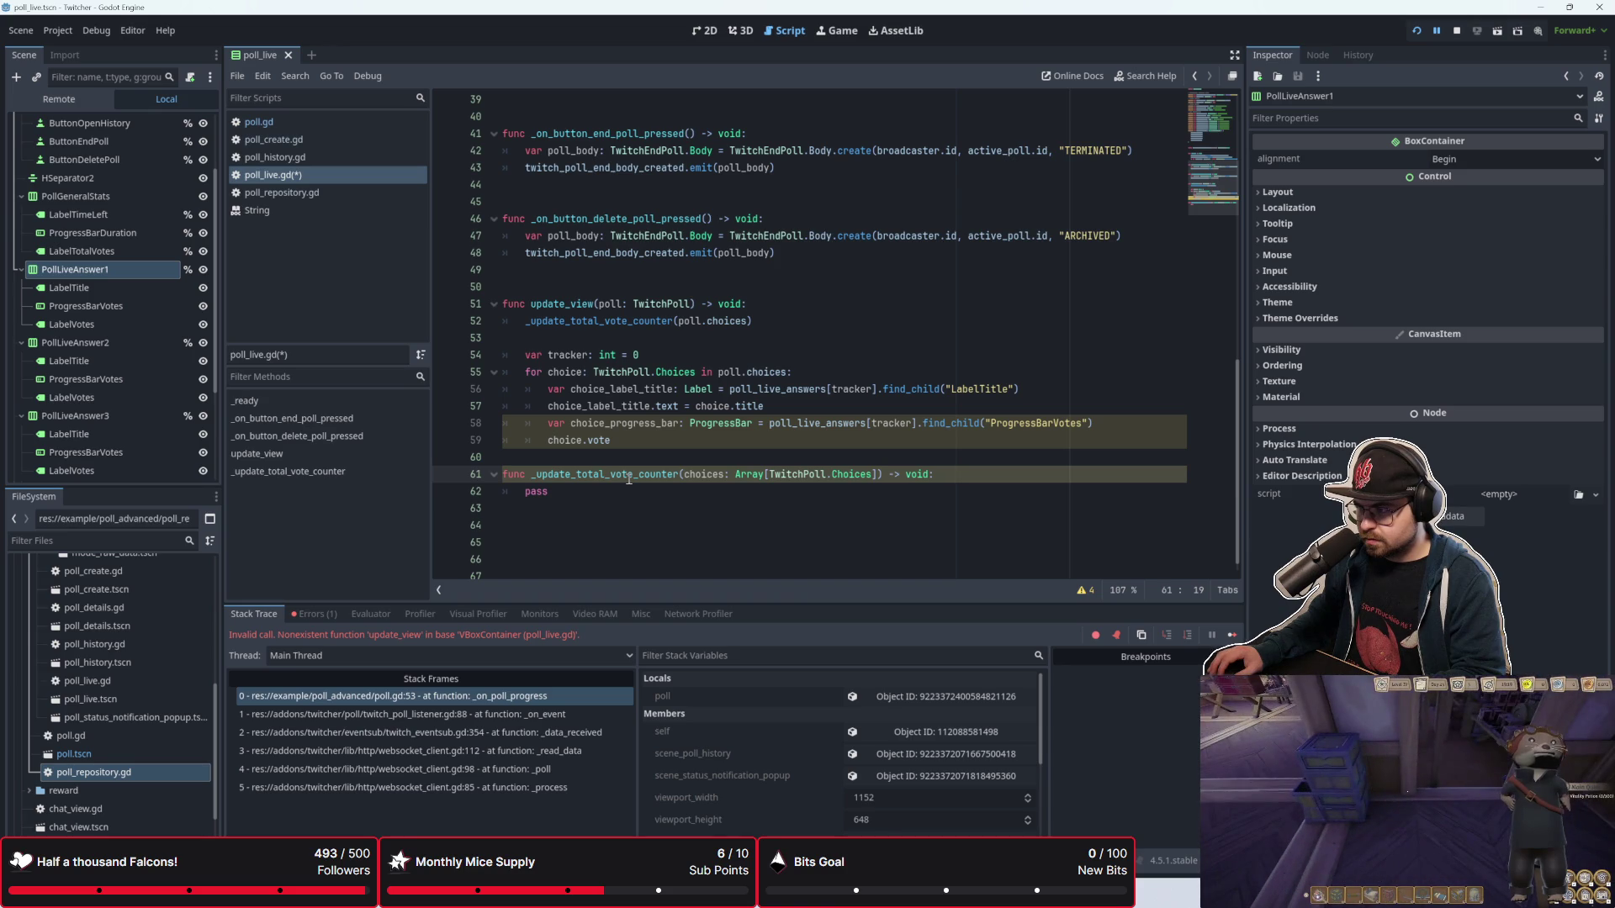
{"action": "left_click", "coordinate": [1088, 593]}
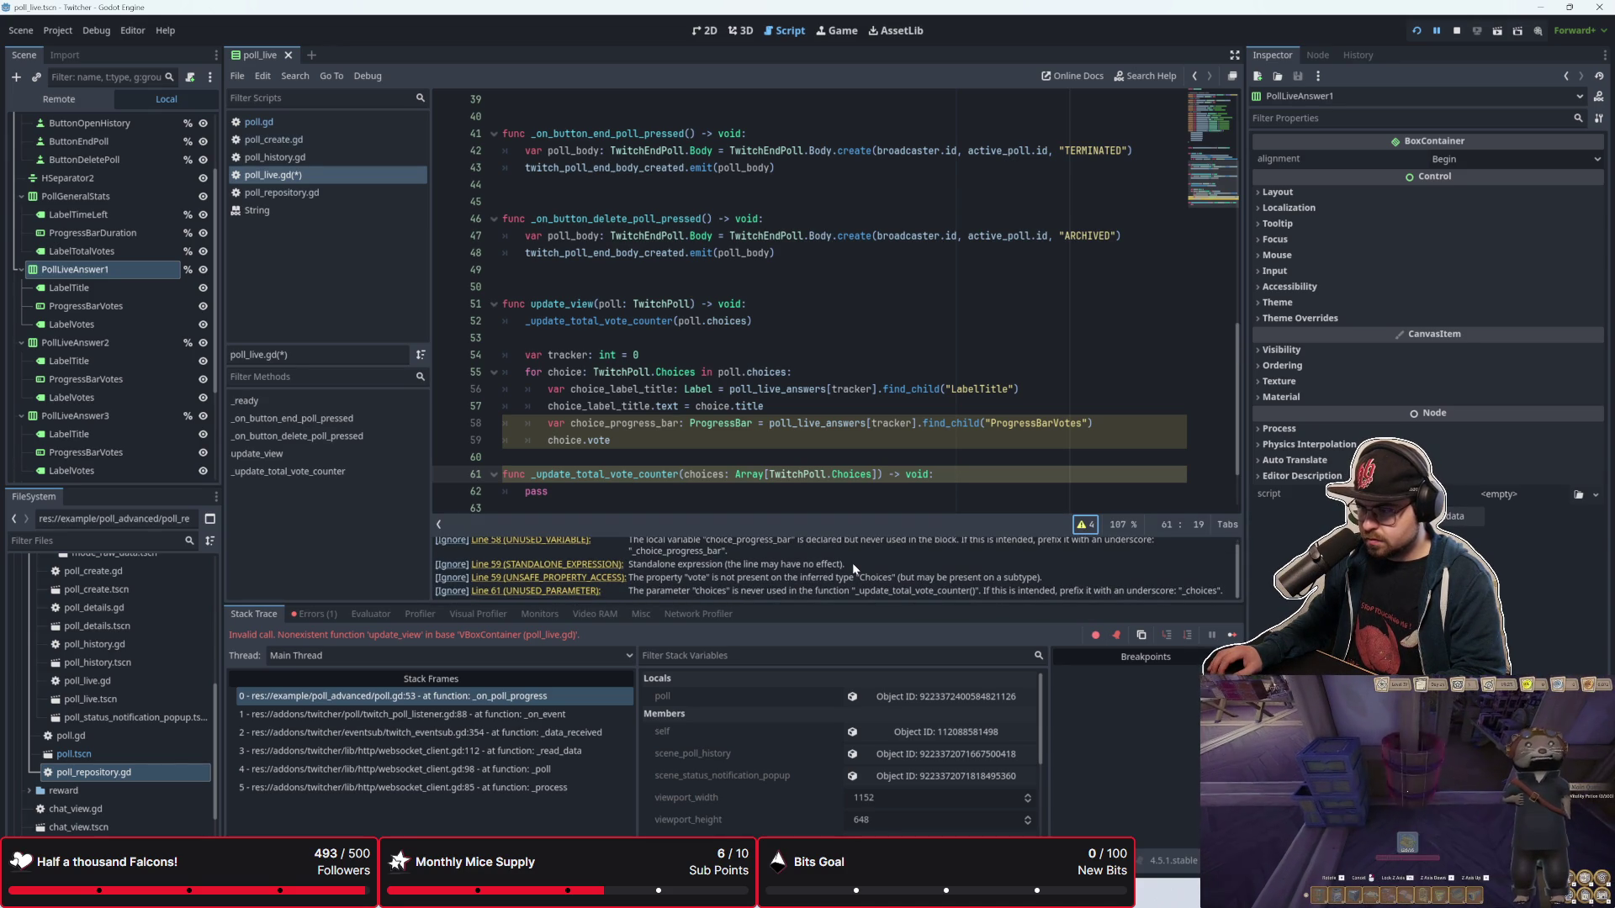
{"action": "left_click", "coordinate": [588, 570]}
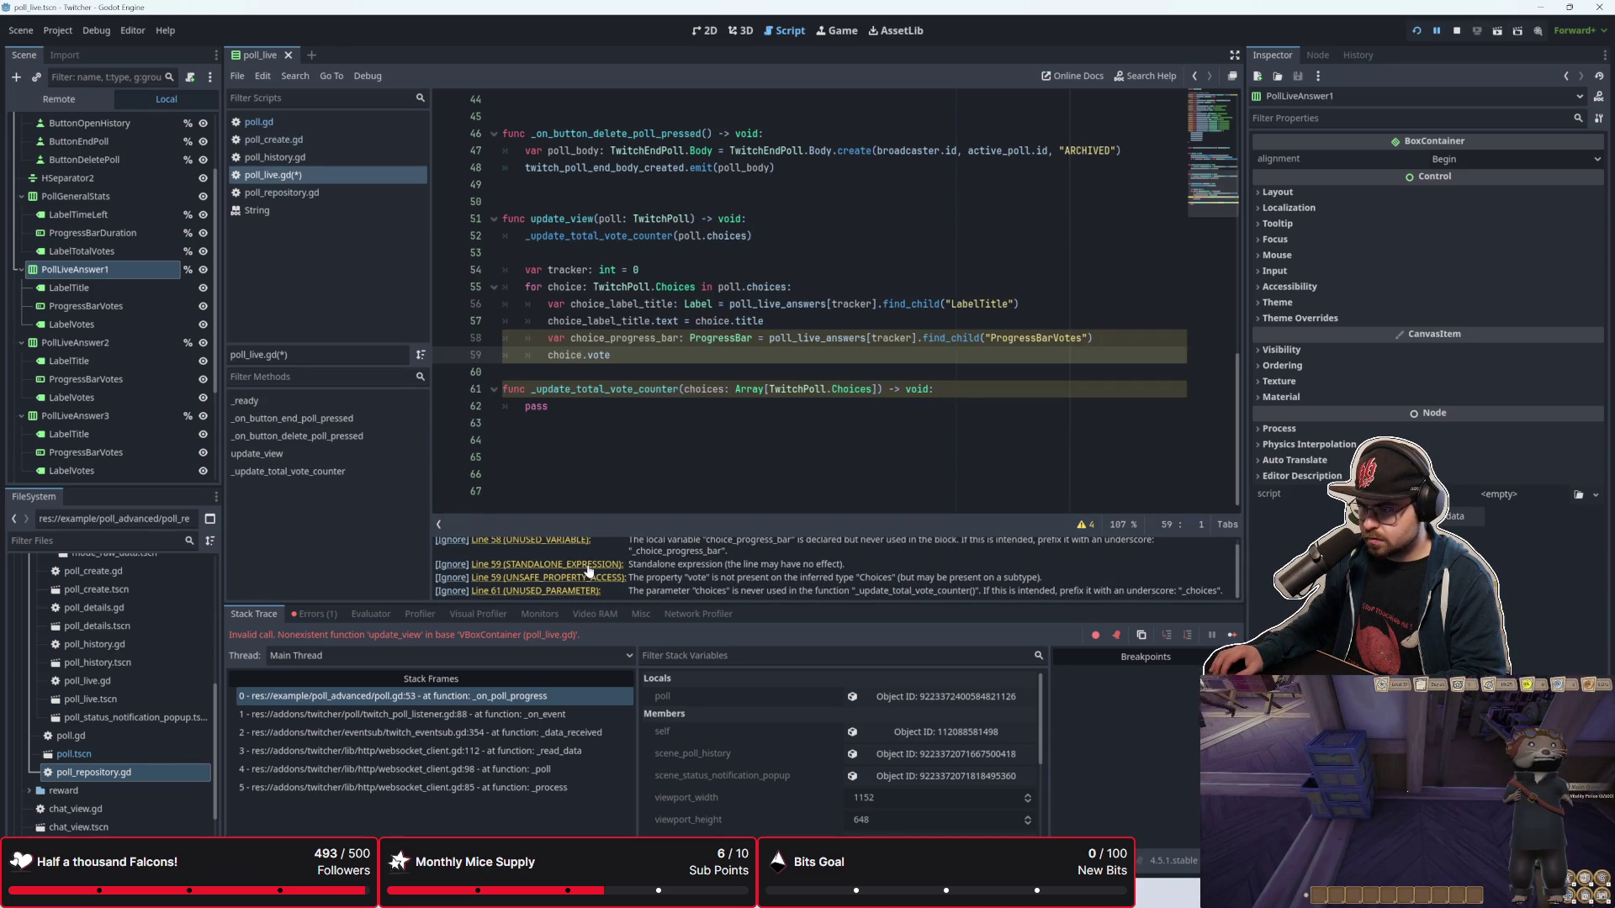
{"action": "left_click", "coordinate": [600, 411]}
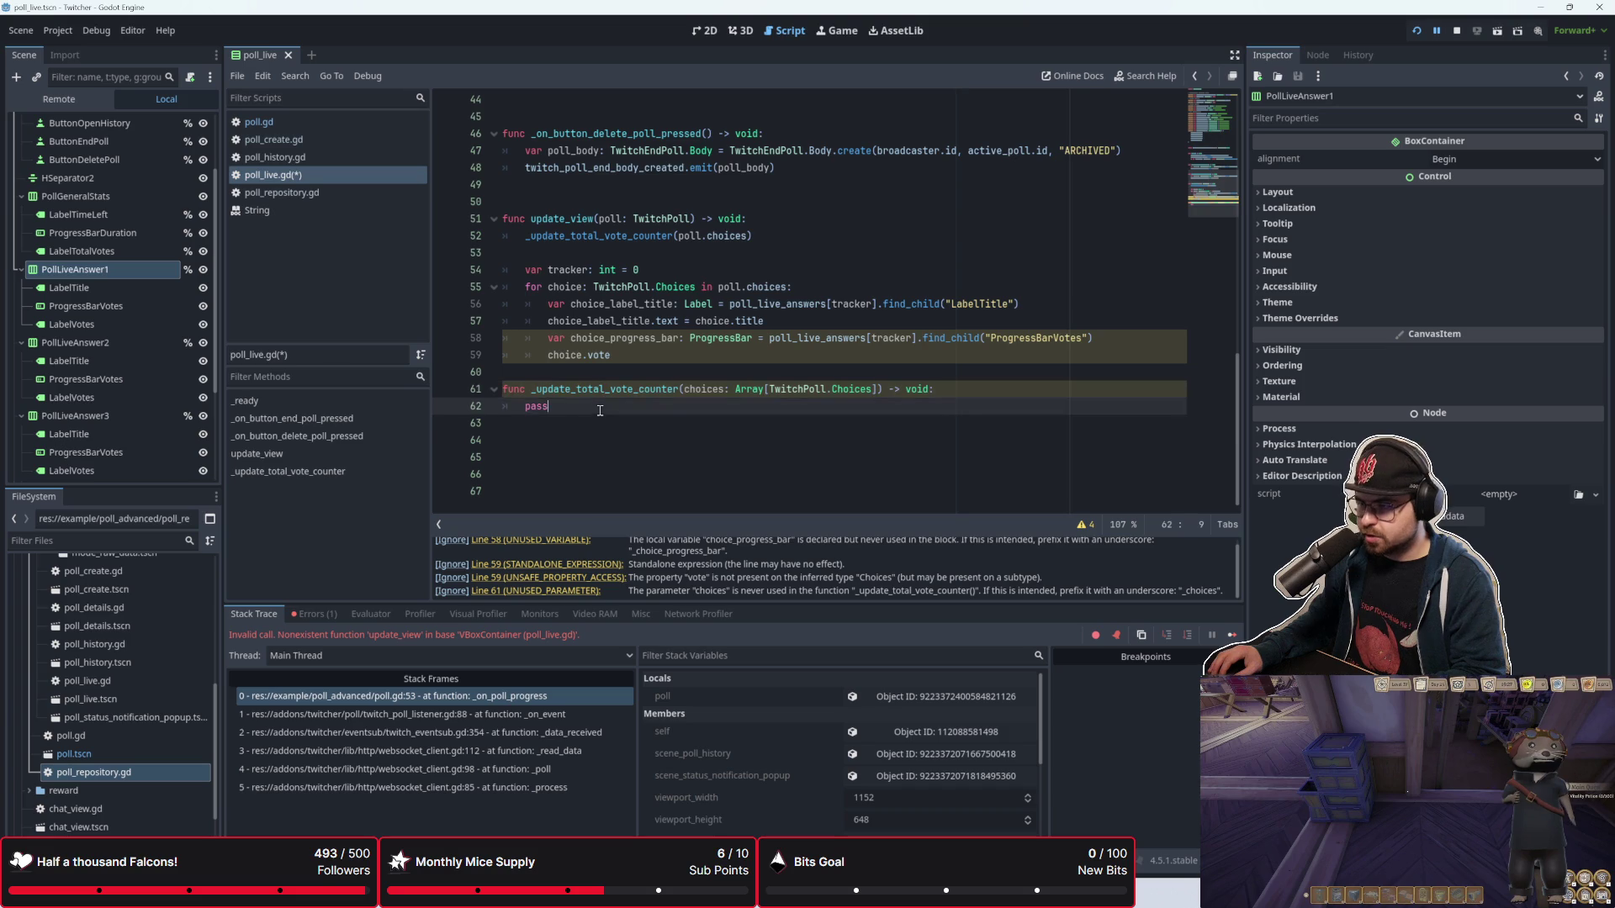
{"action": "left_click", "coordinate": [675, 354]}
{"action": "key", "text": "ctrl+k"}
{"action": "left_click", "coordinate": [694, 338]}
{"action": "key", "text": "ctrl+k"}
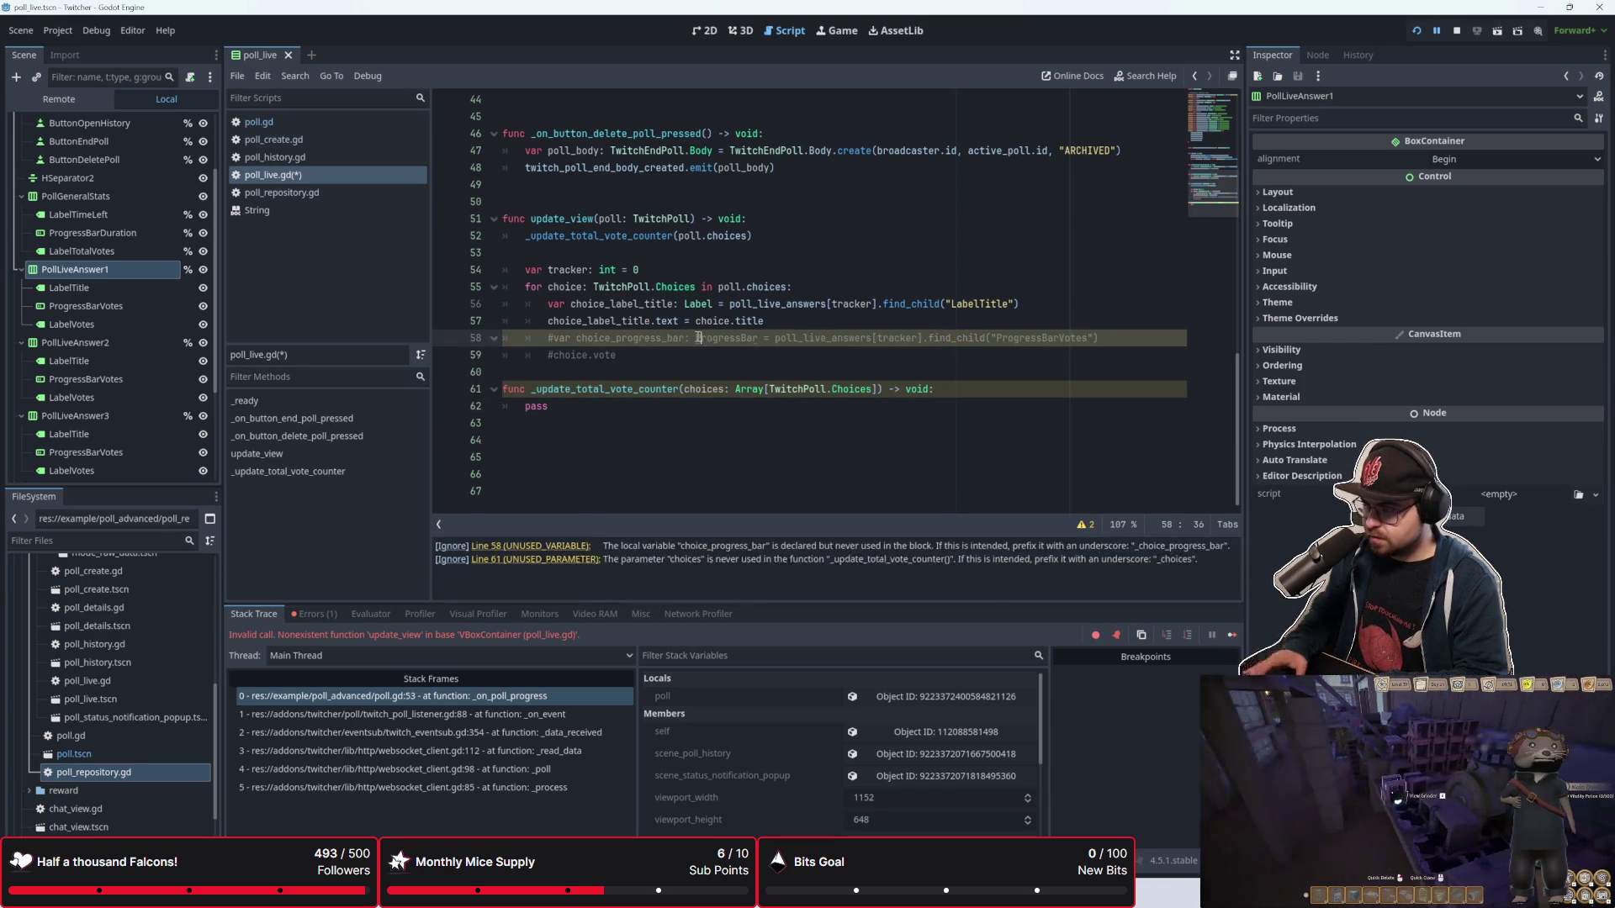
{"action": "left_click", "coordinate": [659, 423]}
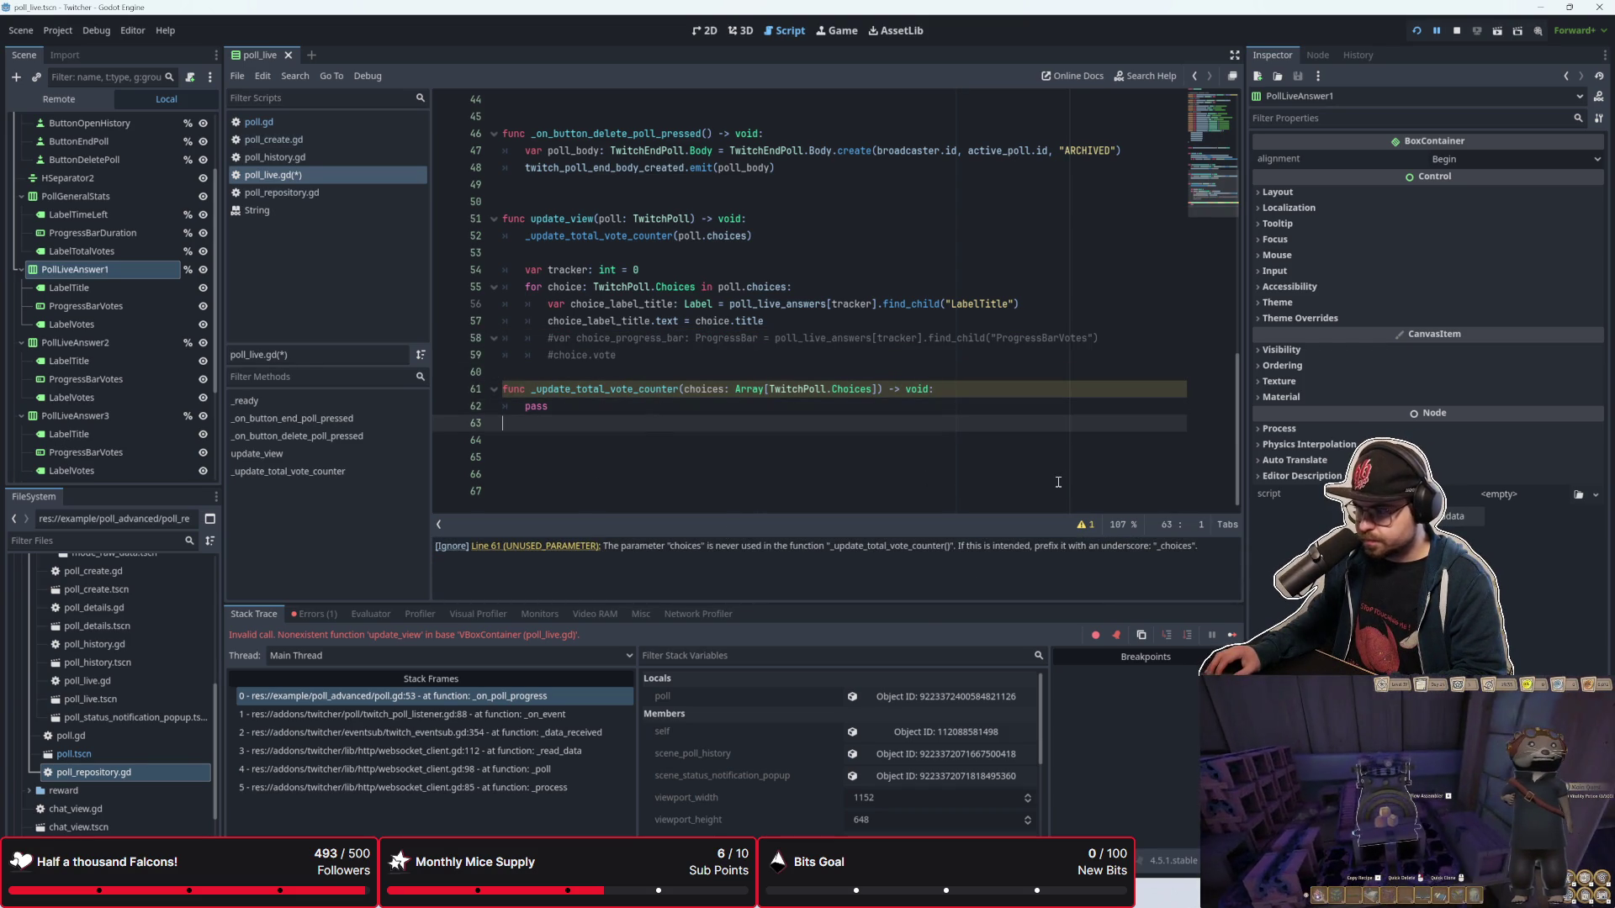
{"action": "left_click", "coordinate": [622, 406]}
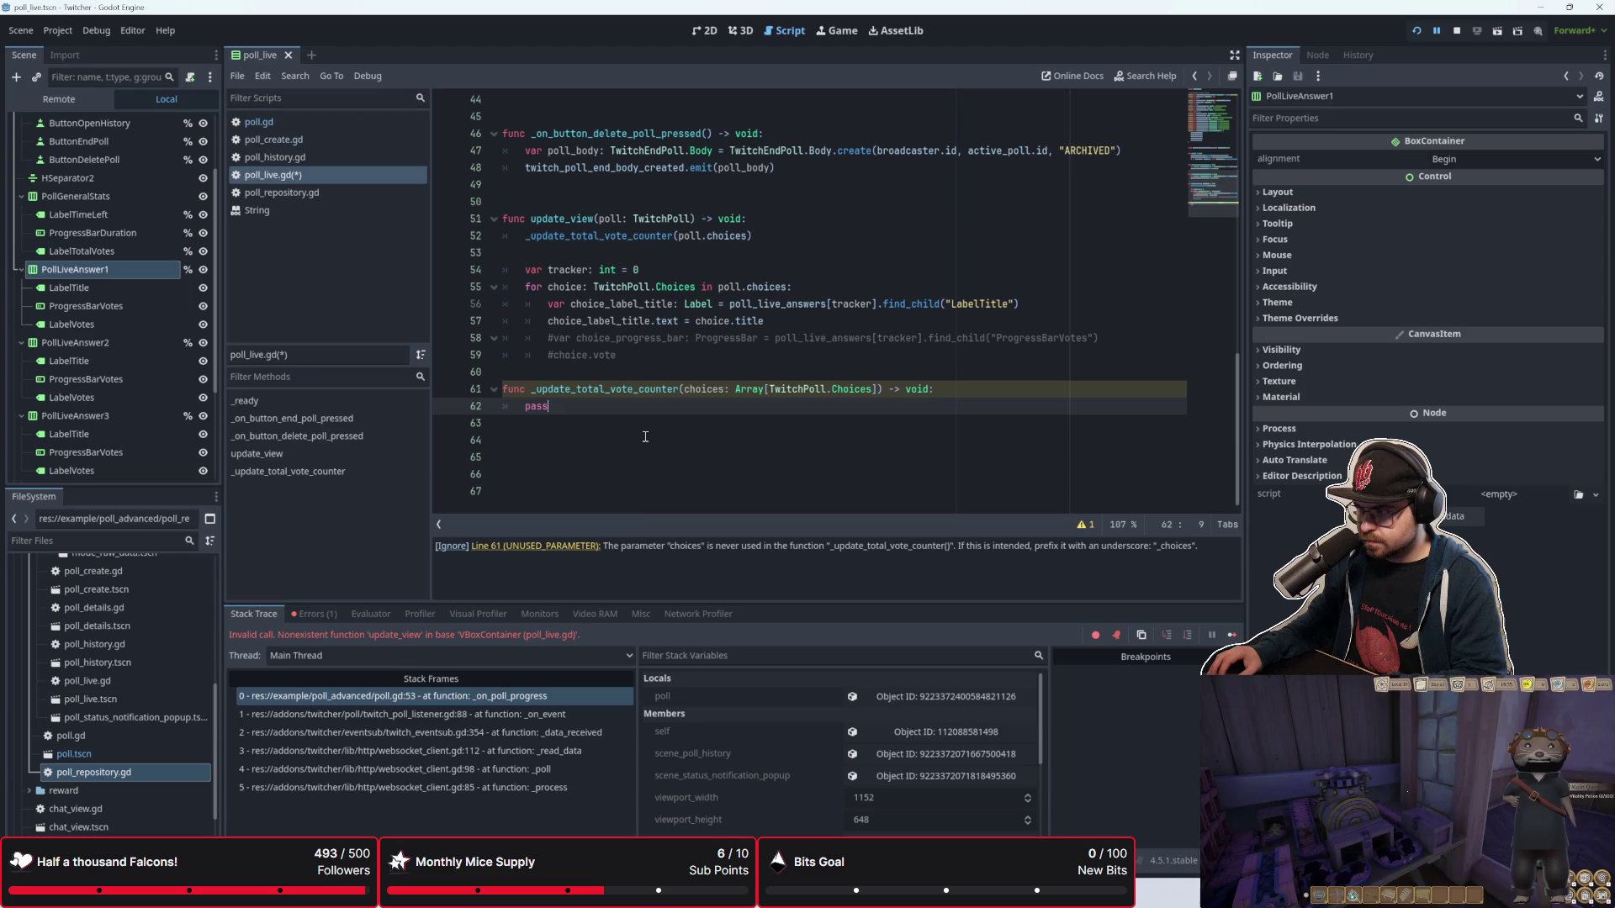
{"action": "key", "text": "BackSpace"}
{"action": "key", "text": "BackSpace"}
{"action": "key", "text": "BackSpace"}
Step: Declare var total_votes: int = 0 in _update_total_vote_counter
{"action": "type", "text": "for"}
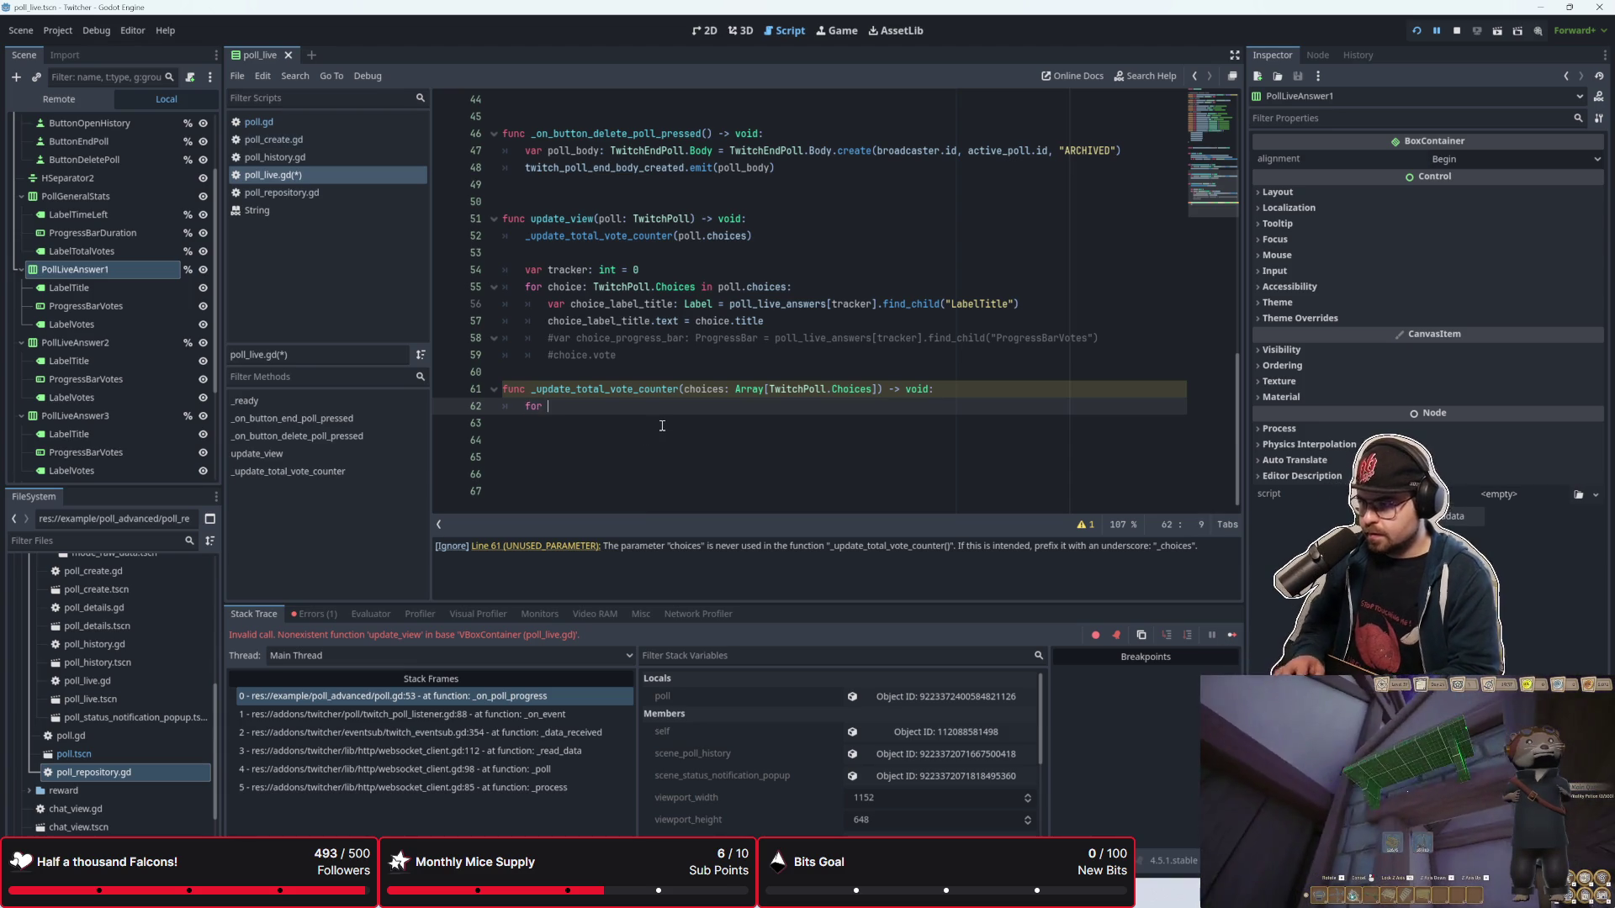
{"action": "key", "text": "BackSpace"}
{"action": "key", "text": "BackSpace"}
{"action": "key", "text": "BackSpace"}
{"action": "type", "text": "var :_"}
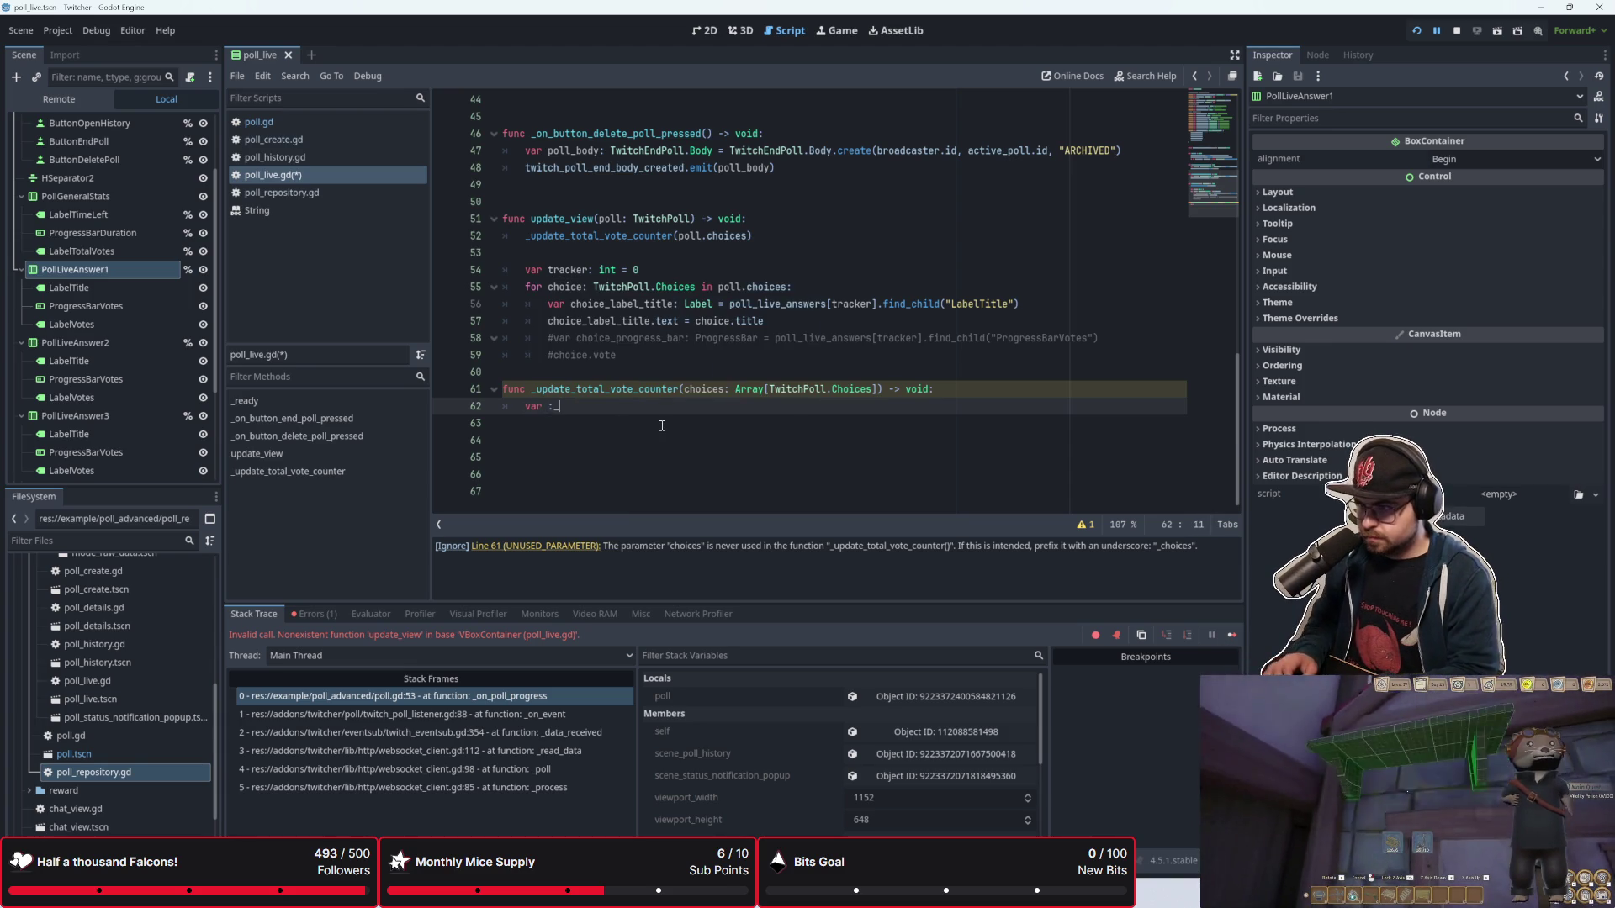
{"action": "key", "text": "BackSpace"}
{"action": "type", "text": "t"}
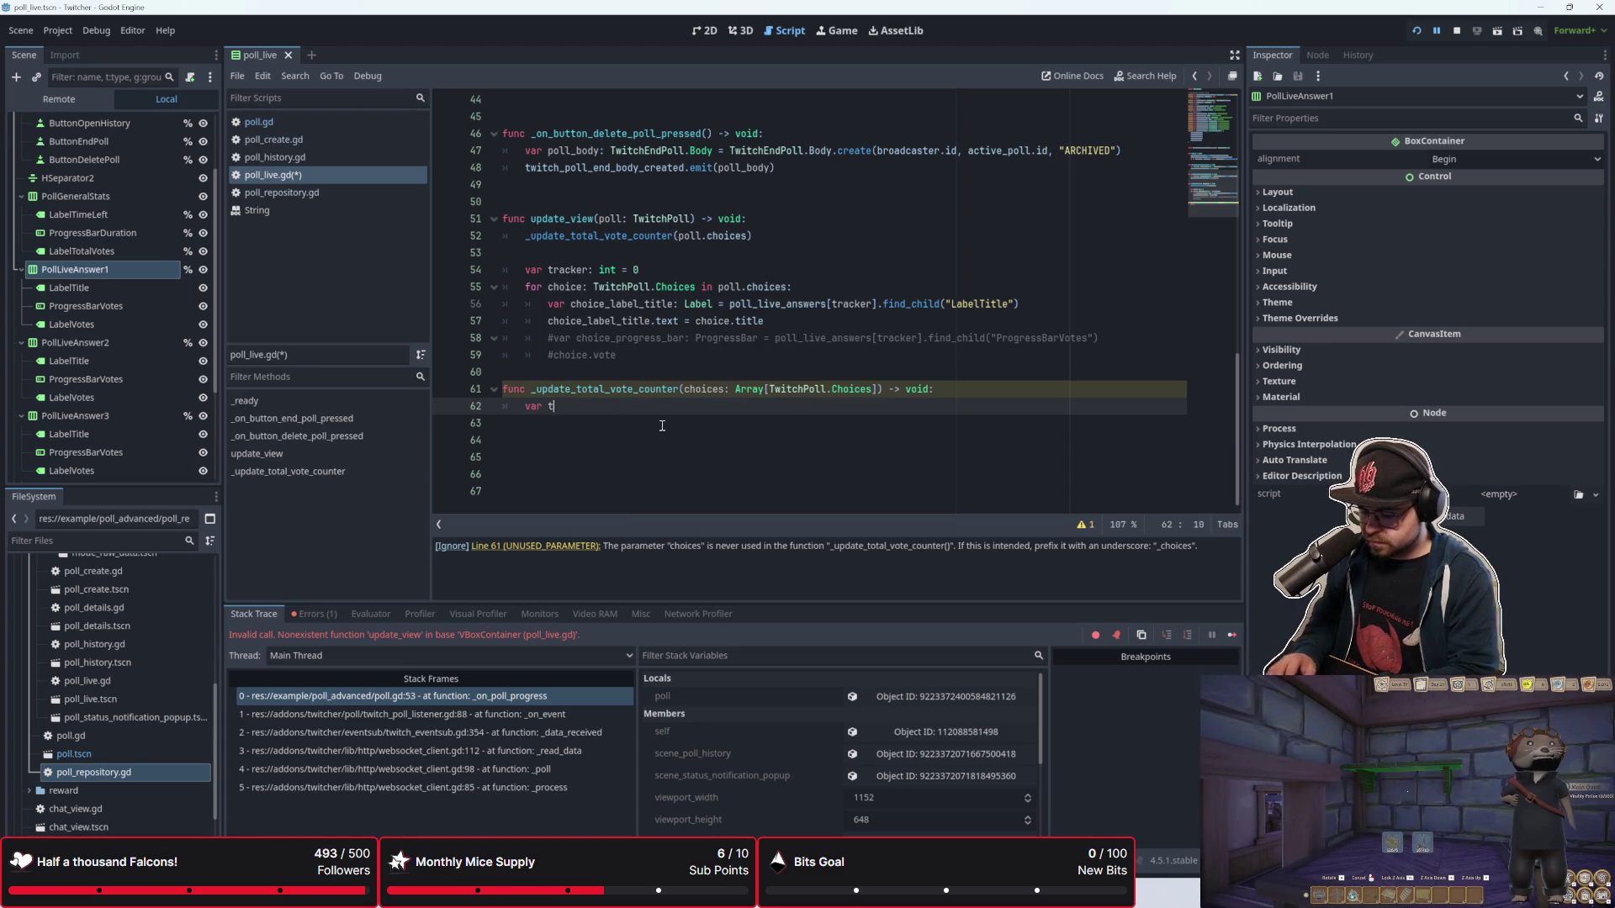
{"action": "type", "text": "otal_votes: int"}
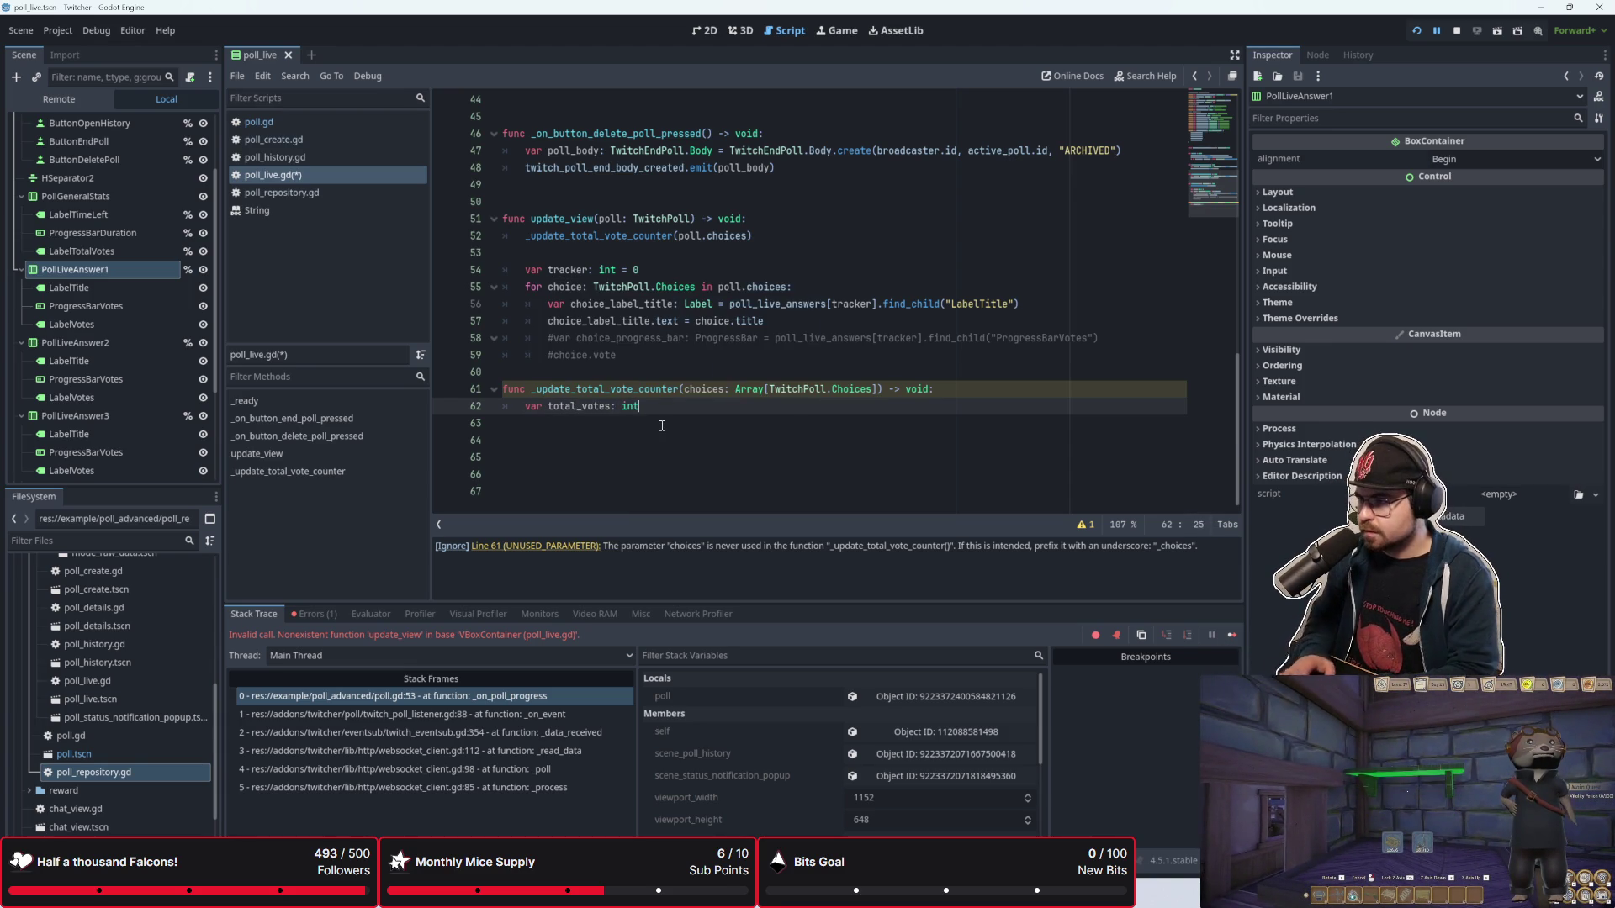
{"action": "type", "text": " = 0"}
{"action": "key", "text": "Return"}
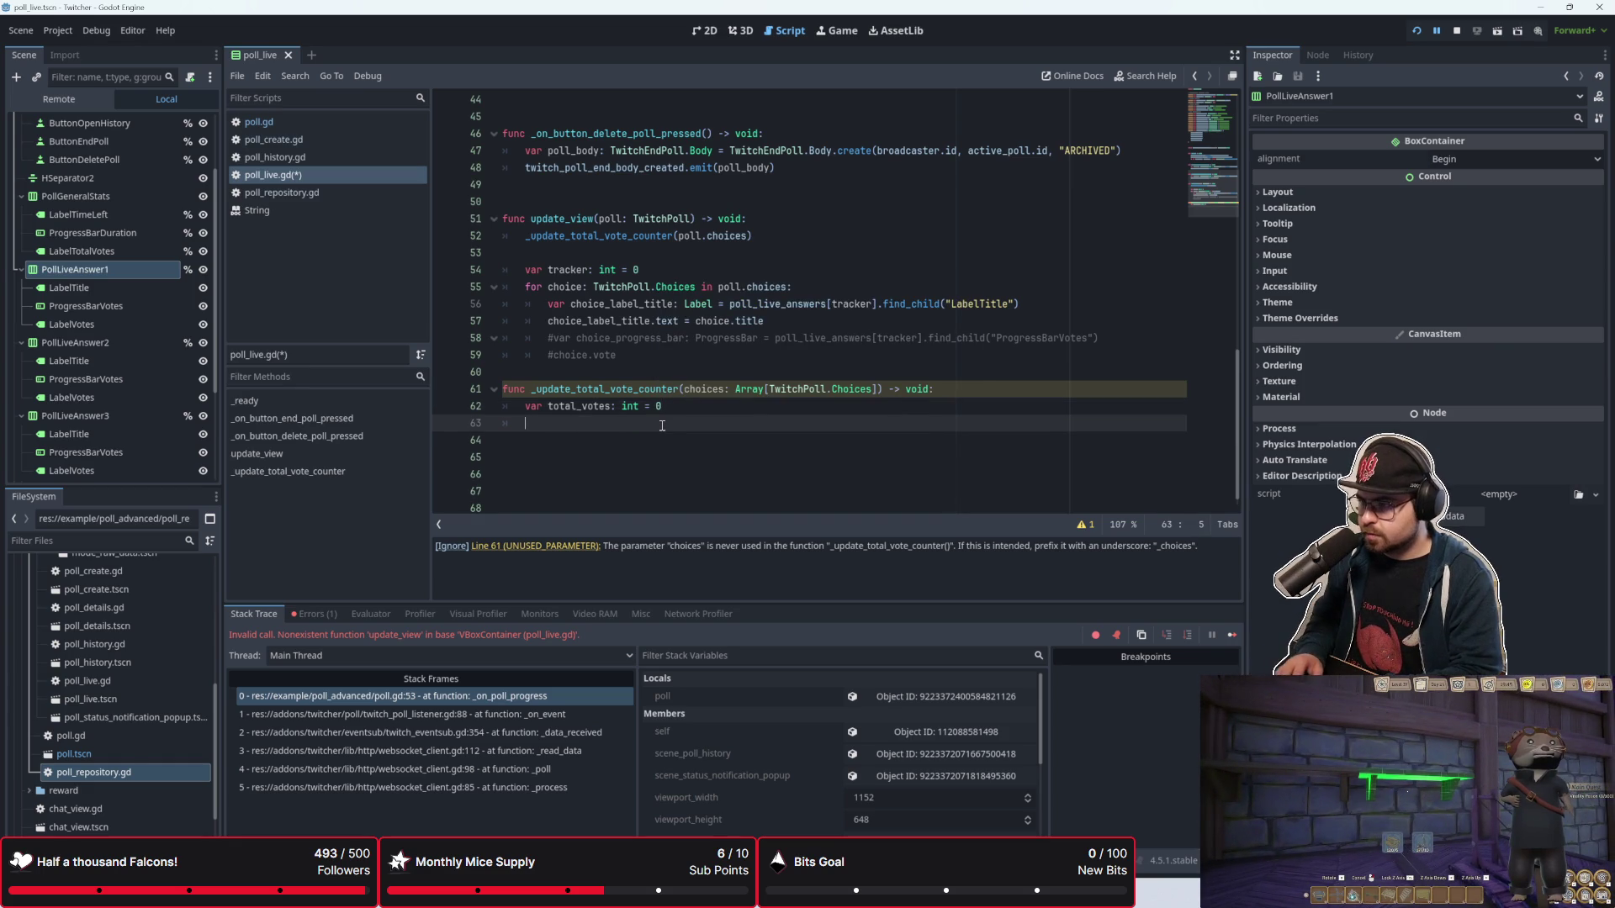
Step: Loop over choices as TwitchPoll.Choices, adding choice.votes to total_votes
{"action": "type", "text": "for choice: Twitc"}
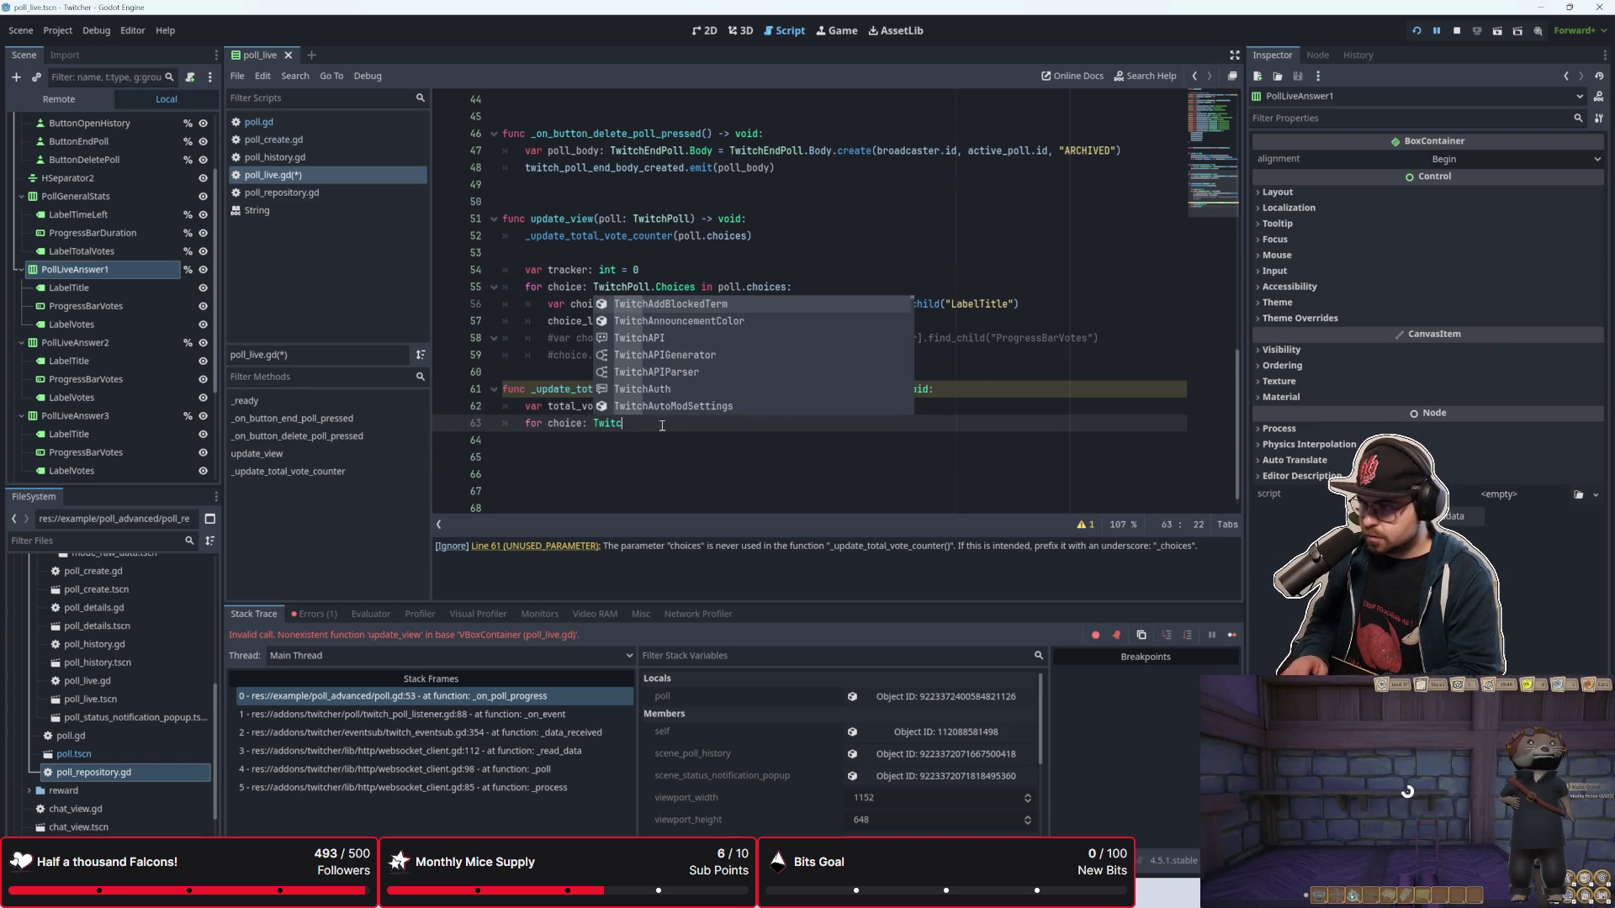
{"action": "type", "text": "hPoll"}
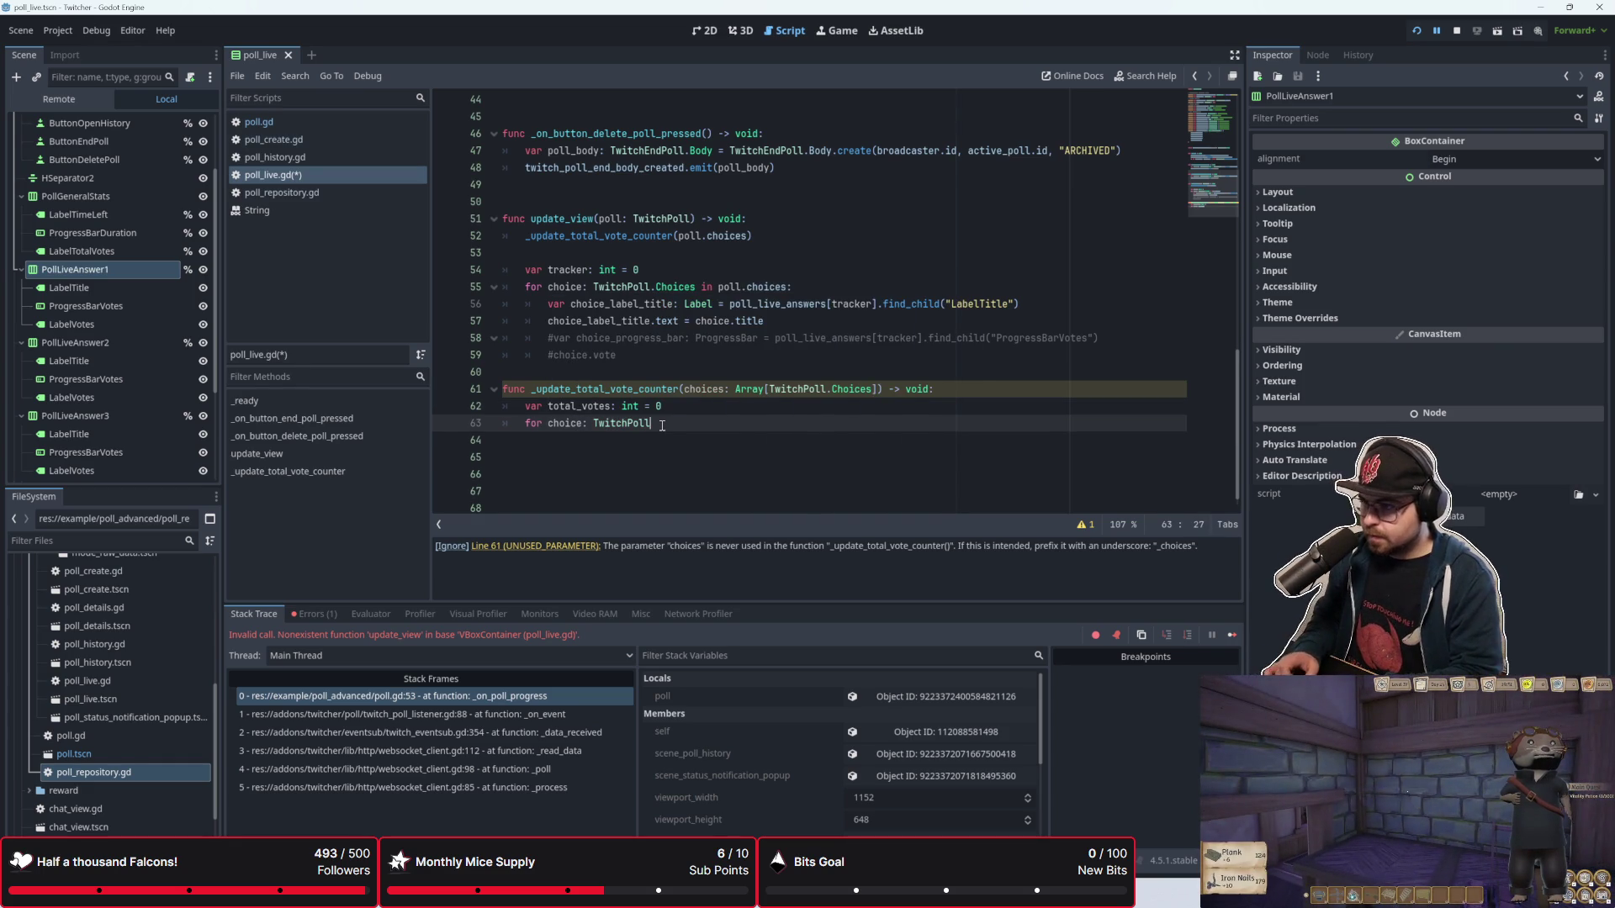
{"action": "type", "text": ".Ch"}
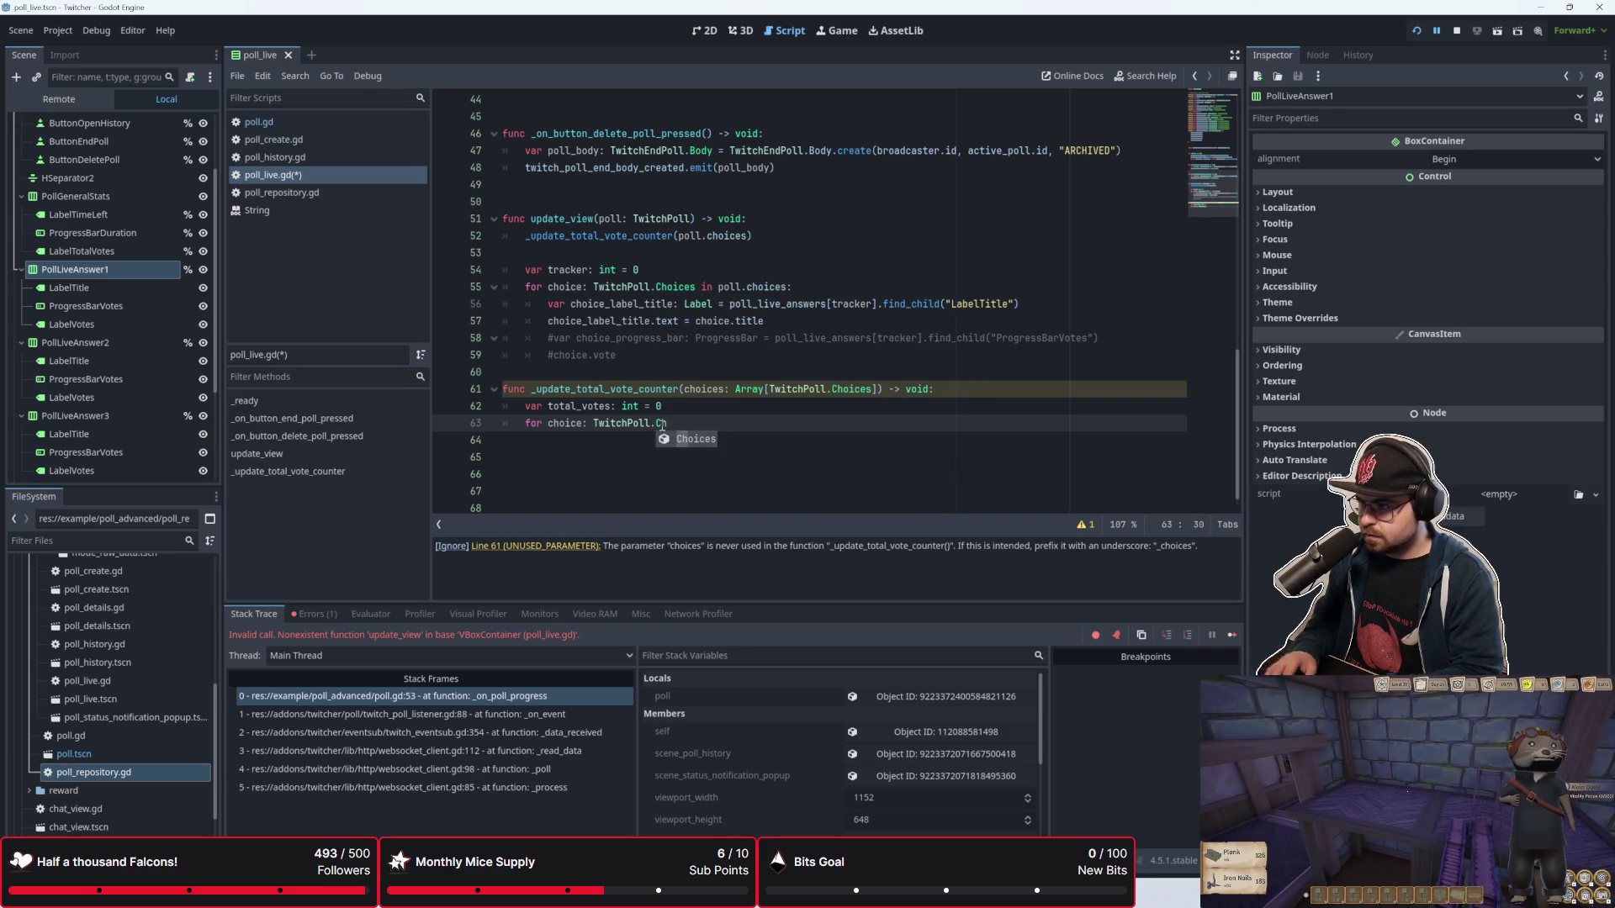
{"action": "key", "text": "Return"}
{"action": "type", "text": "ion"}
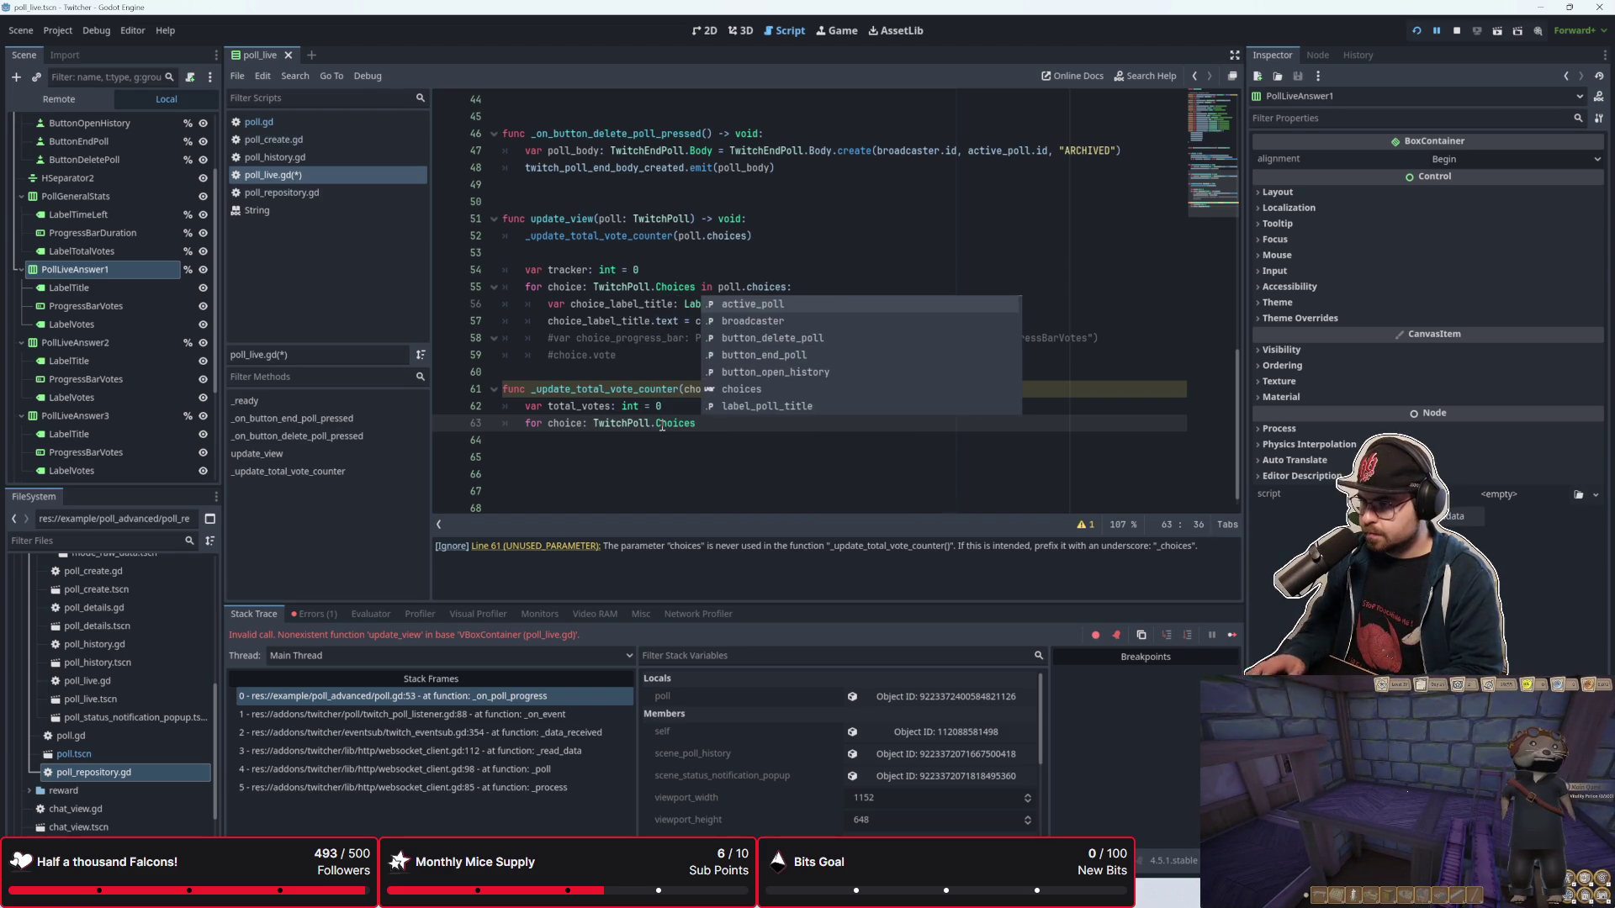
{"action": "key", "text": "BackSpace"}
{"action": "key", "text": "BackSpace"}
{"action": "type", "text": "n cho"}
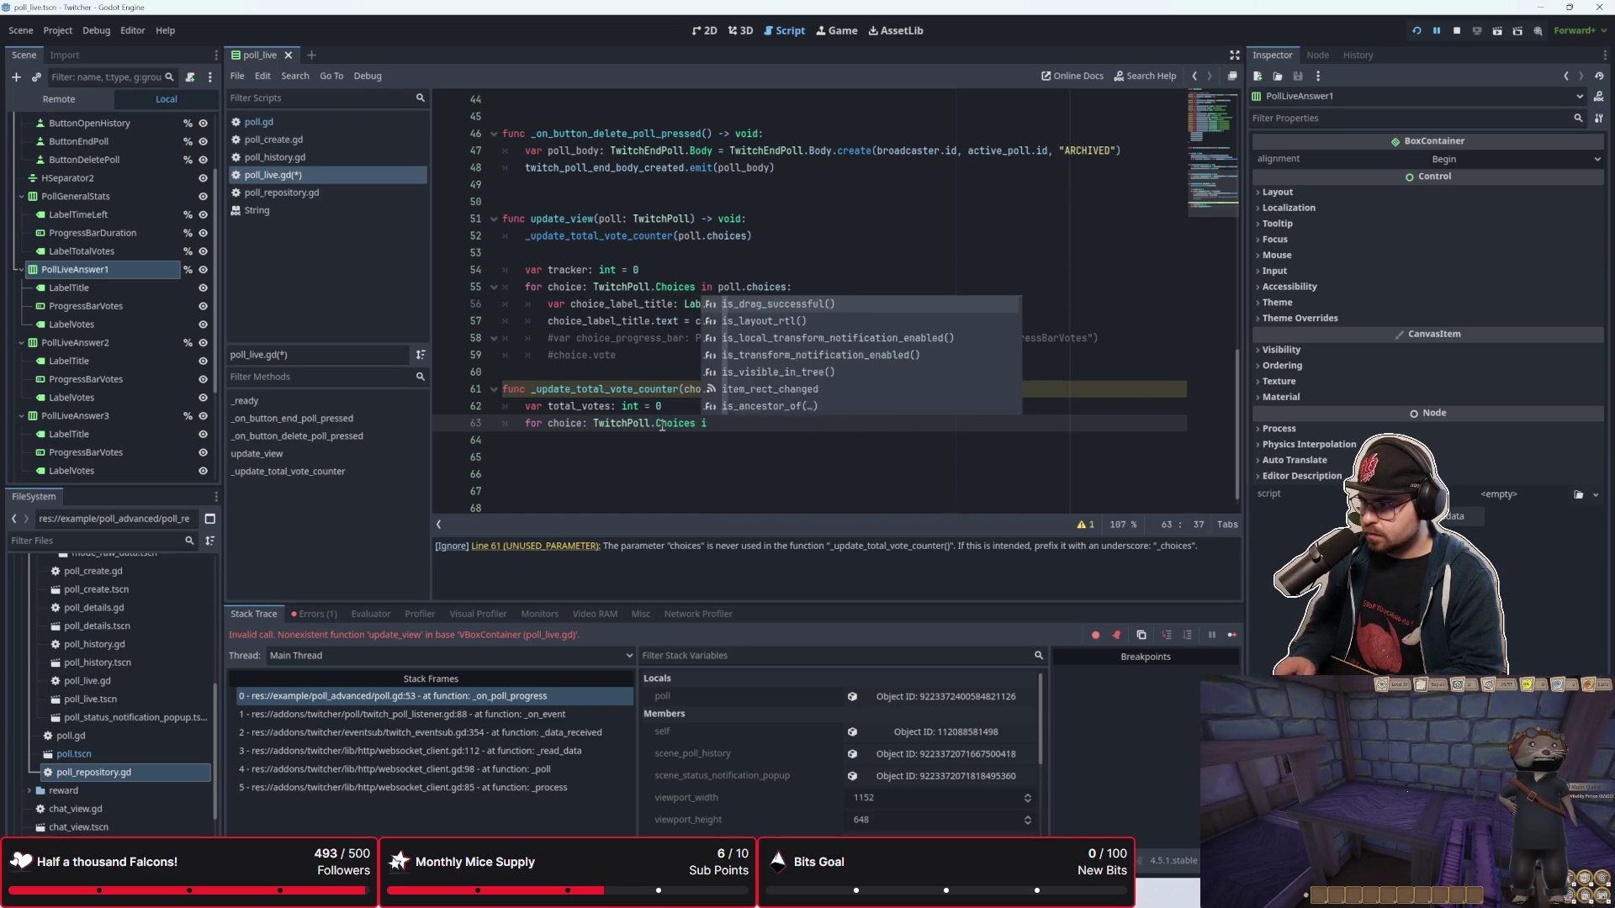
{"action": "type", "text": "iuce"}
{"action": "key", "text": "BackSpace"}
{"action": "key", "text": "BackSpace"}
{"action": "key", "text": "BackSpace"}
{"action": "type", "text": "ces"}
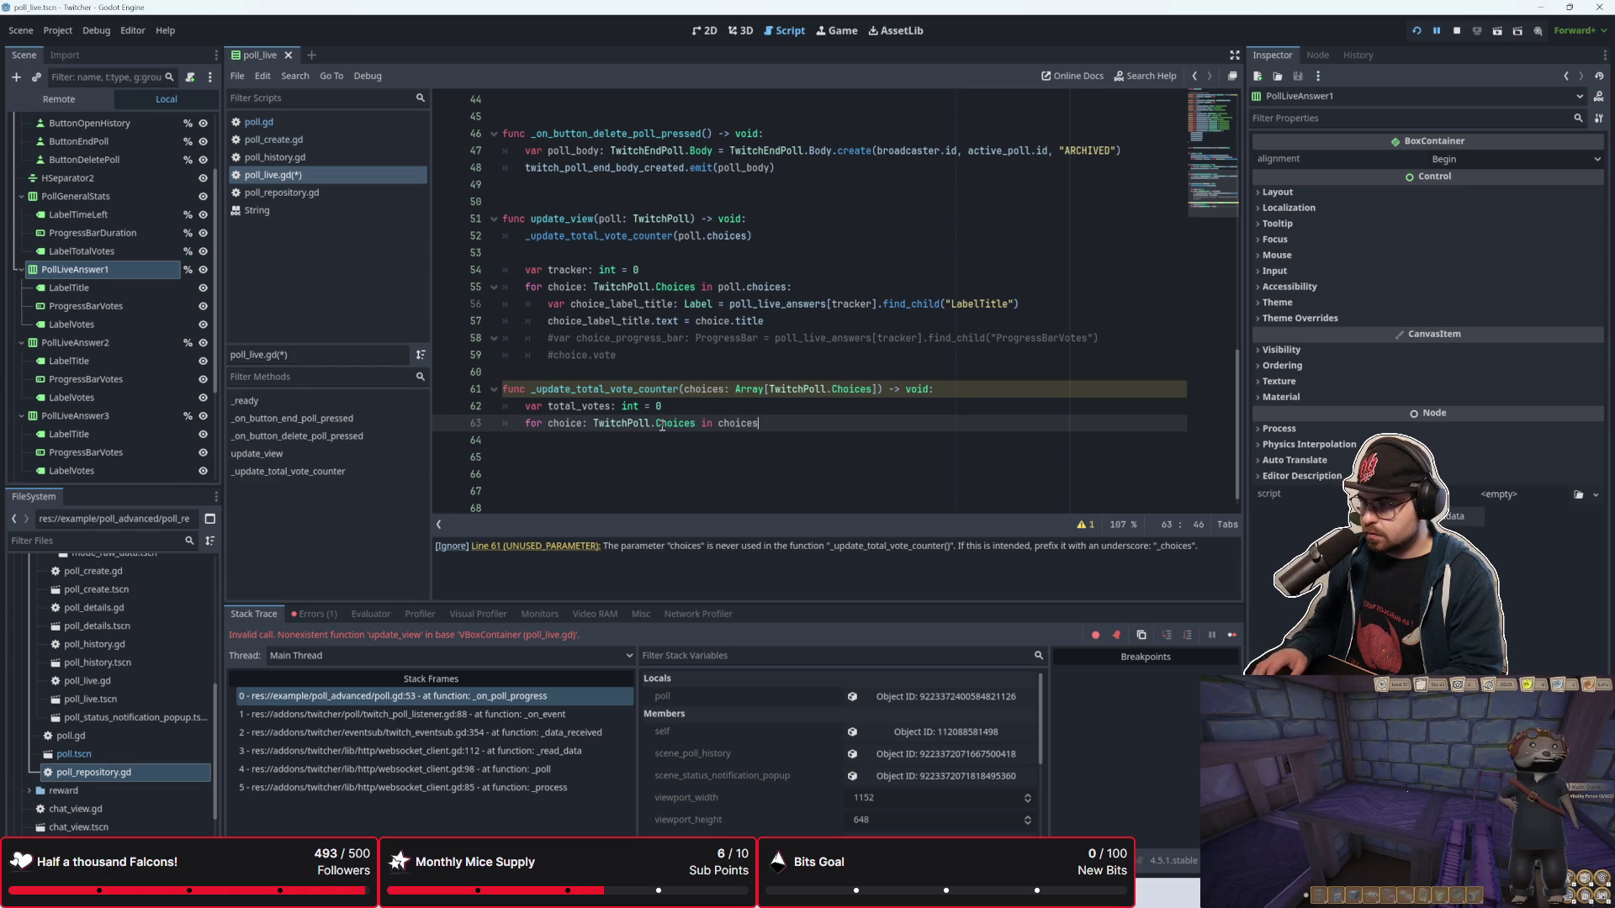
{"action": "type", "text": ":"}
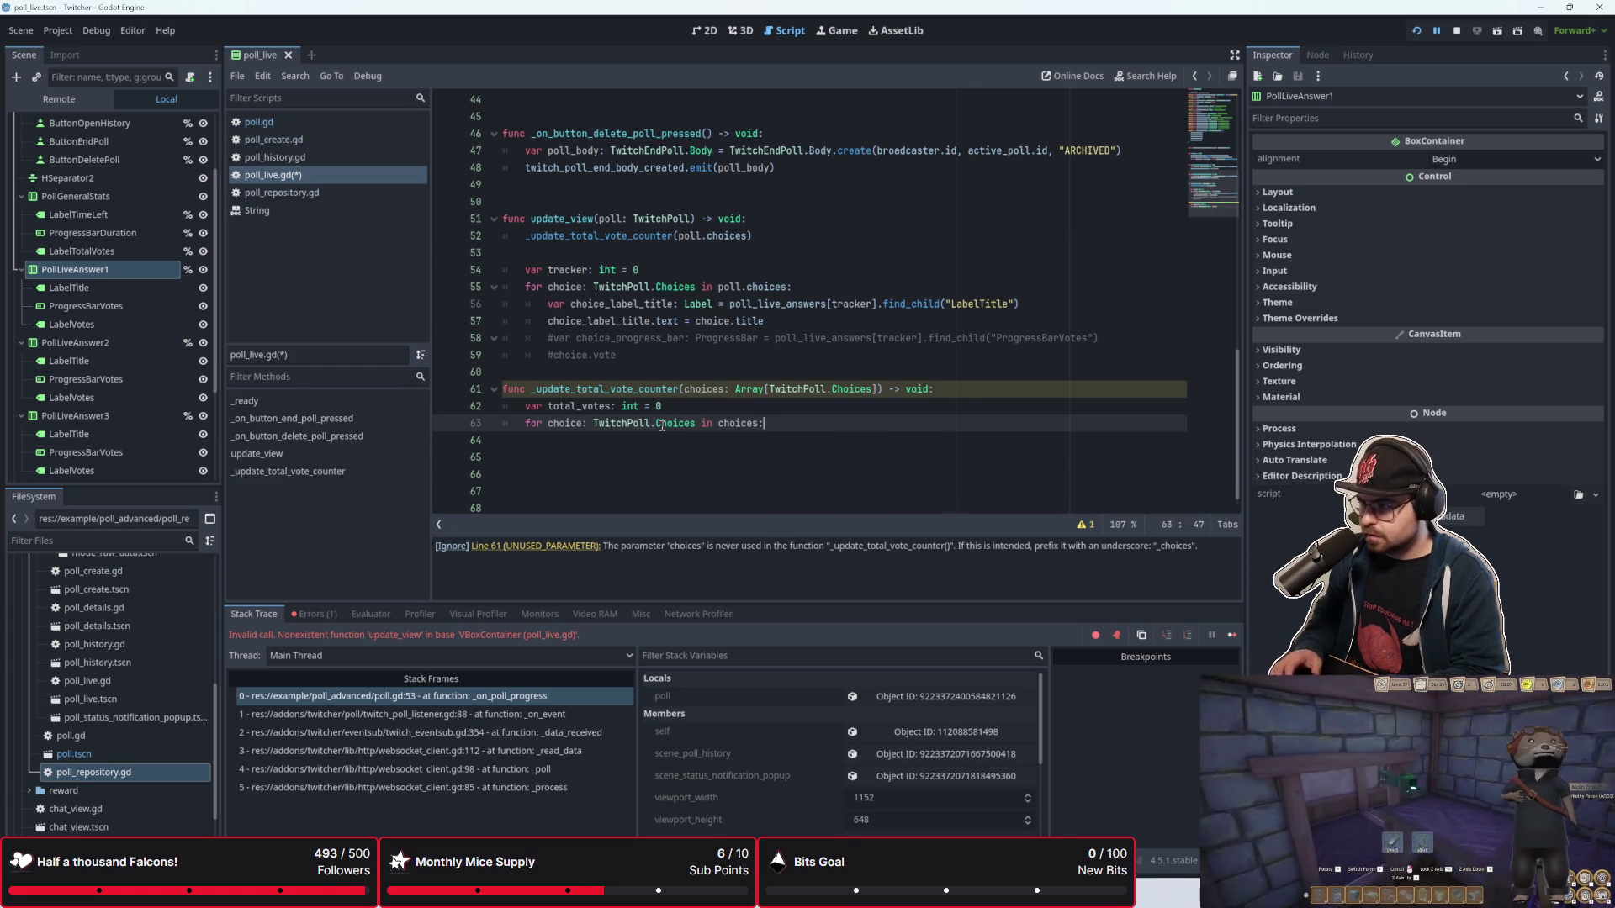
{"action": "key", "text": "Return"}
{"action": "type", "text": "total_votes +="}
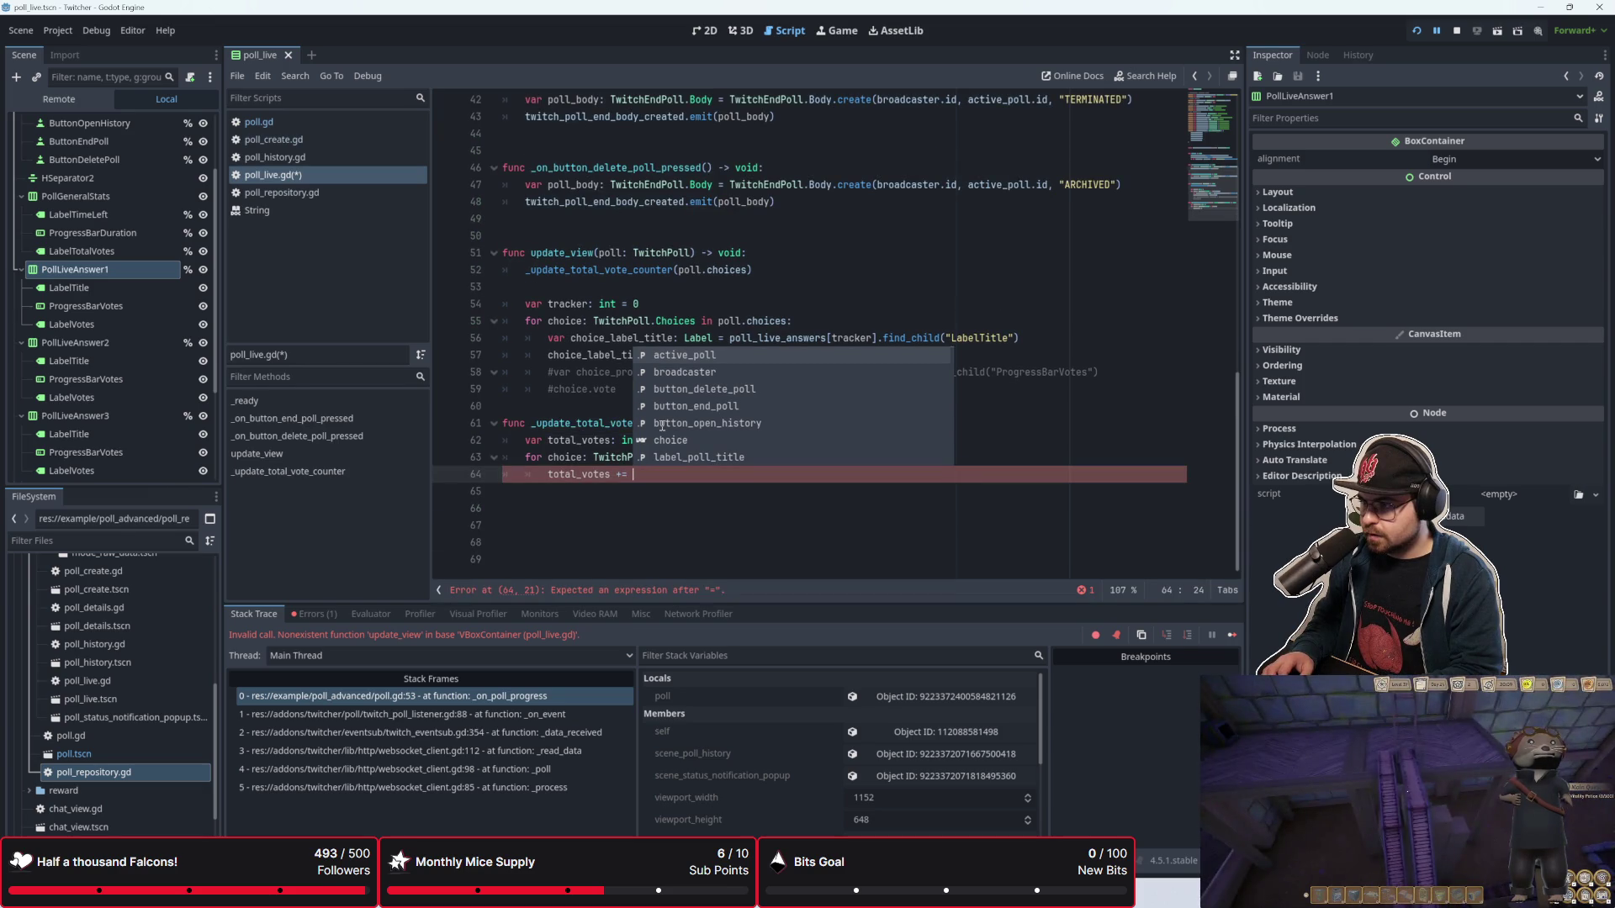
{"action": "type", "text": " choice"}
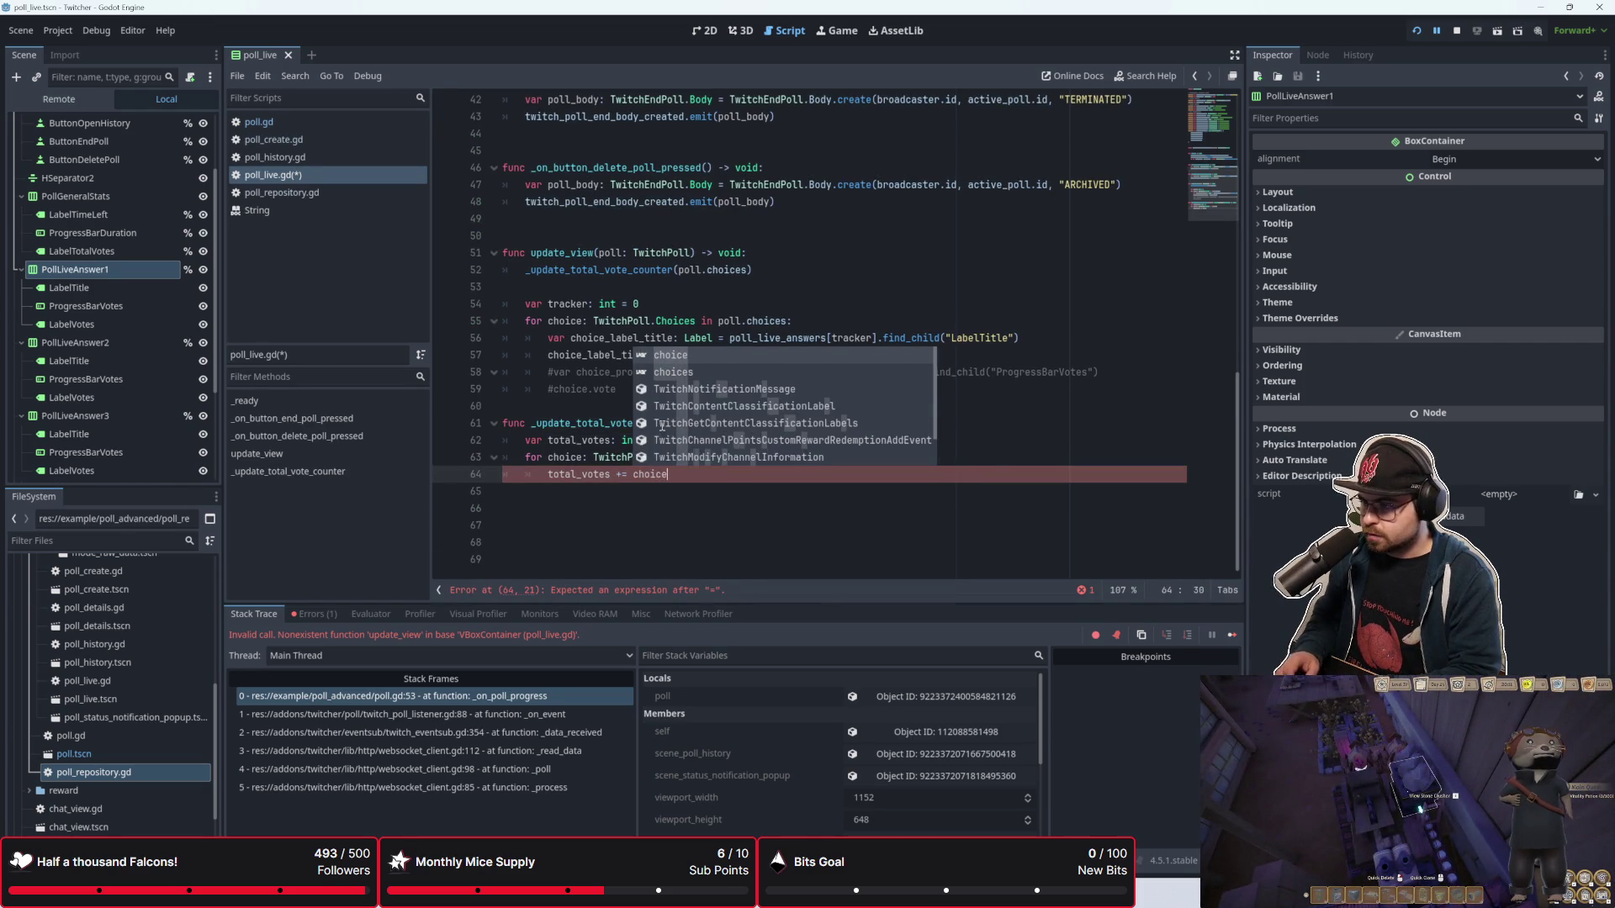
{"action": "type", "text": ".votess"}
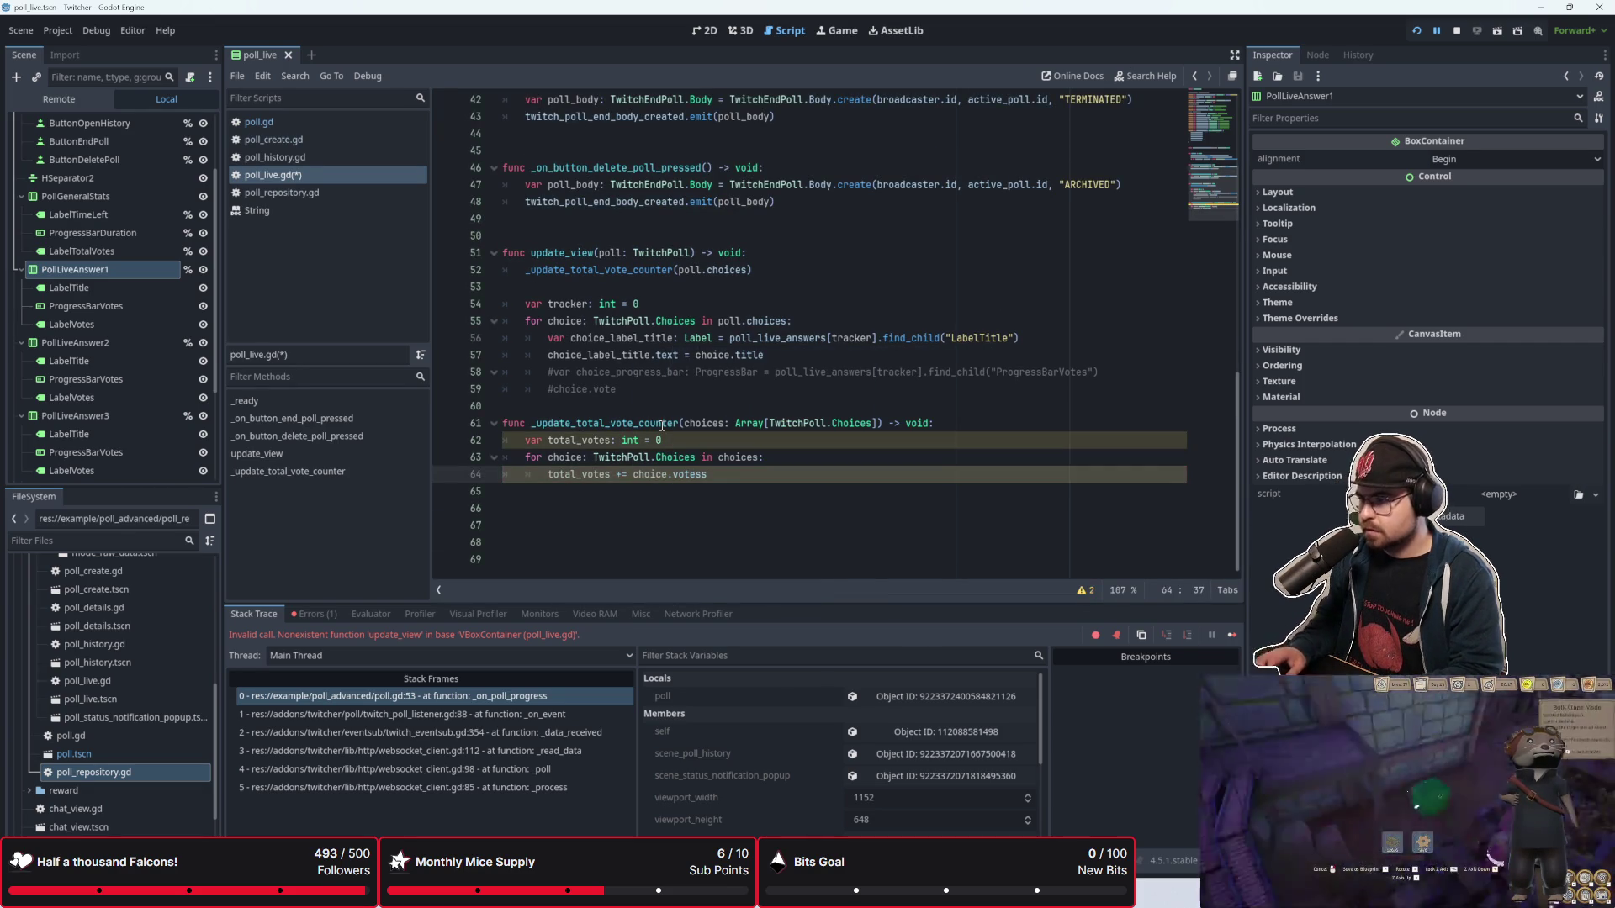
{"action": "key", "text": "BackSpace"}
Step: Set label_total_votes.text = str(total_votes) after the loop
{"action": "left_click", "coordinate": [728, 488]}
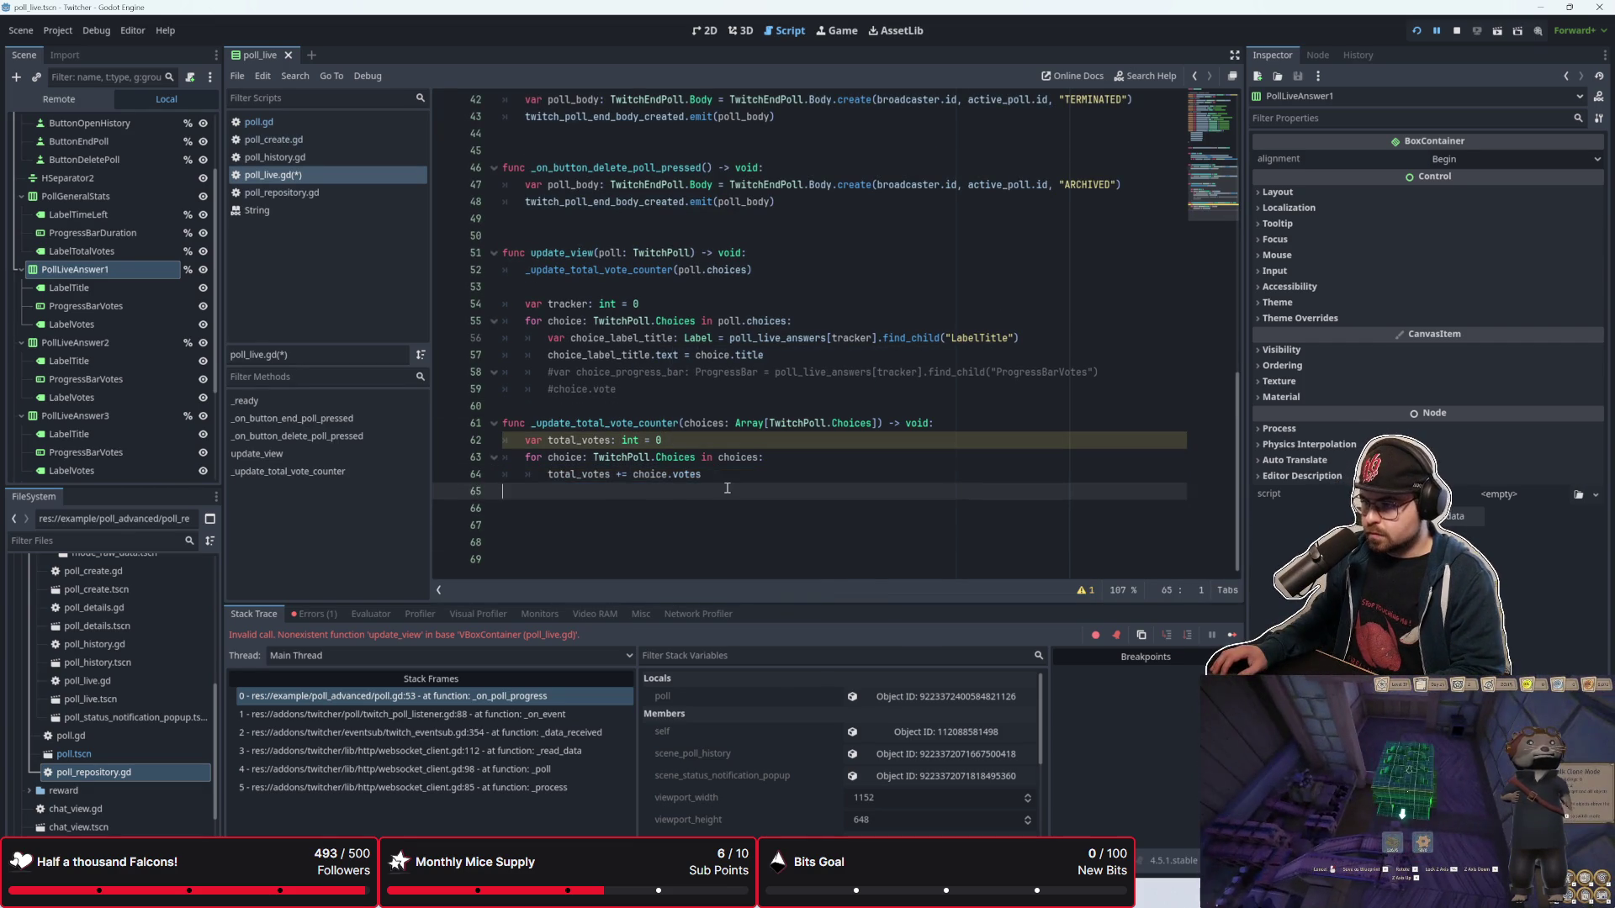
{"action": "scroll", "coordinate": [728, 488], "scroll_direction": "up", "scroll_amount": 1}
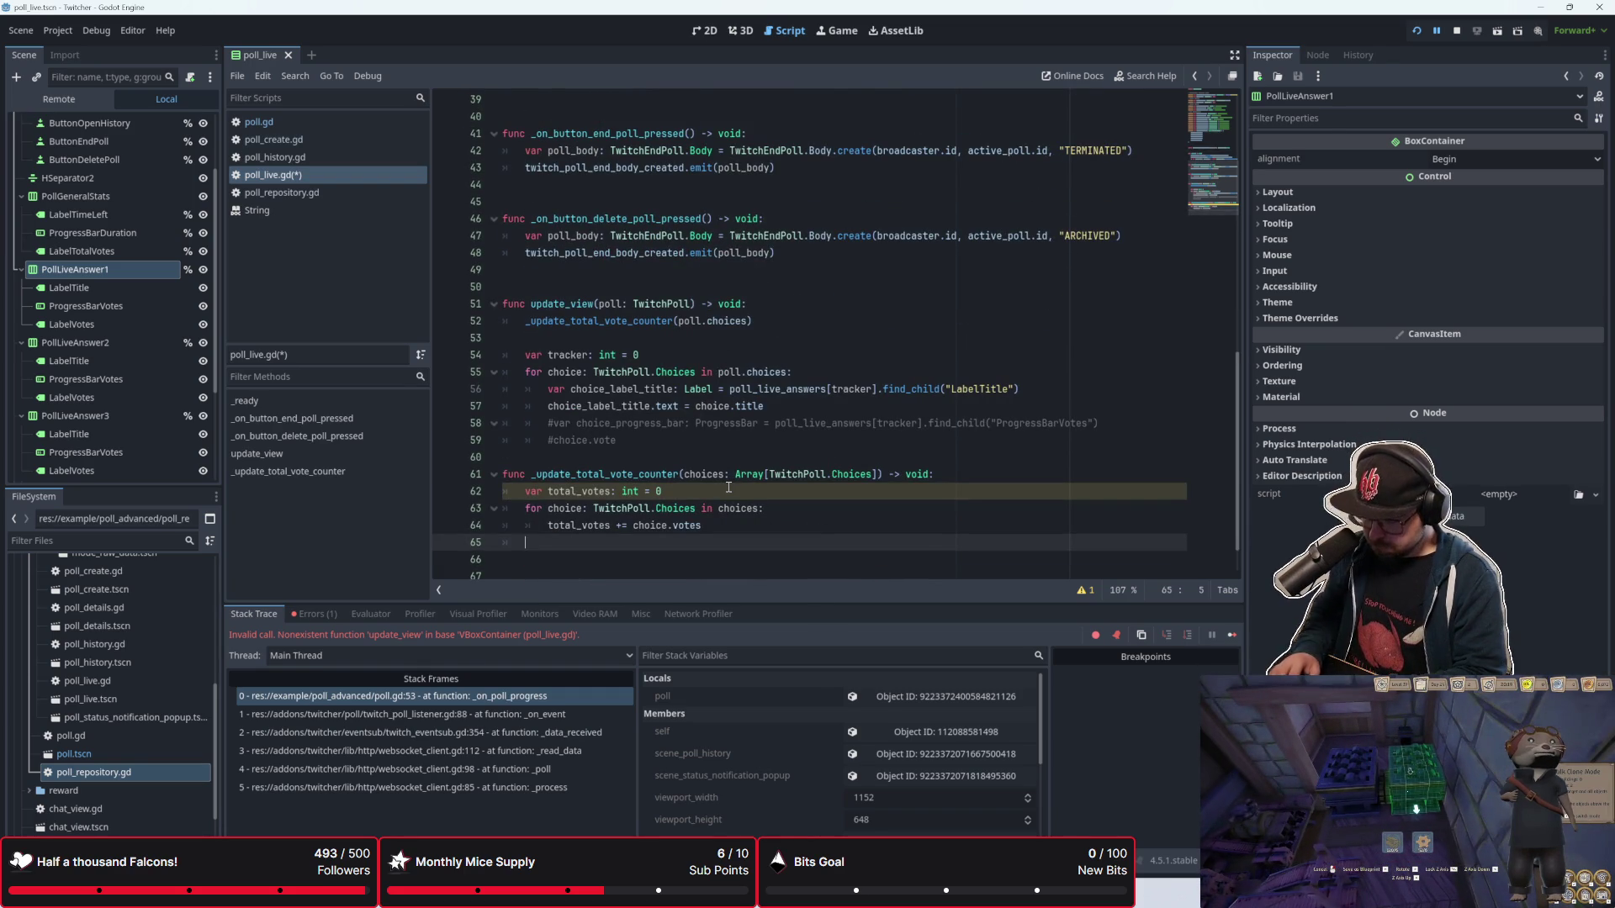
{"action": "type", "text": "labe"}
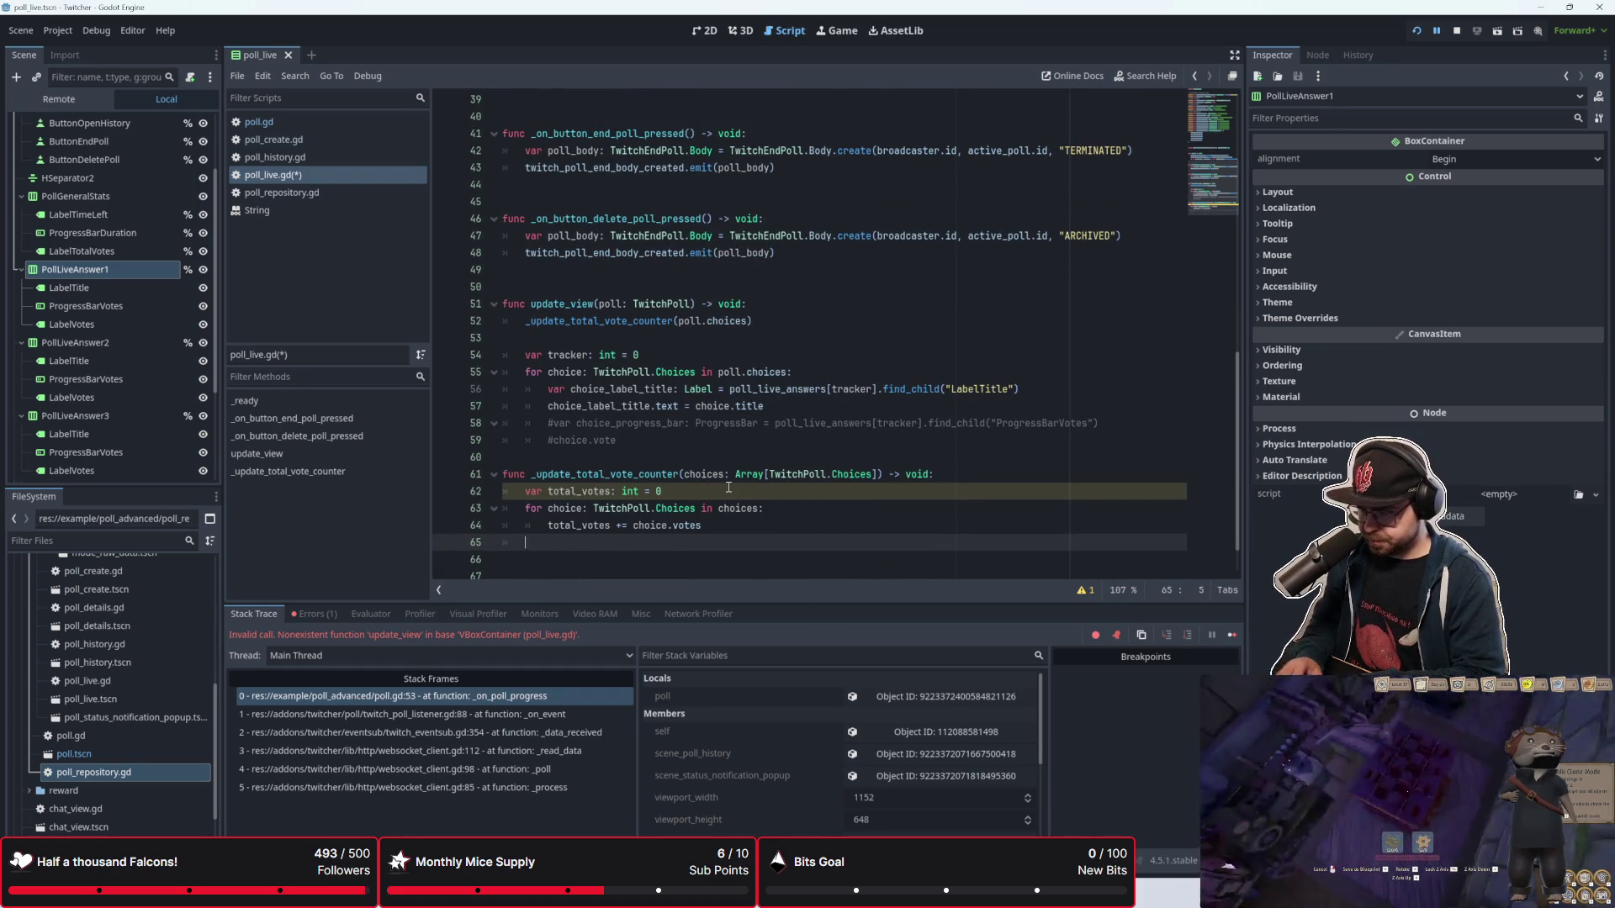
{"action": "type", "text": "l"}
{"action": "key", "text": "Down"}
{"action": "key", "text": "Down"}
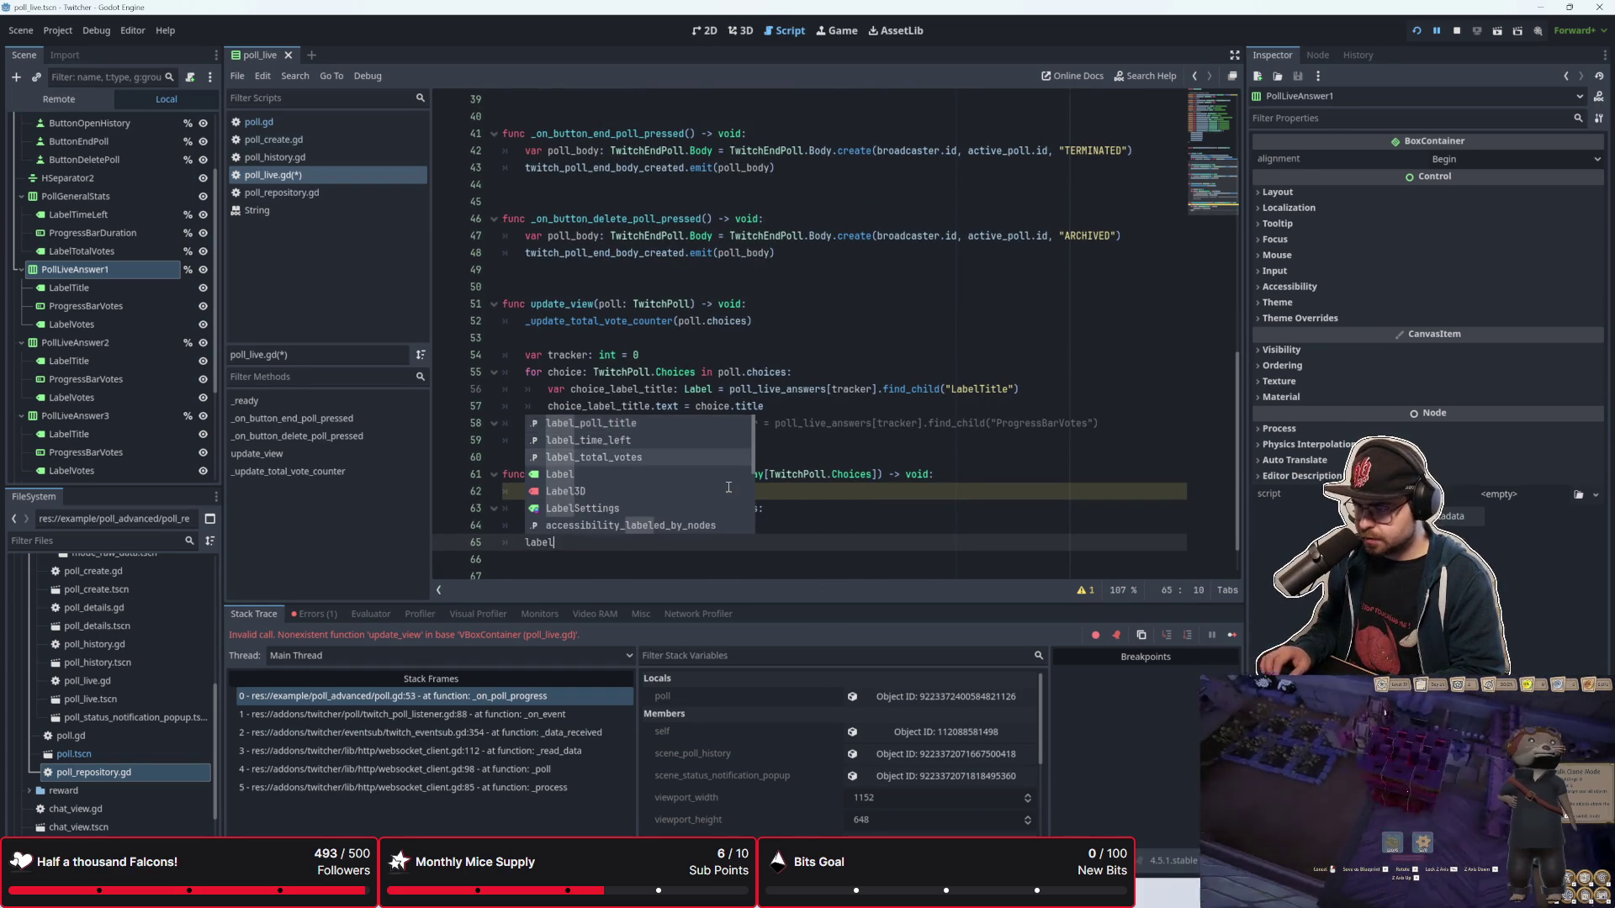
{"action": "key", "text": "Return"}
{"action": "type", "text": ".text"}
{"action": "key", "text": "BackSpace"}
{"action": "key", "text": "BackSpace"}
{"action": "key", "text": "BackSpace"}
{"action": "type", "text": "= "}
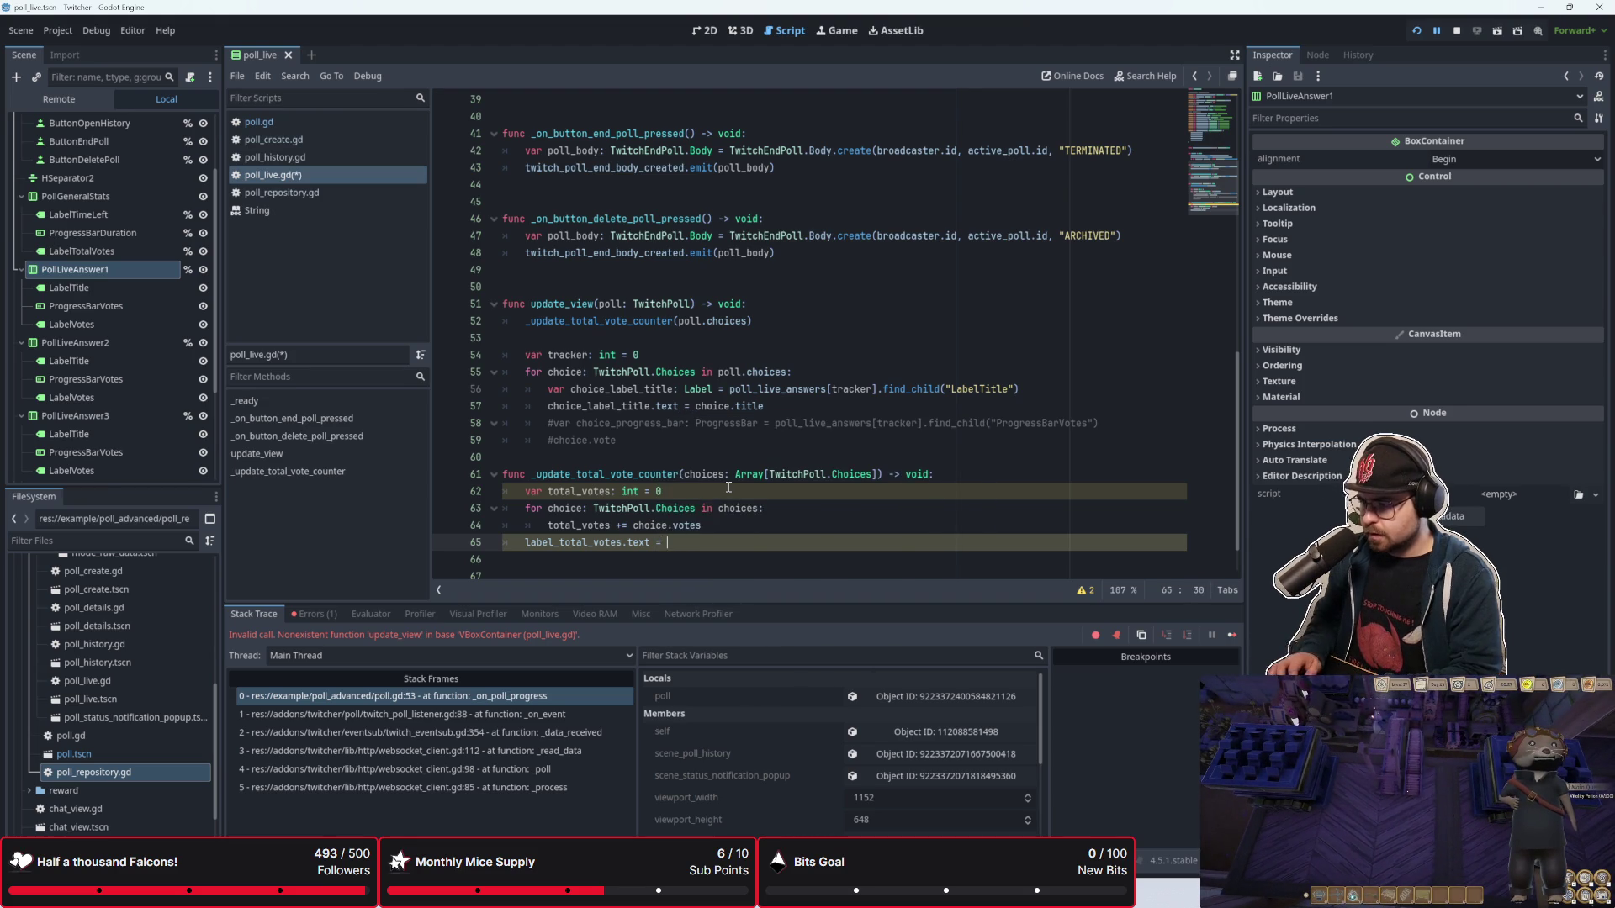
{"action": "type", "text": "String("}
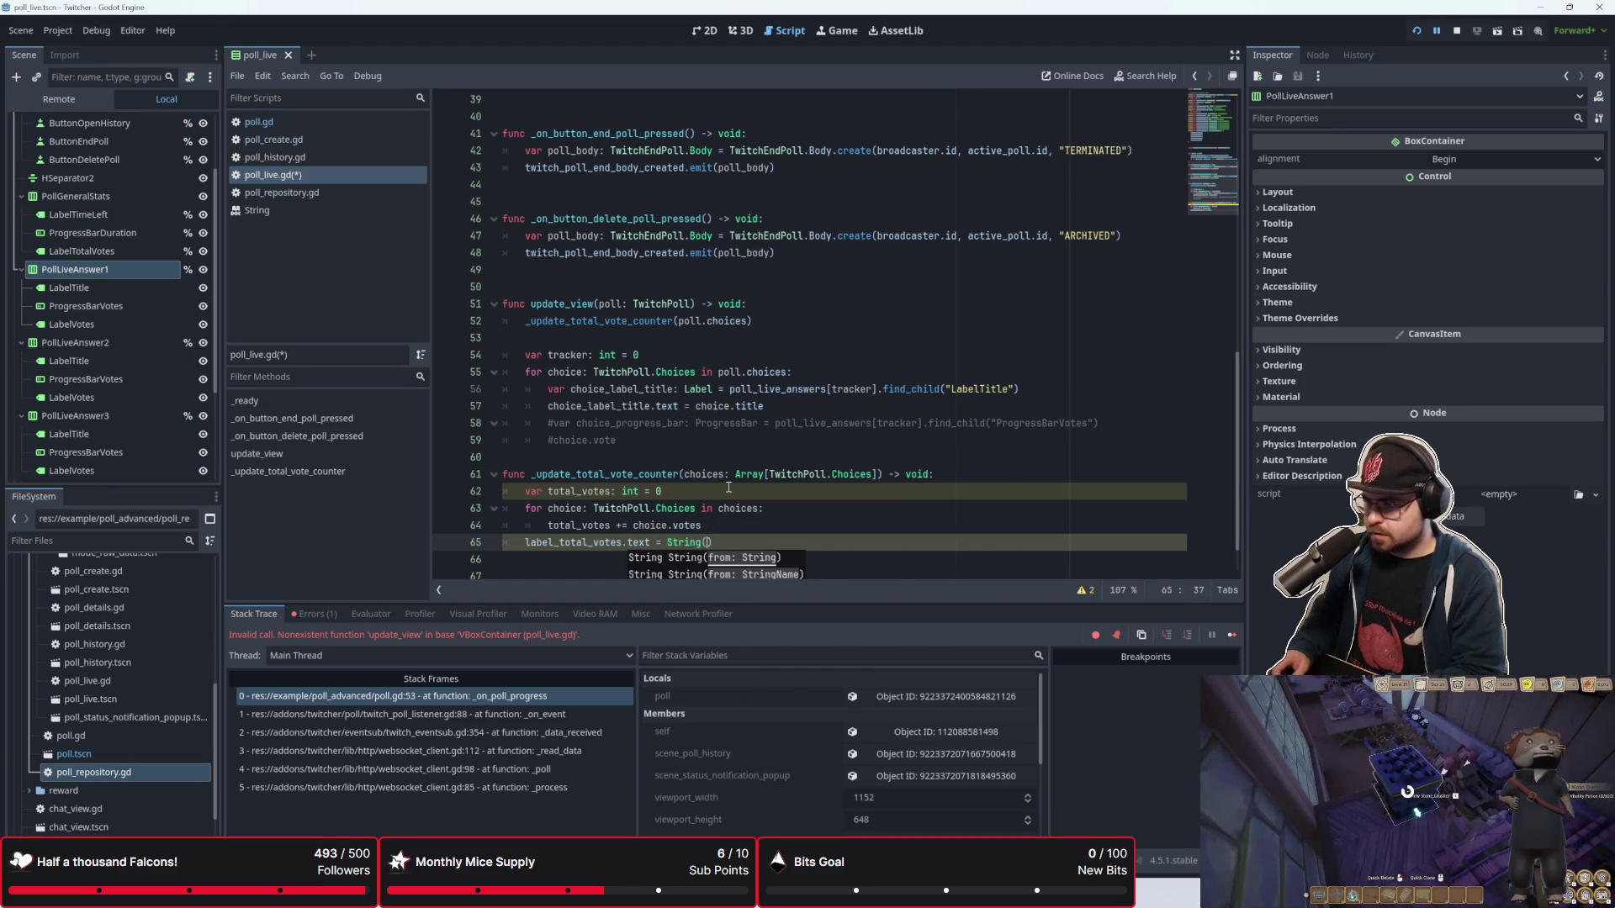
{"action": "key", "text": "BackSpace"}
{"action": "key", "text": "BackSpace"}
{"action": "key", "text": "BackSpace"}
{"action": "type", "text": "str"}
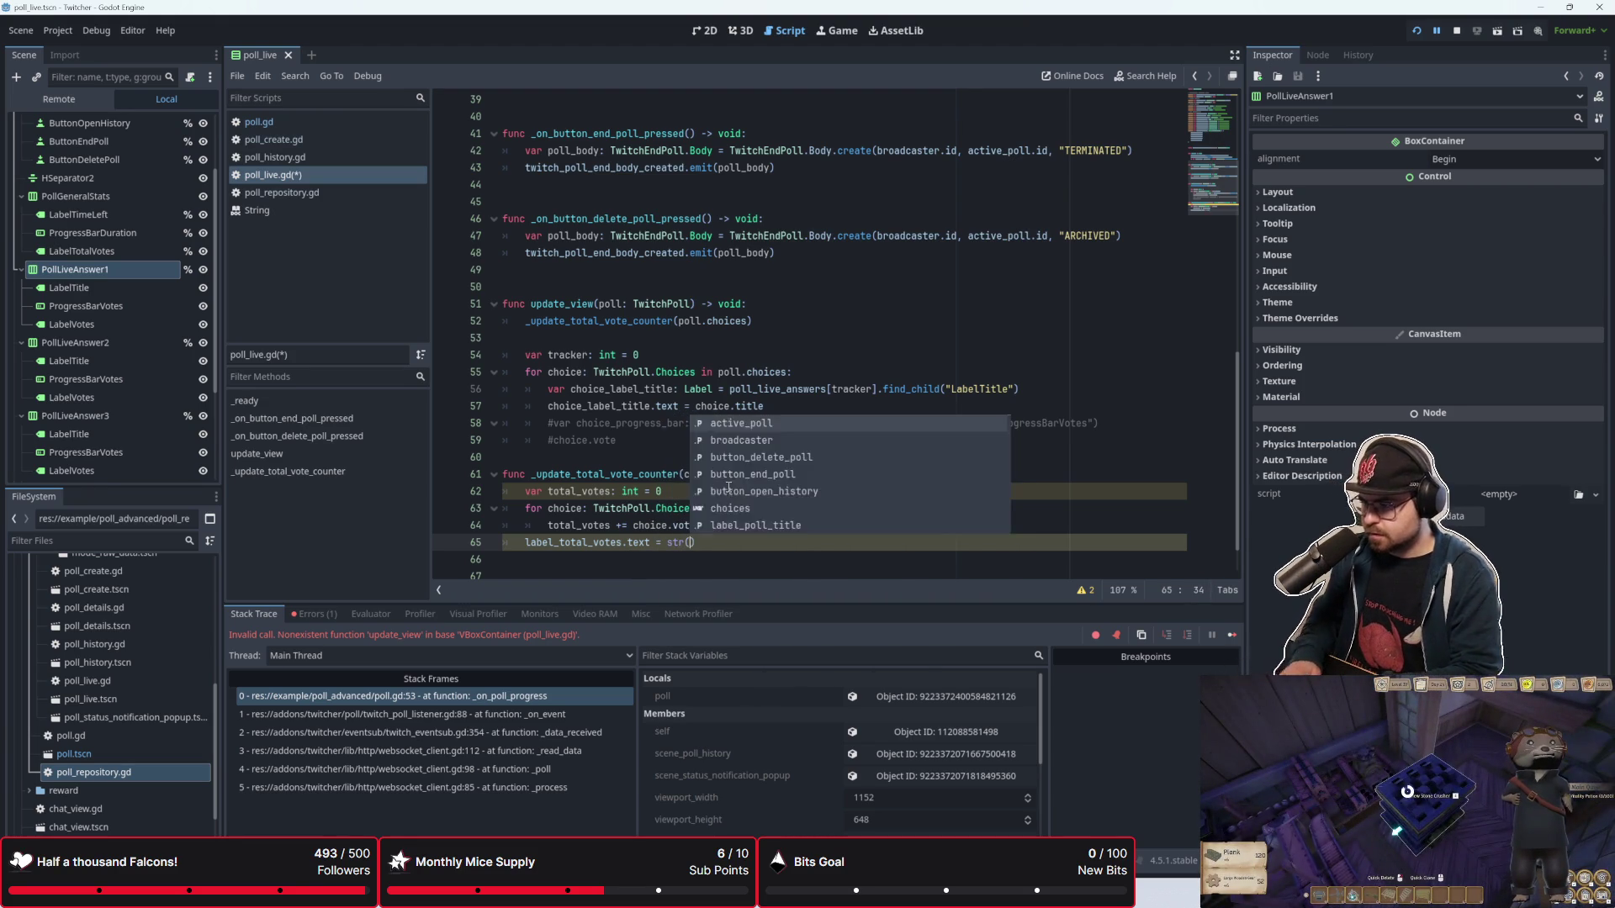
{"action": "key", "text": "Return"}
{"action": "type", "text": "total_vote"}
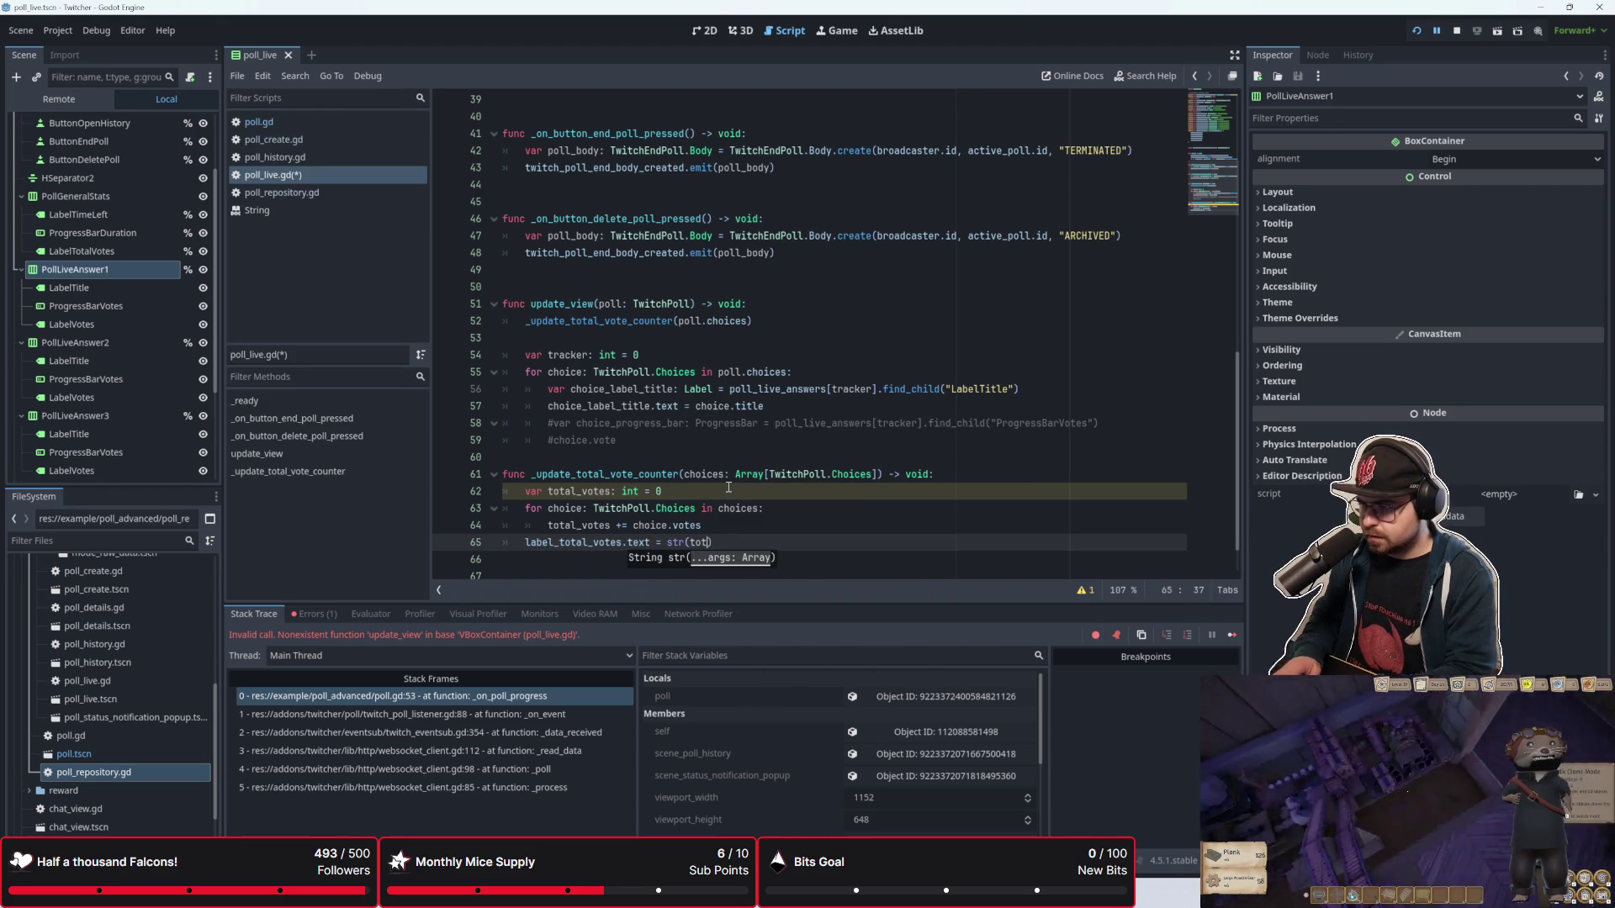
{"action": "type", "text": "s"}
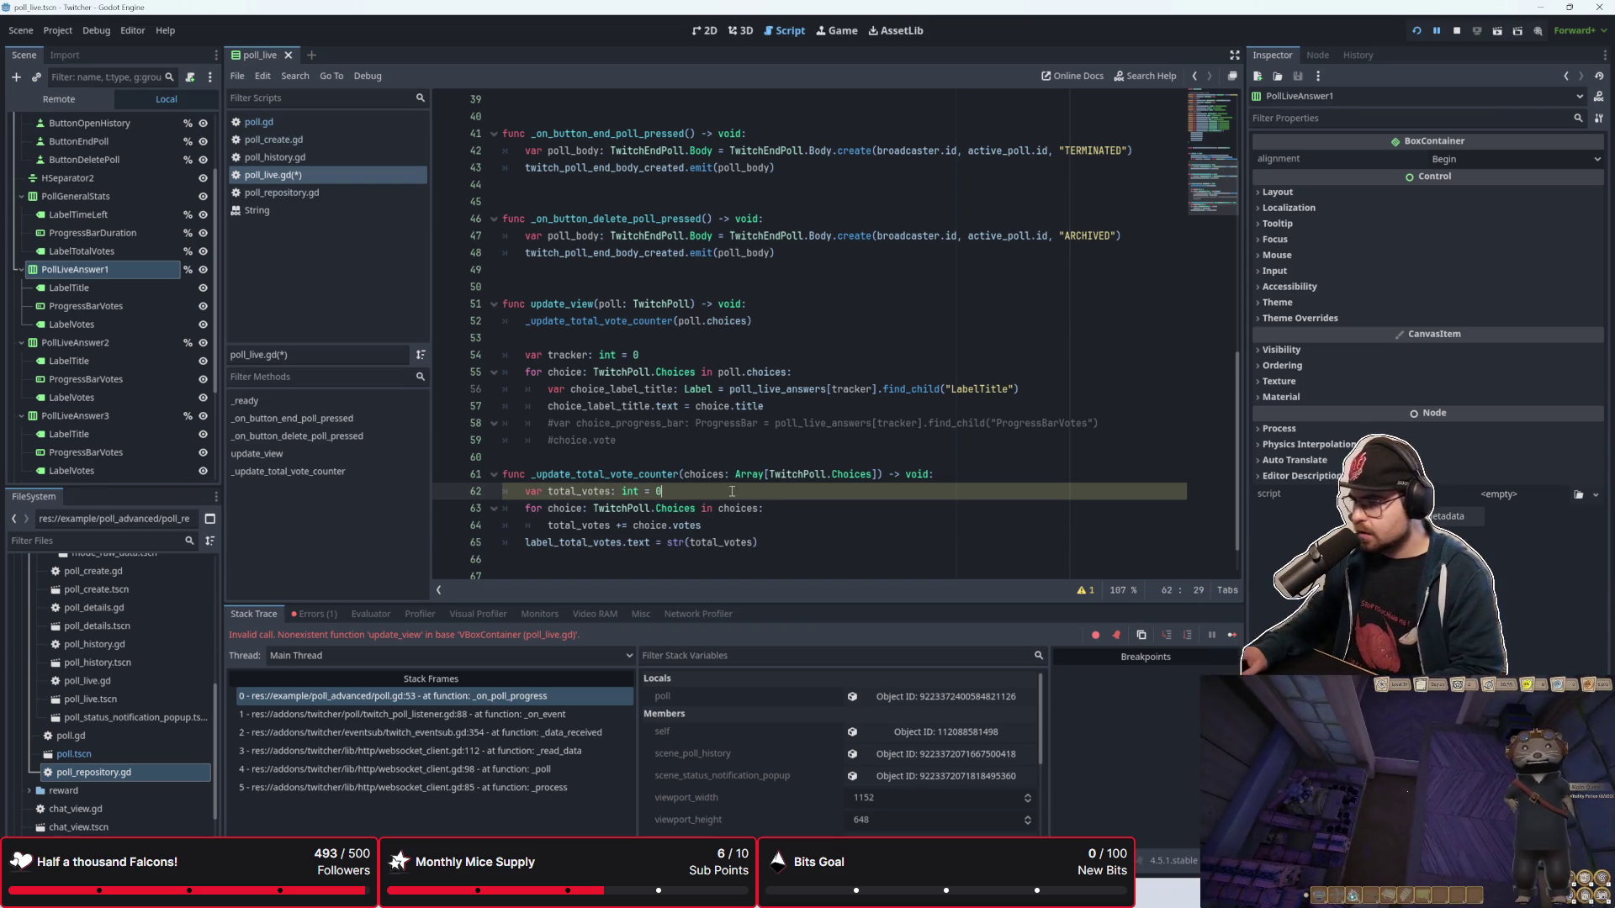
{"action": "left_click", "coordinate": [813, 572]}
{"action": "left_click", "coordinate": [818, 533]}
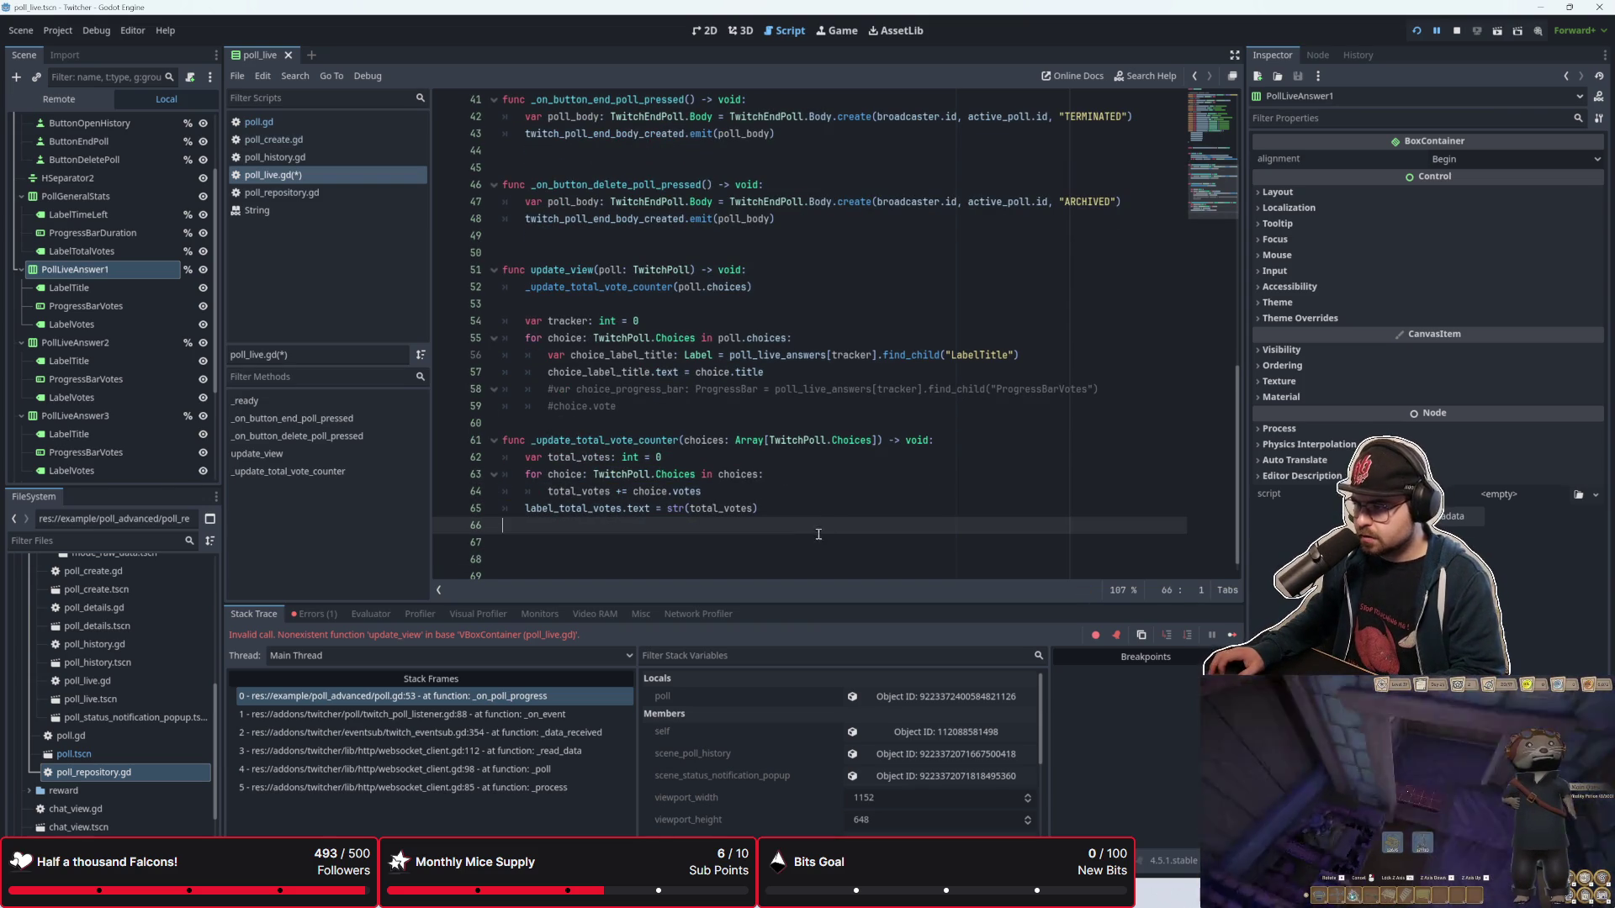
Step: Add a blank line between the two functions and save poll_live.gd
{"action": "left_click", "coordinate": [747, 423]}
{"action": "key", "text": "Return"}
{"action": "key", "text": "ctrl+s"}
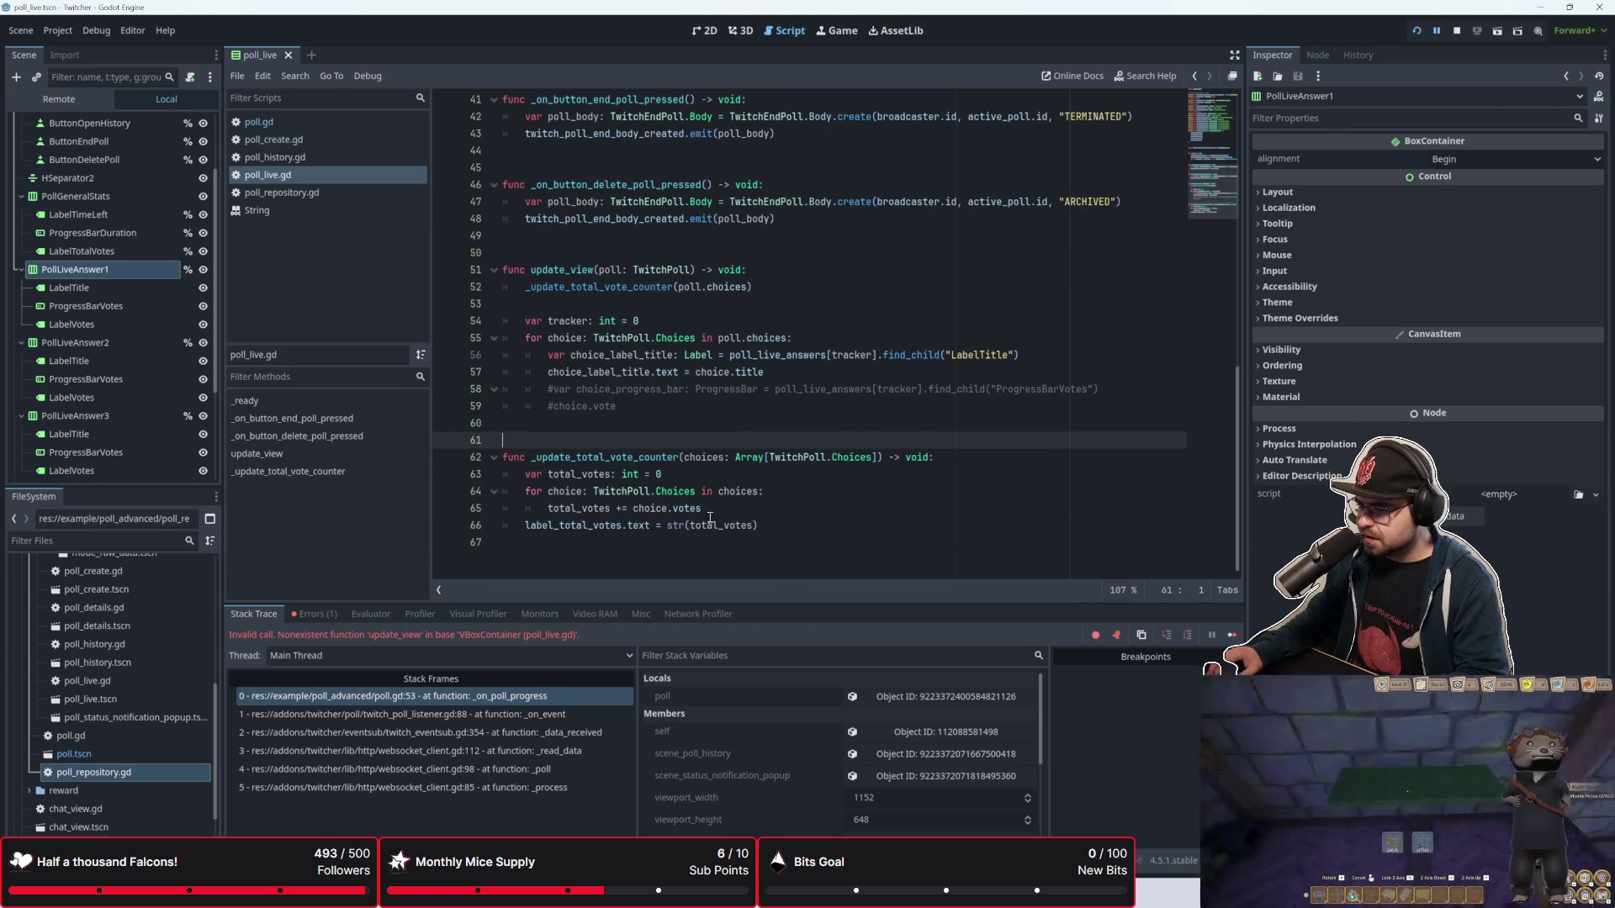
Step: Add another blank line below the _update_total_vote_counter call in update_view
{"action": "left_click", "coordinate": [607, 570]}
{"action": "scroll", "coordinate": [639, 420], "scroll_direction": "up", "scroll_amount": 2}
{"action": "left_click", "coordinate": [709, 303]}
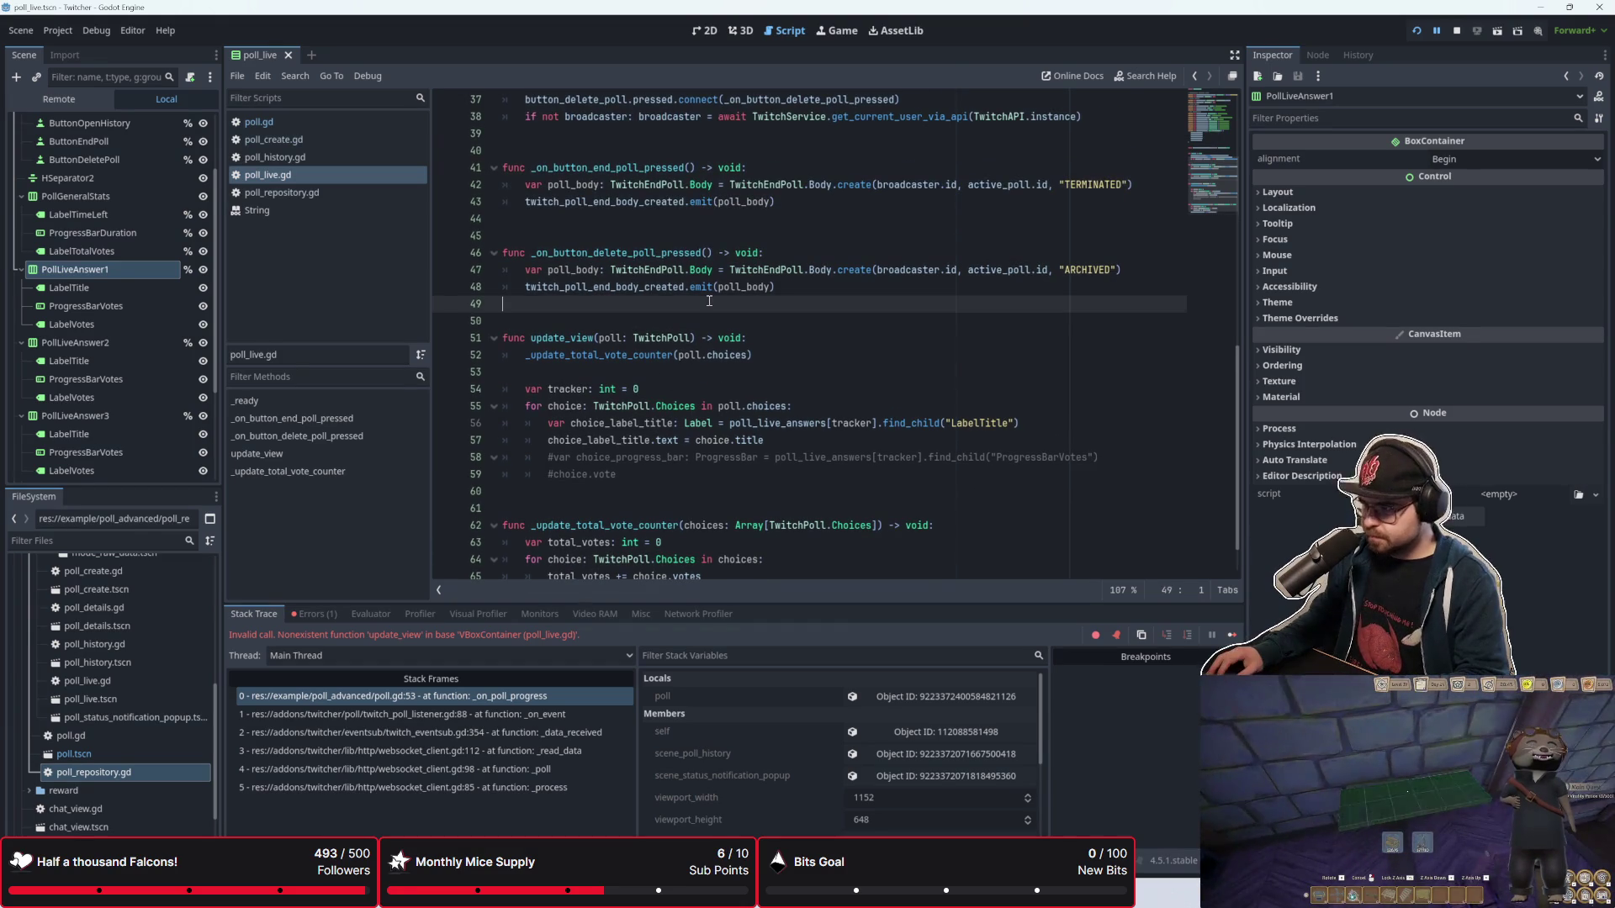
{"action": "left_click", "coordinate": [845, 317]}
{"action": "scroll", "coordinate": [845, 318], "scroll_direction": "down", "scroll_amount": 1}
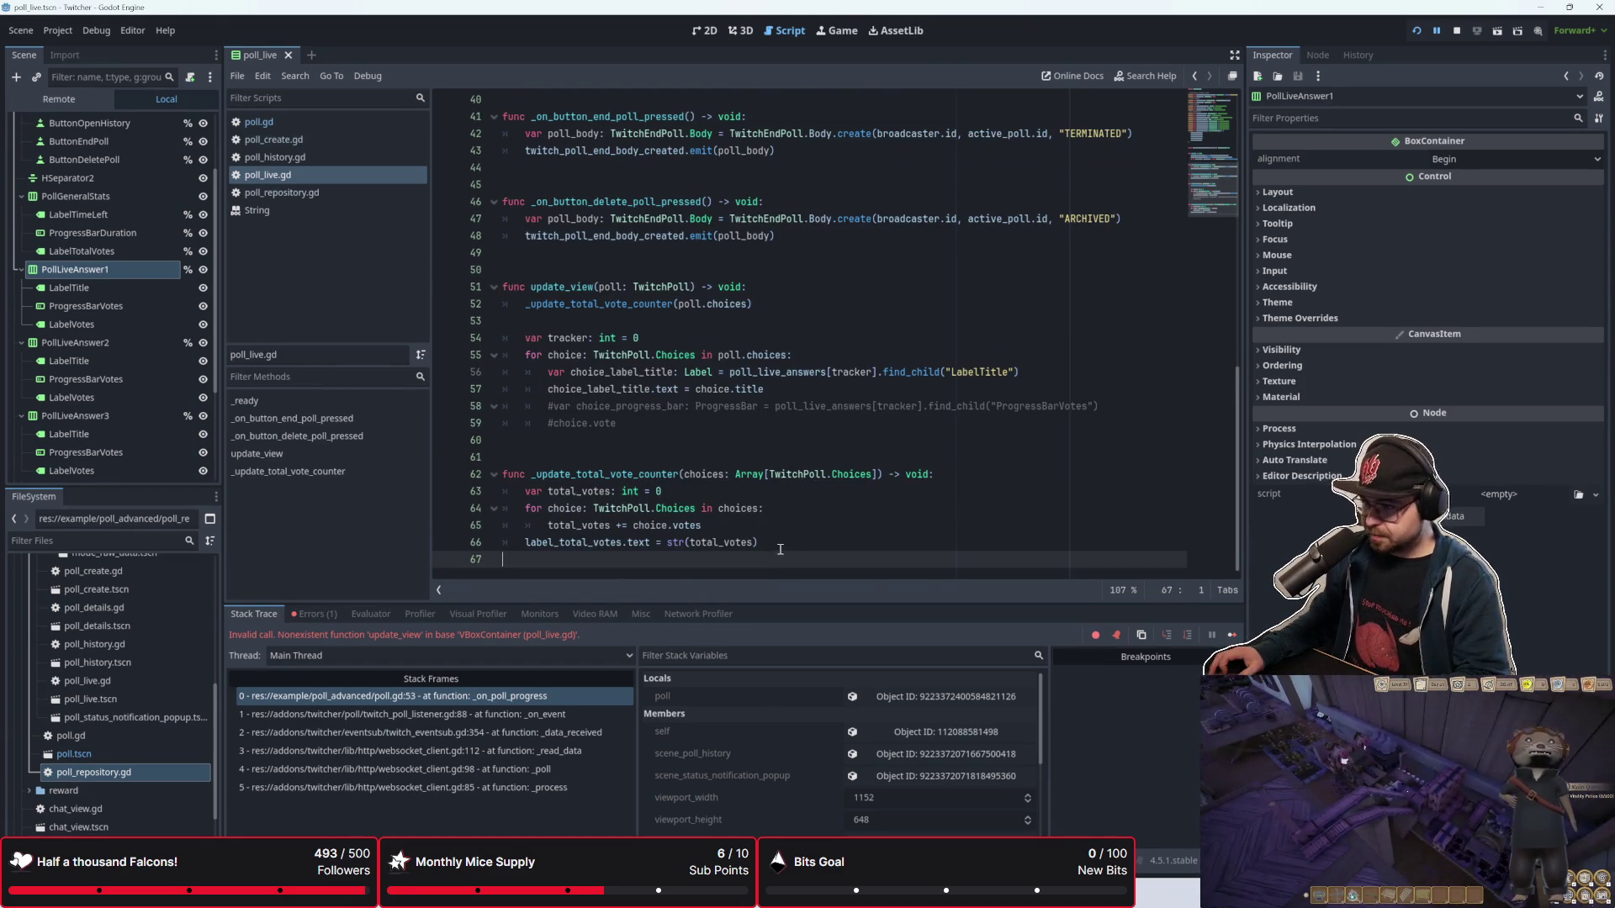
{"action": "scroll", "coordinate": [783, 471], "scroll_direction": "up", "scroll_amount": 3}
{"action": "left_click", "coordinate": [784, 403]}
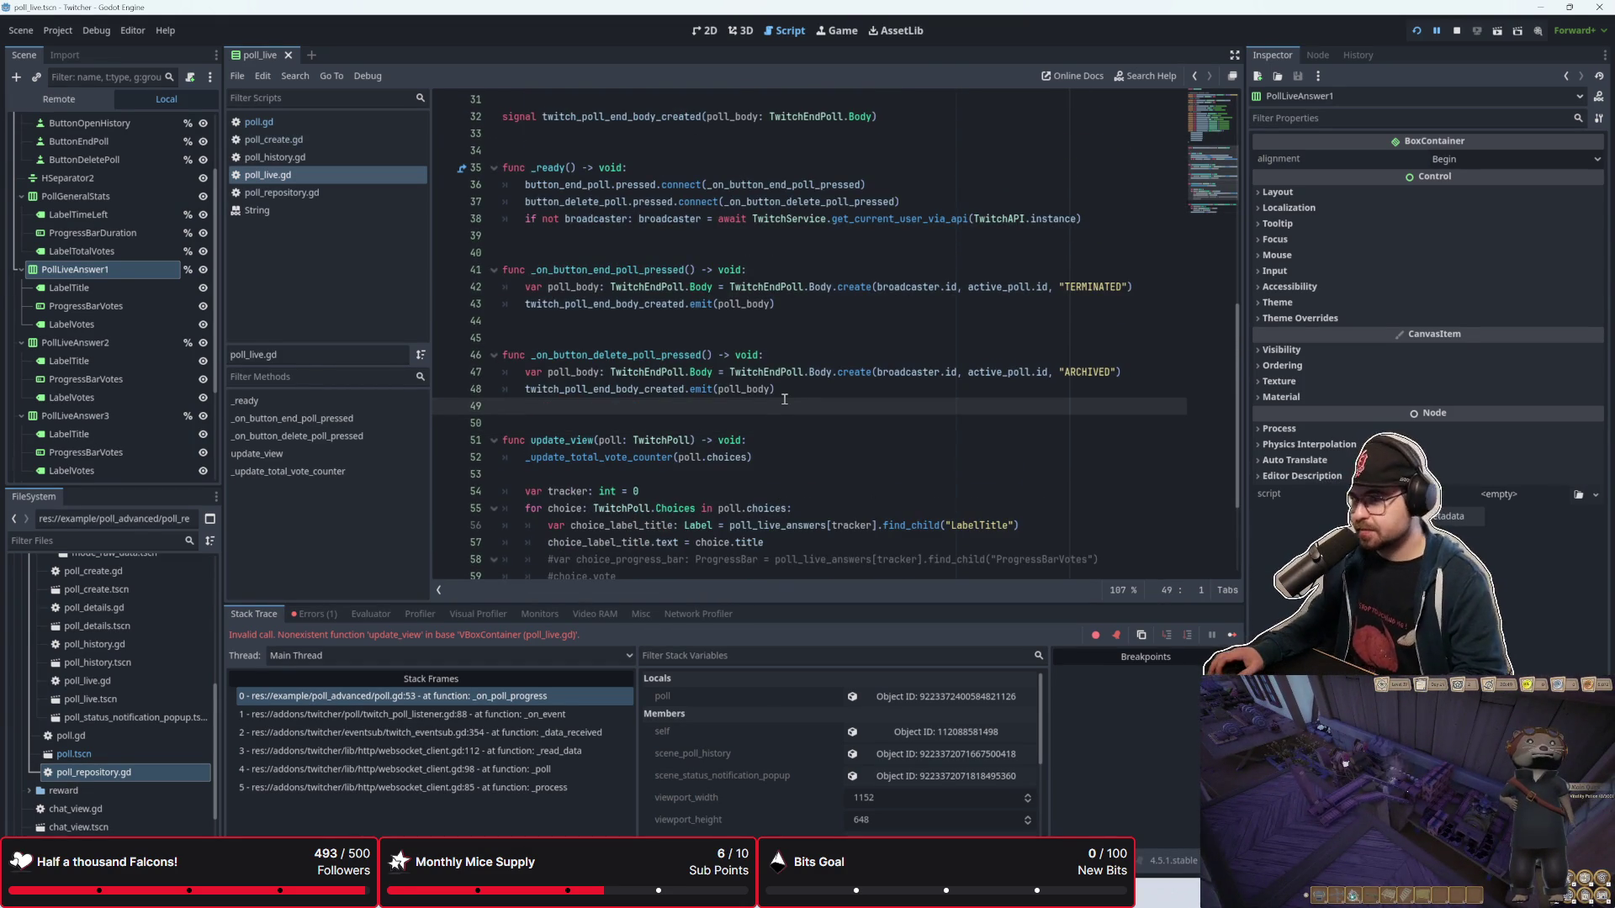
{"action": "scroll", "coordinate": [784, 398], "scroll_direction": "down", "scroll_amount": 3}
{"action": "left_click", "coordinate": [778, 523]}
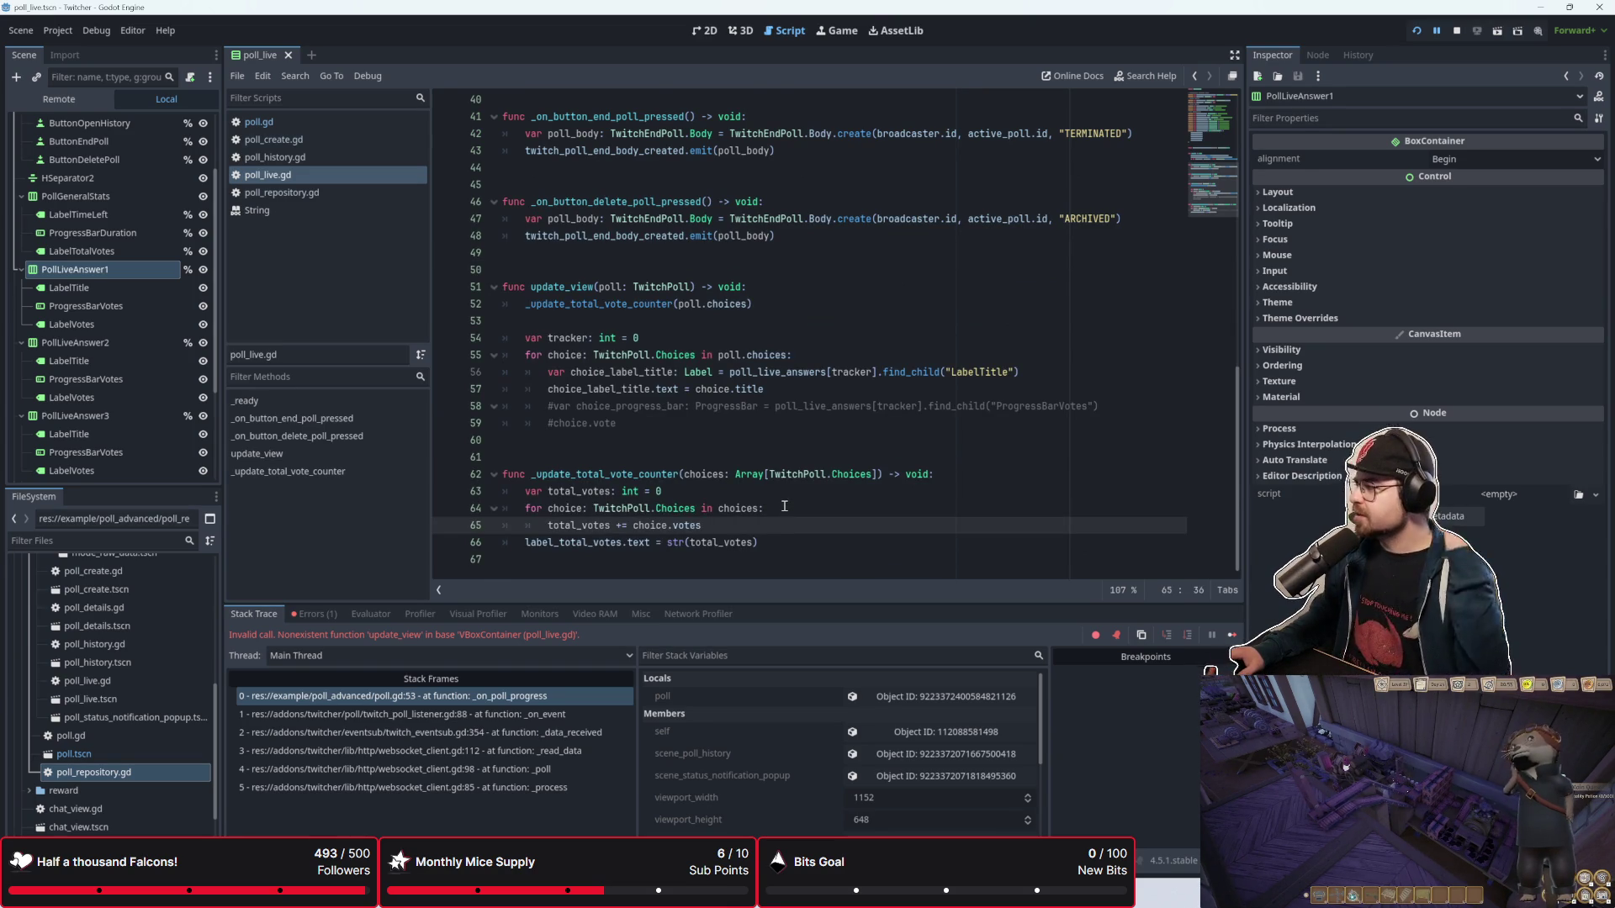
{"action": "scroll", "coordinate": [778, 493], "scroll_direction": "up", "scroll_amount": 1}
{"action": "left_click", "coordinate": [755, 370]}
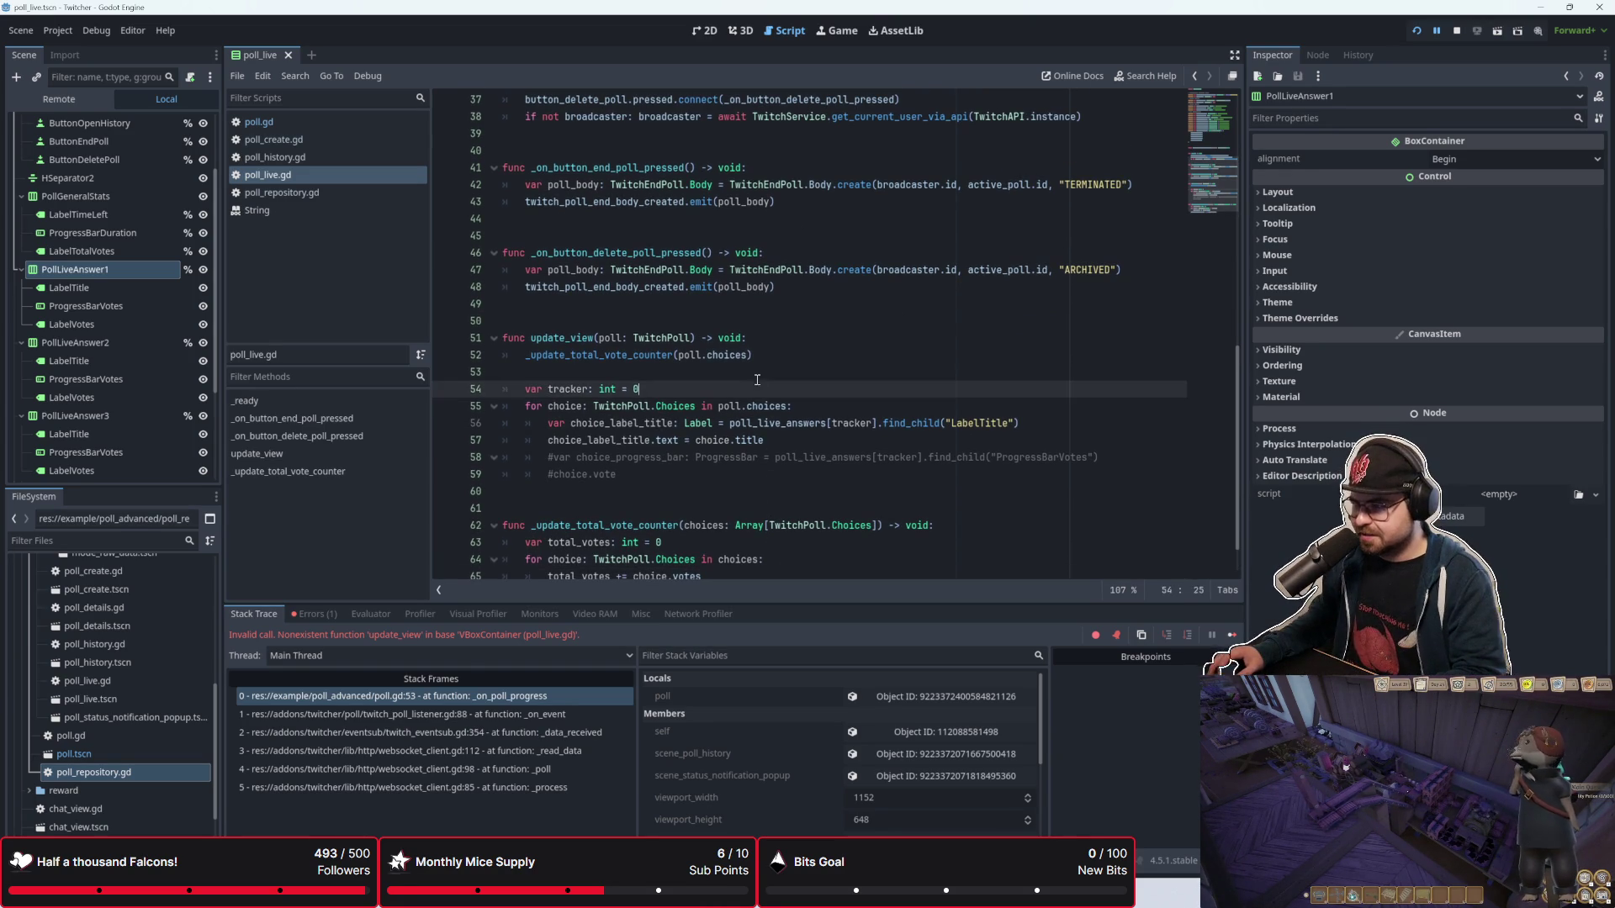
{"action": "key", "text": "Return"}
Step: Select the two commented progress bar lines below the #choice.vote line
{"action": "scroll", "coordinate": [755, 366], "scroll_direction": "up", "scroll_amount": 1}
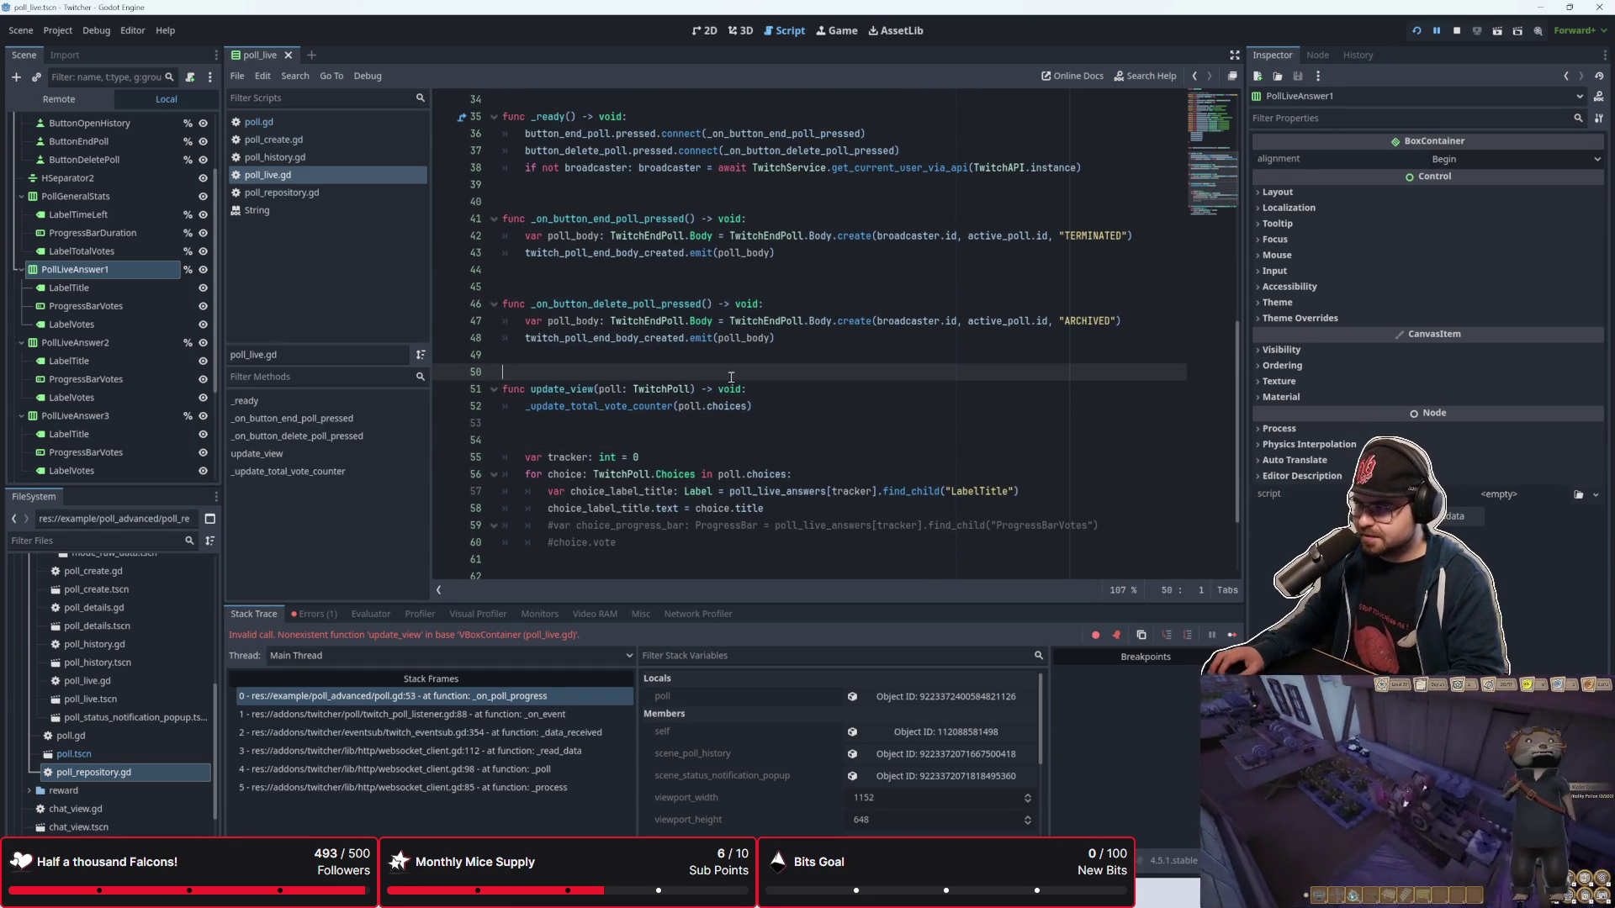
{"action": "left_click", "coordinate": [783, 429]}
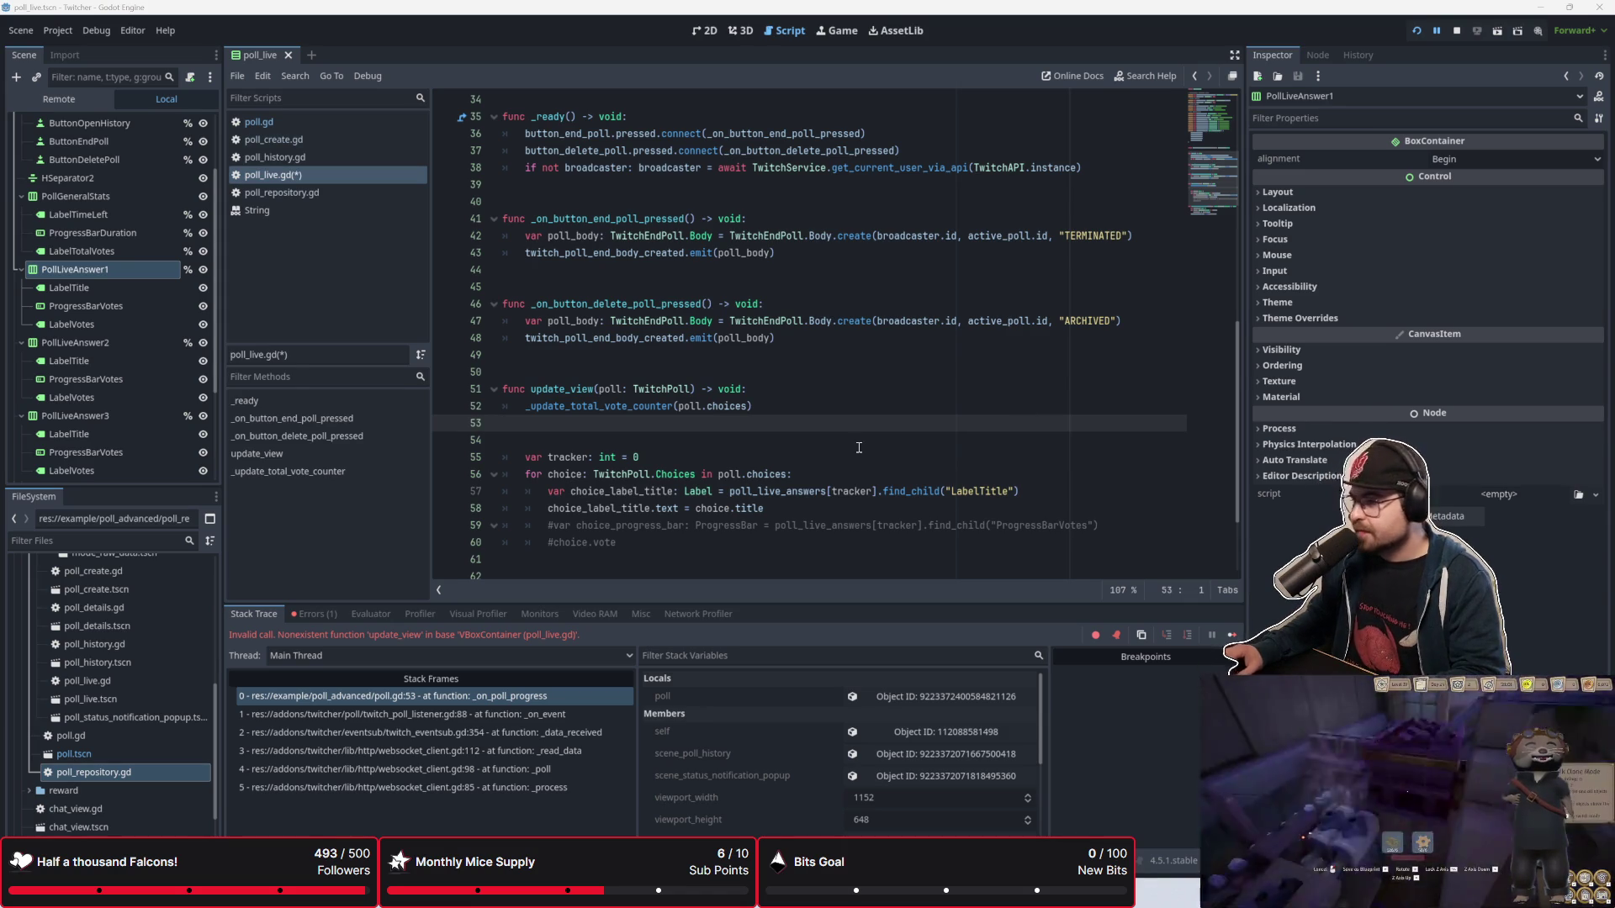
{"action": "scroll", "coordinate": [858, 448], "scroll_direction": "down", "scroll_amount": 2}
{"action": "left_click", "coordinate": [822, 421]}
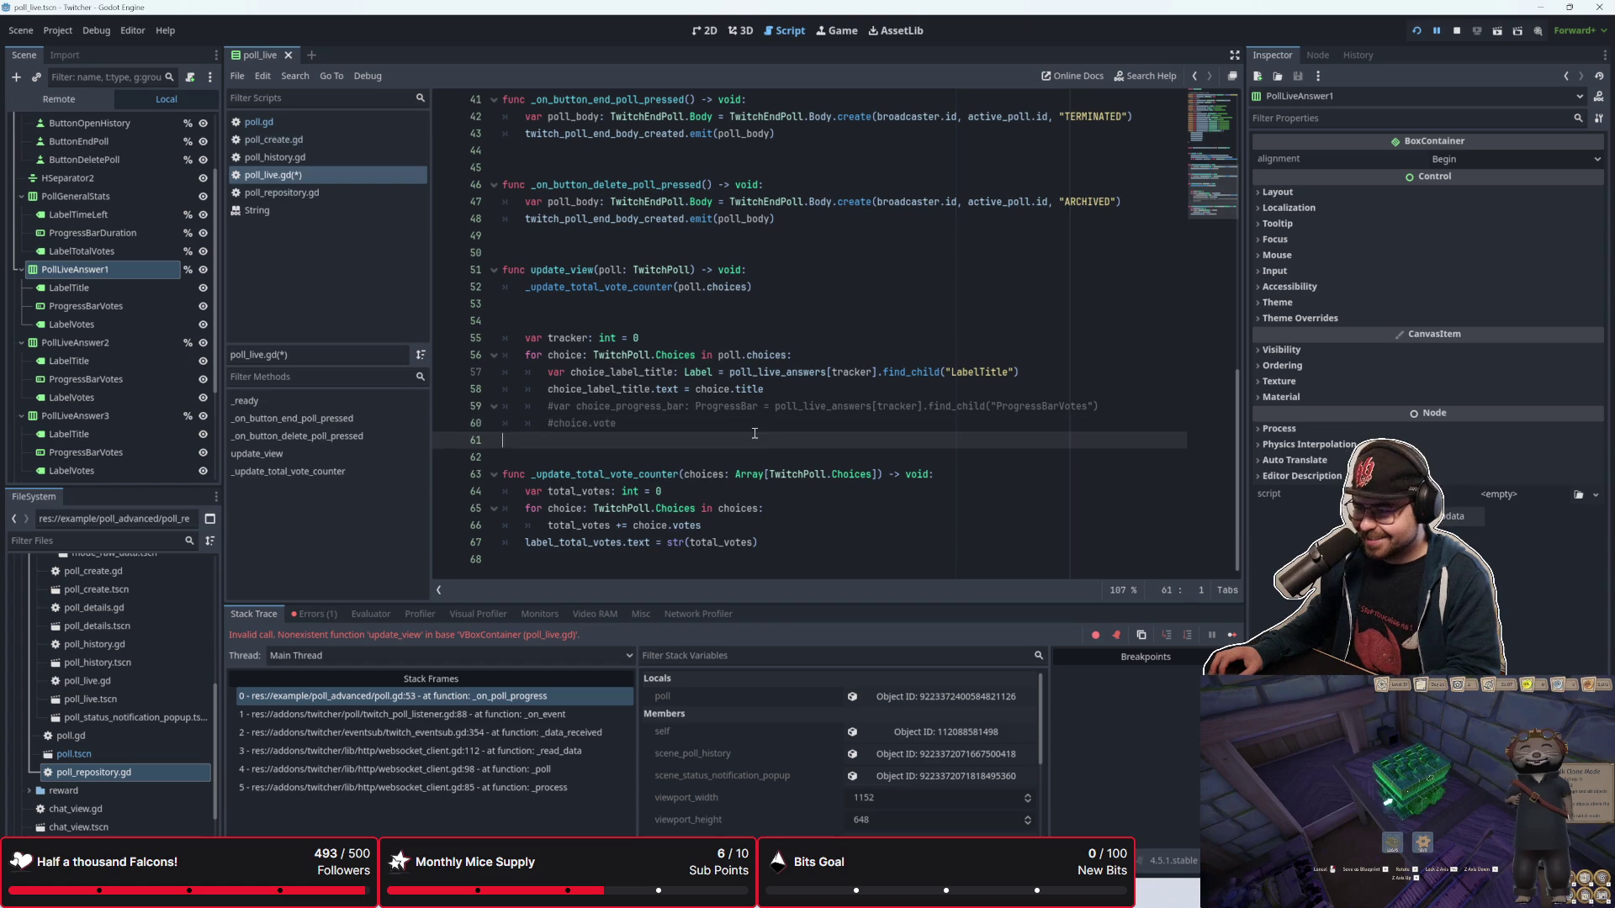
{"action": "left_click", "coordinate": [798, 391]}
{"action": "left_click", "coordinate": [791, 427]}
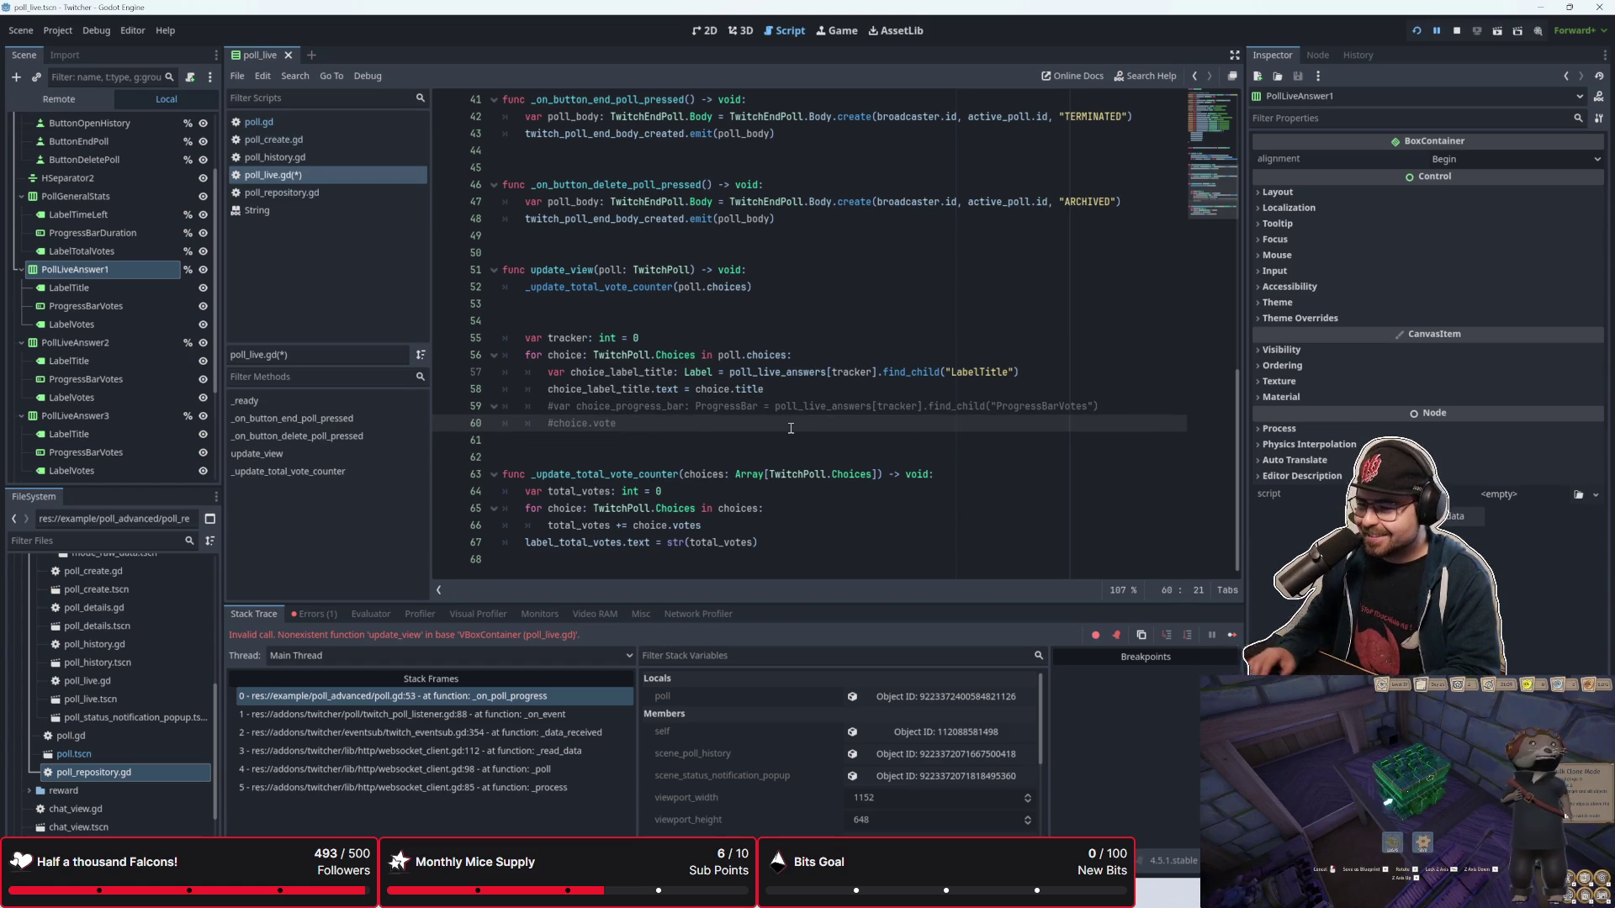
{"action": "key", "text": "shift+Up"}
{"action": "key", "text": "shift+Left"}
{"action": "key", "text": "shift+Left"}
{"action": "key", "text": "shift+Left"}
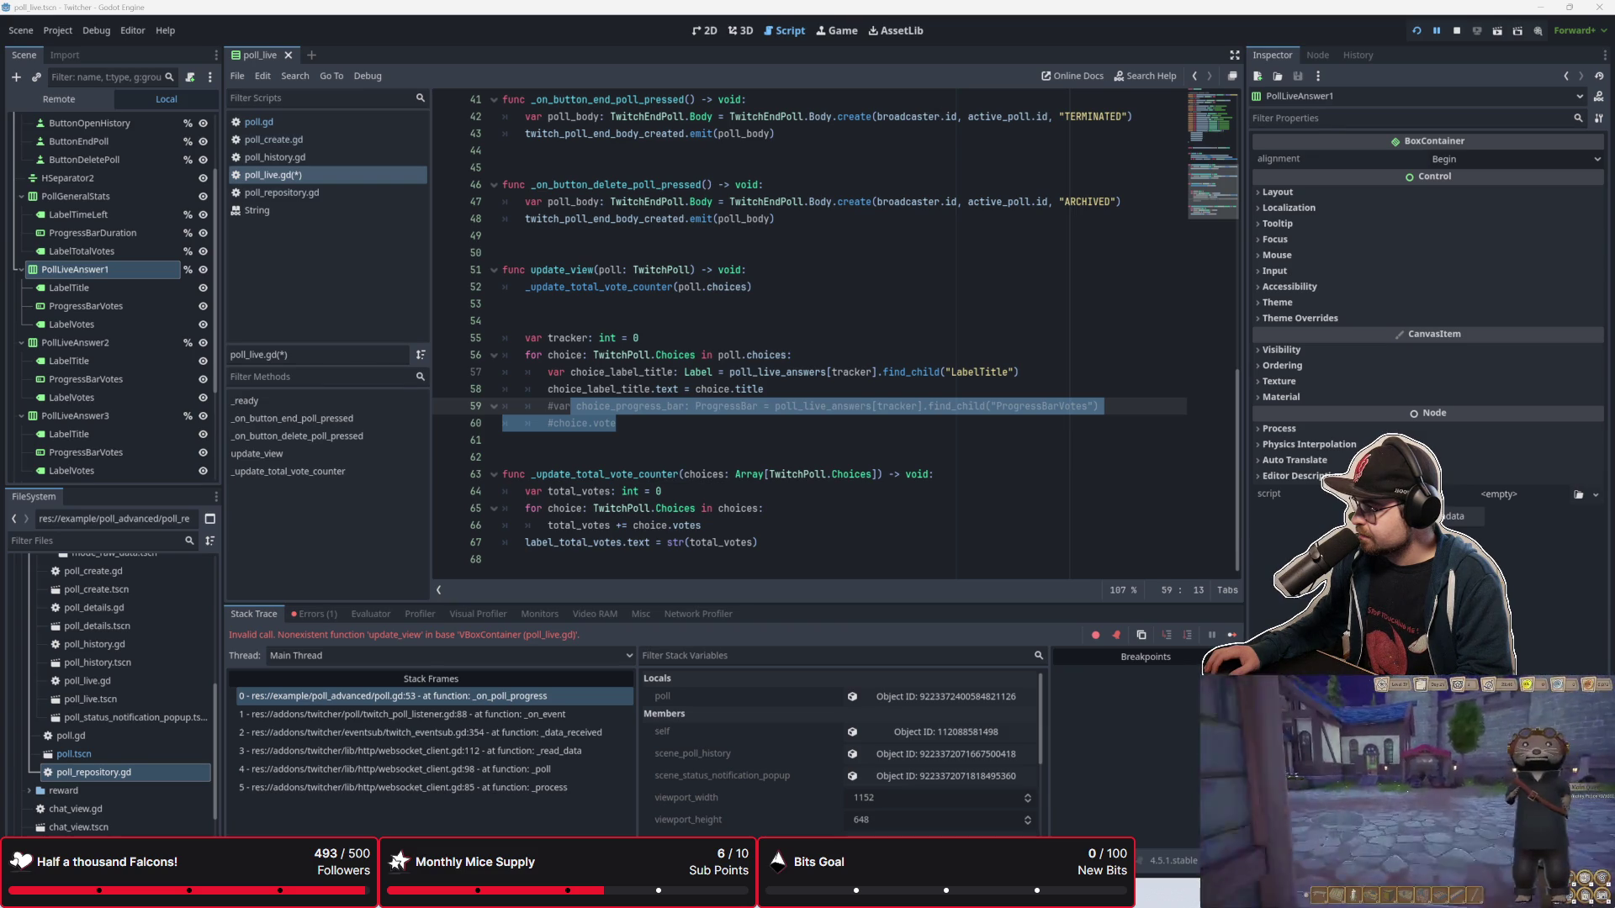
Step: Add a new line after the label_total_votes update, then undo it
{"action": "left_click", "coordinate": [801, 542]}
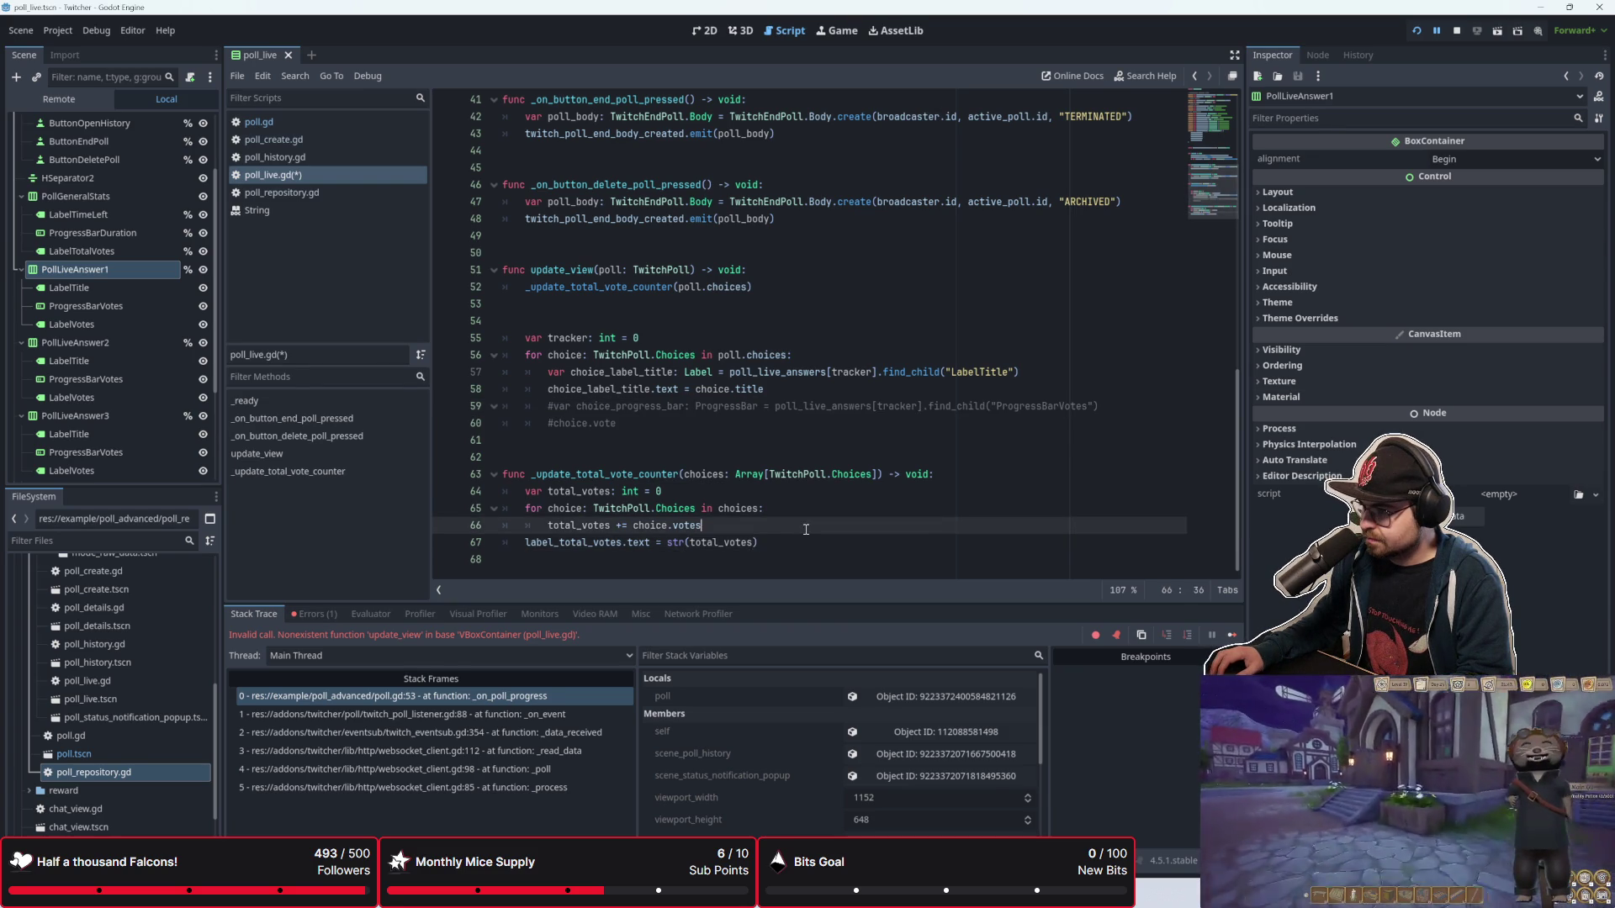
{"action": "key", "text": "Up"}
{"action": "key", "text": "Up"}
{"action": "key", "text": "Up"}
{"action": "key", "text": "Down"}
{"action": "key", "text": "Down"}
{"action": "key", "text": "Down"}
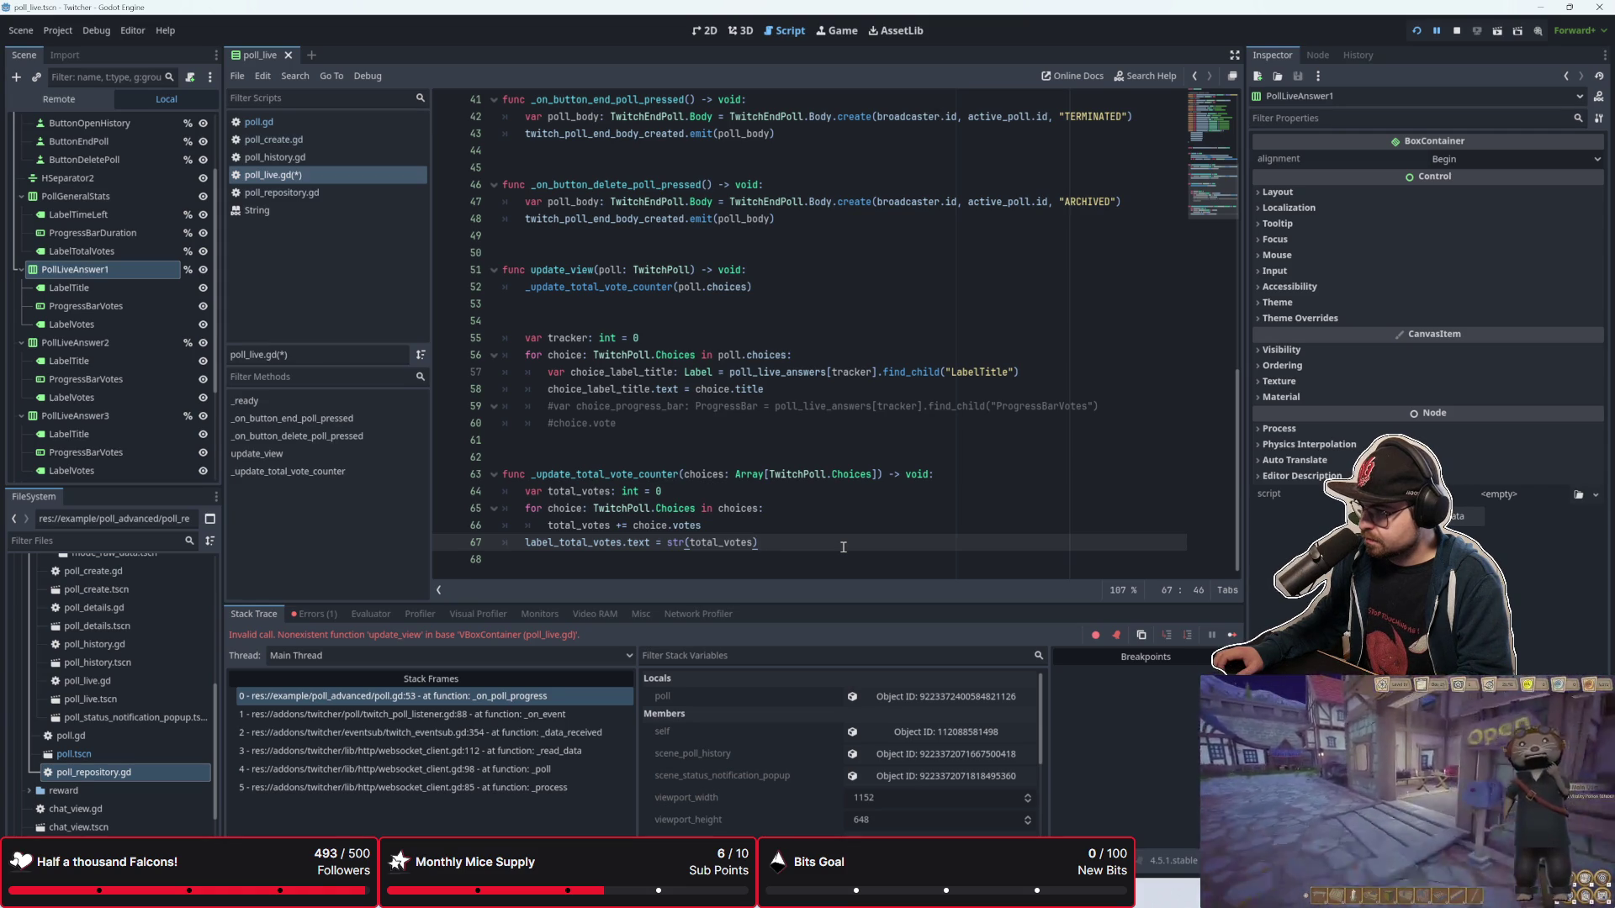
{"action": "key", "text": "Up"}
{"action": "key", "text": "Up"}
{"action": "key", "text": "Down"}
{"action": "key", "text": "Down"}
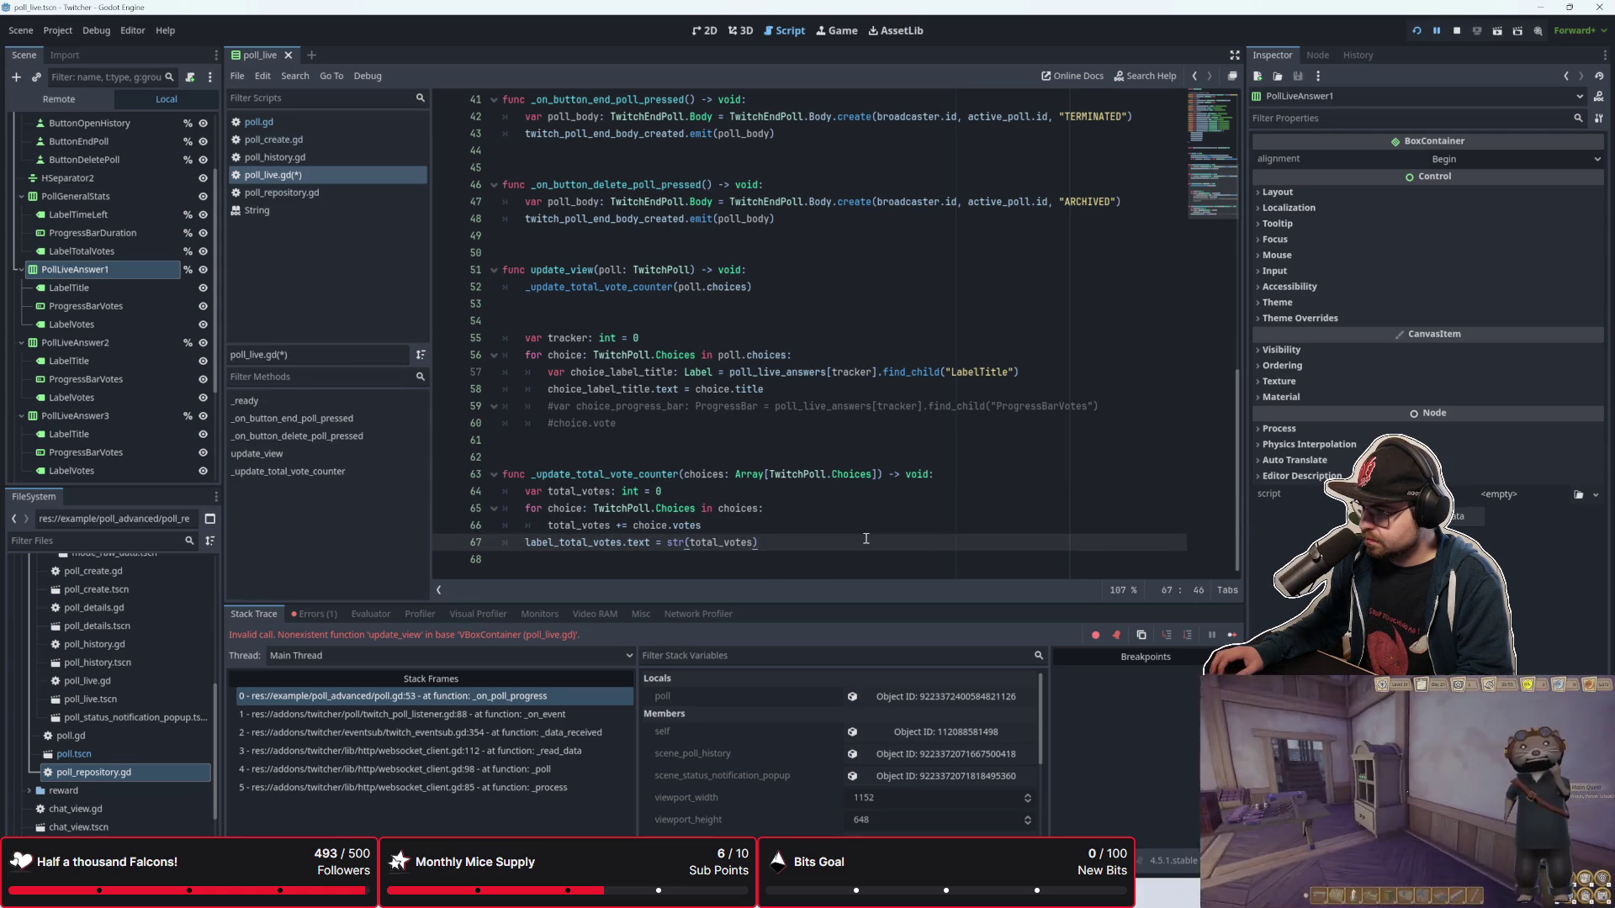
{"action": "key", "text": "Return"}
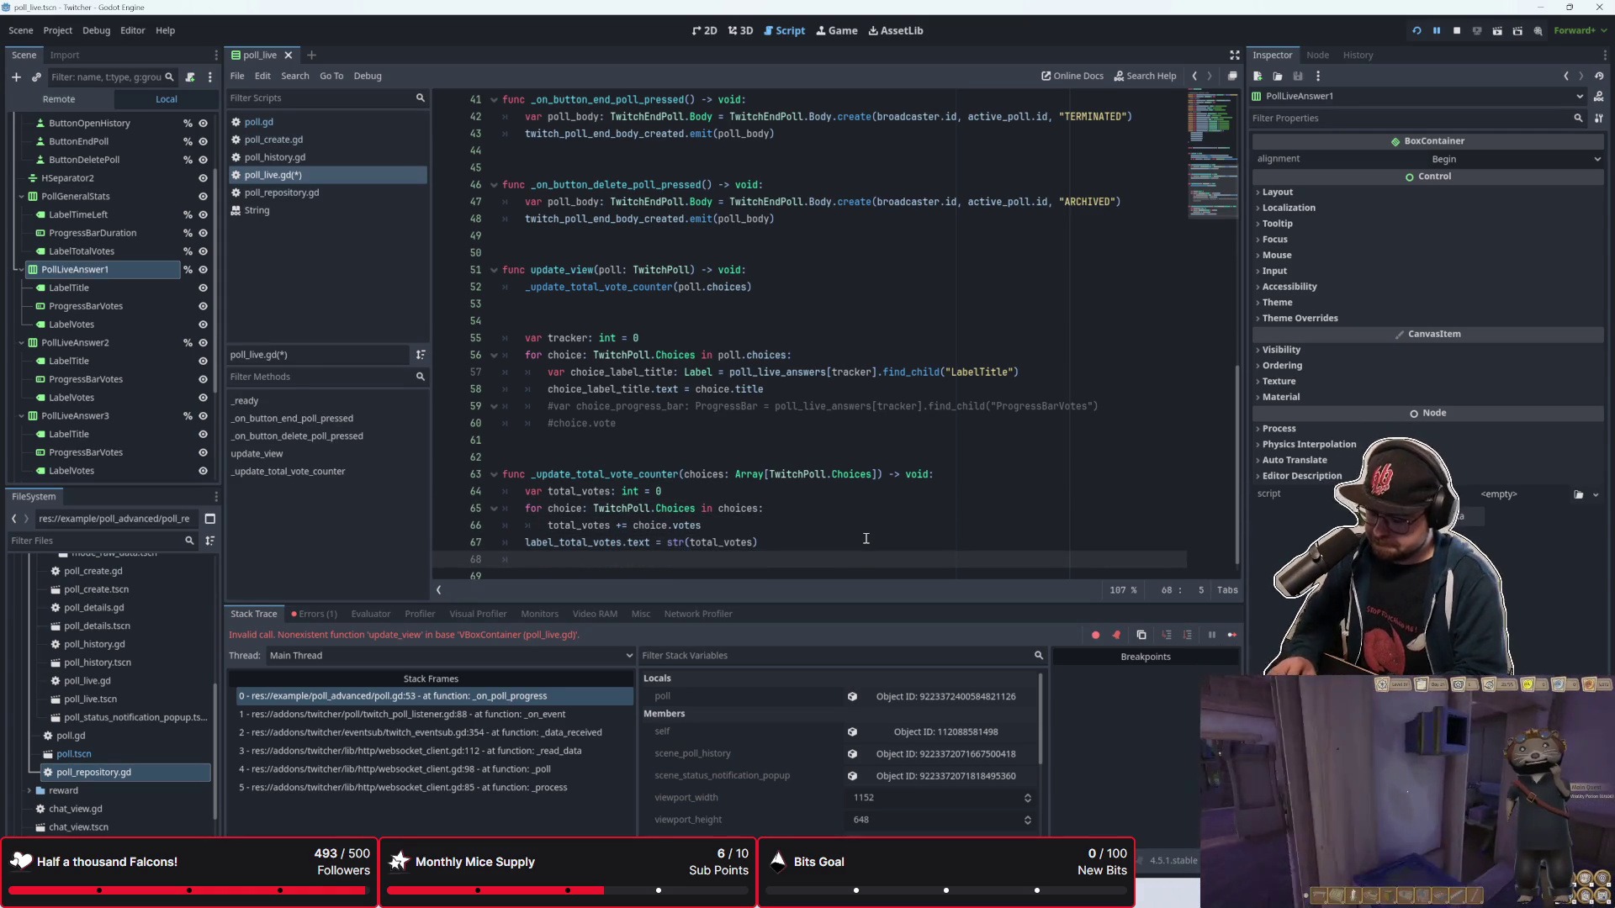
{"action": "key", "text": "ctrl+z"}
Step: Return to the blank line under the counter call in update_view
{"action": "left_click", "coordinate": [724, 457]}
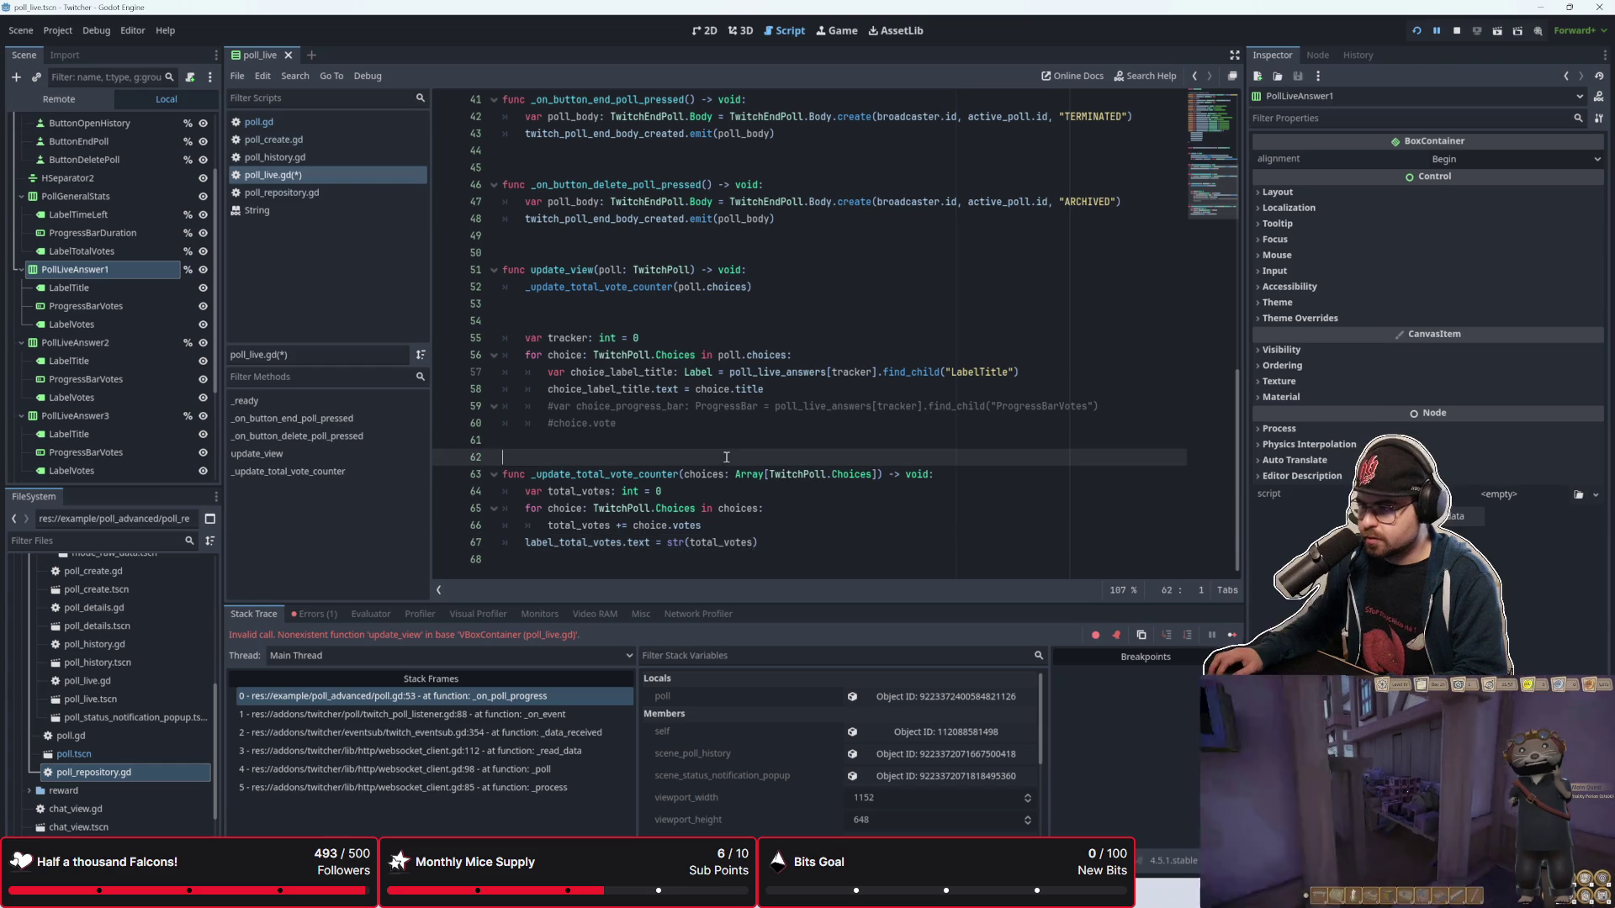
{"action": "scroll", "coordinate": [672, 403], "scroll_direction": "up", "scroll_amount": 1}
{"action": "left_click", "coordinate": [636, 361]}
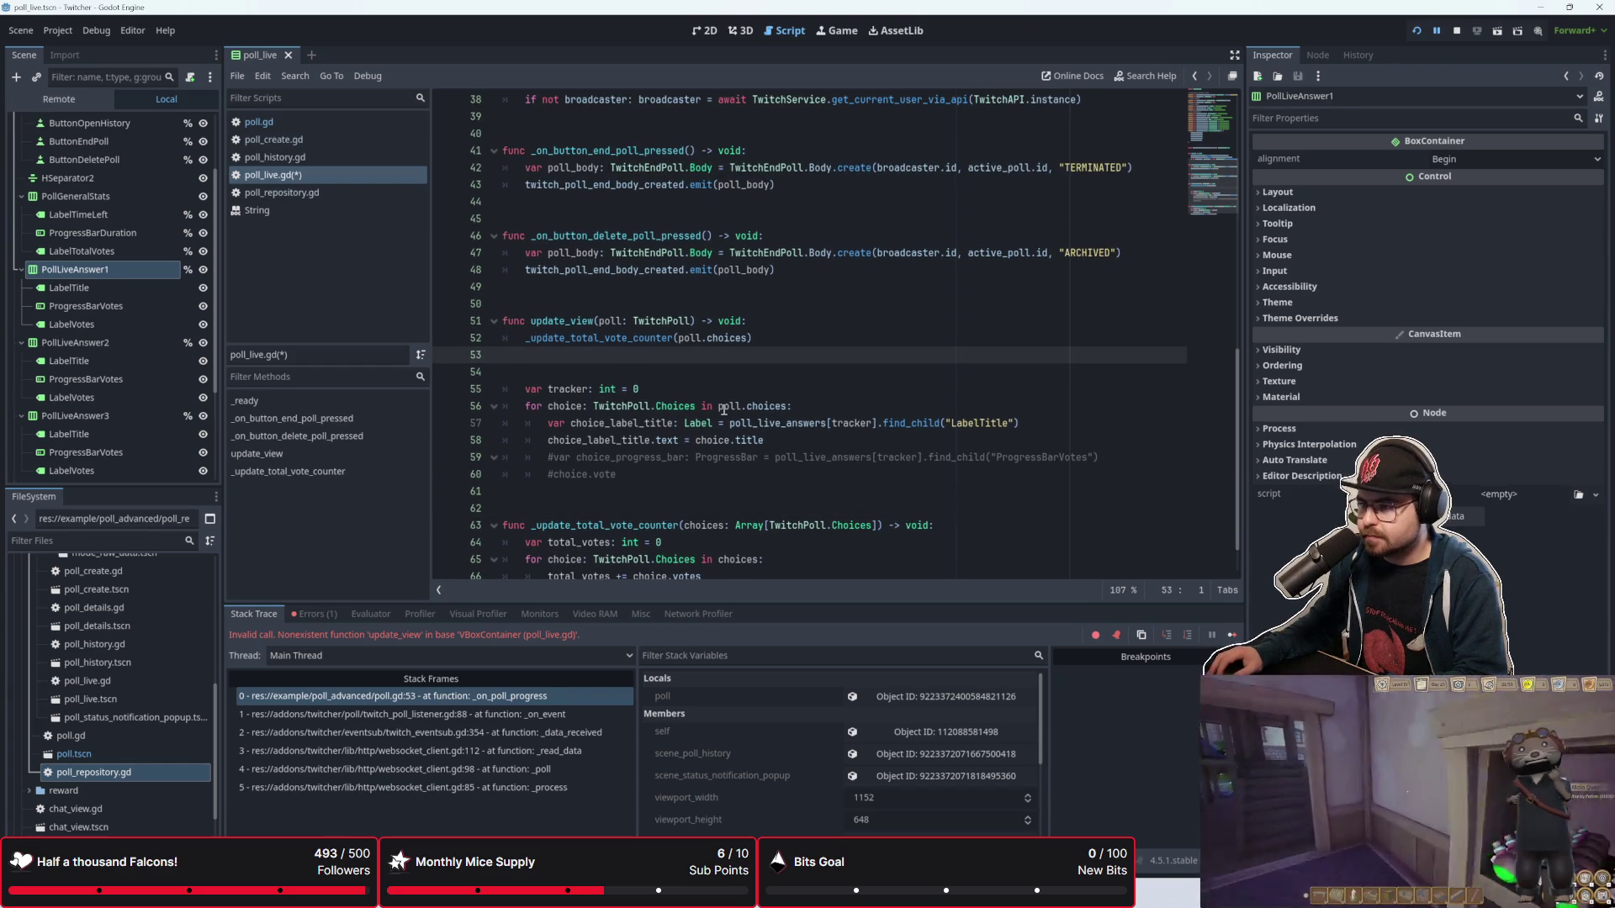
Step: Start an indented 'for choice in' loop line below the counter call, then run the game with F6
{"action": "key", "text": "ctrl+shift+Return"}
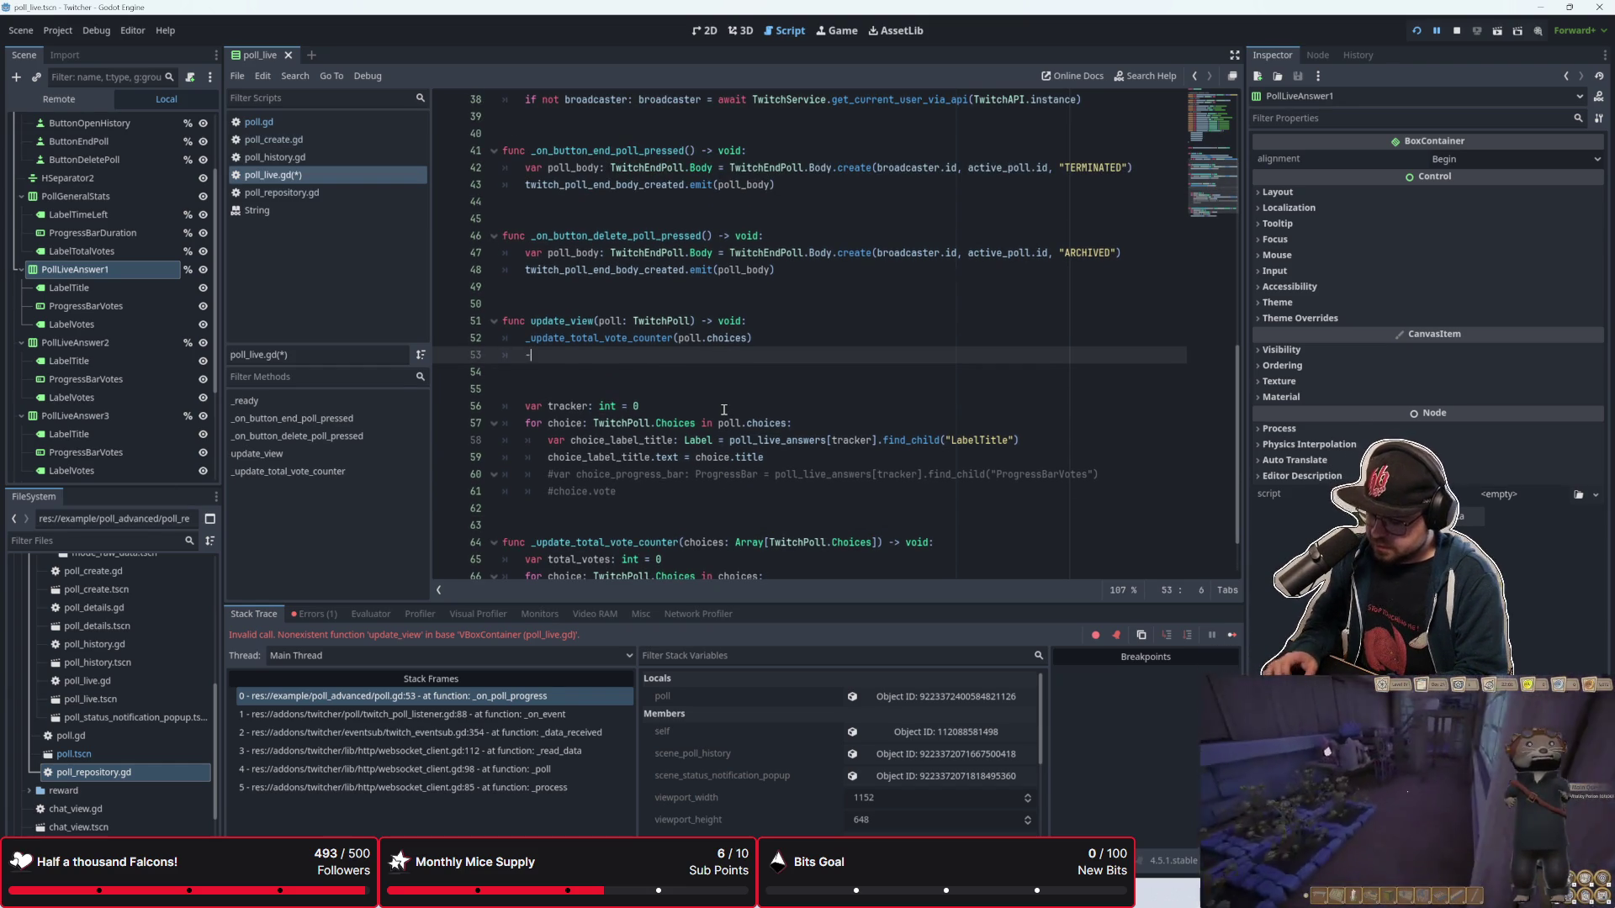
{"action": "type", "text": "for chouic"}
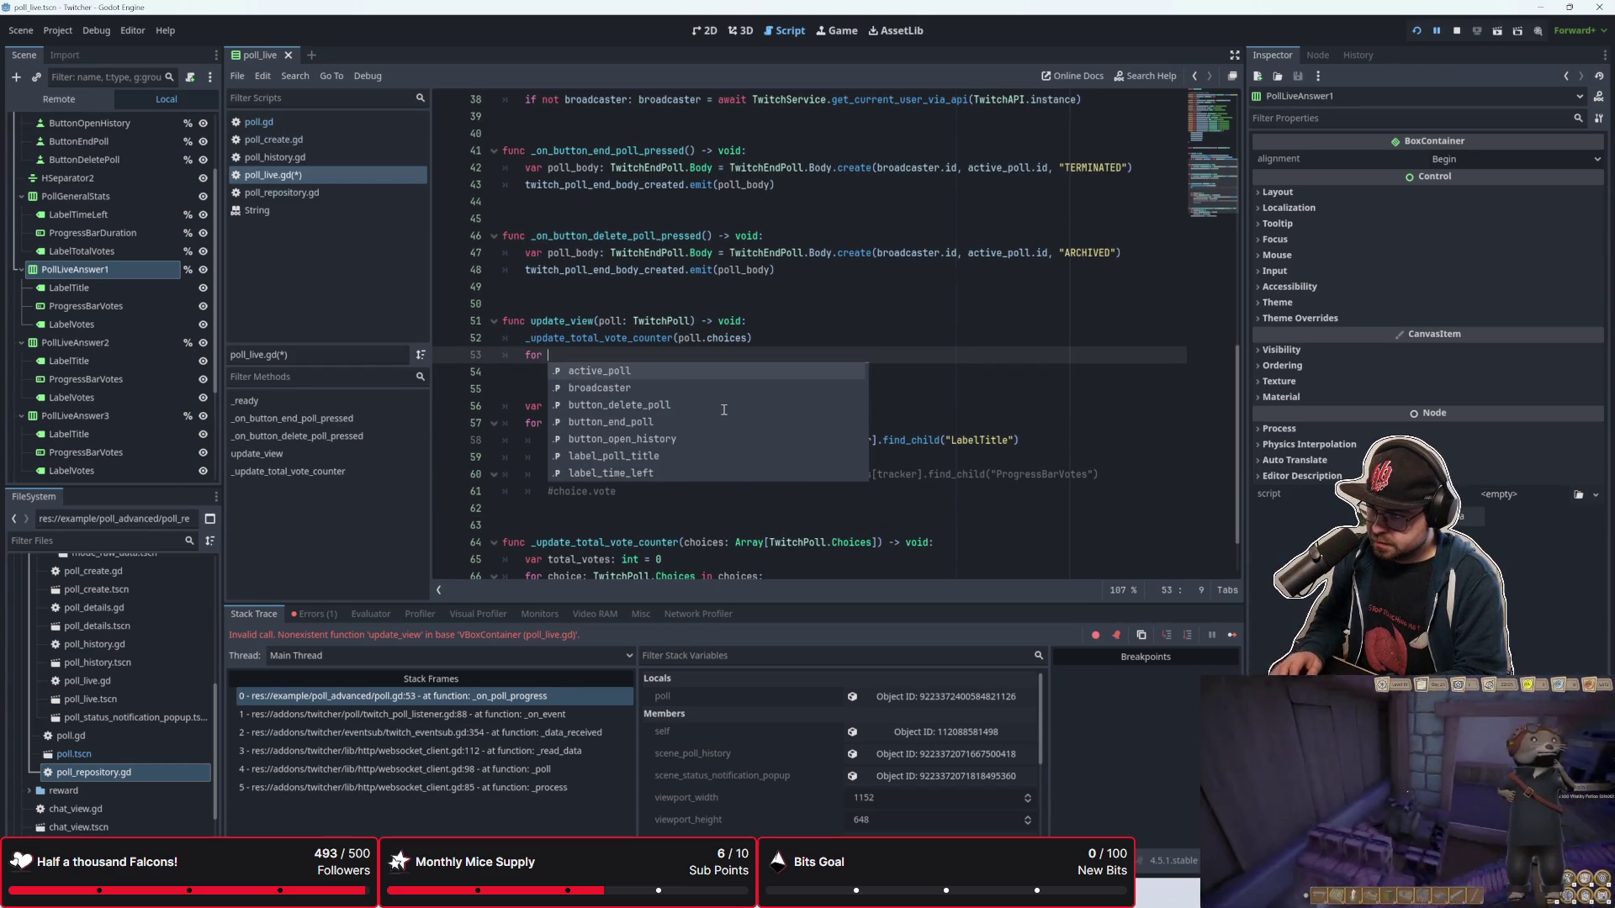
{"action": "key", "text": "BackSpace"}
{"action": "key", "text": "BackSpace"}
{"action": "key", "text": "BackSpace"}
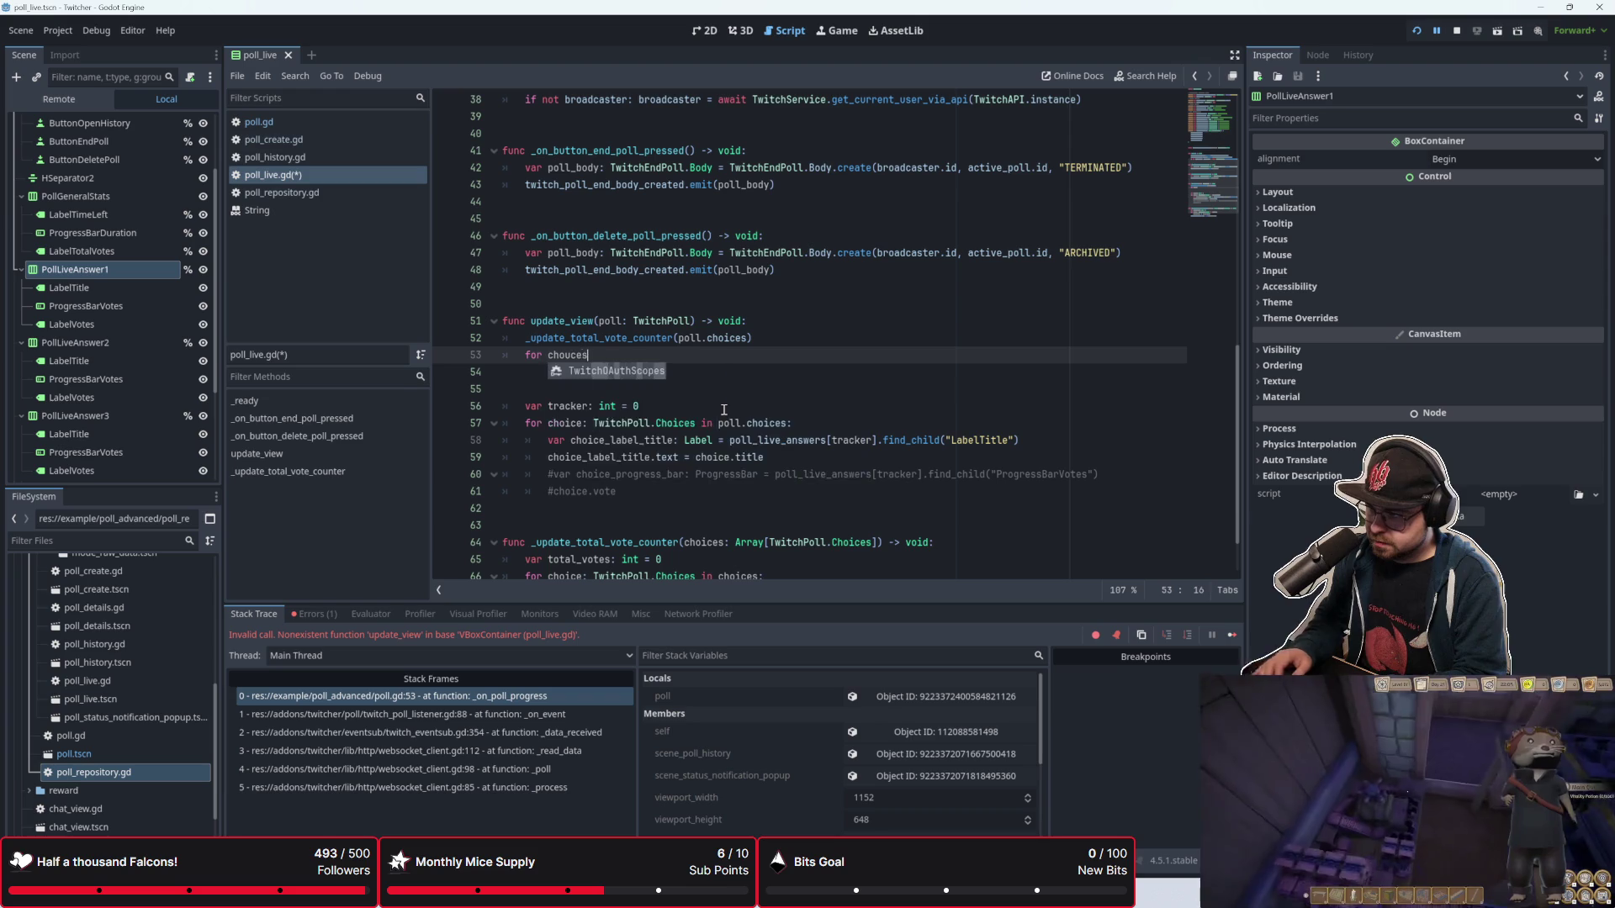
{"action": "type", "text": "ices"}
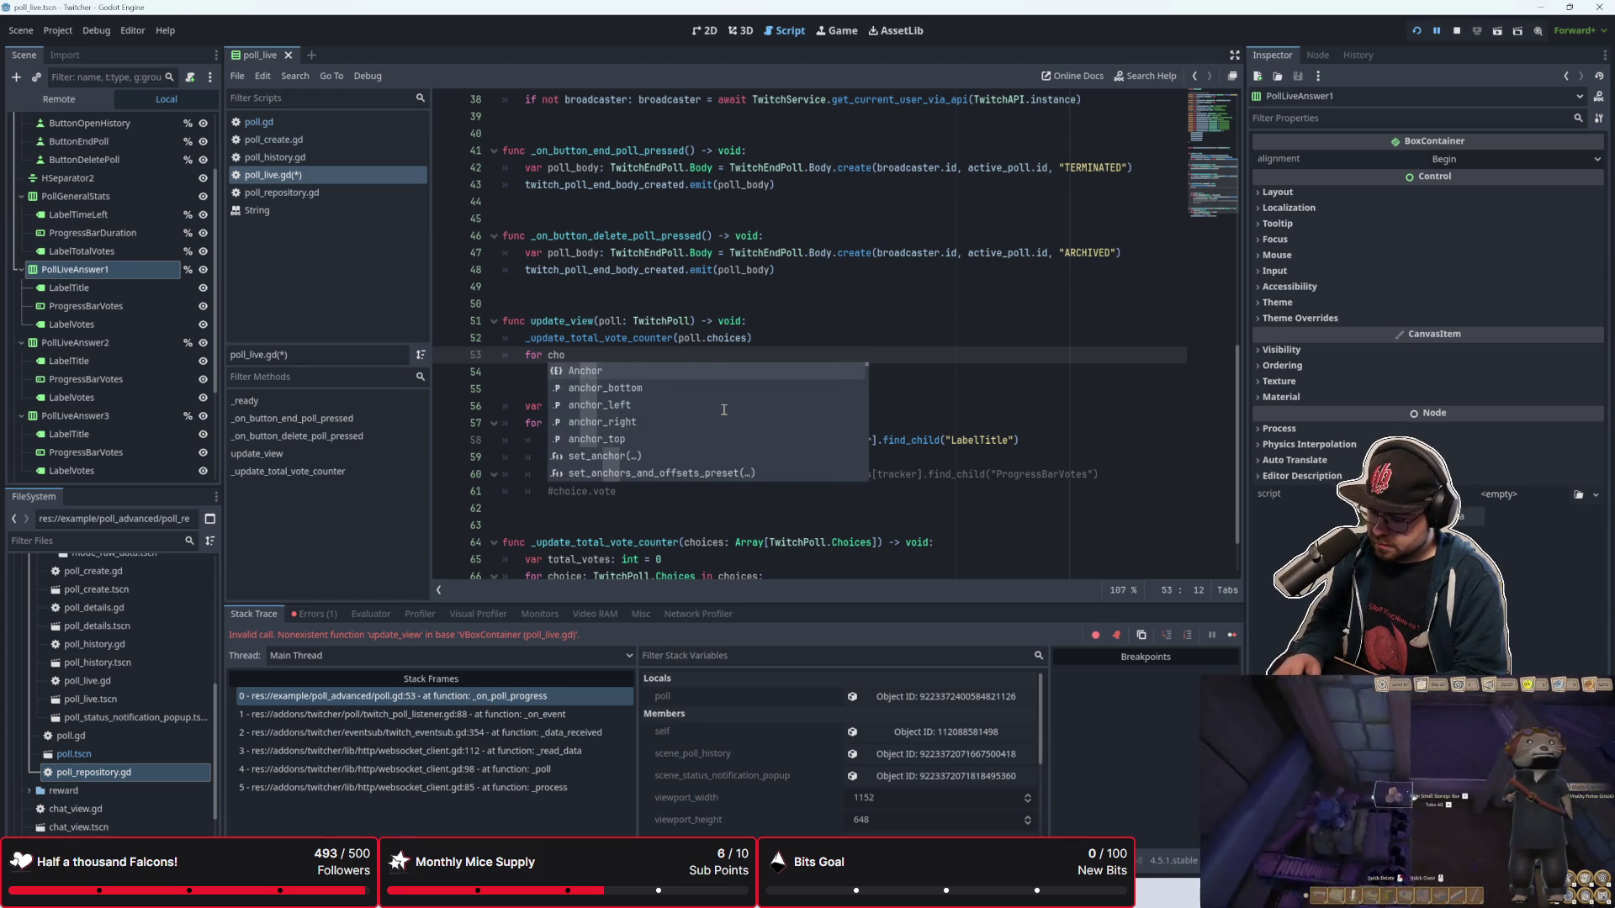
{"action": "key", "text": "BackSpace"}
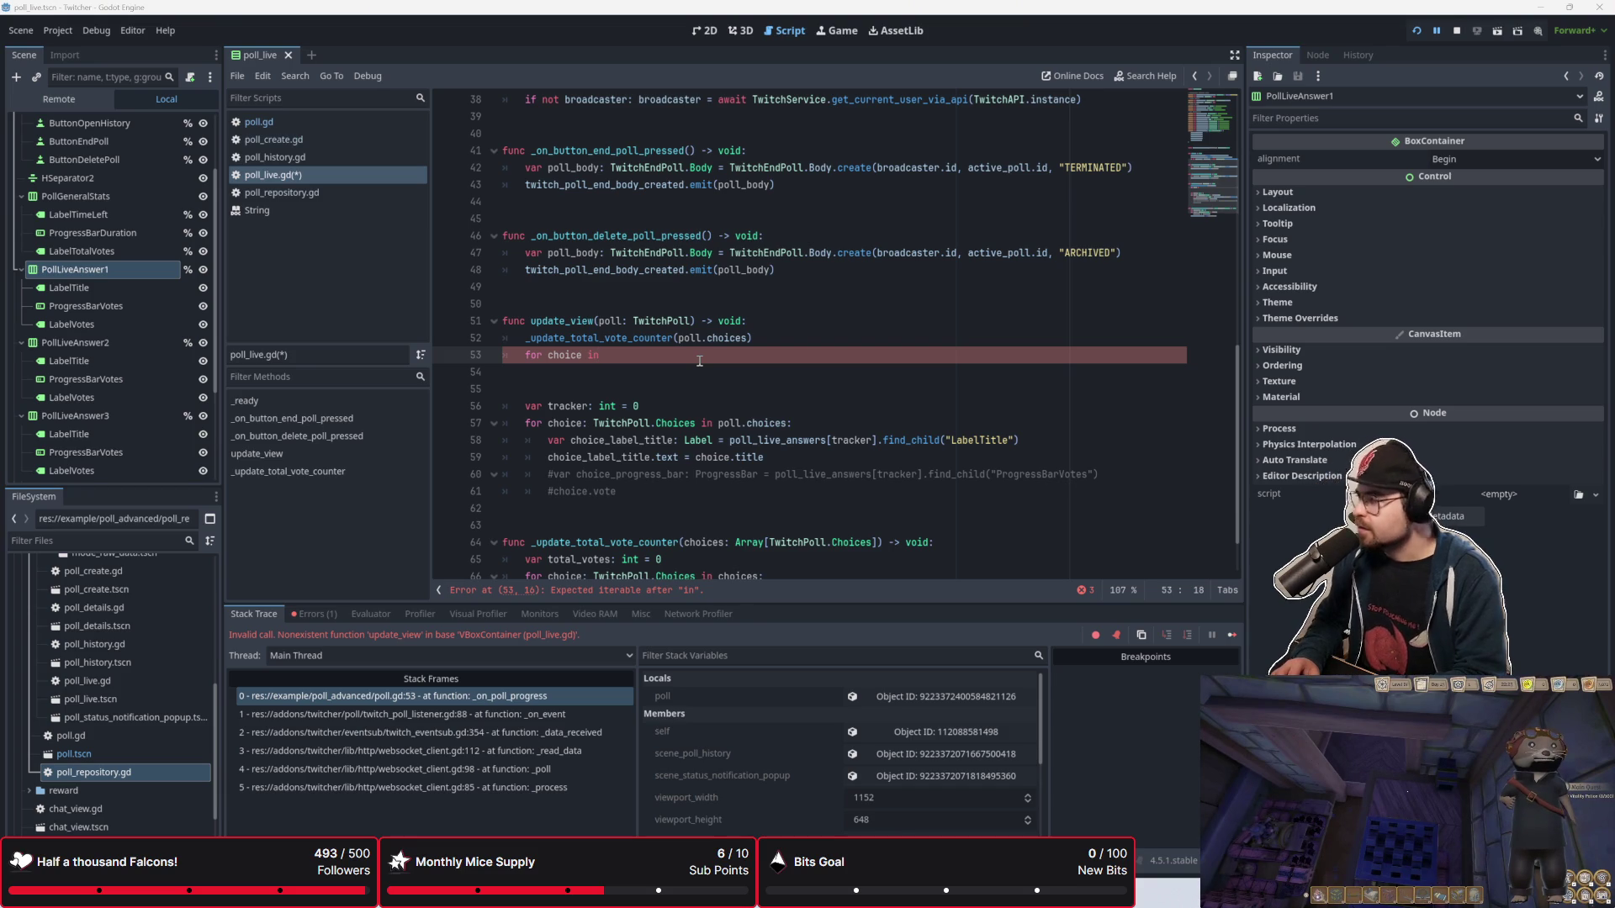
{"action": "key", "text": "F6"}
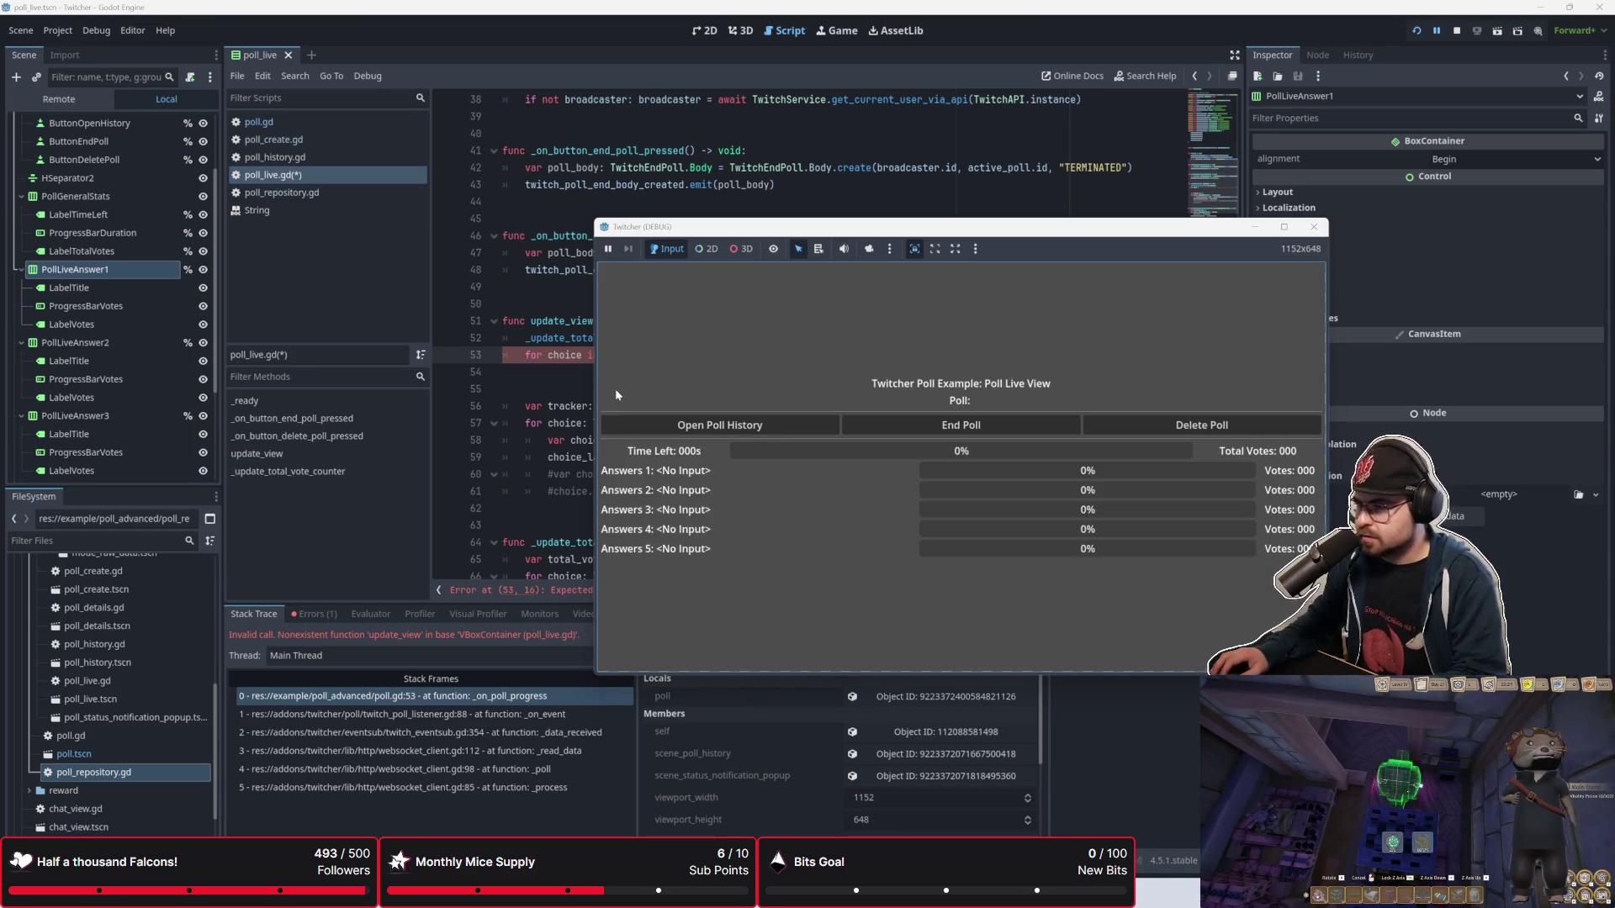
Step: Bring the script editor back in front of the running game window
{"action": "left_click", "coordinate": [572, 399]}
{"action": "scroll", "coordinate": [572, 400], "scroll_direction": "up", "scroll_amount": 12}
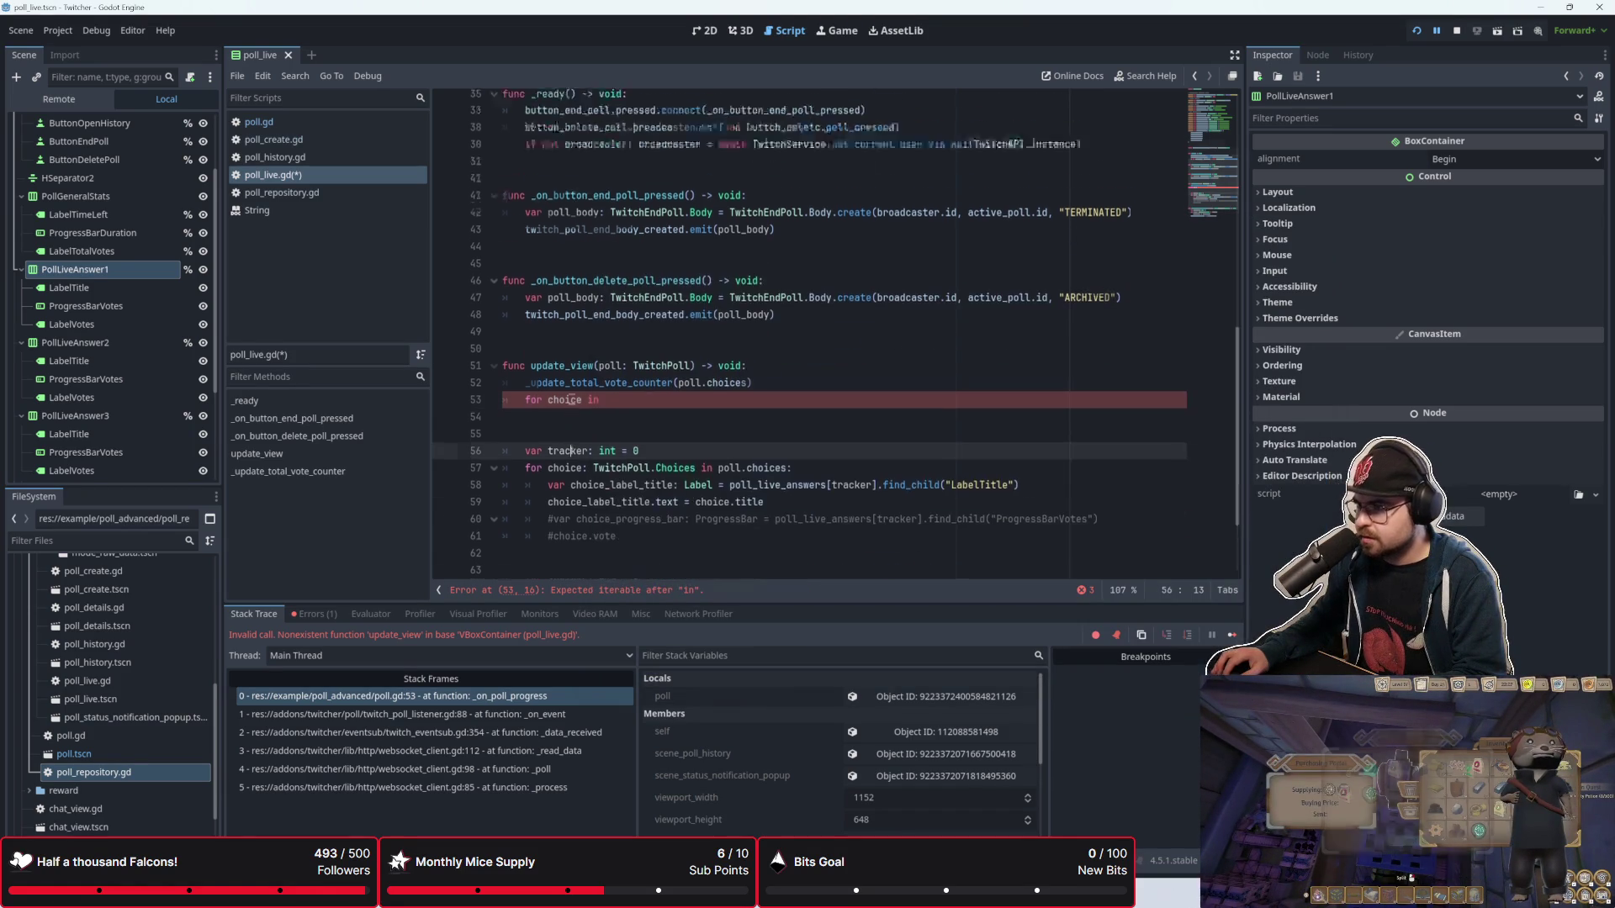
{"action": "scroll", "coordinate": [572, 401], "scroll_direction": "down", "scroll_amount": 7}
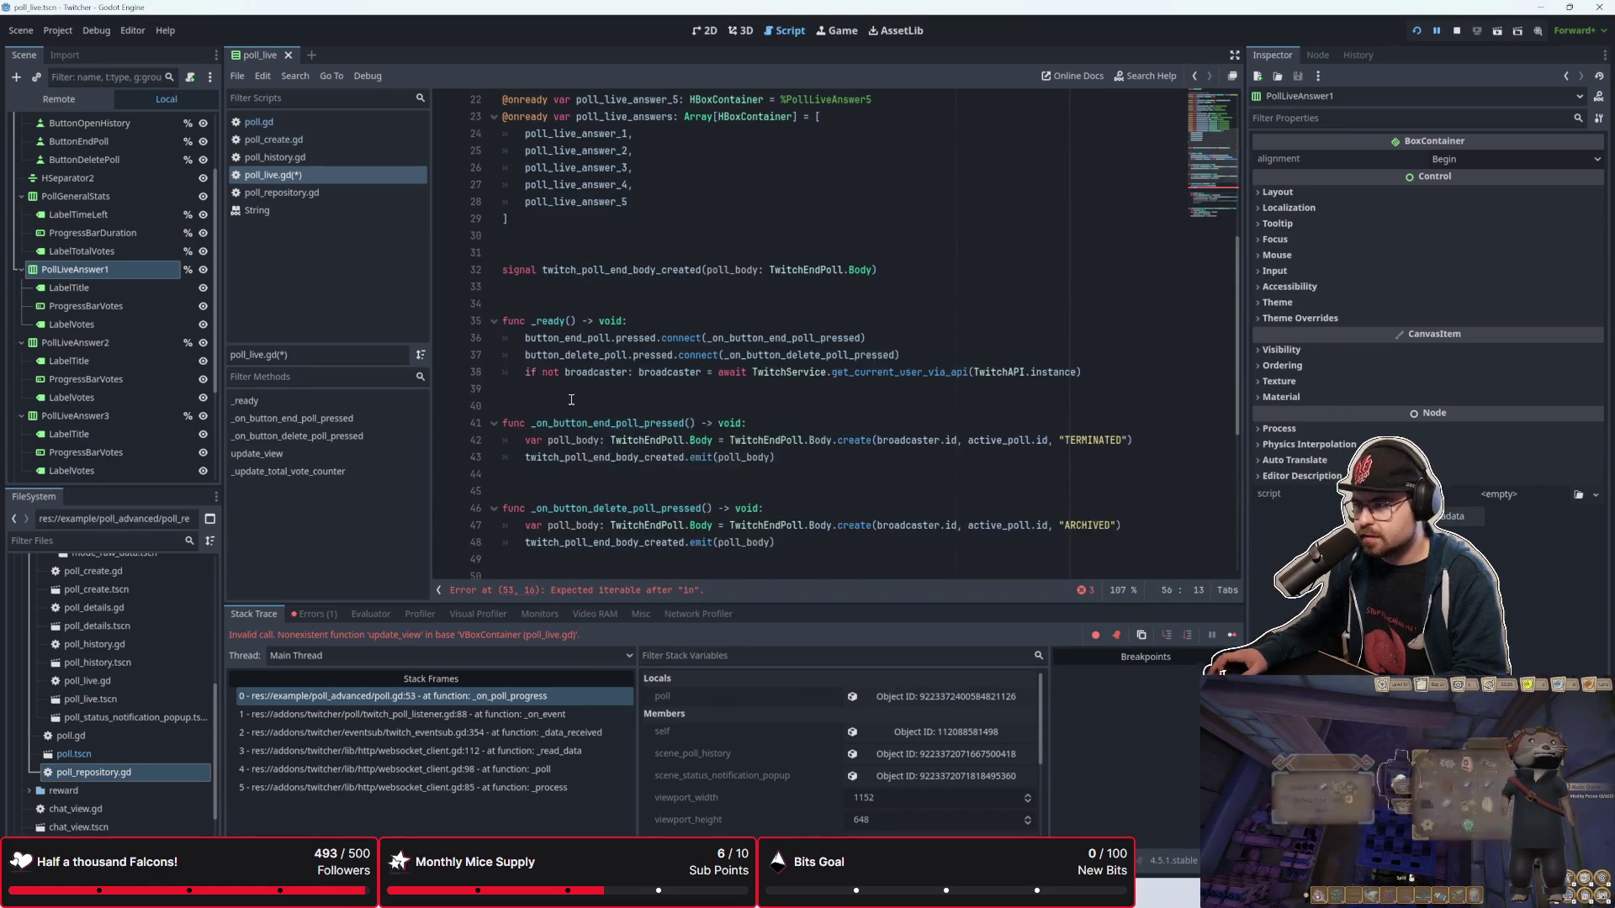
{"action": "scroll", "coordinate": [572, 400], "scroll_direction": "up", "scroll_amount": 7}
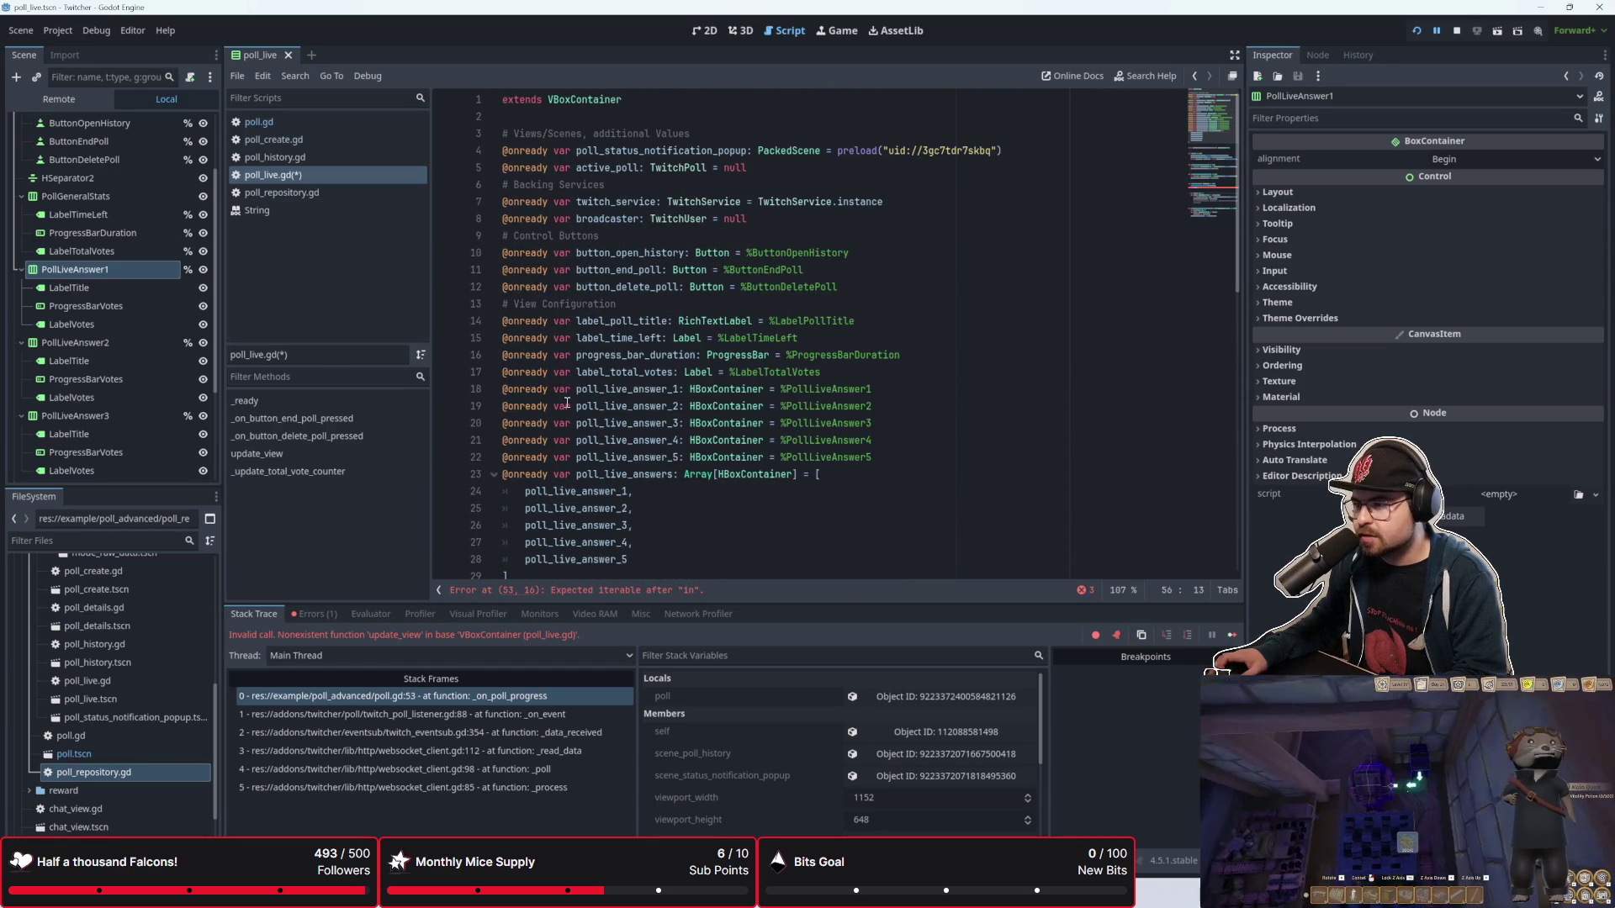
{"action": "scroll", "coordinate": [118, 301], "scroll_direction": "up", "scroll_amount": 3}
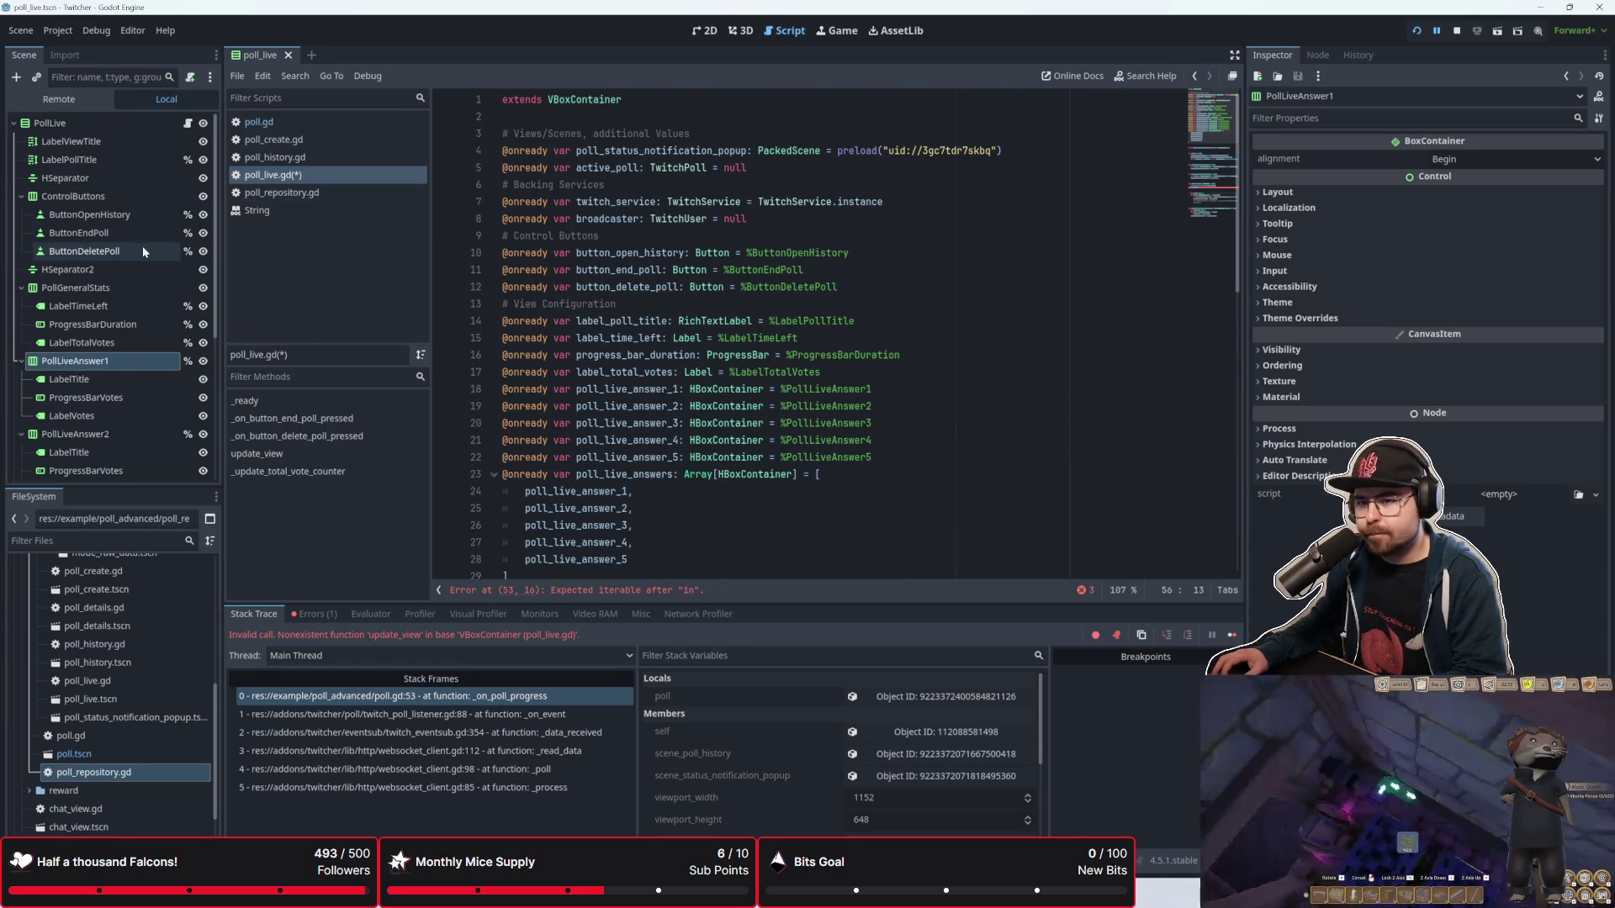
Step: Inspect ProgressBarDuration's range values (max 100, value 0) in the Inspector
{"action": "left_click", "coordinate": [135, 324]}
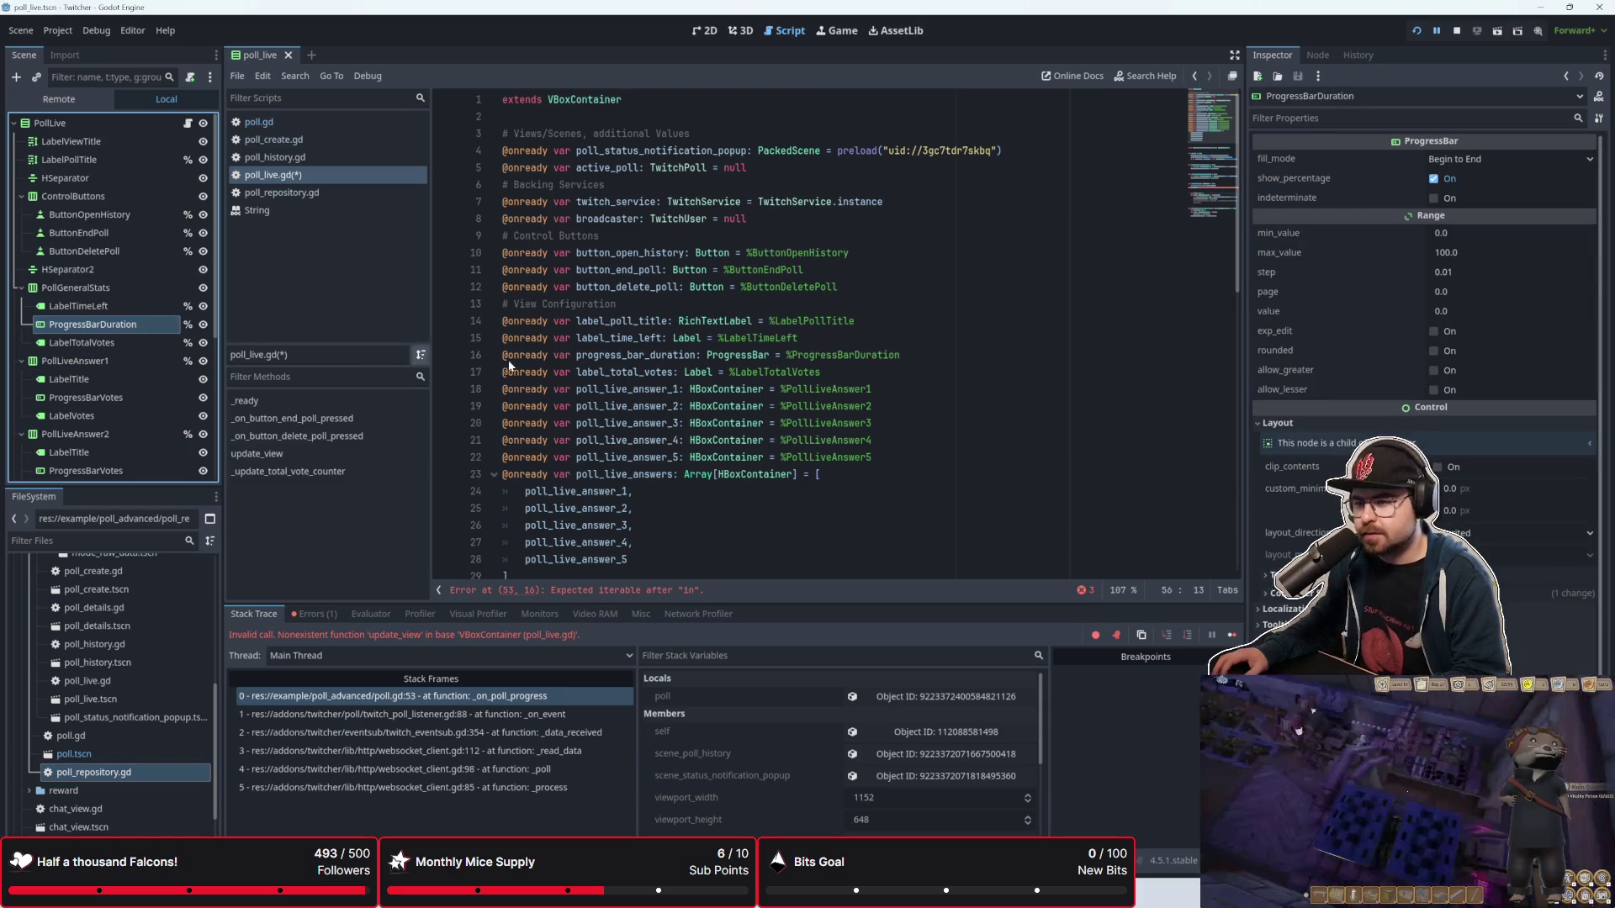
{"action": "scroll", "coordinate": [614, 362], "scroll_direction": "down", "scroll_amount": 2}
{"action": "scroll", "coordinate": [613, 362], "scroll_direction": "up", "scroll_amount": 1}
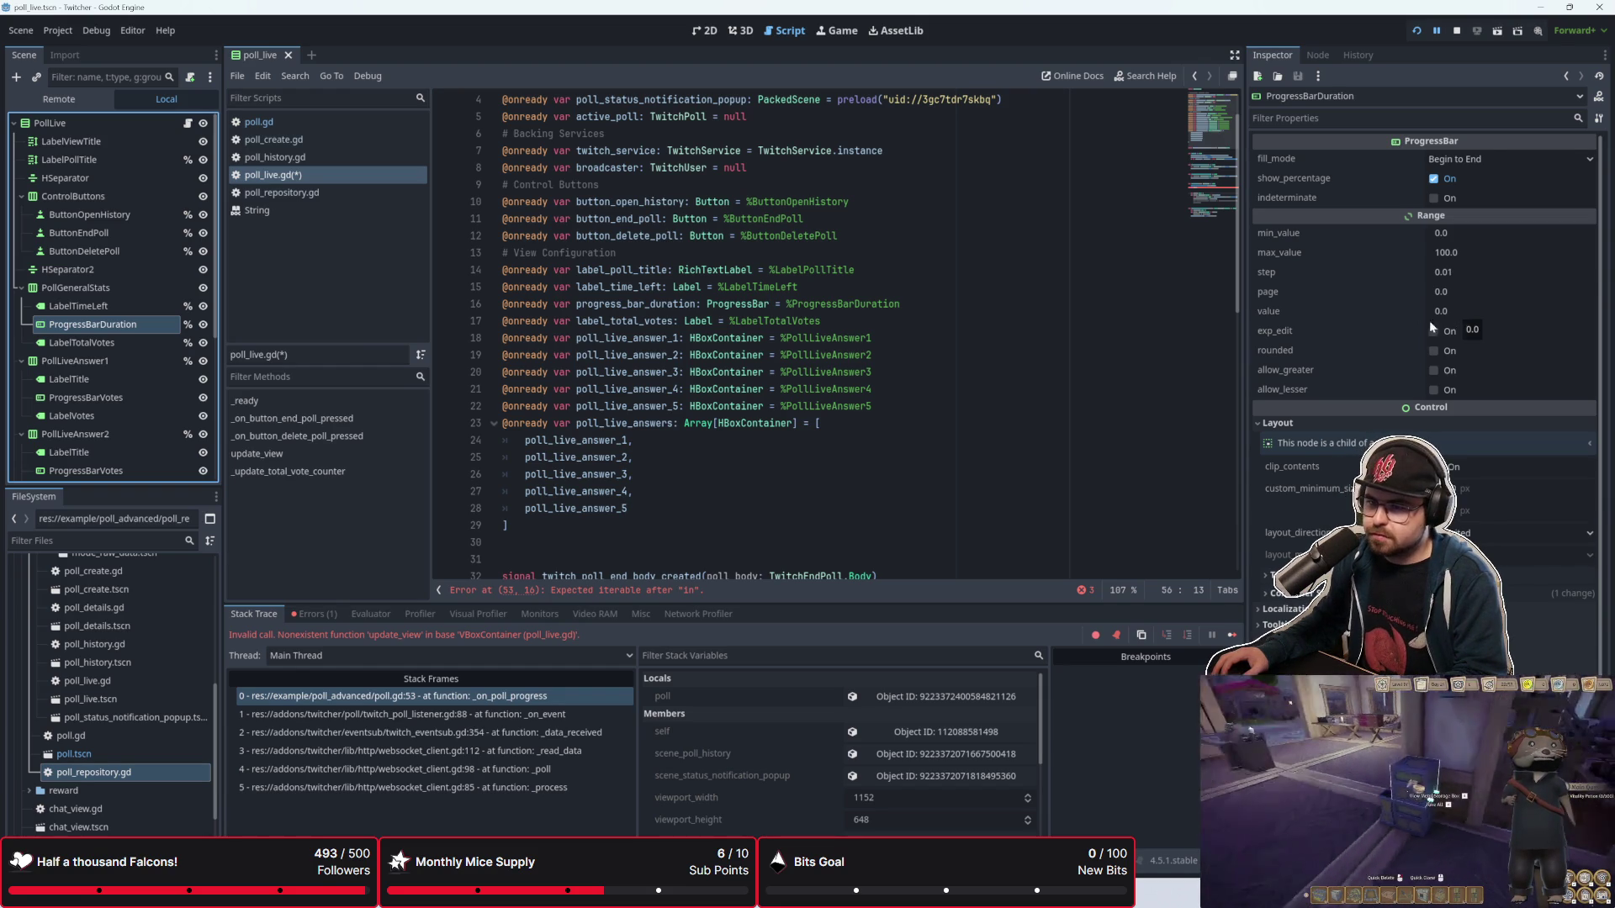
{"action": "scroll", "coordinate": [127, 353], "scroll_direction": "down", "scroll_amount": 5}
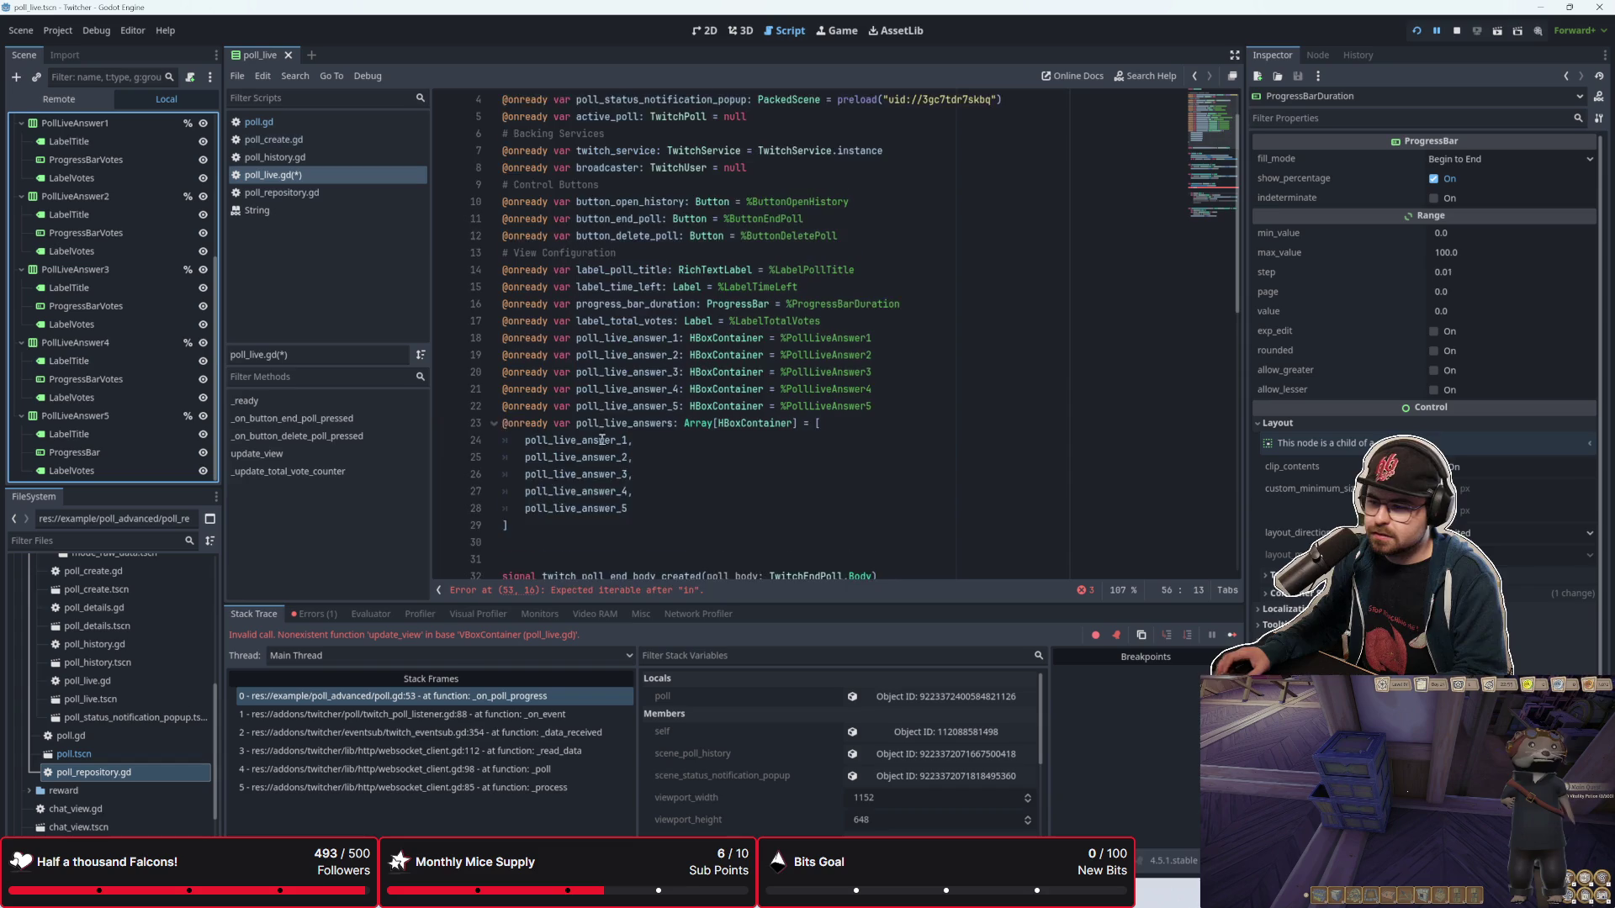
{"action": "scroll", "coordinate": [602, 440], "scroll_direction": "down", "scroll_amount": 10}
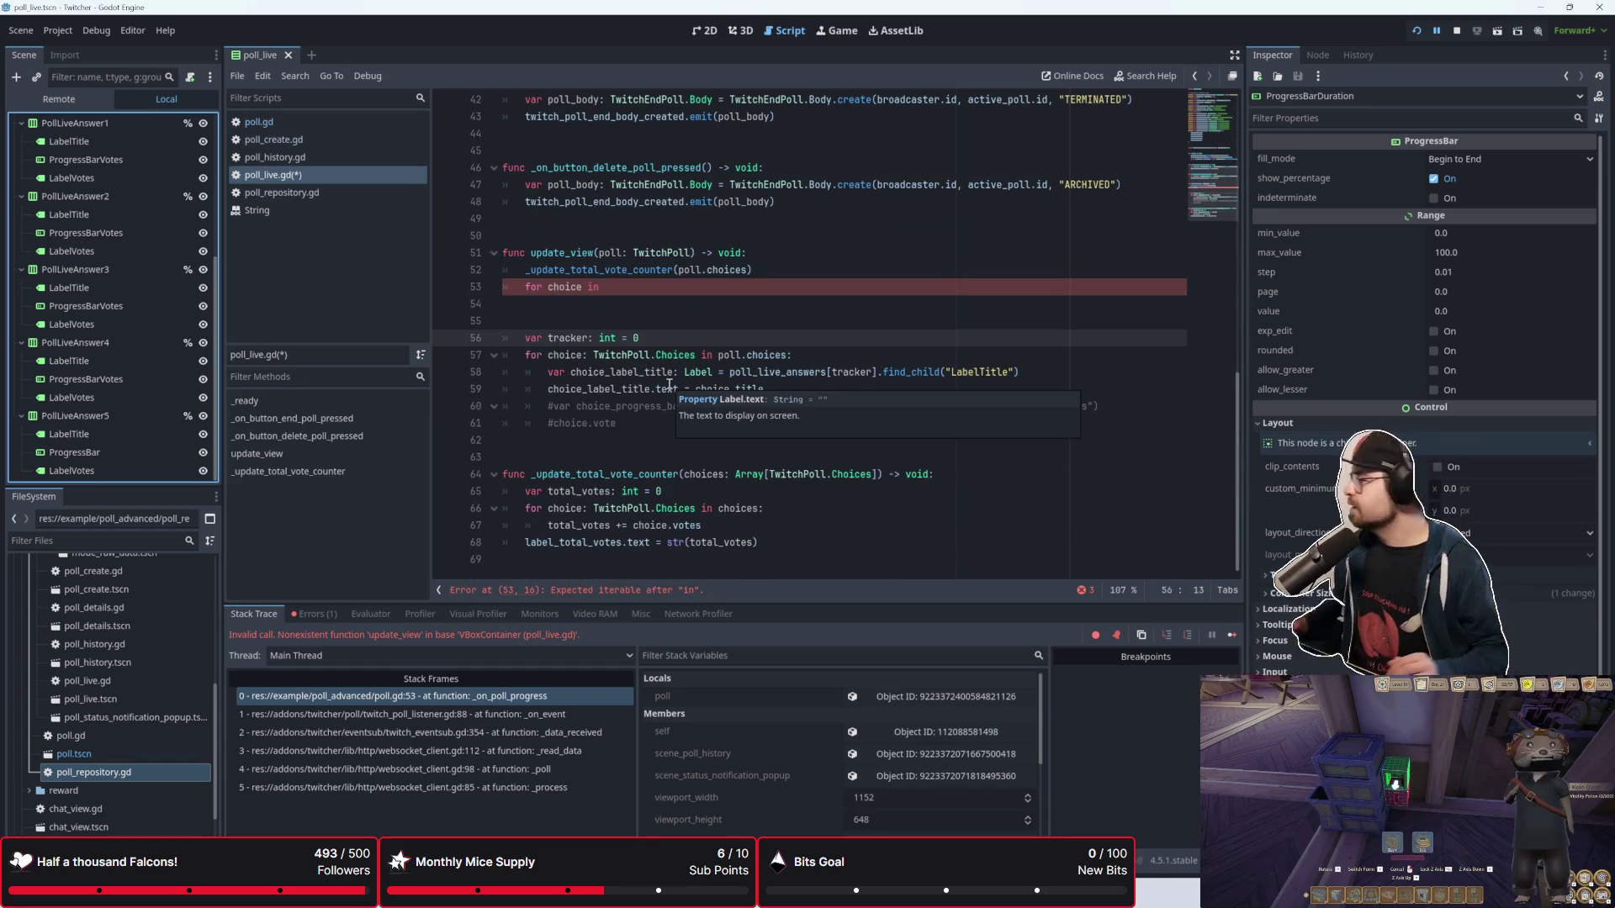
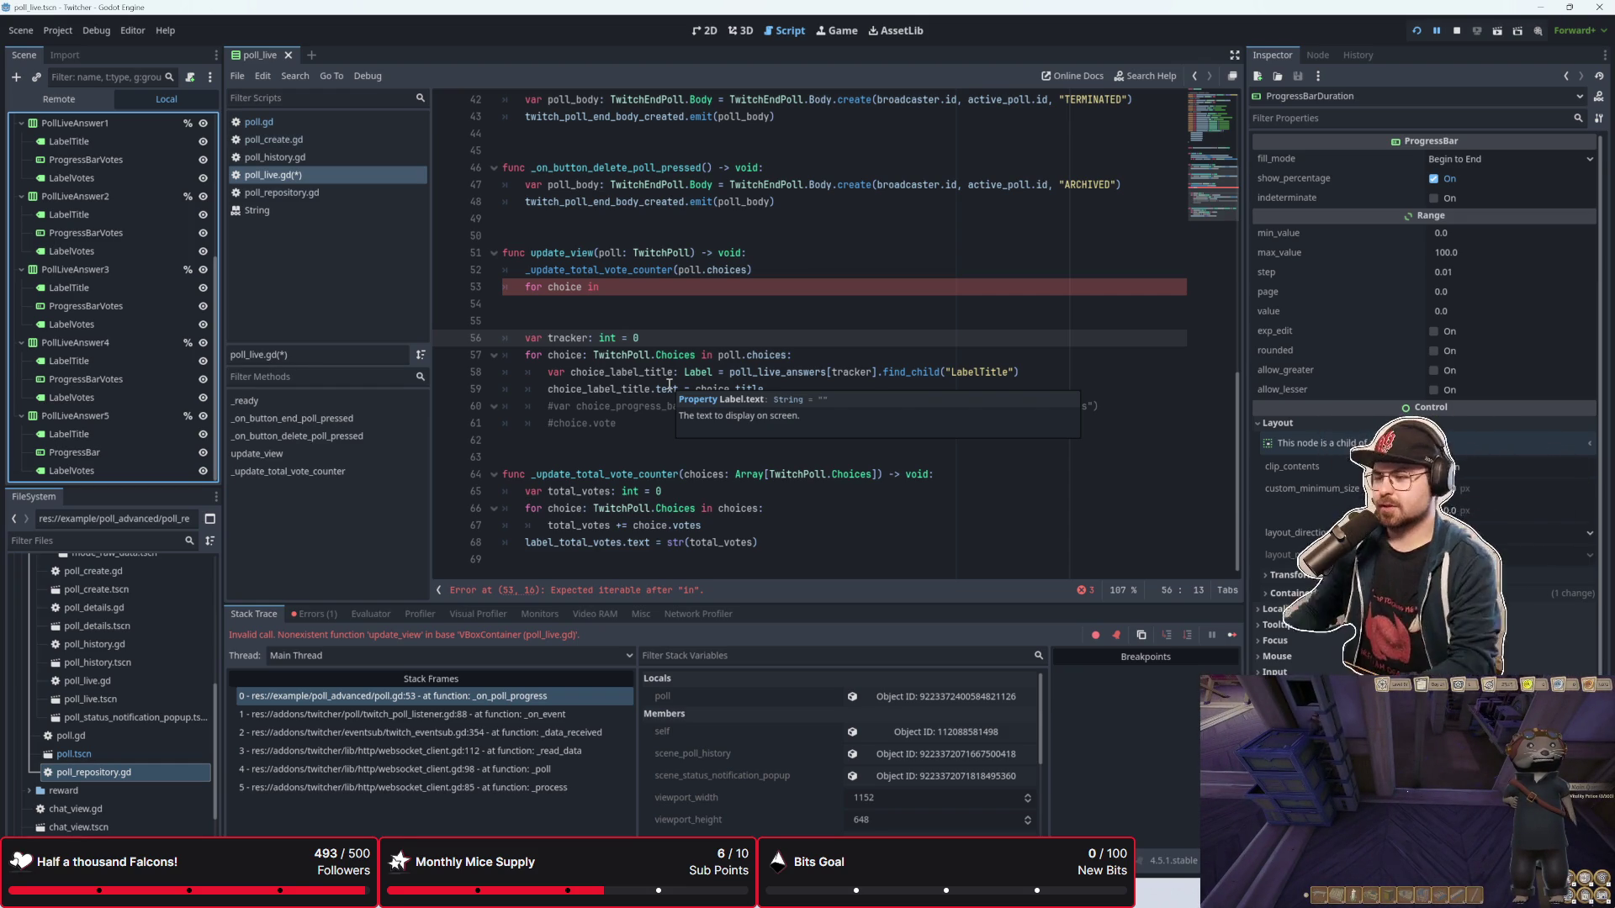
Step: Review the choice.vote line and lines 54–57 of update_view, then bring up the running game's poll view
{"action": "left_click", "coordinate": [645, 407]}
{"action": "left_click", "coordinate": [648, 428]}
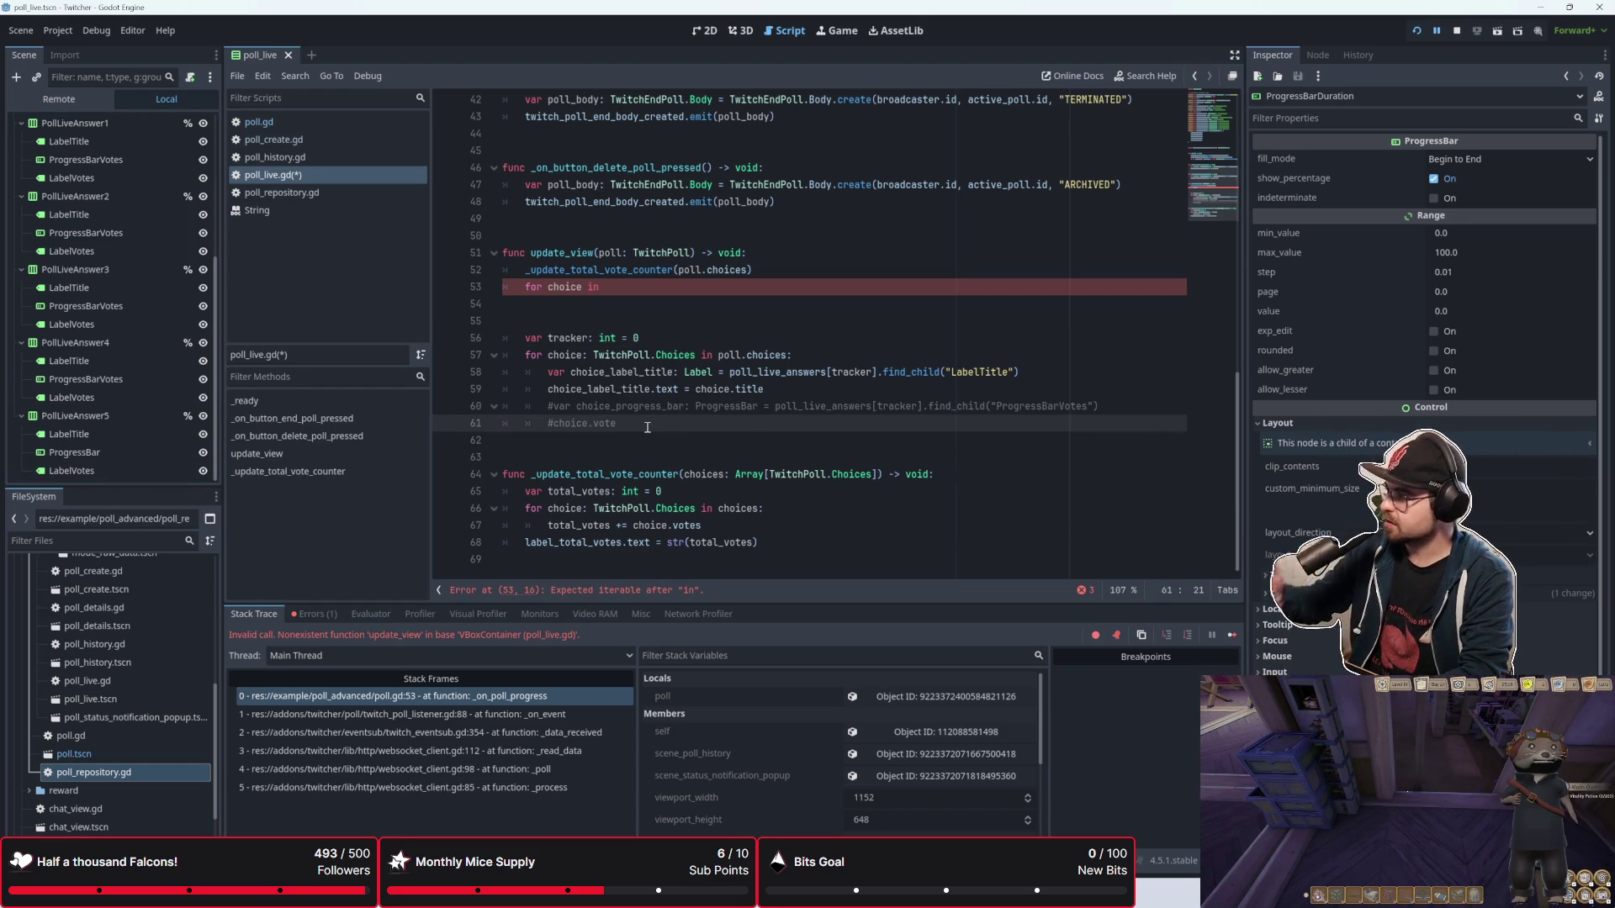
{"action": "double_click", "coordinate": [648, 428]}
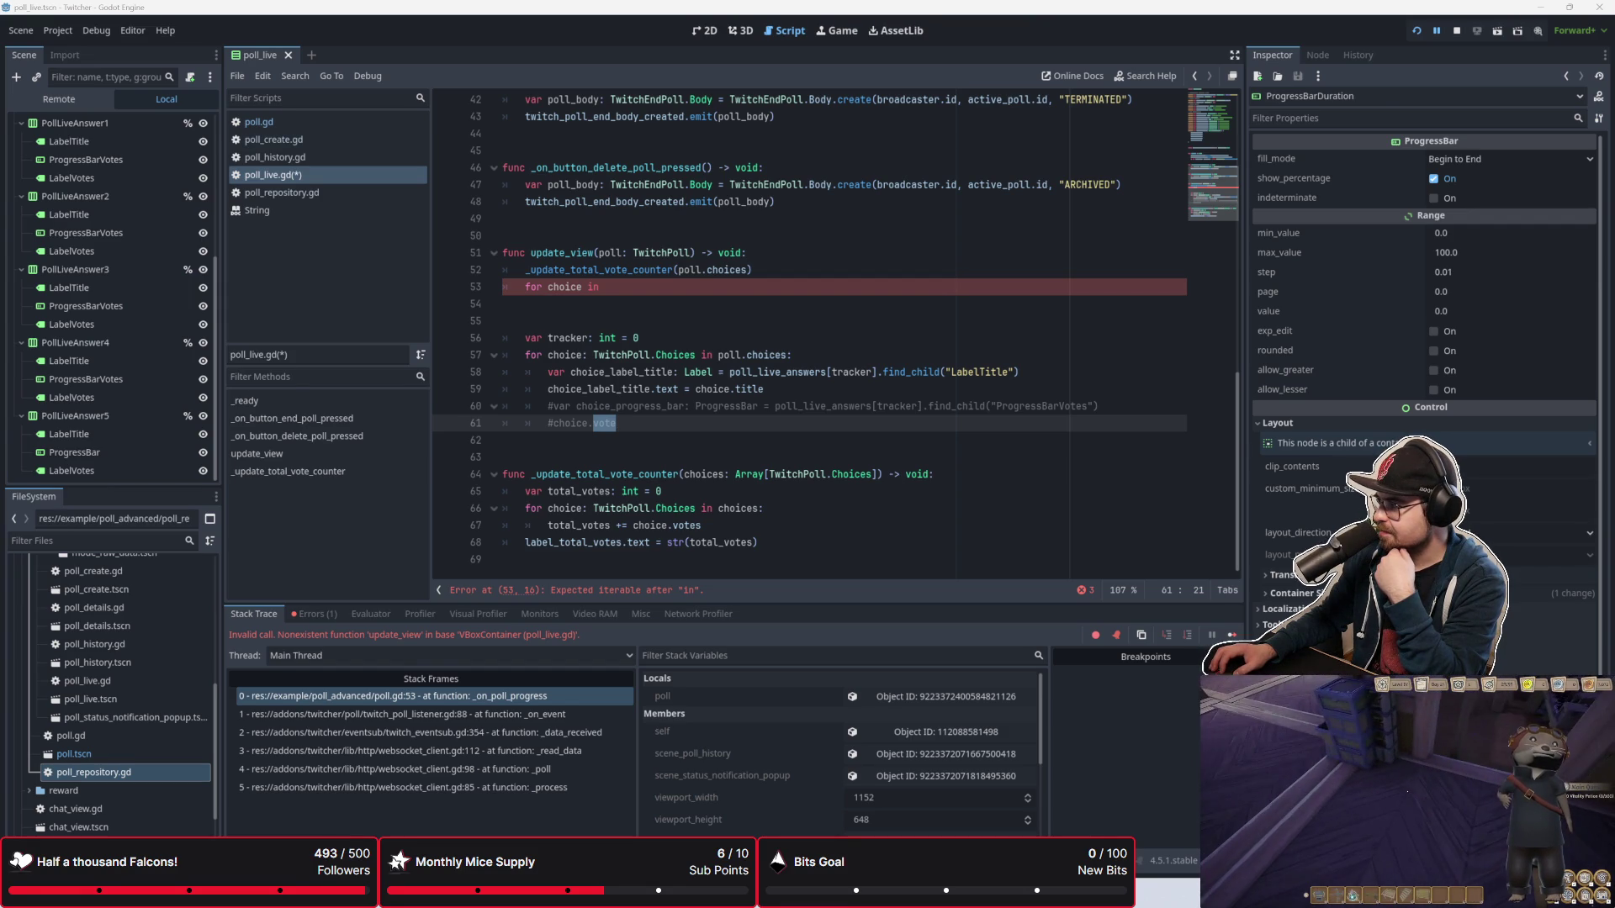
{"action": "left_click", "coordinate": [804, 355]}
{"action": "scroll", "coordinate": [757, 378], "scroll_direction": "up", "scroll_amount": 2}
{"action": "left_click", "coordinate": [703, 400]}
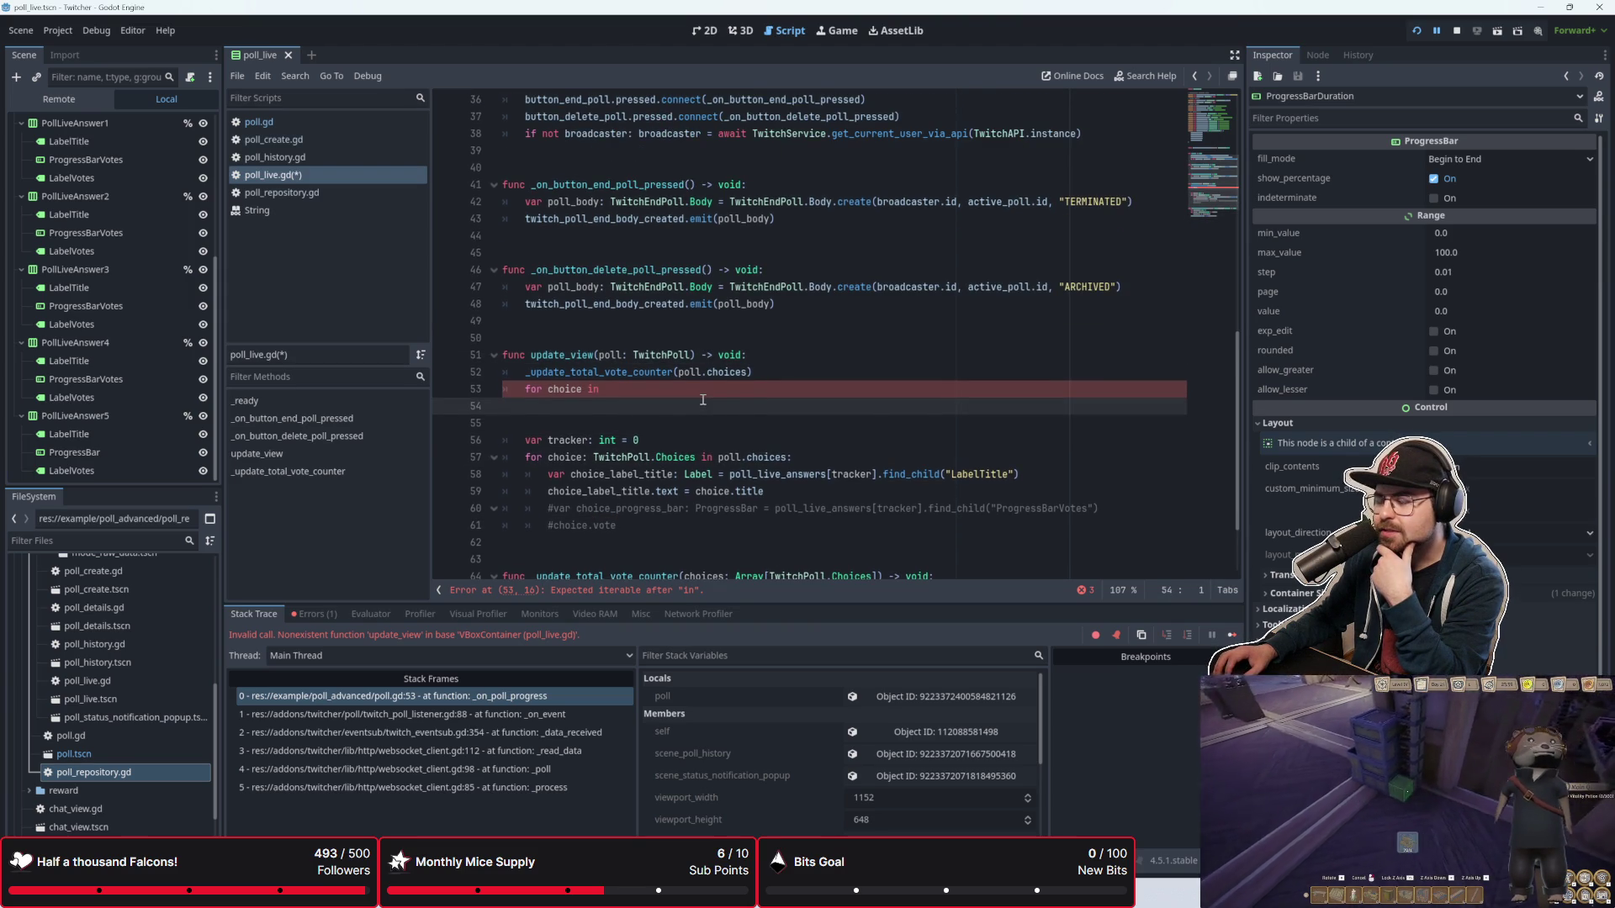
{"action": "scroll", "coordinate": [661, 325], "scroll_direction": "down", "scroll_amount": 2}
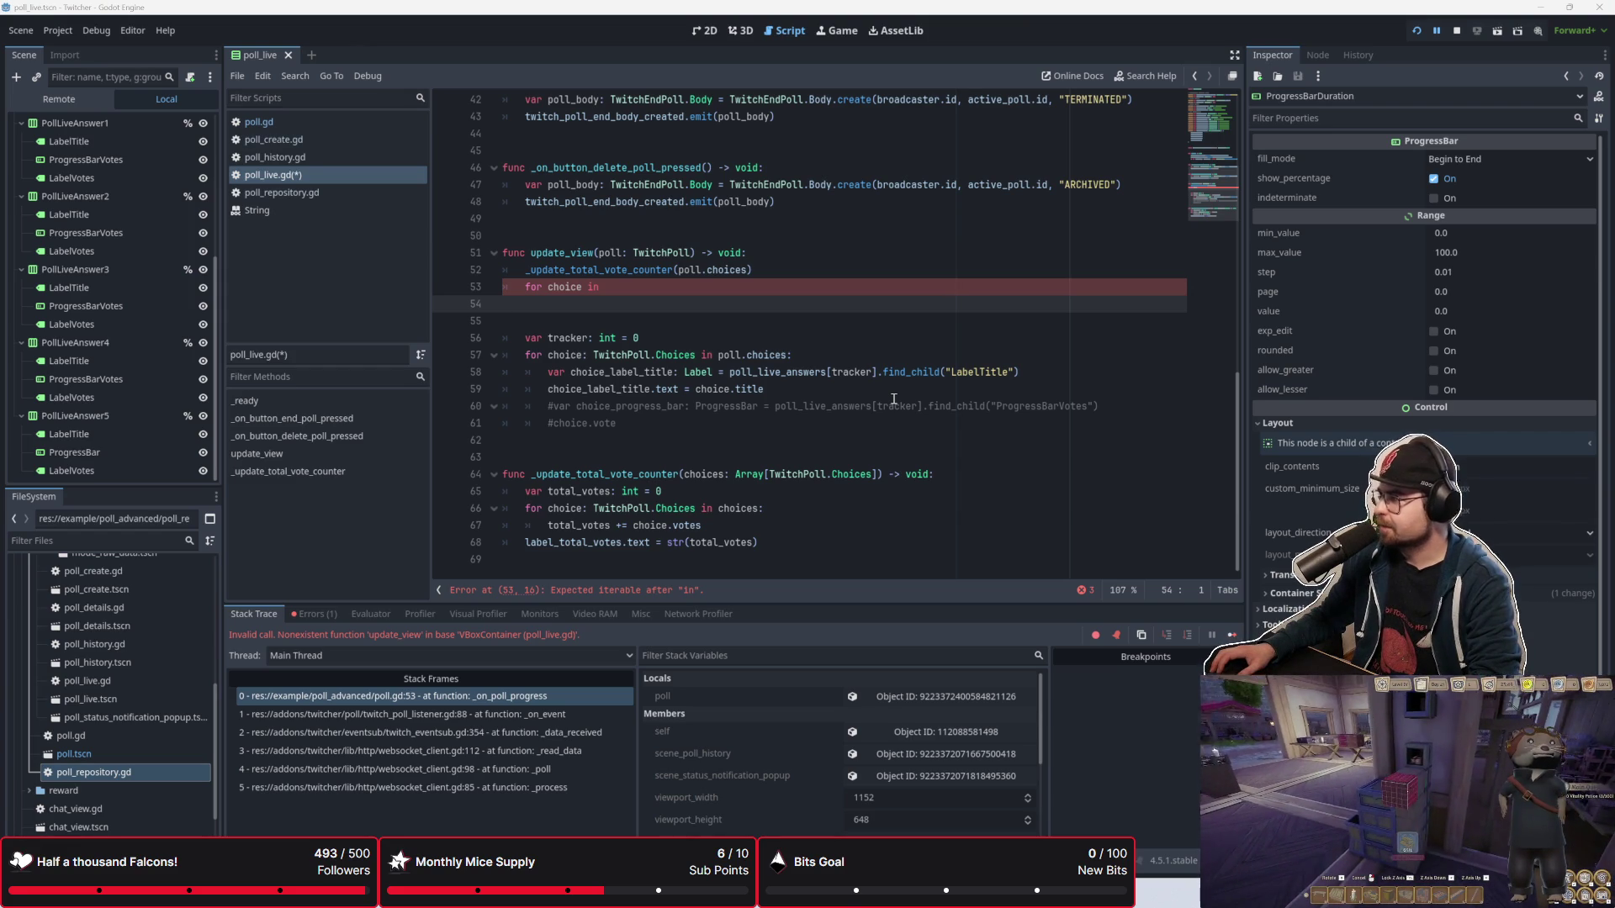
{"action": "key", "text": "F12"}
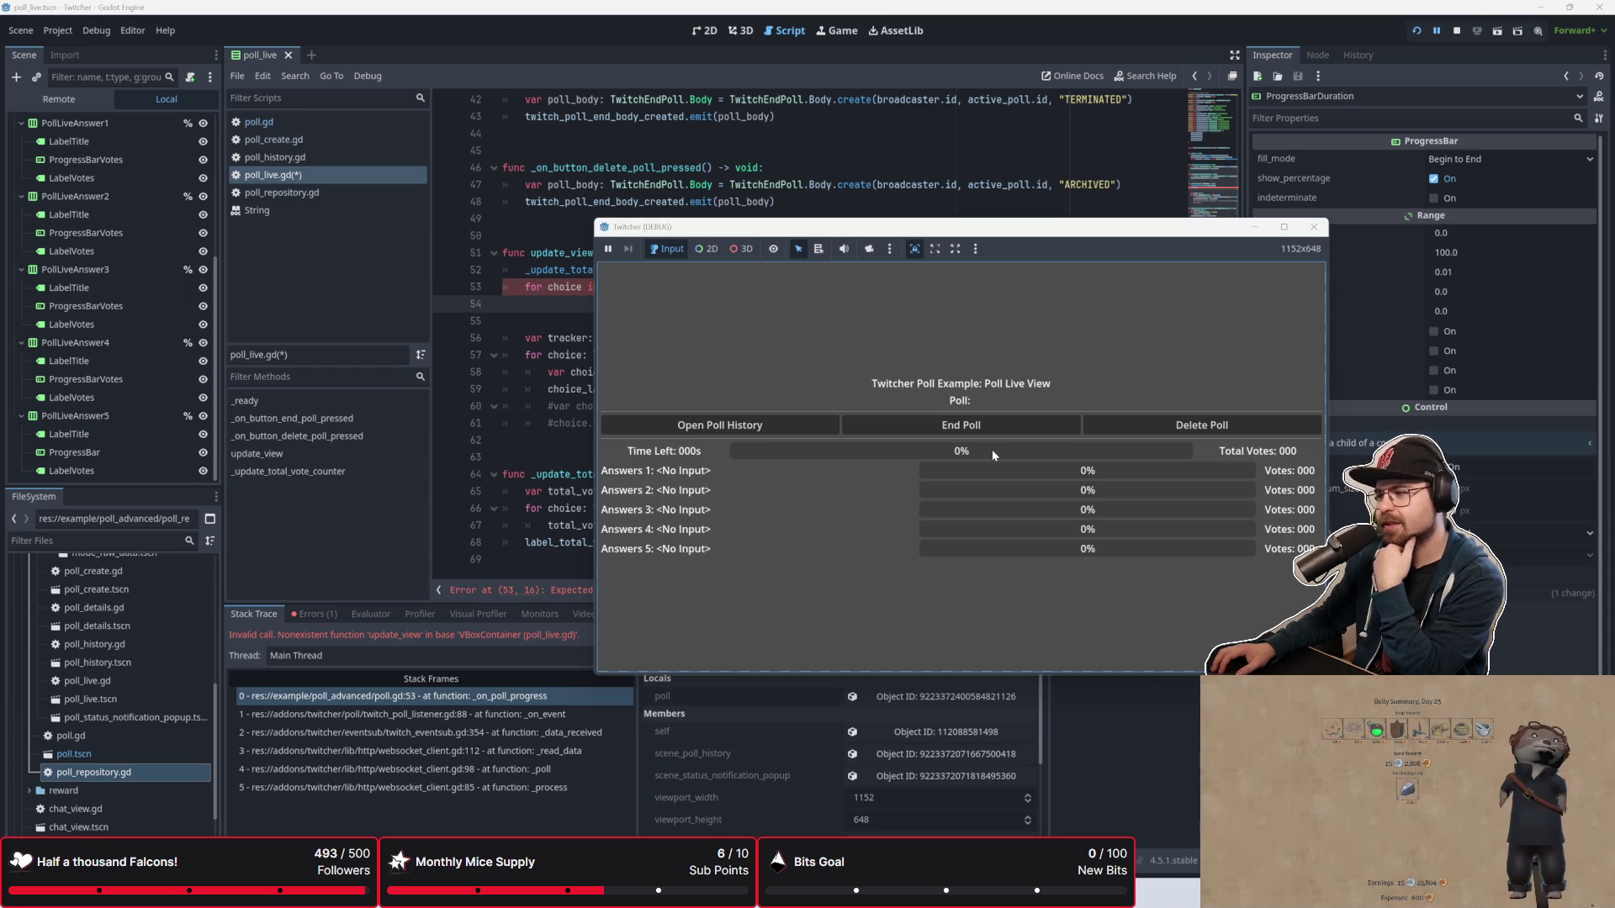
Step: Check empty line 54 in the script, move the game window lower-right, then return to the editor
{"action": "left_click", "coordinate": [555, 392]}
{"action": "scroll", "coordinate": [589, 353], "scroll_direction": "up", "scroll_amount": 3}
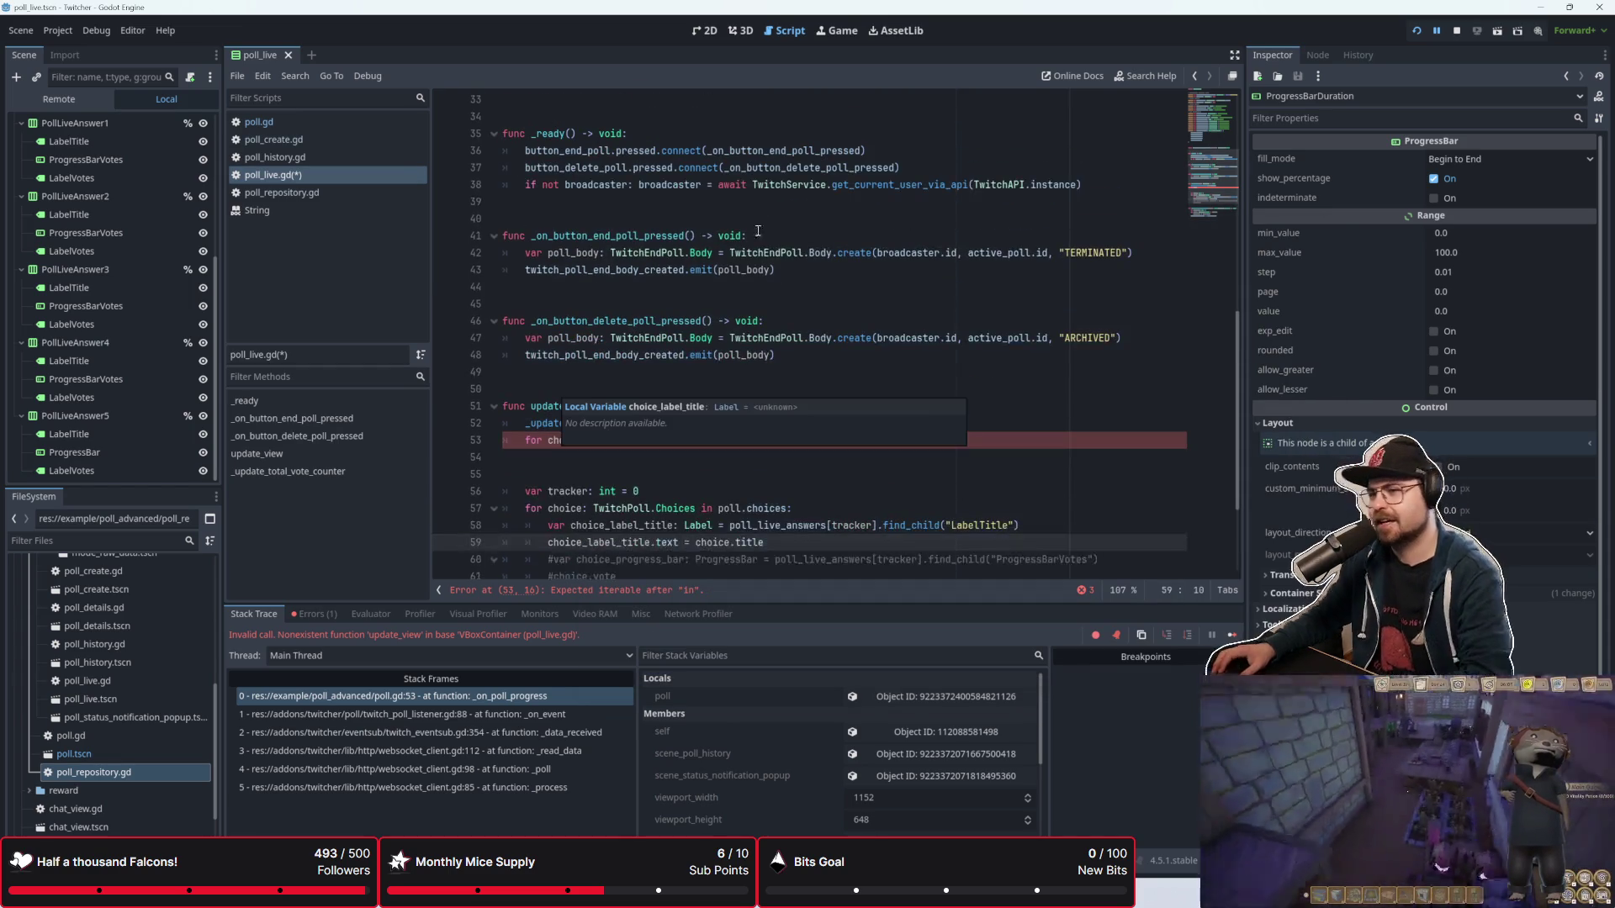
{"action": "scroll", "coordinate": [622, 328], "scroll_direction": "down", "scroll_amount": 3}
{"action": "left_click", "coordinate": [651, 304]}
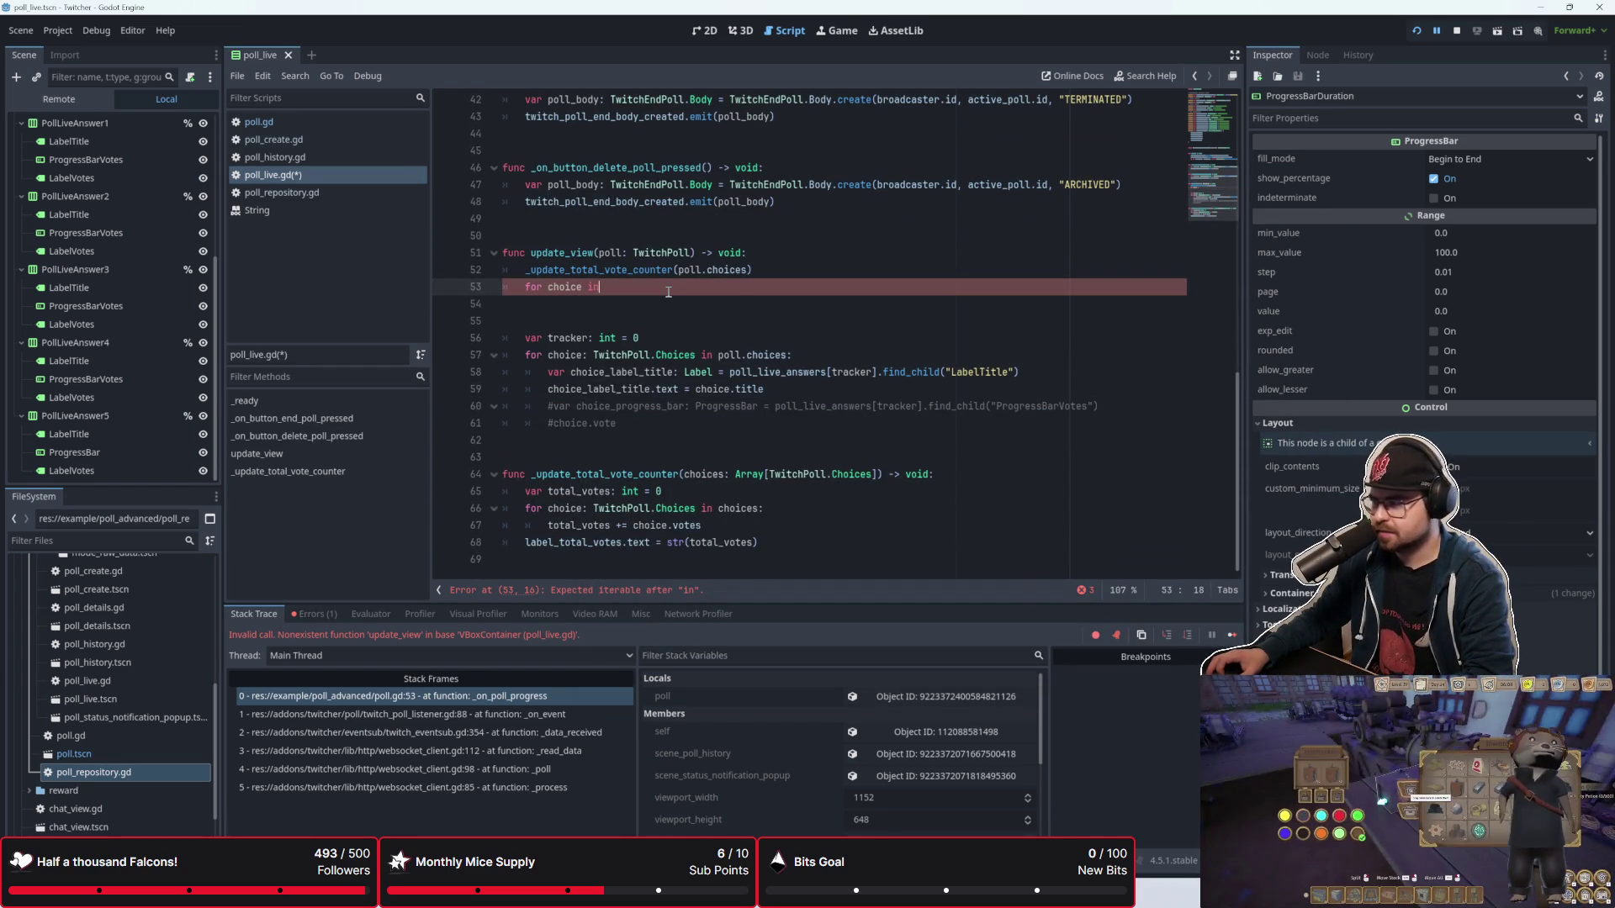
{"action": "key", "text": "alt+Tab"}
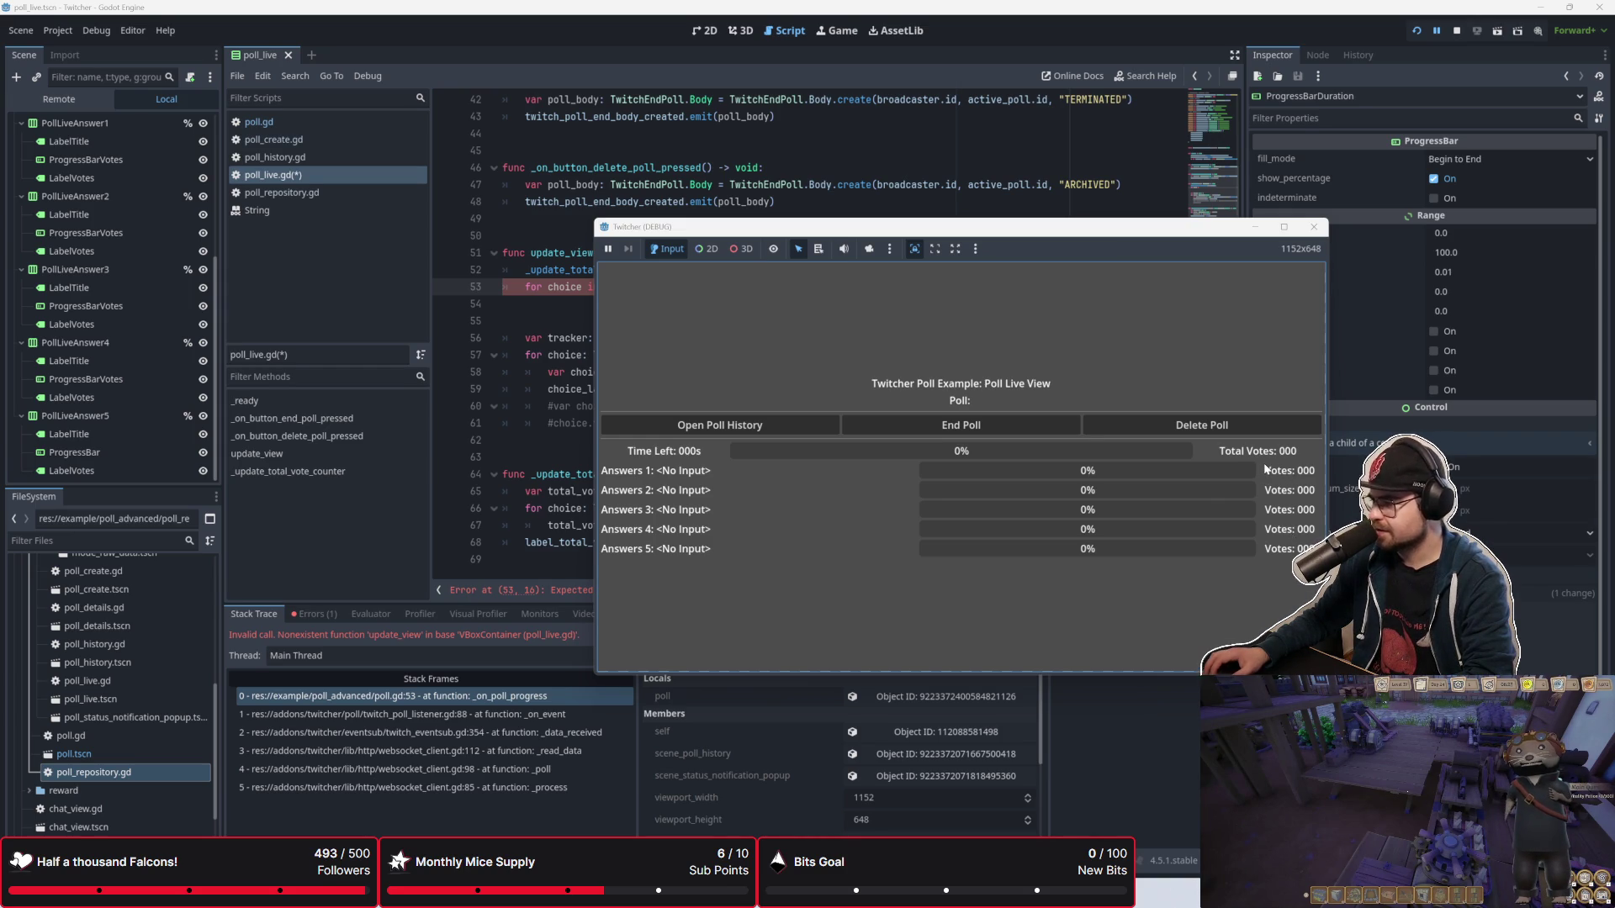
{"action": "mouse_move", "coordinate": [931, 228]}
{"action": "left_mouse_down"}
{"action": "mouse_move", "coordinate": [1056, 269]}
{"action": "mouse_move", "coordinate": [1117, 335]}
{"action": "left_mouse_up"}
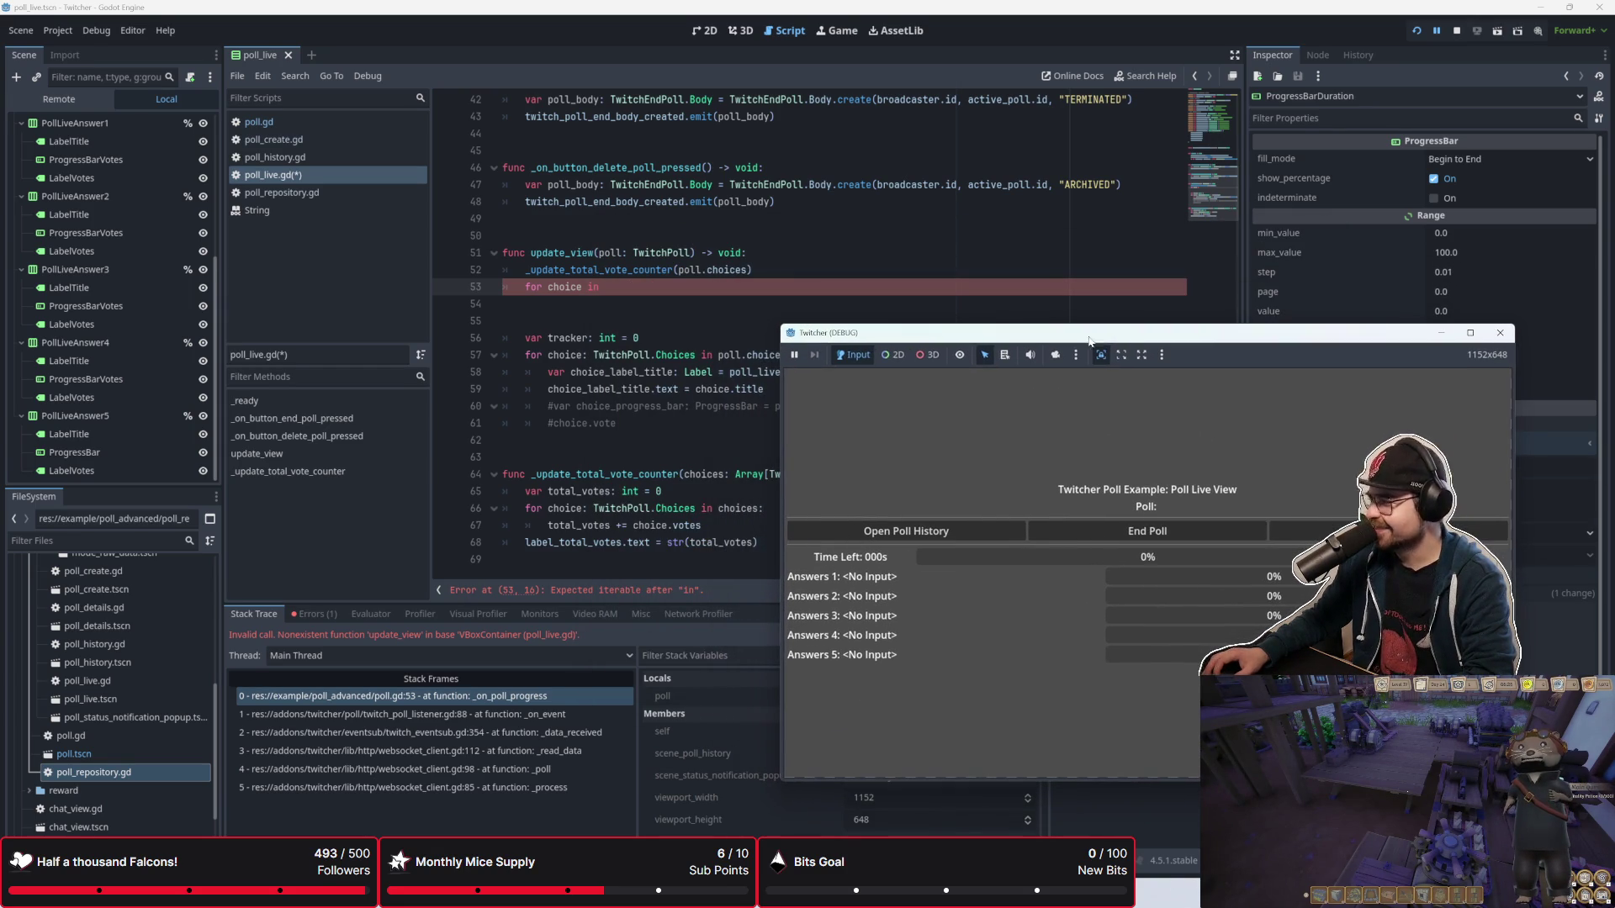
{"action": "left_click", "coordinate": [622, 303]}
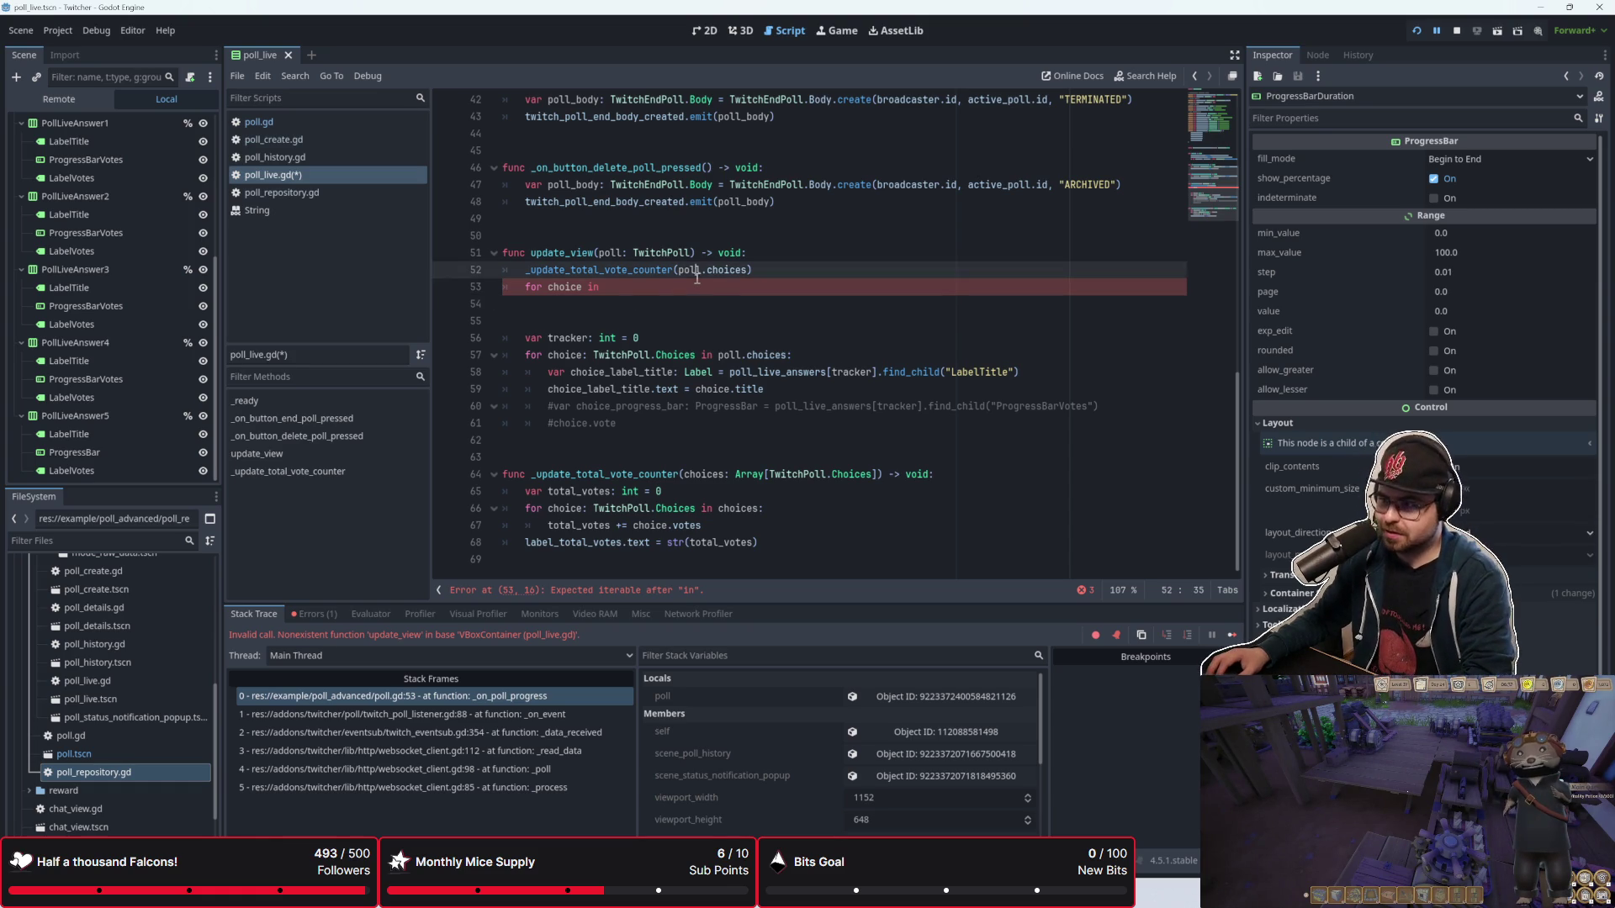
{"action": "left_click", "coordinate": [699, 286]}
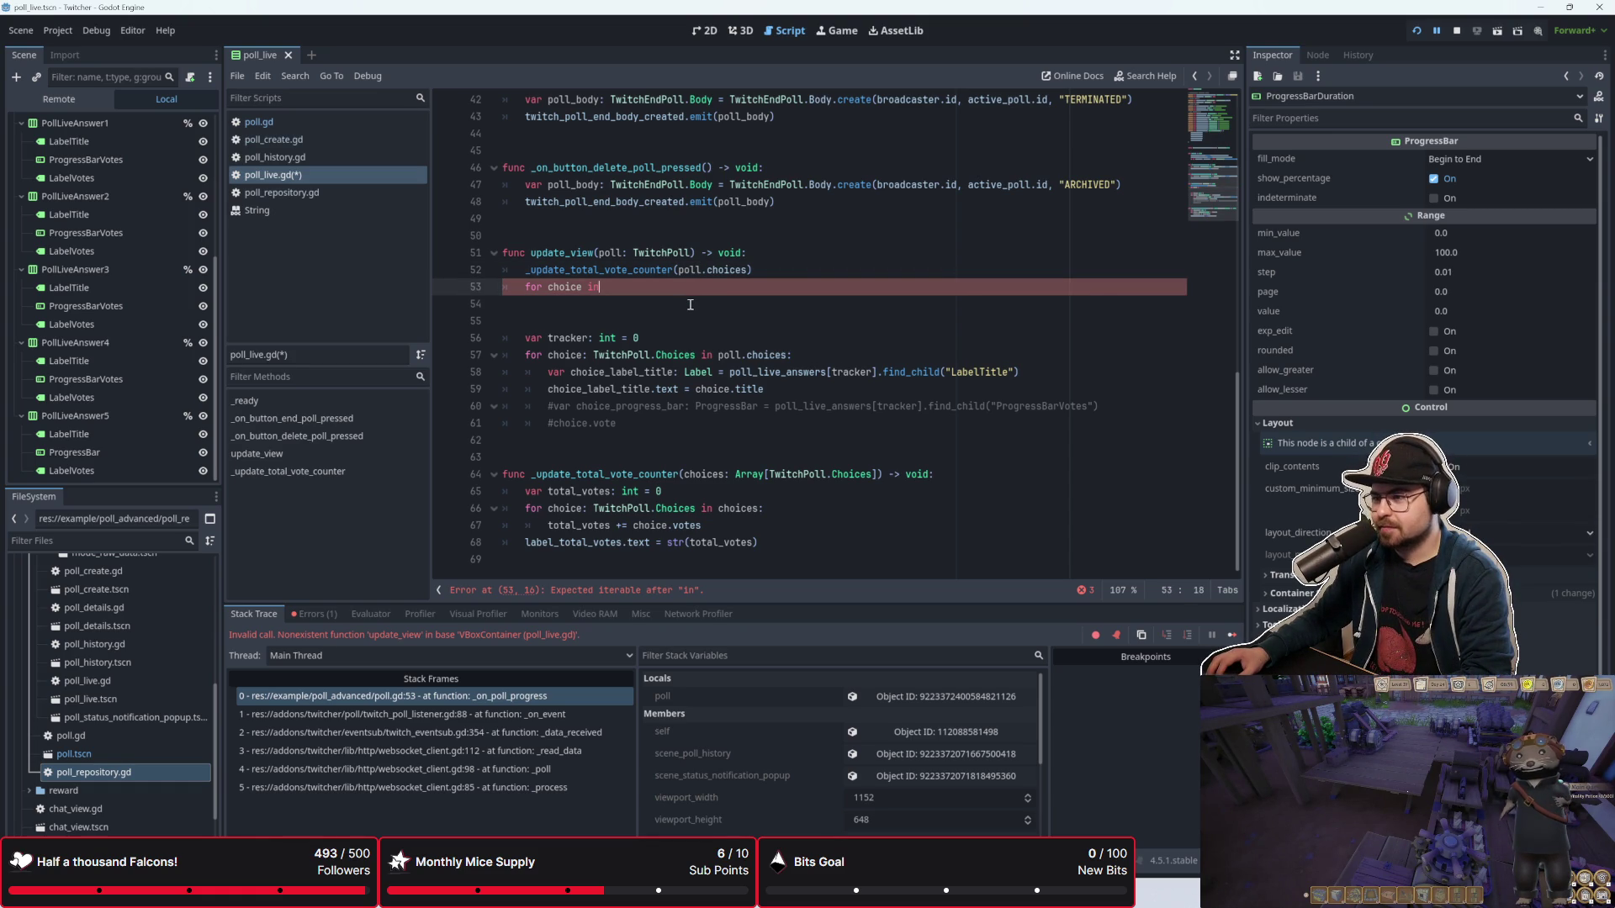
{"action": "left_click", "coordinate": [690, 305]}
{"action": "left_click", "coordinate": [707, 290]}
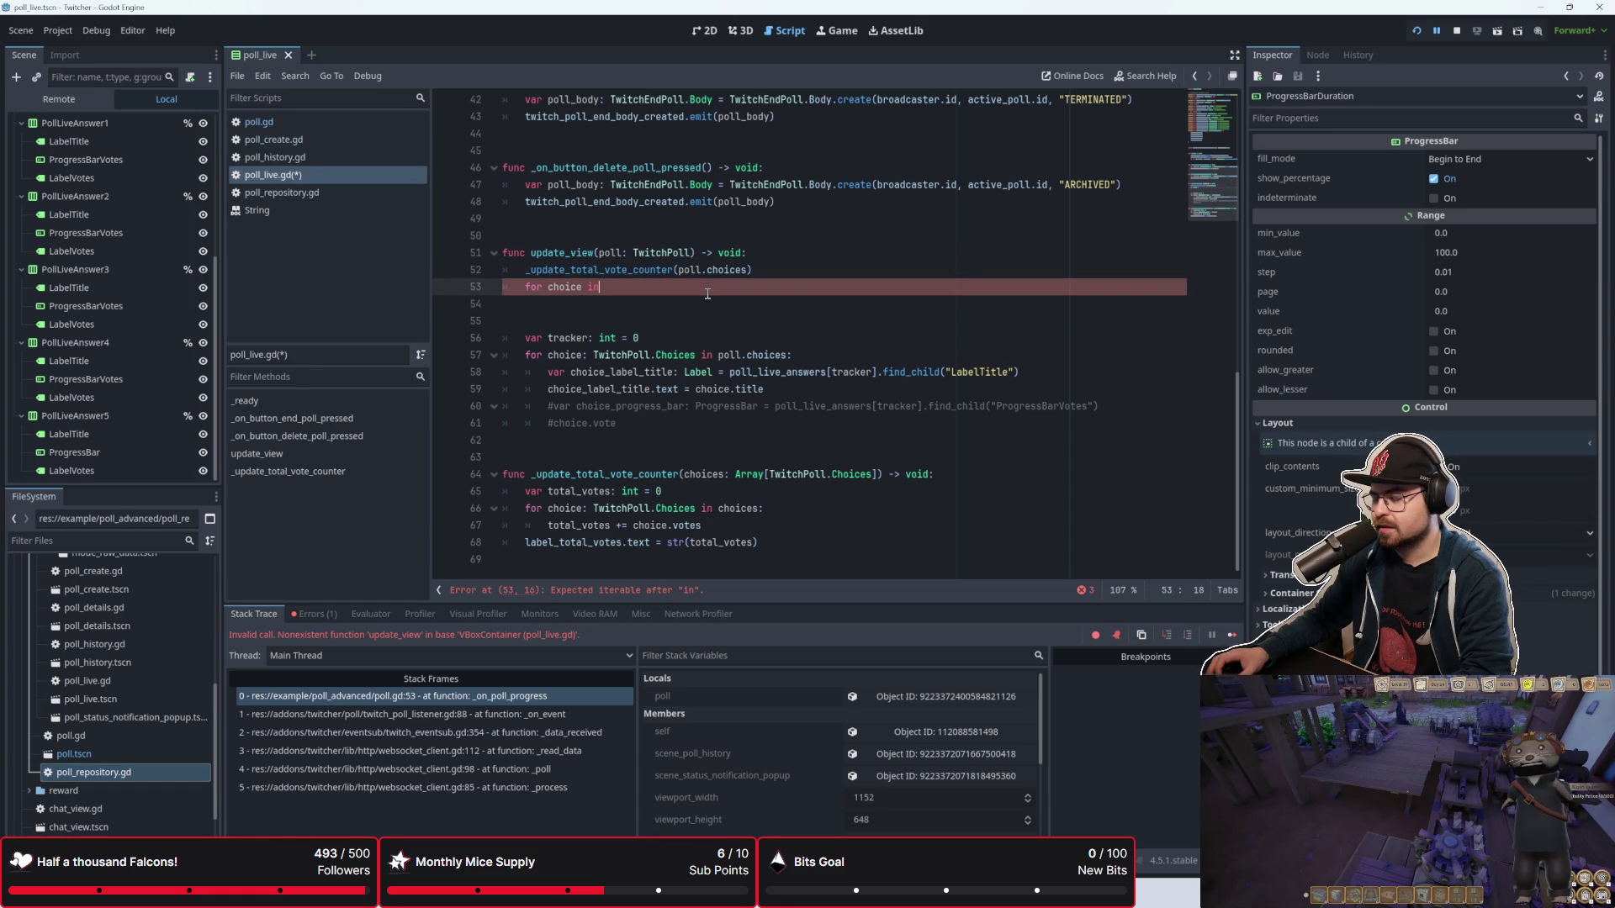
{"action": "key", "text": "F6"}
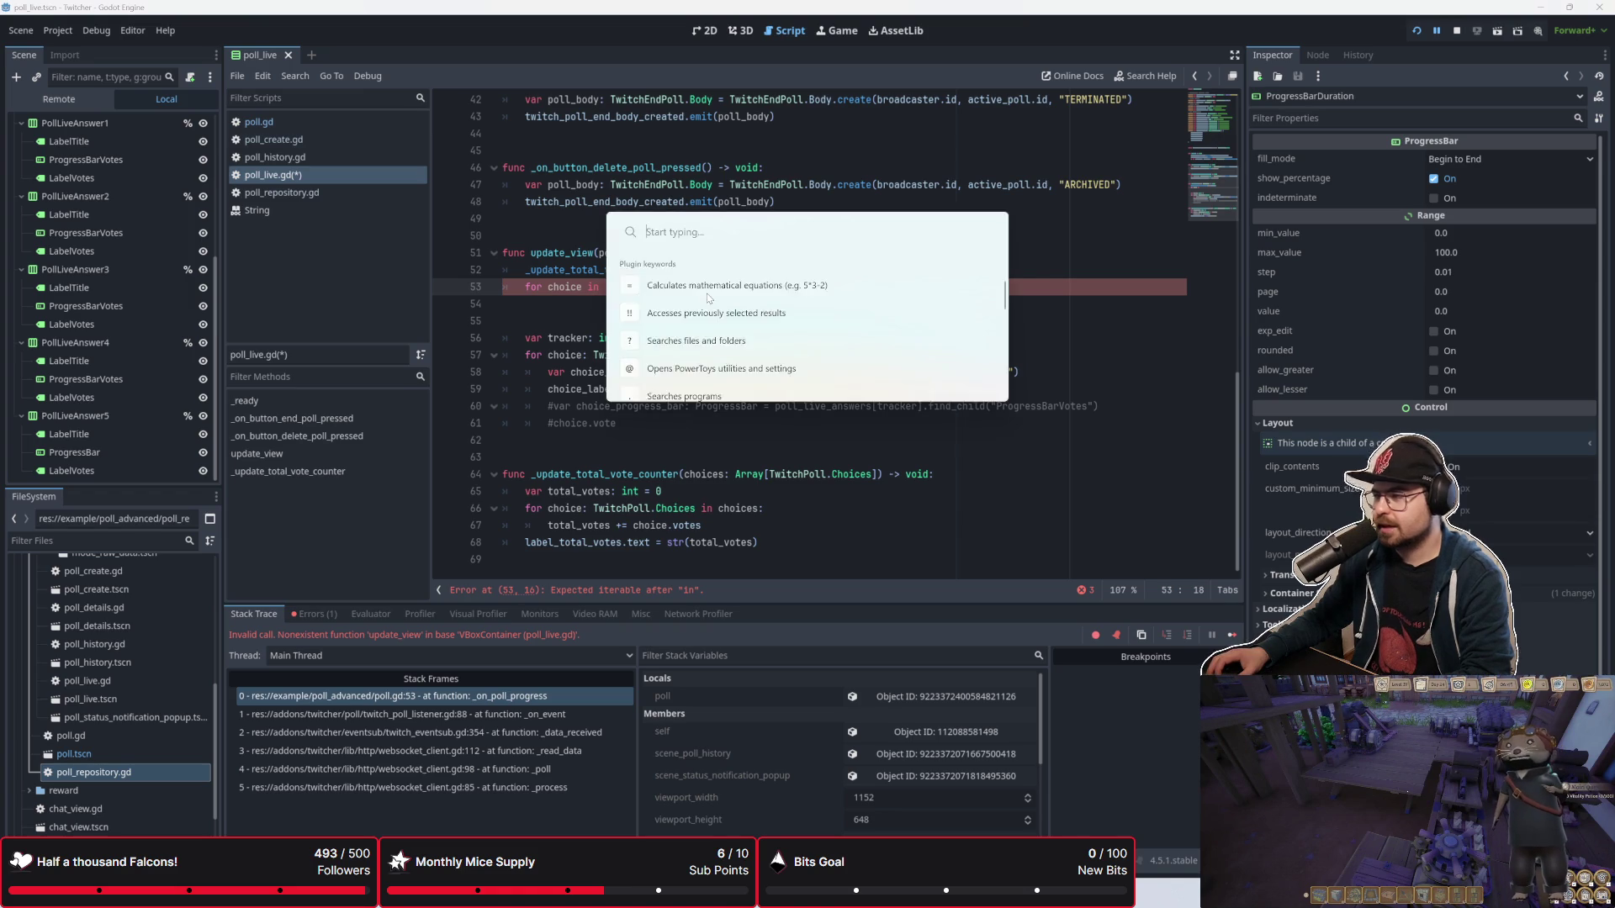
{"action": "left_click_drag", "start_coordinate": [1001, 343], "coordinate": [852, 154]}
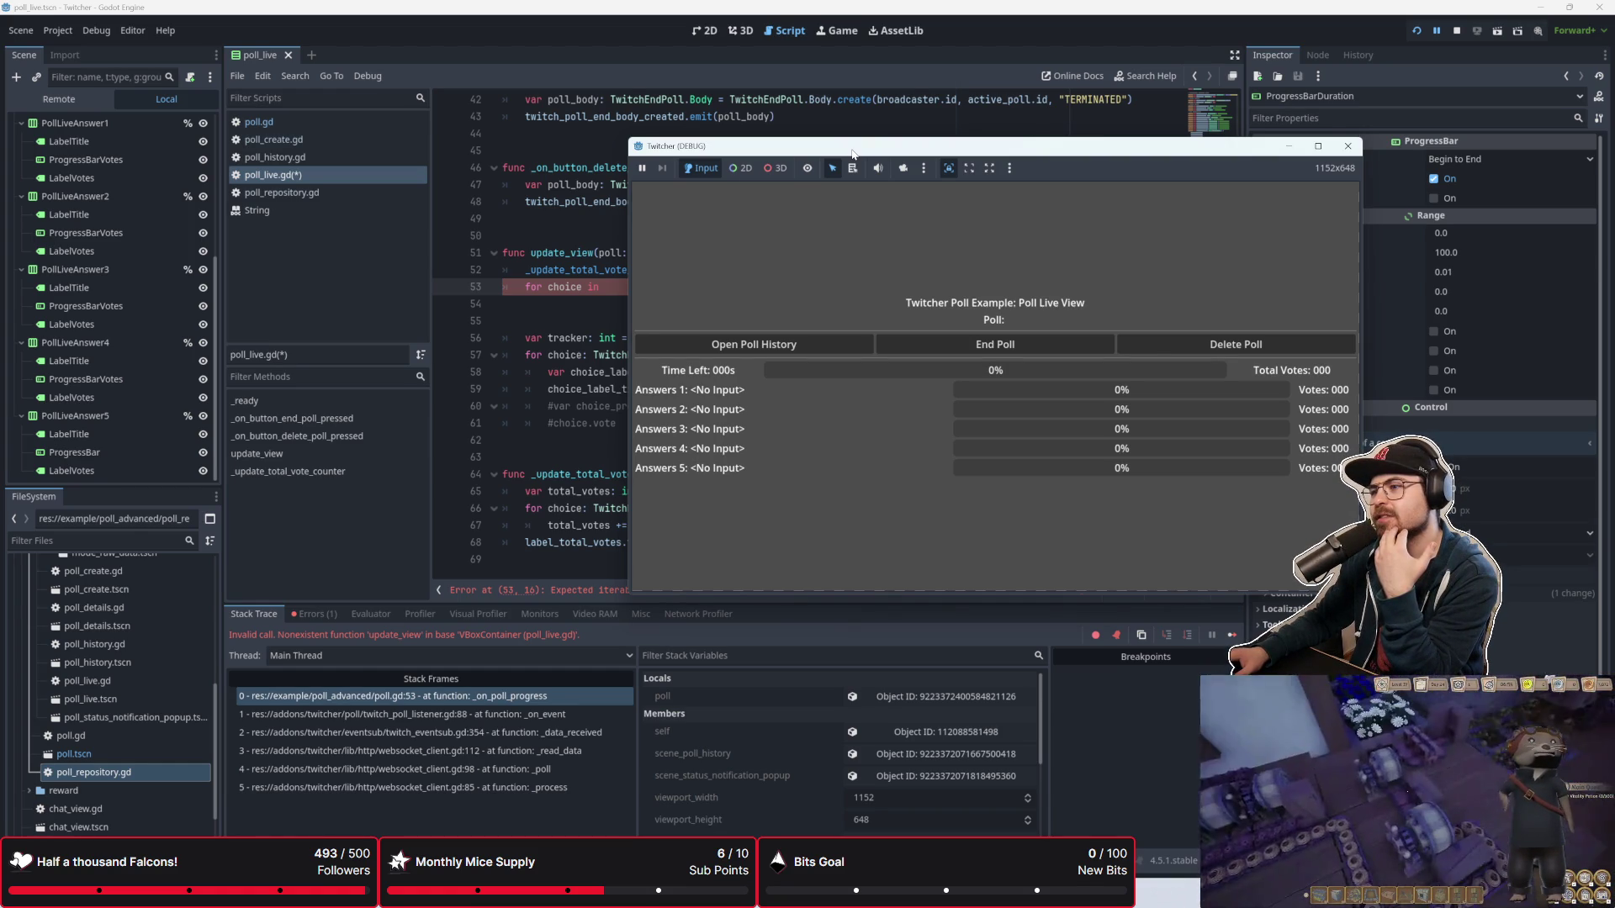
{"action": "left_click", "coordinate": [578, 293]}
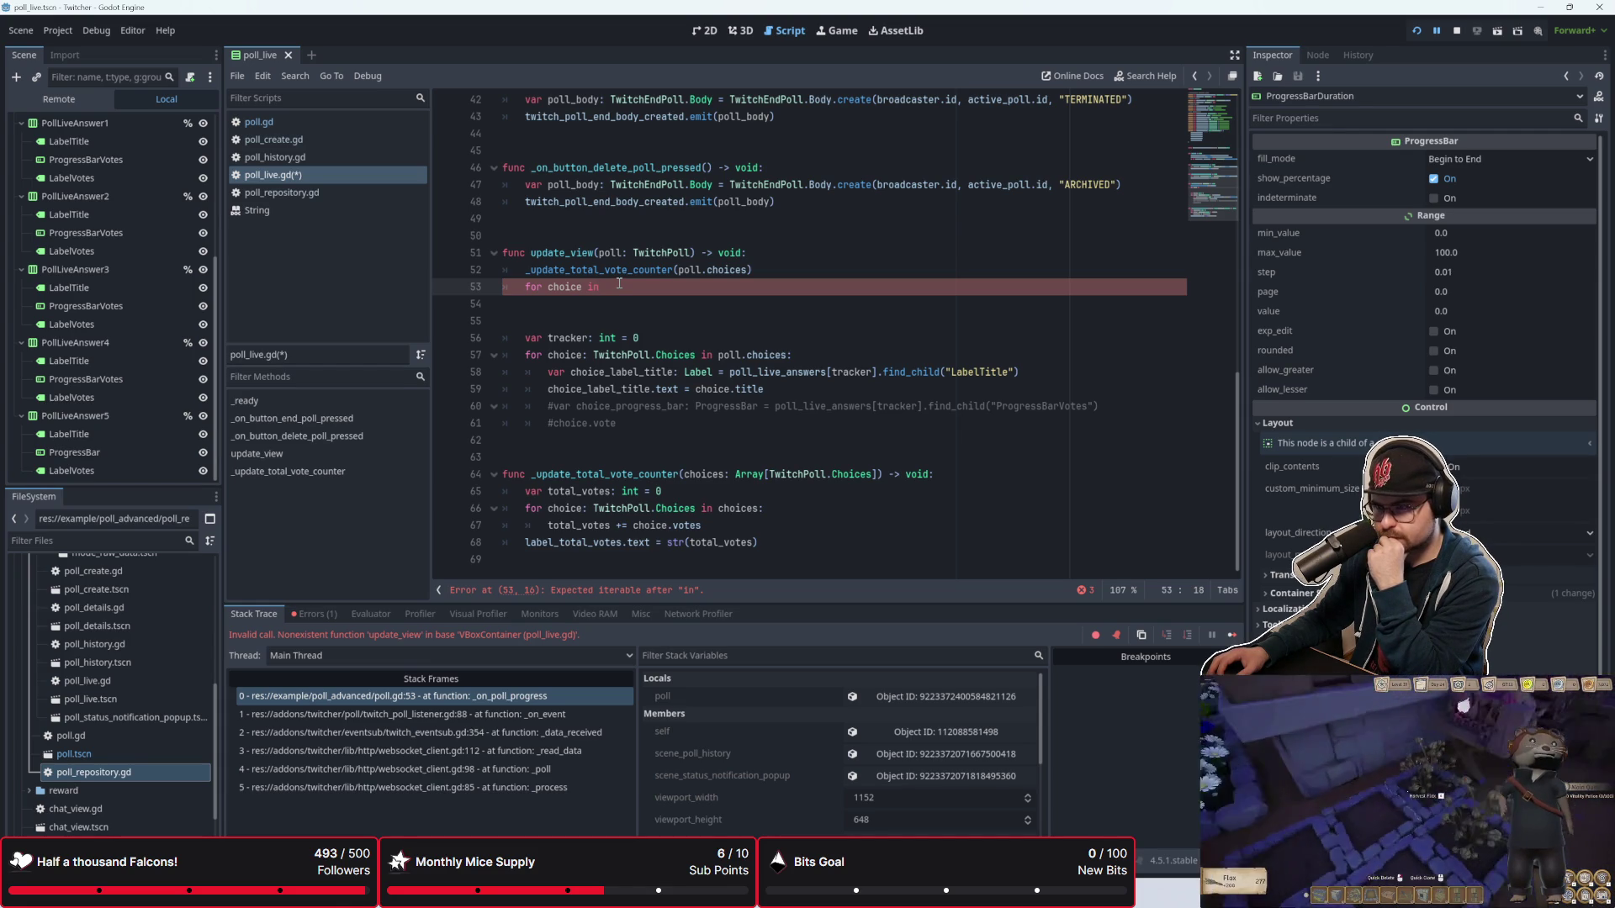
{"action": "scroll", "coordinate": [619, 284], "scroll_direction": "up", "scroll_amount": 12}
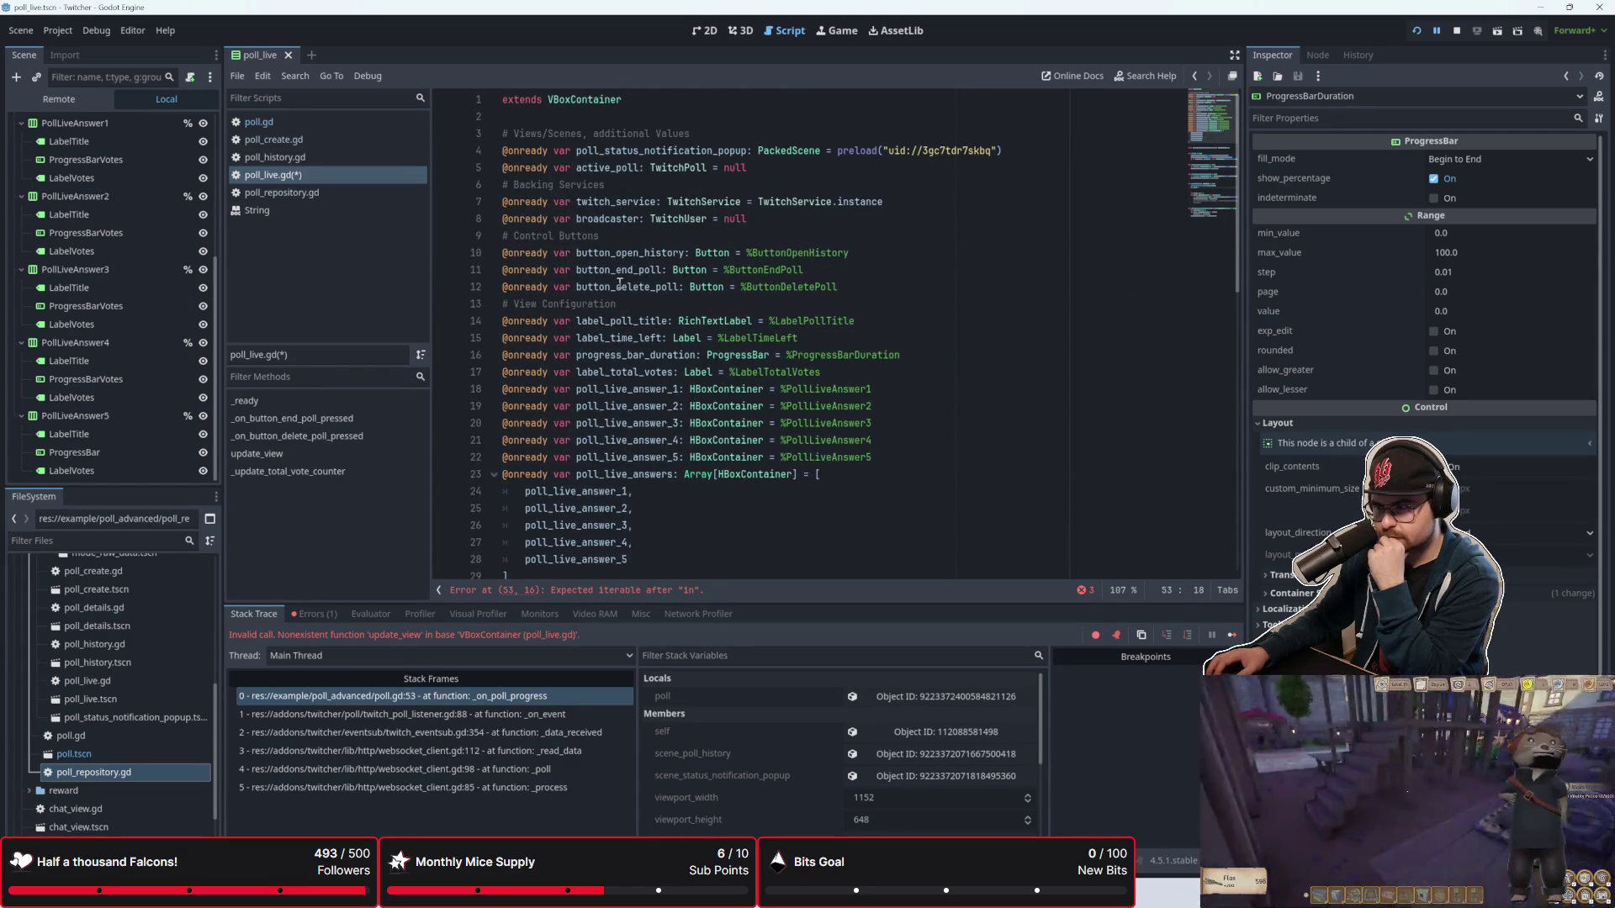
{"action": "scroll", "coordinate": [619, 284], "scroll_direction": "down", "scroll_amount": 2}
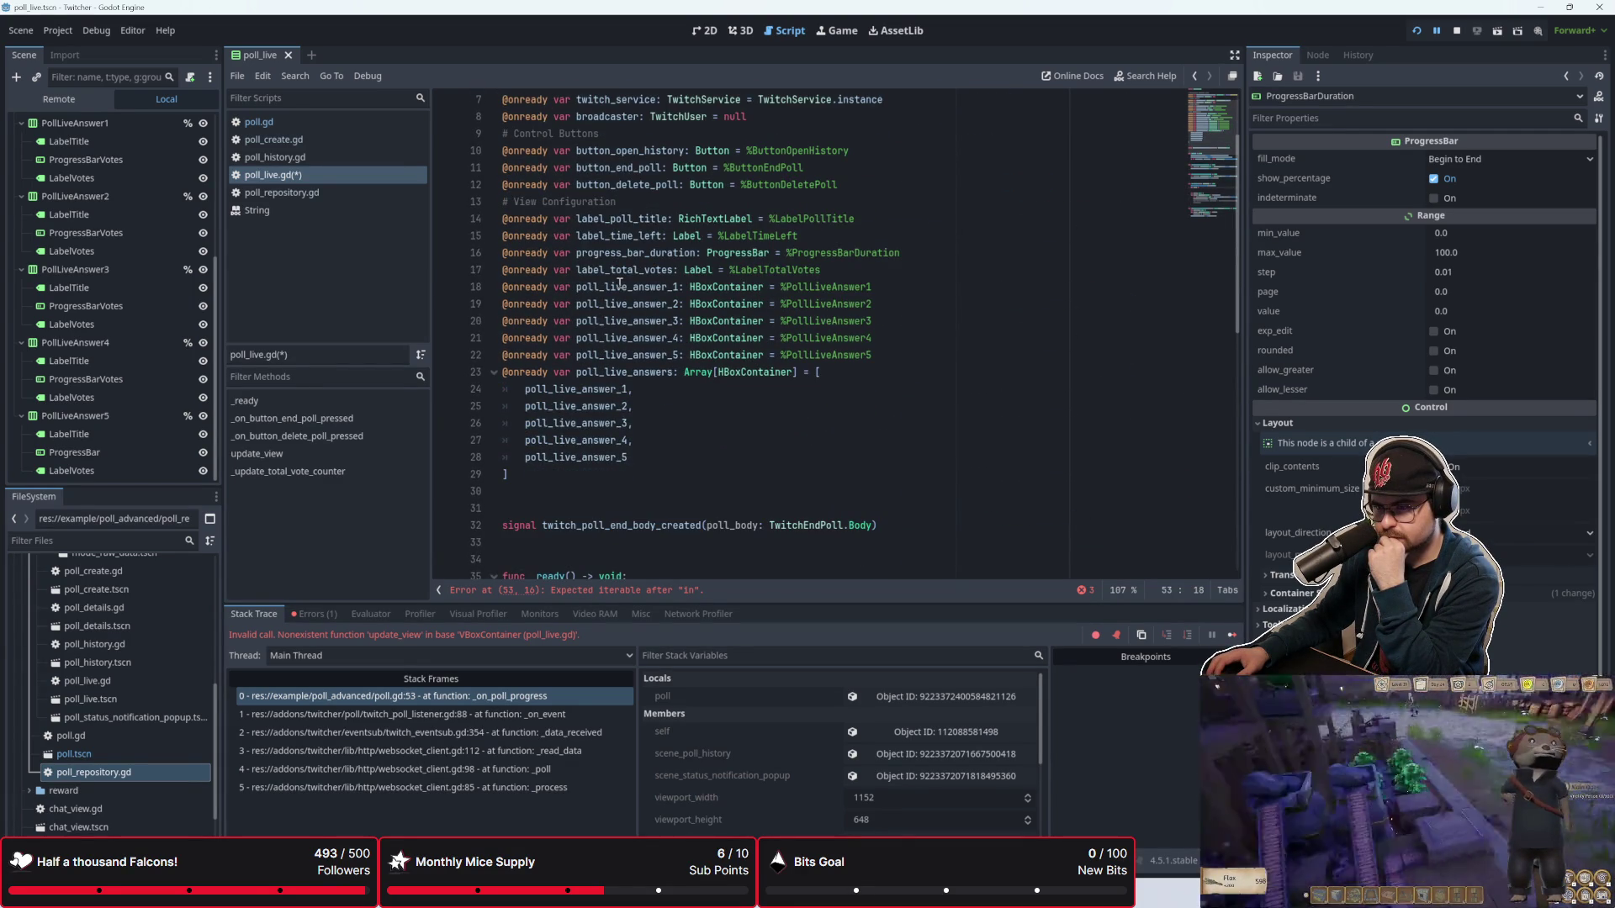
{"action": "left_click", "coordinate": [542, 478]}
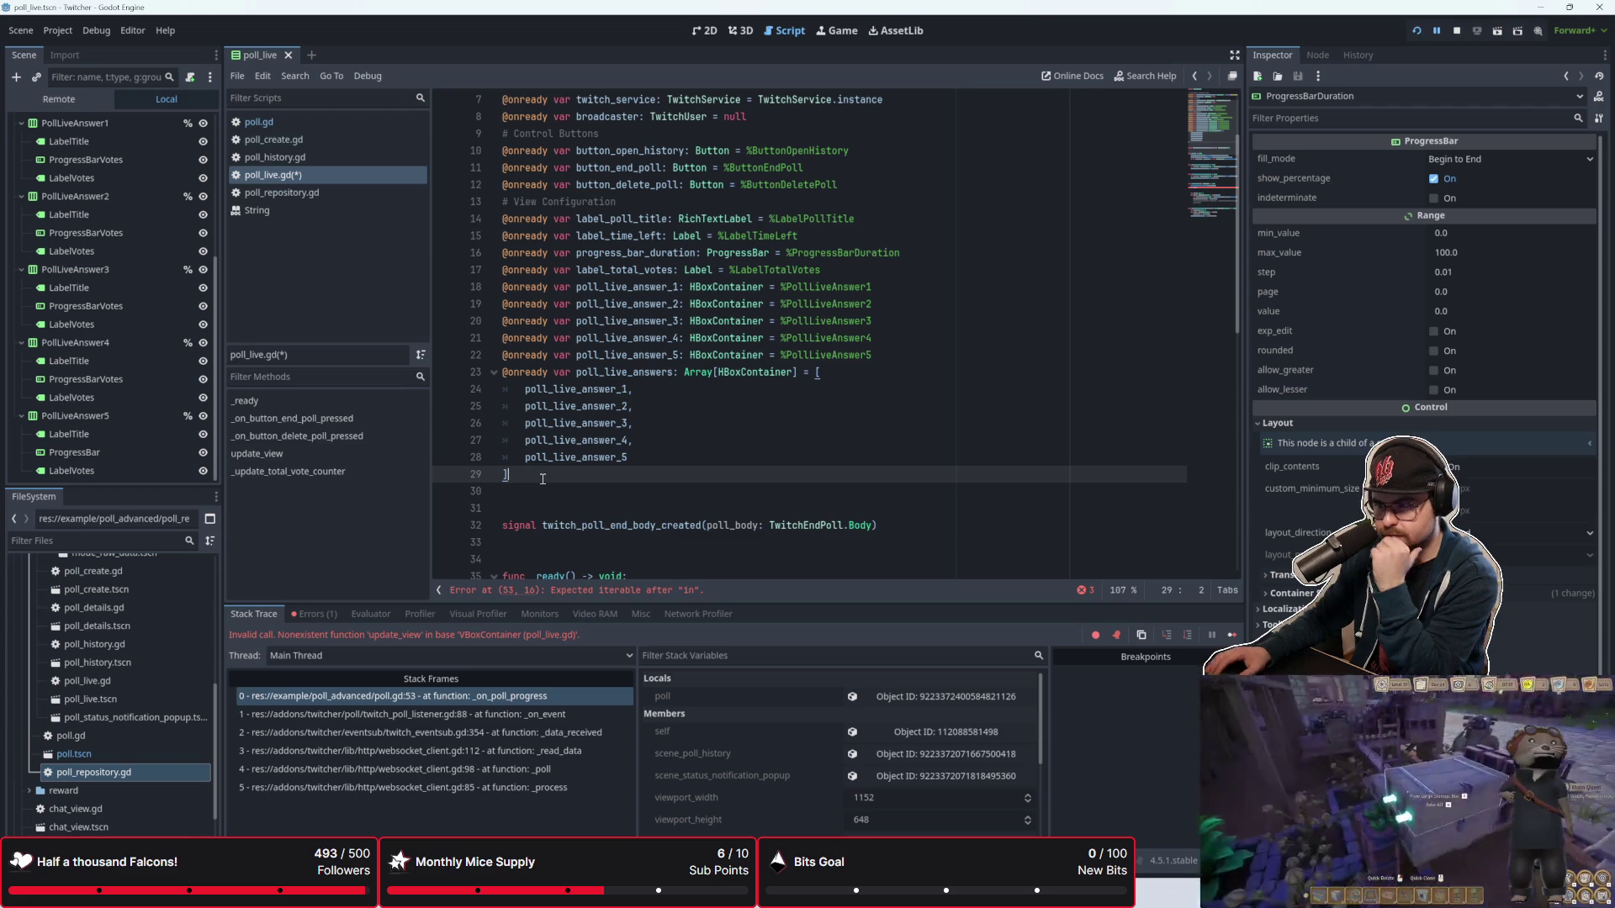
{"action": "key", "text": "Return"}
{"action": "type", "text": "@onbready"}
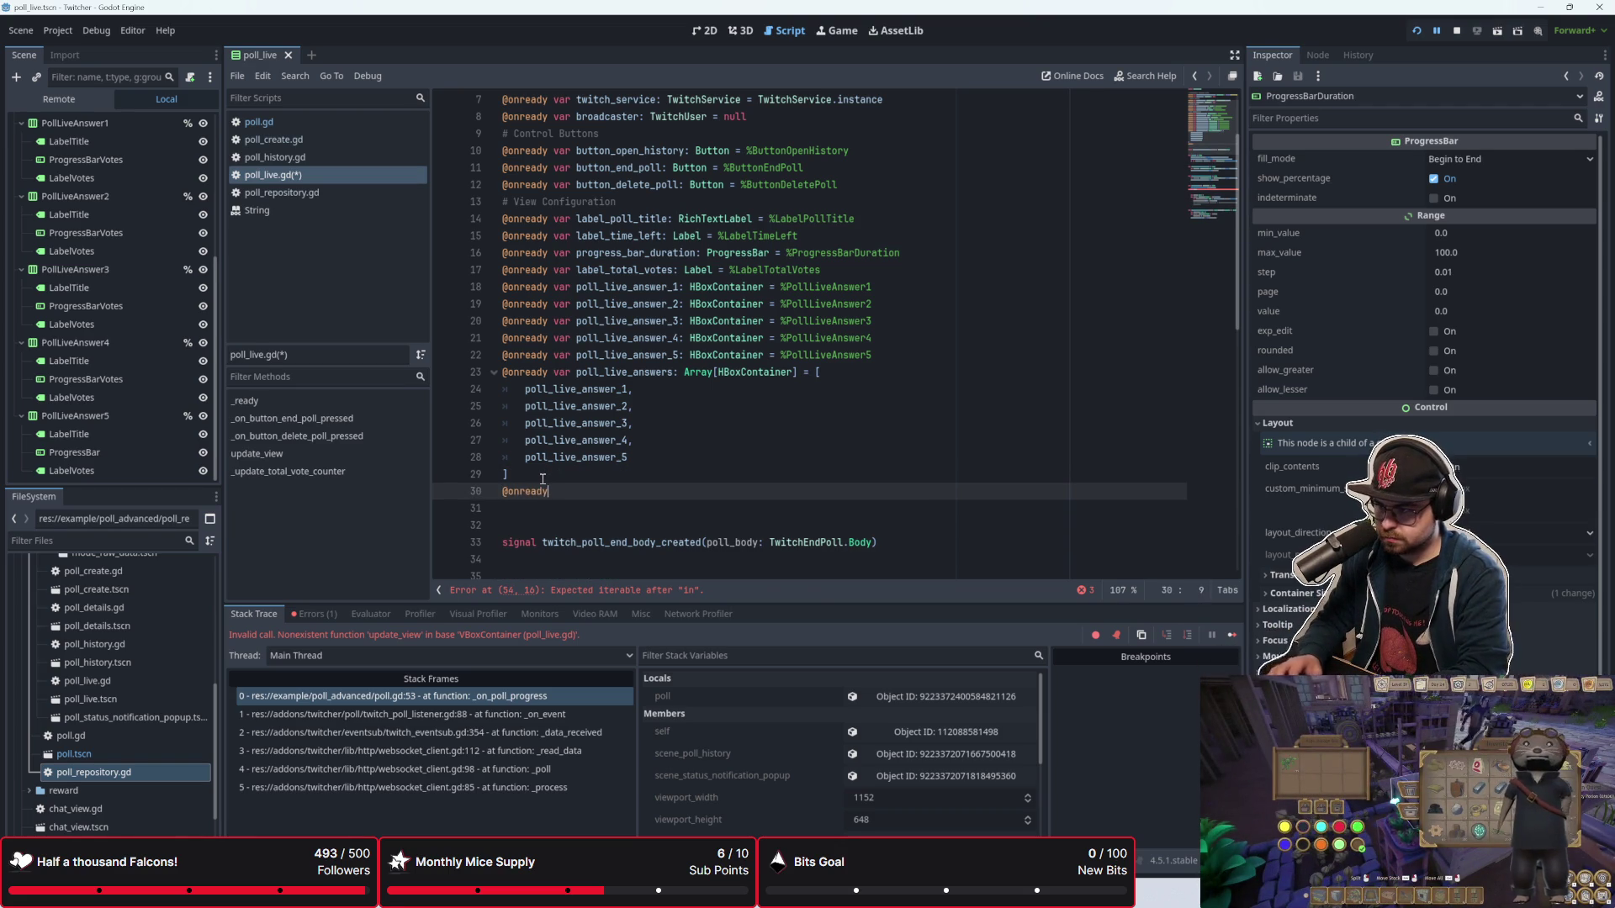
{"action": "key", "text": "BackSpace"}
{"action": "key", "text": "BackSpace"}
{"action": "key", "text": "BackSpace"}
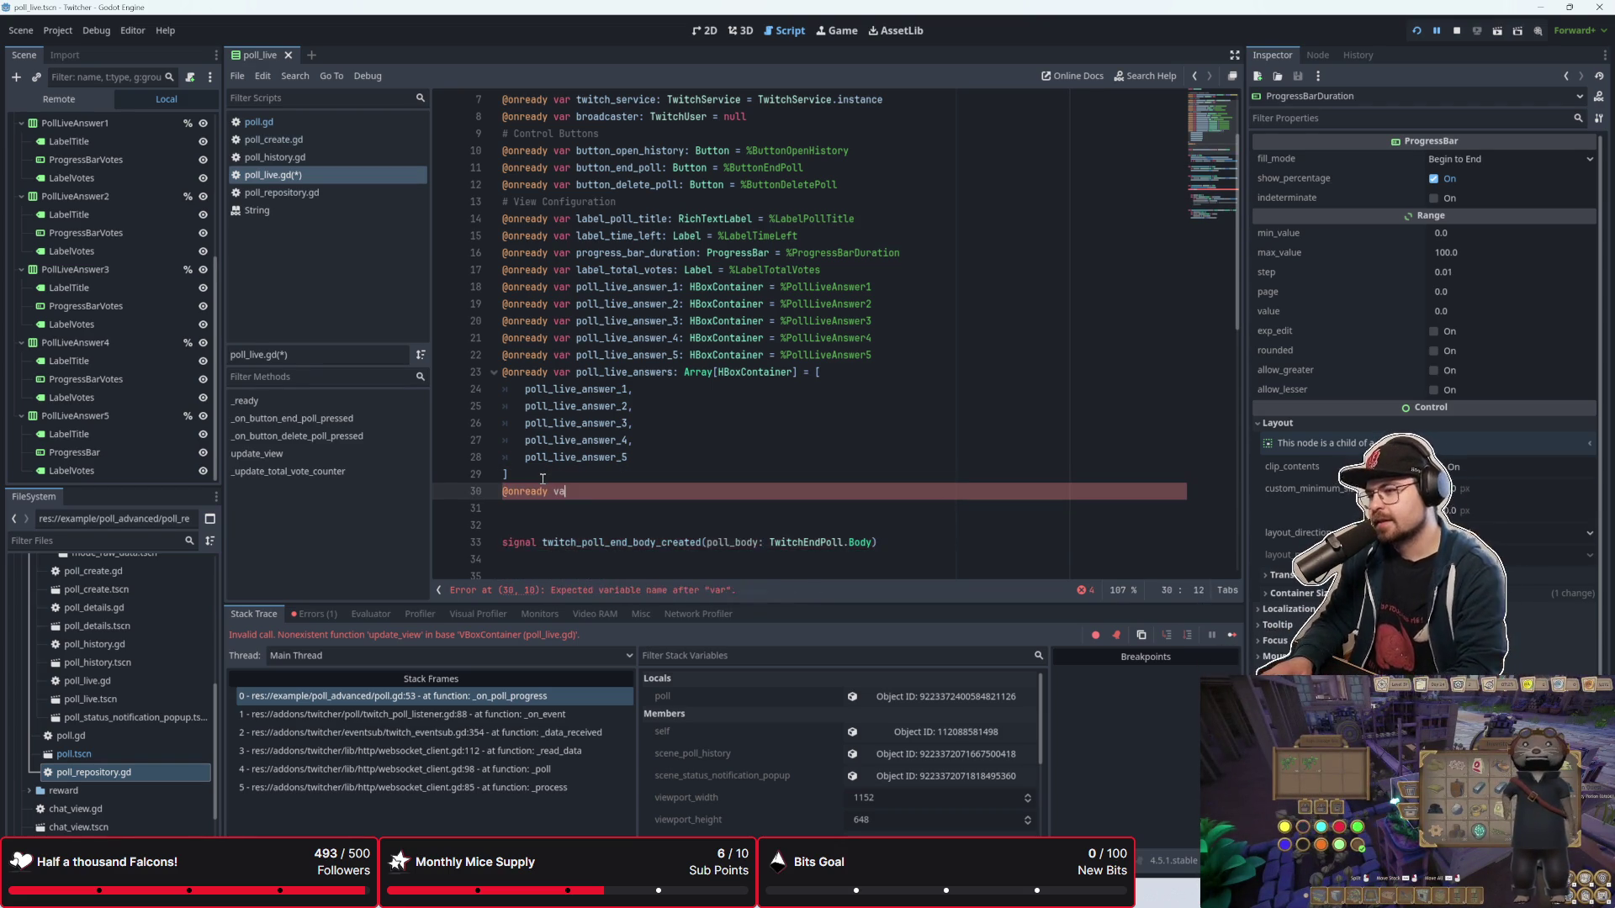
{"action": "key", "text": "BackSpace"}
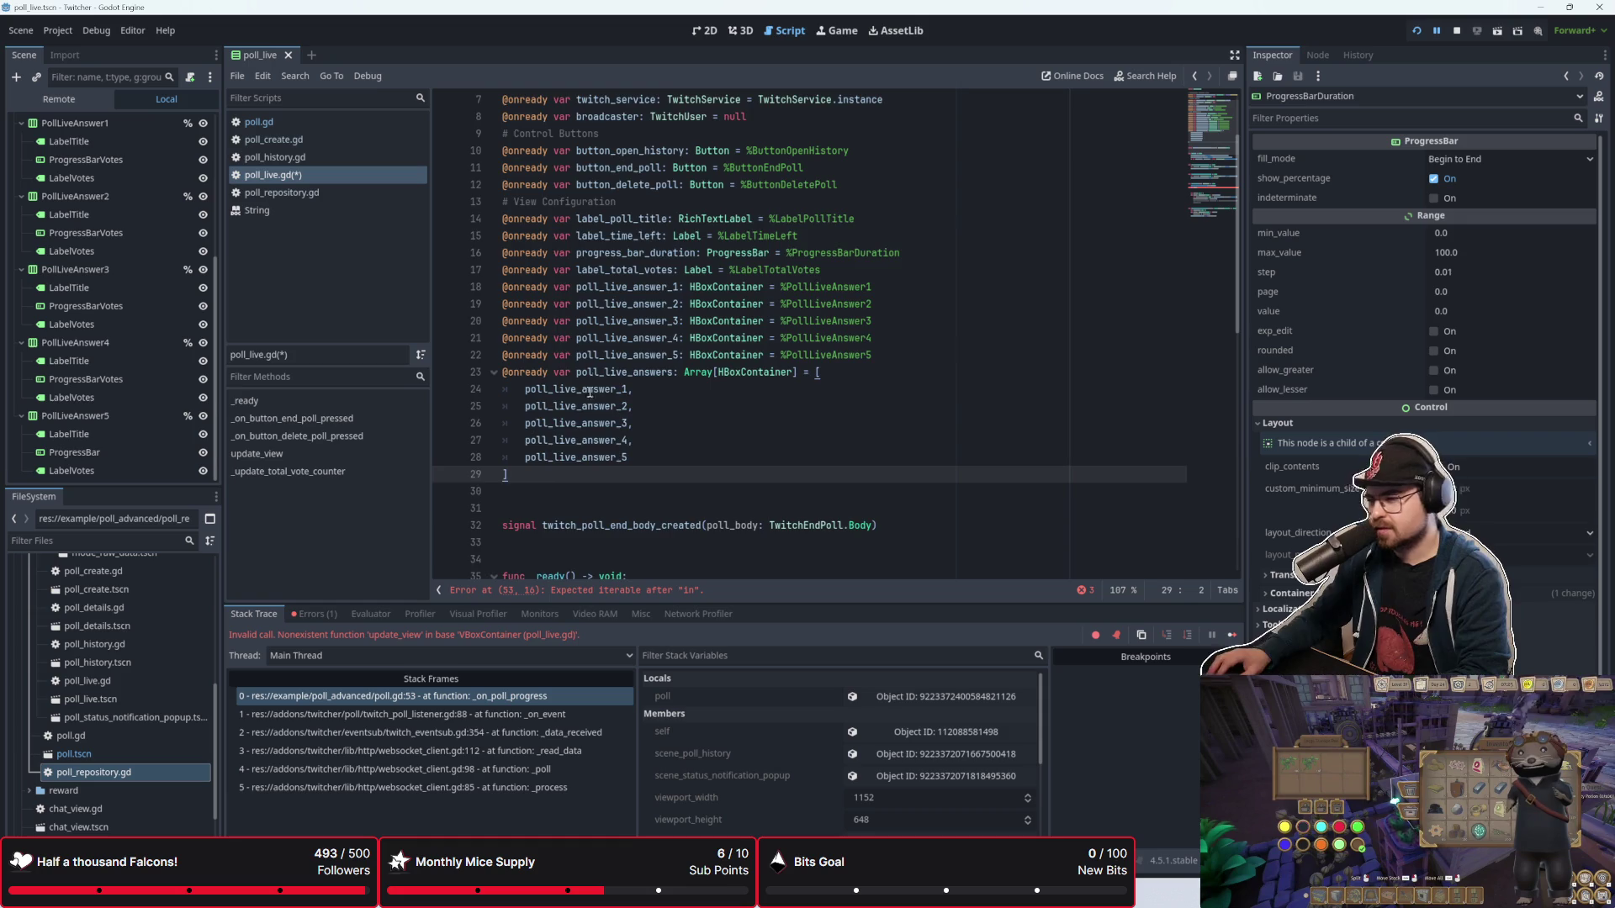
{"action": "scroll", "coordinate": [591, 449], "scroll_direction": "down", "scroll_amount": 4}
{"action": "scroll", "coordinate": [591, 449], "scroll_direction": "up", "scroll_amount": 3}
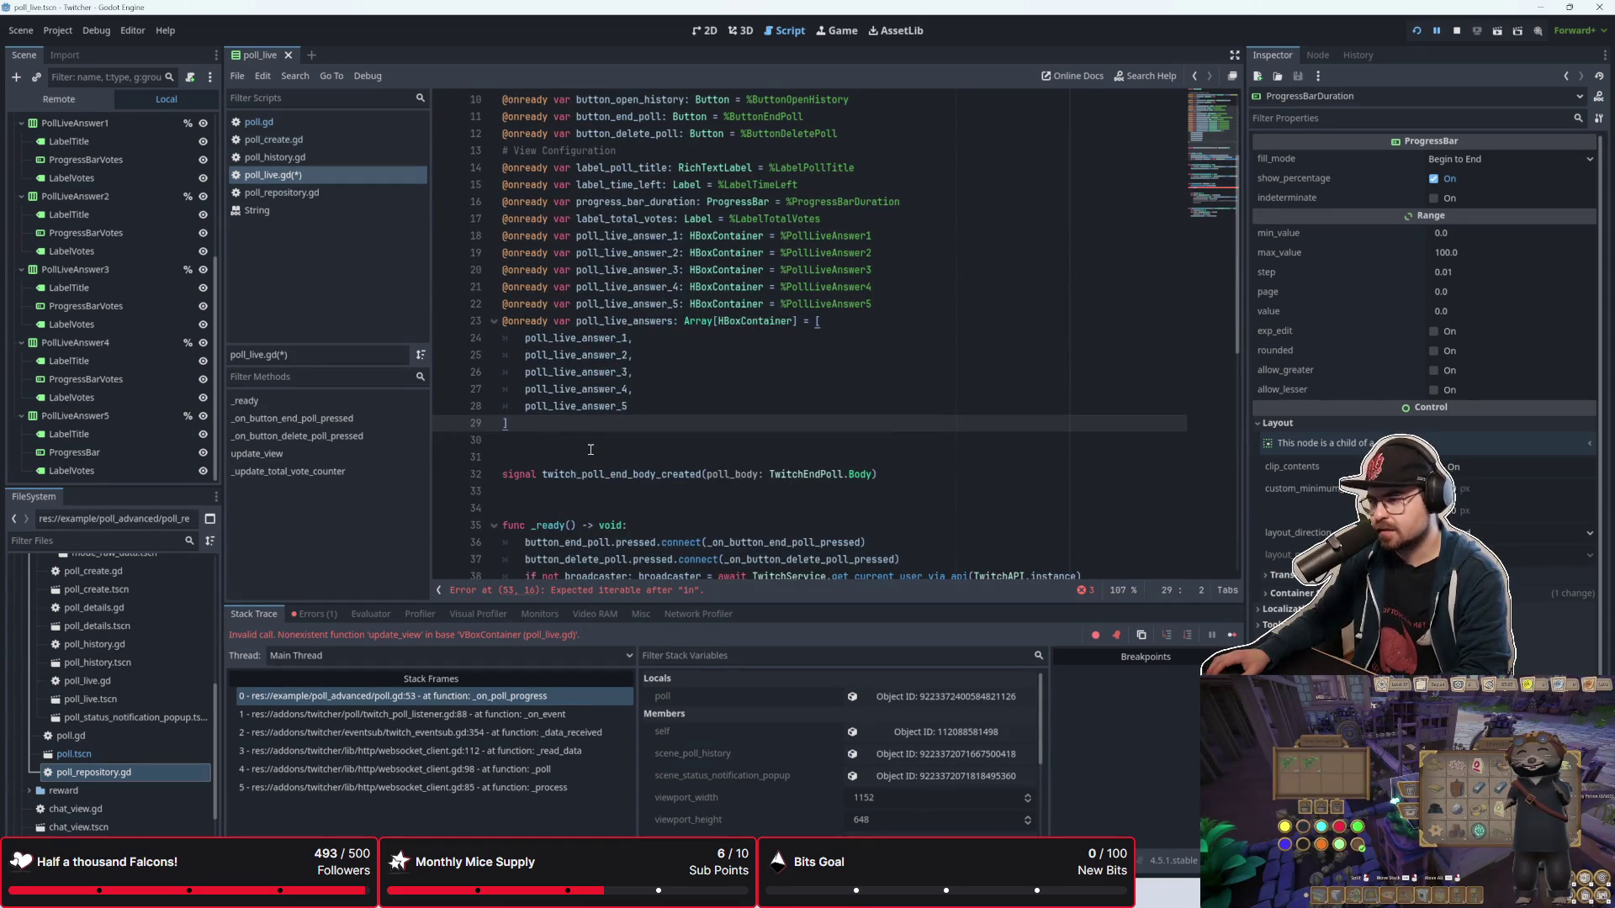
{"action": "left_click", "coordinate": [590, 449]}
{"action": "left_click", "coordinate": [591, 446]}
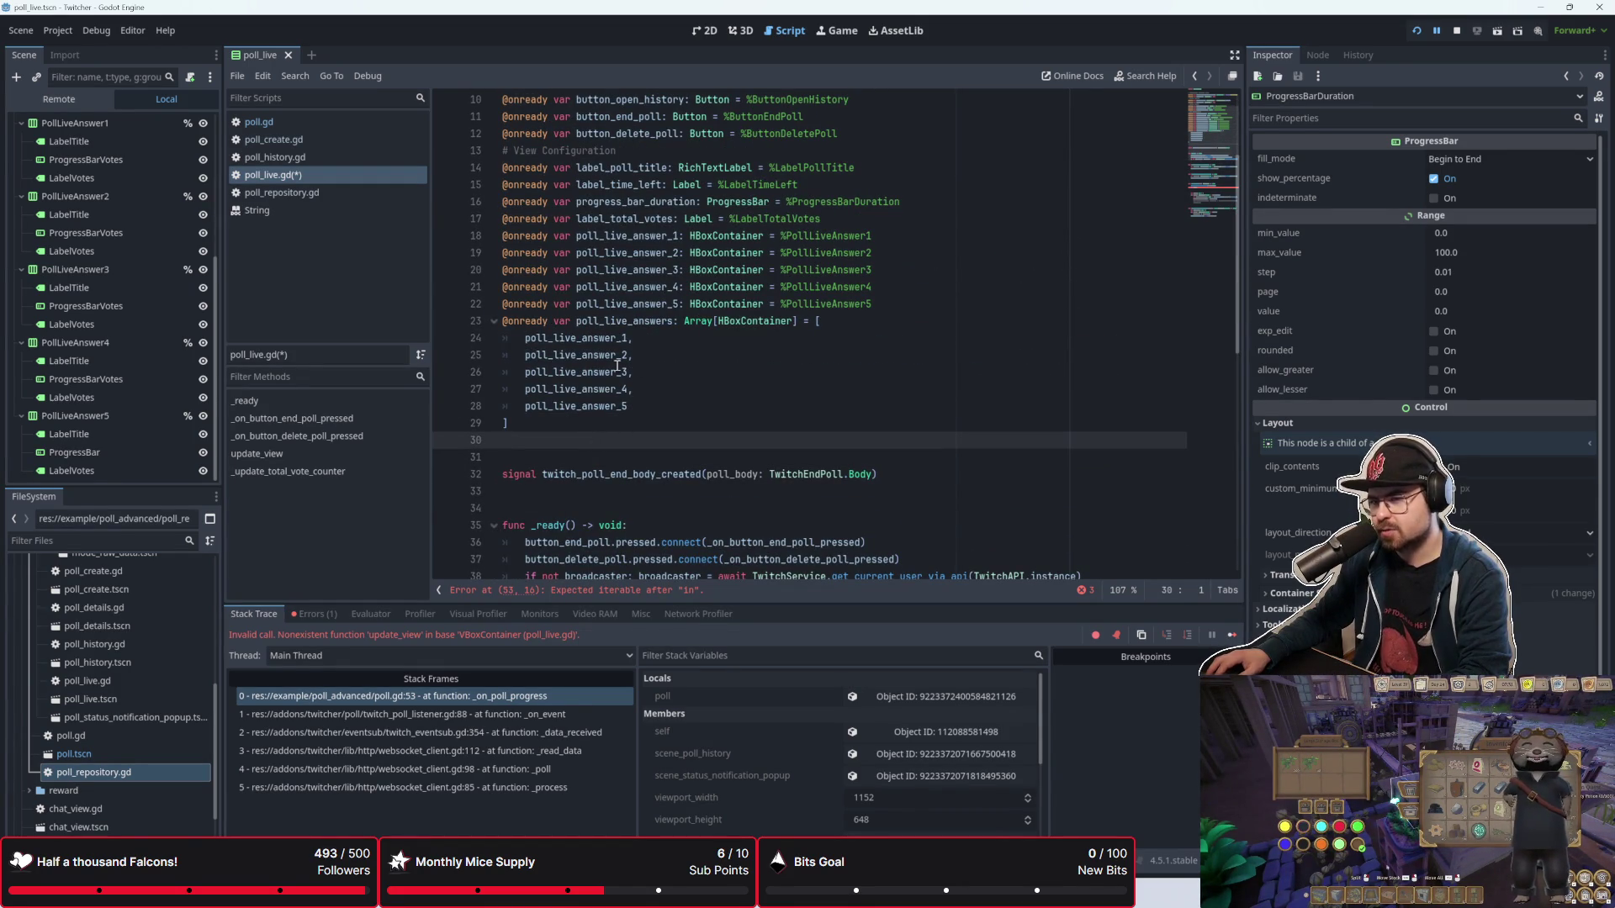
{"action": "left_click", "coordinate": [522, 339]}
{"action": "left_click_drag", "start_coordinate": [522, 339], "coordinate": [633, 339]}
{"action": "left_click", "coordinate": [632, 356]}
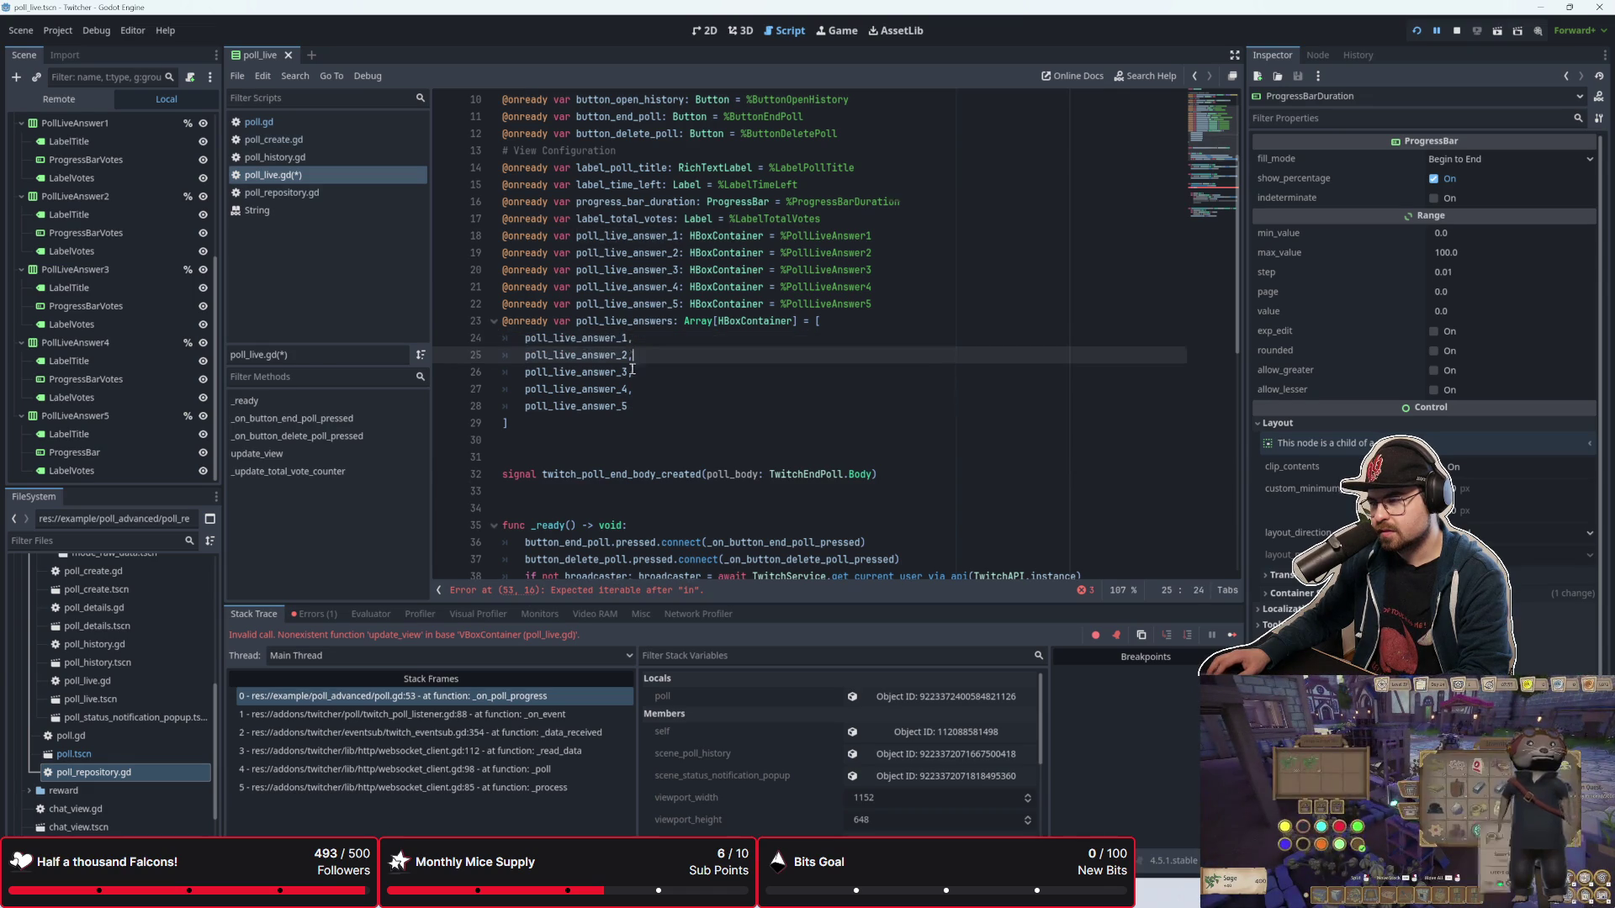
{"action": "scroll", "coordinate": [633, 371], "scroll_direction": "down", "scroll_amount": 10}
{"action": "left_click", "coordinate": [651, 287]}
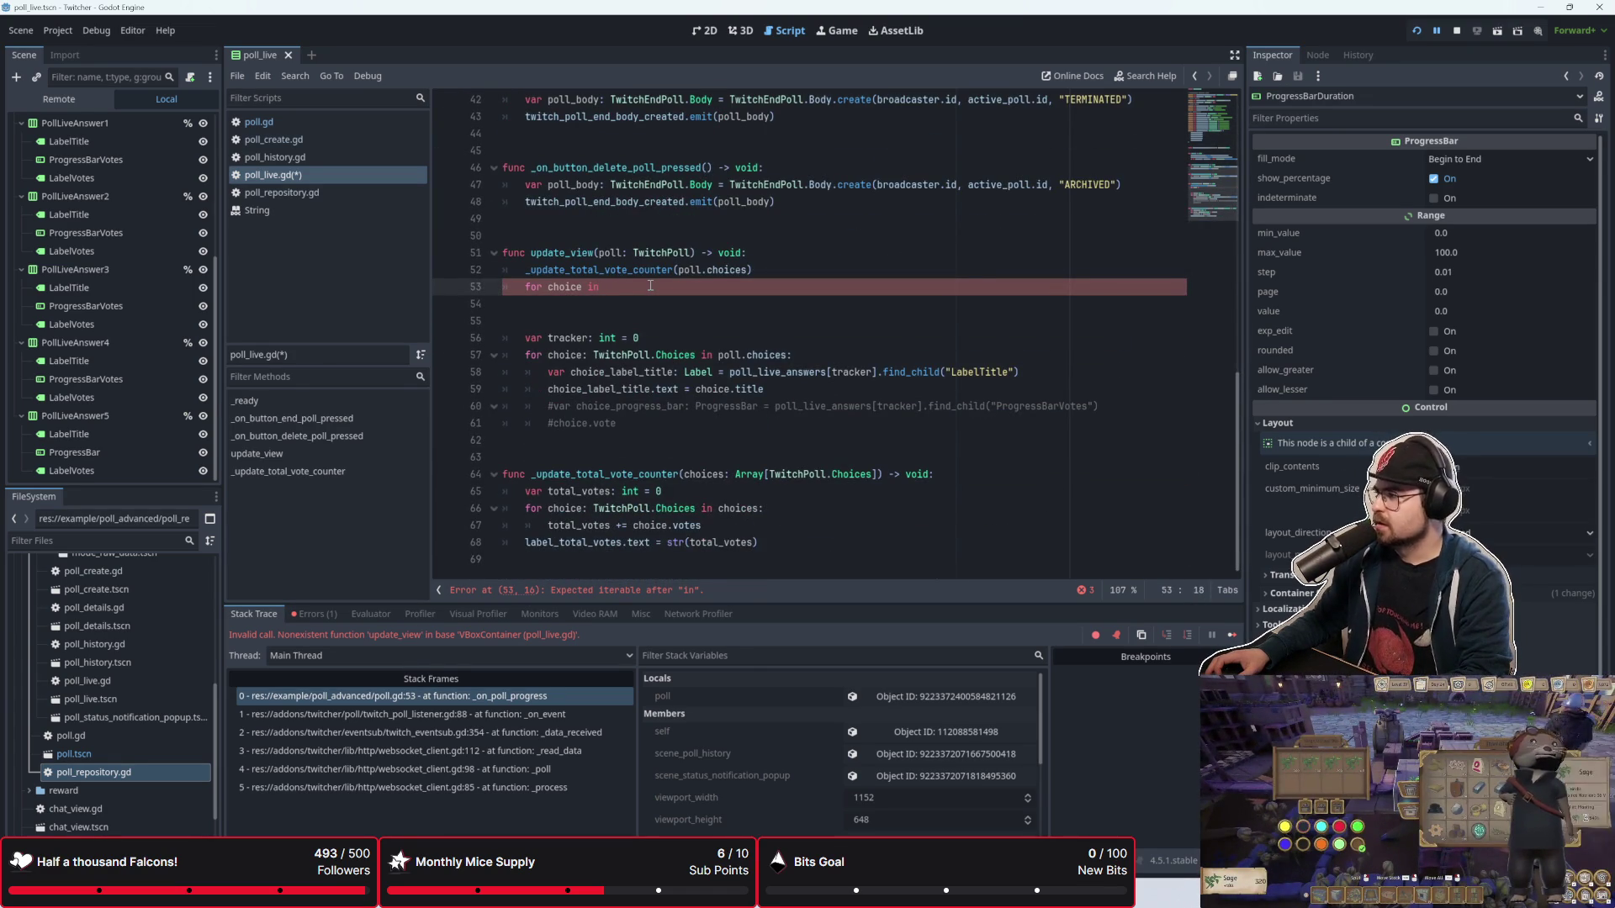
Step: Delete the half-typed 'for choice in' line and its blank lines from update_view
{"action": "scroll", "coordinate": [651, 286], "scroll_direction": "up", "scroll_amount": 1}
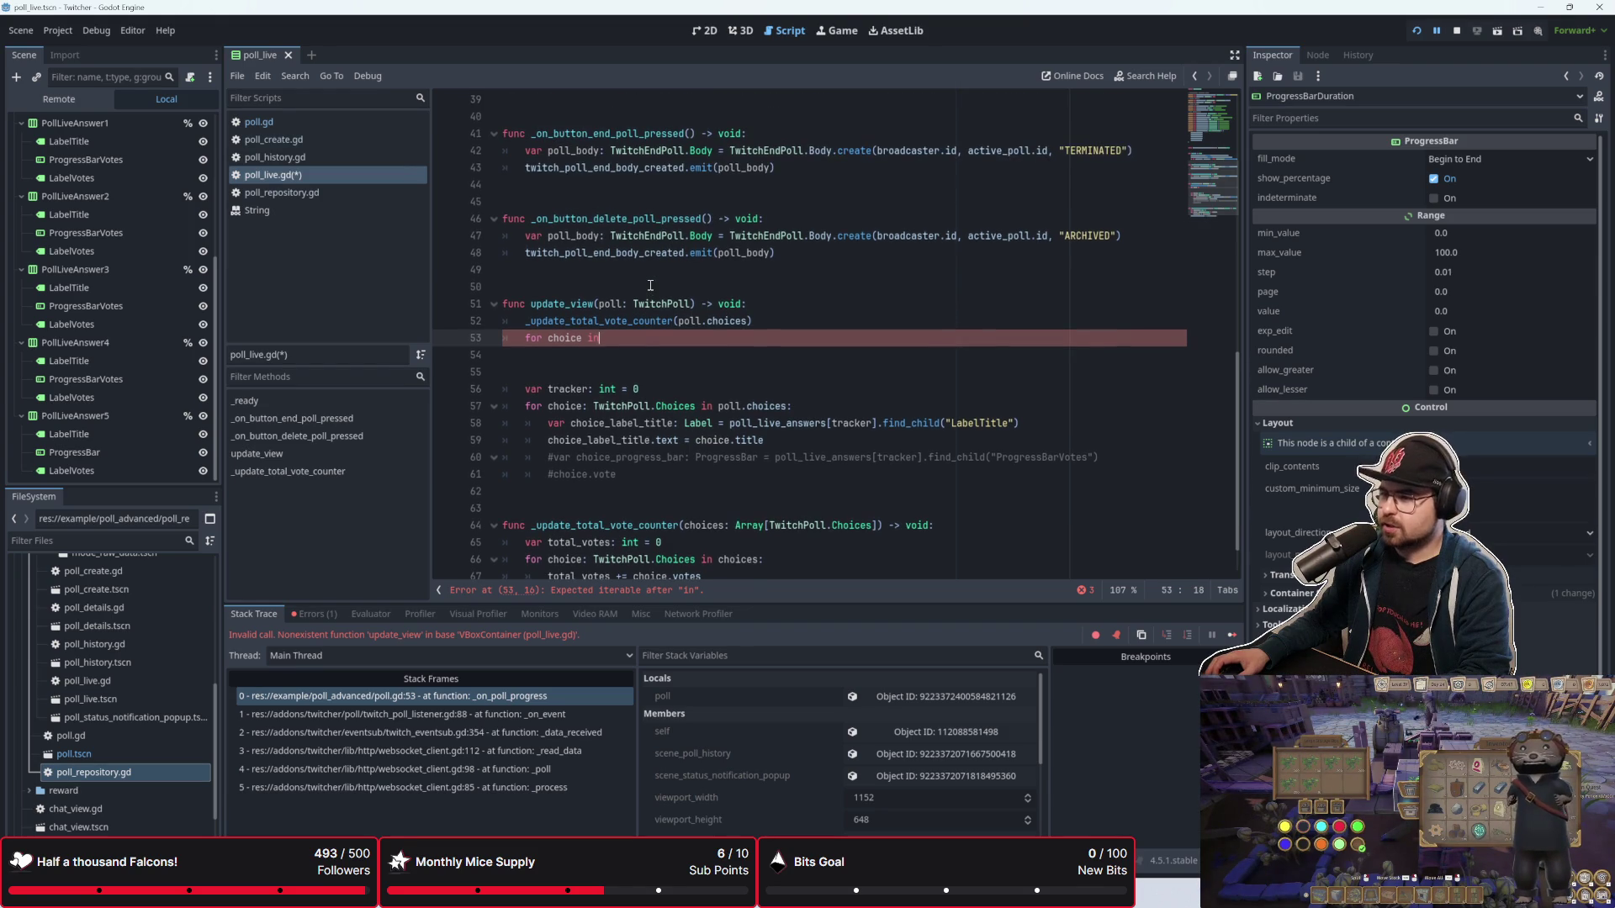
{"action": "key", "text": "BackSpace"}
{"action": "key", "text": "BackSpace"}
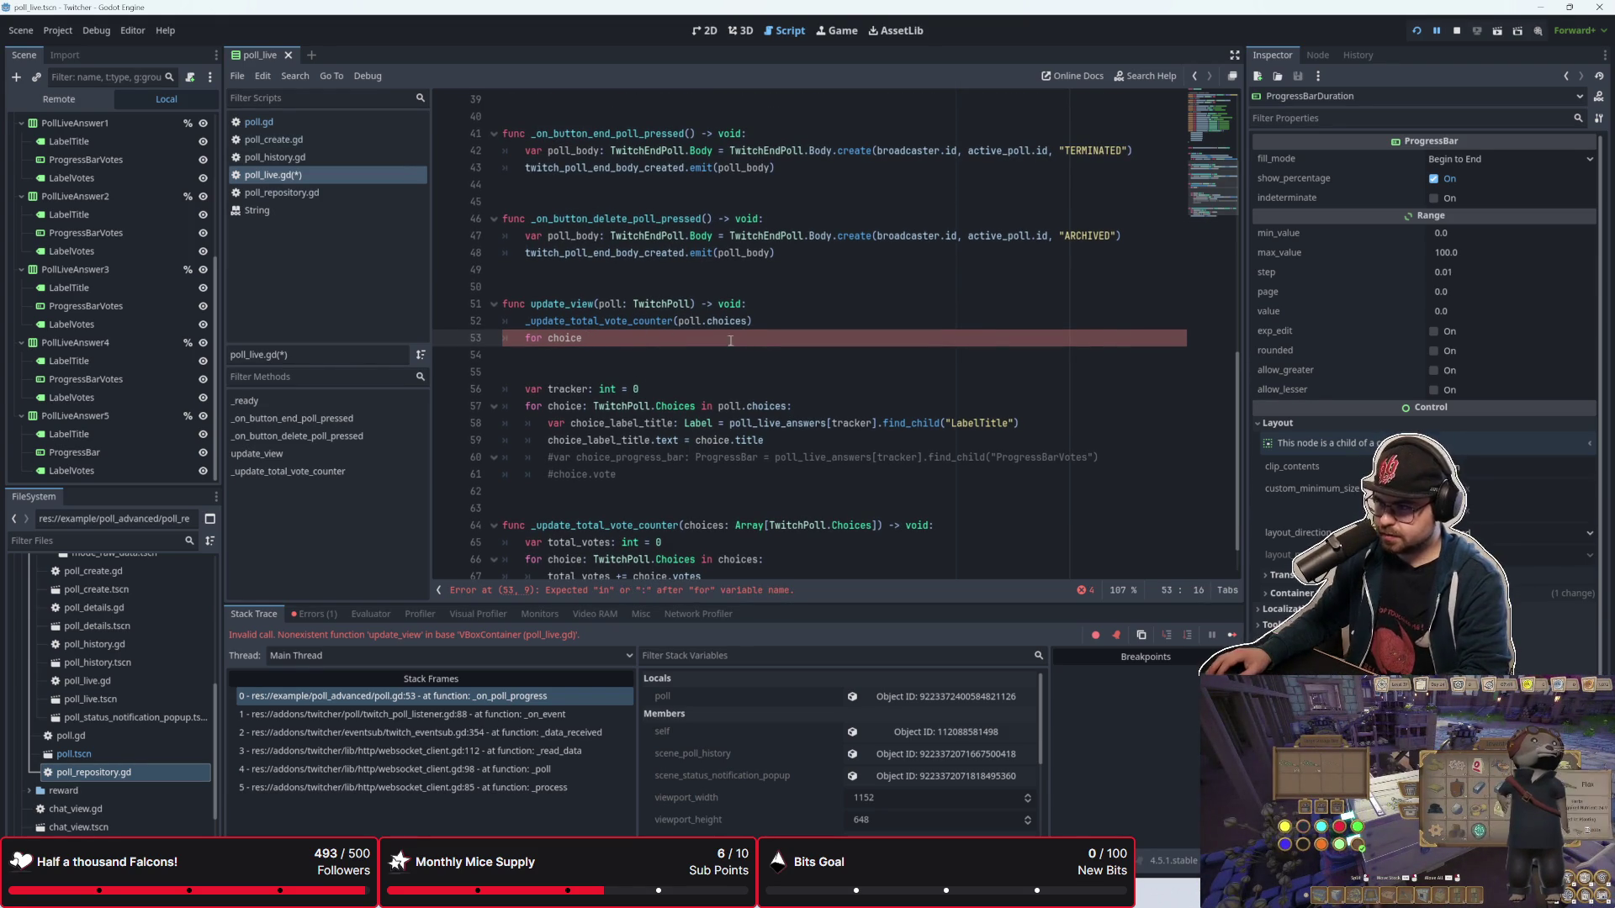
{"action": "key", "text": "ctrl+BackSpace"}
{"action": "key", "text": "ctrl+BackSpace"}
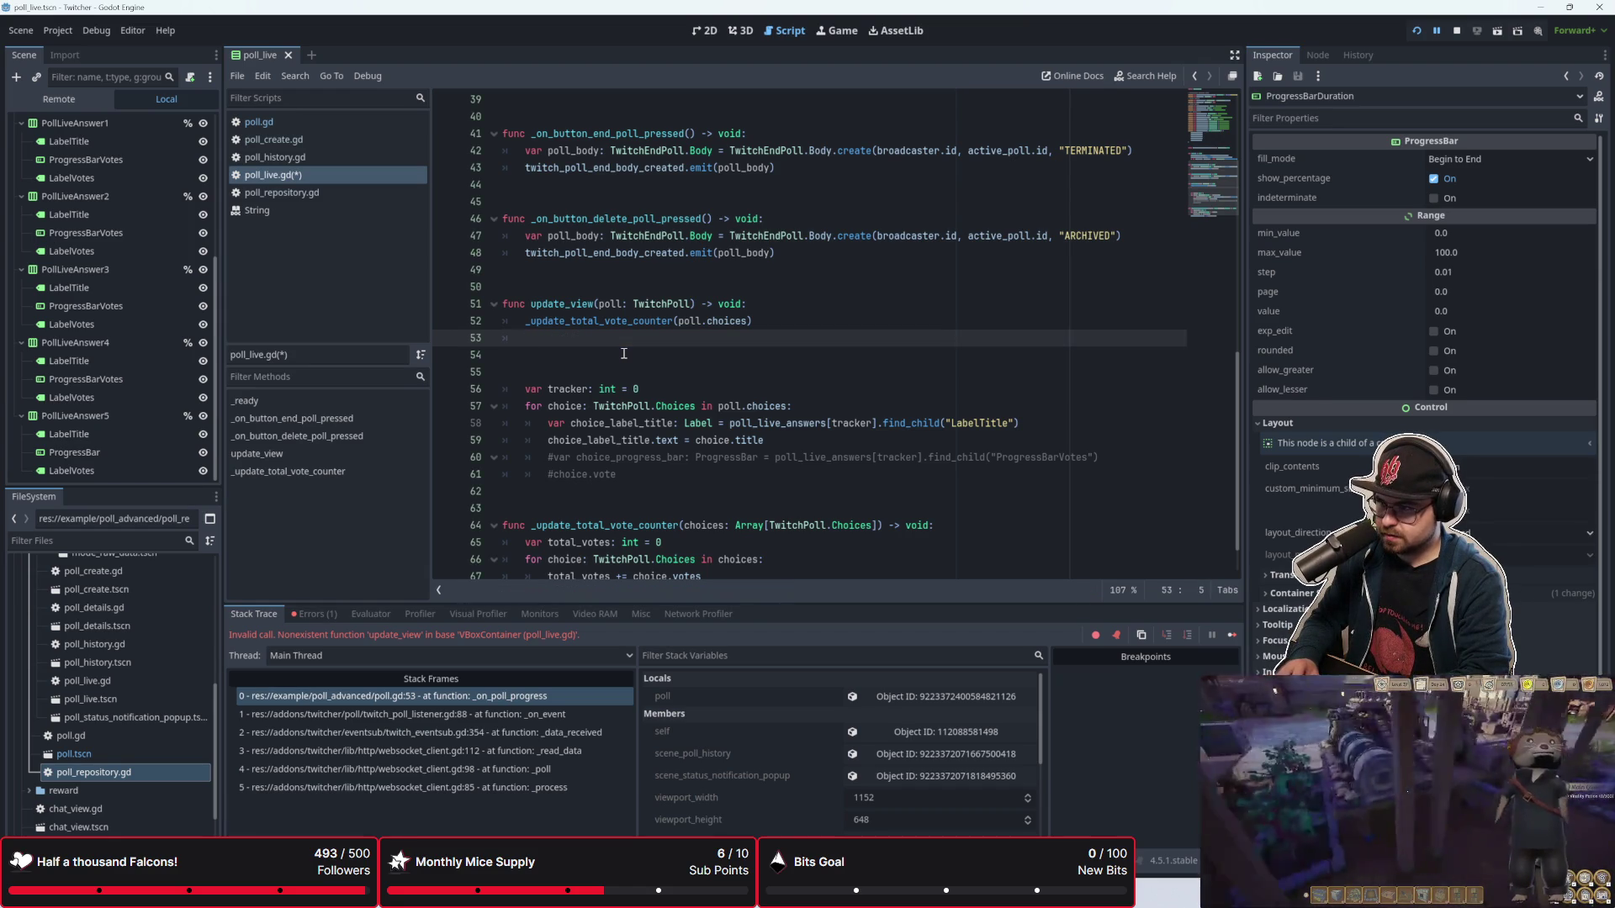
{"action": "key", "text": "ctrl+space"}
{"action": "key", "text": "Escape"}
{"action": "type", "text": "for choice "}
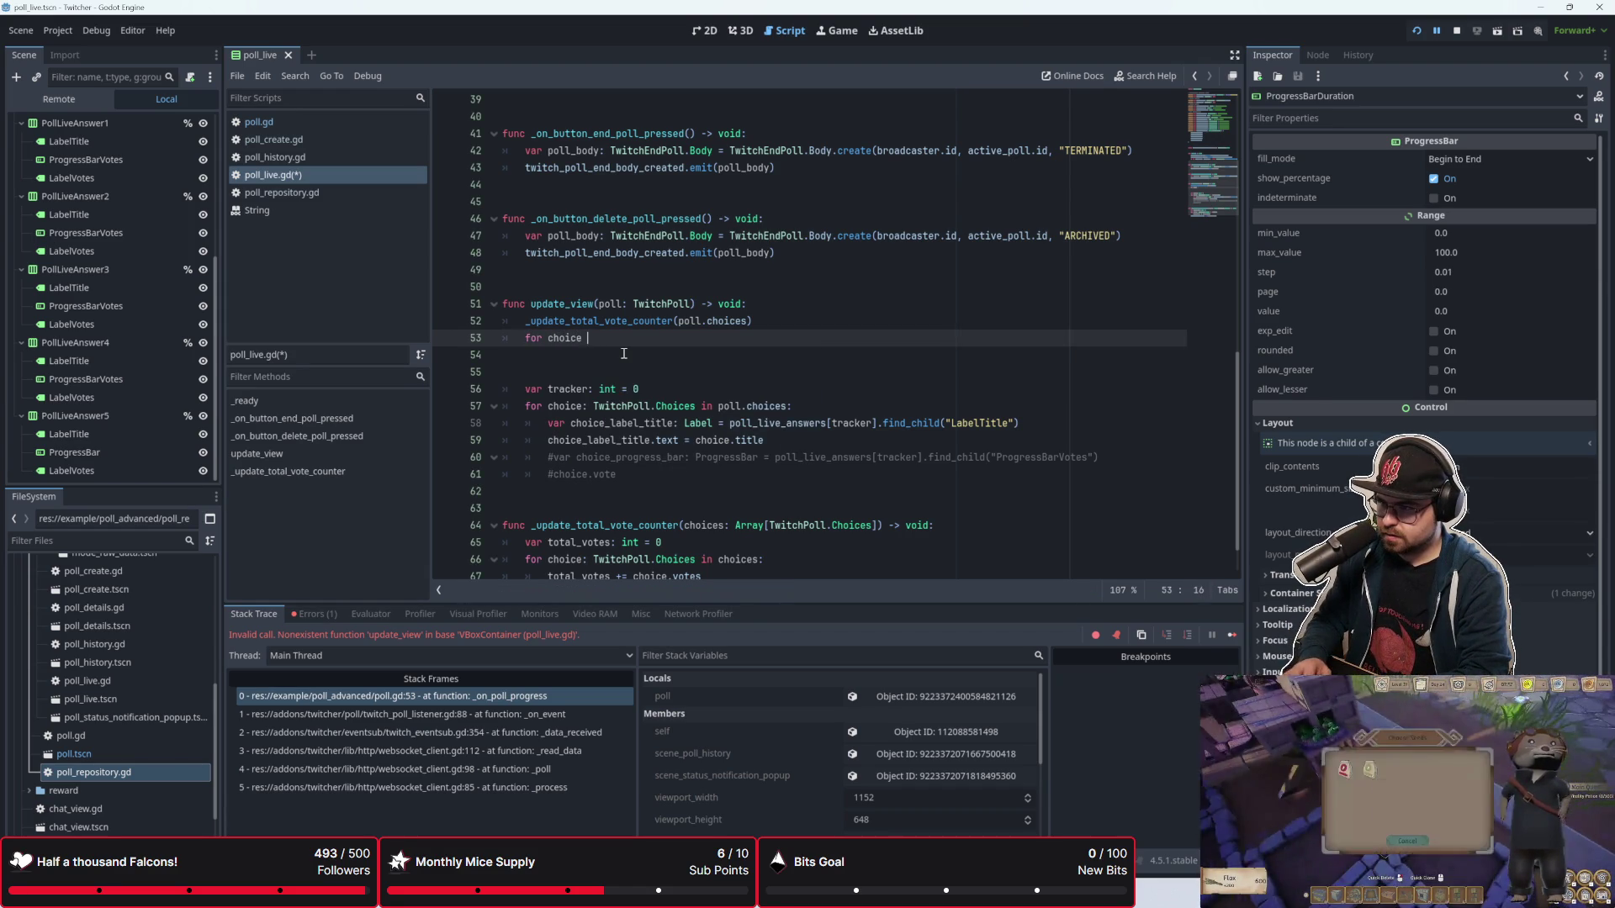
{"action": "type", "text": "in"}
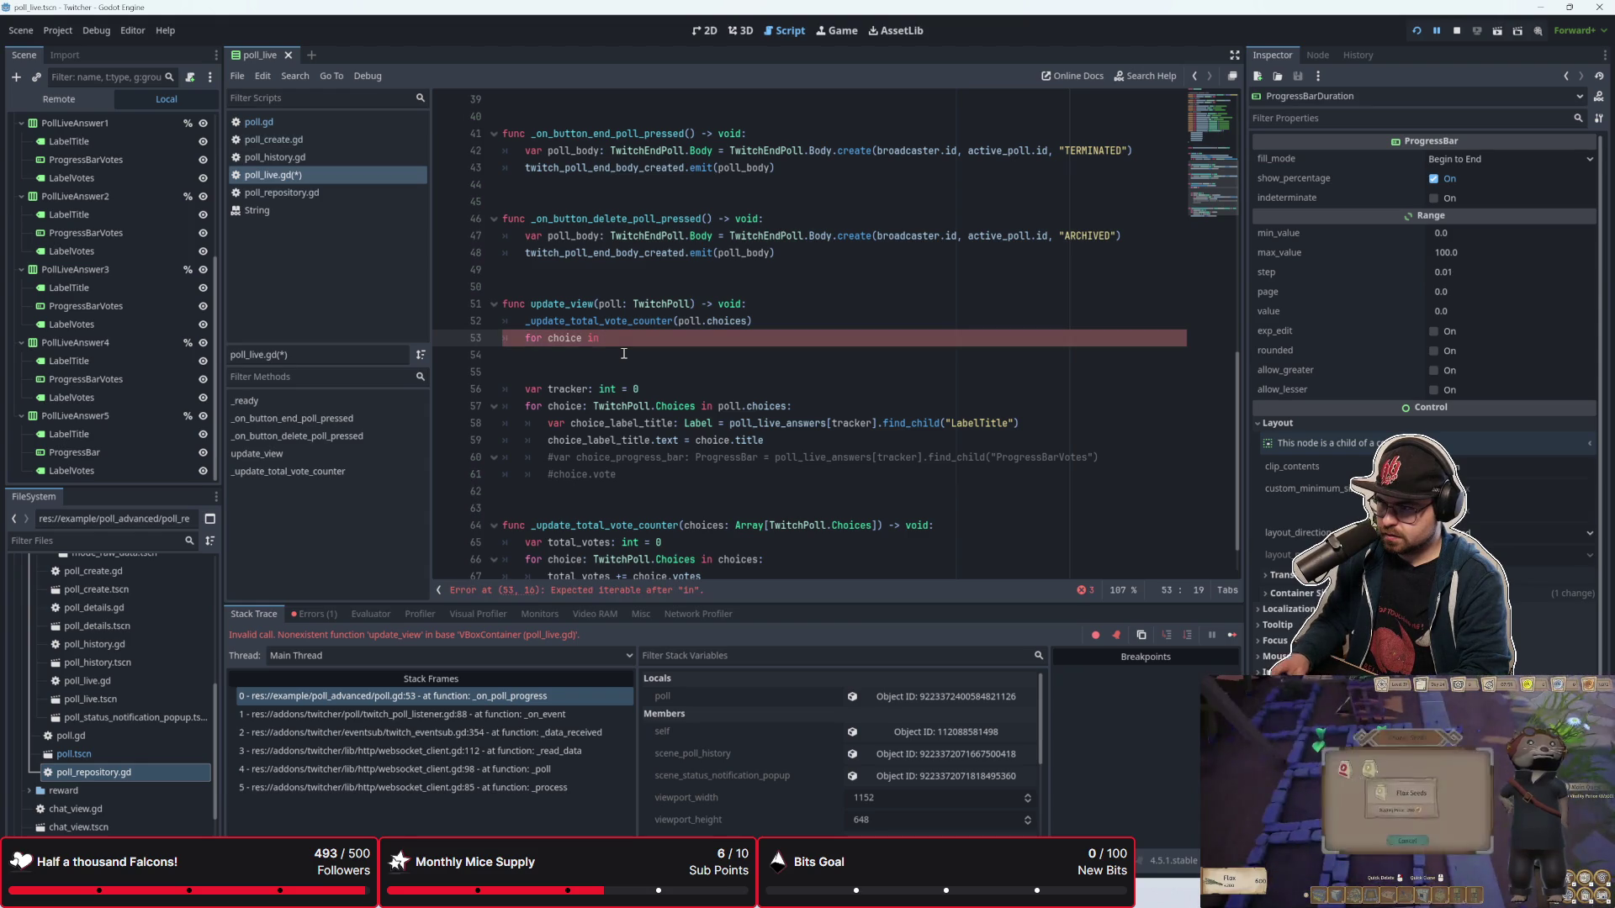
{"action": "key", "text": "BackSpace"}
{"action": "key", "text": "BackSpace"}
{"action": "key", "text": "BackSpace"}
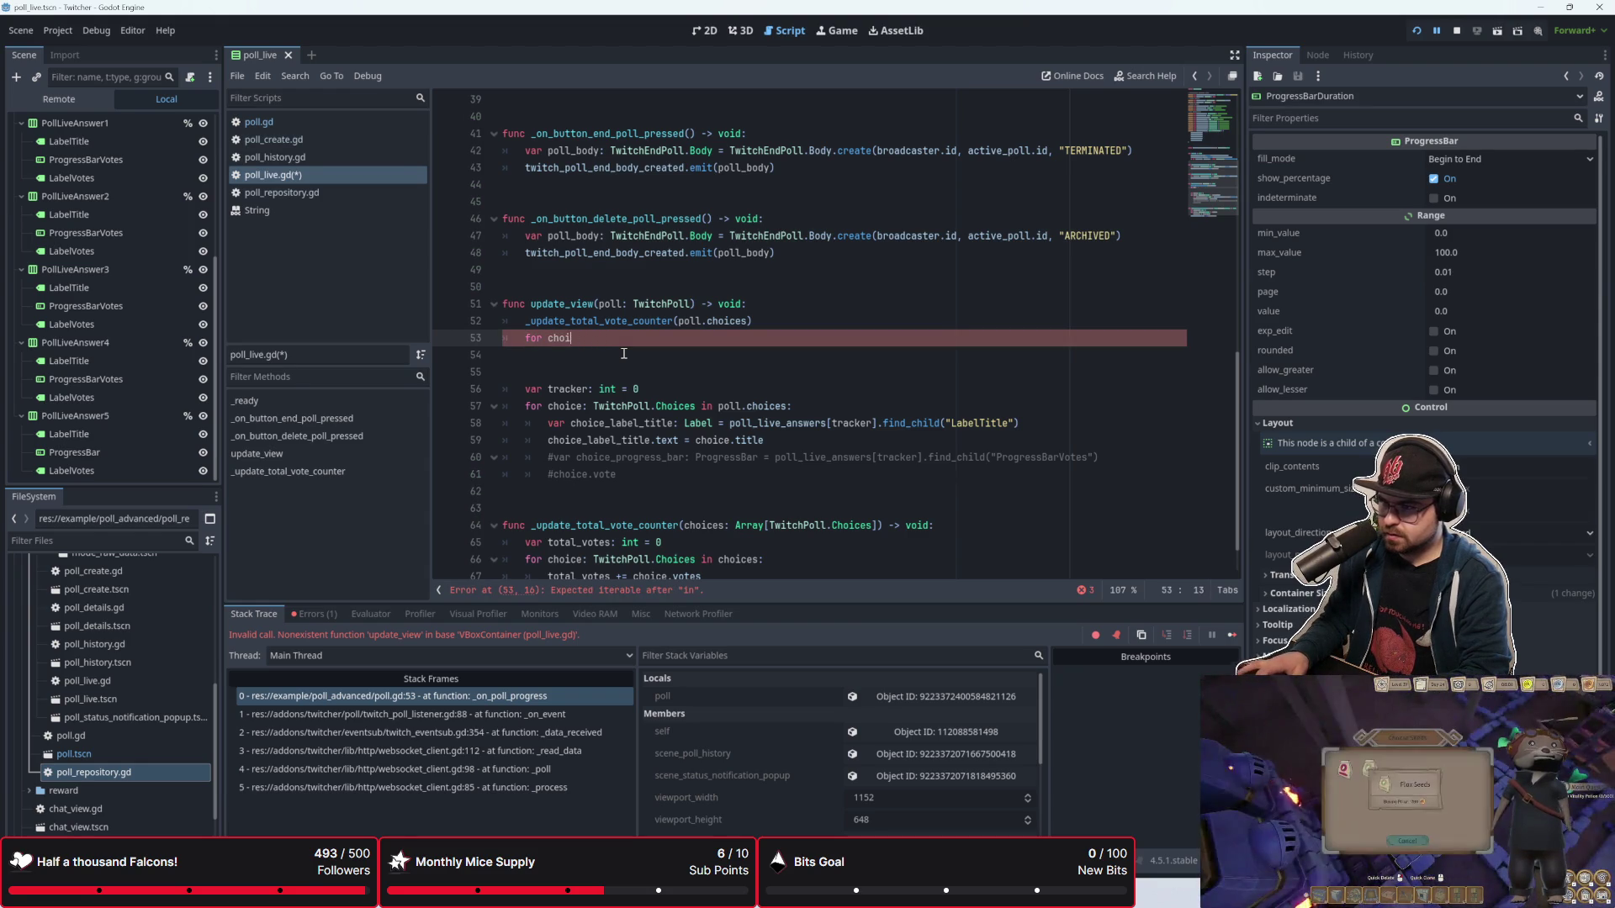
{"action": "key", "text": "BackSpace"}
{"action": "key", "text": "BackSpace"}
{"action": "key", "text": "BackSpace"}
{"action": "key", "text": "Delete"}
{"action": "key", "text": "Delete"}
Step: Step through the remaining update_view loop lines after the tracker line
{"action": "key", "text": "Down"}
{"action": "key", "text": "Down"}
{"action": "key", "text": "Down"}
{"action": "key", "text": "Up"}
{"action": "key", "text": "Up"}
{"action": "left_click", "coordinate": [615, 464]}
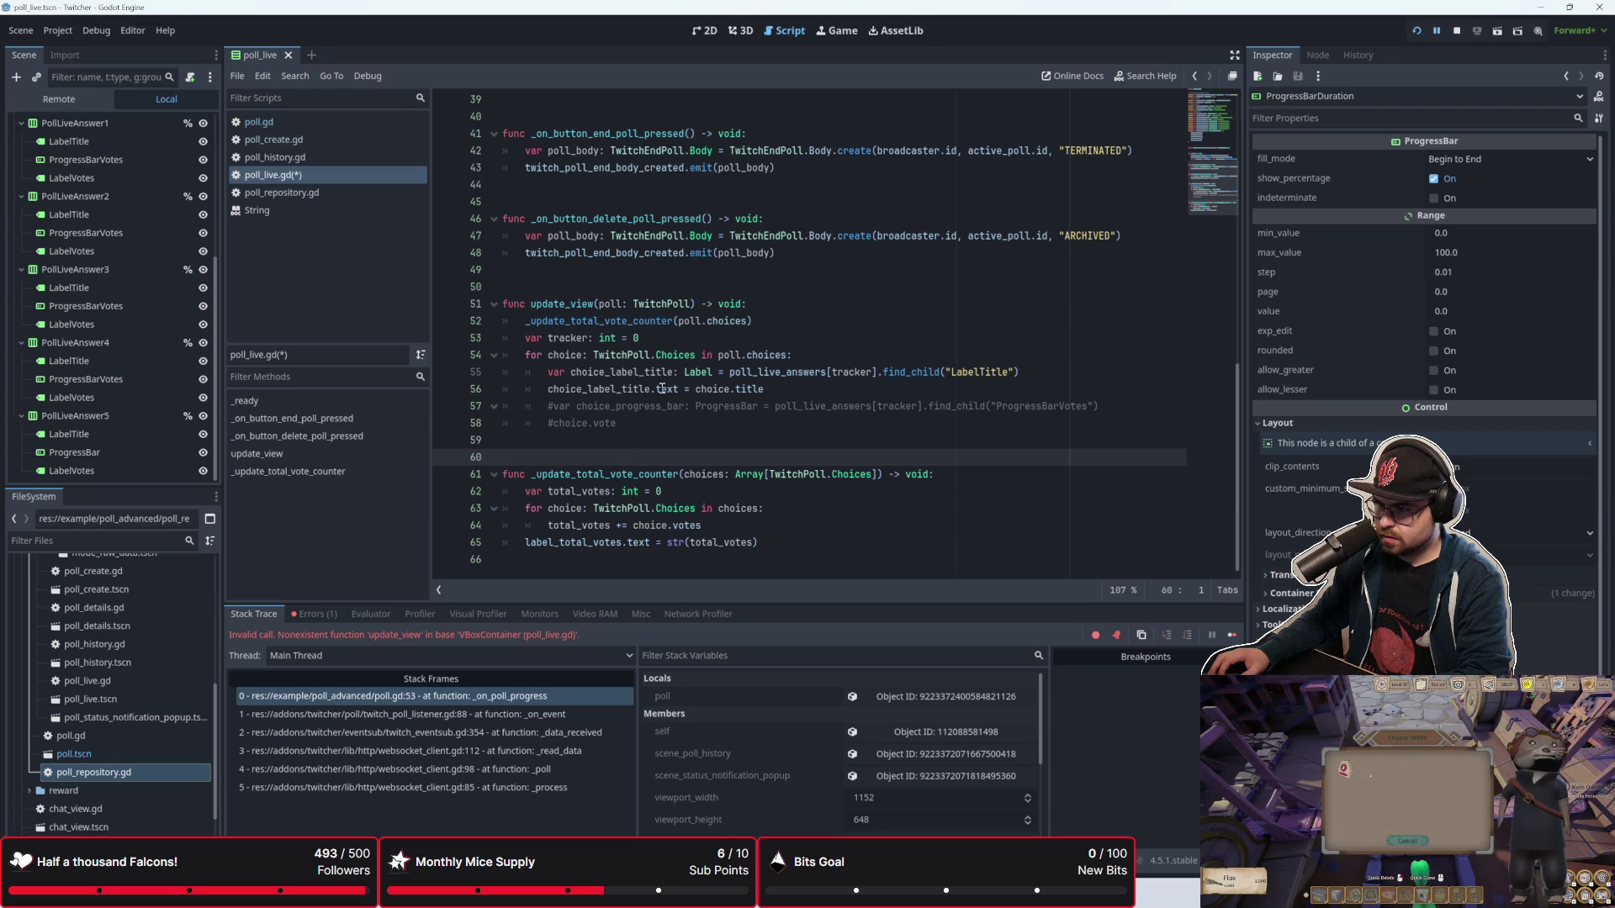
{"action": "left_click", "coordinate": [651, 407]}
{"action": "left_click", "coordinate": [641, 437]}
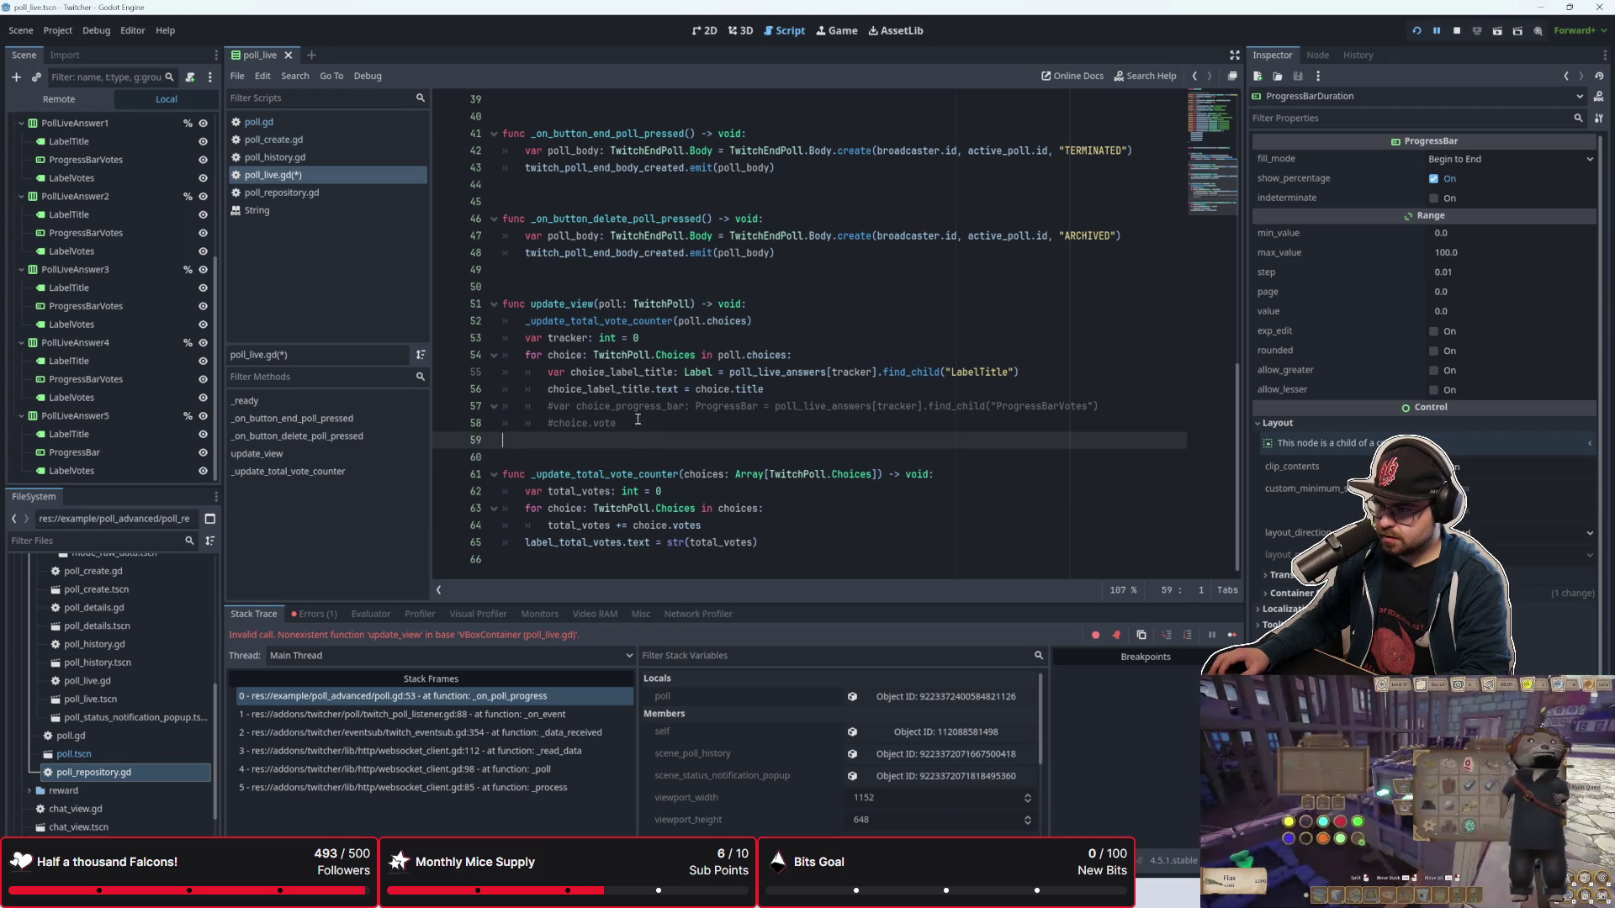
Step: Uncomment the two progress-bar lines in the update_view loop with Ctrl+K
{"action": "left_click", "coordinate": [822, 353]}
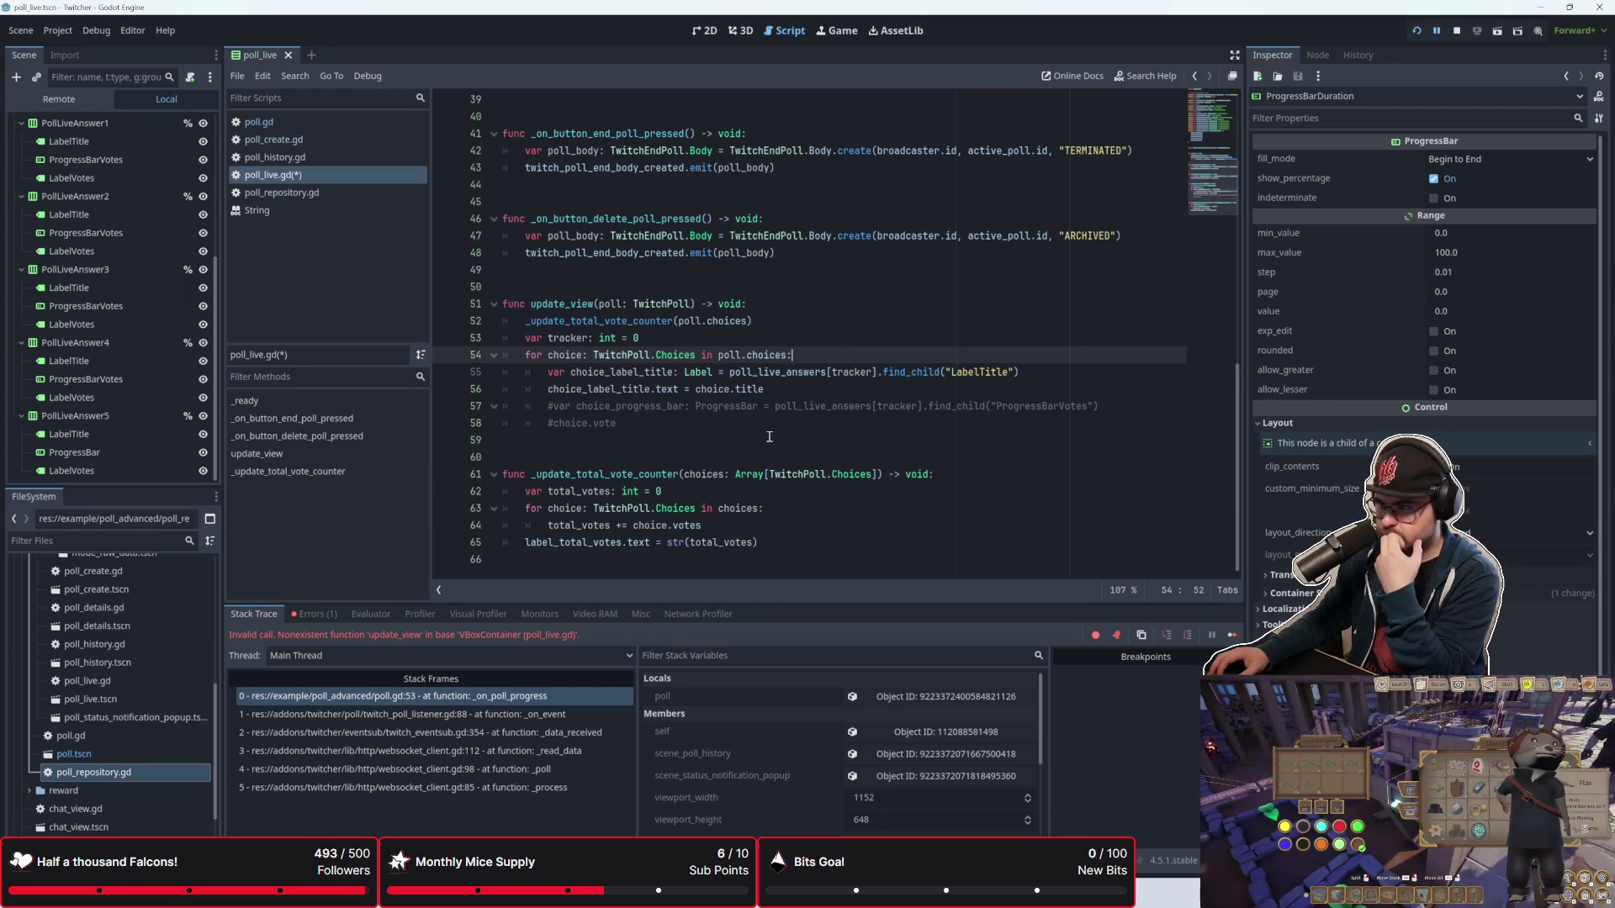
{"action": "left_click", "coordinate": [816, 382]}
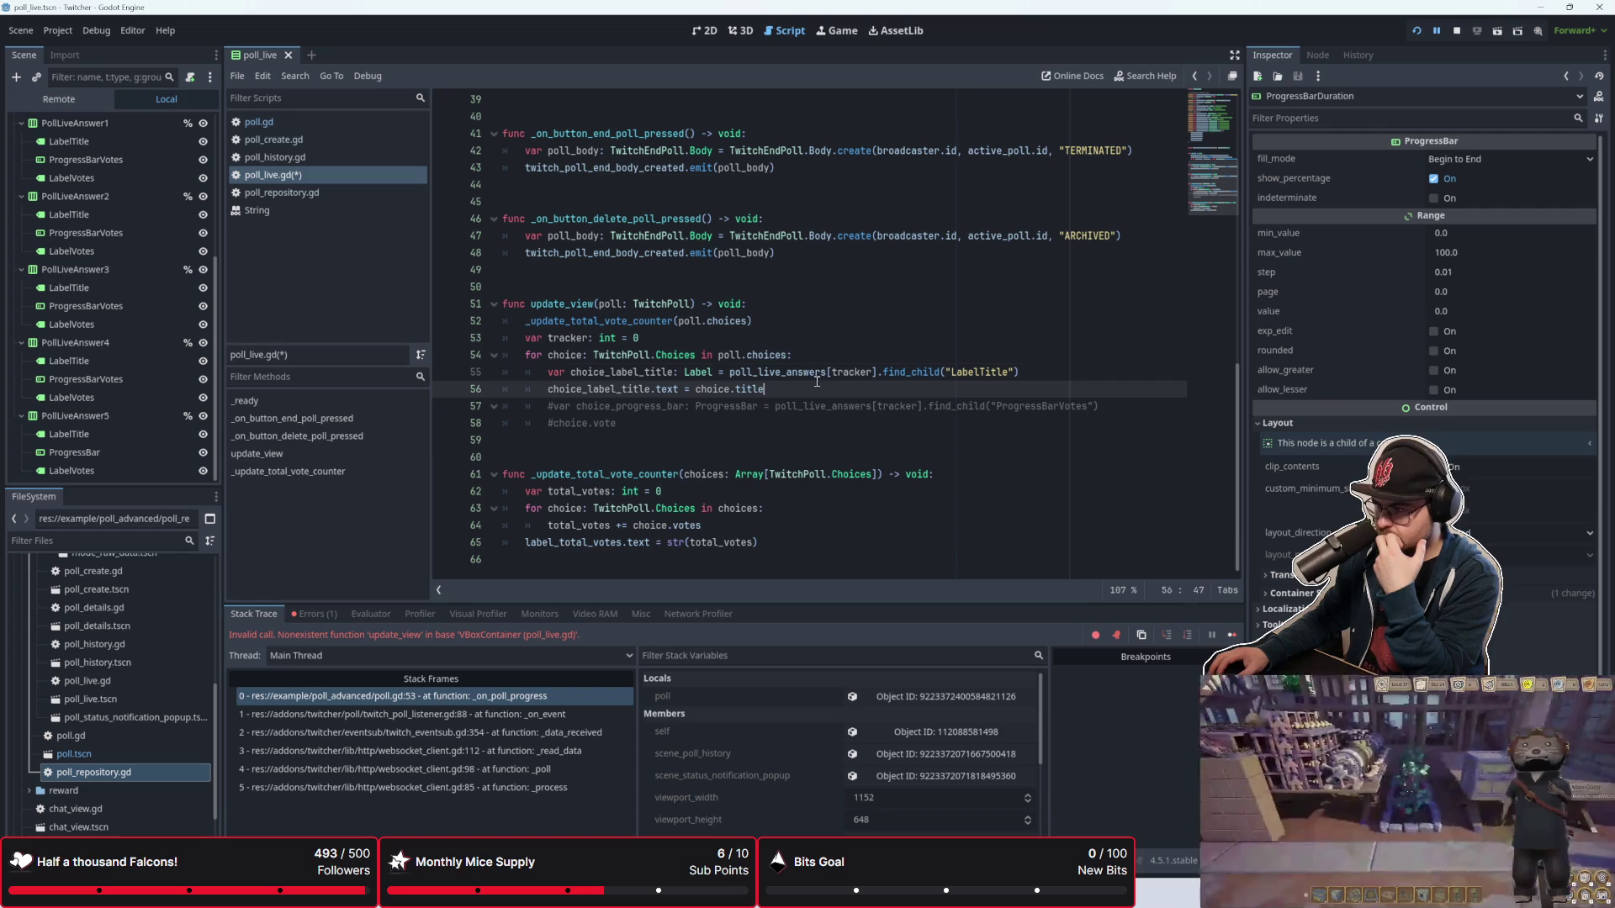
{"action": "left_click", "coordinate": [819, 421]}
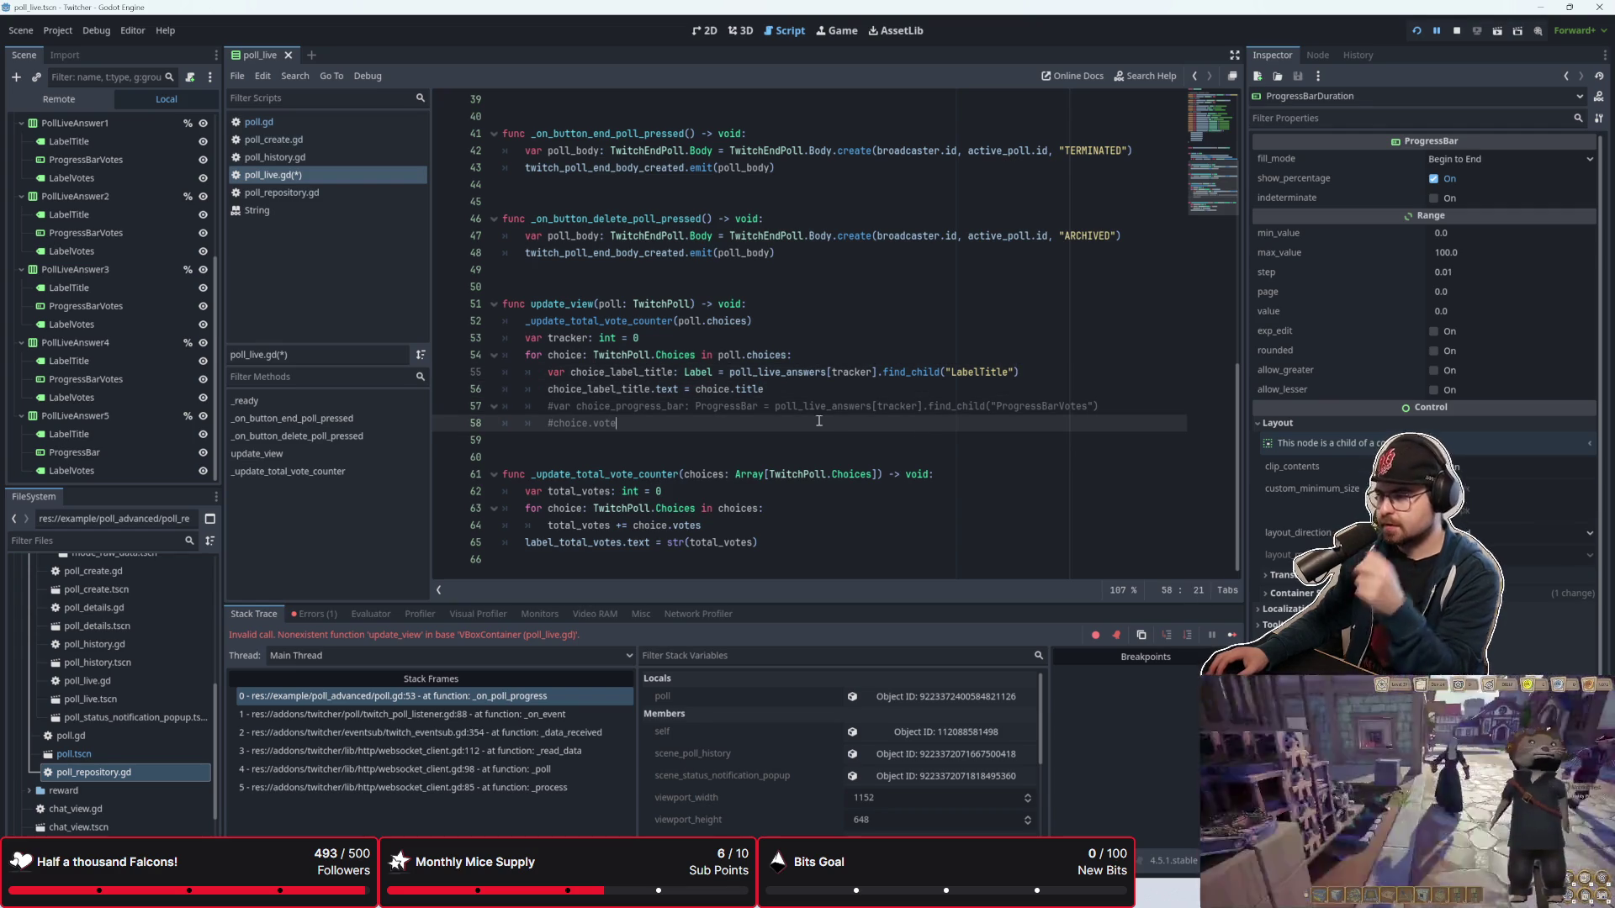
{"action": "key", "text": "shift+Up"}
{"action": "key", "text": "shift+Home"}
{"action": "key", "text": "shift+Home"}
{"action": "key", "text": "ctrl+k"}
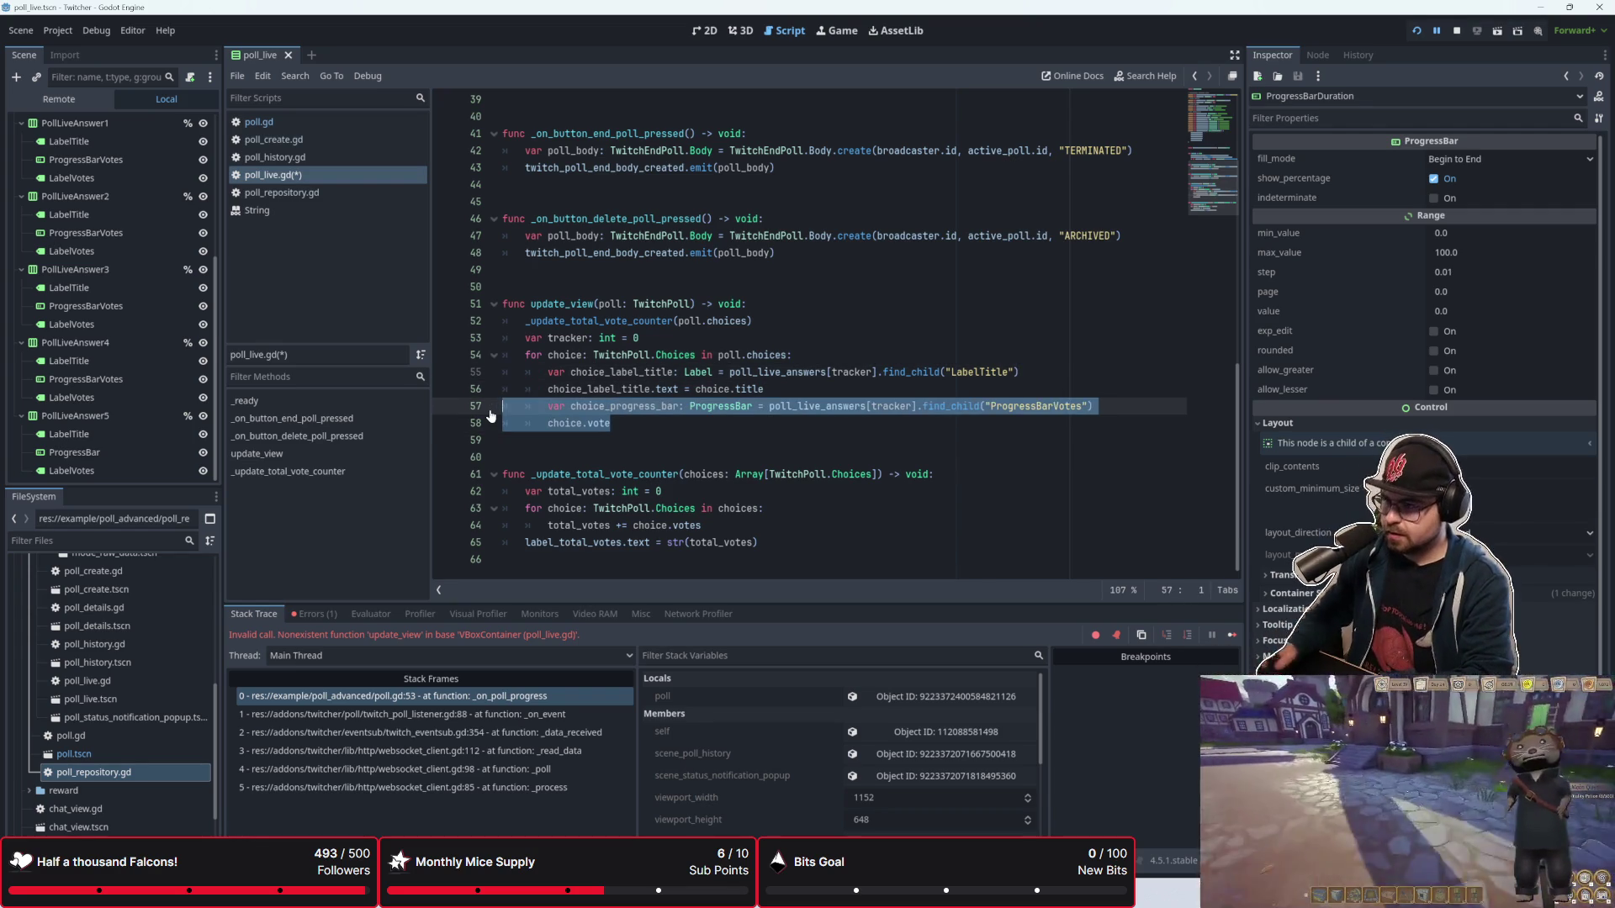
{"action": "left_click", "coordinate": [642, 418]}
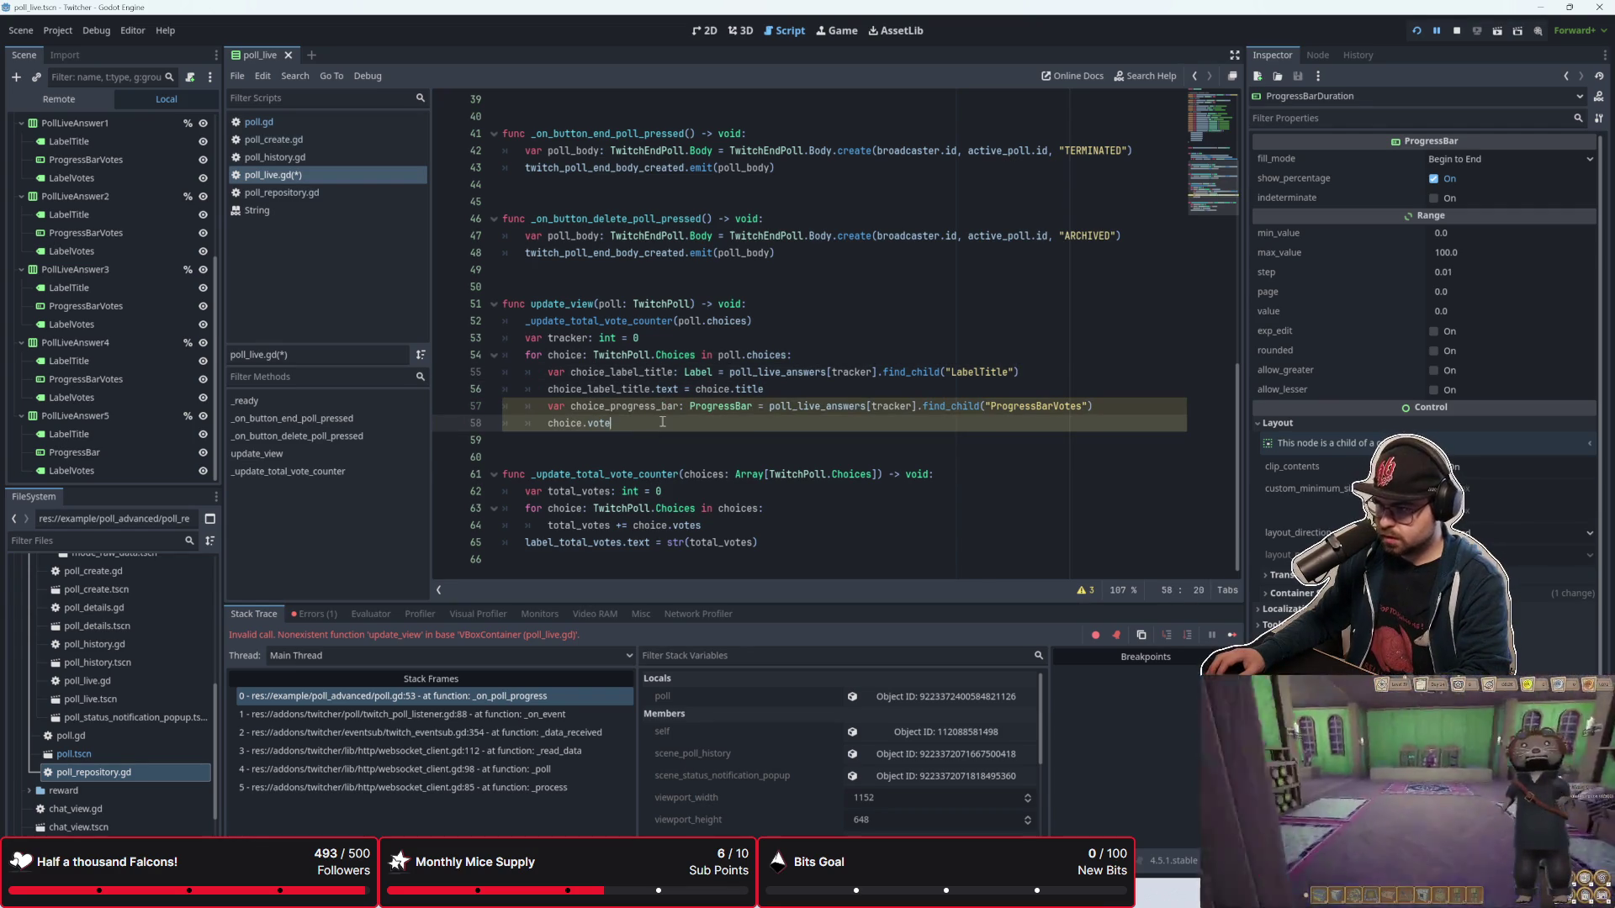
{"action": "left_click", "coordinate": [776, 389]}
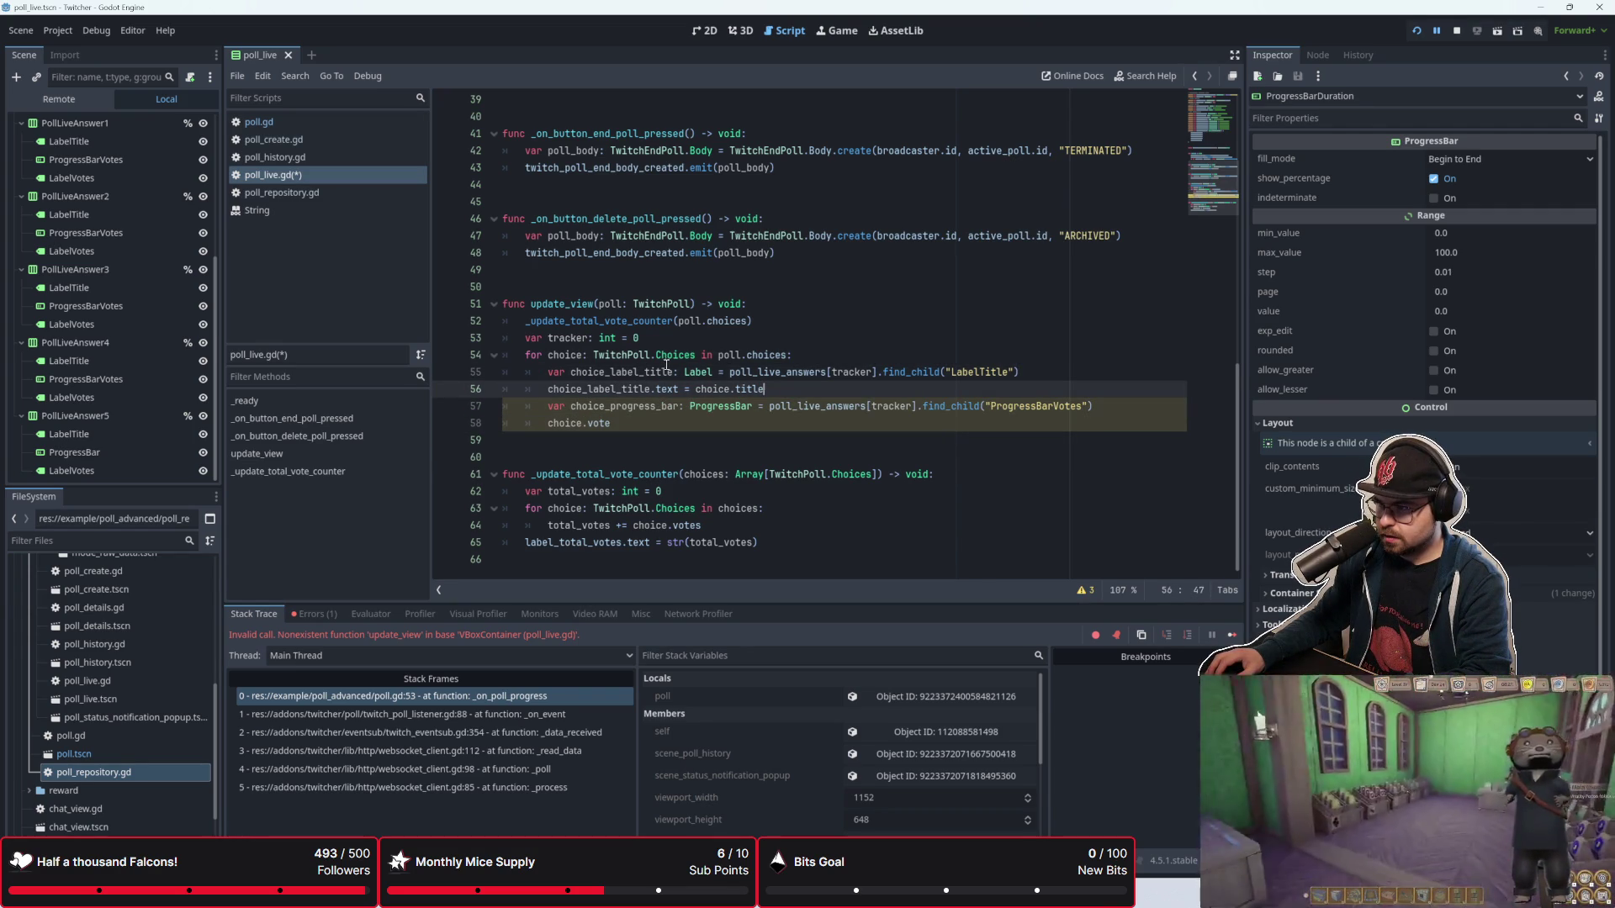
Step: Prefix the counter call on line 52 with 'var total_votes ='
{"action": "left_click", "coordinate": [526, 321]}
{"action": "type", "text": "var total_voute"}
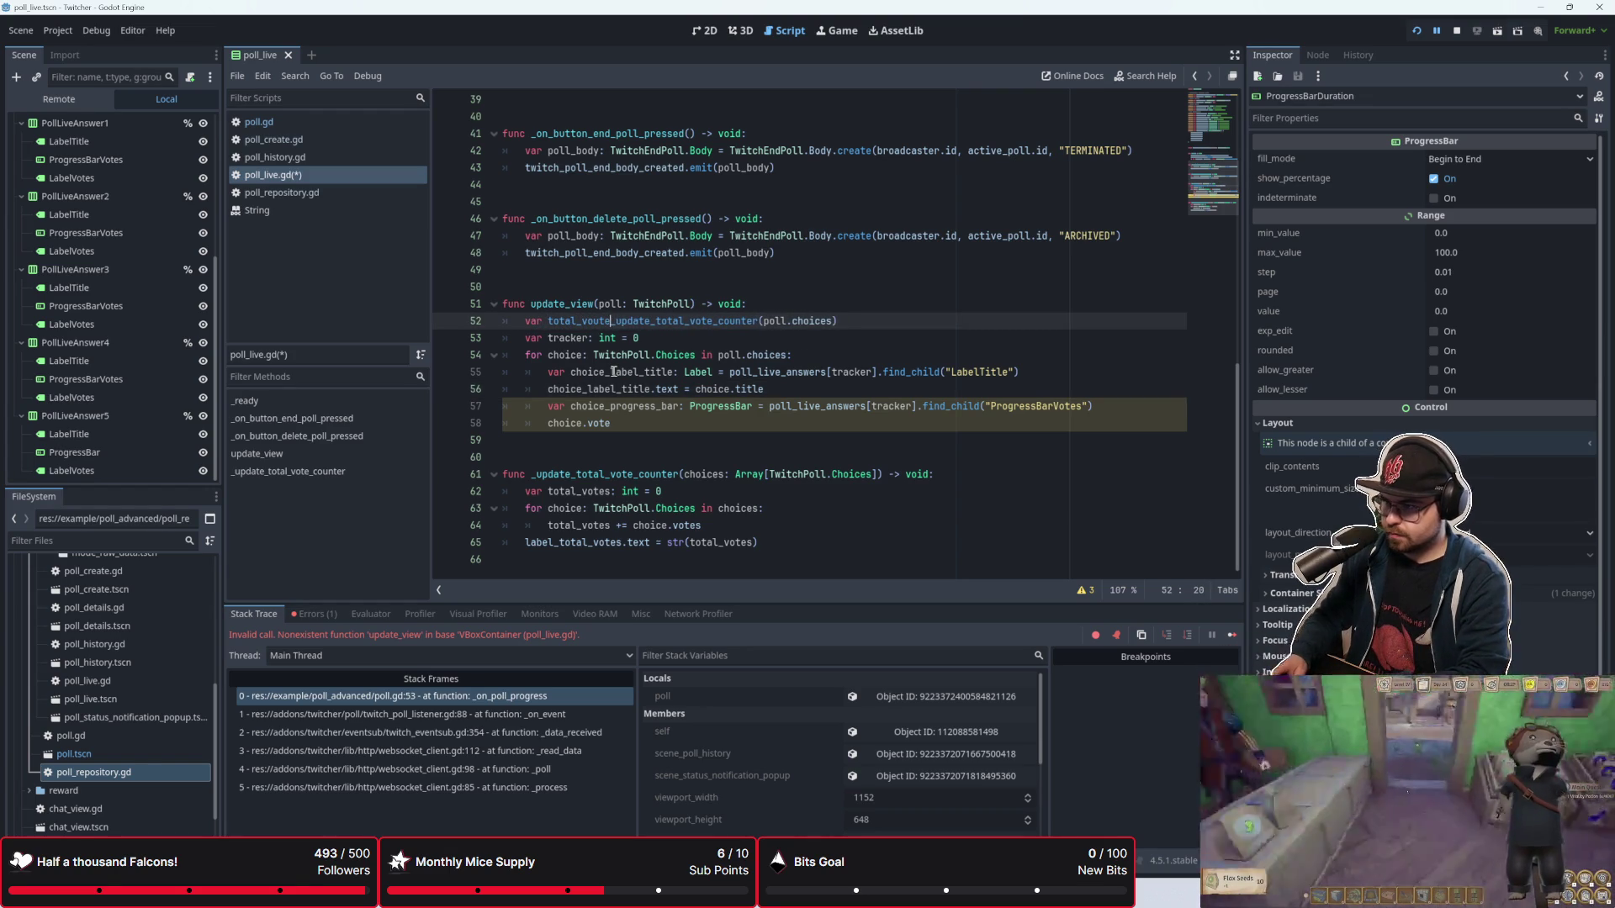
{"action": "key", "text": "BackSpace"}
{"action": "key", "text": "BackSpace"}
{"action": "key", "text": "BackSpace"}
{"action": "type", "text": "otal_"}
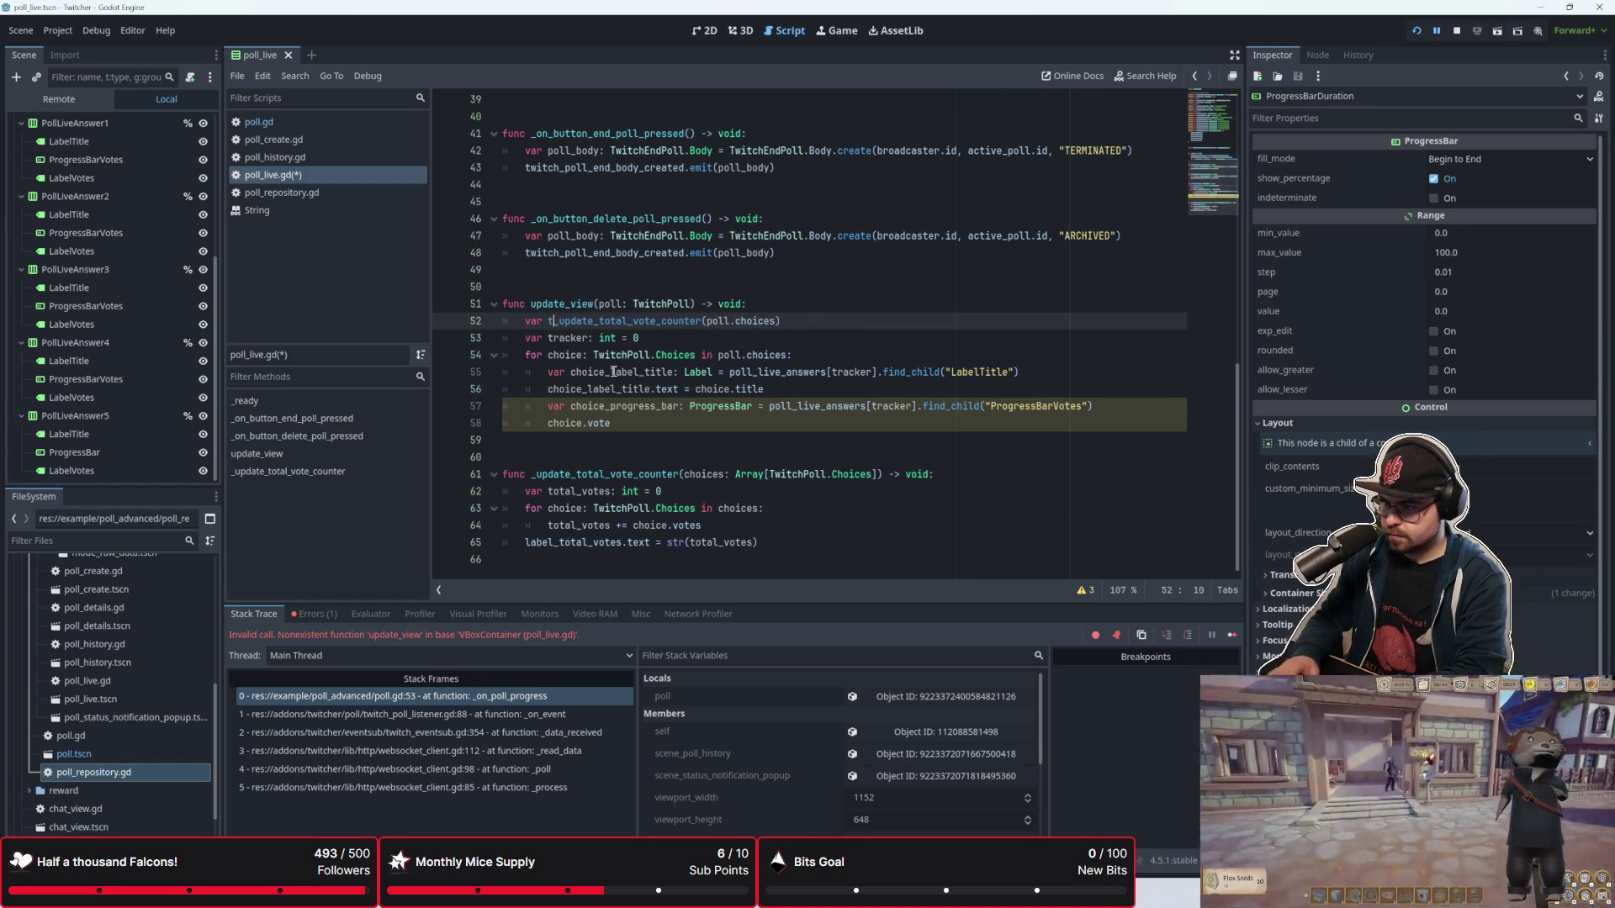
{"action": "type", "text": "votes ="}
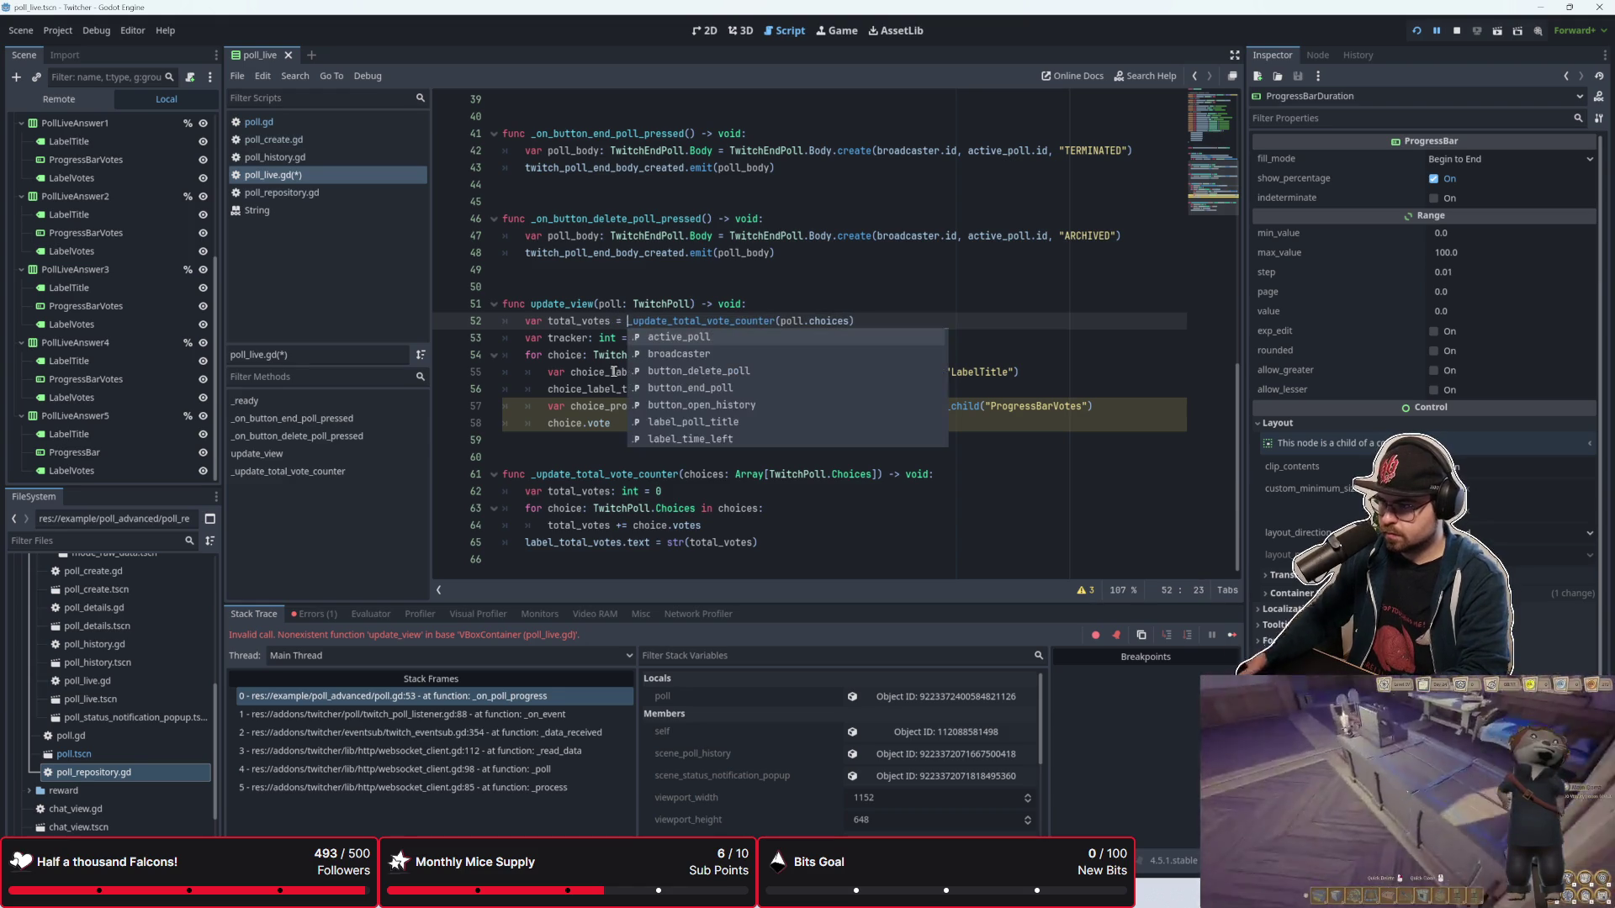
Step: Change _update_total_vote_counter's return type to int and add 'return total_votes' at its end
{"action": "left_click", "coordinate": [918, 475]}
{"action": "left_click_drag", "start_coordinate": [934, 475], "coordinate": [930, 474]}
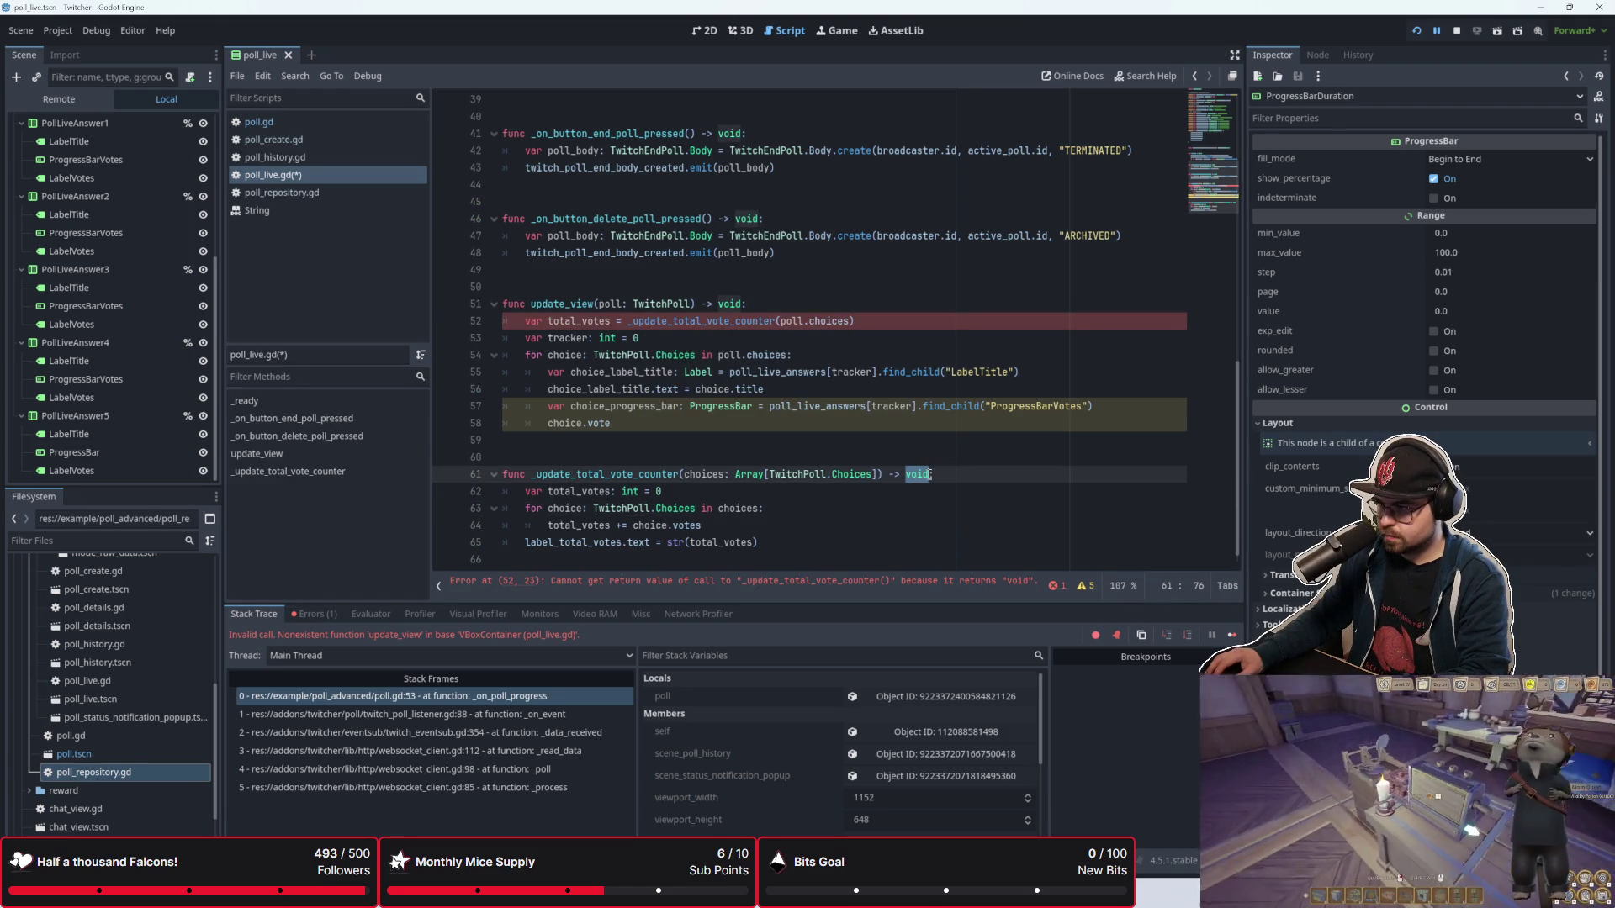
{"action": "type", "text": "int"}
{"action": "left_click", "coordinate": [645, 492]}
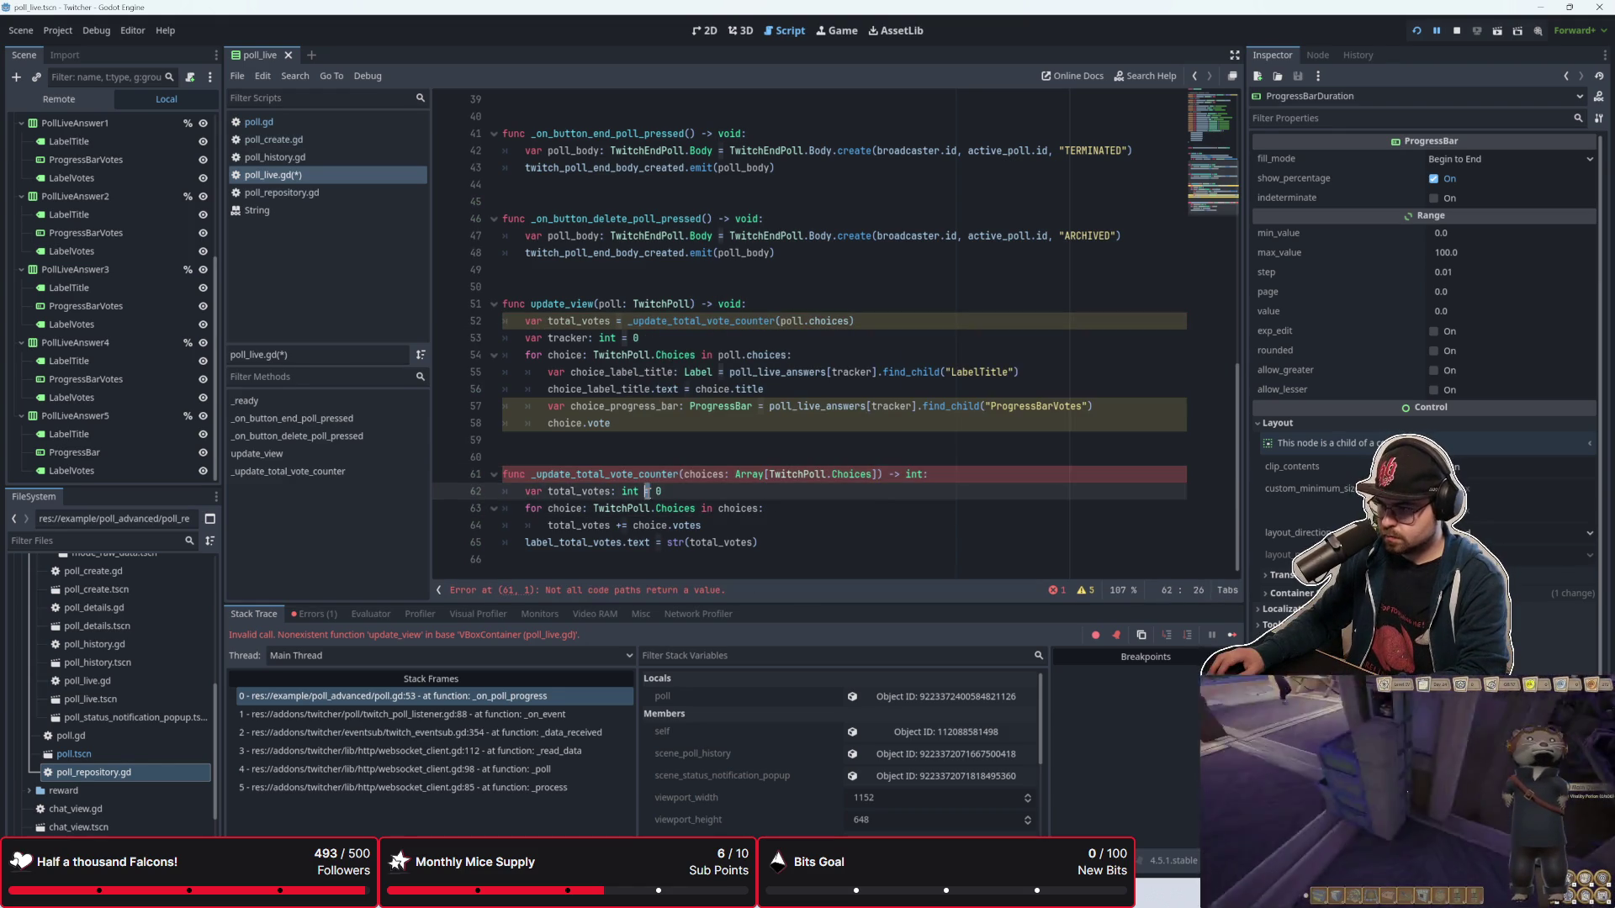
{"action": "left_click", "coordinate": [767, 542]}
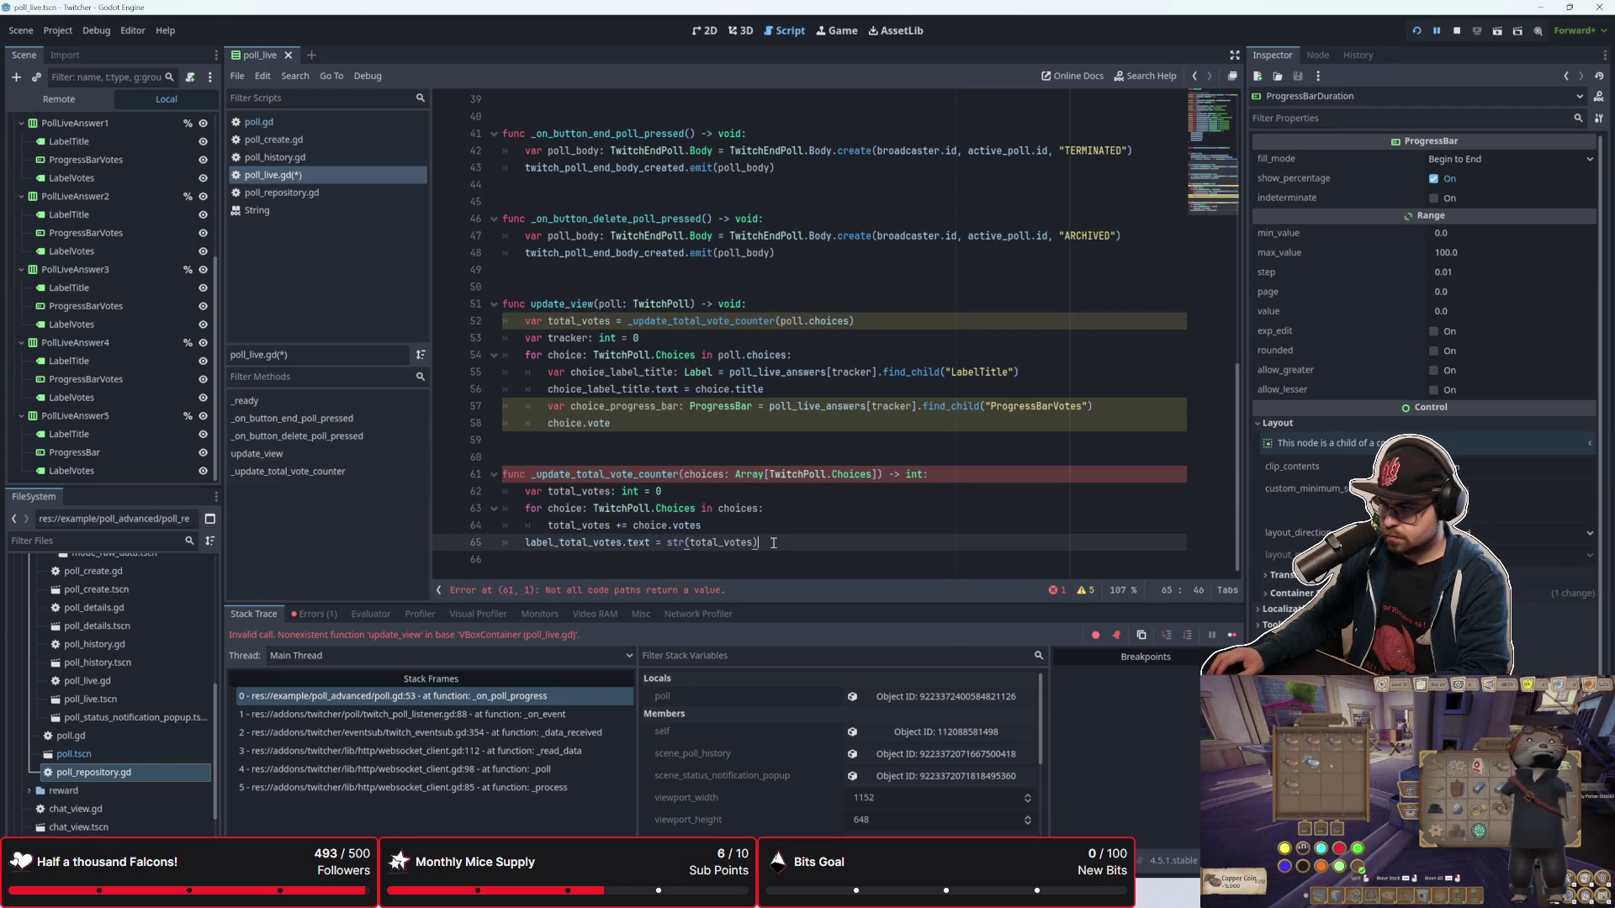
{"action": "key", "text": "Return"}
{"action": "type", "text": "return tot"}
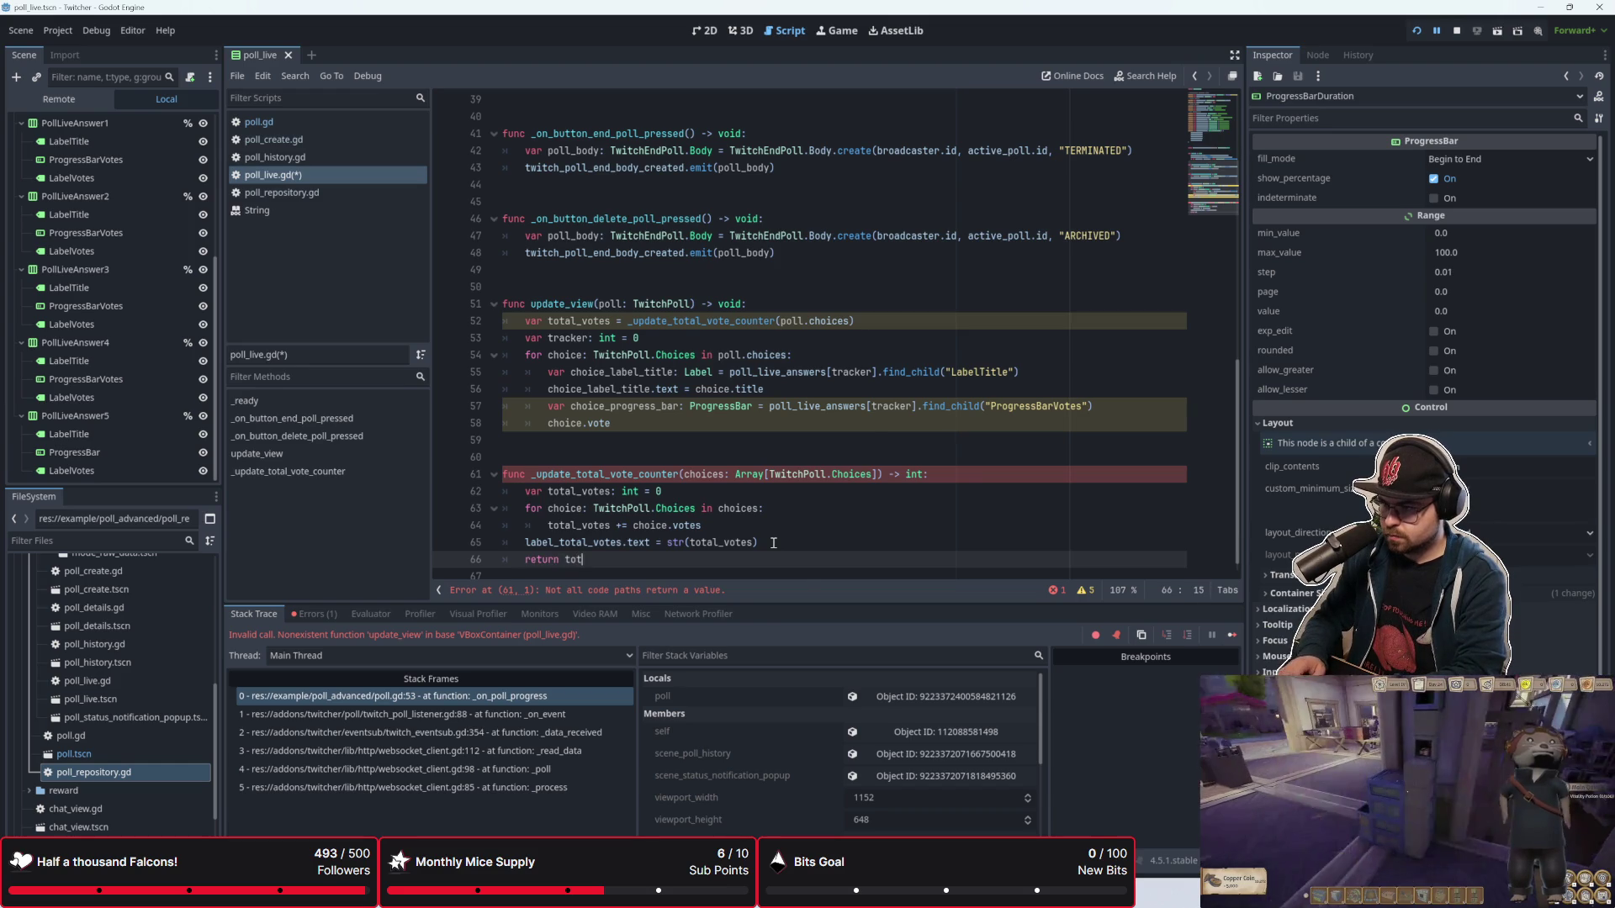
{"action": "type", "text": "al"}
{"action": "key", "text": "Return"}
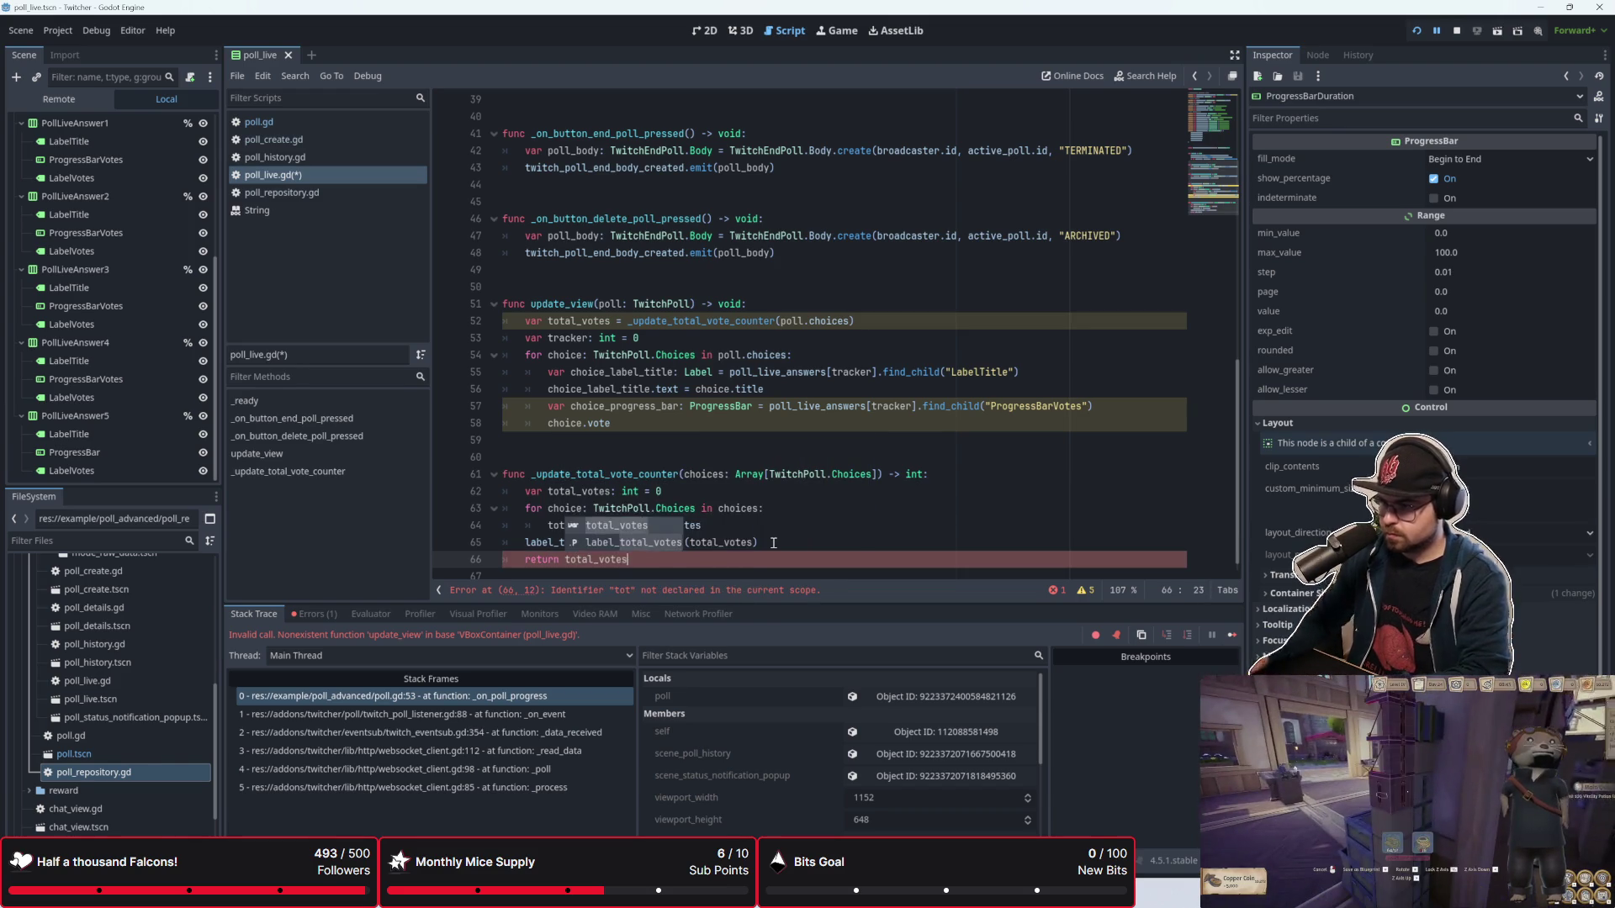
{"action": "left_click", "coordinate": [796, 525]}
{"action": "left_click", "coordinate": [743, 361]}
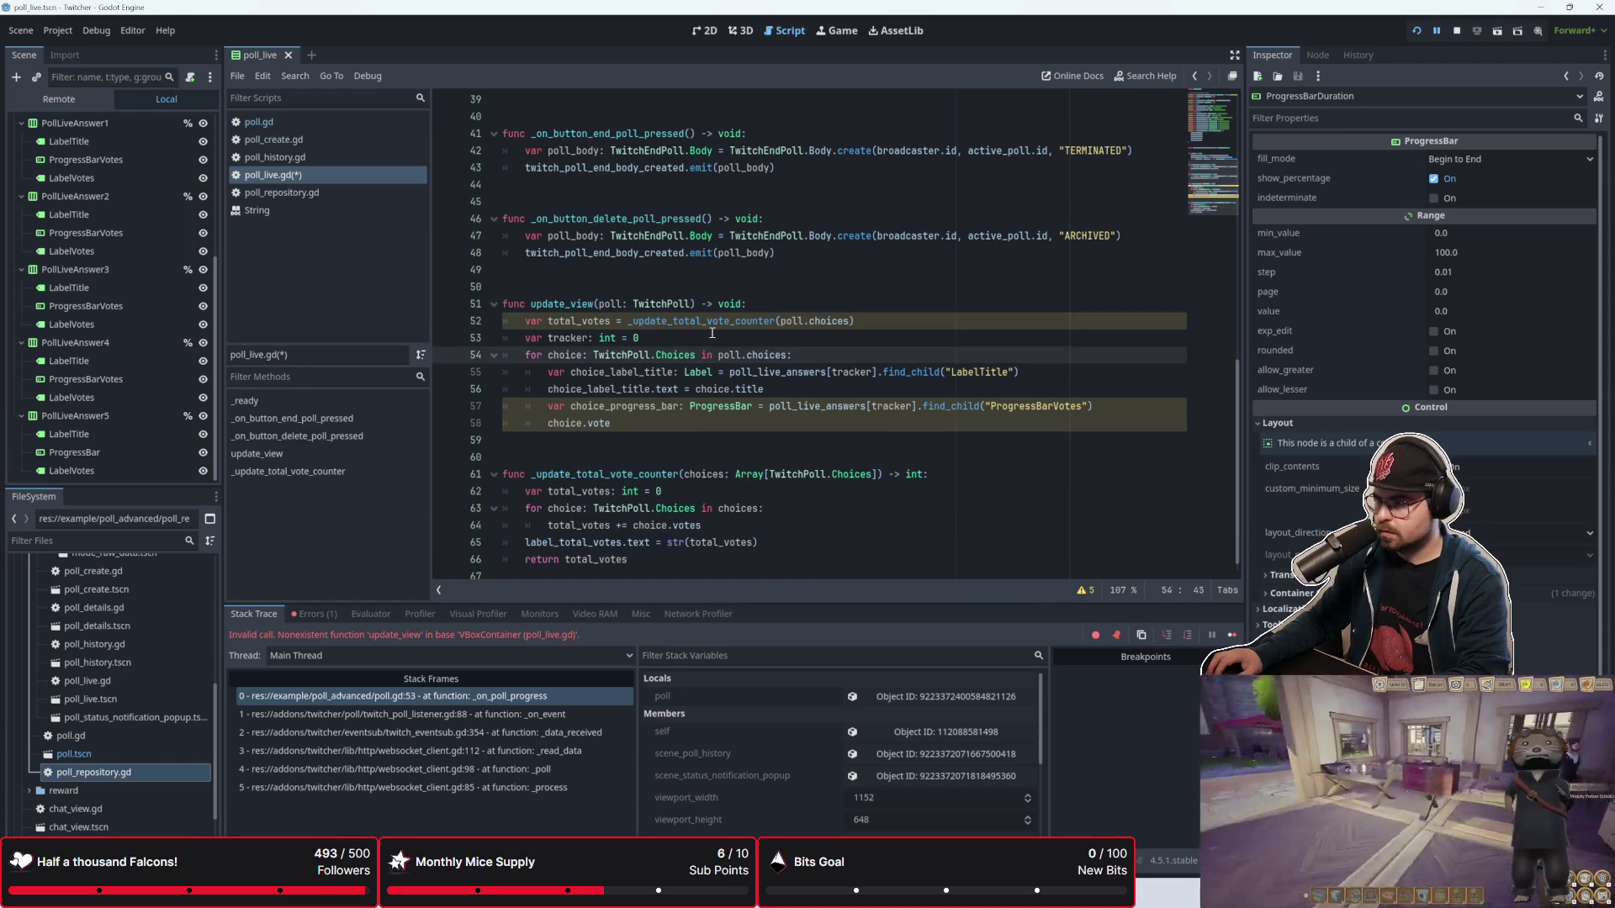
{"action": "left_click", "coordinate": [717, 337]}
{"action": "mouse_move", "coordinate": [803, 321]}
{"action": "left_click", "coordinate": [757, 389]}
Step: Rewrite the choice.vote line as 'choices_progress_bar.max_value = total_votes'
{"action": "left_click", "coordinate": [744, 429]}
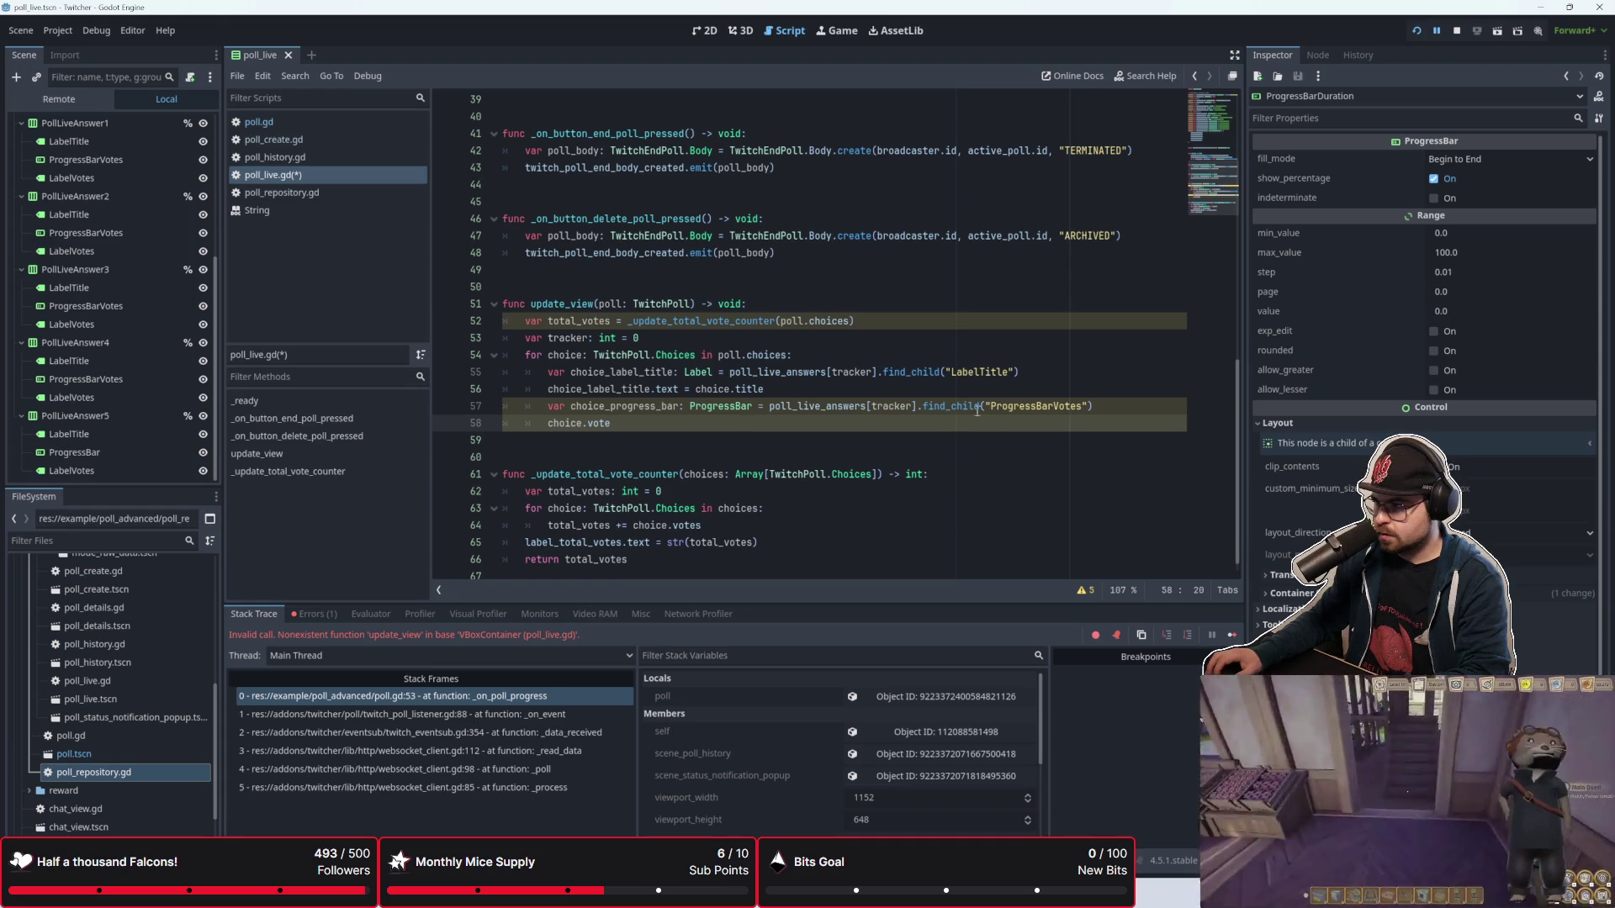
{"action": "key", "text": "BackSpace"}
{"action": "key", "text": "BackSpace"}
{"action": "key", "text": "BackSpace"}
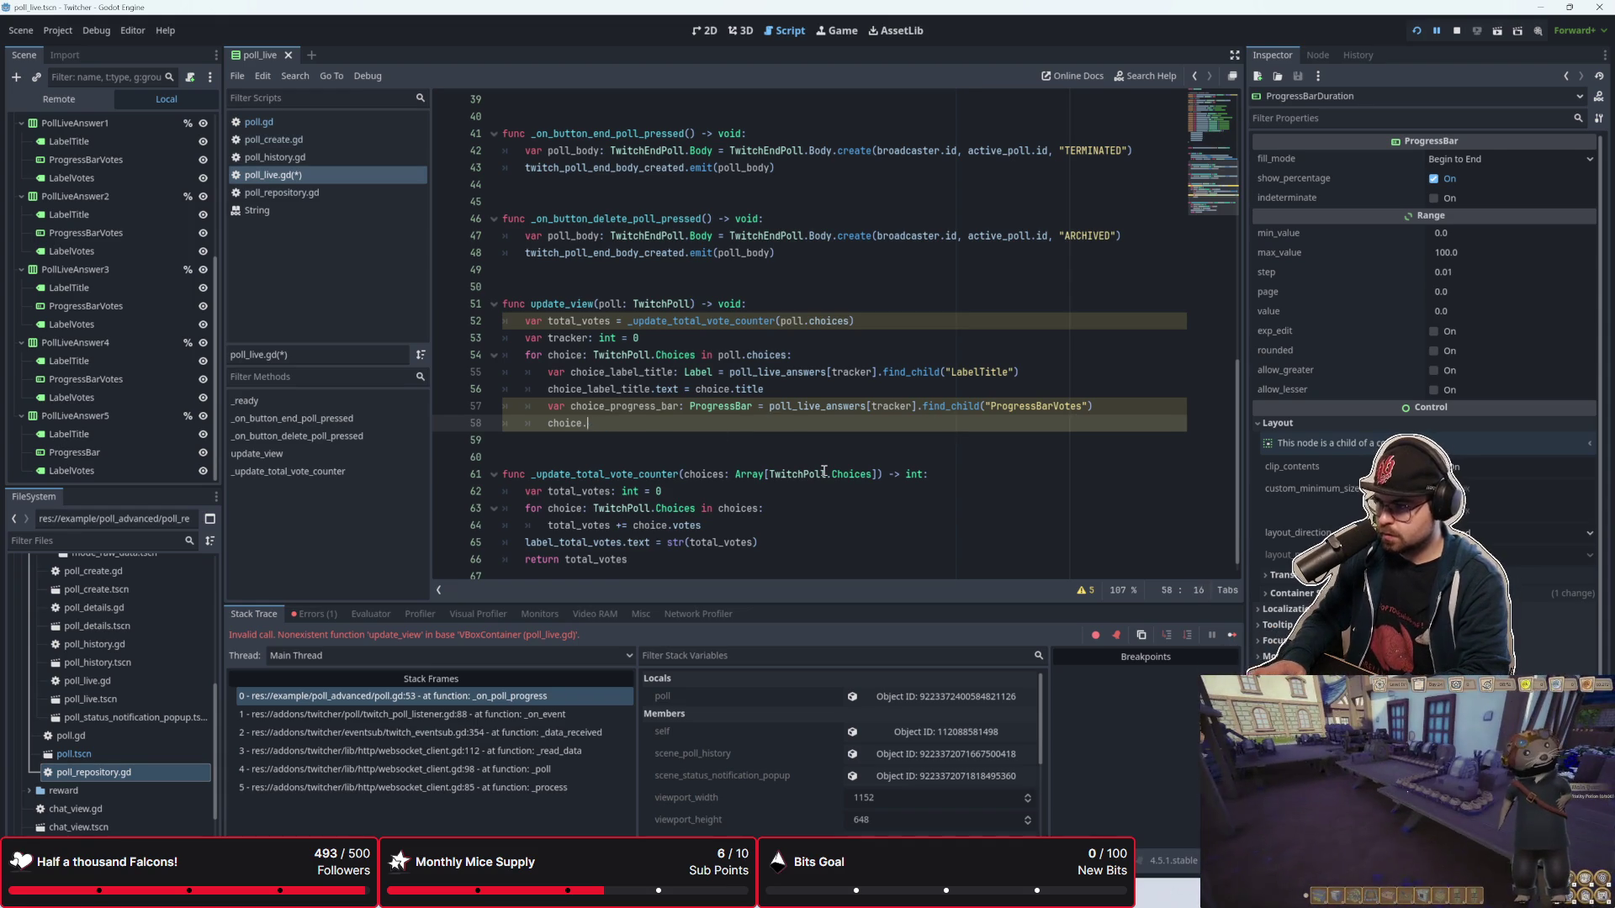
{"action": "type", "text": "oices_"}
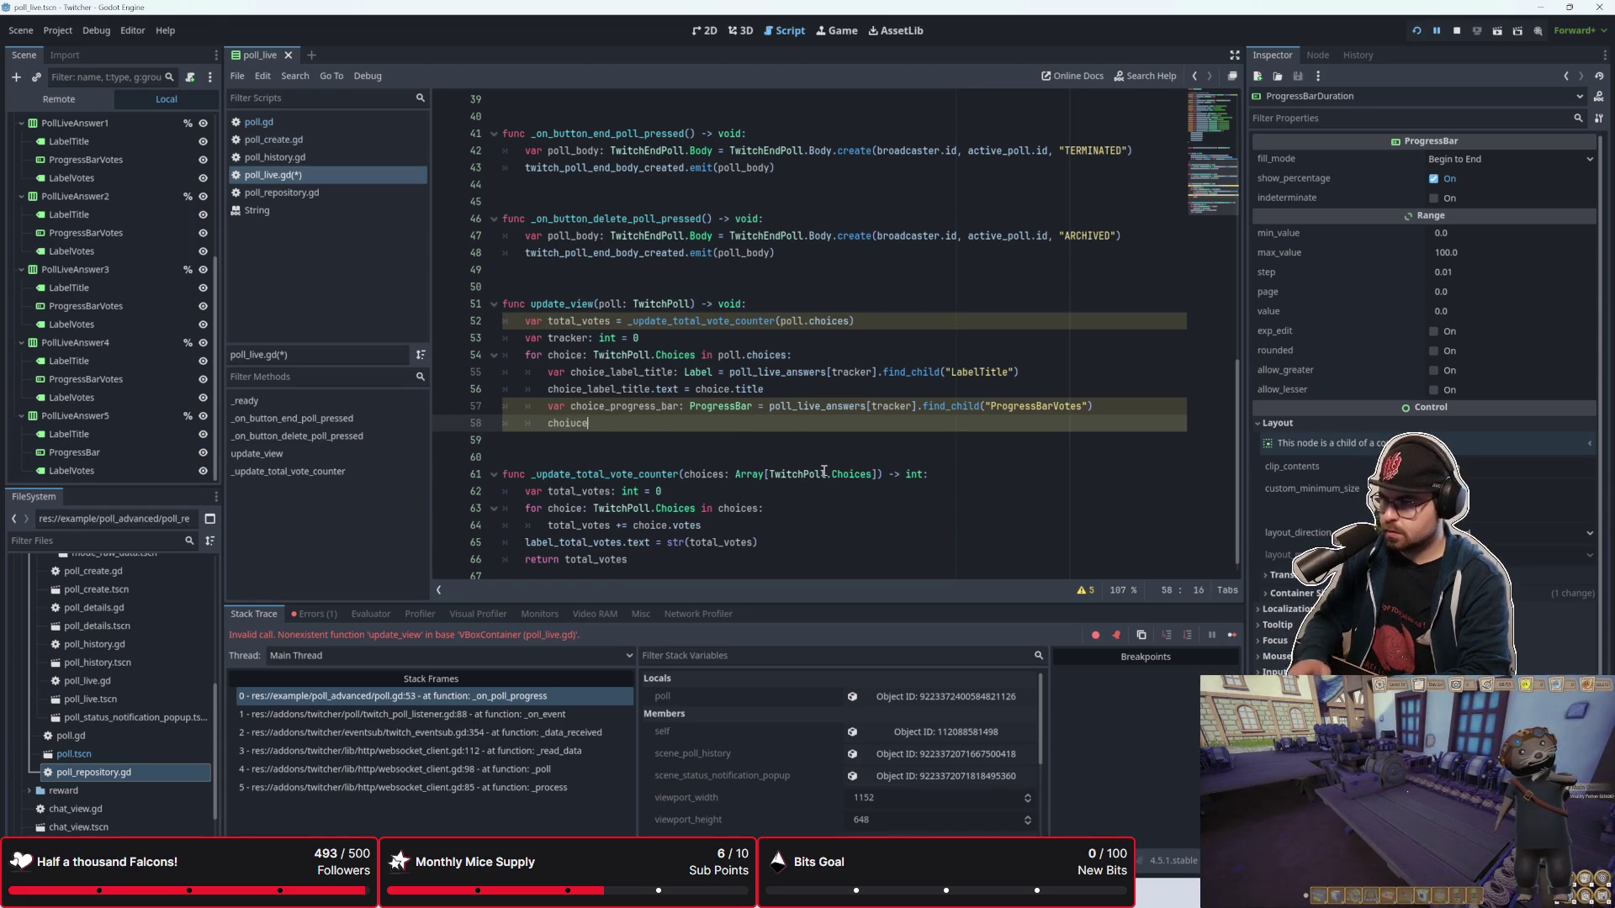
{"action": "type", "text": "progress_nar"}
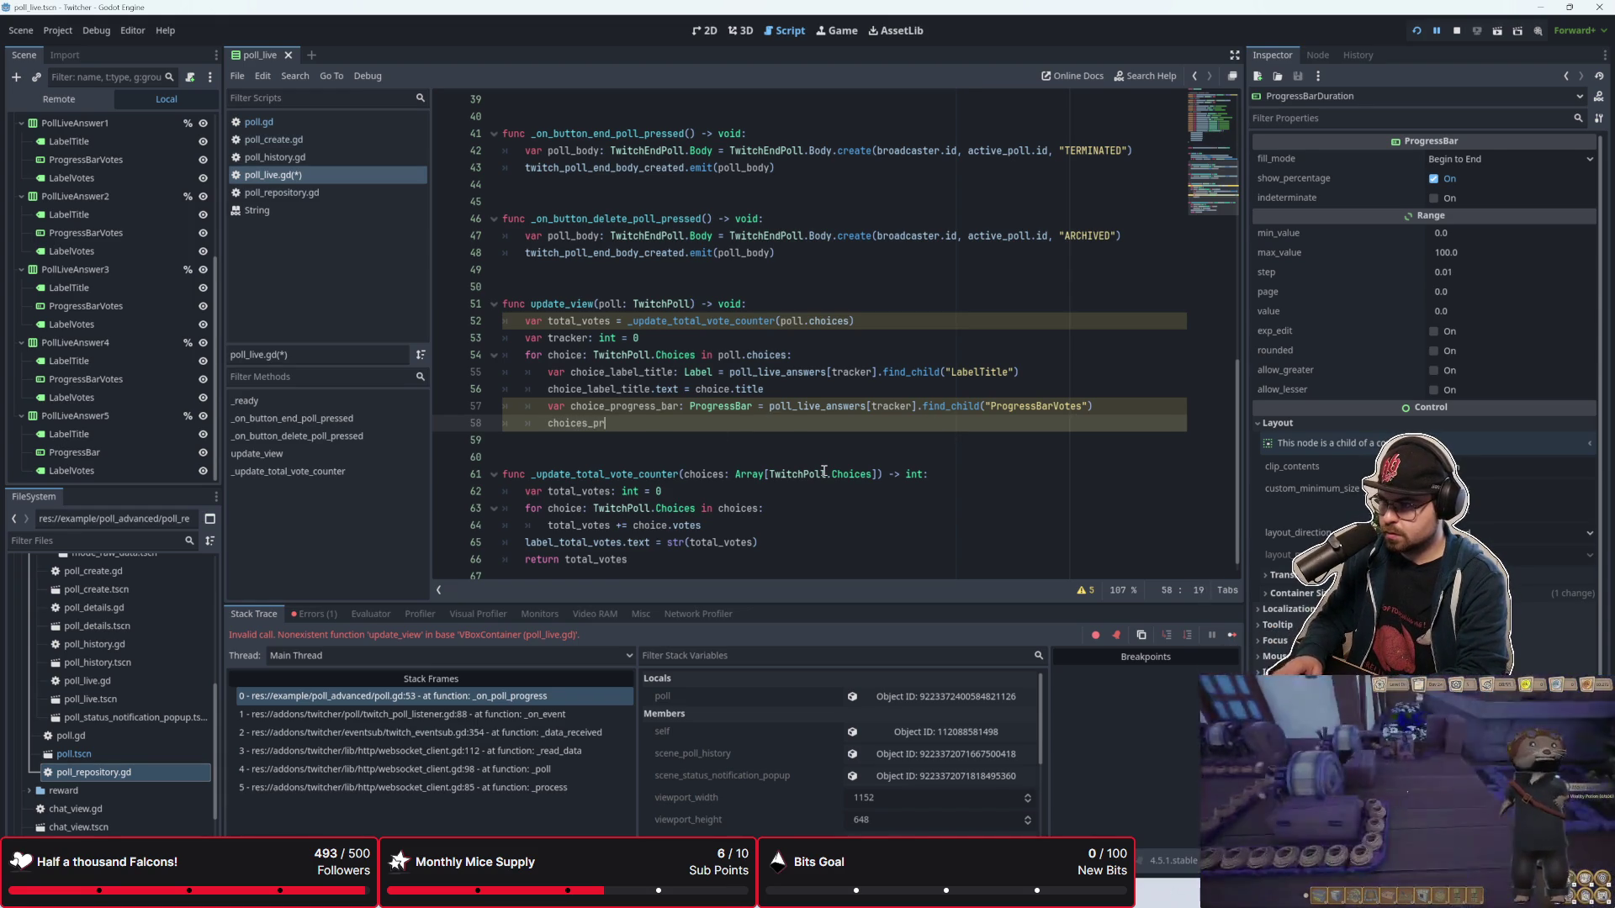
{"action": "key", "text": "BackSpace"}
{"action": "key", "text": "BackSpace"}
{"action": "key", "text": "BackSpace"}
{"action": "type", "text": "bar."}
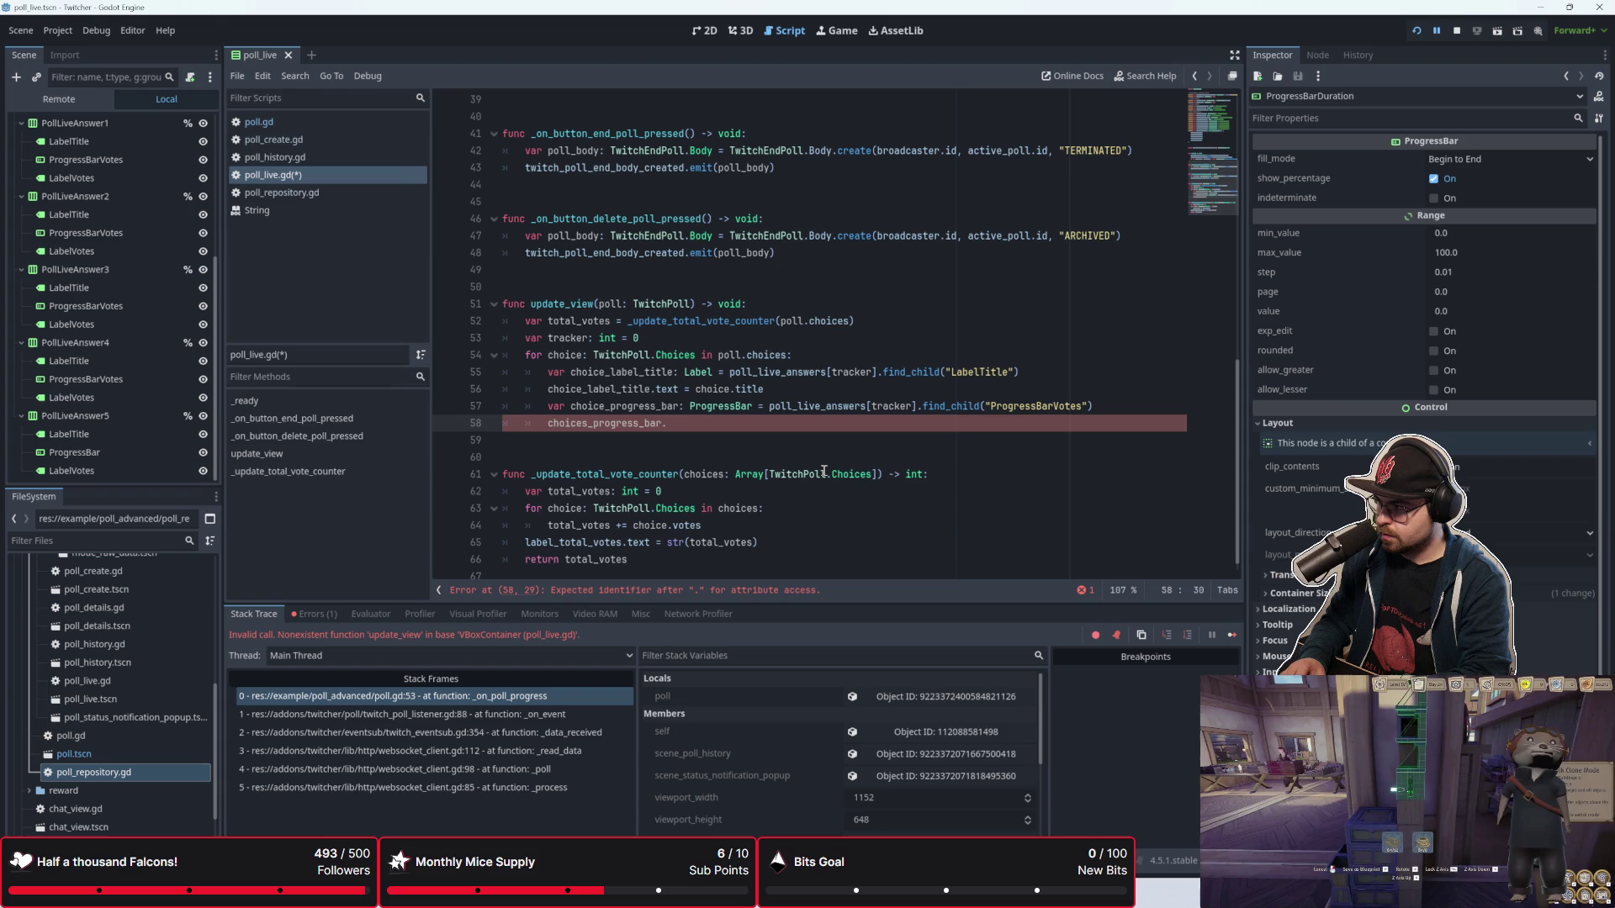
{"action": "type", "text": "ma"}
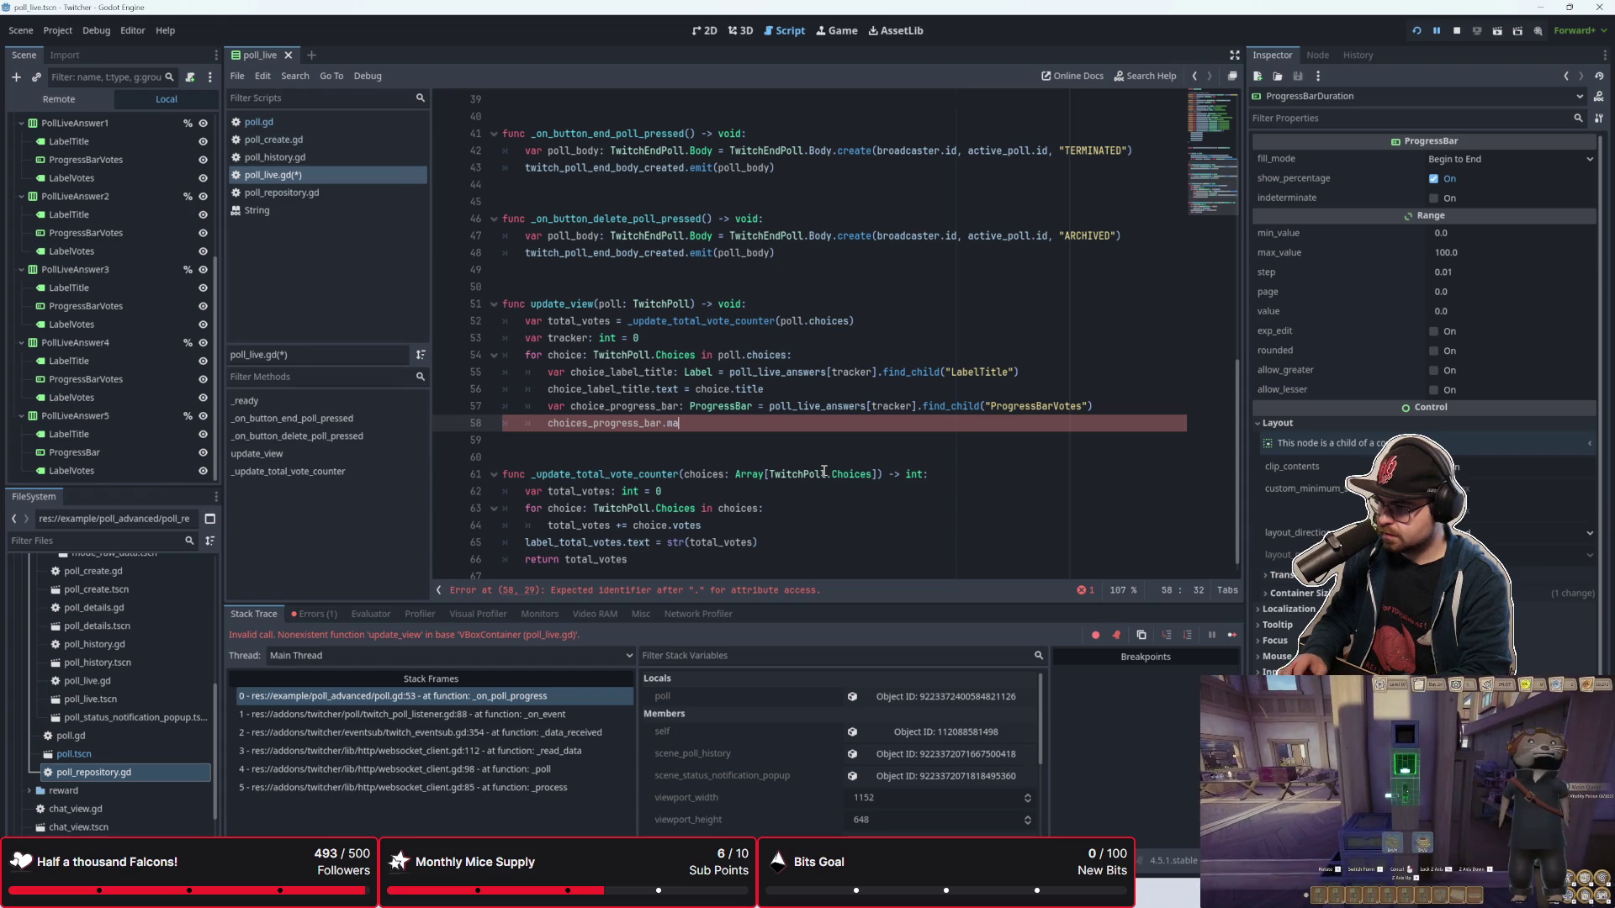
{"action": "type", "text": "x_value "}
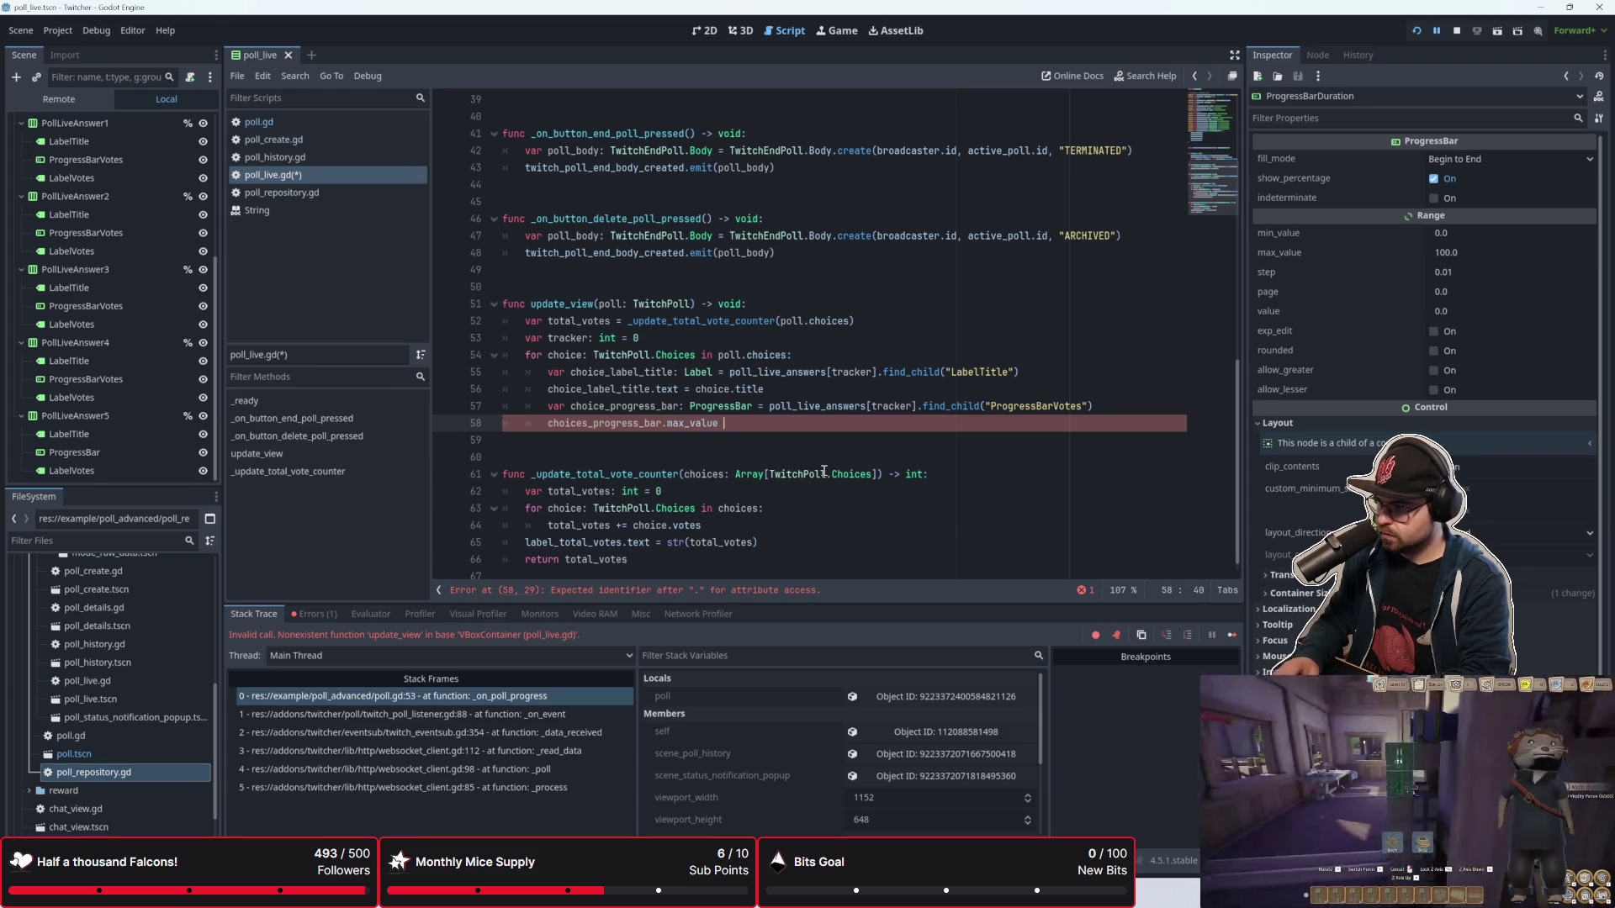
{"action": "type", "text": "= total_votes"}
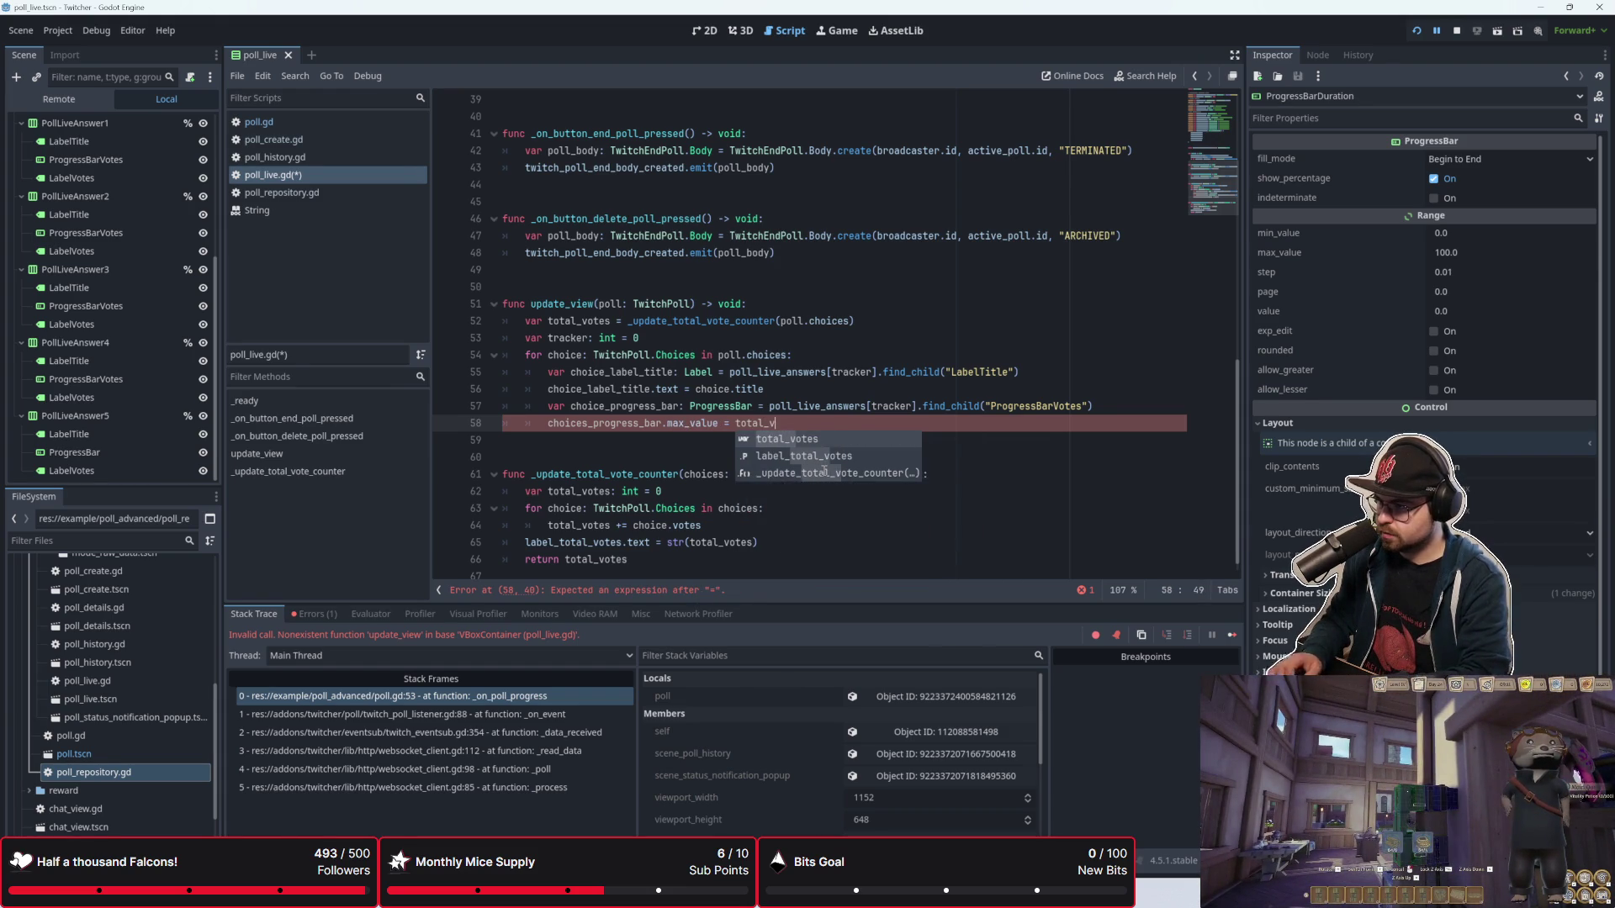
{"action": "key", "text": "Escape"}
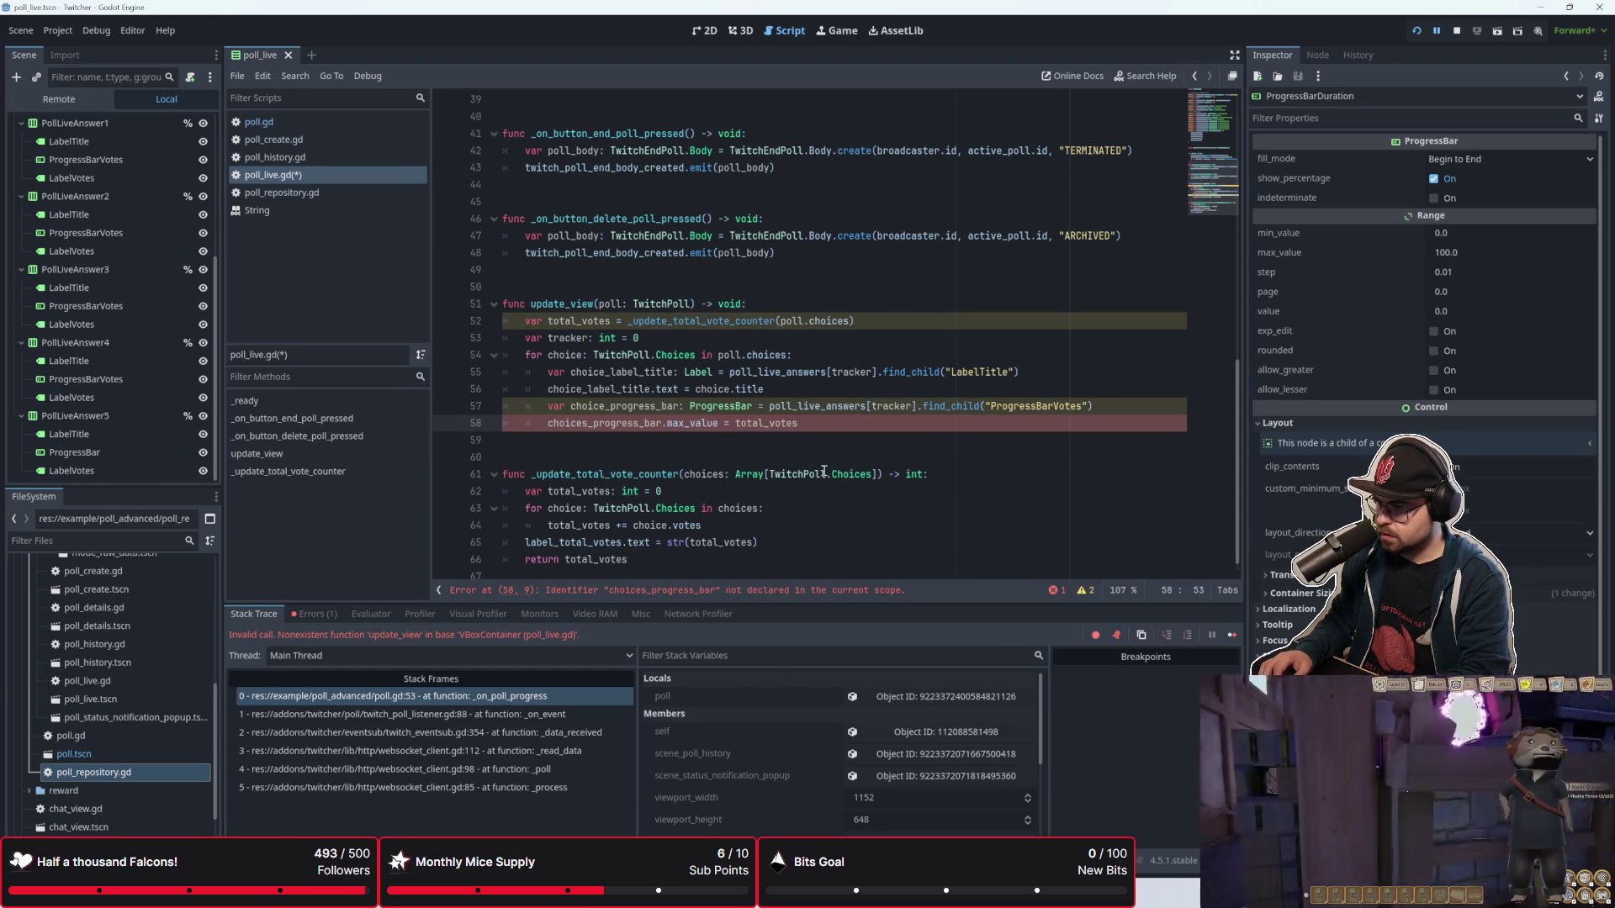
{"action": "key", "text": "Return"}
{"action": "type", "text": "ch"}
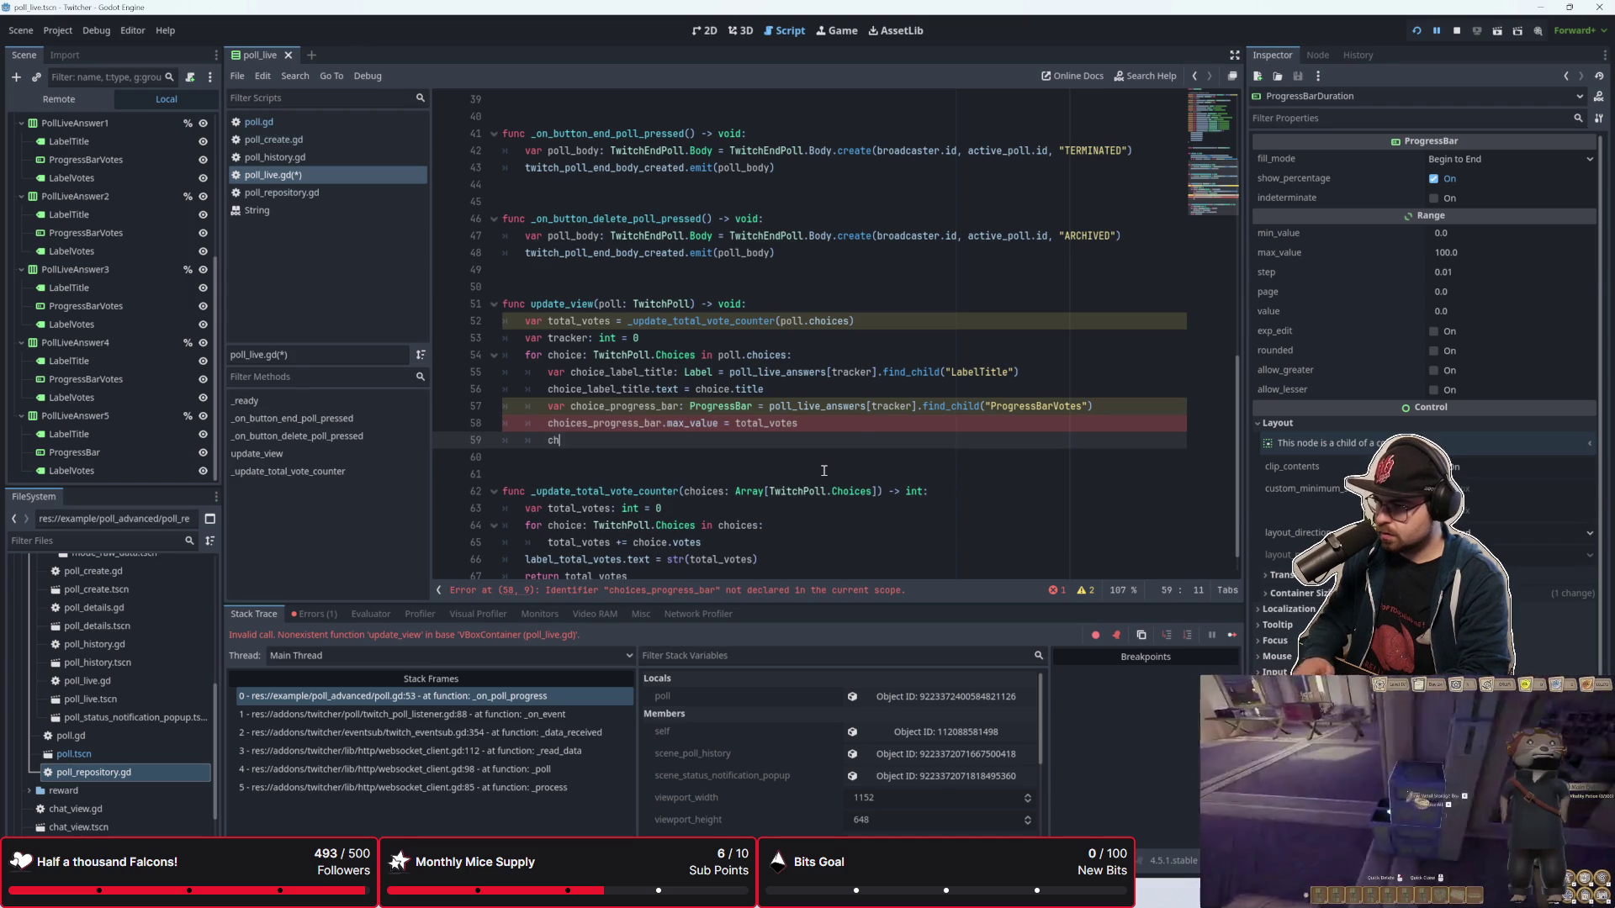
{"action": "key", "text": "BackSpace"}
{"action": "key", "text": "BackSpace"}
{"action": "key", "text": "BackSpace"}
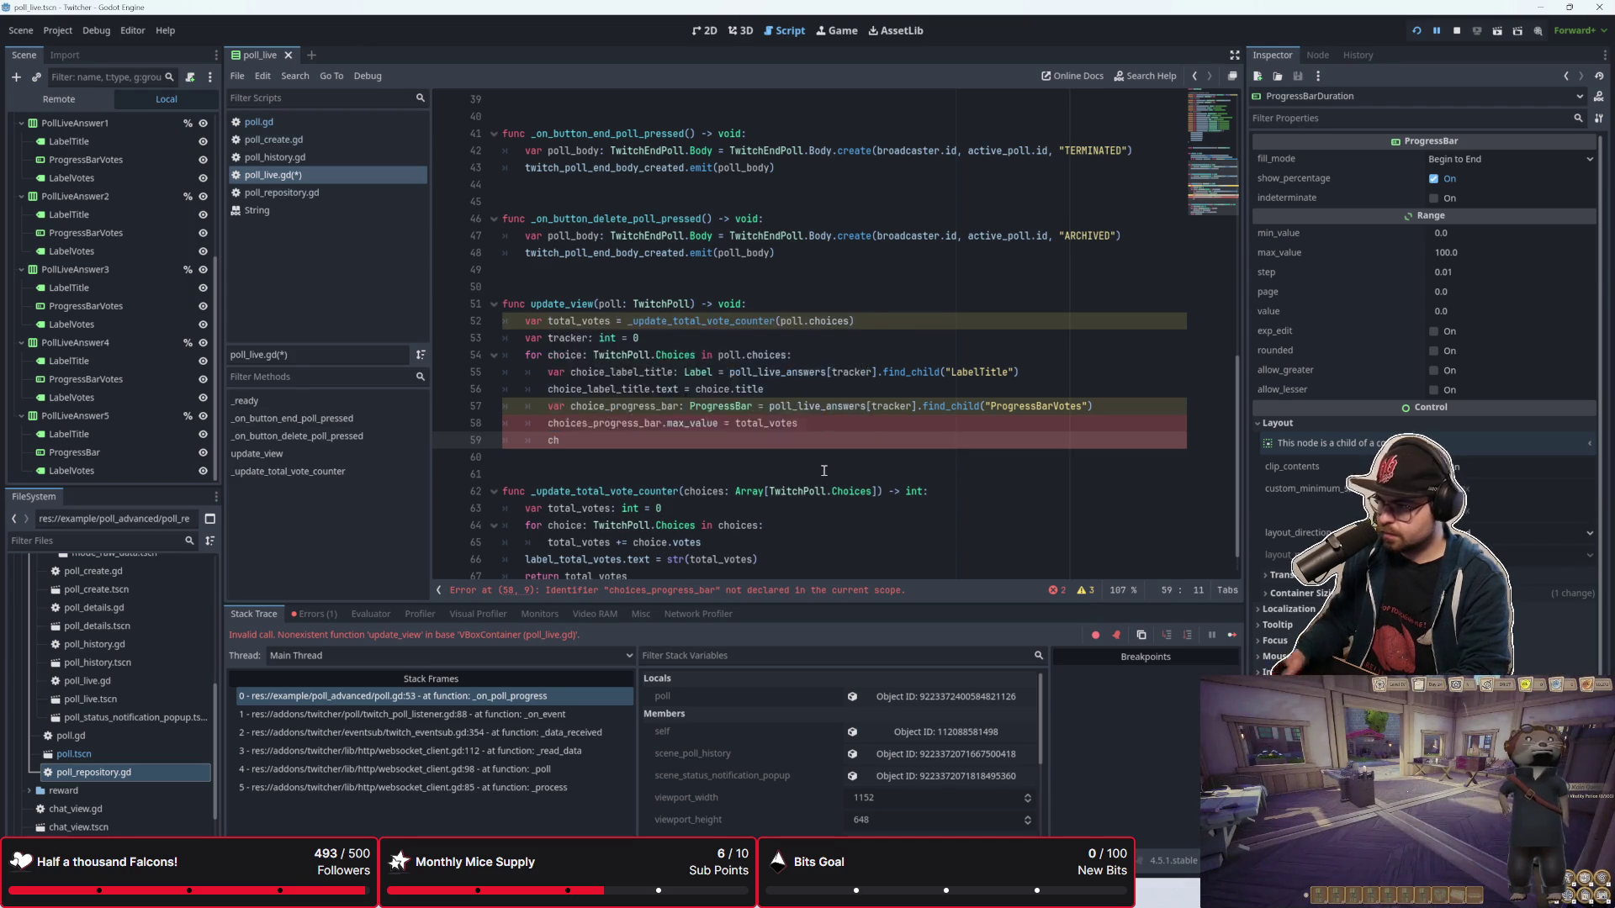
{"action": "key", "text": "Delete"}
Step: Rename the progress bar variable on line 58 to choice_progress_bar
{"action": "double_click", "coordinate": [716, 409]}
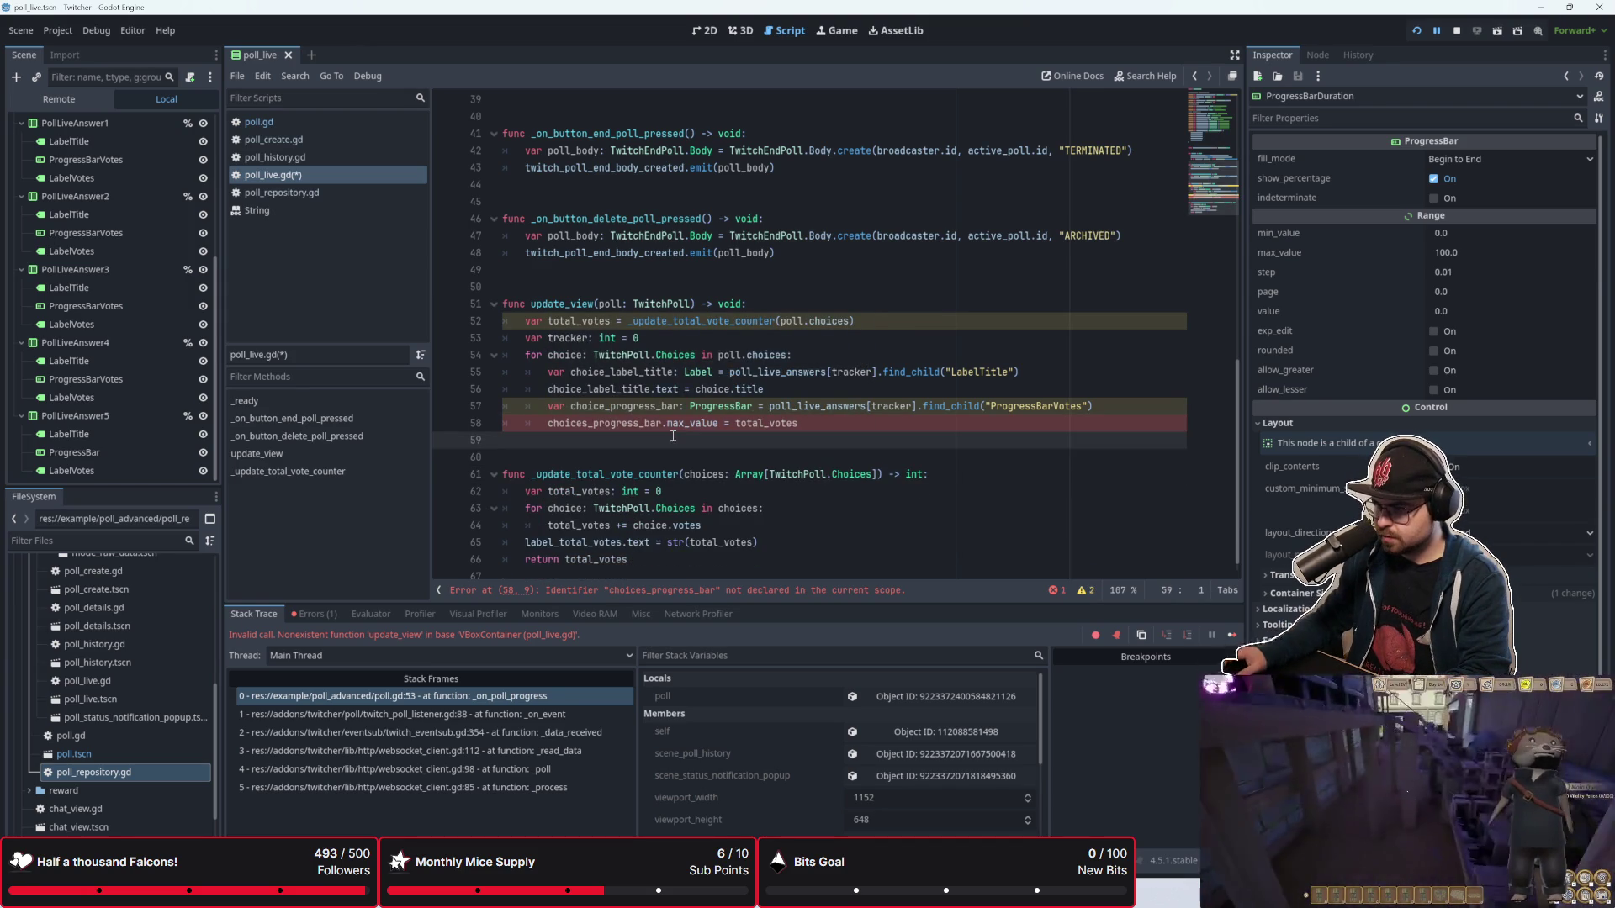
{"action": "left_click", "coordinate": [580, 421]}
{"action": "key", "text": "Delete"}
Step: Add 'choice_progress_bar.value = choice.votes' inside the loop
{"action": "left_click", "coordinate": [592, 439]}
{"action": "key", "text": "Tab"}
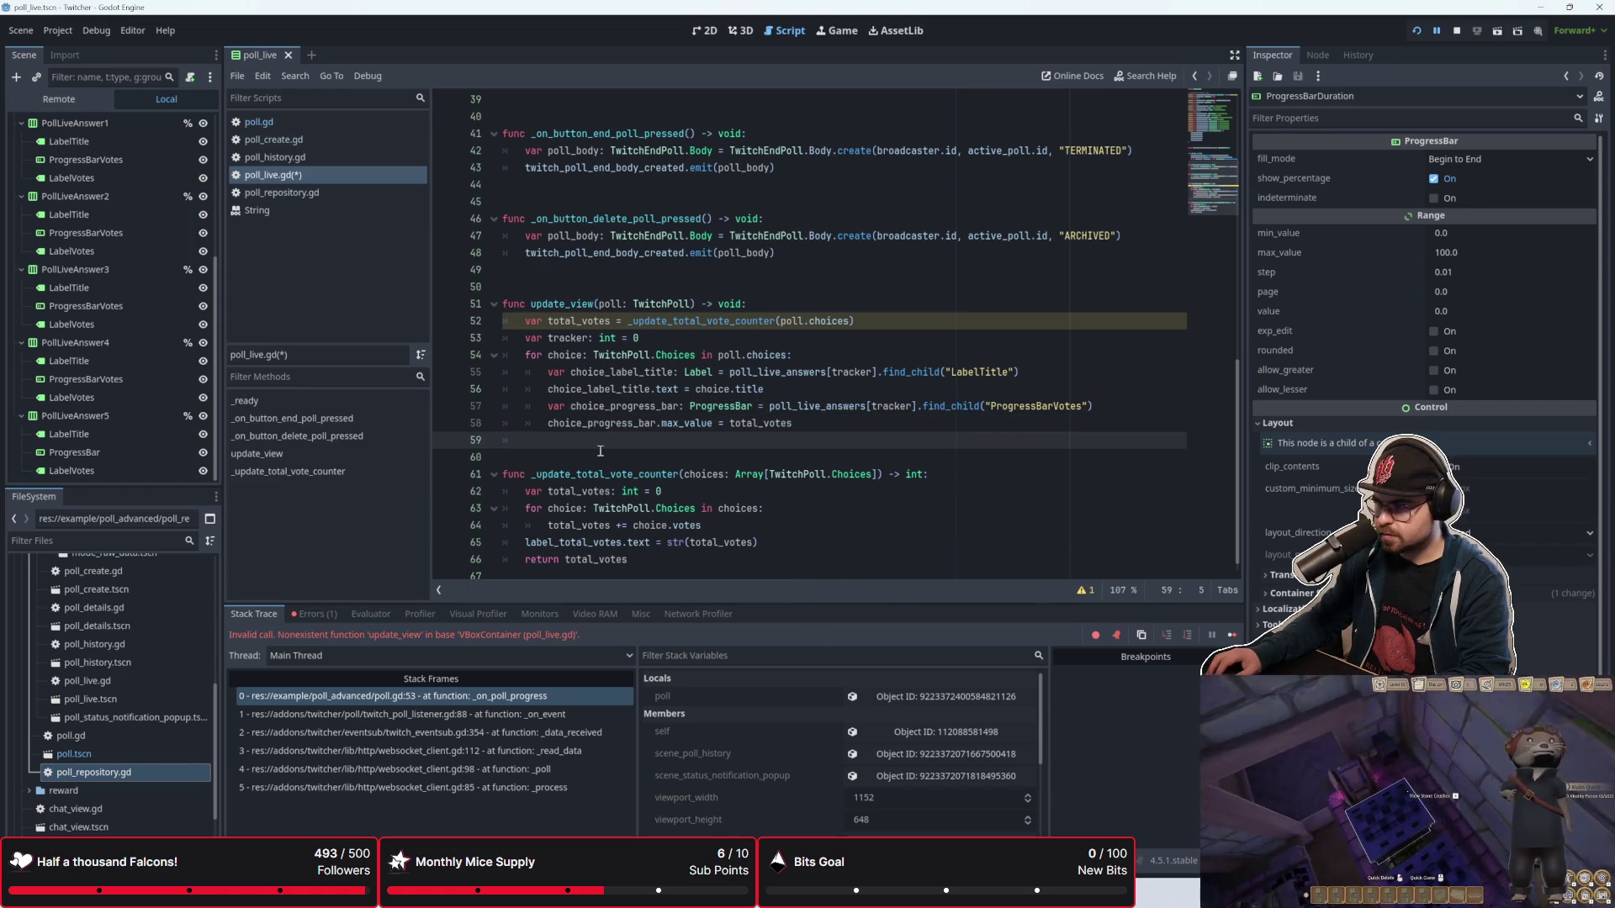
{"action": "type", "text": "ch"}
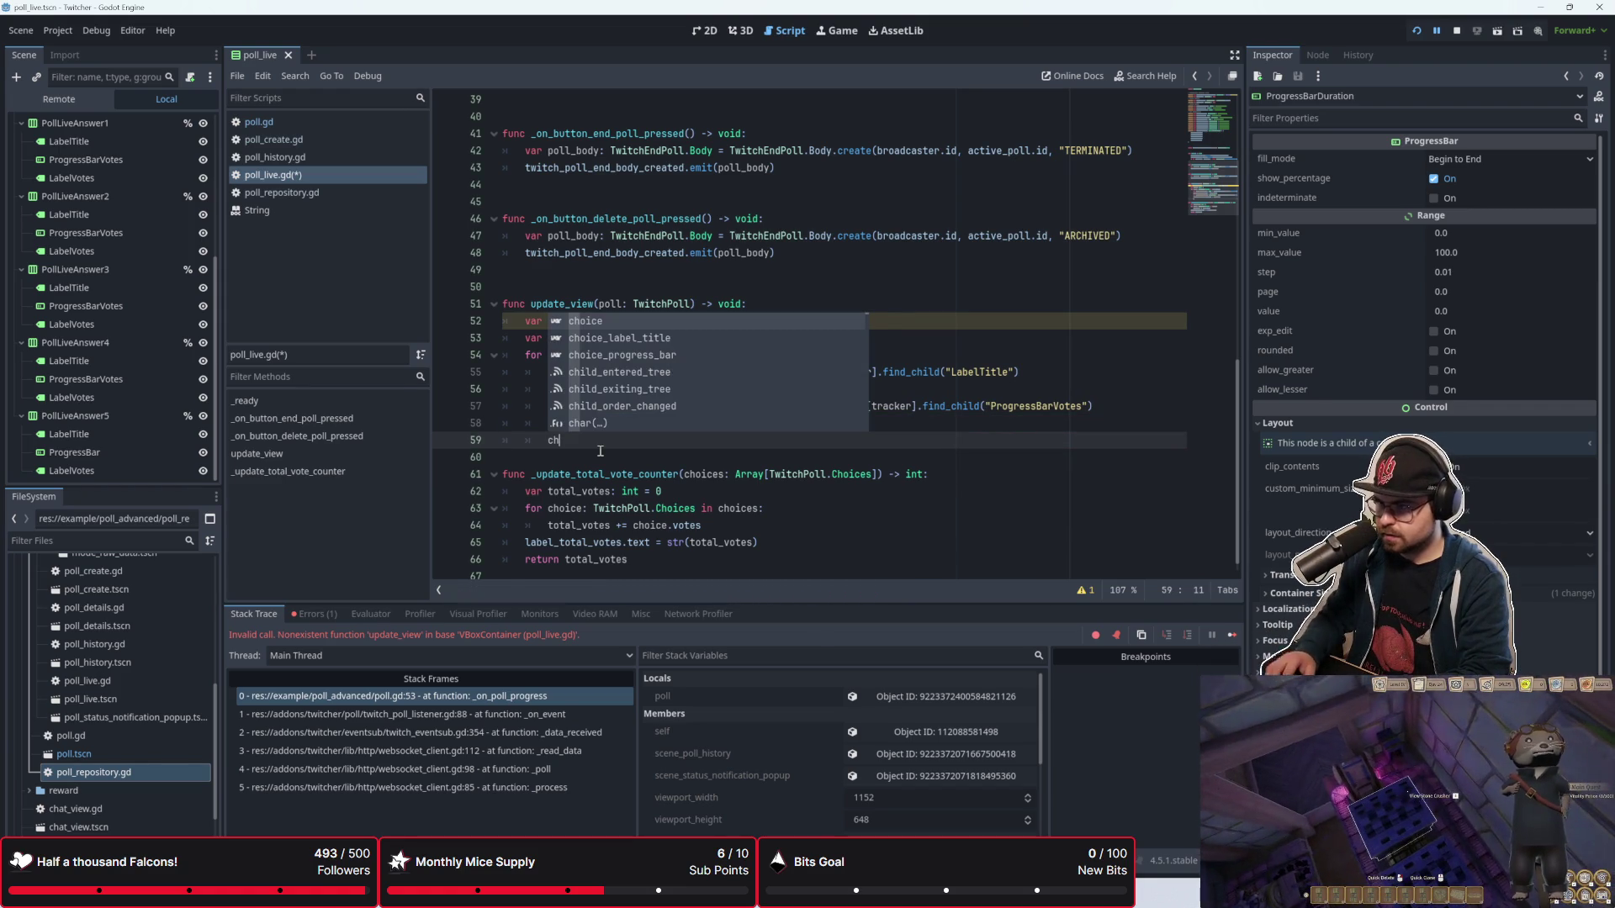
{"action": "key", "text": "Down"}
{"action": "key", "text": "Down"}
{"action": "key", "text": "Return"}
{"action": "type", "text": "."}
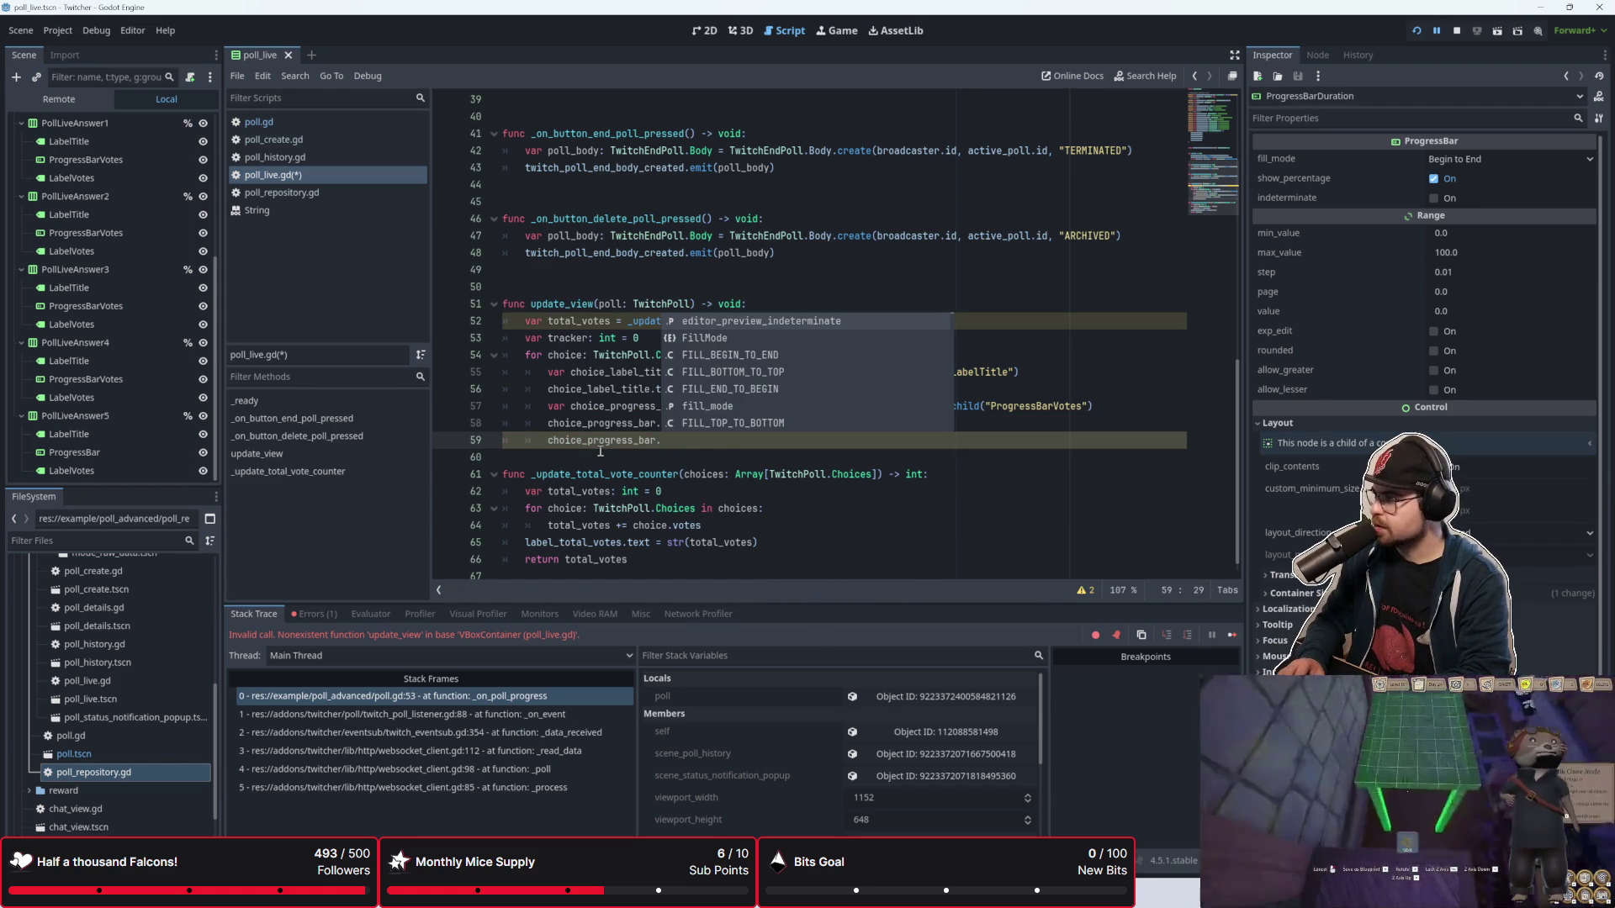
{"action": "type", "text": "value "}
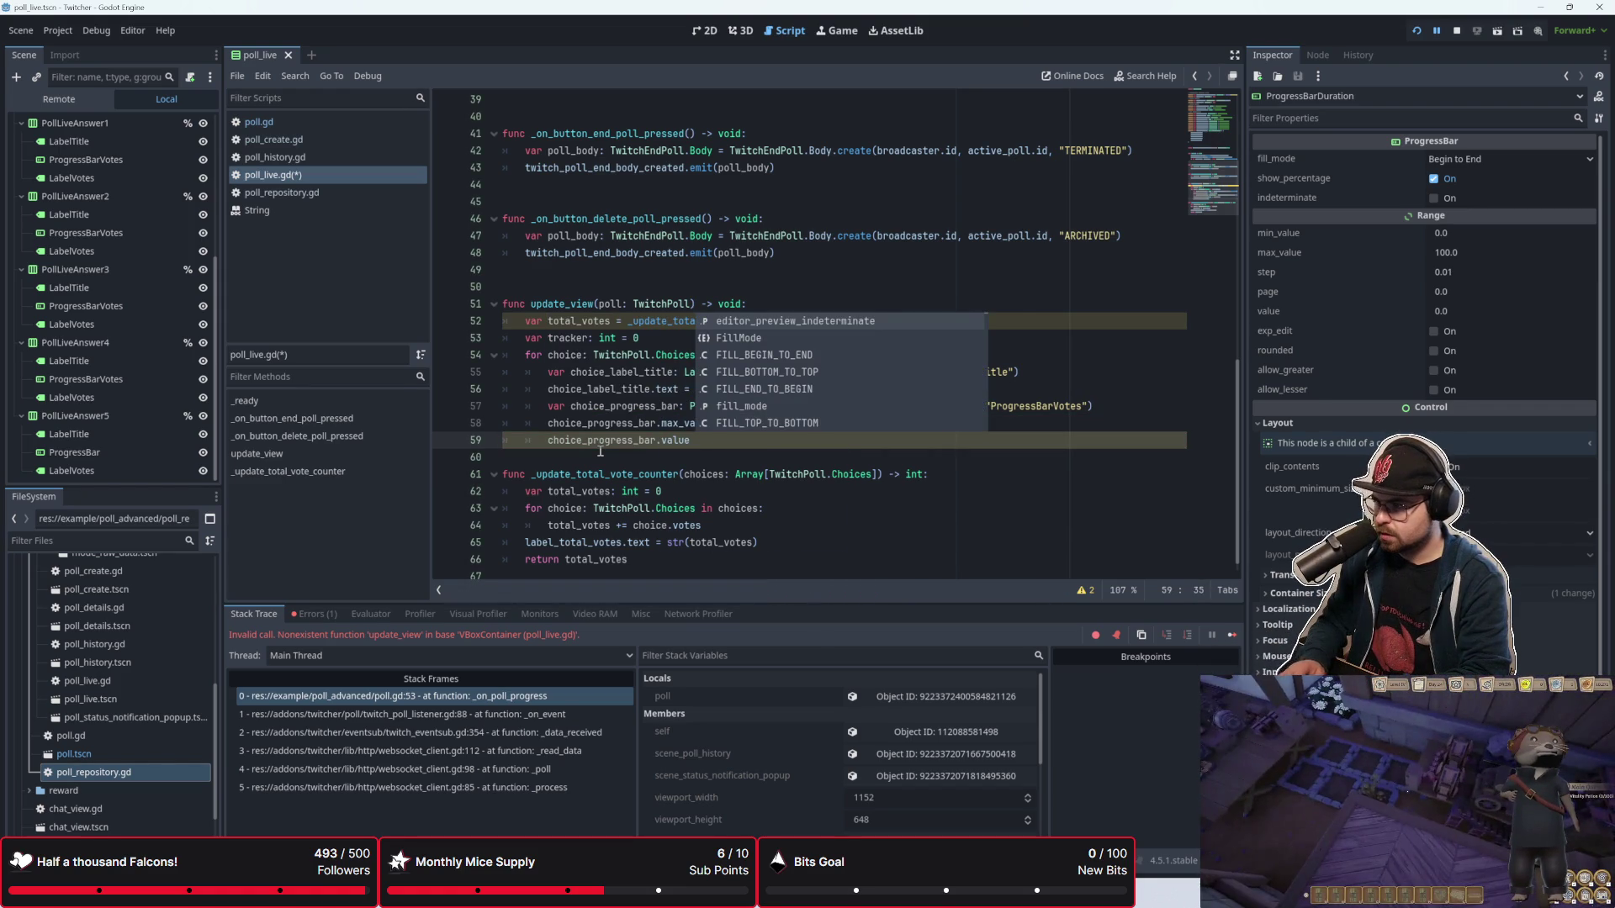
{"action": "type", "text": "="}
{"action": "key", "text": "Escape"}
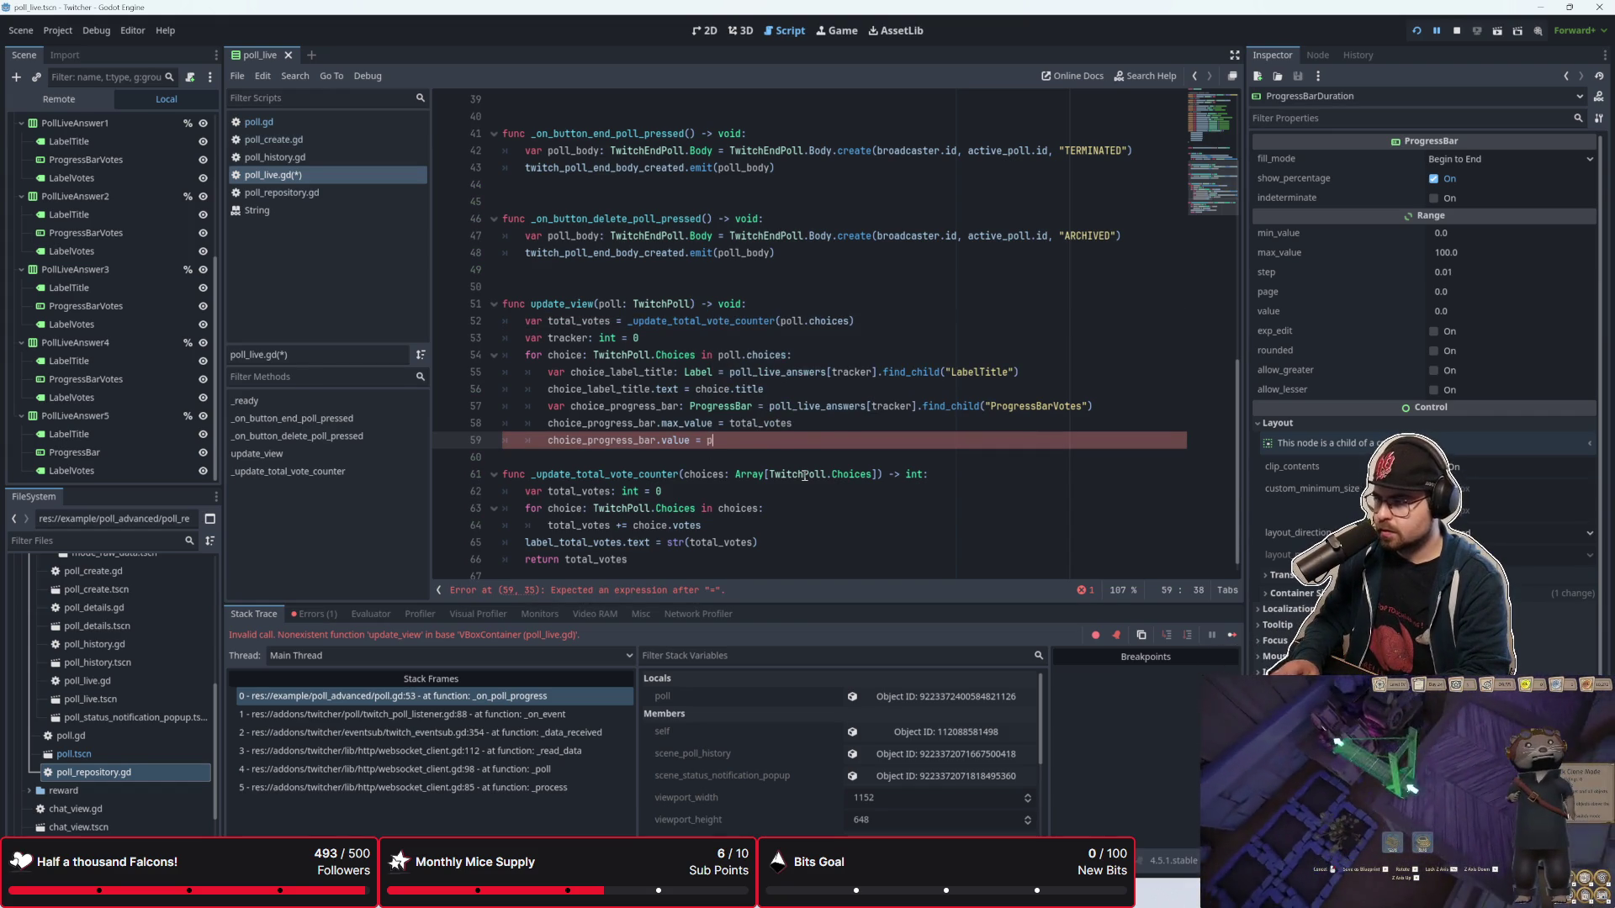
{"action": "key", "text": "BackSpace"}
{"action": "type", "text": "cho"}
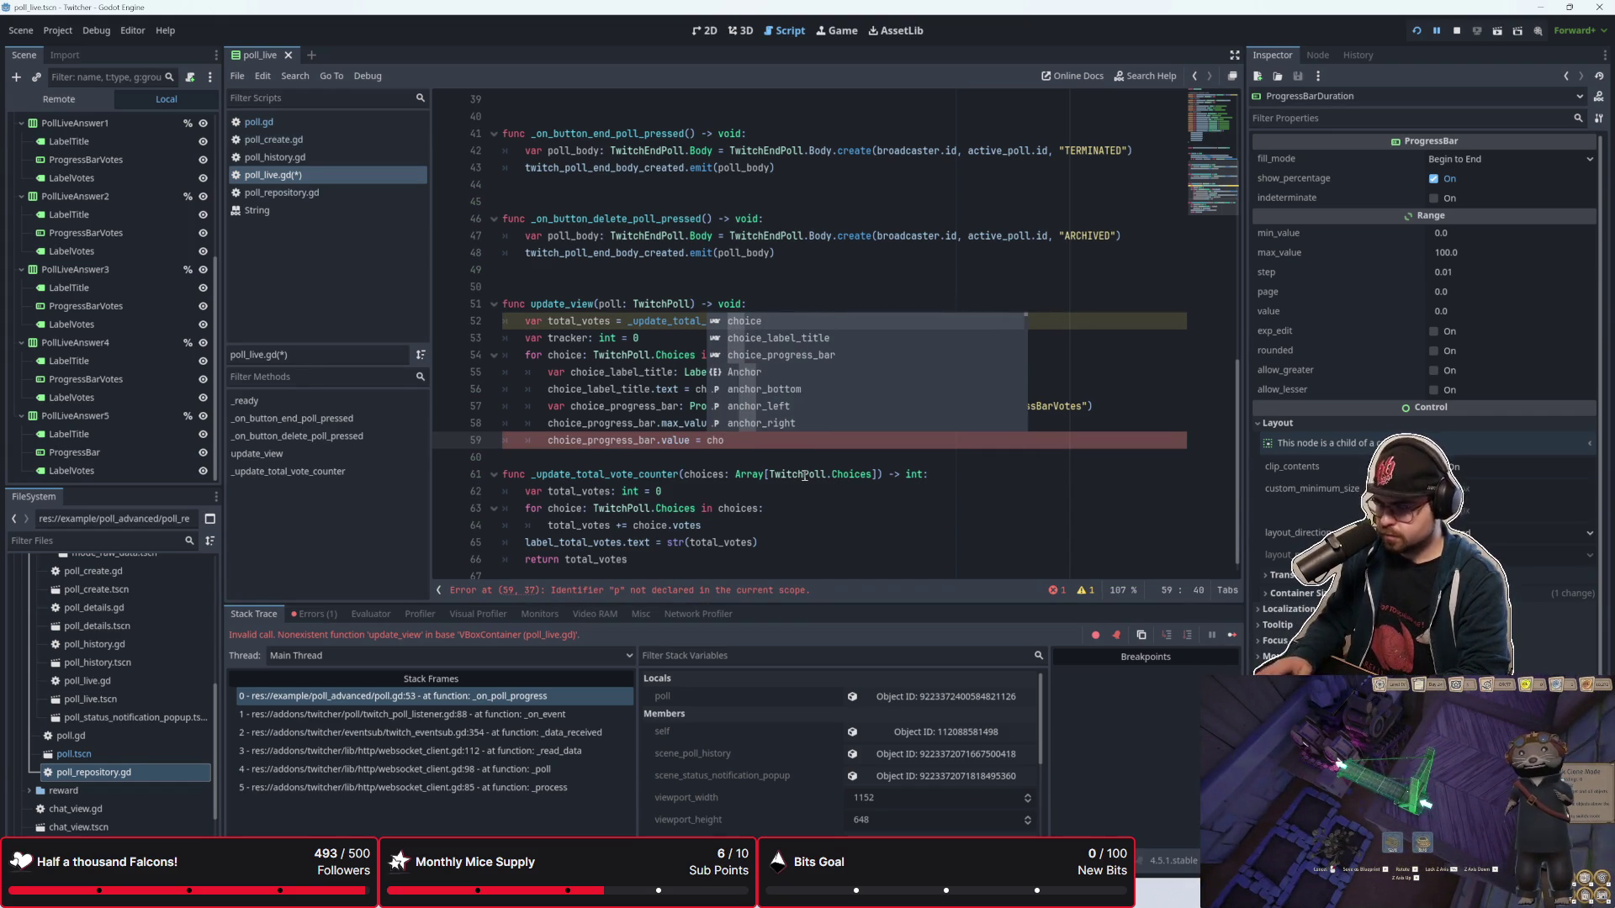
{"action": "type", "text": "ice.votes"}
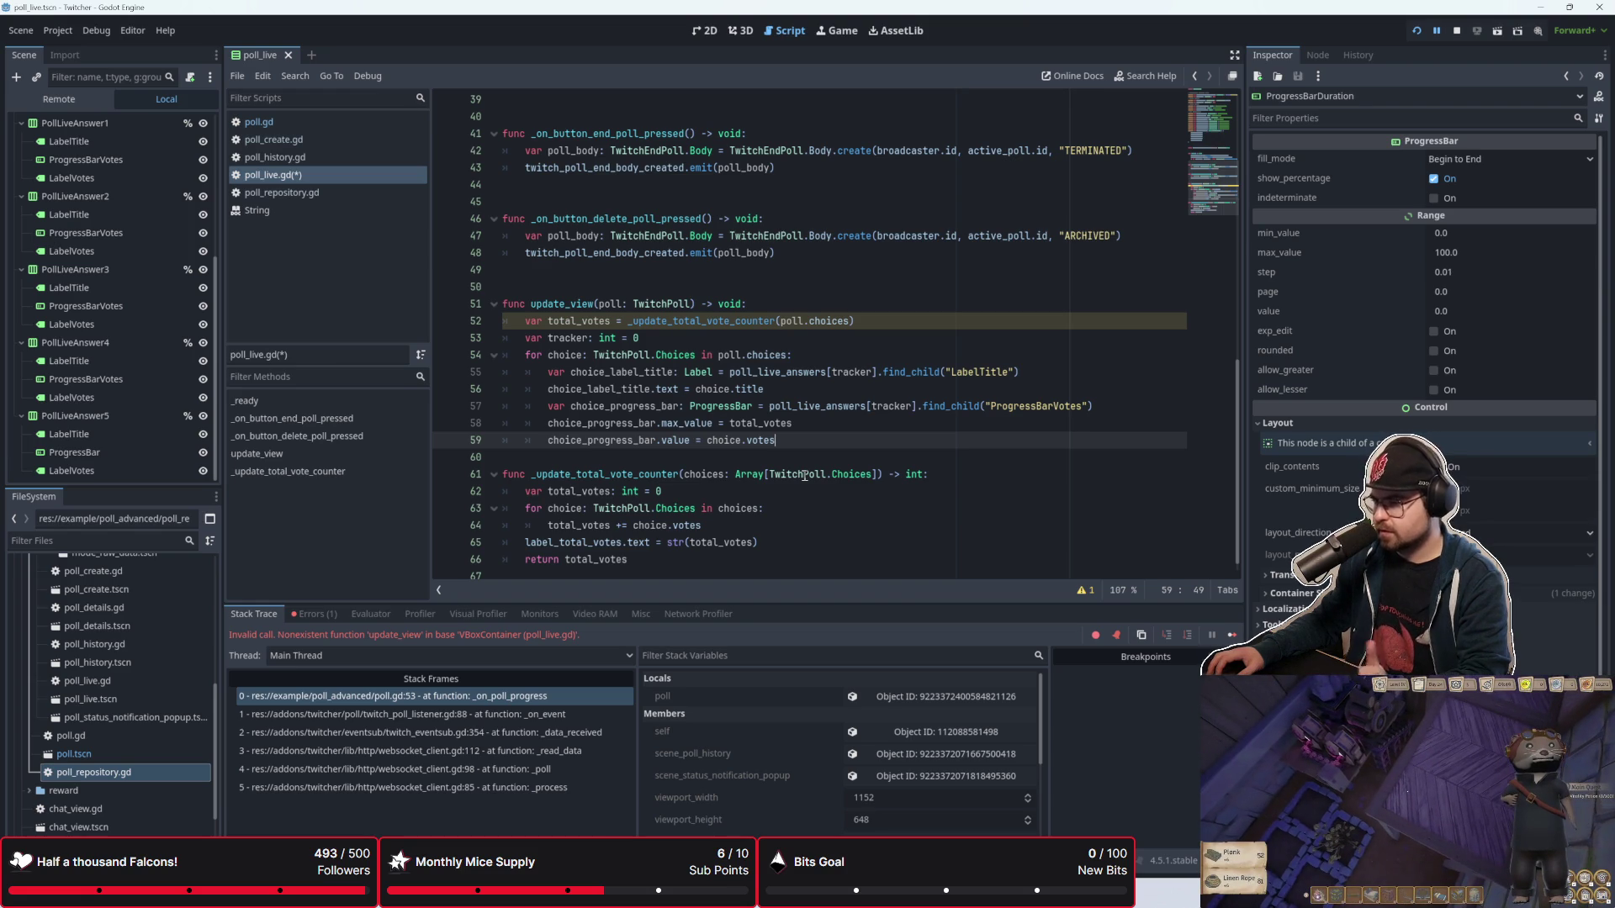
{"action": "left_click", "coordinate": [814, 455]}
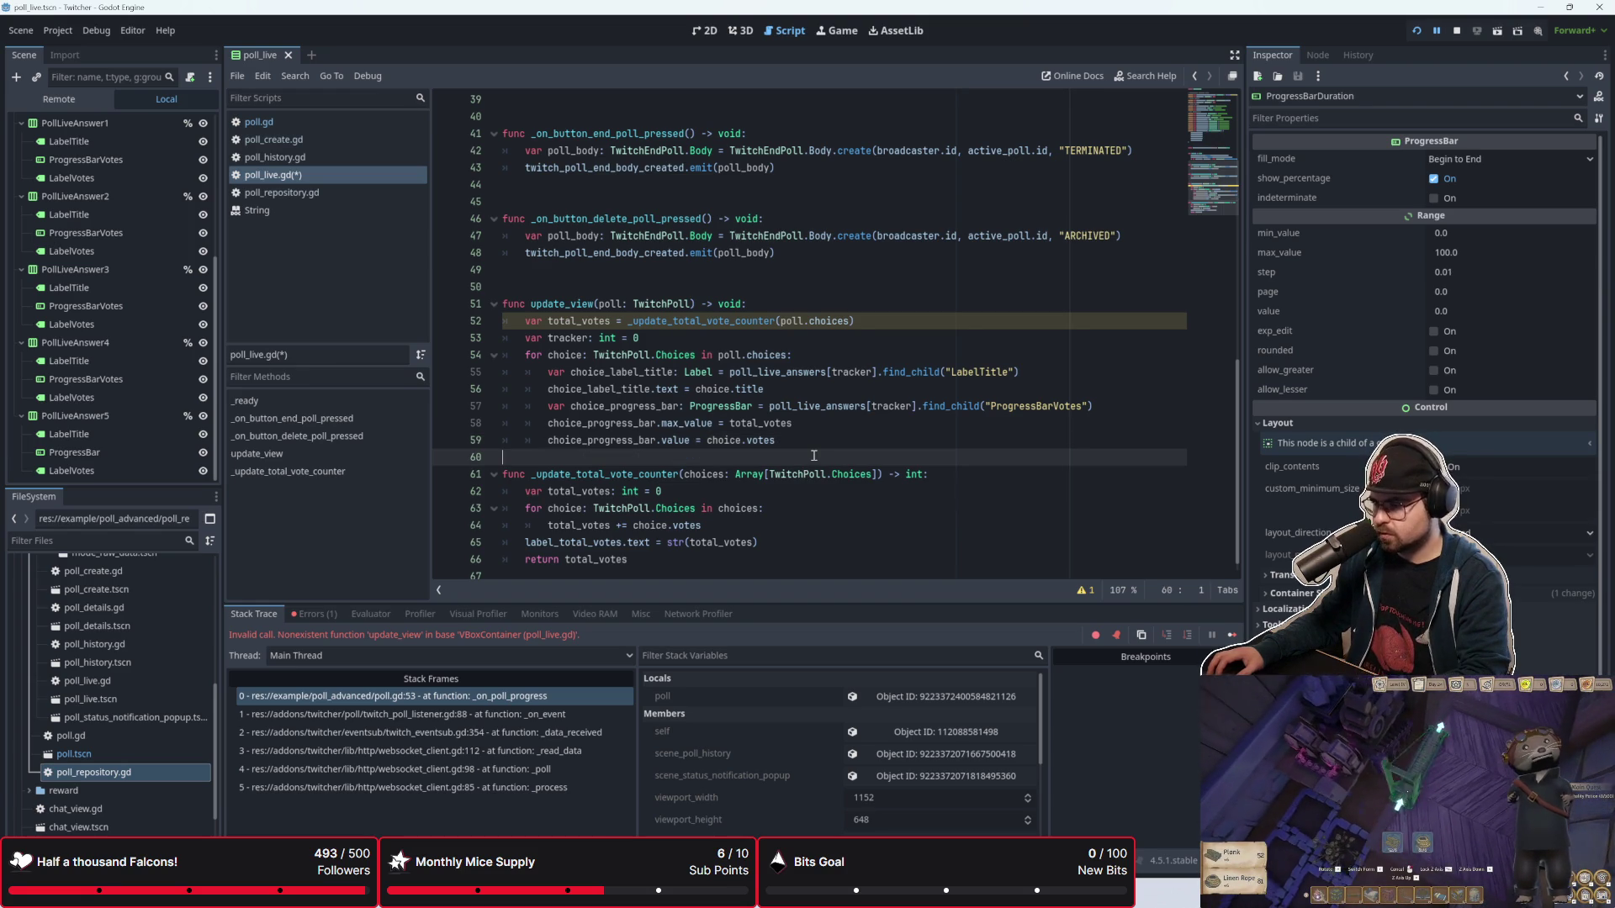
{"action": "key", "text": "Return"}
{"action": "key", "text": "Return"}
Step: Declare choice_label_votes: Label as poll_live_answers[tracker].find_child("LabelVotes")
{"action": "key", "text": "Up"}
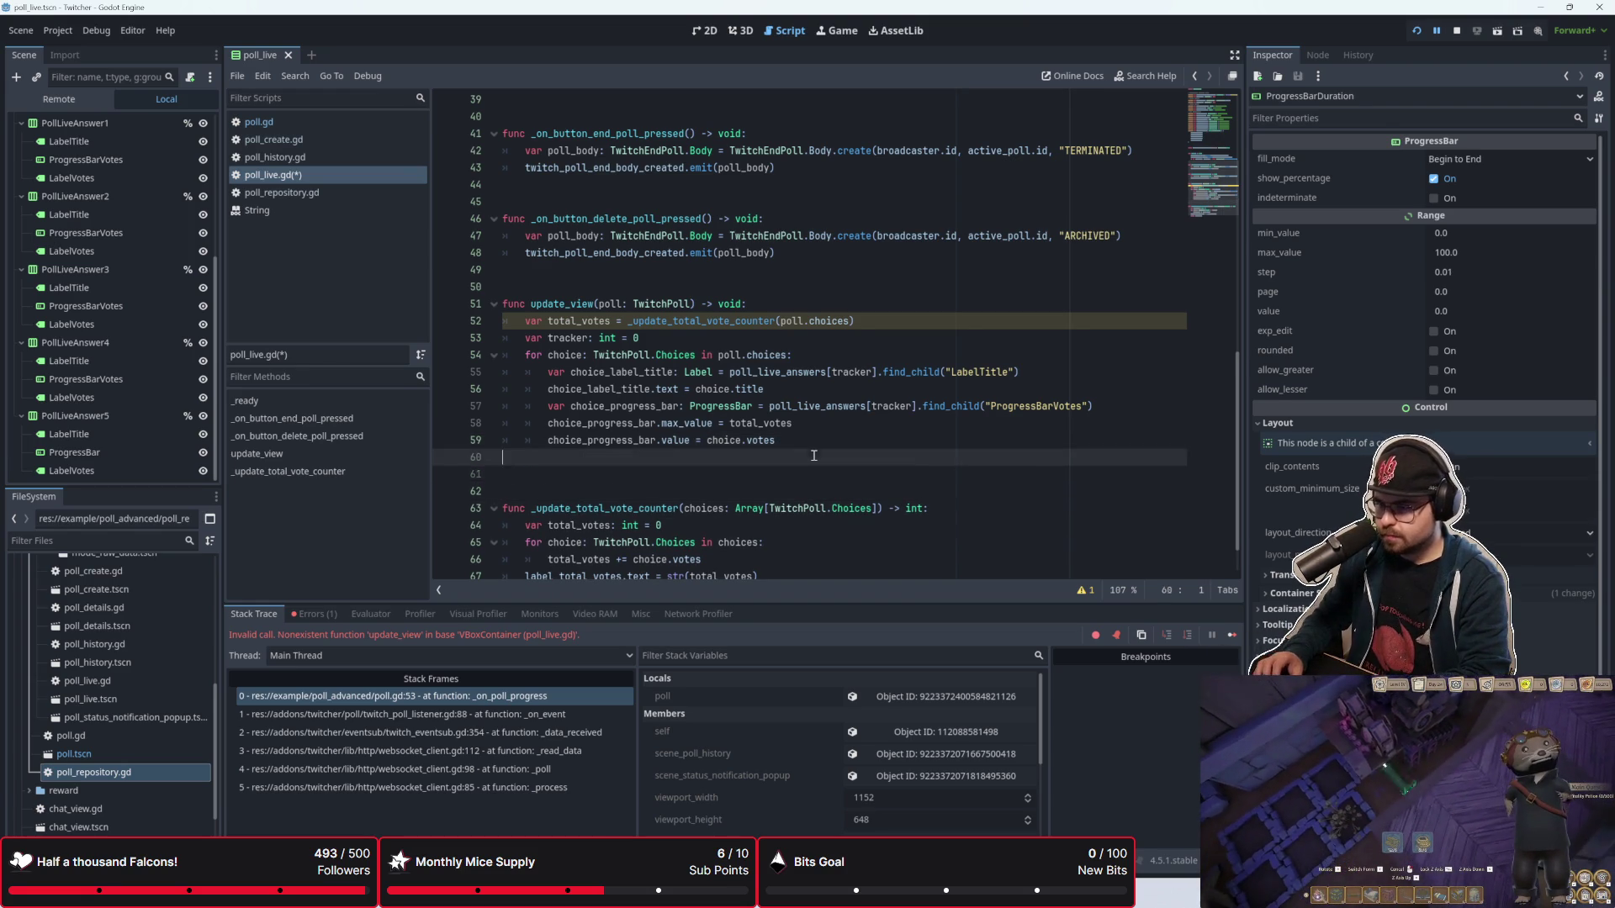
{"action": "key", "text": "Up"}
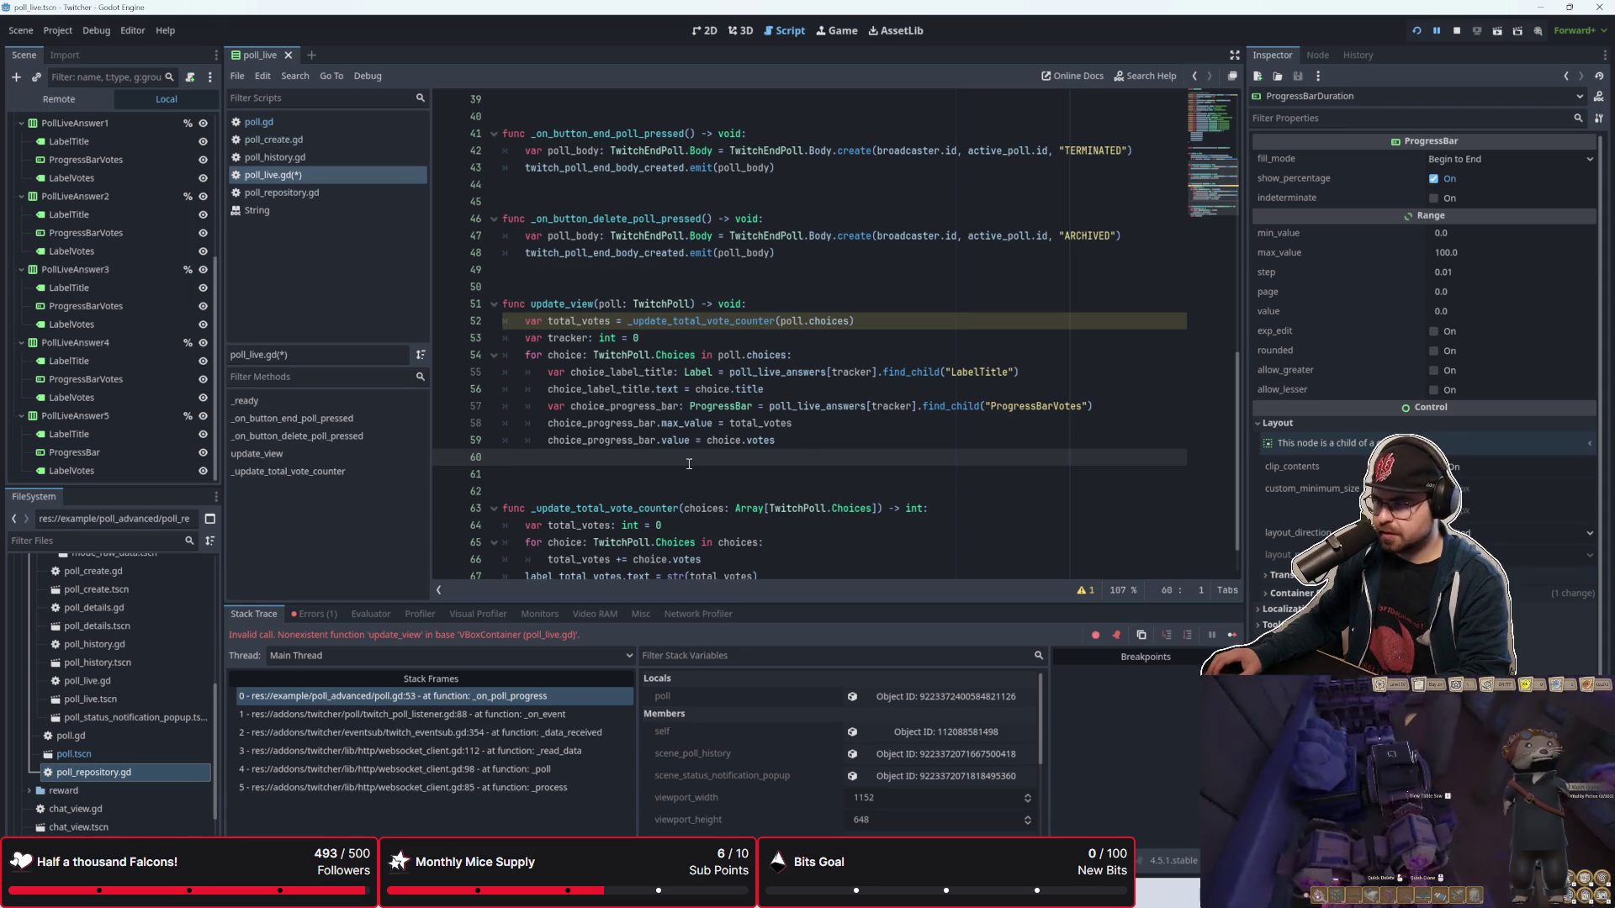
{"action": "scroll", "coordinate": [689, 463], "scroll_direction": "down", "scroll_amount": 1}
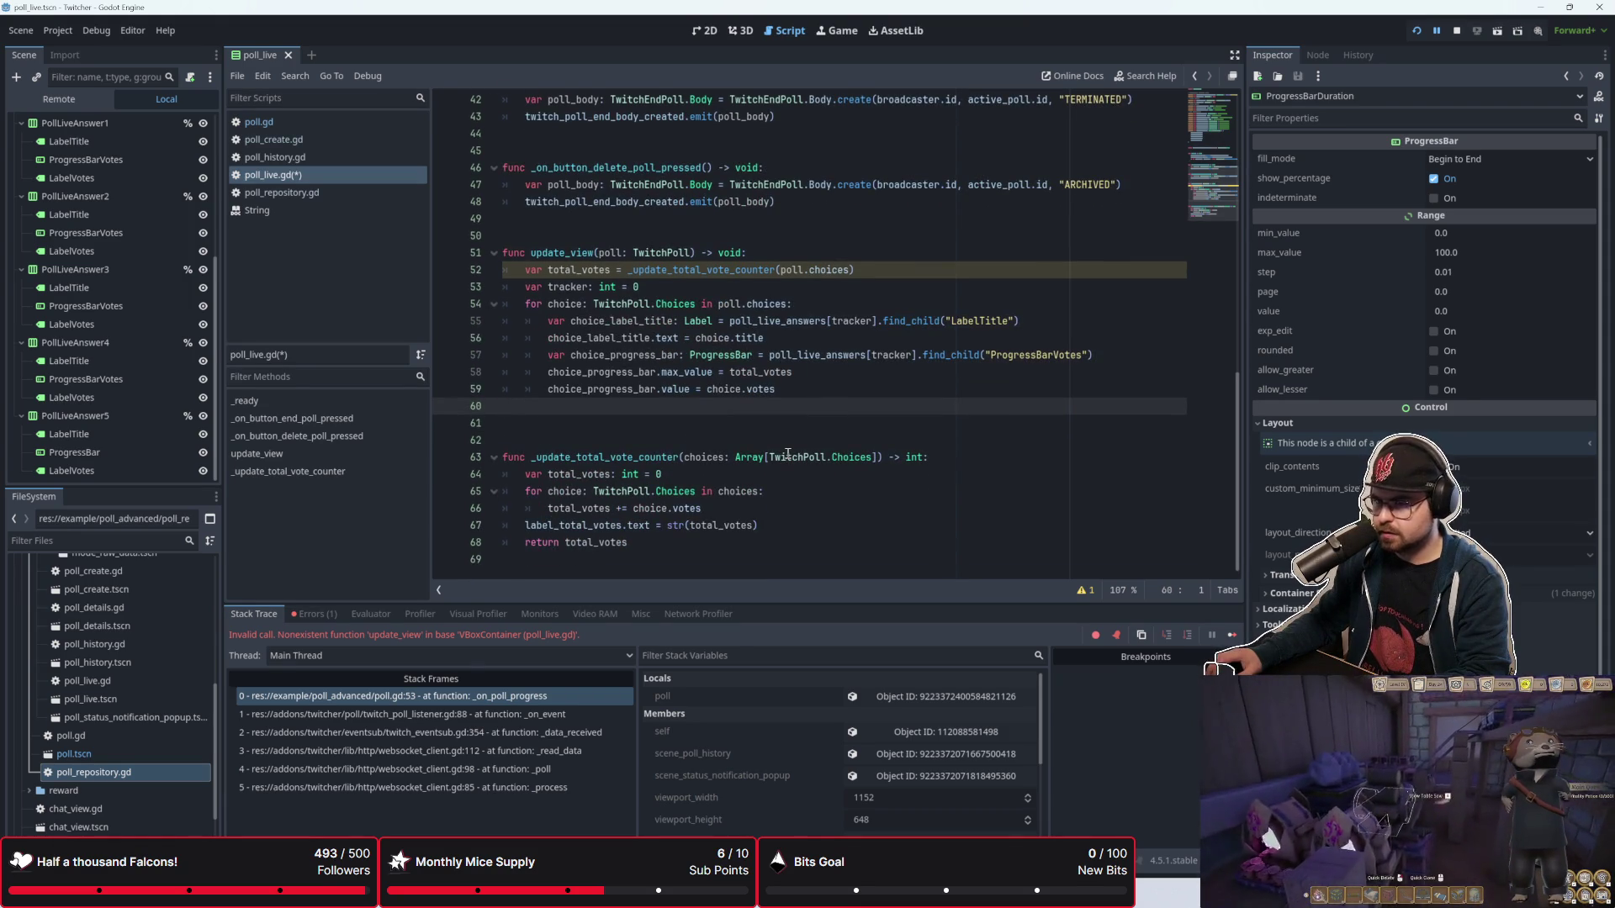
{"action": "left_click", "coordinate": [791, 390]}
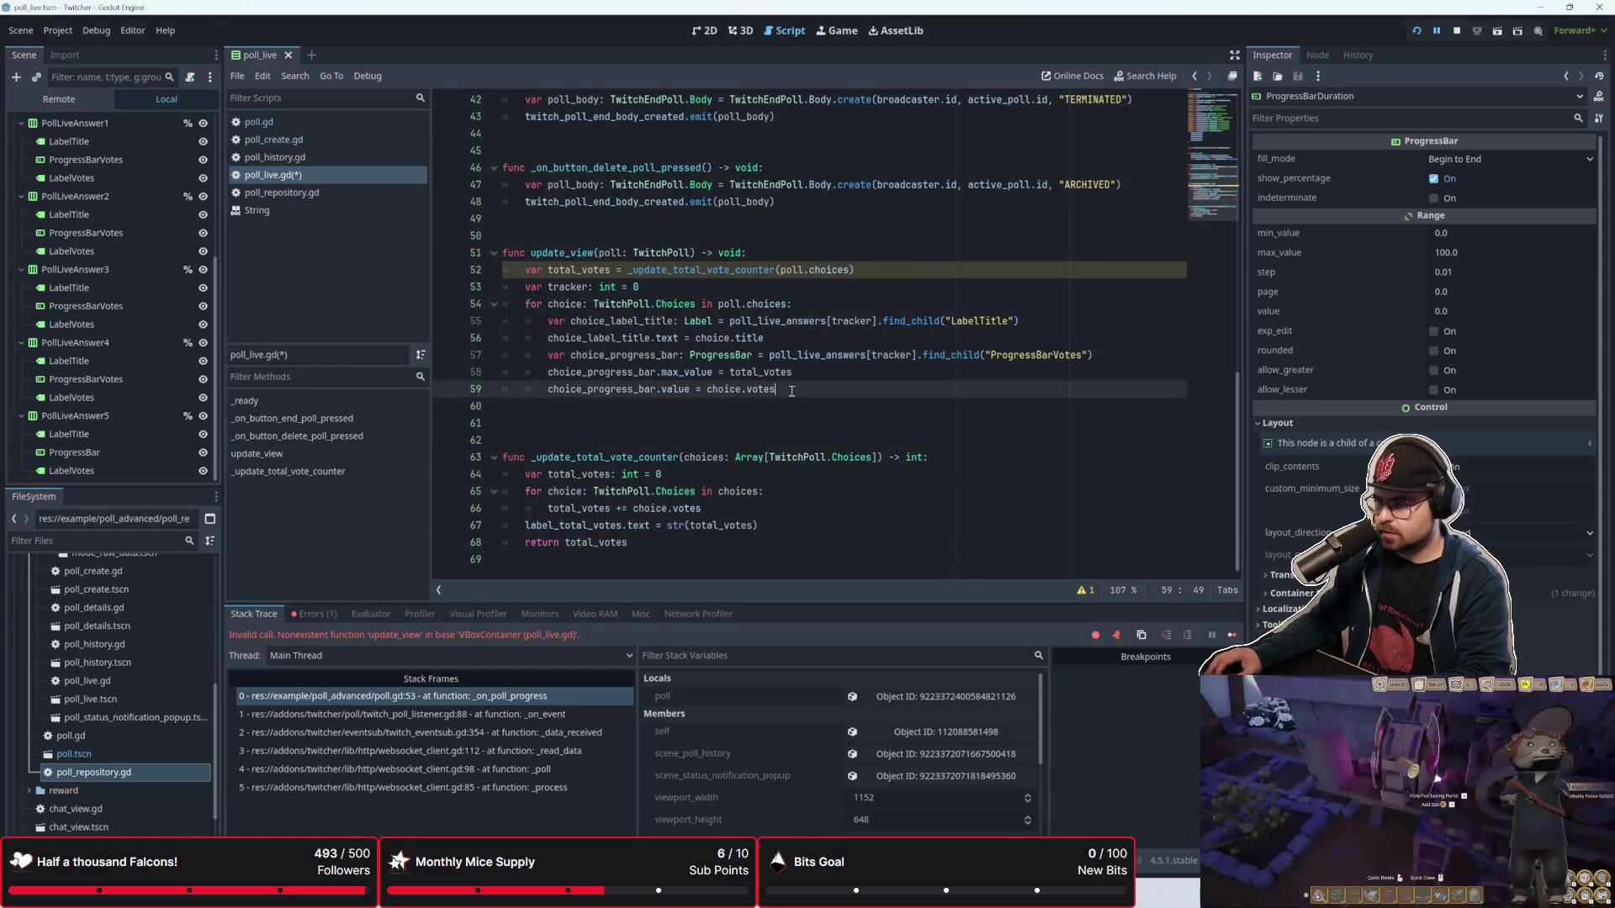
{"action": "key", "text": "Return"}
{"action": "type", "text": "var ch"}
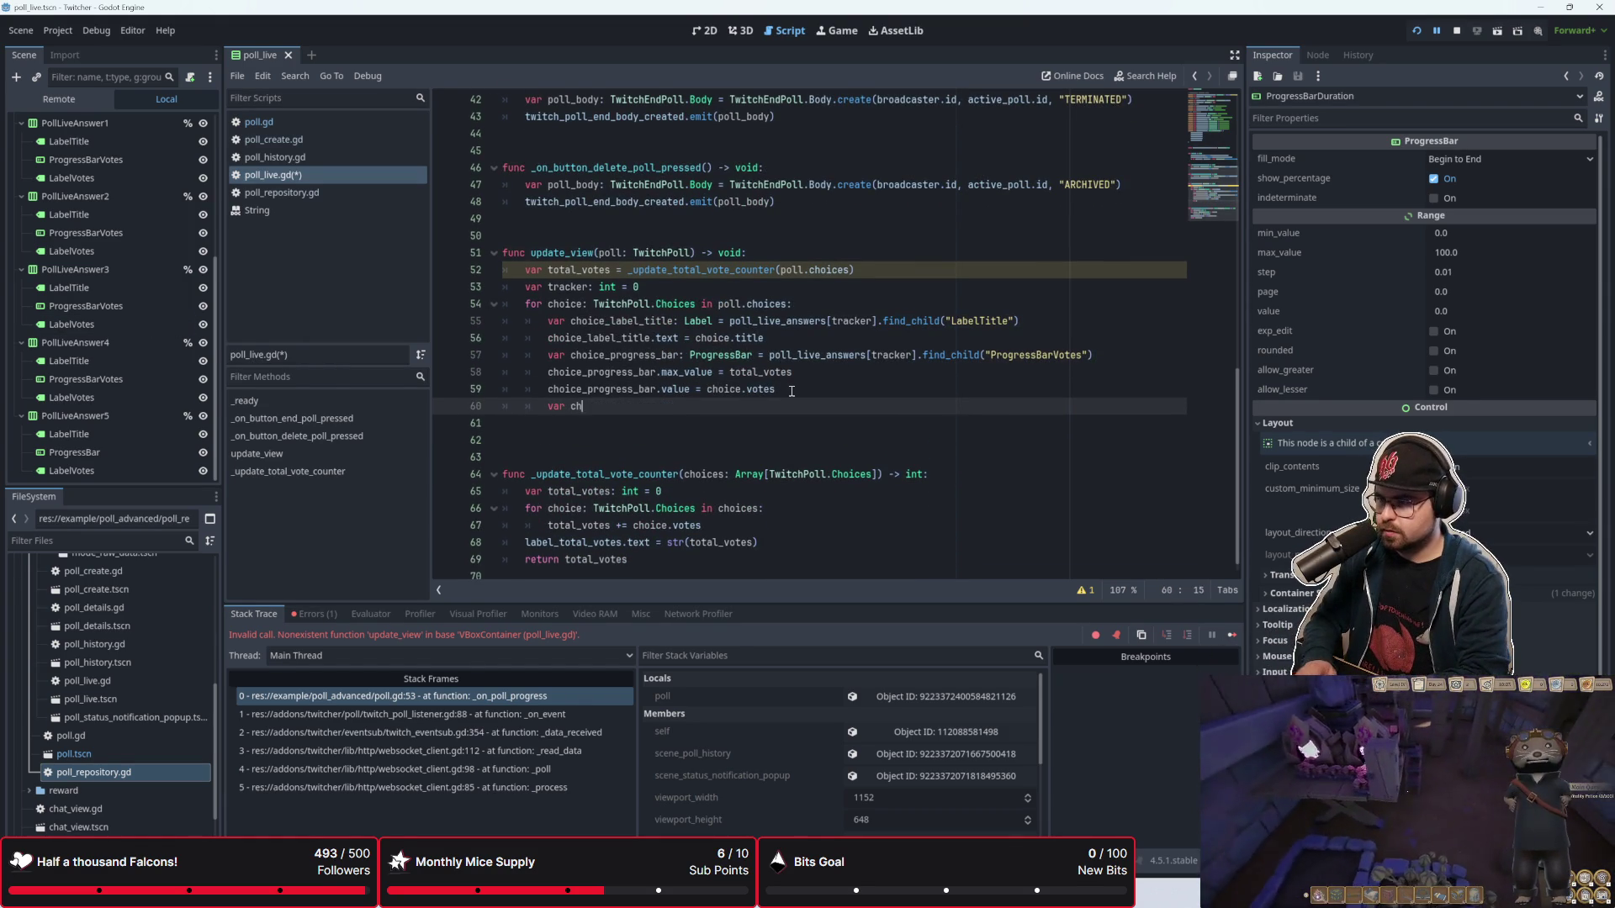
{"action": "type", "text": "oice_"}
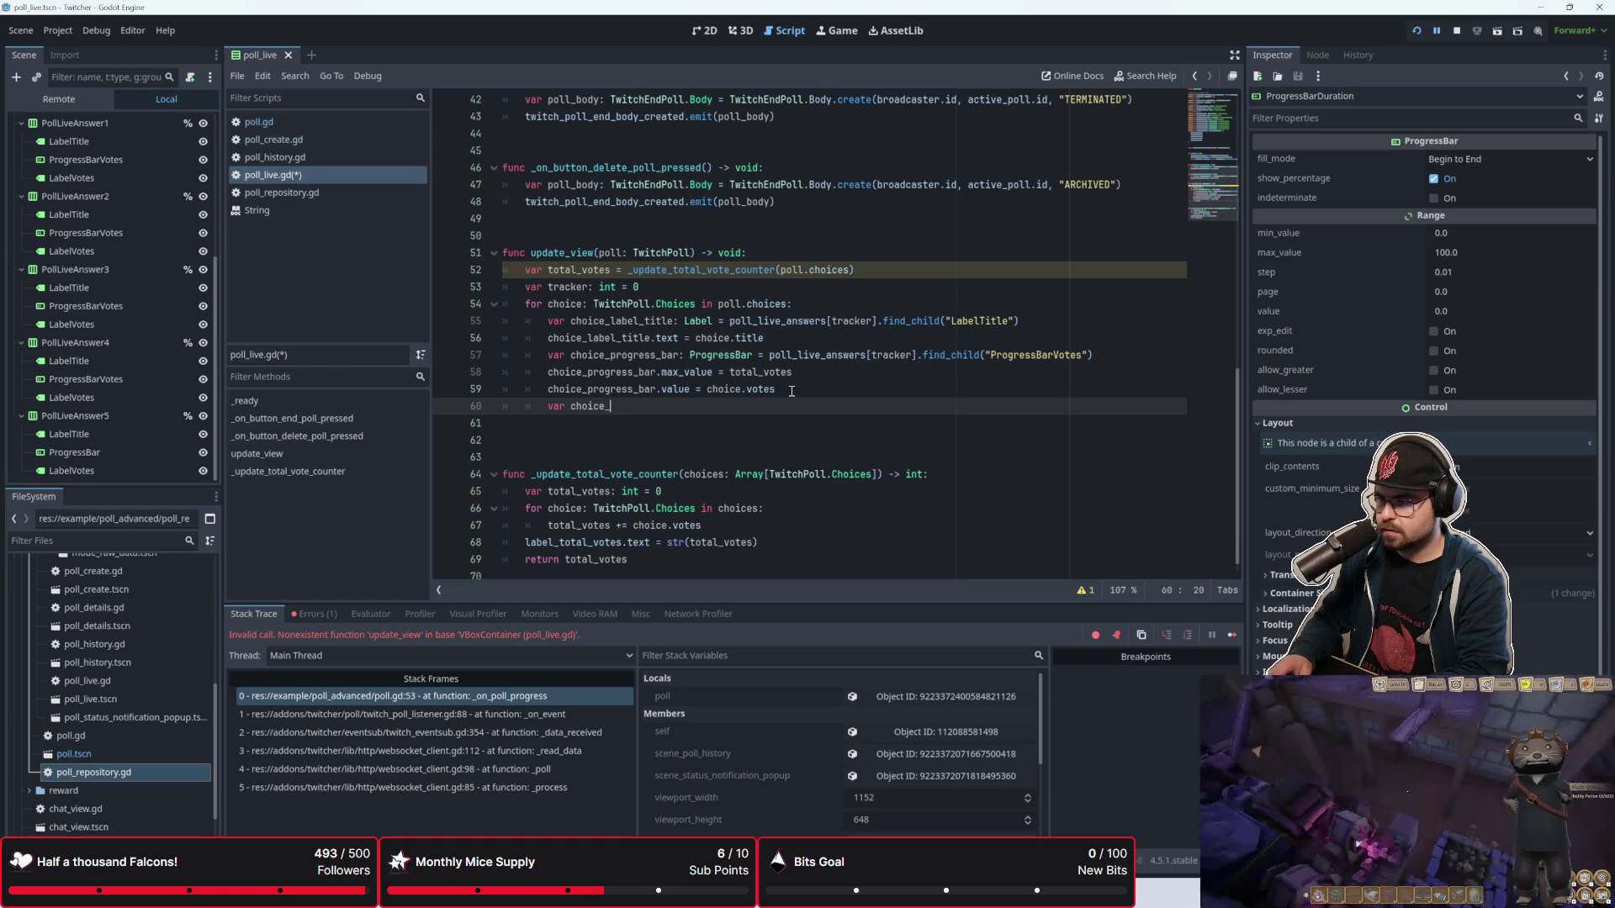
{"action": "type", "text": "lab"}
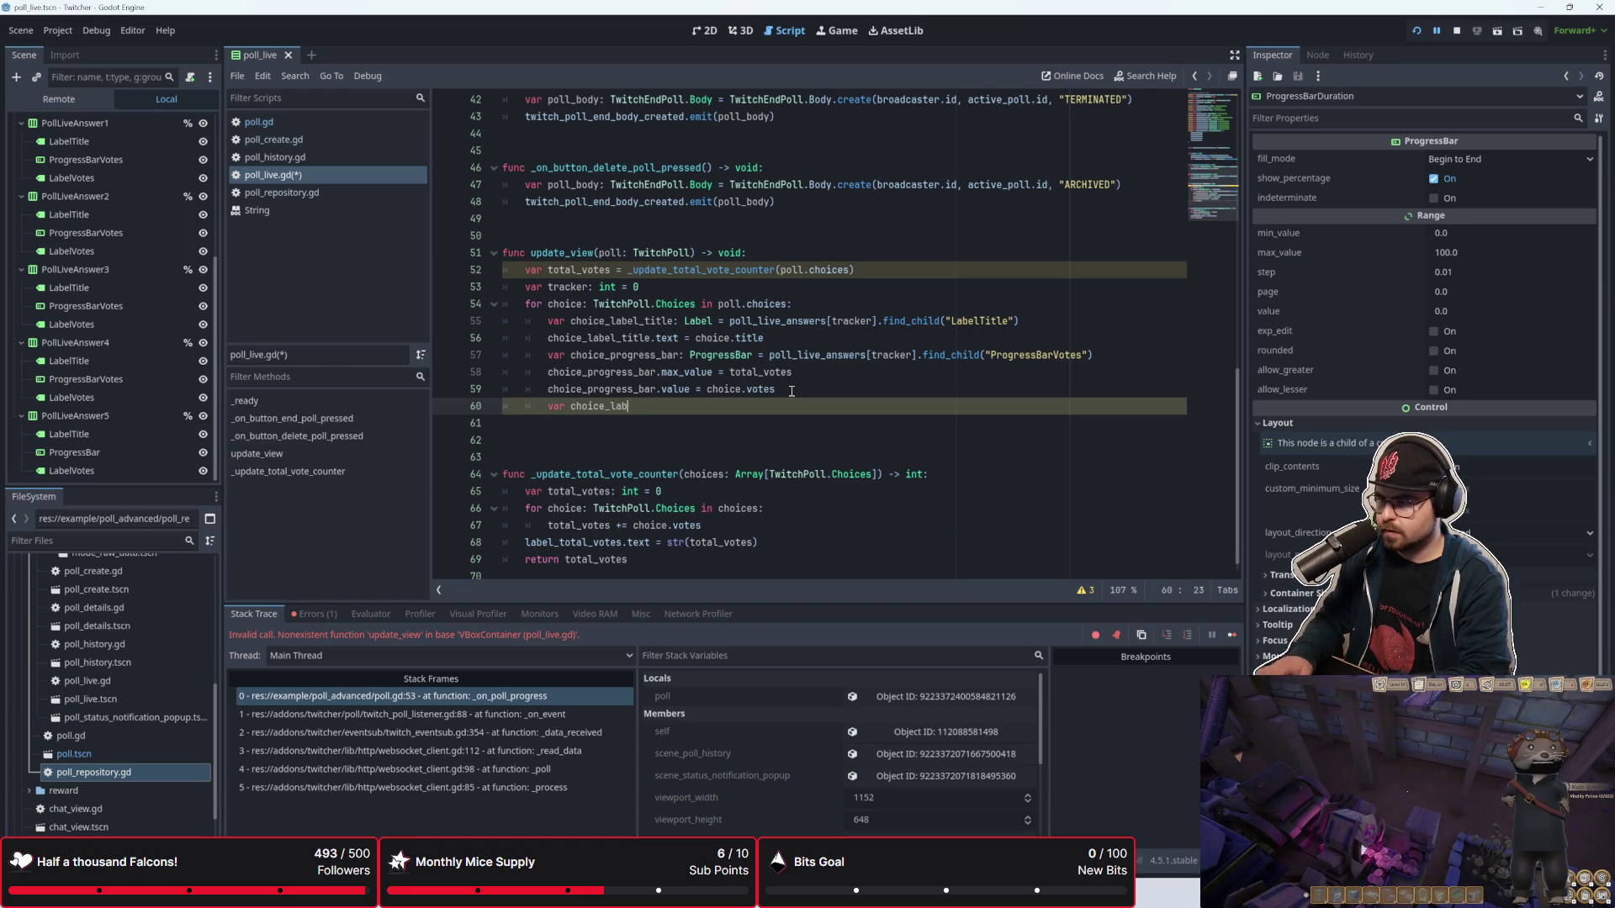
{"action": "type", "text": "el_votes"}
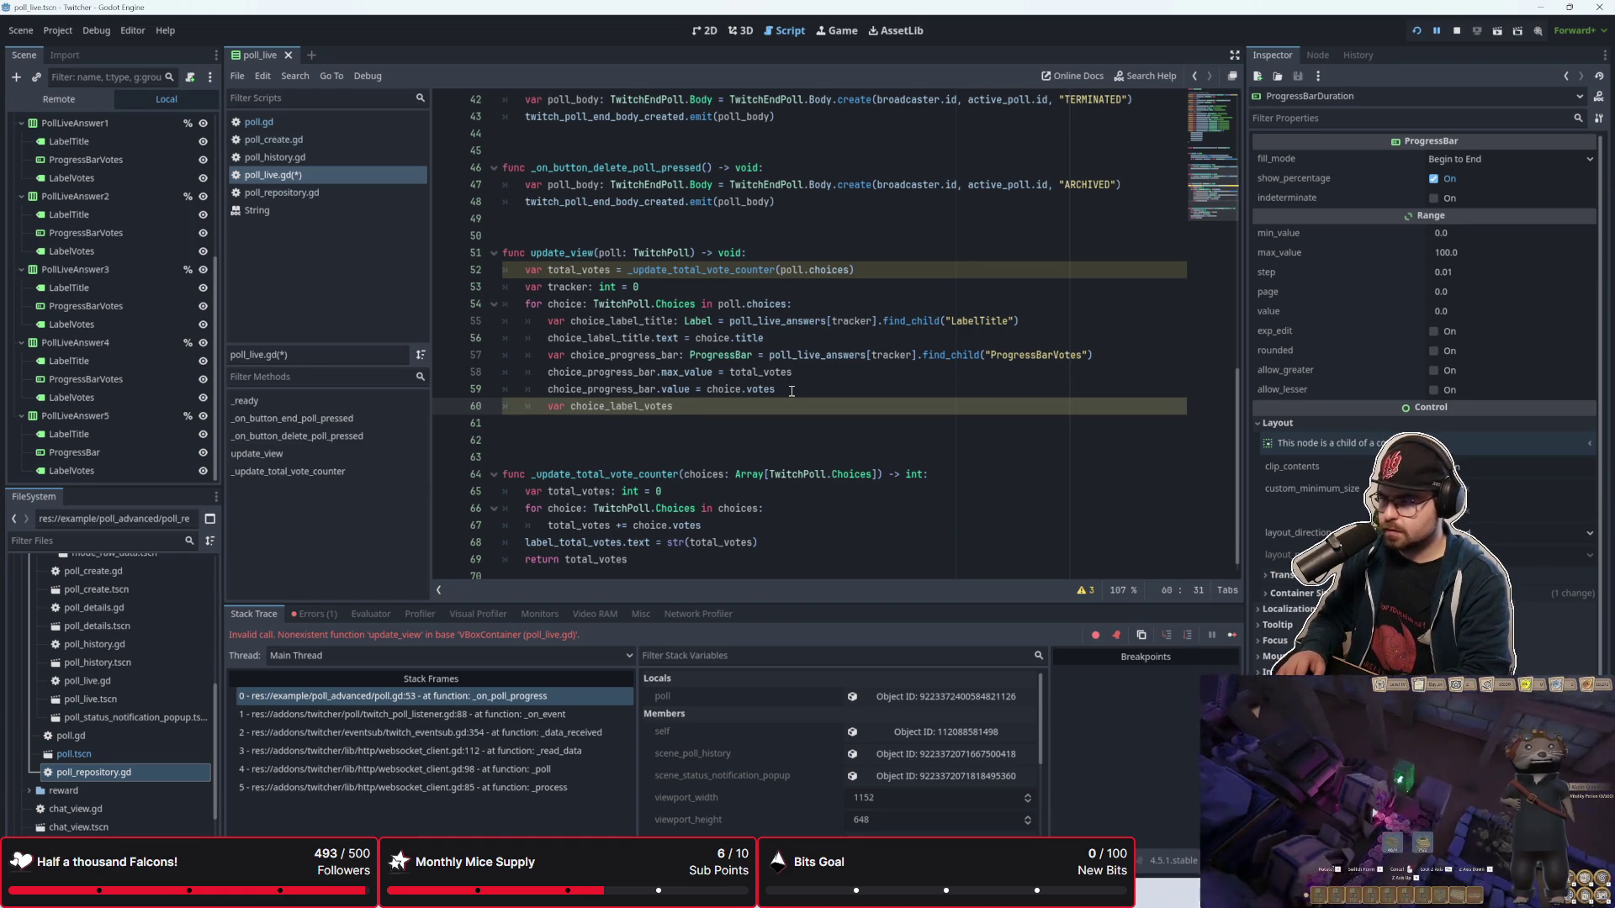
{"action": "type", "text": ": Lav"}
{"action": "key", "text": "BackSpace"}
{"action": "type", "text": "bel = "}
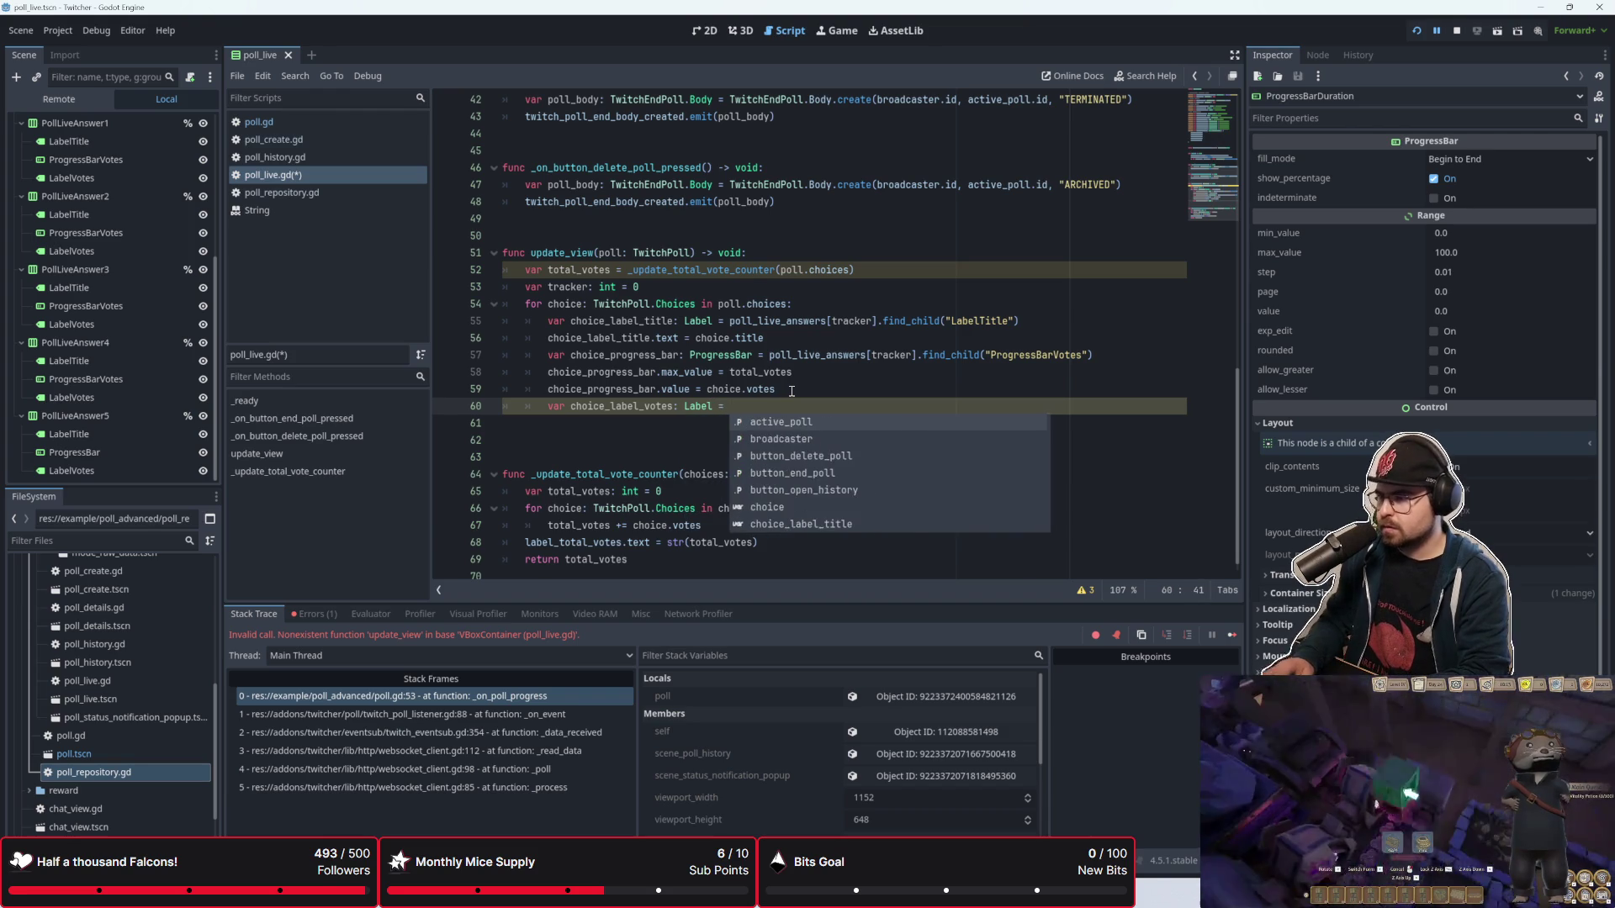
{"action": "type", "text": "poll_live"}
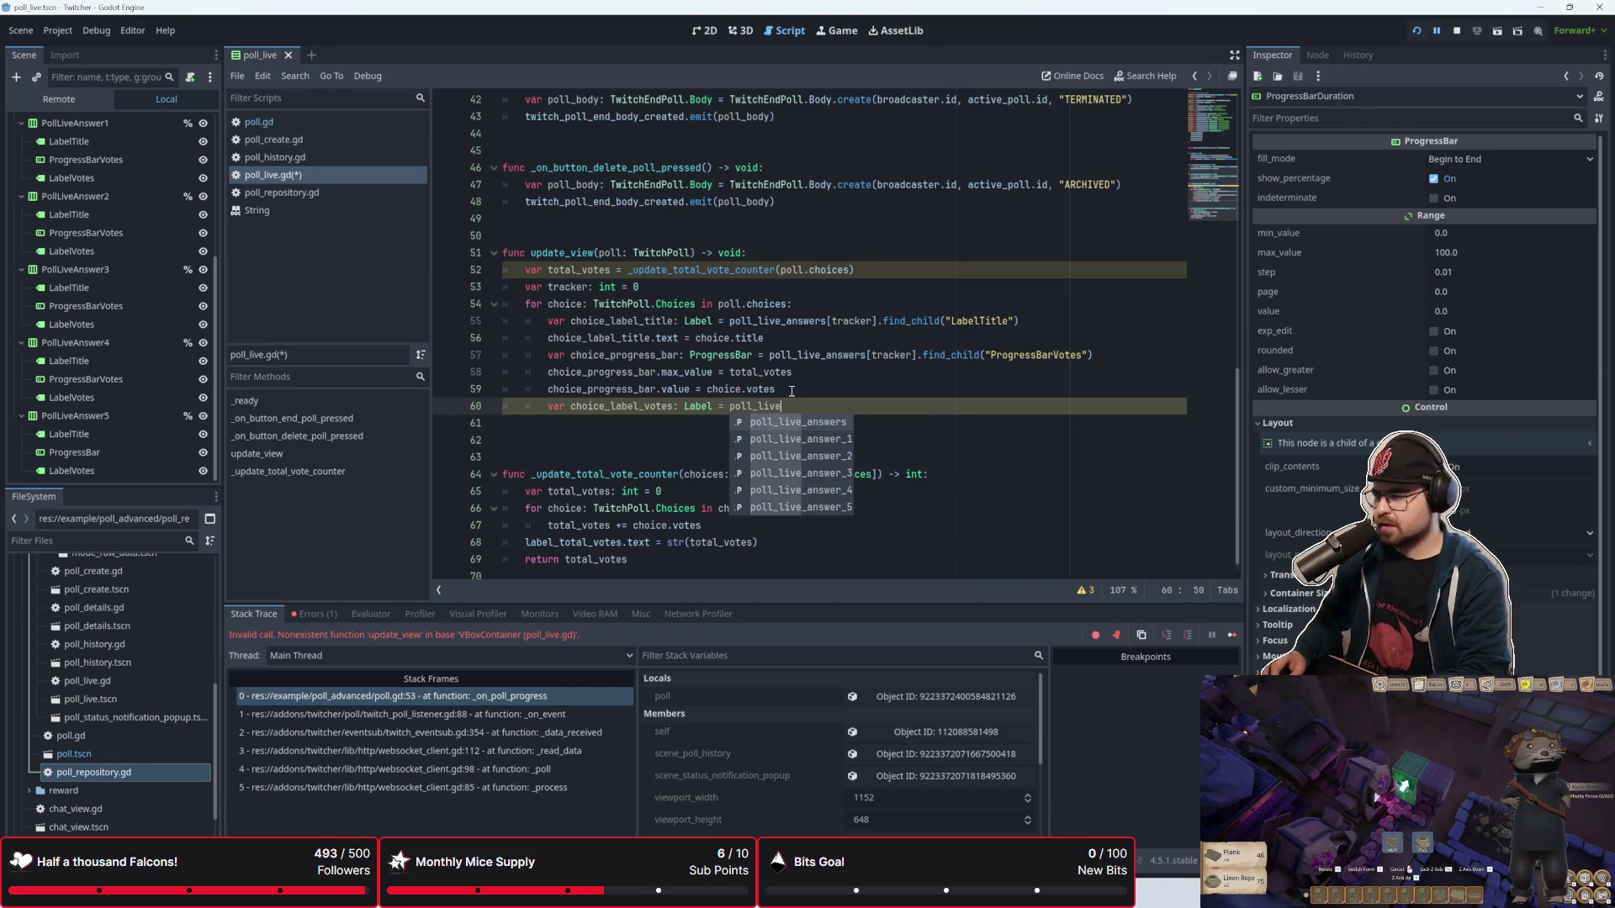
{"action": "key", "text": "Return"}
{"action": "type", "text": "[tracke"}
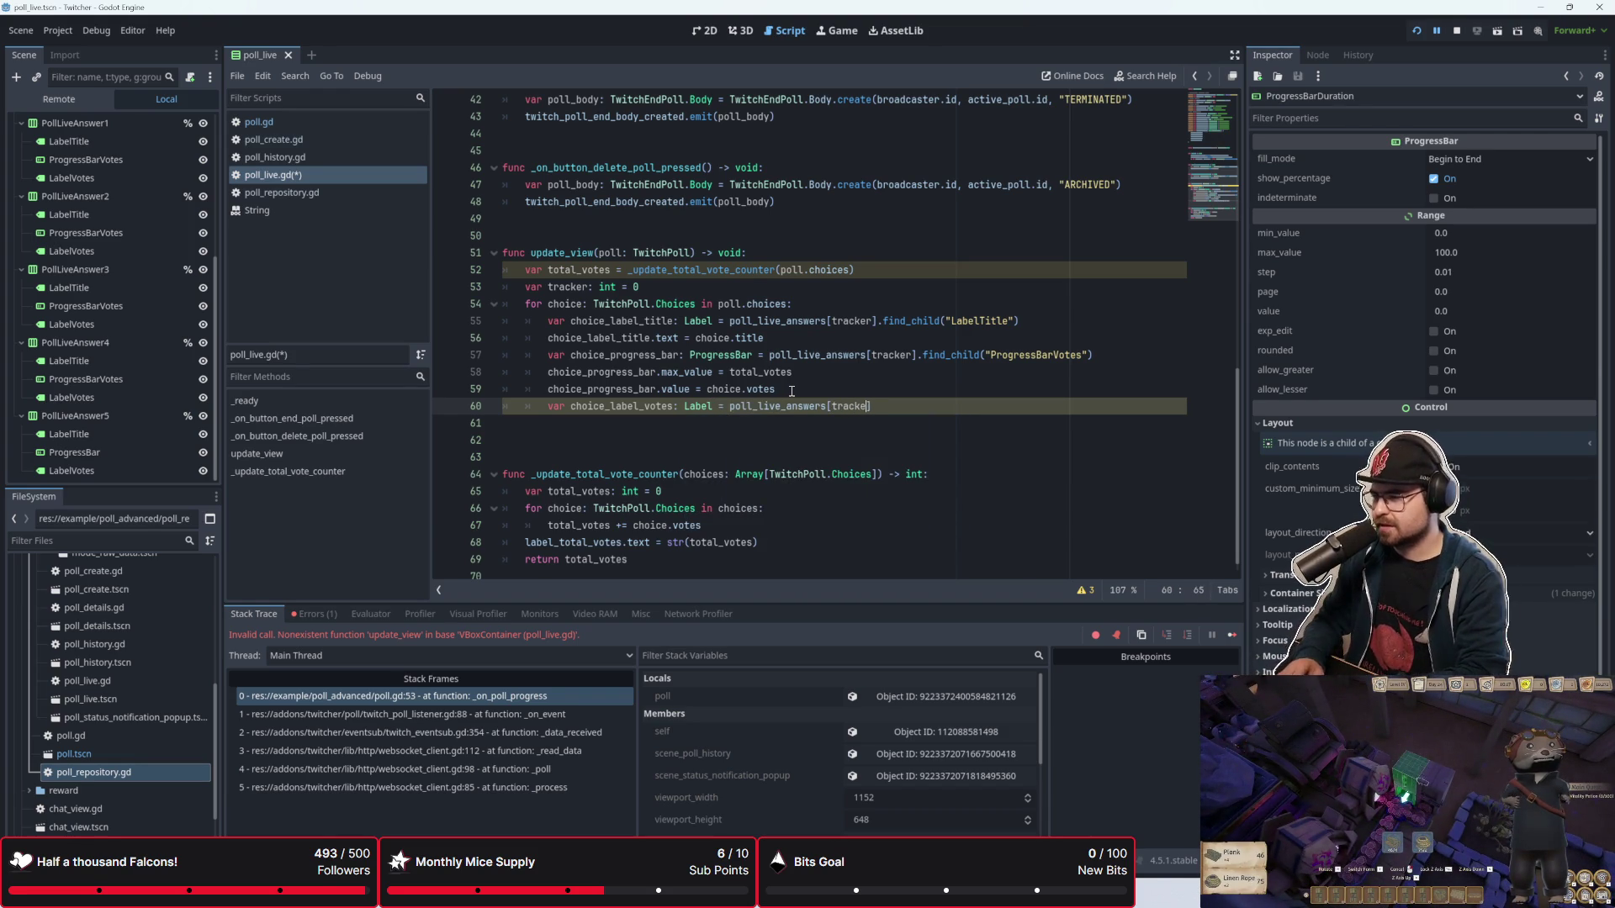
{"action": "type", "text": "r].find_chi"}
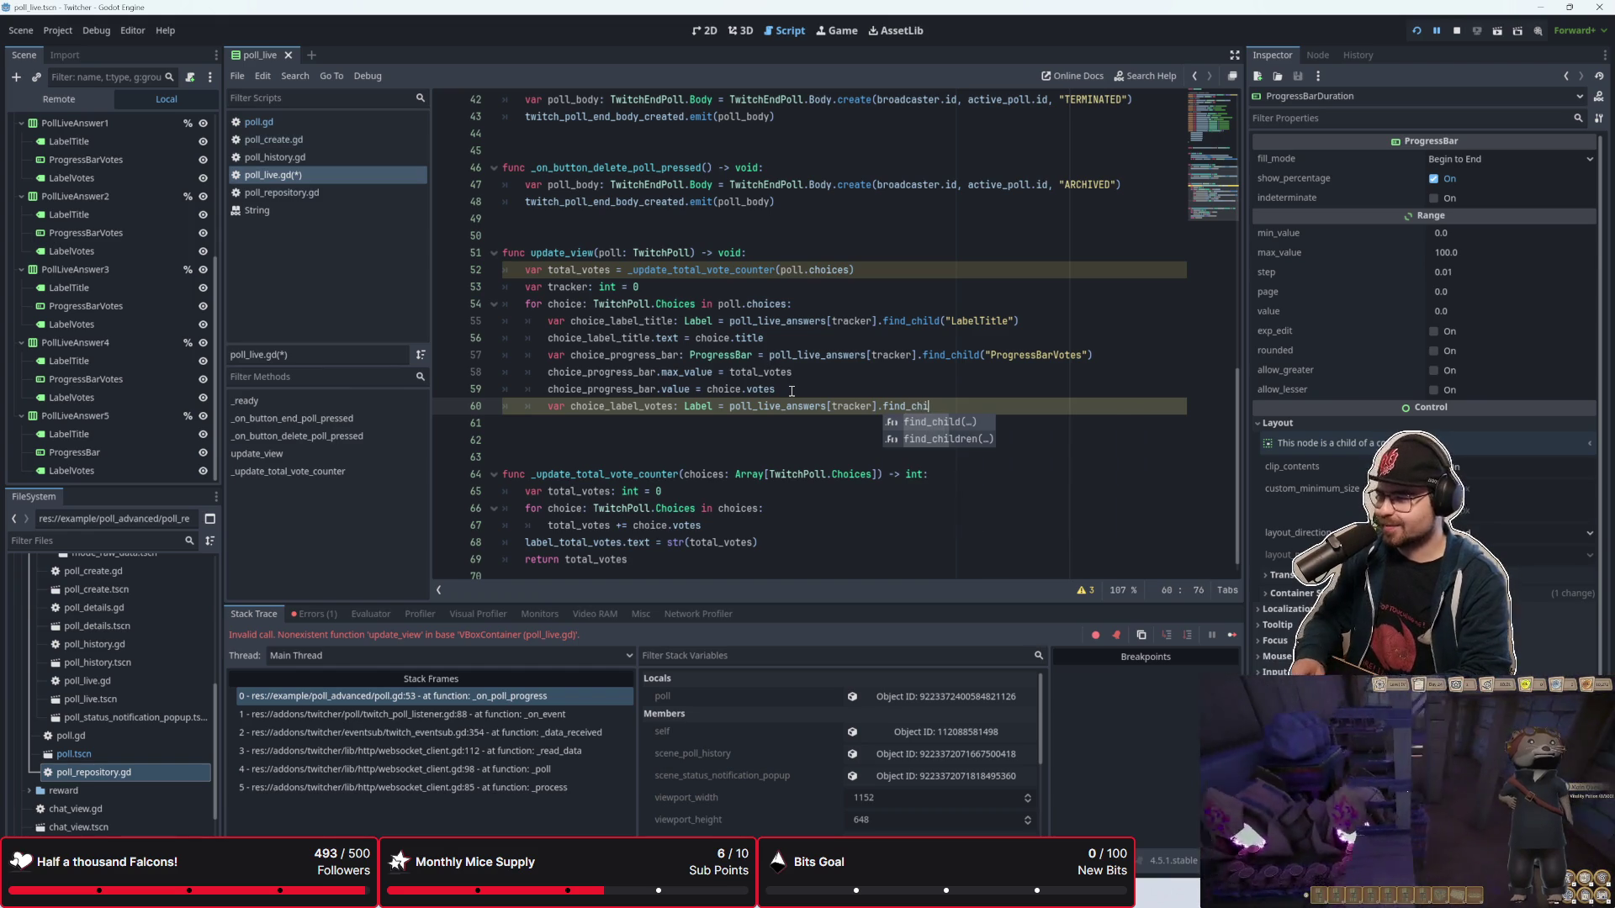
{"action": "type", "text": "l"}
{"action": "key", "text": "Return"}
{"action": "type", "text": "\"Lae"}
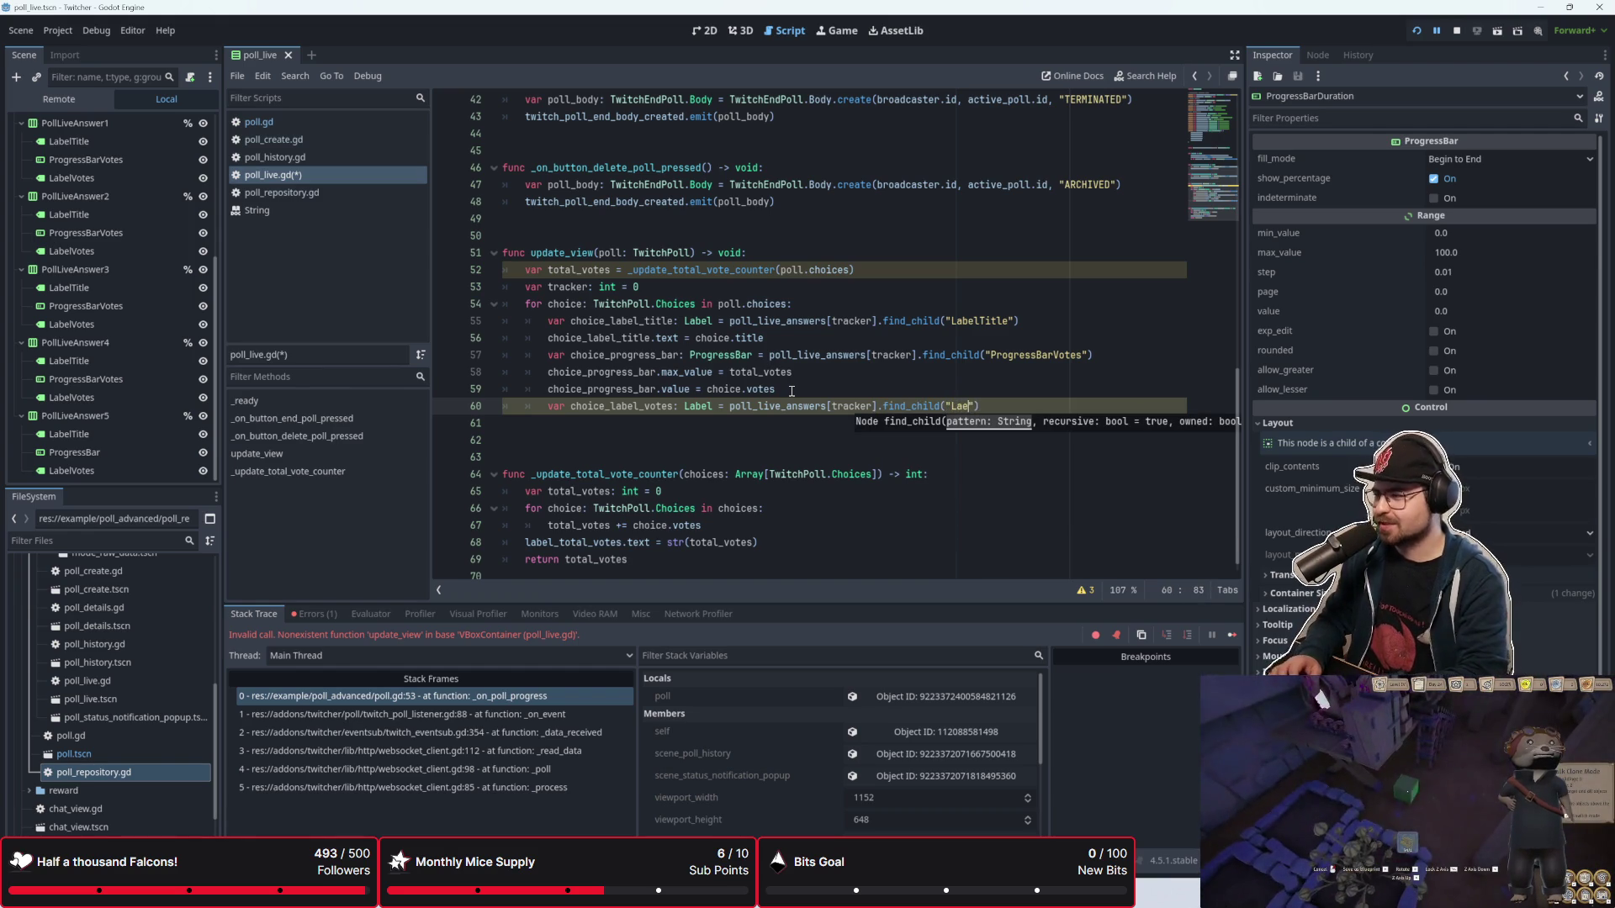
{"action": "key", "text": "BackSpace"}
{"action": "type", "text": "belTitle"}
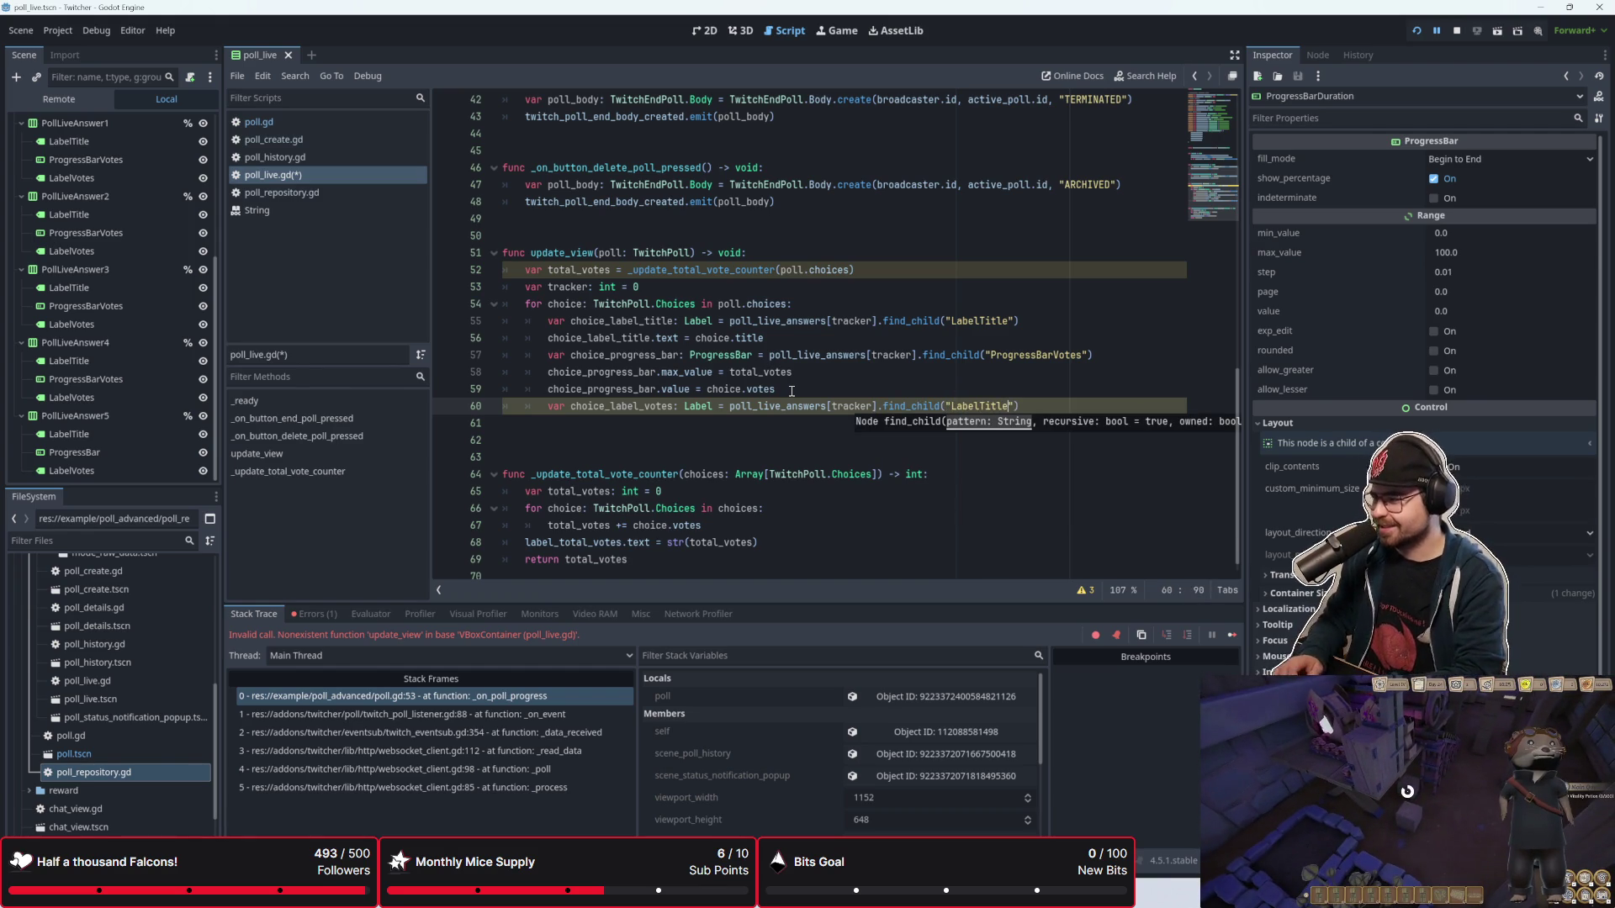
{"action": "key", "text": "BackSpace"}
{"action": "key", "text": "BackSpace"}
{"action": "key", "text": "BackSpace"}
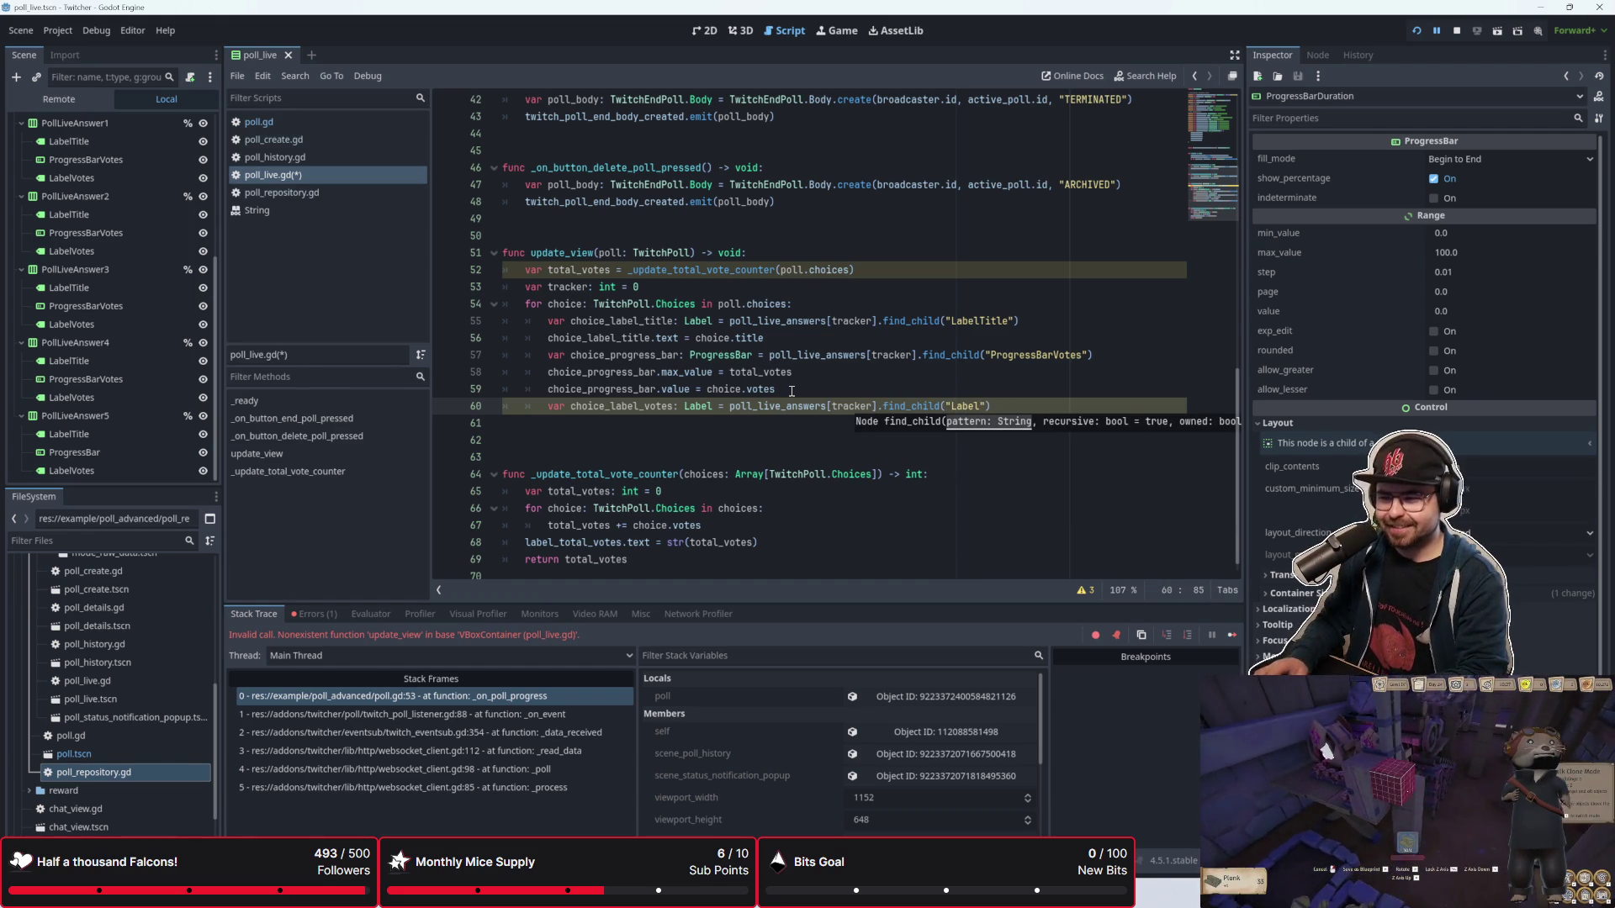
{"action": "type", "text": "Votes\")"}
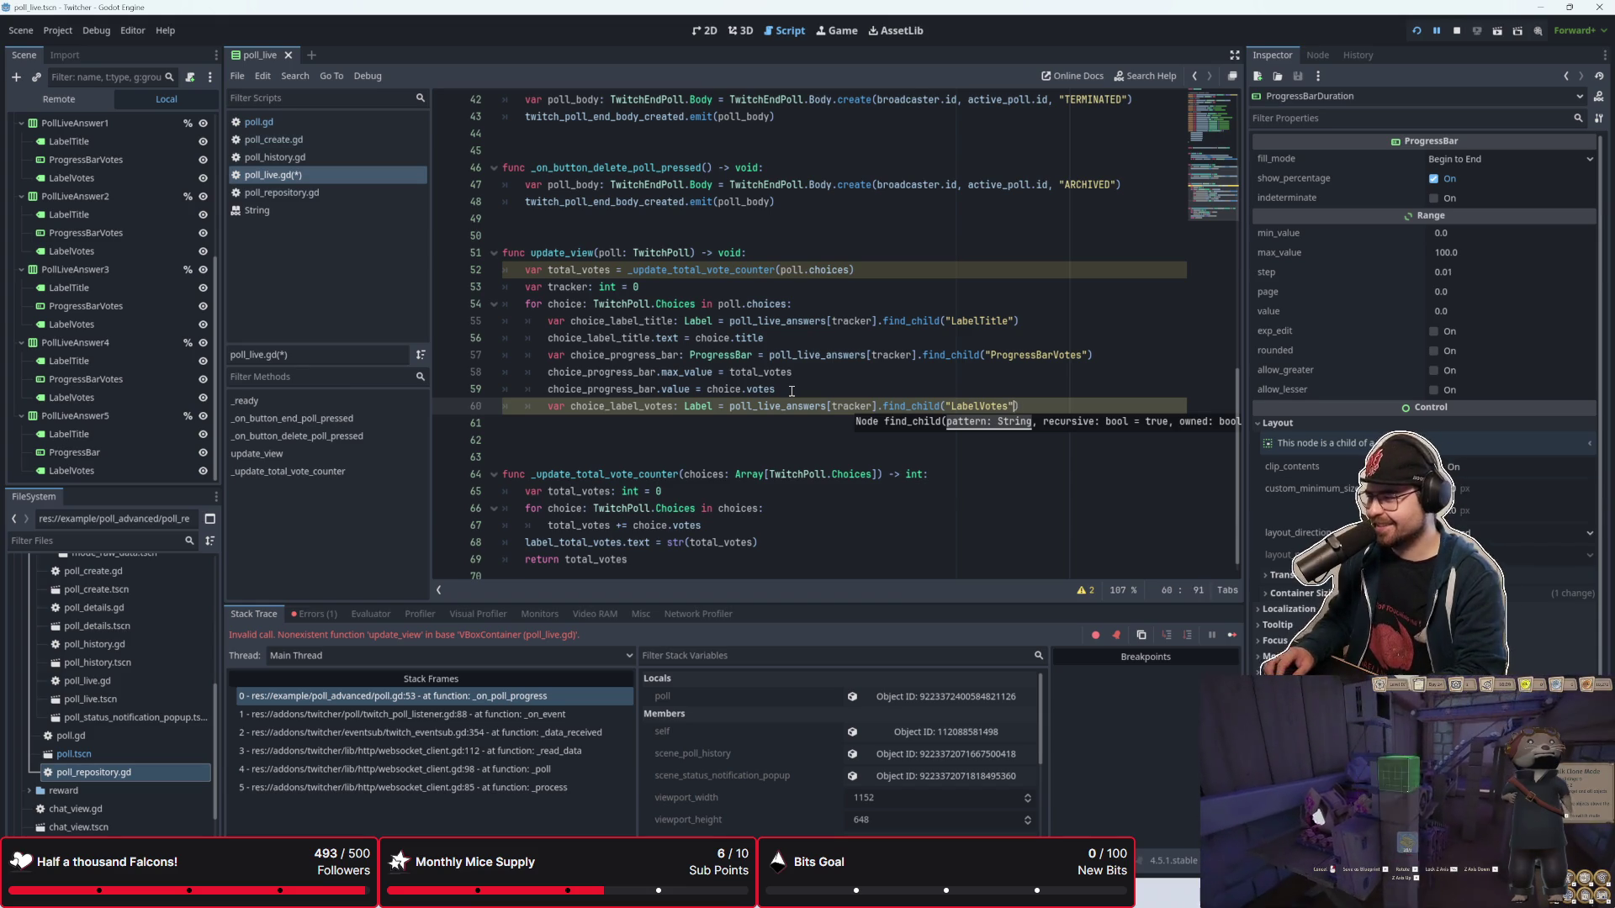
Step: Set choice_label_votes.text to str(choice.votes)
{"action": "key", "text": "Return"}
{"action": "type", "text": "choiuc"}
{"action": "key", "text": "BackSpace"}
{"action": "key", "text": "BackSpace"}
{"action": "type", "text": "ce_label"}
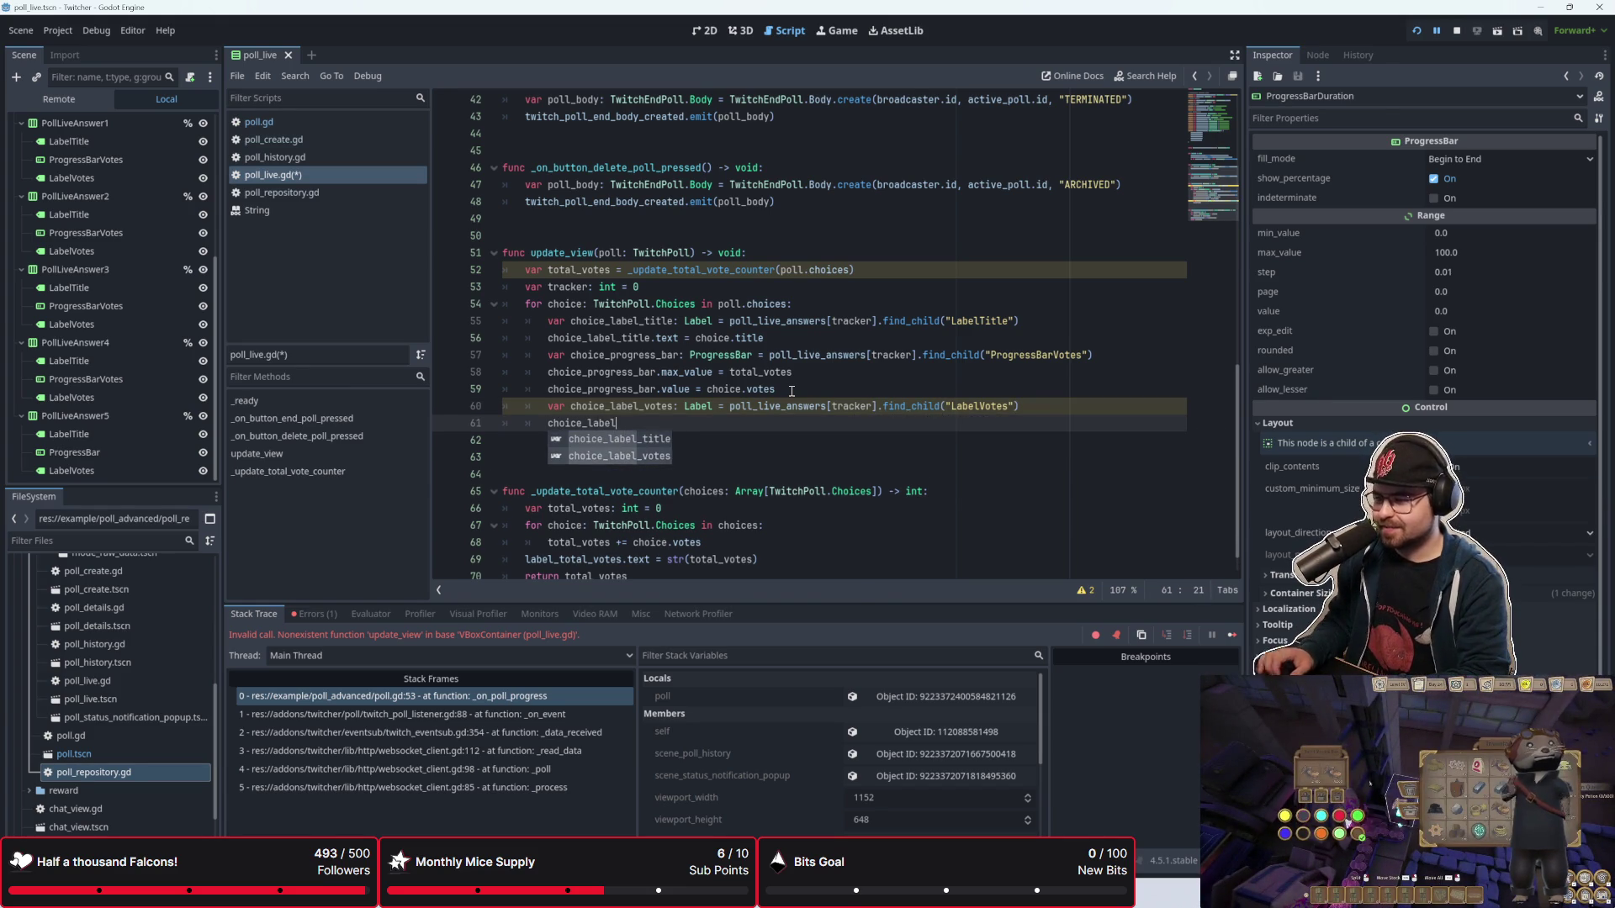
{"action": "key", "text": "Down"}
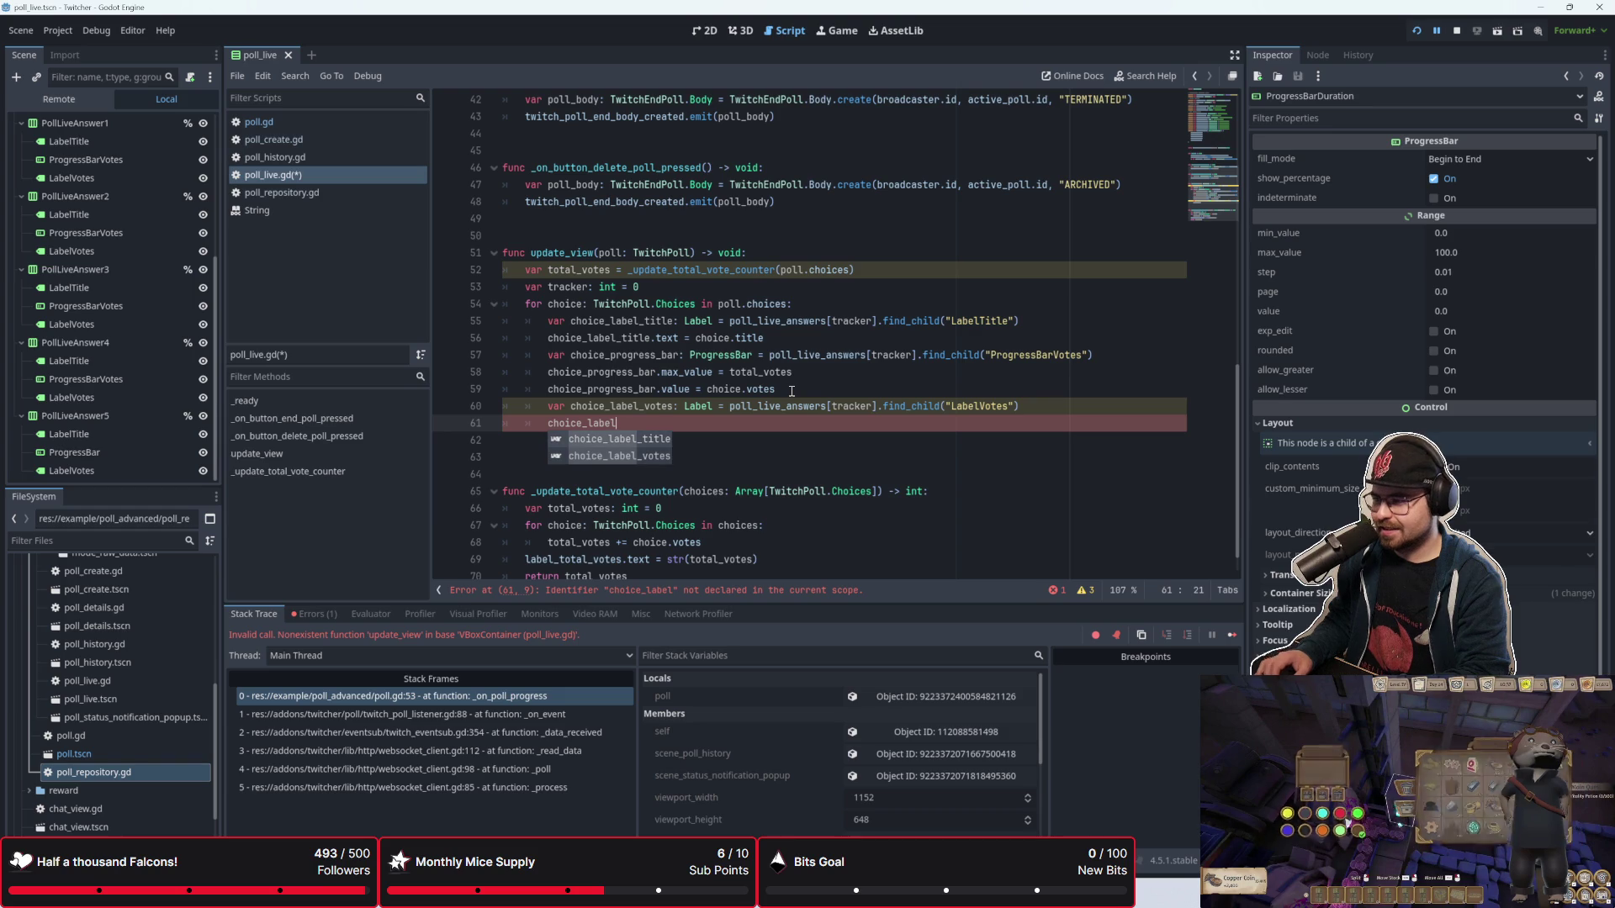
{"action": "key", "text": "Return"}
{"action": "type", "text": ".text =  st"}
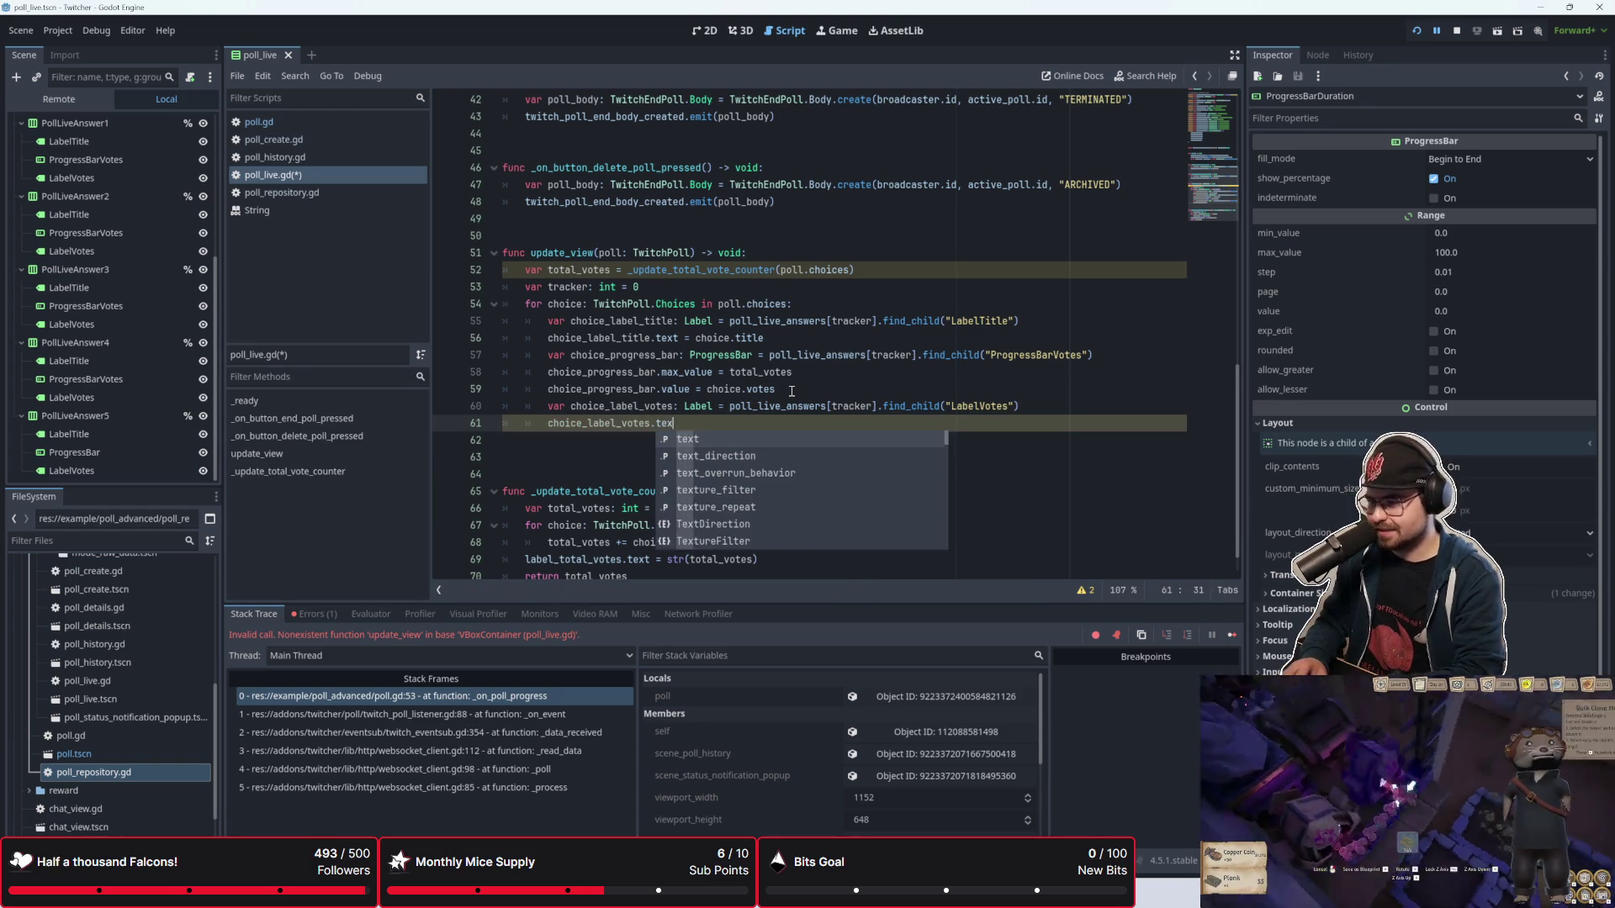
{"action": "type", "text": "r(cho"}
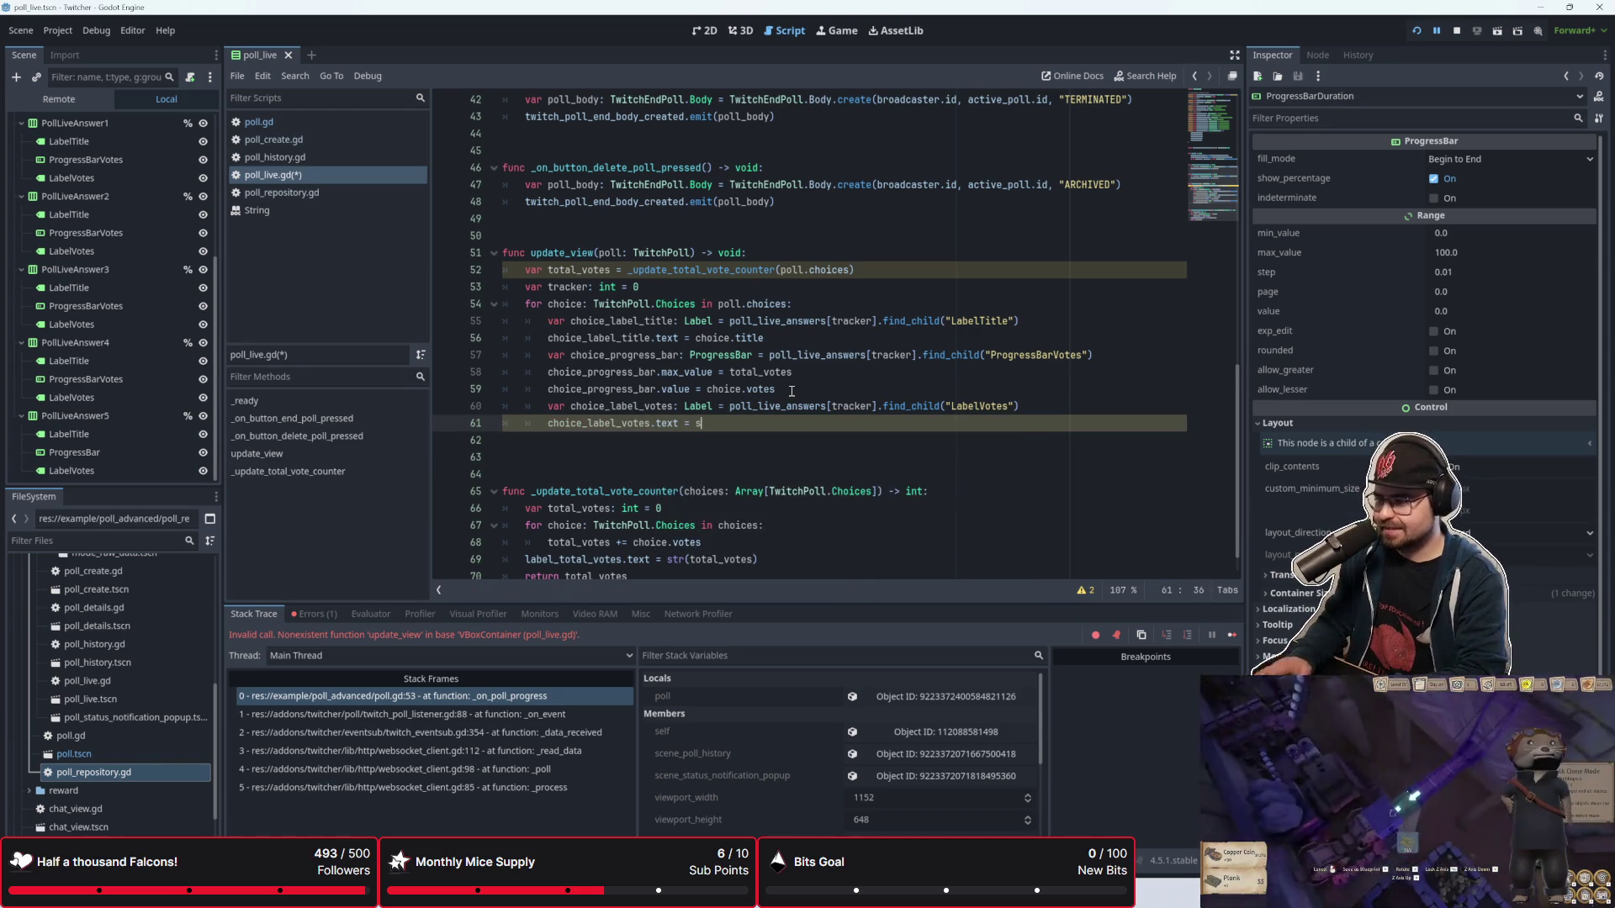
{"action": "type", "text": "ice.vote"}
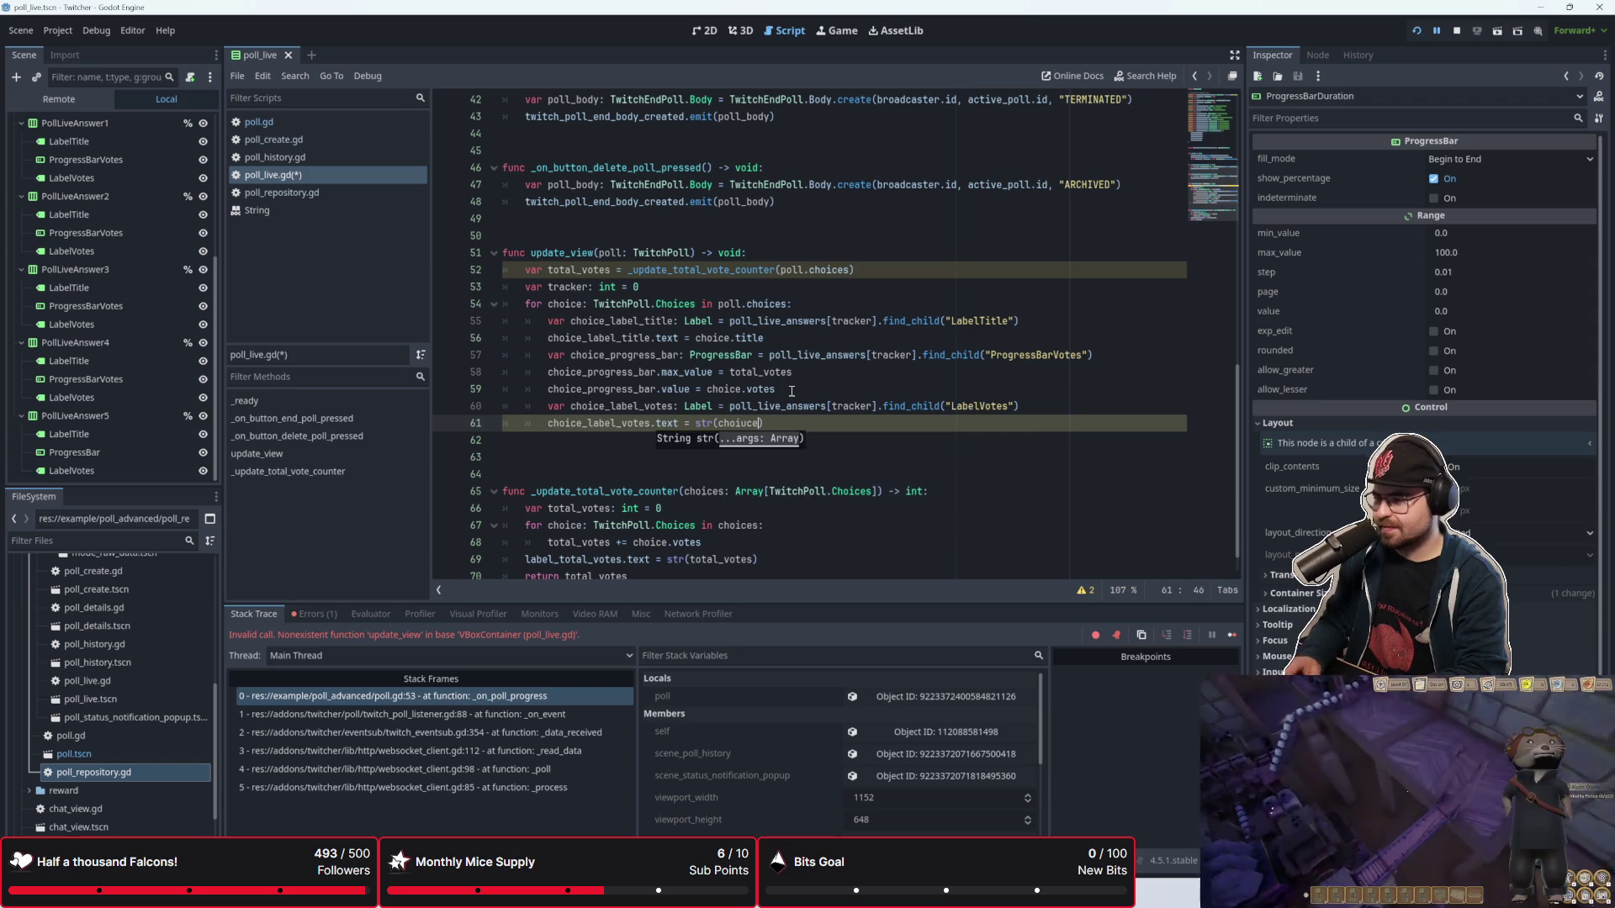
{"action": "key", "text": "Return"}
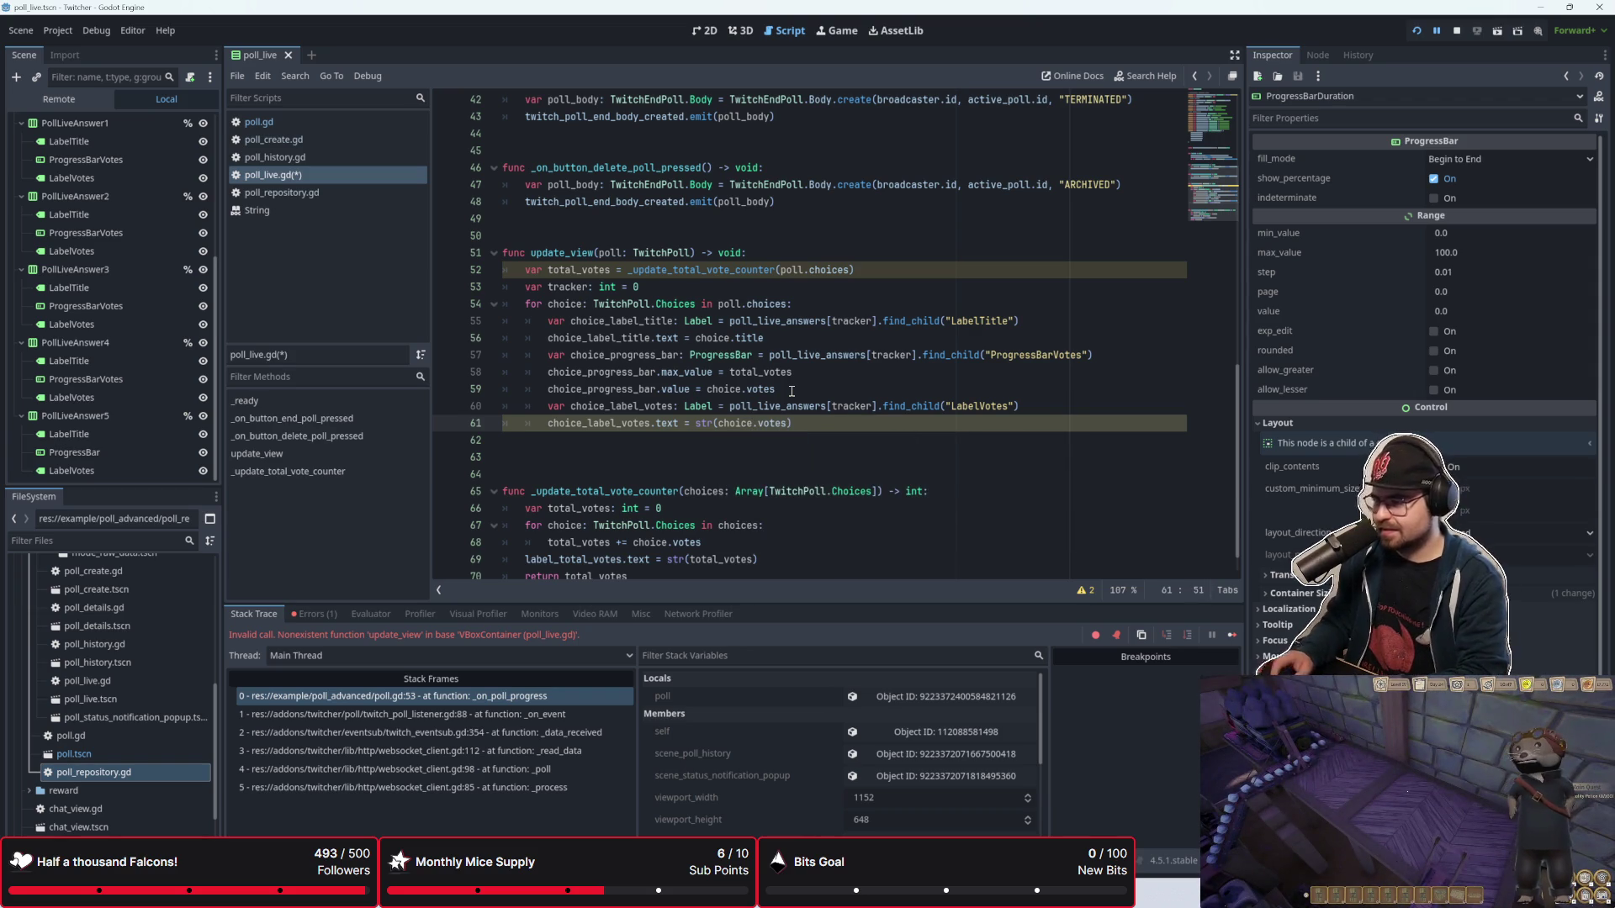
Step: Remove the extra blank line, save the script, and check the reported errors
{"action": "left_click", "coordinate": [760, 476]}
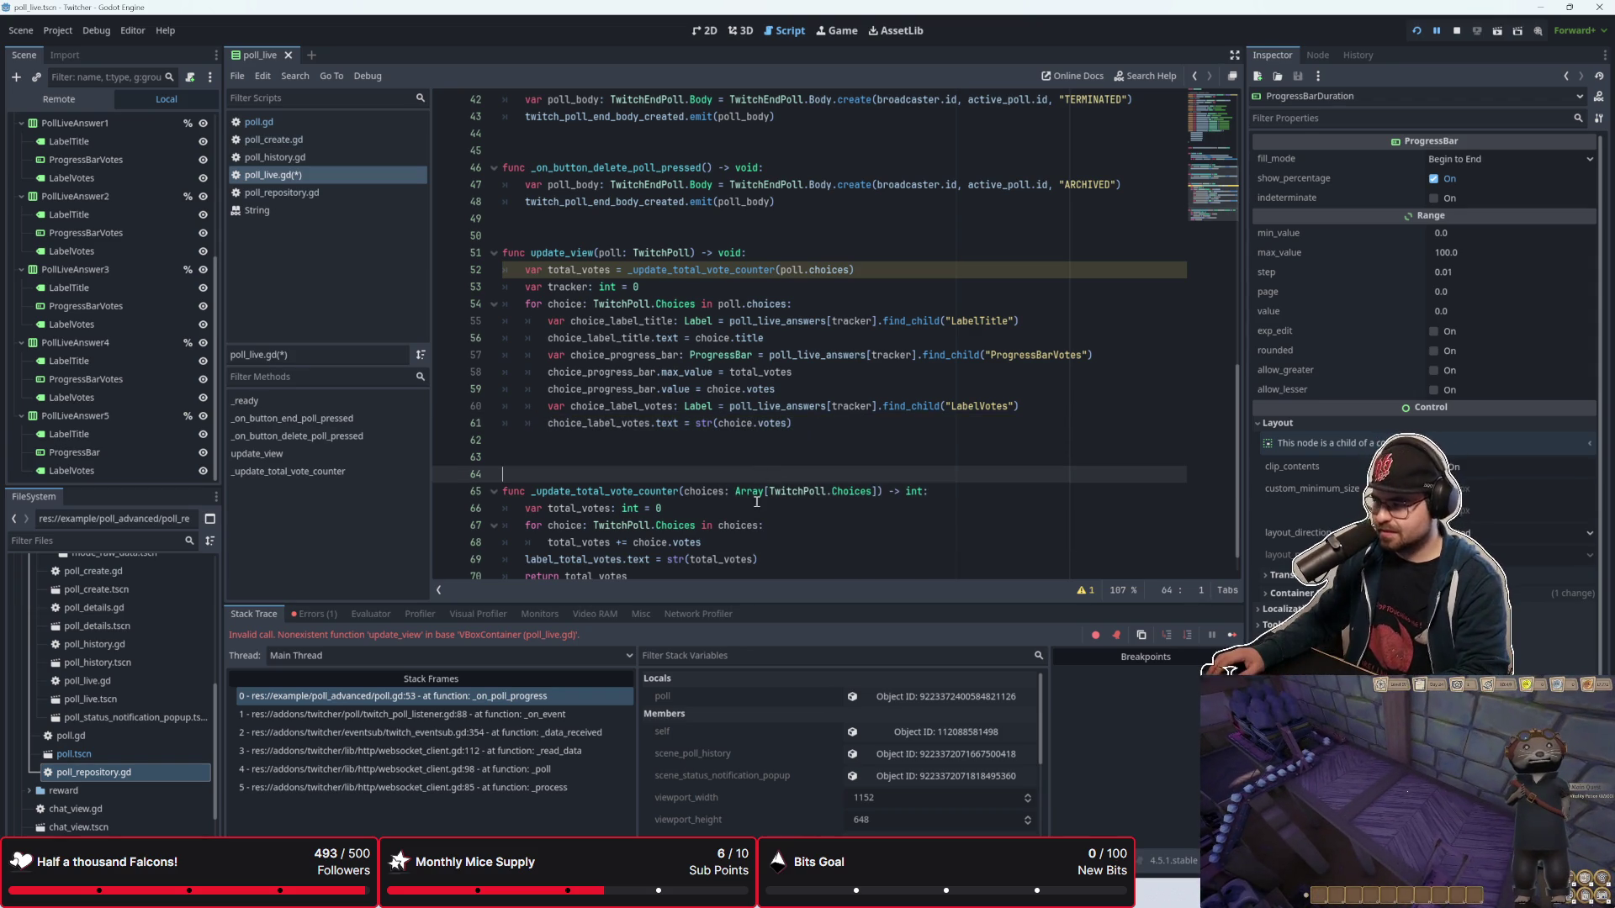
{"action": "key", "text": "BackSpace"}
{"action": "key", "text": "ctrl+s"}
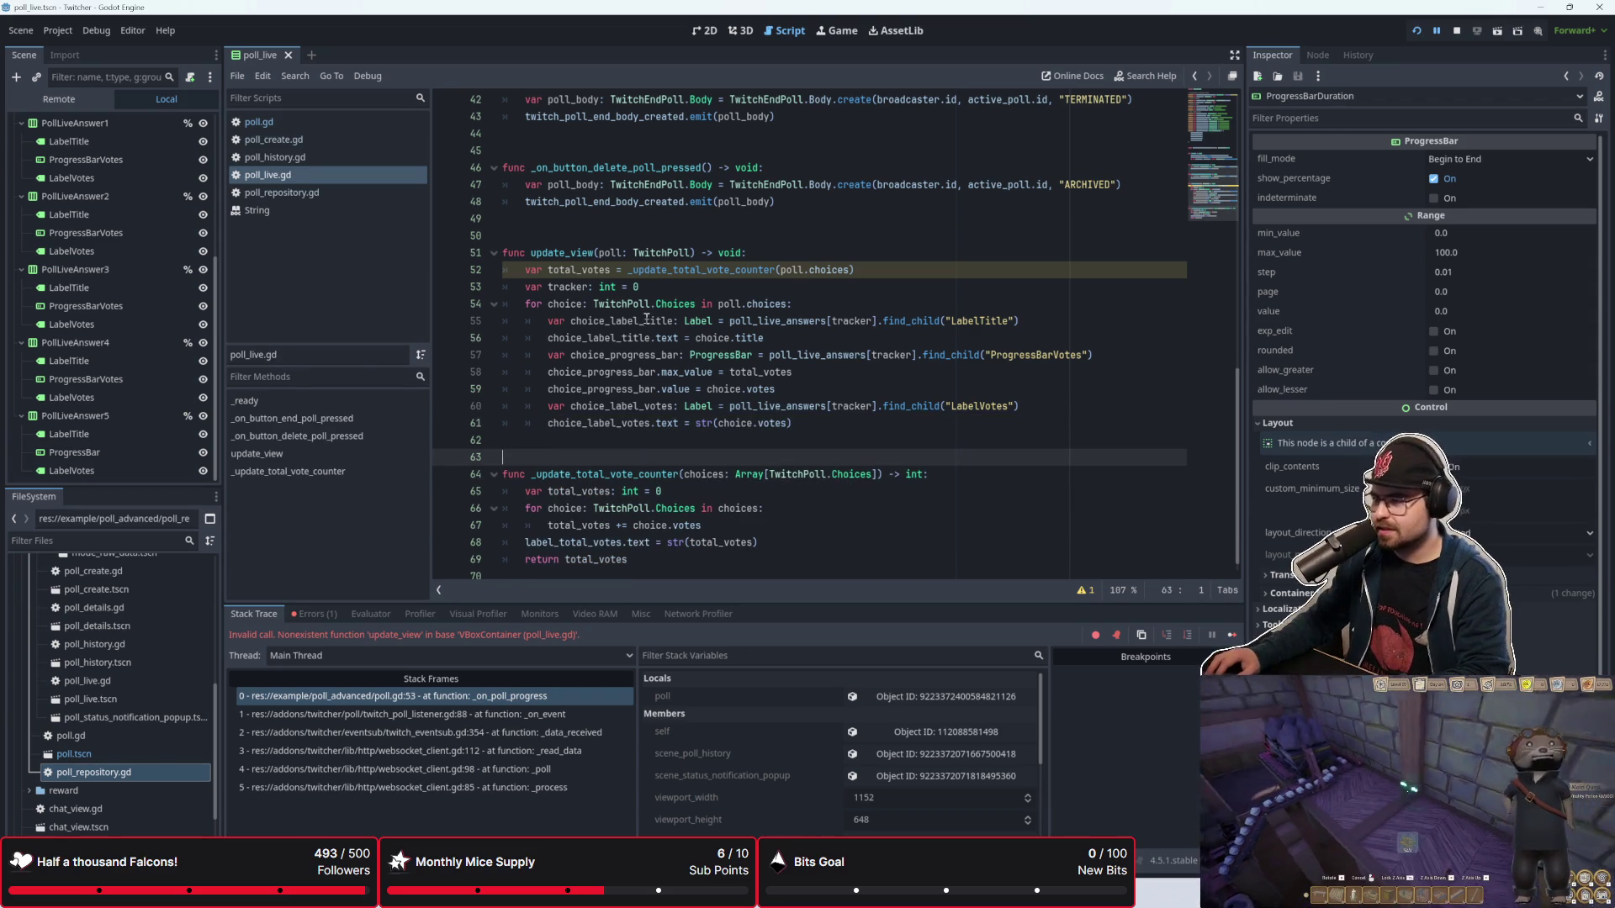
{"action": "left_click", "coordinate": [597, 271]}
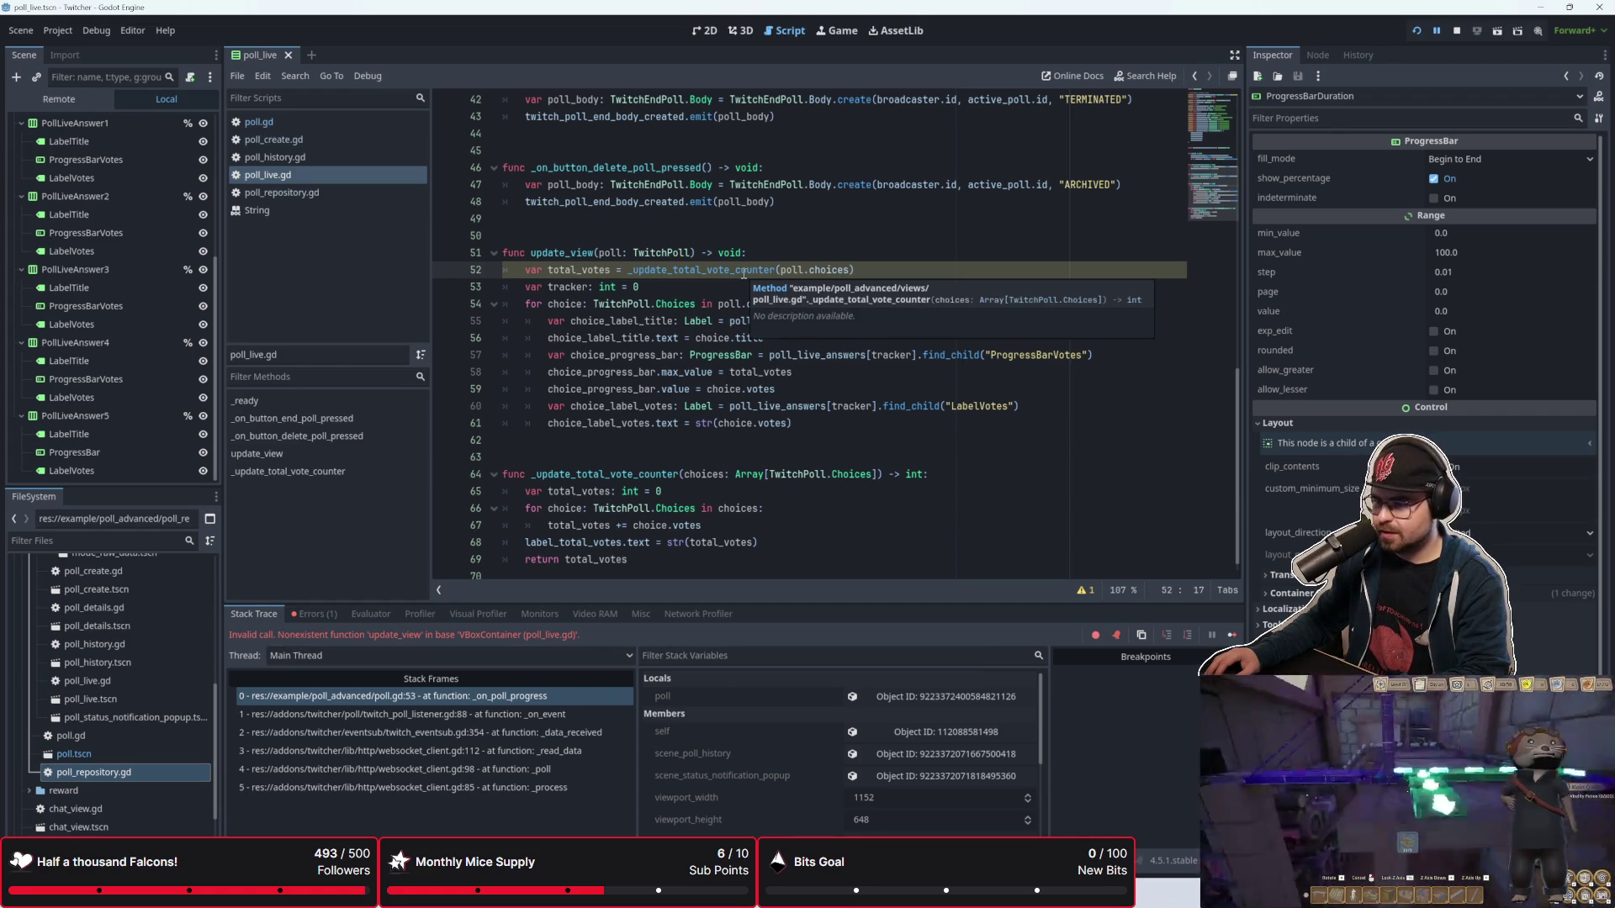
{"action": "left_click", "coordinate": [743, 275]}
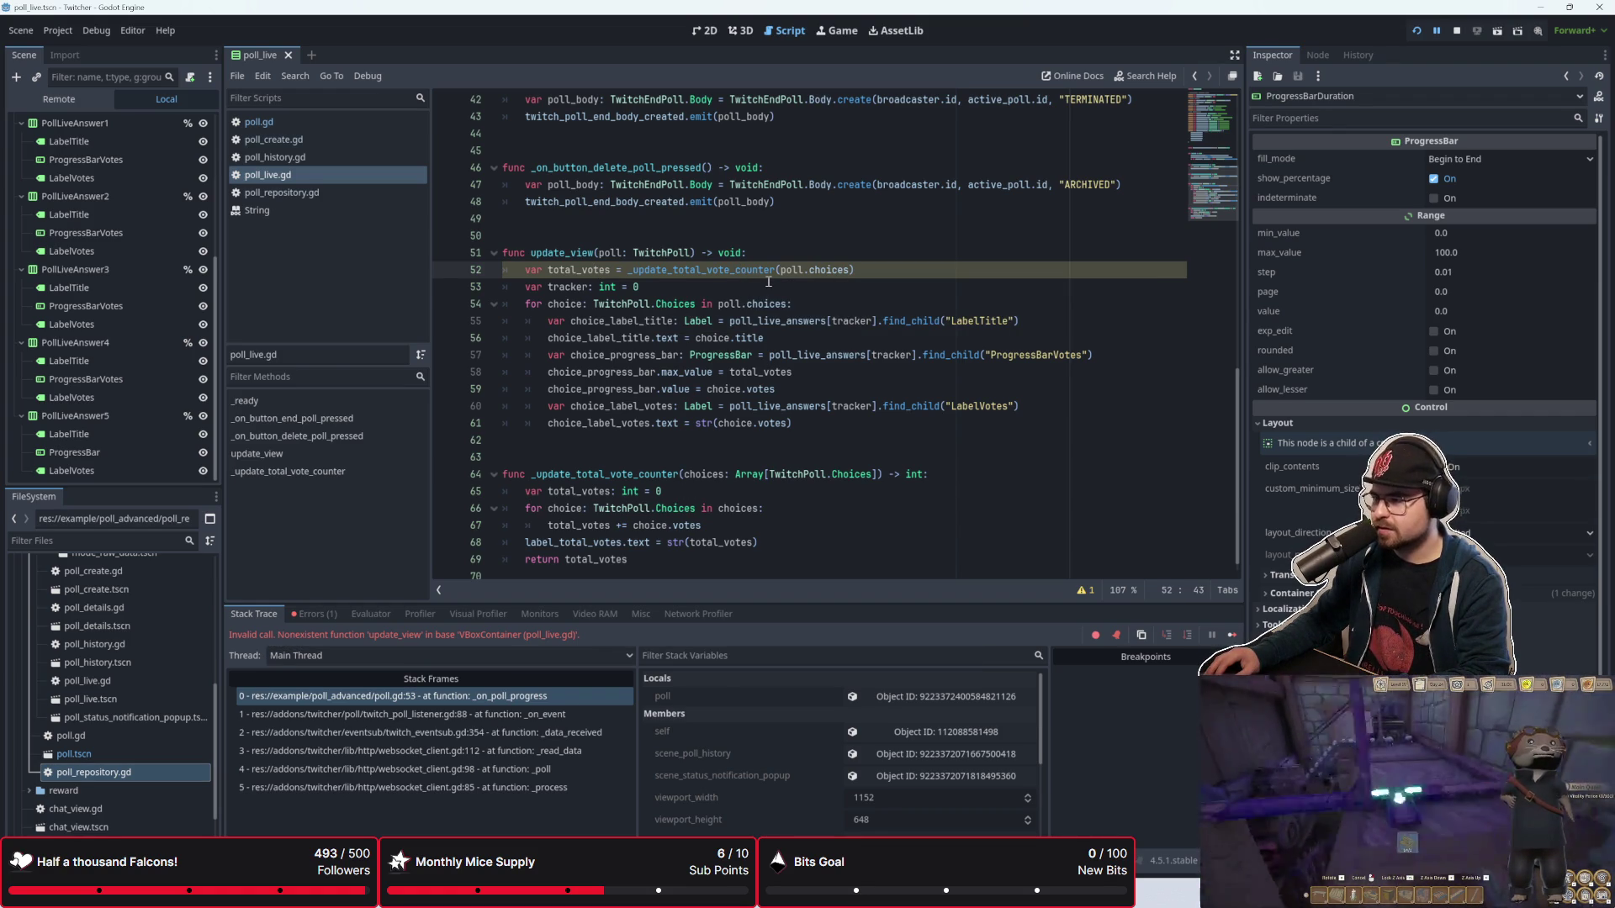
{"action": "key", "text": "Down"}
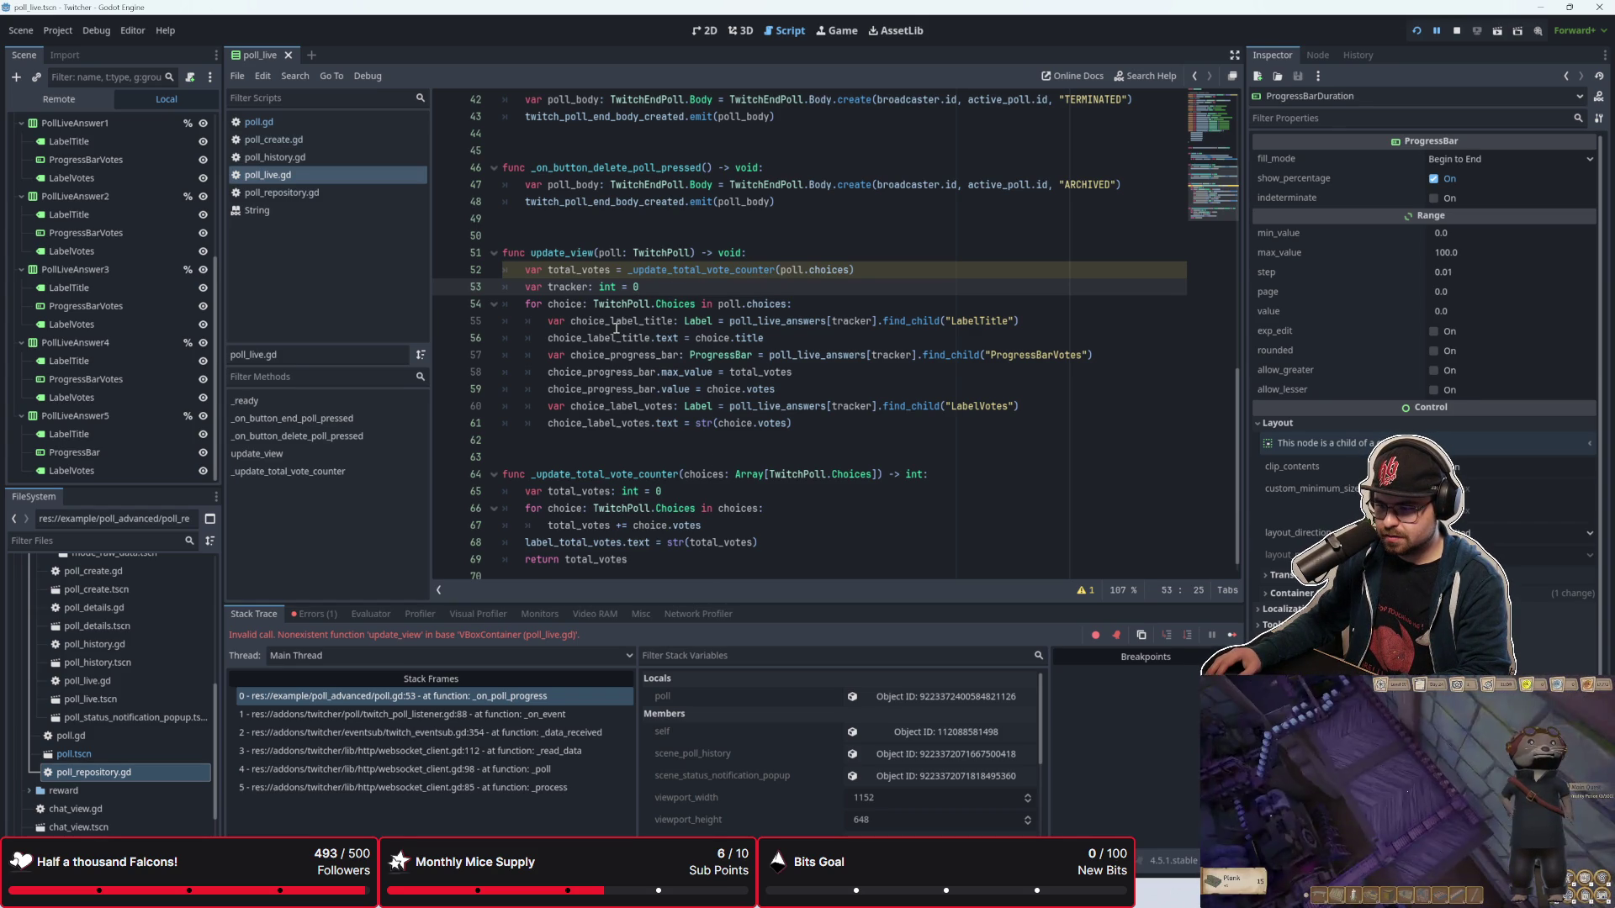
{"action": "left_click", "coordinate": [313, 614]}
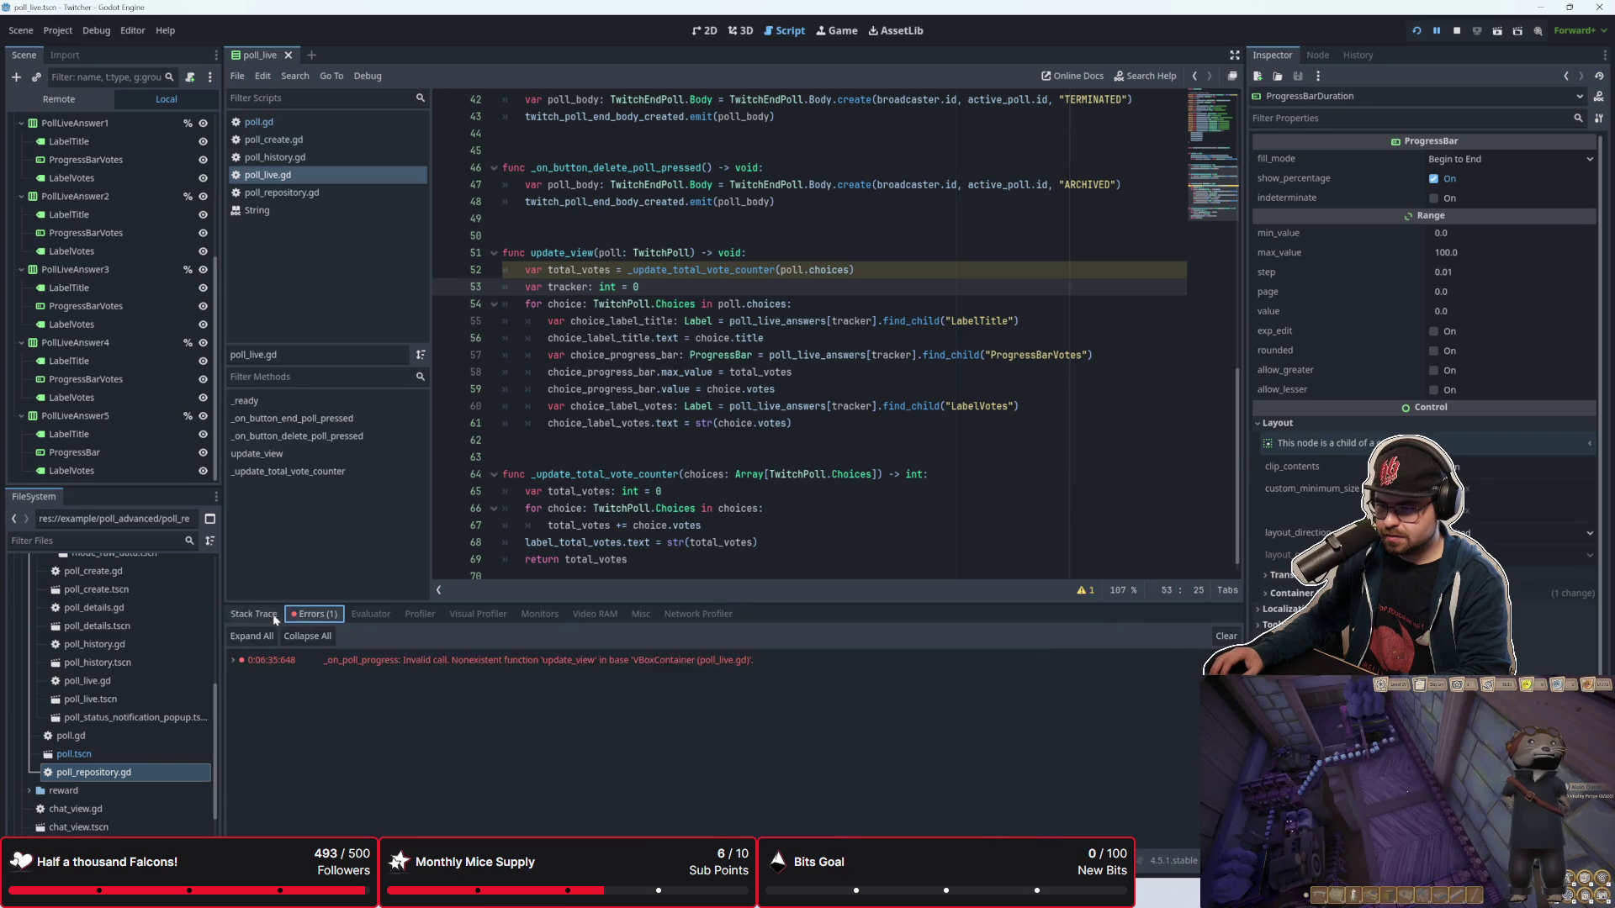
Step: Stop and relaunch the game, then position its window on screen
{"action": "left_click", "coordinate": [254, 614]}
{"action": "left_click", "coordinate": [1458, 32]}
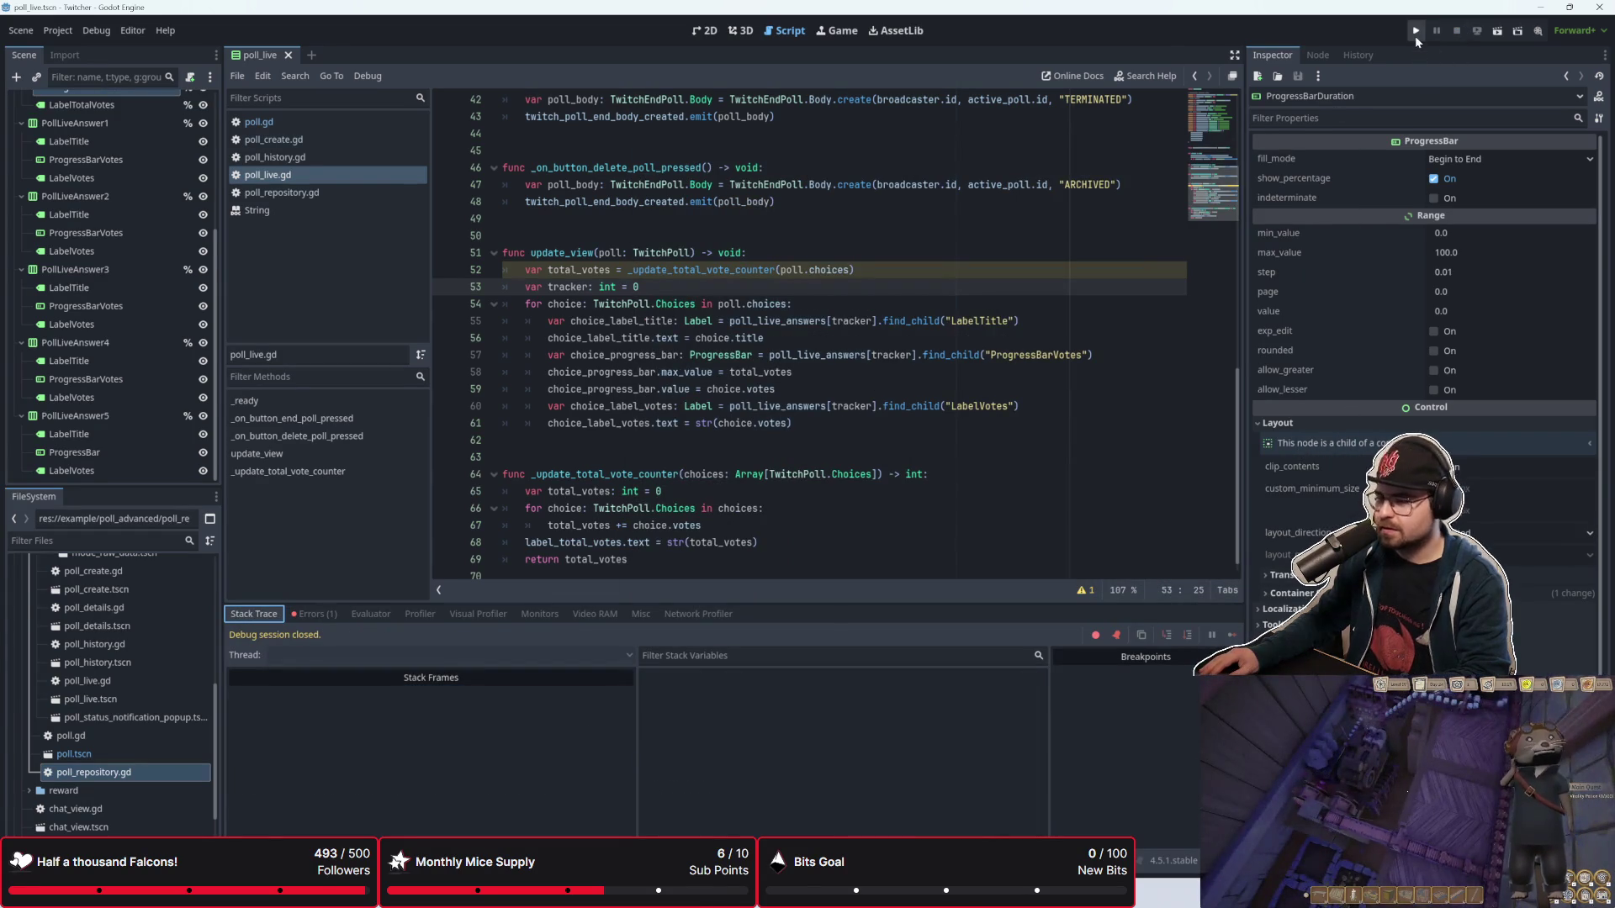
{"action": "left_click", "coordinate": [1416, 32]}
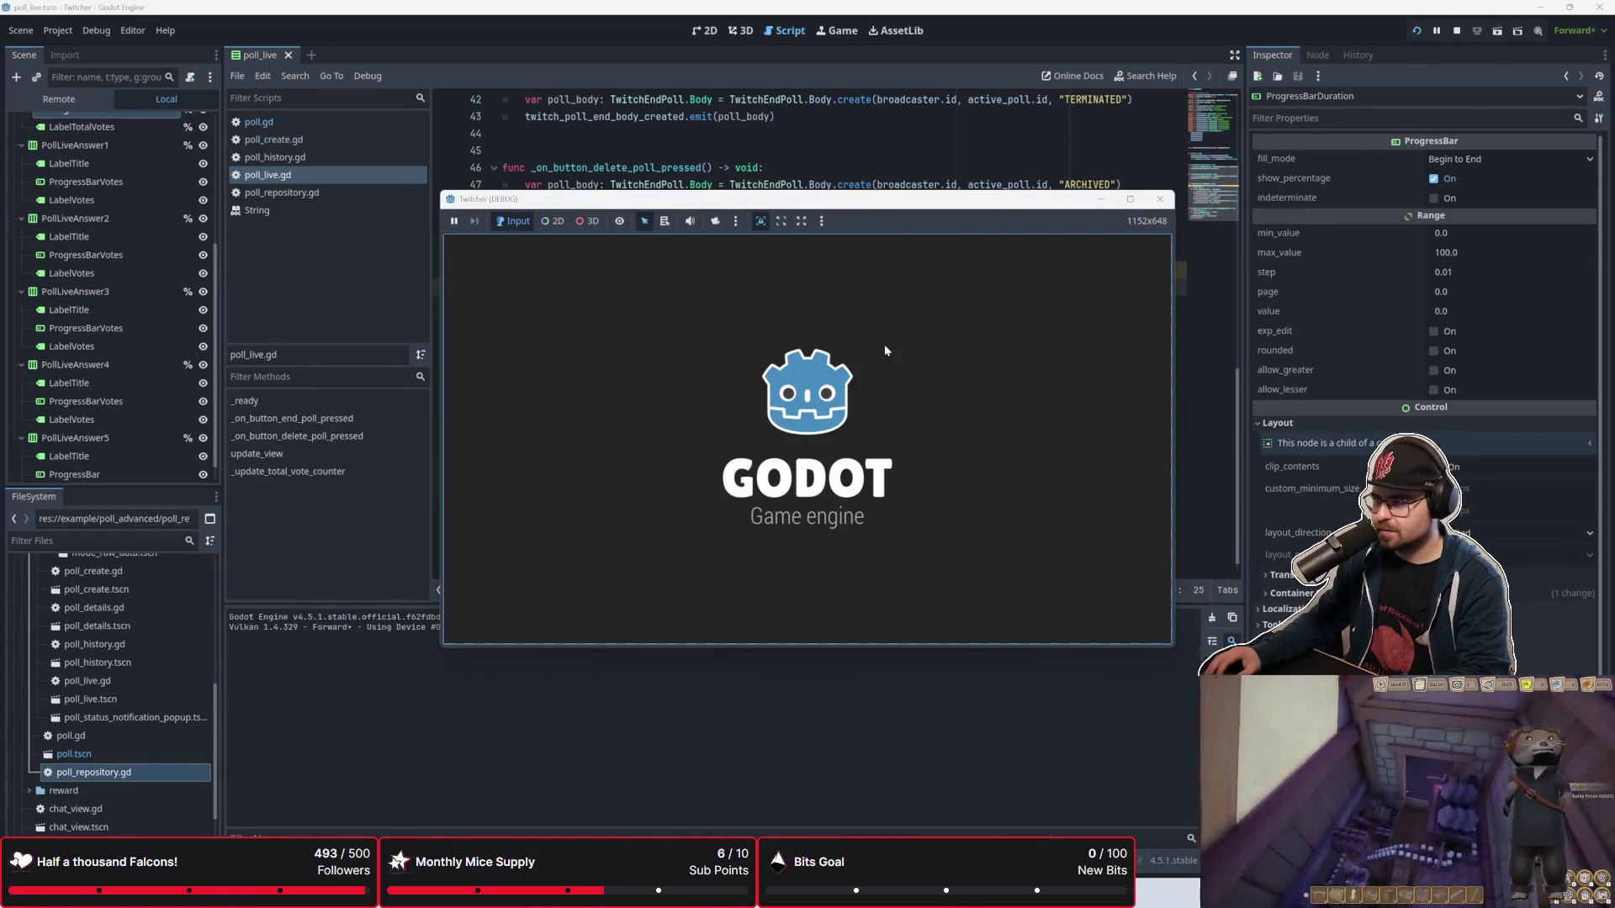
{"action": "left_click_drag", "start_coordinate": [811, 203], "coordinate": [862, 280]}
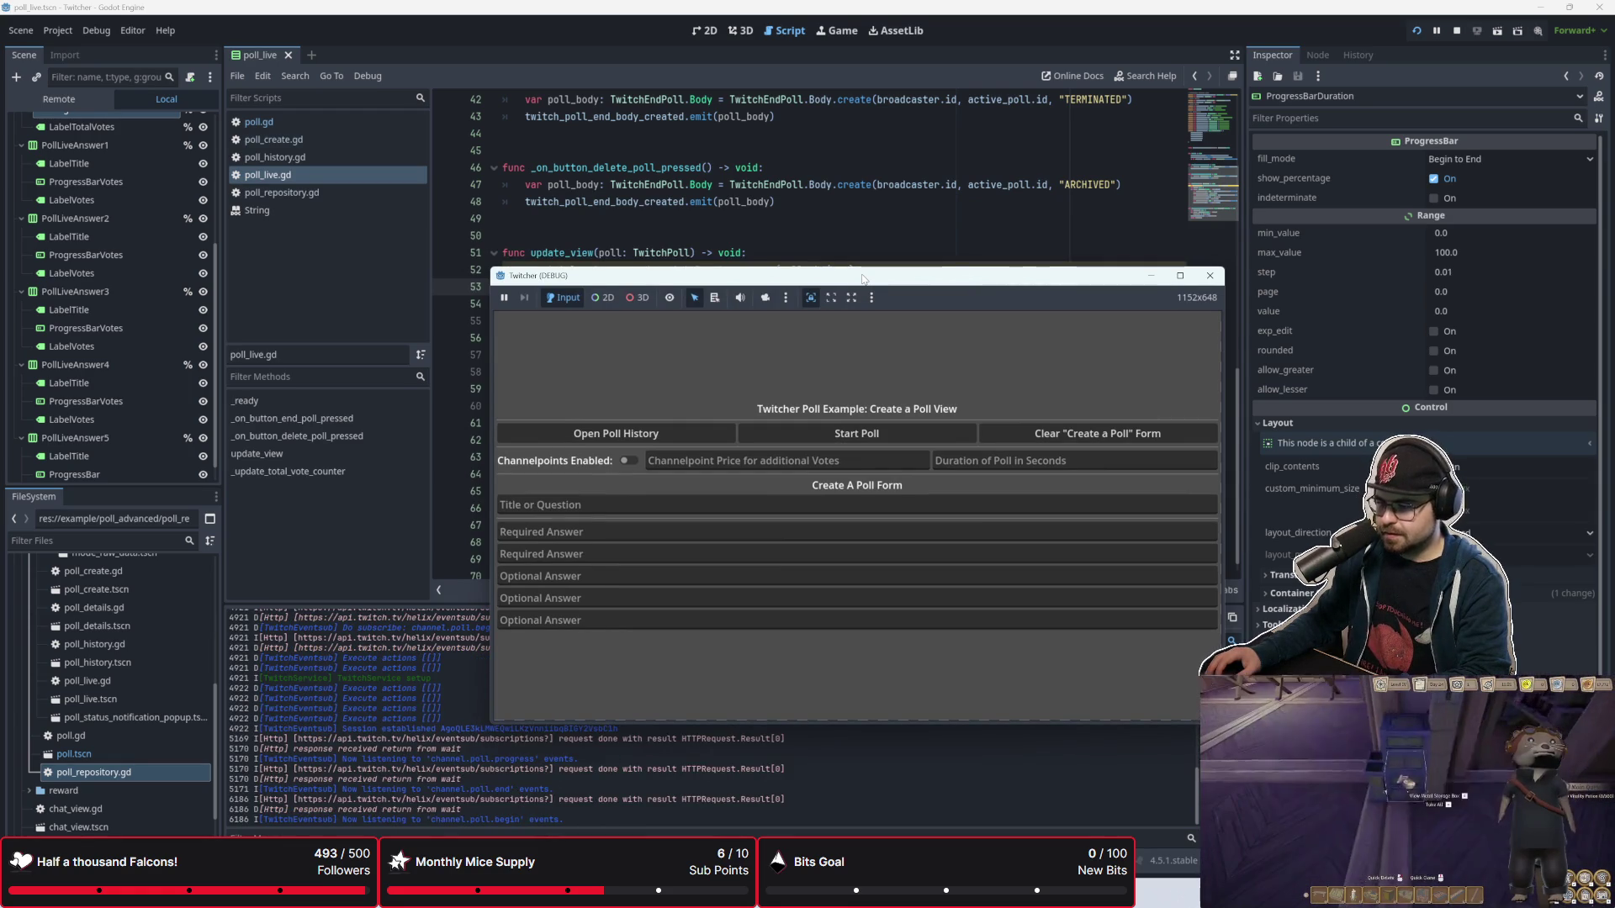
{"action": "mouse_move", "coordinate": [863, 279]}
{"action": "left_mouse_down"}
{"action": "mouse_move", "coordinate": [733, 160]}
{"action": "mouse_move", "coordinate": [677, 180]}
{"action": "mouse_move", "coordinate": [690, 242]}
{"action": "left_mouse_up"}
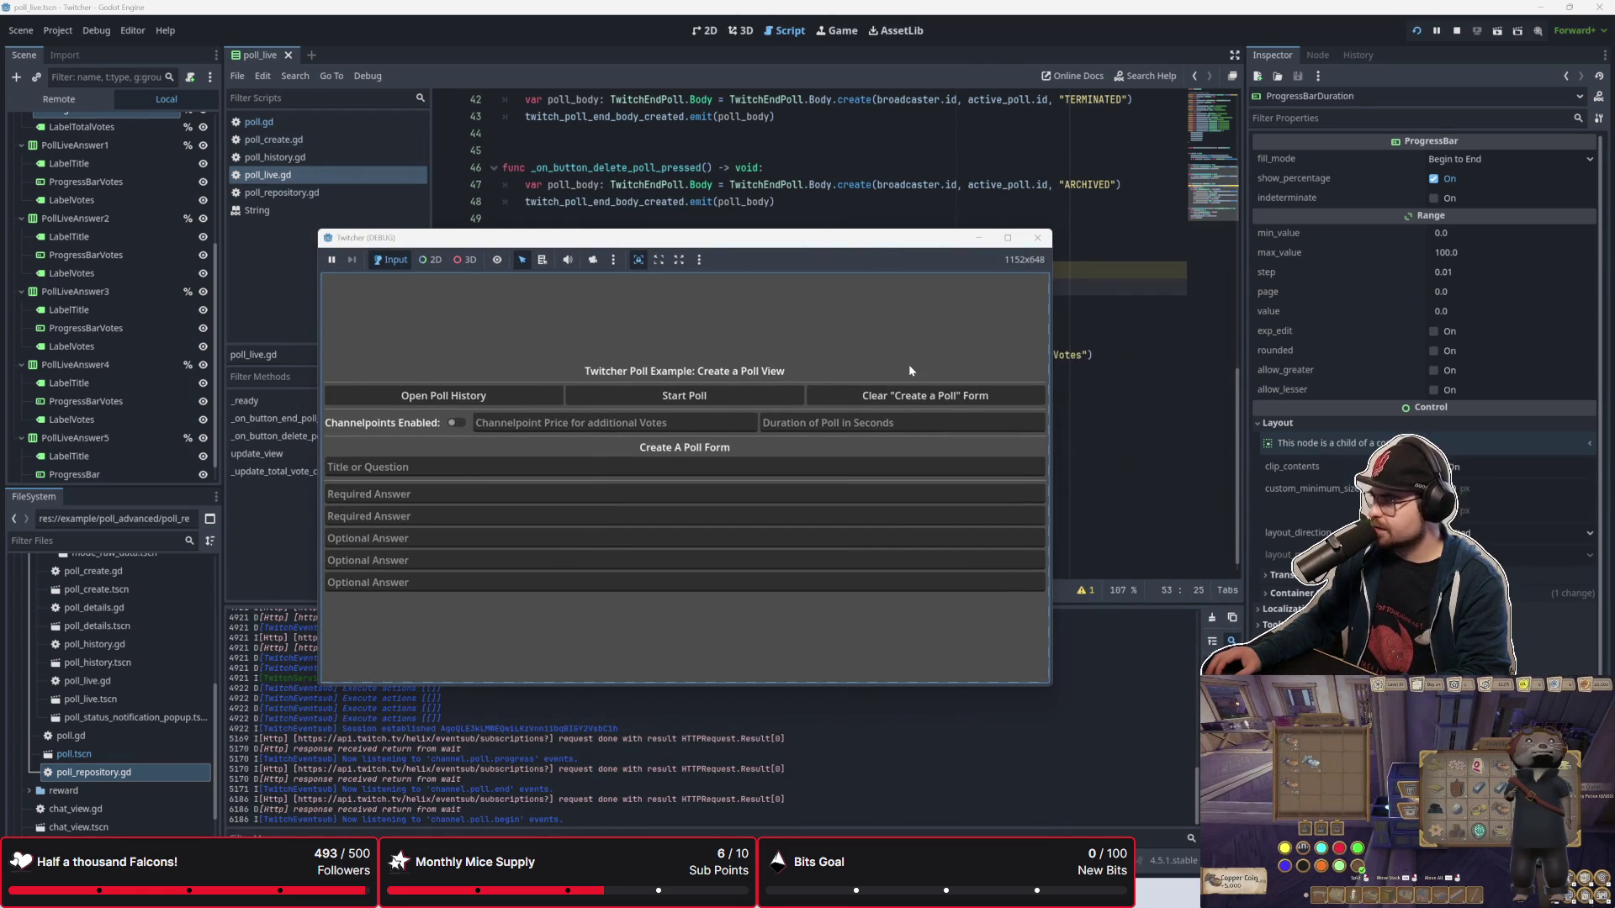
{"action": "left_click_drag", "start_coordinate": [802, 251], "coordinate": [969, 249]}
Step: Enable channel points with price 1 and set the poll duration to 60
{"action": "left_click", "coordinate": [813, 420]}
{"action": "type", "text": "10"}
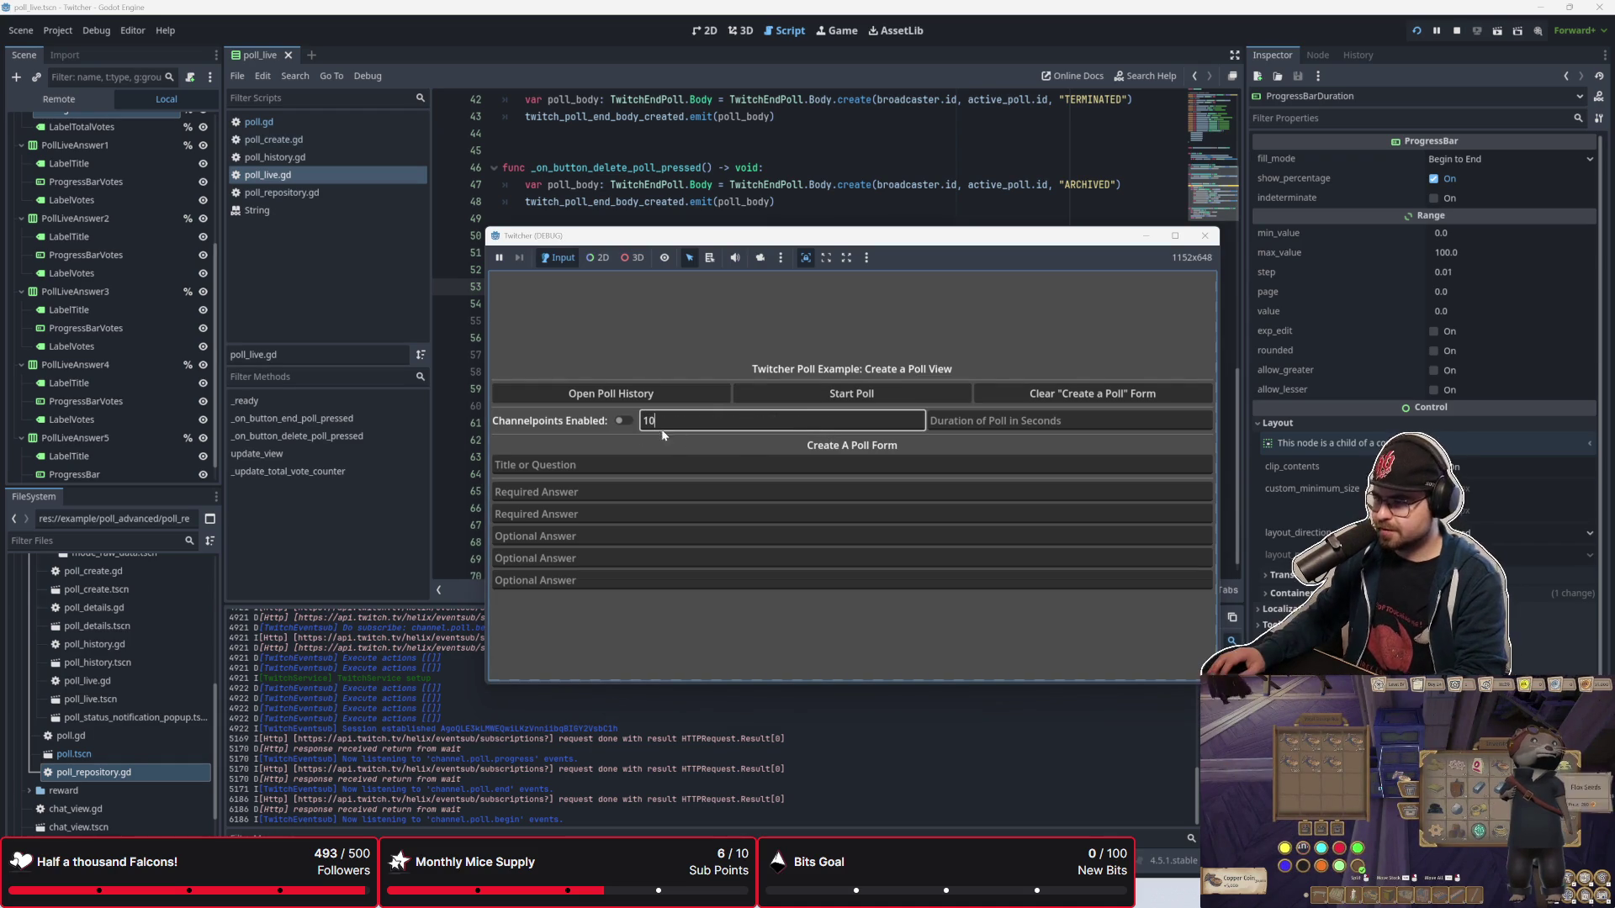
{"action": "key", "text": "BackSpace"}
{"action": "left_click", "coordinate": [623, 421]}
{"action": "left_click", "coordinate": [983, 422]}
{"action": "type", "text": "60"}
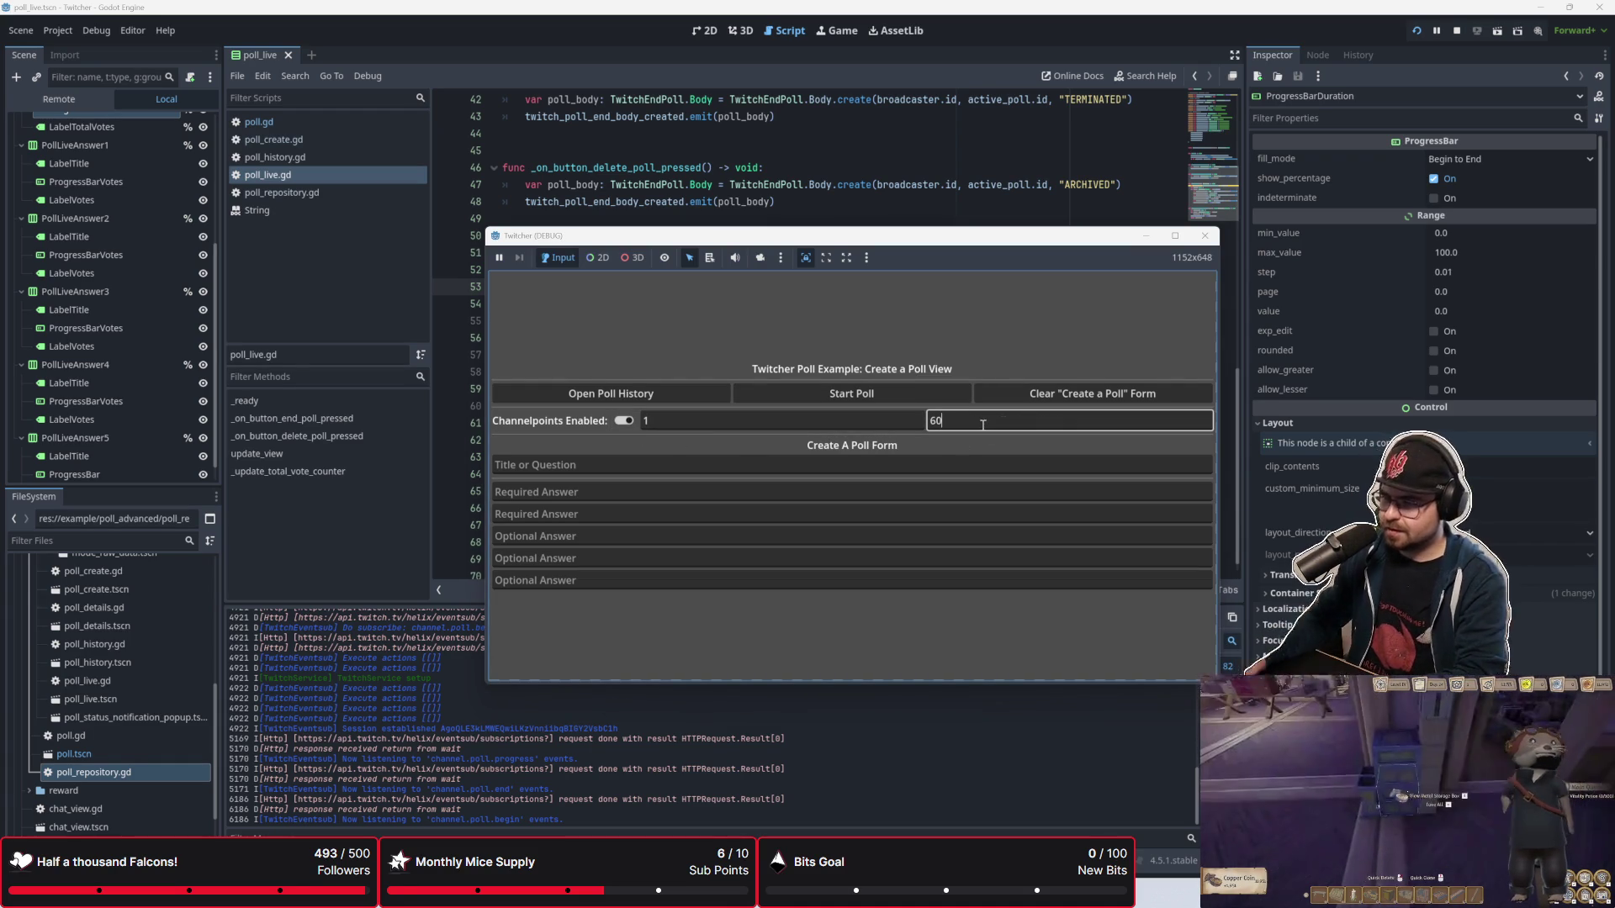
Step: Start the poll 'Is this Math Working?' with answers Yes, No and Otter
{"action": "left_click", "coordinate": [792, 461]}
{"action": "type", "text": "Is t"}
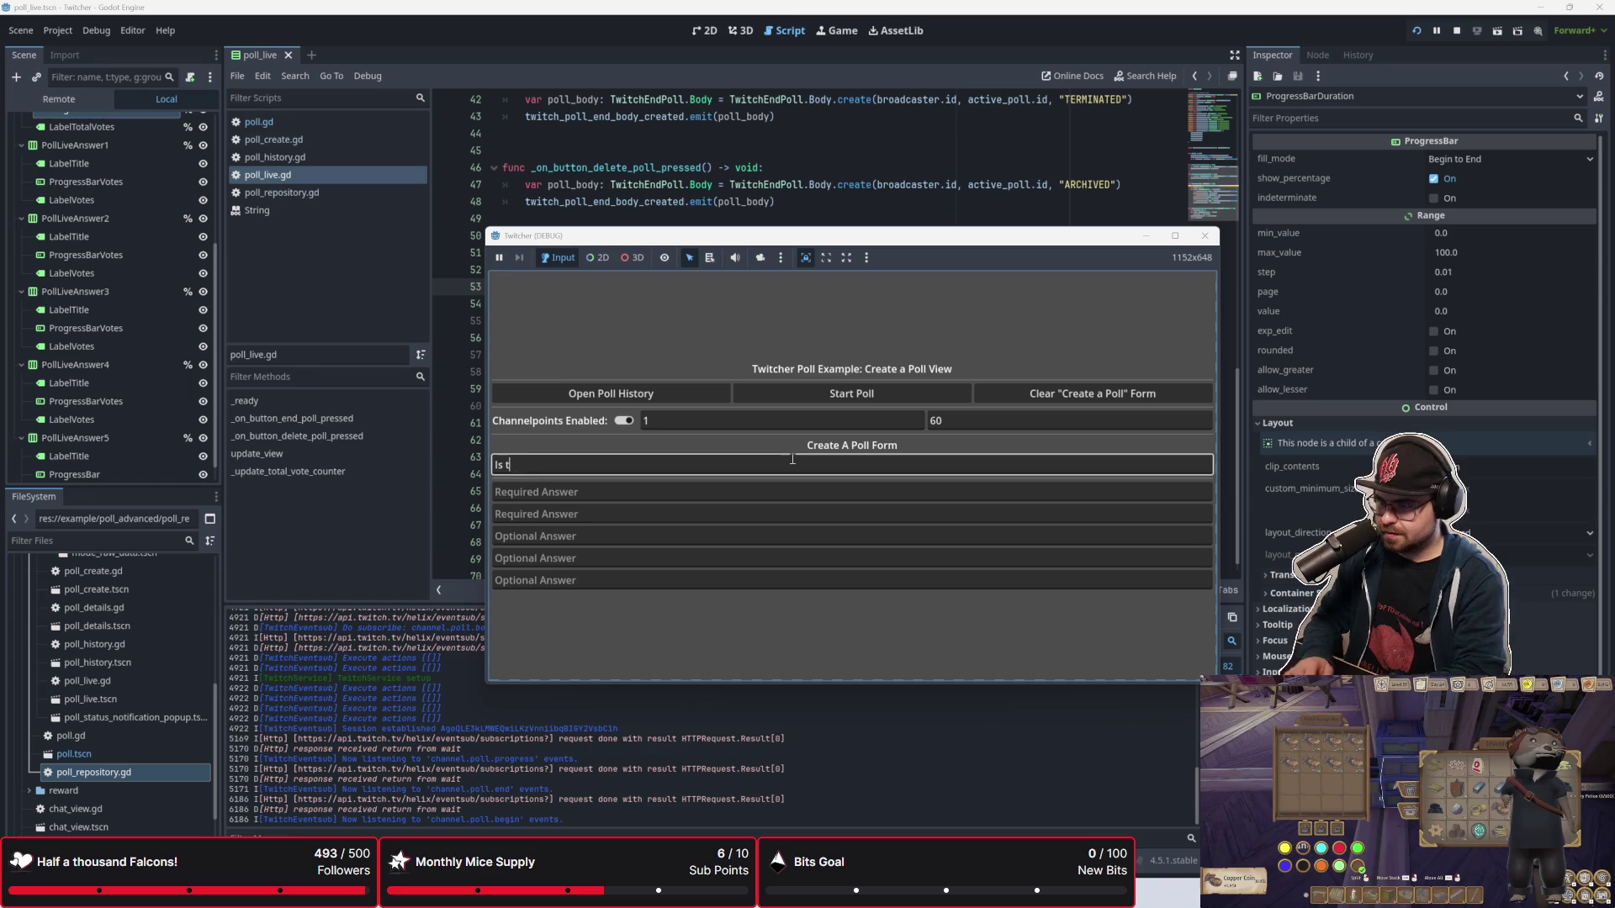
{"action": "type", "text": "his Math Working?"}
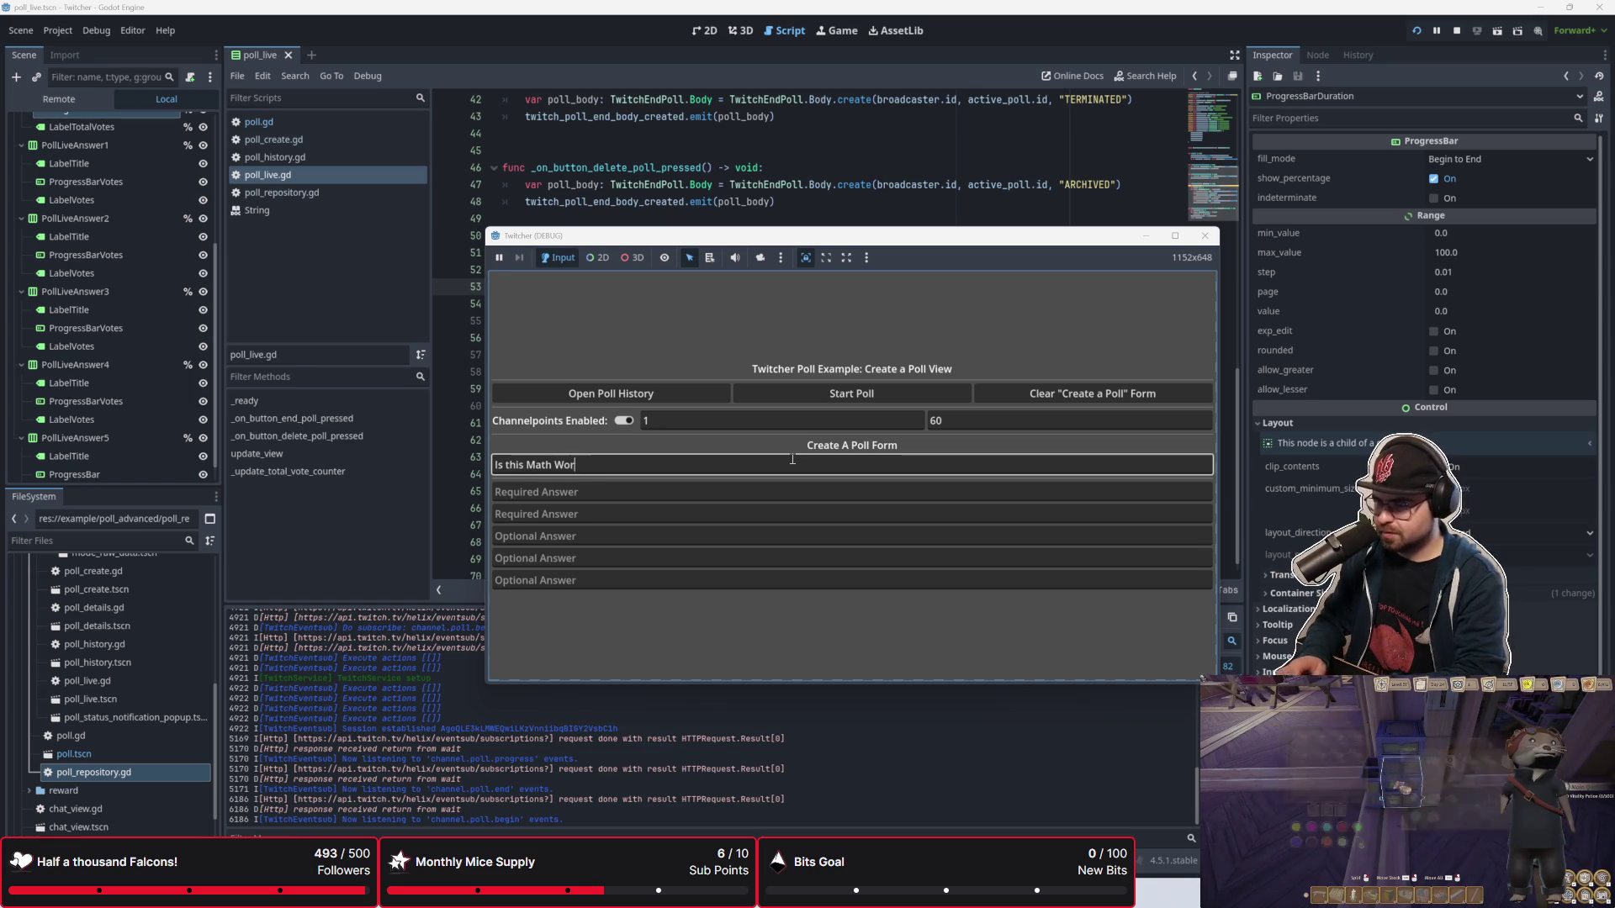
{"action": "key", "text": "Tab"}
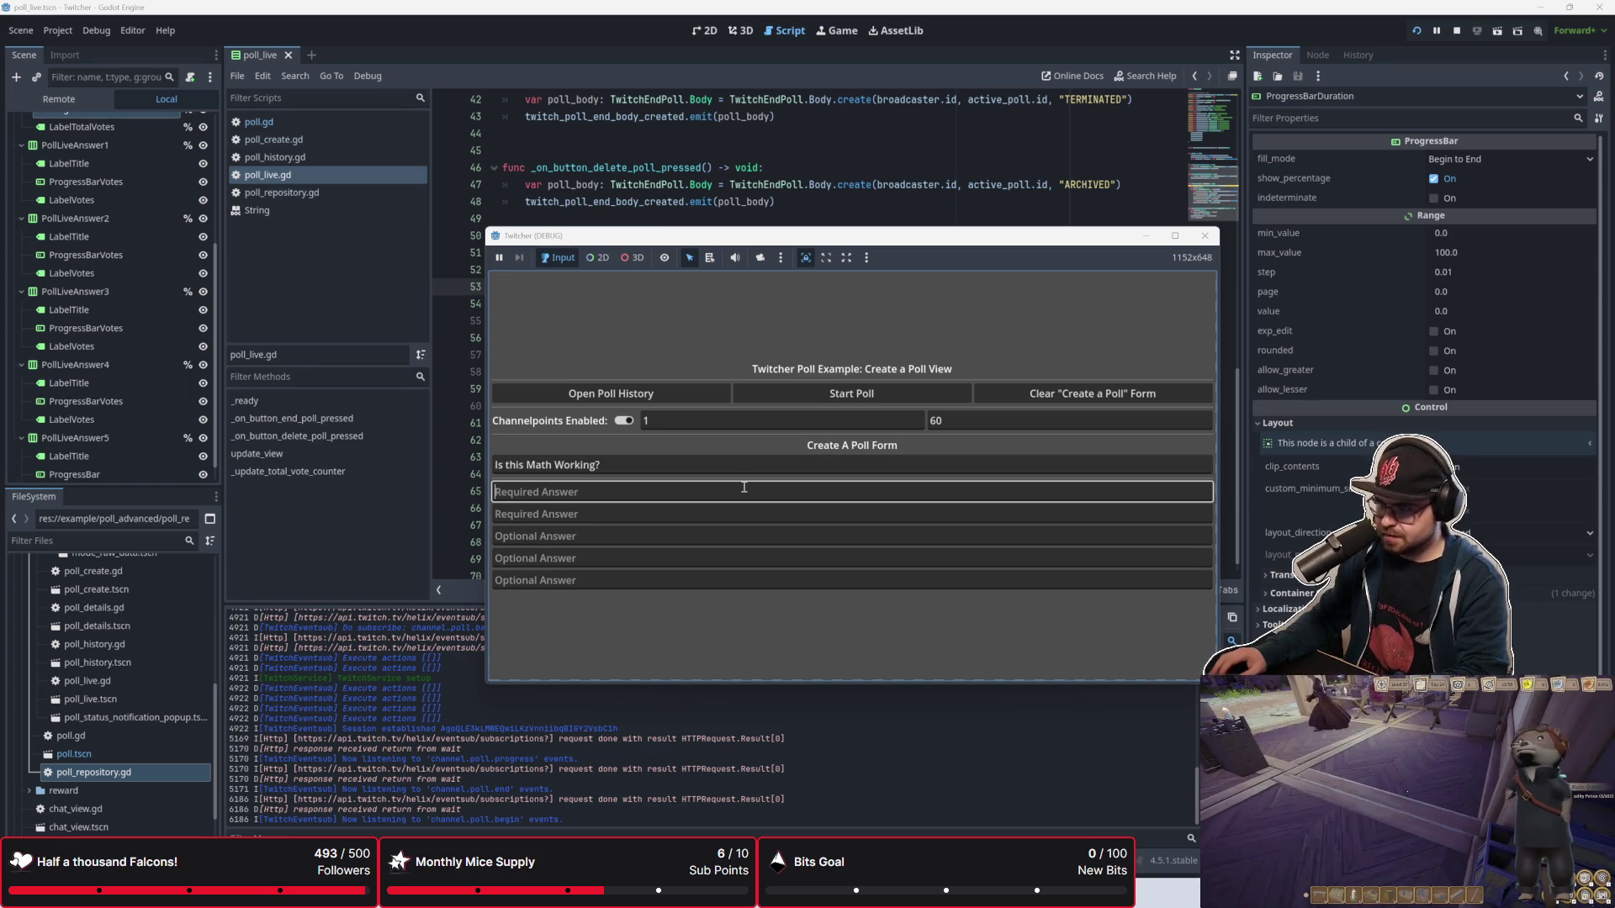
{"action": "type", "text": "Yes"}
{"action": "key", "text": "Tab"}
{"action": "type", "text": "No"}
{"action": "key", "text": "Tab"}
{"action": "type", "text": "Otter"}
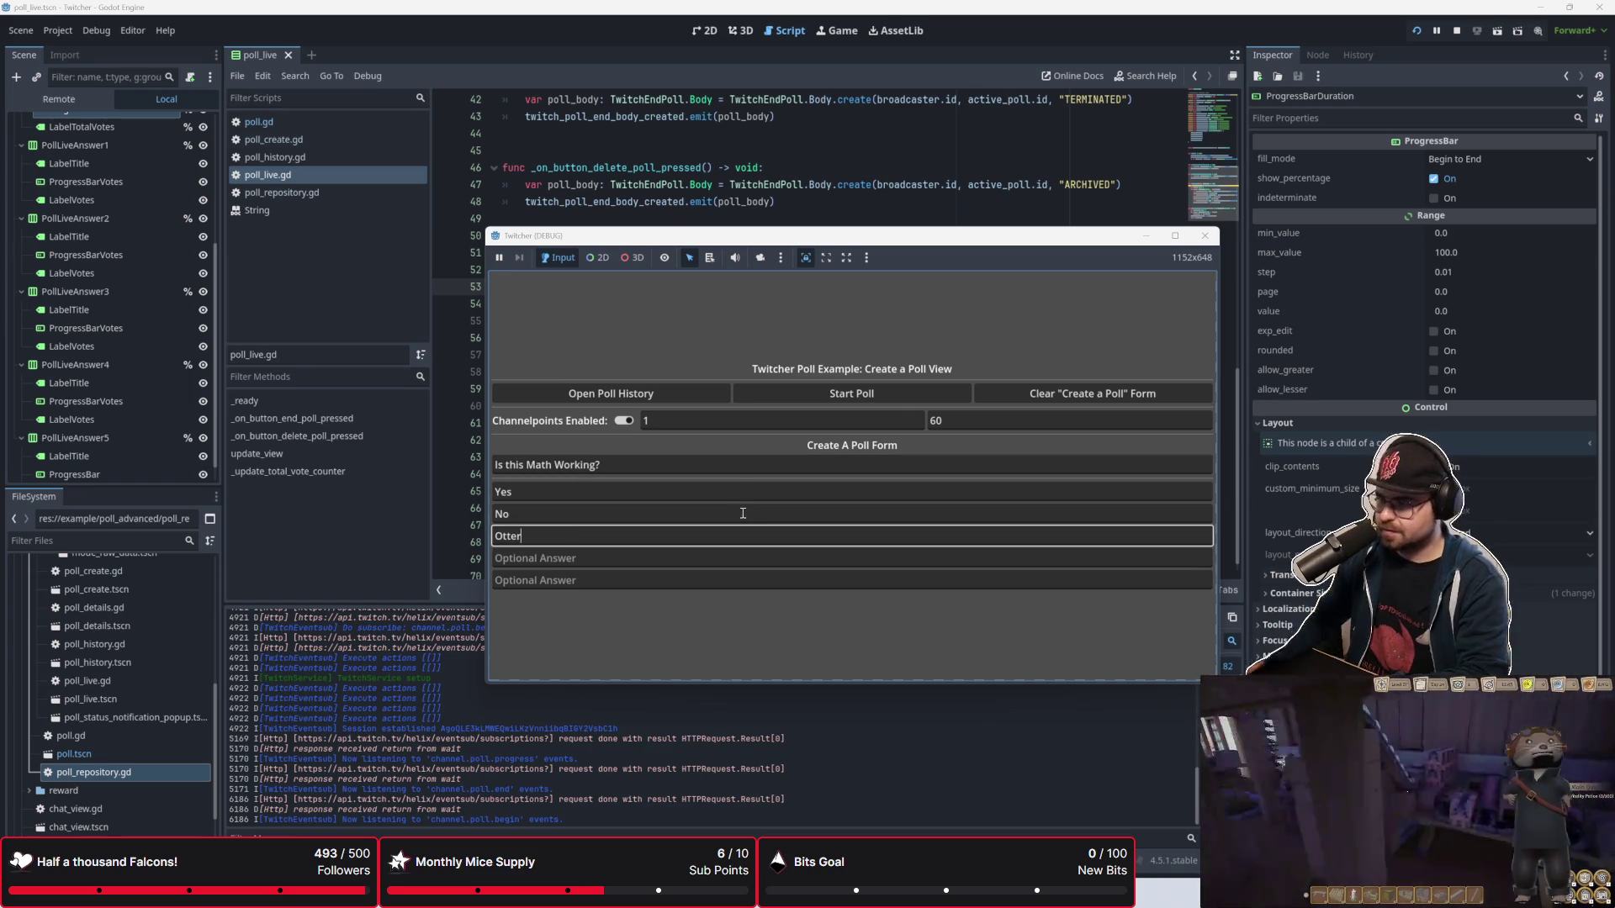
{"action": "left_click", "coordinate": [905, 397]}
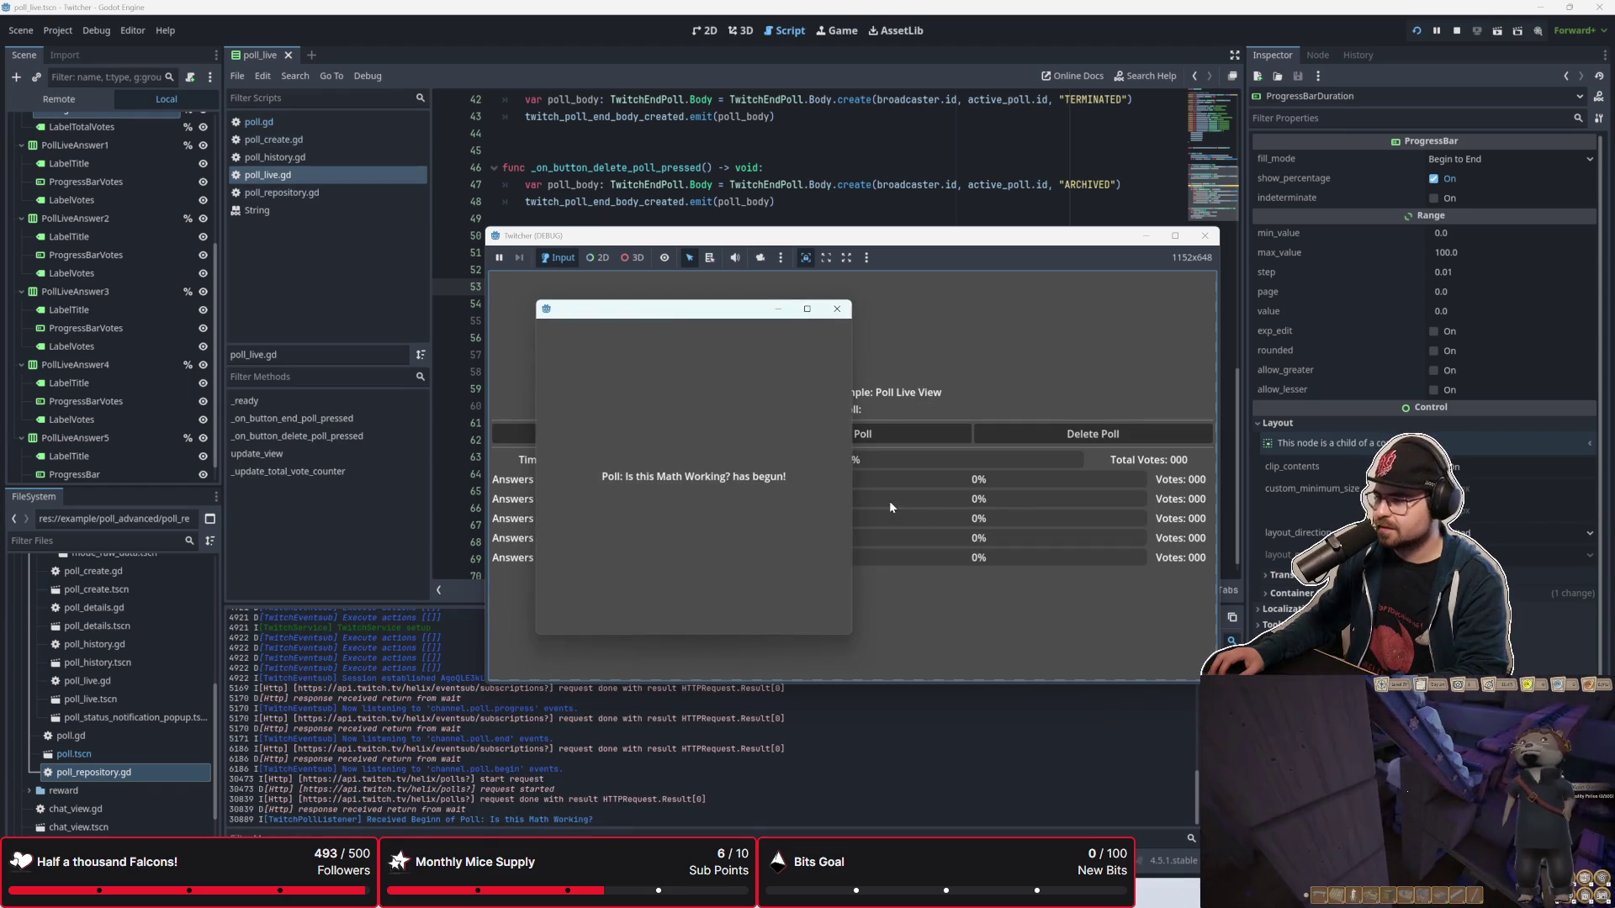
Step: Dismiss the 'Poll has begun' notice, watch the live results, then return to the script editor
{"action": "left_click", "coordinate": [846, 317]}
{"action": "left_click_drag", "start_coordinate": [896, 239], "coordinate": [793, 243]}
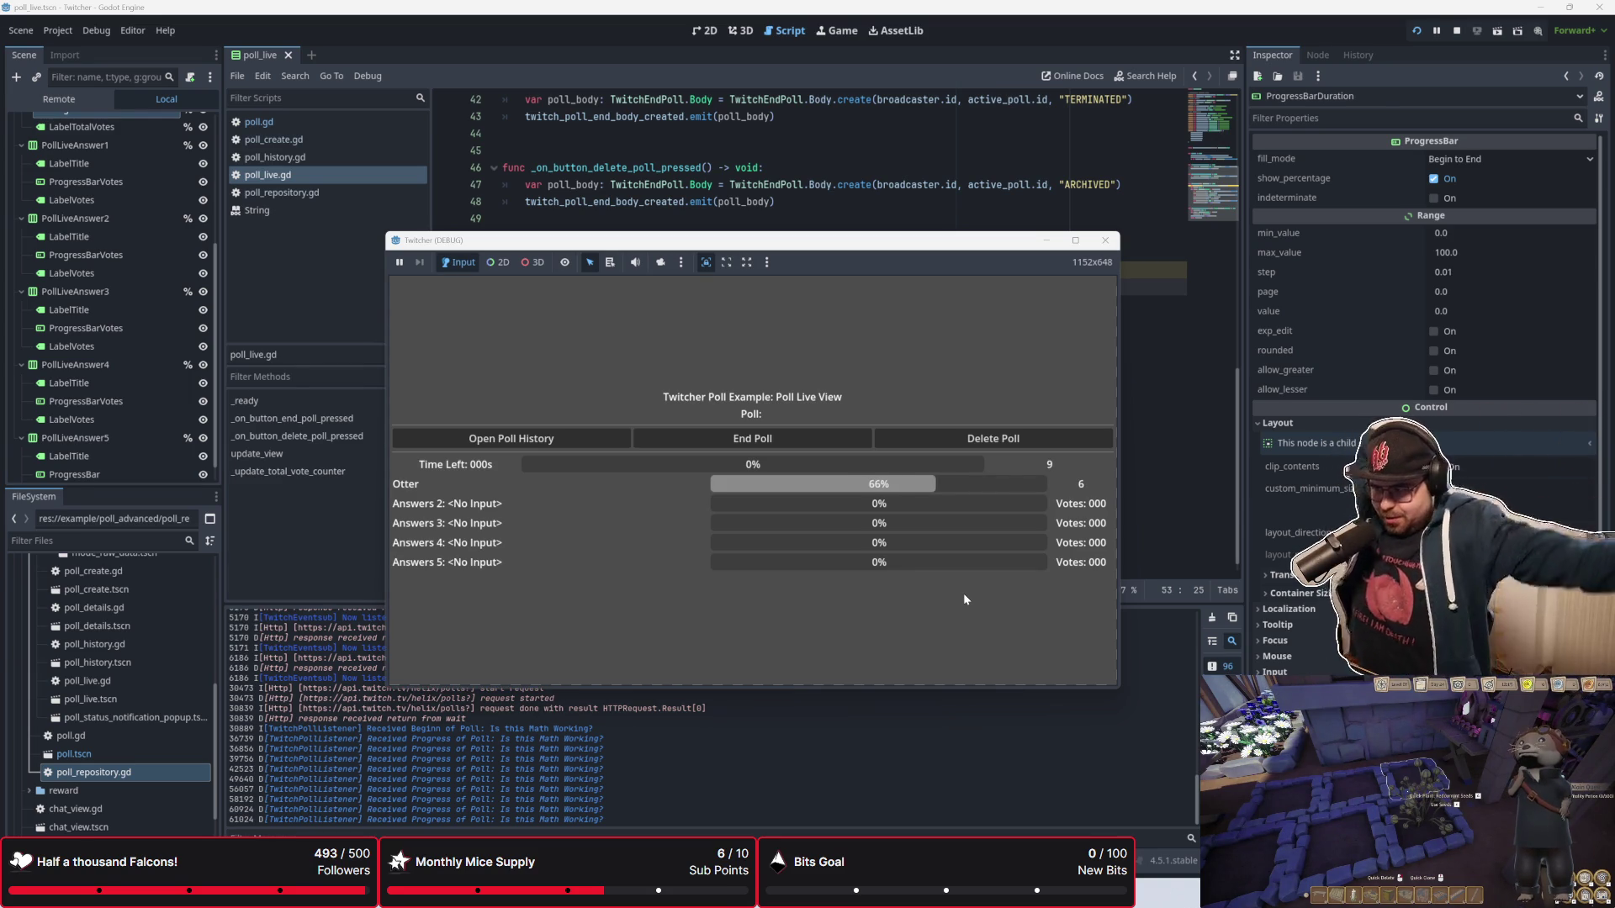
{"action": "left_click", "coordinate": [785, 202]}
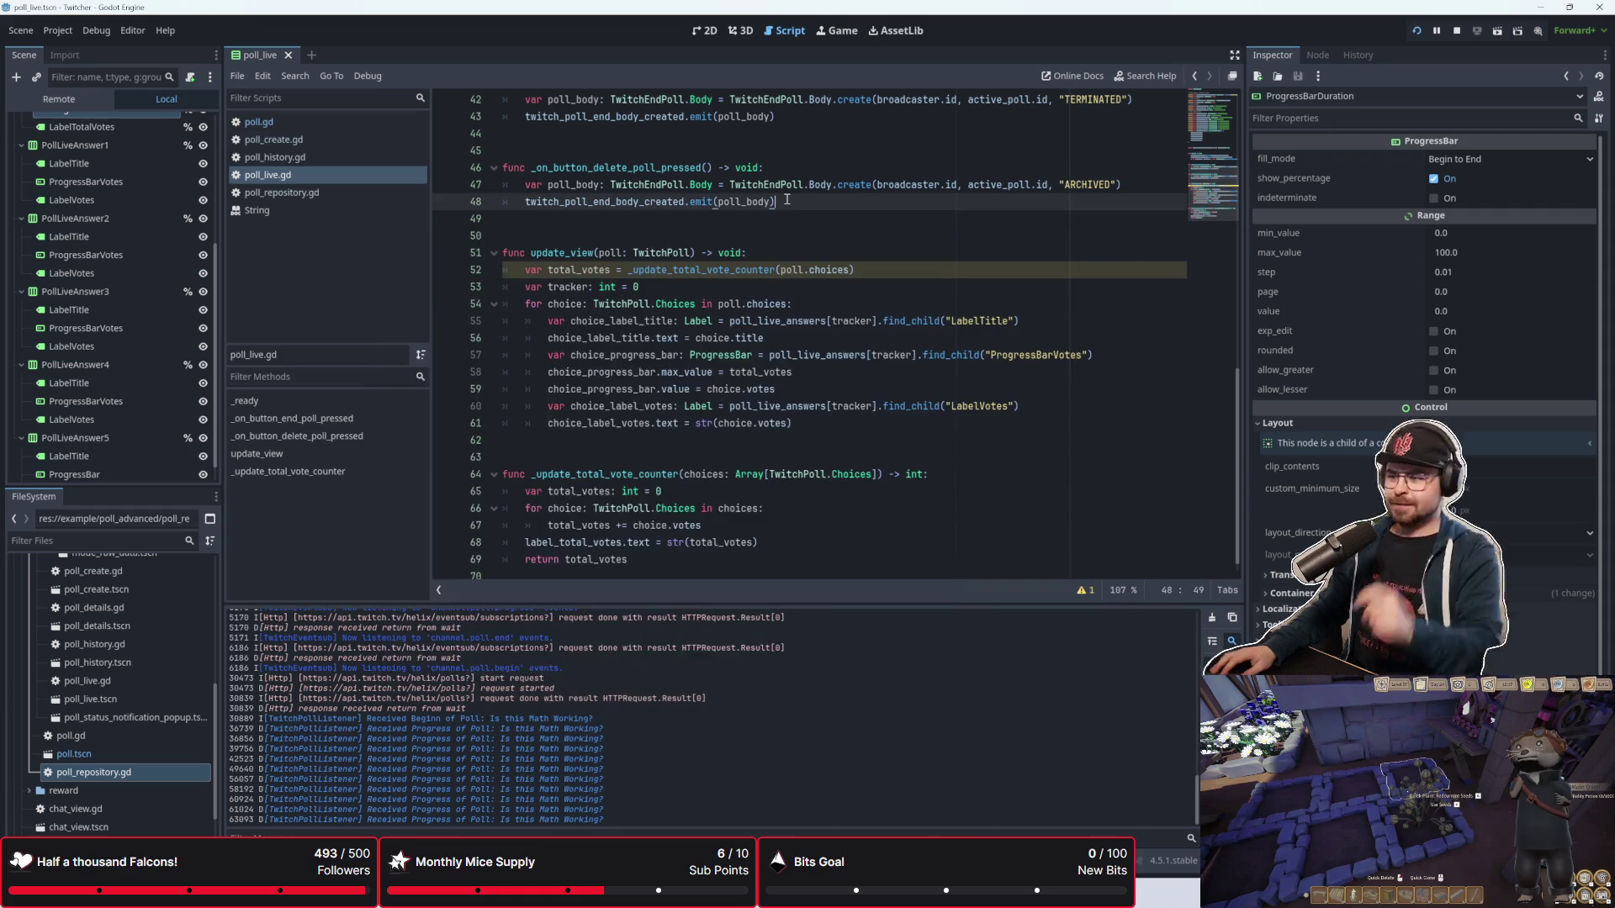
Step: Add 'tracker += 1' as the last line of the for loop in update_view
{"action": "left_click", "coordinate": [808, 424]}
{"action": "key", "text": "Return"}
{"action": "type", "text": "tracker += 1"}
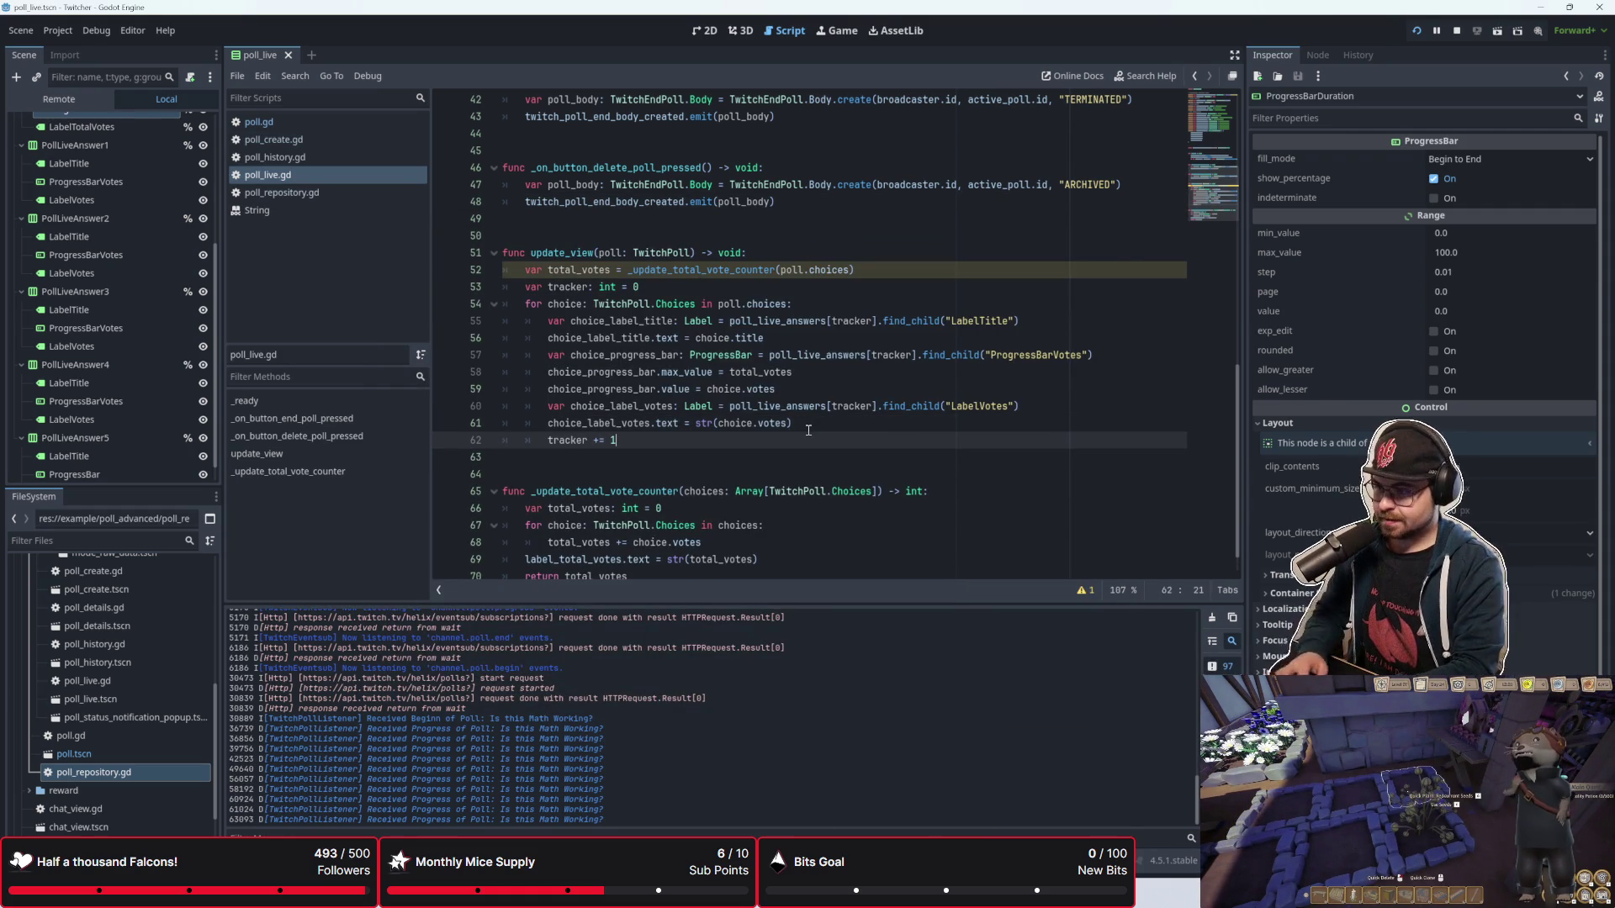
{"action": "left_click", "coordinate": [792, 488]}
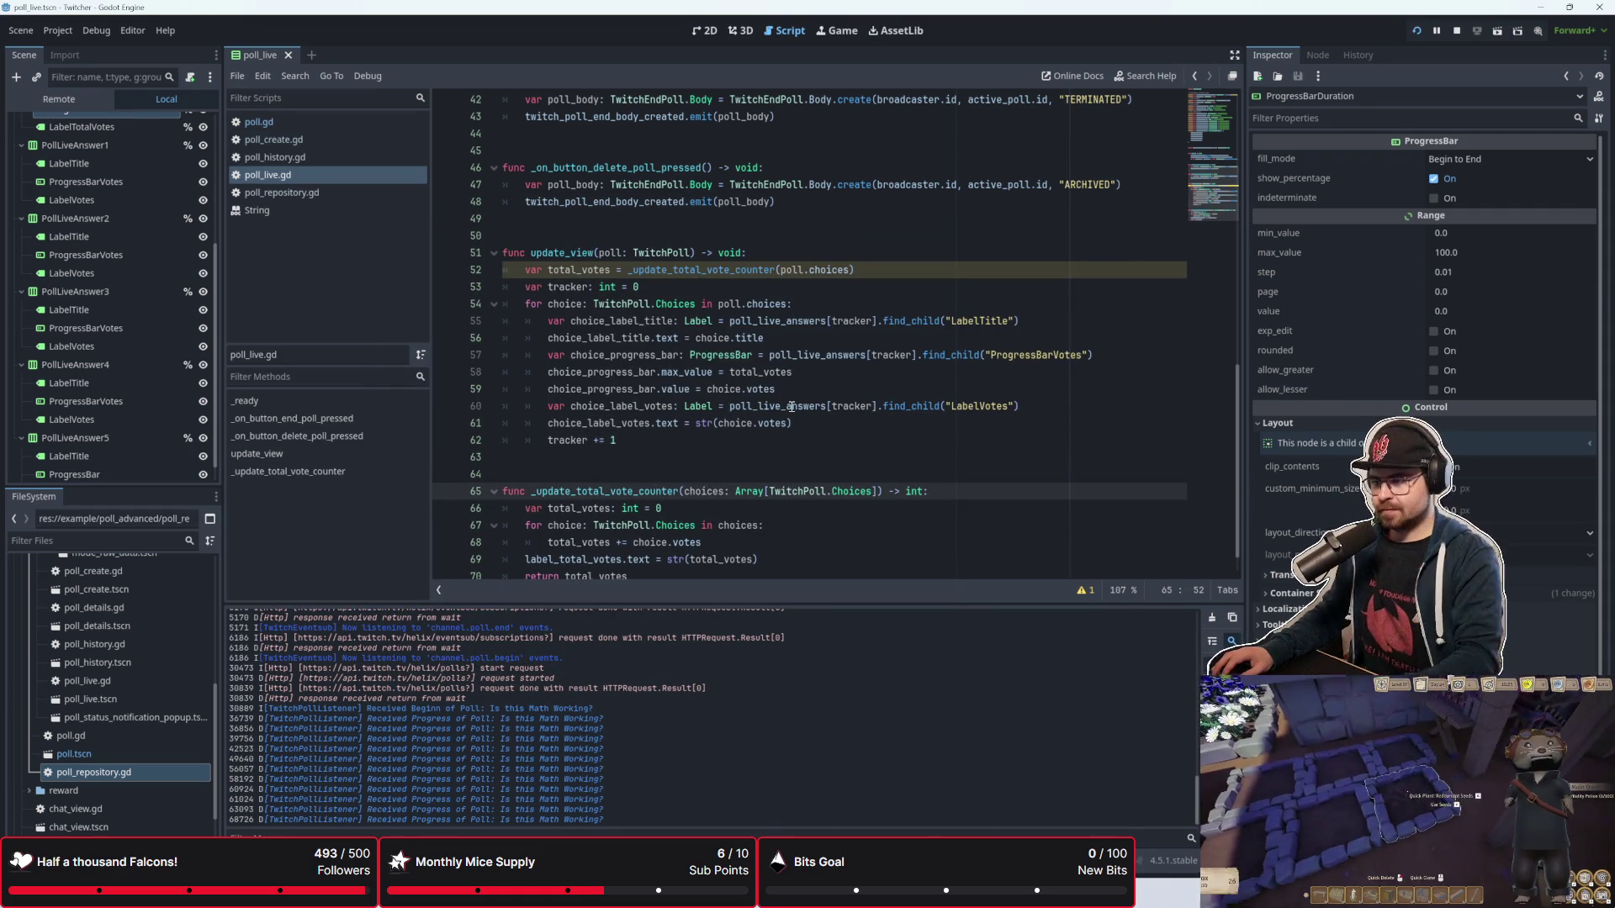
Step: Rerun the game, dismiss the 'poll completed' popup, and move the game window down-left
{"action": "mouse_move", "coordinate": [792, 406]}
{"action": "key", "text": "F6"}
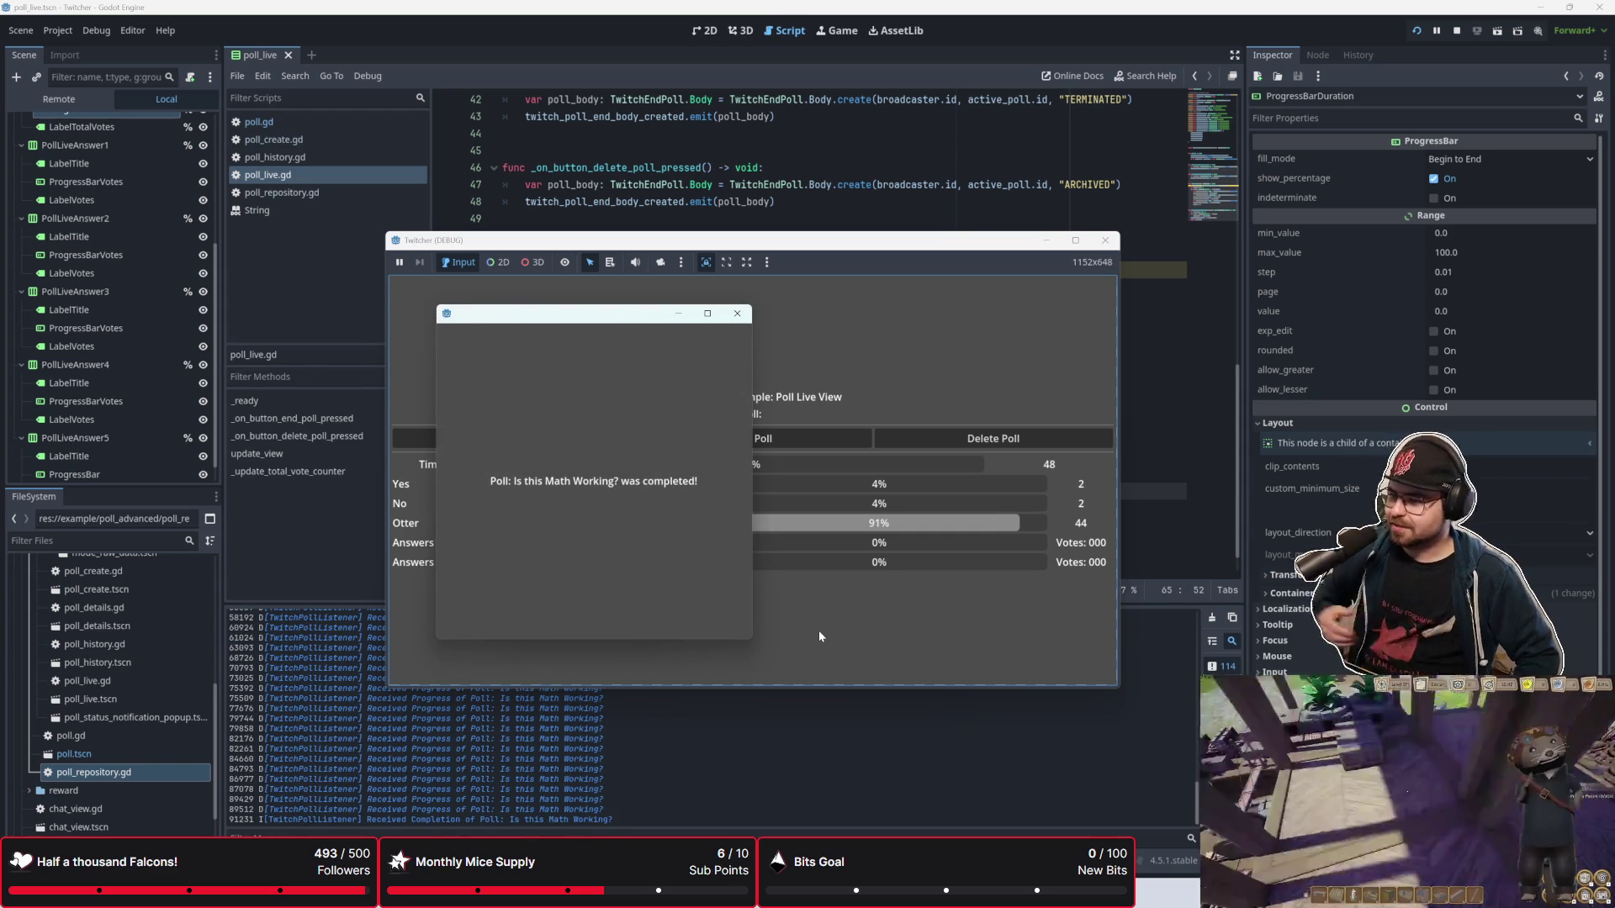
{"action": "left_click", "coordinate": [737, 313]}
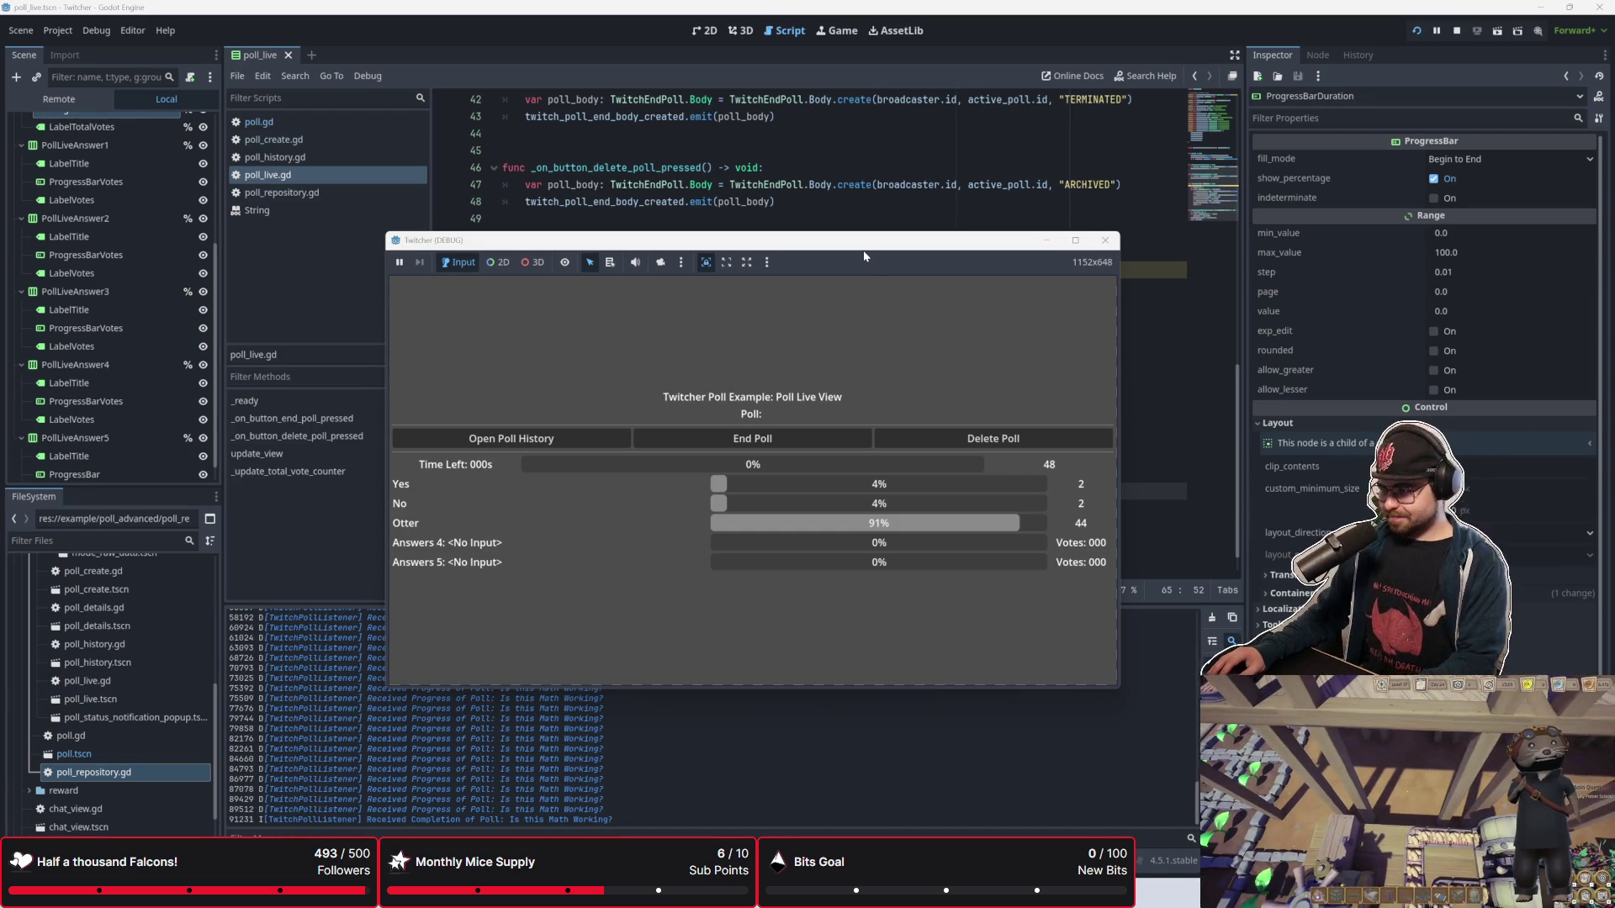
{"action": "mouse_move", "coordinate": [865, 257]}
{"action": "left_mouse_down"}
{"action": "mouse_move", "coordinate": [589, 577]}
{"action": "mouse_move", "coordinate": [909, 355]}
{"action": "left_mouse_up"}
Step: Declare total_votes on line 52 as ': int' after checking the script warnings
{"action": "left_click", "coordinate": [830, 290]}
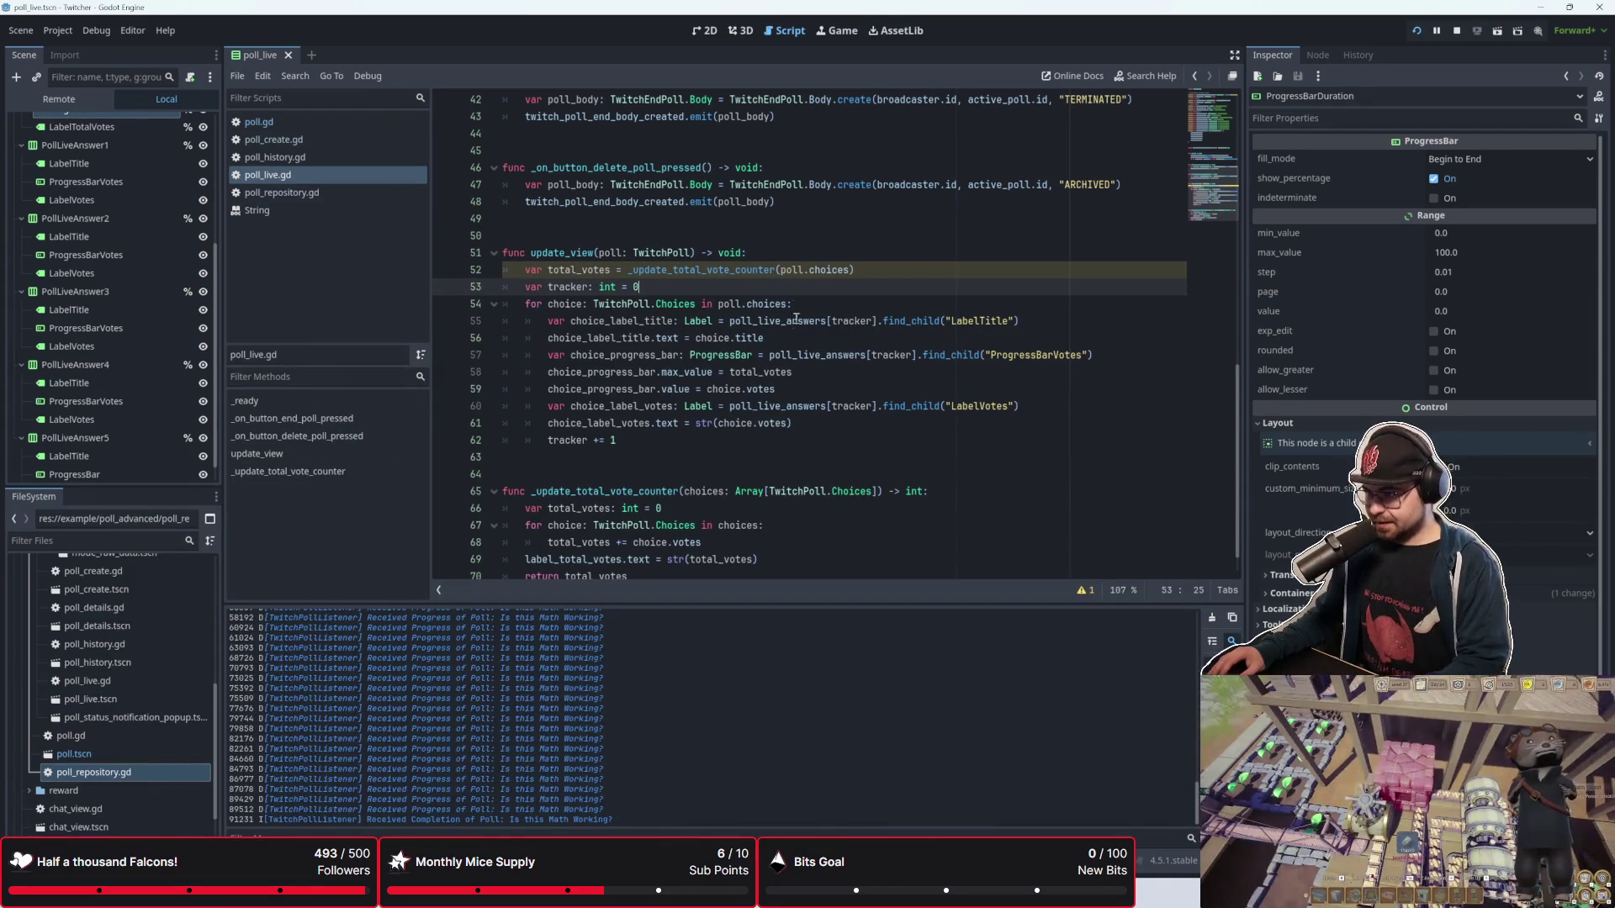
{"action": "left_click", "coordinate": [1084, 590]}
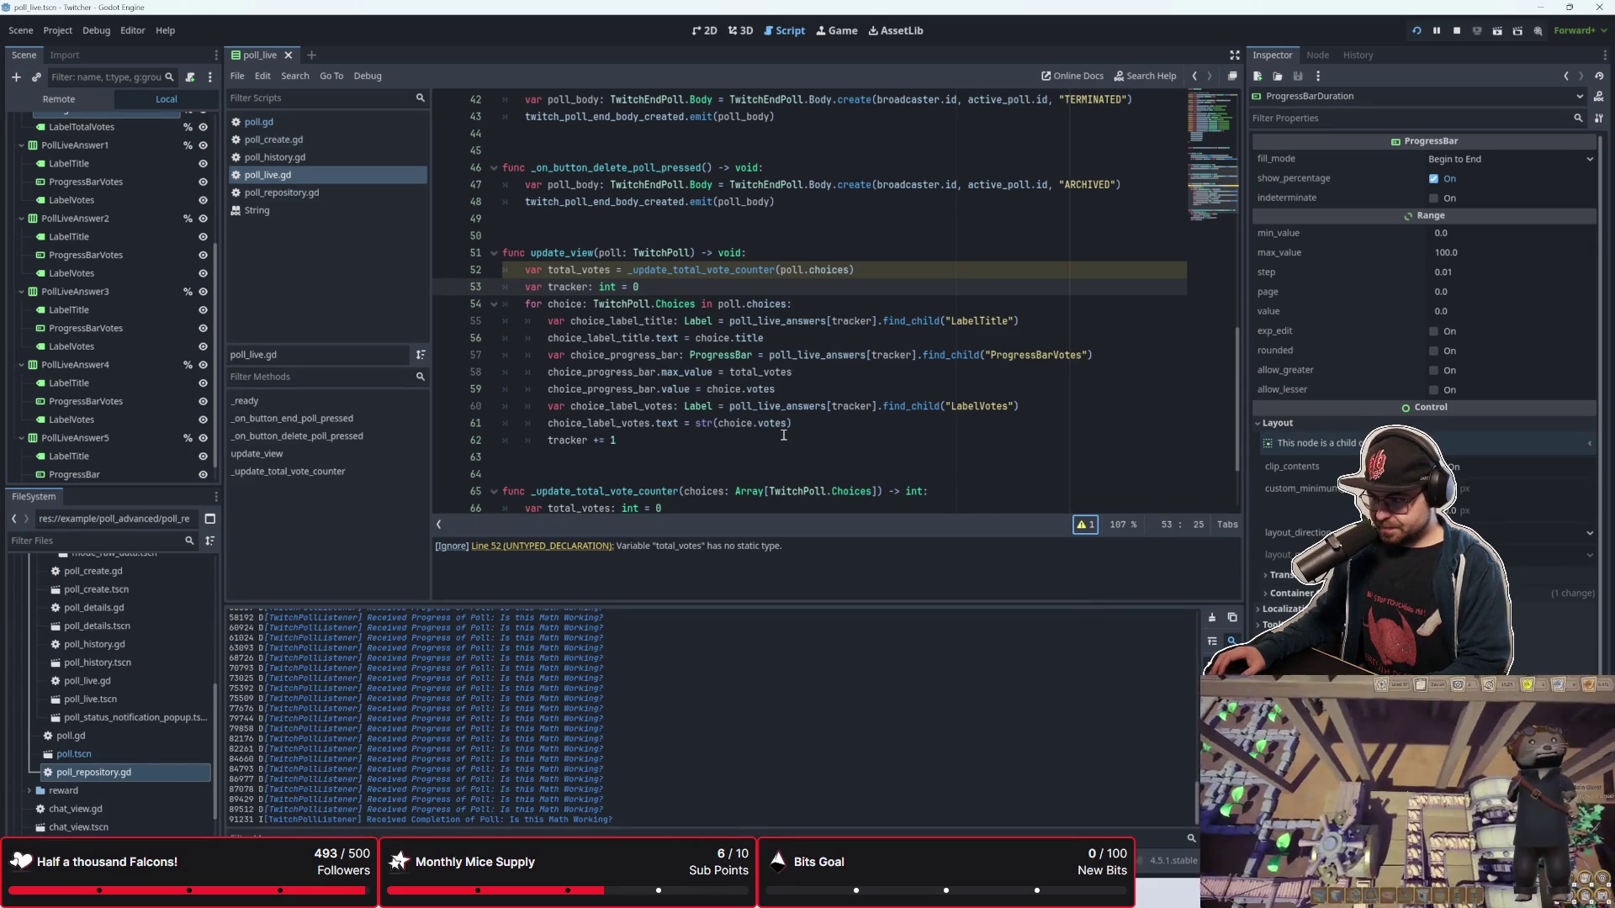
{"action": "left_click", "coordinate": [610, 269]}
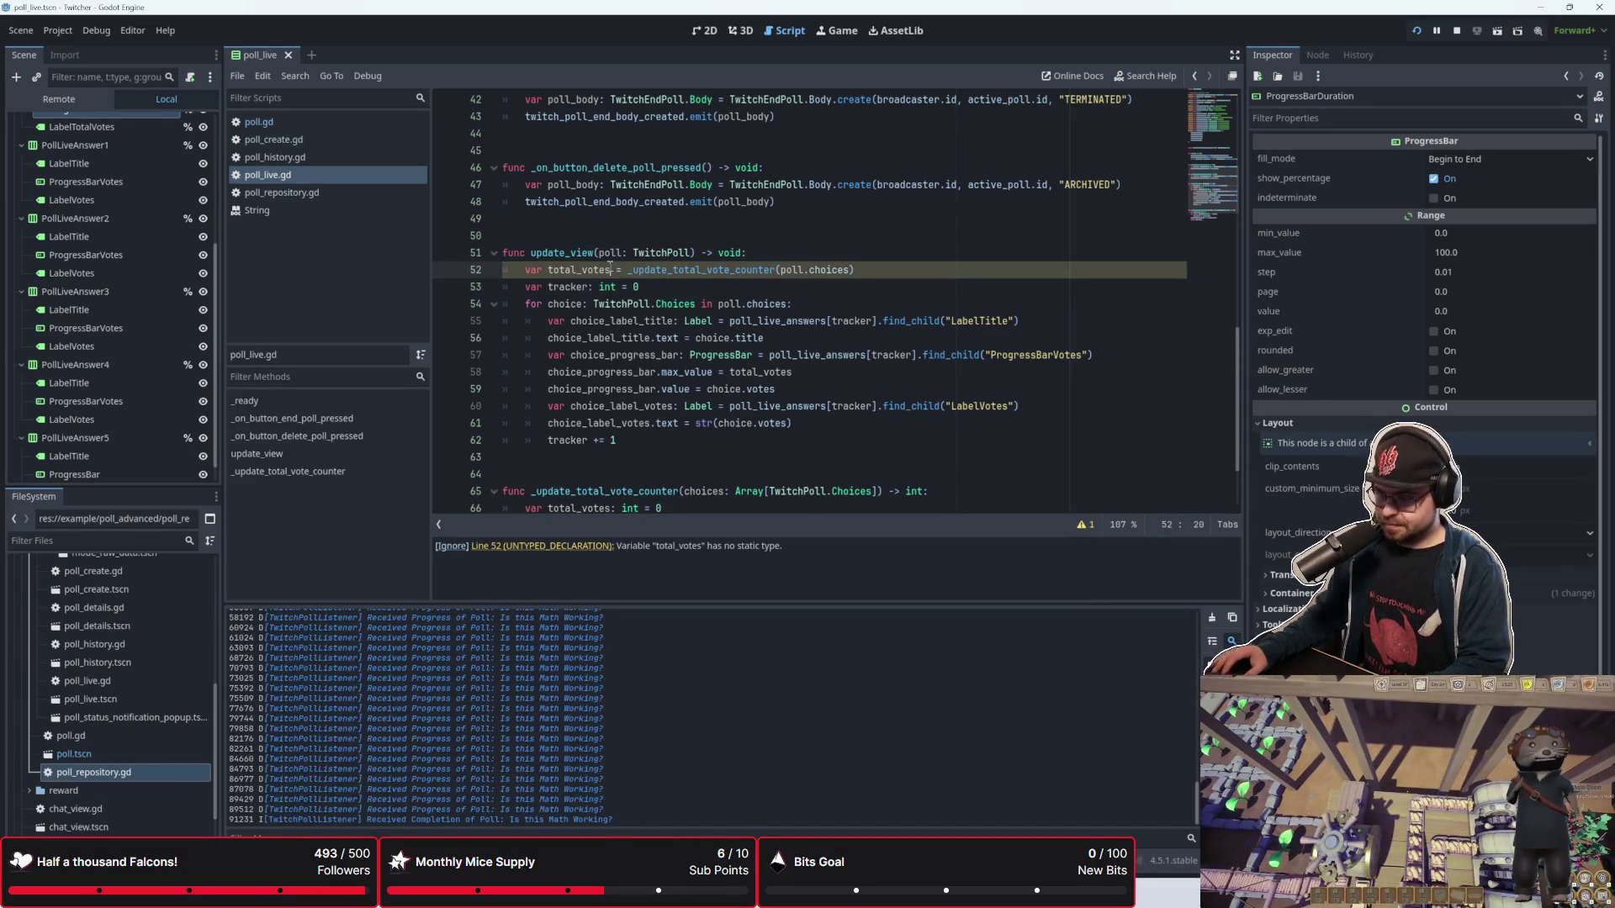
{"action": "type", "text": ": int"}
{"action": "left_click", "coordinate": [620, 252]}
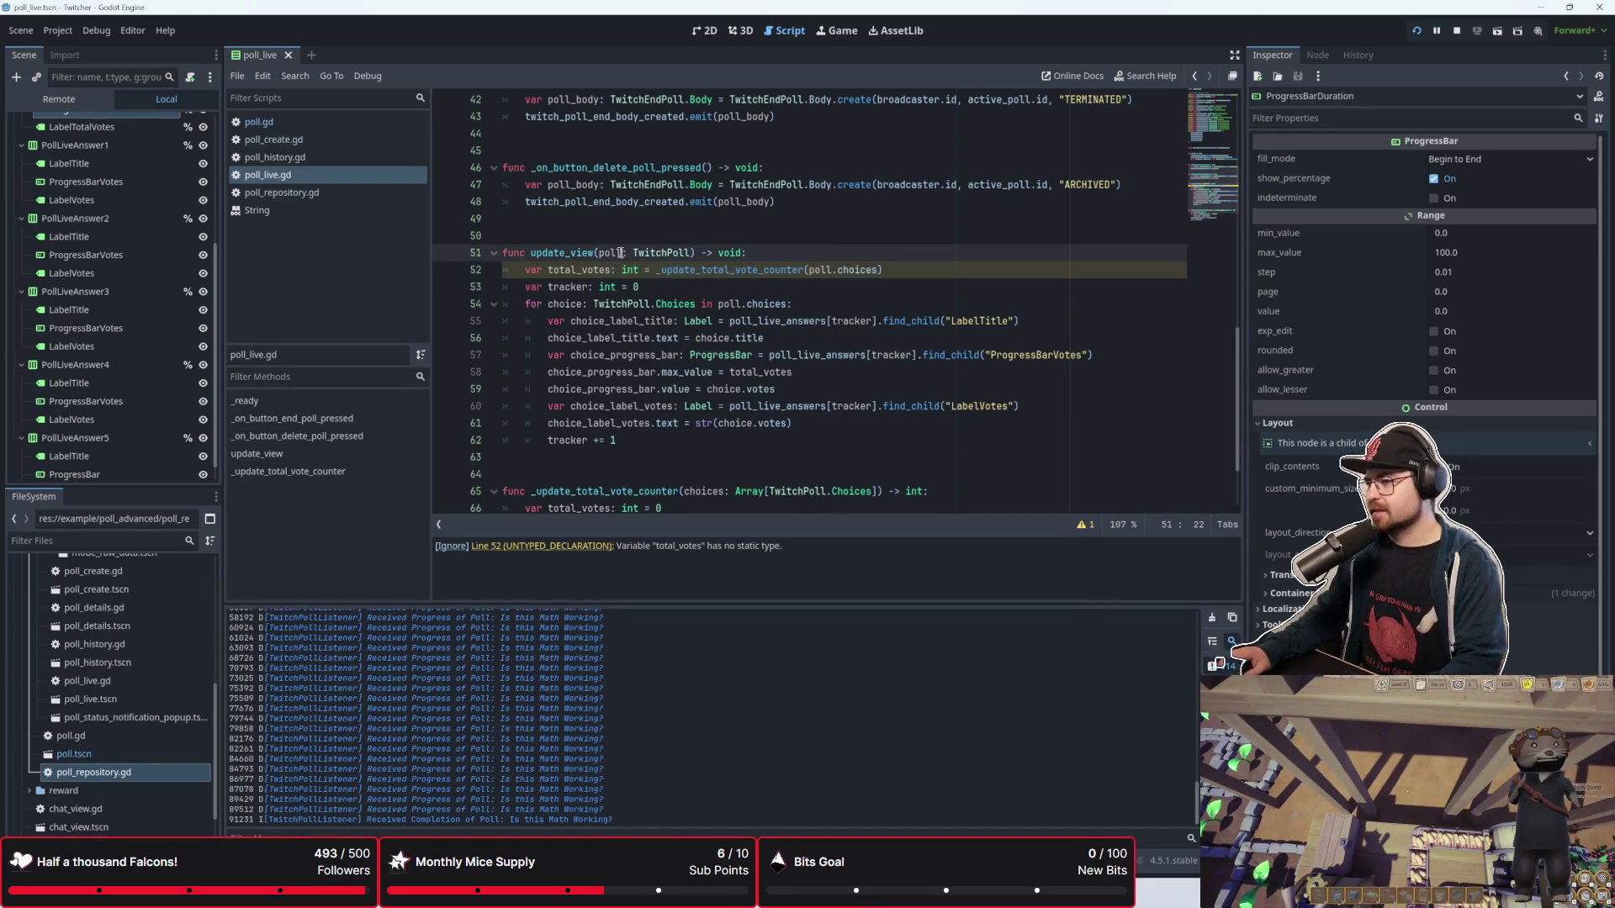
Step: Rerun the game, delete the finished poll, and close the game window
{"action": "key", "text": "F6"}
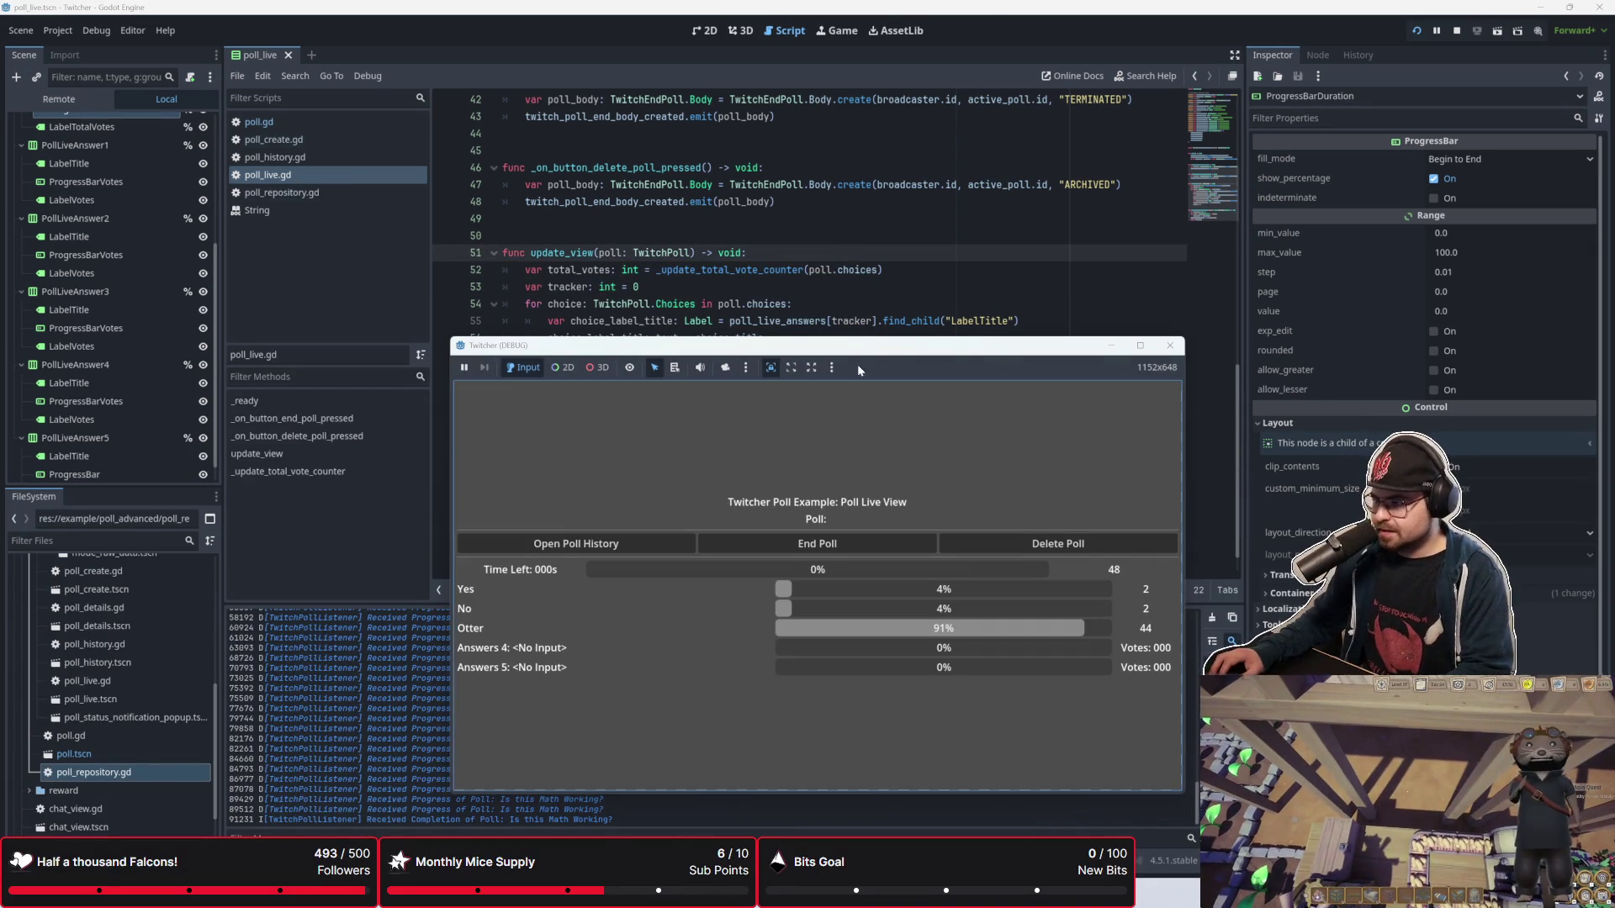
{"action": "left_click", "coordinate": [991, 448]}
{"action": "left_click", "coordinate": [1114, 252]}
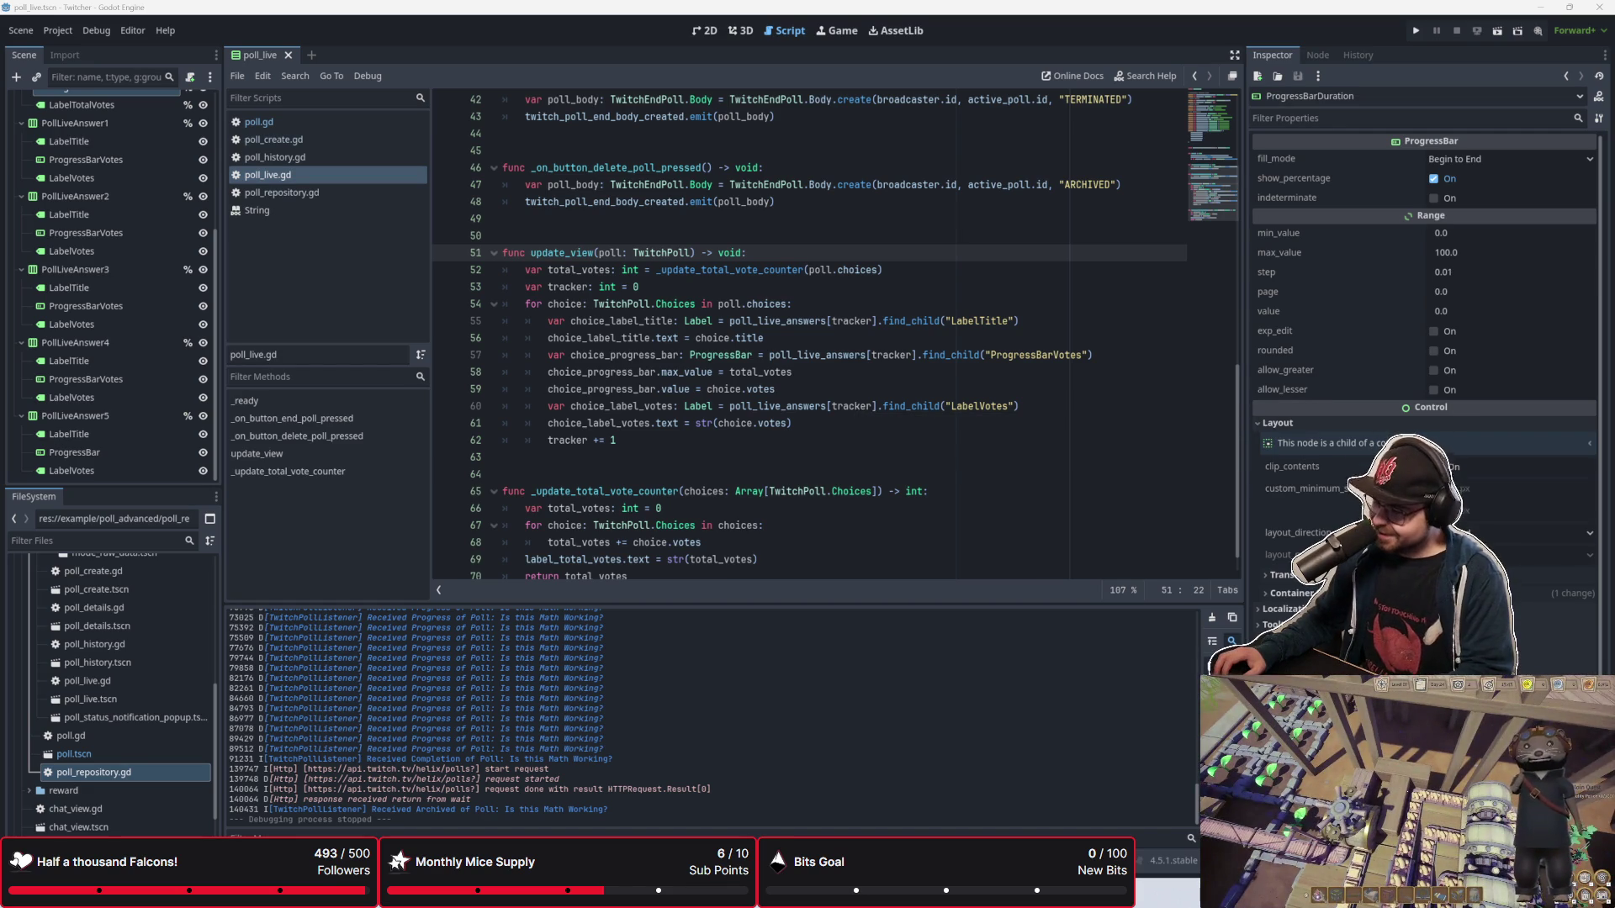
{"action": "mouse_move", "coordinate": [752, 892]}
{"action": "mouse_move", "coordinate": [797, 807]}
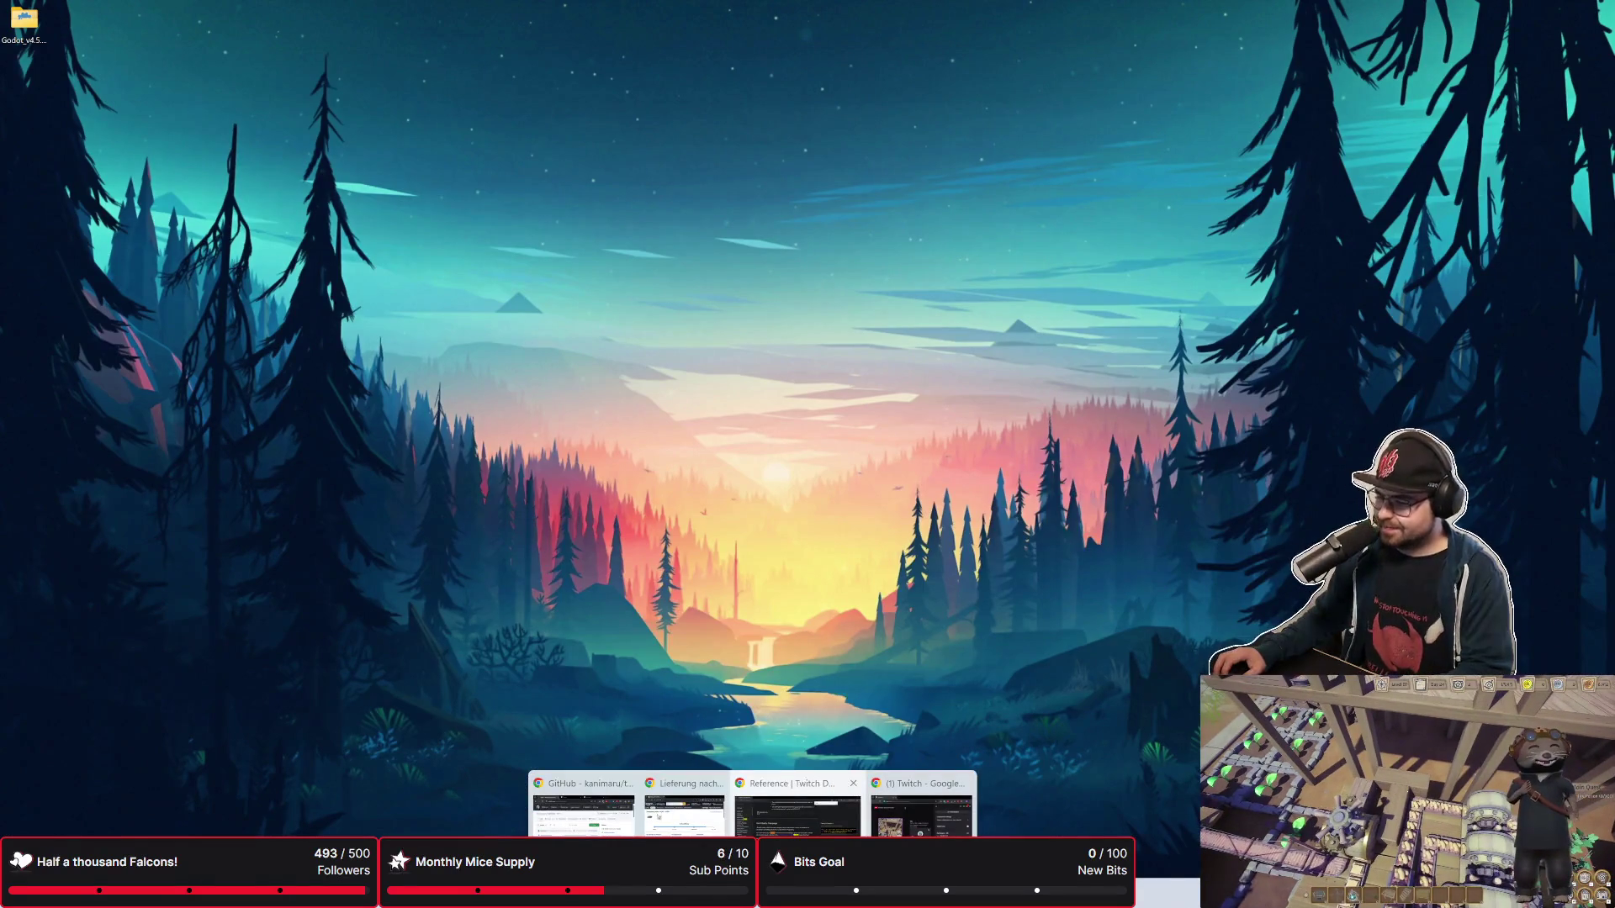